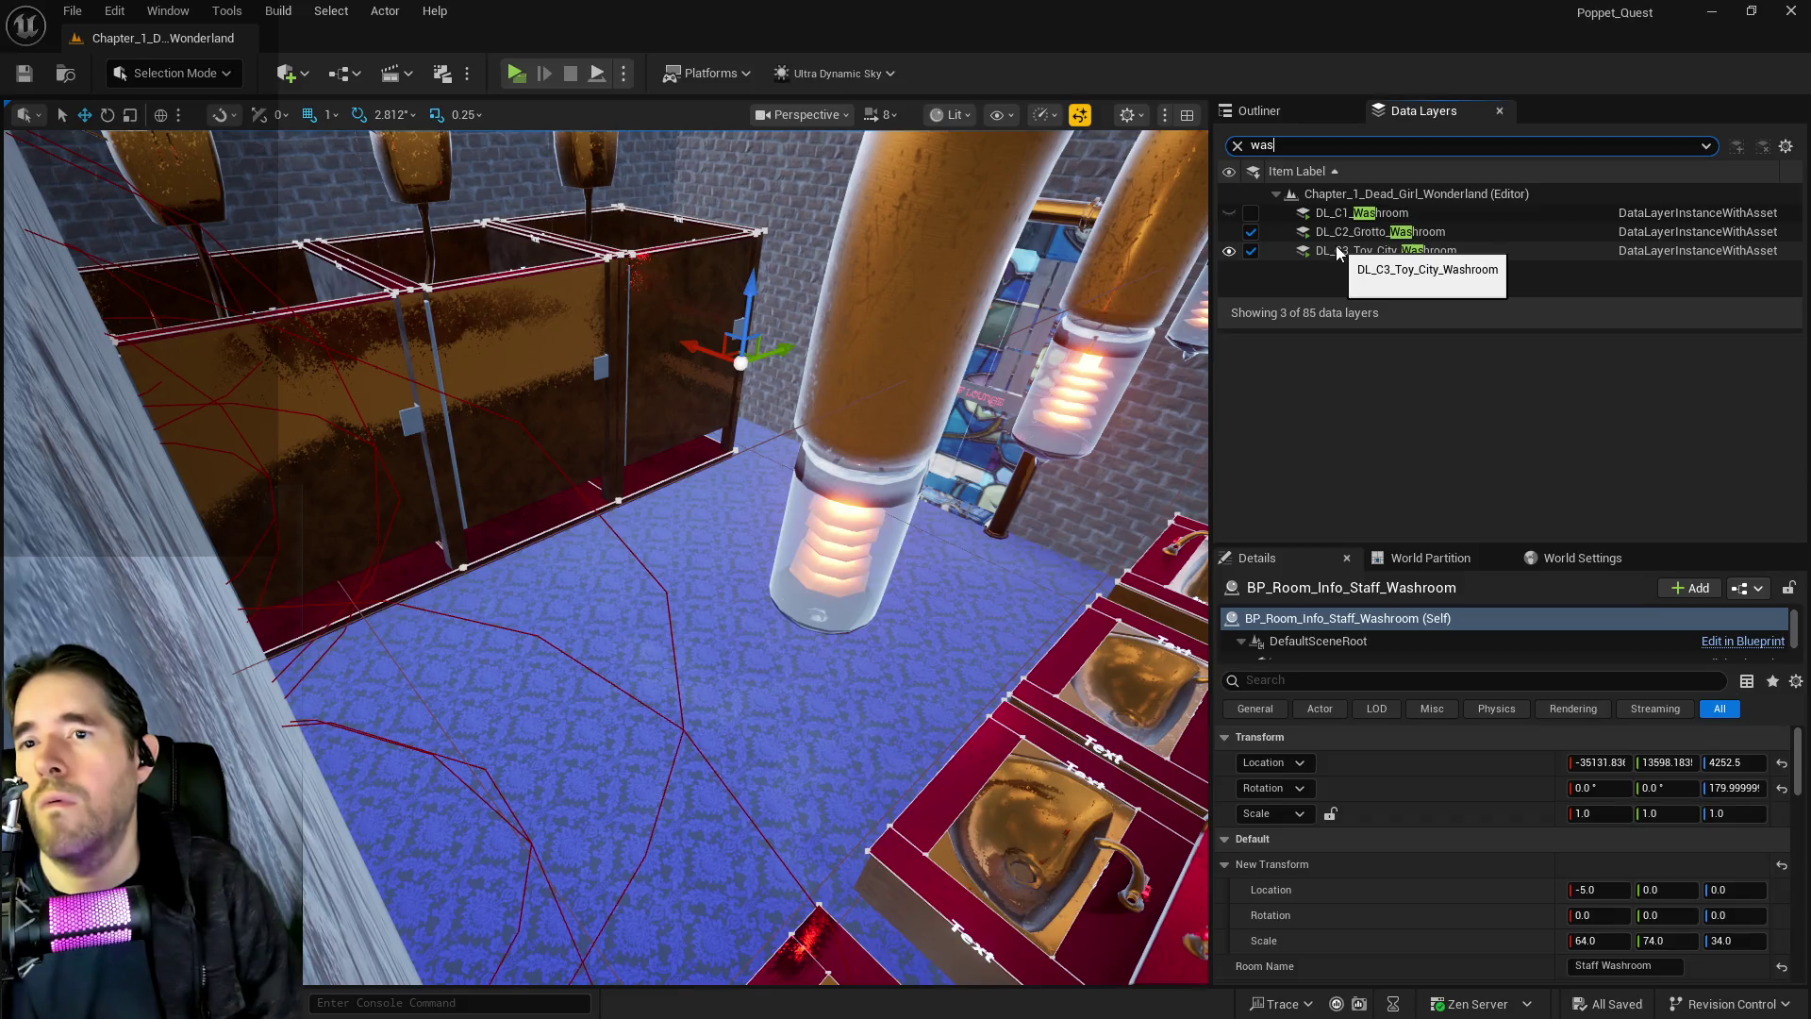
Select all DL_C3_Toy_City_Washroom actors, frame them in the viewport, then pick the middle sink
{"action": "right_click", "coordinate": [1349, 254]}
{"action": "mouse_move", "coordinate": [1450, 370]}
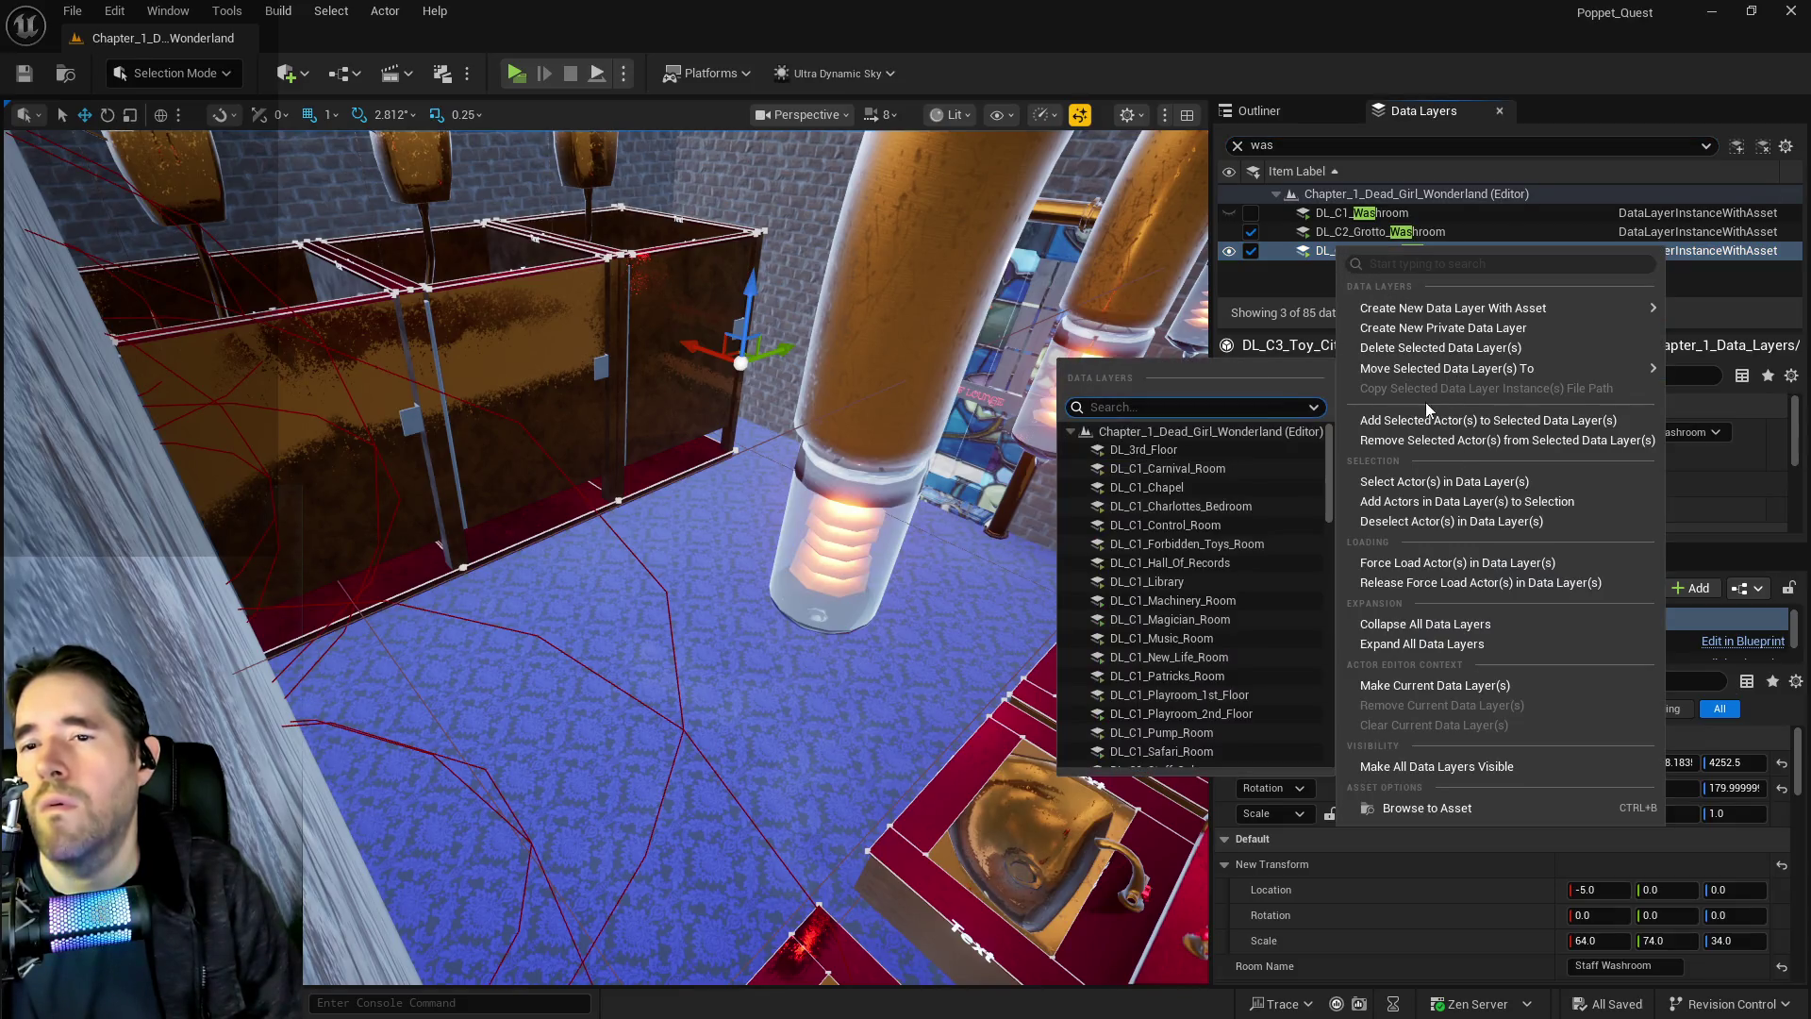
{"action": "left_click", "coordinate": [568, 377]}
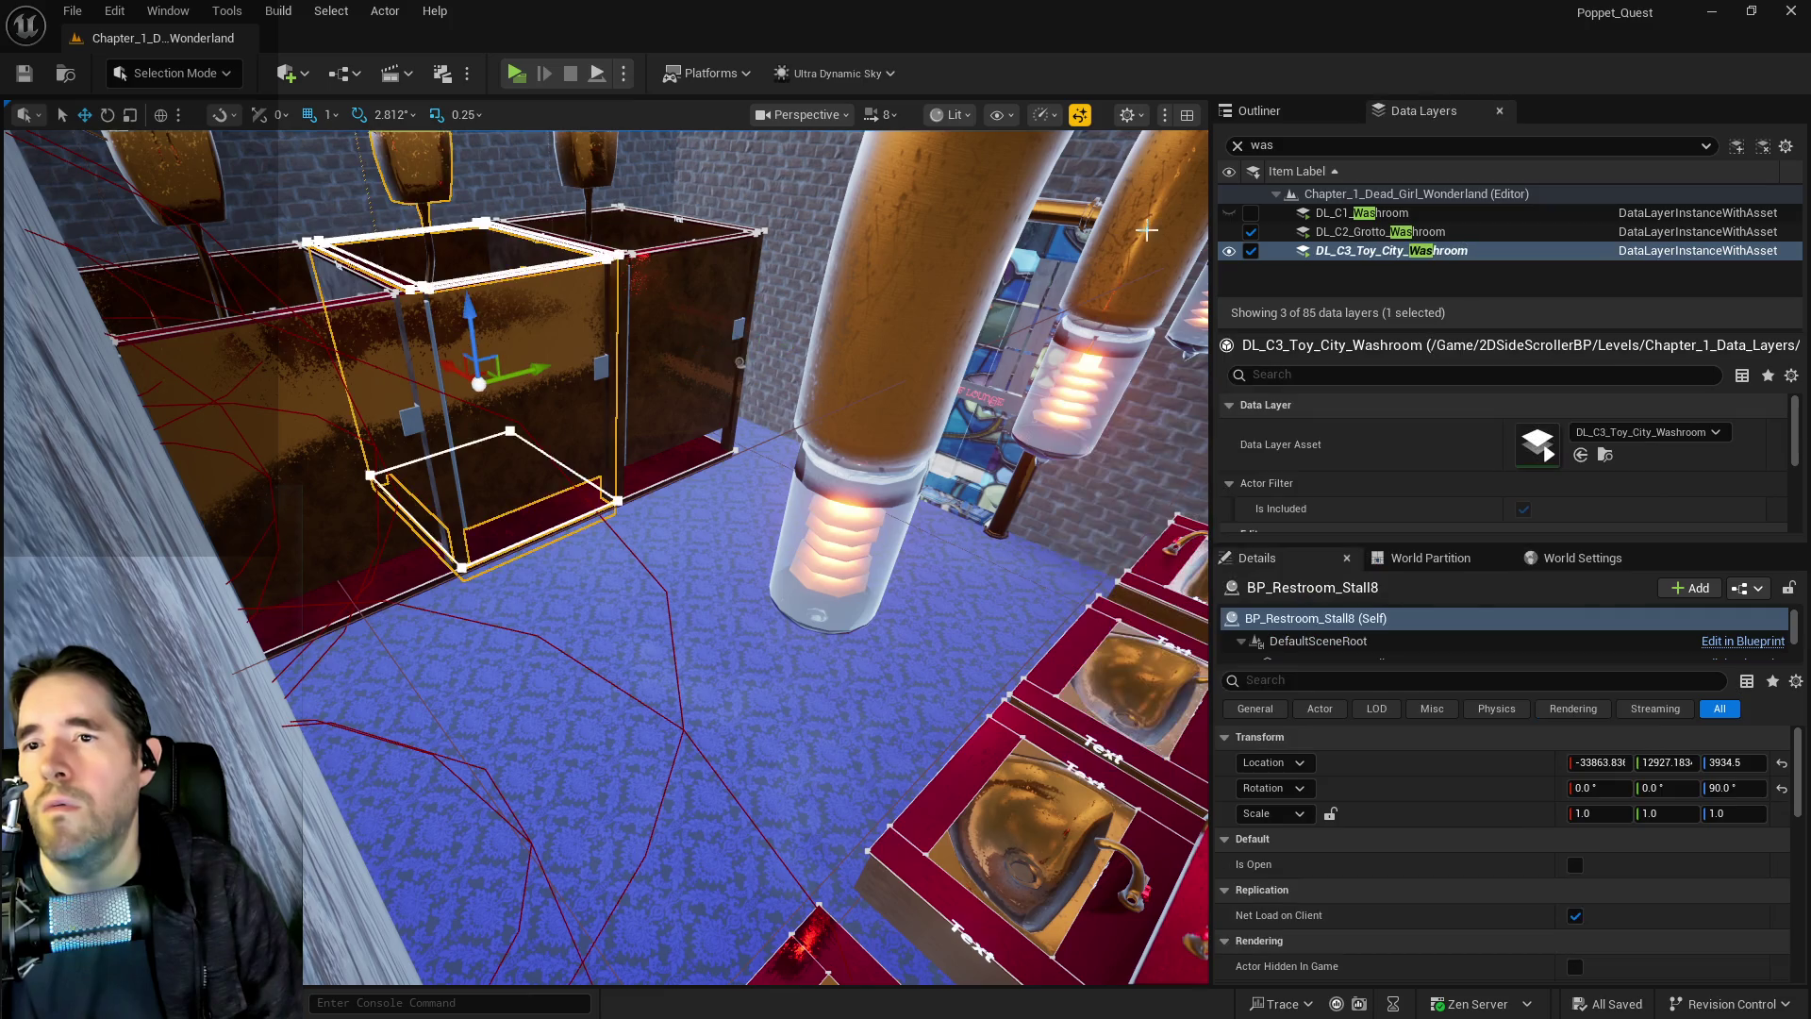
{"action": "right_click", "coordinate": [1317, 251]}
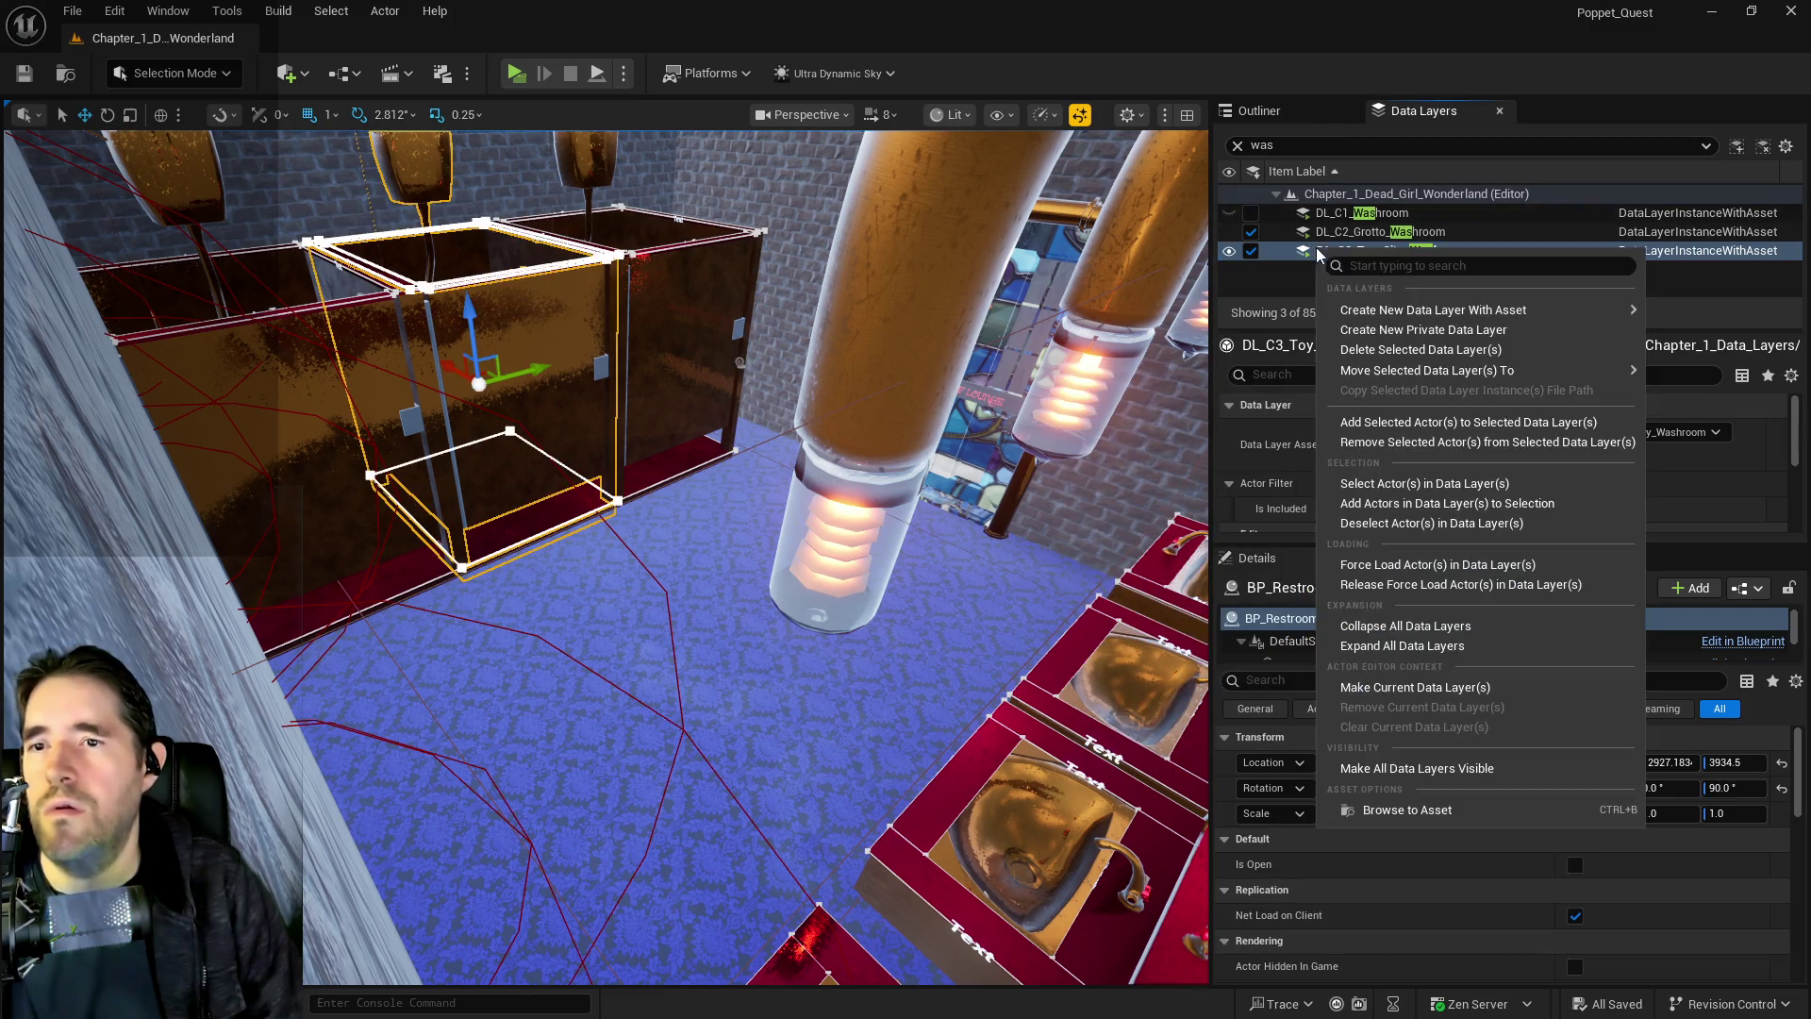
{"action": "left_click", "coordinate": [1437, 486]}
{"action": "key", "text": "f"}
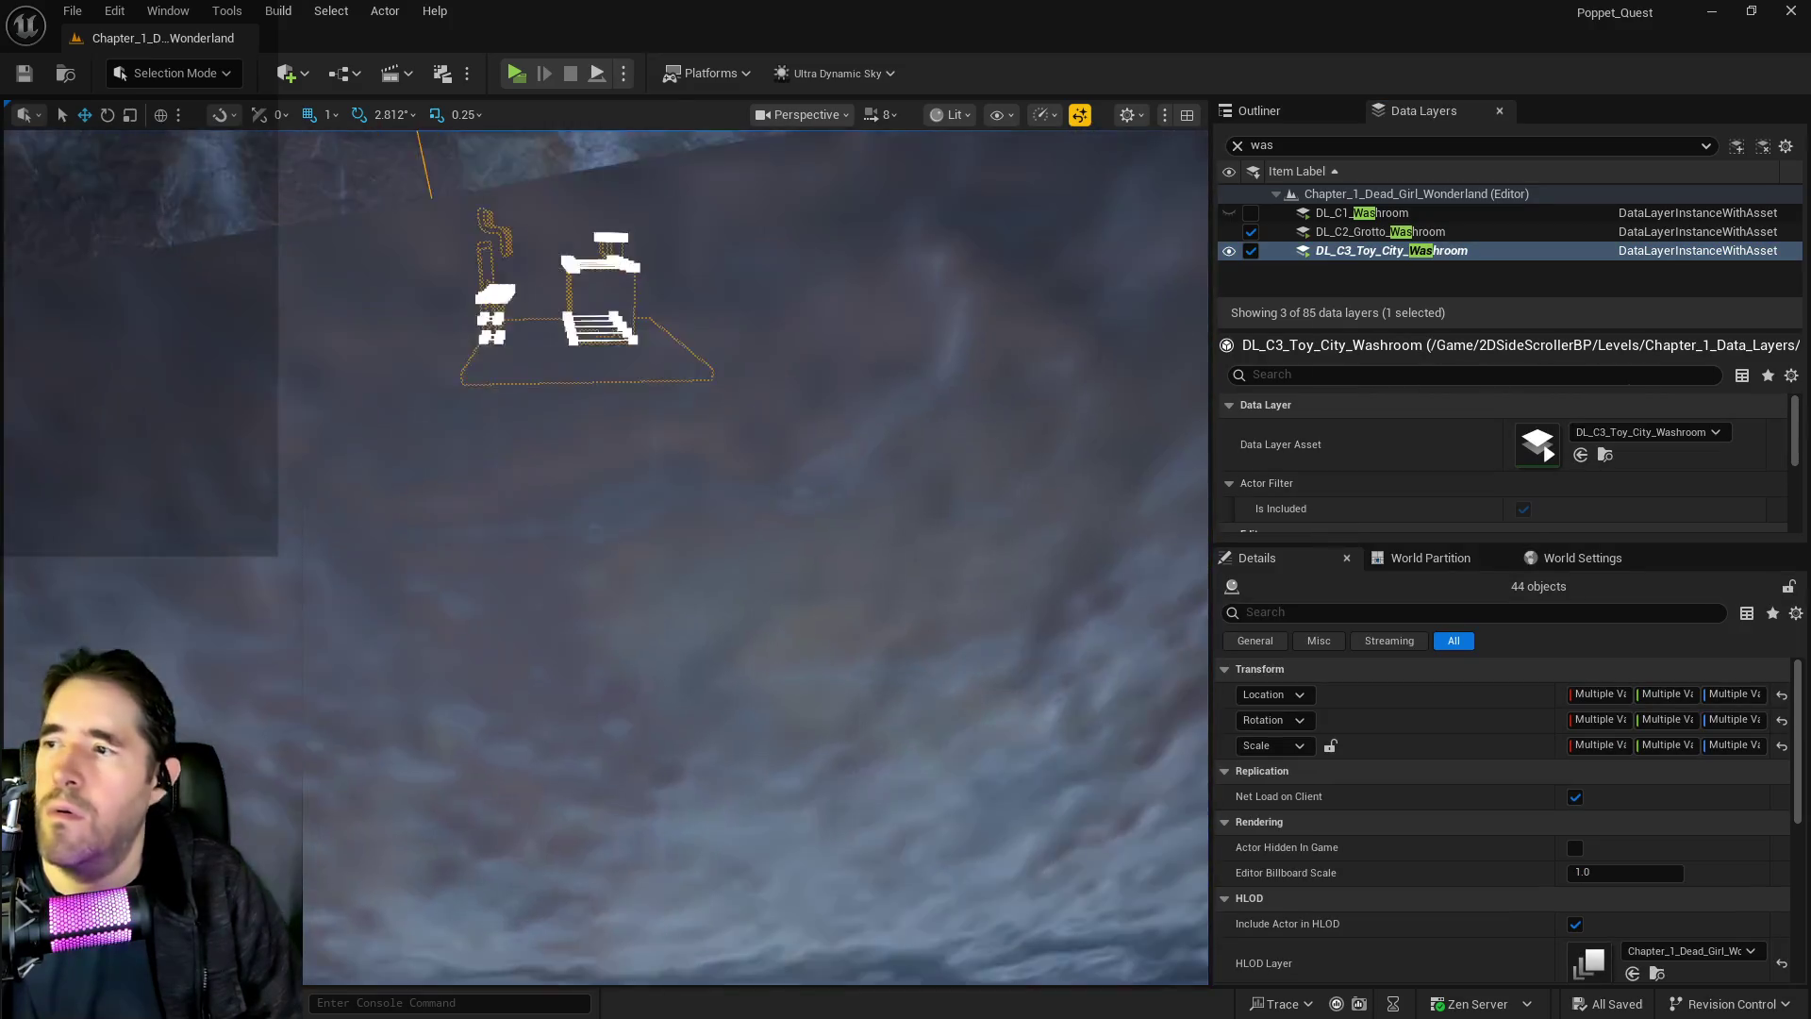
{"action": "key", "text": "f"}
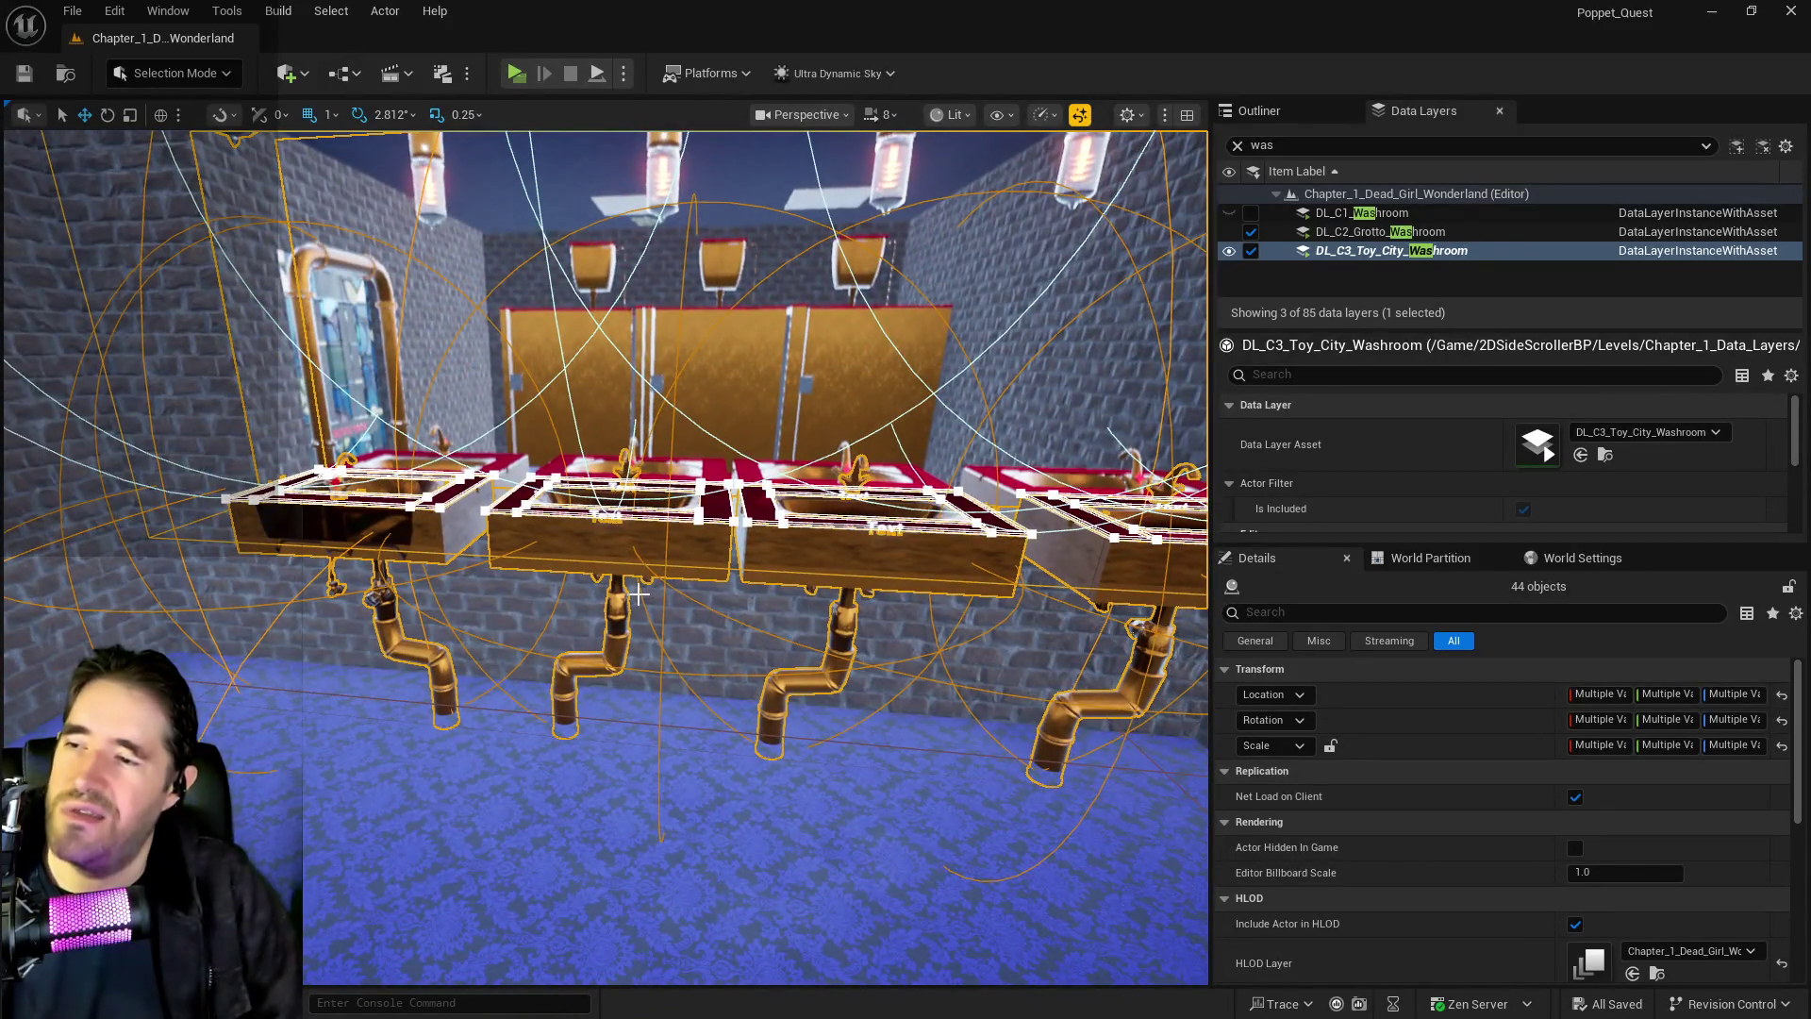
{"action": "left_click", "coordinate": [639, 594]}
Select the middle, right-hand and left sinks plus the mirror behind them
{"action": "left_click", "coordinate": [641, 547]}
{"action": "left_click", "coordinate": [846, 544], "text": "ctrl"}
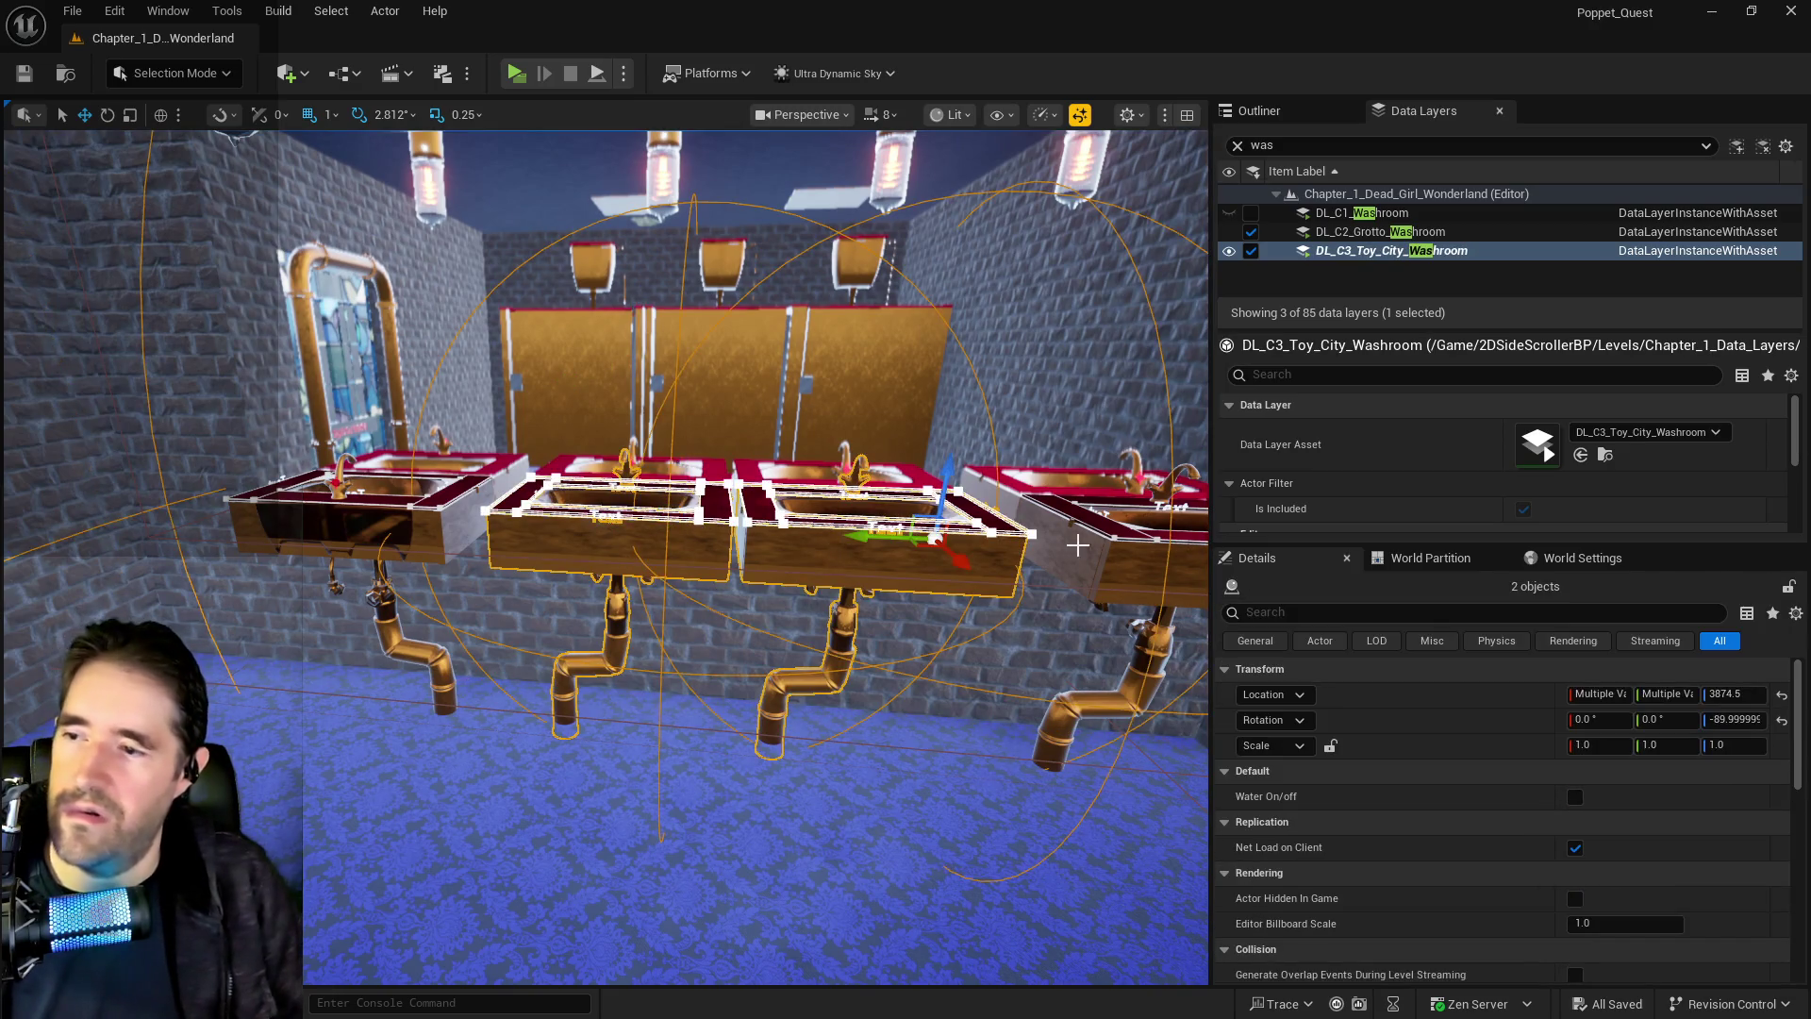
{"action": "left_click", "coordinate": [429, 474], "text": "ctrl"}
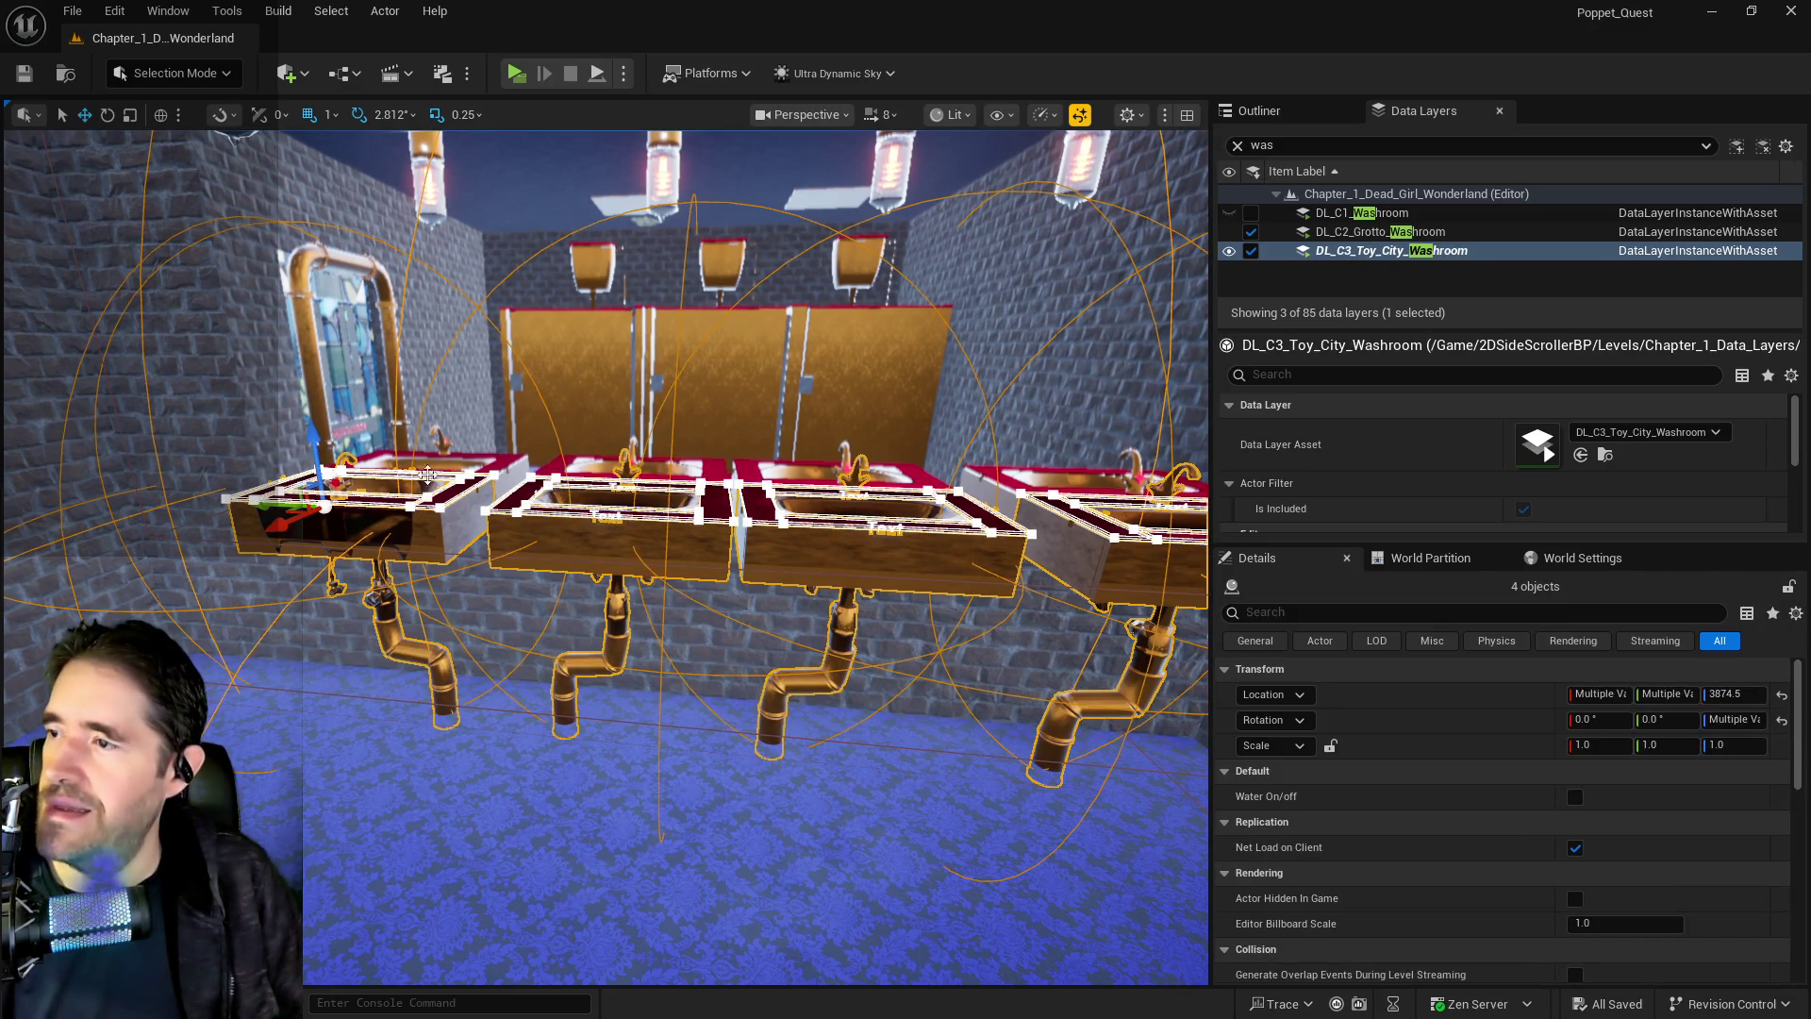
{"action": "left_click", "coordinate": [541, 376], "text": "ctrl"}
{"action": "mouse_move", "coordinate": [541, 377]}
{"action": "left_mouse_down"}
{"action": "mouse_move", "coordinate": [438, 297]}
{"action": "mouse_move", "coordinate": [554, 433]}
{"action": "left_mouse_up"}
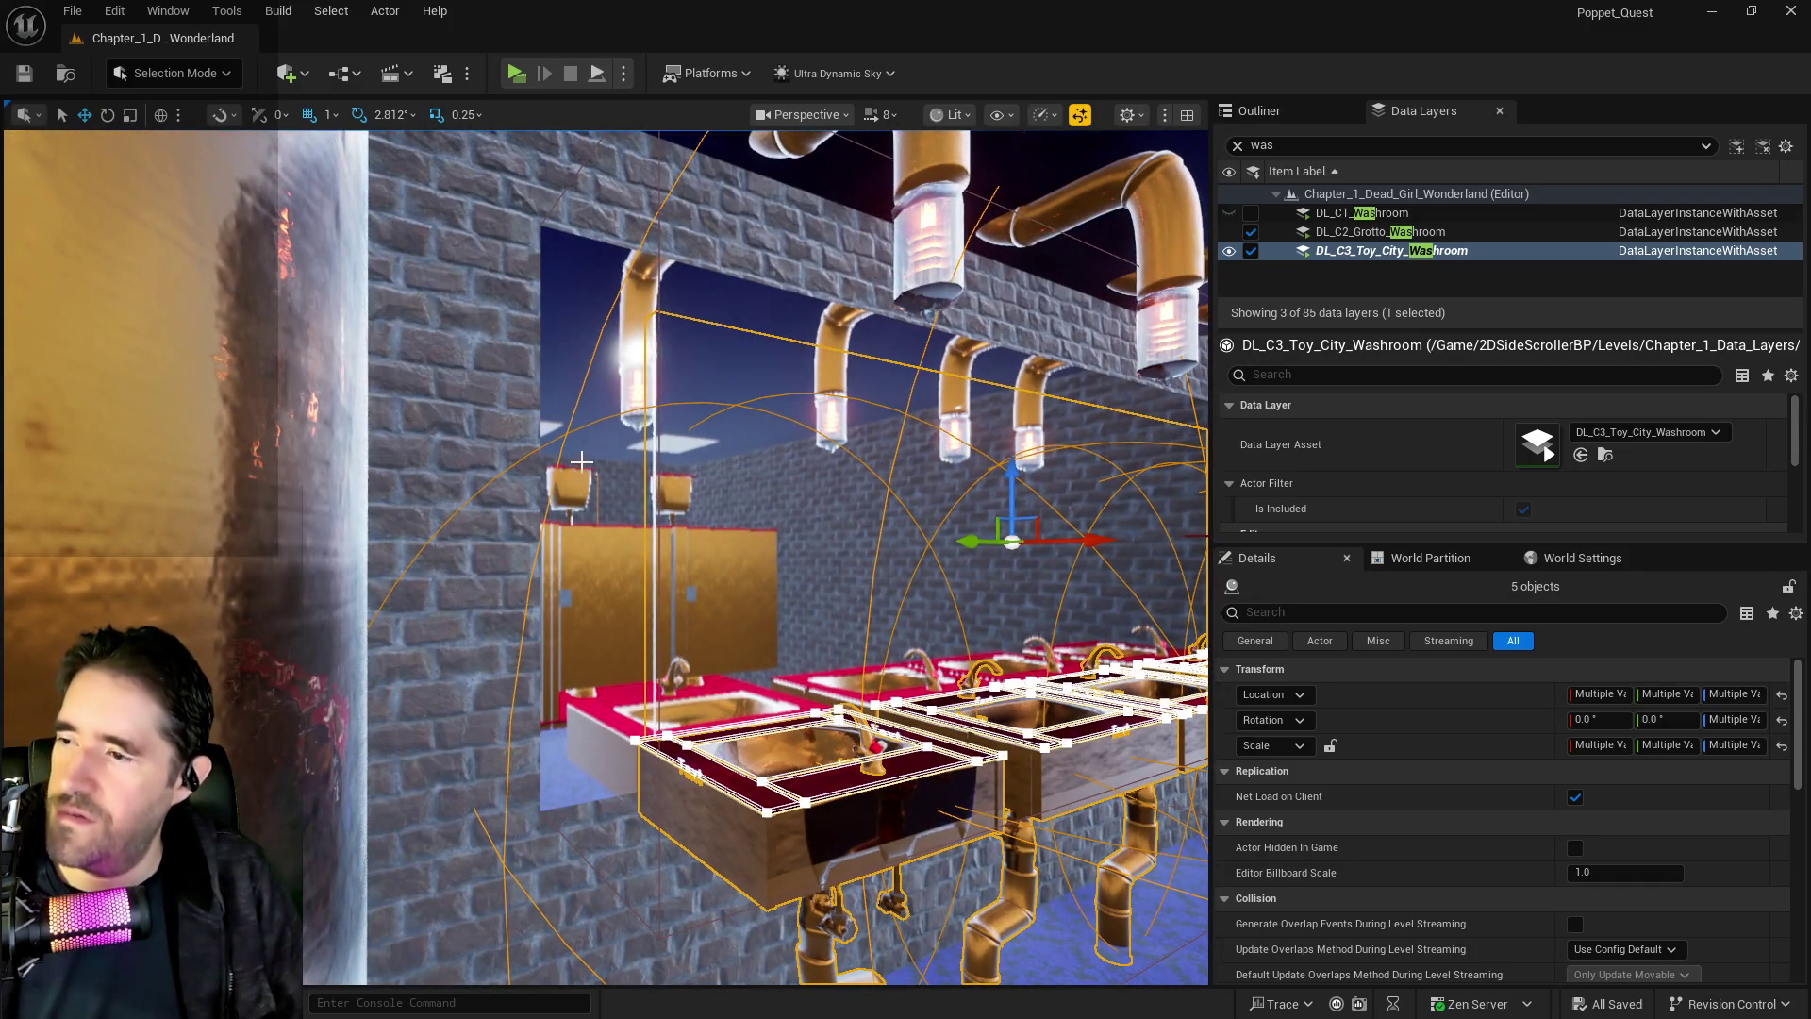
{"action": "left_click", "coordinate": [587, 464], "text": "ctrl"}
{"action": "scroll", "coordinate": [606, 557], "scroll_direction": "down", "scroll_amount": 3}
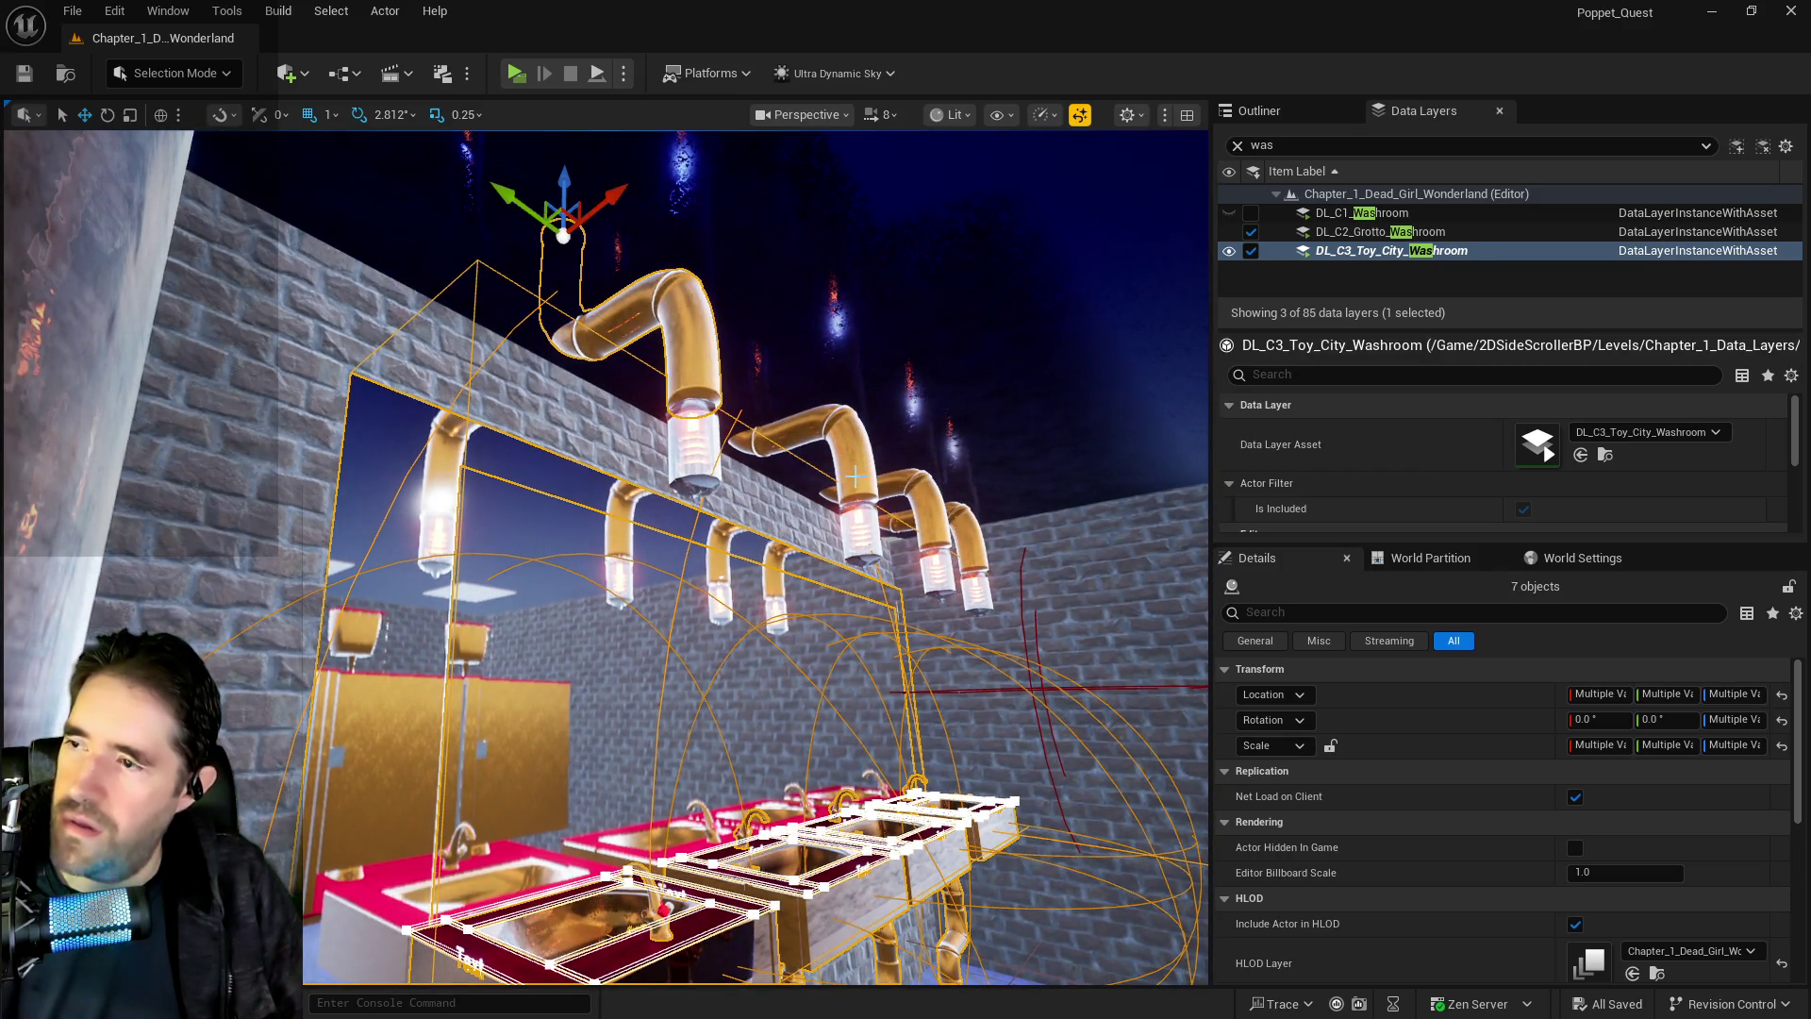
Add the overhead pipes, their hanging lights and the three toilet stalls to the selection
{"action": "left_click", "coordinate": [853, 523], "text": "ctrl"}
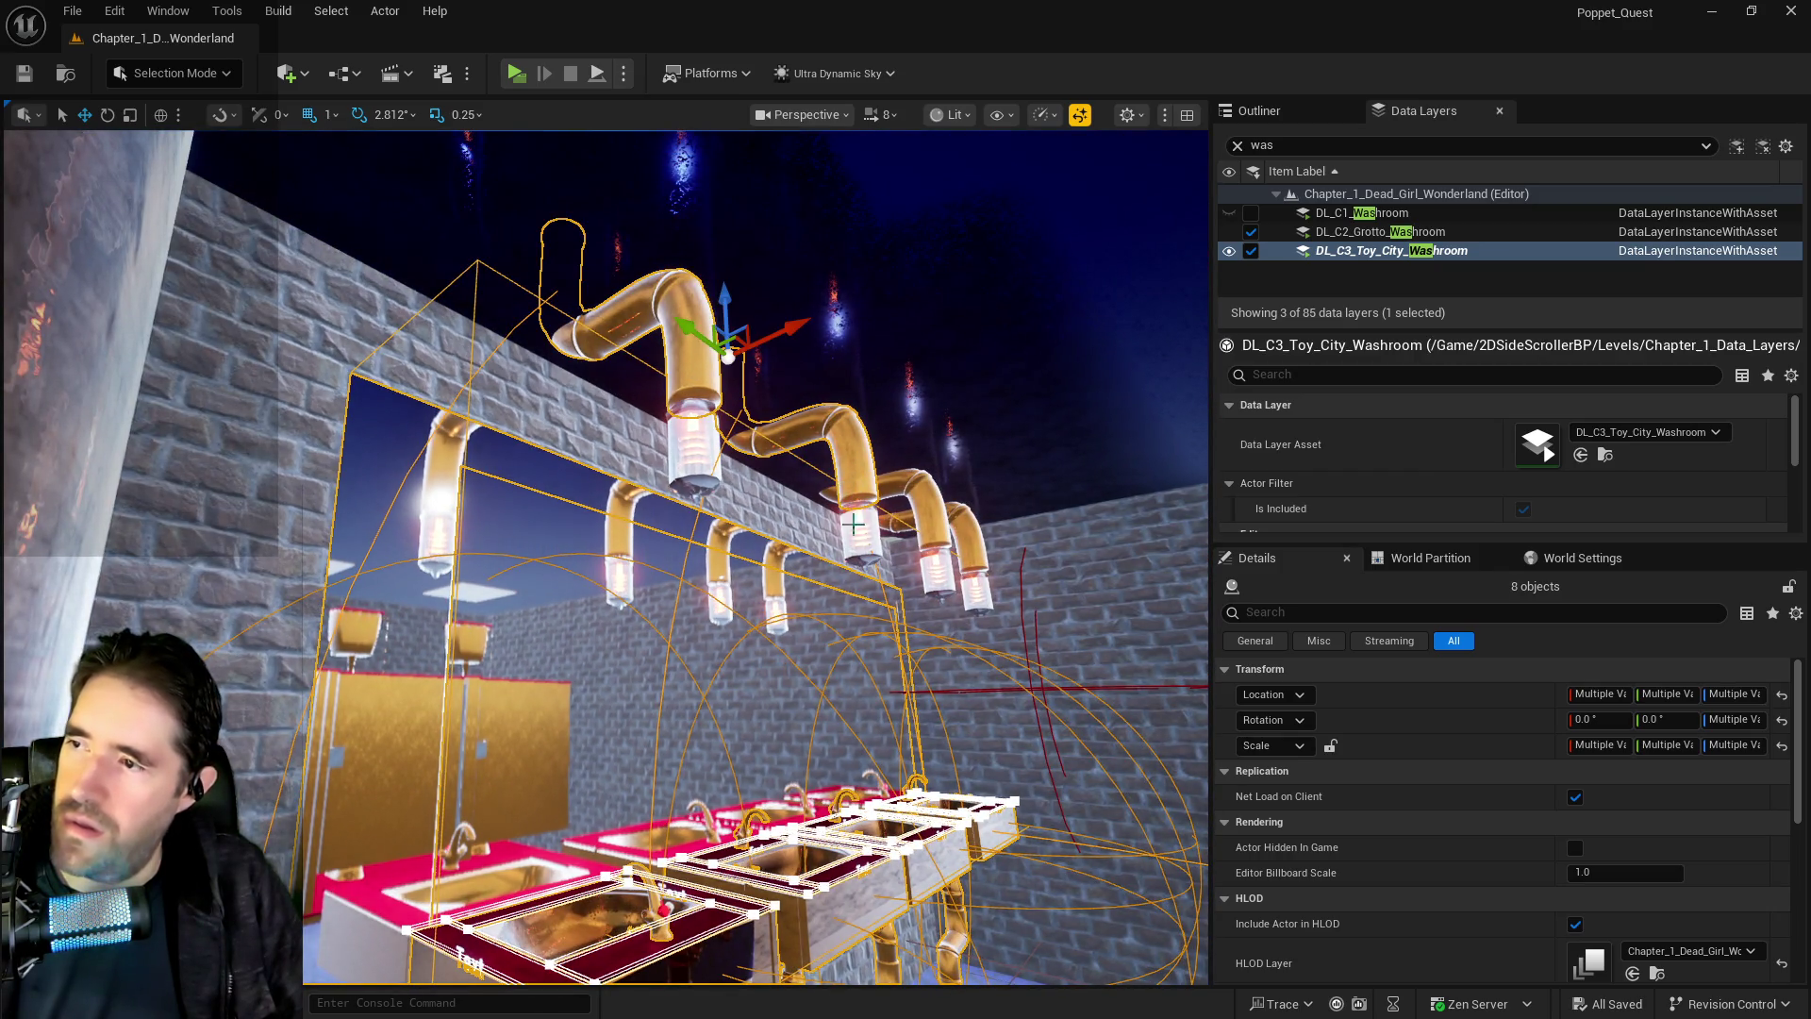
{"action": "left_click", "coordinate": [709, 468], "text": "ctrl"}
{"action": "left_click", "coordinate": [937, 514], "text": "ctrl"}
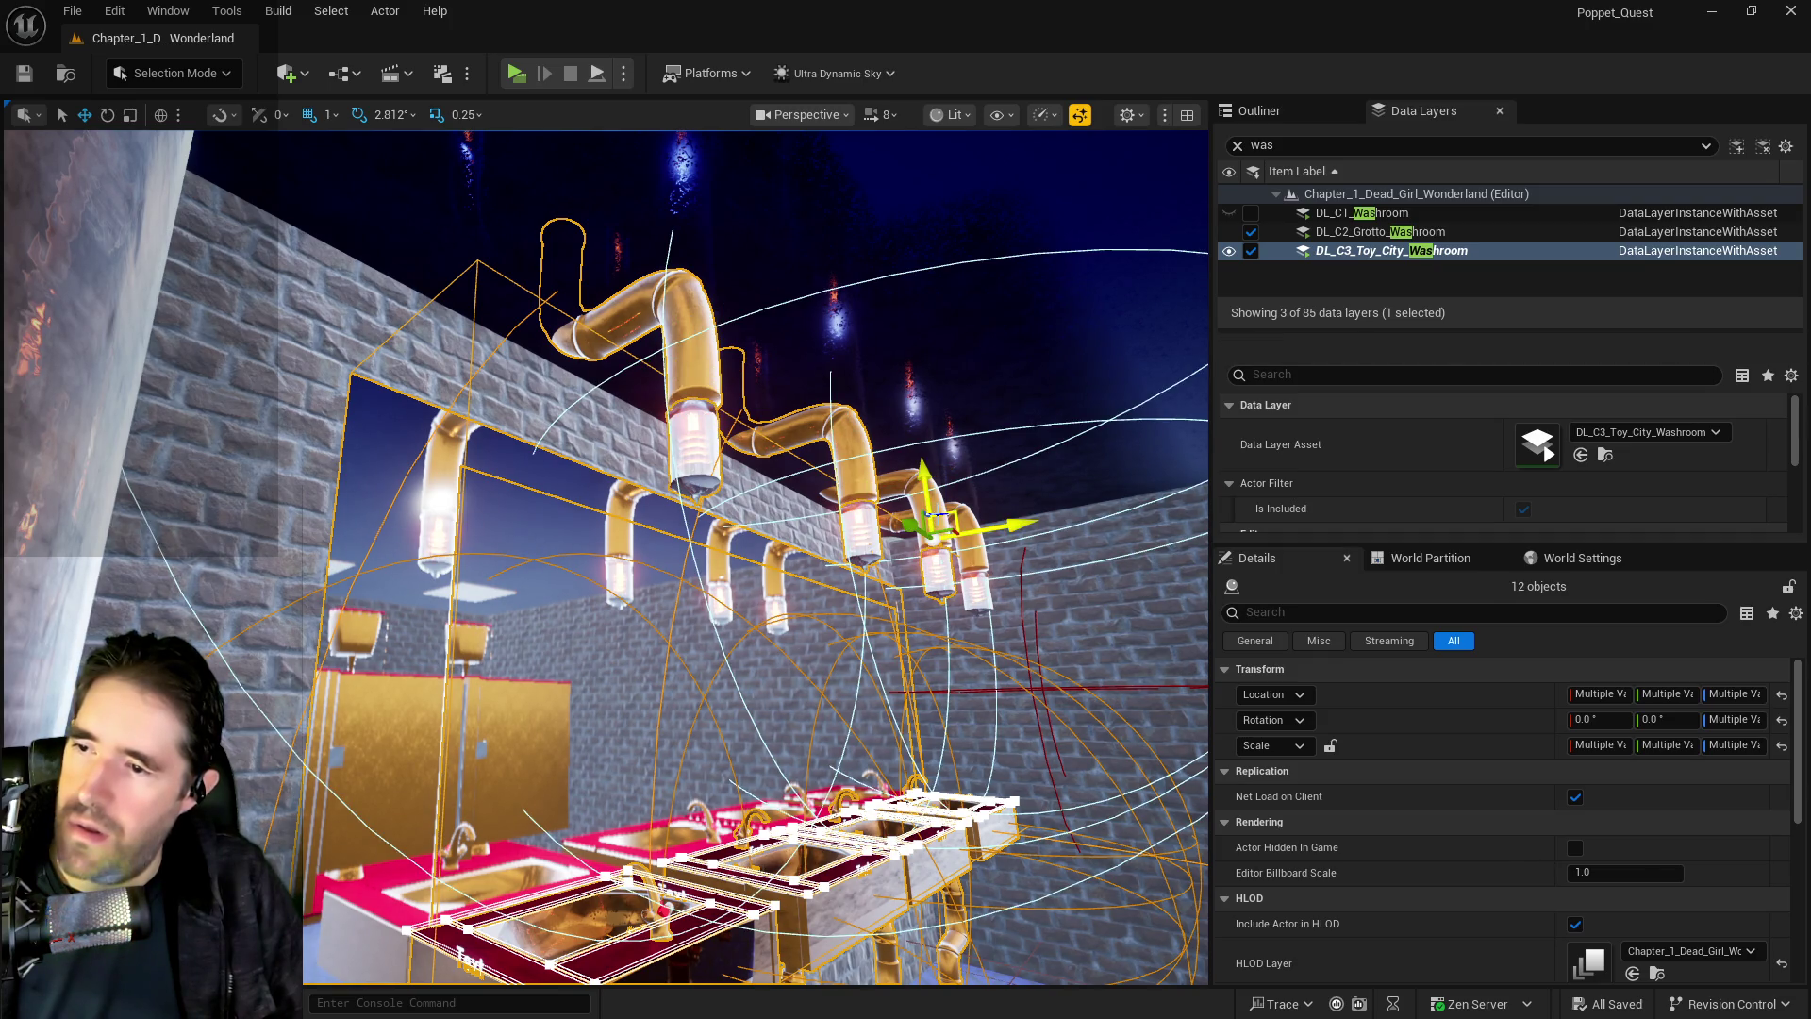
{"action": "left_click", "coordinate": [975, 578], "text": "ctrl"}
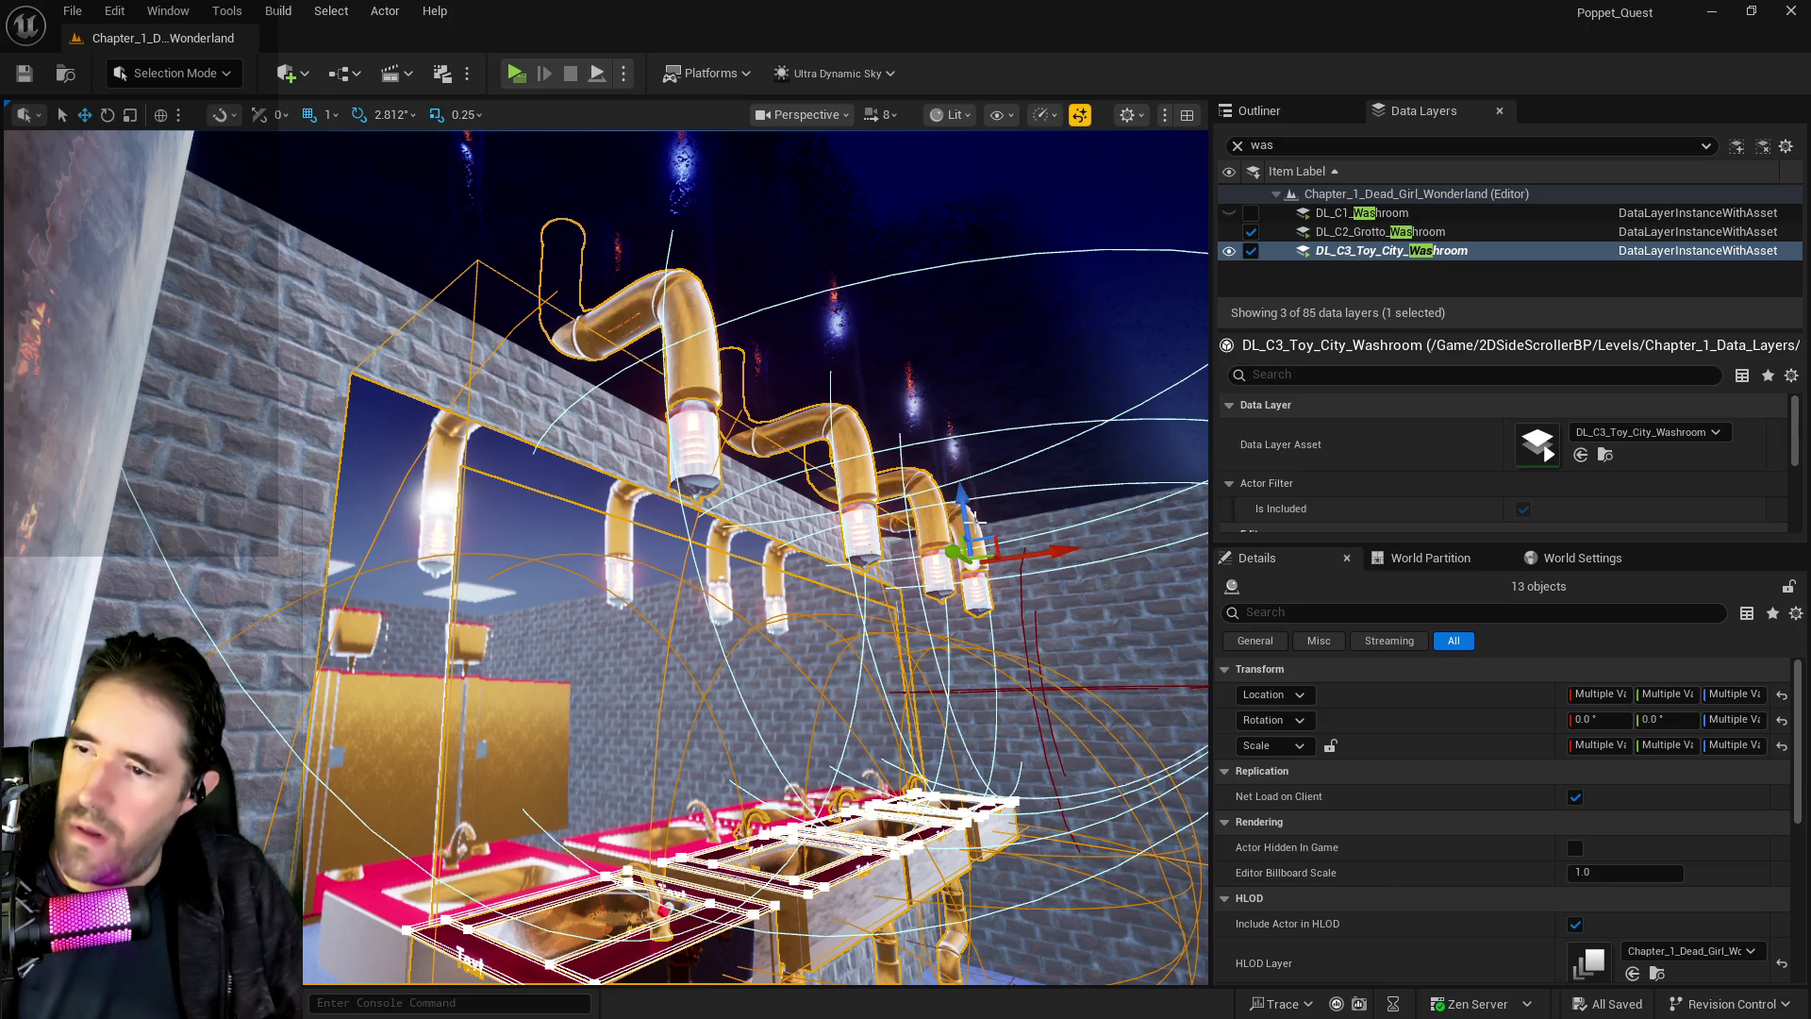
{"action": "left_click", "coordinate": [981, 566], "text": "ctrl"}
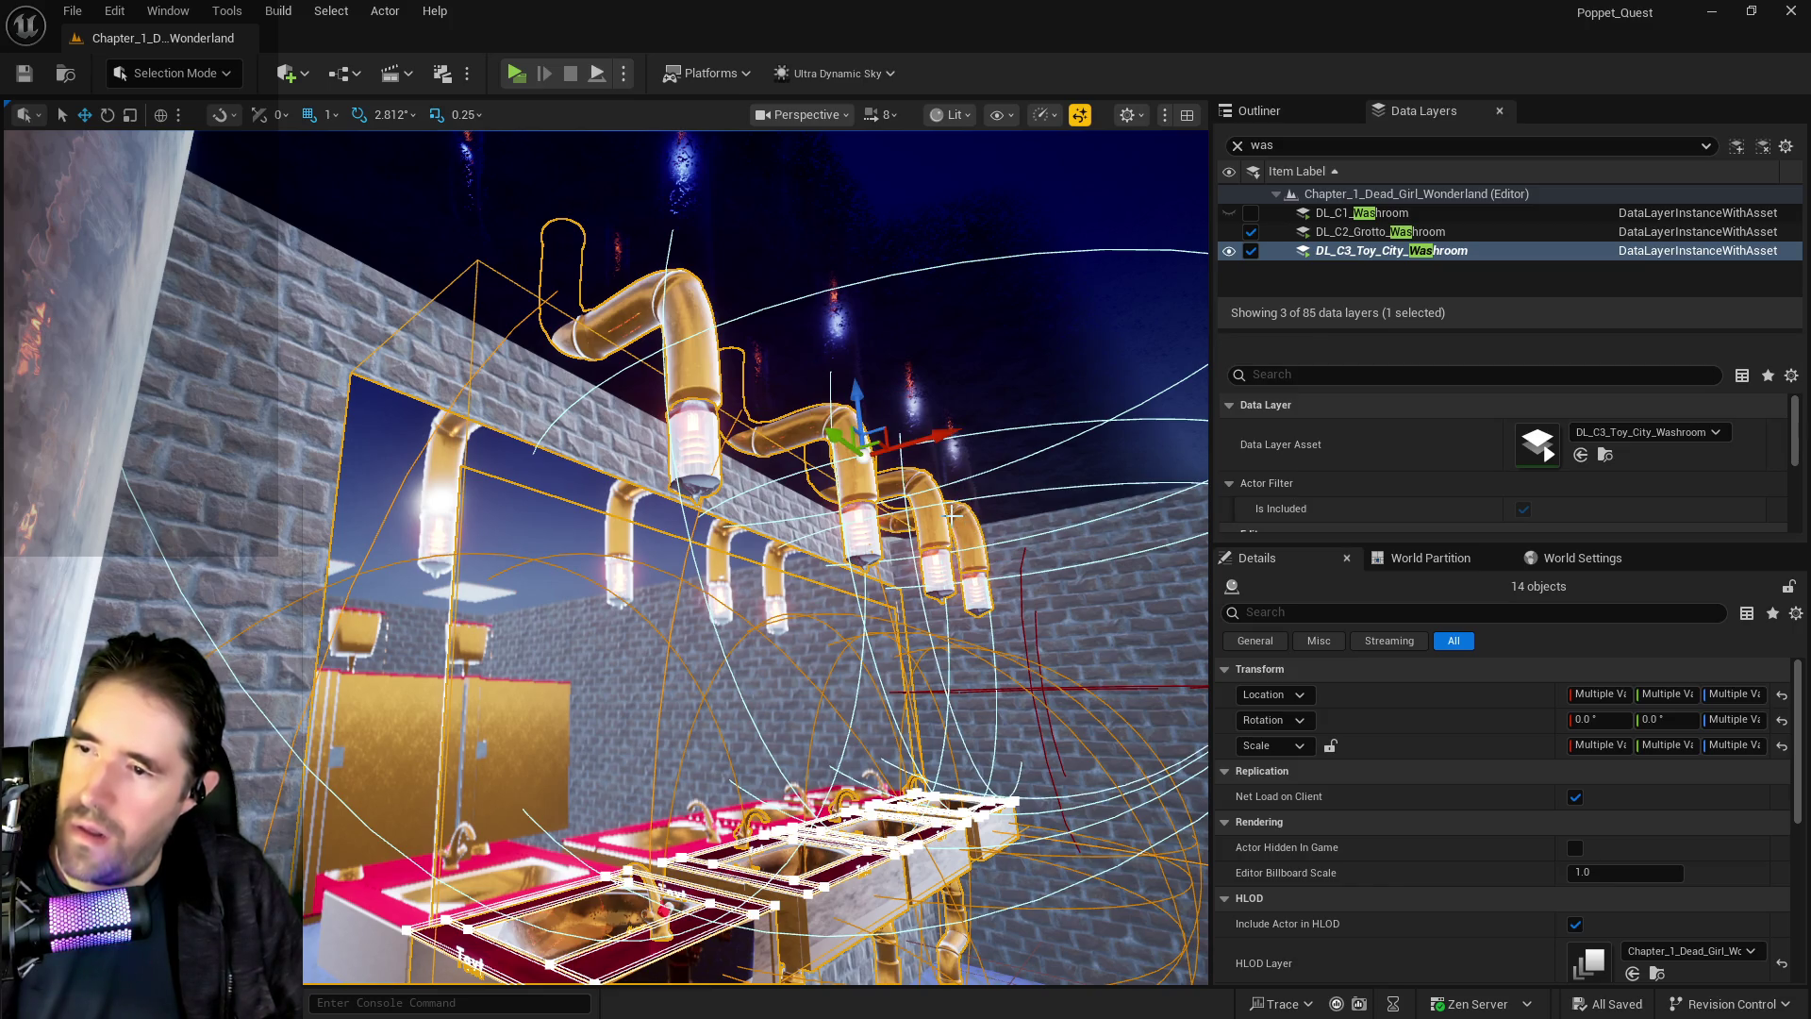
{"action": "mouse_move", "coordinate": [975, 566]}
{"action": "left_mouse_down"}
{"action": "mouse_move", "coordinate": [1000, 557]}
{"action": "mouse_move", "coordinate": [976, 529]}
{"action": "mouse_move", "coordinate": [1132, 526]}
{"action": "left_mouse_up"}
{"action": "left_click", "coordinate": [712, 479], "text": "ctrl"}
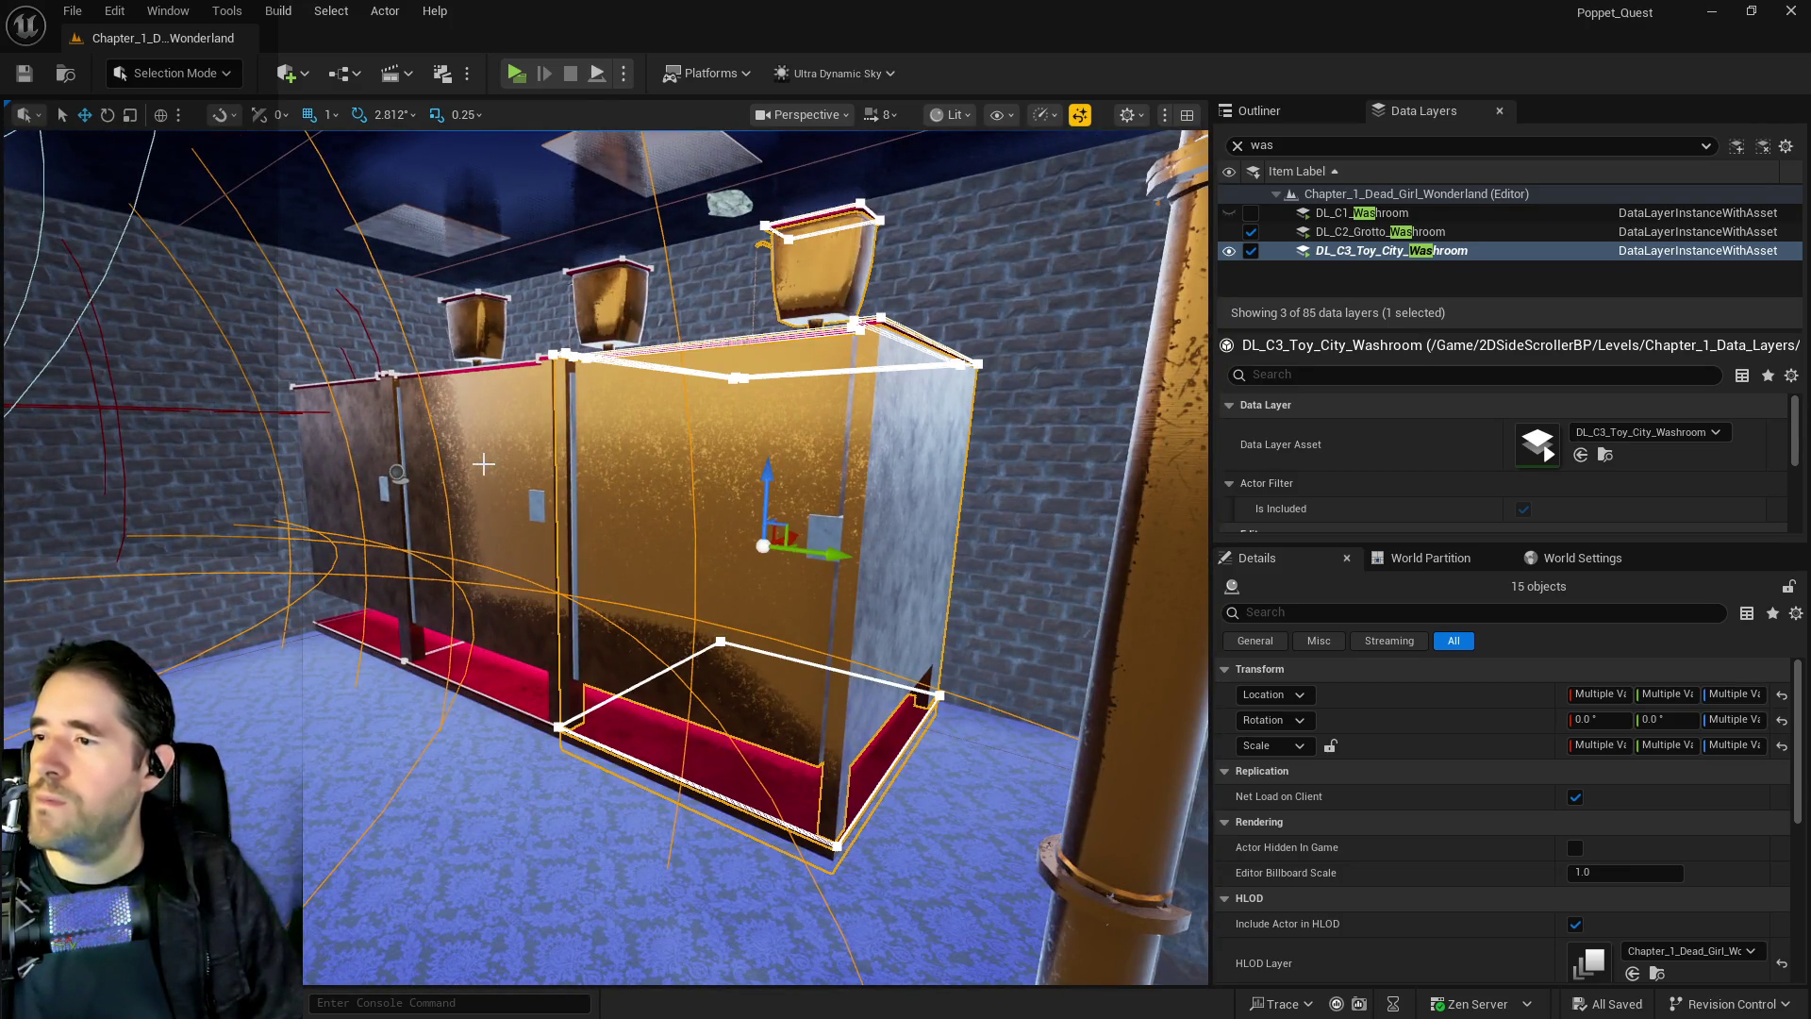
{"action": "left_click", "coordinate": [585, 514], "text": "ctrl"}
{"action": "left_click", "coordinate": [453, 500], "text": "ctrl"}
{"action": "key", "text": "f"}
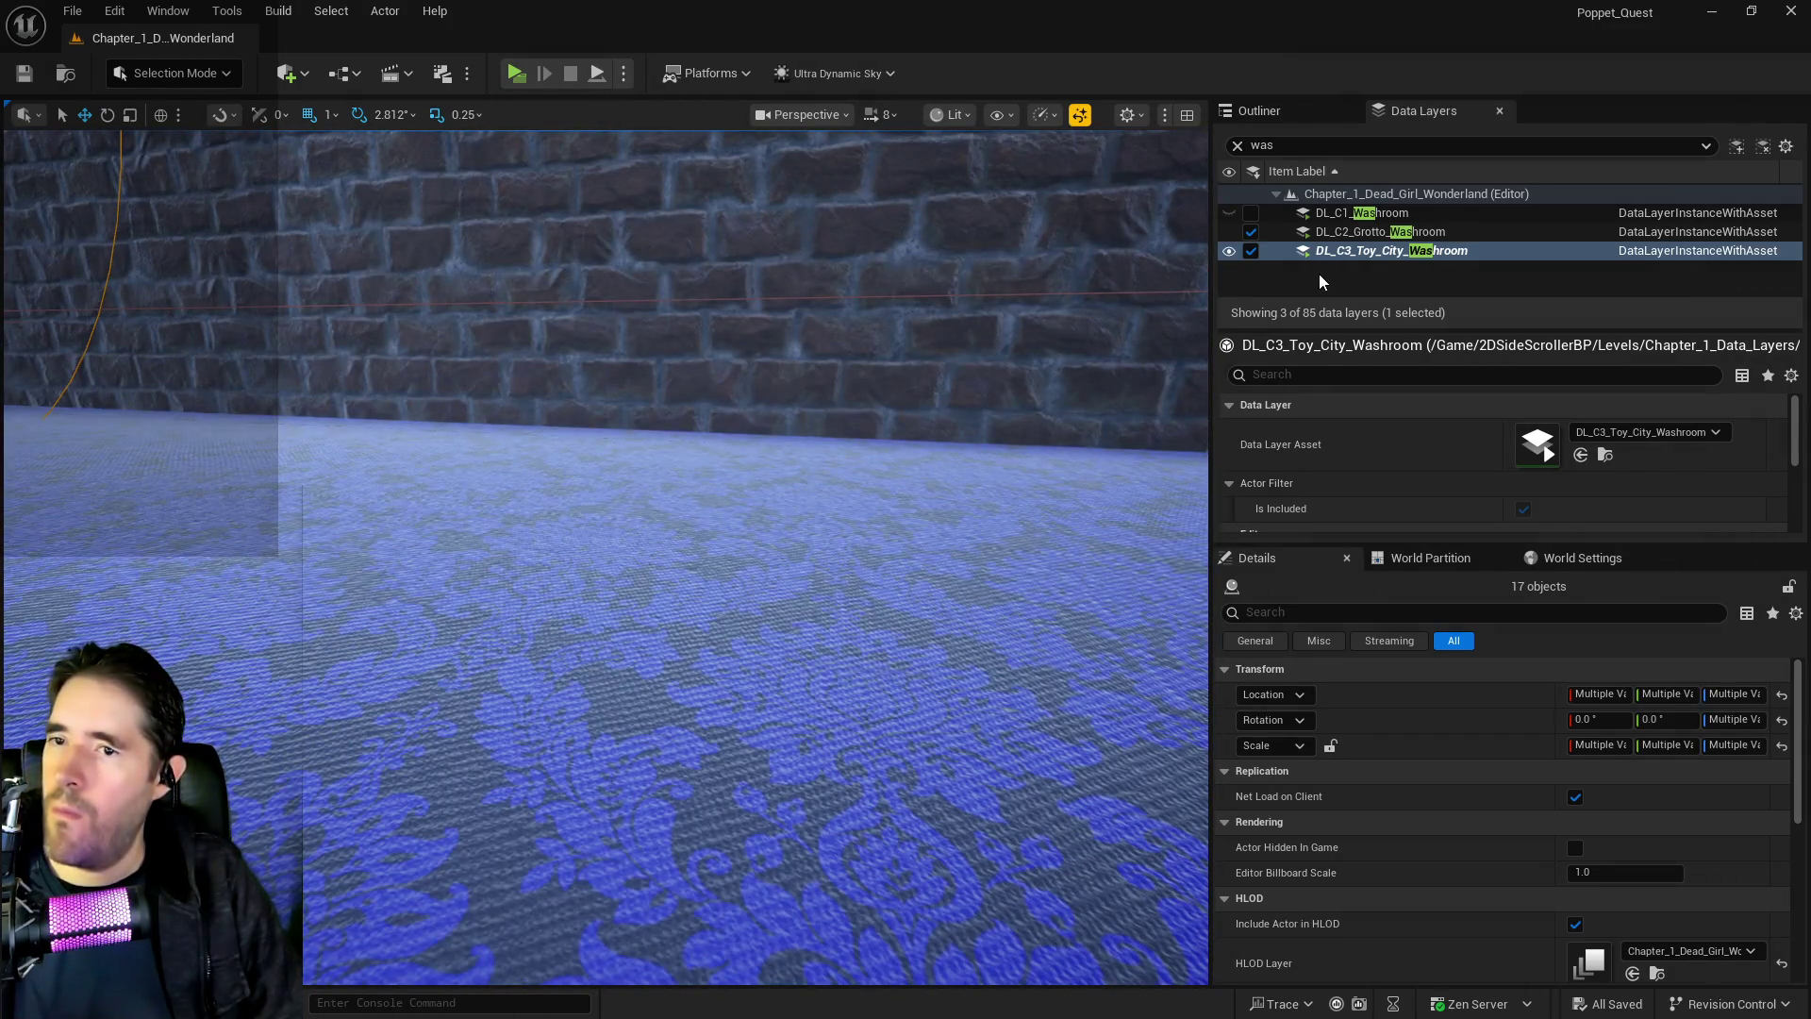
Add the 17 selected actors to DL_C3_Toy_City_Washroom and start a new Data Layer asset
{"action": "right_click", "coordinate": [1335, 251]}
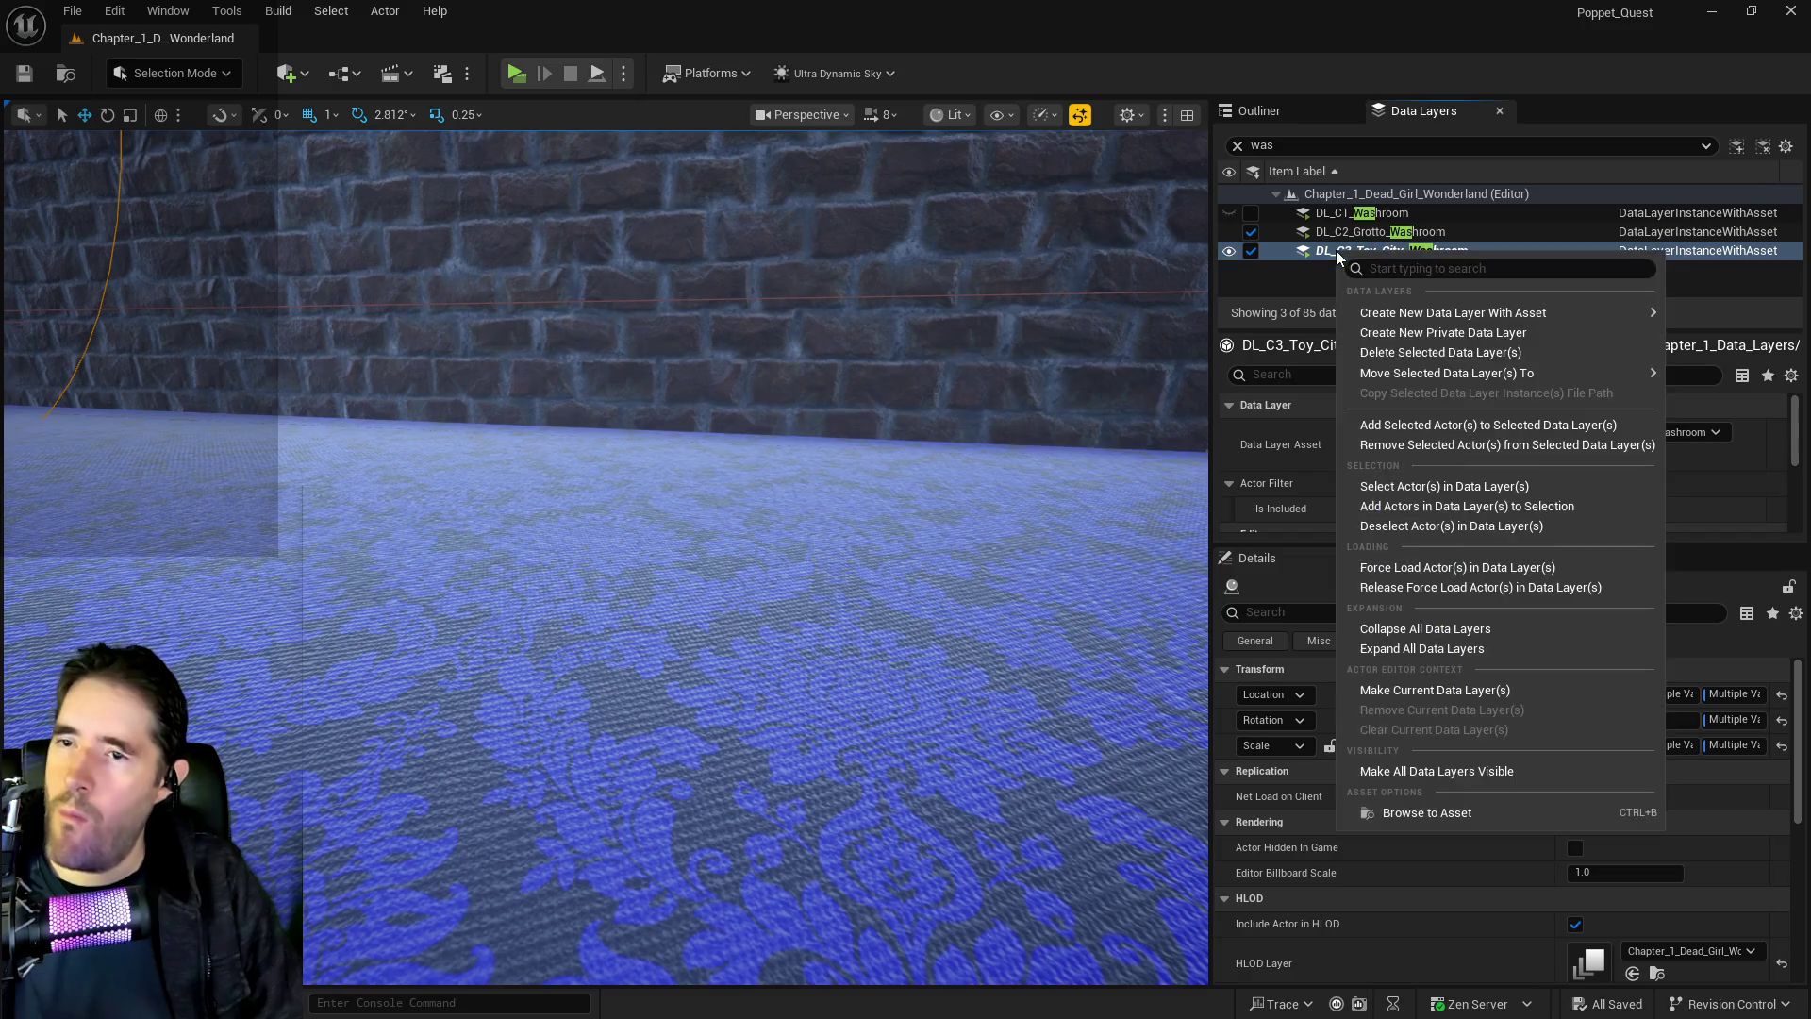
{"action": "left_click", "coordinate": [1400, 444]}
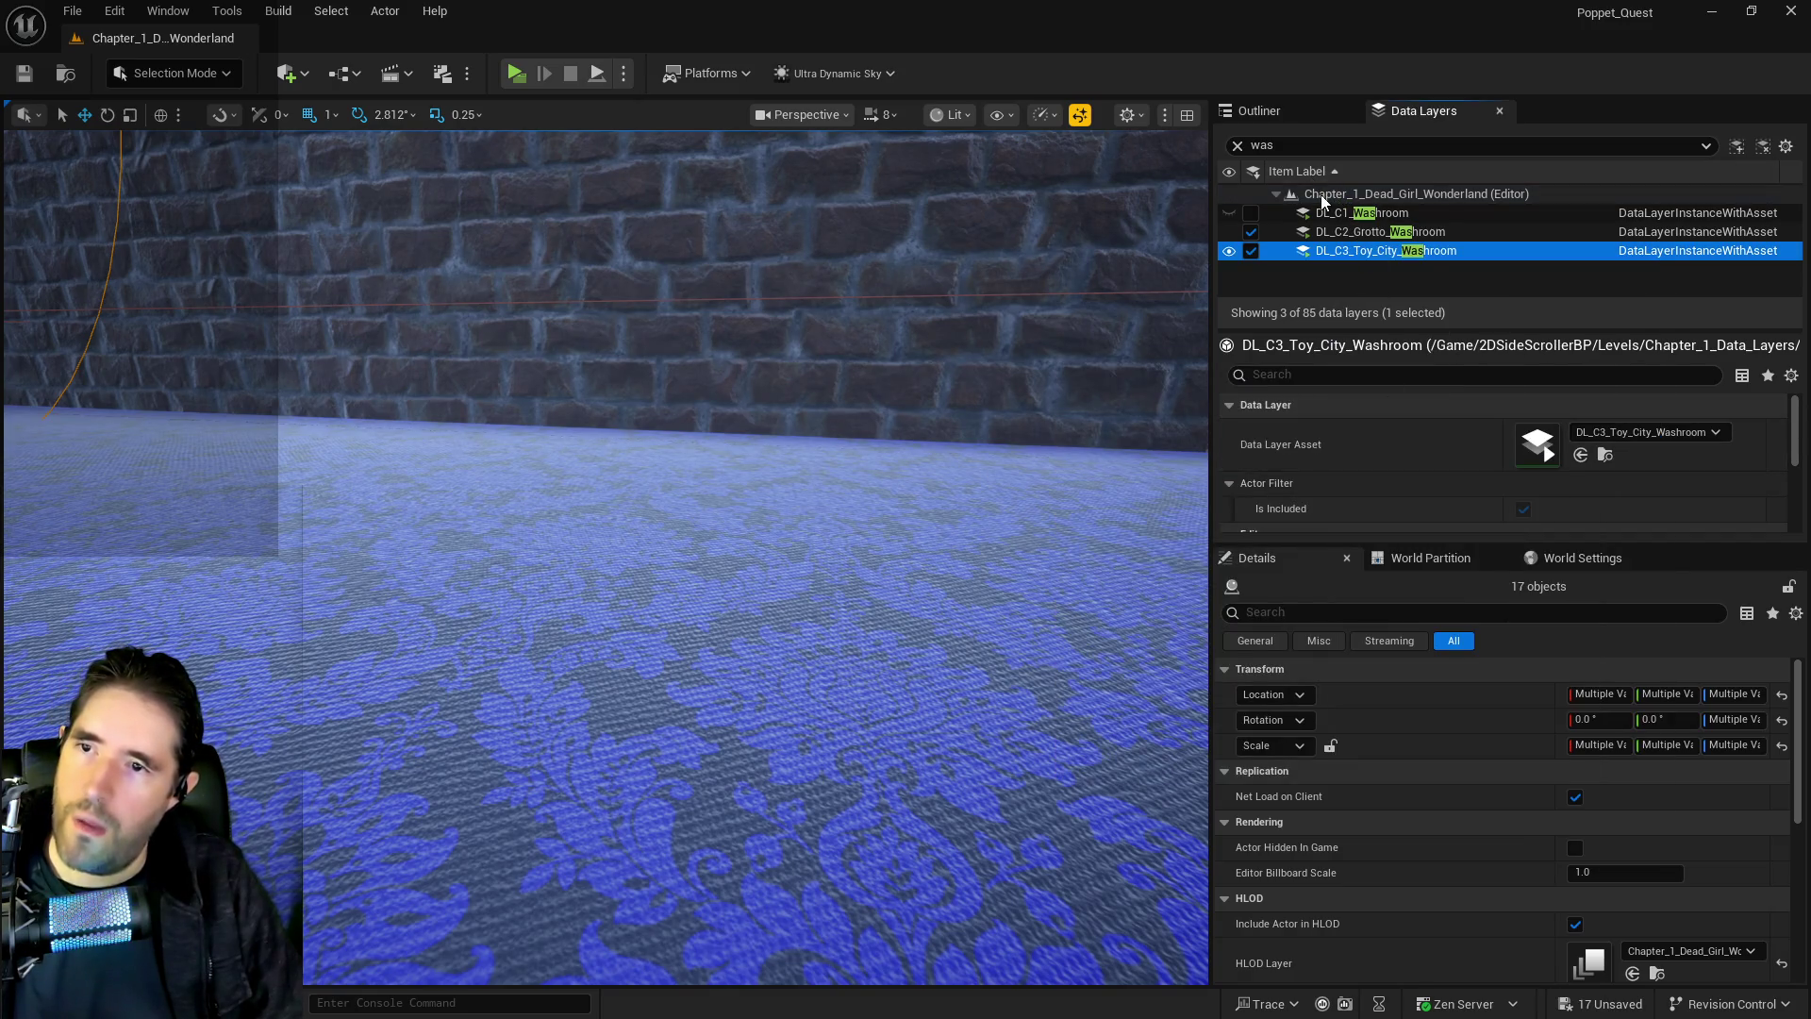
{"action": "right_click", "coordinate": [1321, 194]}
{"action": "mouse_move", "coordinate": [1368, 255]}
{"action": "left_click", "coordinate": [1135, 295]}
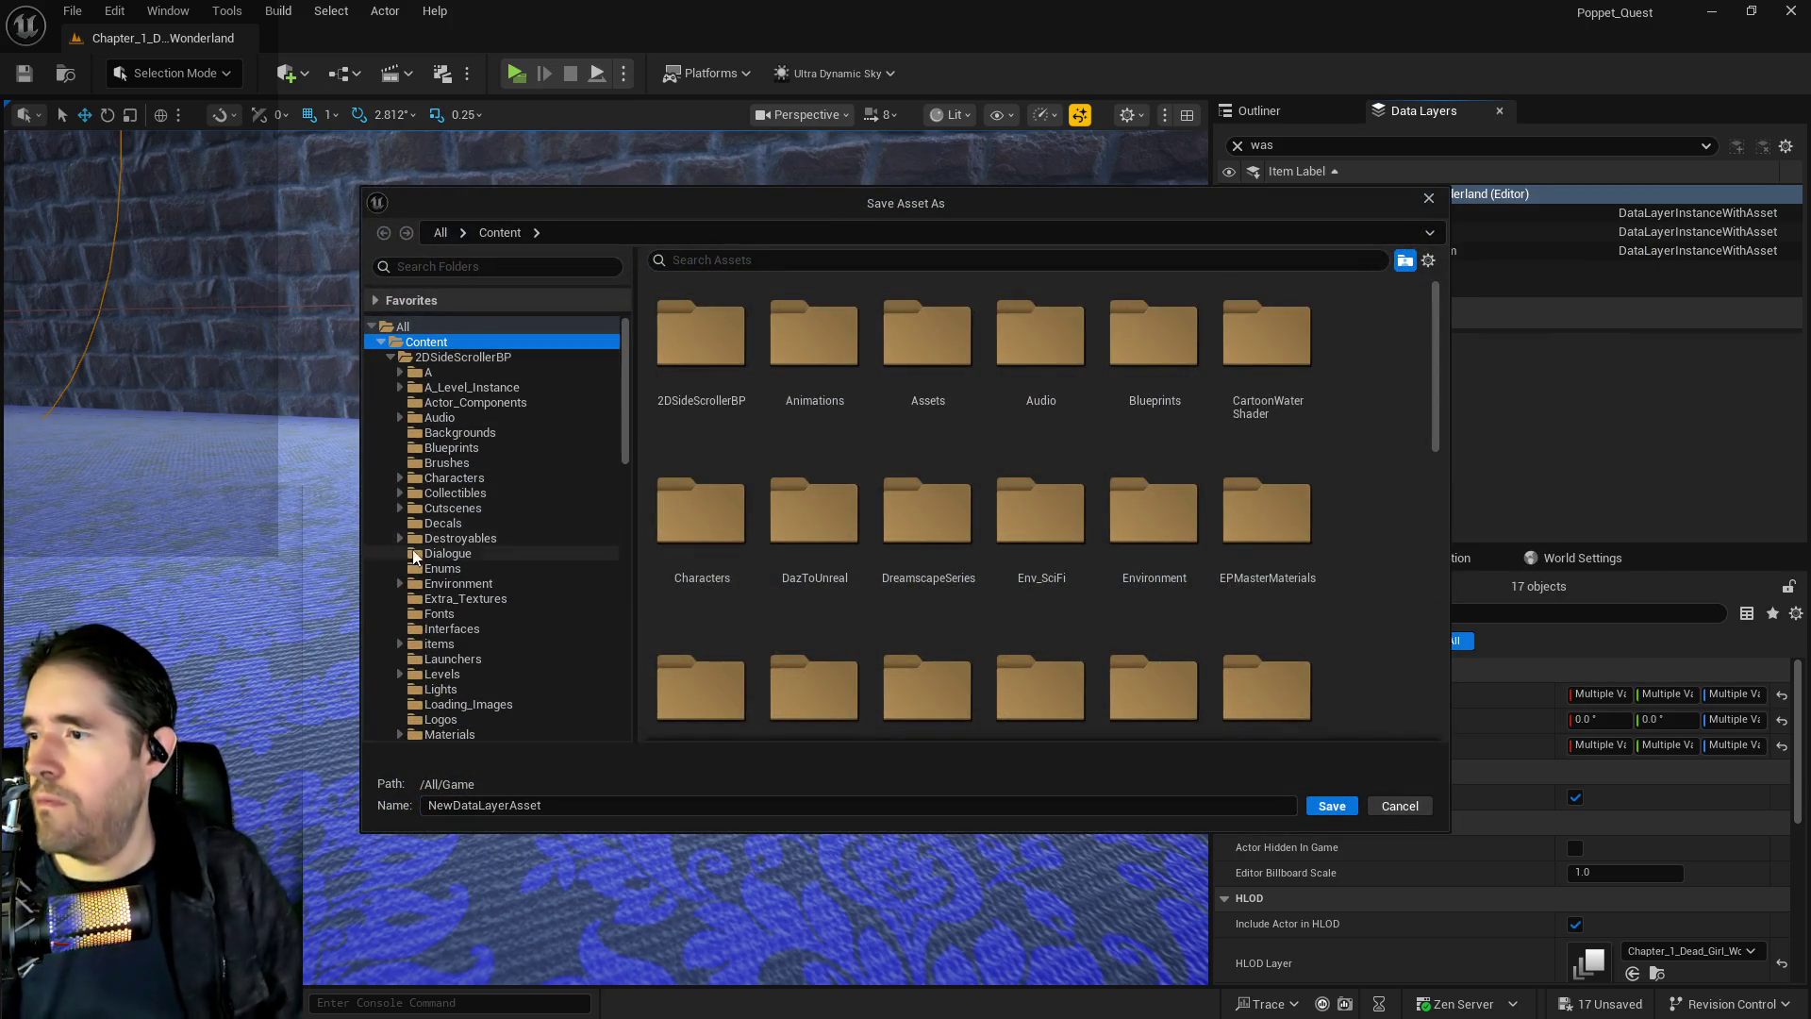
Save the new data layer asset as DL_C3_Staff_Washroom in Levels > Chapter_1_Data_Layers
{"action": "left_click", "coordinate": [406, 674]}
{"action": "double_click", "coordinate": [681, 388]}
{"action": "left_click", "coordinate": [790, 798]}
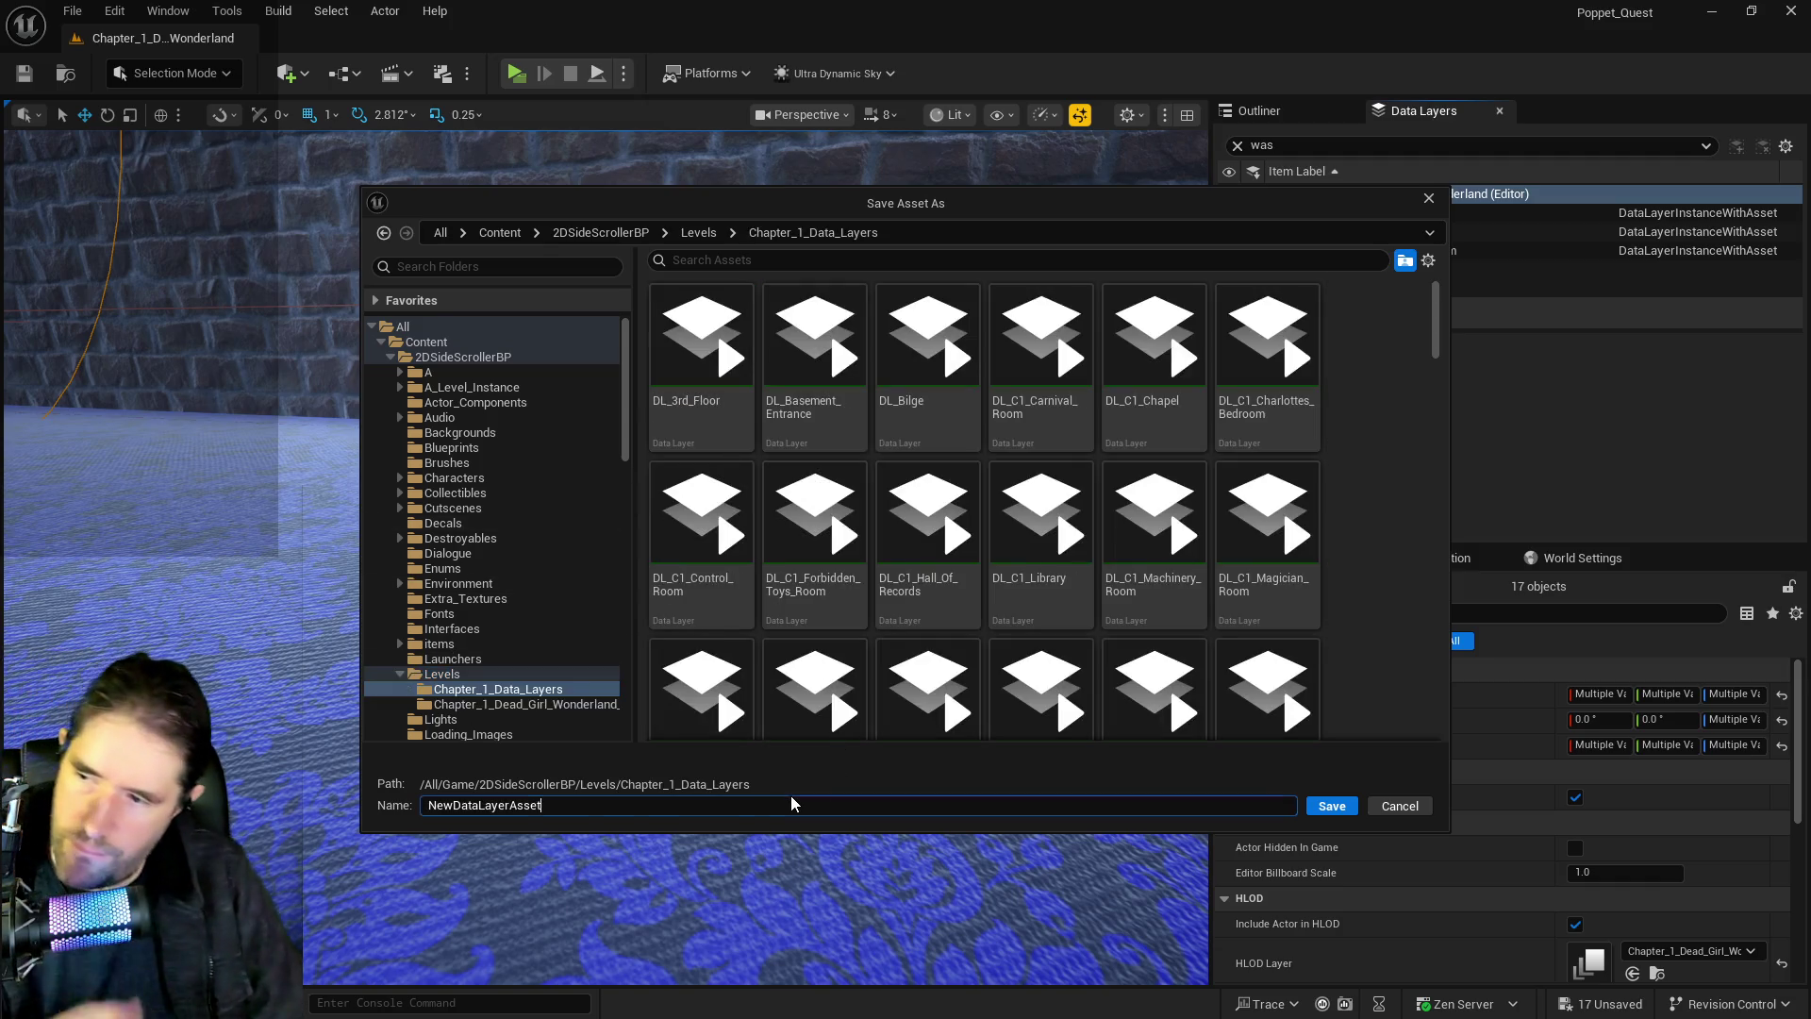
{"action": "key", "text": "ctrl+a"}
{"action": "type", "text": "DL_"}
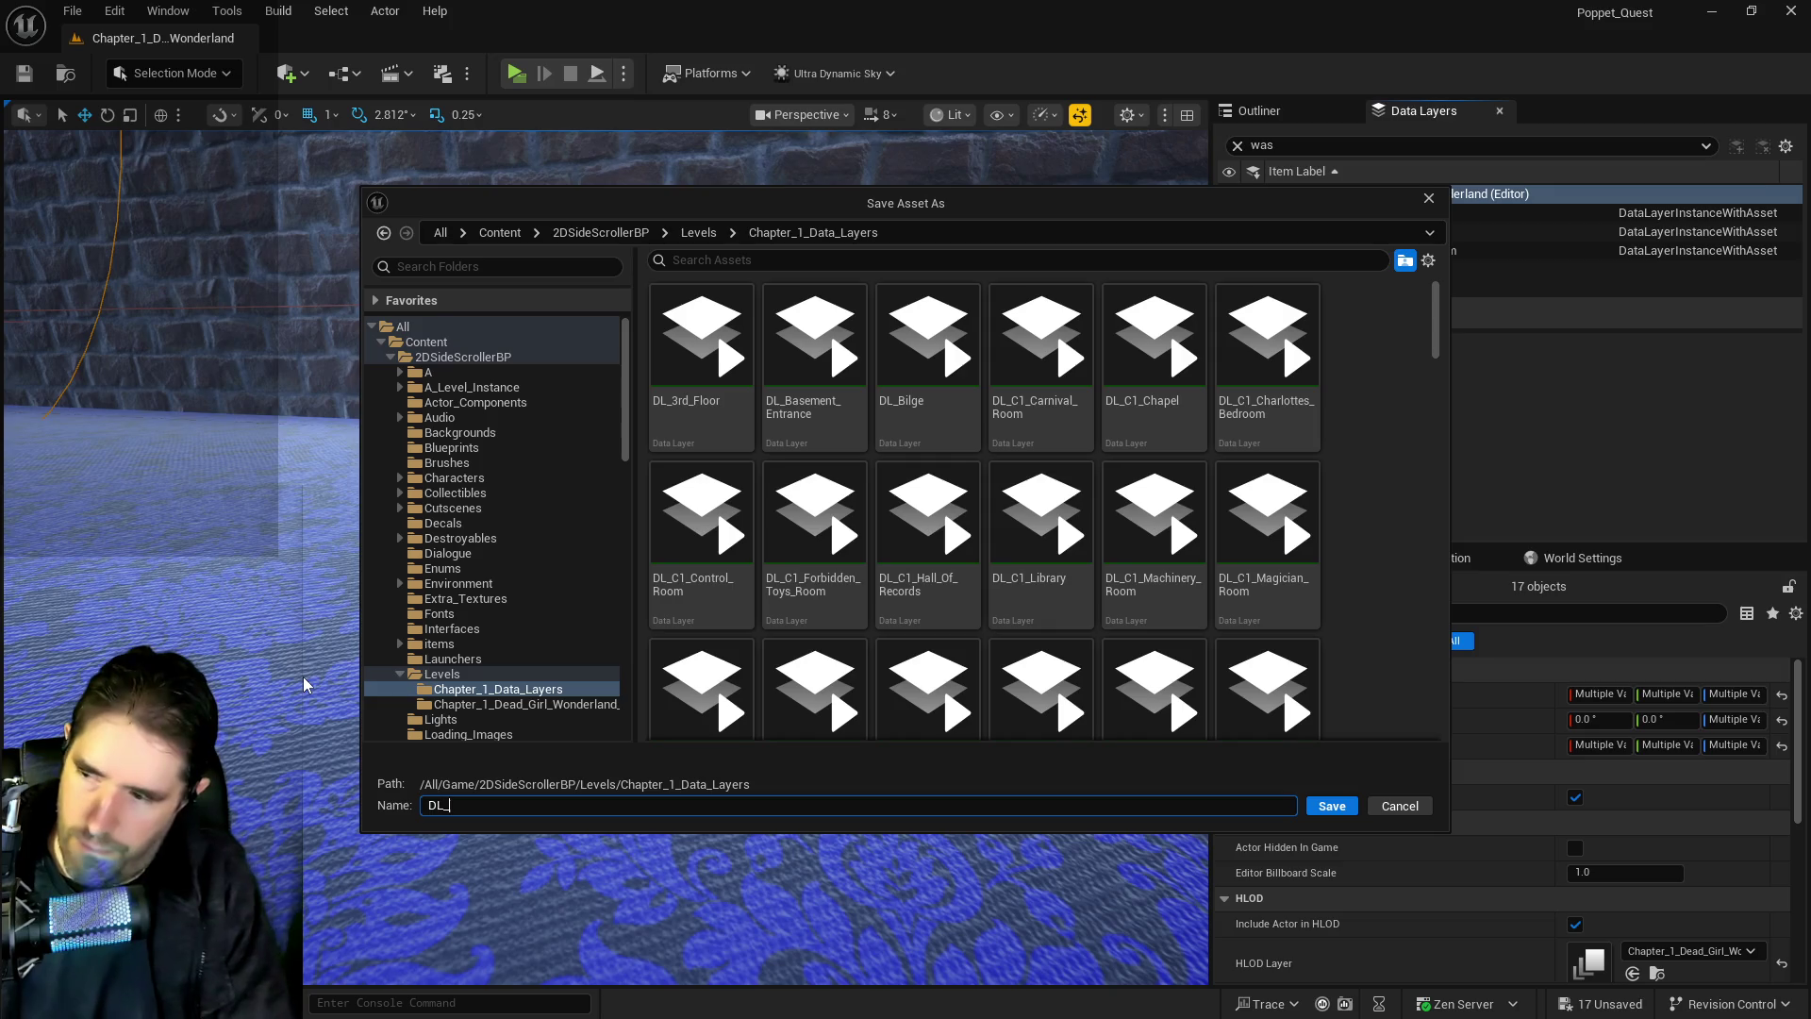
{"action": "type", "text": "C3_Staf"}
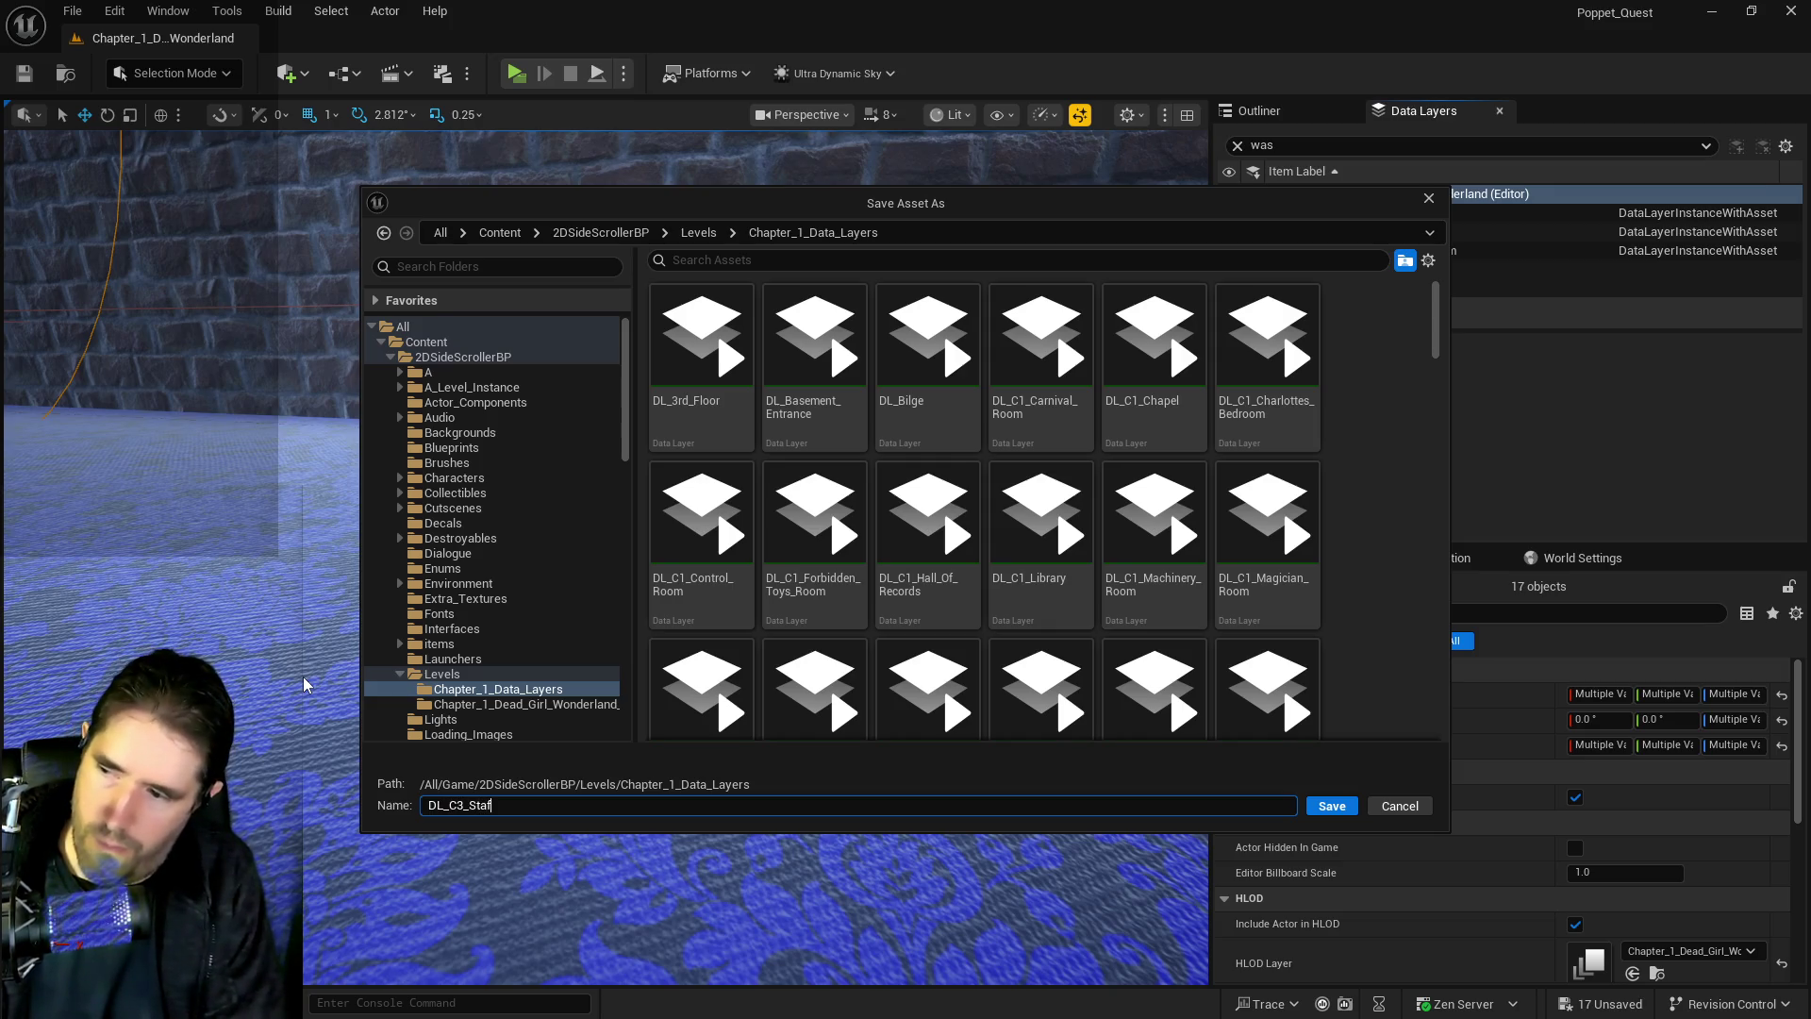
{"action": "type", "text": "f_Washroom"}
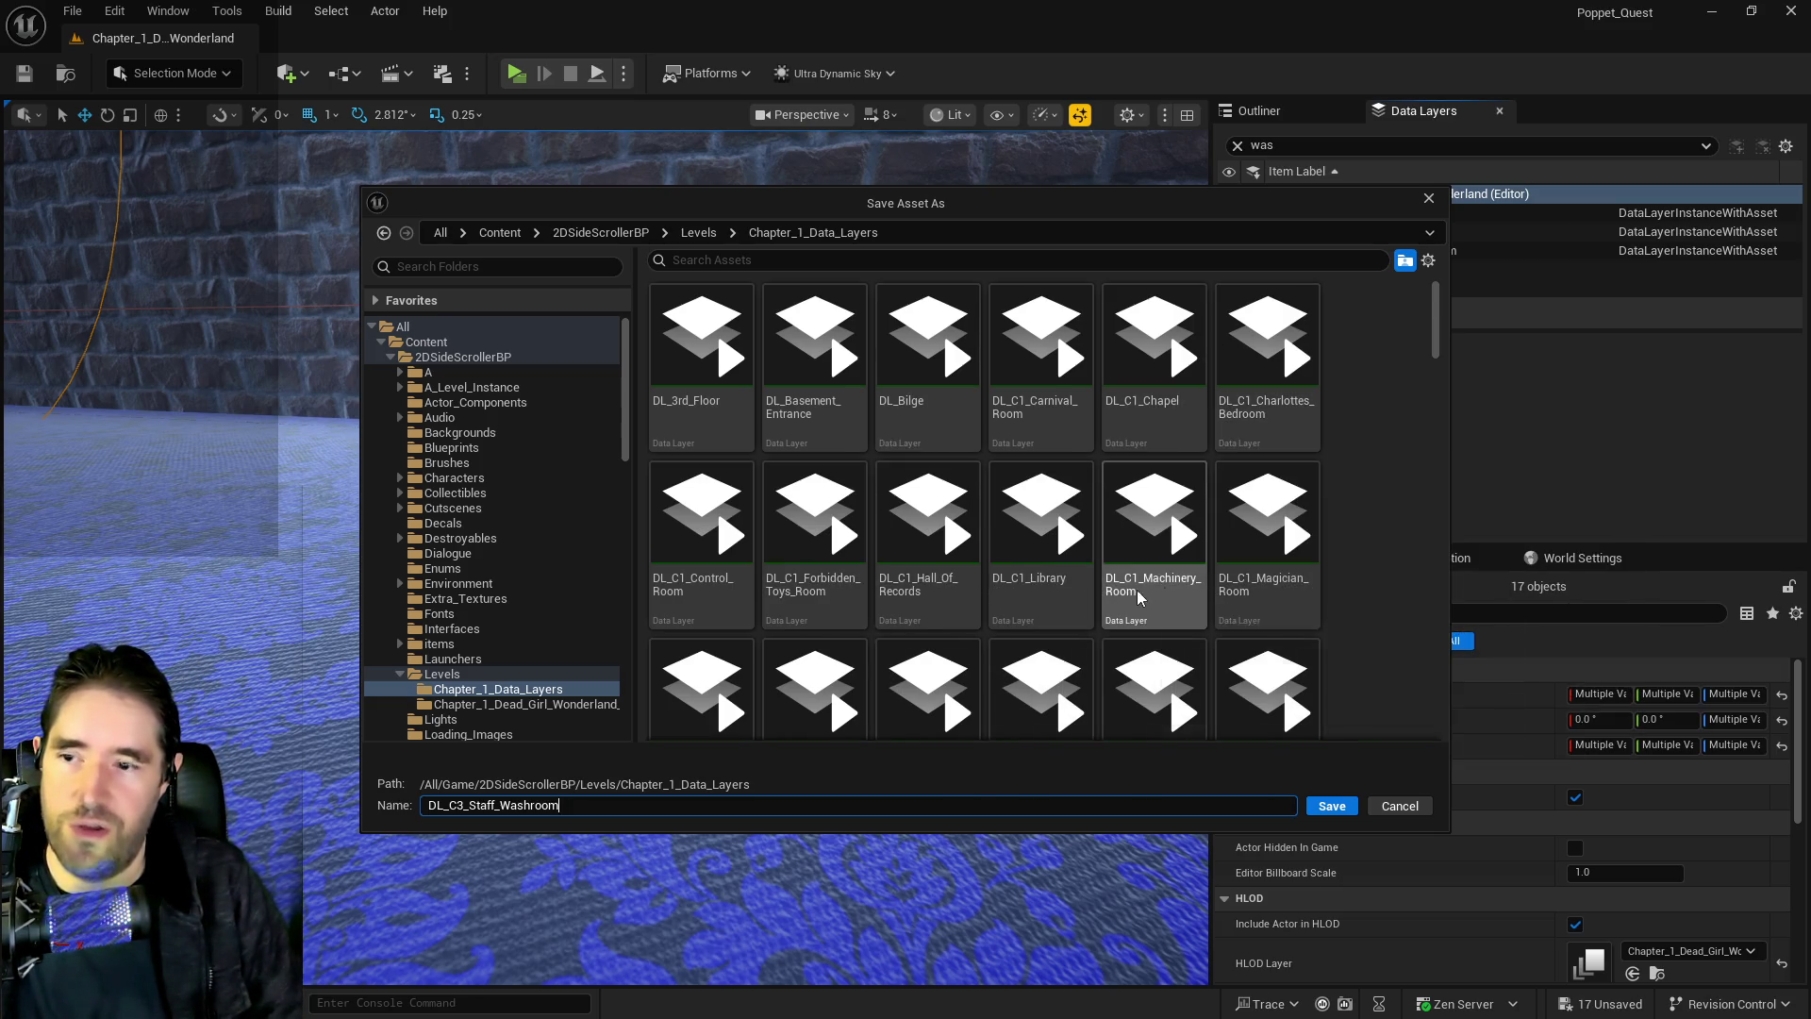
{"action": "scroll", "coordinate": [970, 591], "scroll_direction": "down", "scroll_amount": 1}
{"action": "scroll", "coordinate": [971, 591], "scroll_direction": "down", "scroll_amount": 2}
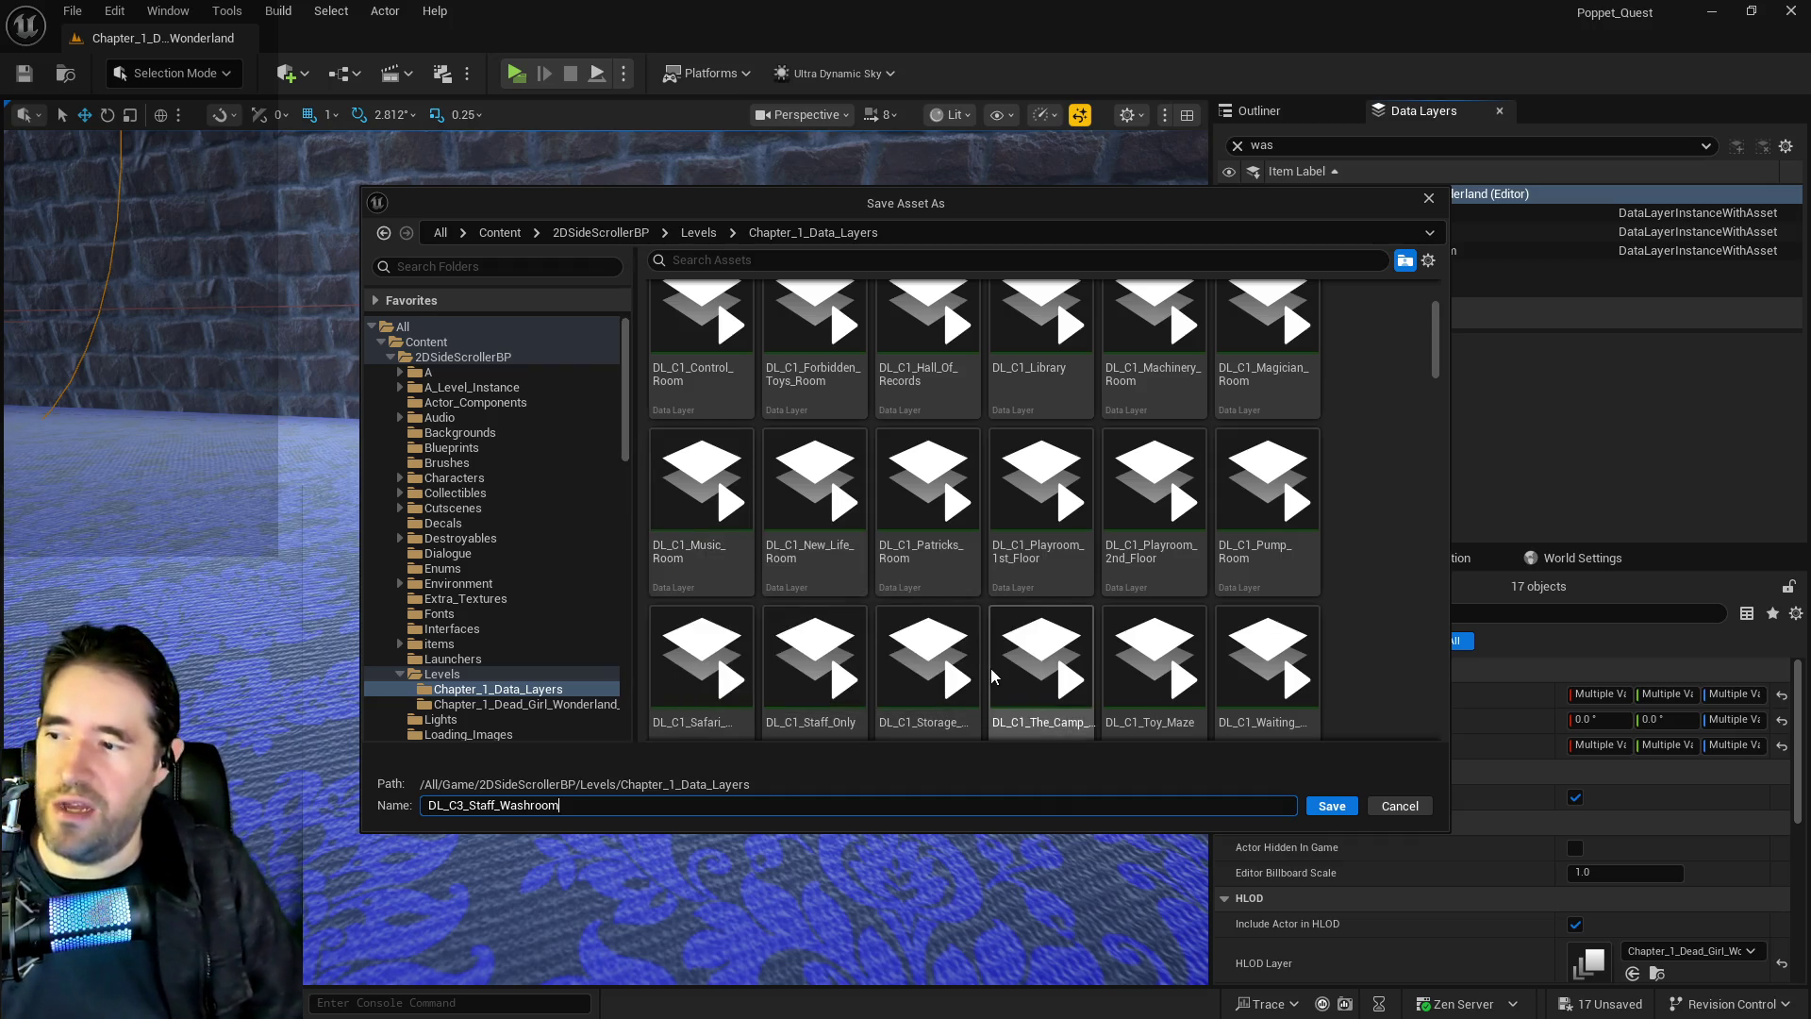
{"action": "left_click", "coordinate": [1332, 806]}
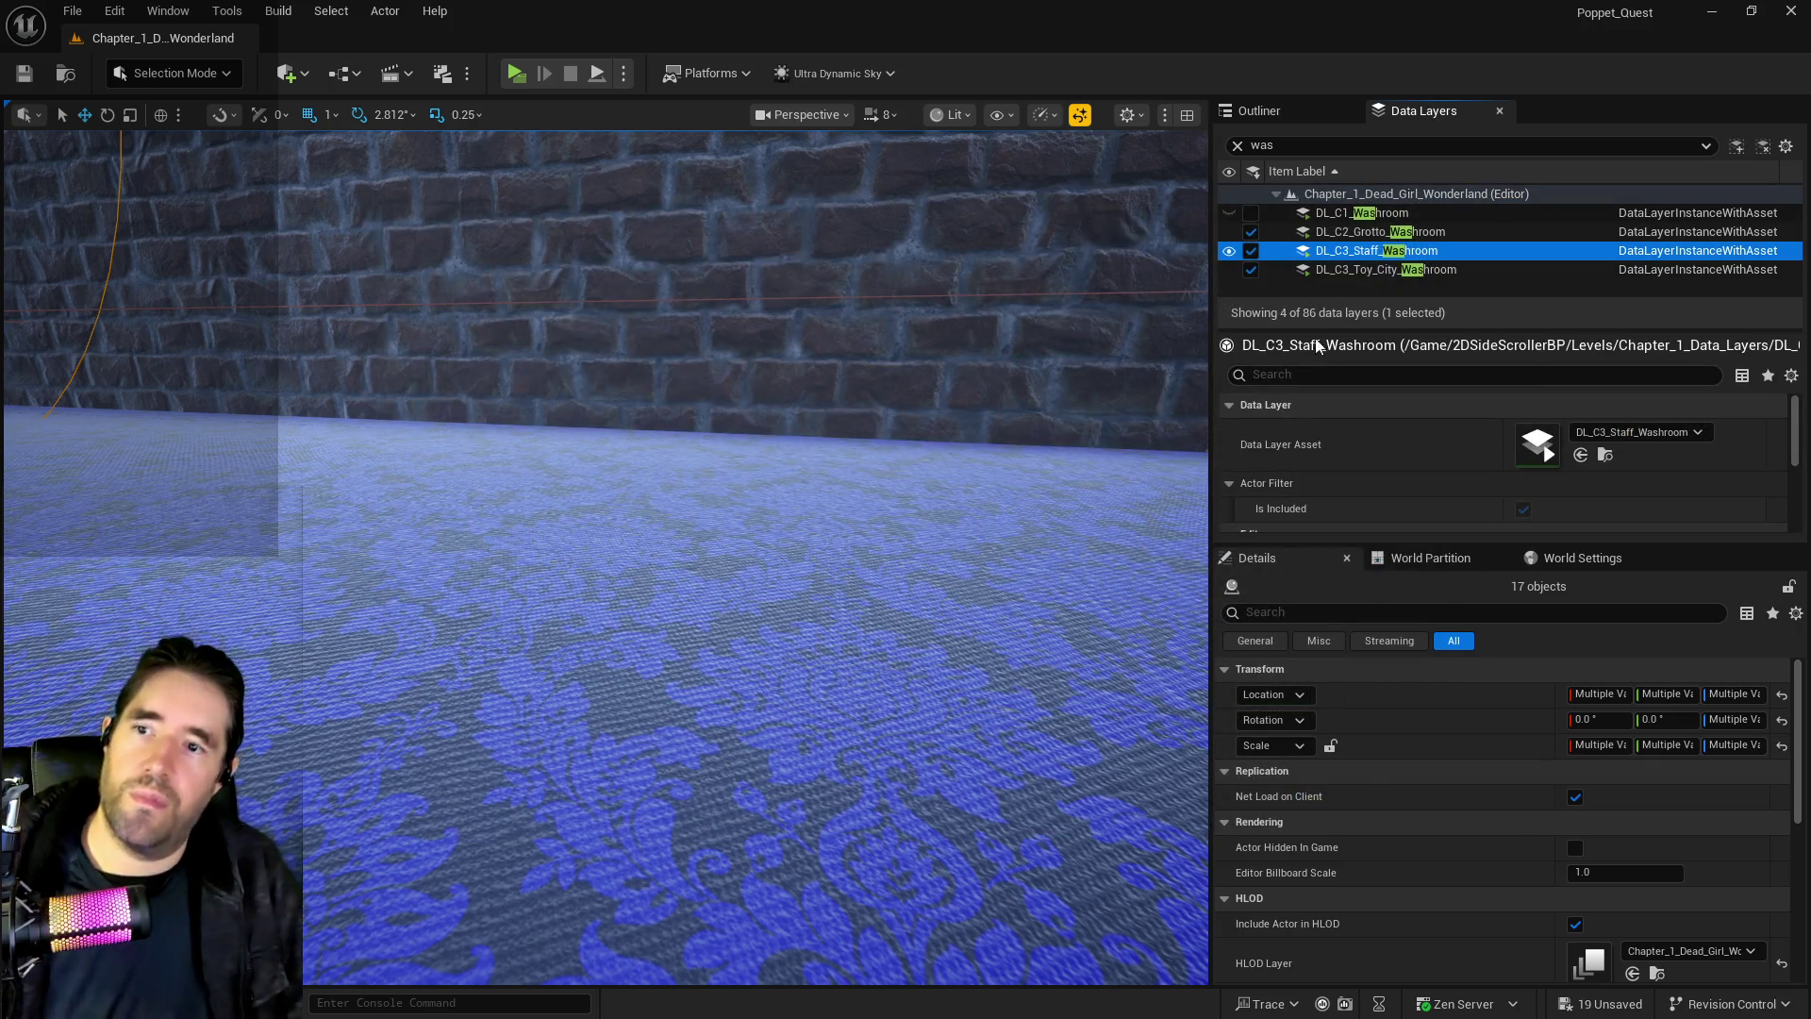
Select the actors in DL_C3_Toy_City_Washroom and frame them in the viewport
{"action": "left_click", "coordinate": [1349, 269]}
{"action": "right_click", "coordinate": [1350, 269]}
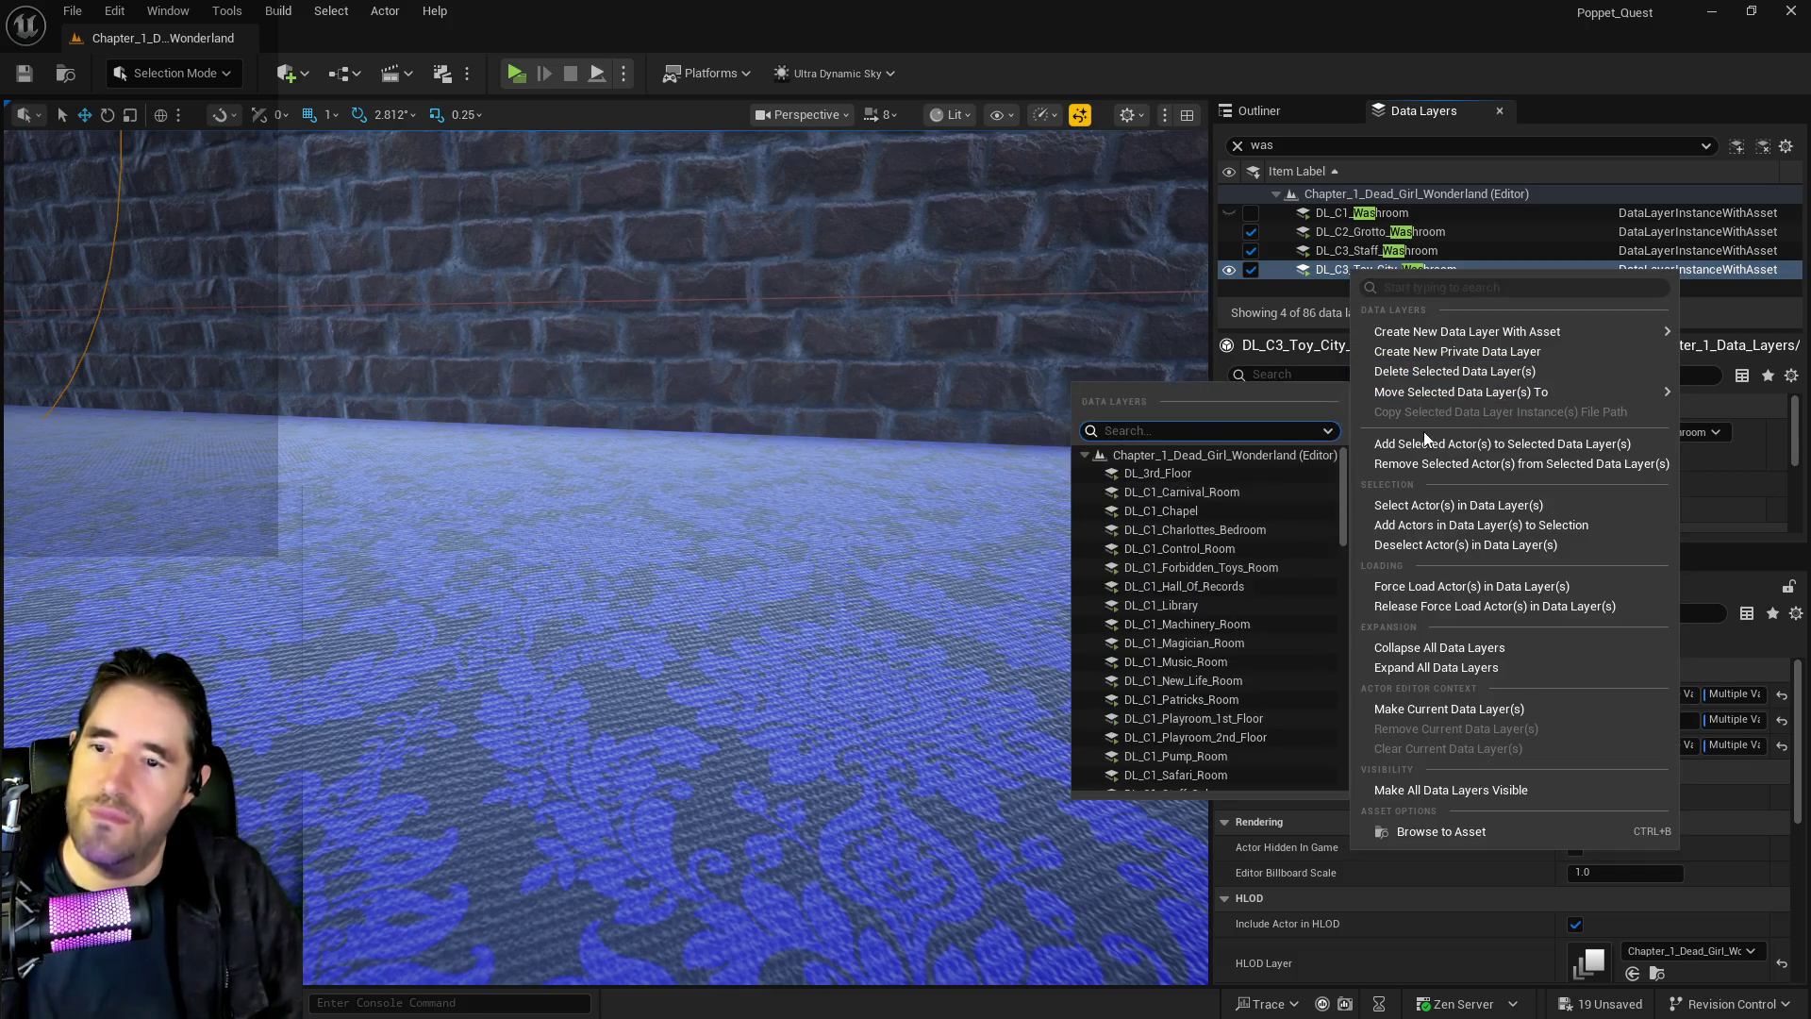
{"action": "left_click", "coordinate": [1425, 438]}
{"action": "key", "text": "f"}
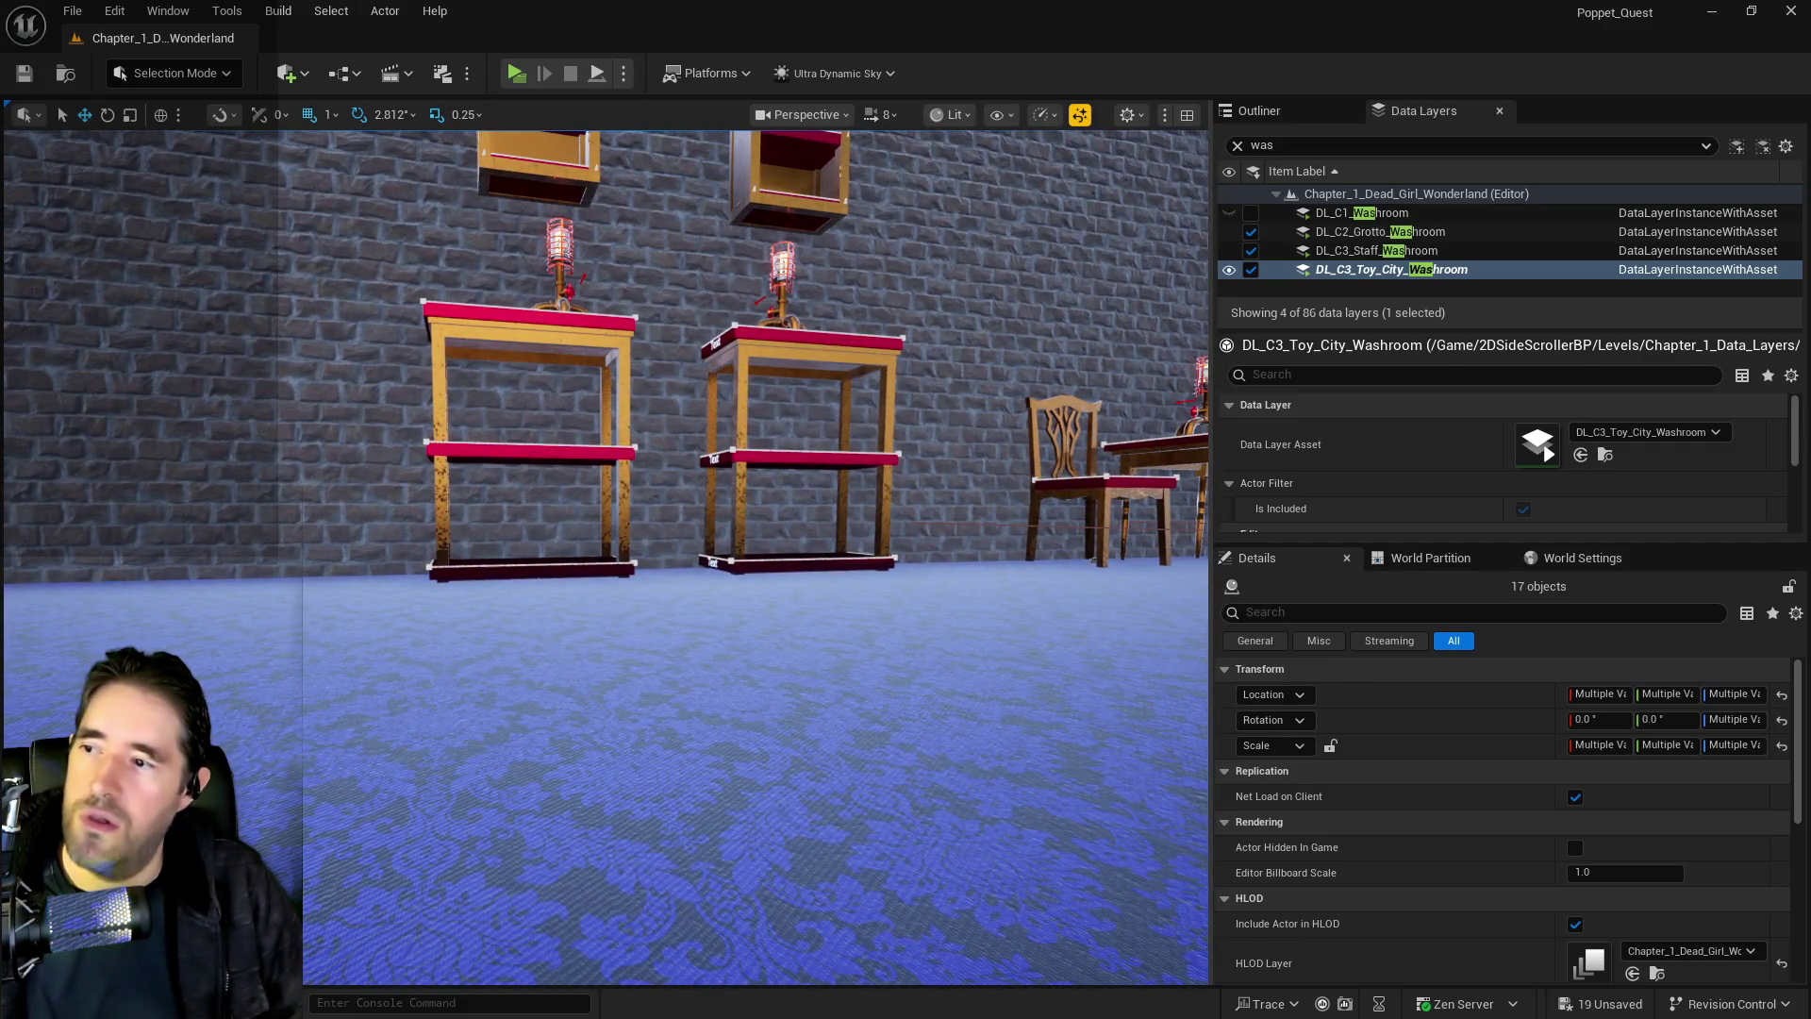
Select both stillages, the wall lamp and upper-left shelf, and remove them from DL_C3_Toy_City_Washroom
{"action": "left_click", "coordinate": [536, 453]}
{"action": "left_click", "coordinate": [803, 454], "text": "ctrl"}
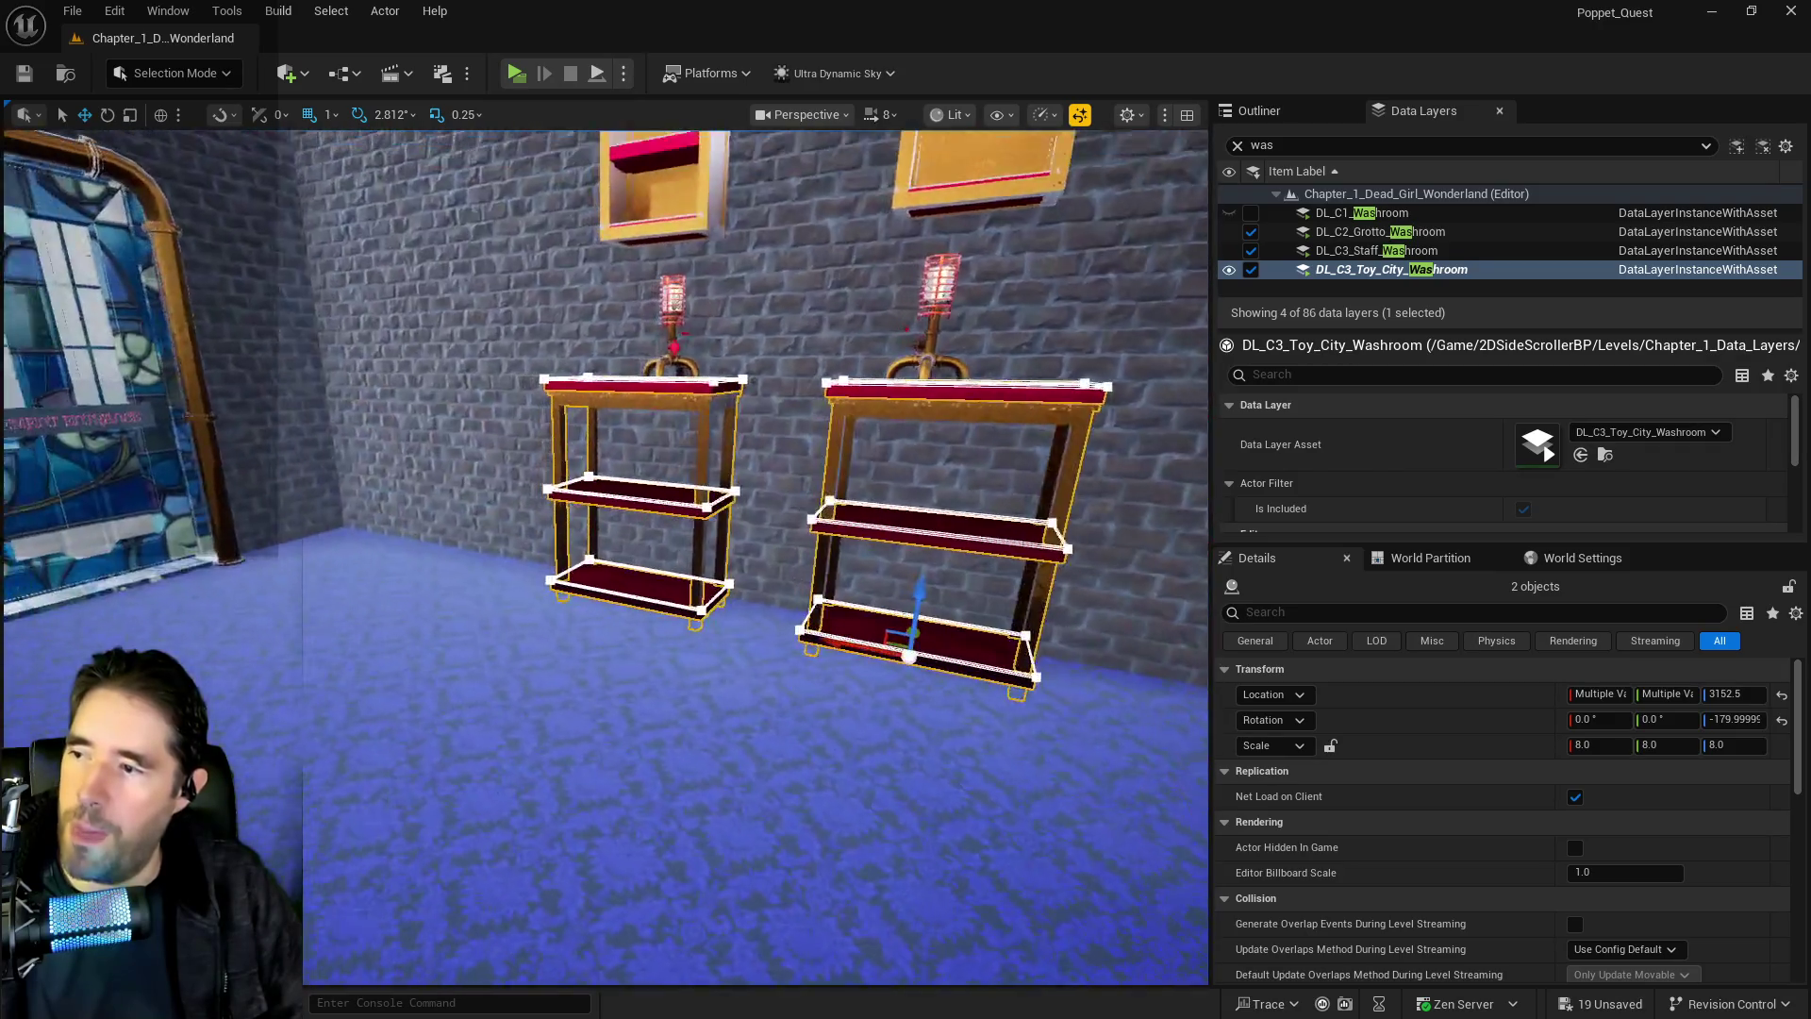
{"action": "left_click", "coordinate": [644, 356], "text": "ctrl"}
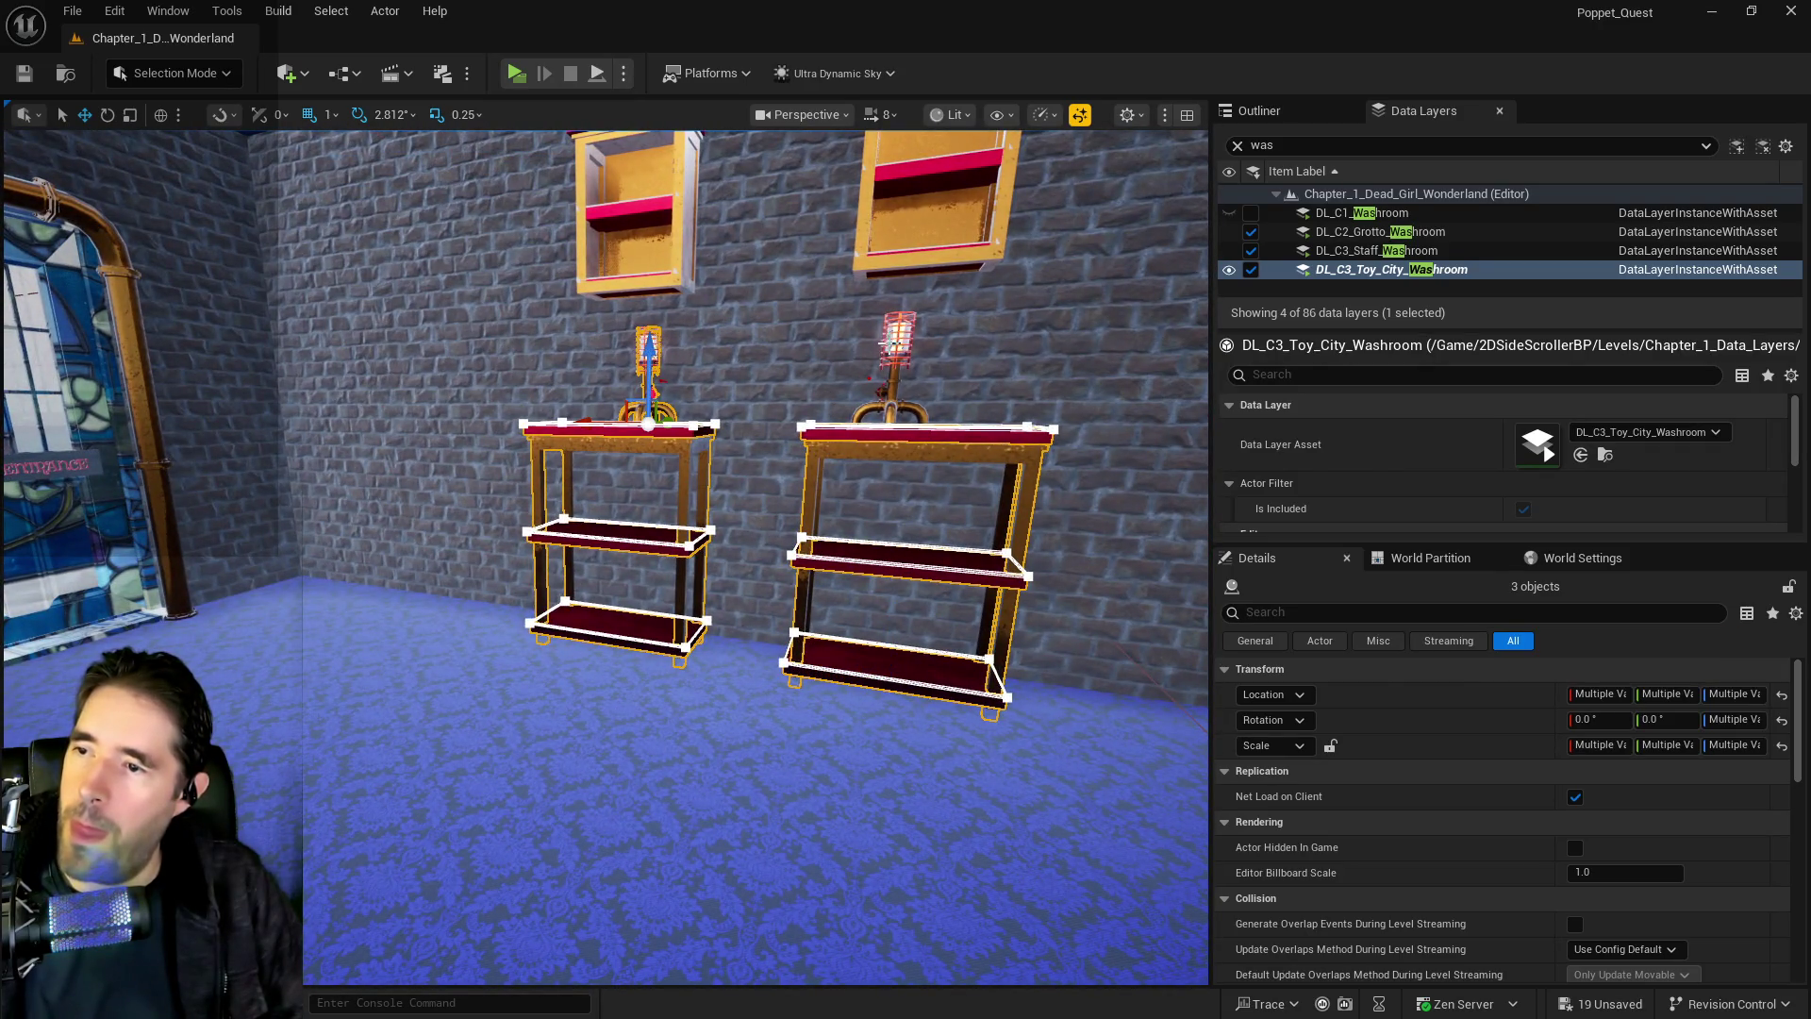
{"action": "left_click", "coordinate": [675, 193], "text": "ctrl"}
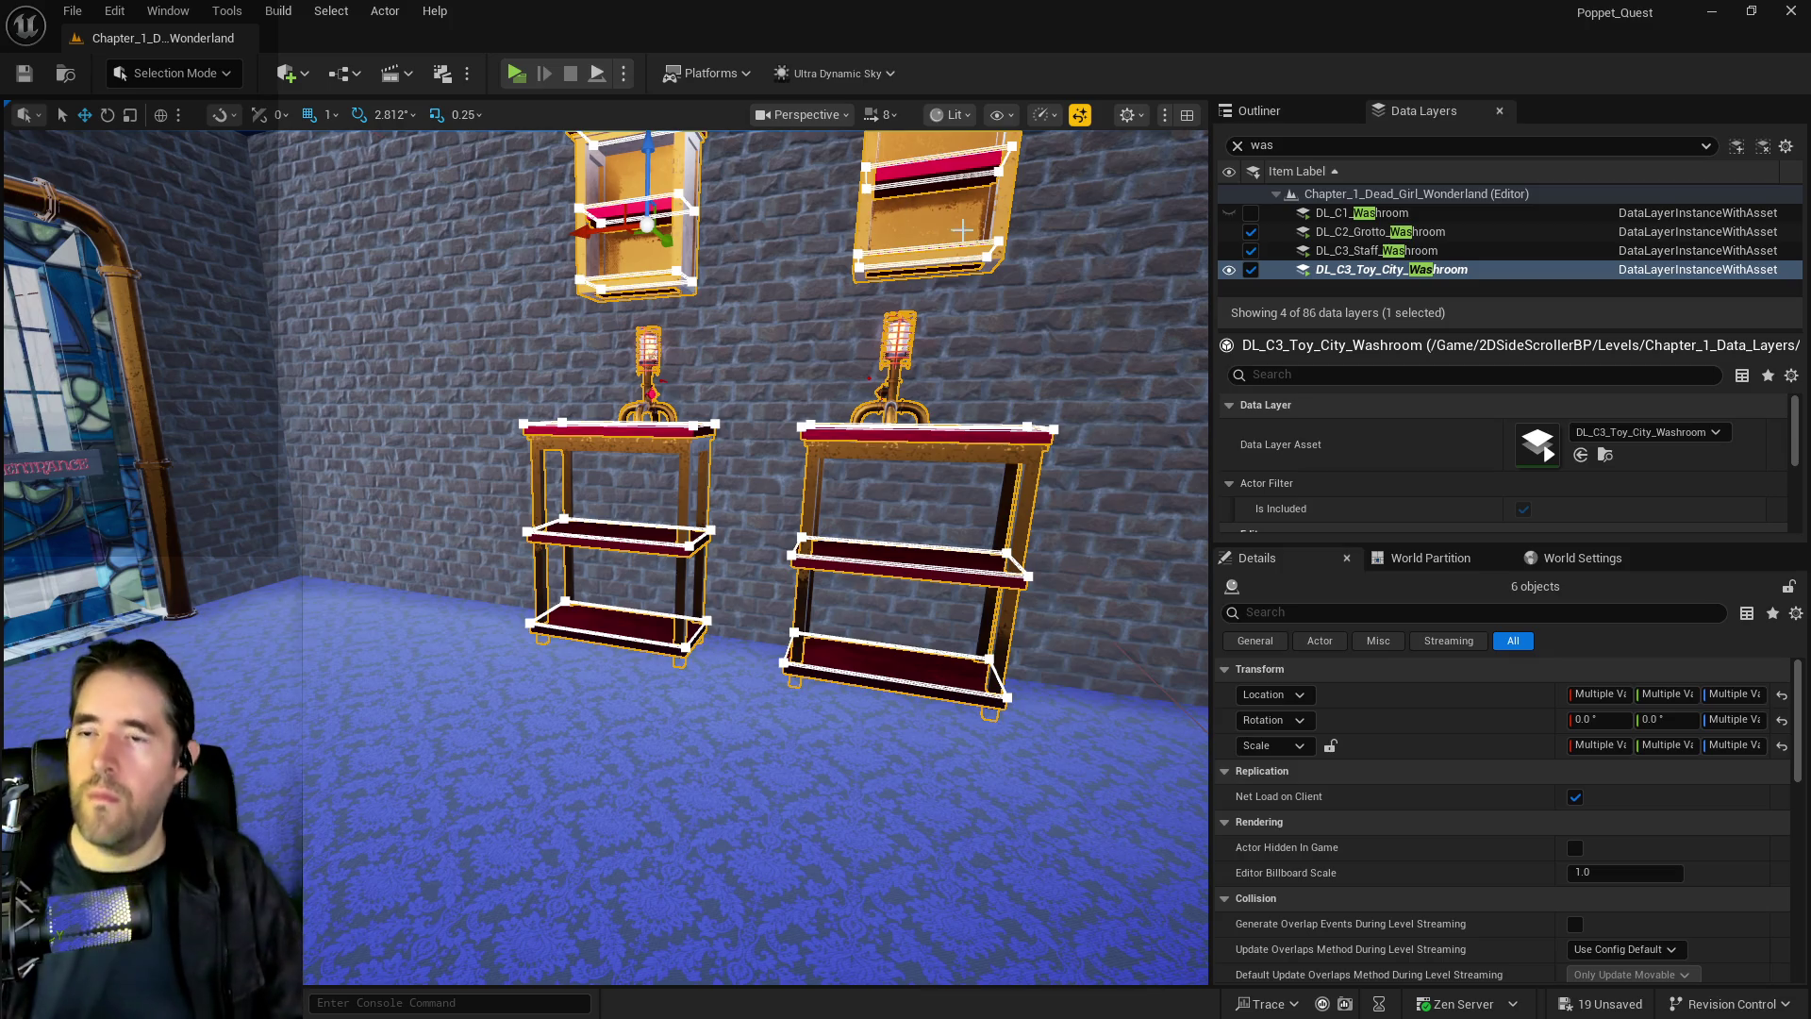
{"action": "right_click", "coordinate": [1350, 274]}
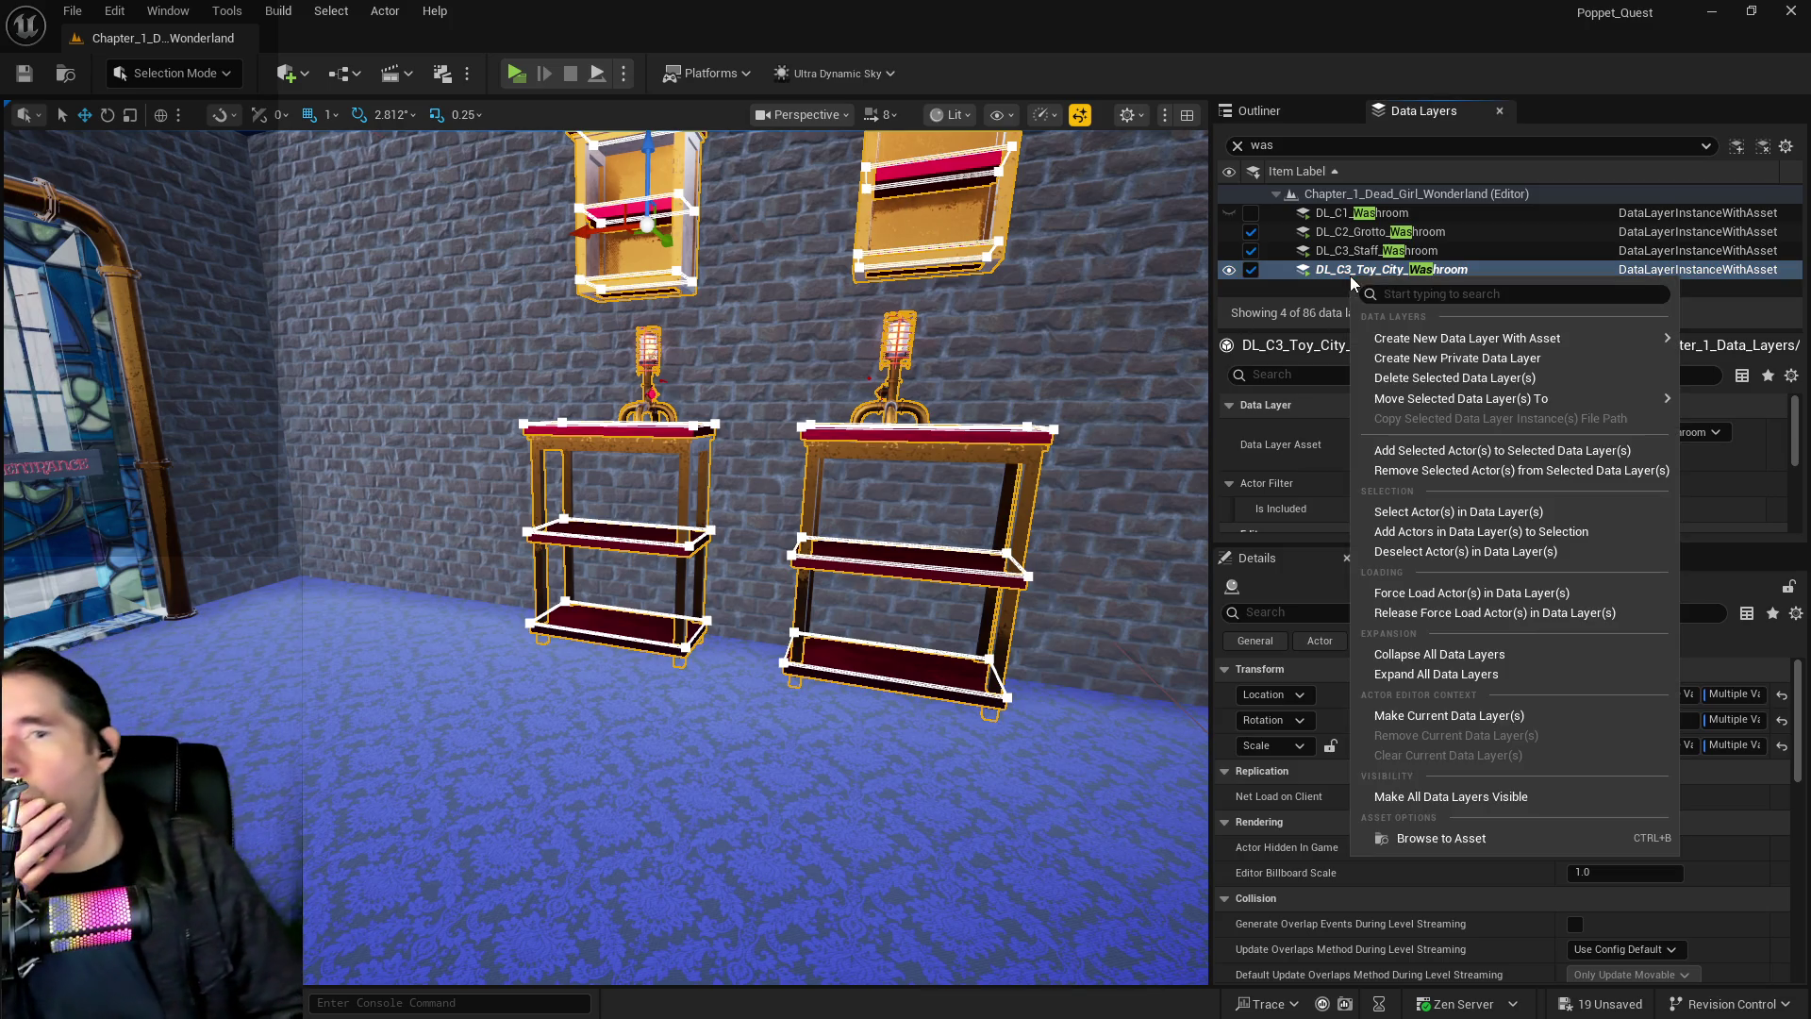
{"action": "left_click", "coordinate": [1407, 470]}
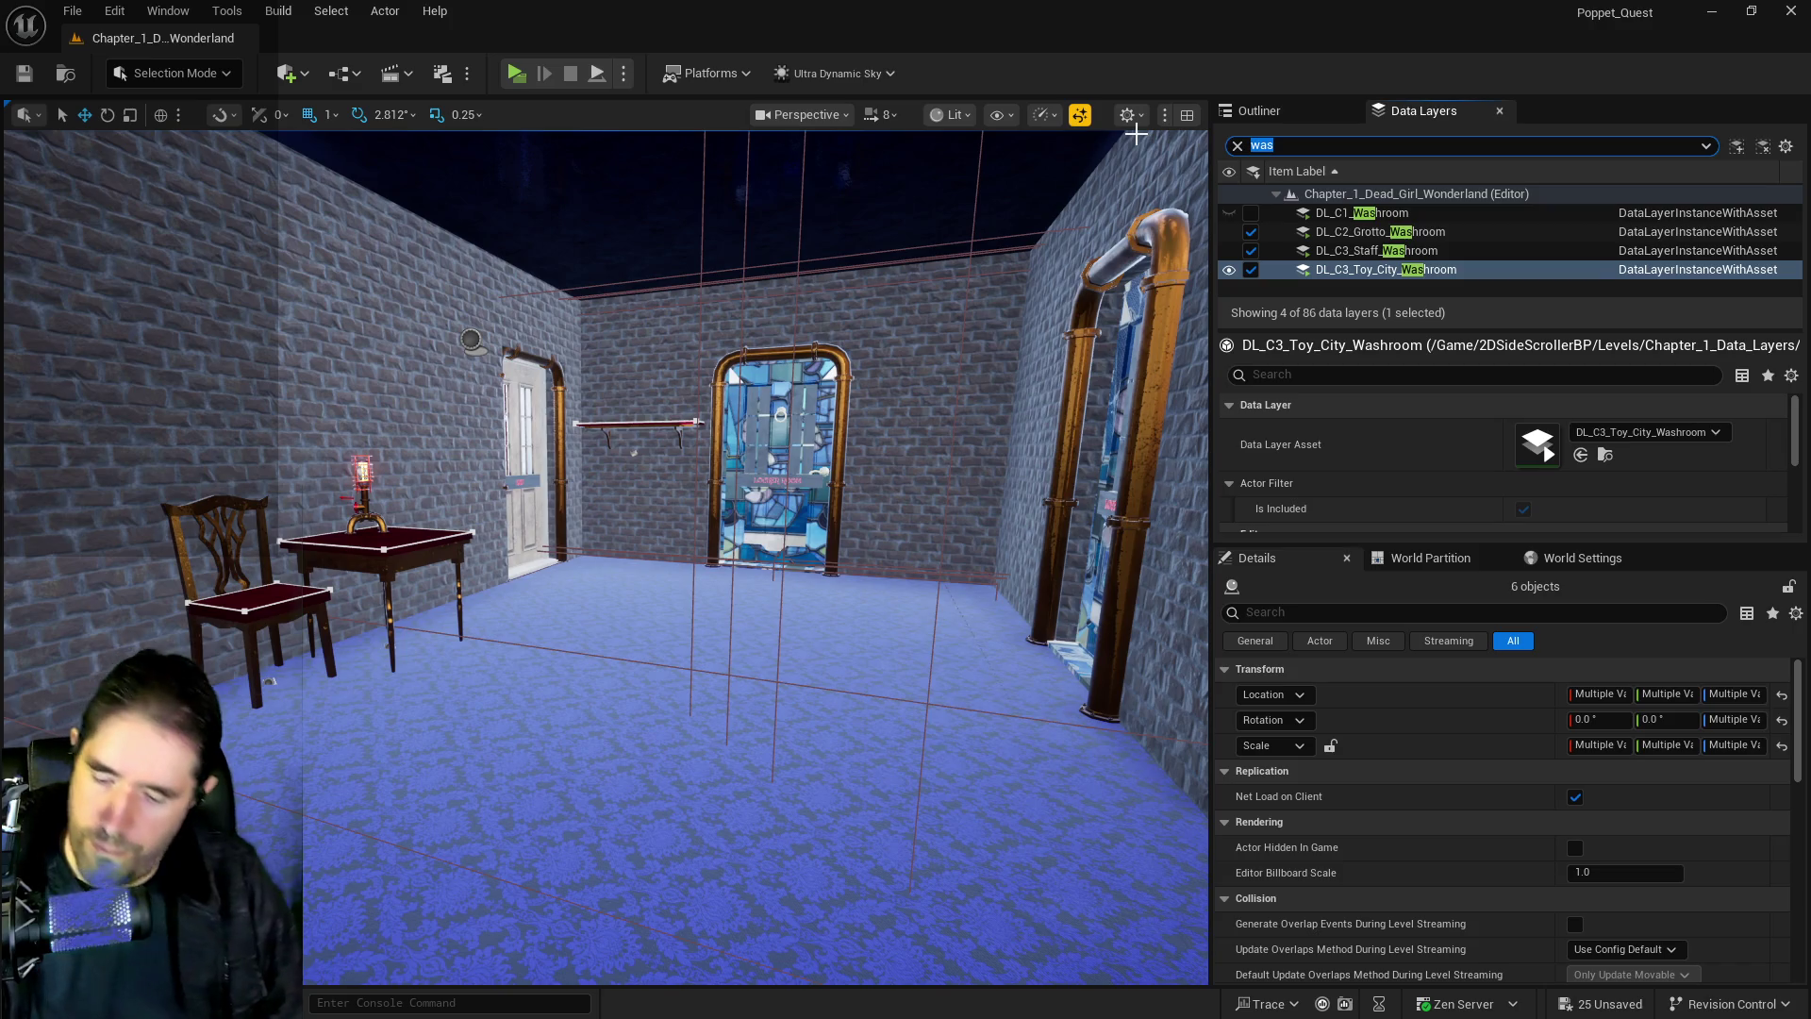
Filter layers by 'staff', add the selection to DL_C3_Staff_Lounge, then select DL_C3_Staff_Washroom's actors
{"action": "type", "text": "staff"}
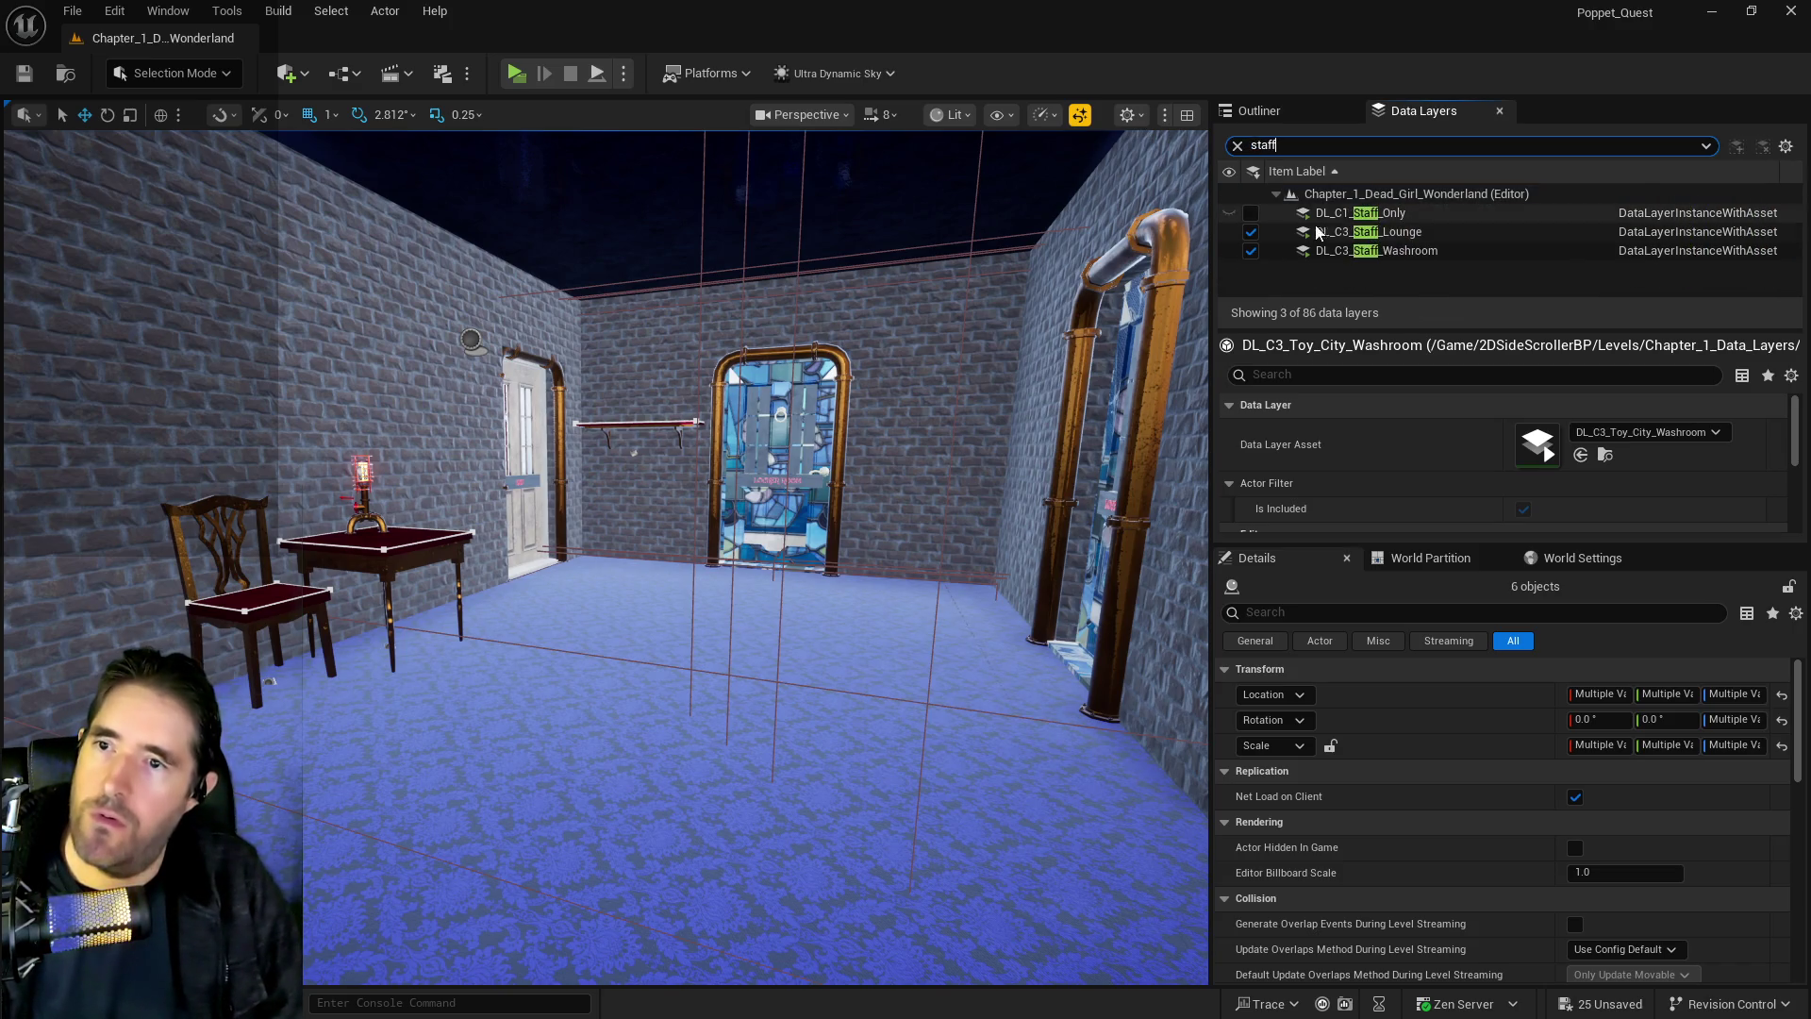
{"action": "right_click", "coordinate": [1314, 232]}
{"action": "left_click", "coordinate": [1389, 408]}
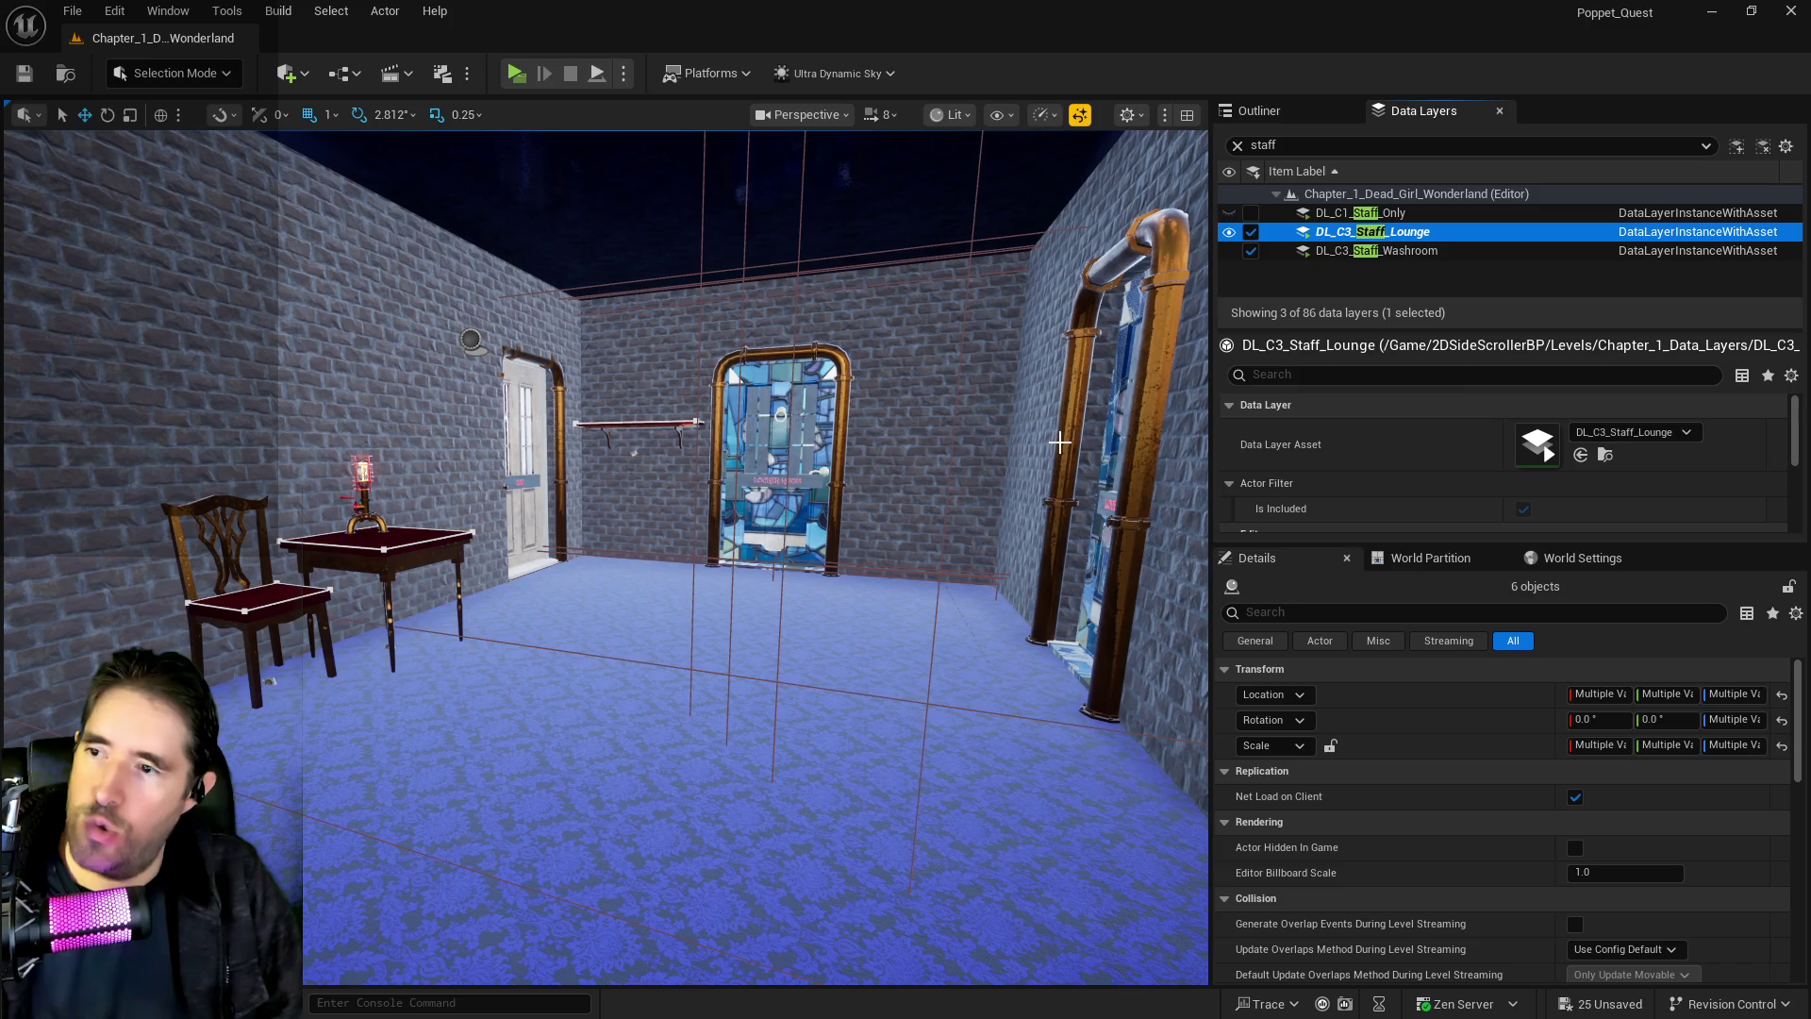
{"action": "right_click", "coordinate": [1334, 250]}
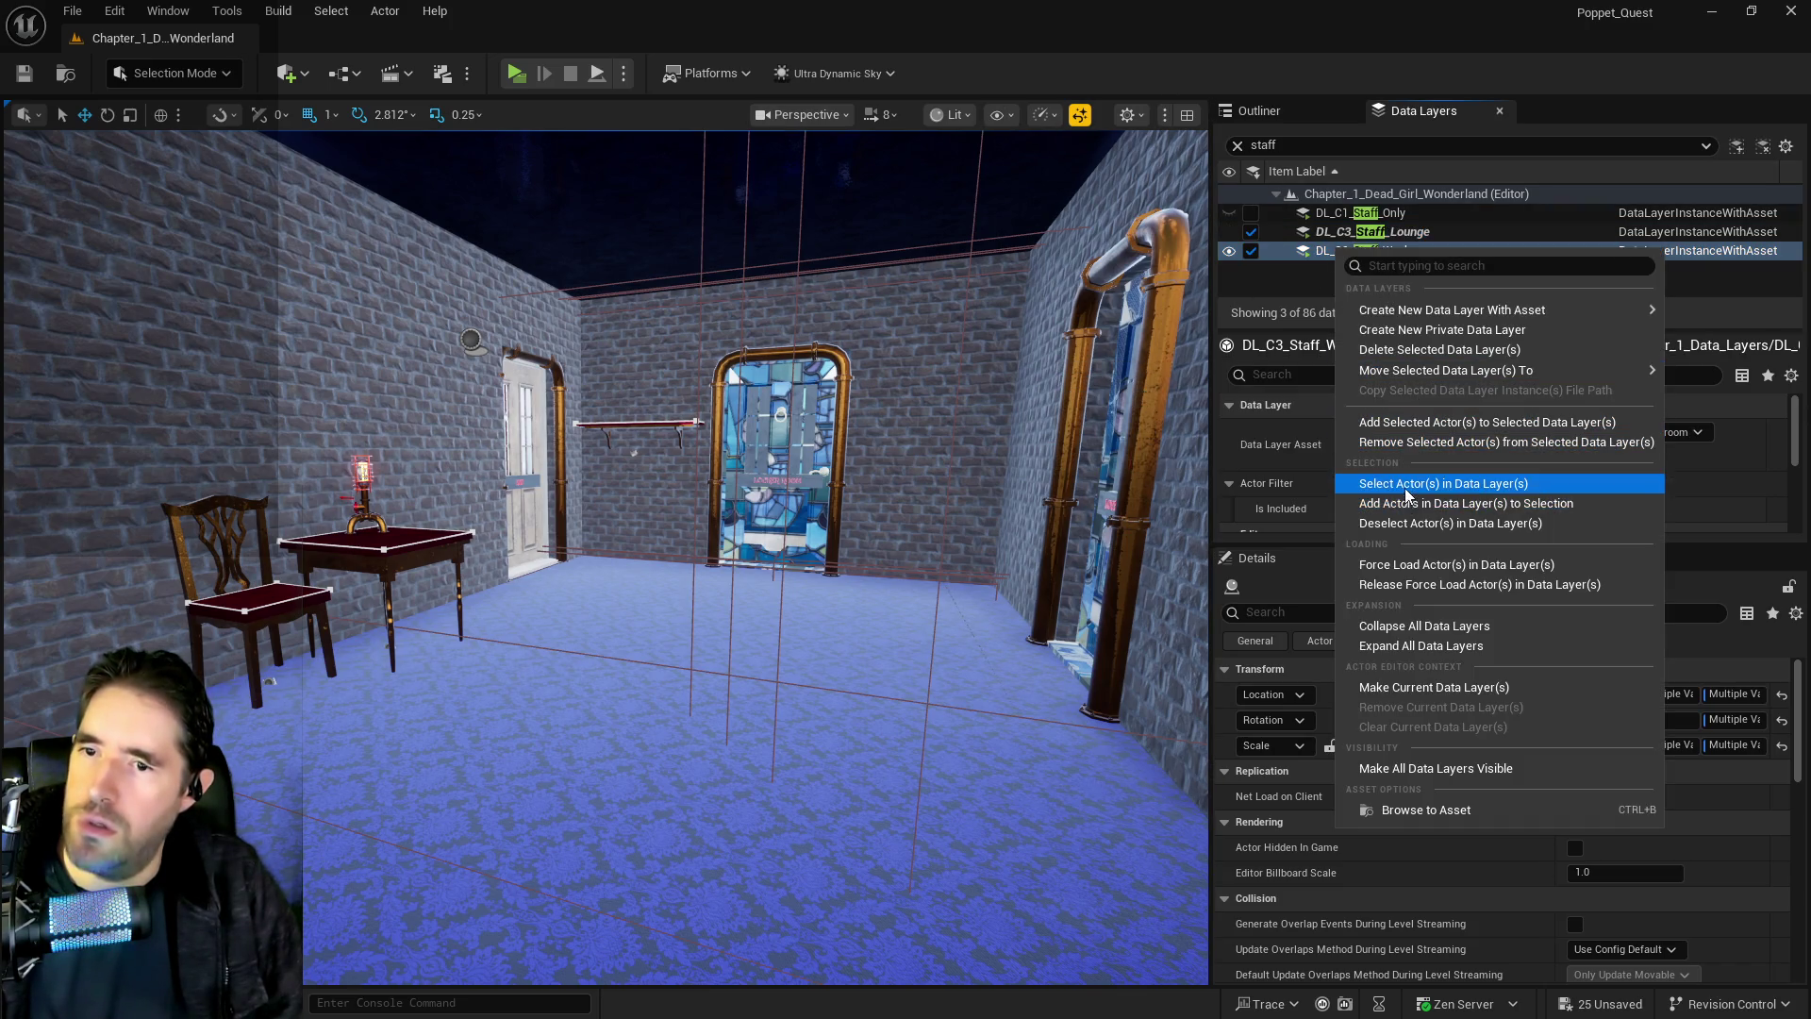
{"action": "left_click", "coordinate": [1405, 485]}
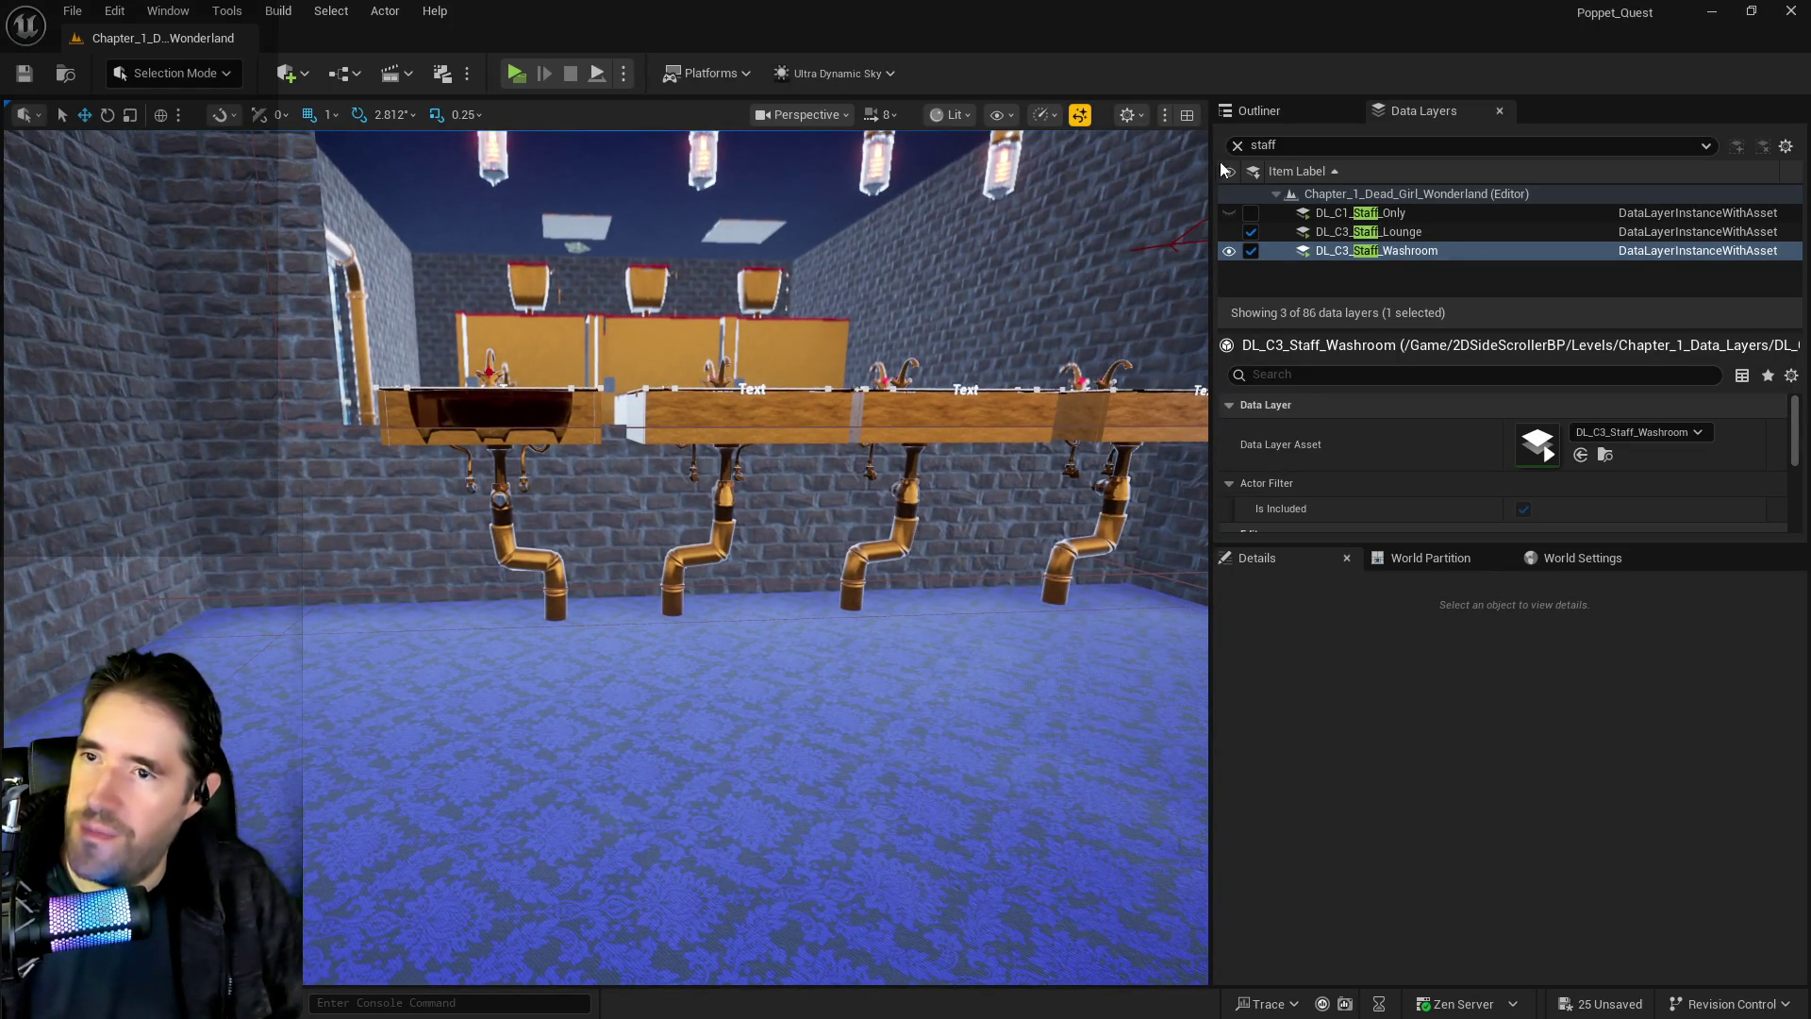
Filter layers by 'washr', select the four sink counters and mirrors, and frame them
{"action": "type", "text": "washr"}
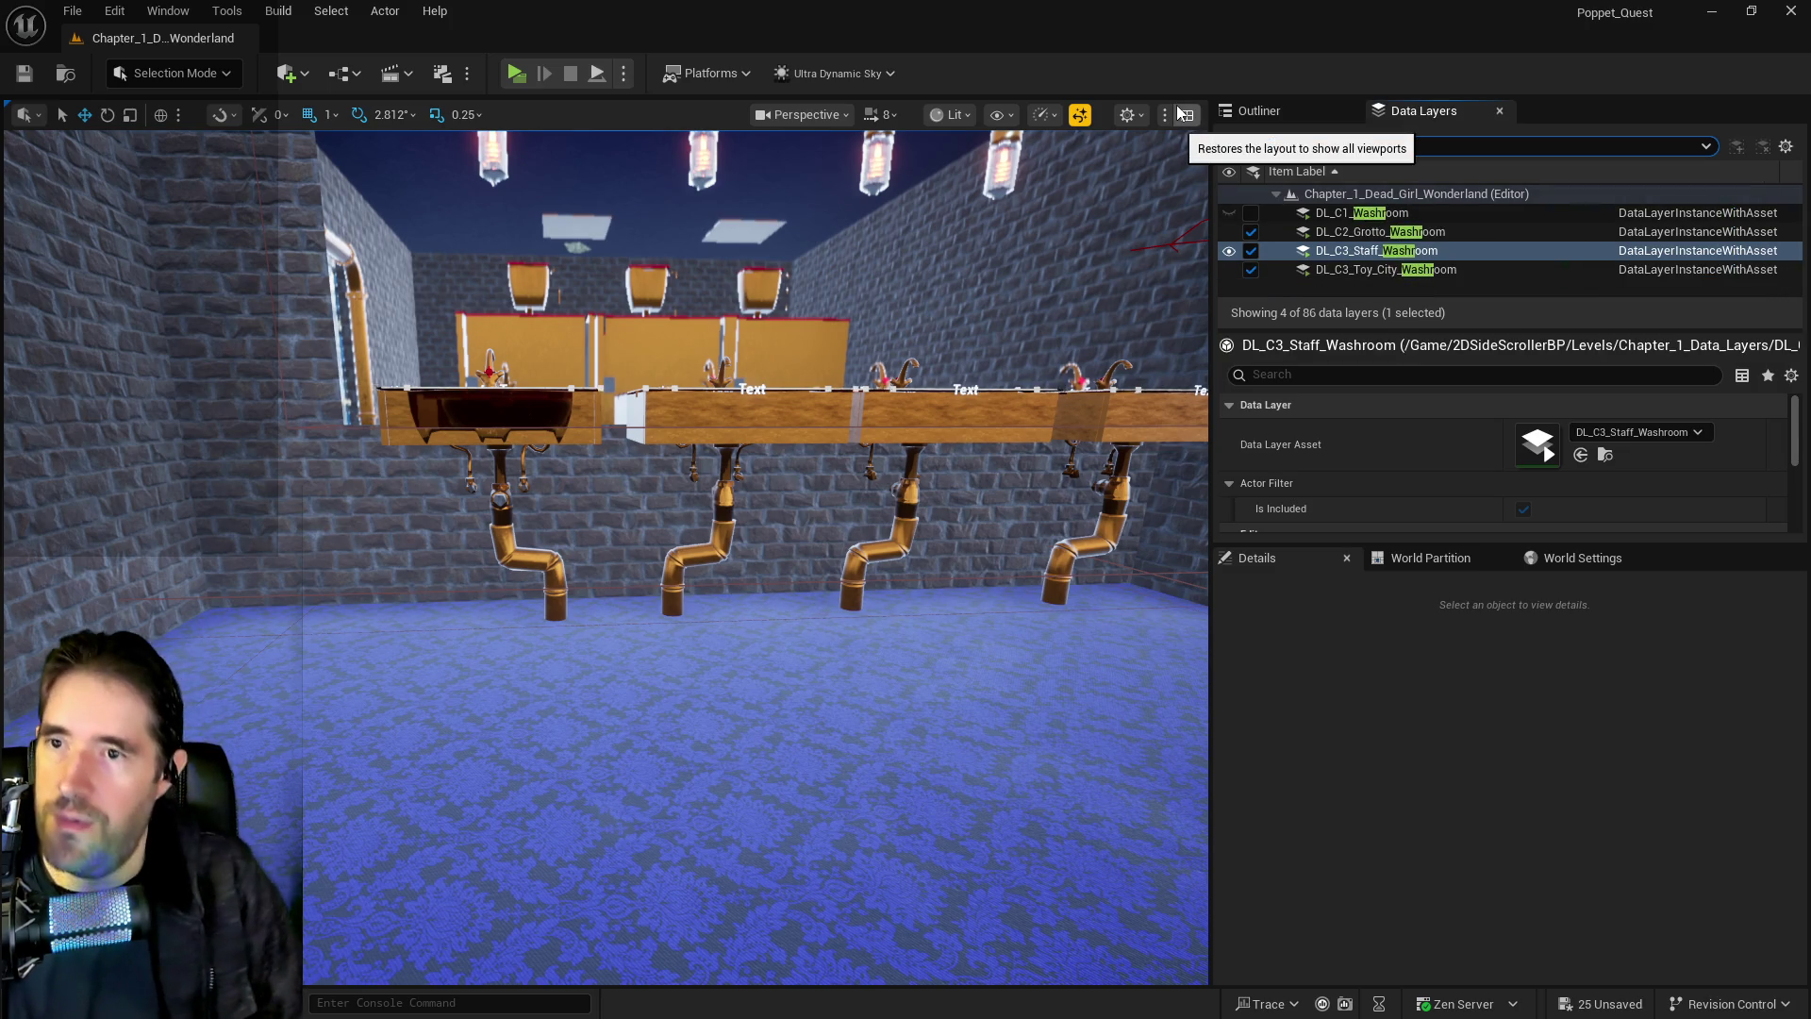
{"action": "left_click", "coordinate": [482, 393]}
{"action": "left_click", "coordinate": [637, 403], "text": "ctrl"}
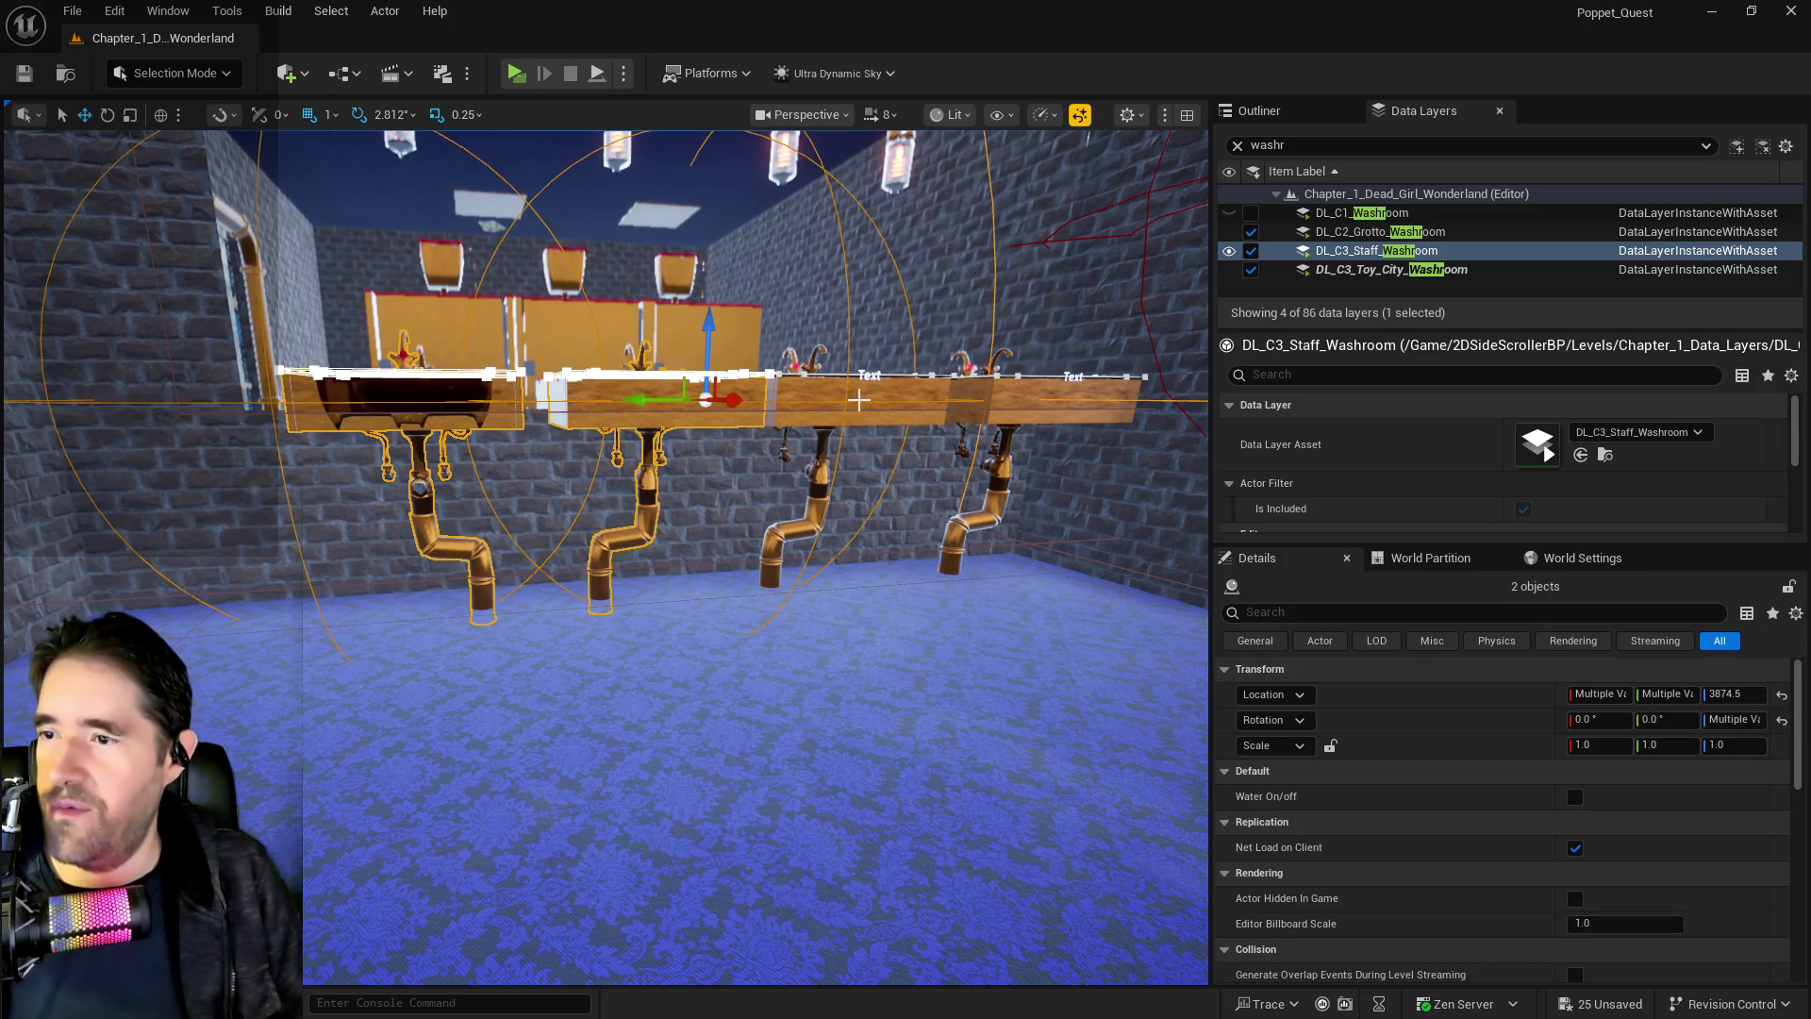
{"action": "left_click", "coordinate": [858, 399], "text": "ctrl"}
{"action": "left_click", "coordinate": [1047, 396], "text": "ctrl"}
{"action": "left_click", "coordinate": [670, 249], "text": "ctrl"}
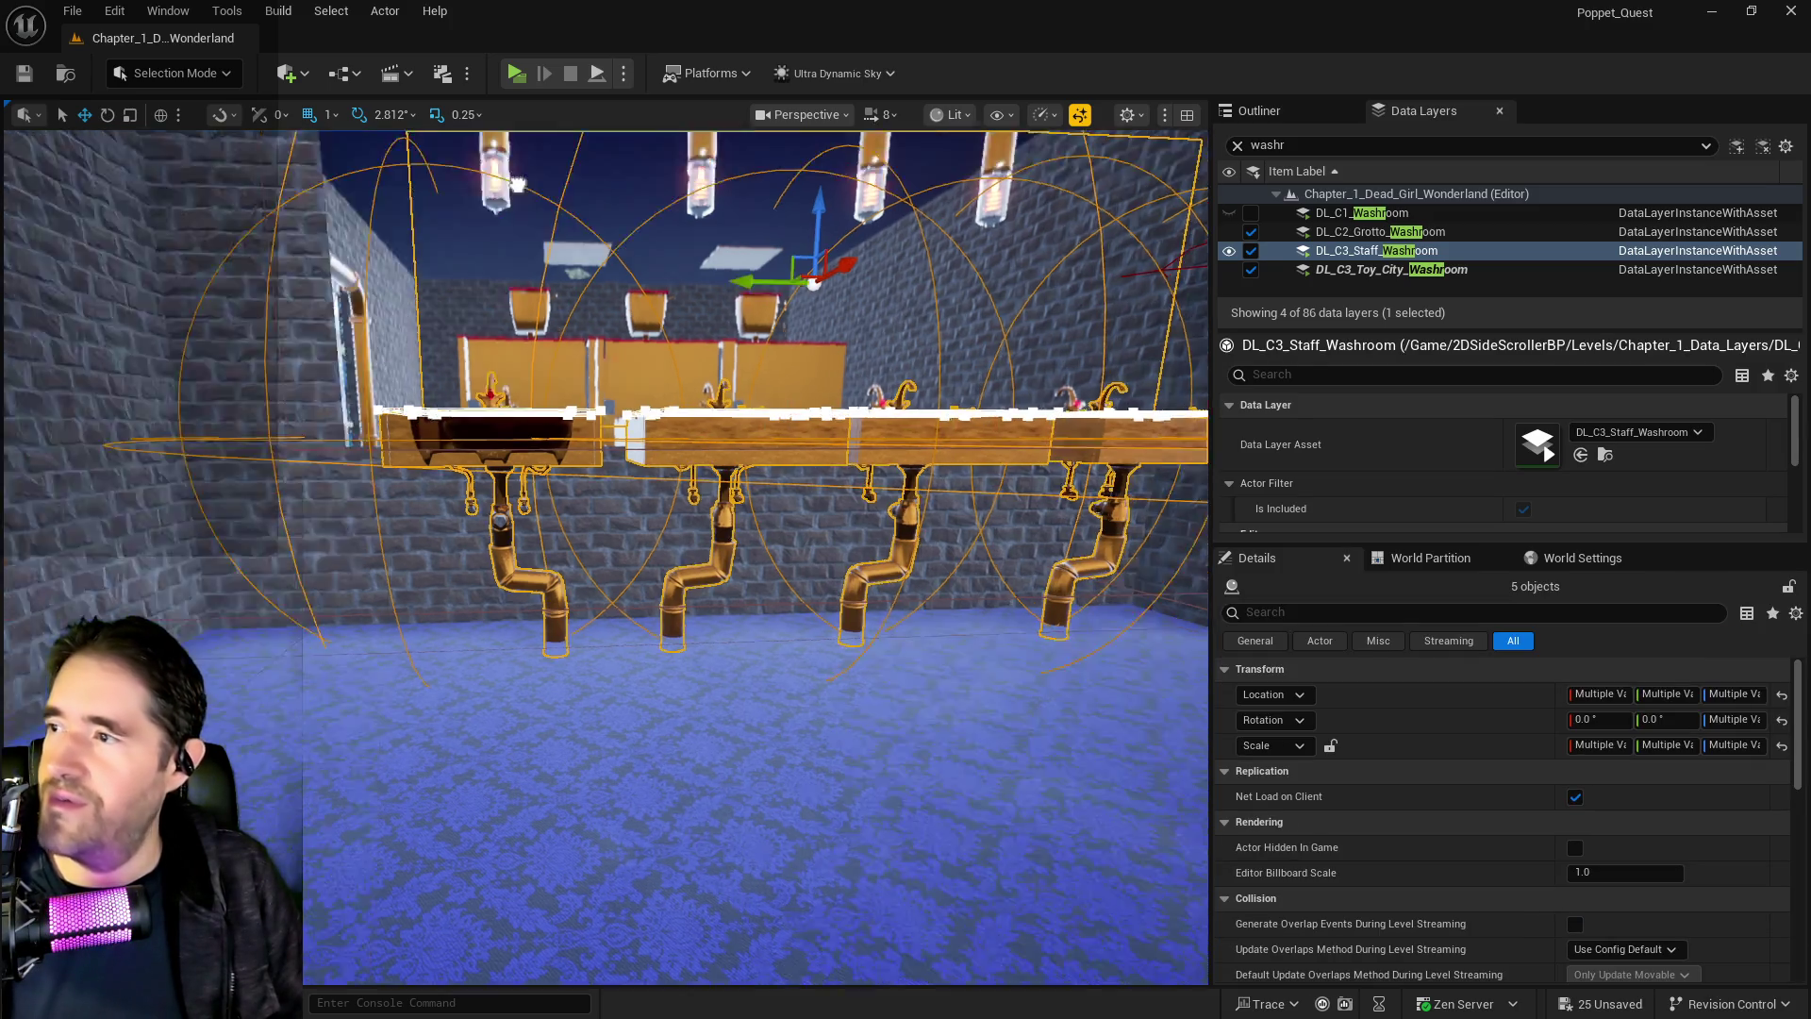
{"action": "key", "text": "f"}
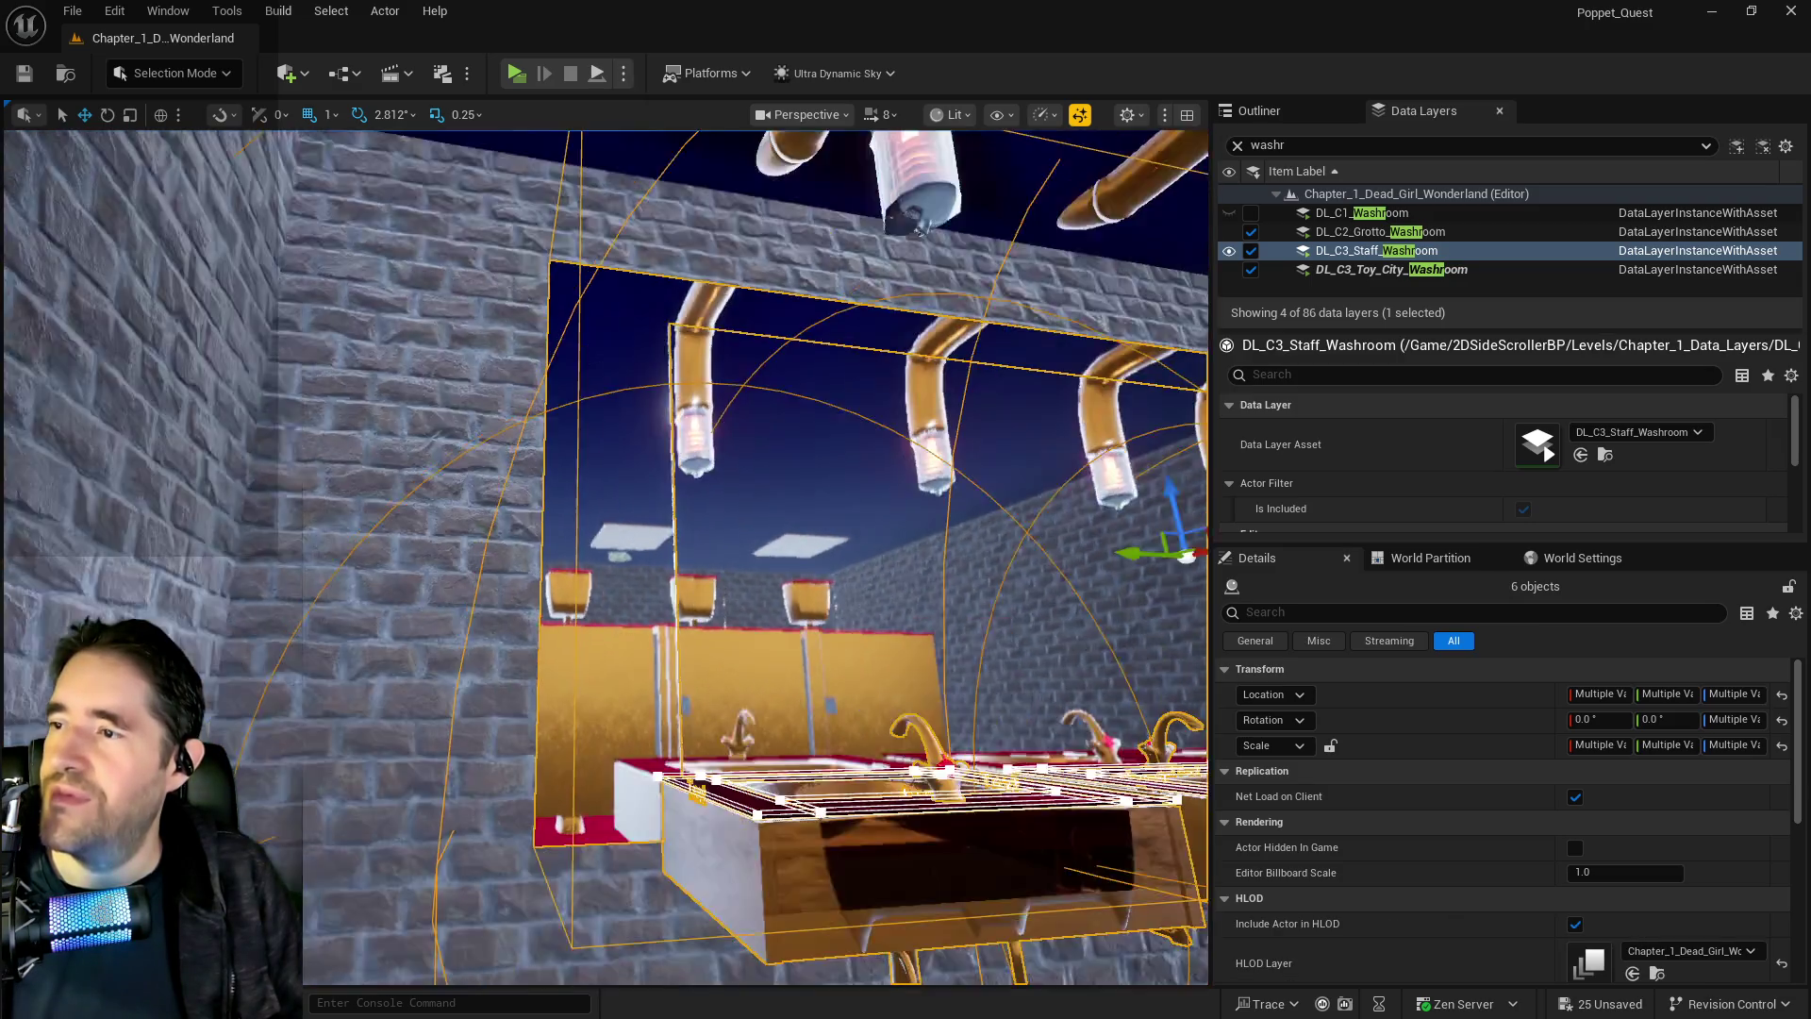
Add a faucet, the elbow pipe and the overhead pipe pieces to the selection
{"action": "left_click", "coordinate": [569, 409], "text": "ctrl"}
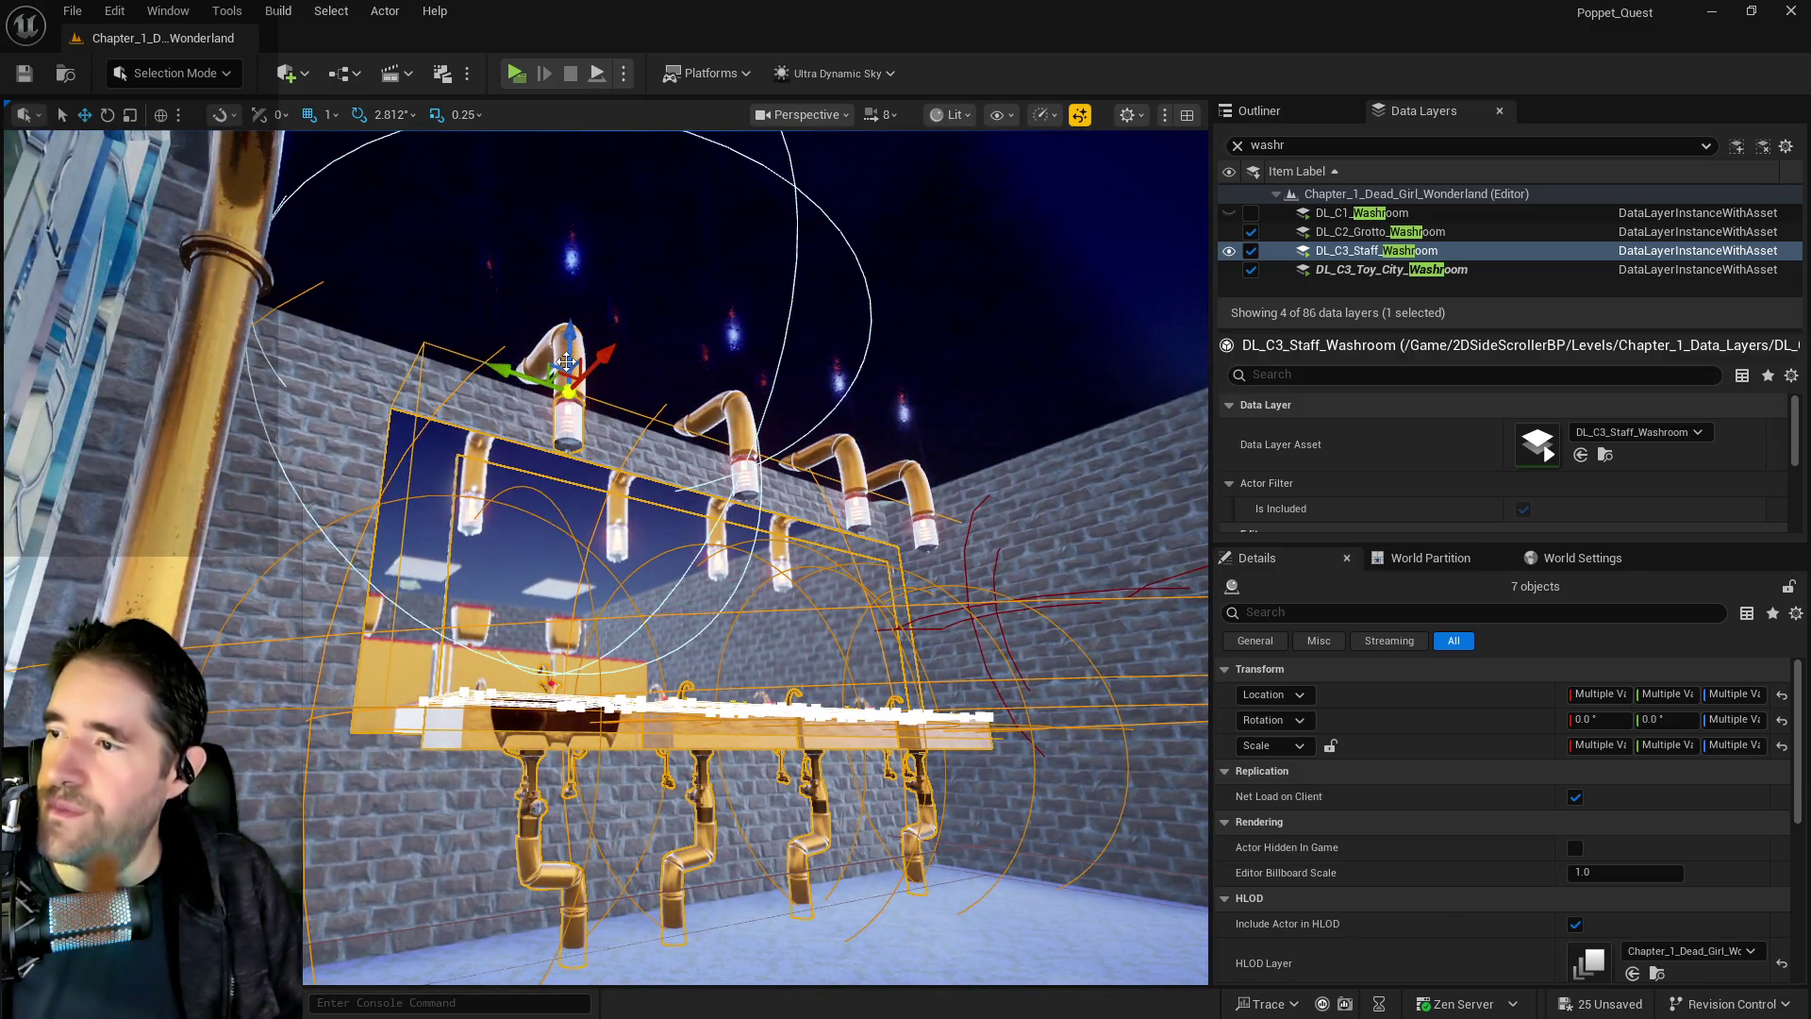
{"action": "left_click", "coordinate": [560, 360], "text": "ctrl"}
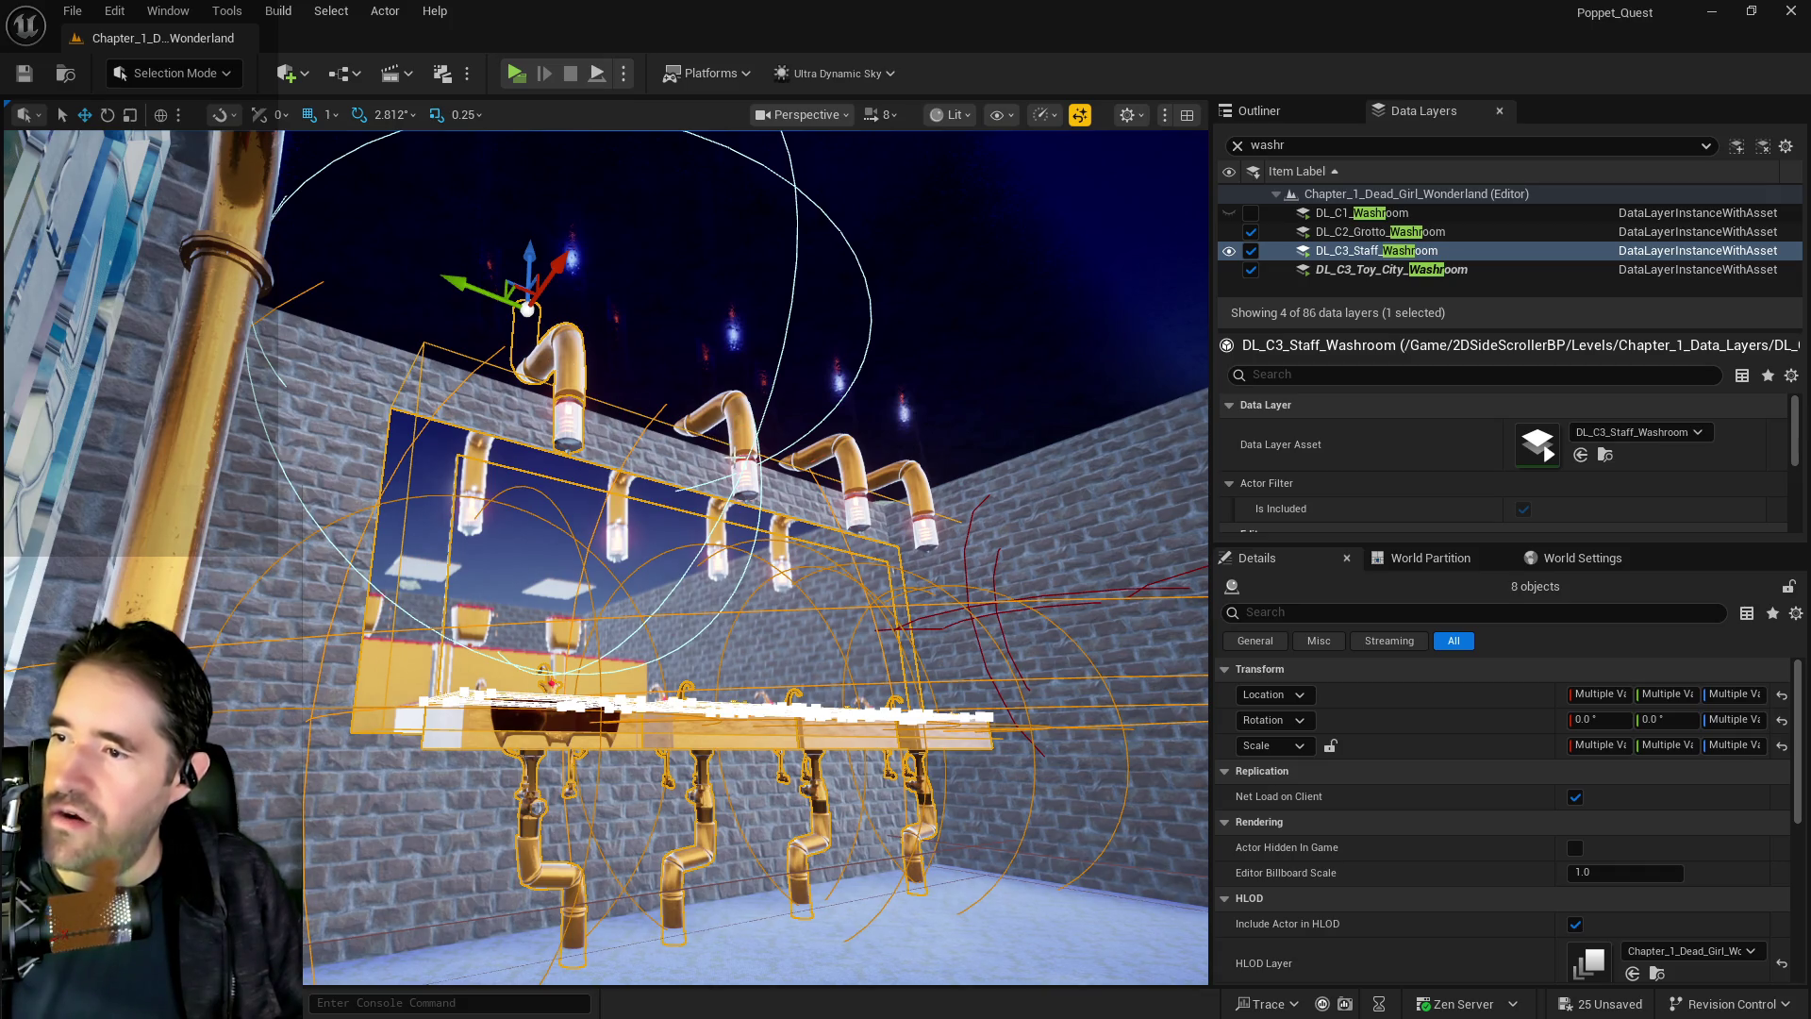
{"action": "left_click", "coordinate": [746, 465], "text": "ctrl"}
{"action": "left_click", "coordinate": [856, 485], "text": "ctrl"}
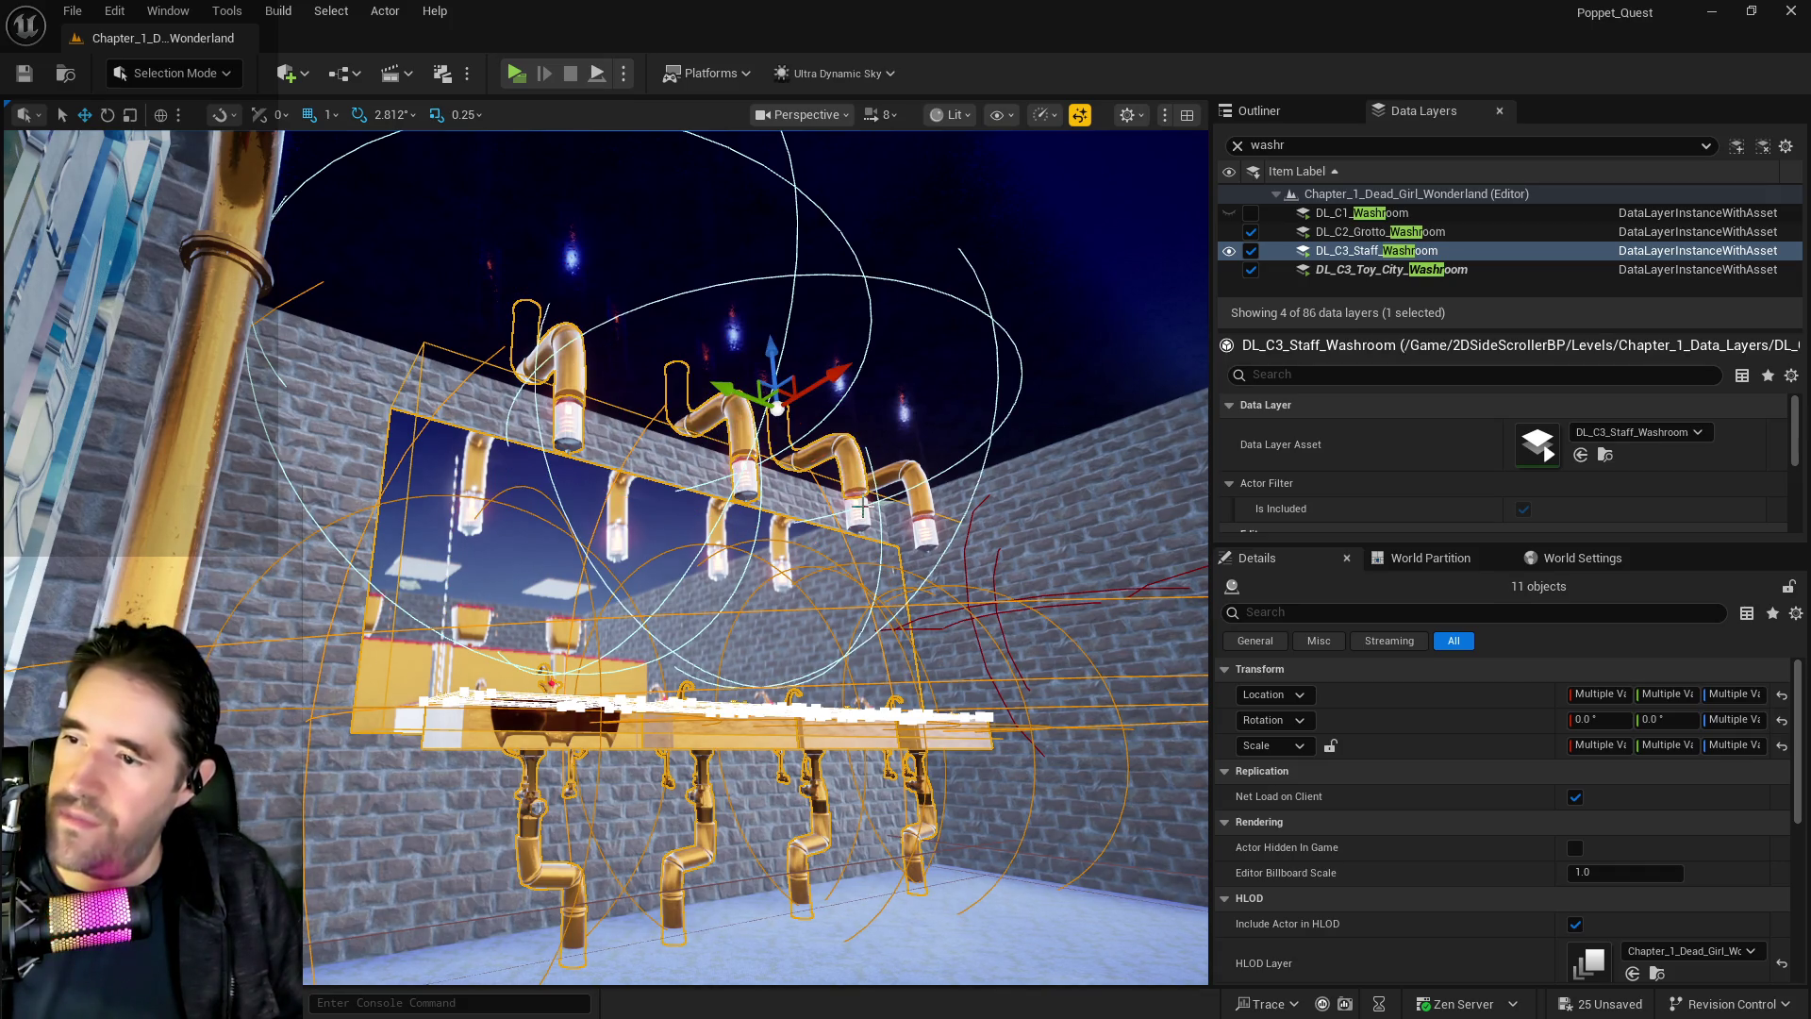
{"action": "left_click", "coordinate": [861, 507], "text": "ctrl"}
{"action": "left_click", "coordinate": [929, 522], "text": "ctrl"}
{"action": "left_click", "coordinate": [923, 531], "text": "ctrl"}
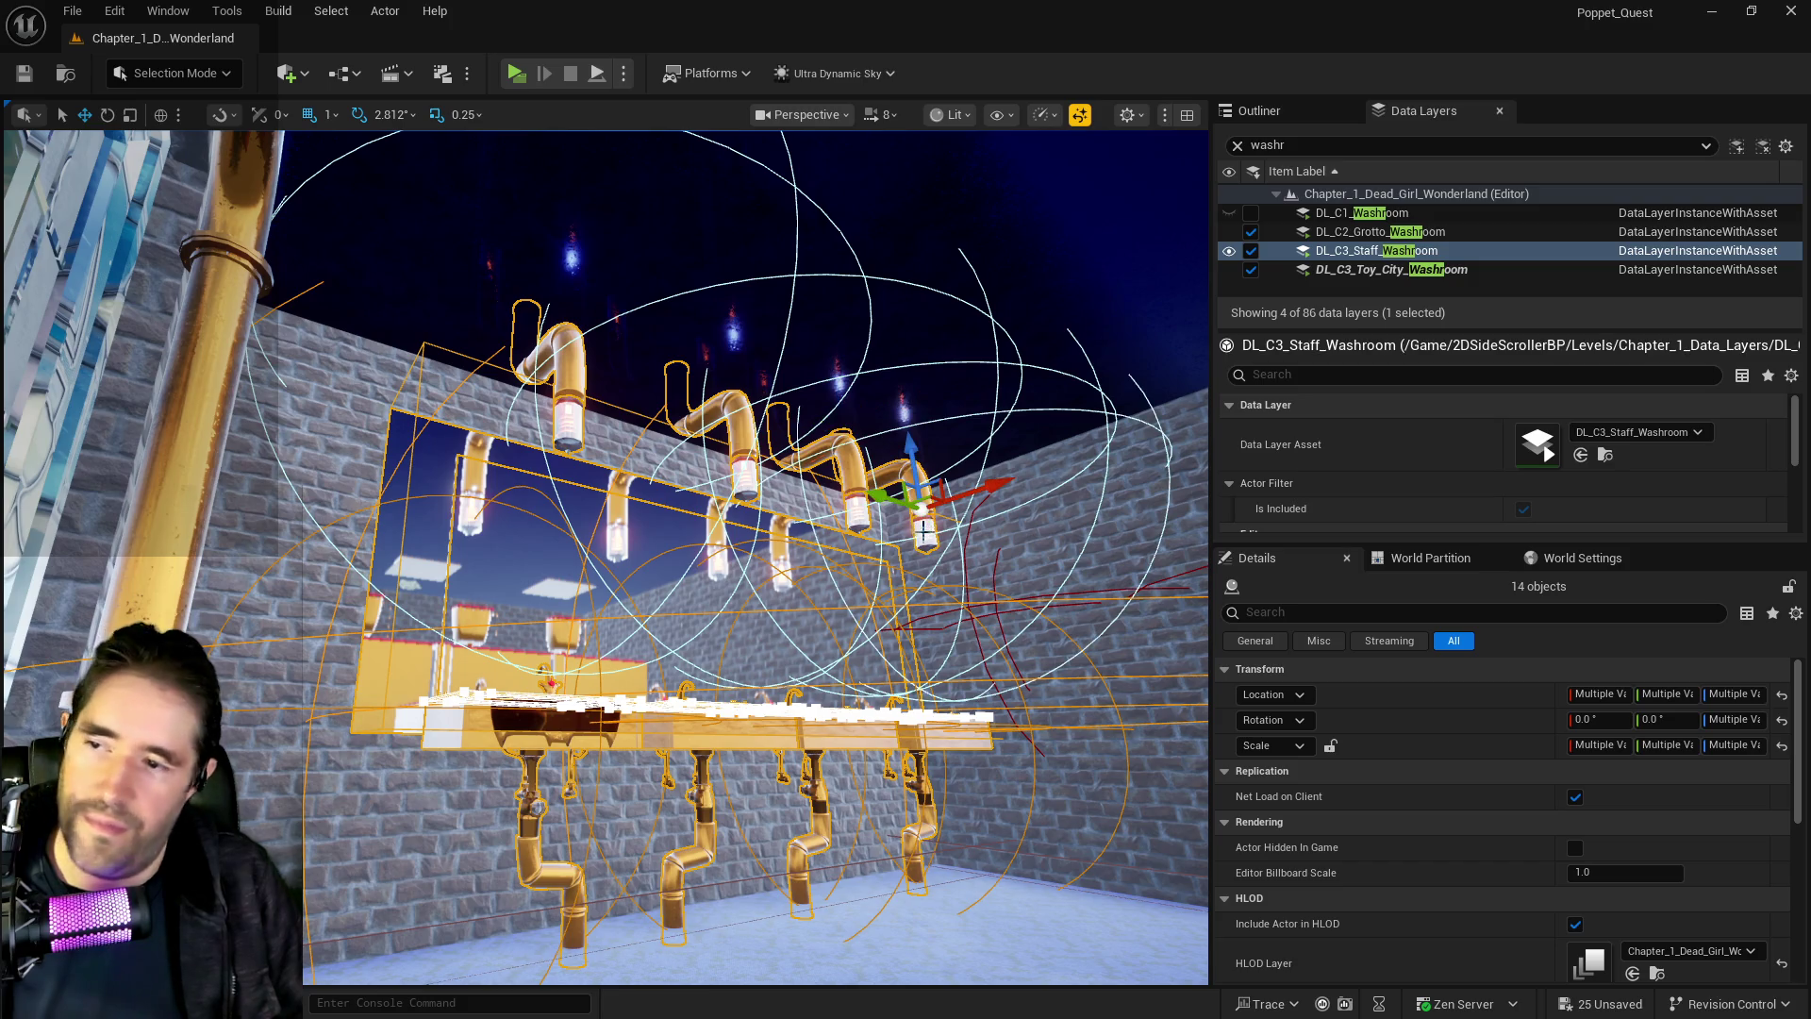
{"action": "left_click_drag", "start_coordinate": [923, 532], "coordinate": [965, 491]}
Add the stall panels, remove the selection from DL_C3_Toy_City_Washroom and add it to DL_C3_Staff_Washroom
{"action": "left_click", "coordinate": [831, 487], "text": "ctrl"}
{"action": "left_click", "coordinate": [564, 472], "text": "ctrl"}
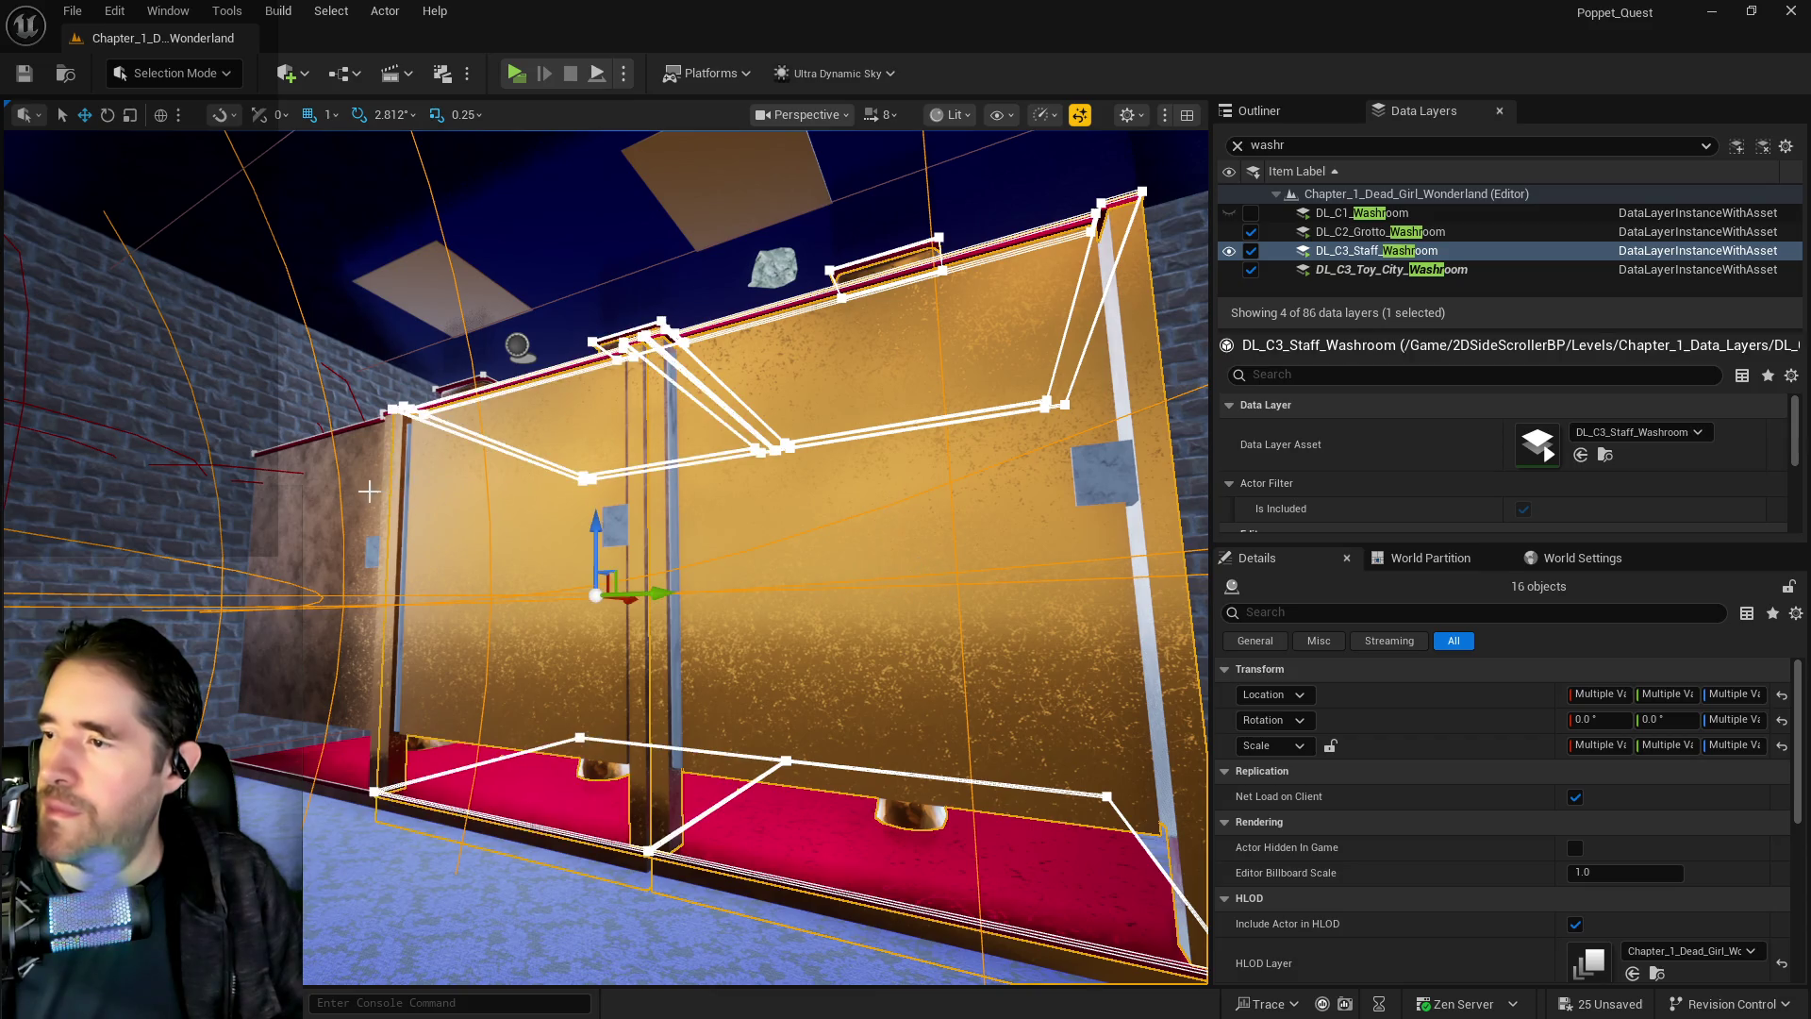
{"action": "left_click", "coordinate": [353, 492], "text": "ctrl"}
{"action": "left_click_drag", "start_coordinate": [354, 492], "coordinate": [363, 469]}
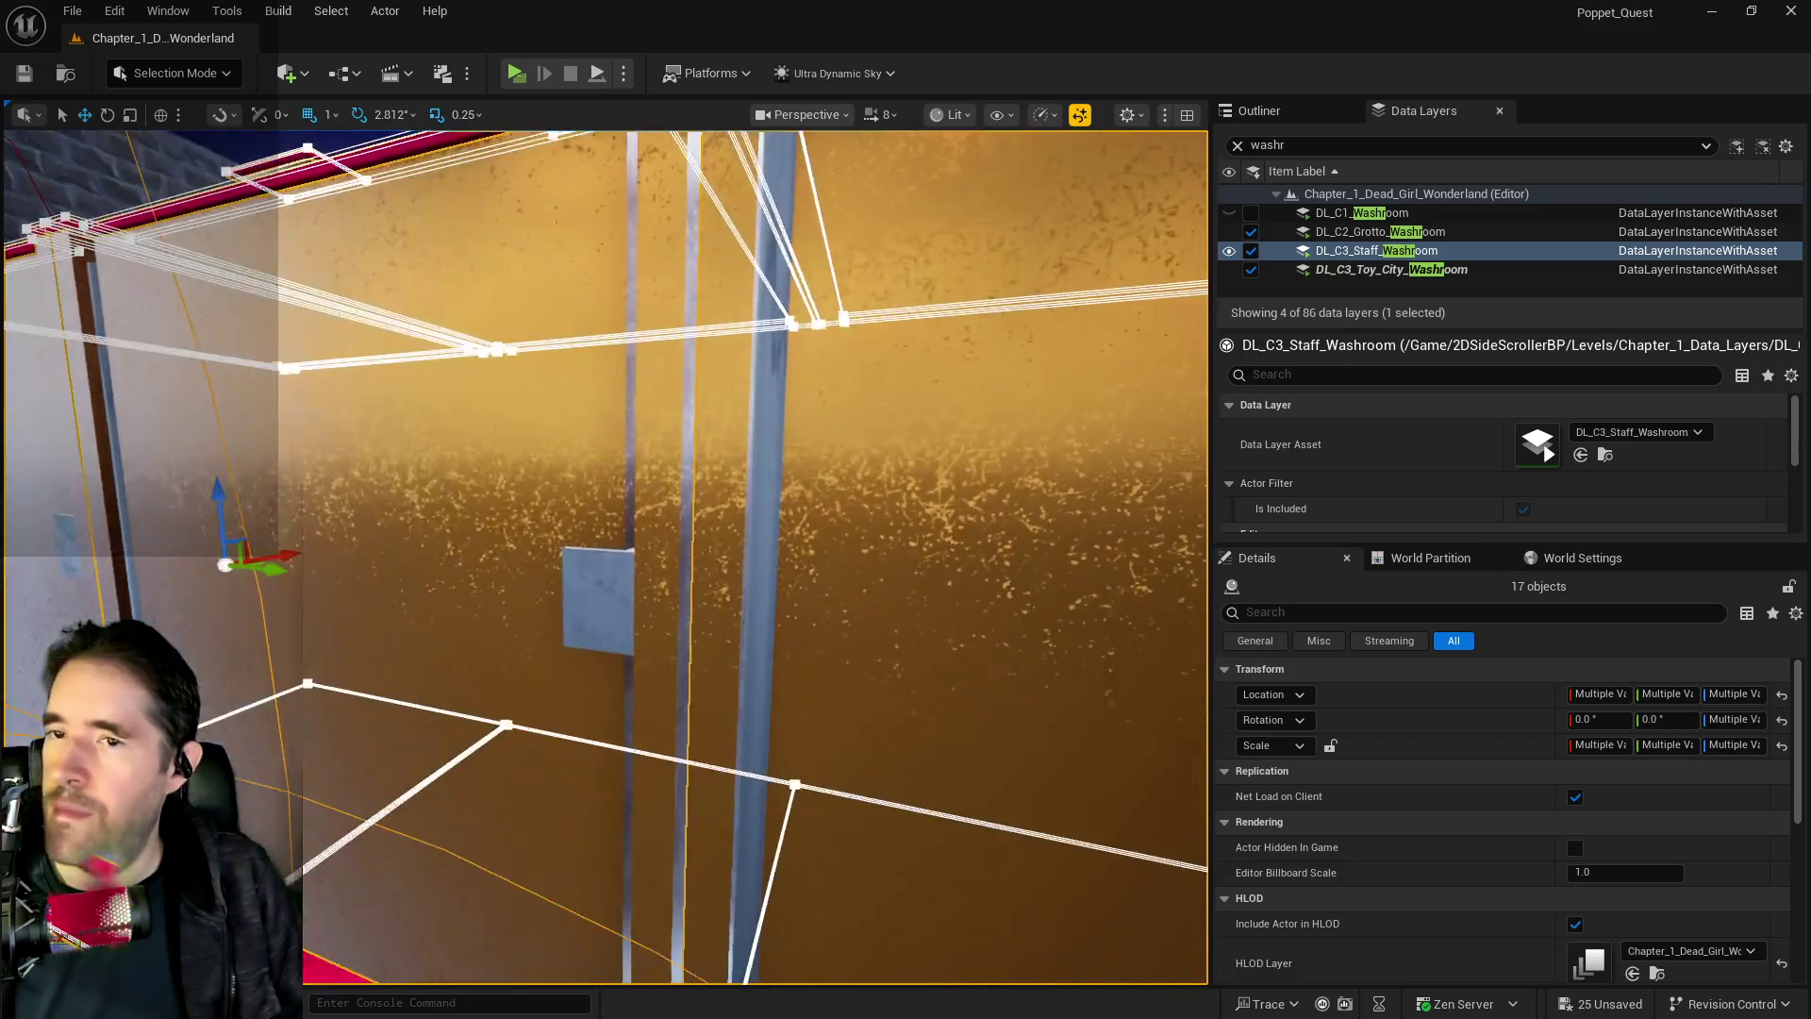
{"action": "right_click", "coordinate": [1390, 273]}
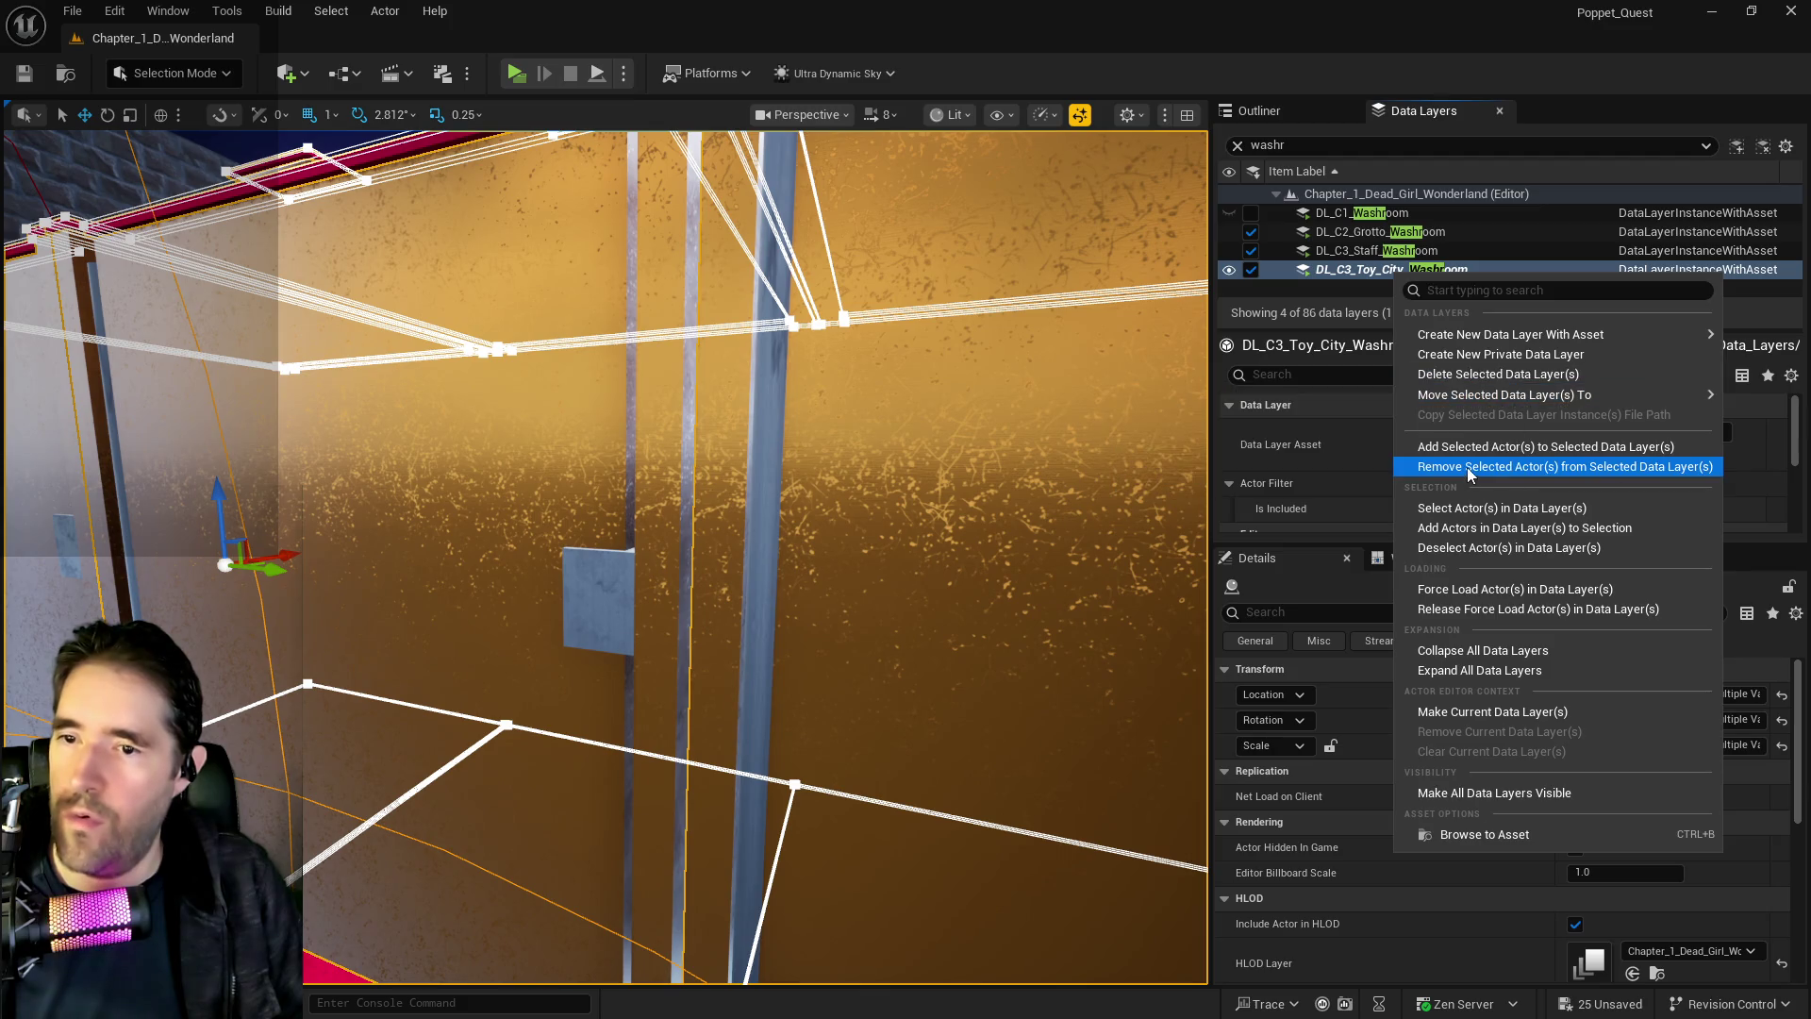
{"action": "left_click", "coordinate": [1469, 474]}
{"action": "left_click", "coordinate": [1358, 251]}
{"action": "right_click", "coordinate": [1359, 250]}
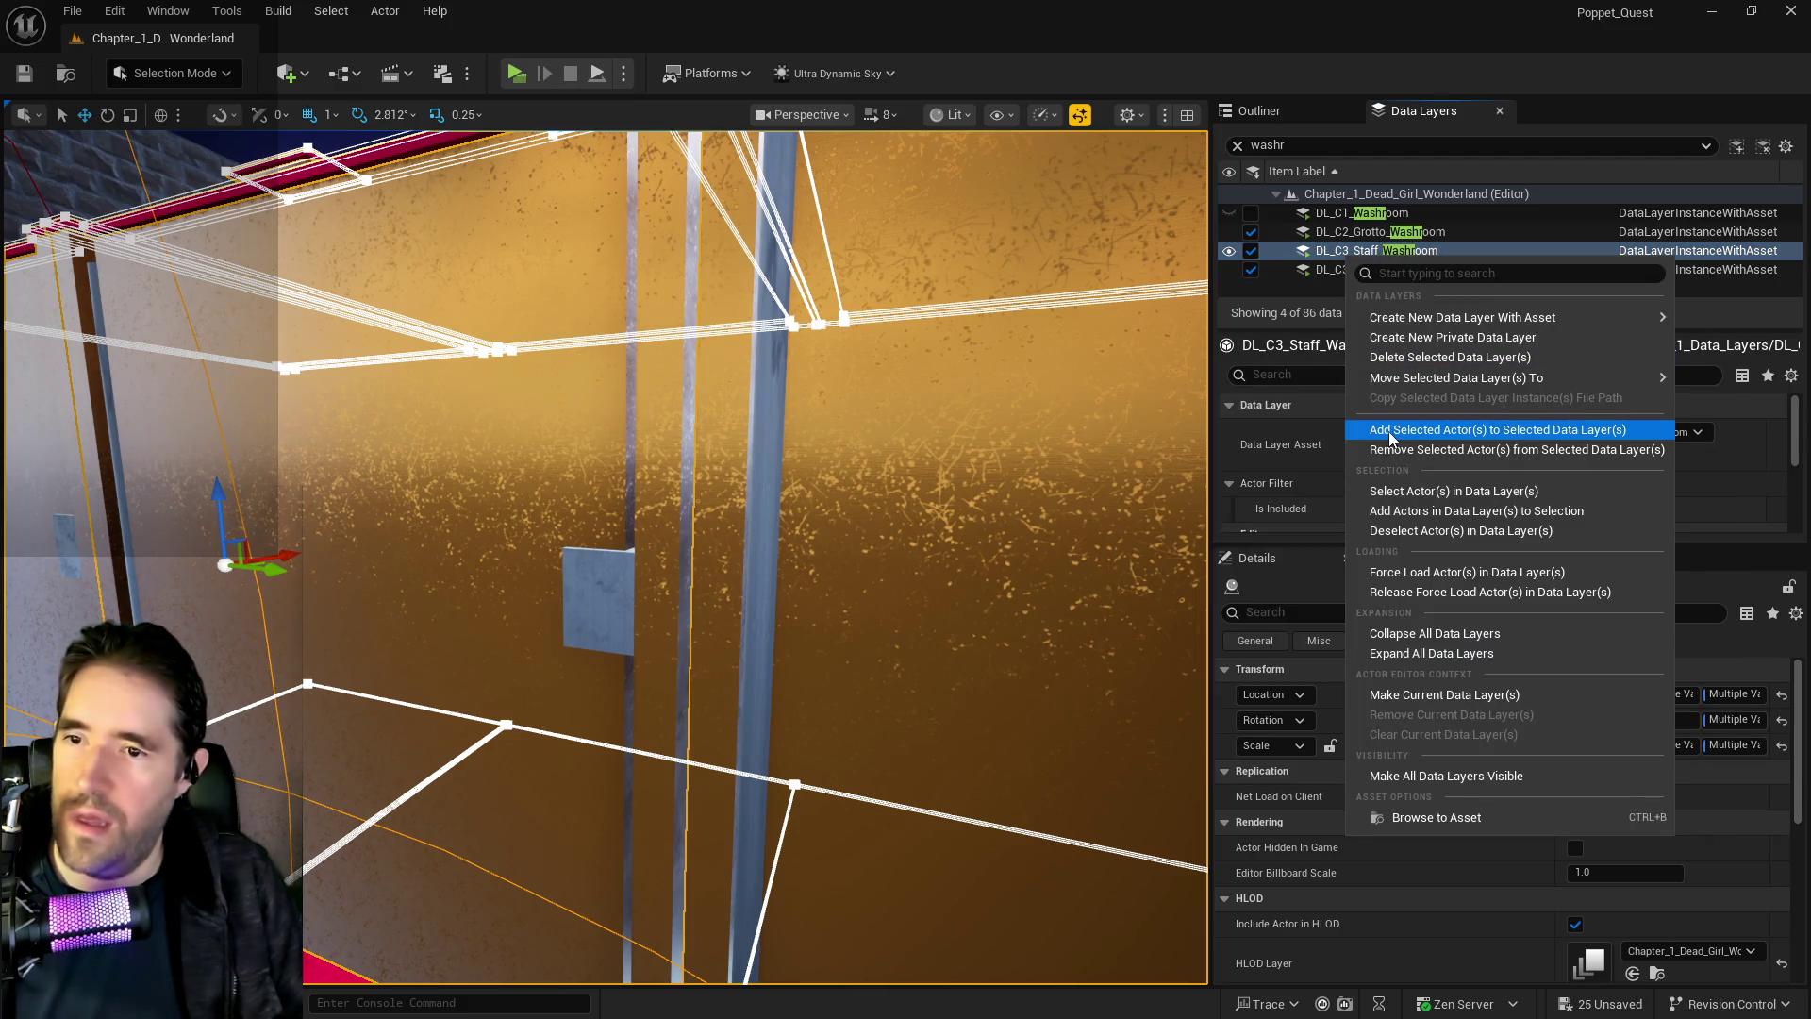
{"action": "left_click", "coordinate": [1389, 440]}
Add the DL_C3_Toy_City_Washroom actors to the selection and frame them in view
{"action": "left_click_drag", "start_coordinate": [953, 372], "coordinate": [953, 371]}
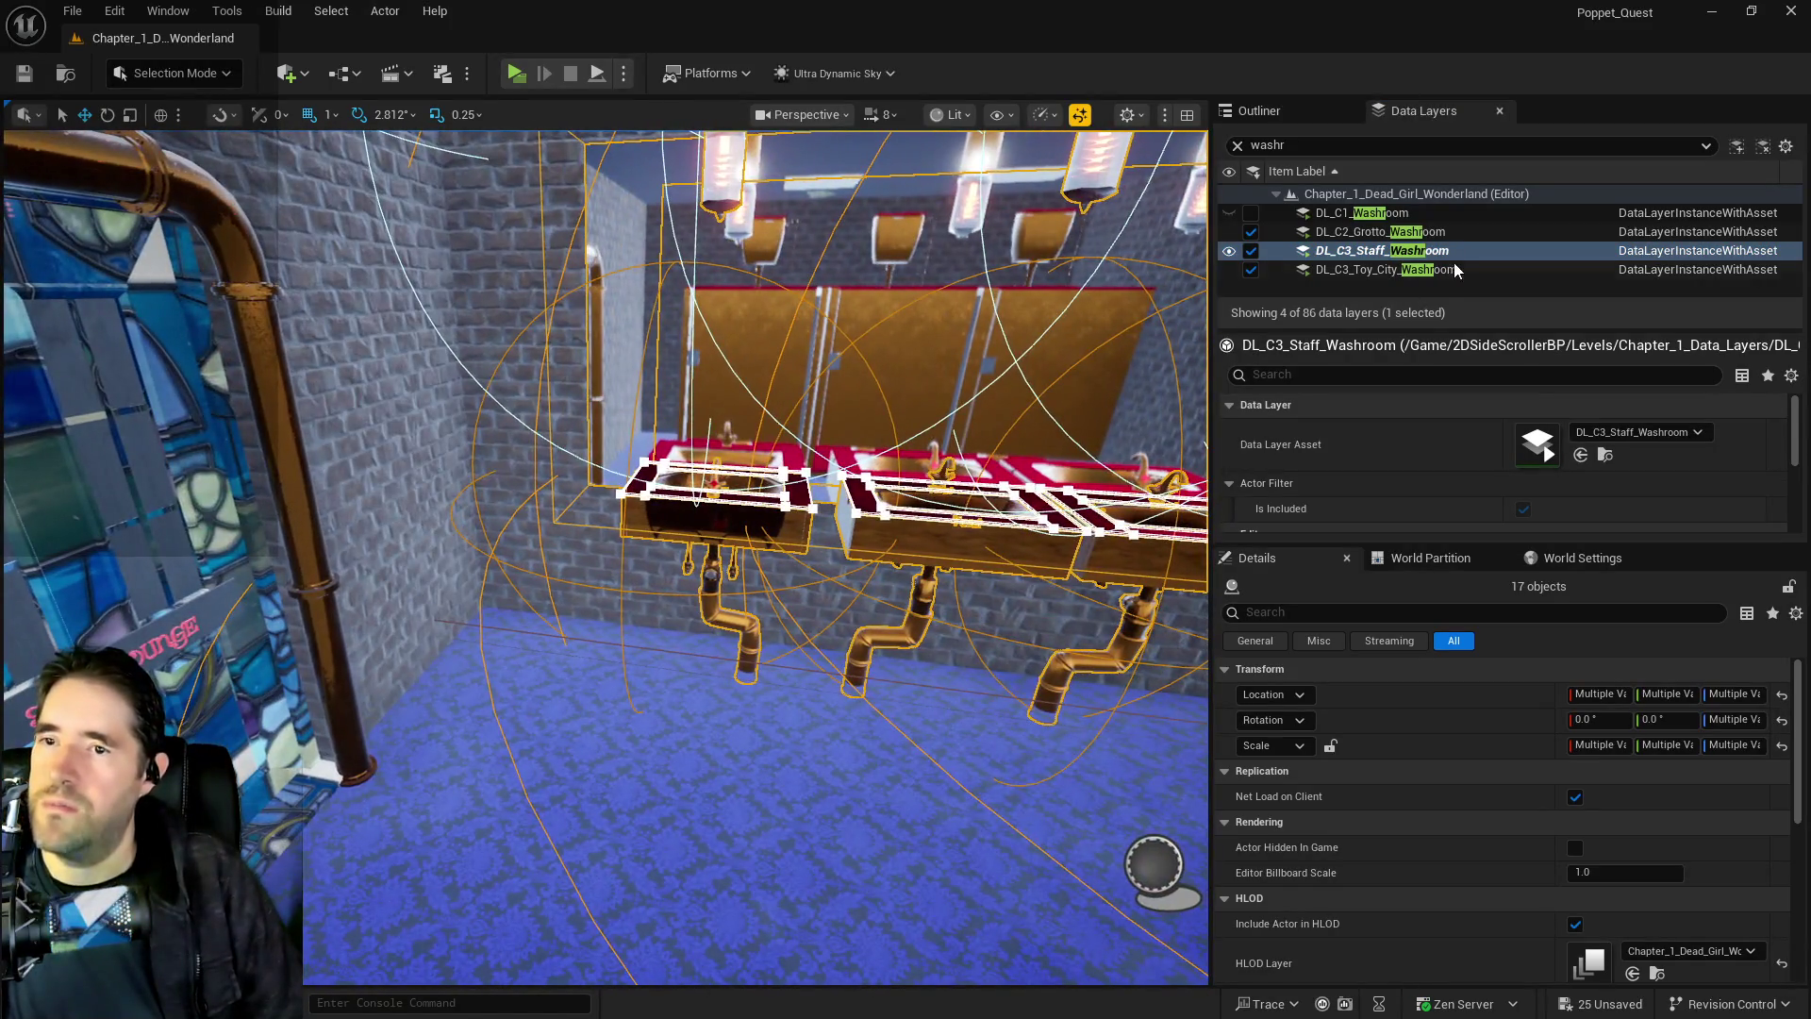
{"action": "left_click", "coordinate": [1431, 271]}
{"action": "right_click", "coordinate": [1432, 270]}
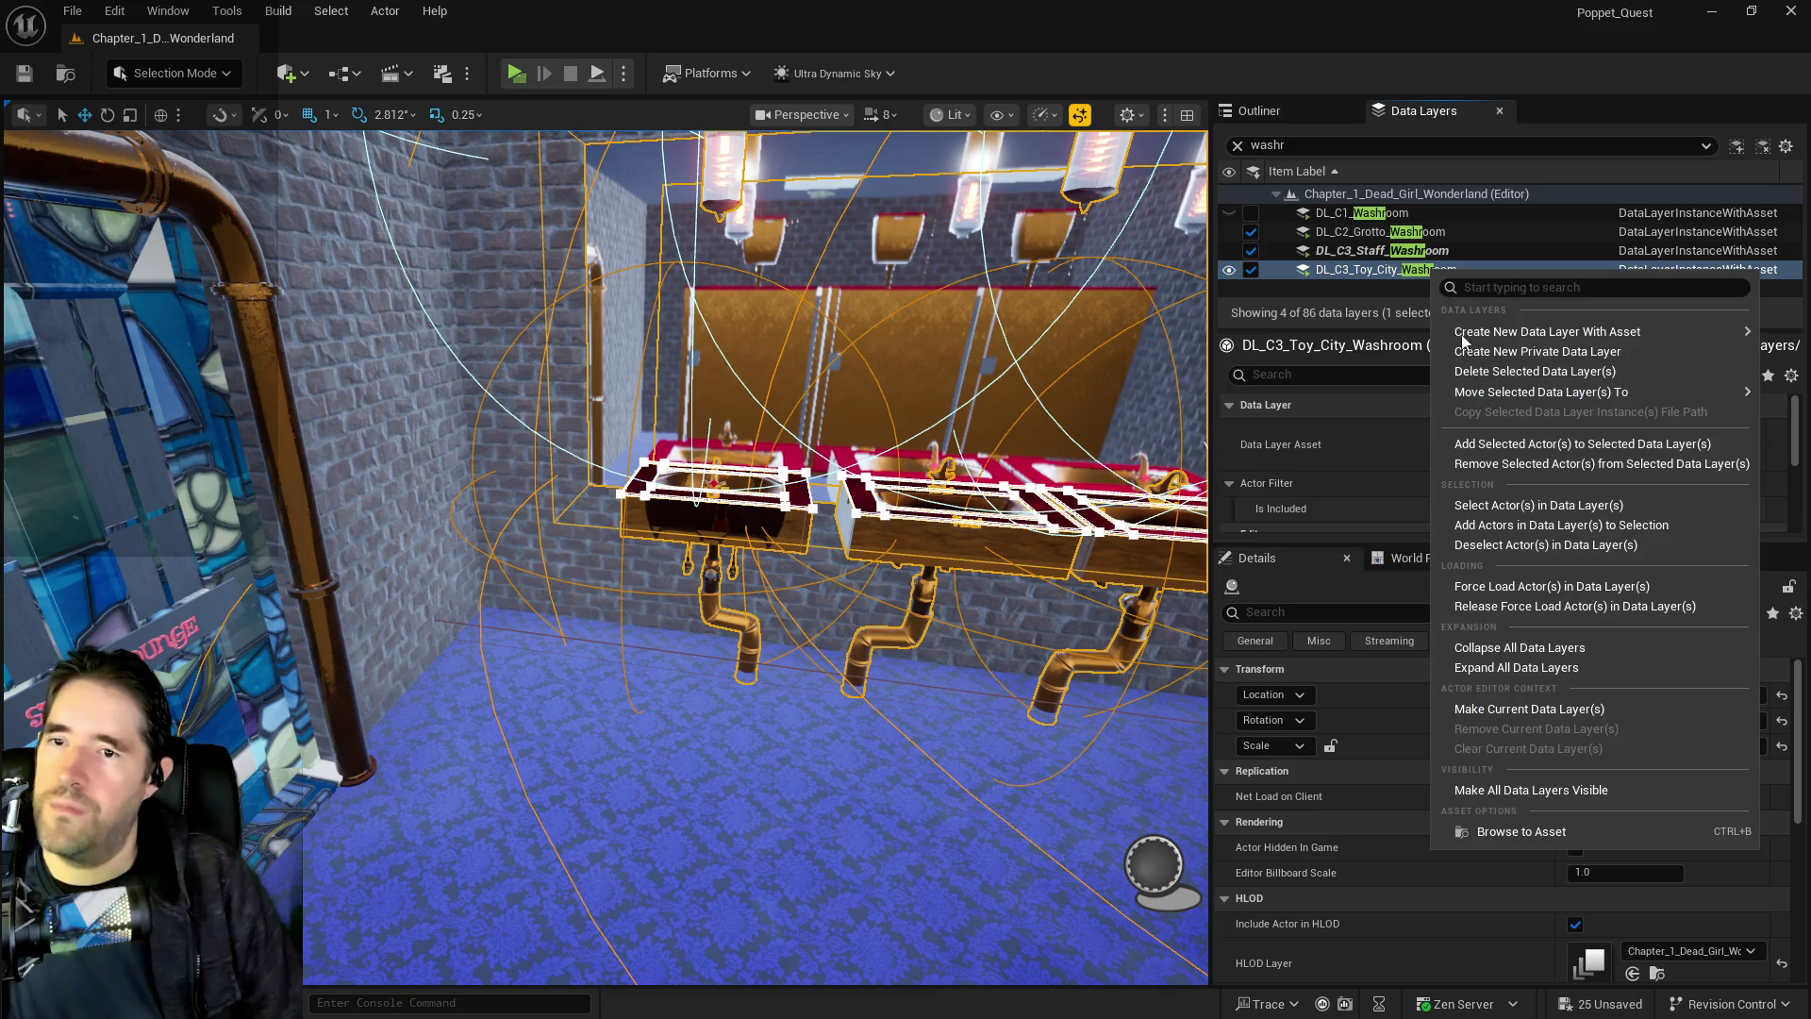
{"action": "left_click", "coordinate": [1485, 507]}
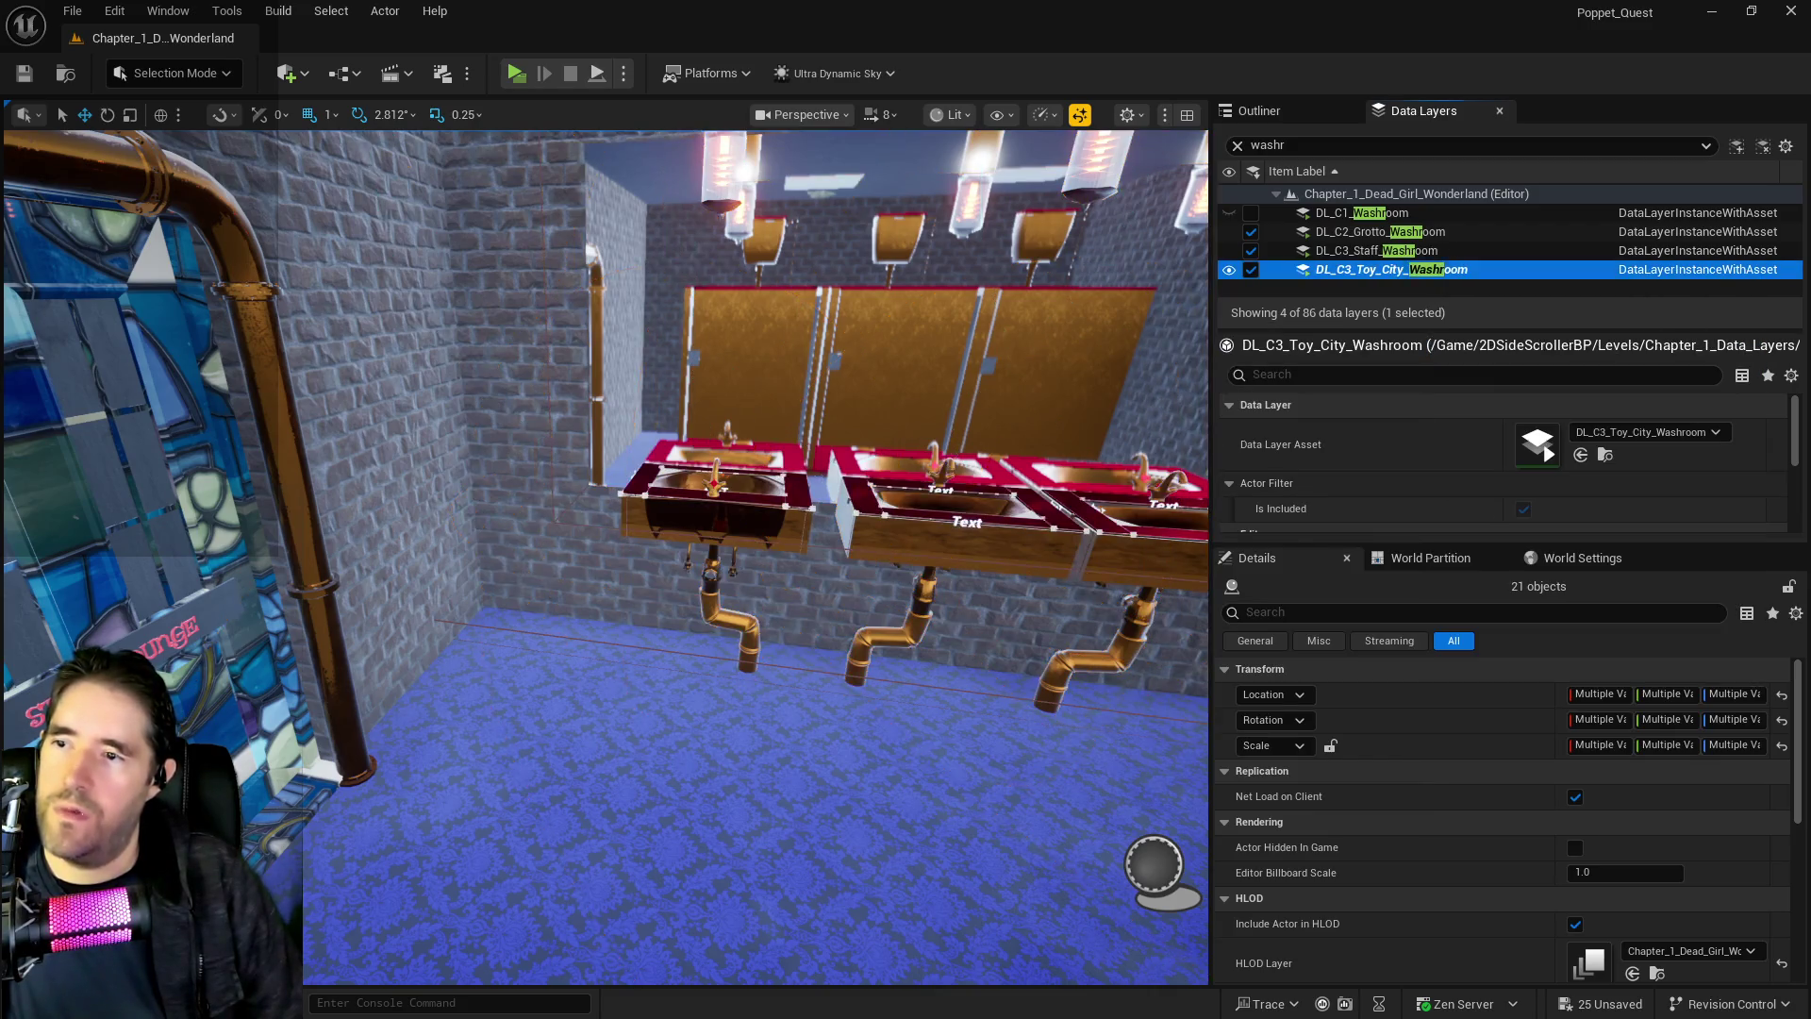
{"action": "key", "text": "f"}
{"action": "key", "text": "w"}
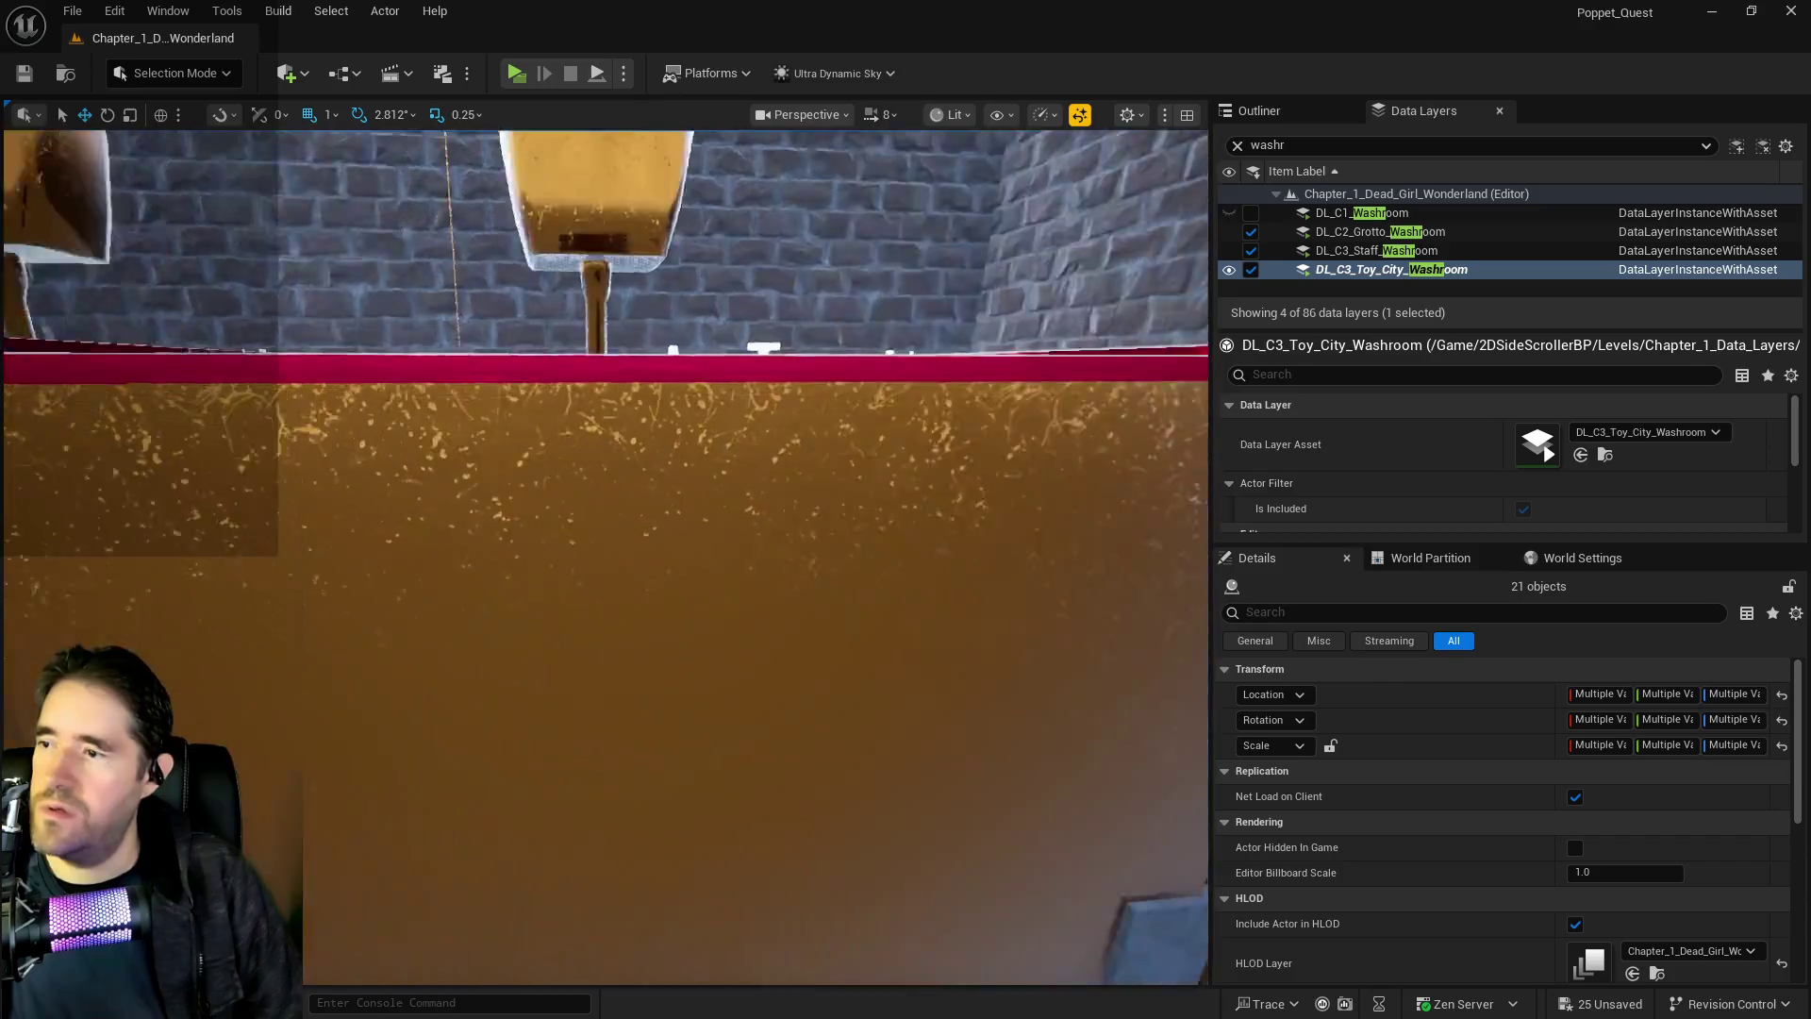
{"action": "key", "text": "f"}
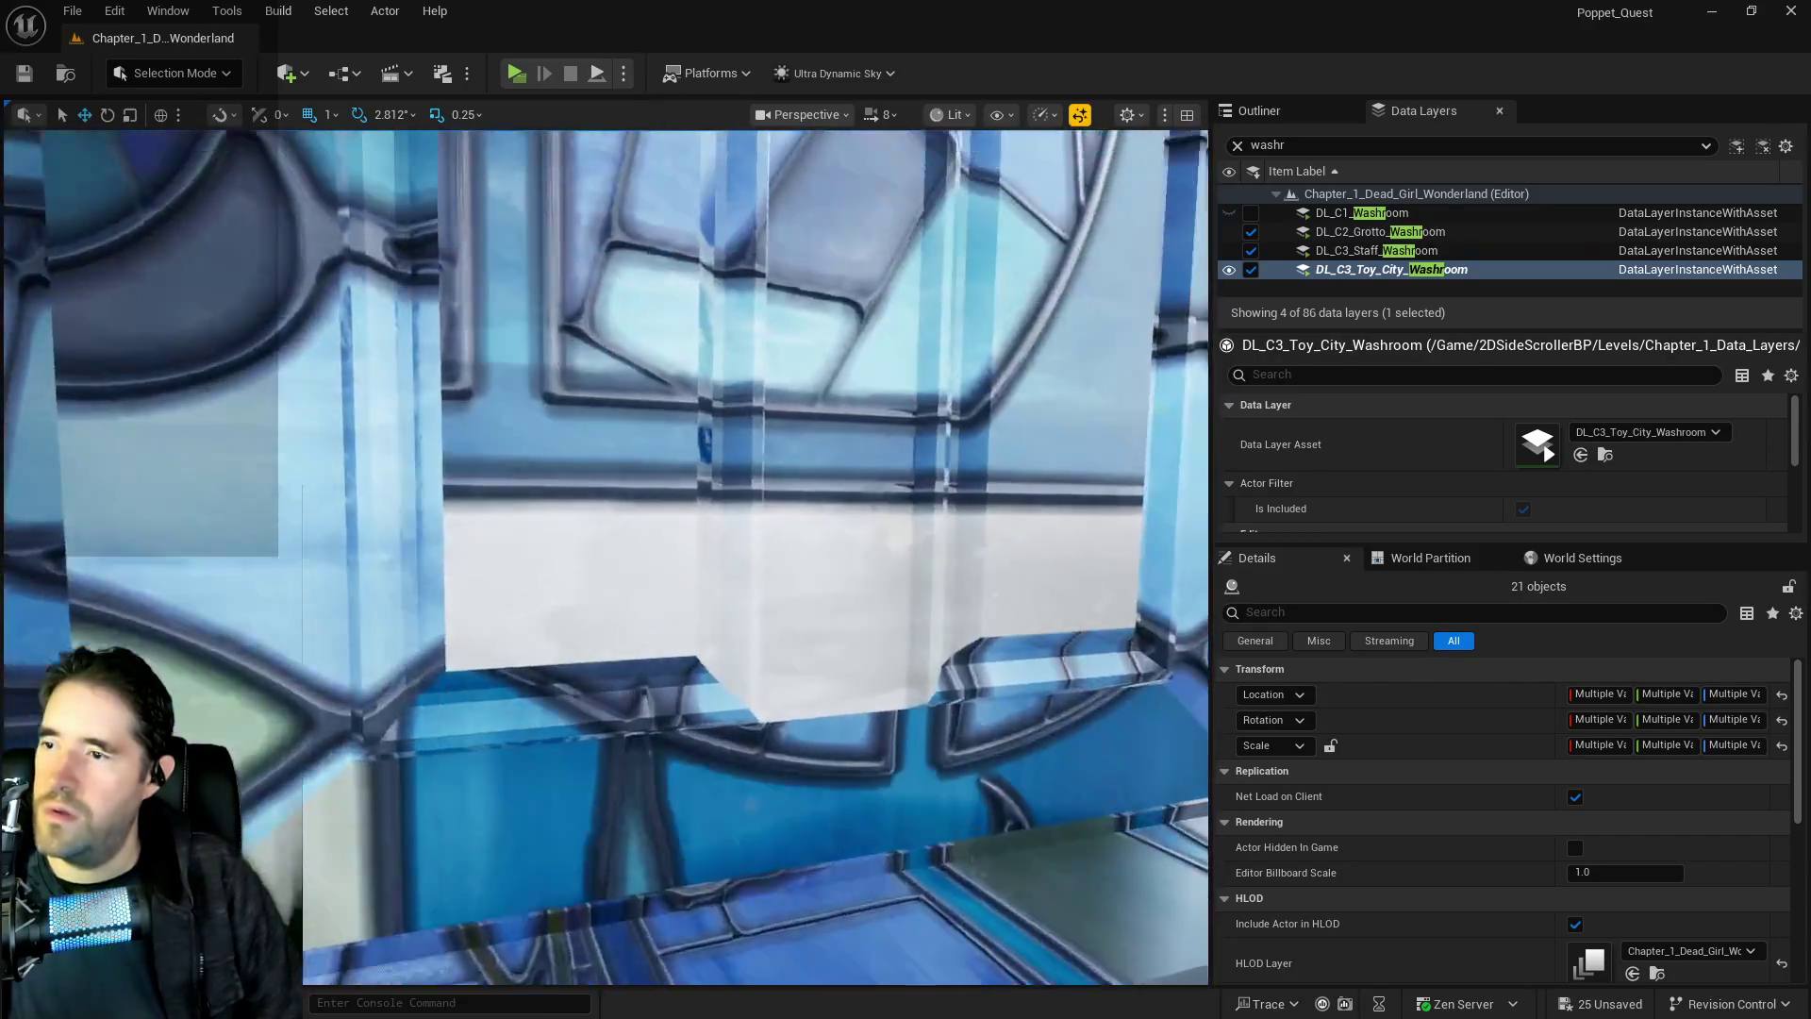
{"action": "key", "text": "f"}
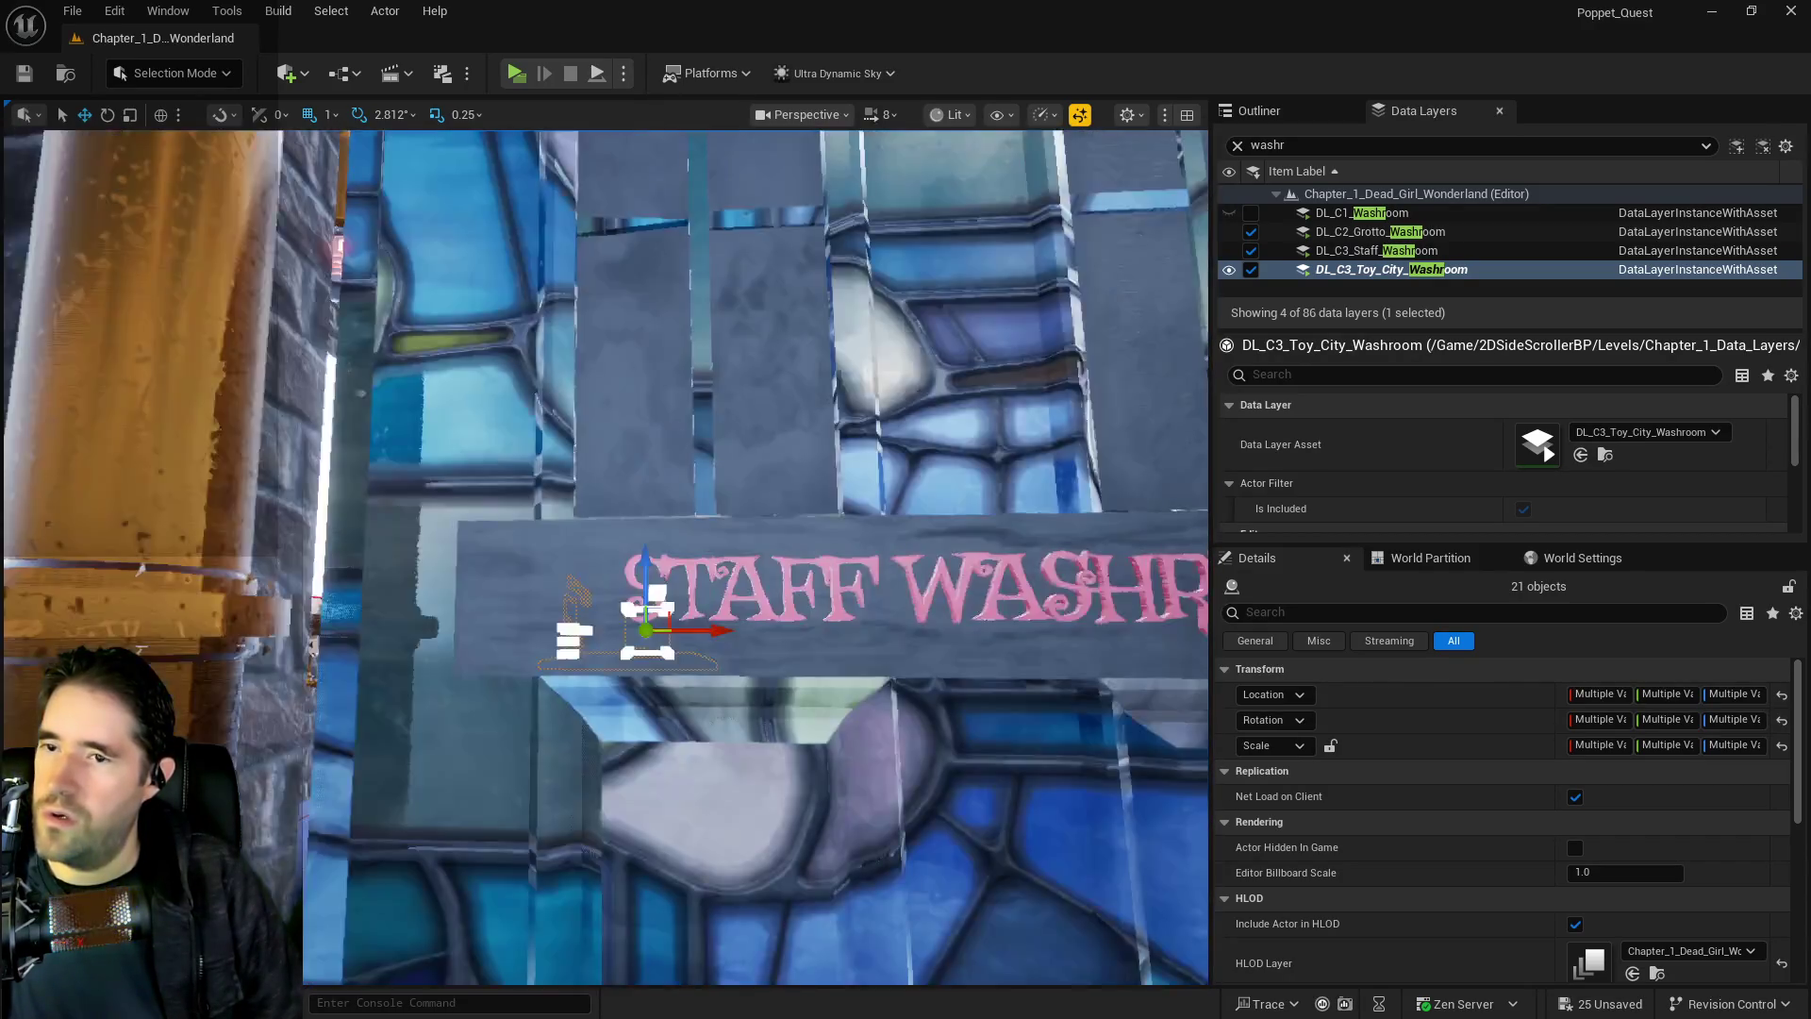
Select every actor in DL_C3_Staff_Washroom and frame them
{"action": "right_click", "coordinate": [1337, 251]}
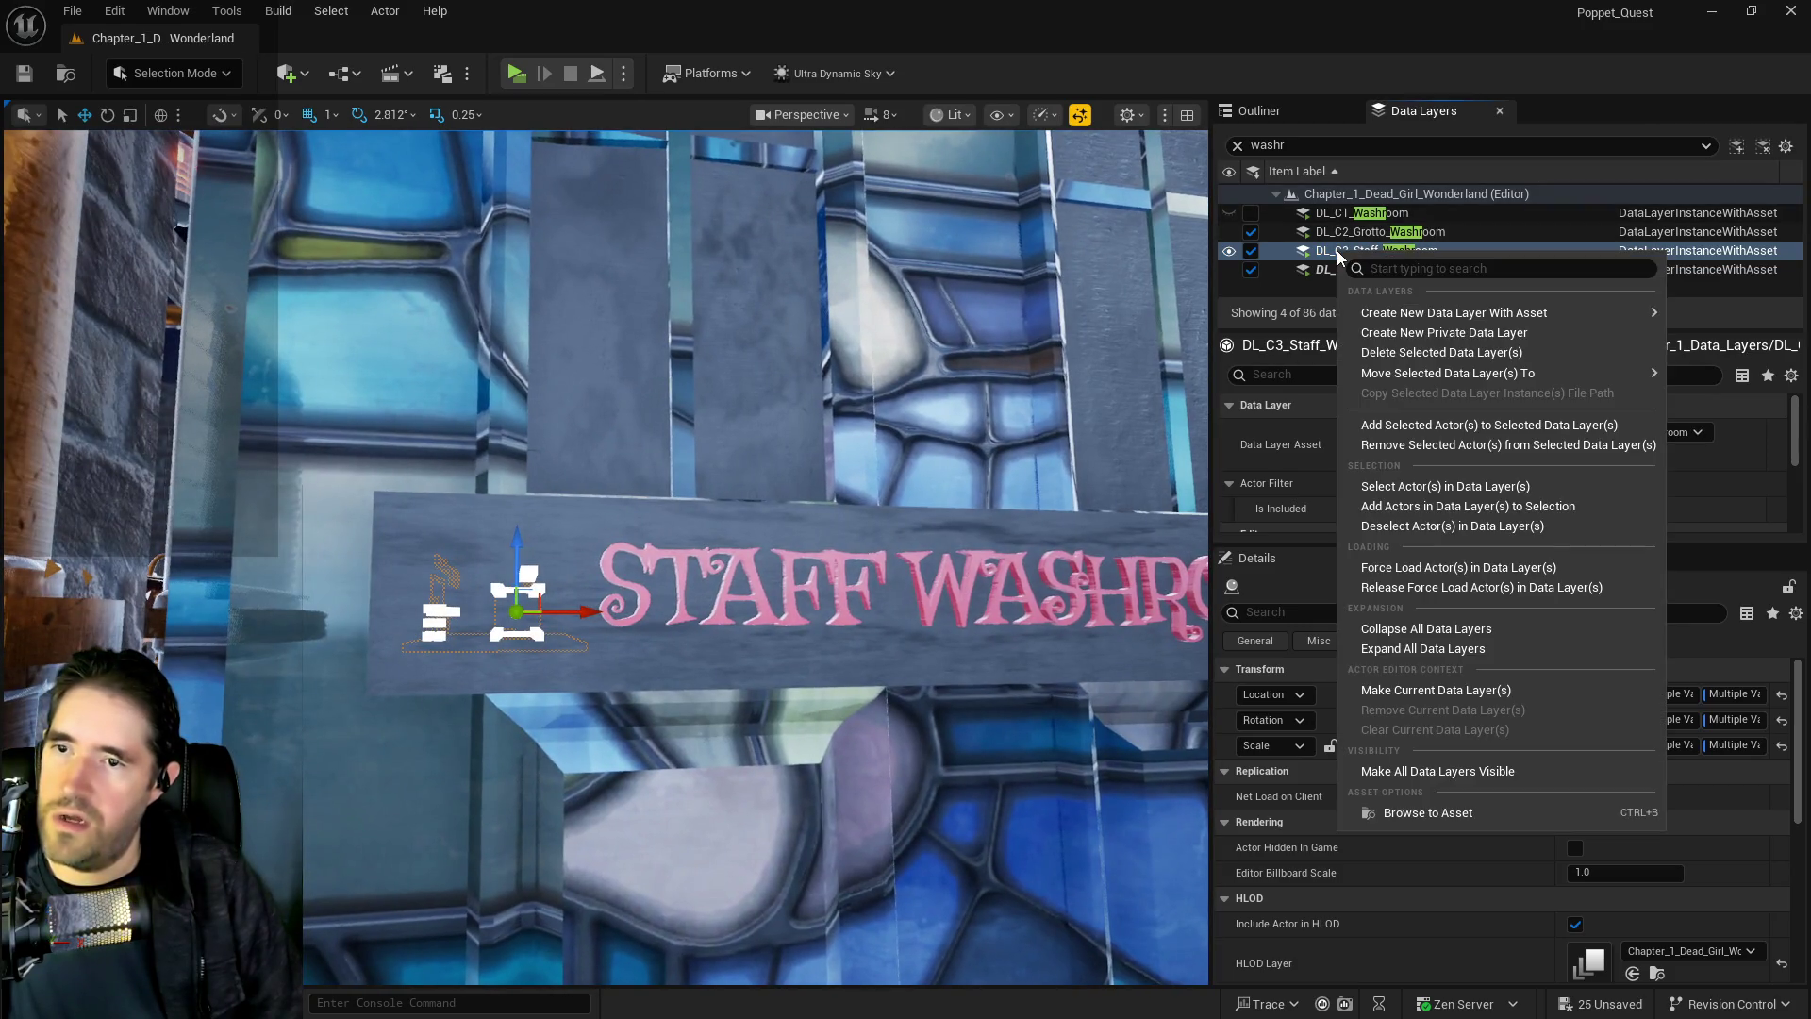
{"action": "mouse_move", "coordinate": [1417, 373]}
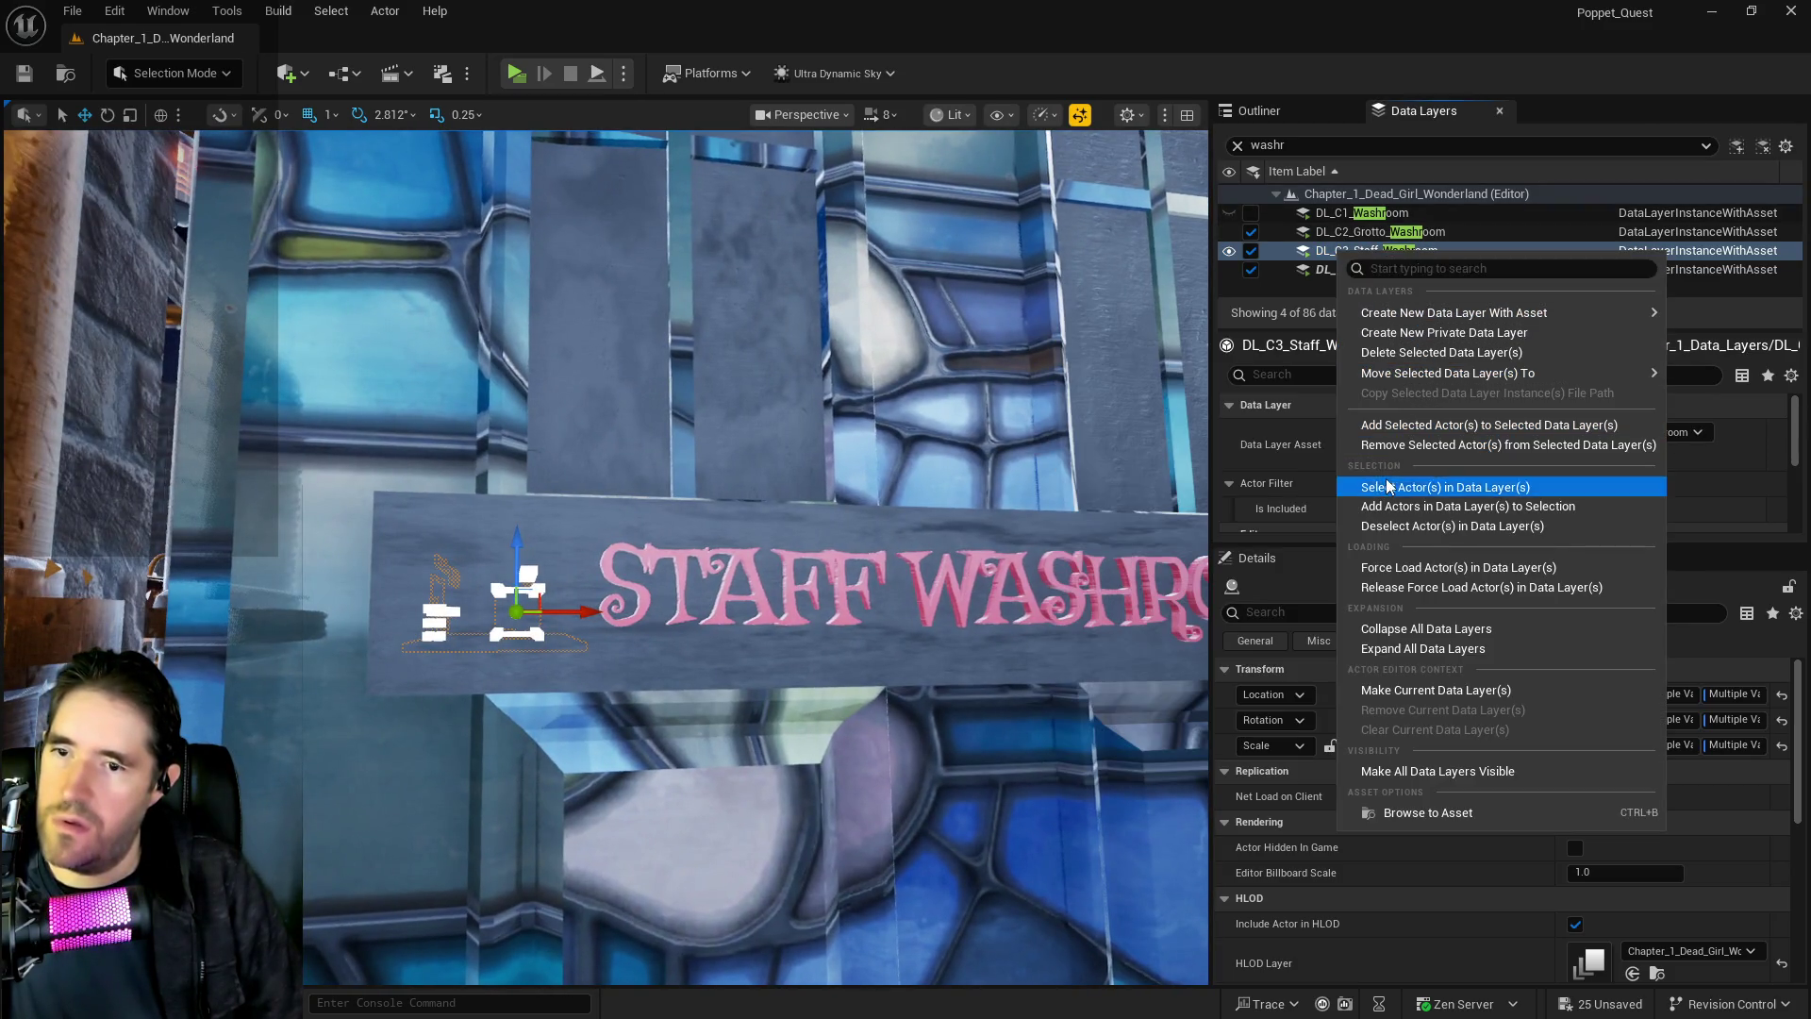
{"action": "left_click", "coordinate": [1396, 485]}
{"action": "key", "text": "f"}
{"action": "key", "text": "f"}
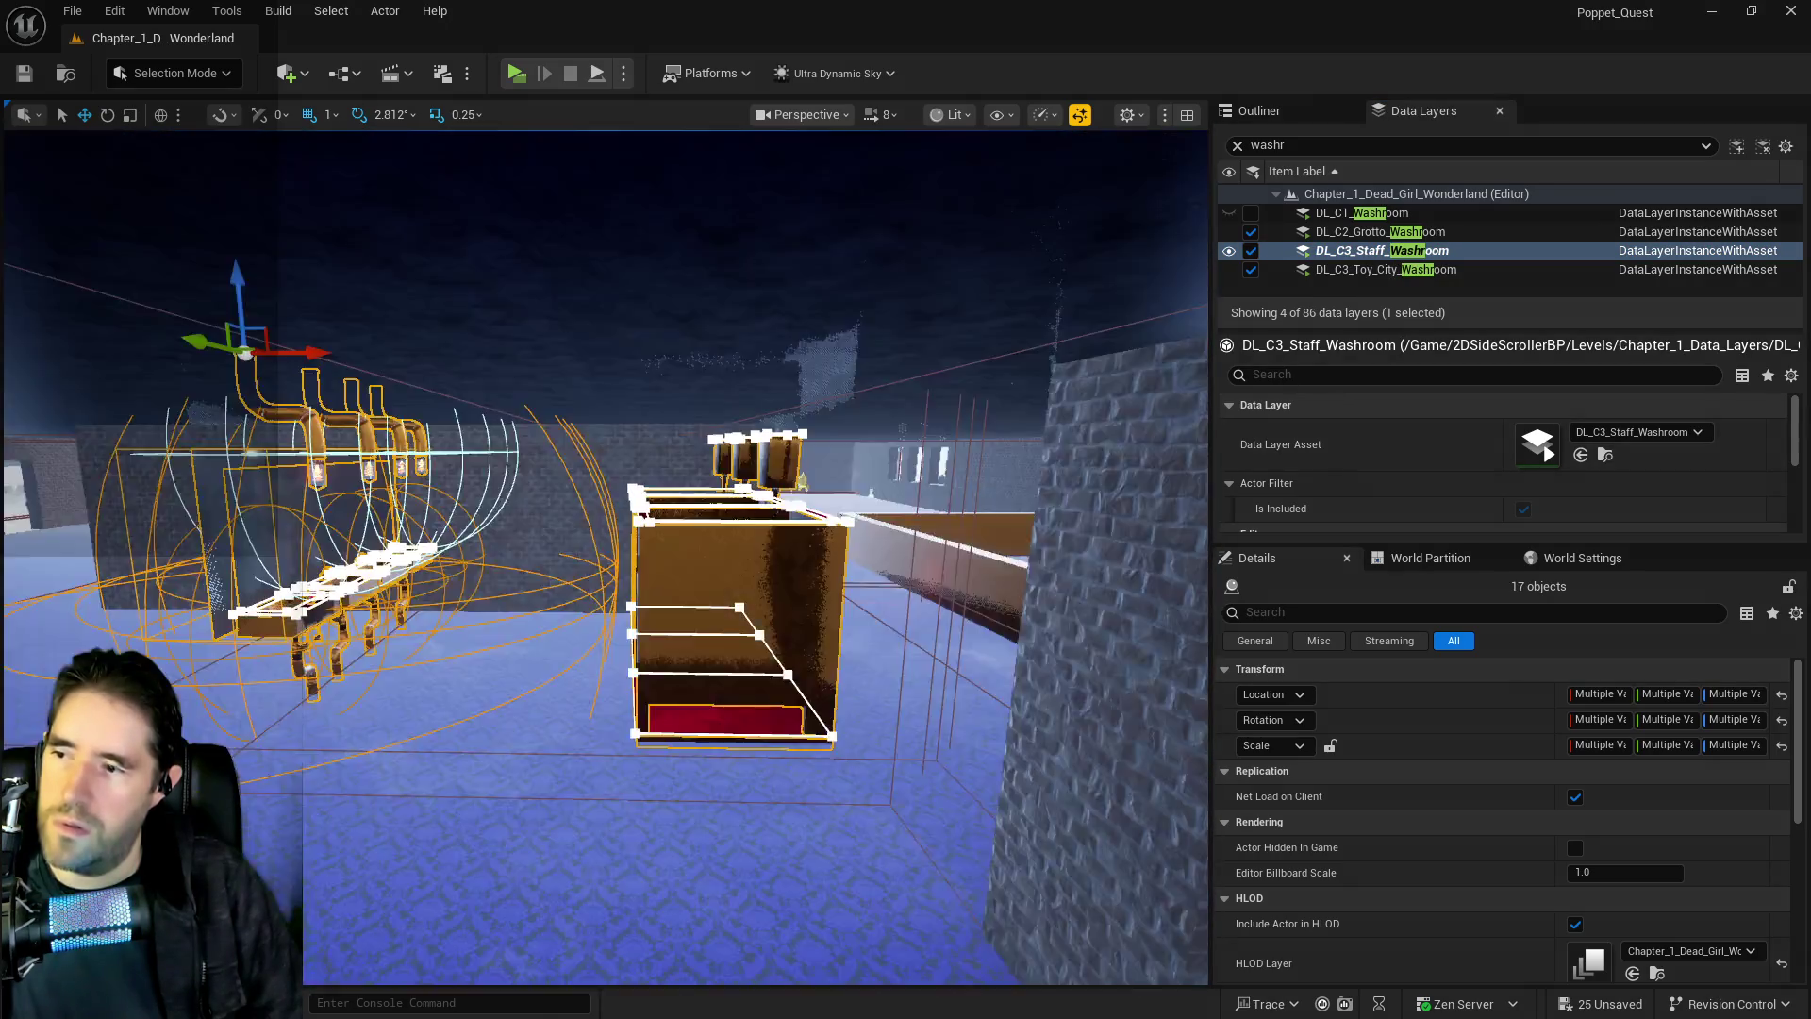
Frame the sinks, golden pipes and lamps, then slide the group sideways along X
{"action": "scroll", "coordinate": [1199, 967], "scroll_direction": "up", "scroll_amount": 5}
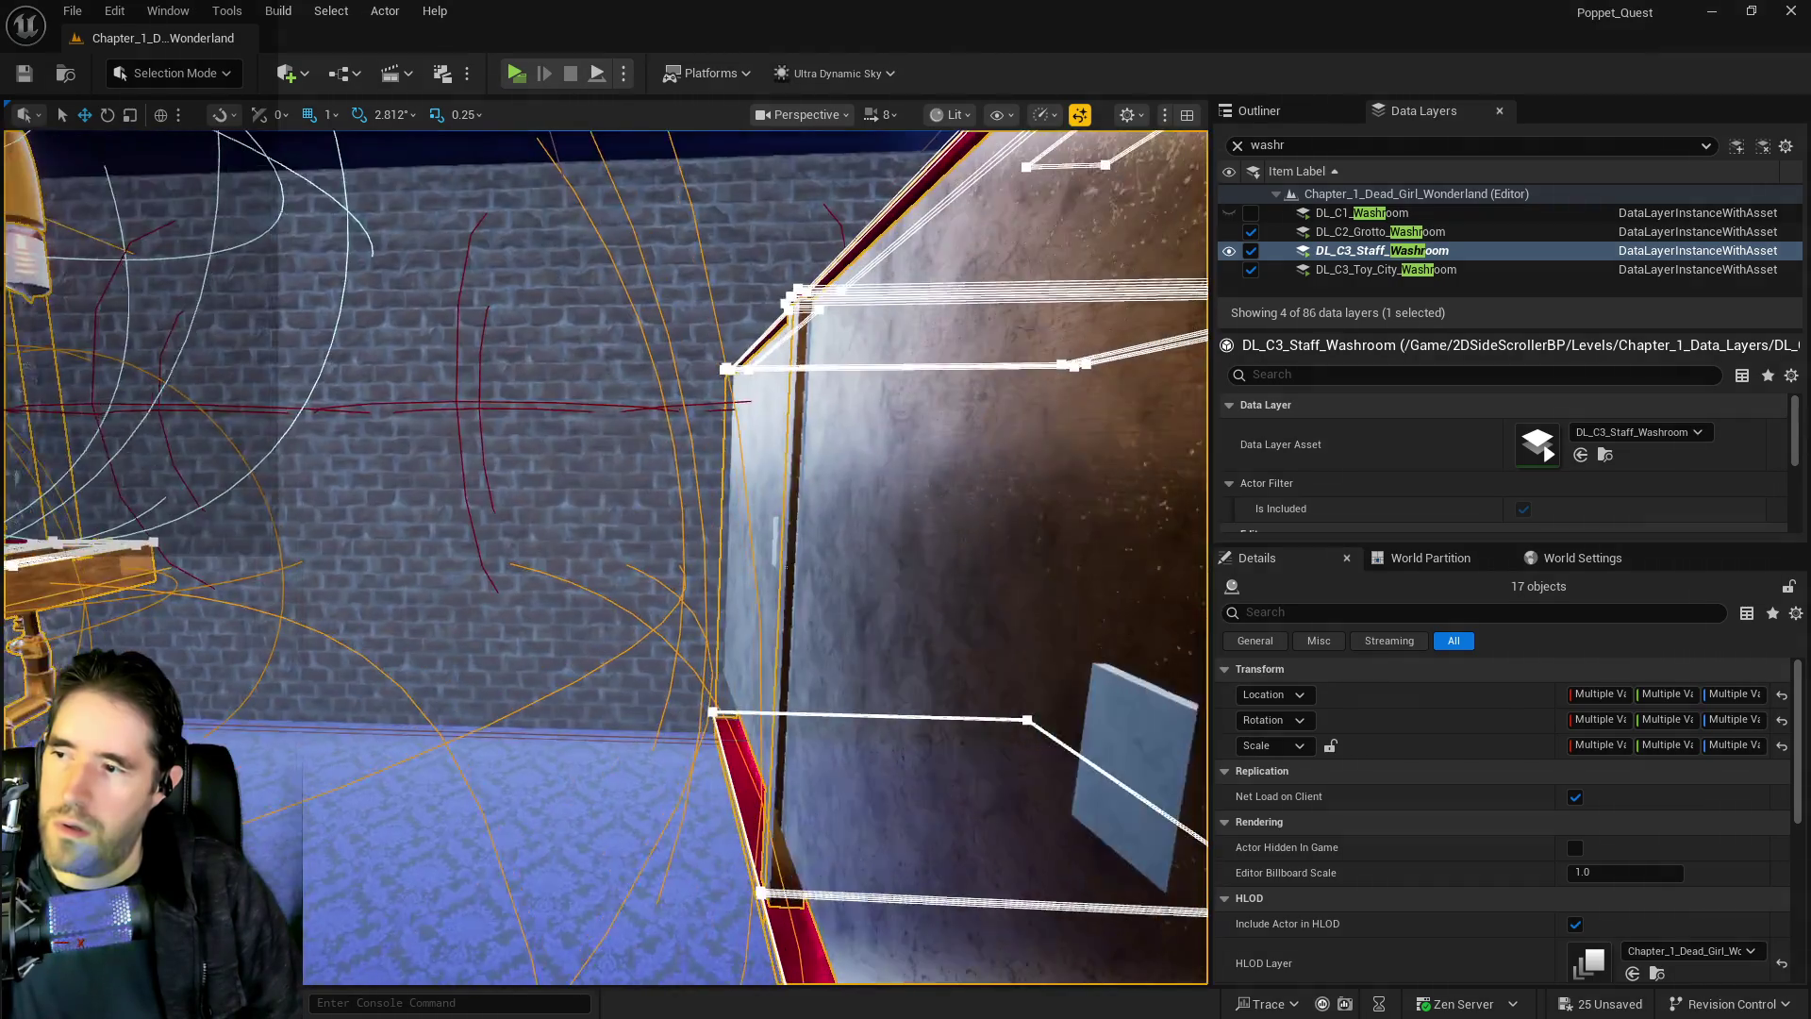
{"action": "key", "text": "f"}
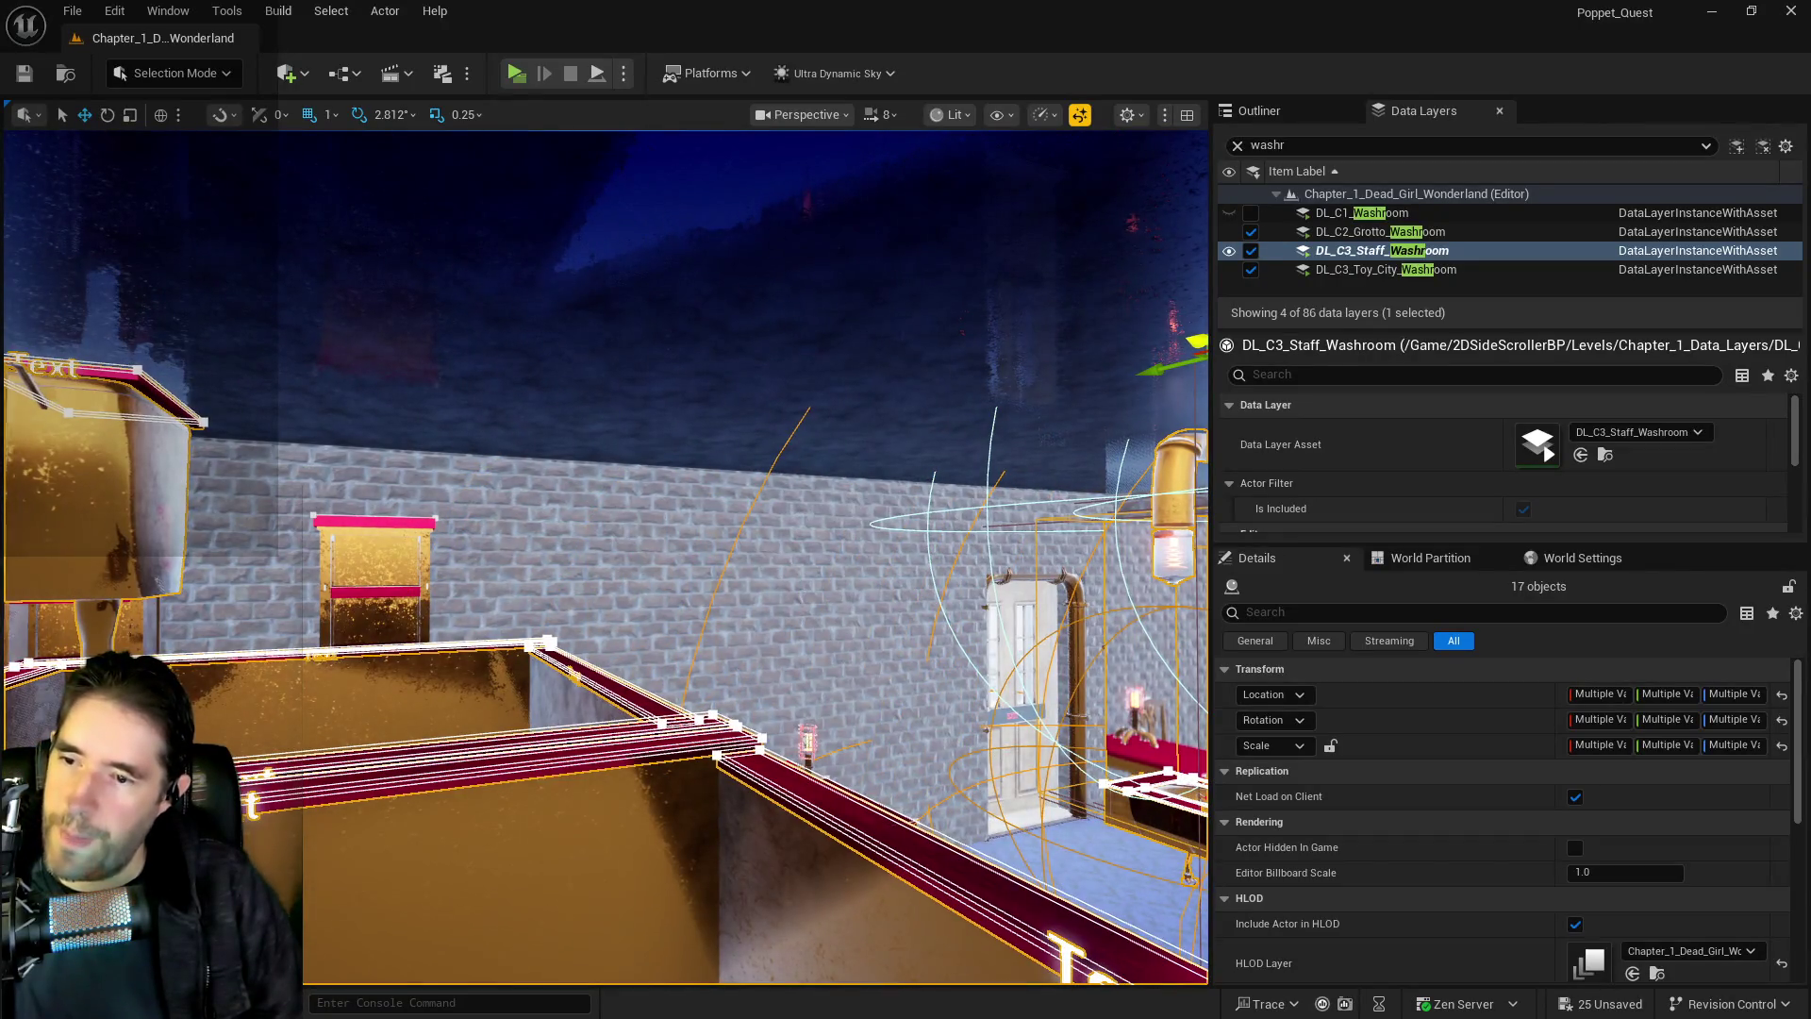
{"action": "key", "text": "f"}
{"action": "key", "text": "f"}
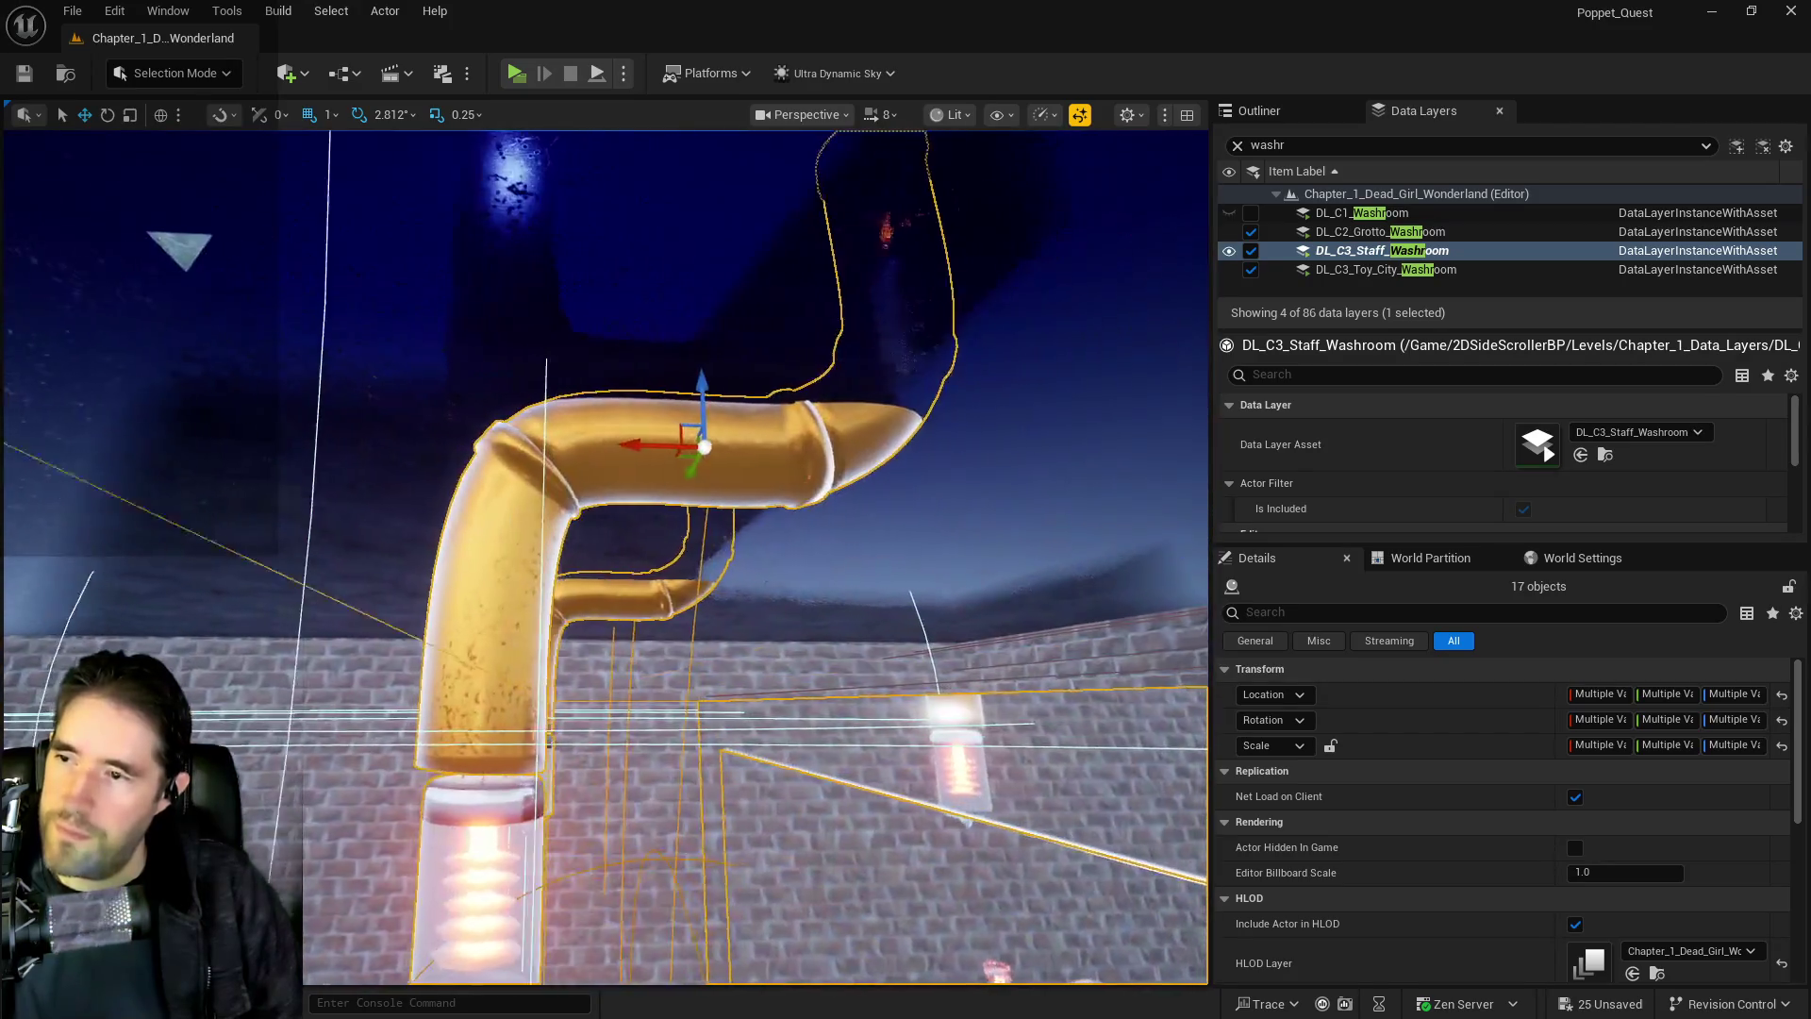
{"action": "mouse_move", "coordinate": [616, 446]}
{"action": "left_mouse_down"}
{"action": "mouse_move", "coordinate": [717, 453]}
{"action": "mouse_move", "coordinate": [604, 443]}
{"action": "mouse_move", "coordinate": [585, 424]}
{"action": "mouse_move", "coordinate": [622, 415]}
{"action": "mouse_move", "coordinate": [591, 392]}
{"action": "left_mouse_up"}
{"action": "left_click_drag", "start_coordinate": [321, 357], "coordinate": [613, 407]}
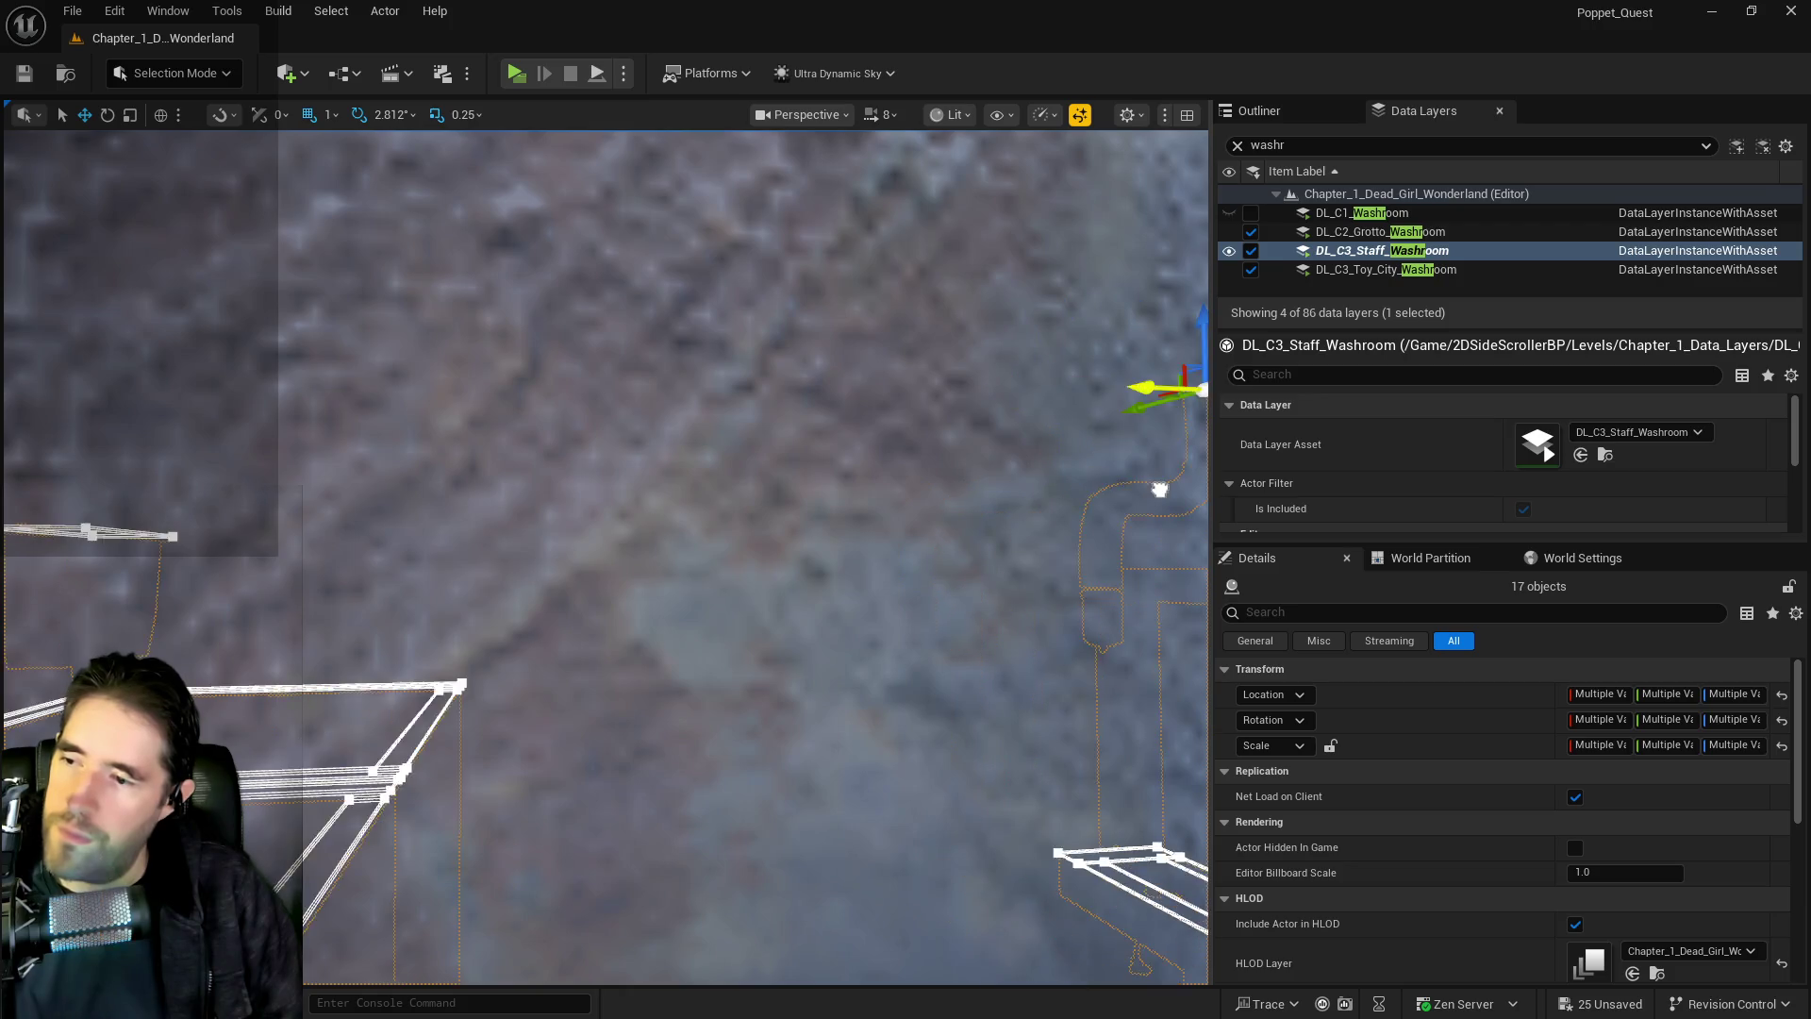
{"action": "mouse_move", "coordinate": [1038, 571]}
{"action": "left_mouse_down"}
{"action": "mouse_move", "coordinate": [962, 552]}
{"action": "mouse_move", "coordinate": [744, 393]}
{"action": "left_mouse_up"}
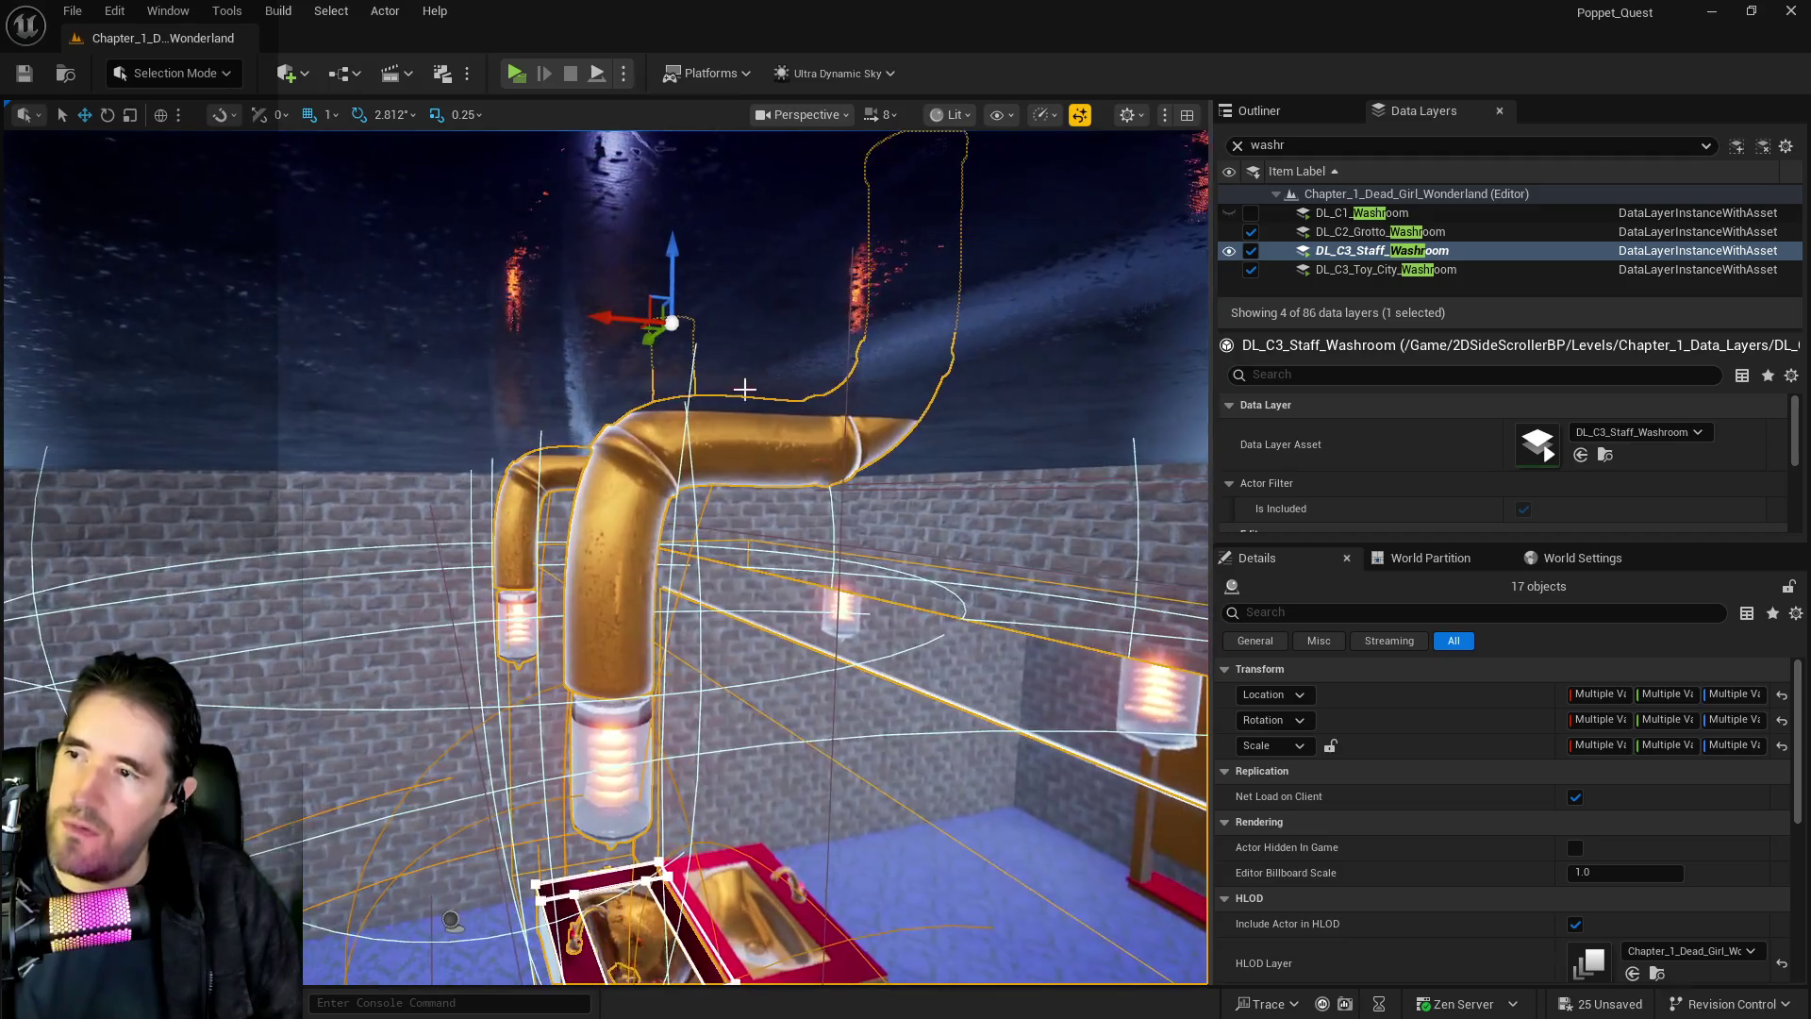
{"action": "mouse_move", "coordinate": [622, 318]}
{"action": "left_mouse_down"}
{"action": "mouse_move", "coordinate": [972, 339]}
{"action": "mouse_move", "coordinate": [938, 387]}
{"action": "left_mouse_up"}
Rotate the sink, pipe and lamp group about 42°, fine-tuning until it sits square to the wall
{"action": "left_click_drag", "start_coordinate": [743, 393], "coordinate": [743, 392]}
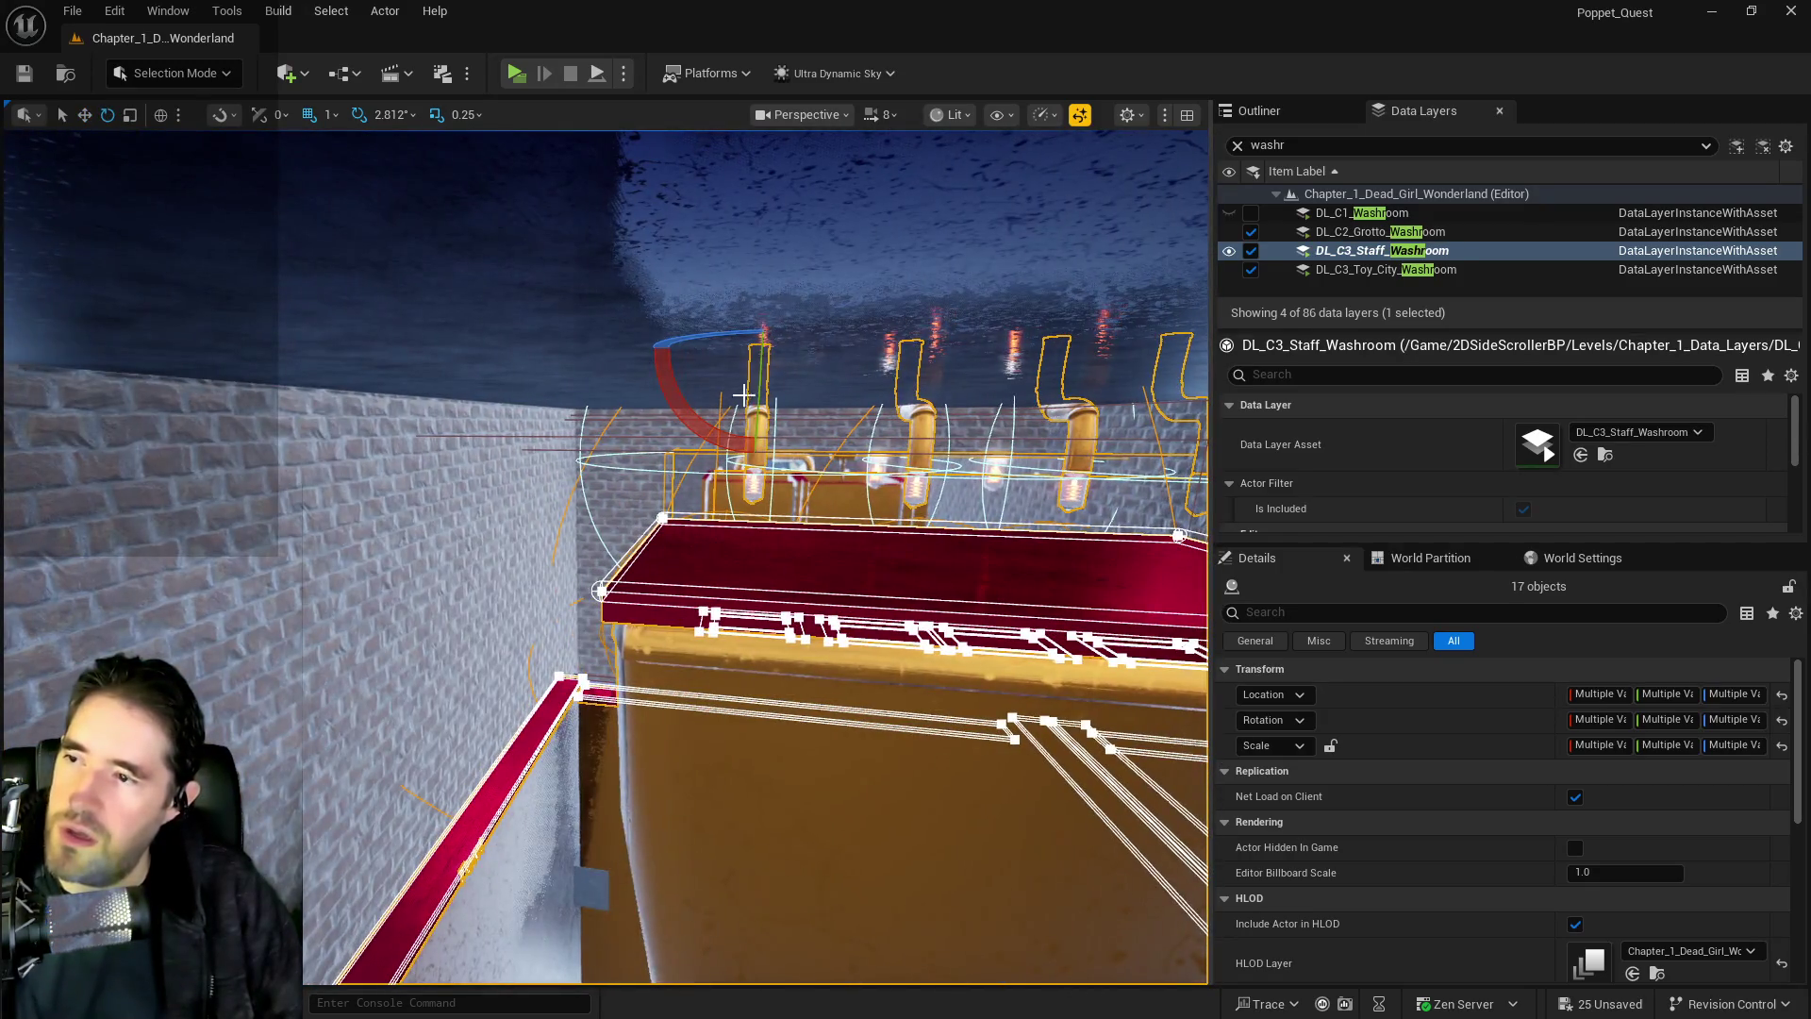
{"action": "left_click_drag", "start_coordinate": [604, 334], "coordinate": [661, 336]}
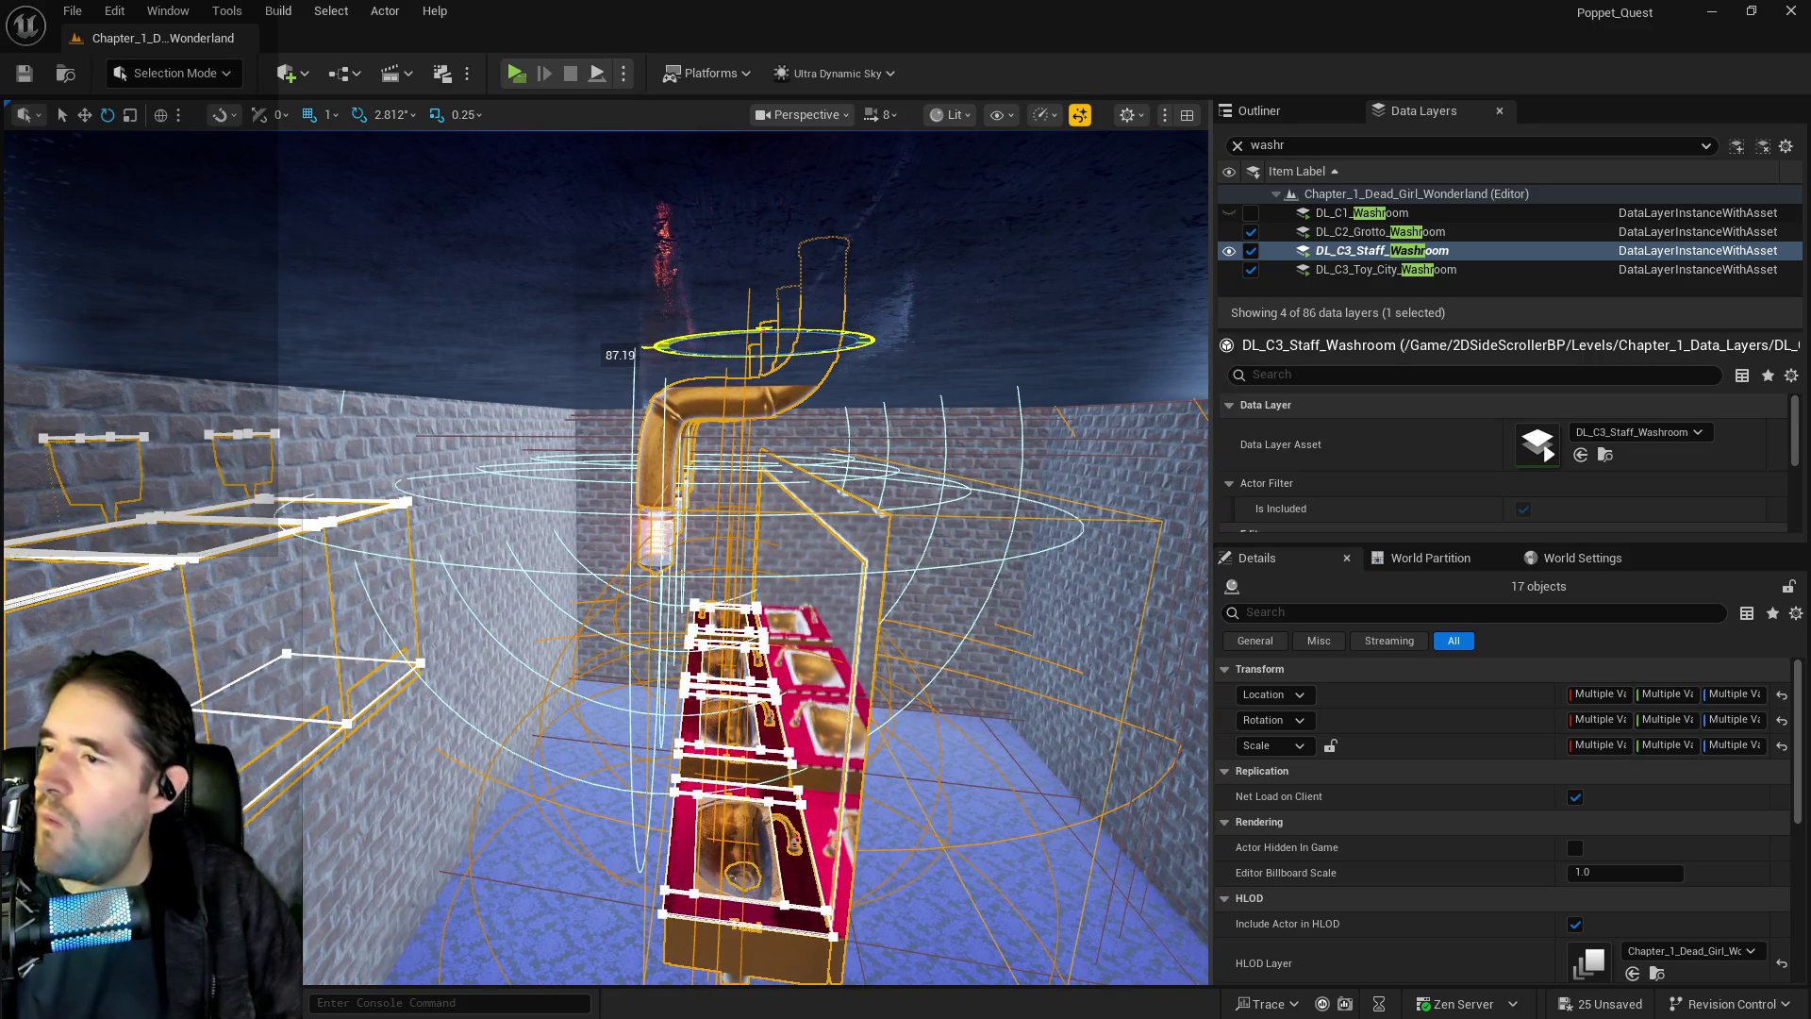
{"action": "left_click_drag", "start_coordinate": [661, 339], "coordinate": [661, 338]}
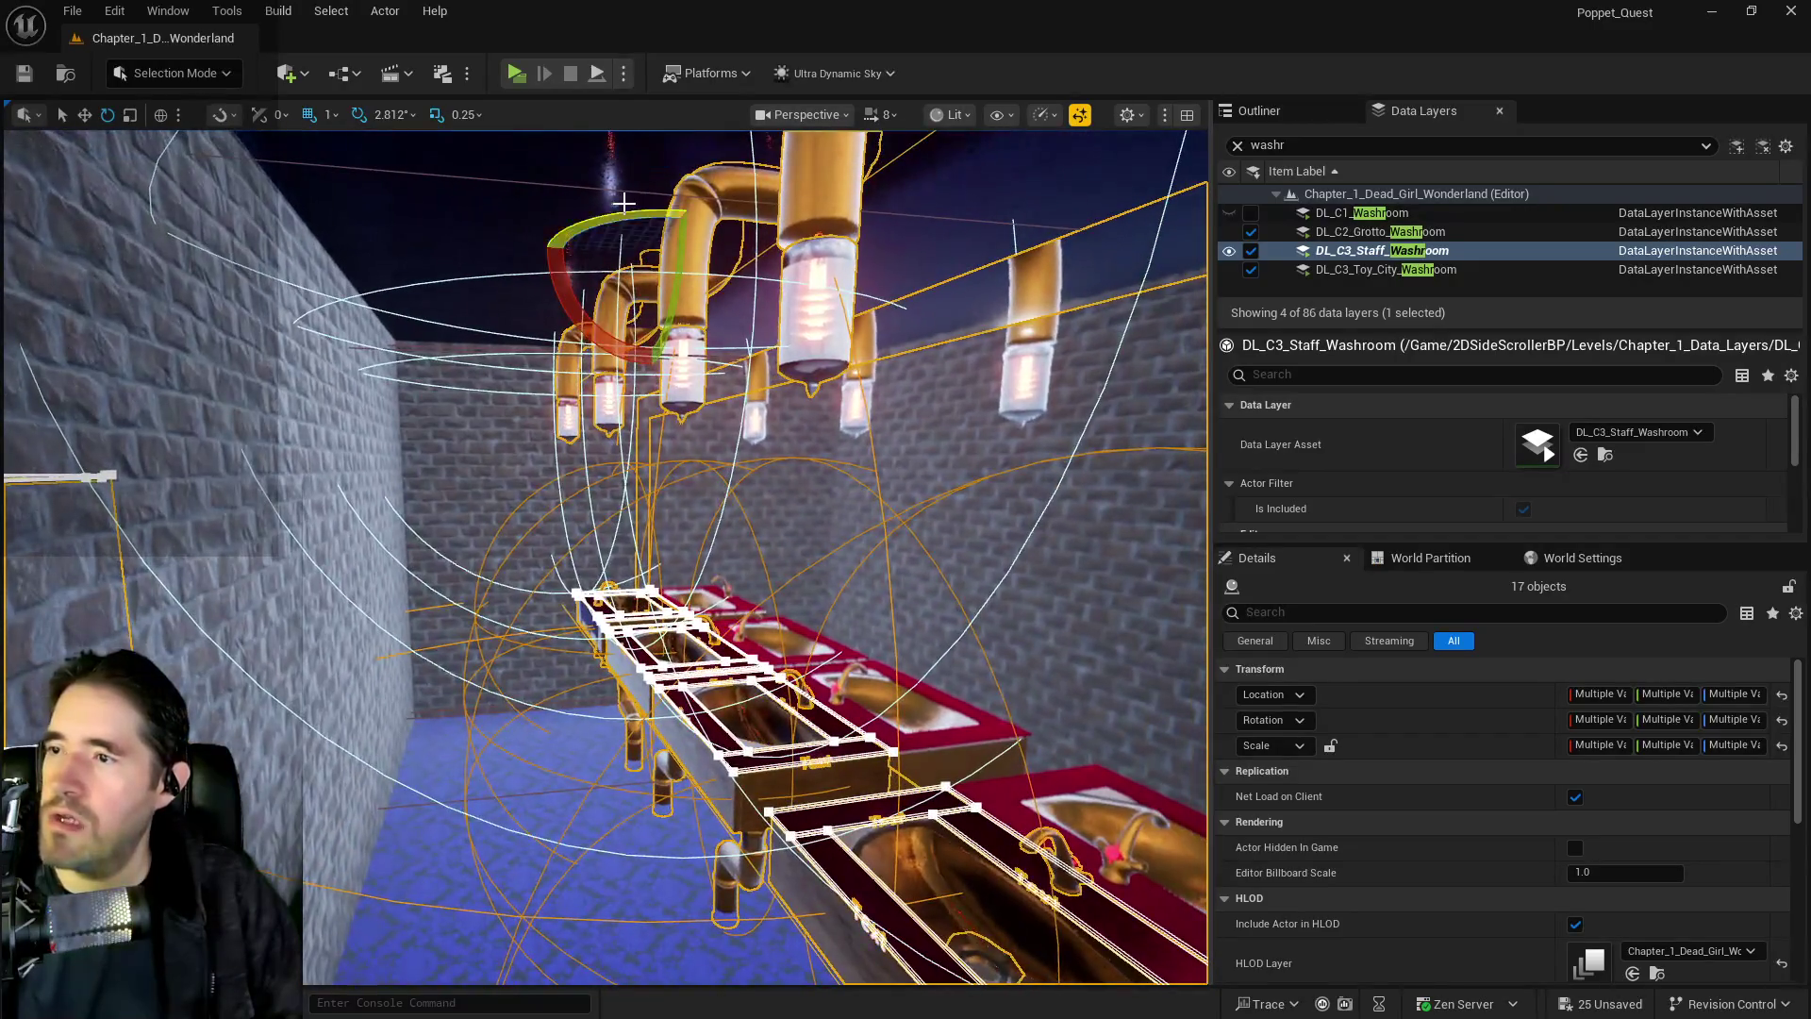
{"action": "mouse_move", "coordinate": [660, 219]}
{"action": "left_mouse_down"}
{"action": "mouse_move", "coordinate": [684, 213]}
{"action": "mouse_move", "coordinate": [655, 255]}
{"action": "mouse_move", "coordinate": [674, 273]}
{"action": "mouse_move", "coordinate": [935, 316]}
{"action": "mouse_move", "coordinate": [811, 292]}
{"action": "left_mouse_up"}
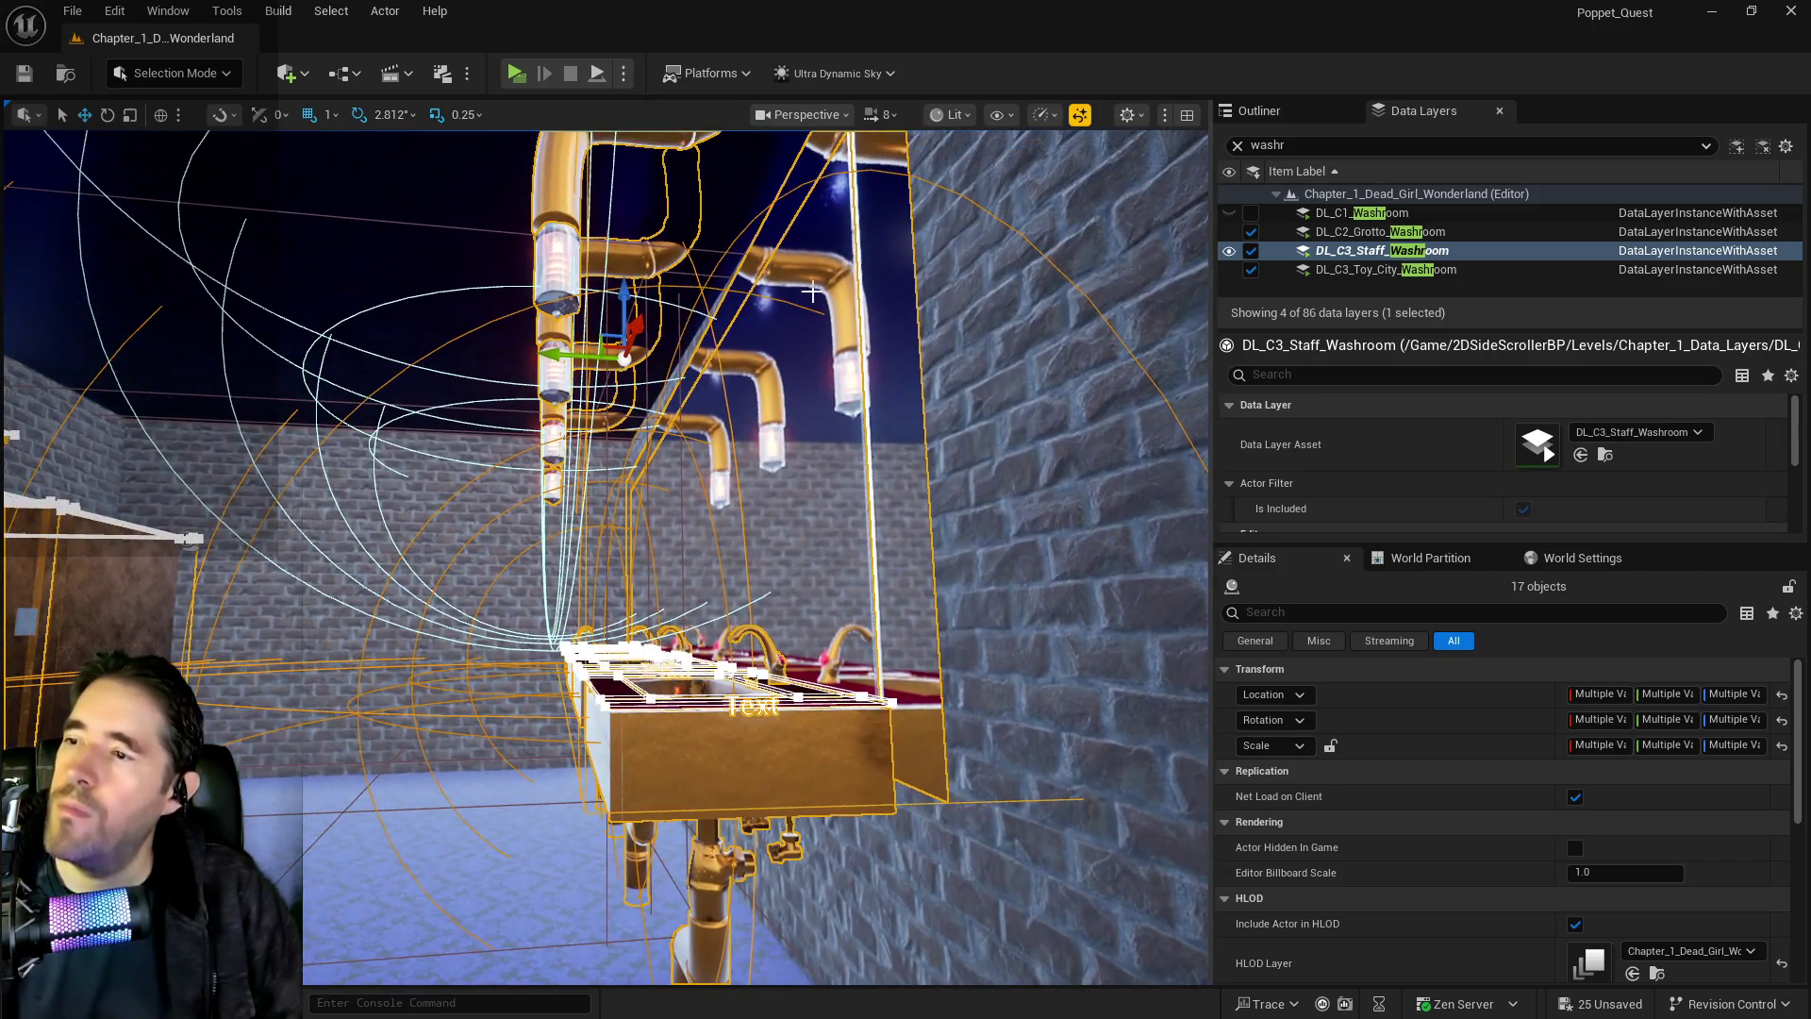
{"action": "mouse_move", "coordinate": [569, 354]}
{"action": "left_mouse_down"}
{"action": "mouse_move", "coordinate": [604, 358]}
{"action": "mouse_move", "coordinate": [586, 349]}
{"action": "left_mouse_up"}
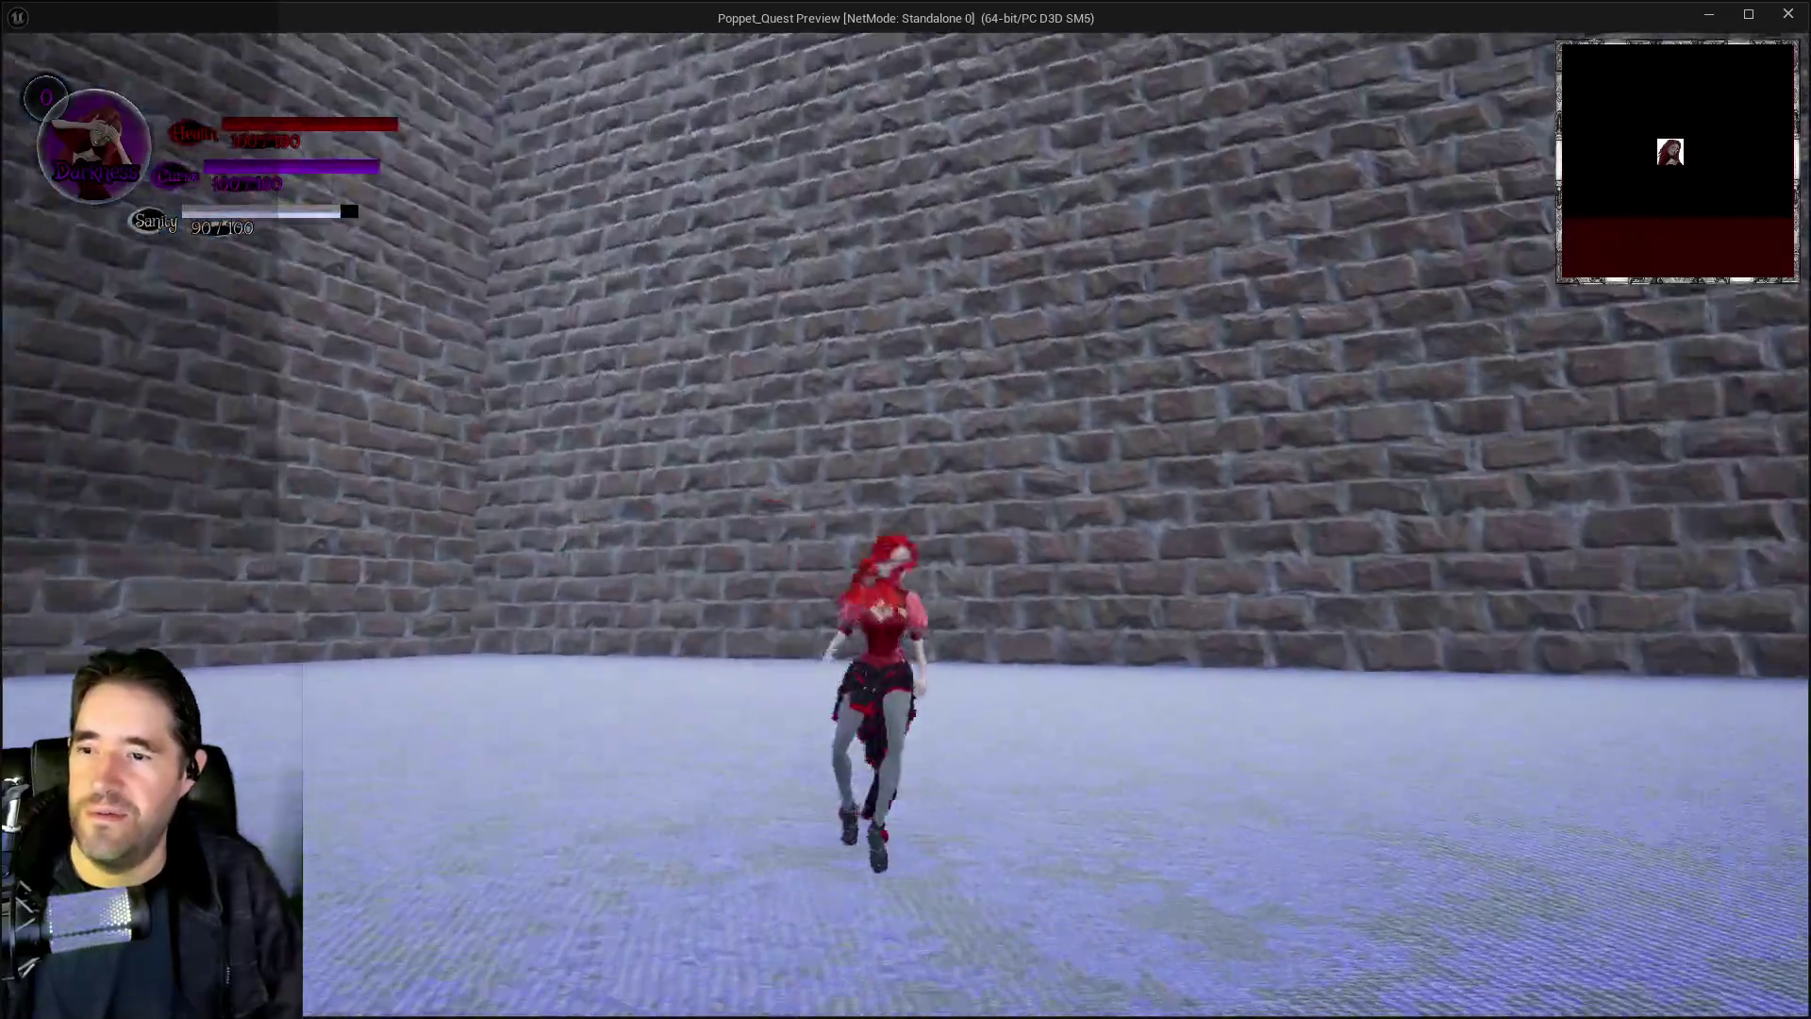
Run the character through the brick room toward the Staff Lounge door
{"action": "key", "text": "w"}
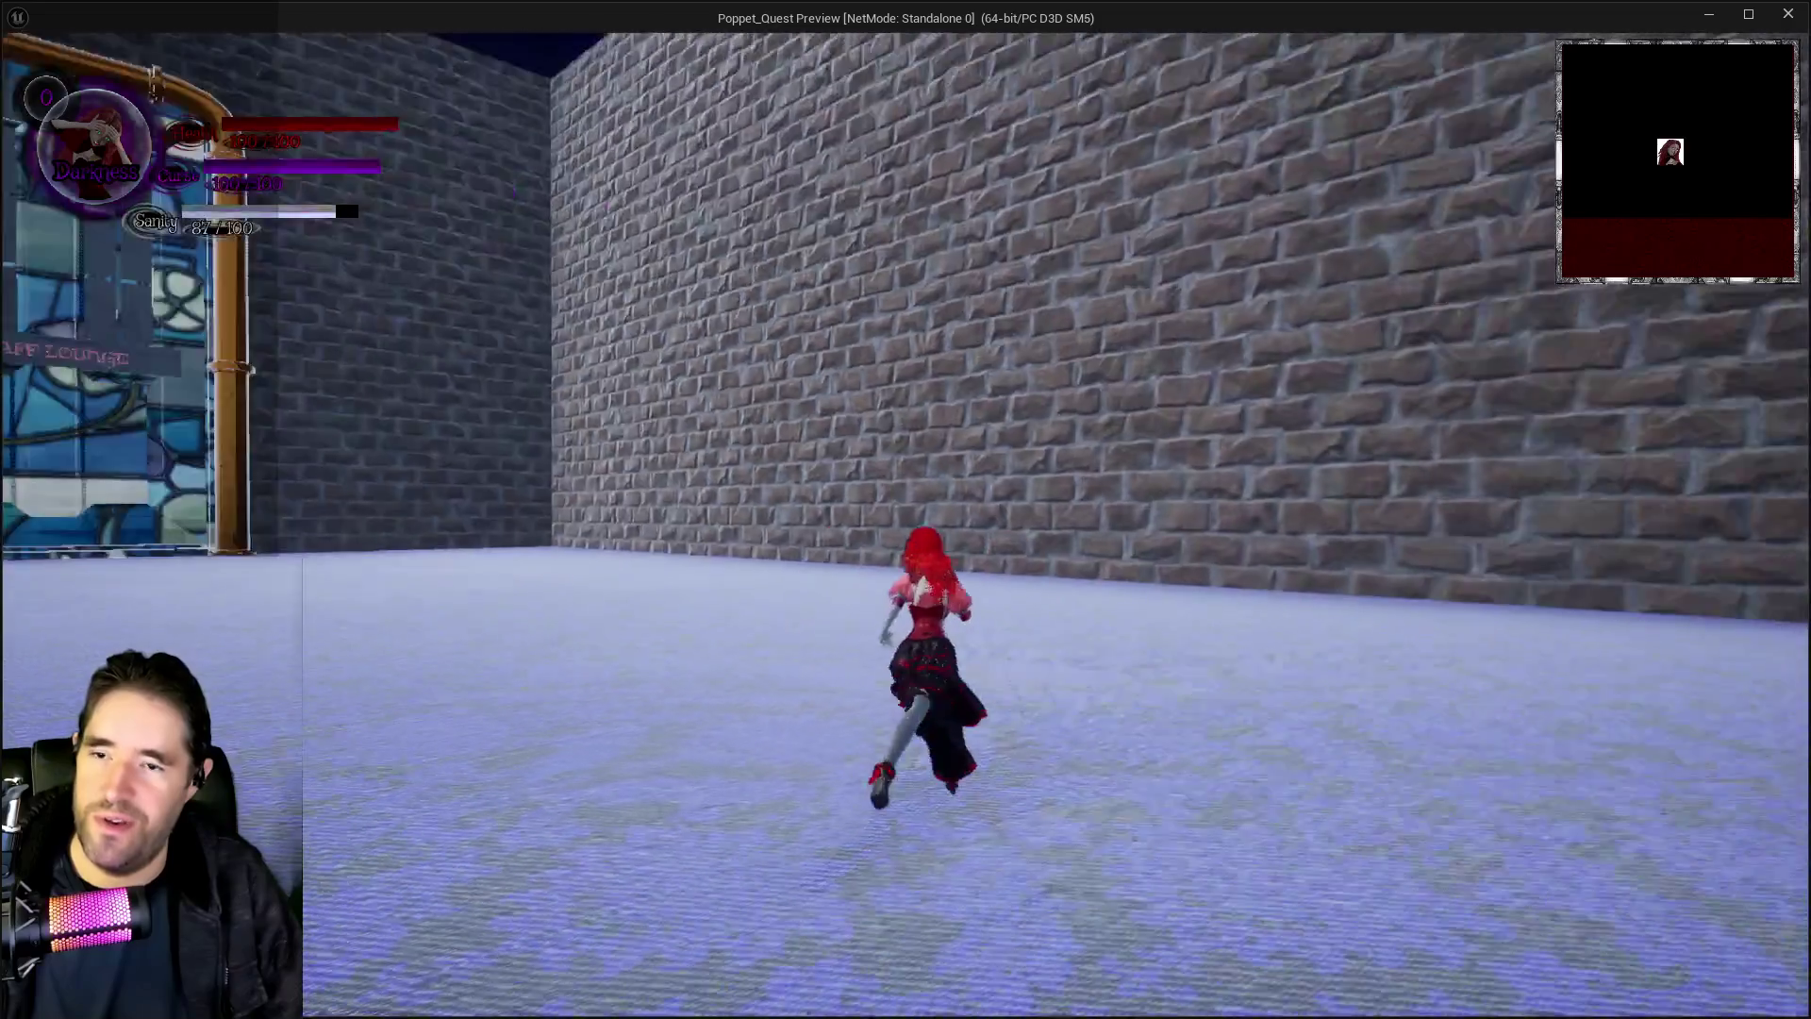
{"action": "key", "text": "w"}
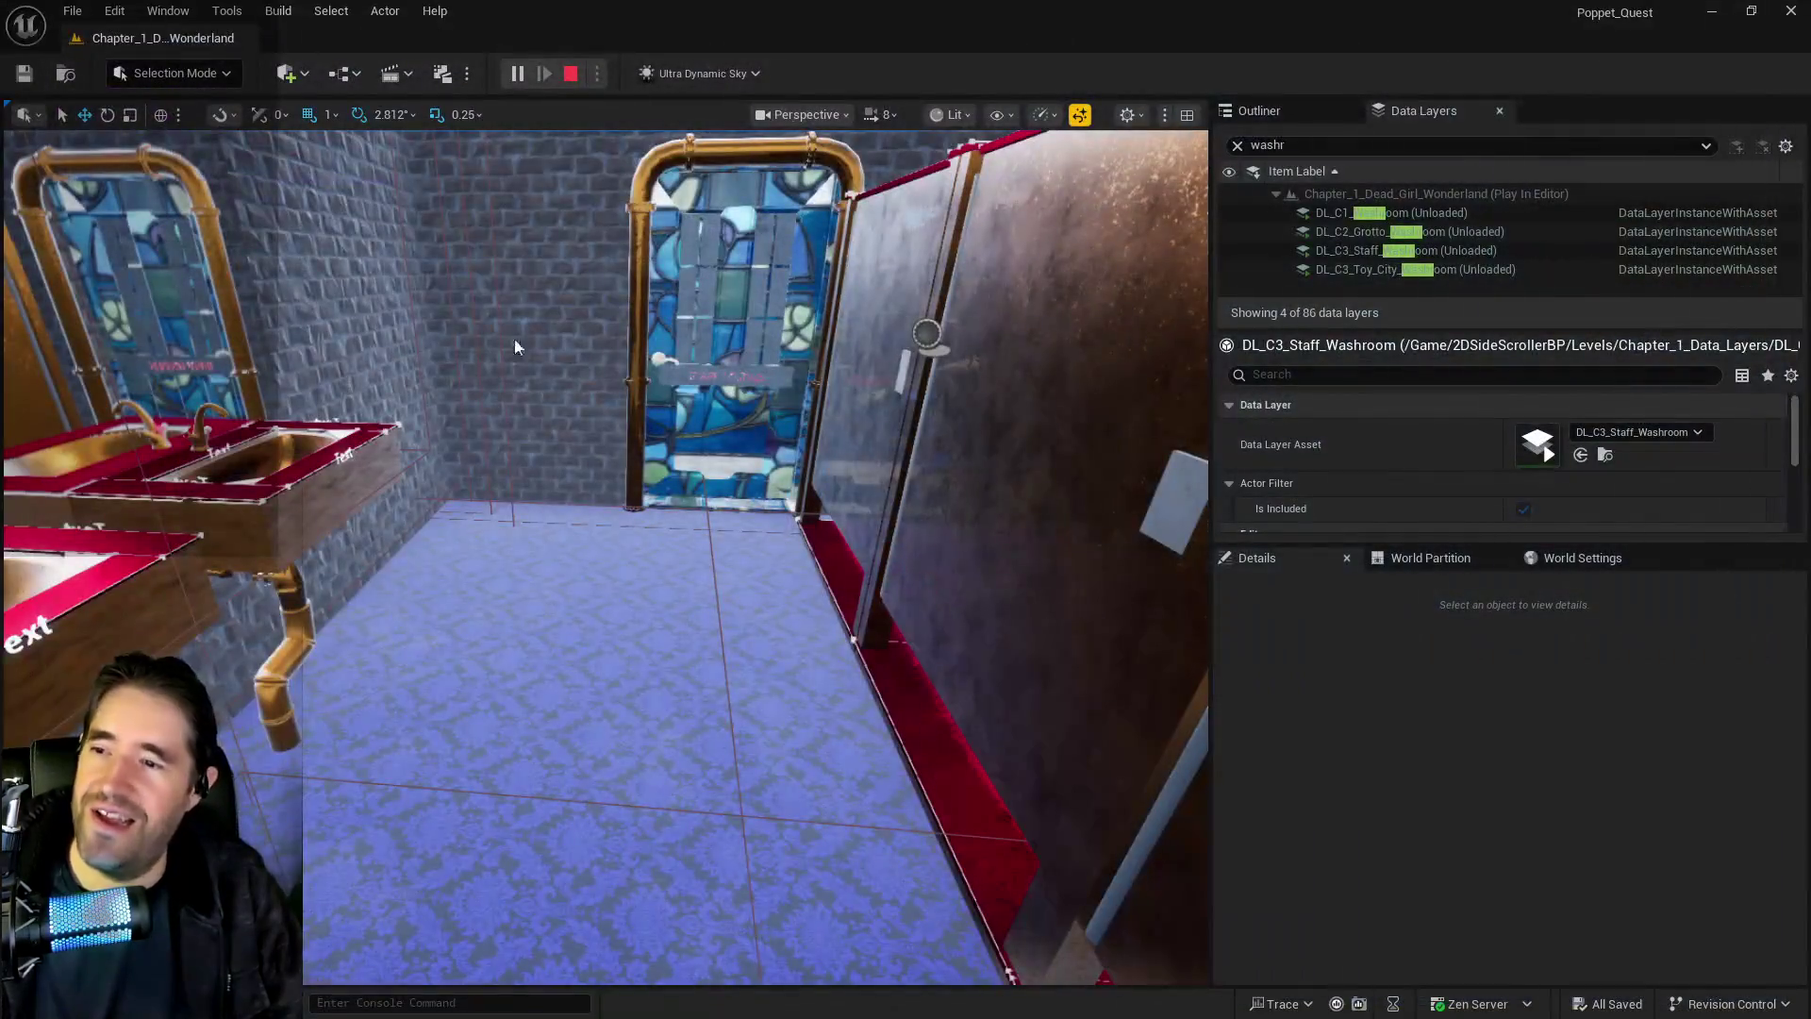
Stop play, rename BP_Room_Info_Locker_Room to BP_Room_Info_Staff_Washroom, and save the level
{"action": "key", "text": "Escape"}
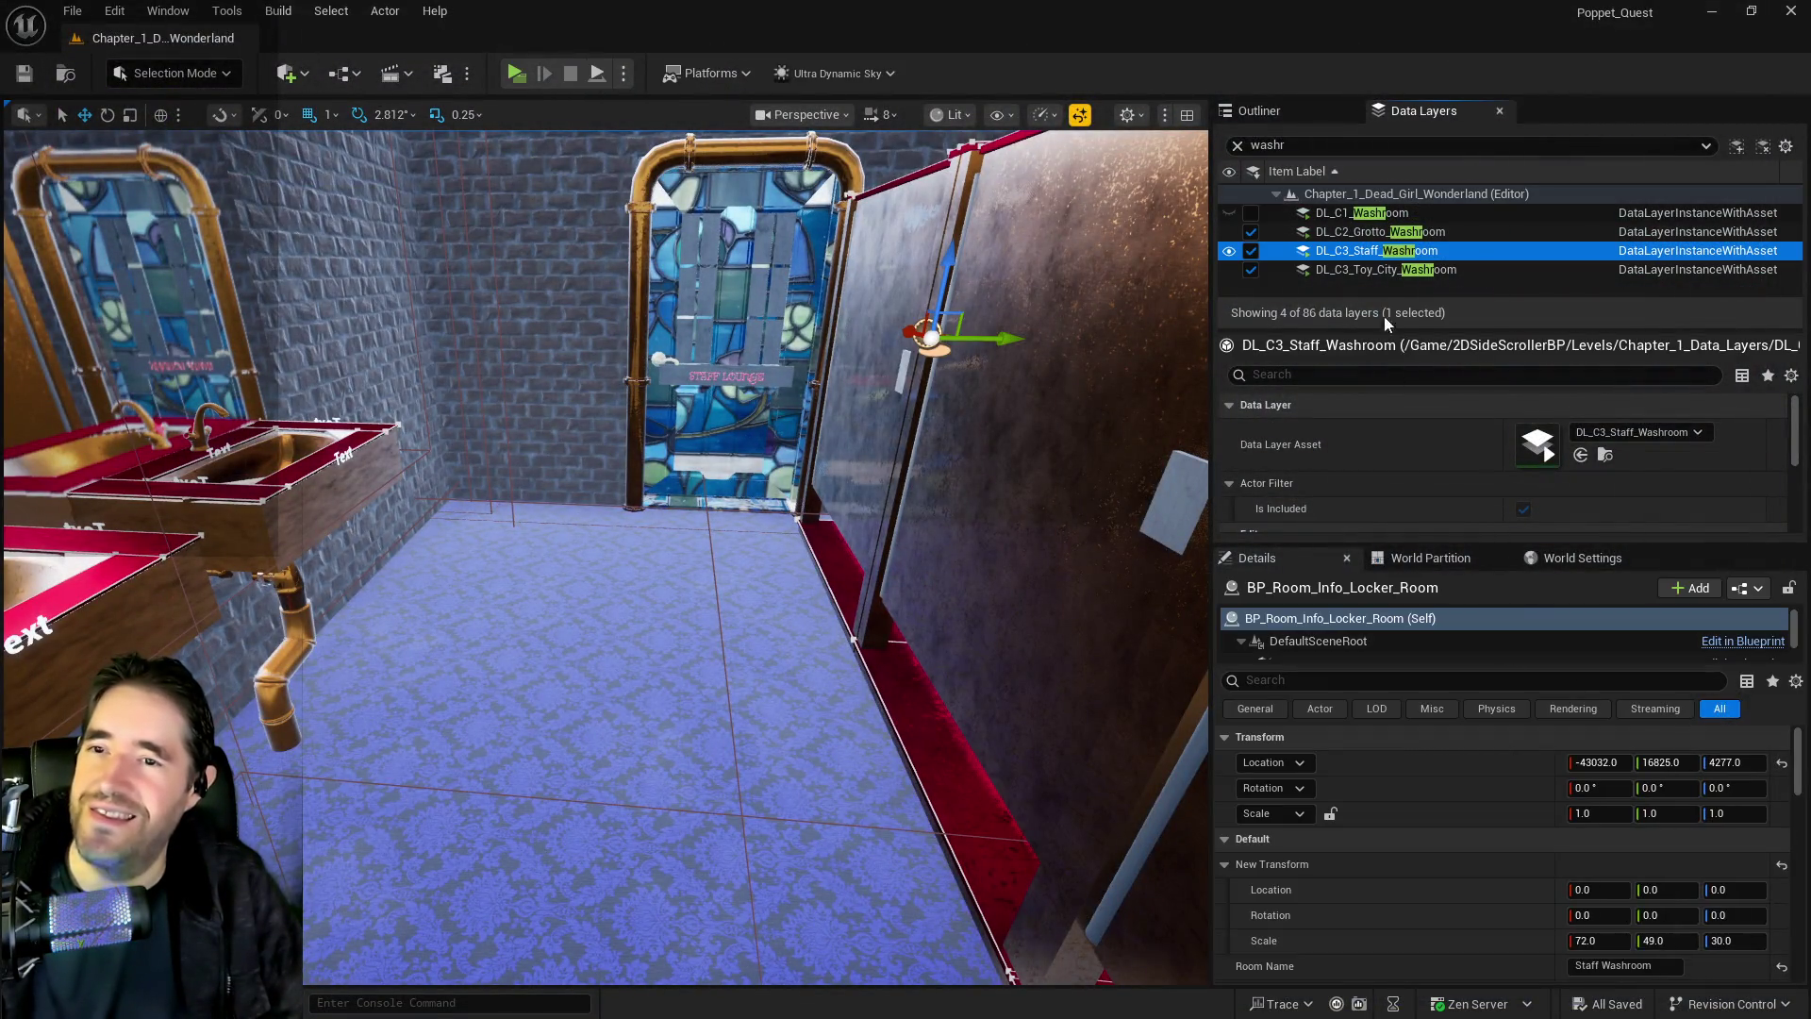
{"action": "left_click", "coordinate": [1253, 113]}
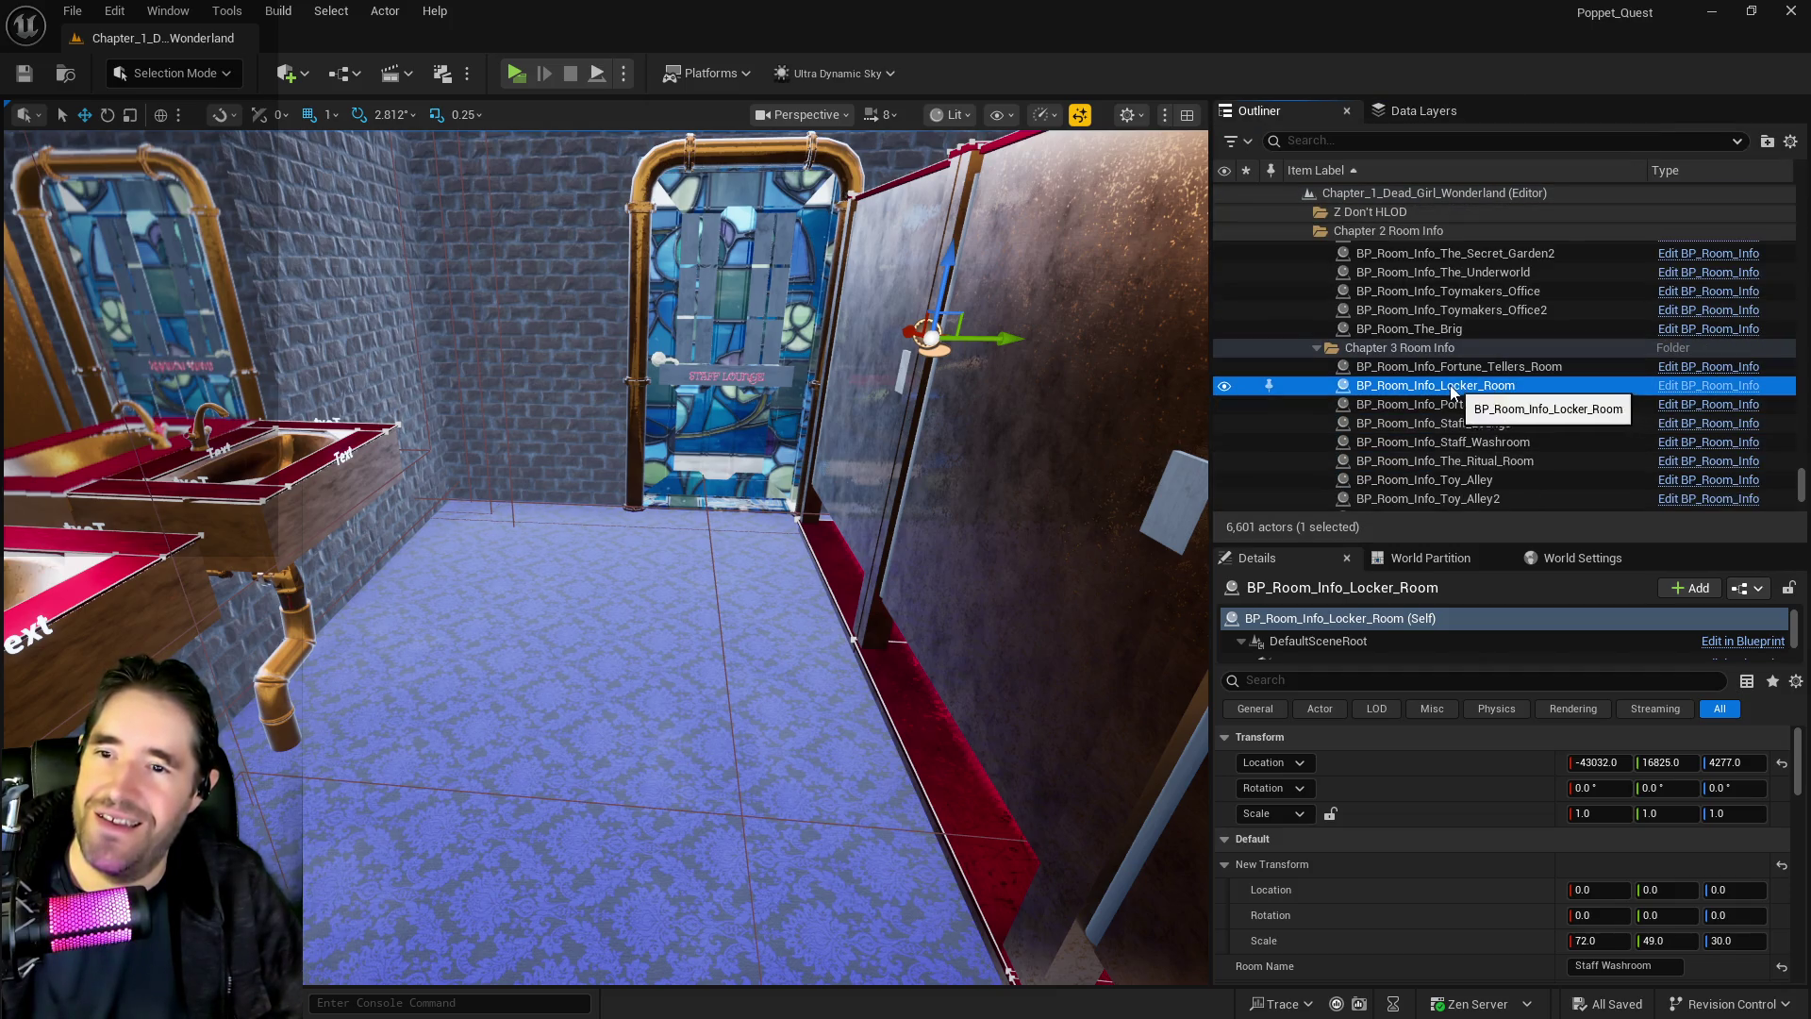
{"action": "key", "text": "F2"}
{"action": "left_click_drag", "start_coordinate": [1449, 387], "coordinate": [1570, 385]}
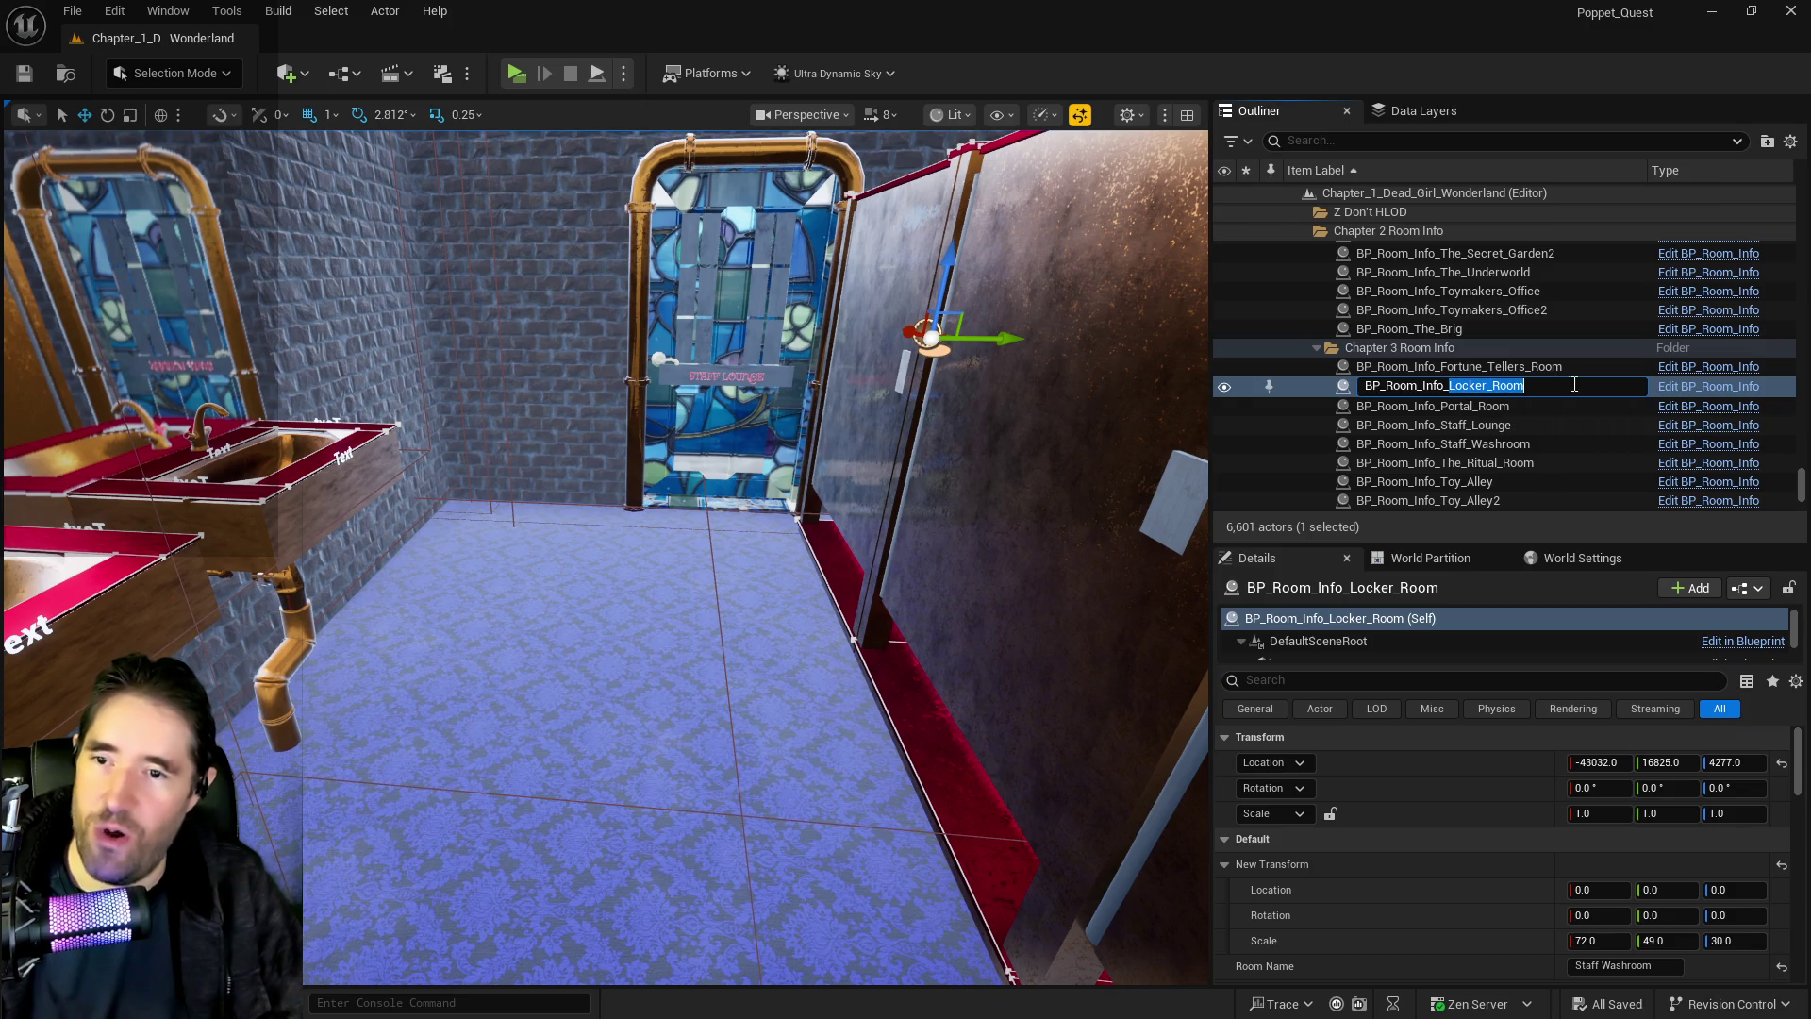
{"action": "type", "text": "Wash"}
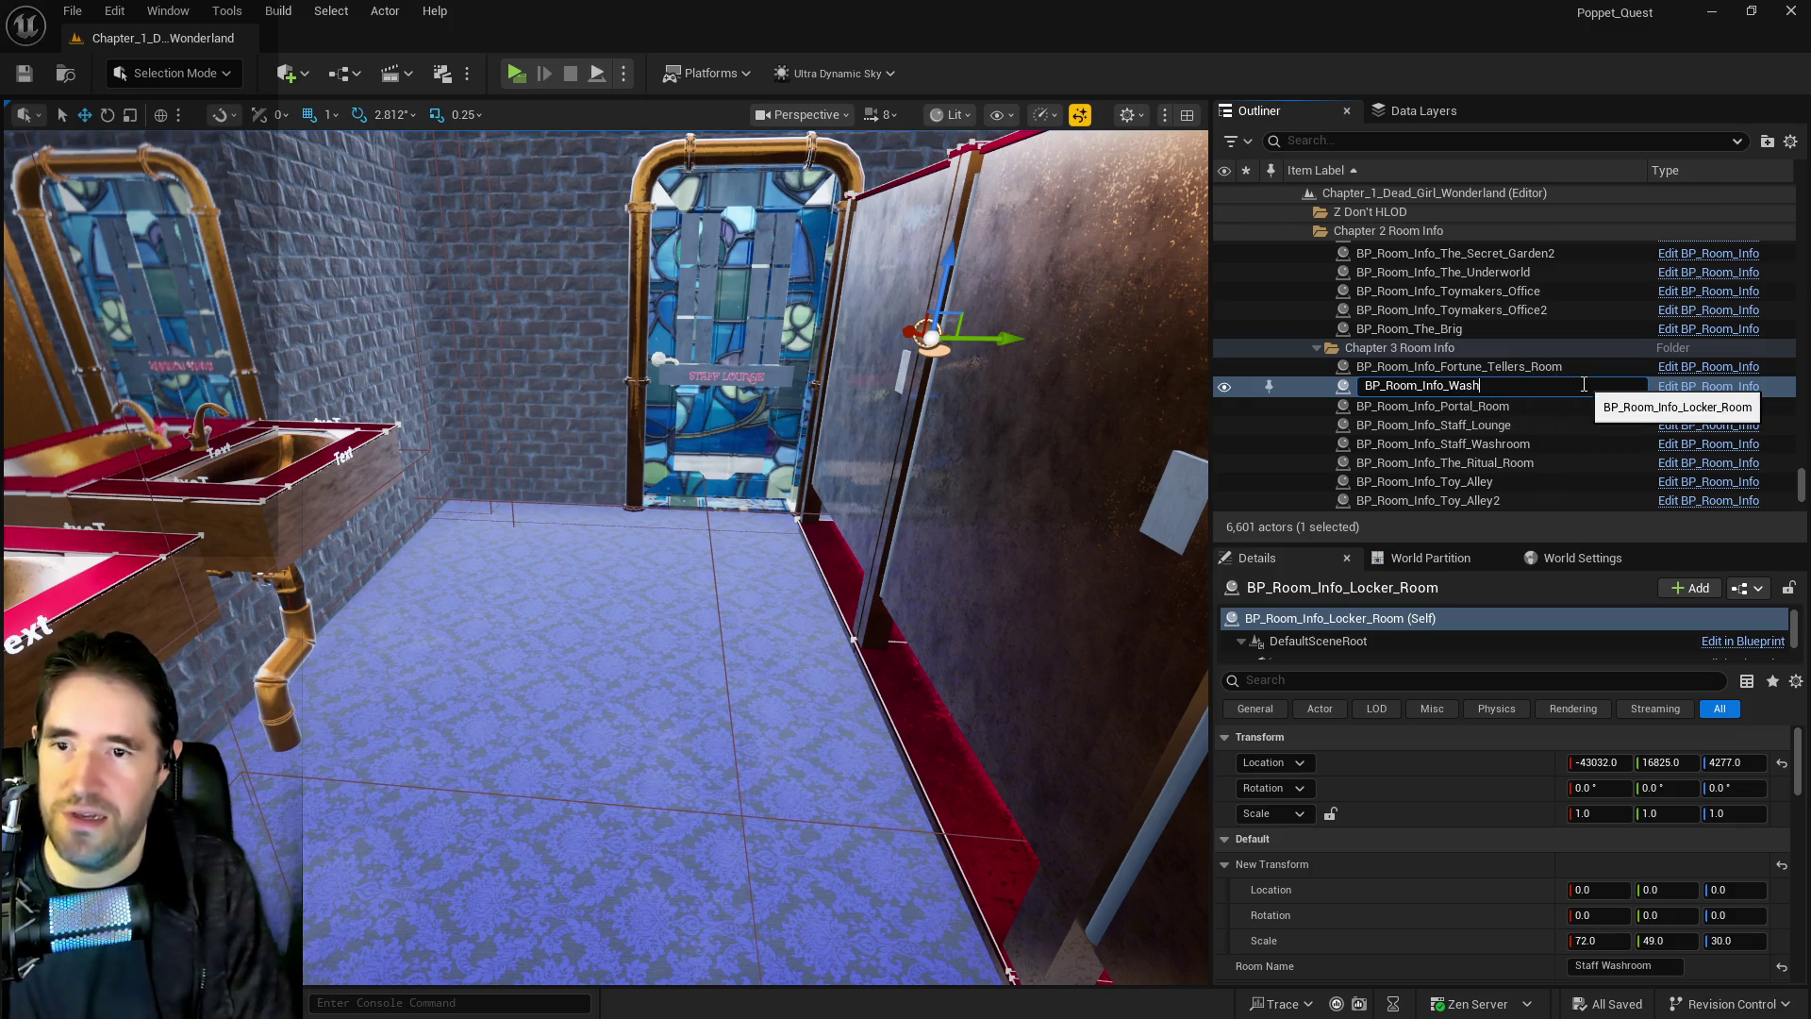
{"action": "key", "text": "BackSpace"}
{"action": "key", "text": "BackSpace"}
{"action": "key", "text": "BackSpace"}
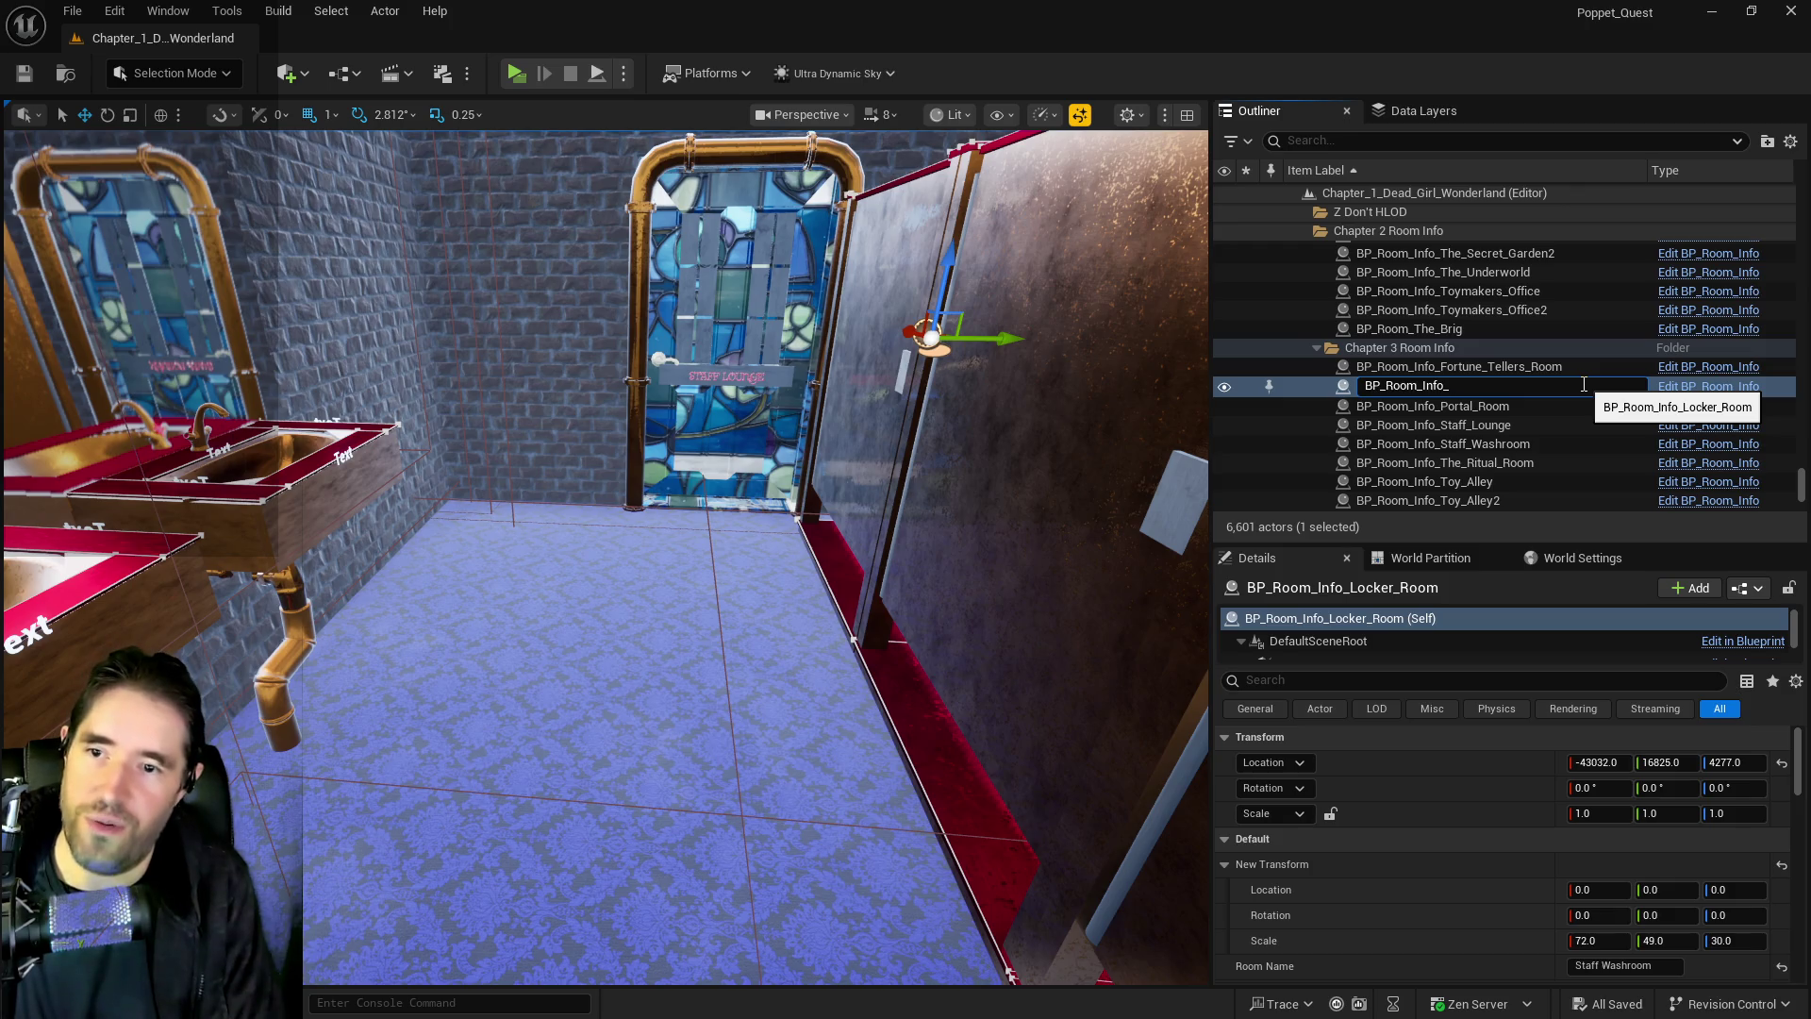
{"action": "type", "text": "Staff_Roo"}
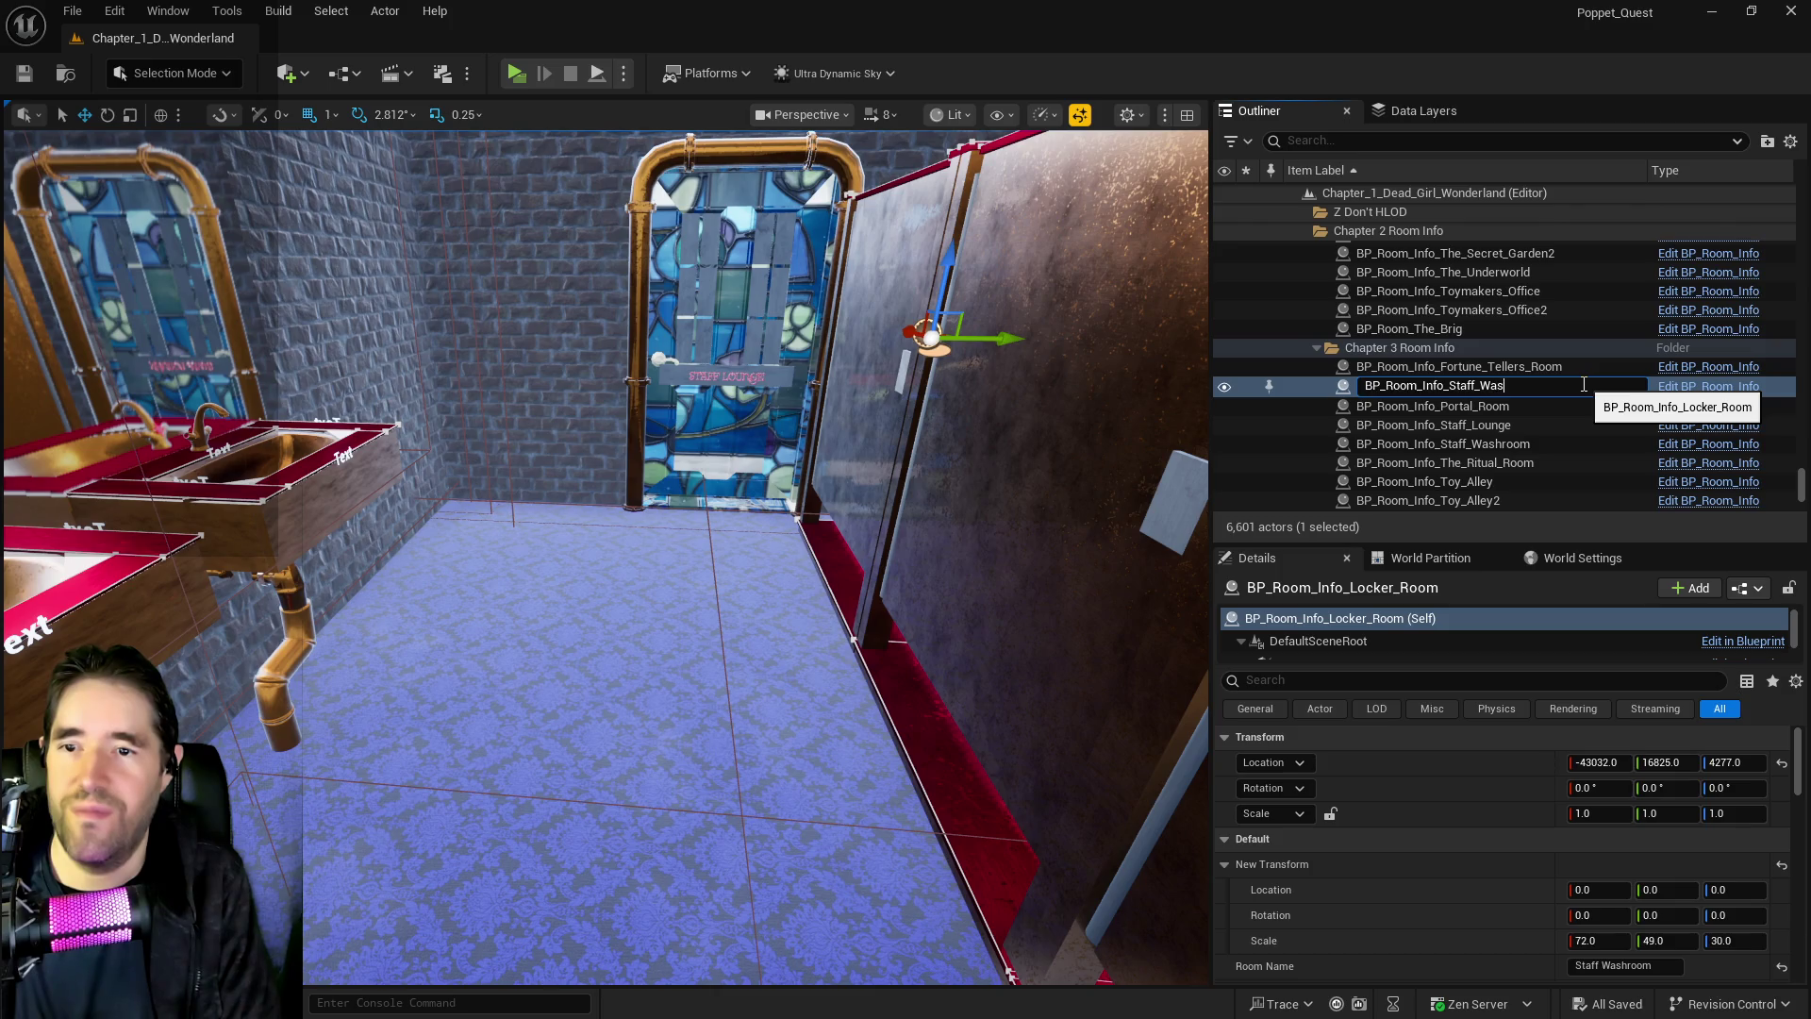
{"action": "type", "text": "m"}
{"action": "key", "text": "Return"}
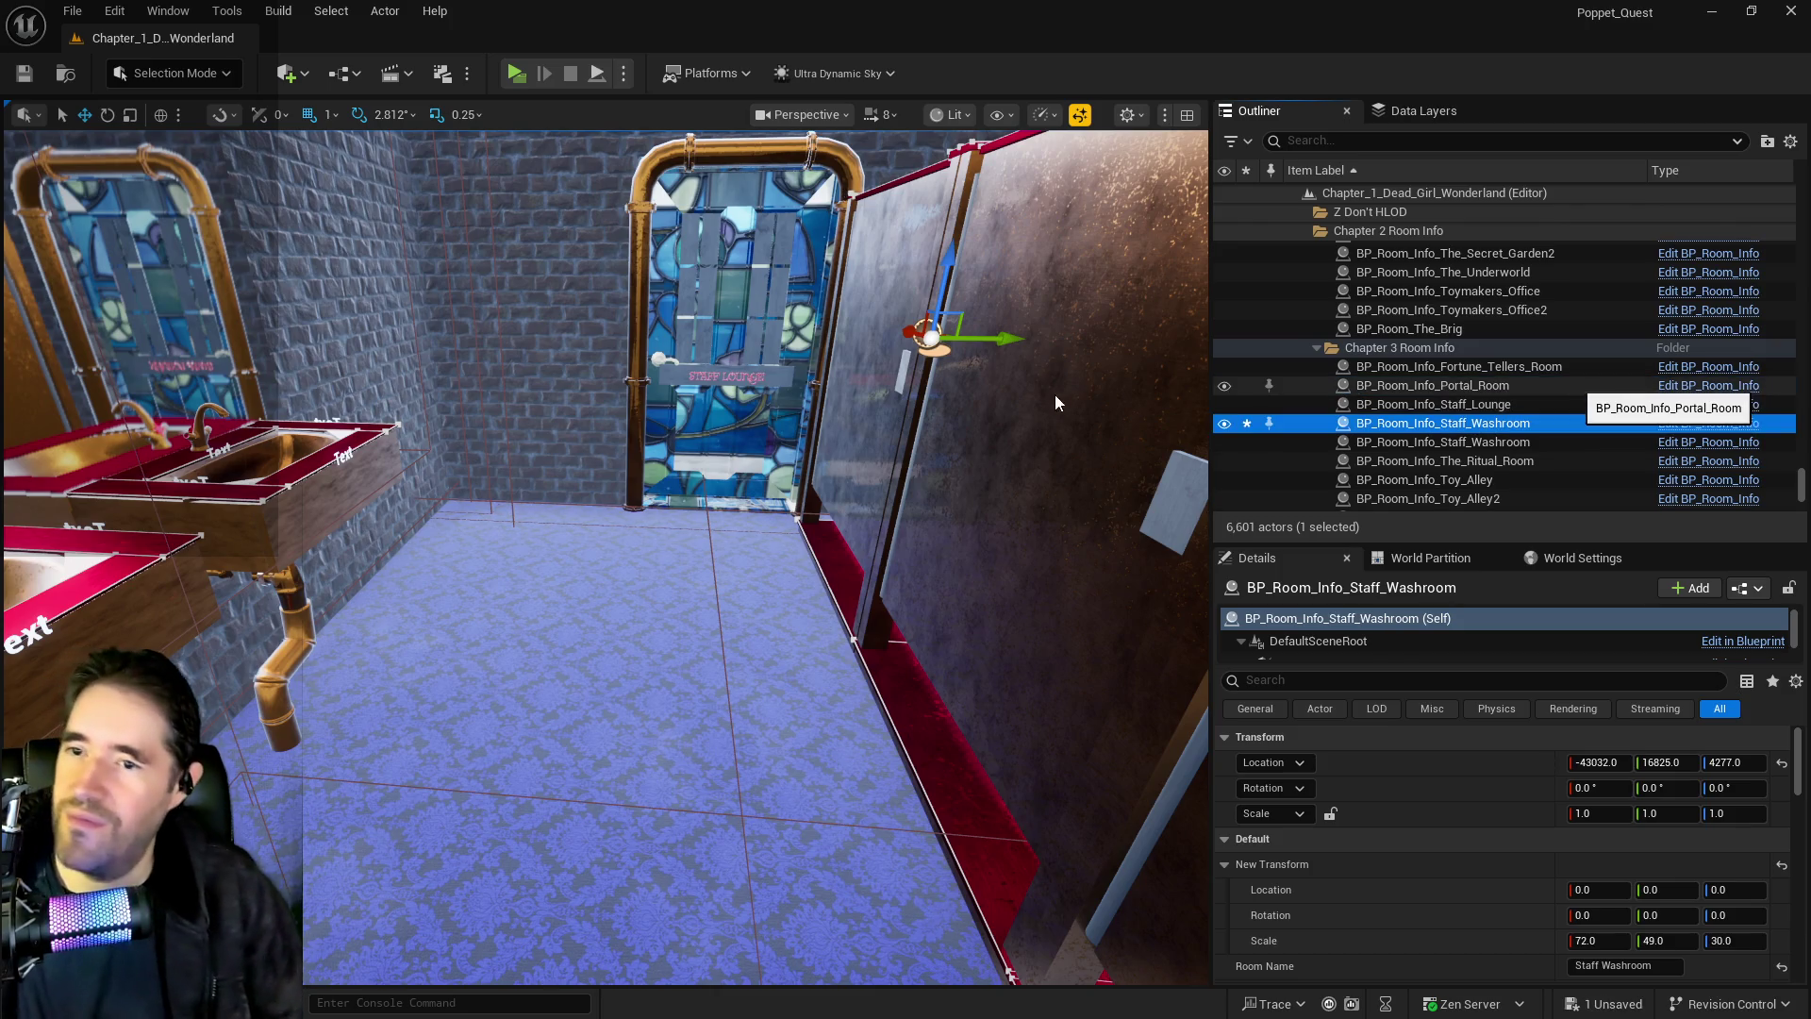
{"action": "key", "text": "ctrl+s"}
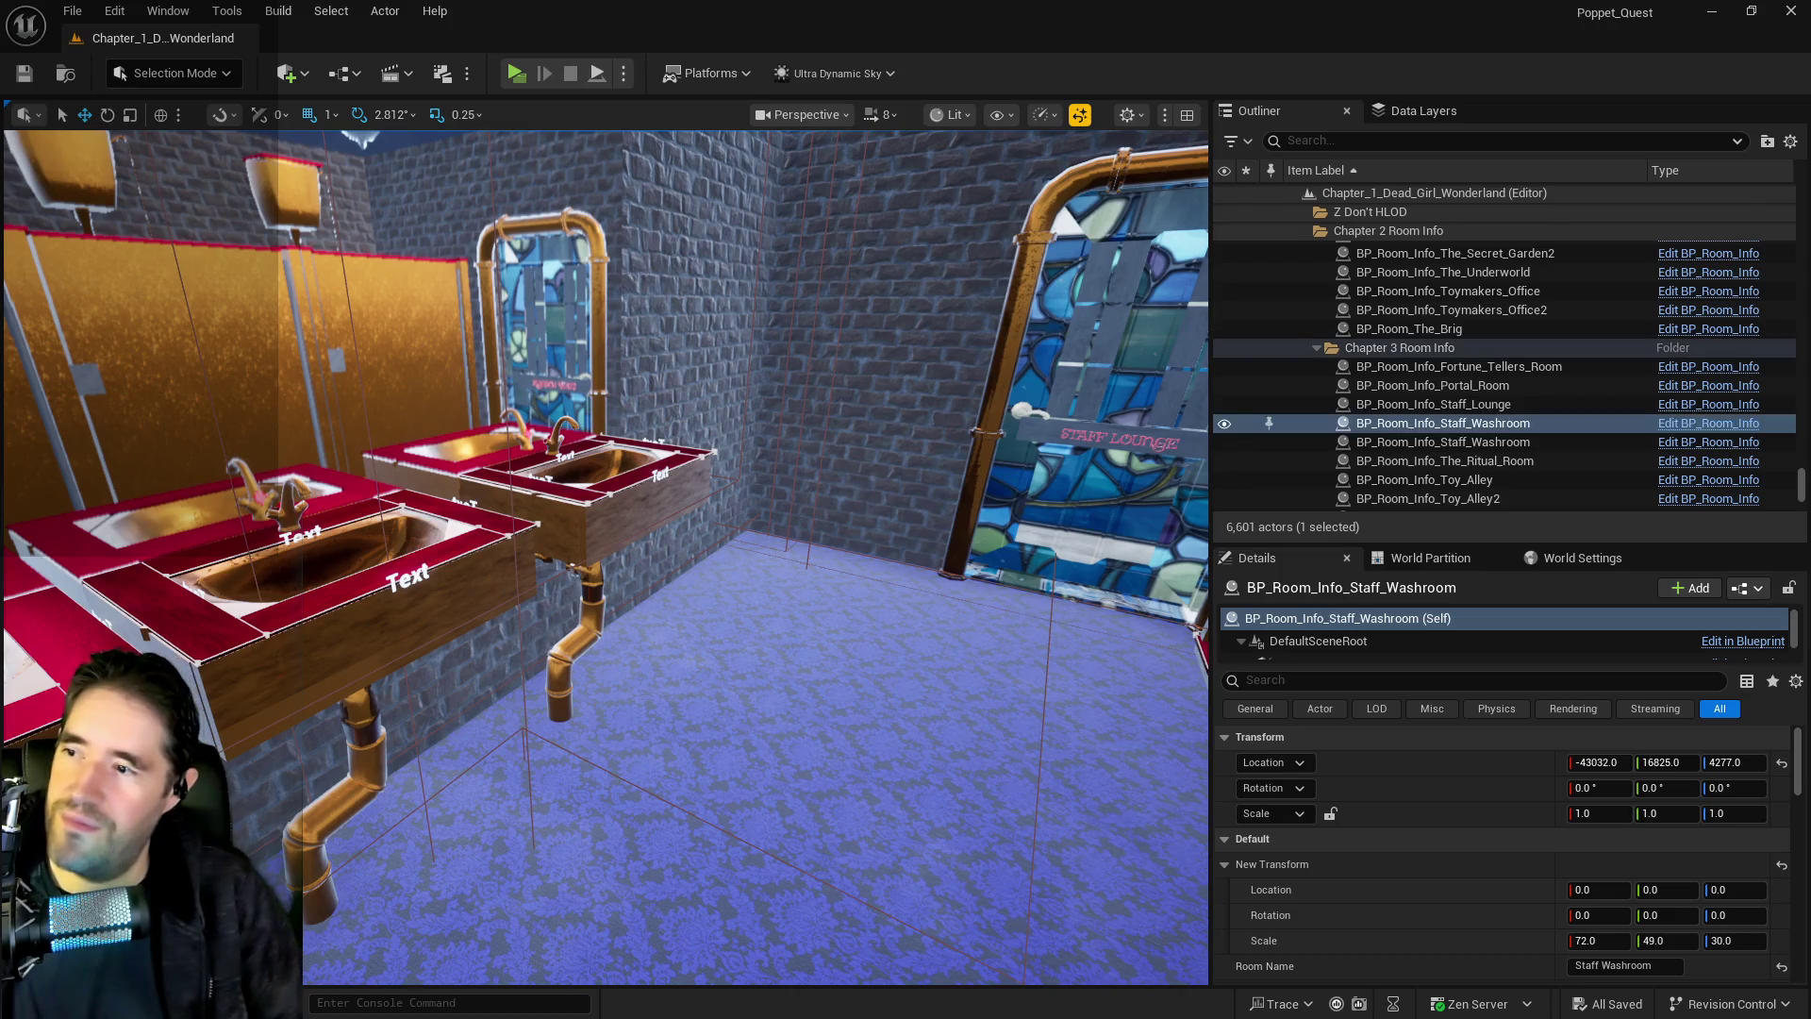
Delete the SM_Staff_Washroom_Stairway_Wall2 brick wall beyond the locker-room doorway
{"action": "key", "text": "w"}
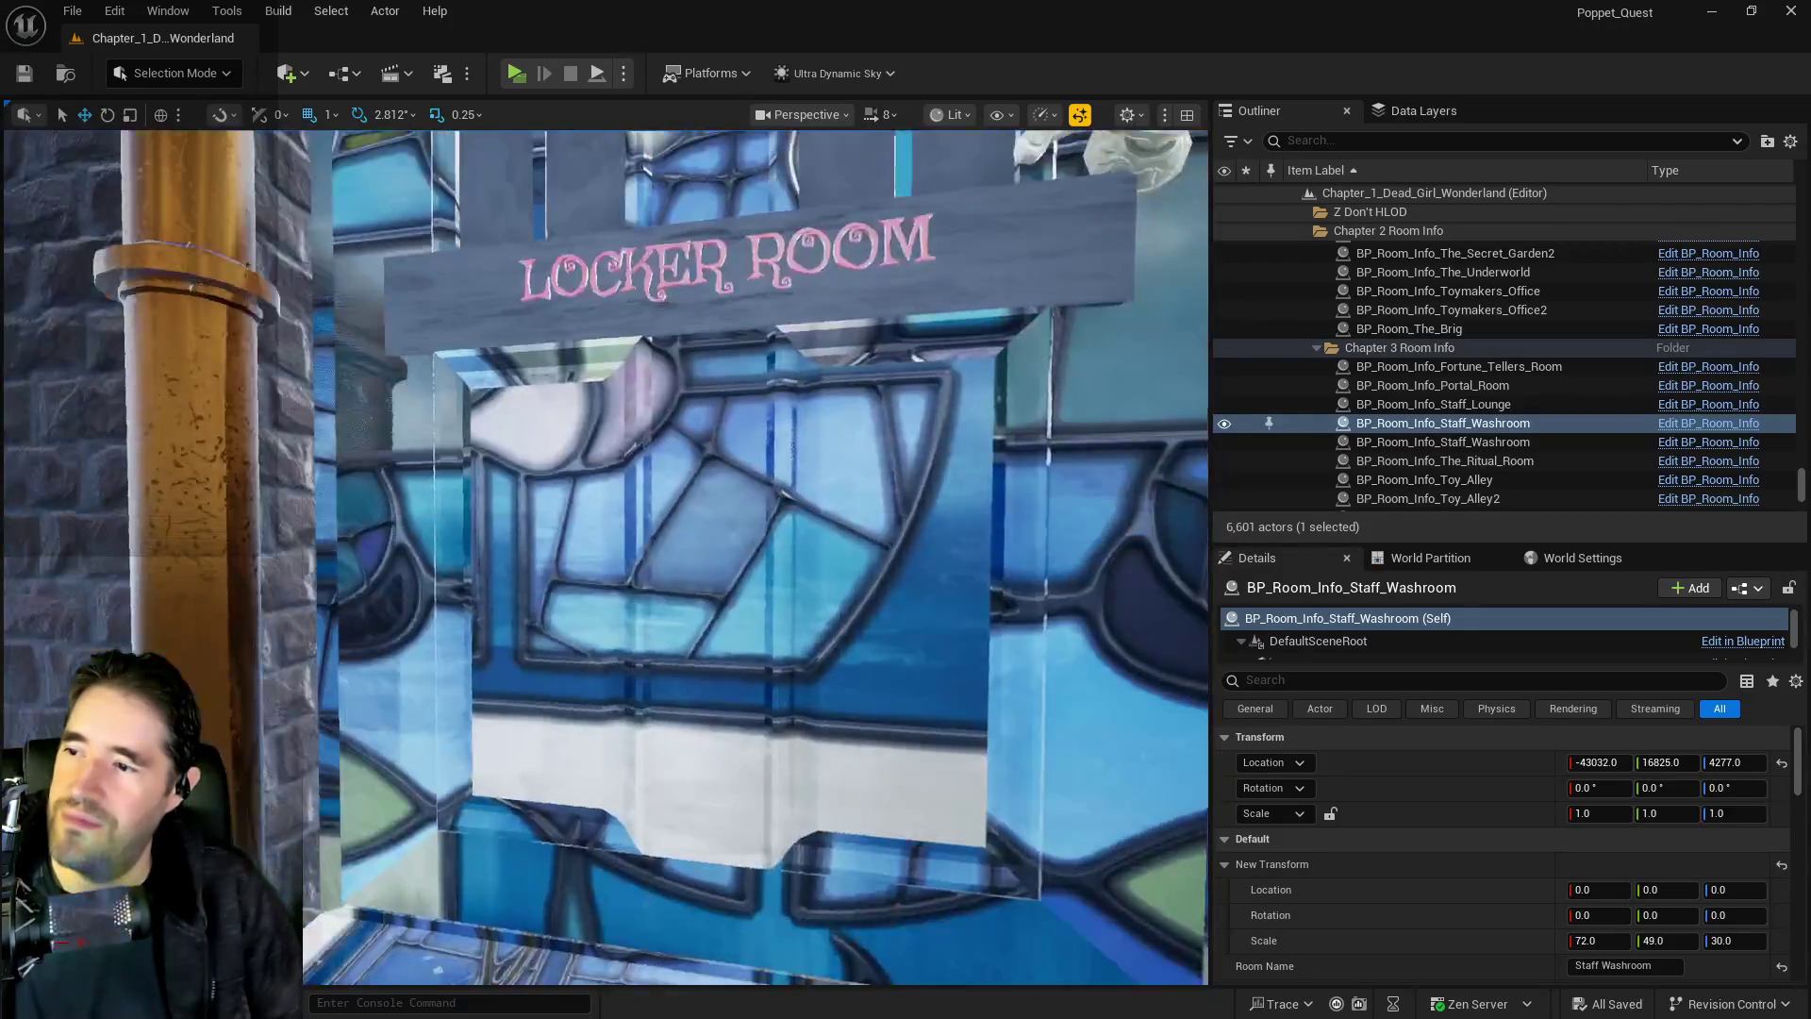
{"action": "key", "text": "s"}
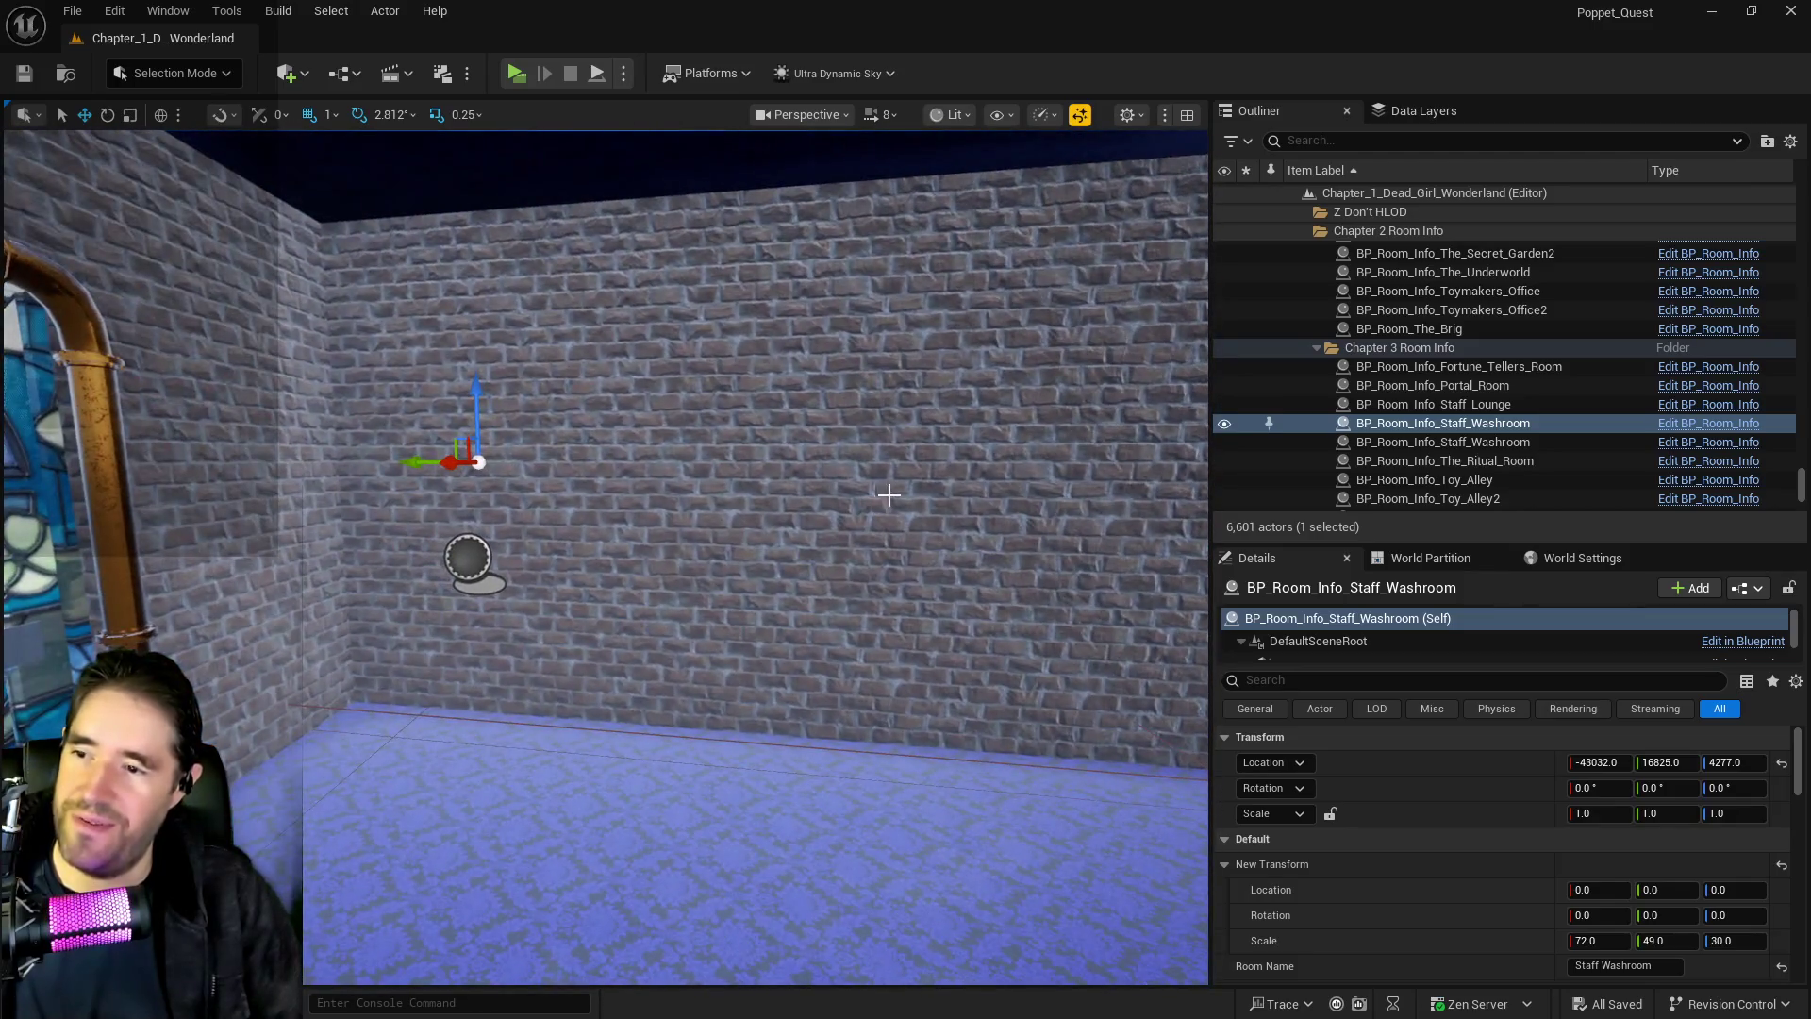
{"action": "left_click", "coordinate": [890, 494]}
{"action": "key", "text": "s"}
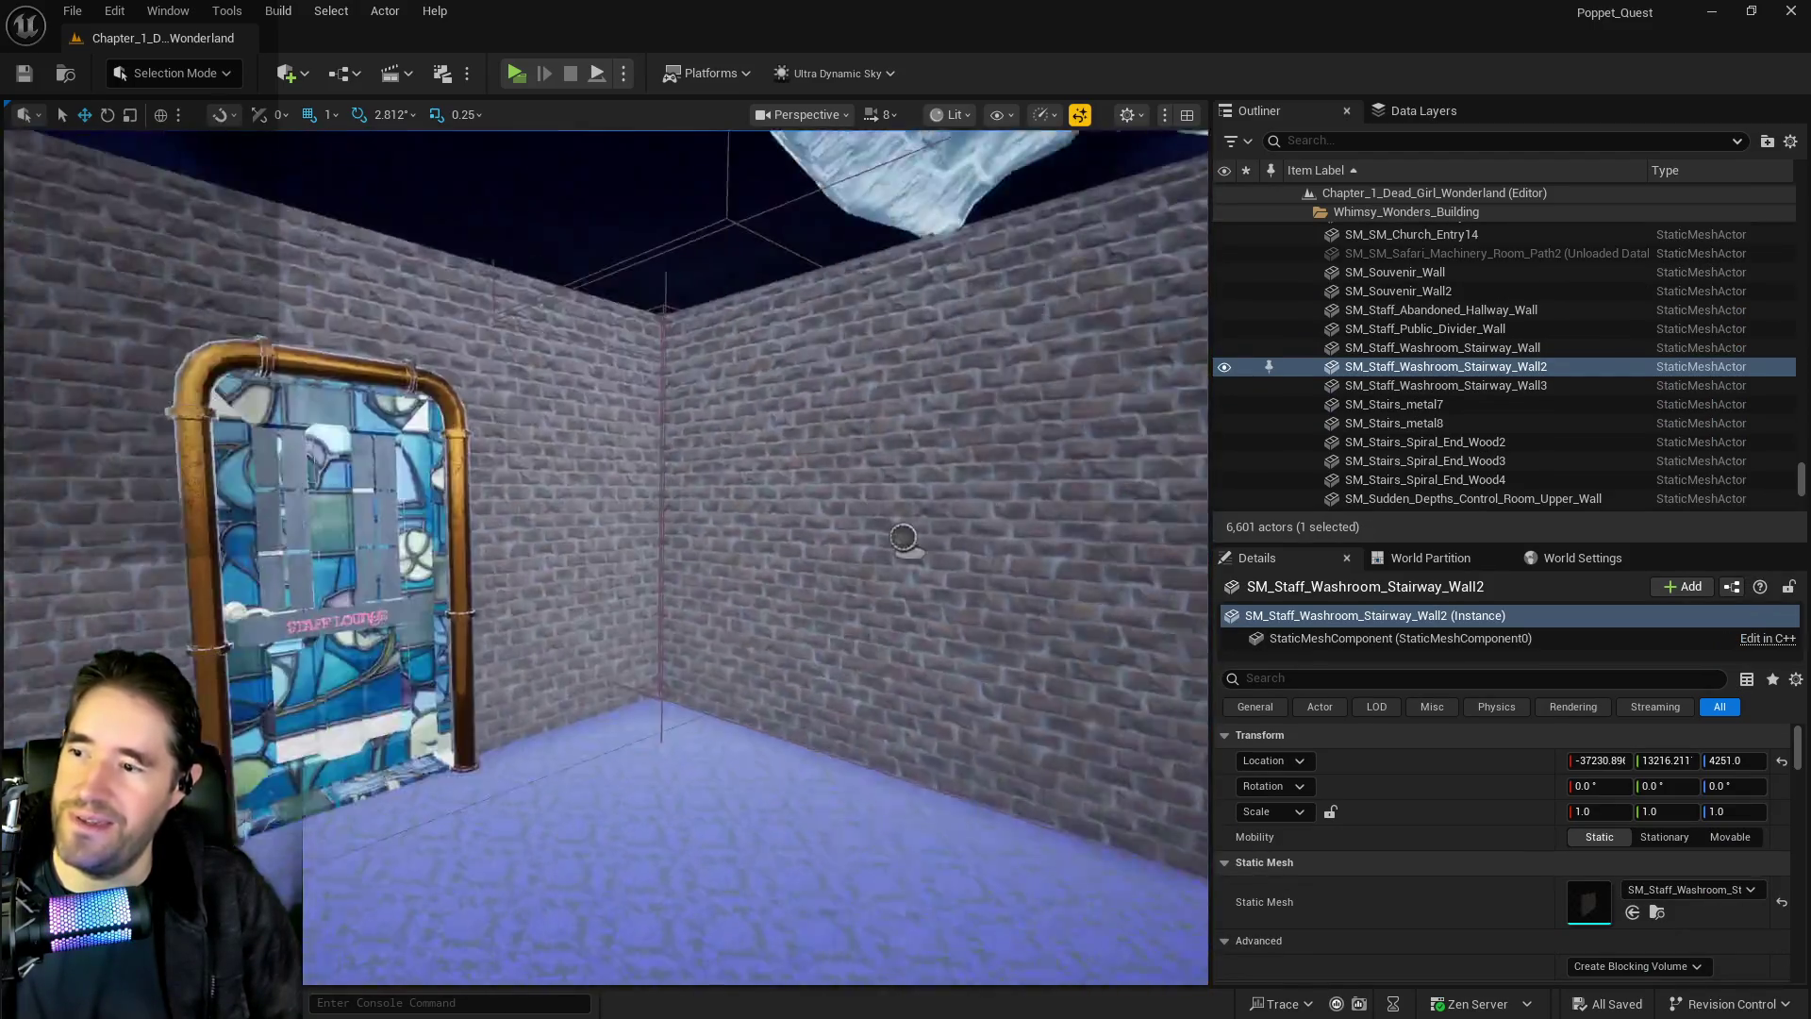
{"action": "key", "text": "f"}
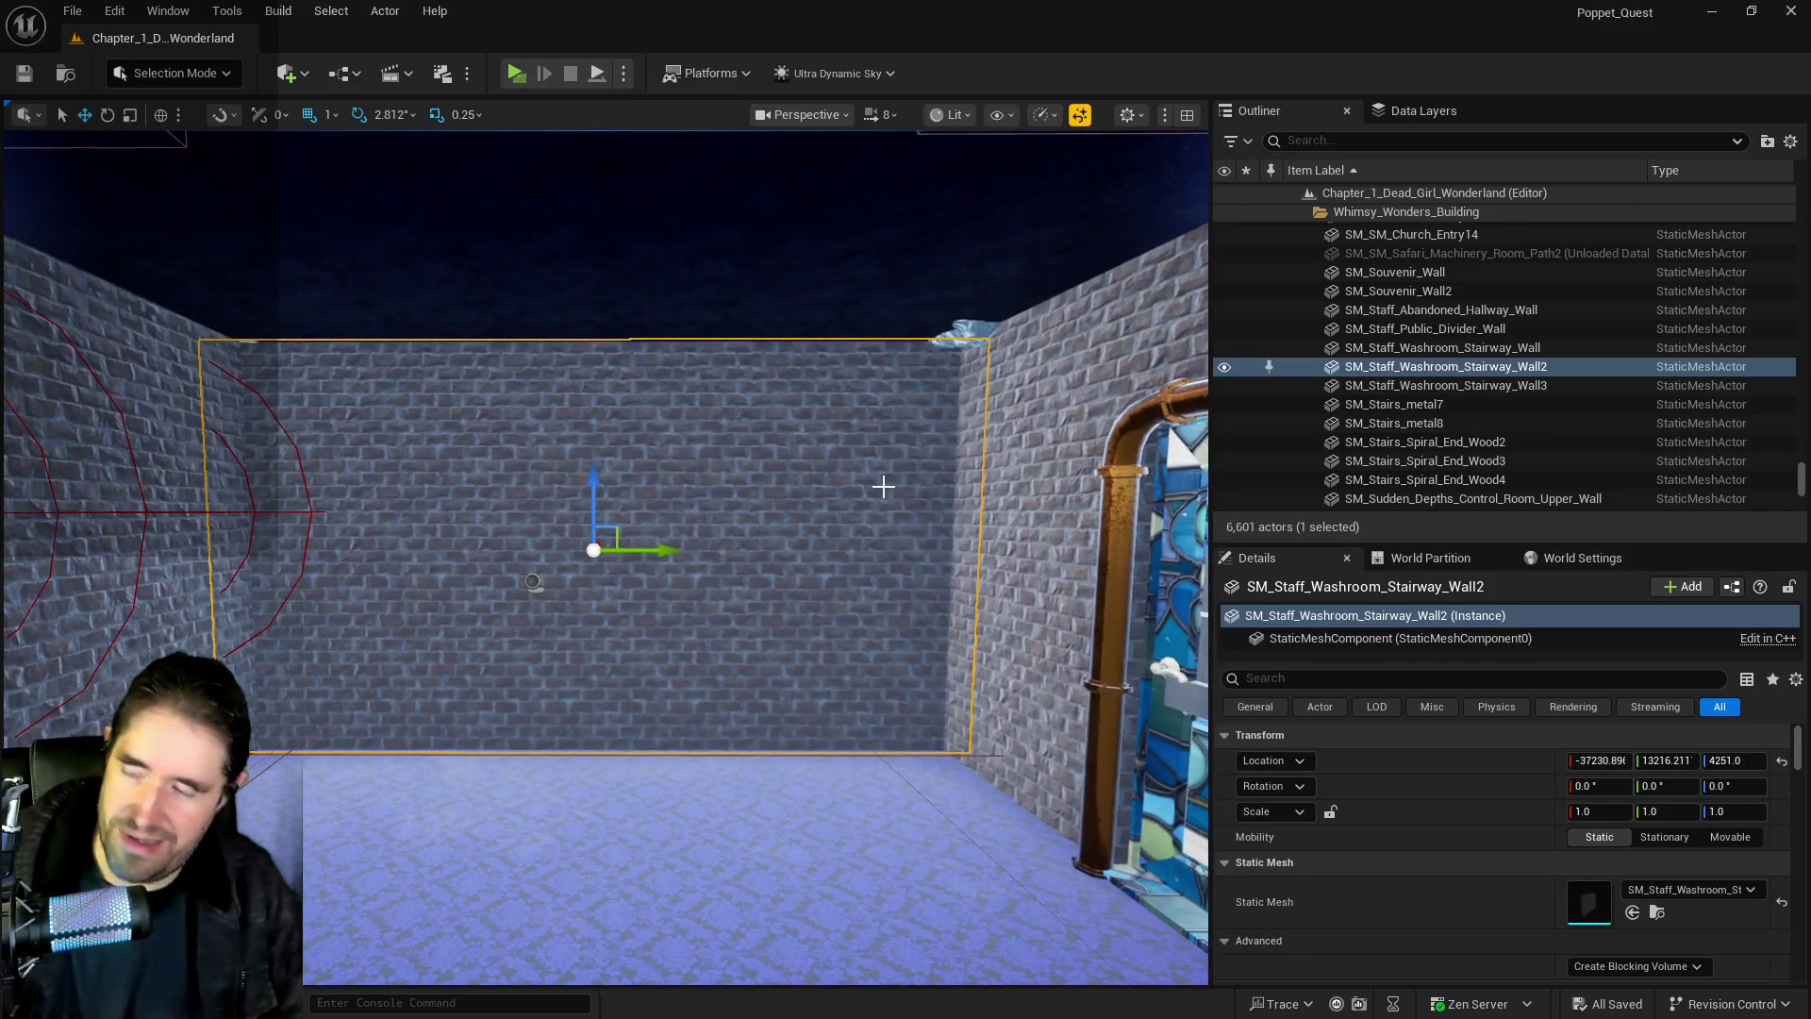
{"action": "key", "text": "Delete"}
{"action": "key", "text": "w"}
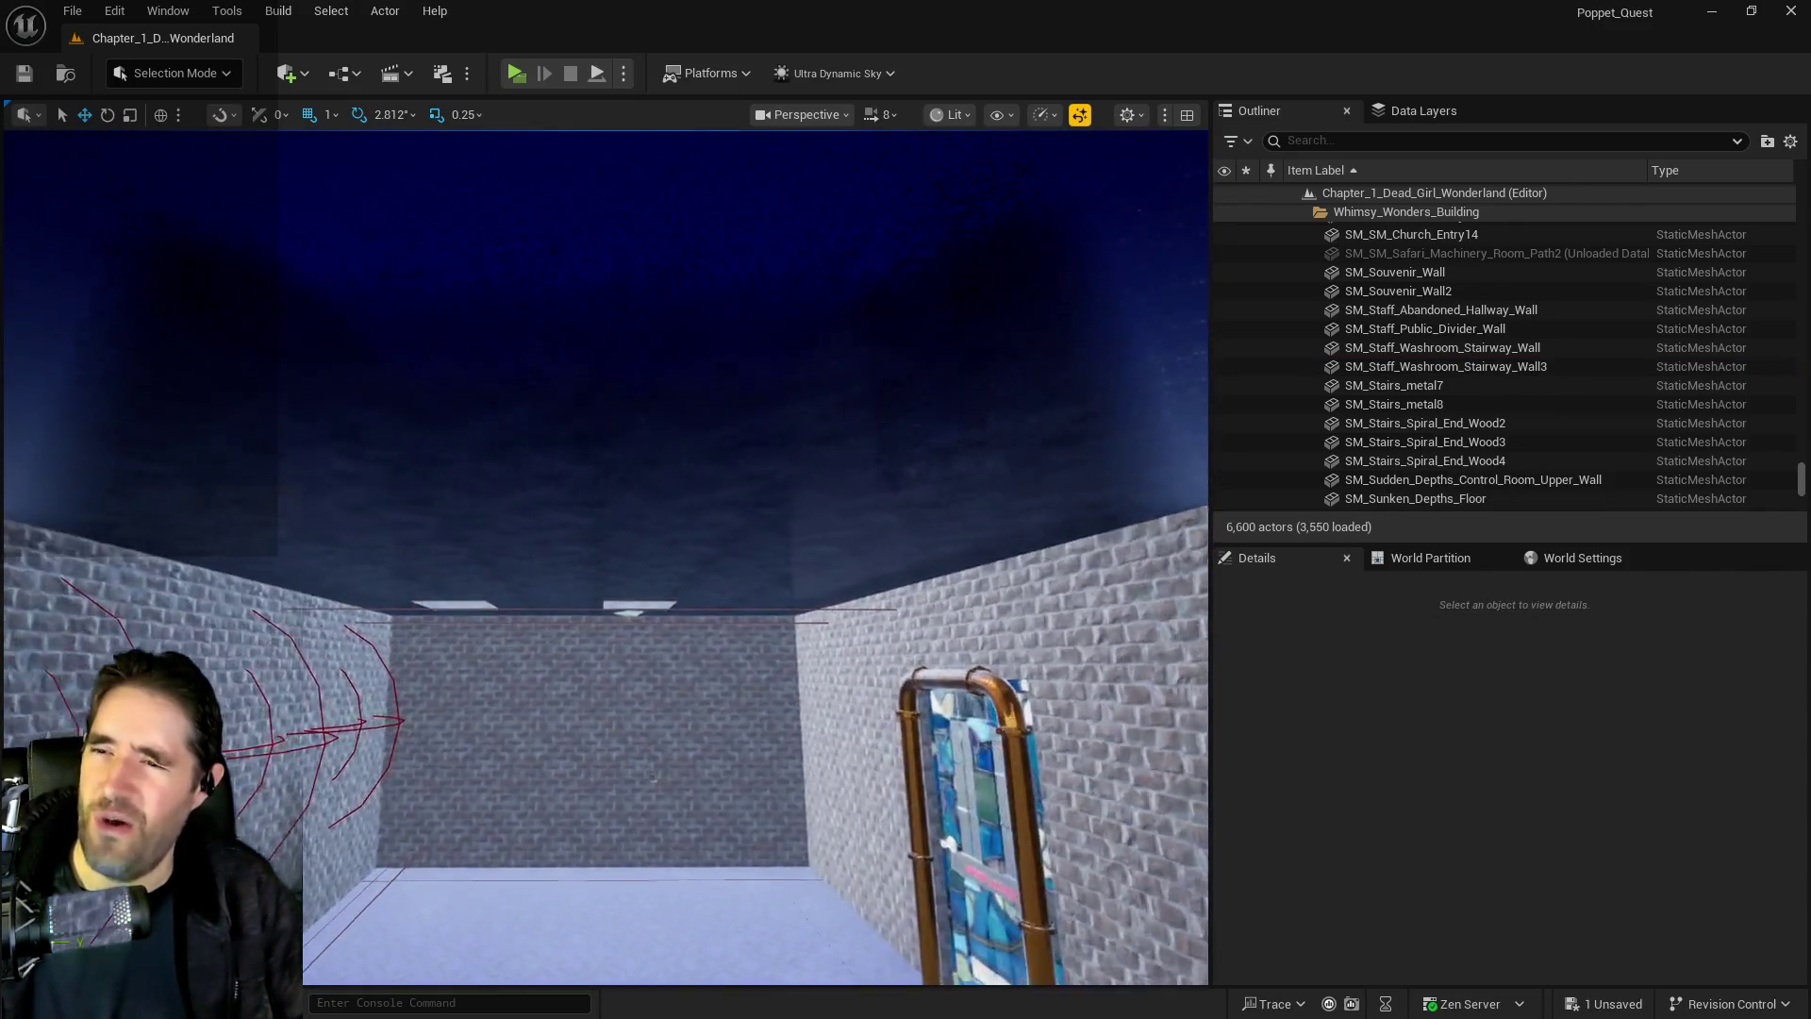
{"action": "key", "text": "s"}
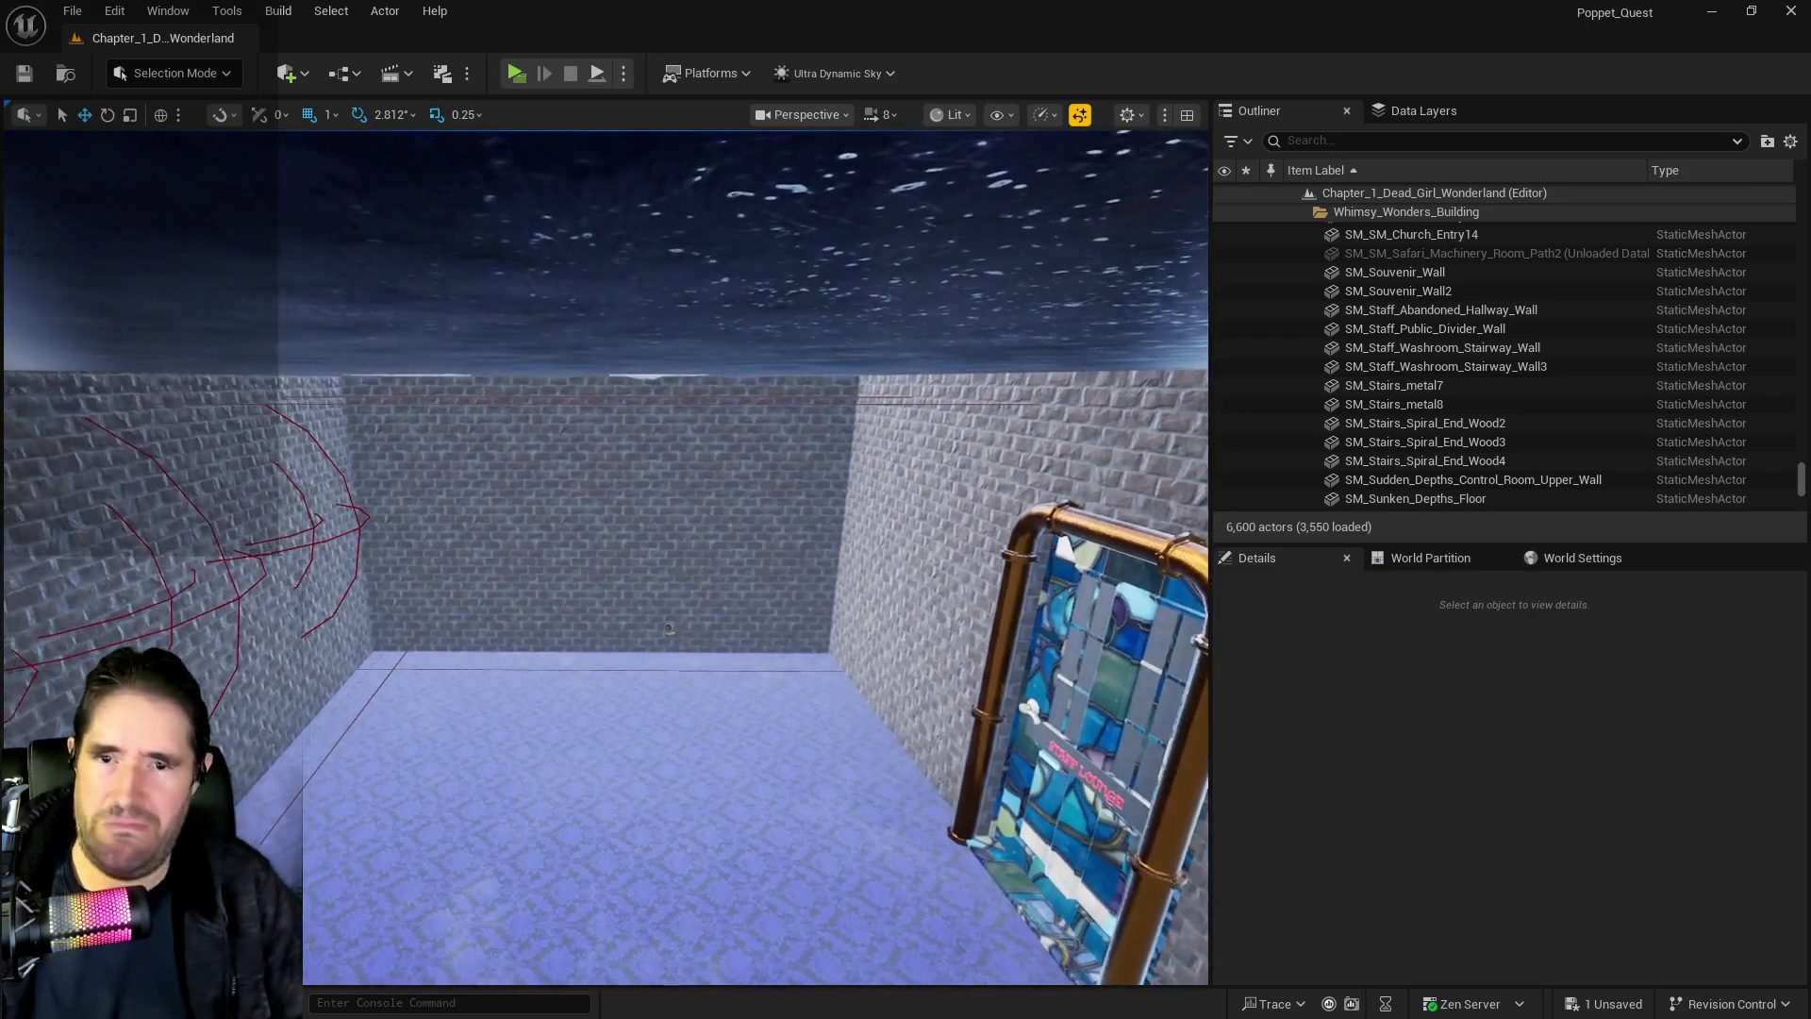
{"action": "key", "text": "d"}
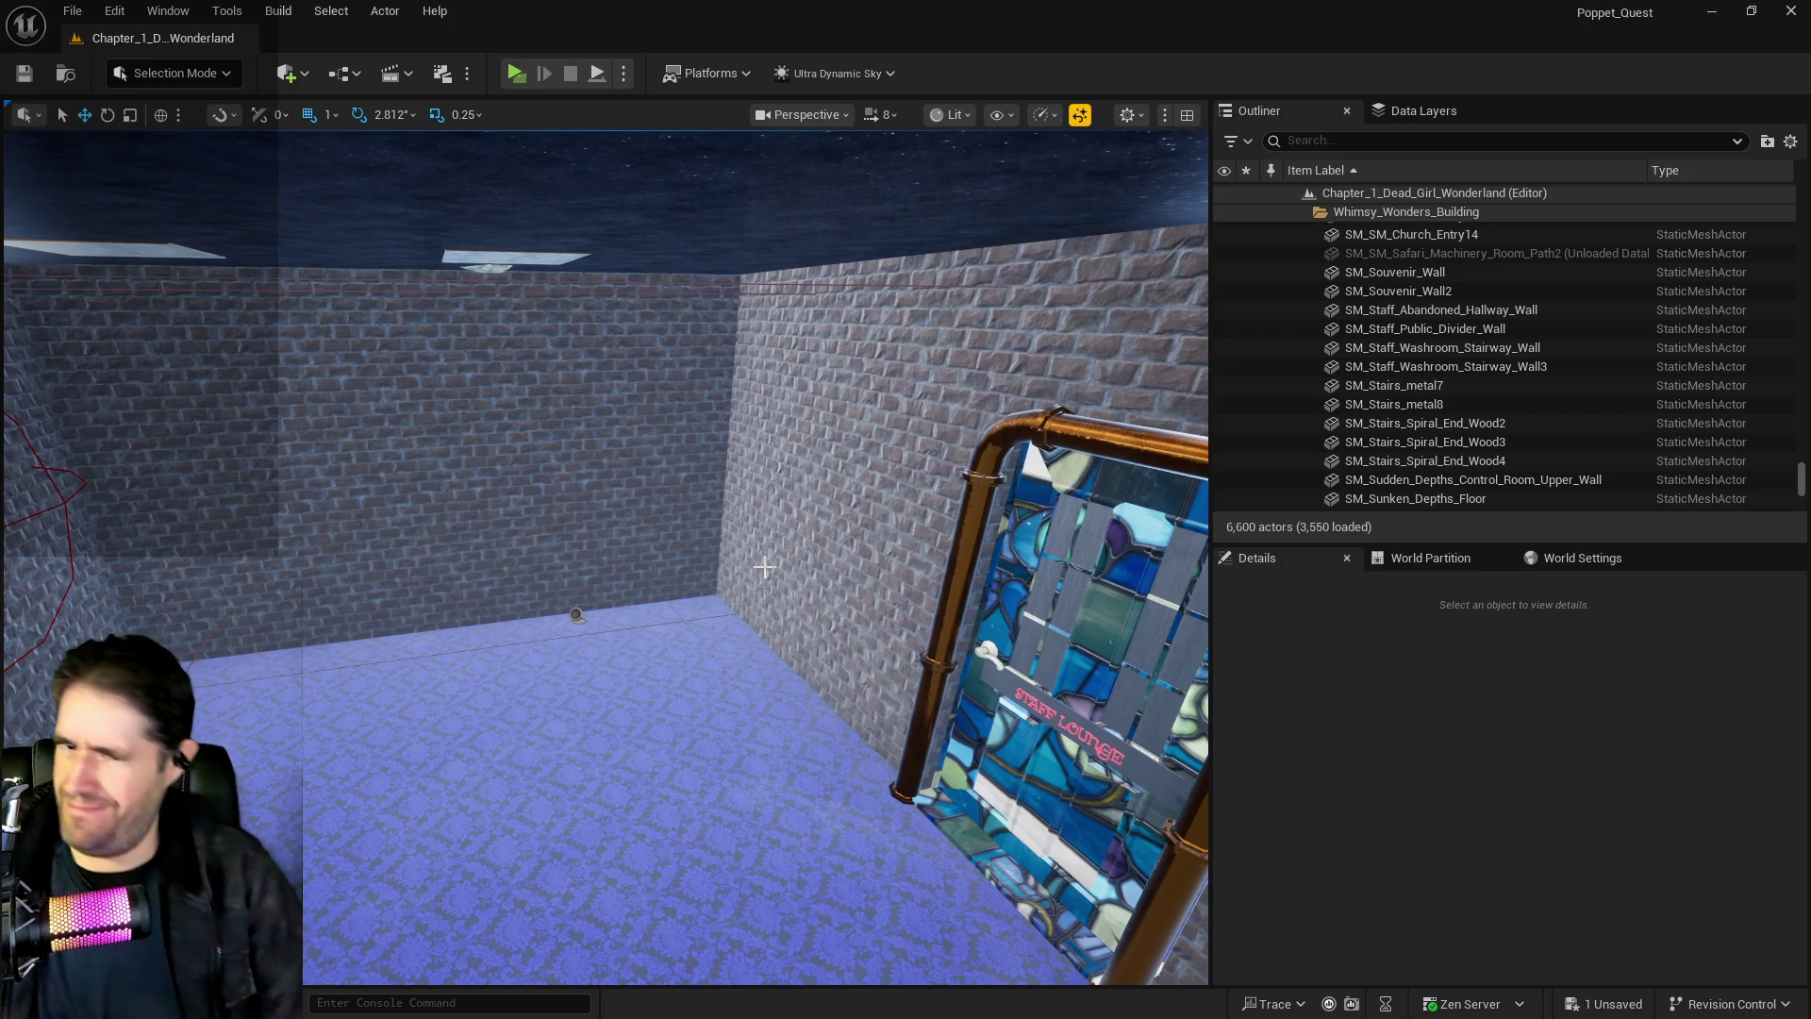
{"action": "mouse_move", "coordinate": [759, 531]}
{"action": "left_mouse_down"}
{"action": "mouse_move", "coordinate": [848, 523]}
{"action": "mouse_move", "coordinate": [821, 472]}
{"action": "mouse_move", "coordinate": [774, 556]}
{"action": "mouse_move", "coordinate": [764, 537]}
{"action": "left_mouse_up"}
{"action": "left_click_drag", "start_coordinate": [485, 554], "coordinate": [505, 557]}
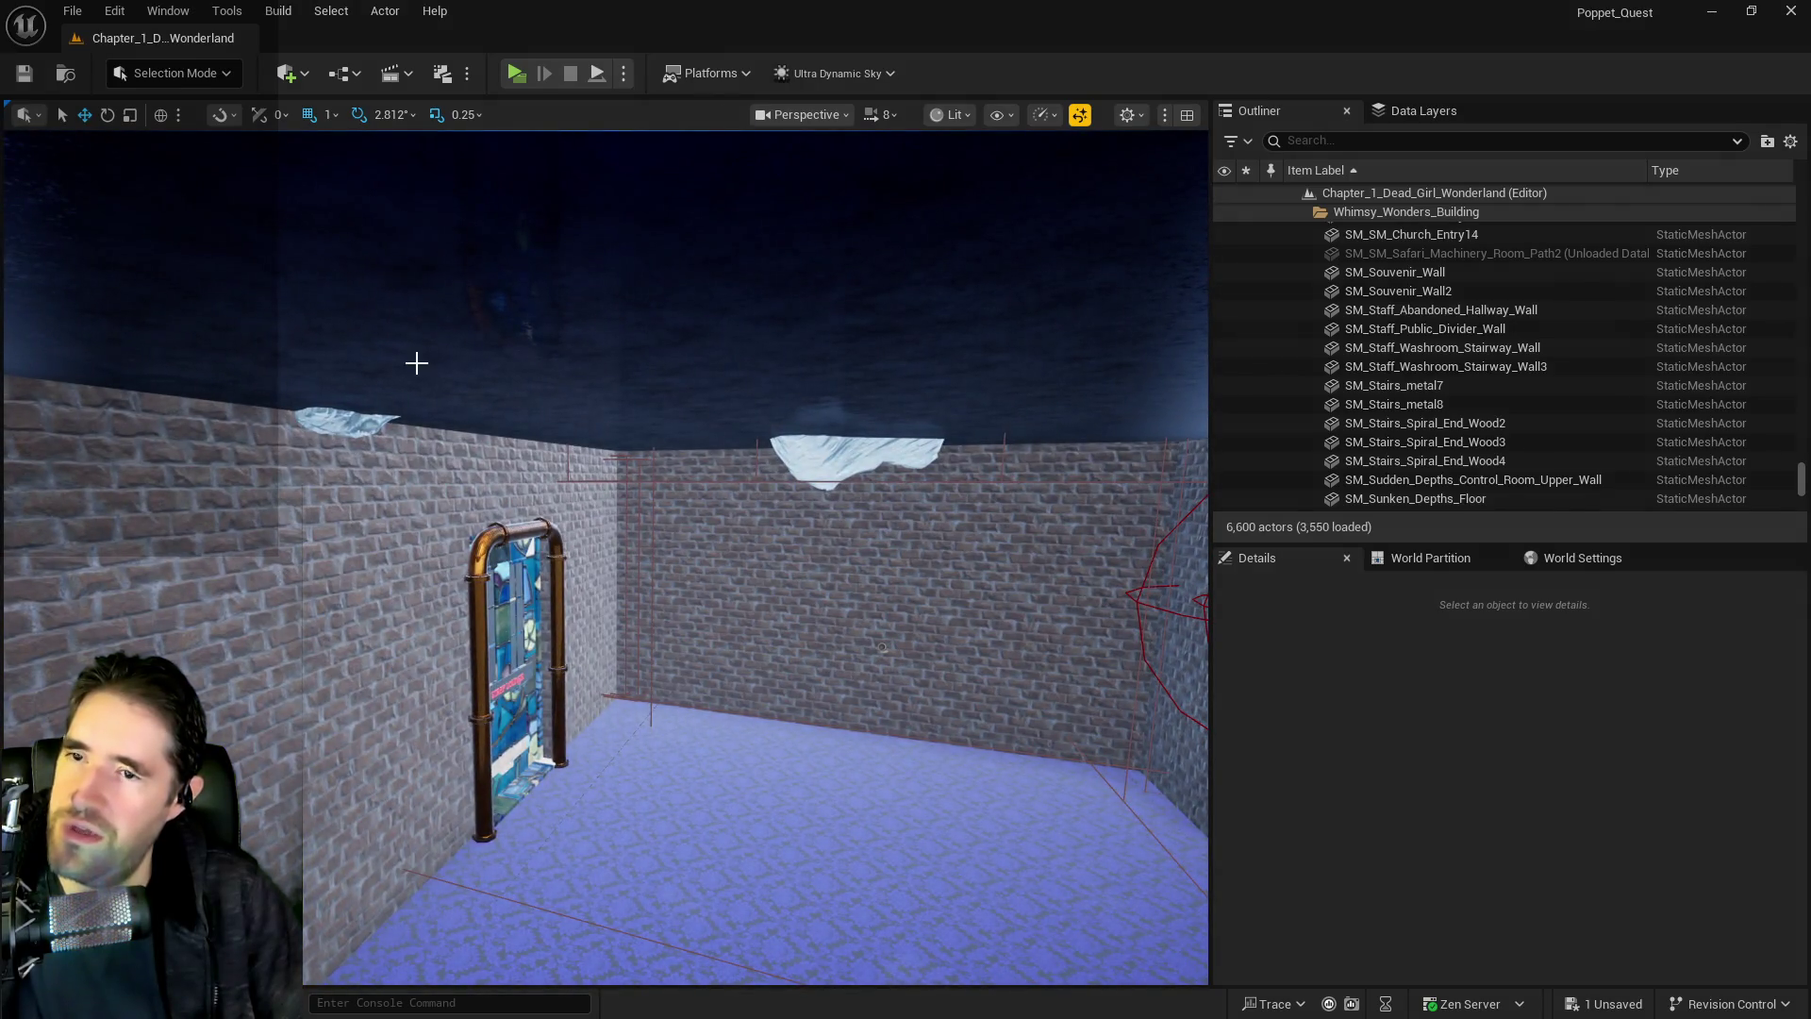
{"action": "left_click", "coordinate": [416, 362]}
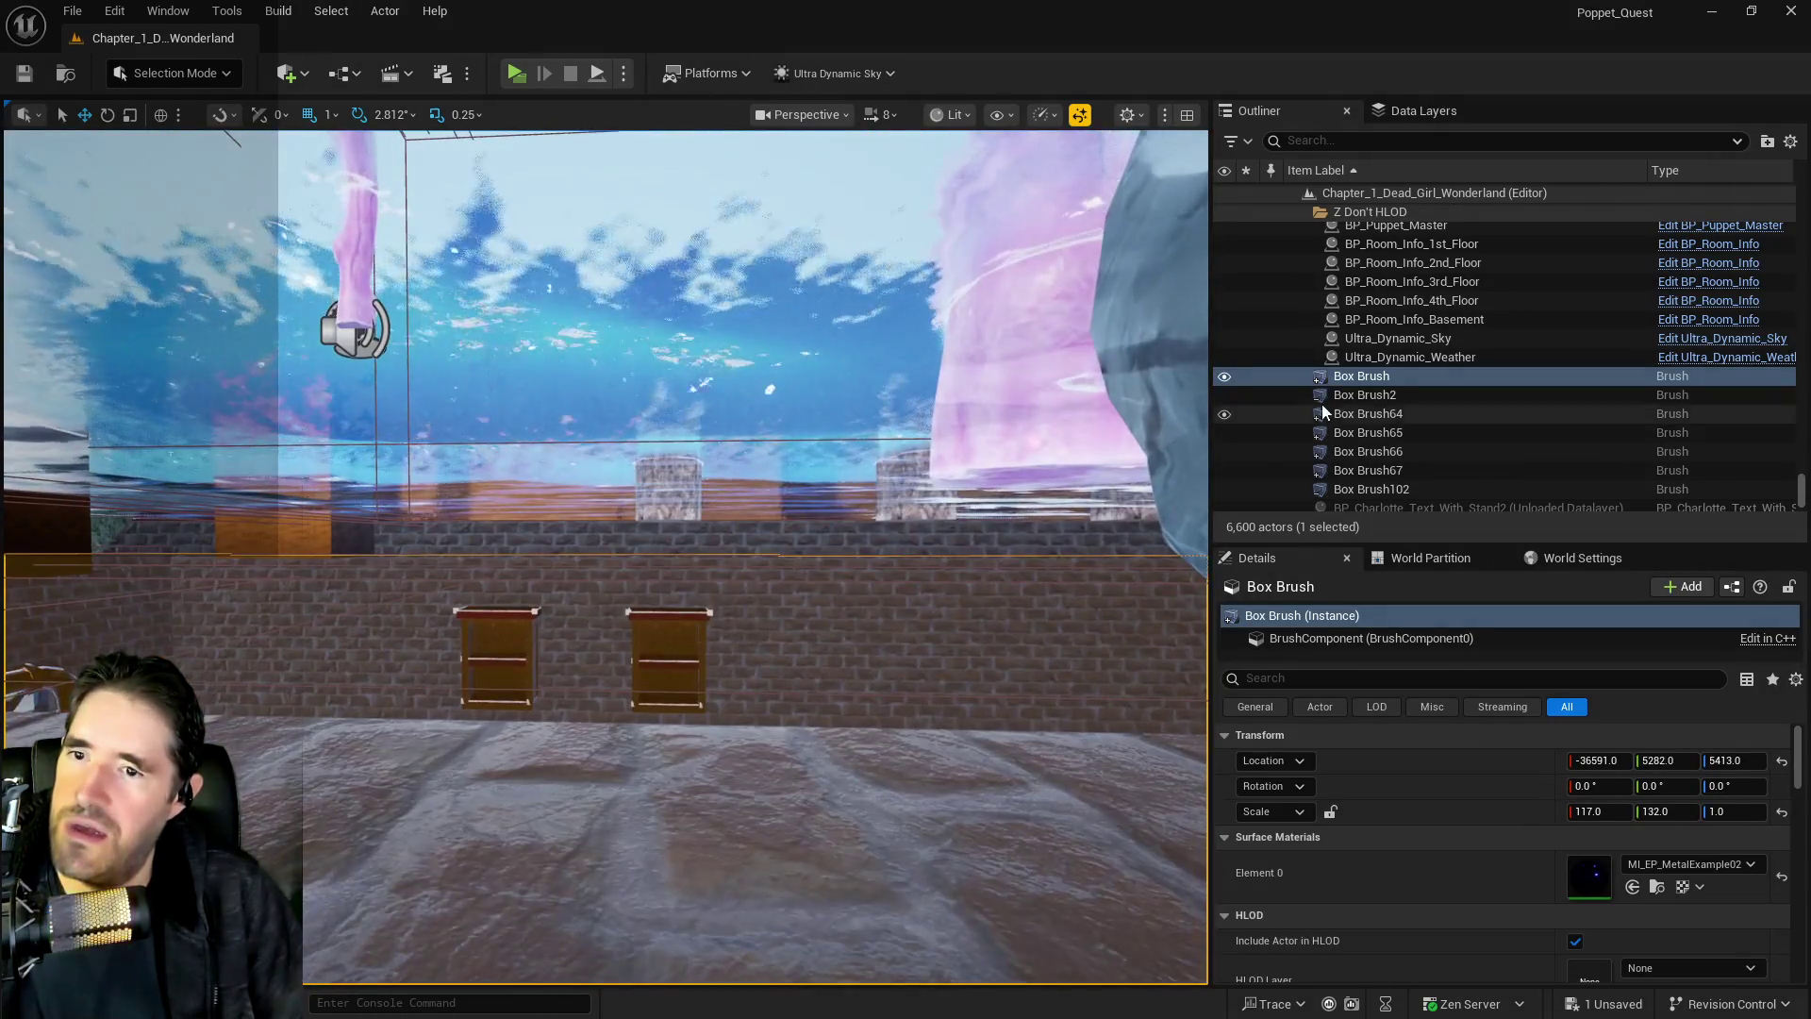
Select Box Brush2 and scale it wider, stretching it to 33 along X
{"action": "double_click", "coordinate": [1365, 394]}
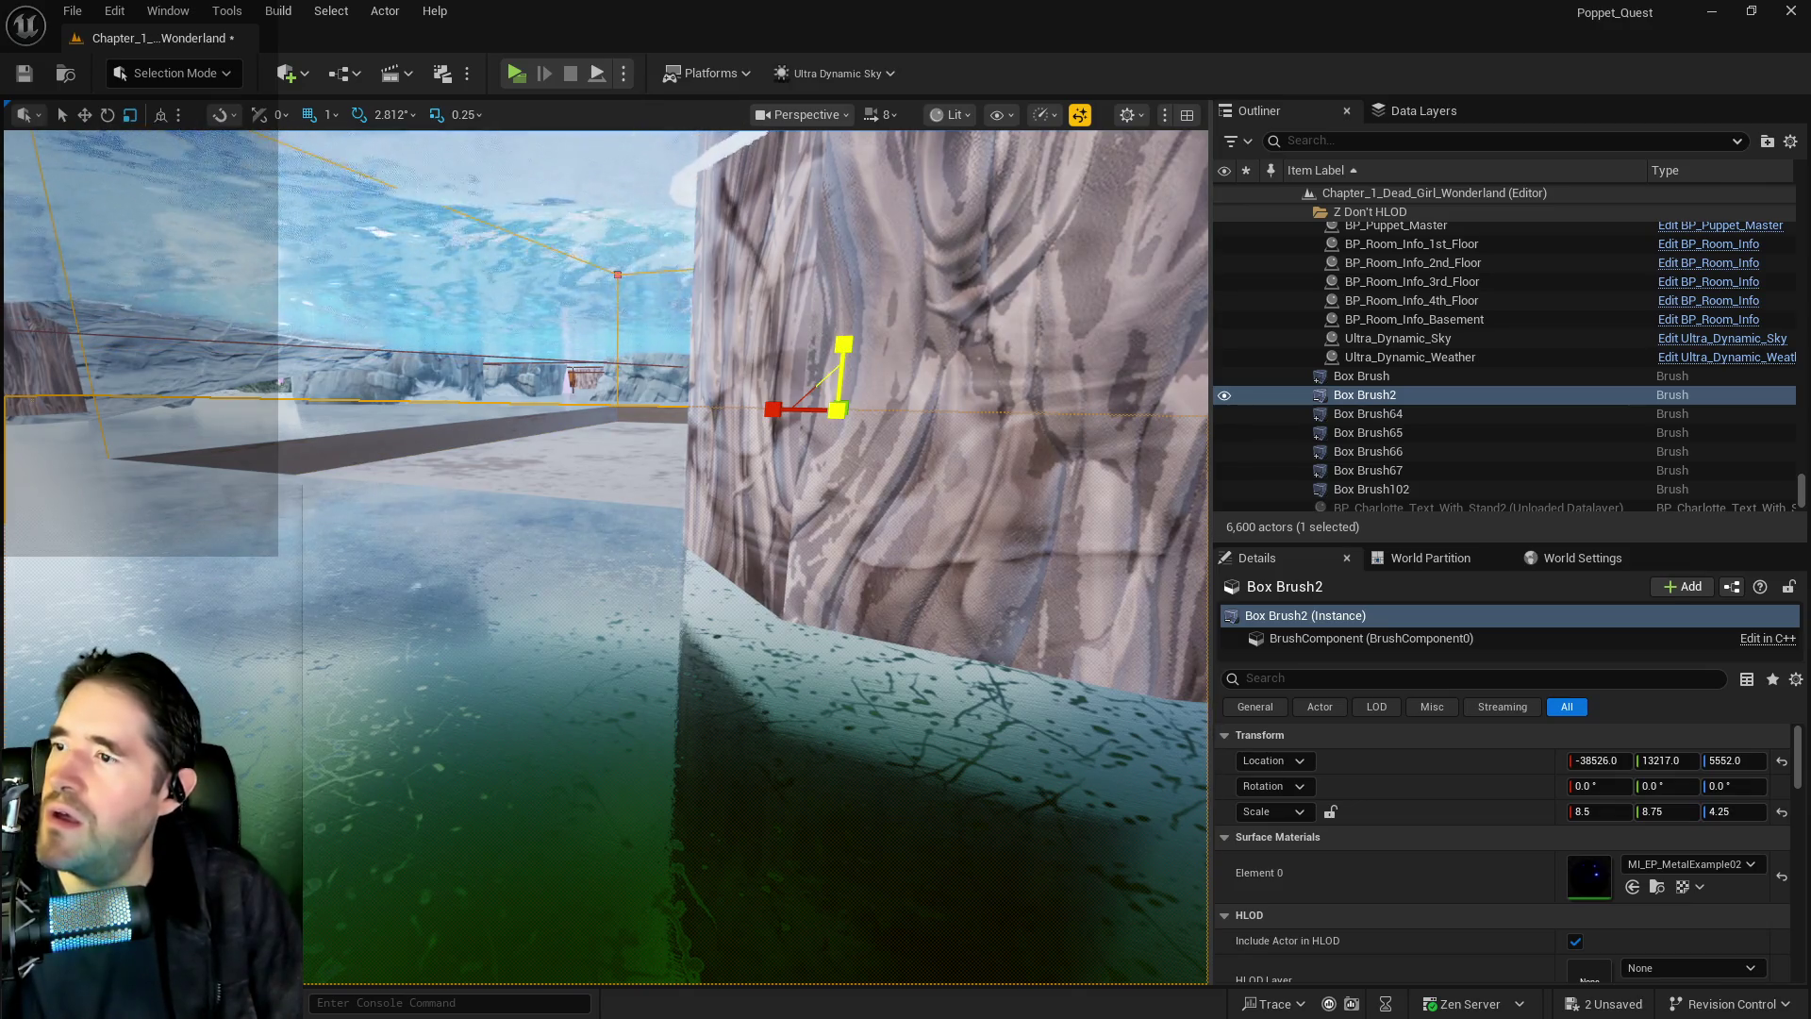
{"action": "left_click_drag", "start_coordinate": [844, 345], "coordinate": [840, 346]}
{"action": "key", "text": "w"}
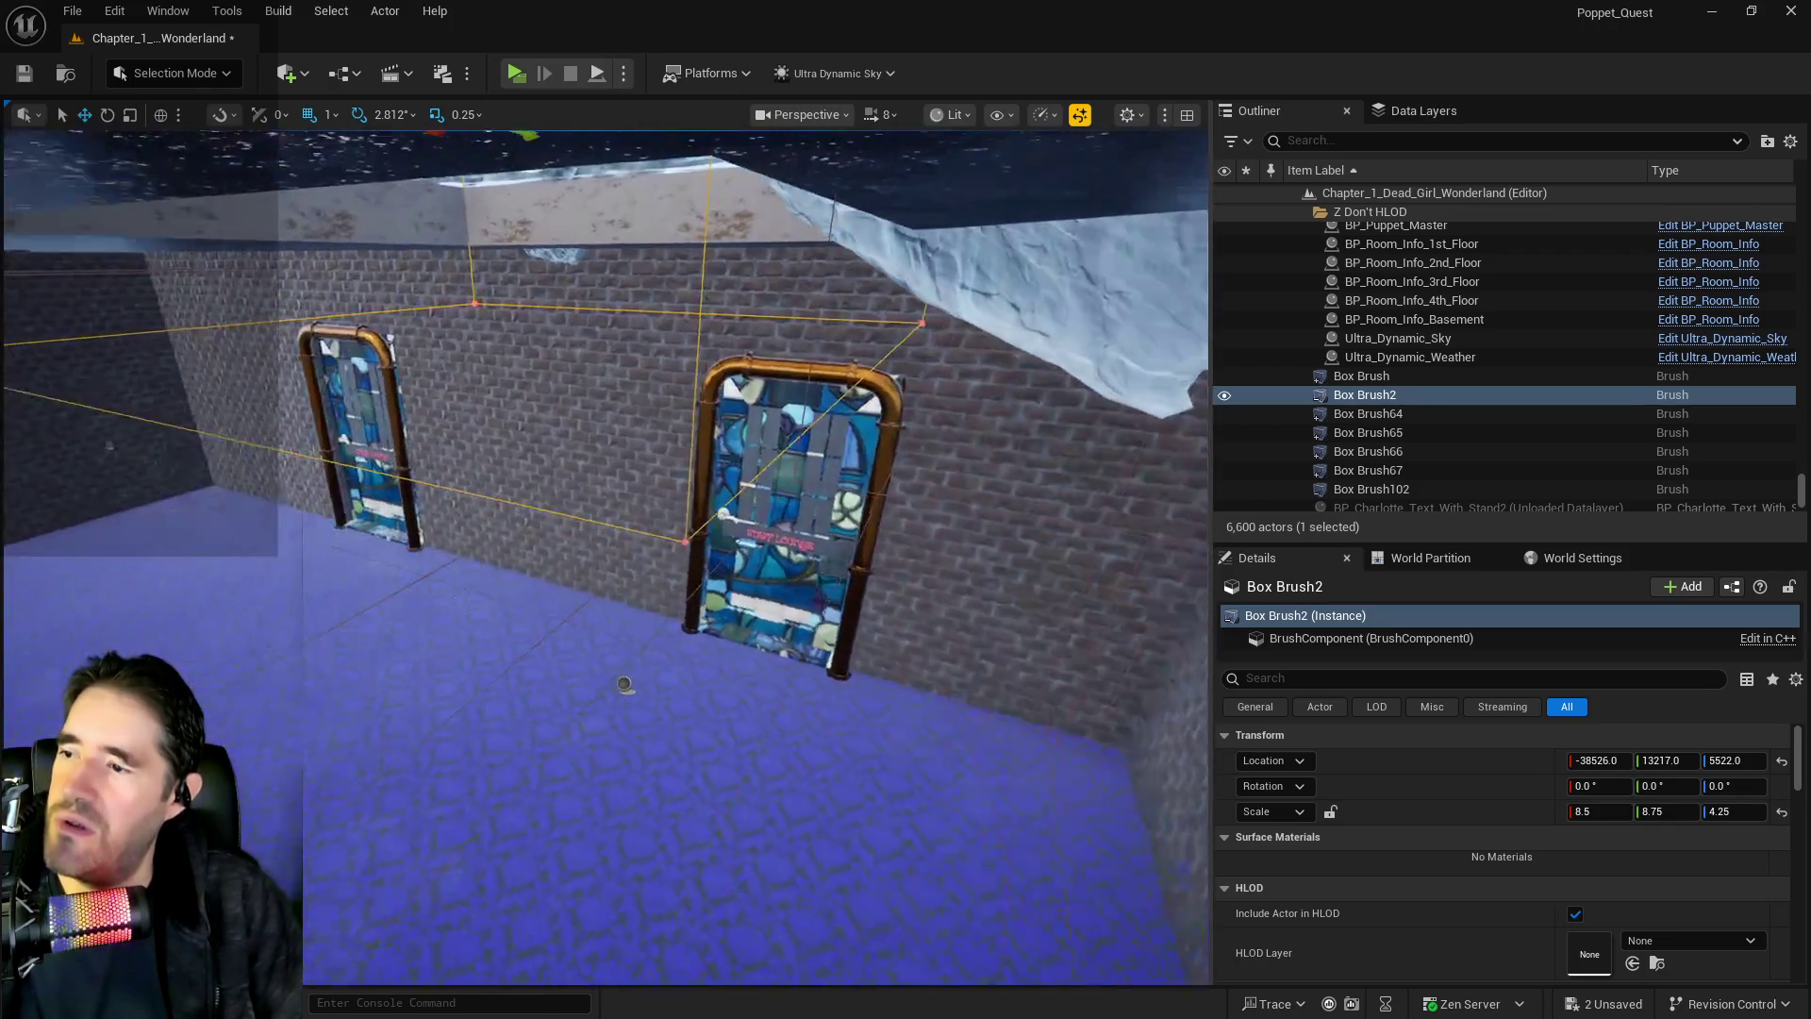
{"action": "mouse_move", "coordinate": [607, 709]}
{"action": "left_mouse_down"}
{"action": "mouse_move", "coordinate": [741, 459]}
{"action": "mouse_move", "coordinate": [899, 729]}
{"action": "mouse_move", "coordinate": [743, 547]}
{"action": "left_mouse_up"}
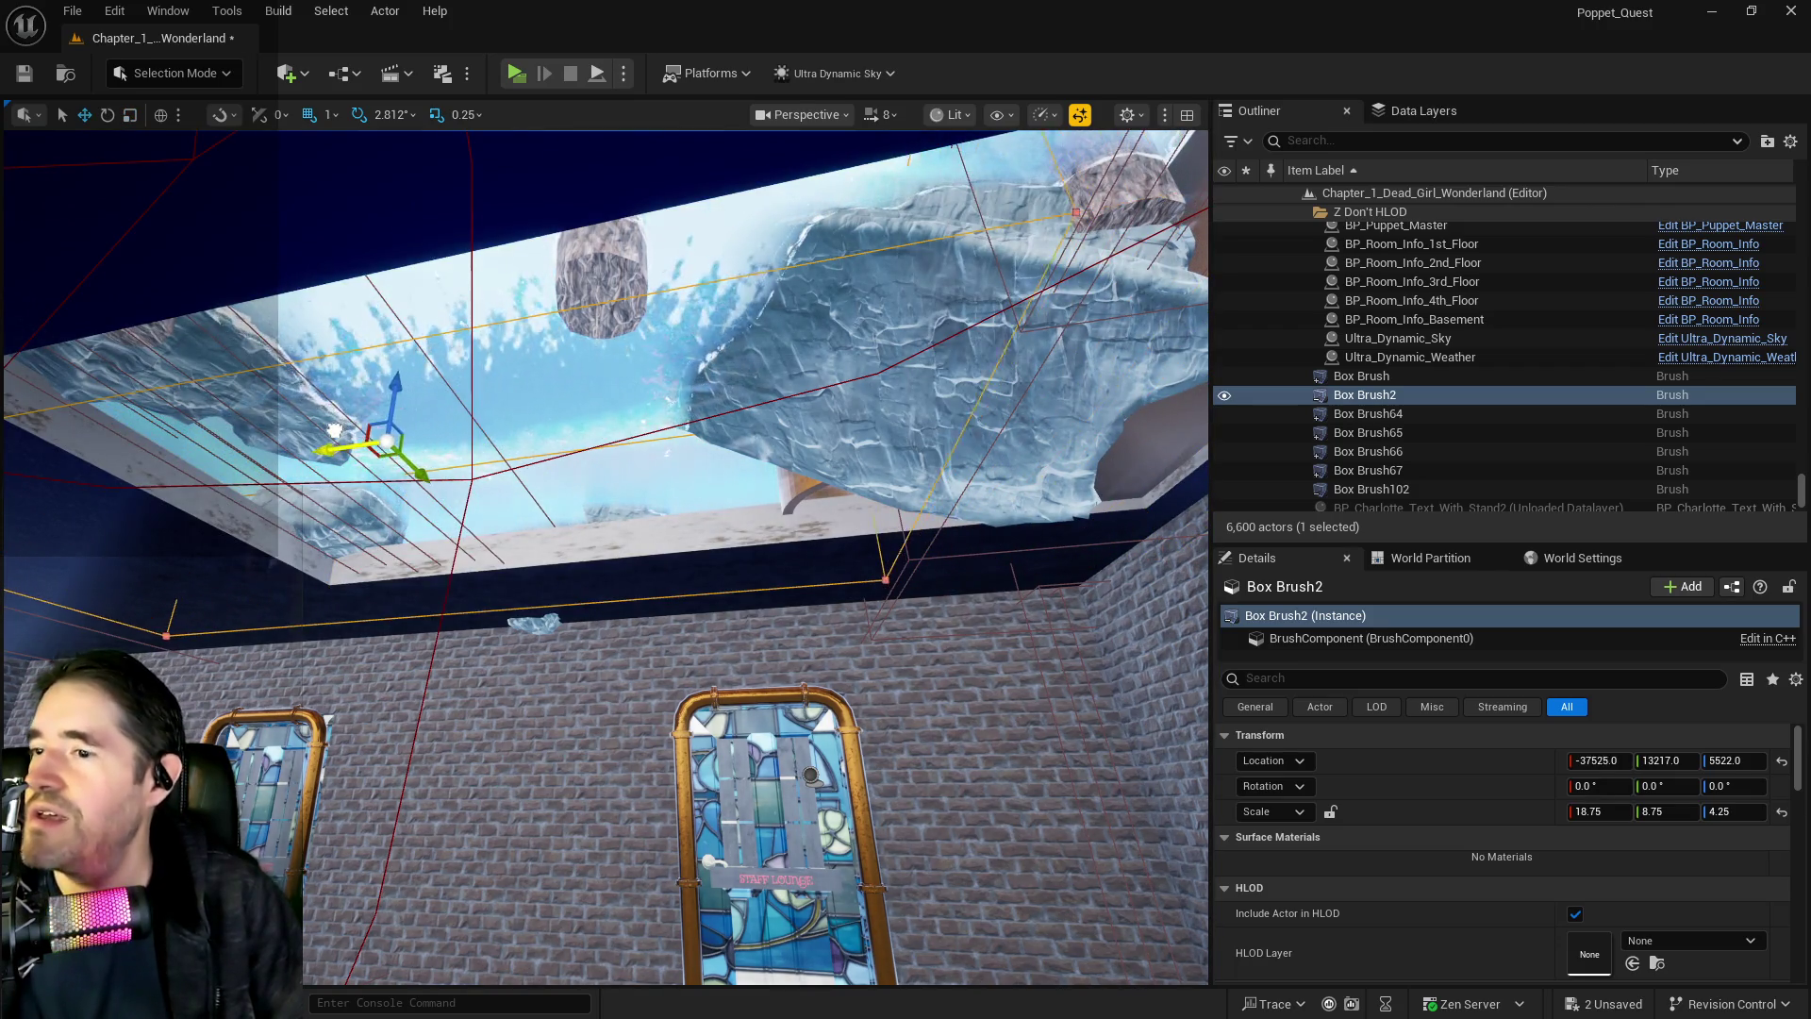
{"action": "key", "text": "f"}
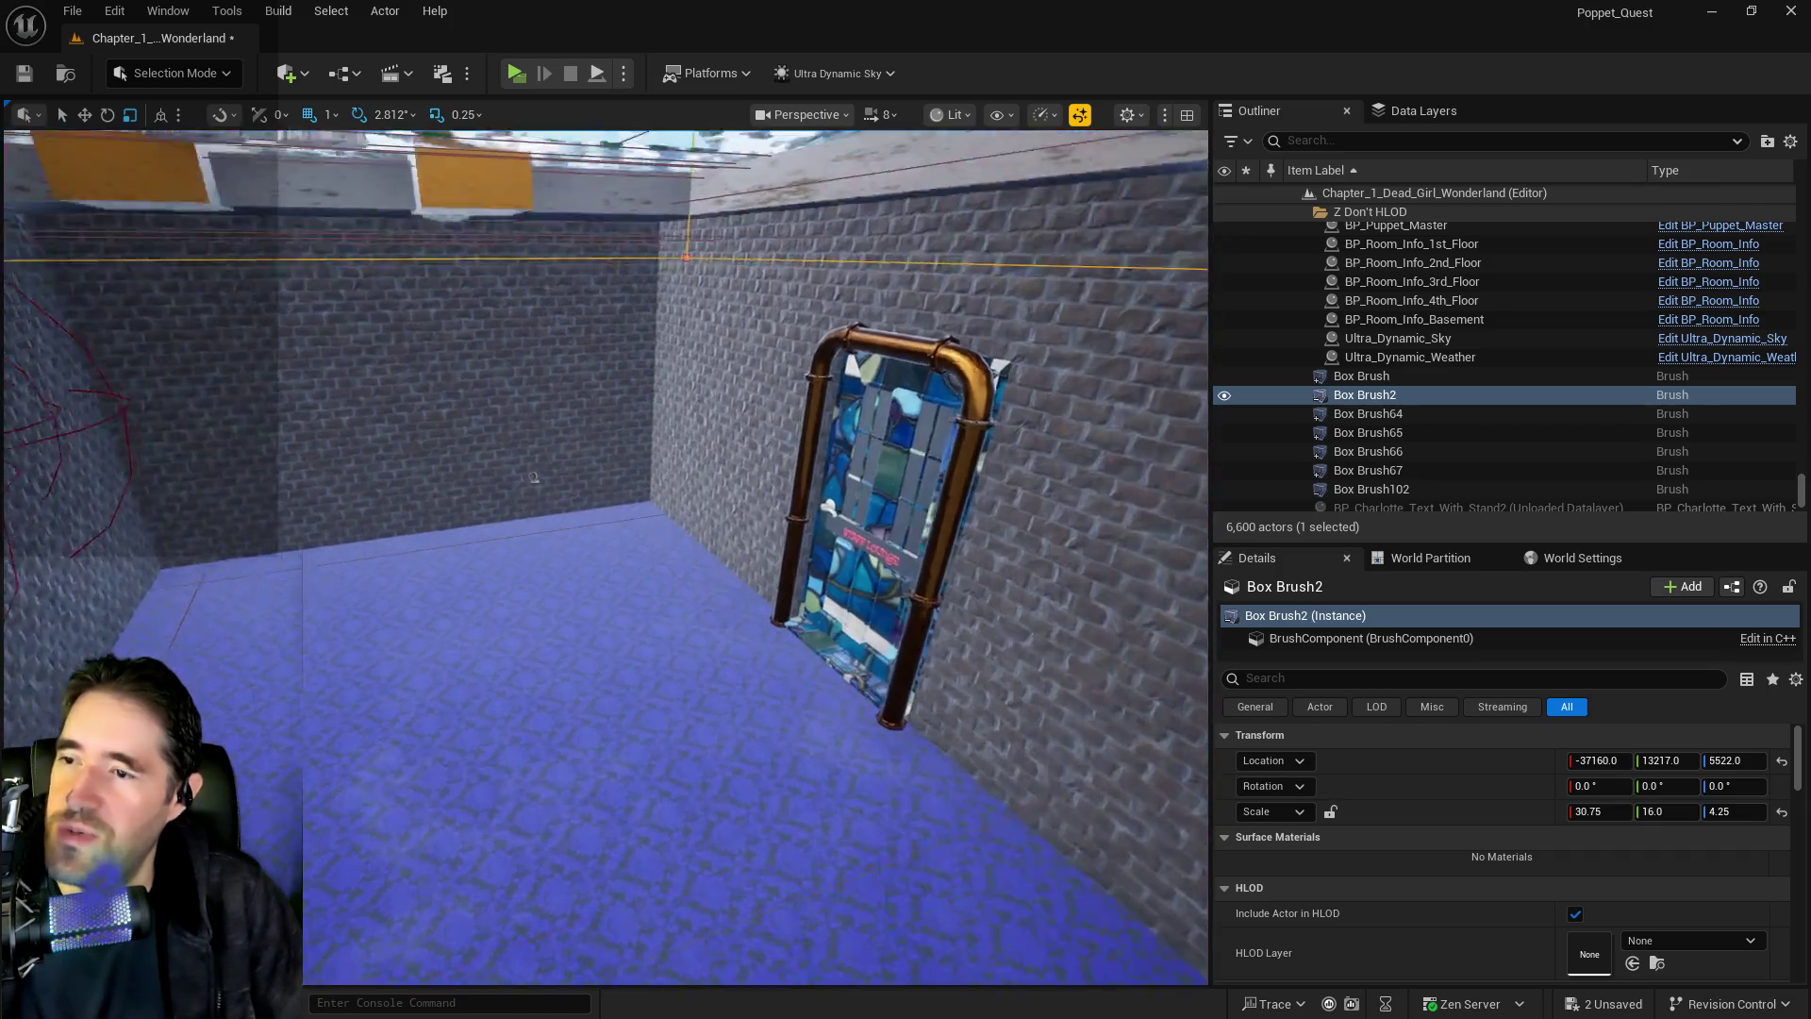
{"action": "mouse_move", "coordinate": [533, 478]}
{"action": "left_mouse_down"}
{"action": "mouse_move", "coordinate": [514, 377]}
{"action": "mouse_move", "coordinate": [292, 664]}
{"action": "mouse_move", "coordinate": [579, 529]}
{"action": "mouse_move", "coordinate": [1019, 647]}
{"action": "mouse_move", "coordinate": [68, 609]}
{"action": "mouse_move", "coordinate": [68, 661]}
{"action": "mouse_move", "coordinate": [94, 547]}
{"action": "left_mouse_up"}
{"action": "left_click_drag", "start_coordinate": [584, 528], "coordinate": [584, 600]}
{"action": "left_click_drag", "start_coordinate": [581, 236], "coordinate": [600, 236]}
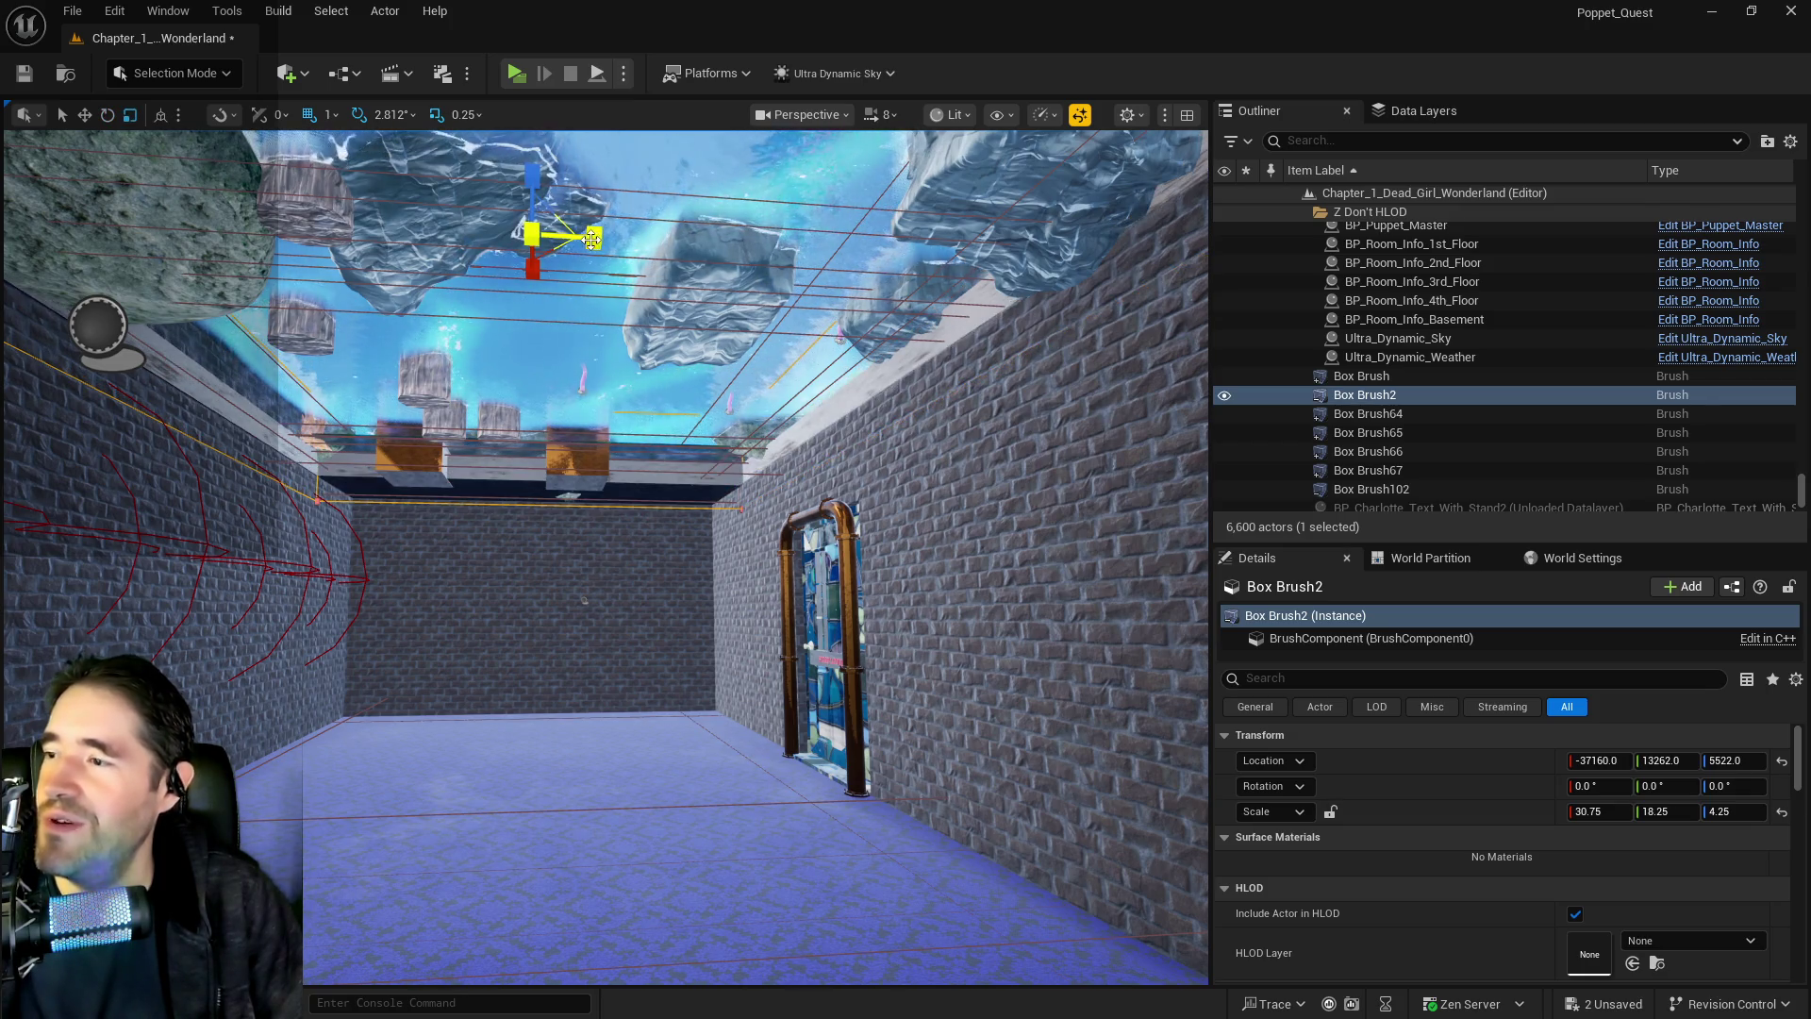
{"action": "left_click_drag", "start_coordinate": [584, 599], "coordinate": [573, 405]}
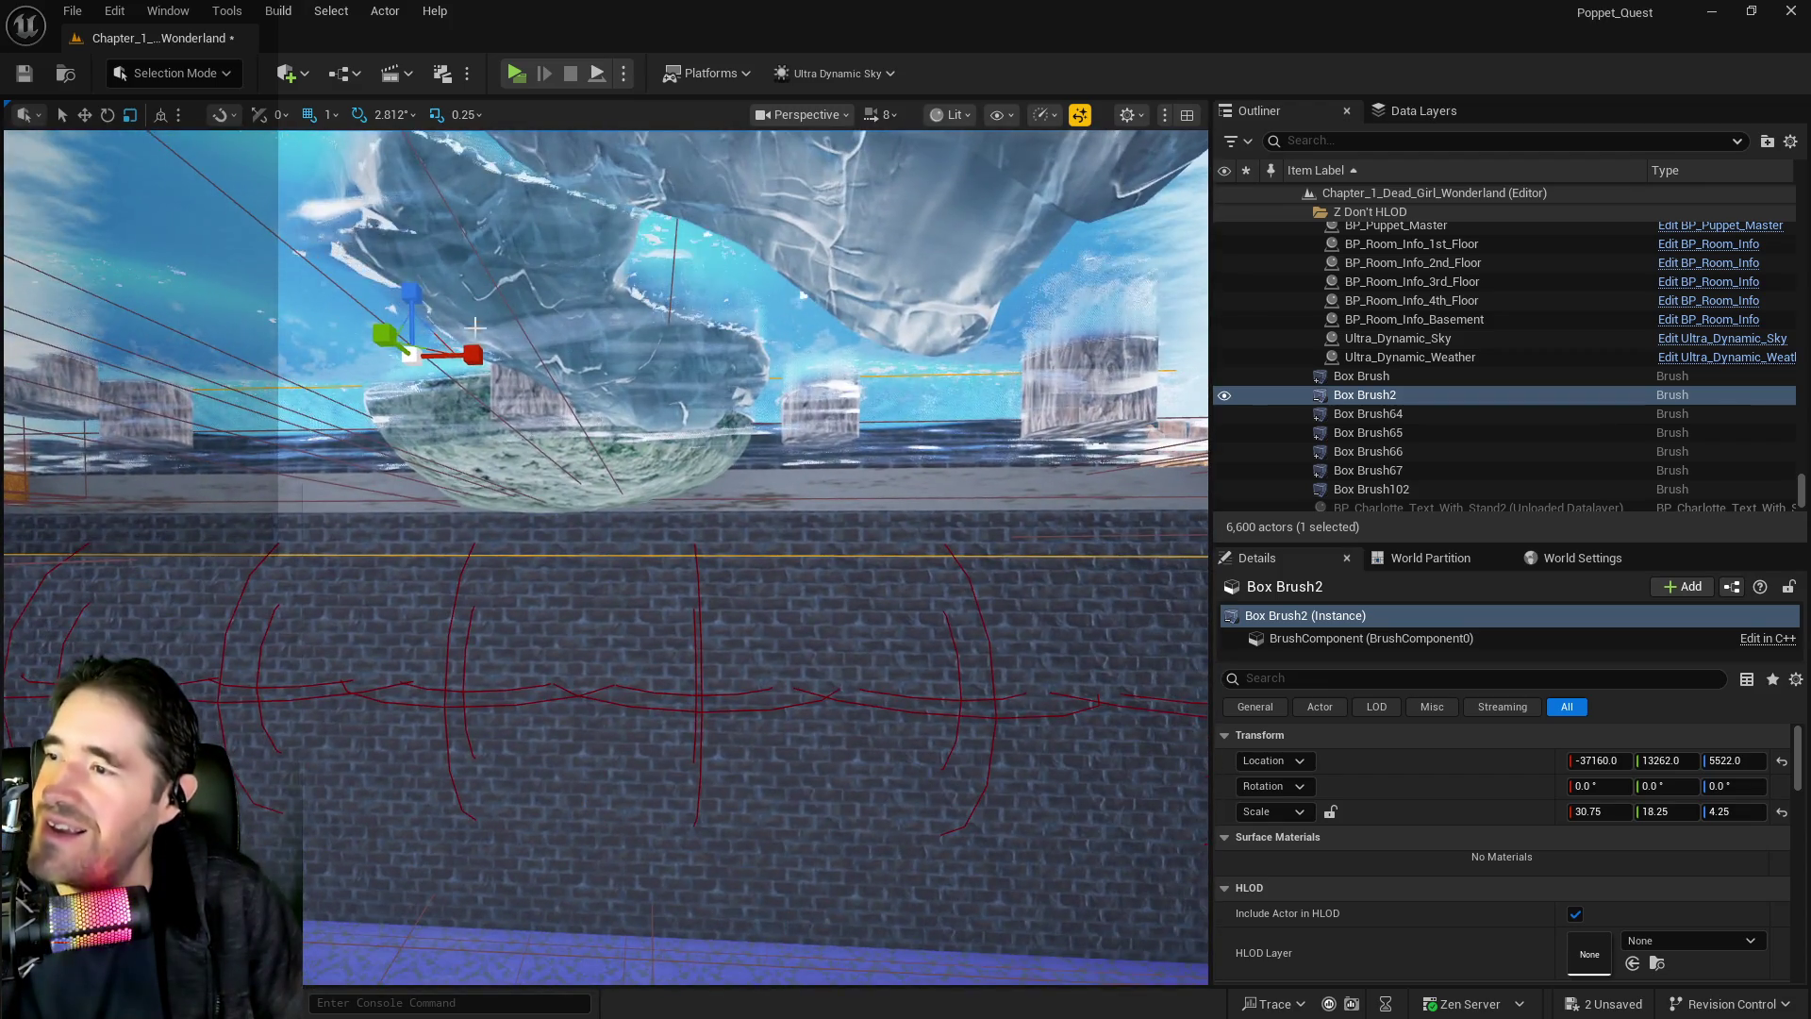
{"action": "left_click_drag", "start_coordinate": [471, 354], "coordinate": [479, 353]}
{"action": "mouse_move", "coordinate": [681, 509]}
{"action": "left_mouse_down"}
{"action": "mouse_move", "coordinate": [681, 454]}
{"action": "mouse_move", "coordinate": [715, 443]}
{"action": "mouse_move", "coordinate": [719, 358]}
{"action": "left_mouse_up"}
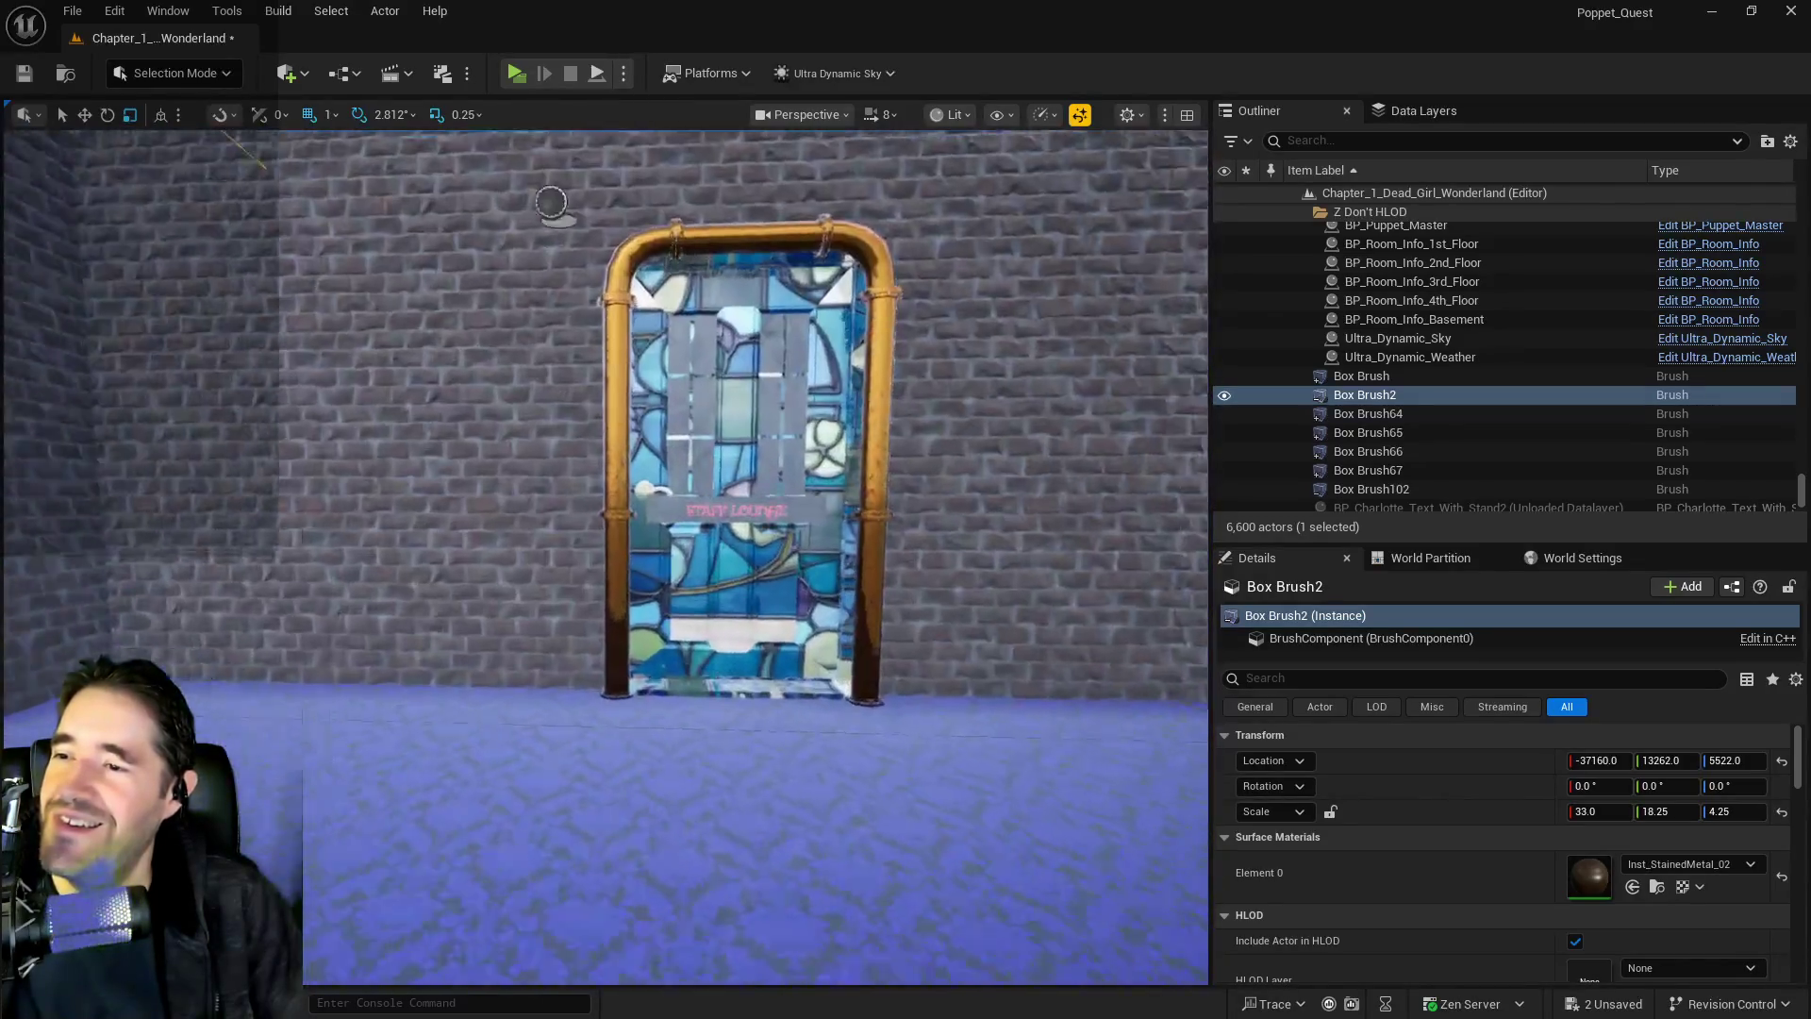
{"action": "left_click_drag", "start_coordinate": [721, 746], "coordinate": [722, 632]}
Slide Box Brush2 along X toward the stained-glass doors, to X -37006
{"action": "key", "text": "w"}
{"action": "left_click_drag", "start_coordinate": [987, 307], "coordinate": [964, 314]}
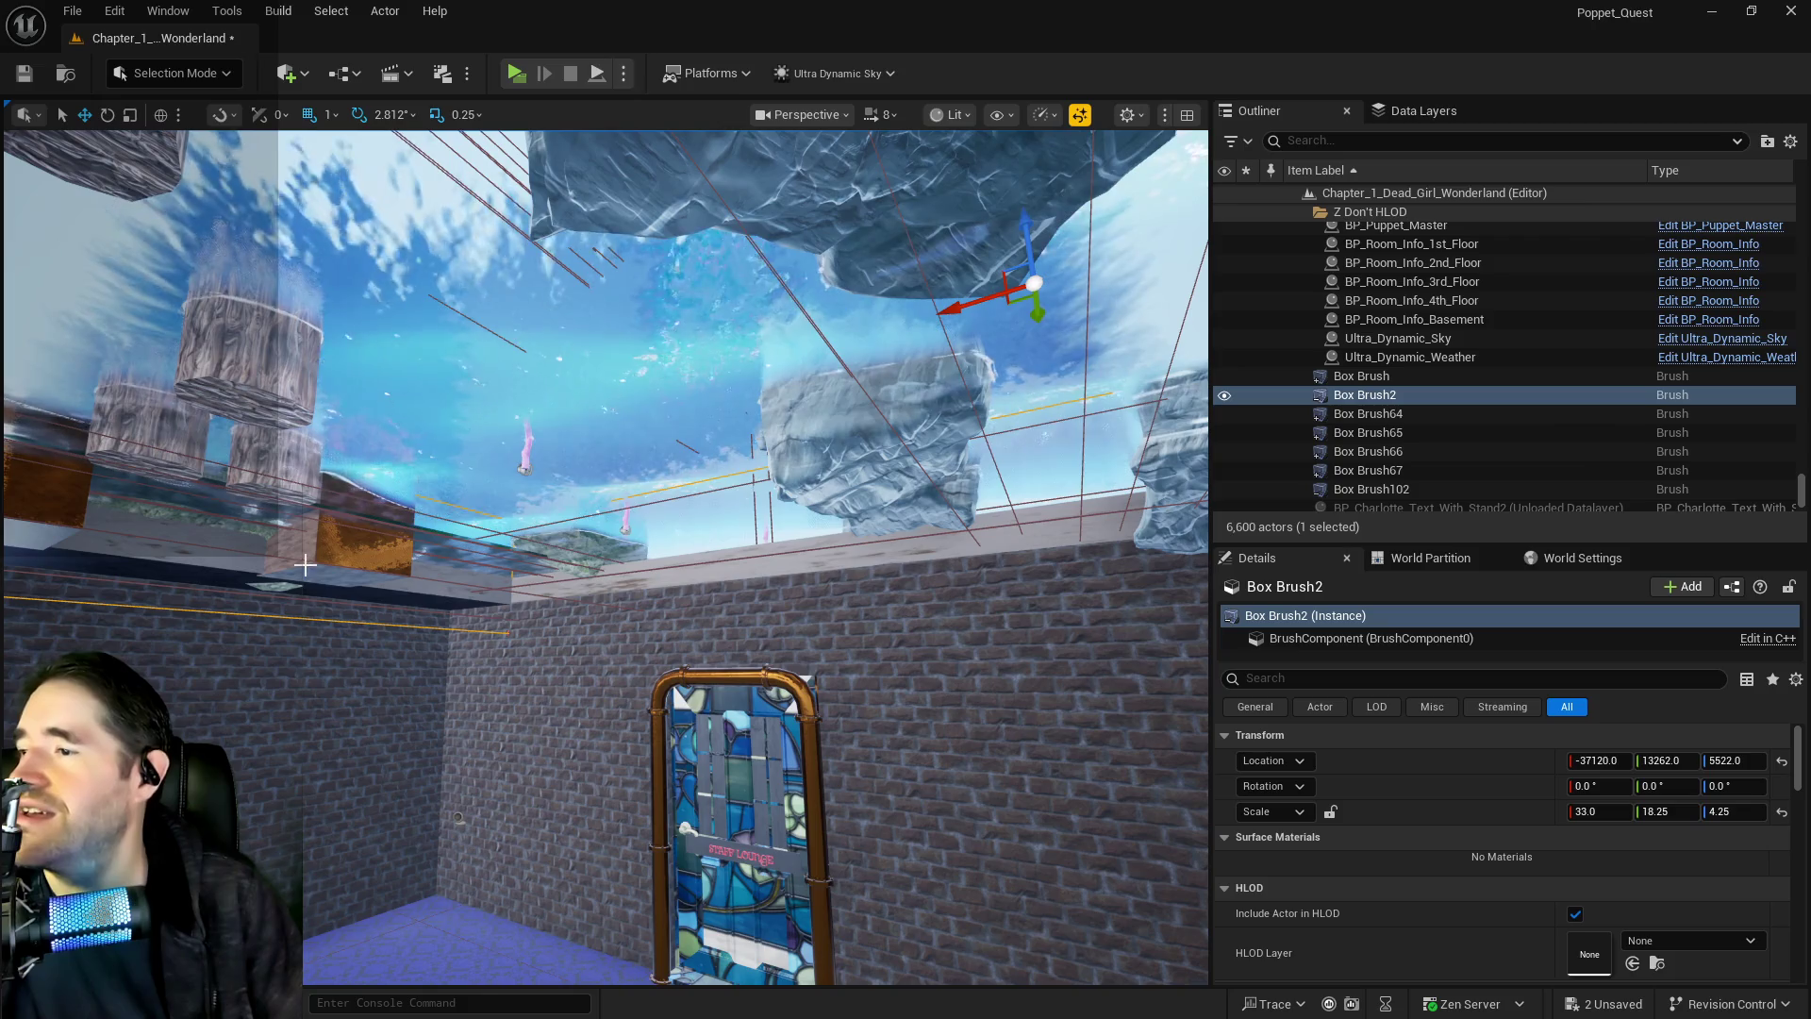
{"action": "left_click_drag", "start_coordinate": [604, 556], "coordinate": [566, 565]}
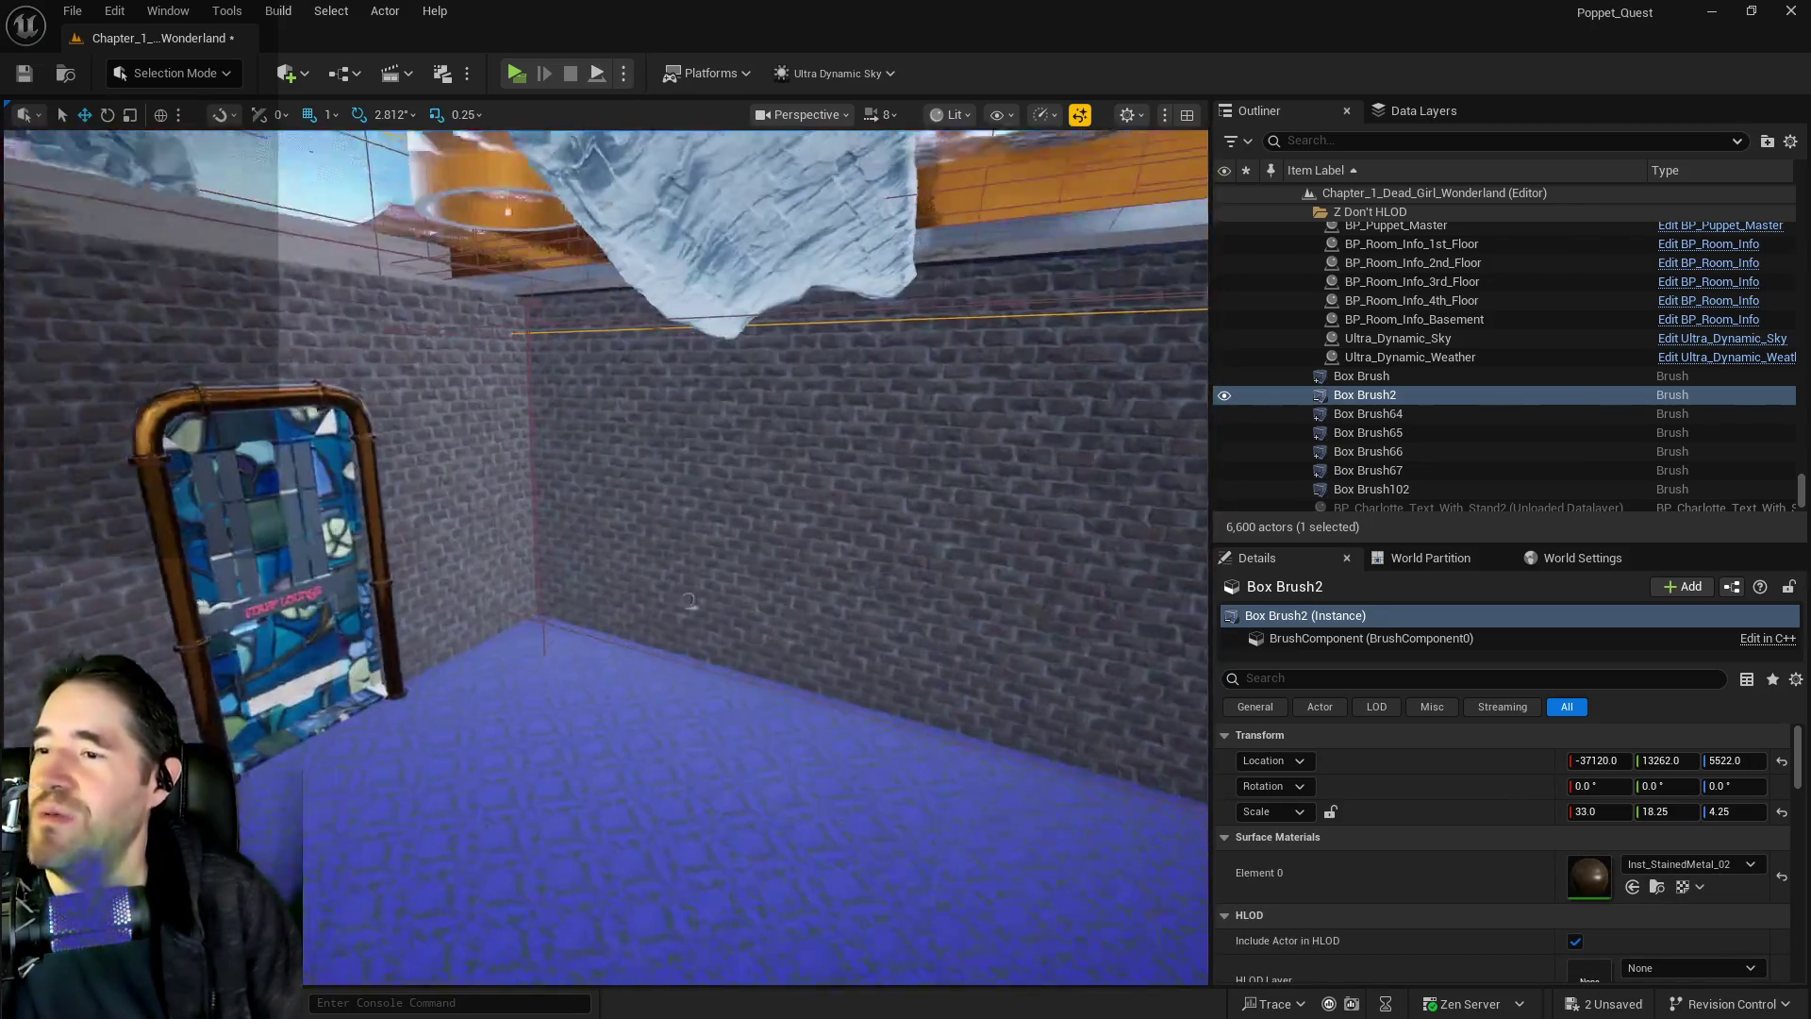
{"action": "left_click_drag", "start_coordinate": [689, 601], "coordinate": [717, 575]}
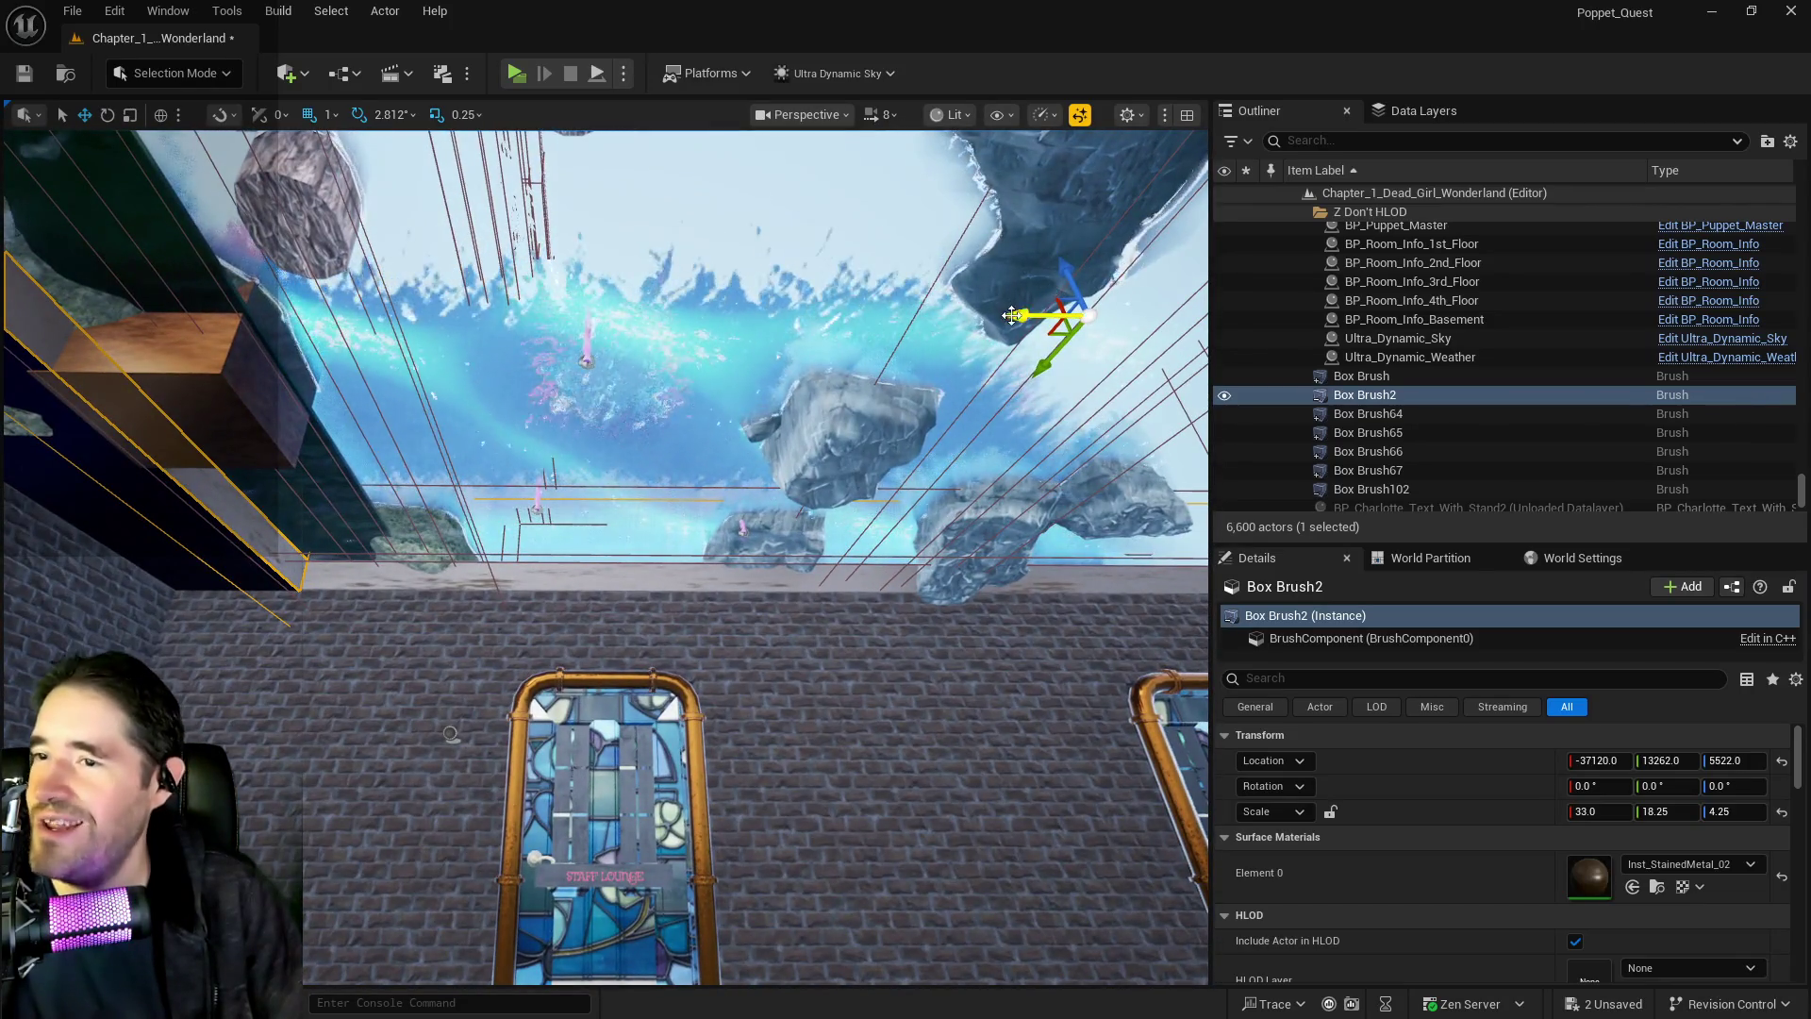
{"action": "left_click_drag", "start_coordinate": [1012, 315], "coordinate": [821, 428]}
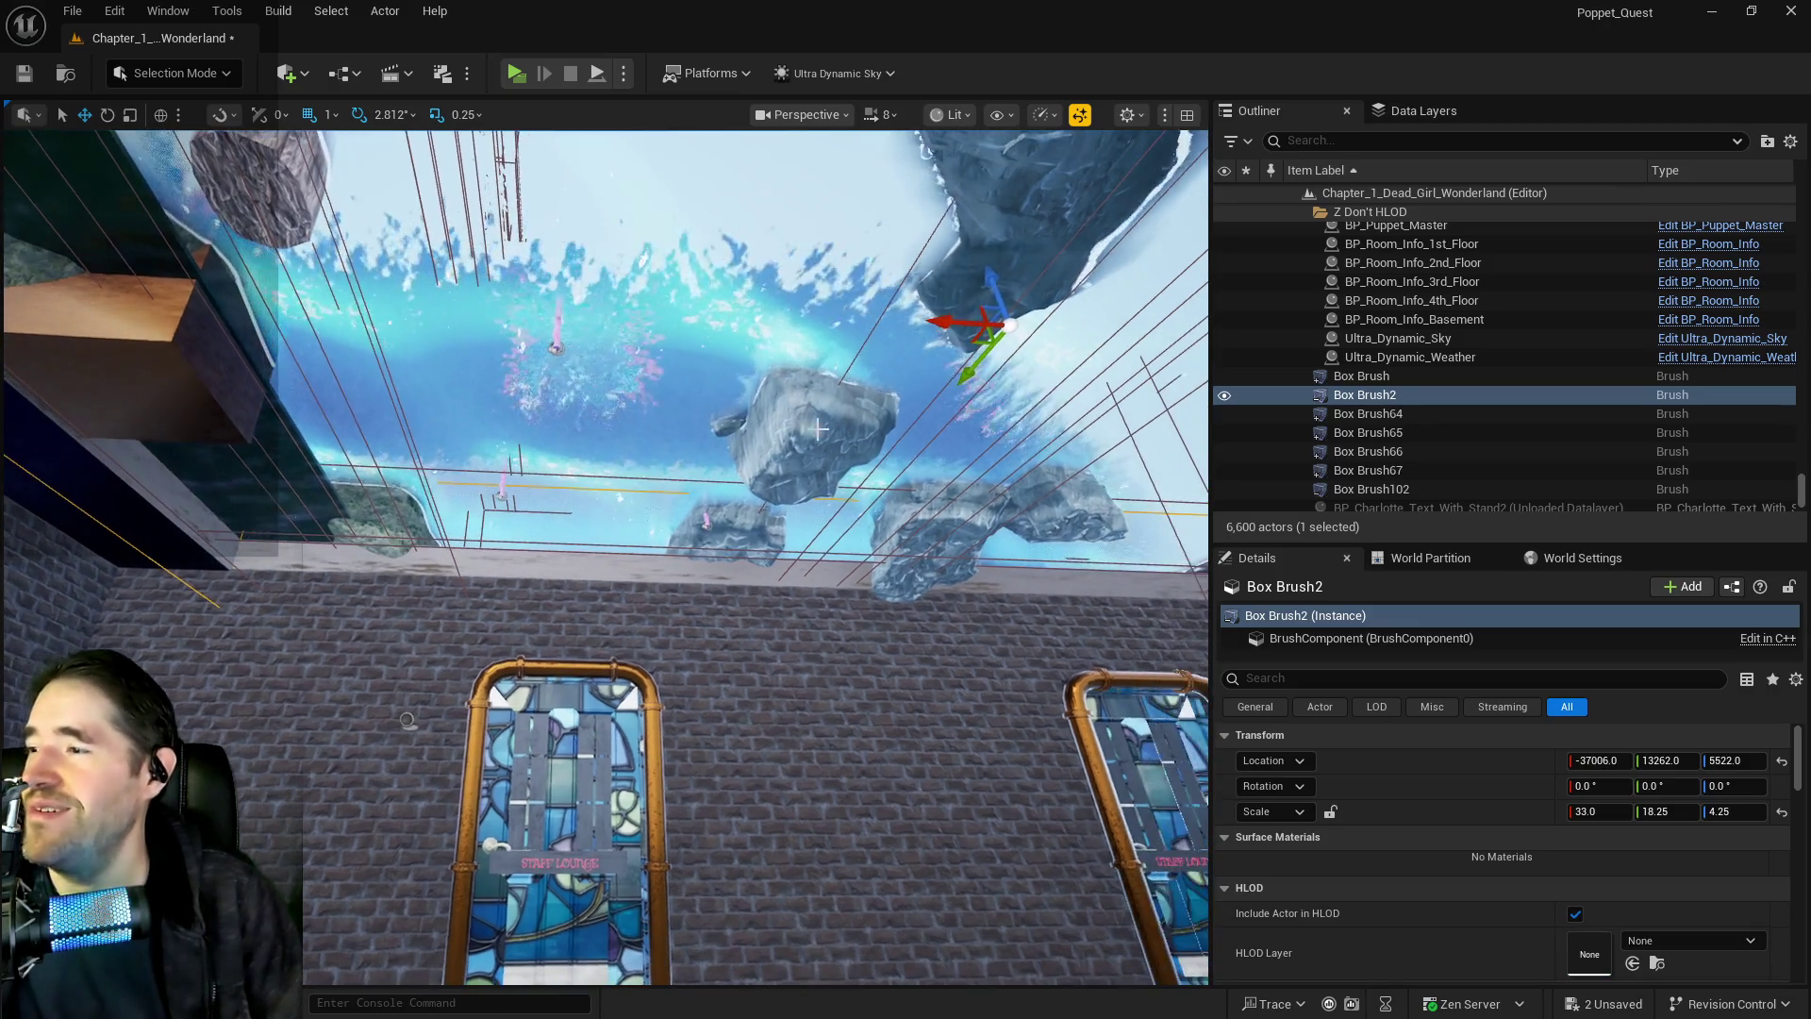
Stretch Box Brush2 to 37 on X and nudge it along Y and X against the door wall
{"action": "left_click_drag", "start_coordinate": [946, 320], "coordinate": [938, 321]}
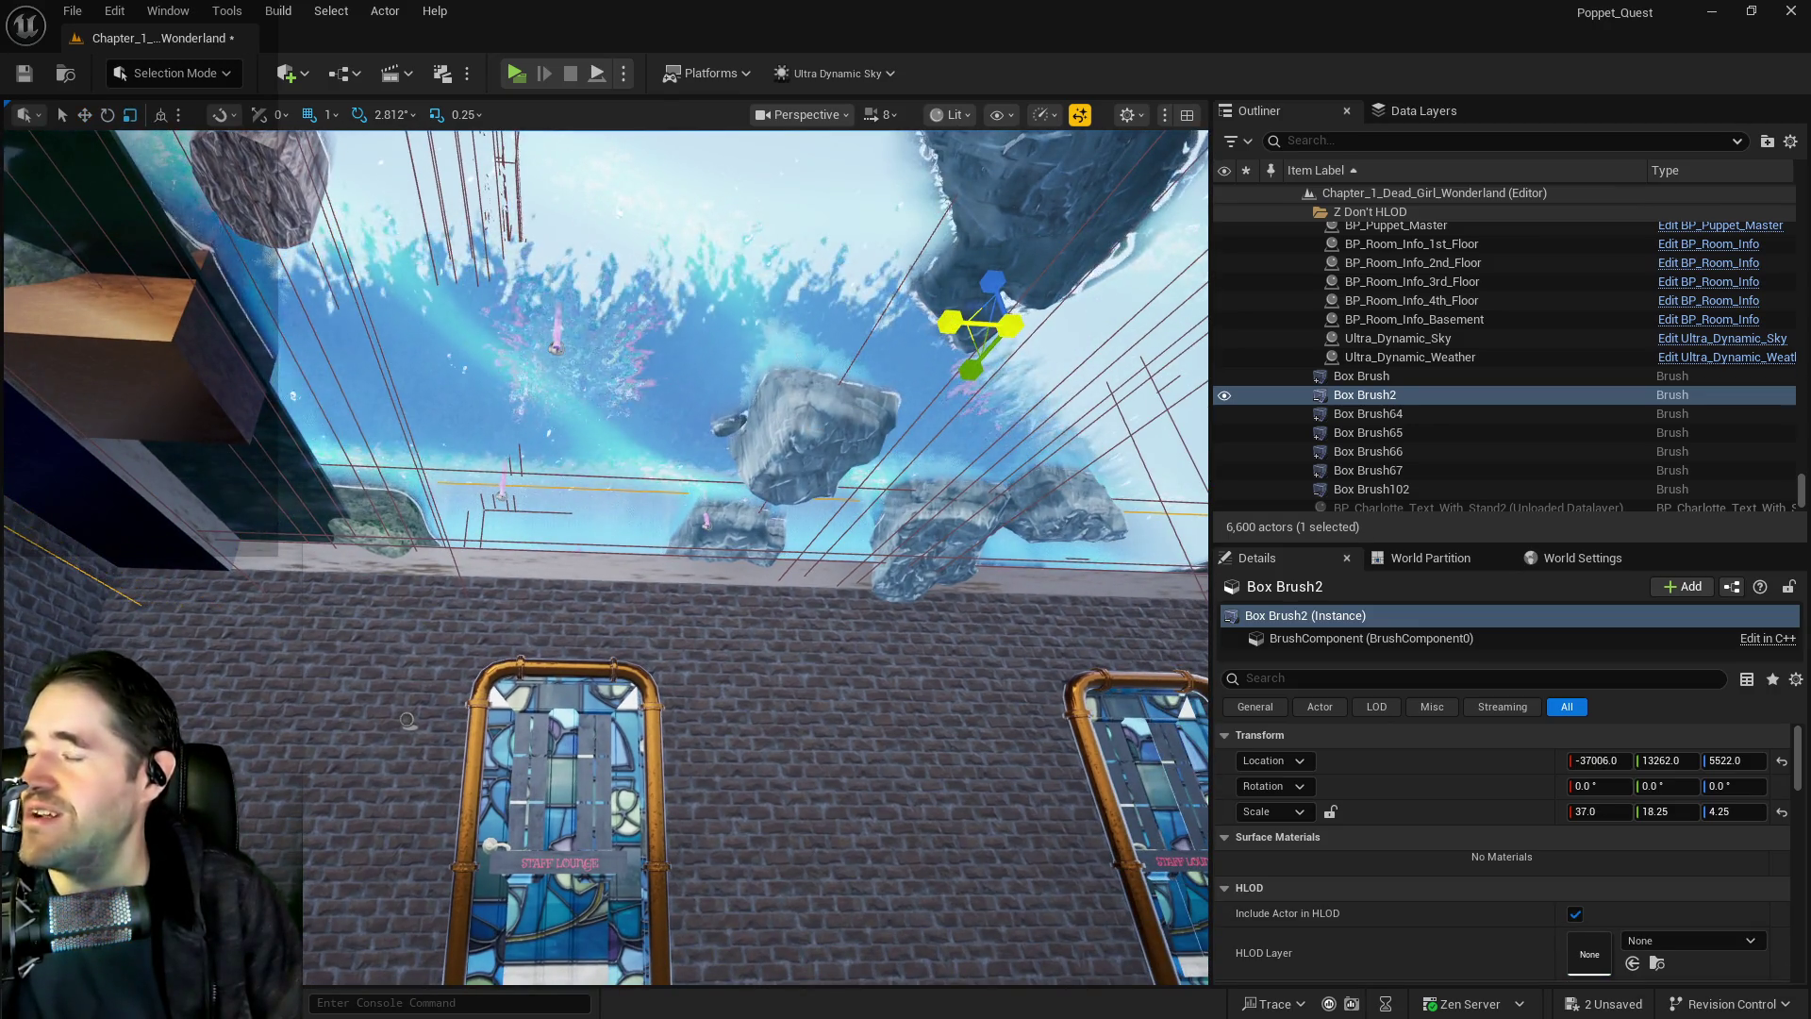
{"action": "mouse_move", "coordinate": [407, 719]}
{"action": "left_mouse_down"}
{"action": "mouse_move", "coordinate": [325, 575]}
{"action": "mouse_move", "coordinate": [507, 758]}
{"action": "left_mouse_up"}
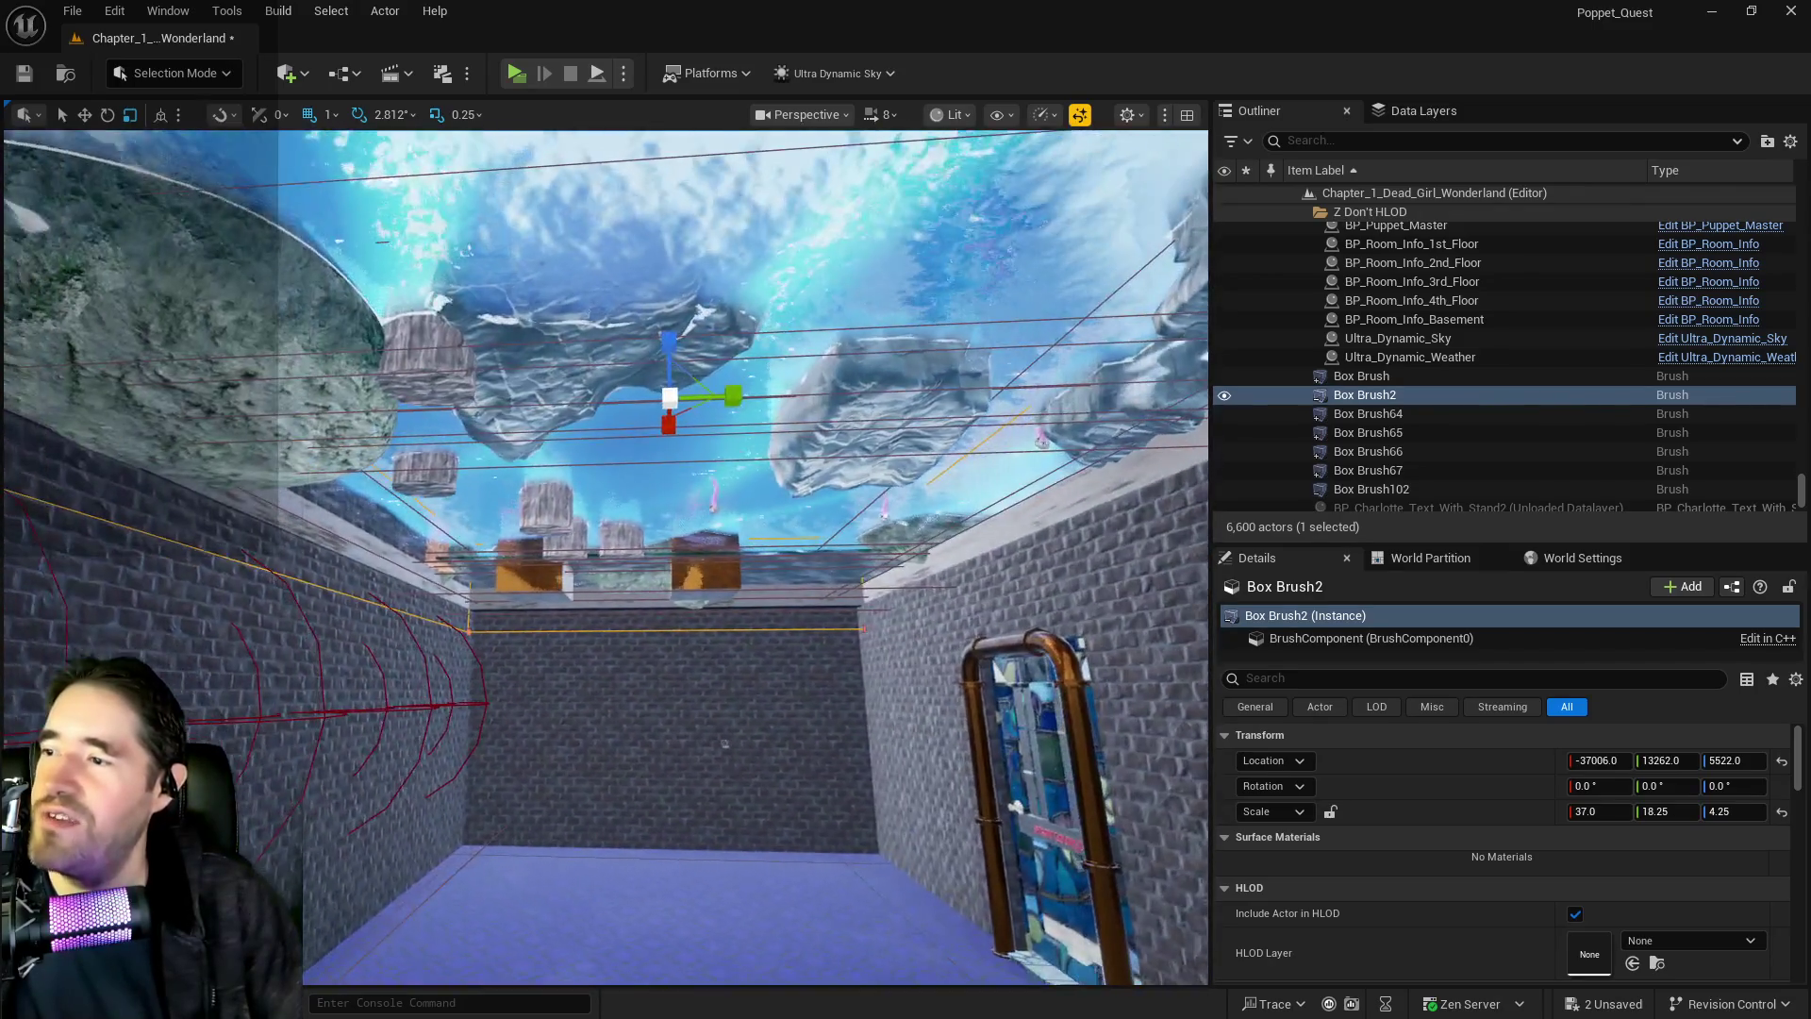
{"action": "key", "text": "w"}
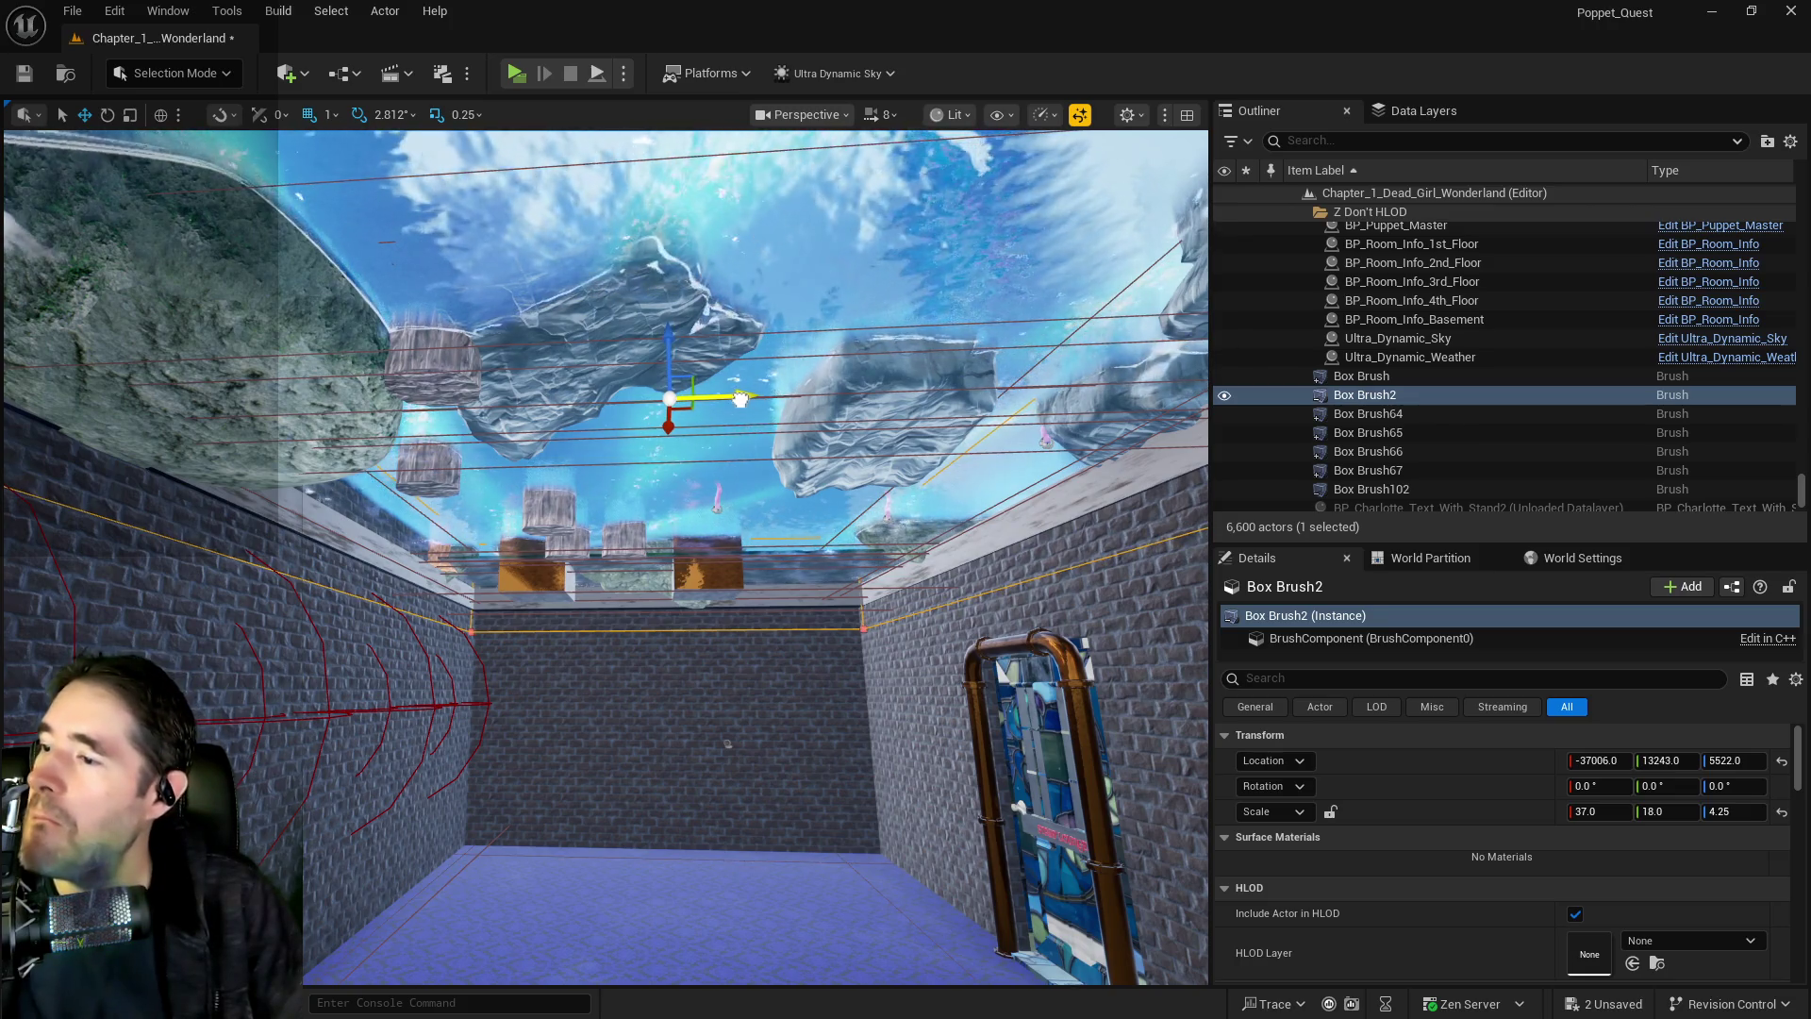
{"action": "left_click_drag", "start_coordinate": [740, 398], "coordinate": [741, 401]}
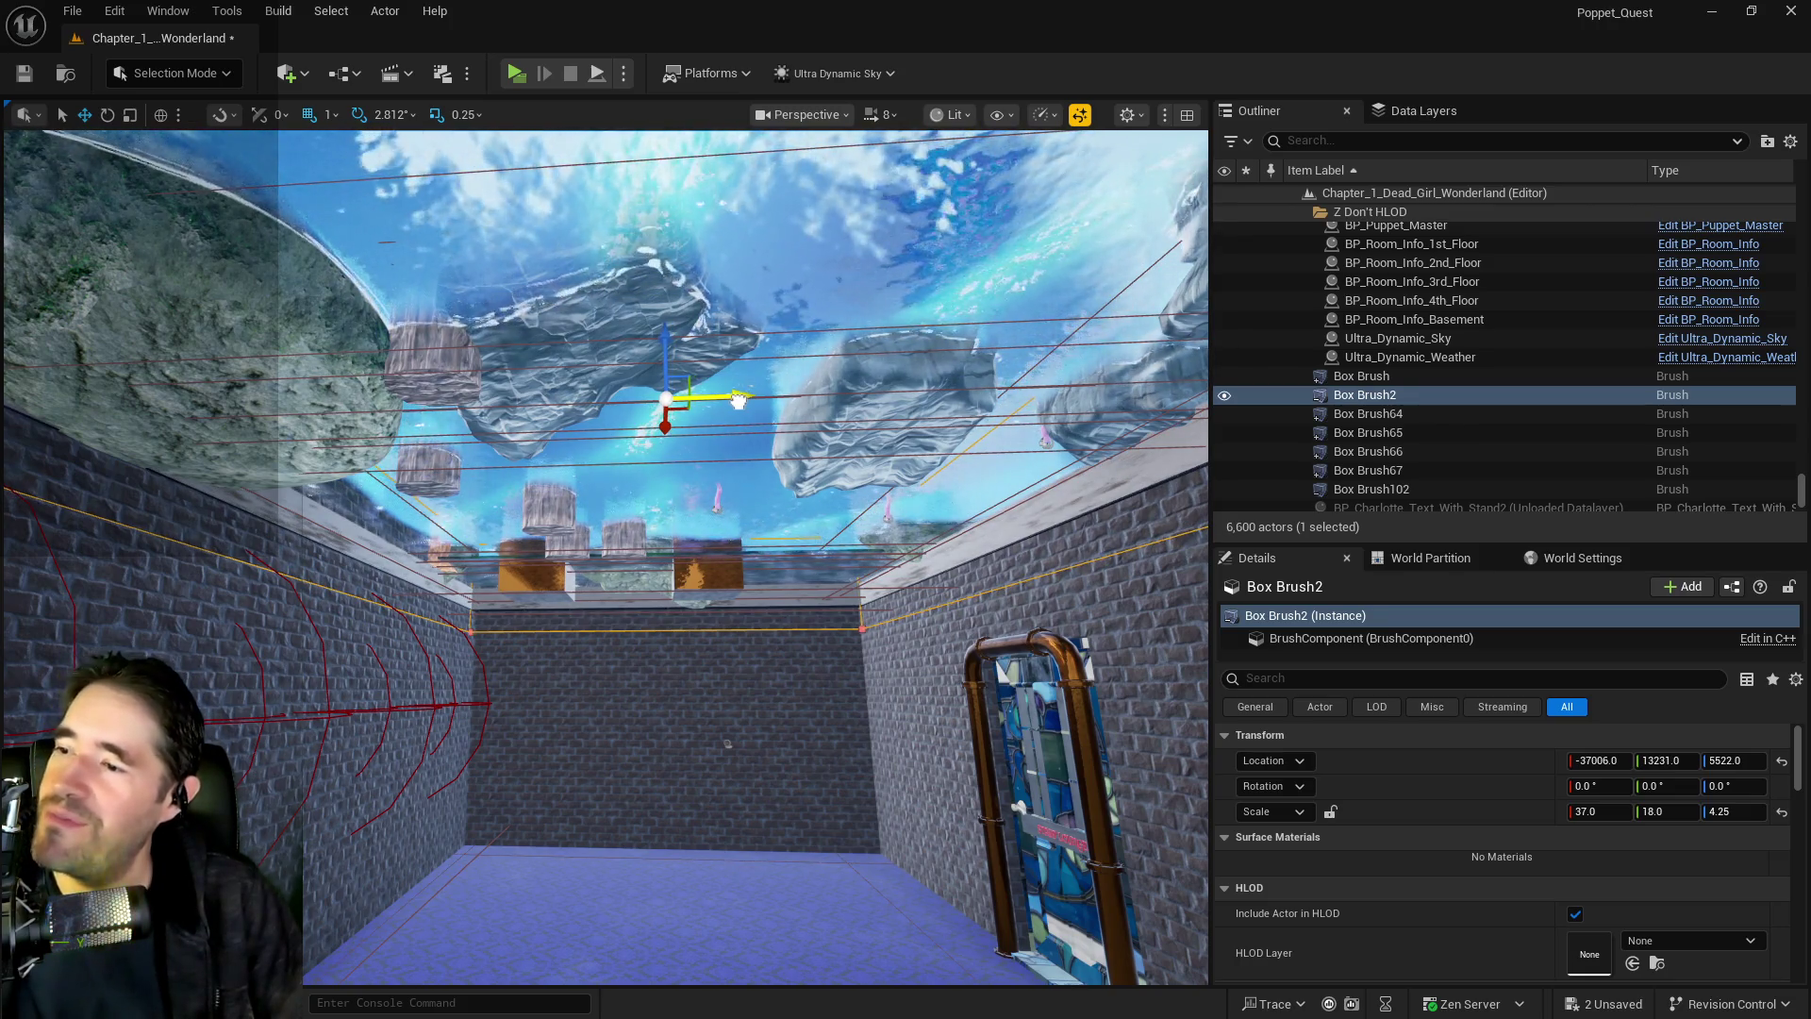
{"action": "left_click_drag", "start_coordinate": [731, 482], "coordinate": [627, 382]}
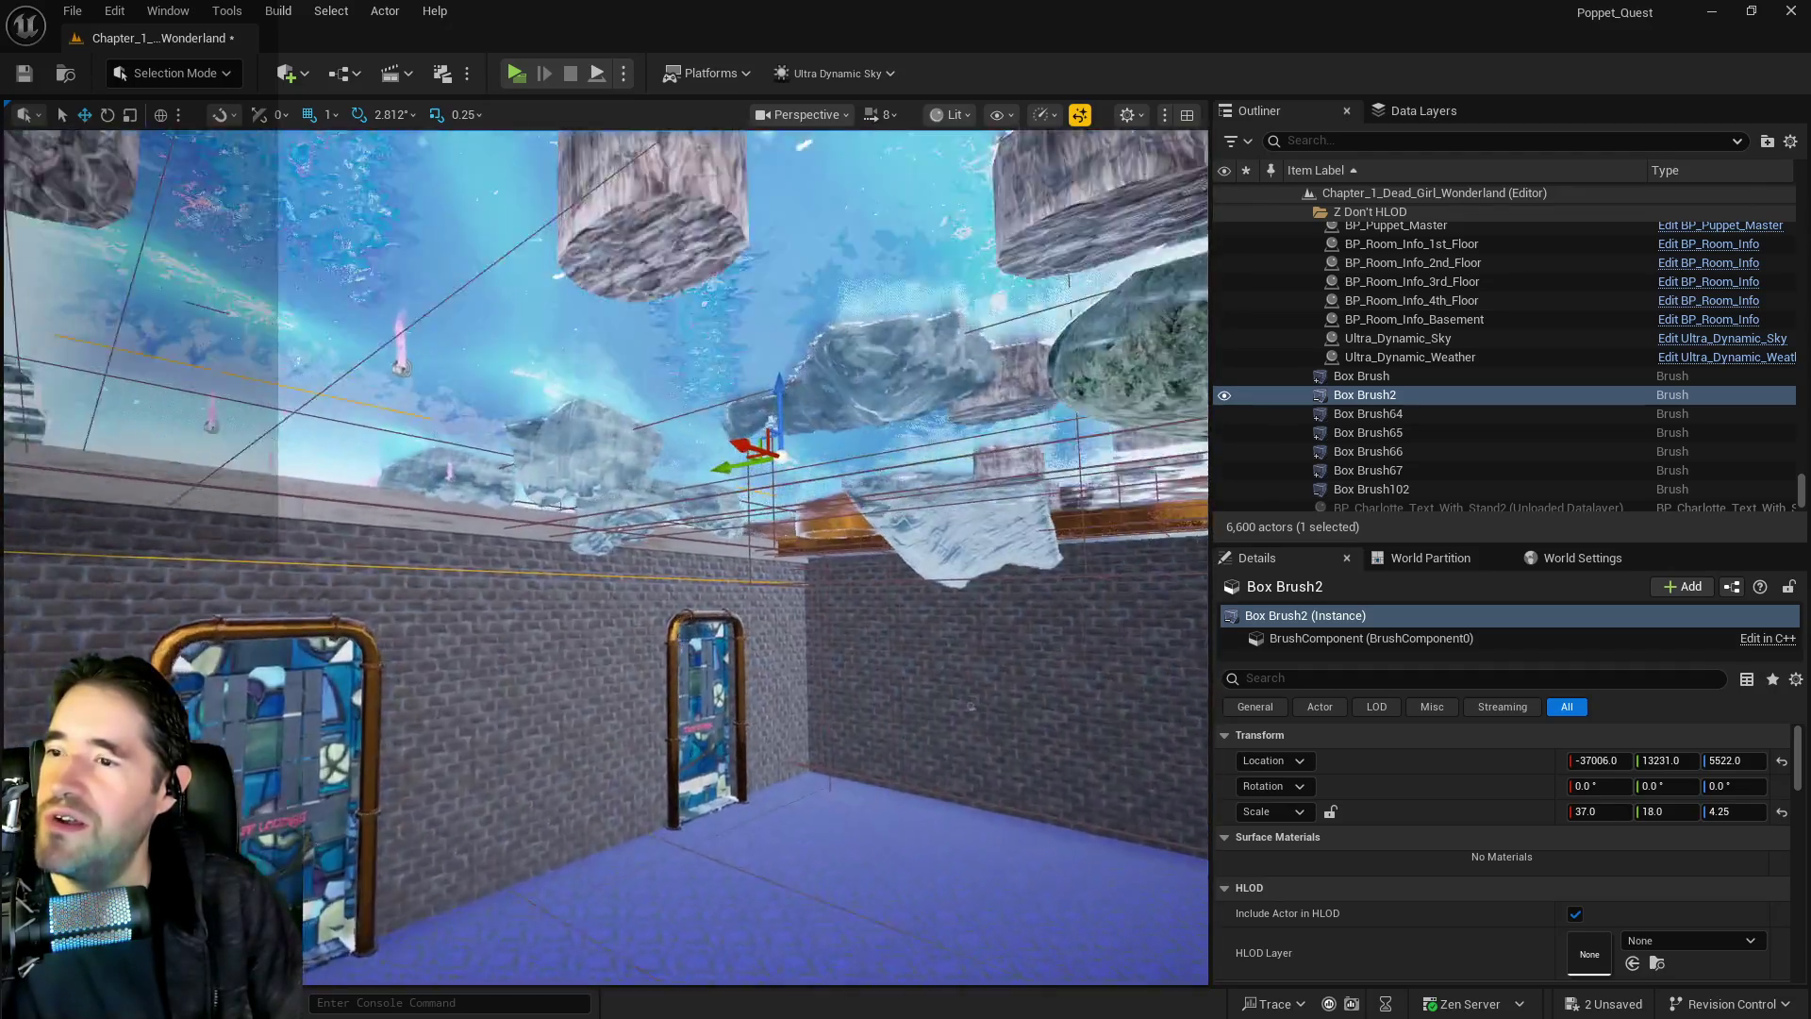
{"action": "mouse_move", "coordinate": [627, 382]}
{"action": "left_mouse_down"}
{"action": "mouse_move", "coordinate": [608, 274]}
{"action": "mouse_move", "coordinate": [613, 358]}
{"action": "mouse_move", "coordinate": [542, 351]}
{"action": "left_mouse_up"}
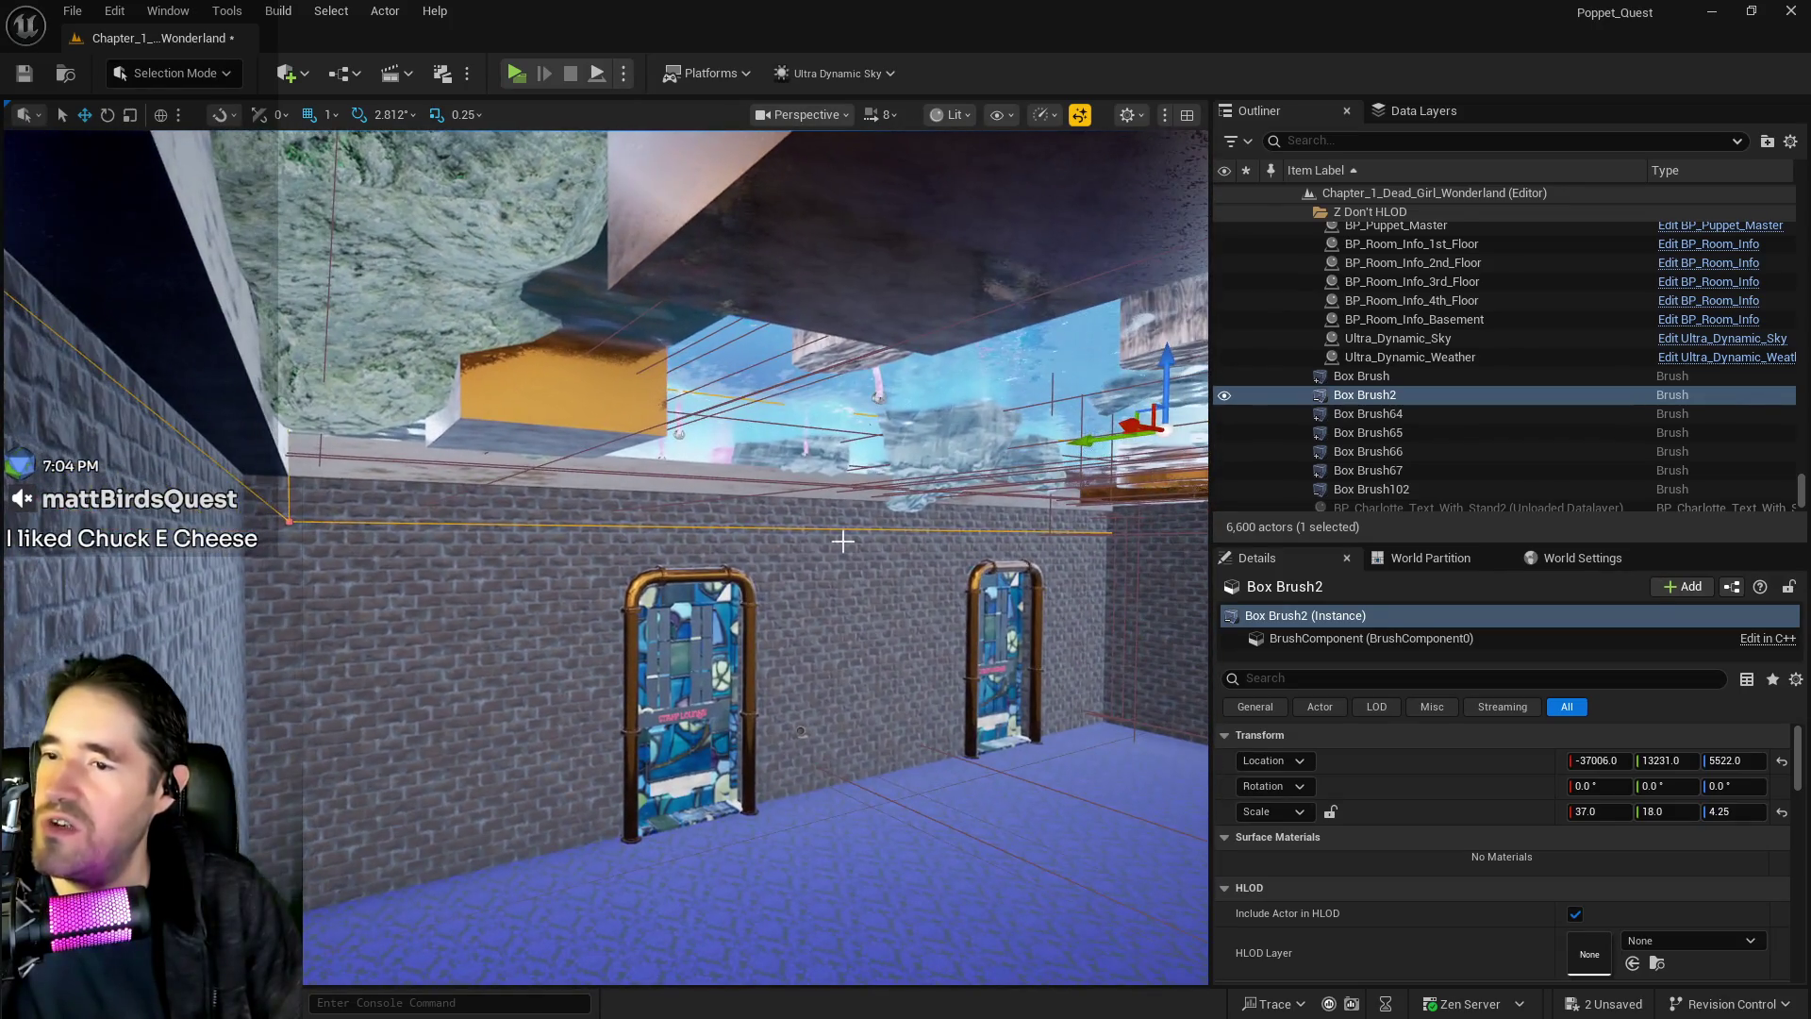
{"action": "left_click_drag", "start_coordinate": [1130, 427], "coordinate": [1123, 426]}
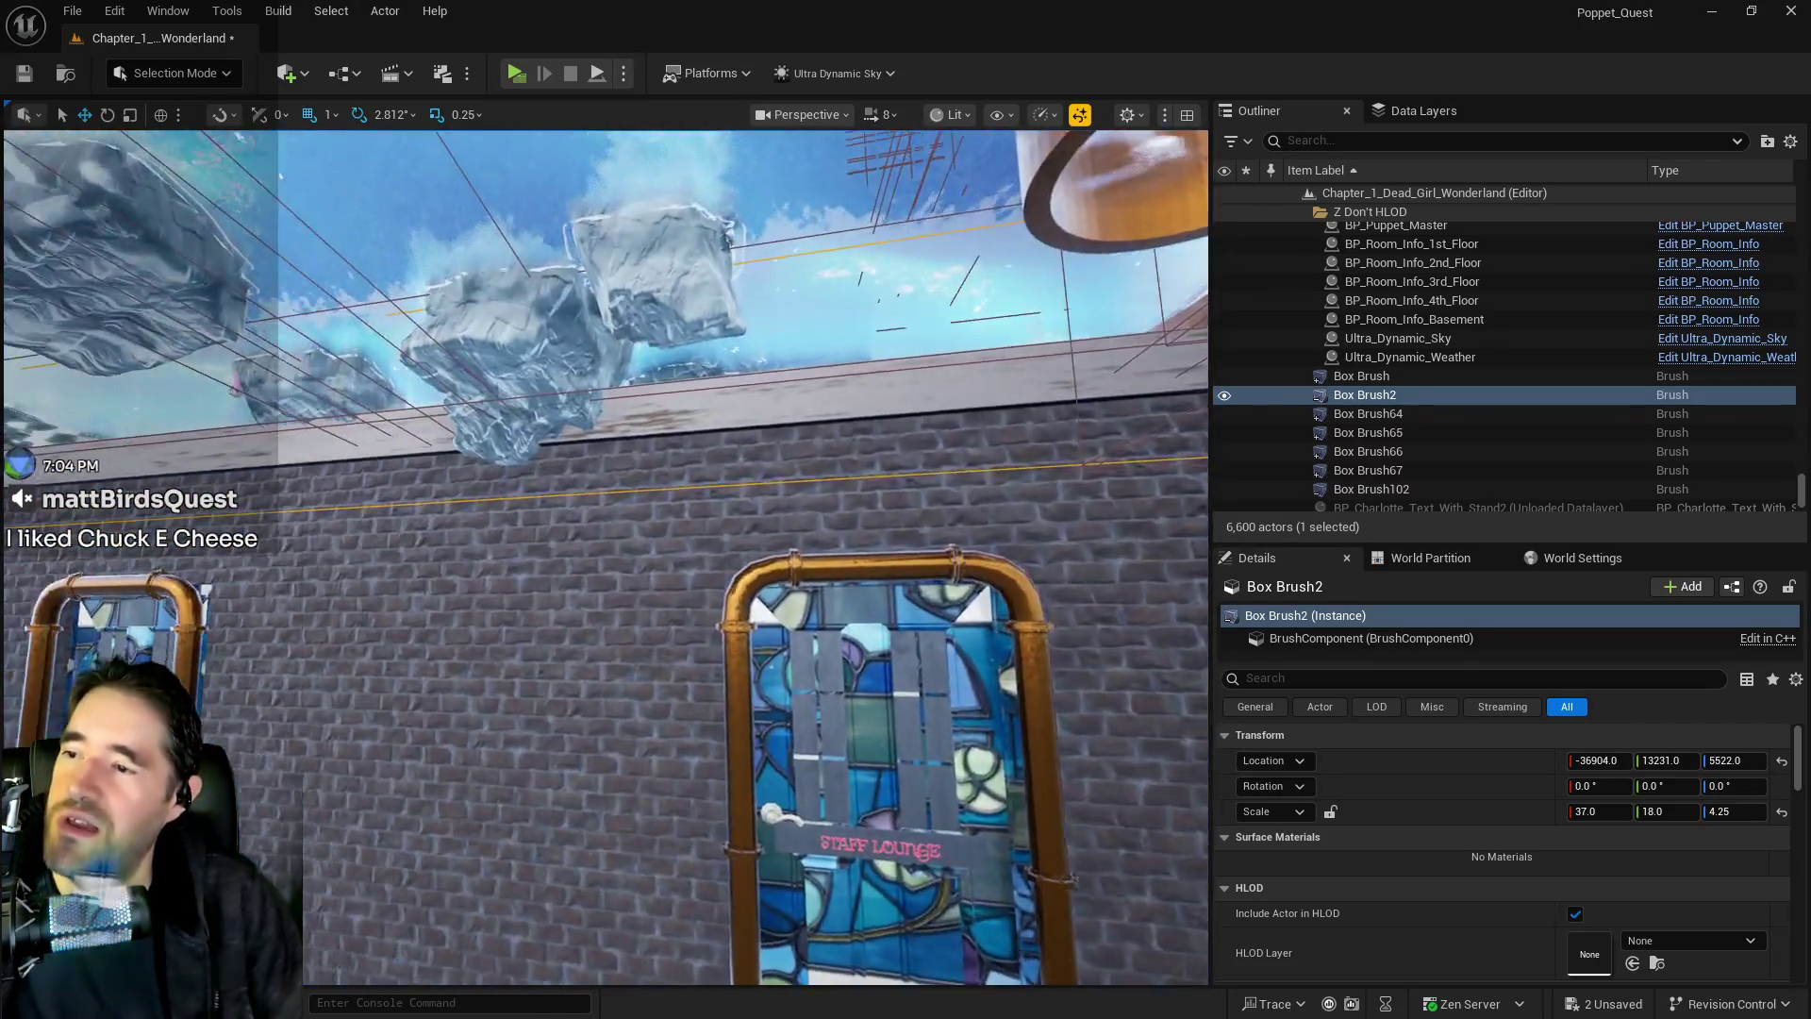
{"action": "left_click_drag", "start_coordinate": [641, 604], "coordinate": [653, 737]}
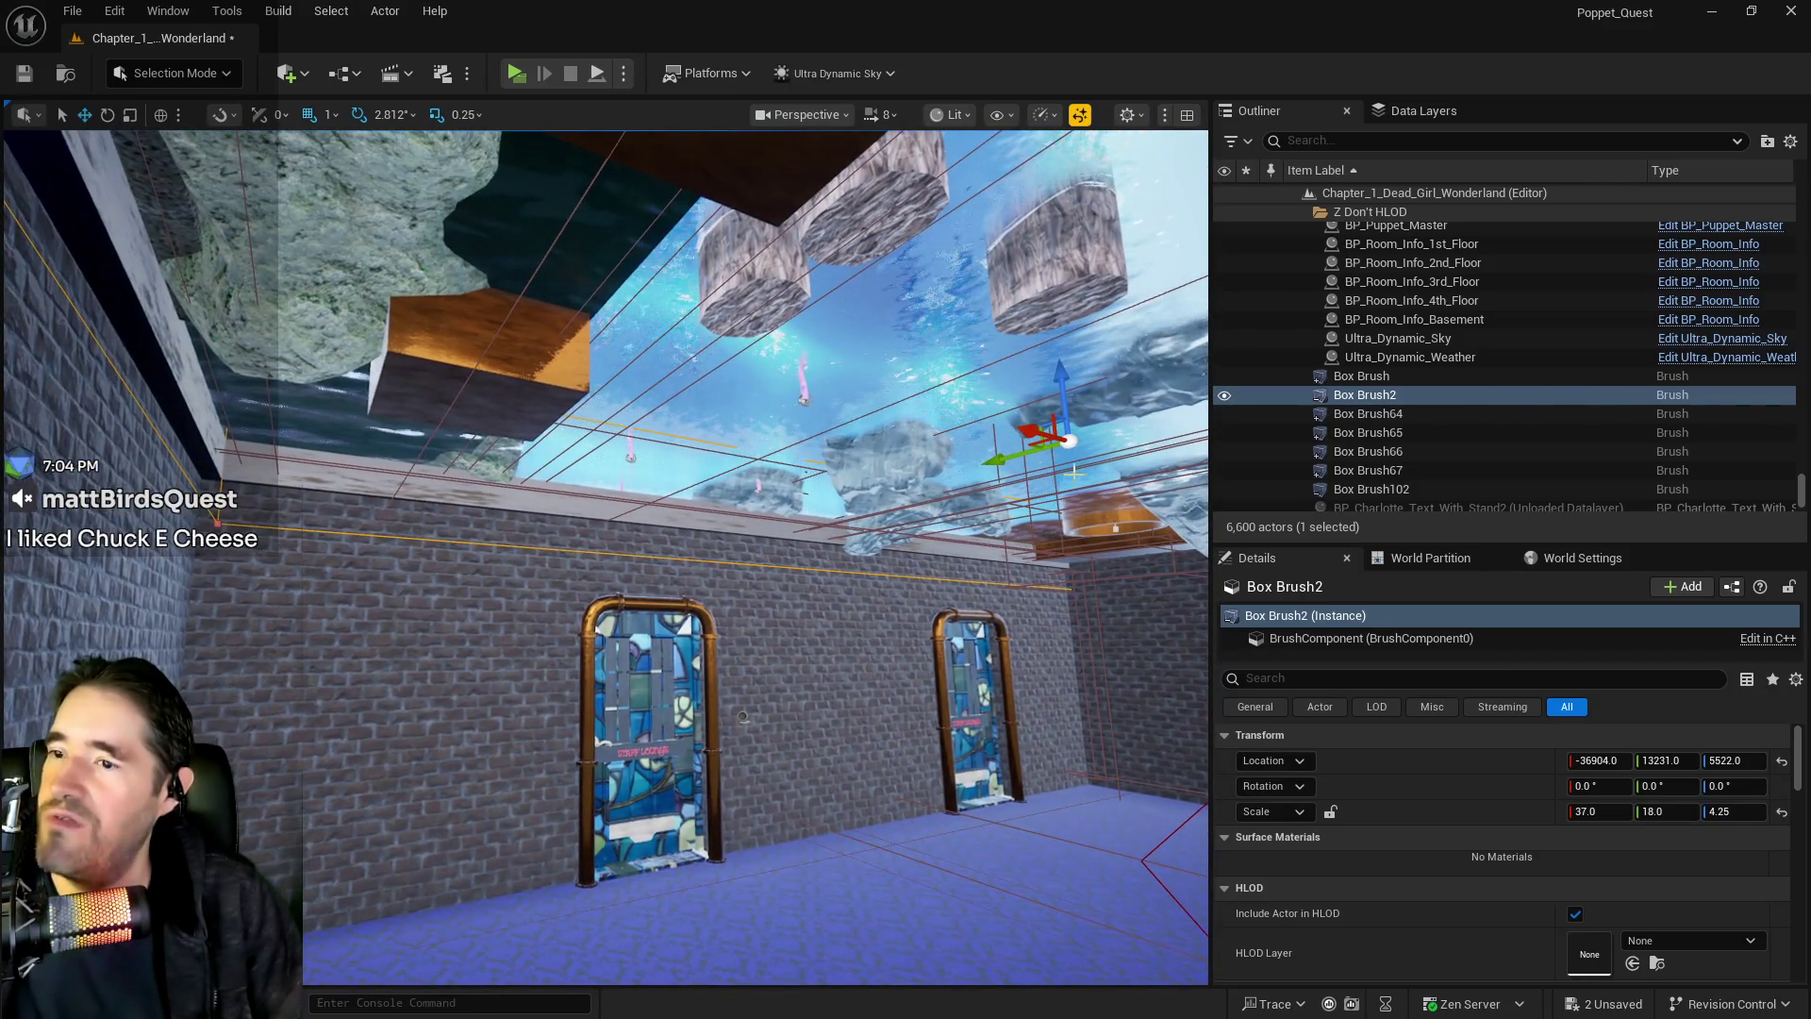
{"action": "left_click_drag", "start_coordinate": [1012, 431], "coordinate": [1017, 430]}
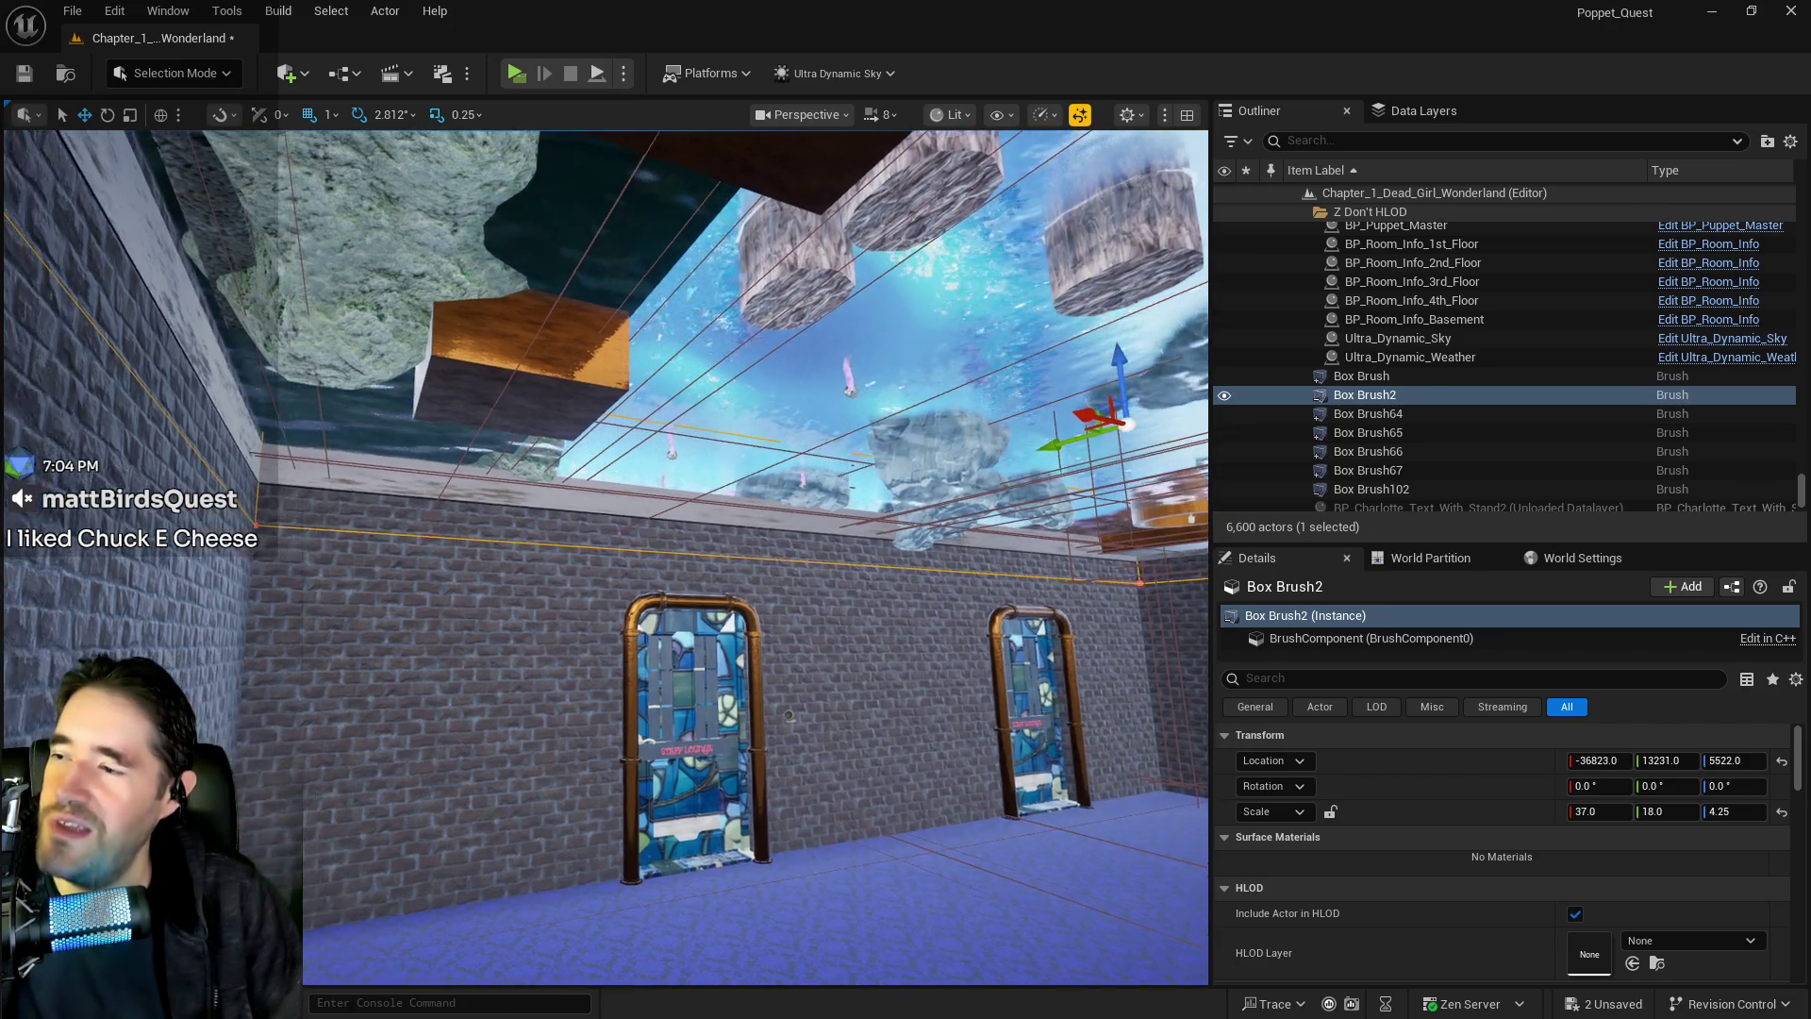
Trim Box Brush2's X scale slightly and shift it along Y, ending at X -36858, Y 13253
{"action": "mouse_move", "coordinate": [788, 716]}
{"action": "left_mouse_down"}
{"action": "mouse_move", "coordinate": [777, 636]}
{"action": "mouse_move", "coordinate": [460, 729]}
{"action": "mouse_move", "coordinate": [985, 551]}
{"action": "left_mouse_up"}
{"action": "left_click_drag", "start_coordinate": [1077, 286], "coordinate": [1074, 288]}
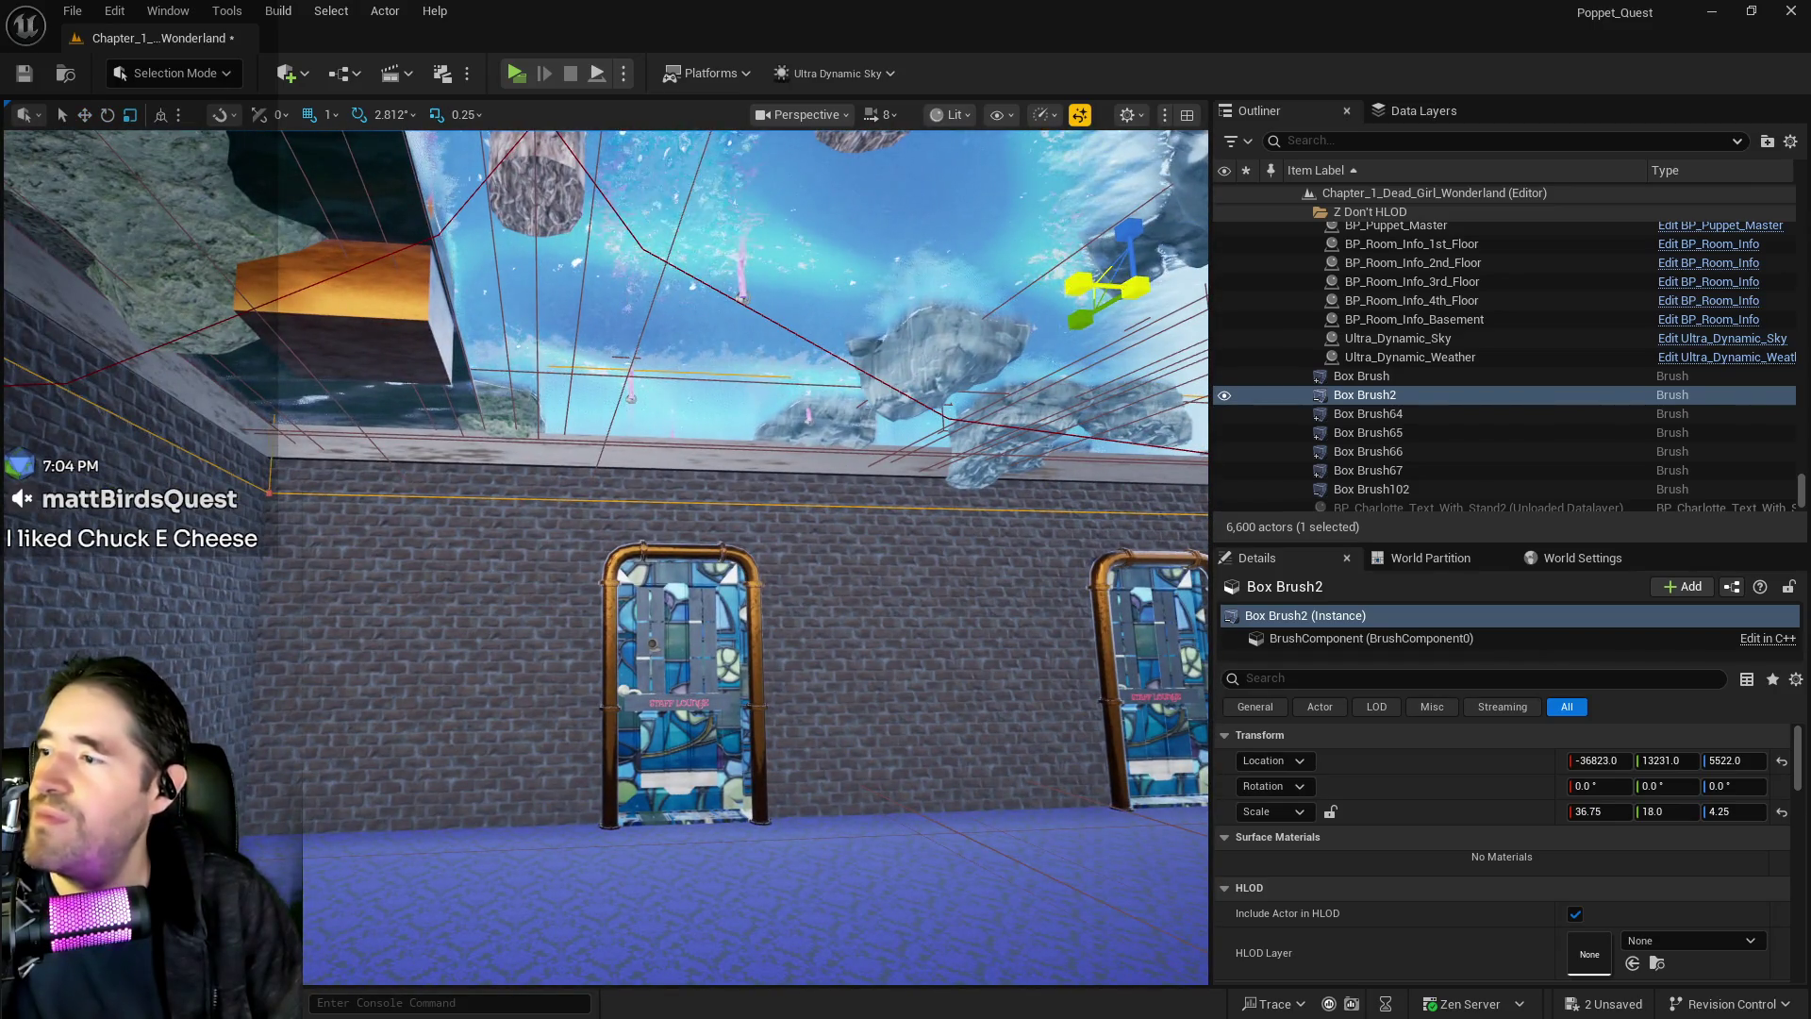
{"action": "mouse_move", "coordinate": [604, 557]}
{"action": "left_mouse_down"}
{"action": "mouse_move", "coordinate": [566, 603]}
{"action": "mouse_move", "coordinate": [585, 528]}
{"action": "mouse_move", "coordinate": [622, 528]}
{"action": "mouse_move", "coordinate": [866, 317]}
{"action": "left_mouse_up"}
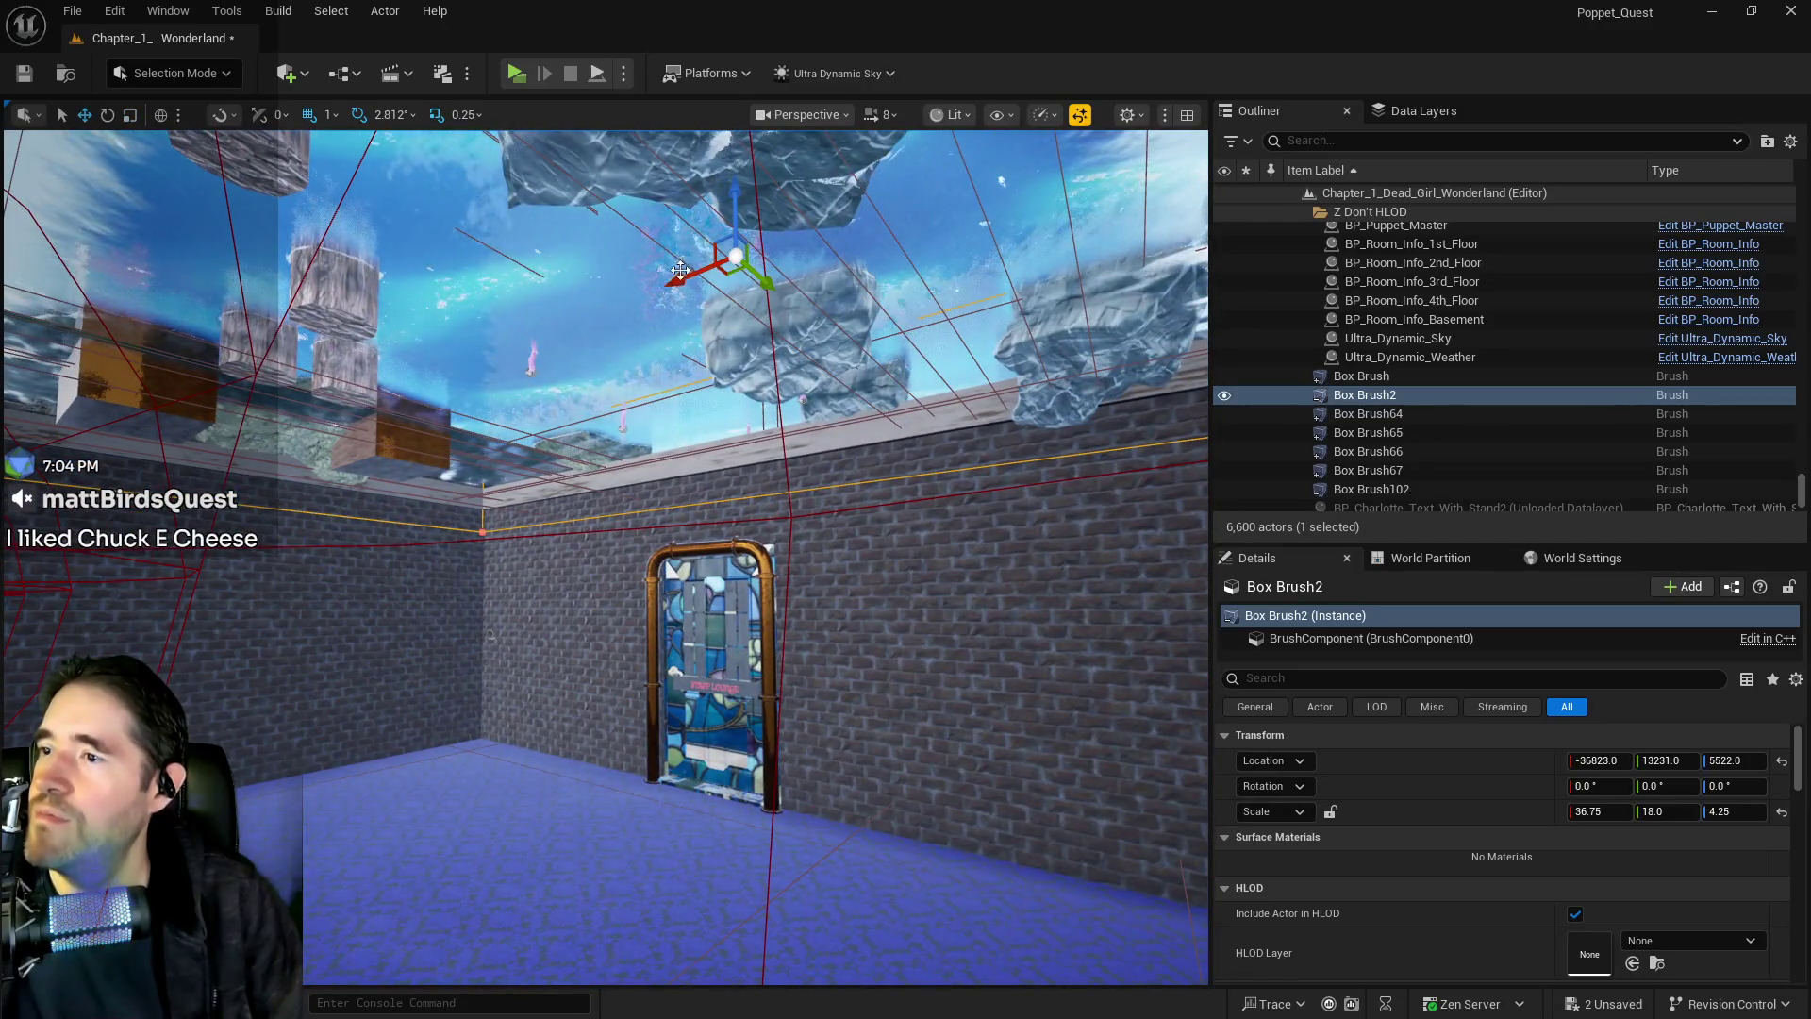
{"action": "mouse_move", "coordinate": [866, 317]}
{"action": "left_mouse_down"}
{"action": "mouse_move", "coordinate": [849, 396]}
{"action": "mouse_move", "coordinate": [811, 311]}
{"action": "mouse_move", "coordinate": [801, 340]}
{"action": "mouse_move", "coordinate": [745, 354]}
{"action": "left_mouse_up"}
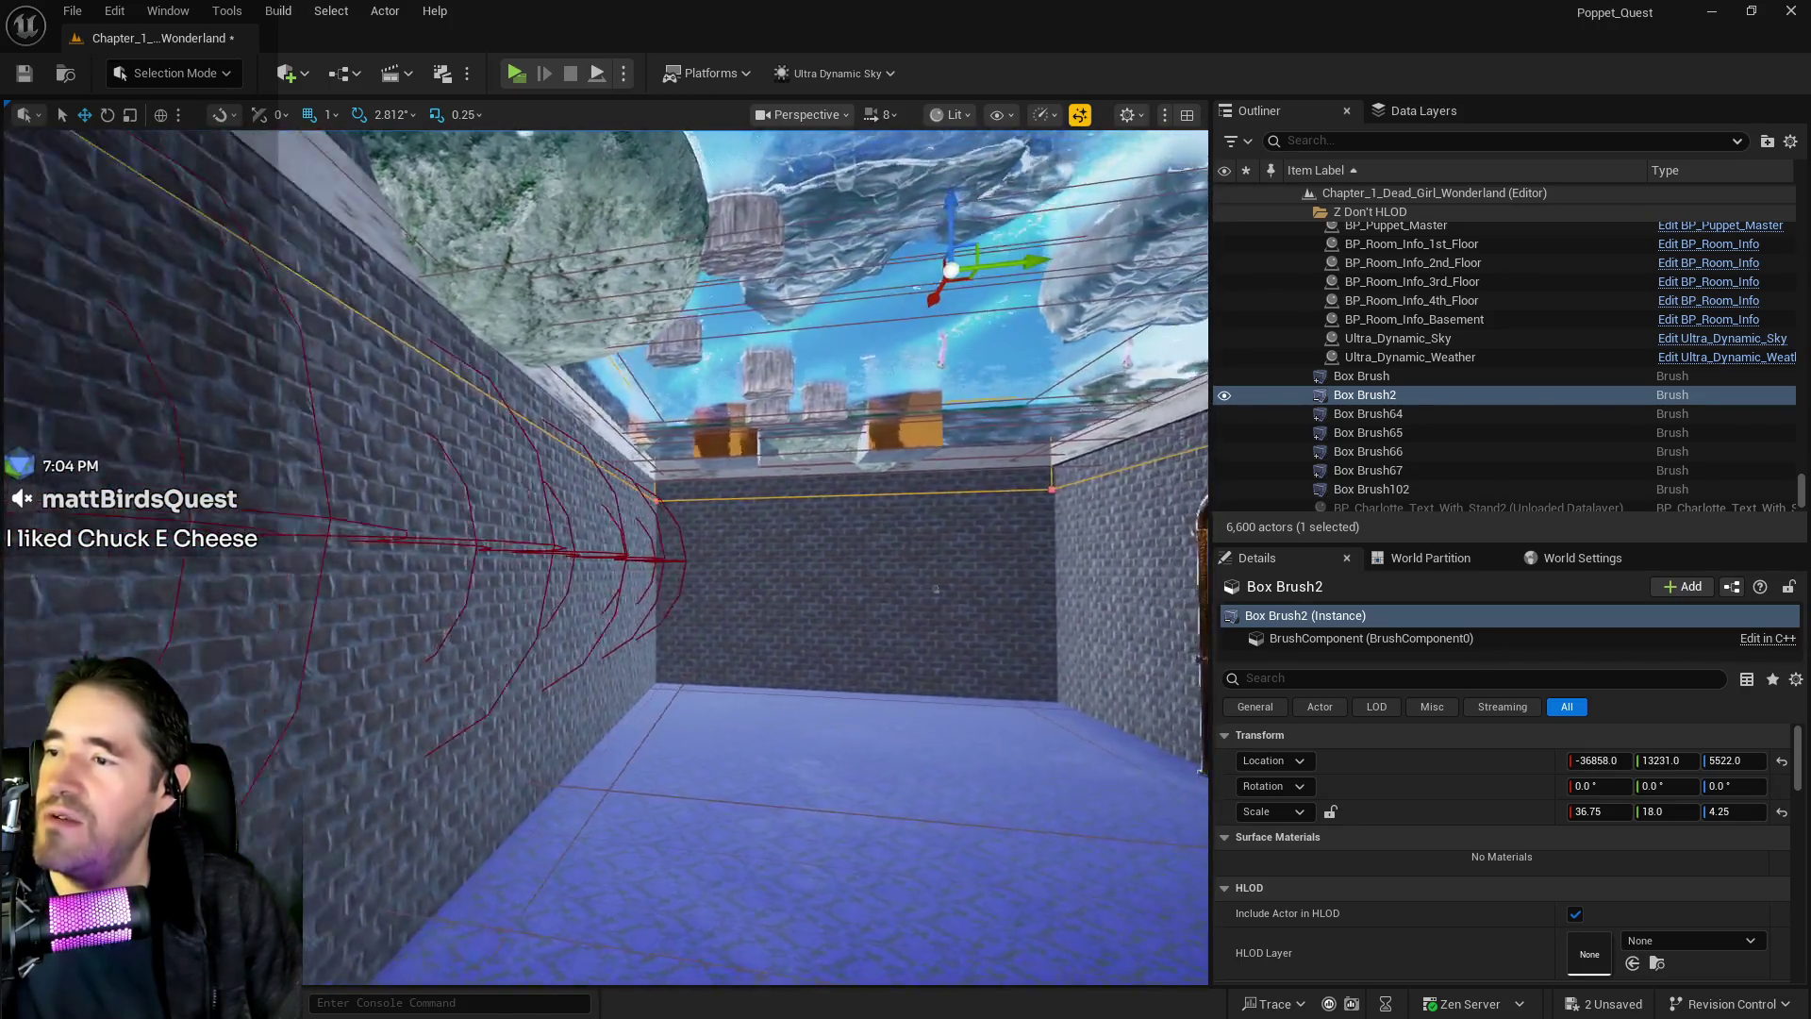
{"action": "left_click_drag", "start_coordinate": [996, 260], "coordinate": [994, 270]}
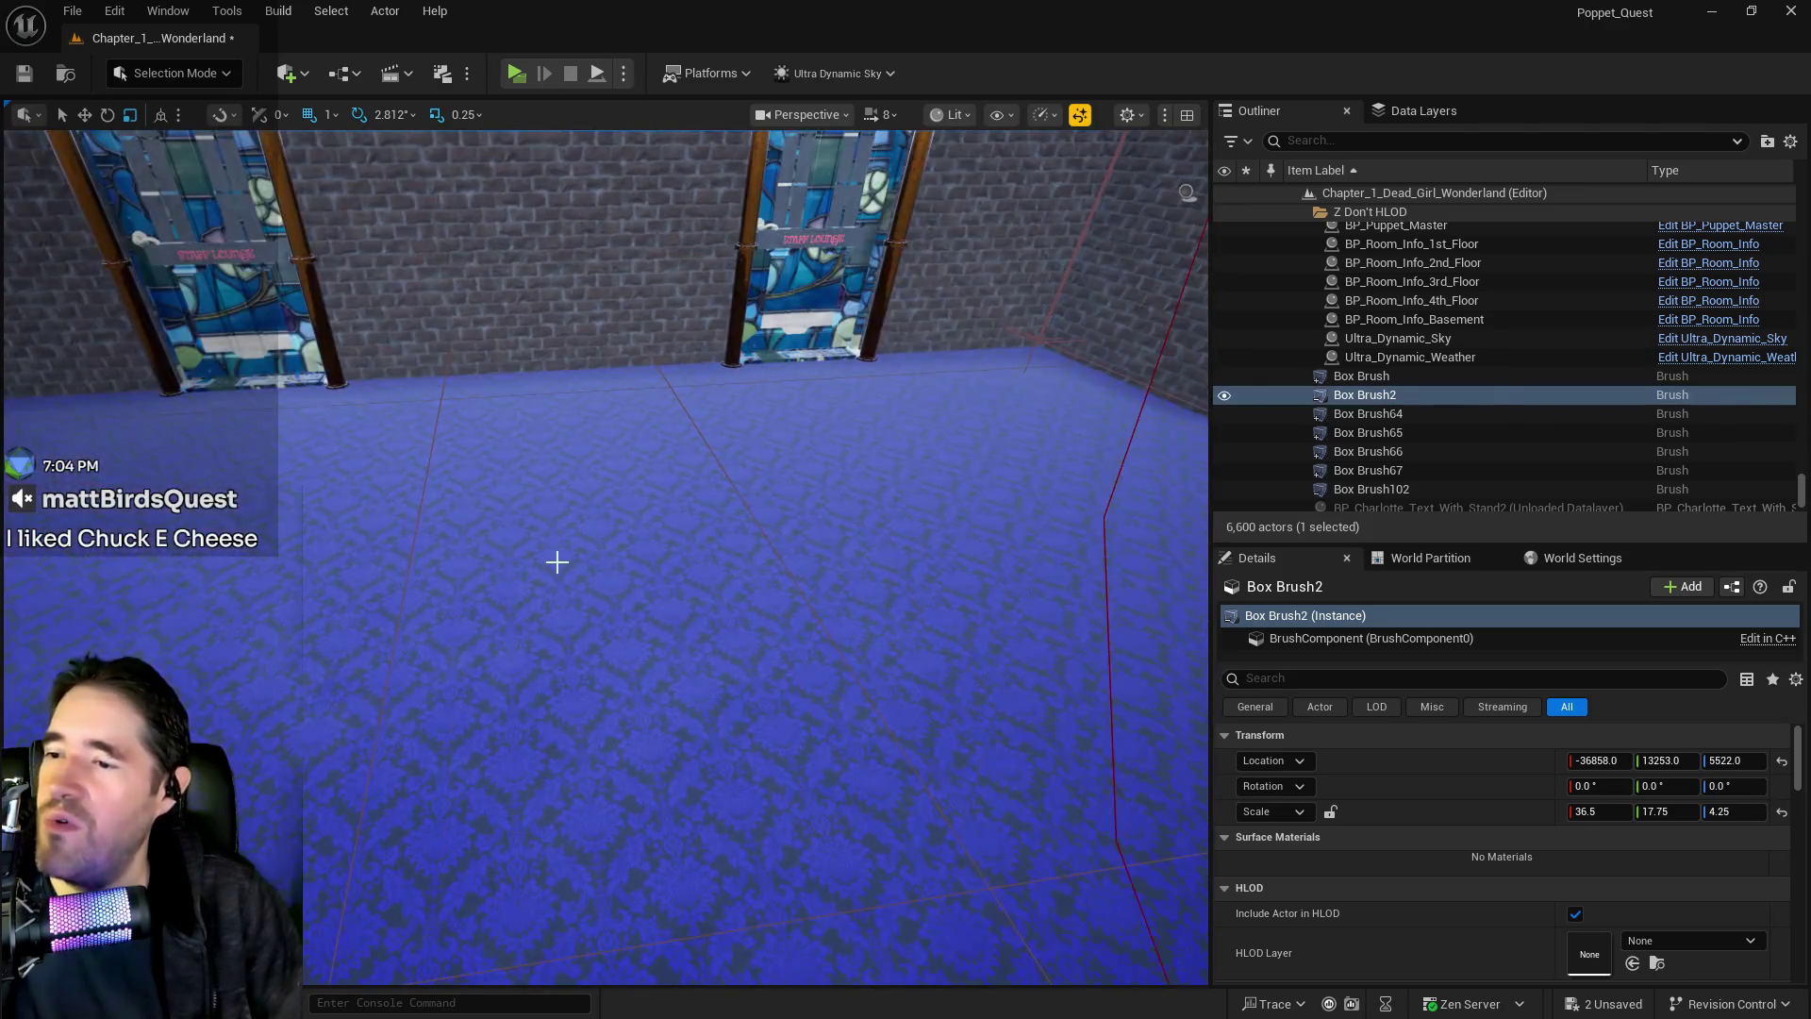
{"action": "left_click", "coordinate": [556, 563]}
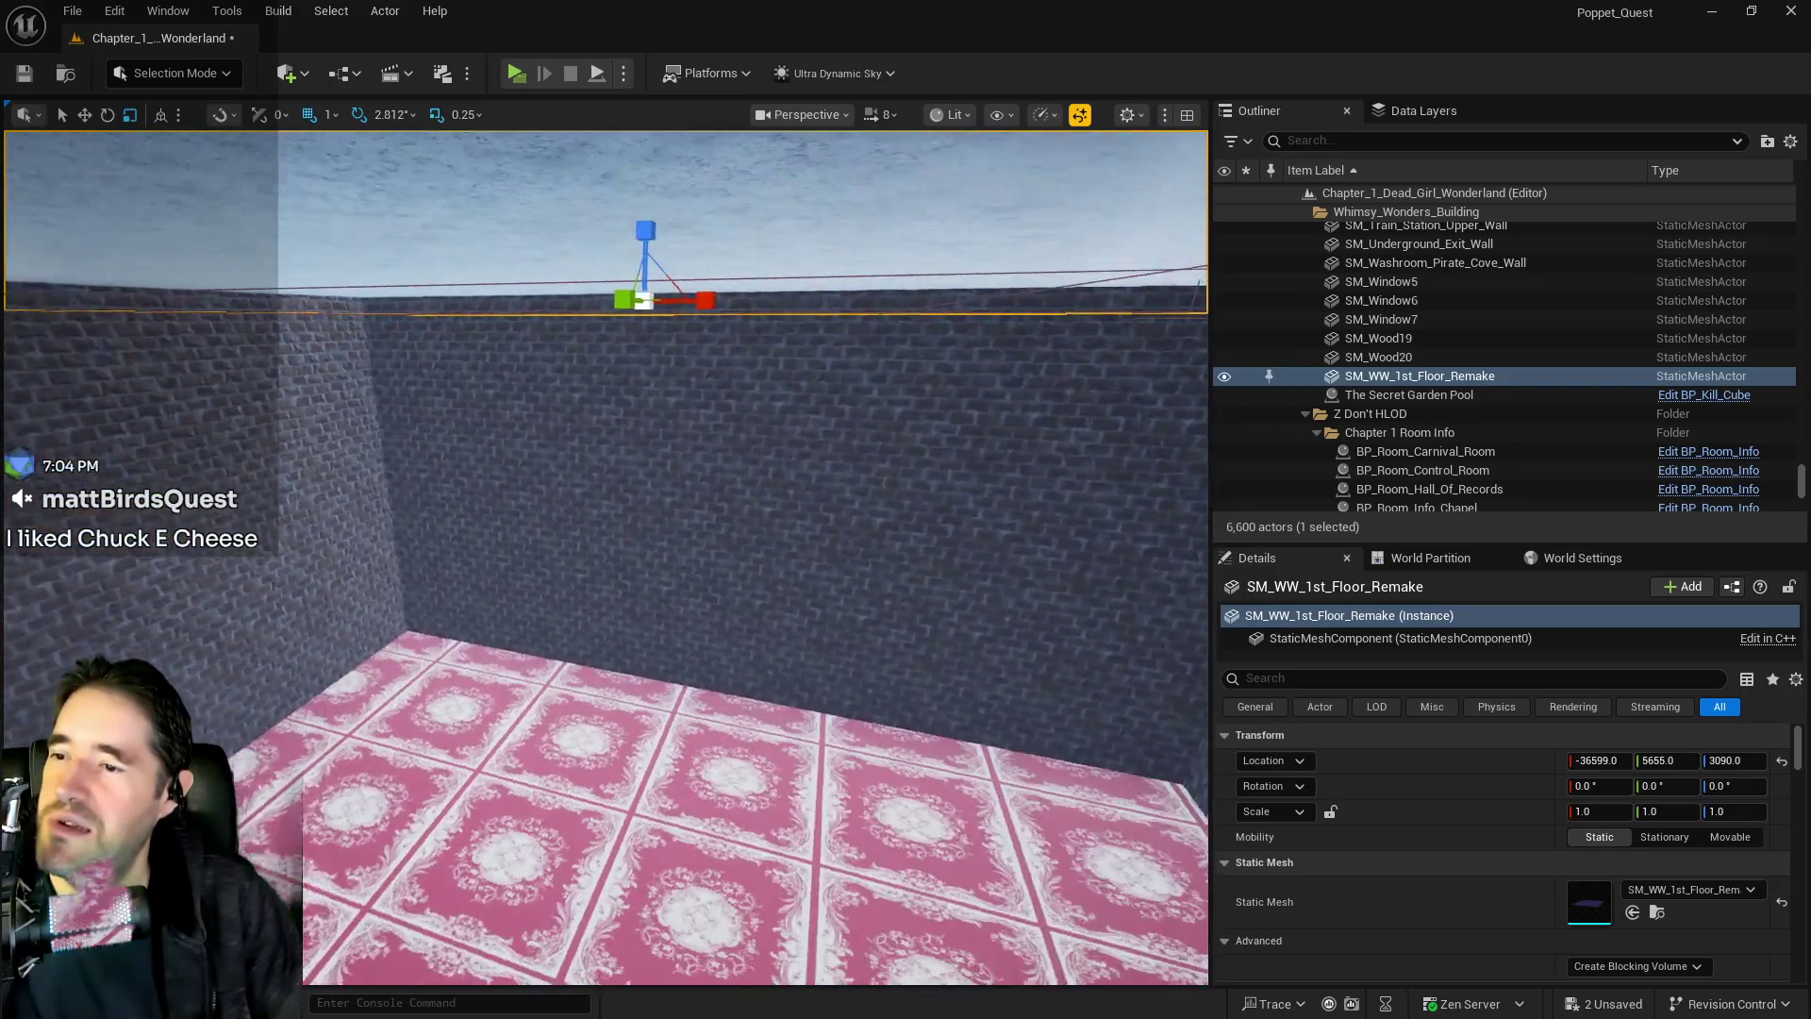
Delete SM_Fortune_Teller_Portal_Wall2 and SM_Gearworks_Toy_City_Production_Wall2 from the new room
{"action": "mouse_move", "coordinate": [604, 556]}
{"action": "left_mouse_down"}
{"action": "mouse_move", "coordinate": [603, 613]}
{"action": "mouse_move", "coordinate": [661, 642]}
{"action": "mouse_move", "coordinate": [811, 604]}
{"action": "mouse_move", "coordinate": [801, 547]}
{"action": "mouse_move", "coordinate": [589, 529]}
{"action": "mouse_move", "coordinate": [589, 472]}
{"action": "mouse_move", "coordinate": [594, 575]}
{"action": "mouse_move", "coordinate": [438, 540]}
{"action": "left_mouse_up"}
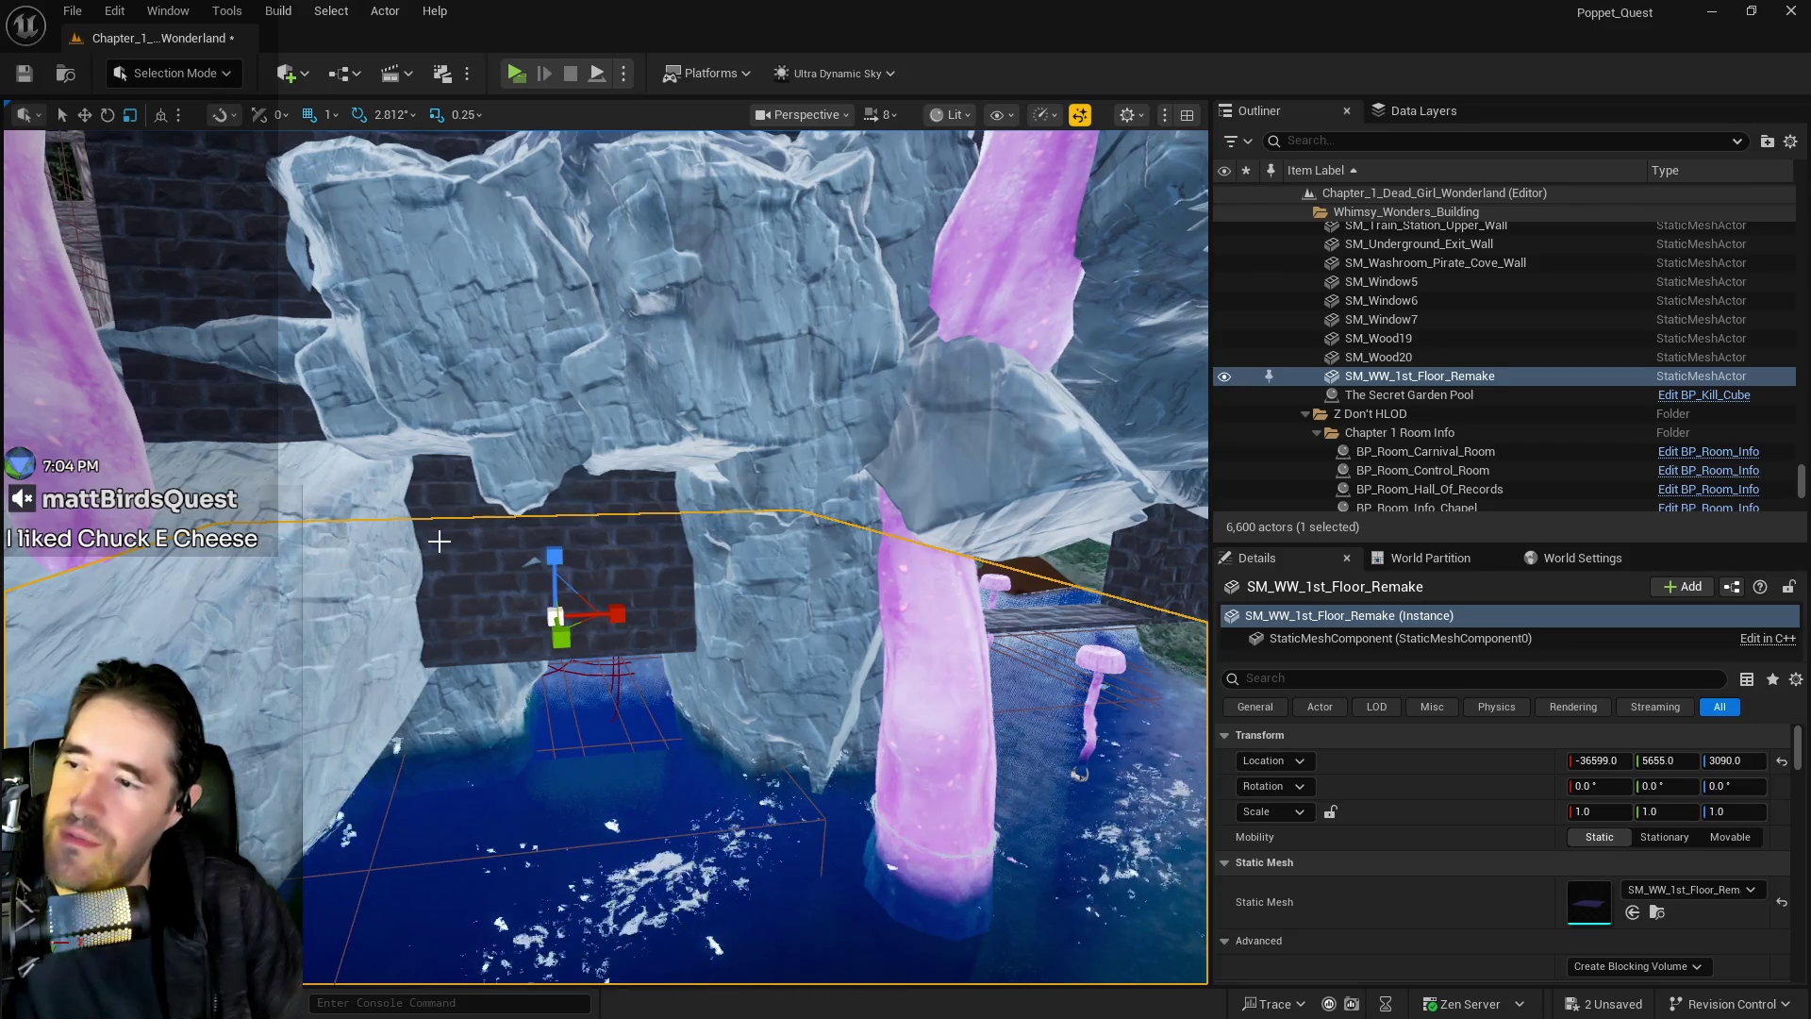
{"action": "left_click", "coordinate": [473, 536]}
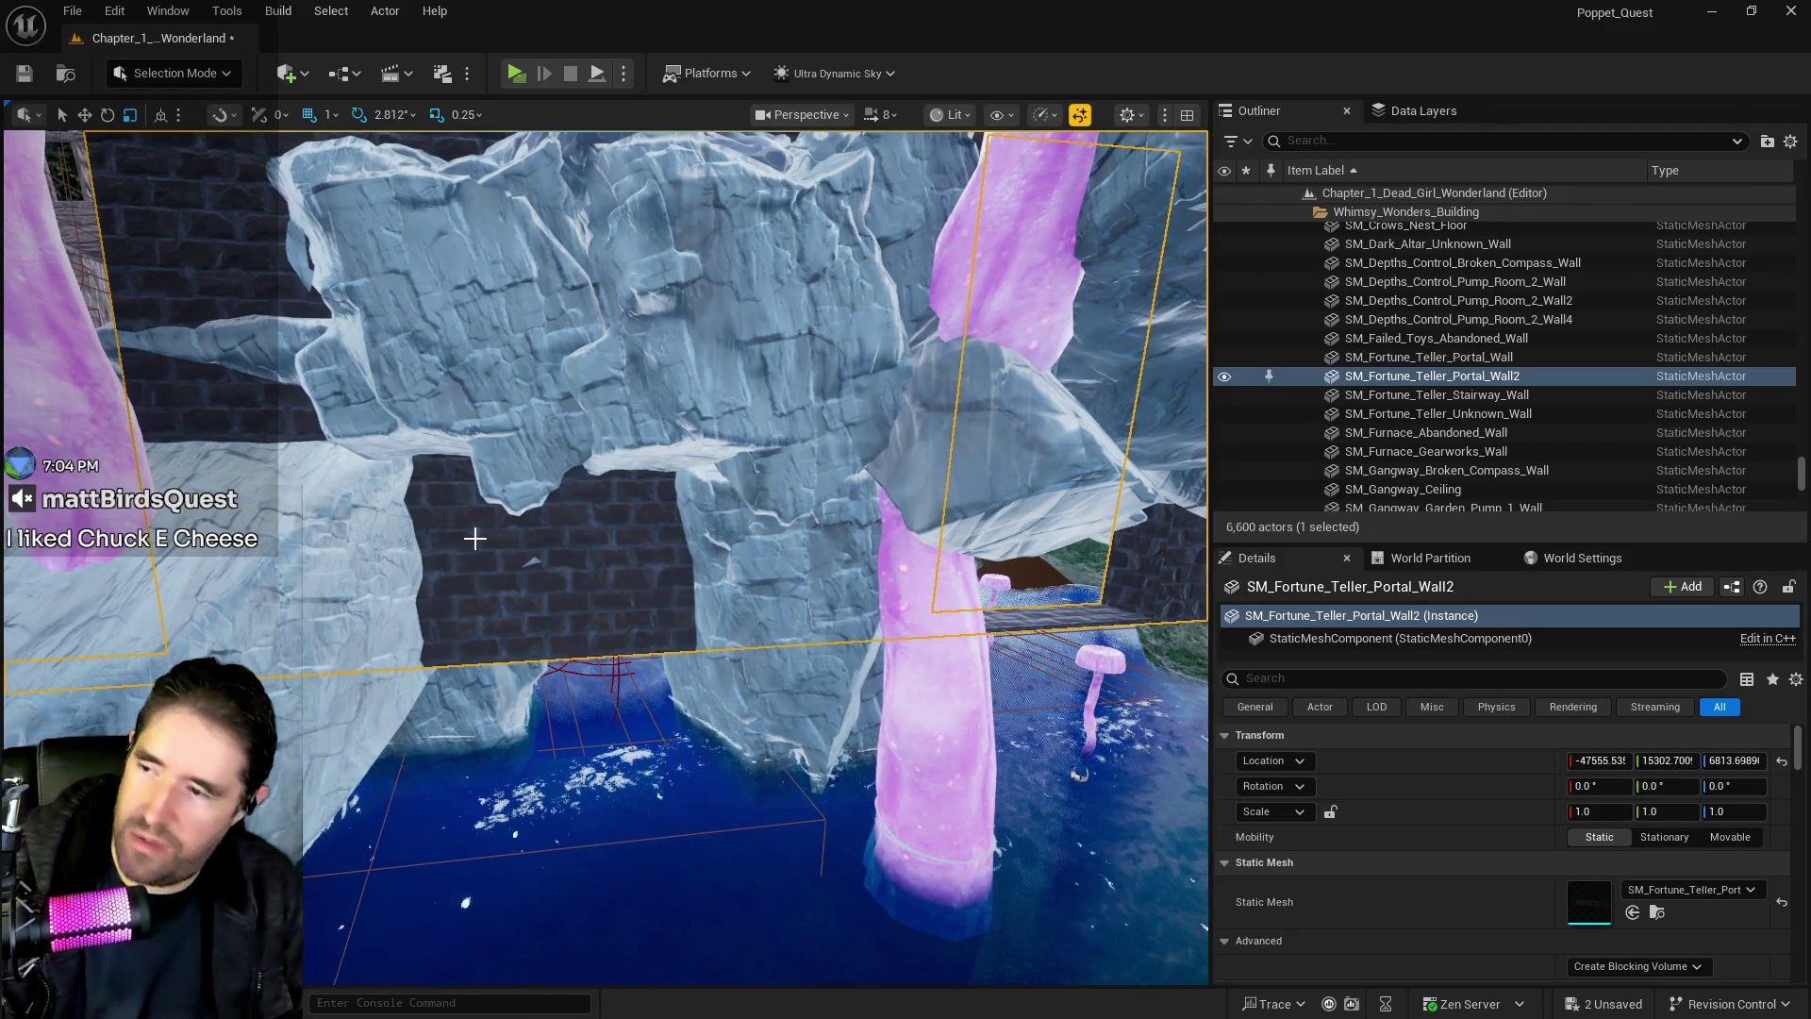
{"action": "key", "text": "Delete"}
{"action": "mouse_move", "coordinate": [475, 538]}
{"action": "left_mouse_down"}
{"action": "mouse_move", "coordinate": [475, 490]}
{"action": "mouse_move", "coordinate": [708, 472]}
{"action": "mouse_move", "coordinate": [688, 443]}
{"action": "mouse_move", "coordinate": [664, 474]}
{"action": "mouse_move", "coordinate": [651, 396]}
{"action": "left_mouse_up"}
{"action": "left_click", "coordinate": [687, 468]}
{"action": "key", "text": "Delete"}
{"action": "mouse_move", "coordinate": [701, 667]}
{"action": "left_mouse_down"}
{"action": "mouse_move", "coordinate": [708, 698]}
{"action": "mouse_move", "coordinate": [648, 489]}
{"action": "left_mouse_up"}
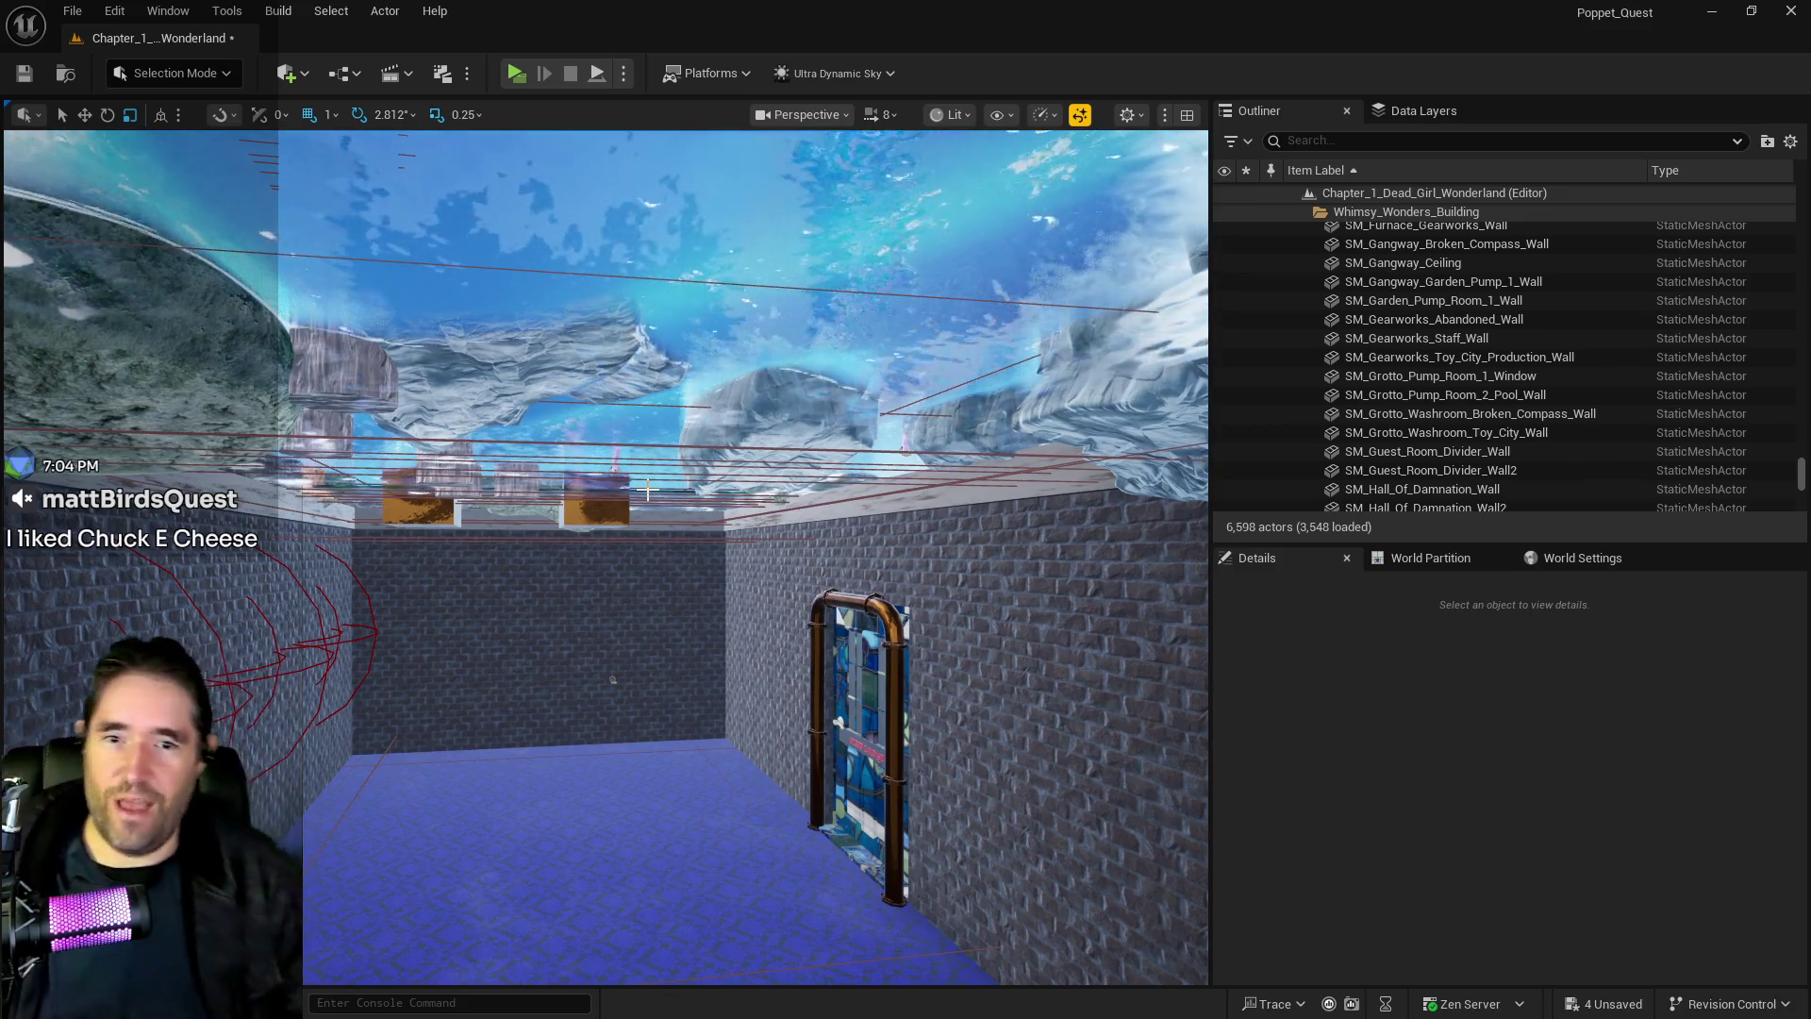
{"action": "mouse_move", "coordinate": [647, 578]}
{"action": "left_mouse_down"}
{"action": "mouse_move", "coordinate": [755, 698]}
{"action": "mouse_move", "coordinate": [793, 679]}
{"action": "mouse_move", "coordinate": [701, 566]}
{"action": "mouse_move", "coordinate": [650, 588]}
{"action": "left_mouse_up"}
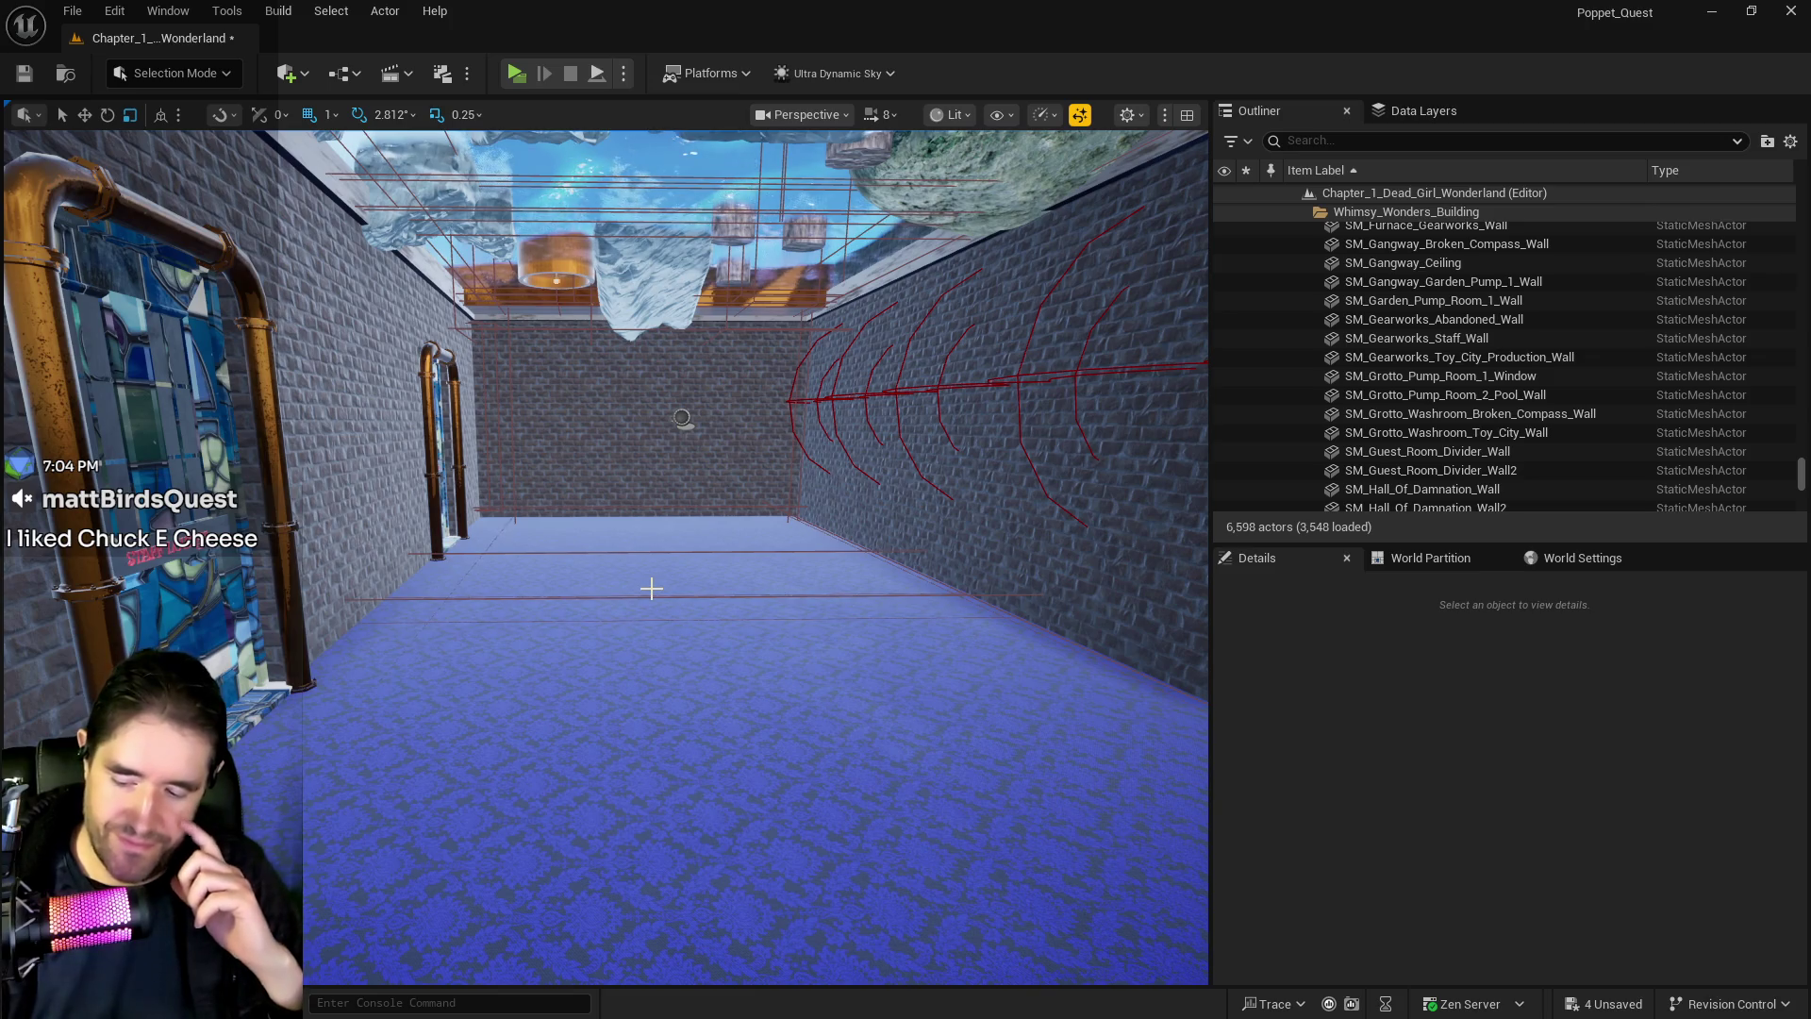
Save, then slide SM_WW_1st_Floor_Remake along Y from 5655 to 35776 to reveal the cage
{"action": "key", "text": "ctrl+s"}
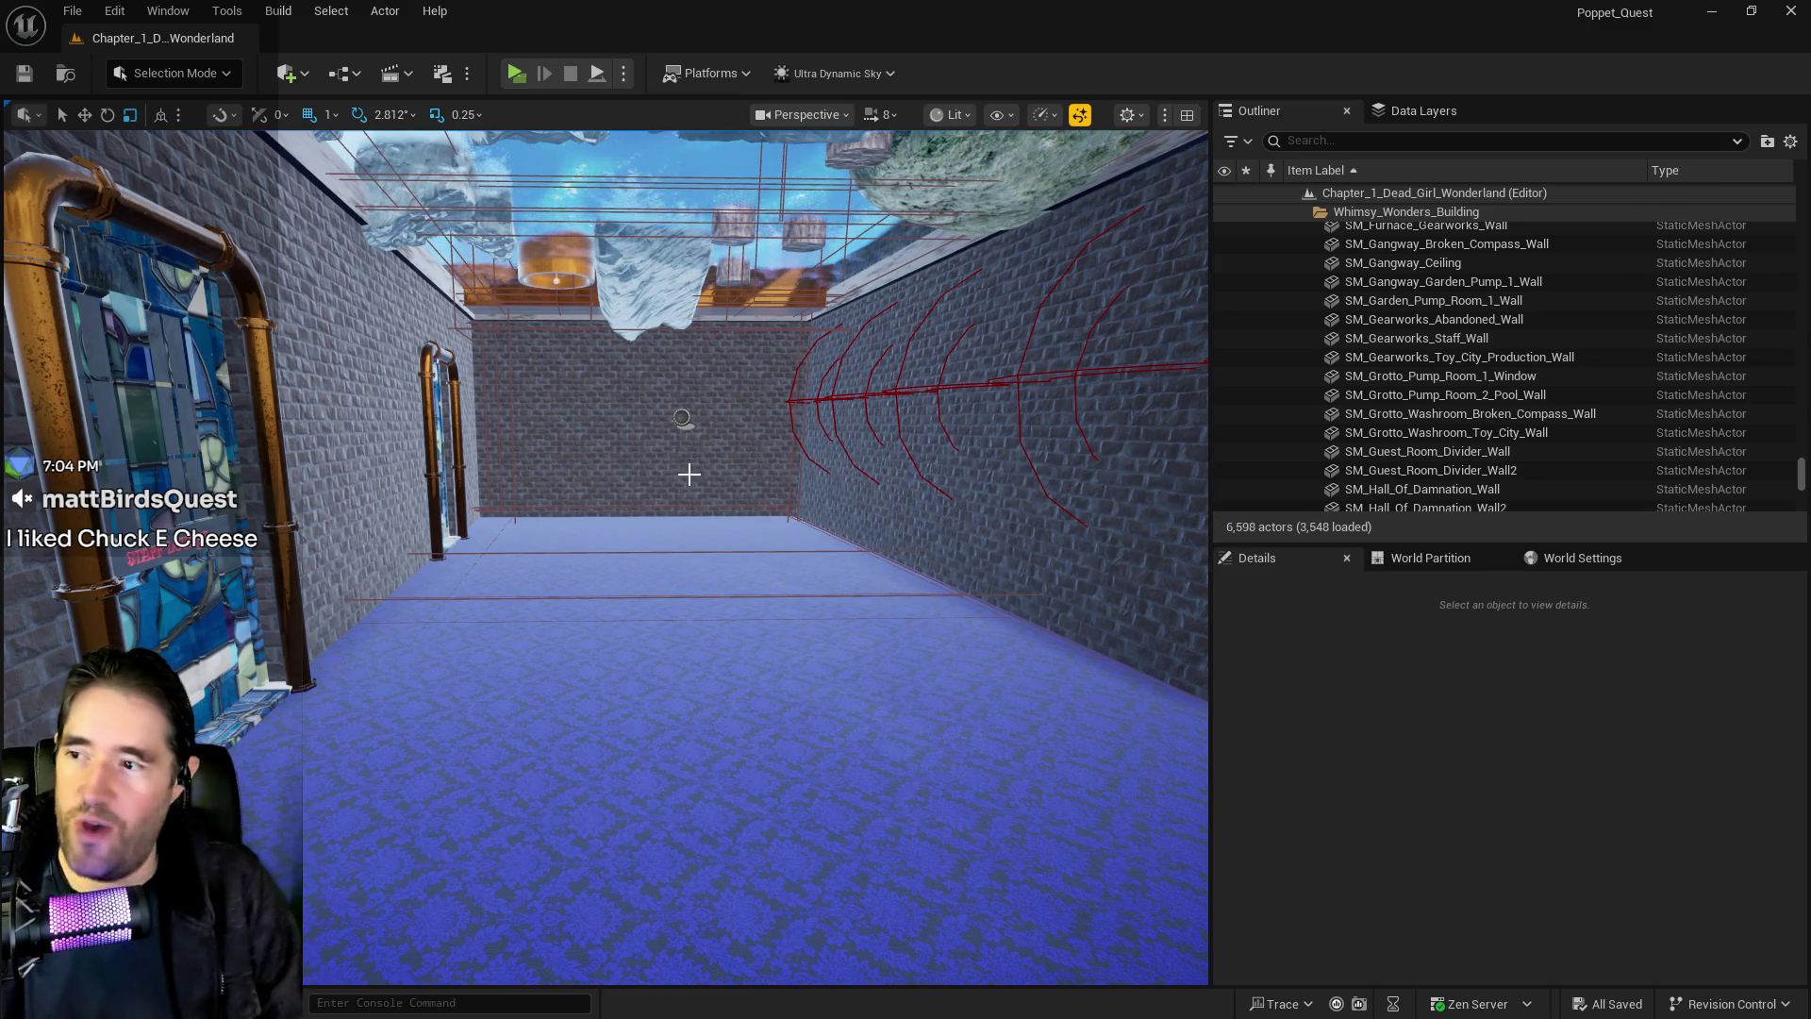
{"action": "left_click", "coordinate": [661, 603]}
{"action": "key", "text": "f"}
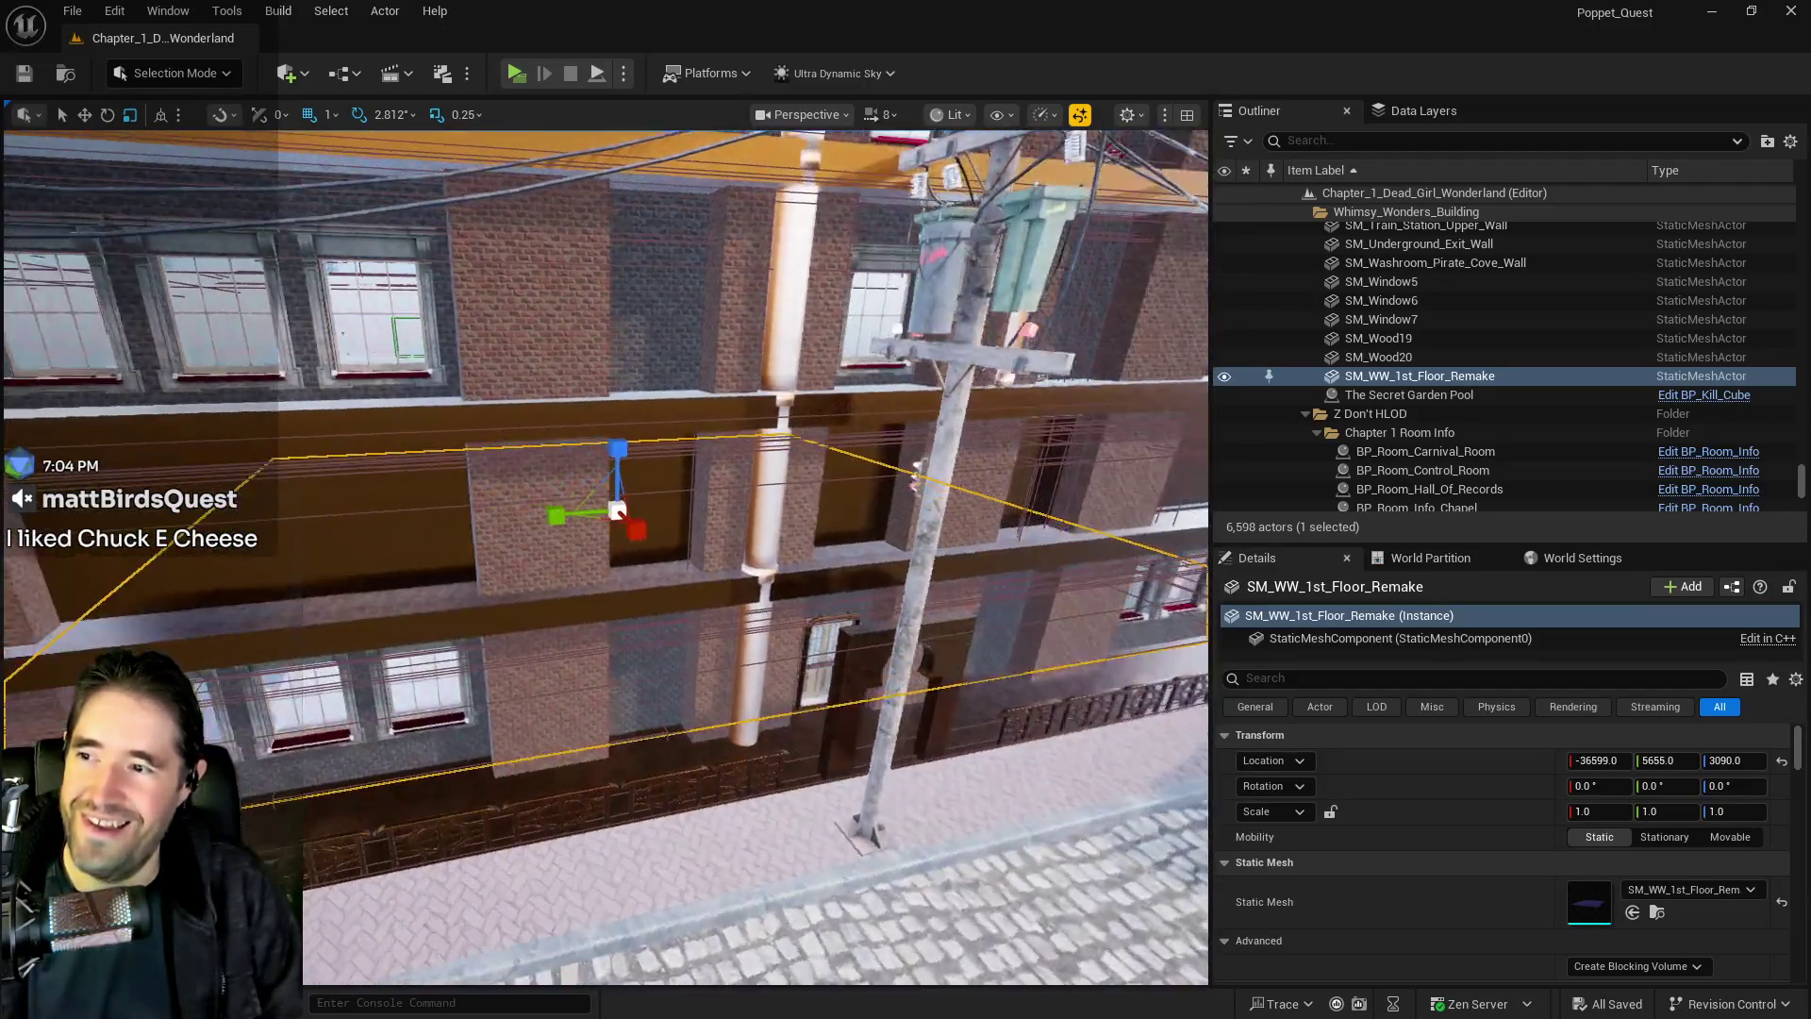
{"action": "scroll", "coordinate": [717, 459], "scroll_direction": "down", "scroll_amount": 5}
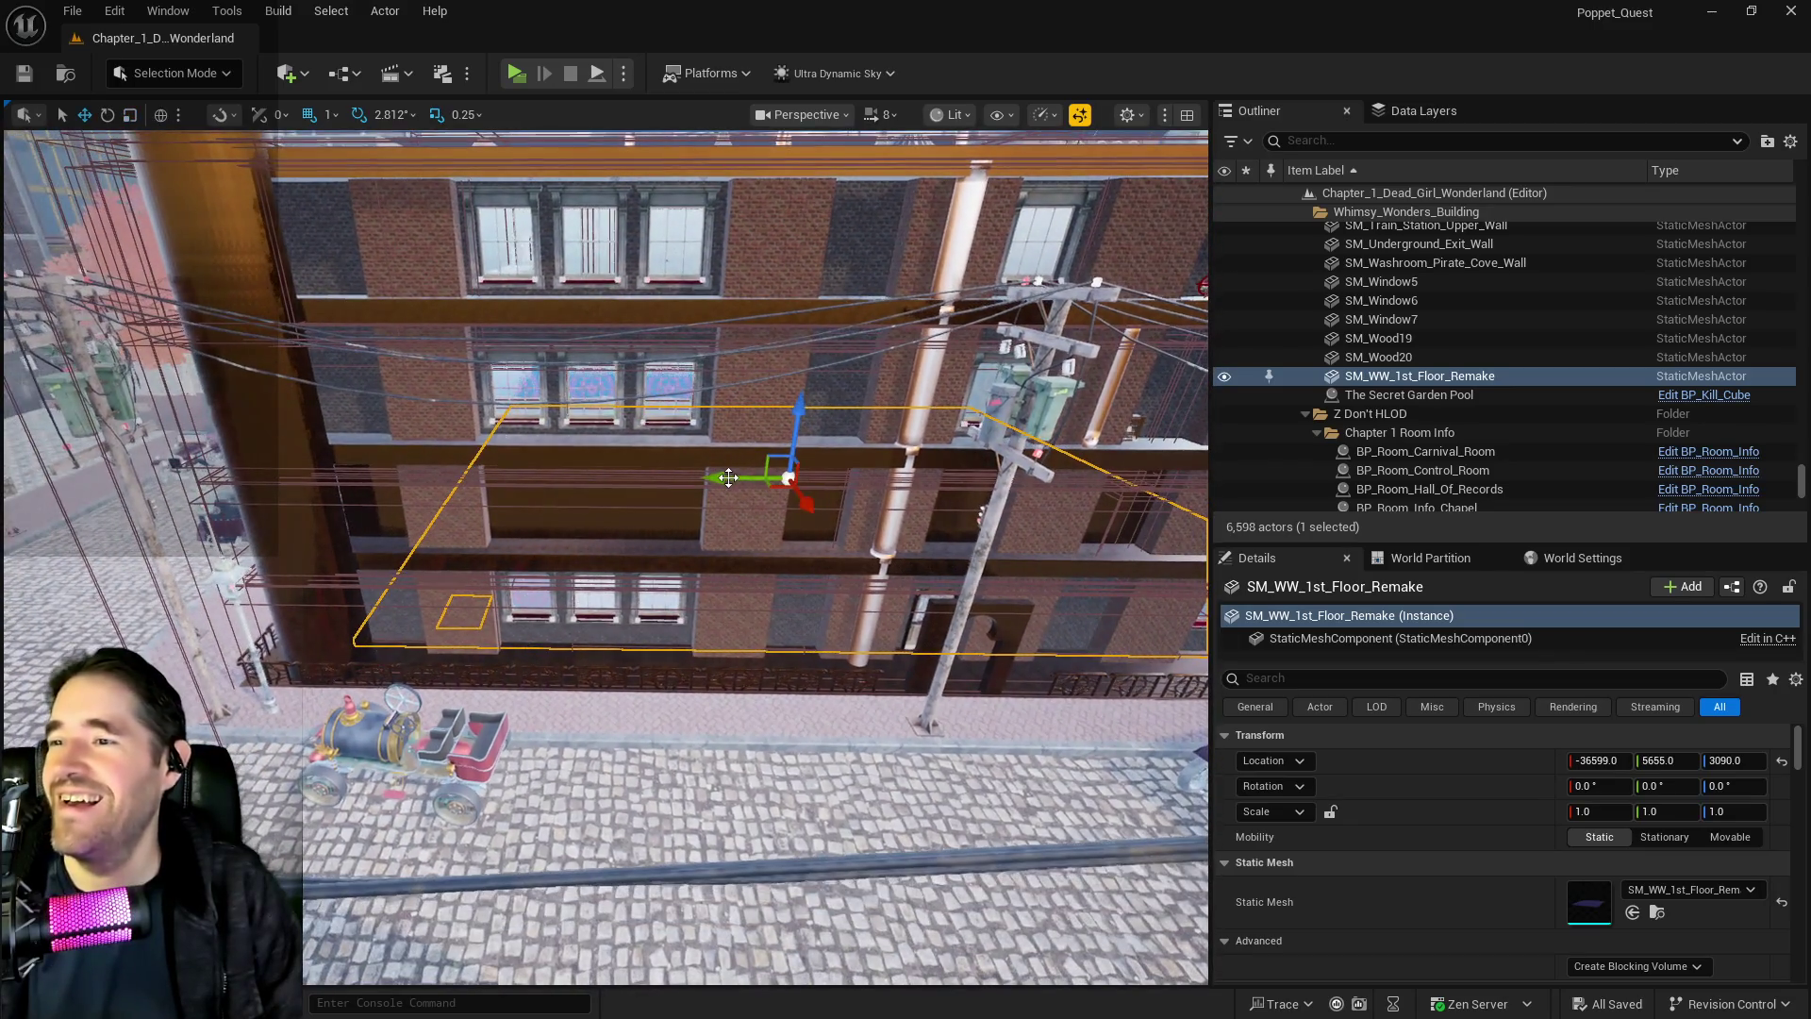
{"action": "left_click_drag", "start_coordinate": [720, 471], "coordinate": [11, 464]}
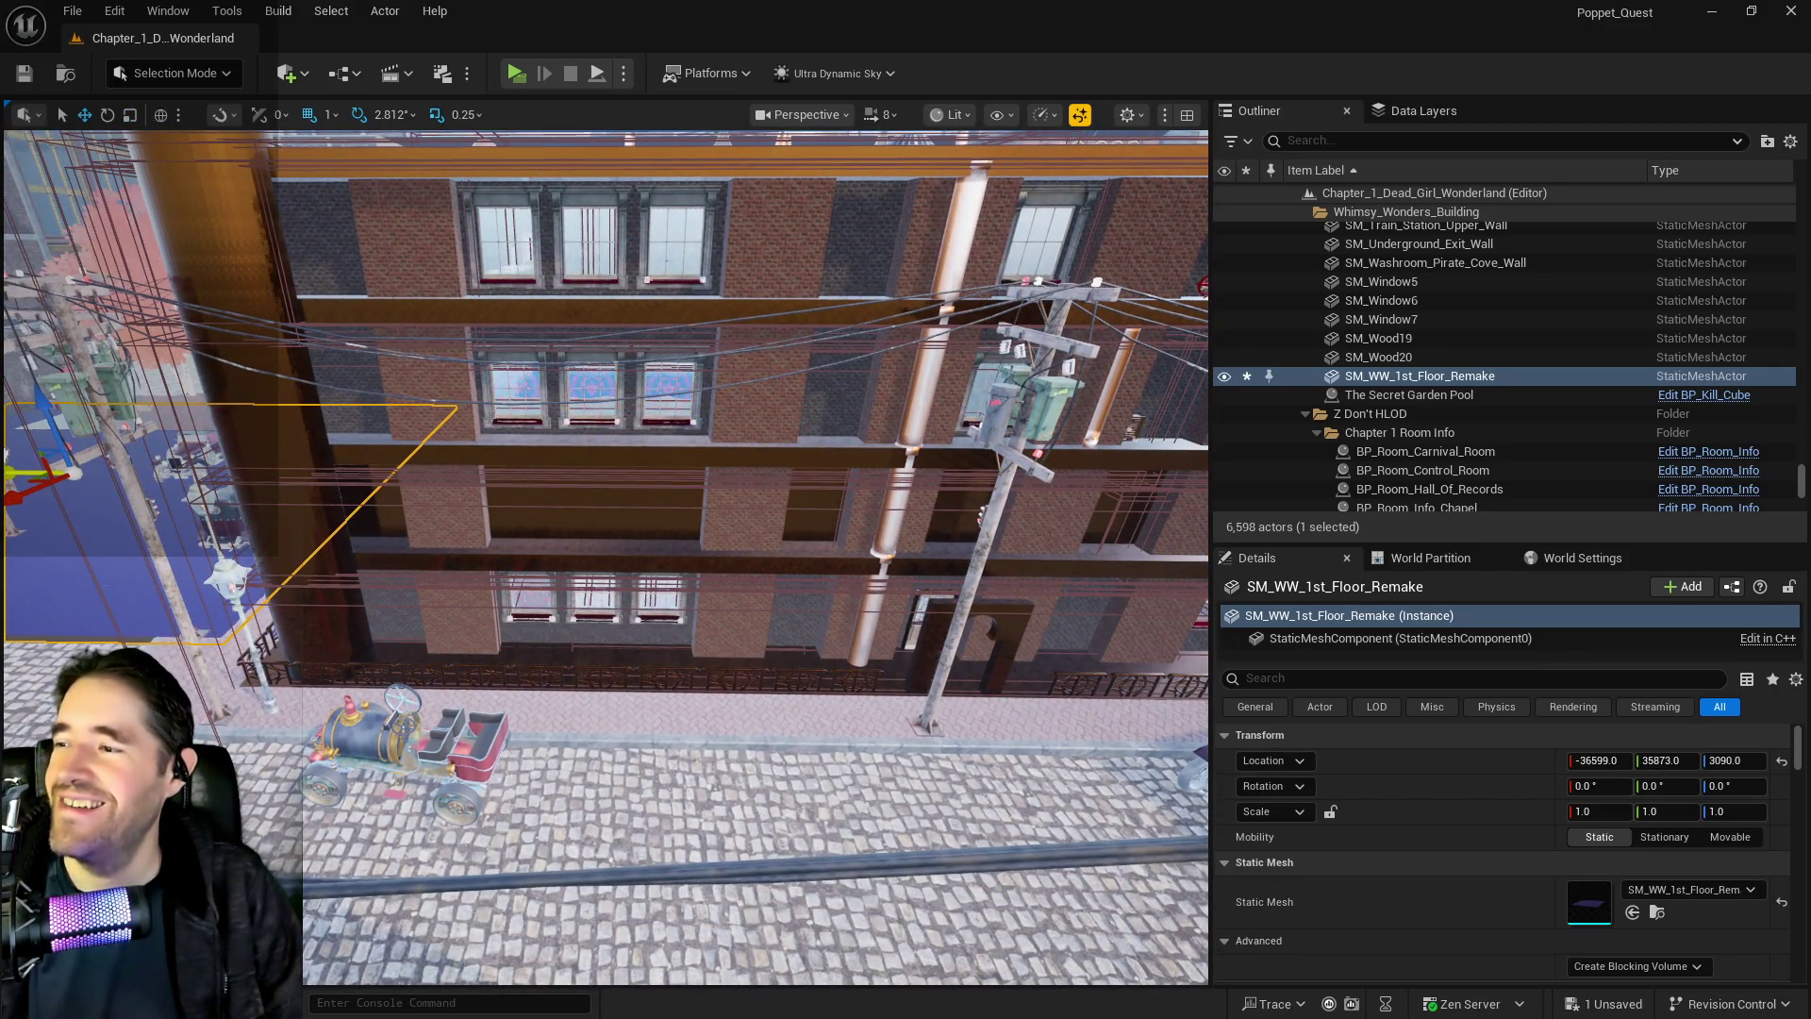
{"action": "scroll", "coordinate": [717, 460], "scroll_direction": "up", "scroll_amount": 6}
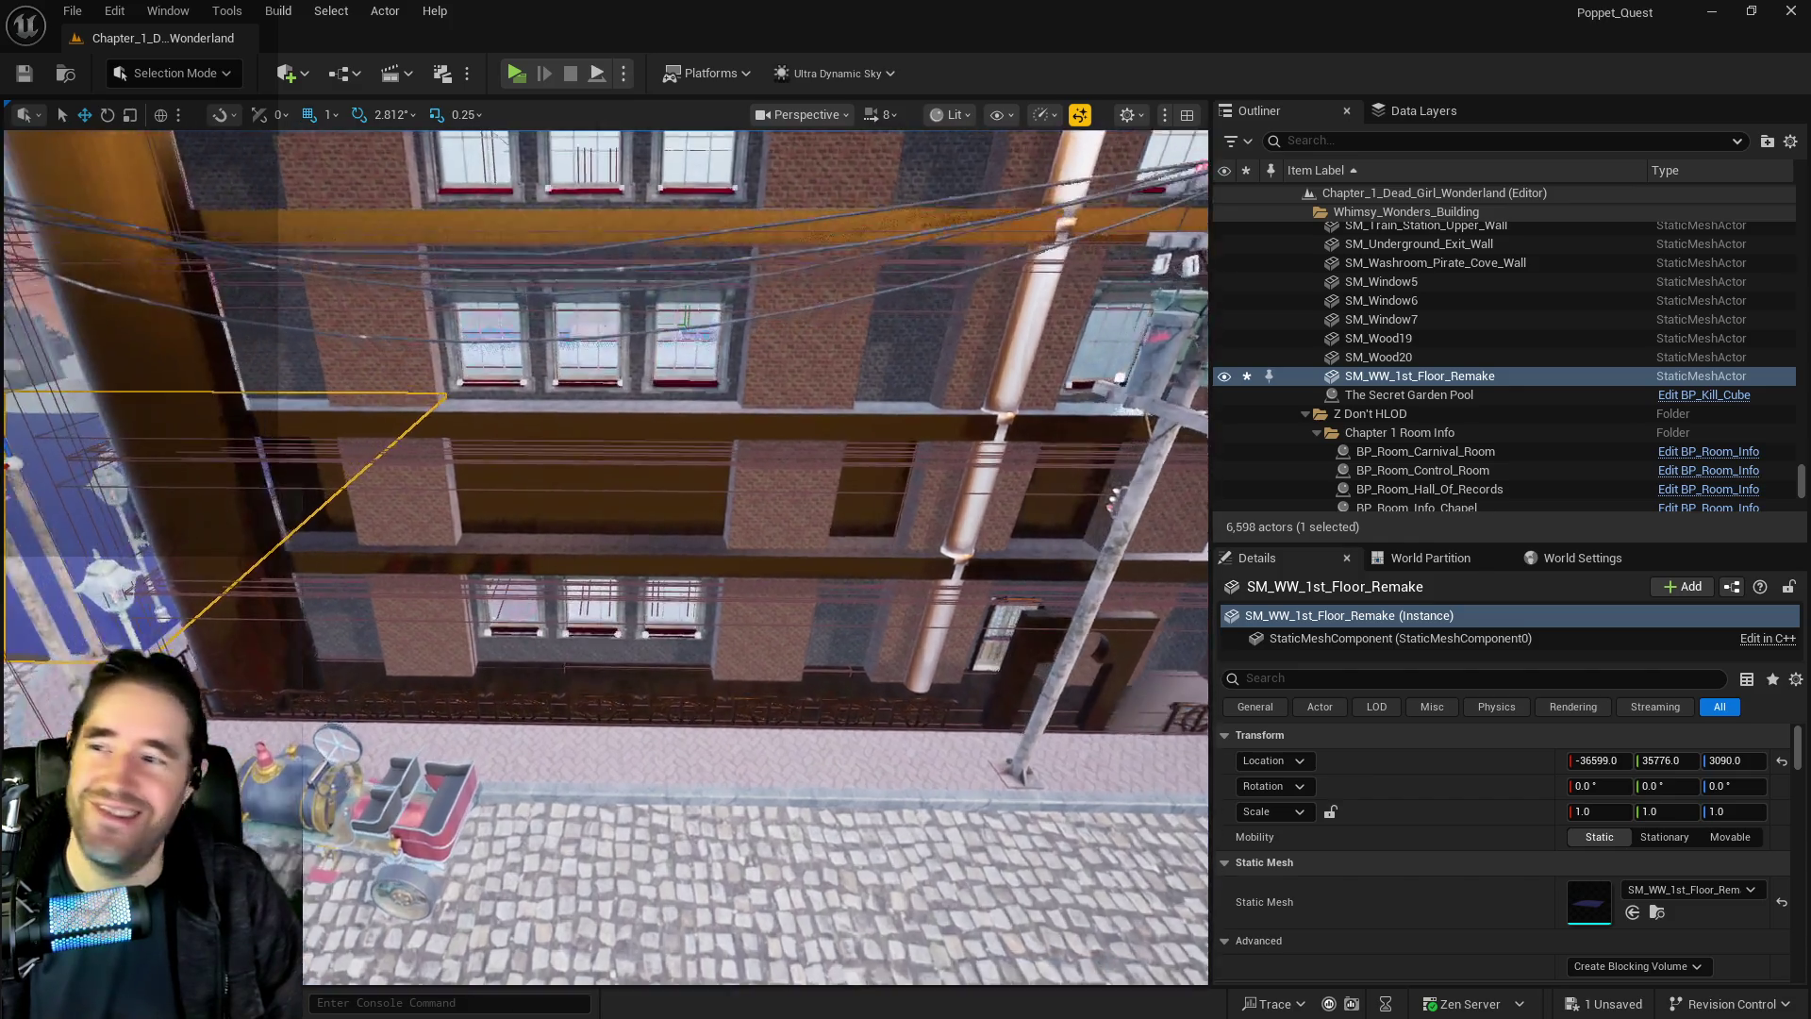
{"action": "scroll", "coordinate": [717, 459], "scroll_direction": "down", "scroll_amount": 8}
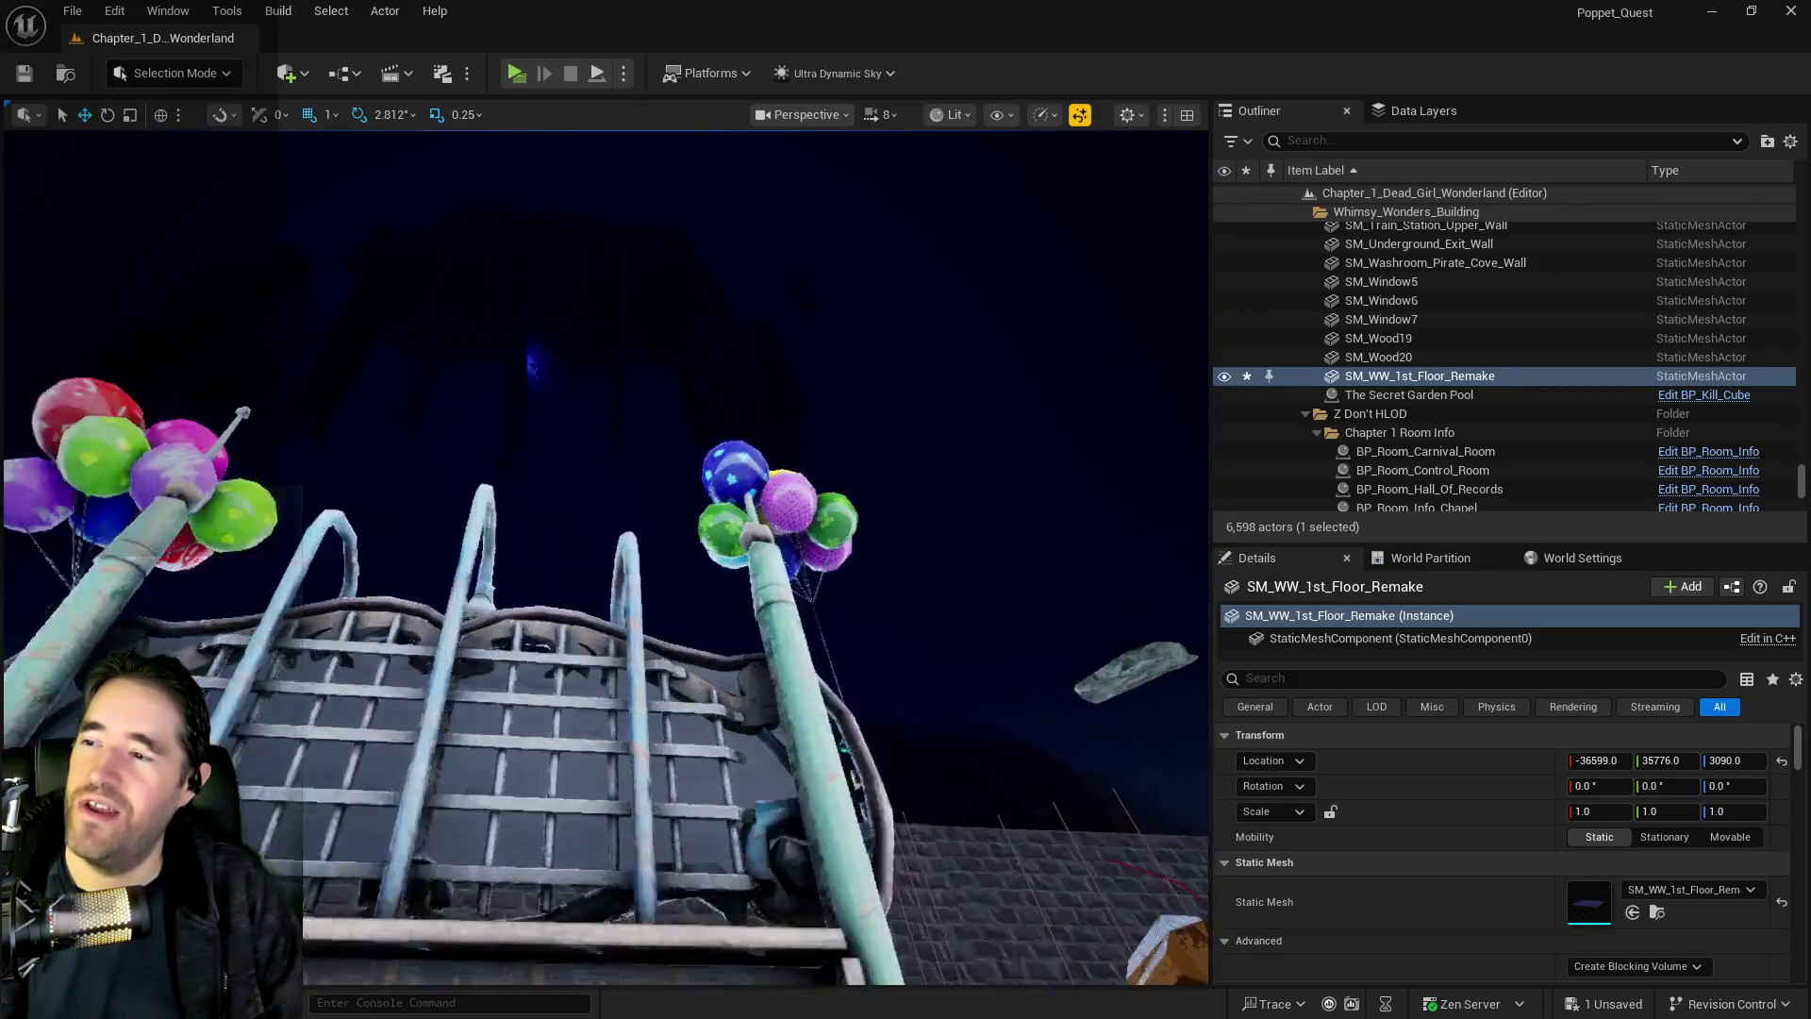
{"action": "left_click", "coordinate": [543, 488]}
Alt-drag the box brush downward to duplicate it as Box Brush3 and frame the copy
{"action": "scroll", "coordinate": [534, 465], "scroll_direction": "down", "scroll_amount": 5}
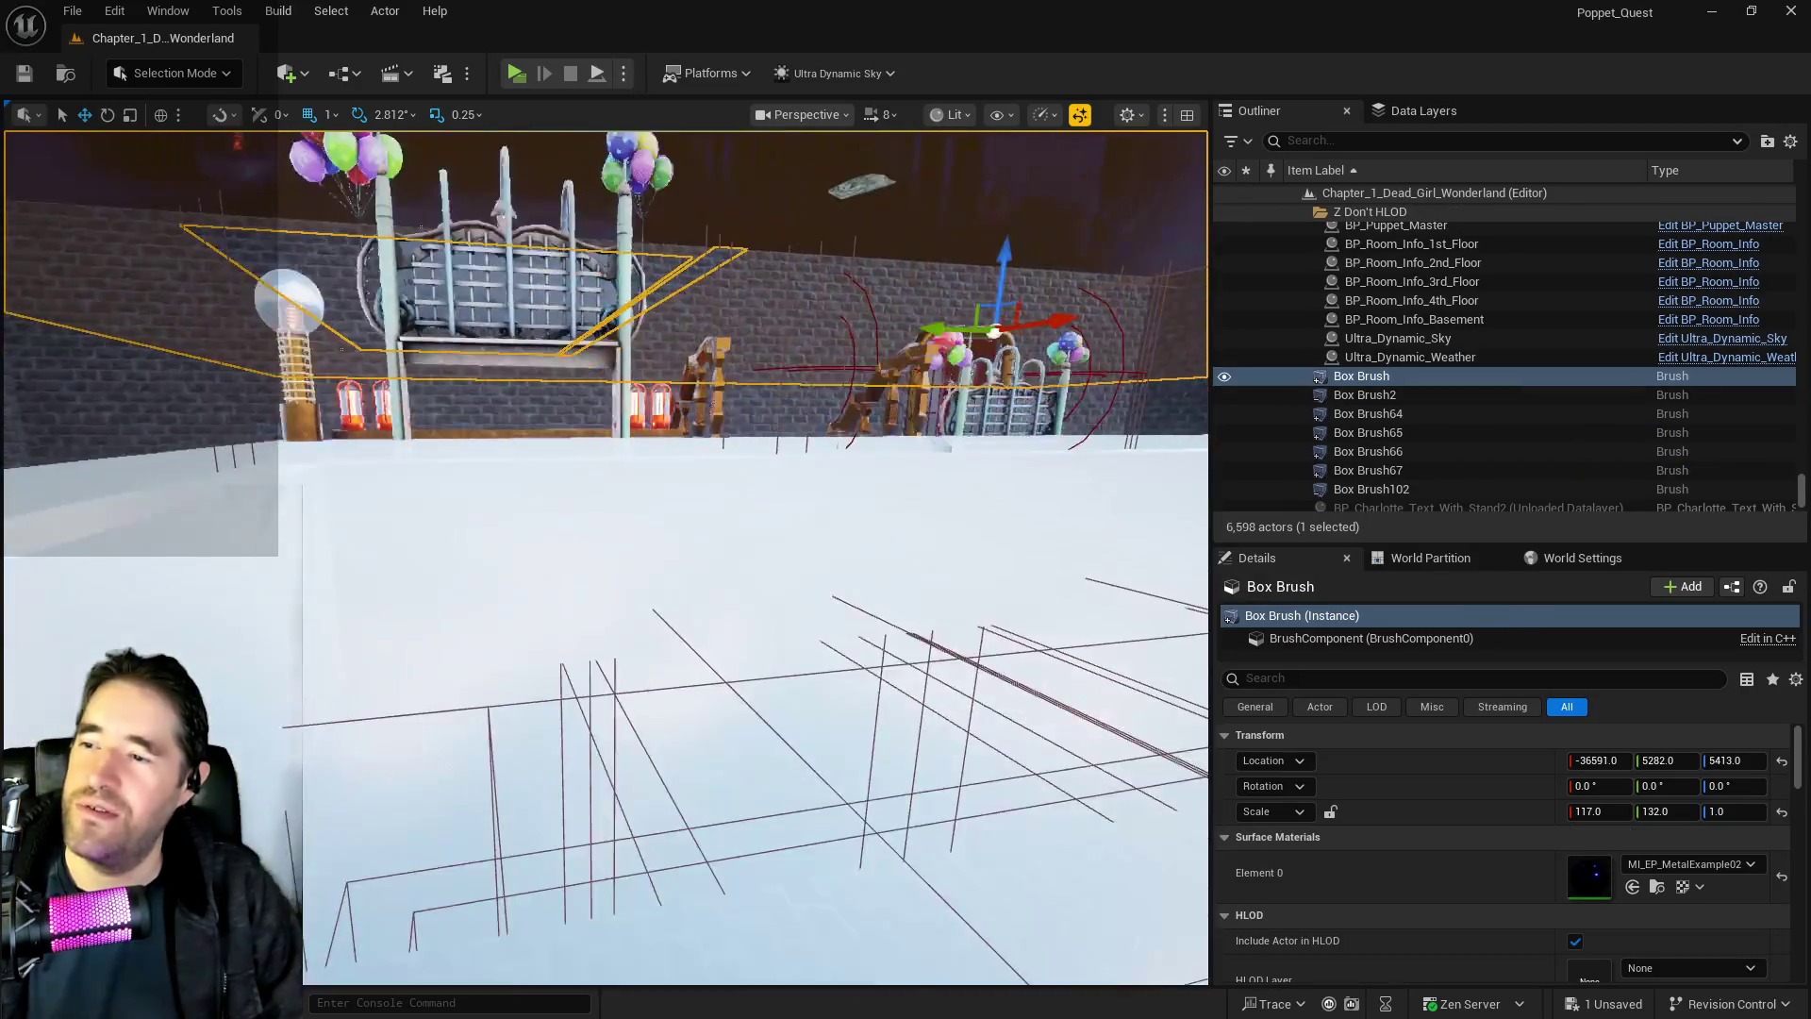
{"action": "scroll", "coordinate": [604, 557], "scroll_direction": "up", "scroll_amount": 10}
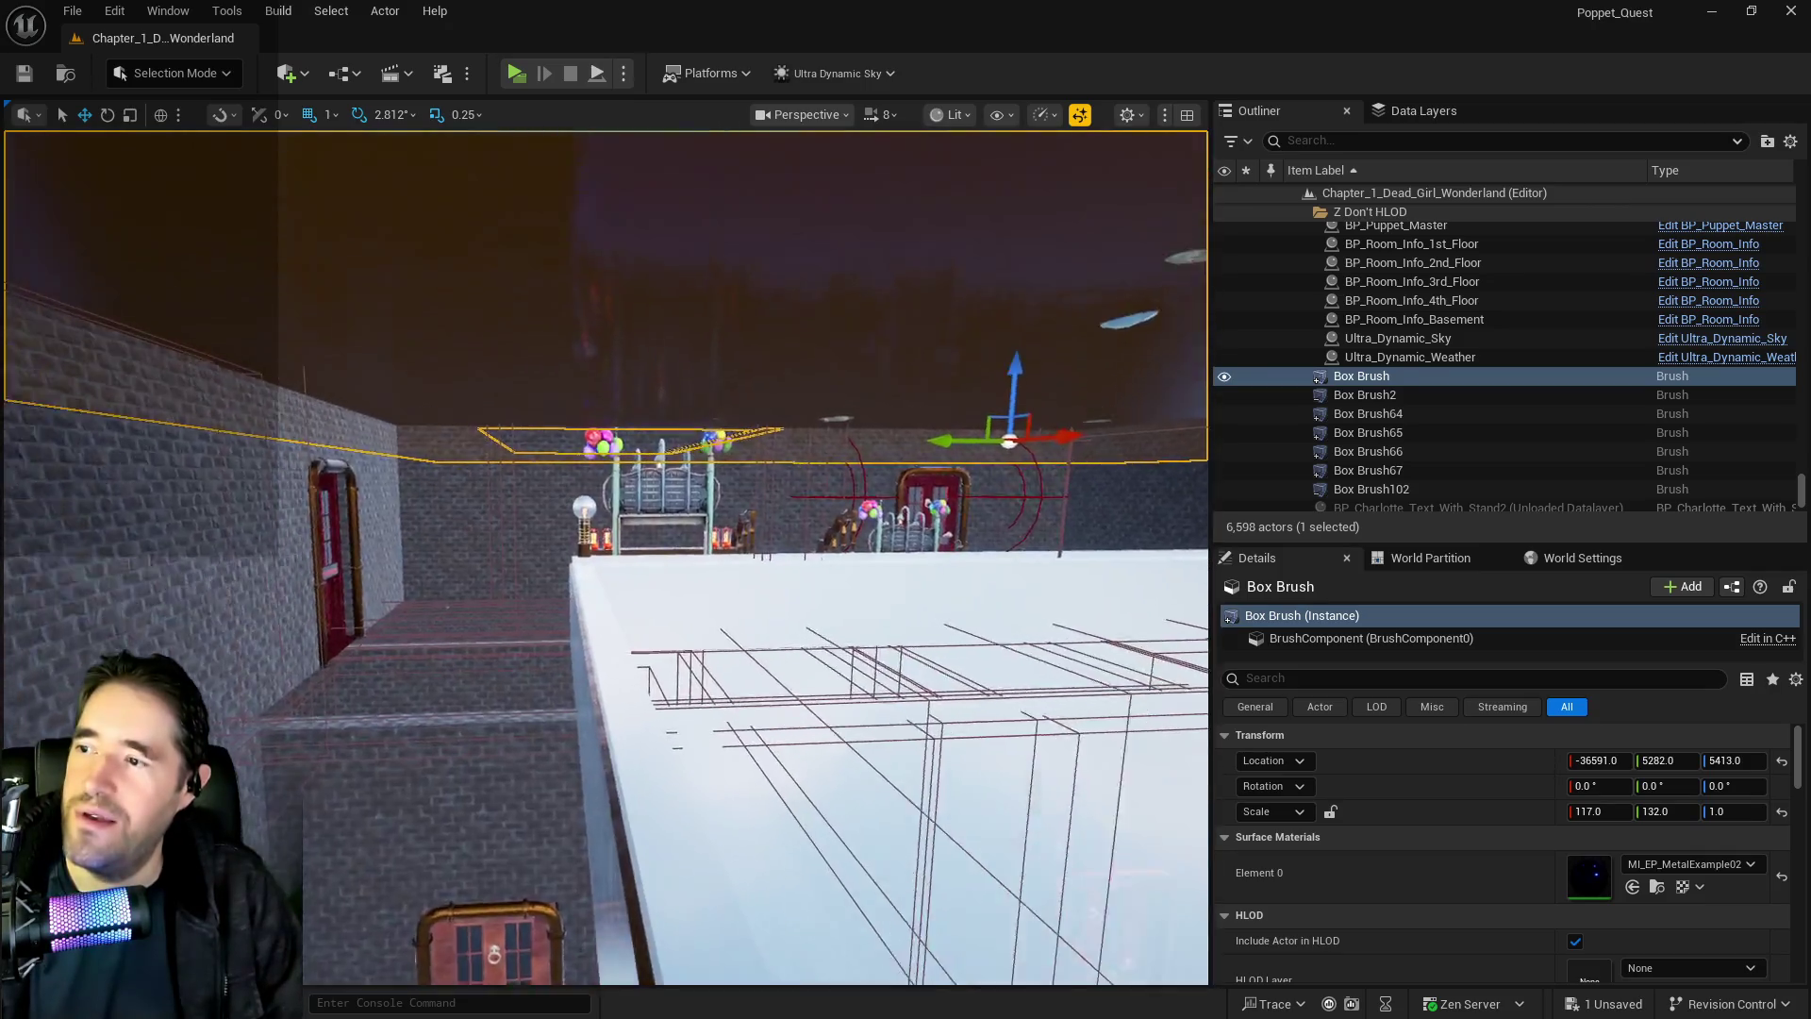
{"action": "scroll", "coordinate": [715, 253], "scroll_direction": "up", "scroll_amount": 2}
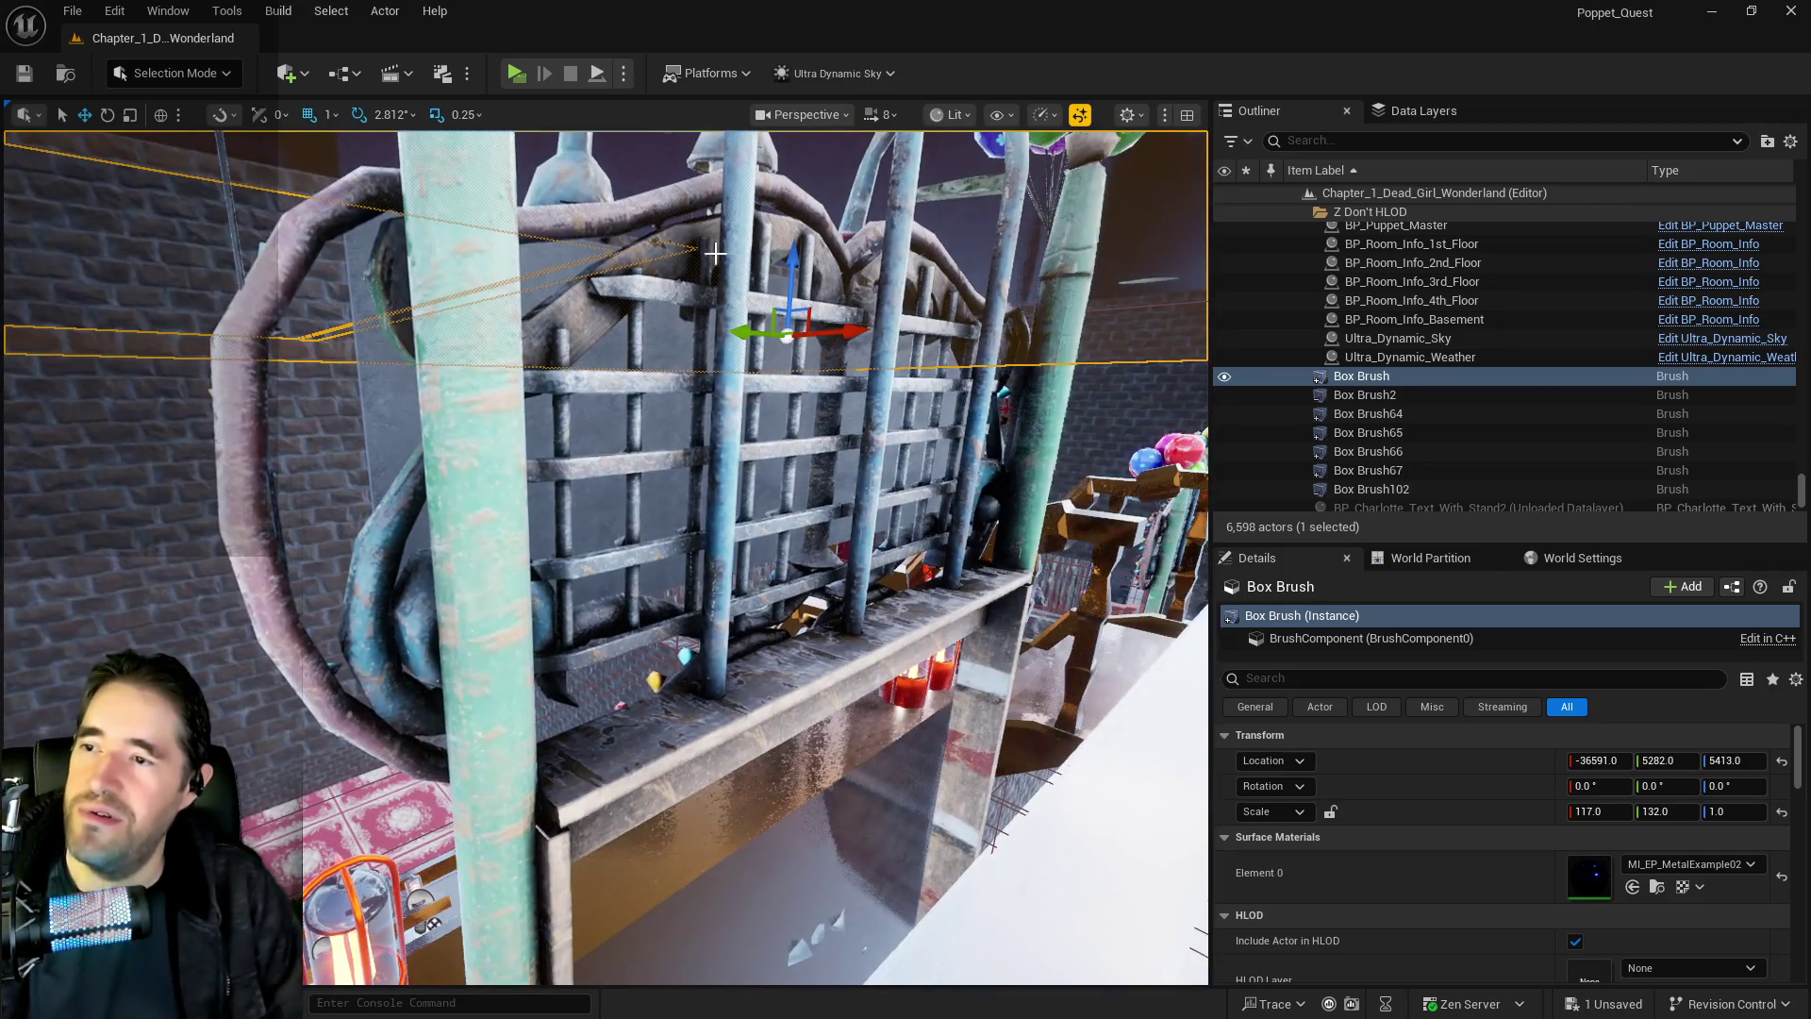
{"action": "left_click_drag", "start_coordinate": [785, 256], "coordinate": [789, 478]}
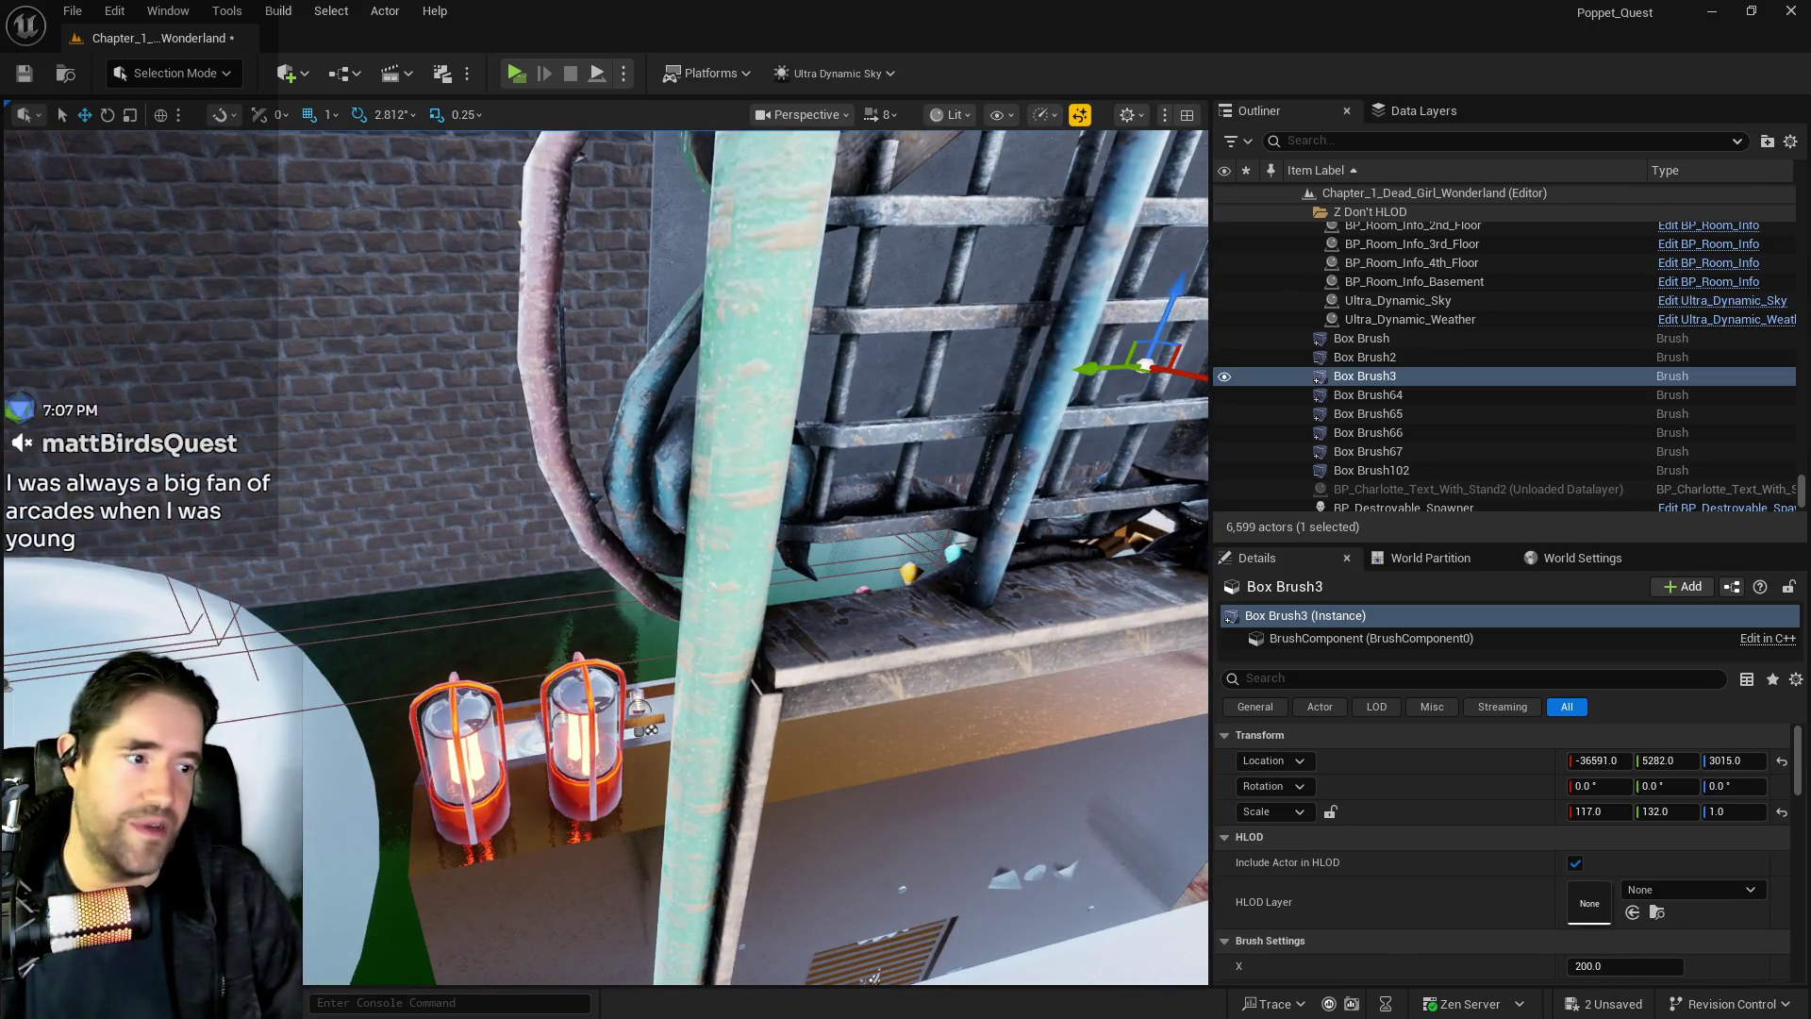
{"action": "key", "text": "f"}
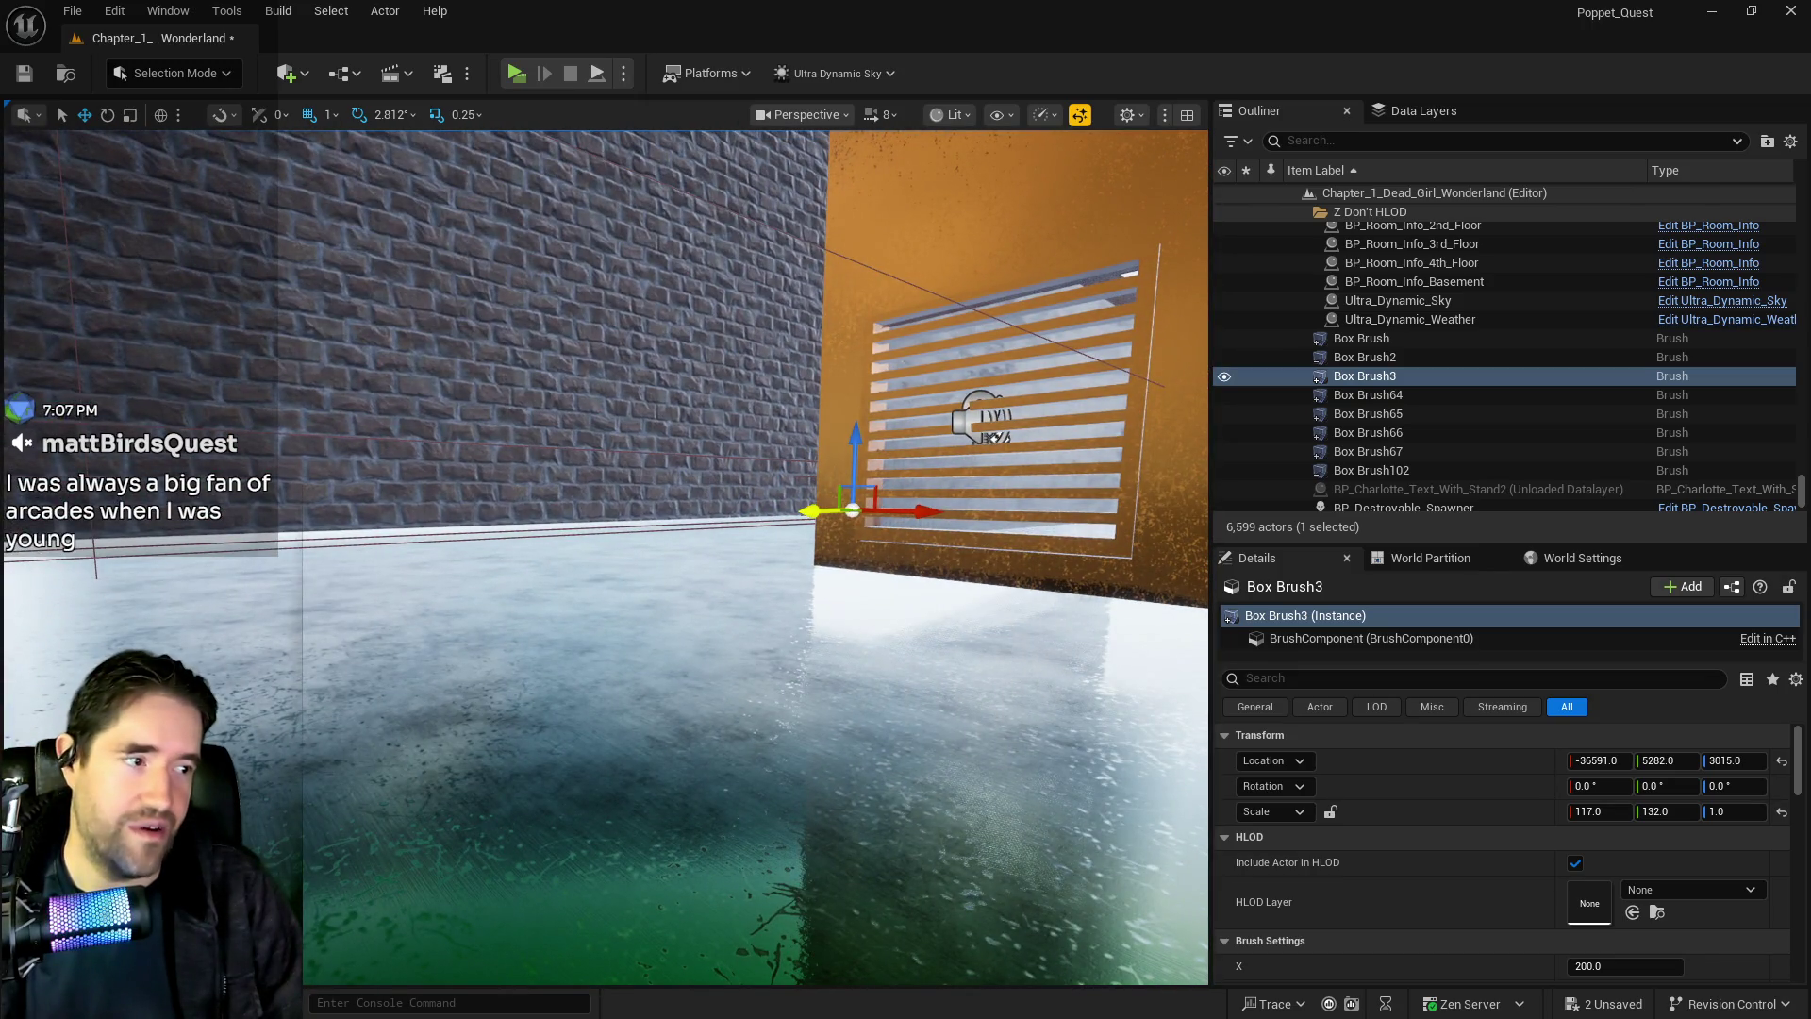
{"action": "left_click_drag", "start_coordinate": [835, 368], "coordinate": [771, 380]}
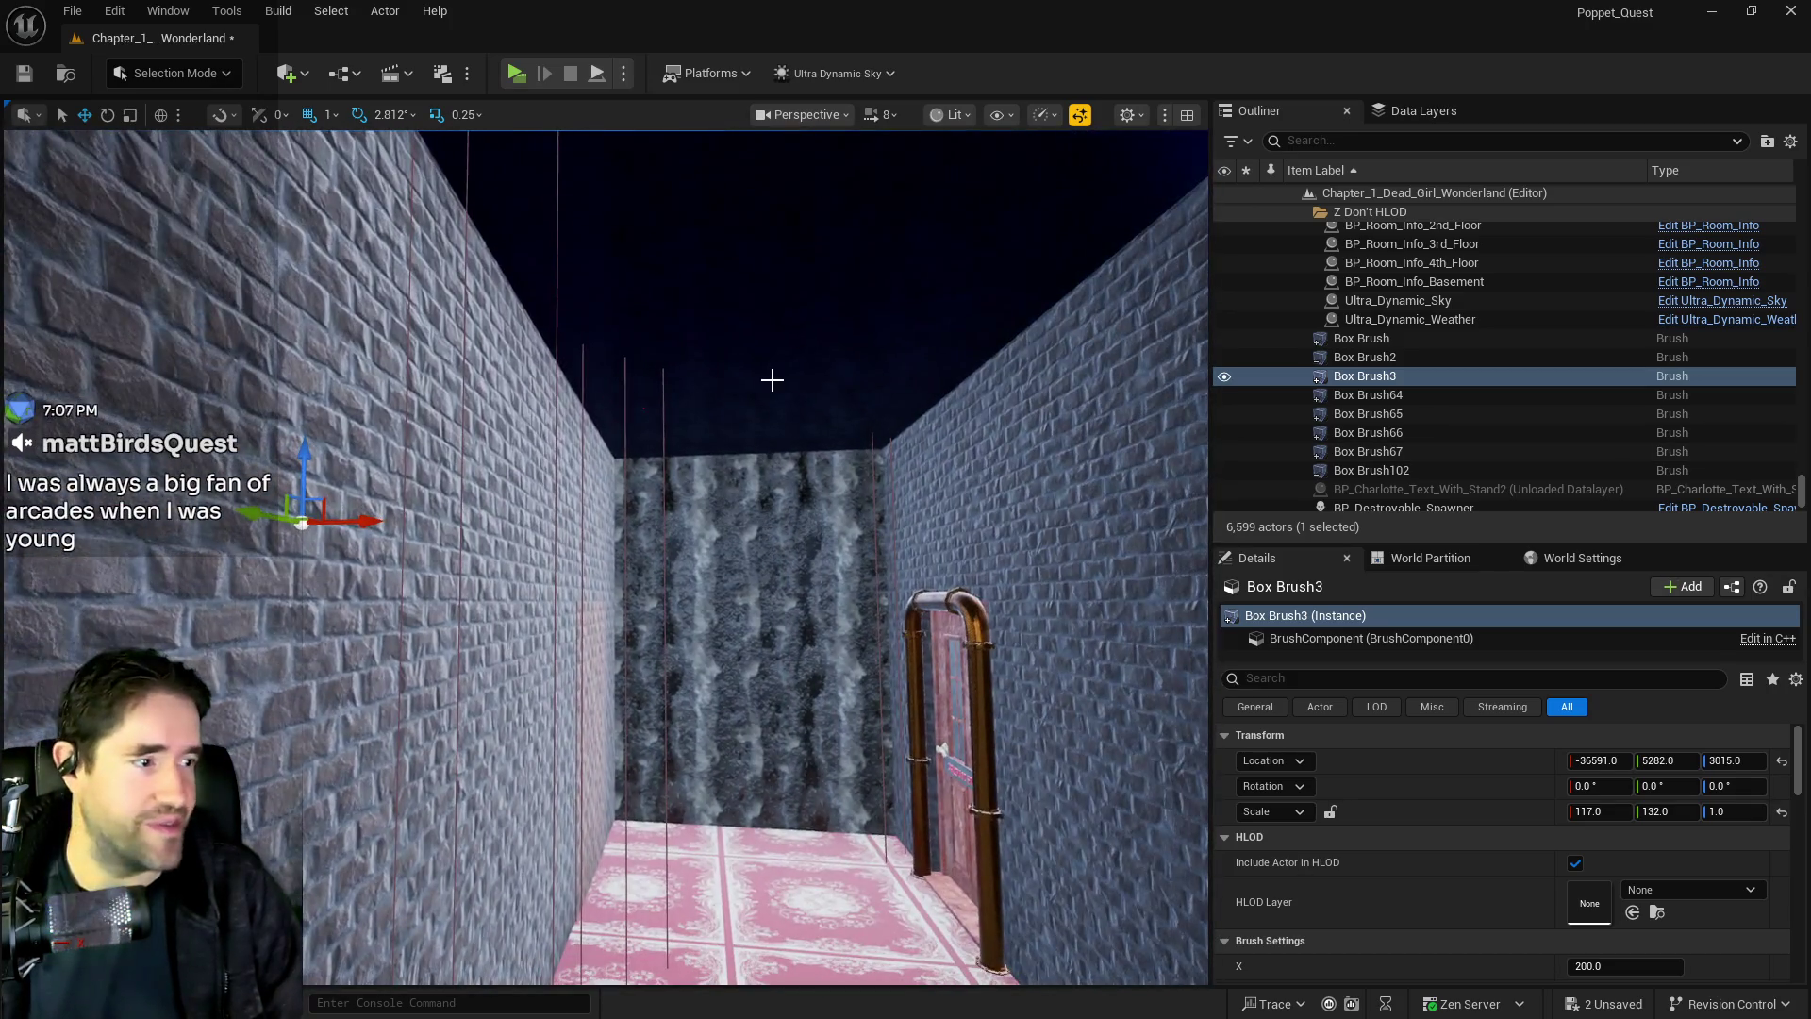
{"action": "left_click_drag", "start_coordinate": [669, 409], "coordinate": [689, 441]}
{"action": "key", "text": "f"}
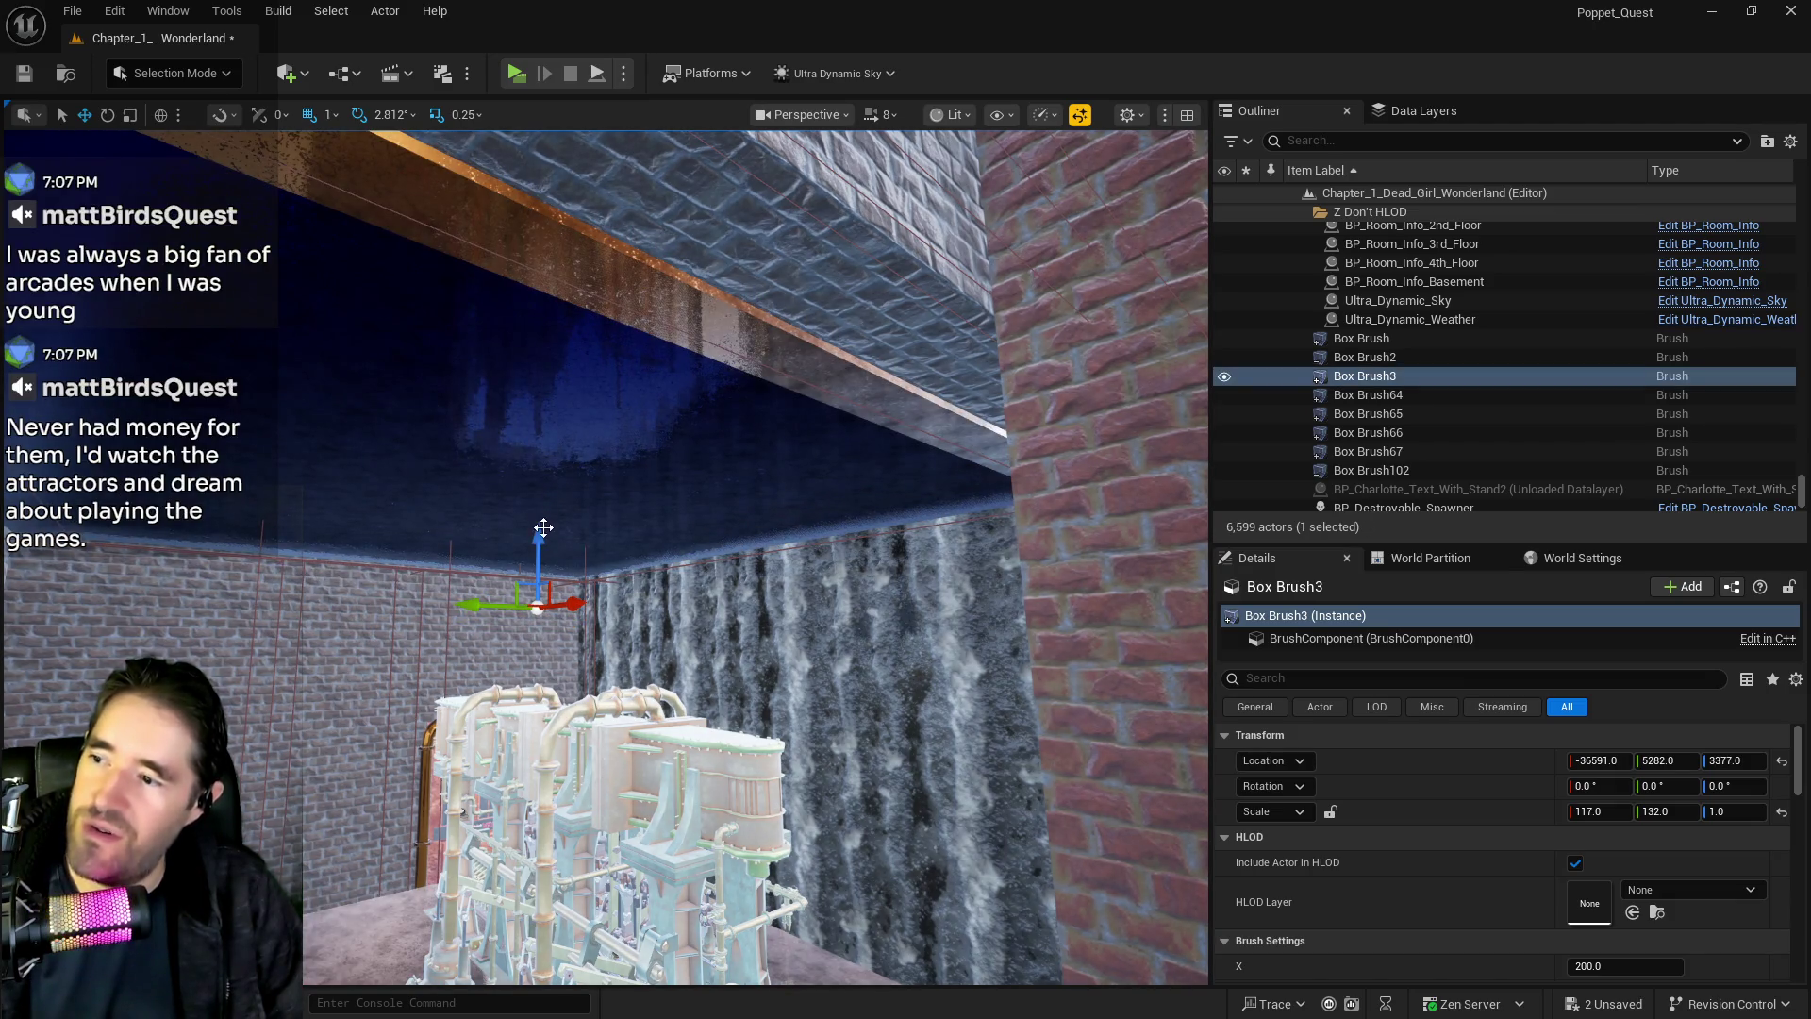
Adjust Box Brush3's Location Z in Details, checking the floor from the brick corridor
{"action": "left_click_drag", "start_coordinate": [542, 536], "coordinate": [538, 546]}
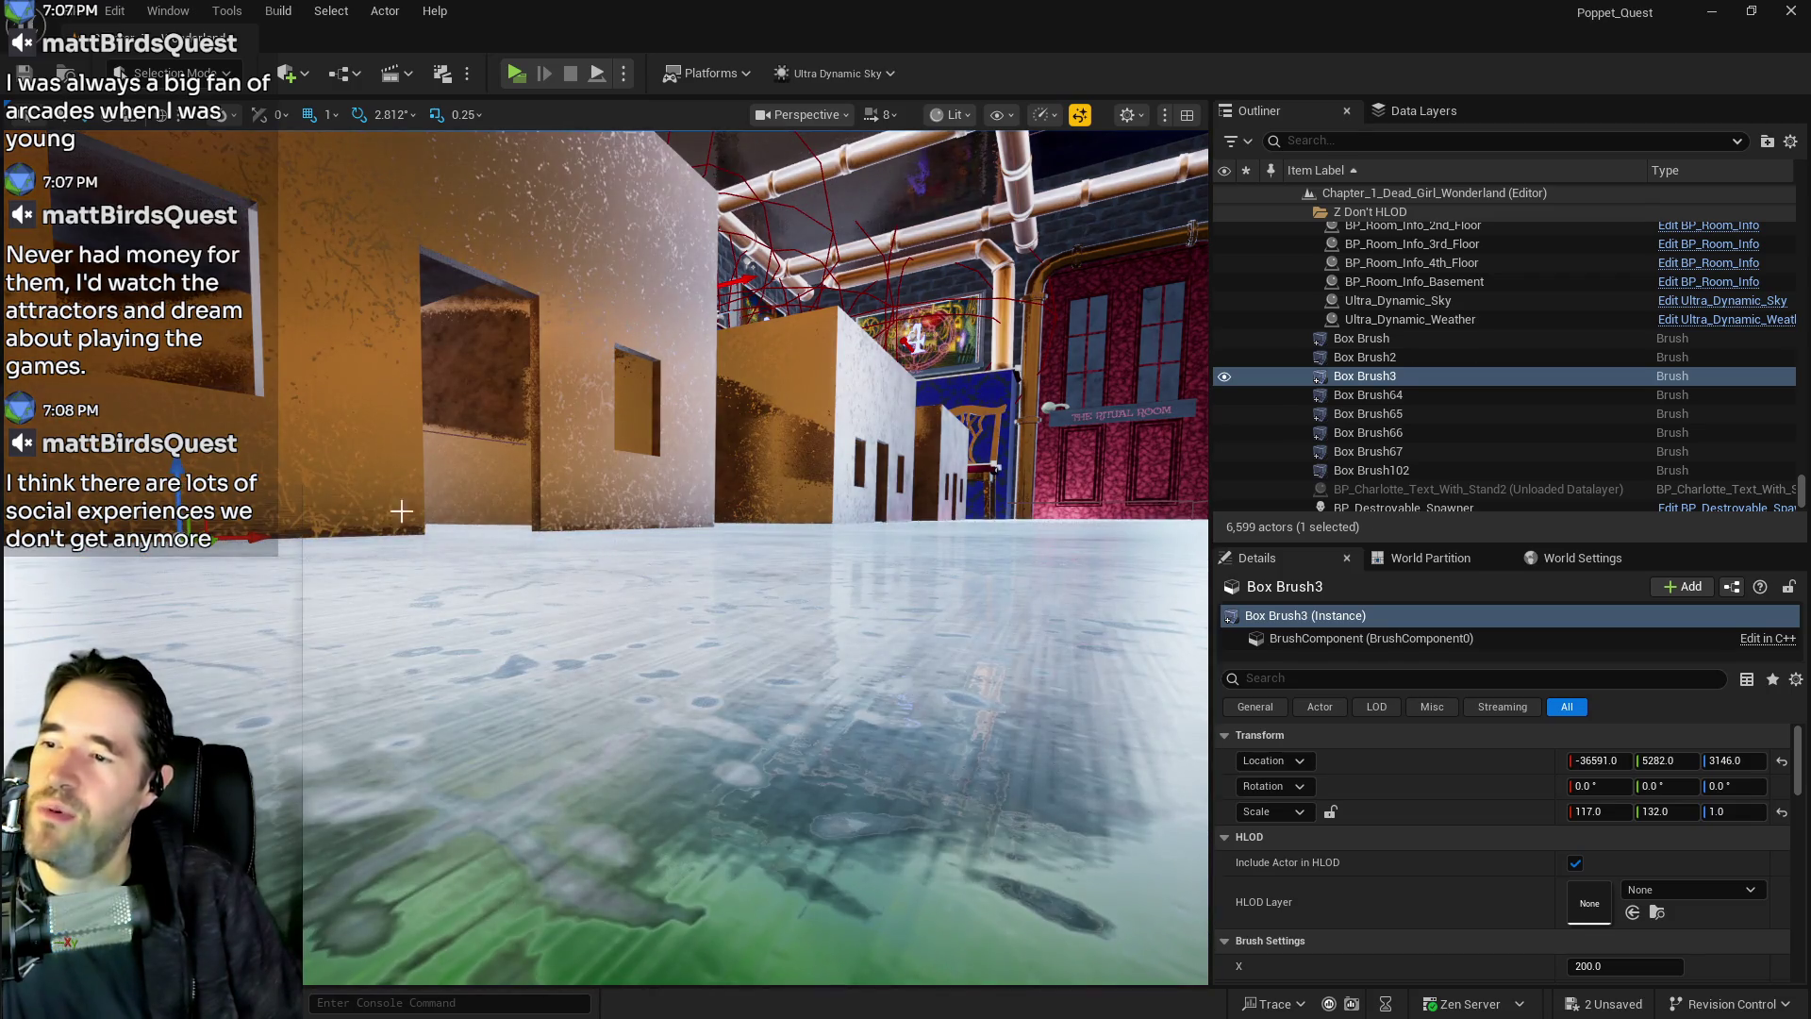
{"action": "key", "text": "ctrl+z"}
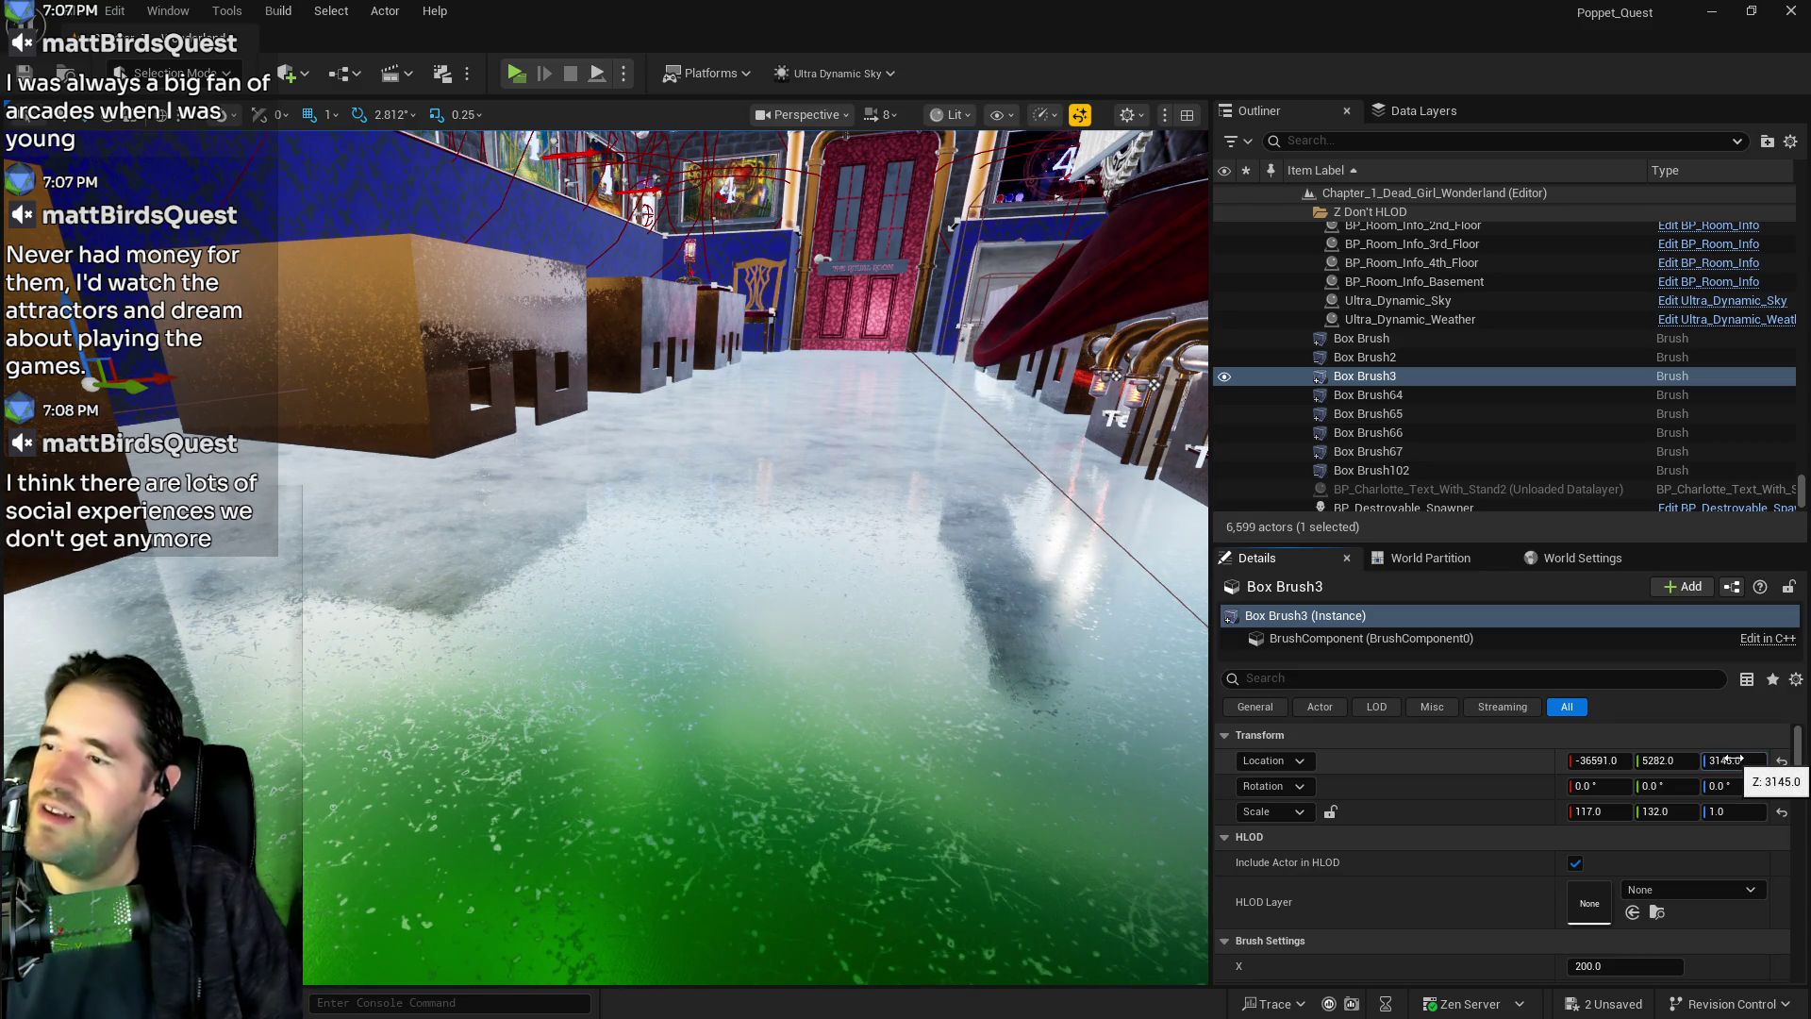
{"action": "left_click_drag", "start_coordinate": [1722, 760], "coordinate": [1730, 759]}
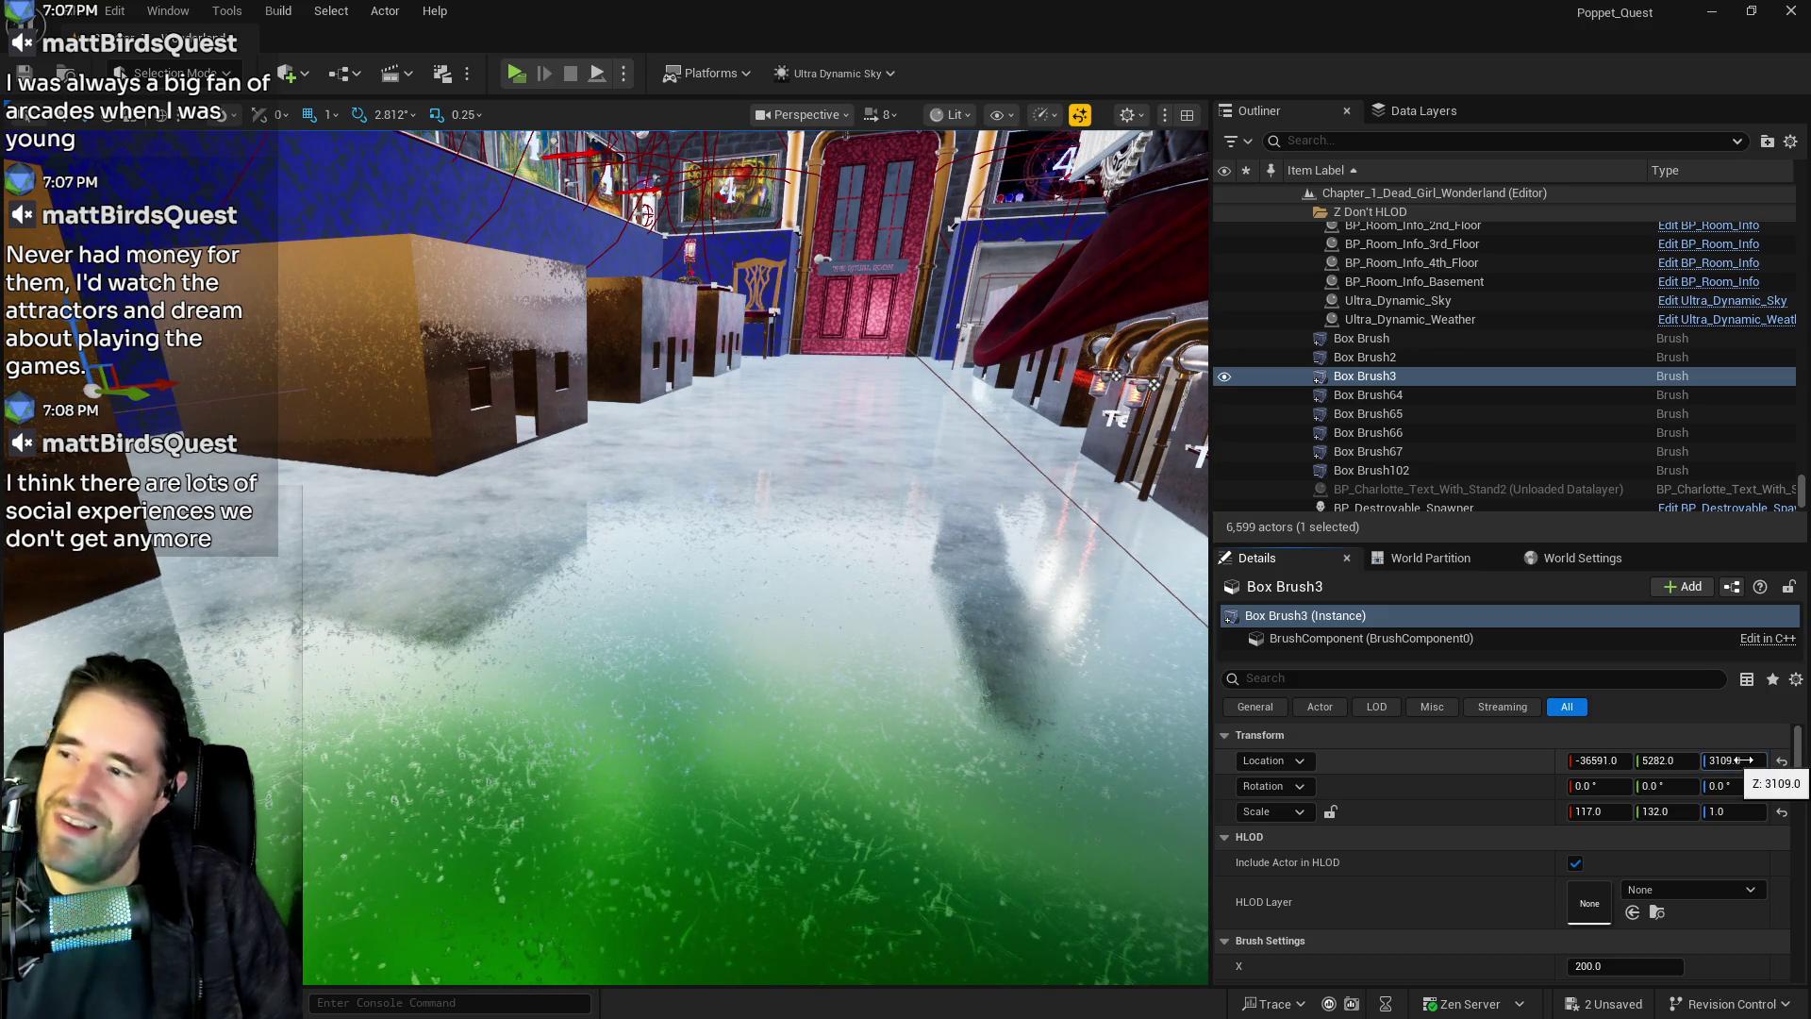
{"action": "left_click_drag", "start_coordinate": [1726, 761], "coordinate": [1729, 758]}
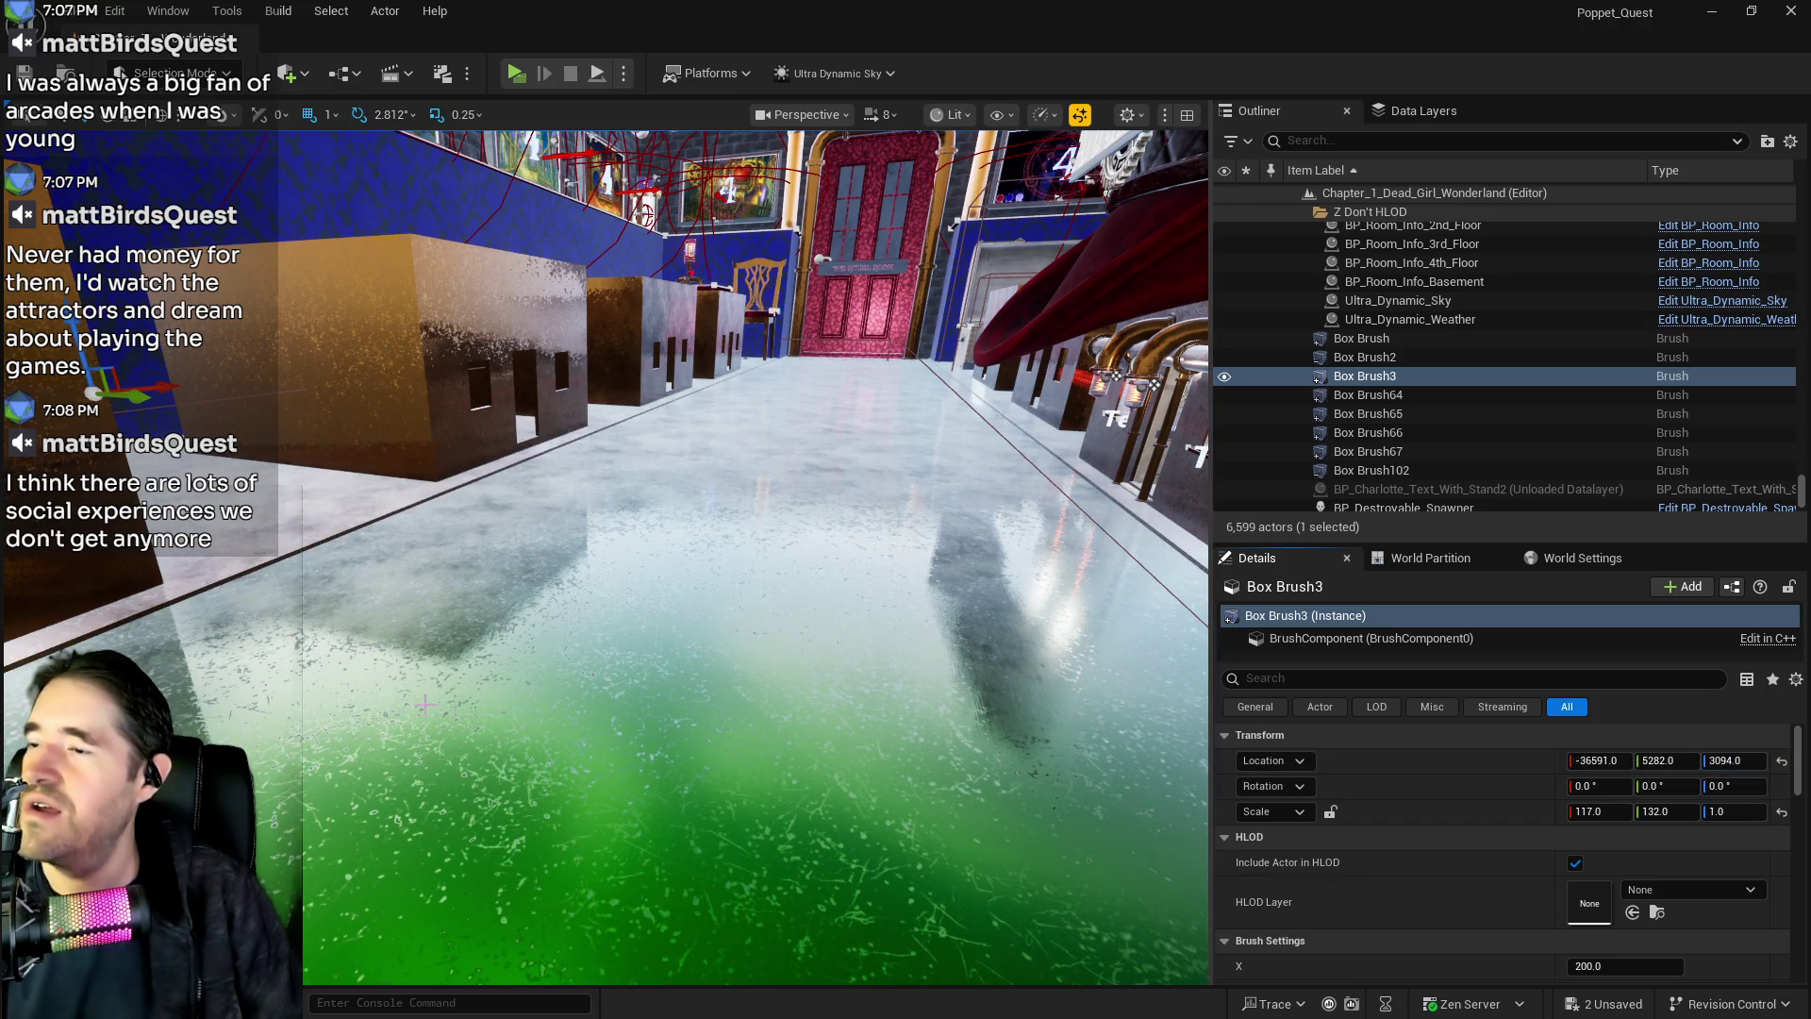
{"action": "key", "text": "w"}
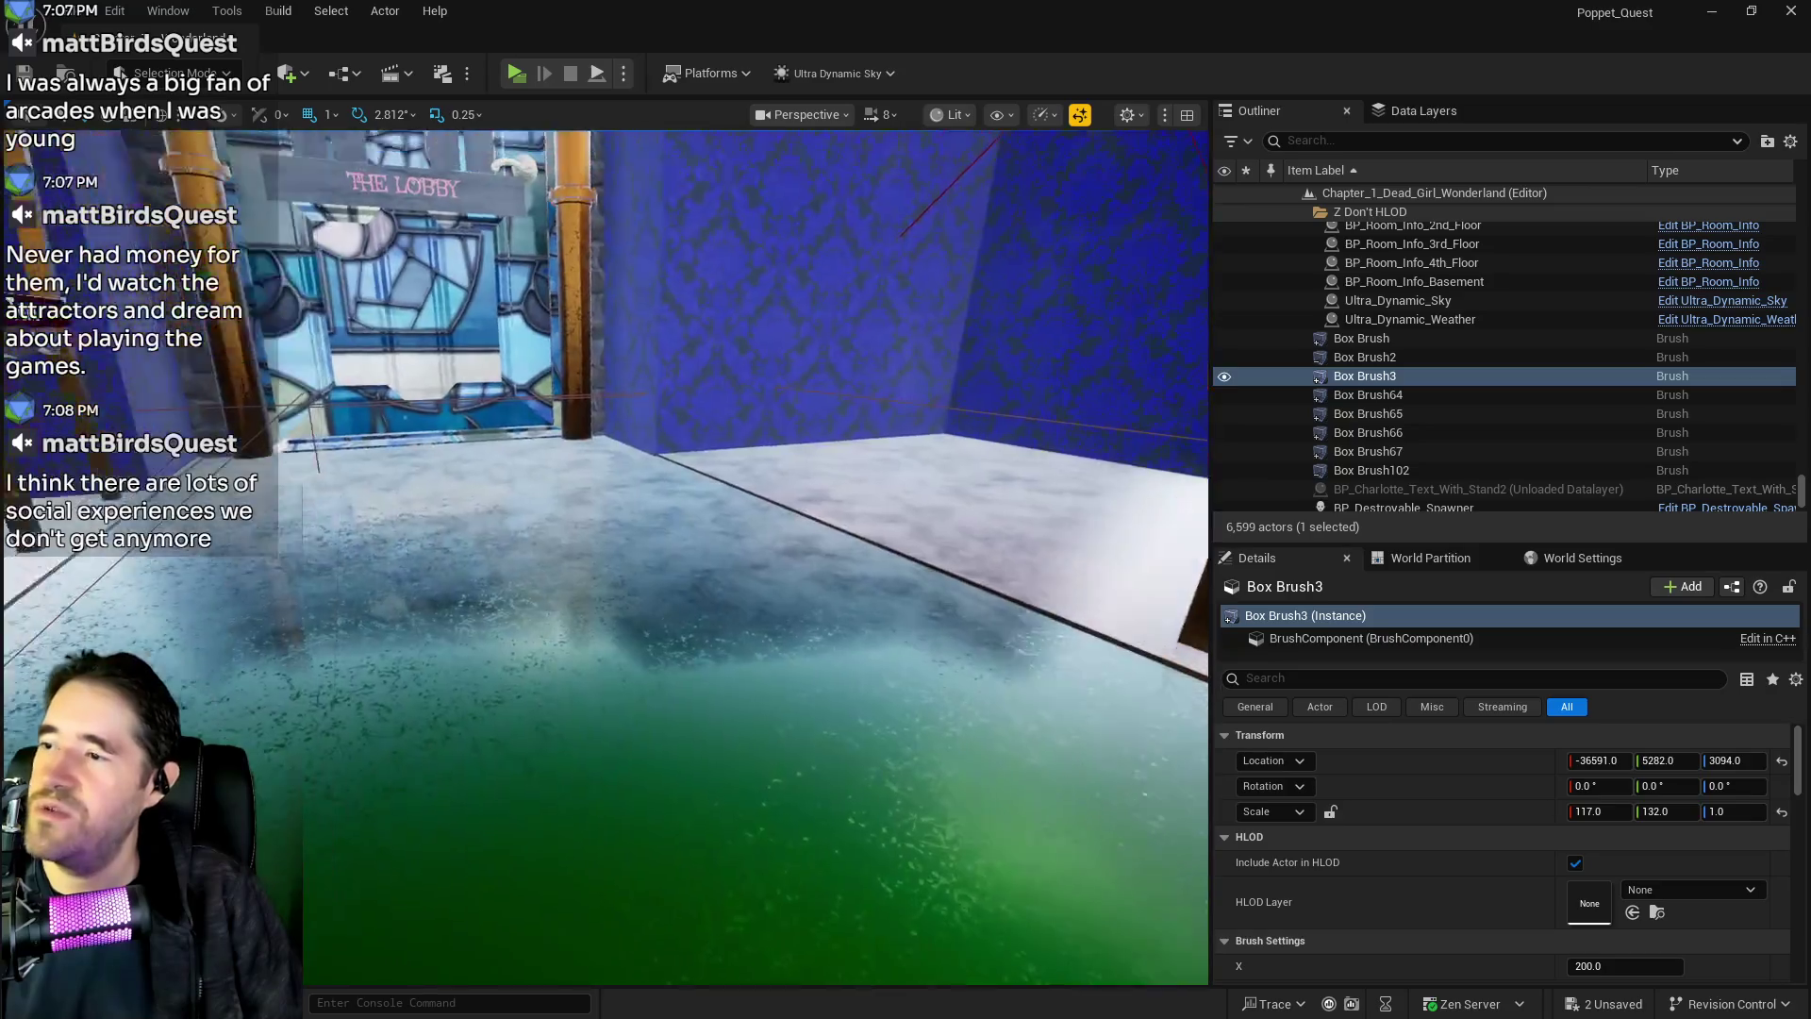
{"action": "key", "text": "s"}
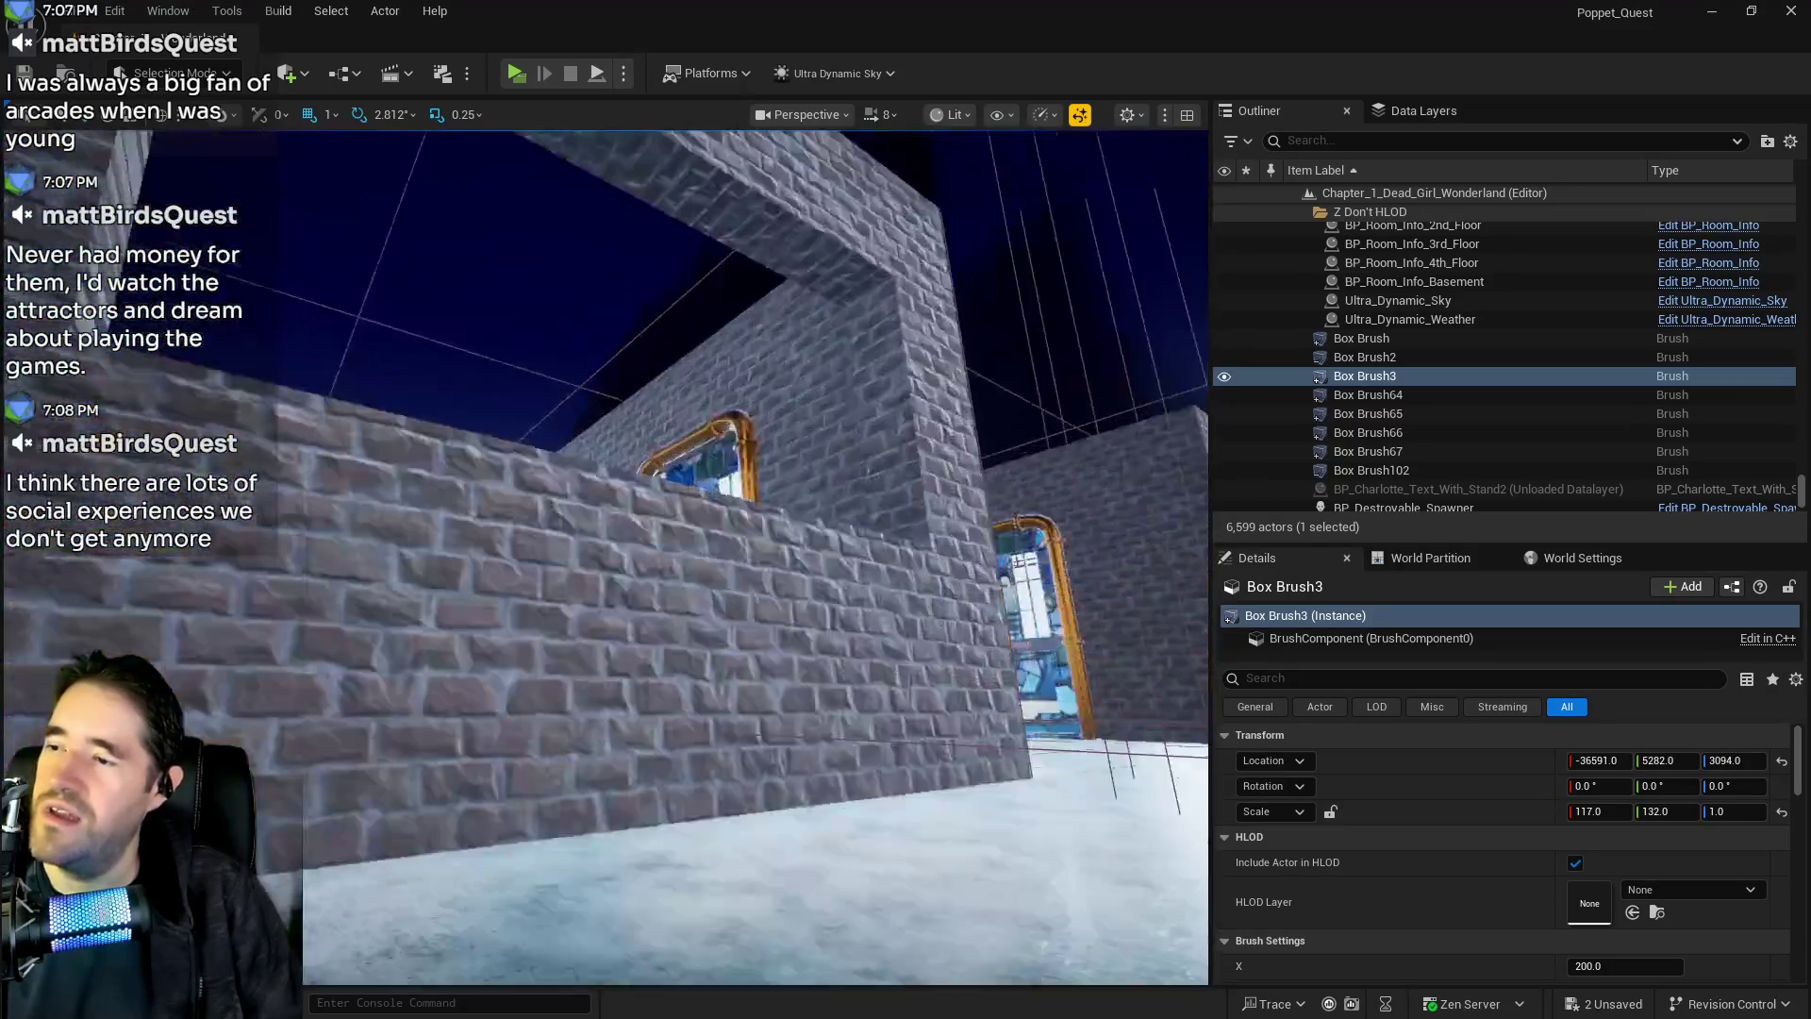
{"action": "key", "text": "a"}
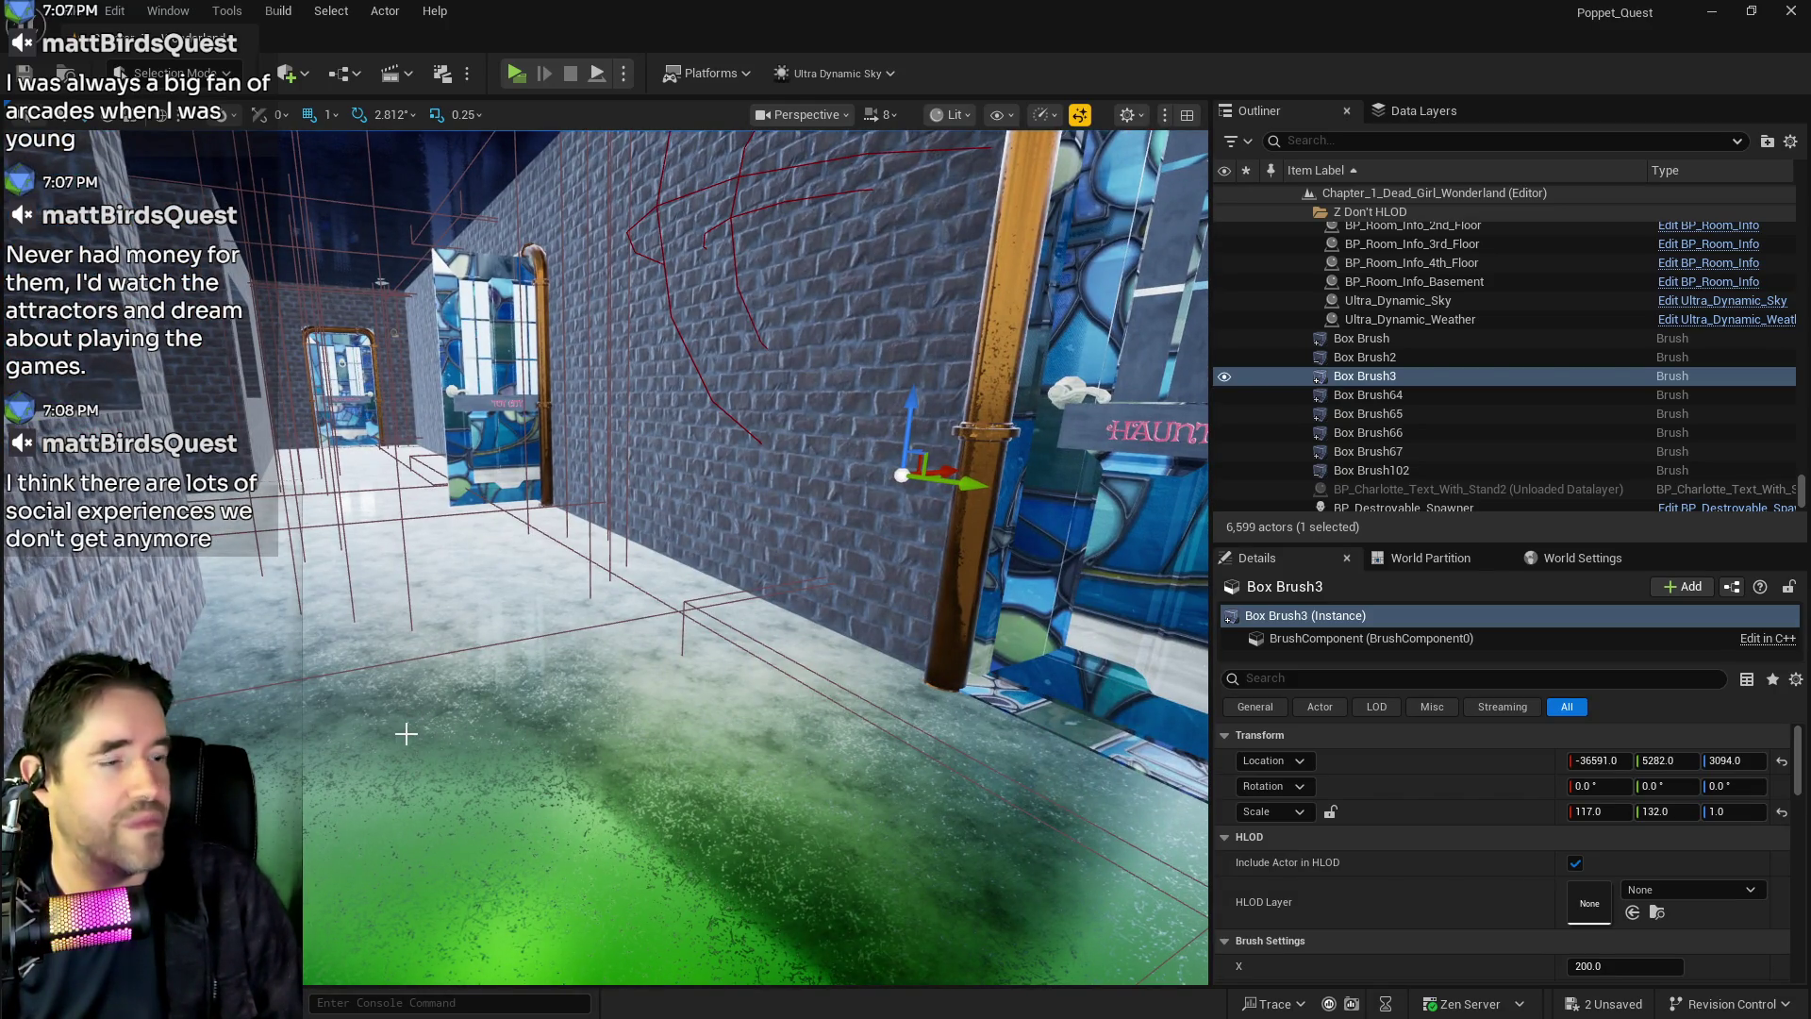
{"action": "key", "text": "w"}
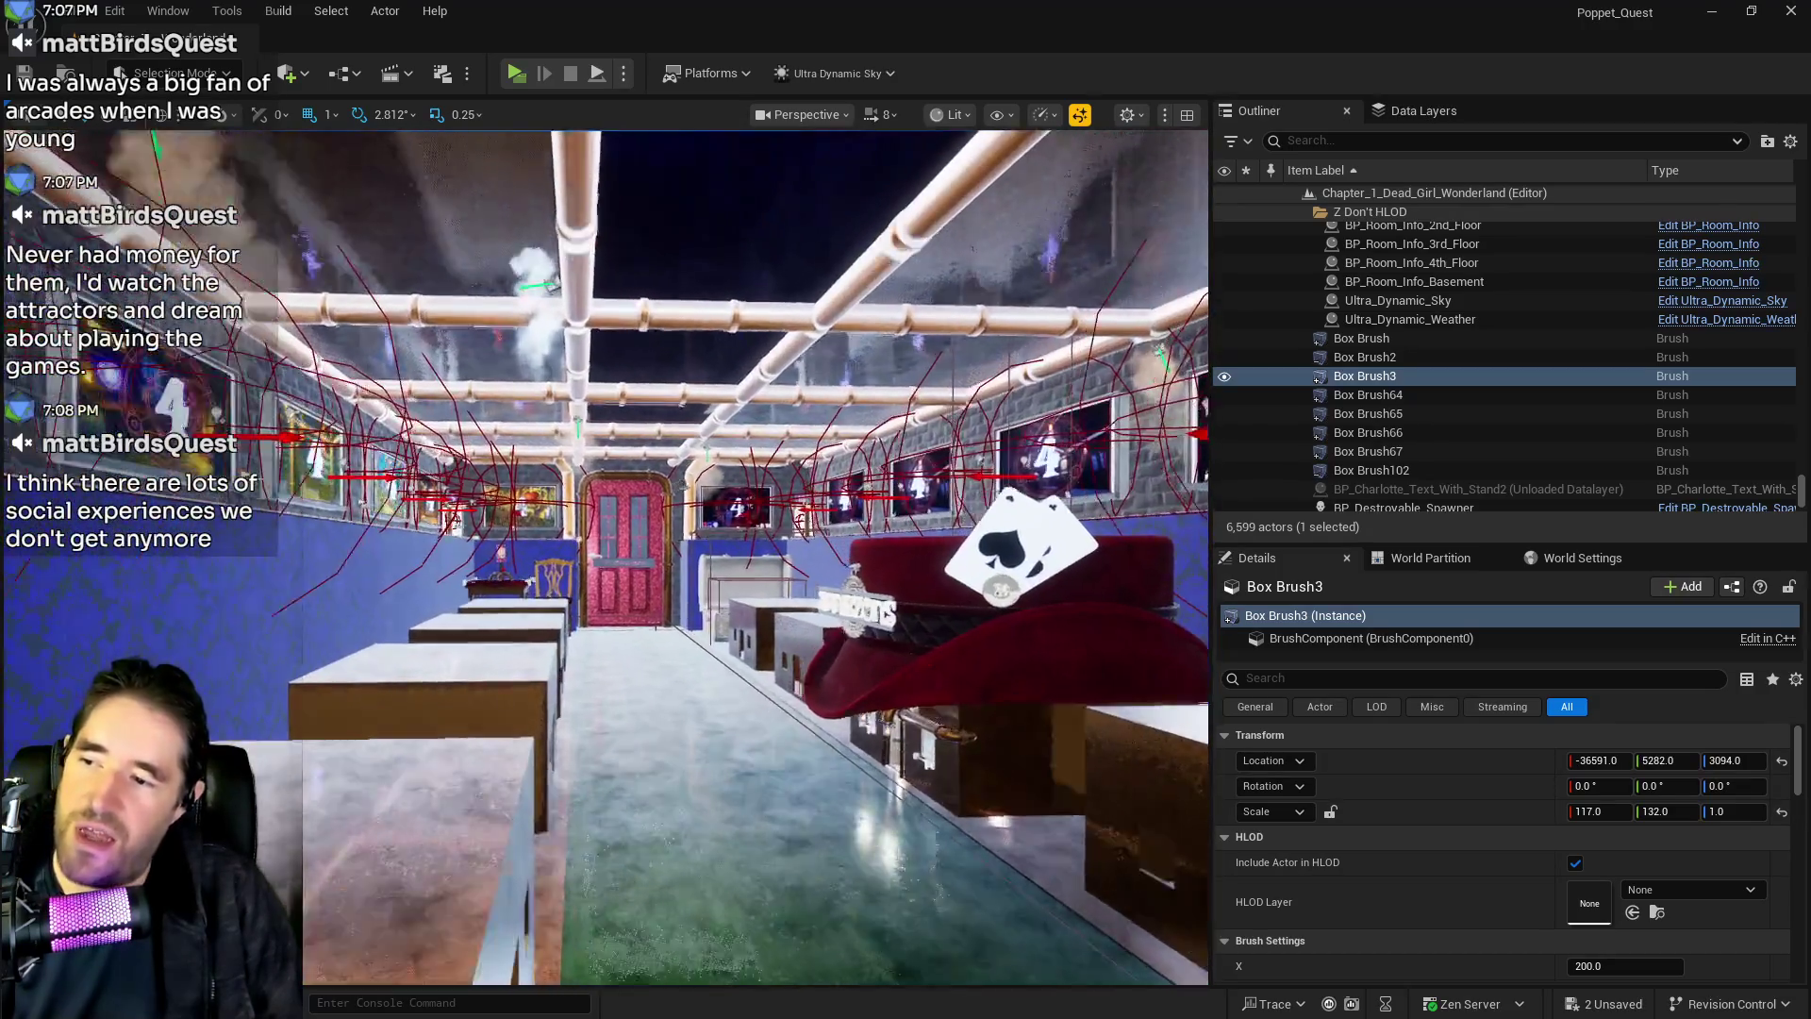
{"action": "key", "text": "s"}
{"action": "type", "text": "3083"}
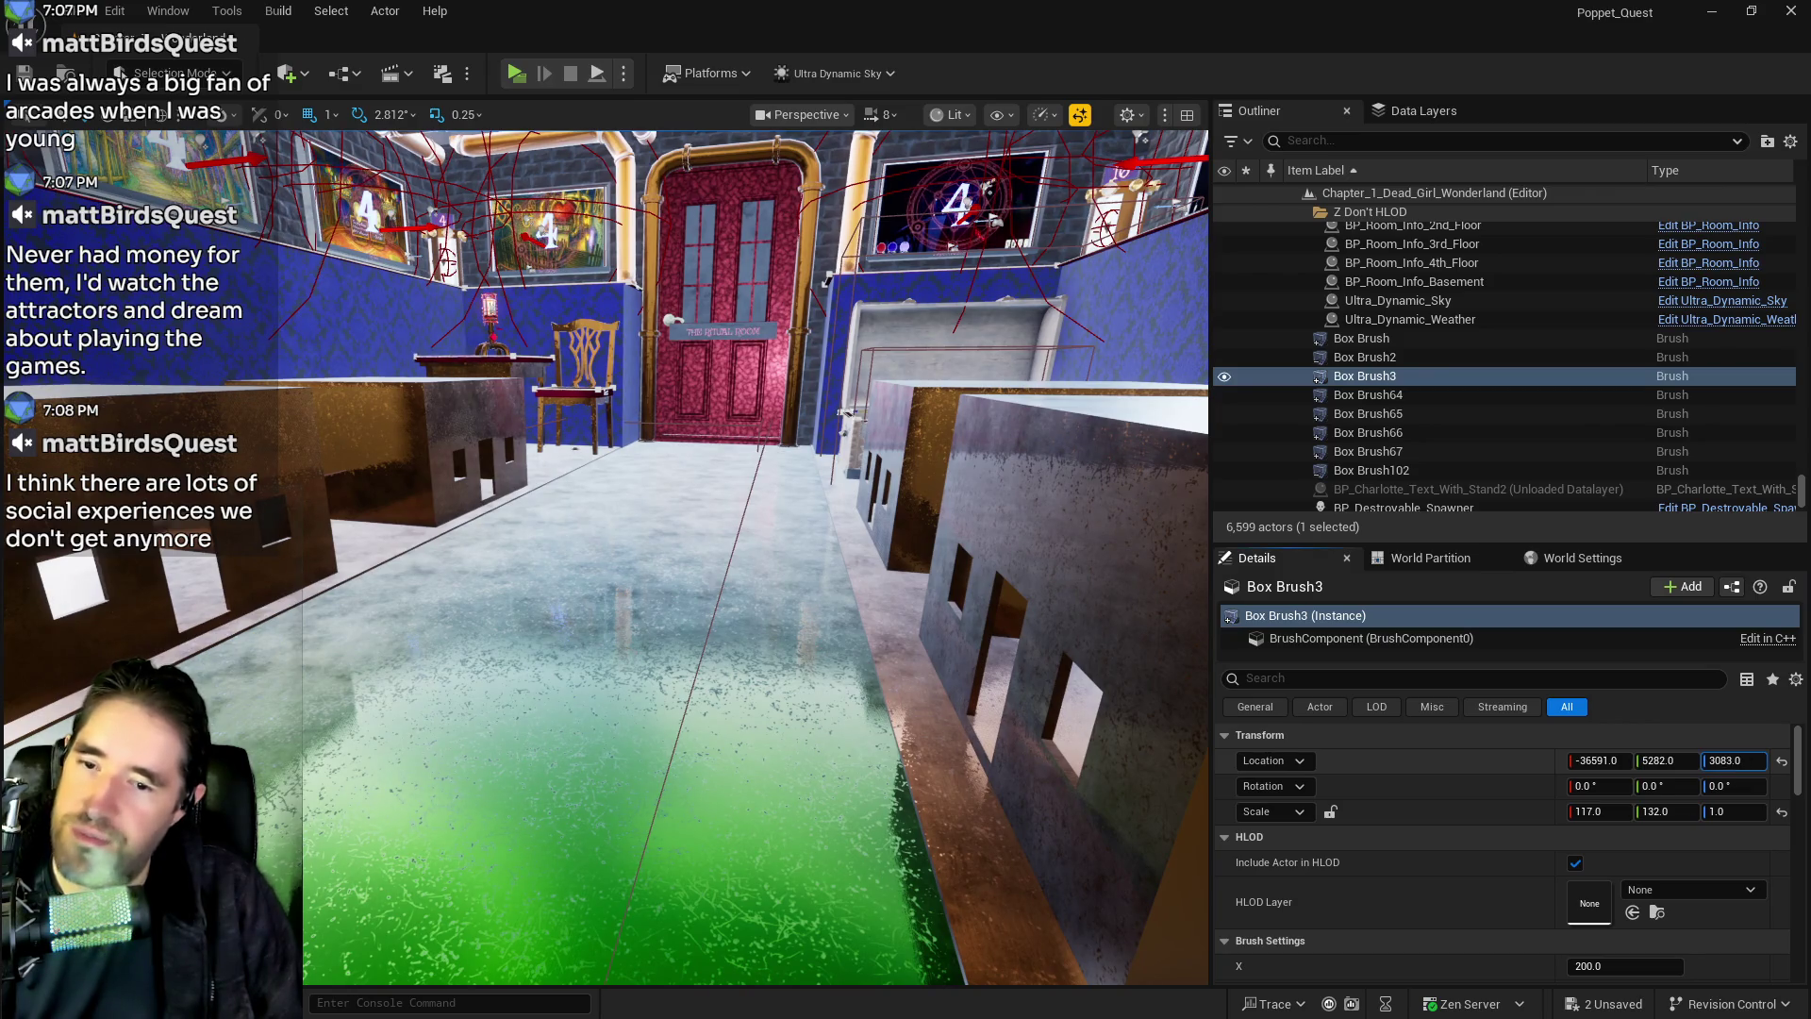
{"action": "key", "text": "Return"}
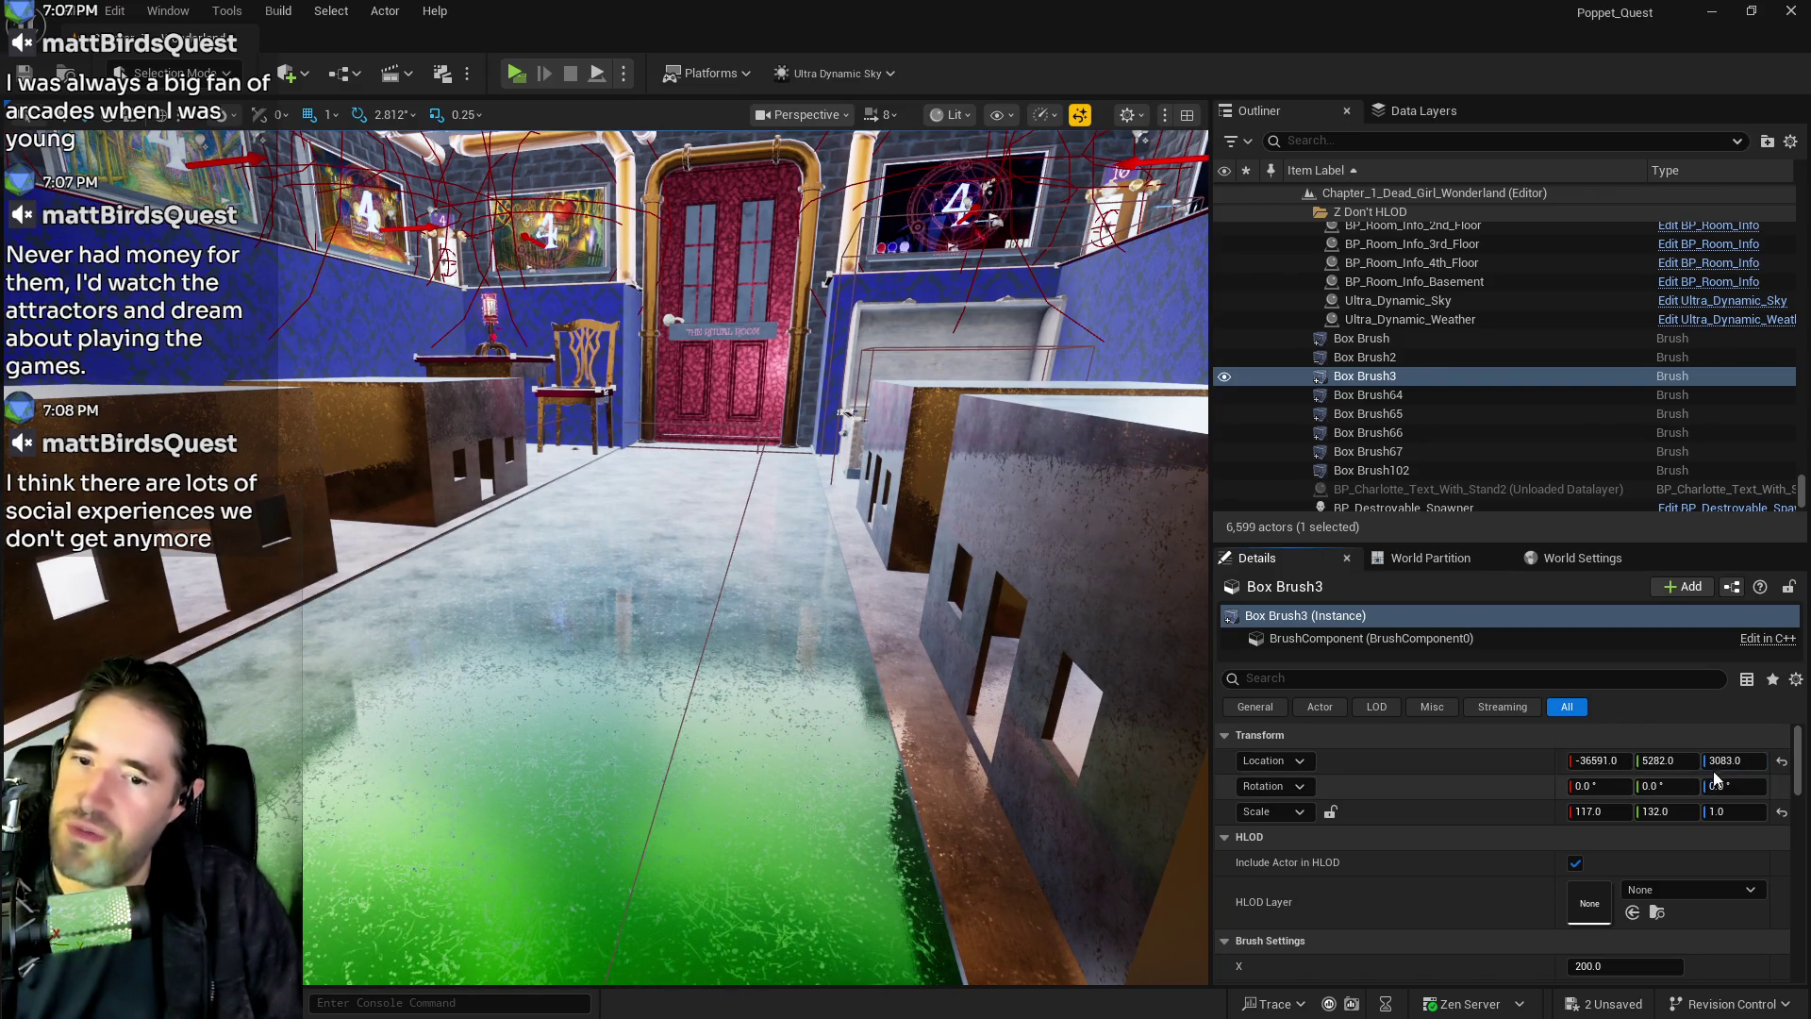
Settle Box Brush3's floor height at Location Z 3092
{"action": "left_click_drag", "start_coordinate": [1733, 760], "coordinate": [1727, 761]}
{"action": "key", "text": "Return"}
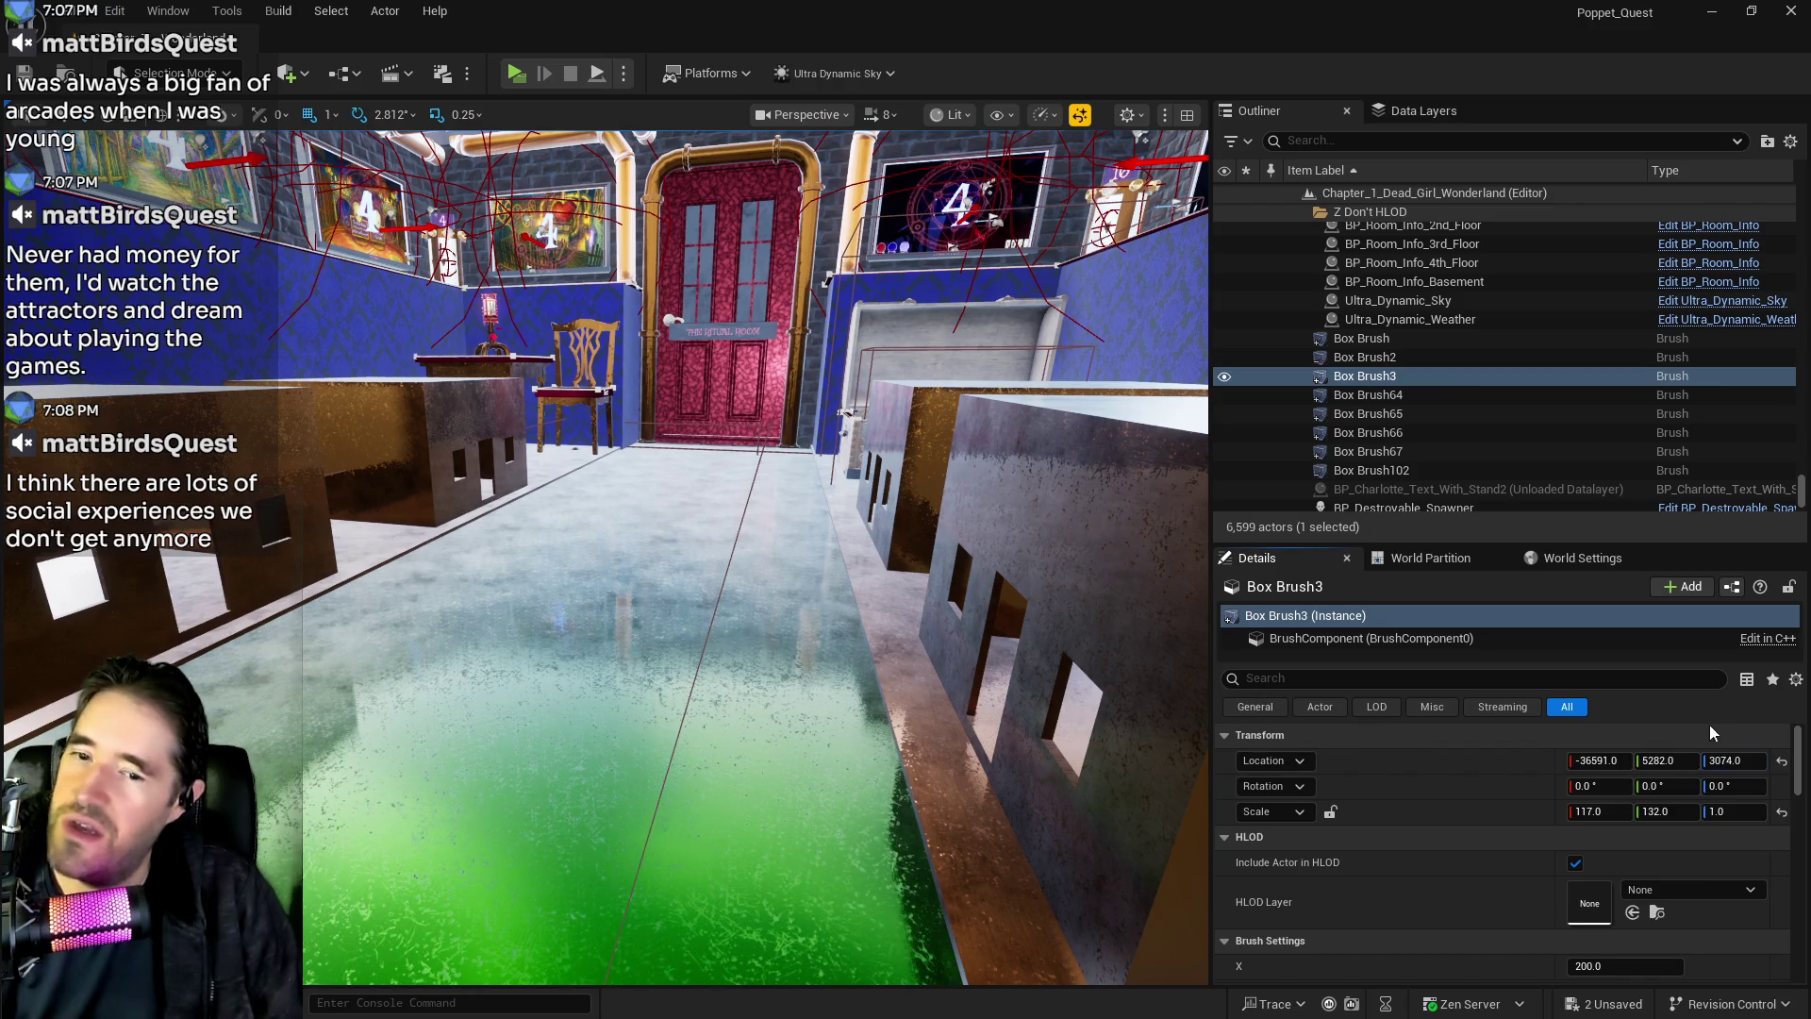
{"action": "mouse_move", "coordinate": [848, 614]}
{"action": "left_mouse_down"}
{"action": "mouse_move", "coordinate": [849, 378]}
{"action": "mouse_move", "coordinate": [745, 368]}
{"action": "mouse_move", "coordinate": [778, 420]}
{"action": "left_mouse_up"}
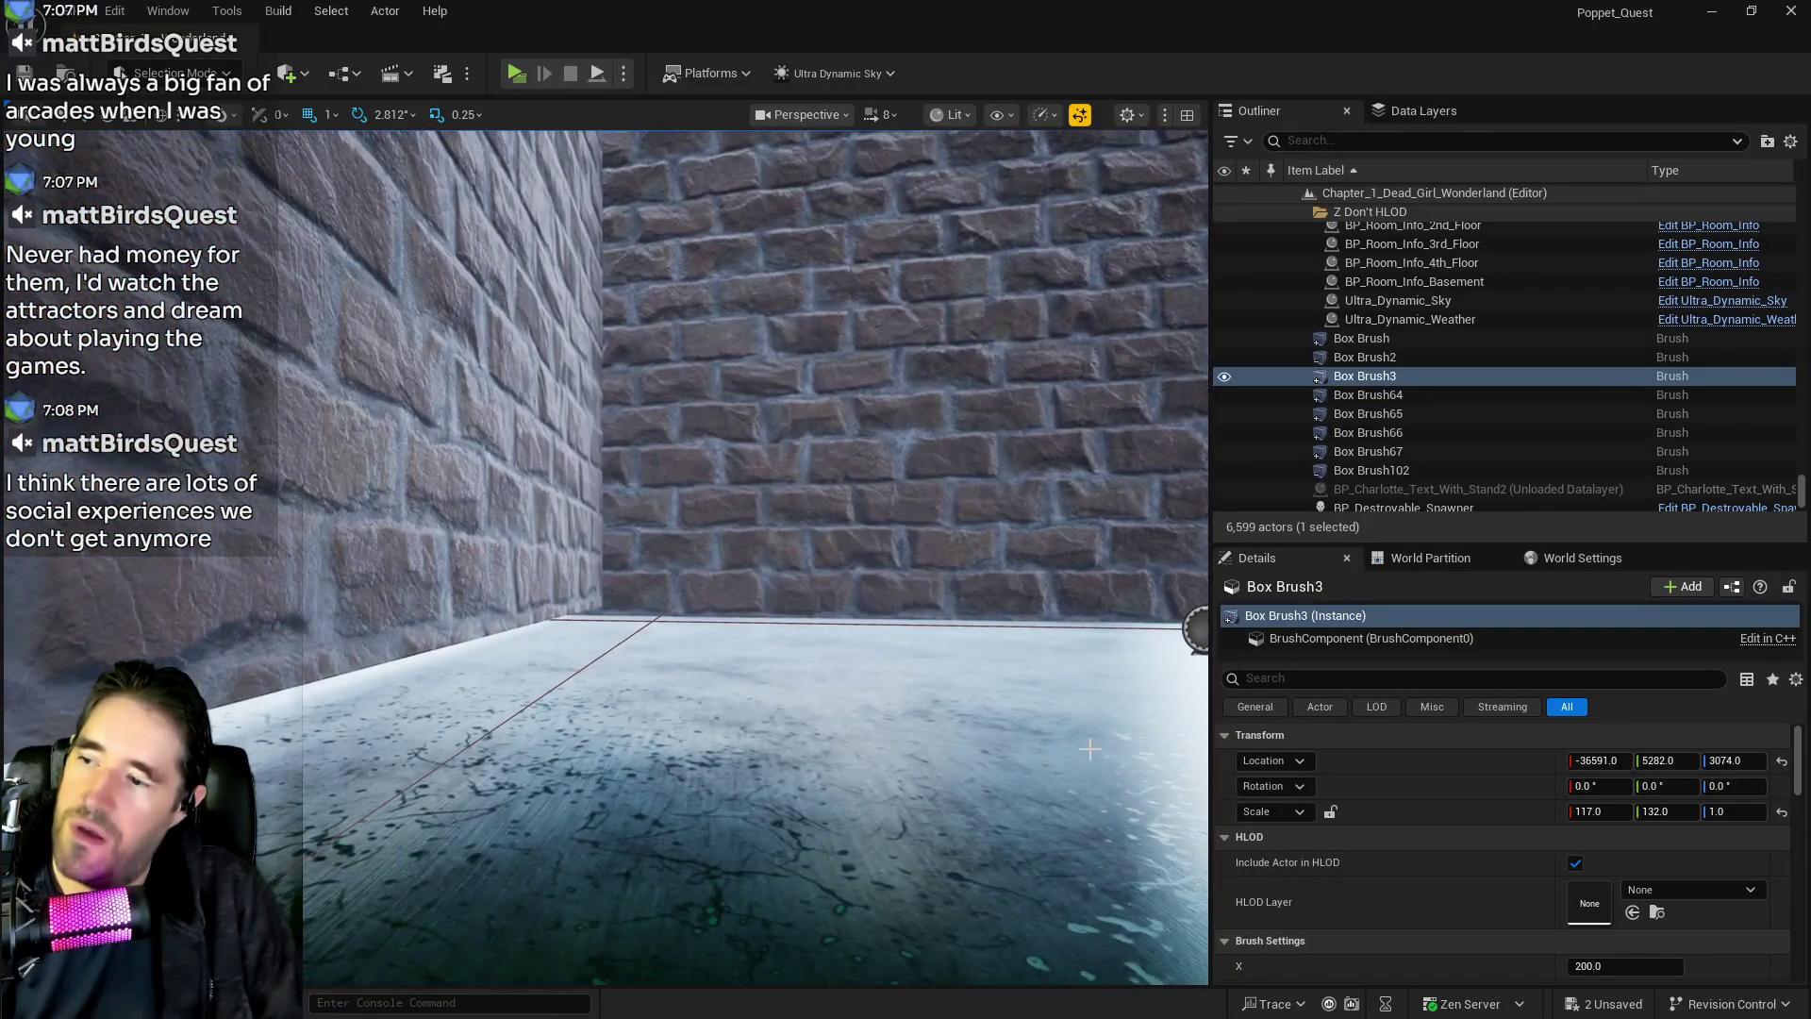
{"action": "left_click_drag", "start_coordinate": [1725, 760], "coordinate": [1734, 760]}
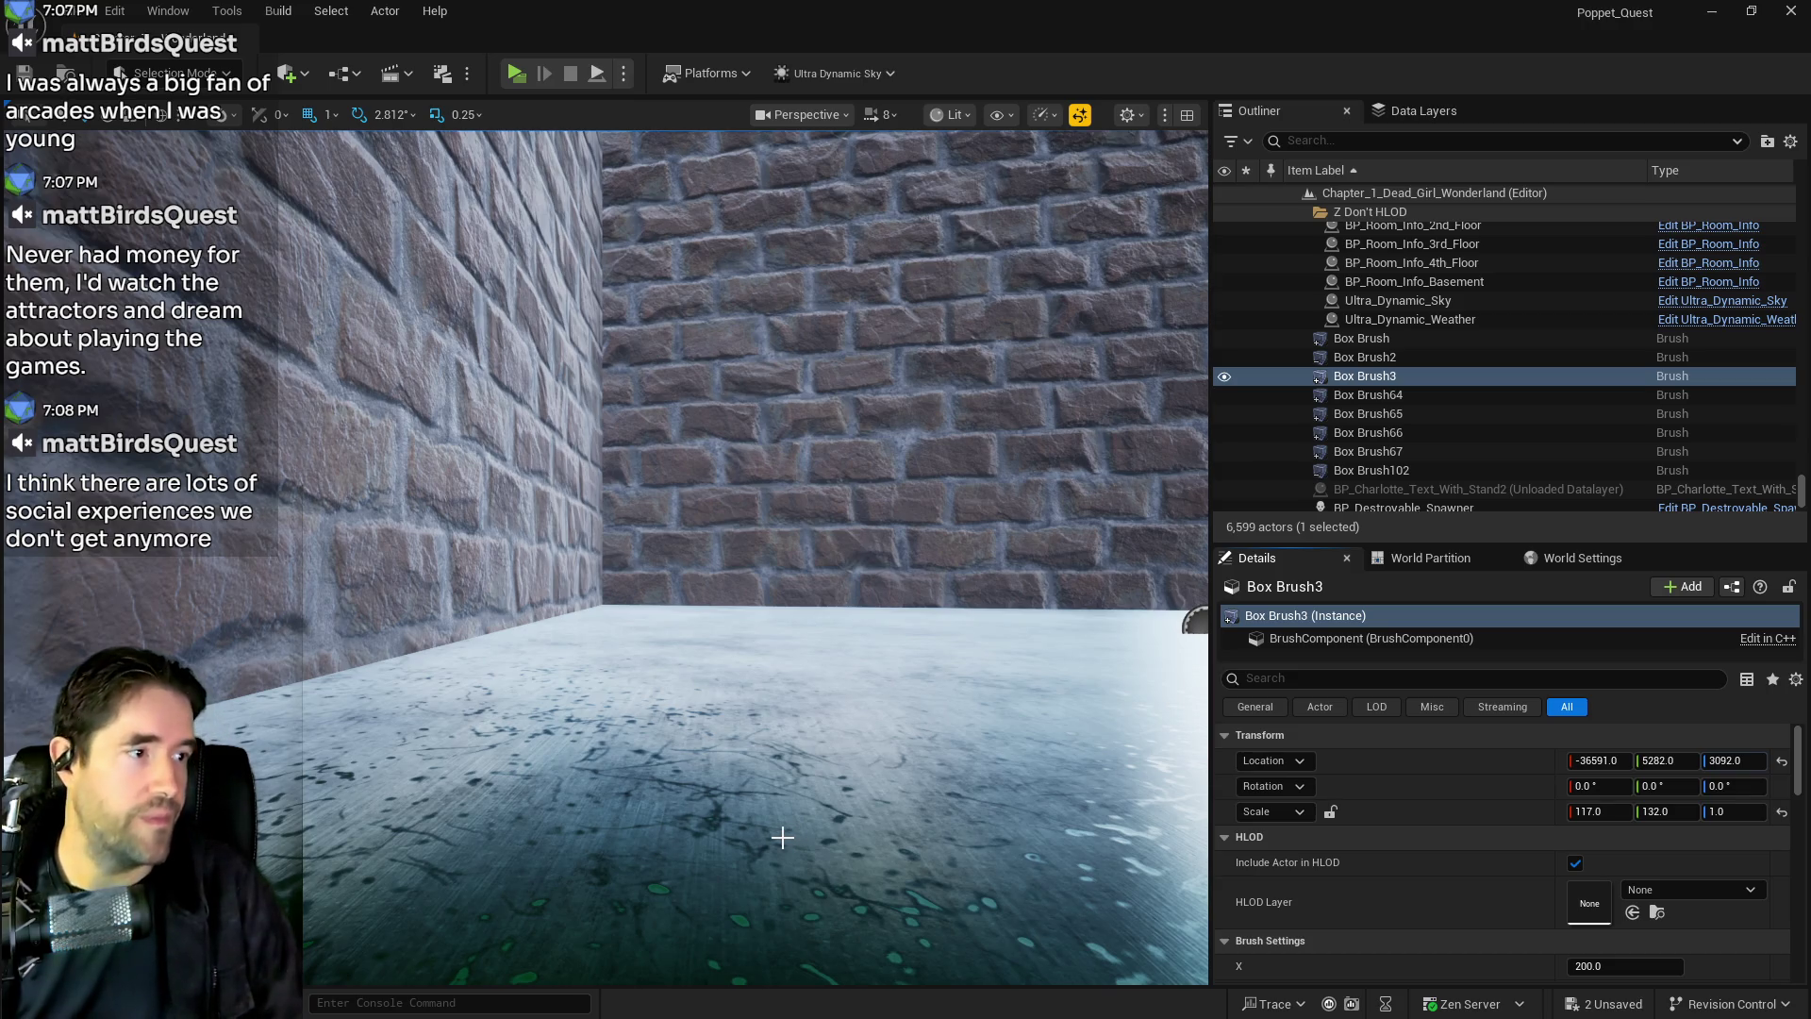
{"action": "mouse_move", "coordinate": [780, 830]}
{"action": "left_mouse_down"}
{"action": "mouse_move", "coordinate": [779, 886]}
{"action": "mouse_move", "coordinate": [887, 839]}
{"action": "mouse_move", "coordinate": [905, 821]}
{"action": "mouse_move", "coordinate": [782, 849]}
{"action": "mouse_move", "coordinate": [755, 820]}
{"action": "mouse_move", "coordinate": [735, 830]}
{"action": "mouse_move", "coordinate": [946, 695]}
{"action": "left_mouse_up"}
{"action": "left_click", "coordinate": [939, 696]}
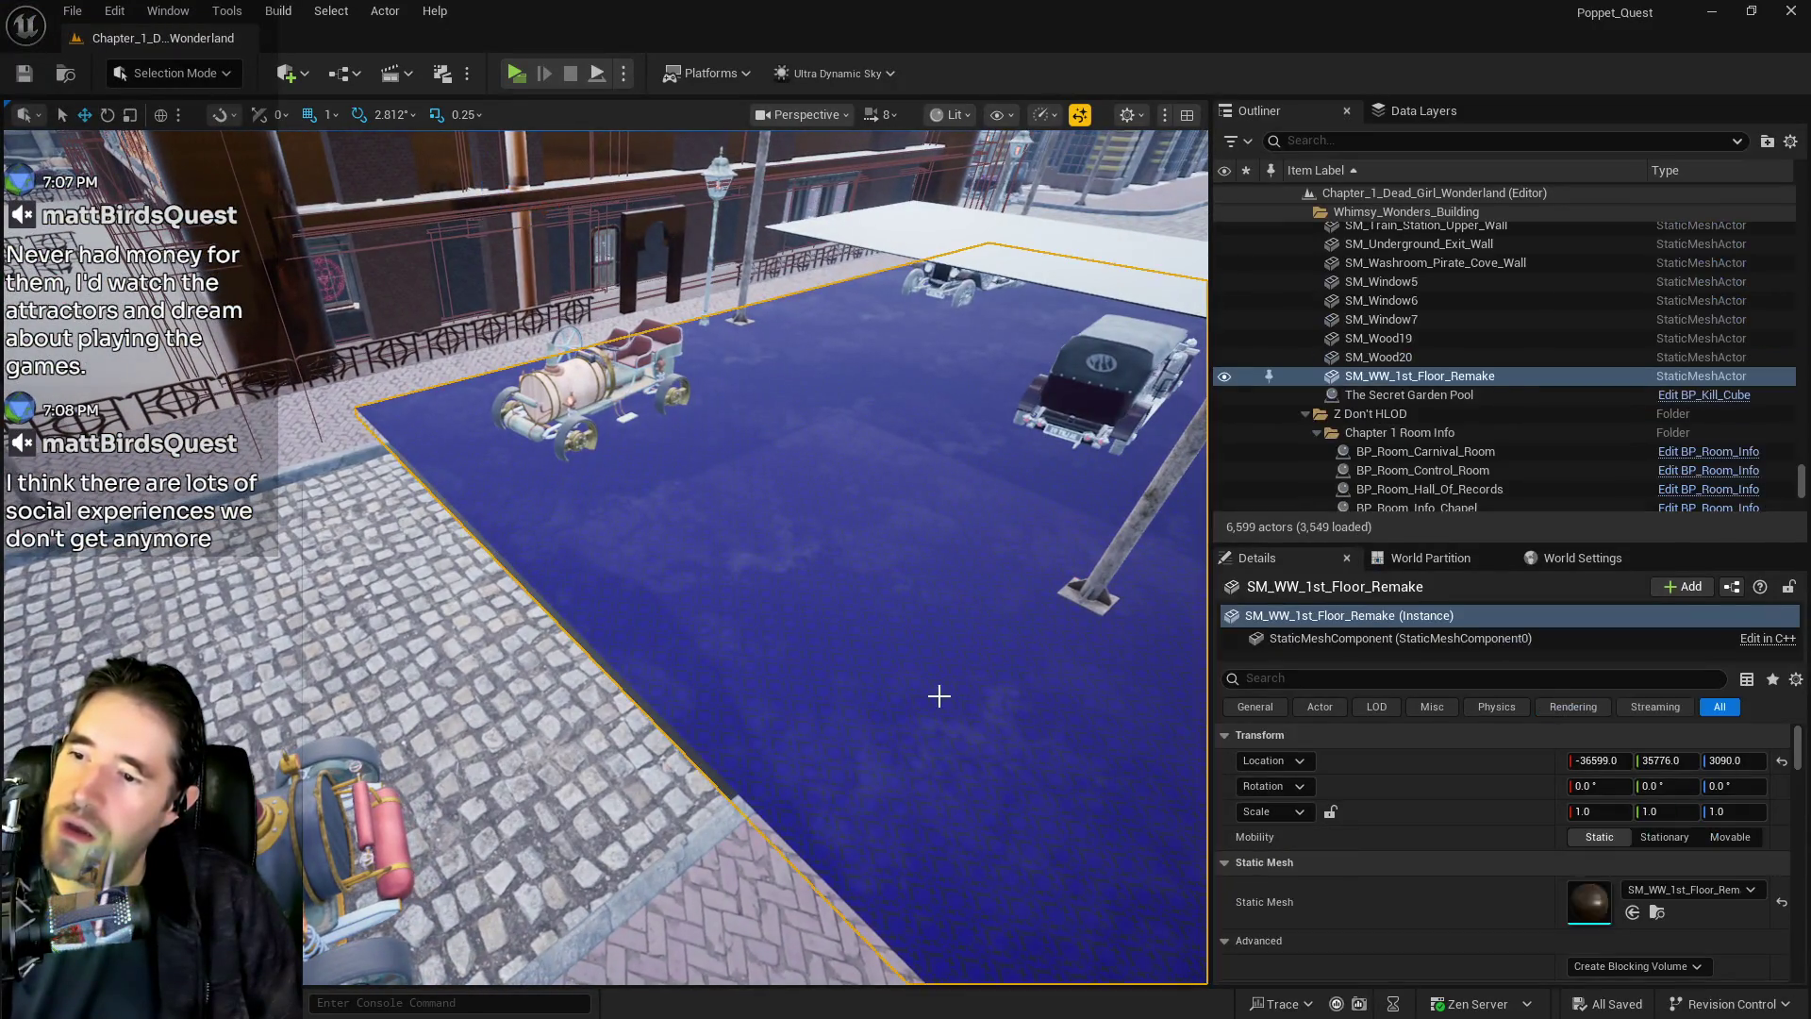
Apply Inst_Wallpaper_Tinka_2 to the green washroom floor surface
{"action": "scroll", "coordinate": [1632, 886], "scroll_direction": "down", "scroll_amount": 5}
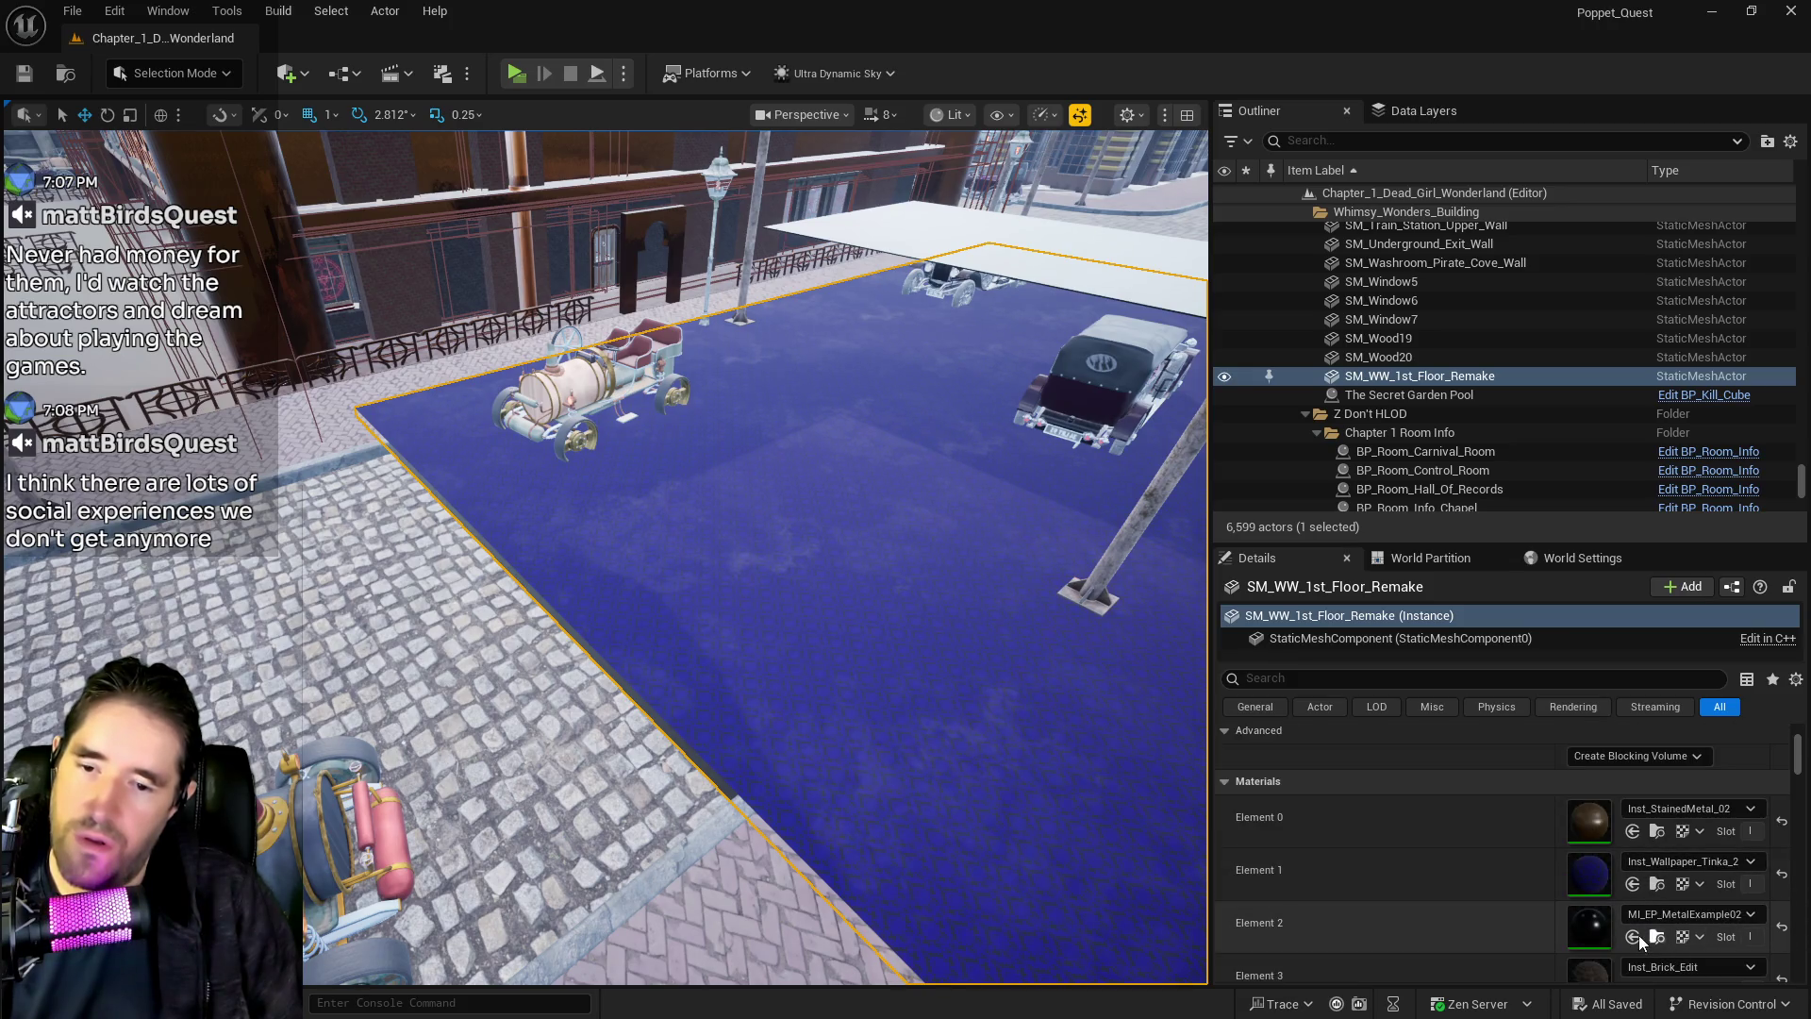
{"action": "scroll", "coordinate": [1639, 934], "scroll_direction": "down", "scroll_amount": 2}
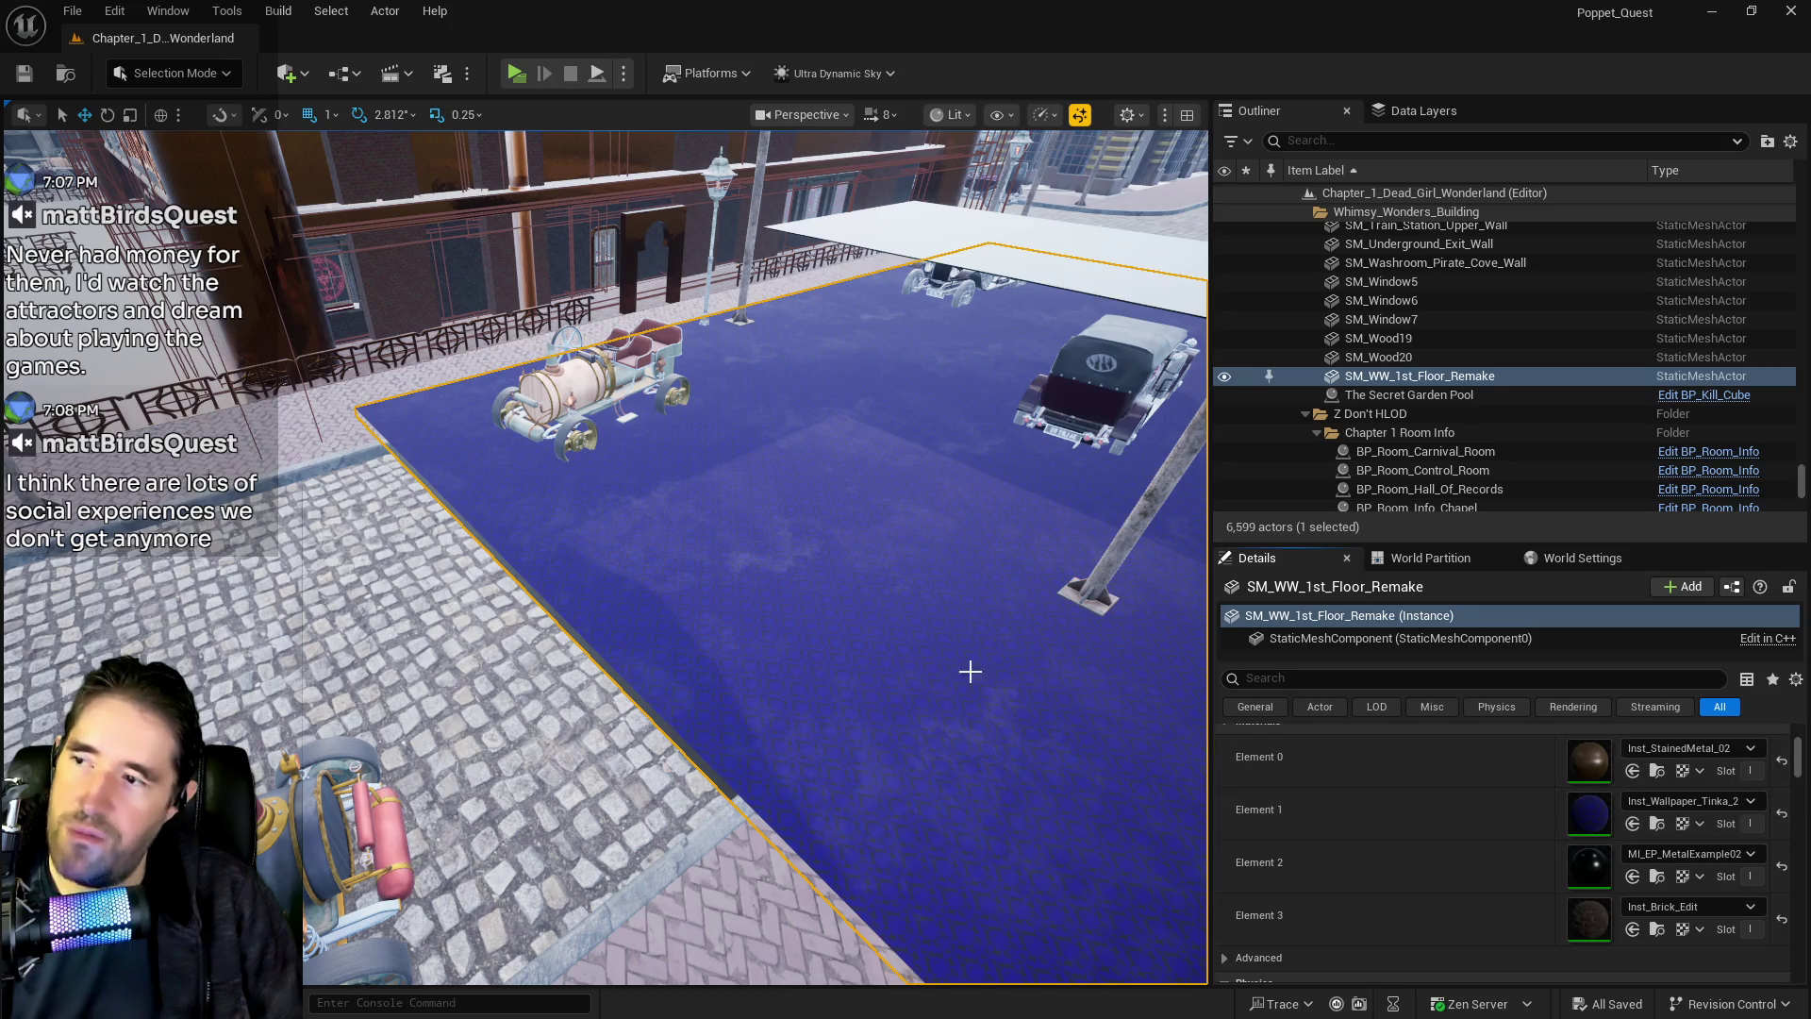
{"action": "left_click_drag", "start_coordinate": [970, 658], "coordinate": [981, 603]}
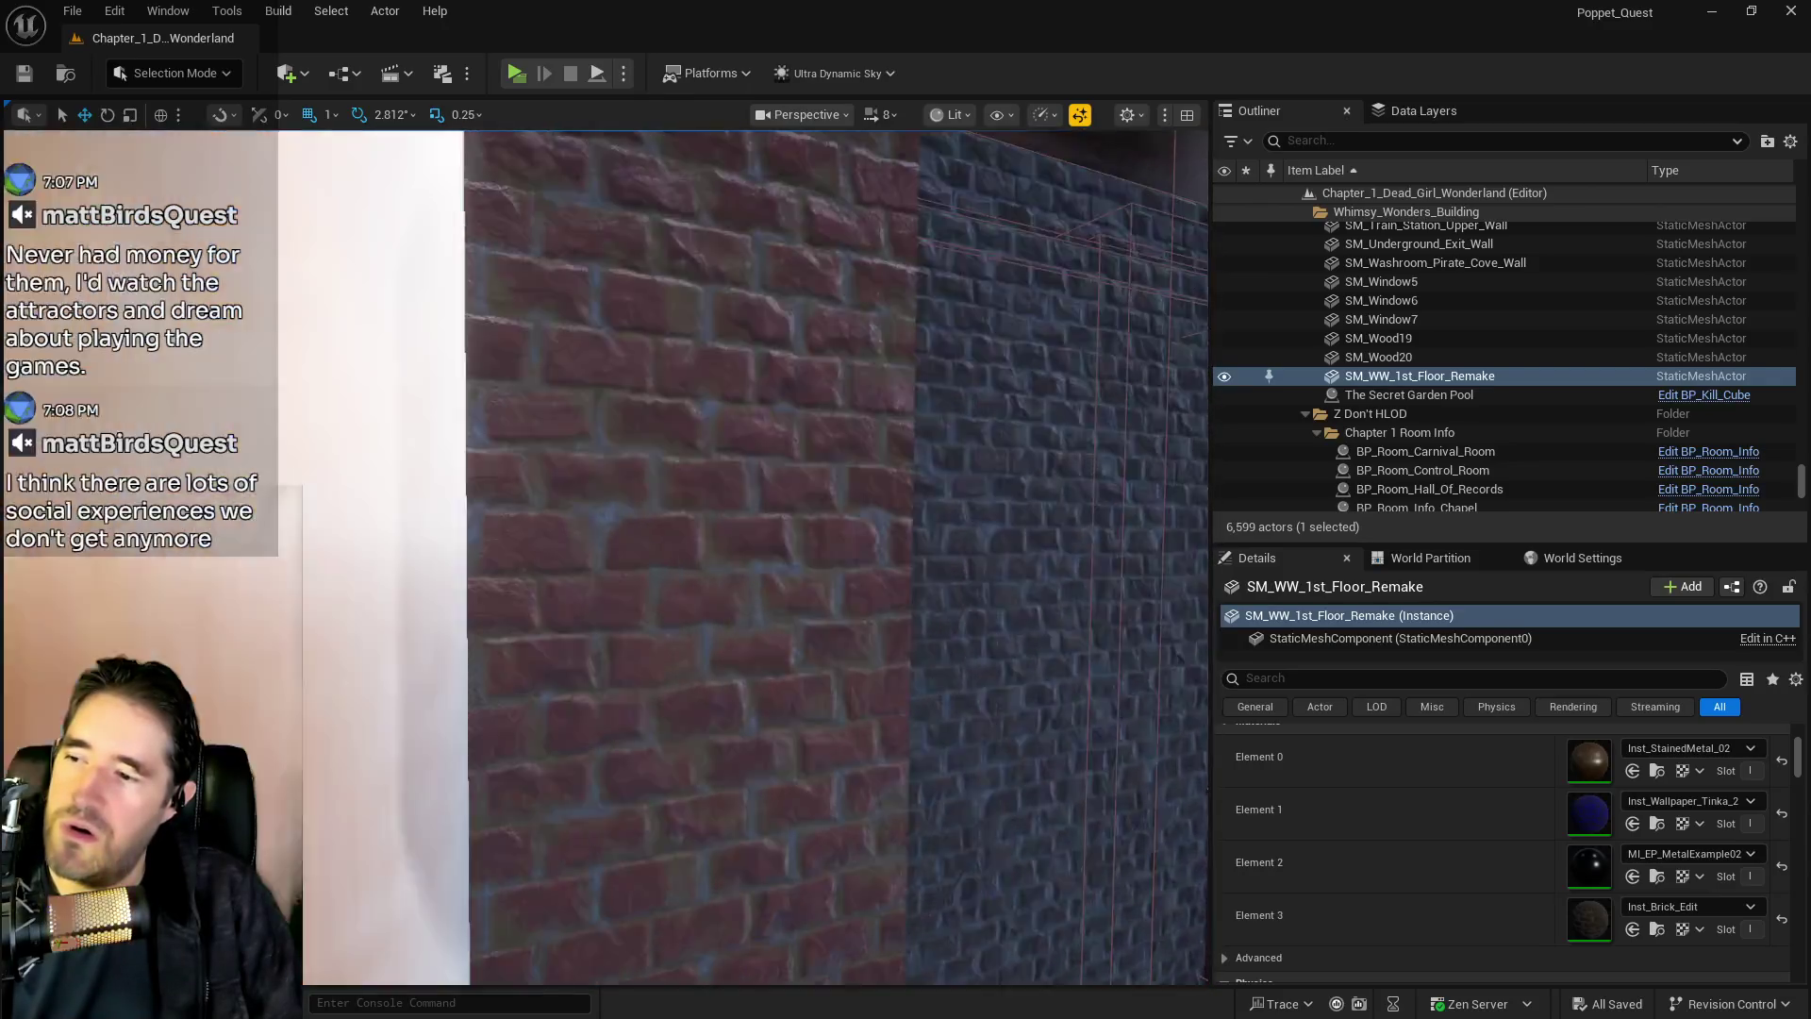
{"action": "left_click_drag", "start_coordinate": [981, 603], "coordinate": [981, 509]}
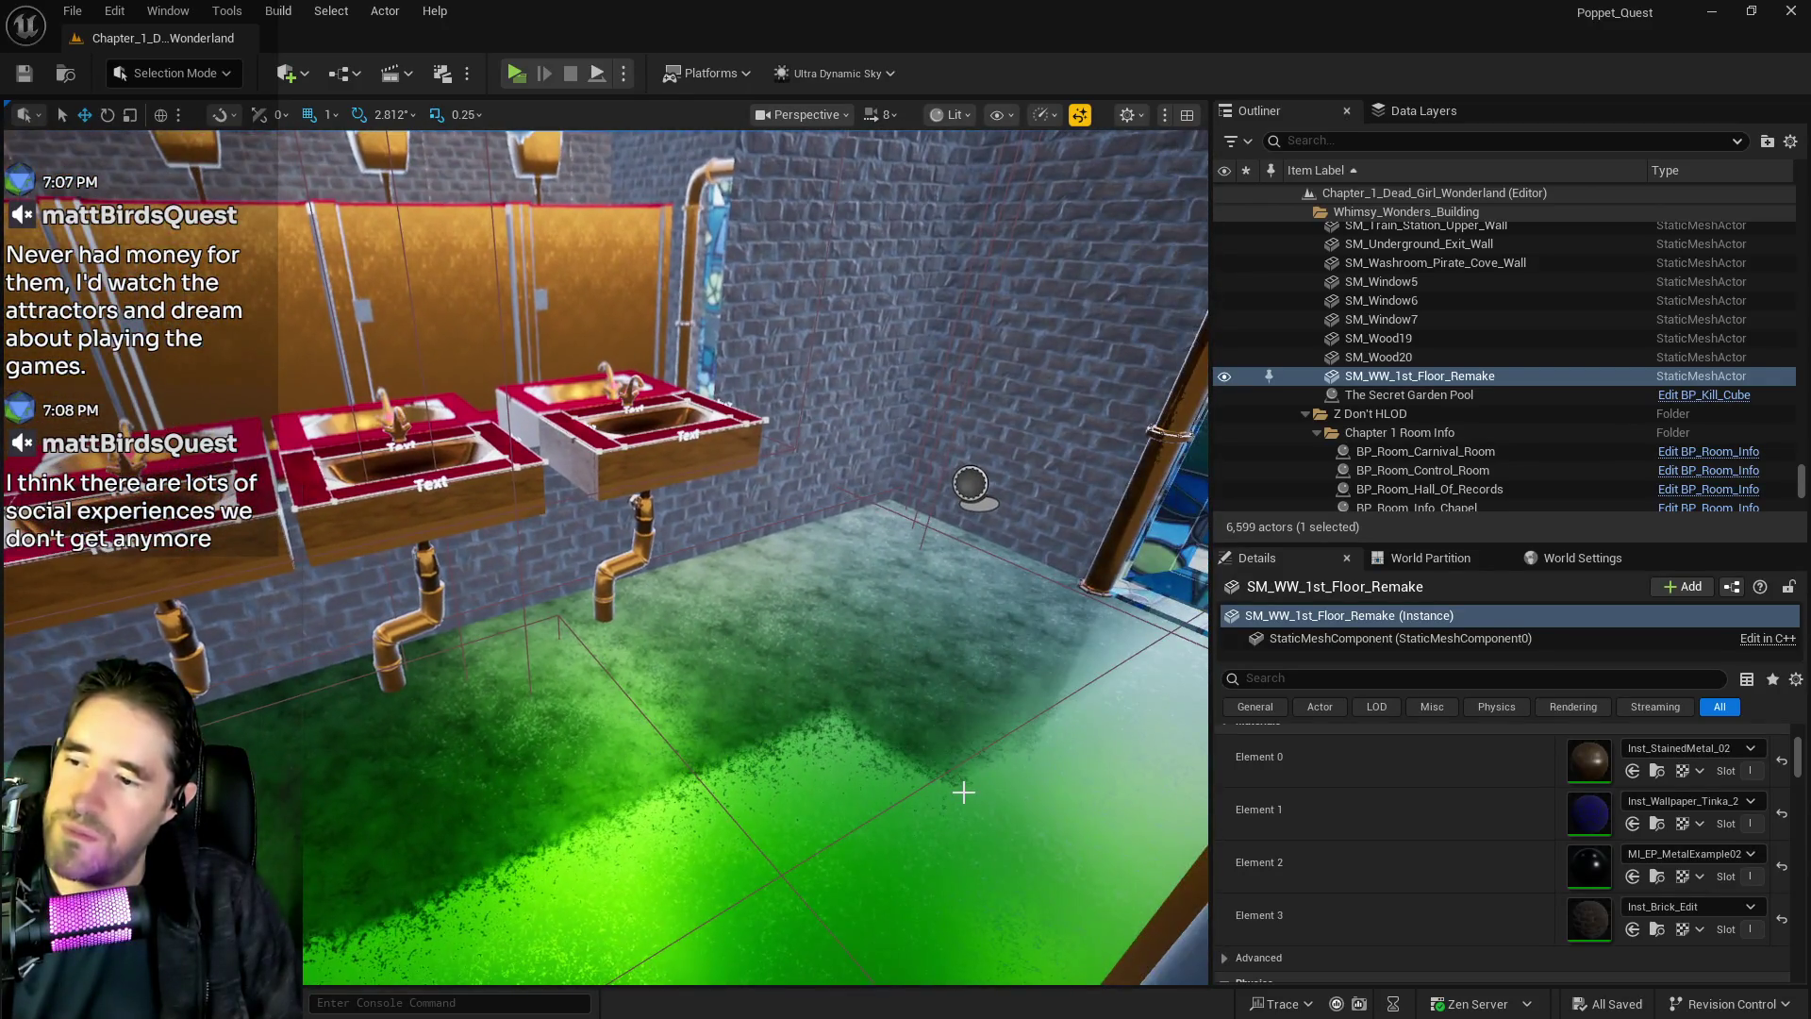
{"action": "left_click", "coordinate": [963, 788]}
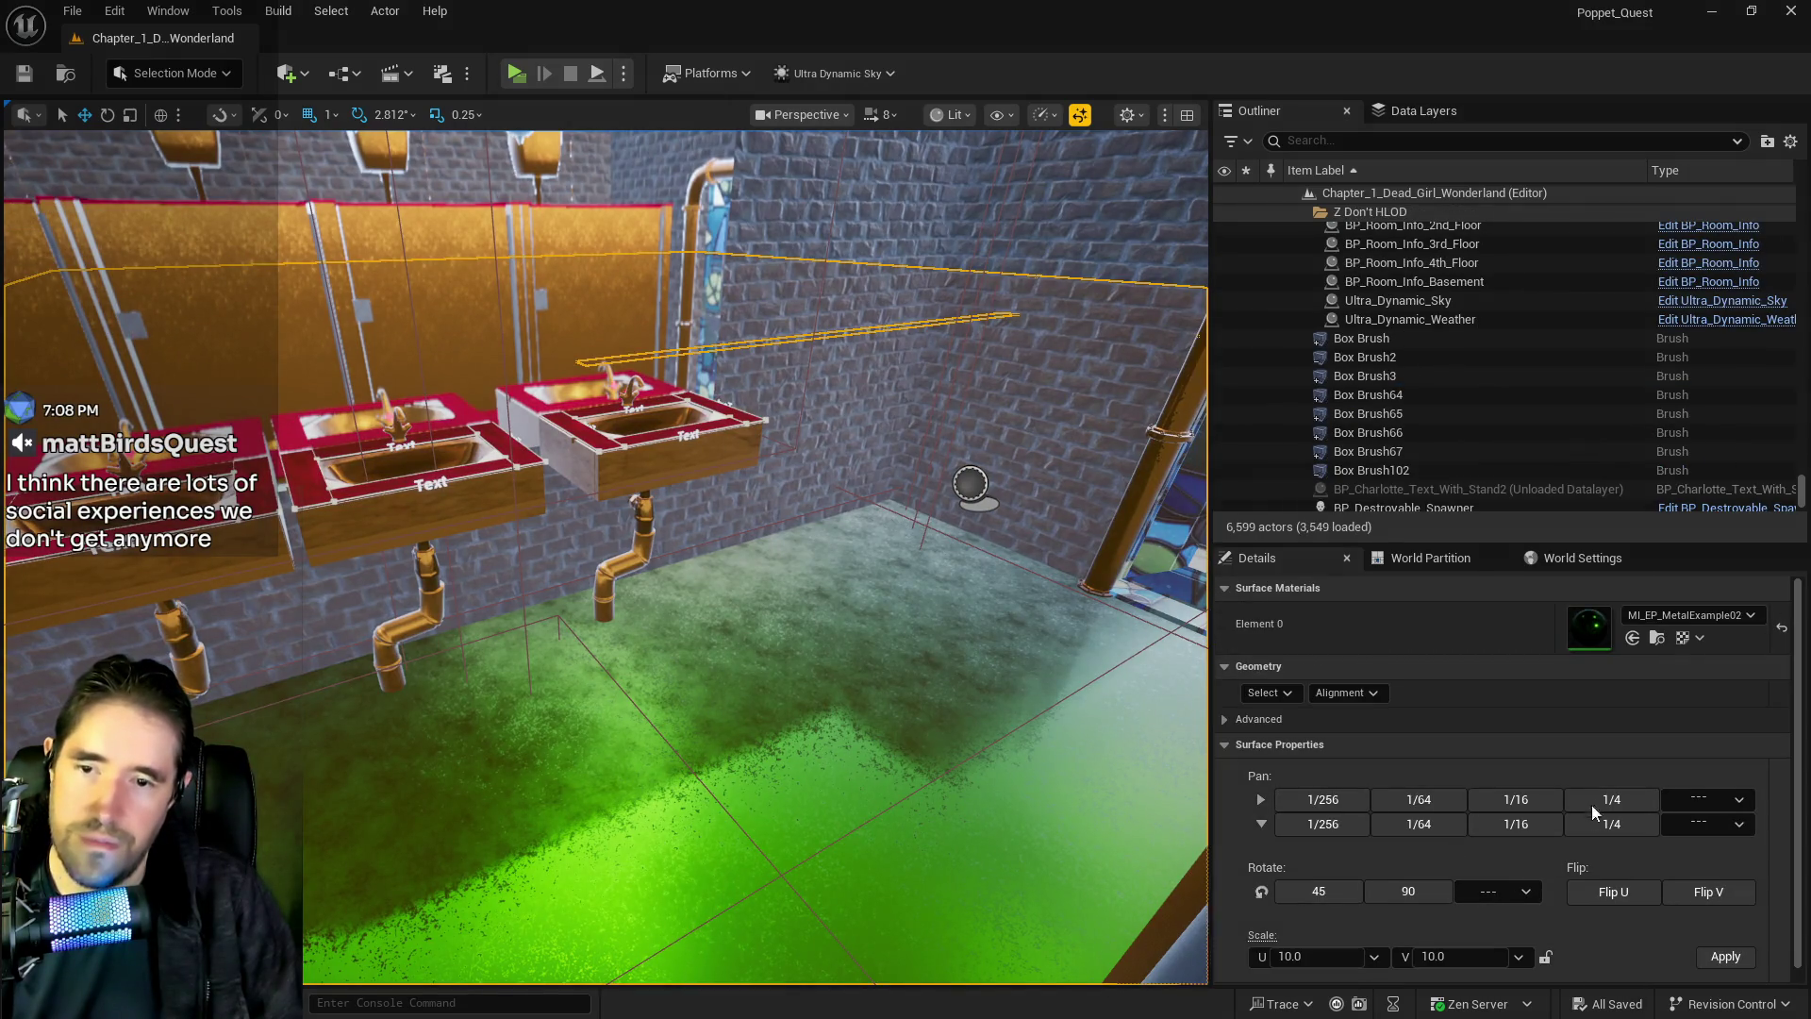
{"action": "left_click", "coordinate": [1632, 638]}
{"action": "mouse_move", "coordinate": [849, 755]}
{"action": "left_mouse_down"}
{"action": "mouse_move", "coordinate": [887, 745]}
{"action": "mouse_move", "coordinate": [878, 683]}
{"action": "mouse_move", "coordinate": [811, 651]}
{"action": "mouse_move", "coordinate": [823, 678]}
{"action": "left_mouse_up"}
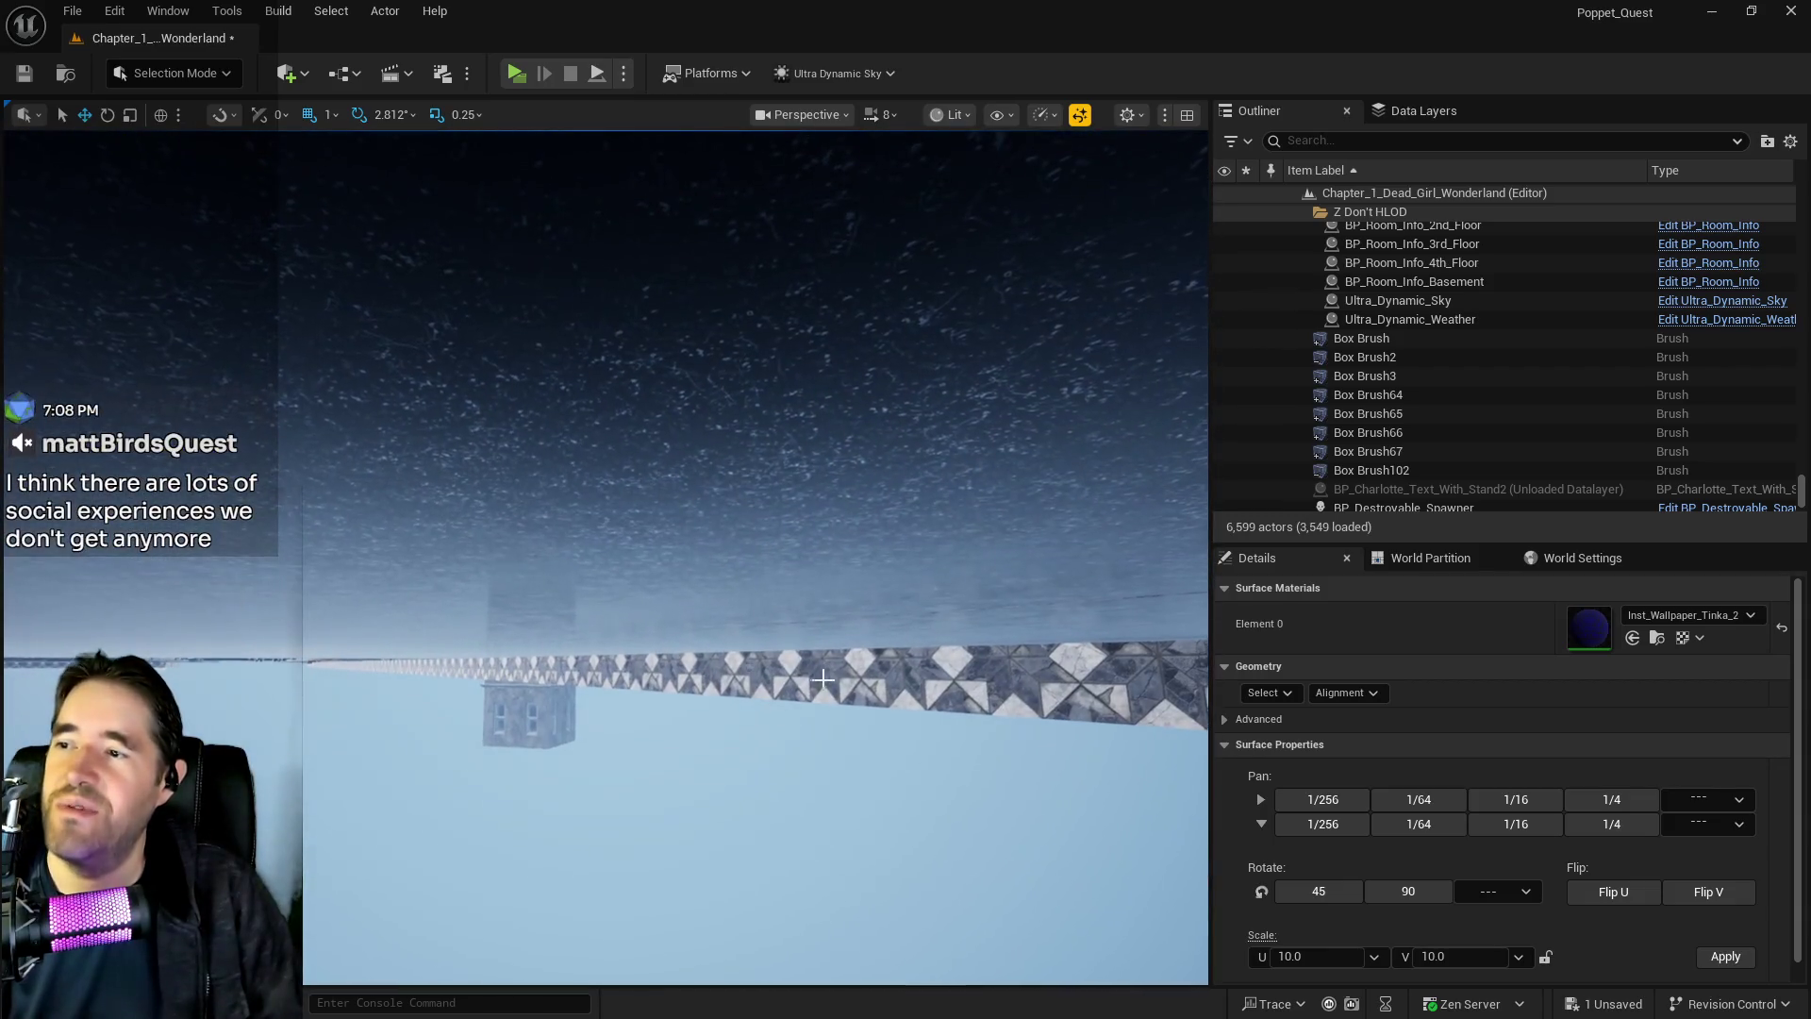
Select the first-floor mesh, the new floor brush copy, then the room's ceiling brush
{"action": "left_click", "coordinate": [899, 450]}
{"action": "scroll", "coordinate": [1504, 760], "scroll_direction": "down", "scroll_amount": 5}
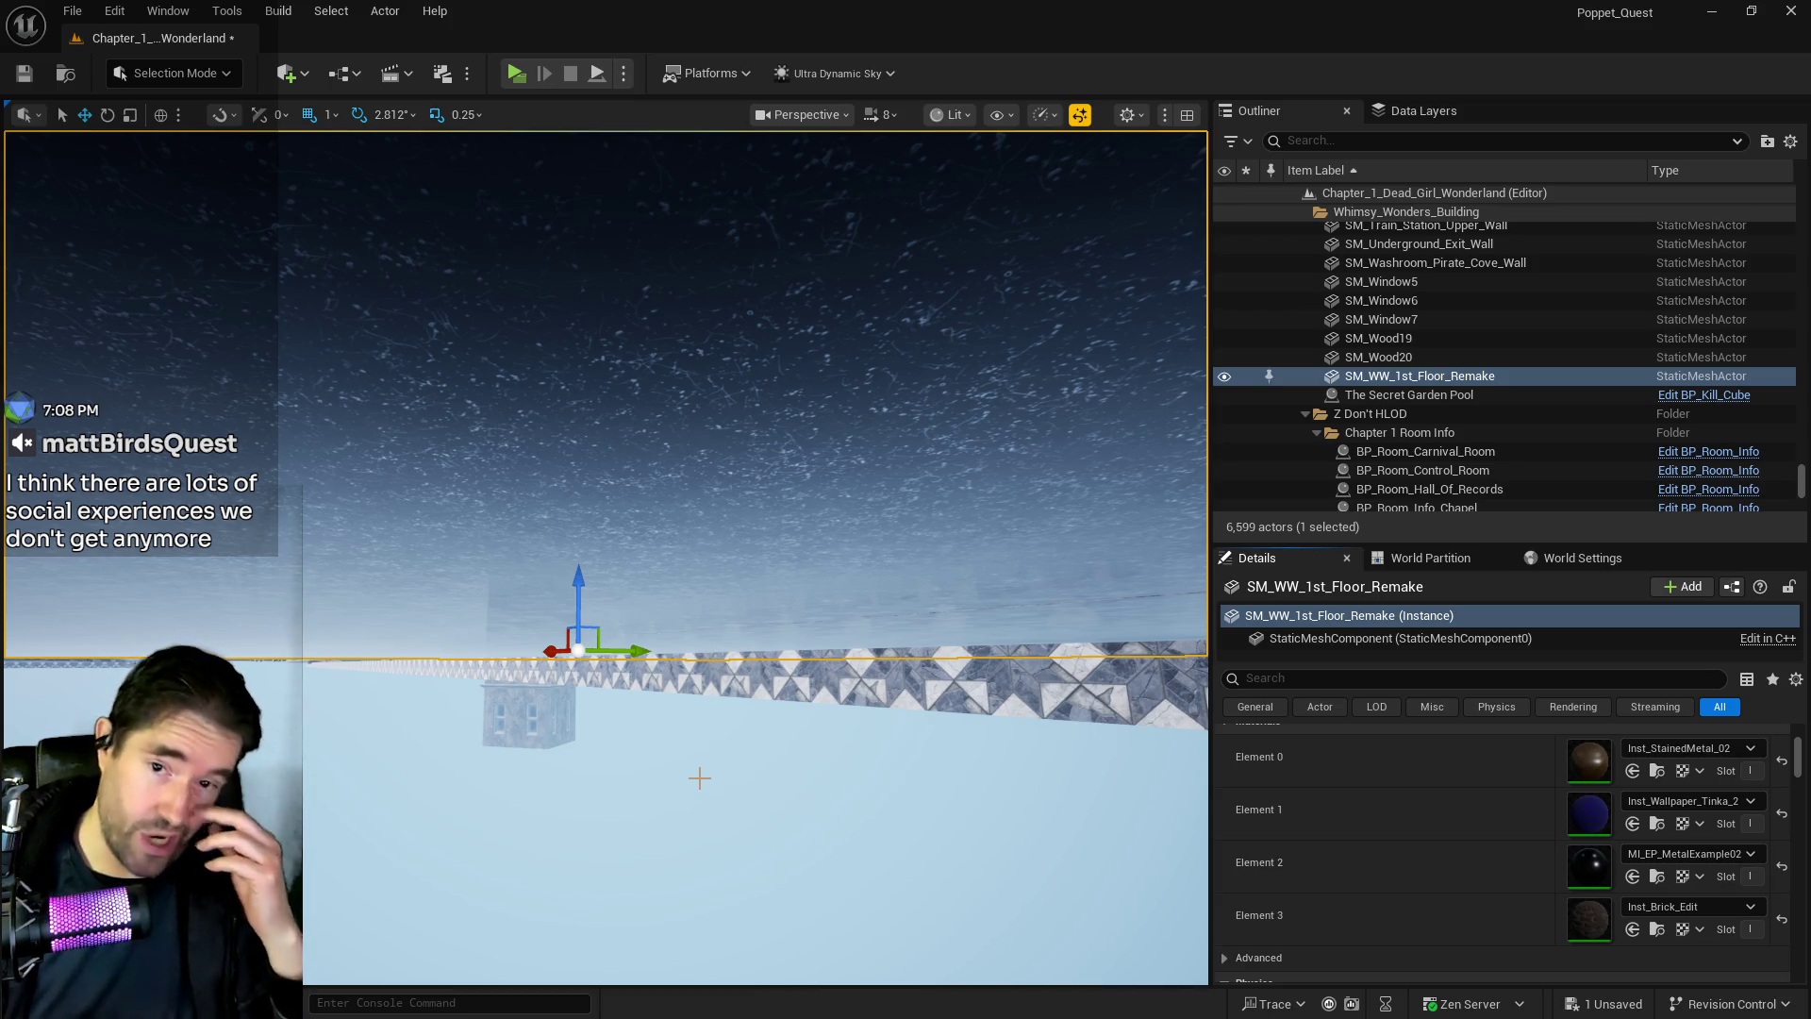
{"action": "mouse_move", "coordinate": [803, 865]}
{"action": "left_mouse_down"}
{"action": "mouse_move", "coordinate": [802, 698]}
{"action": "mouse_move", "coordinate": [802, 886]}
{"action": "mouse_move", "coordinate": [803, 528]}
{"action": "mouse_move", "coordinate": [803, 566]}
{"action": "mouse_move", "coordinate": [744, 534]}
{"action": "left_mouse_up"}
{"action": "left_click", "coordinate": [618, 364]}
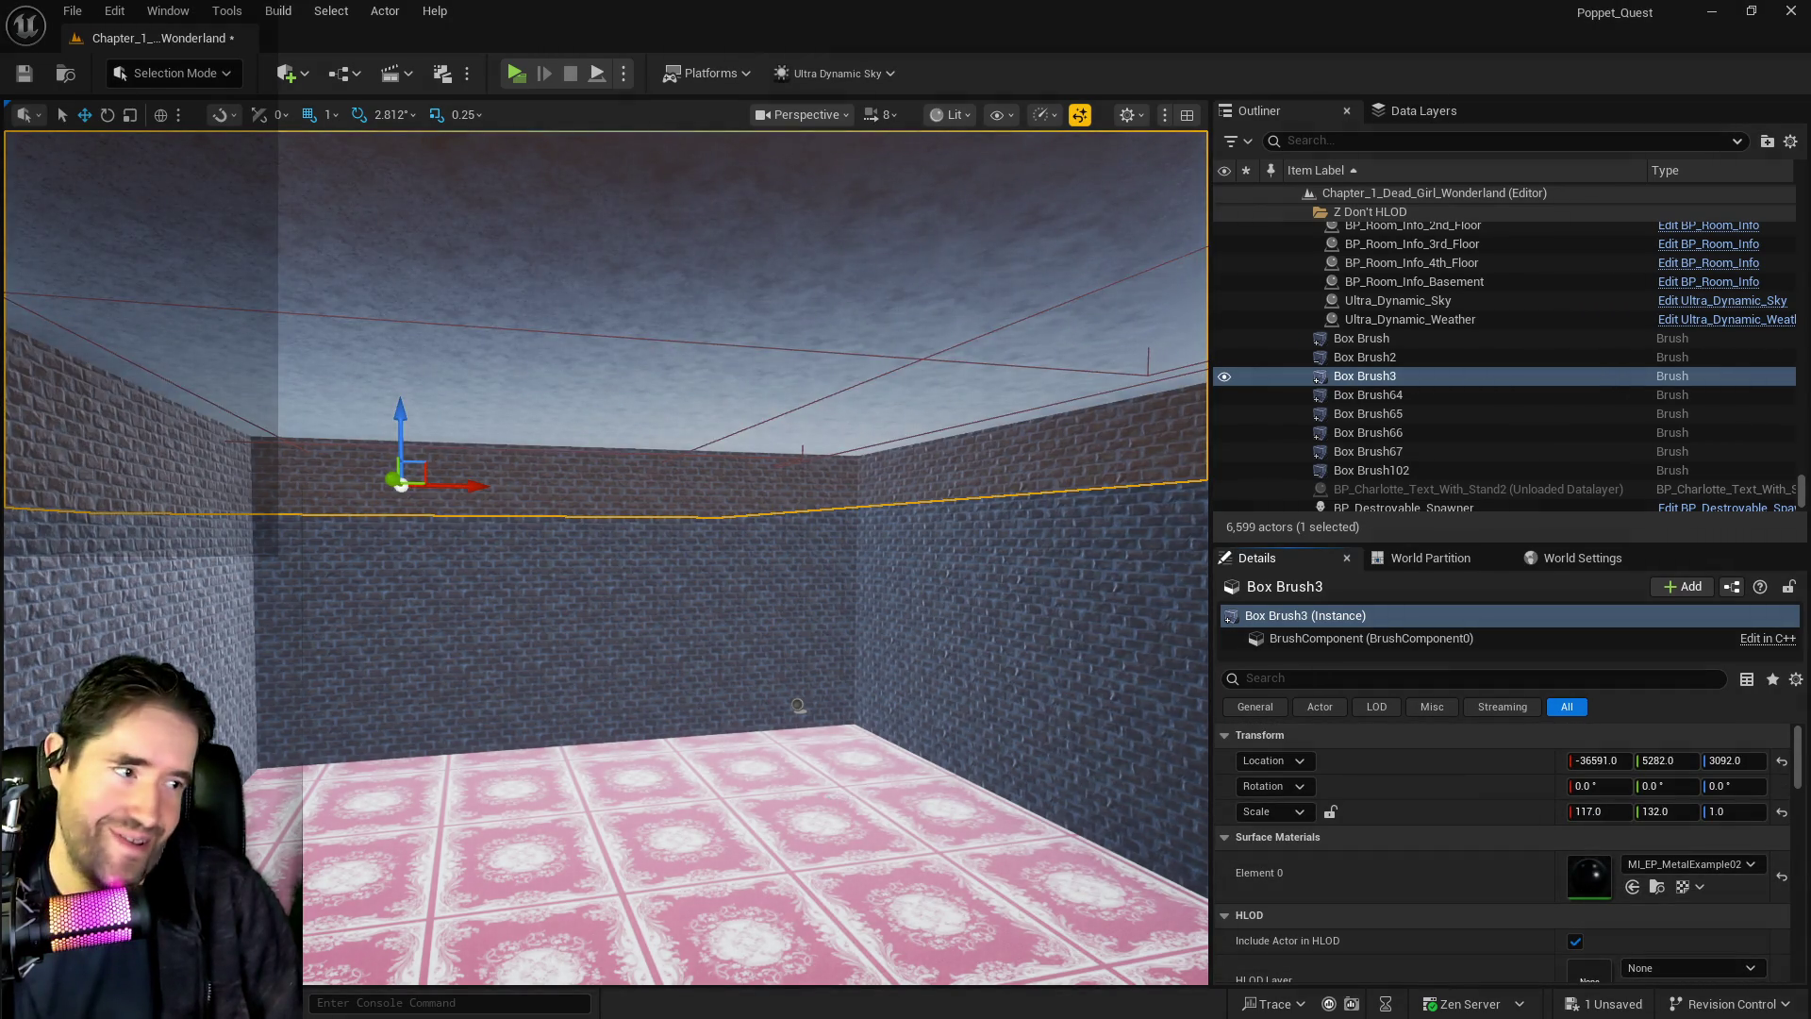
{"action": "mouse_move", "coordinate": [797, 705]}
{"action": "left_mouse_down"}
{"action": "mouse_move", "coordinate": [650, 585]}
{"action": "mouse_move", "coordinate": [906, 449]}
{"action": "left_mouse_up"}
{"action": "left_click", "coordinate": [884, 371]}
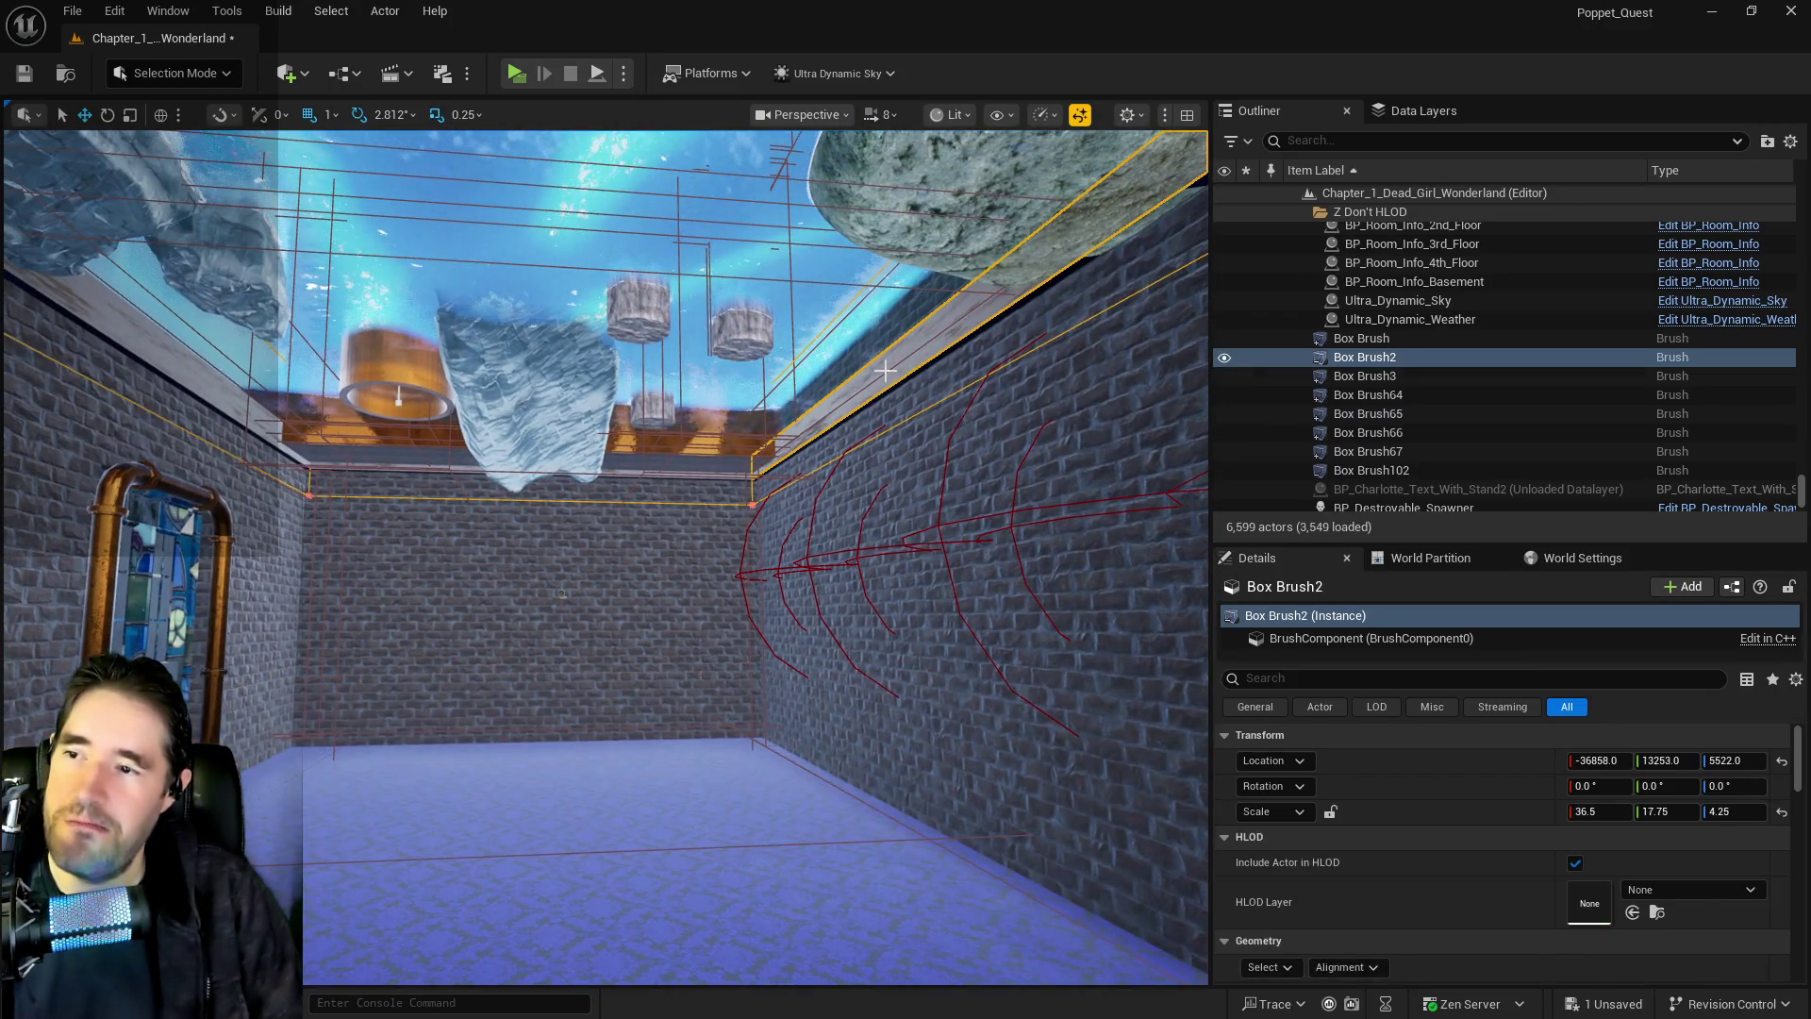
Alt-drag the ceiling brush down into Box Brush4 and set its floor at Z 2839
{"action": "scroll", "coordinate": [837, 266], "scroll_direction": "down", "scroll_amount": 5}
{"action": "left_click_drag", "start_coordinate": [749, 246], "coordinate": [745, 509], "text": "alt"}
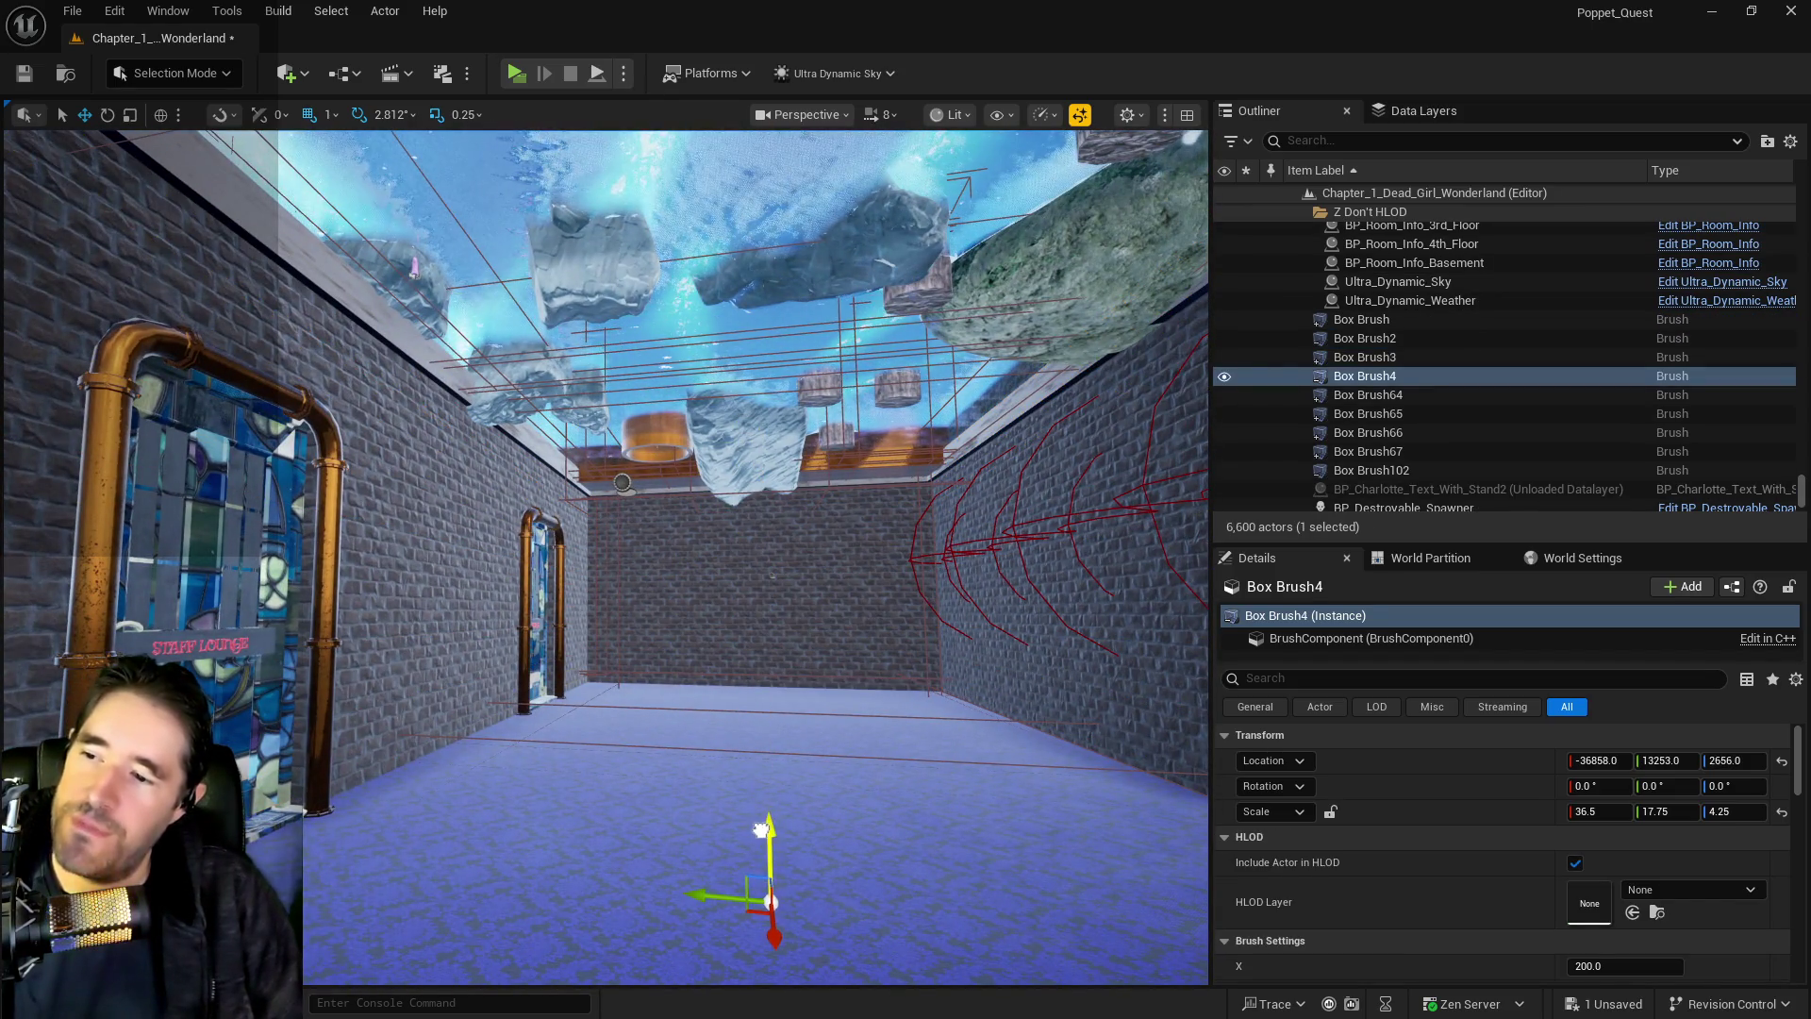
{"action": "mouse_move", "coordinate": [766, 783]}
{"action": "left_mouse_down"}
{"action": "mouse_move", "coordinate": [766, 566]}
{"action": "mouse_move", "coordinate": [727, 415]}
{"action": "mouse_move", "coordinate": [698, 397]}
{"action": "left_mouse_up"}
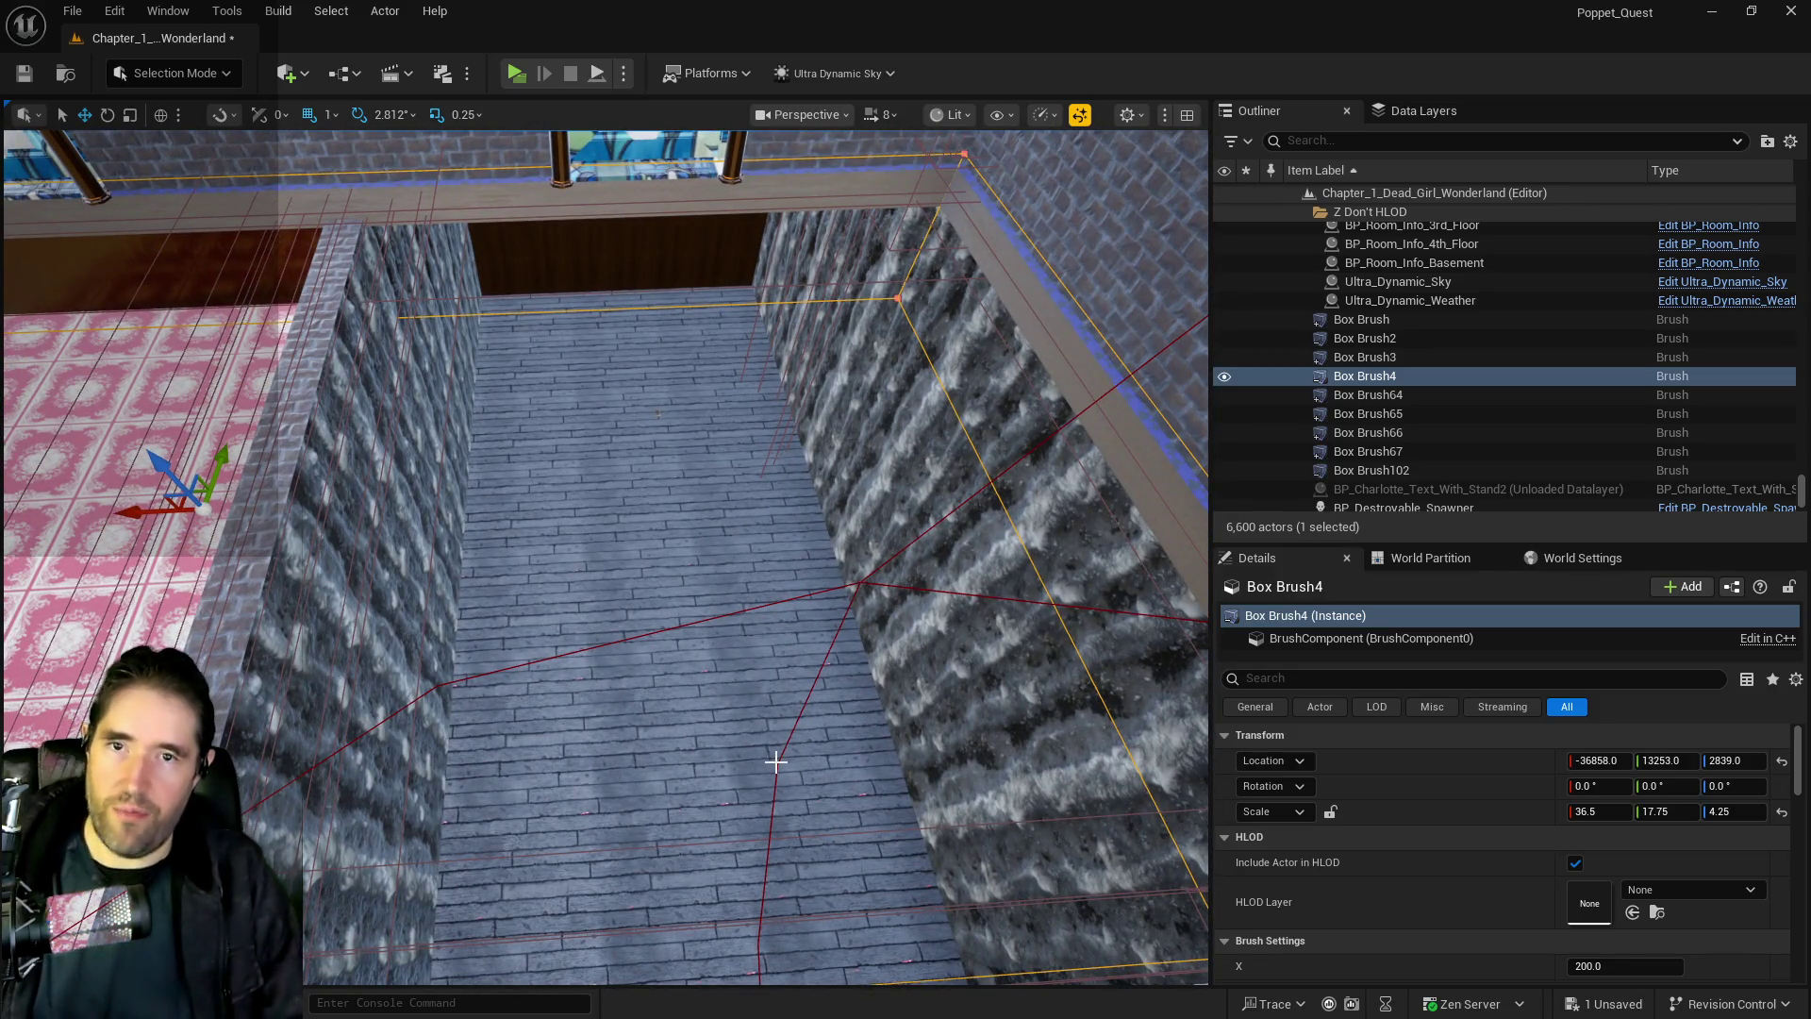
{"action": "left_click_drag", "start_coordinate": [776, 732], "coordinate": [776, 622]}
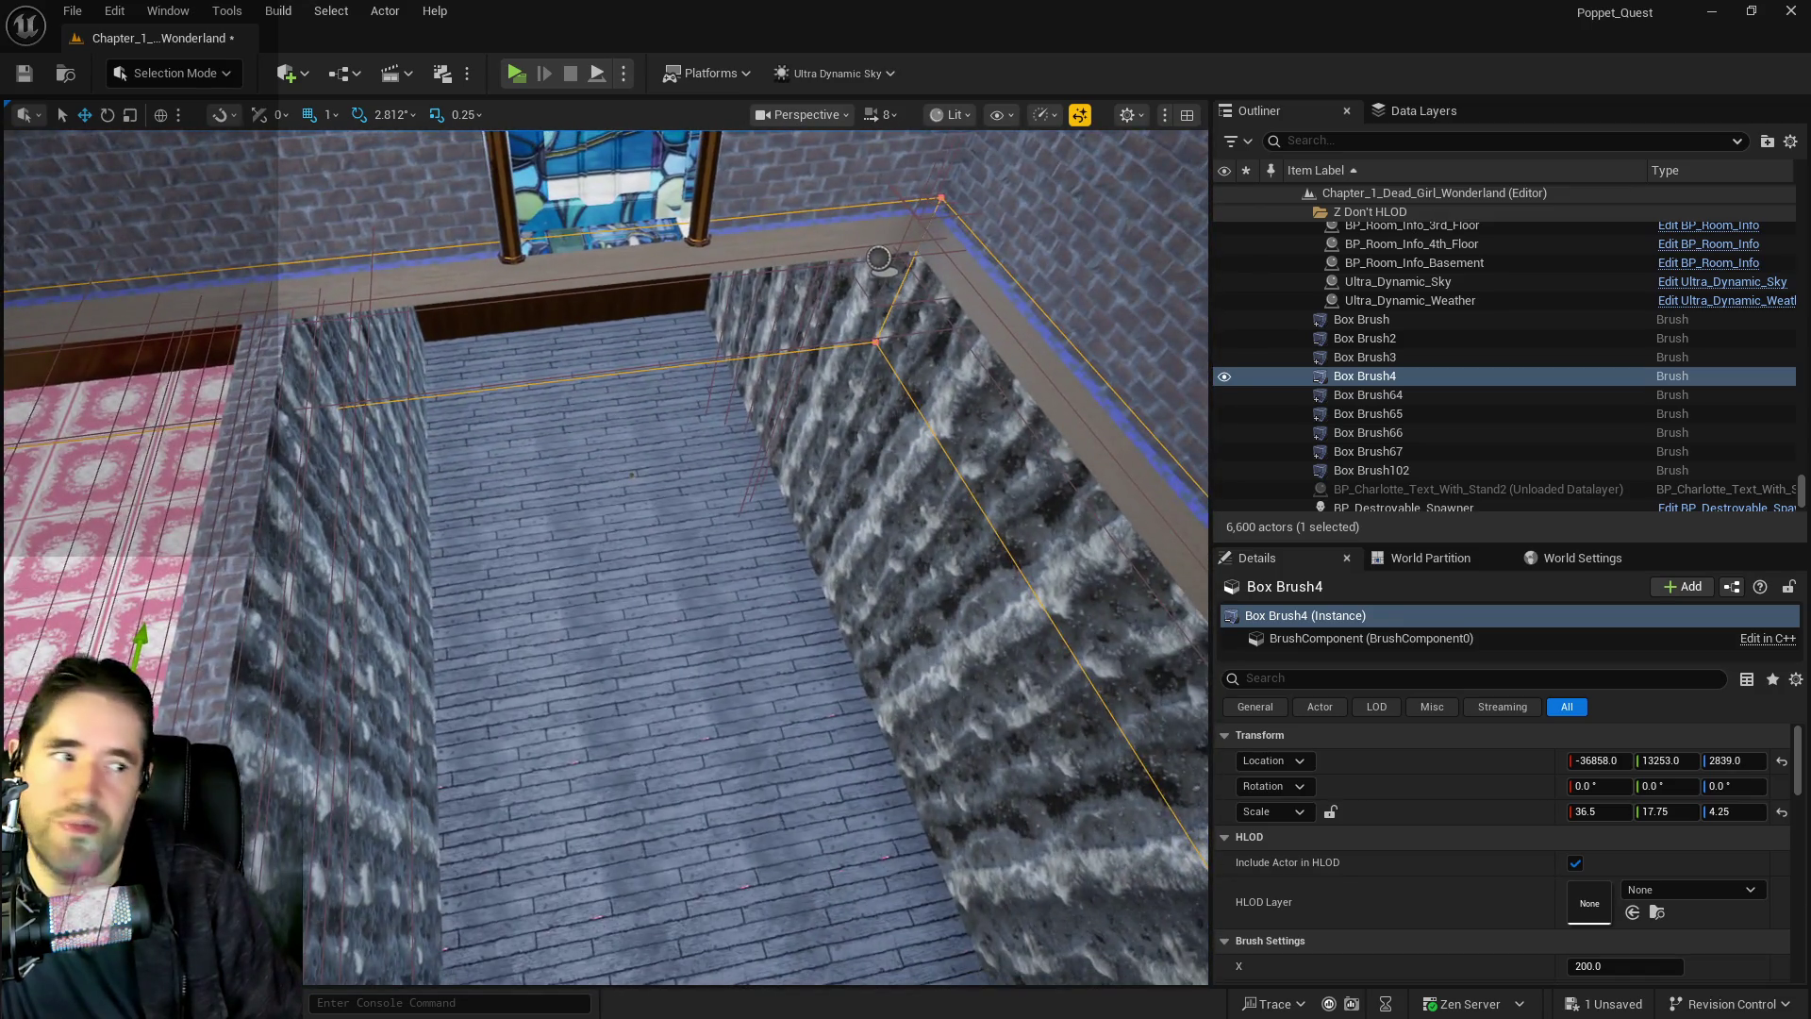
{"action": "left_click_drag", "start_coordinate": [776, 622], "coordinate": [776, 566]}
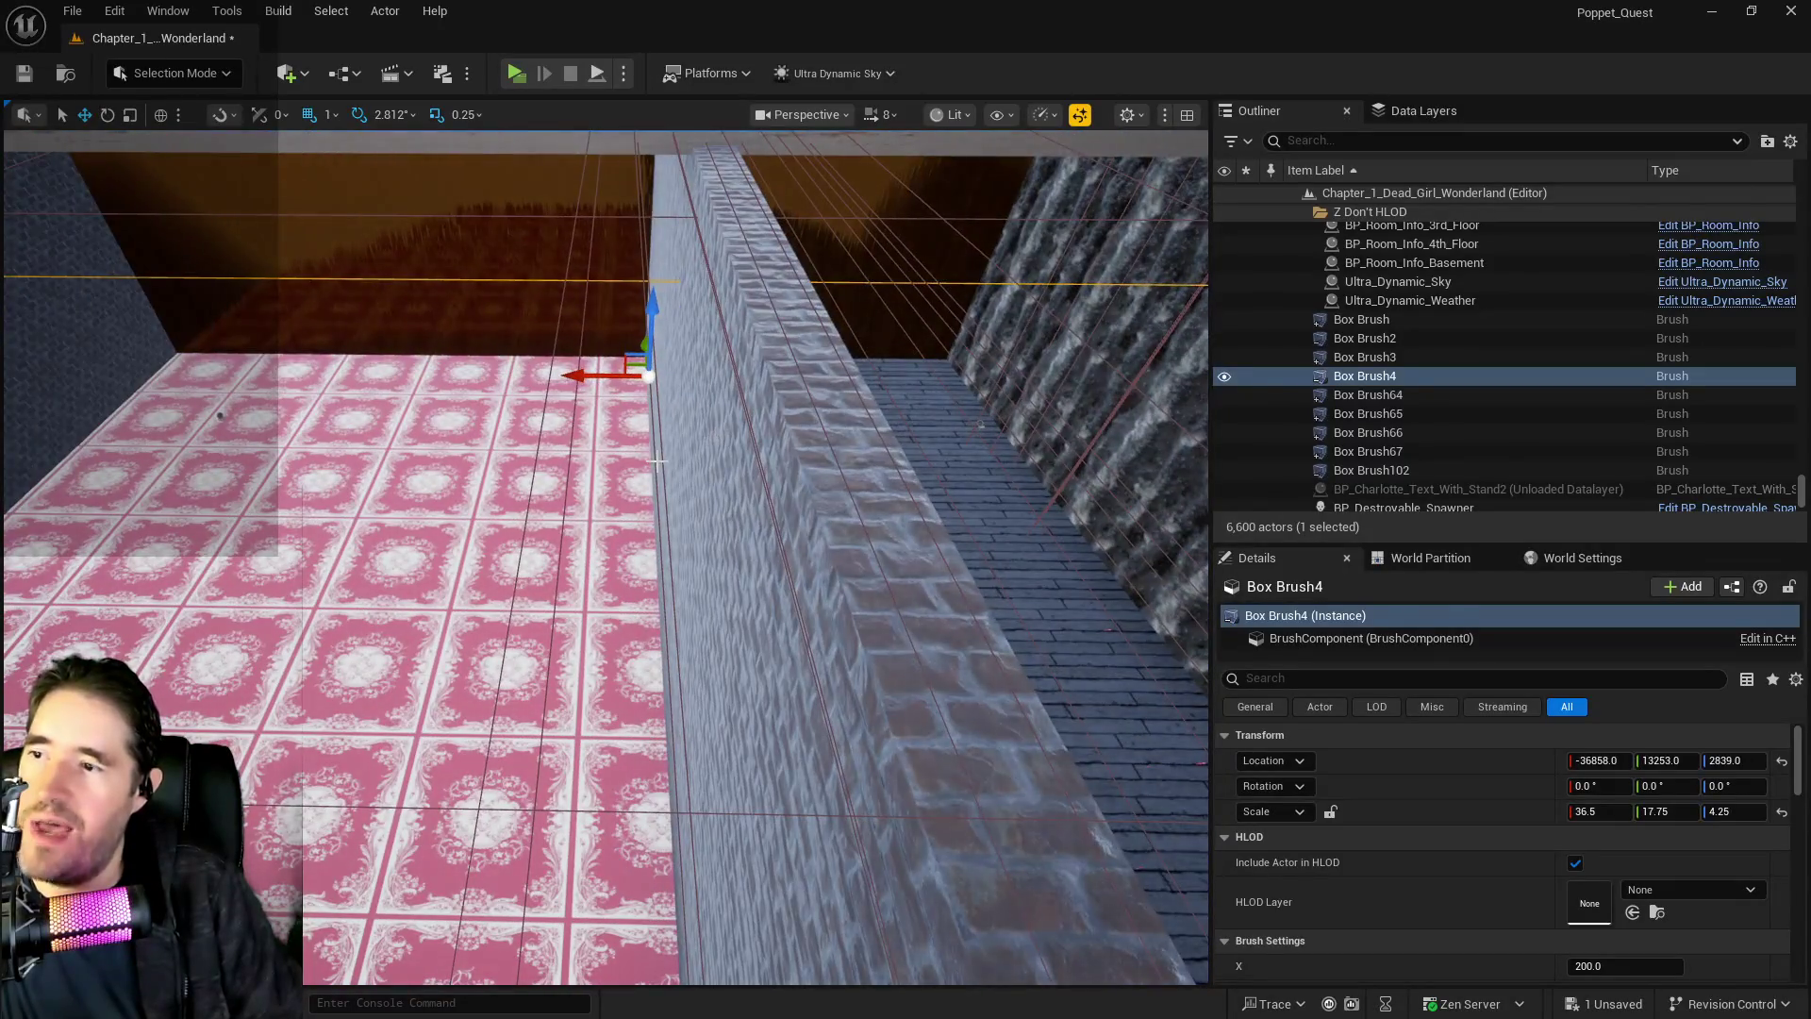
{"action": "left_click", "coordinate": [657, 461]}
{"action": "scroll", "coordinate": [1636, 918], "scroll_direction": "down", "scroll_amount": 5}
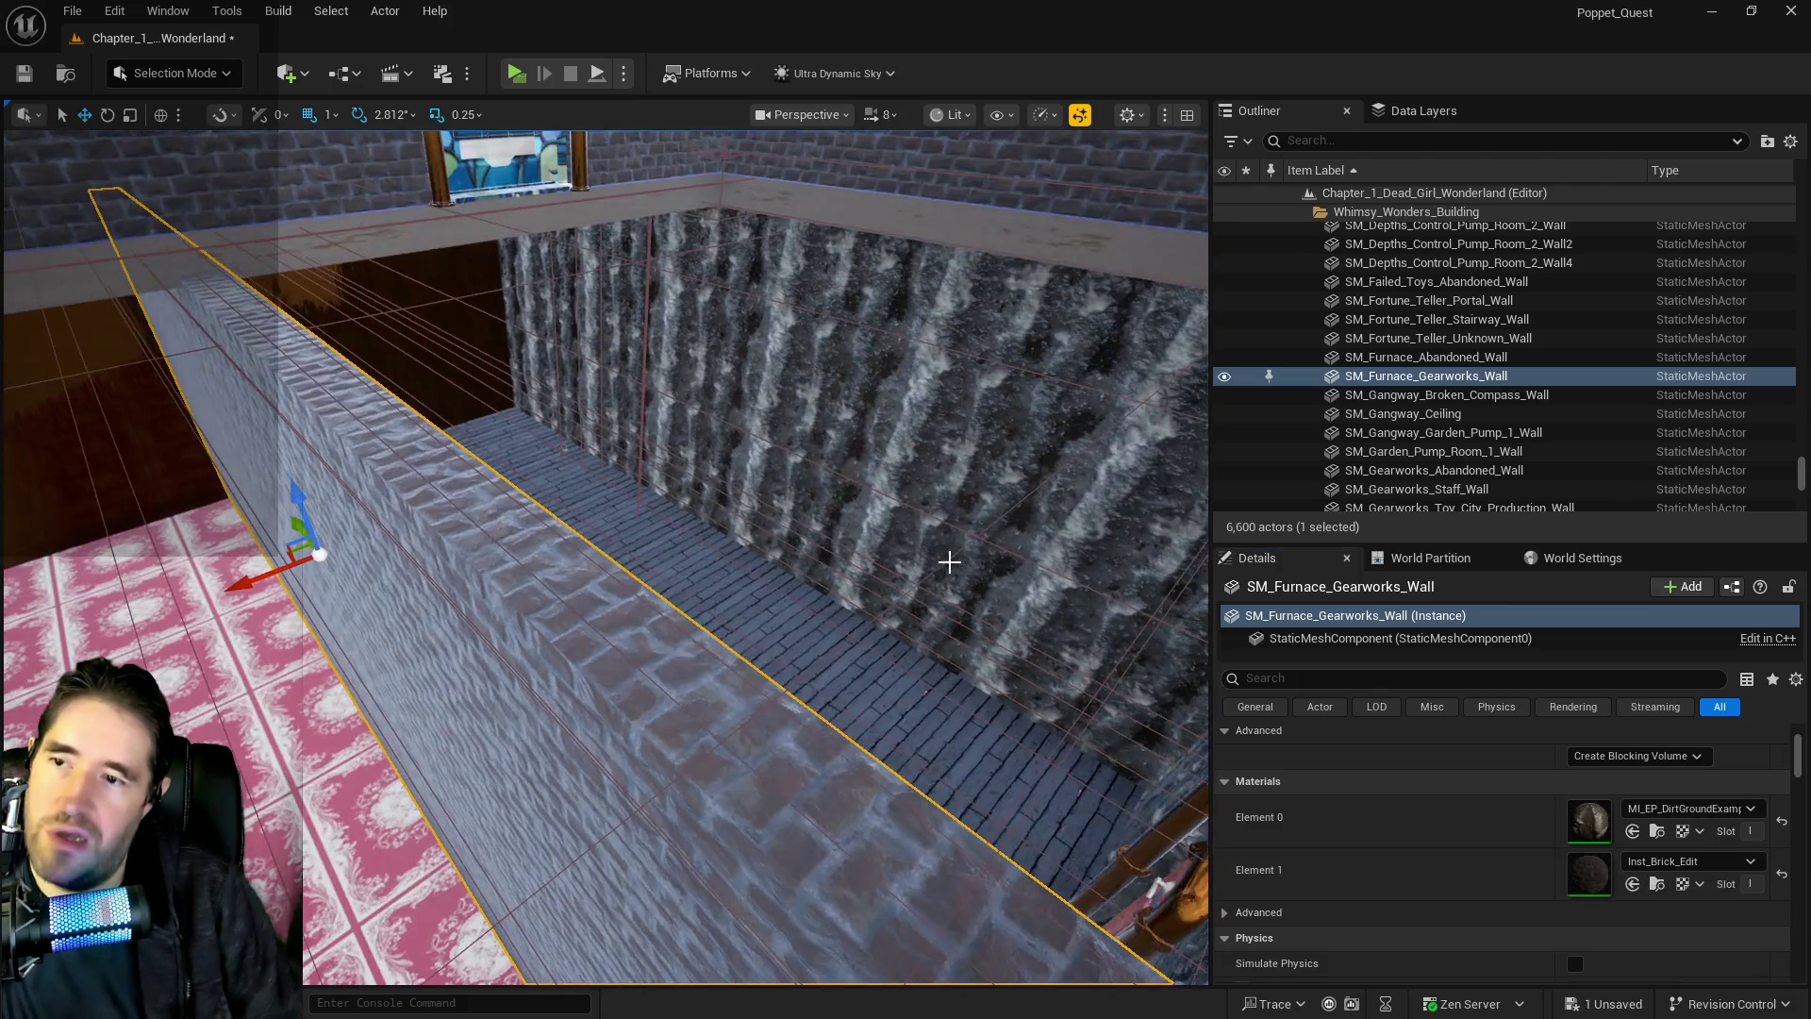
Set Inst_Brick_Edit on the Scrapyard Furnace, Furnace Abandoned and Furnace Gearworks wall material slots
{"action": "left_click", "coordinate": [975, 455]}
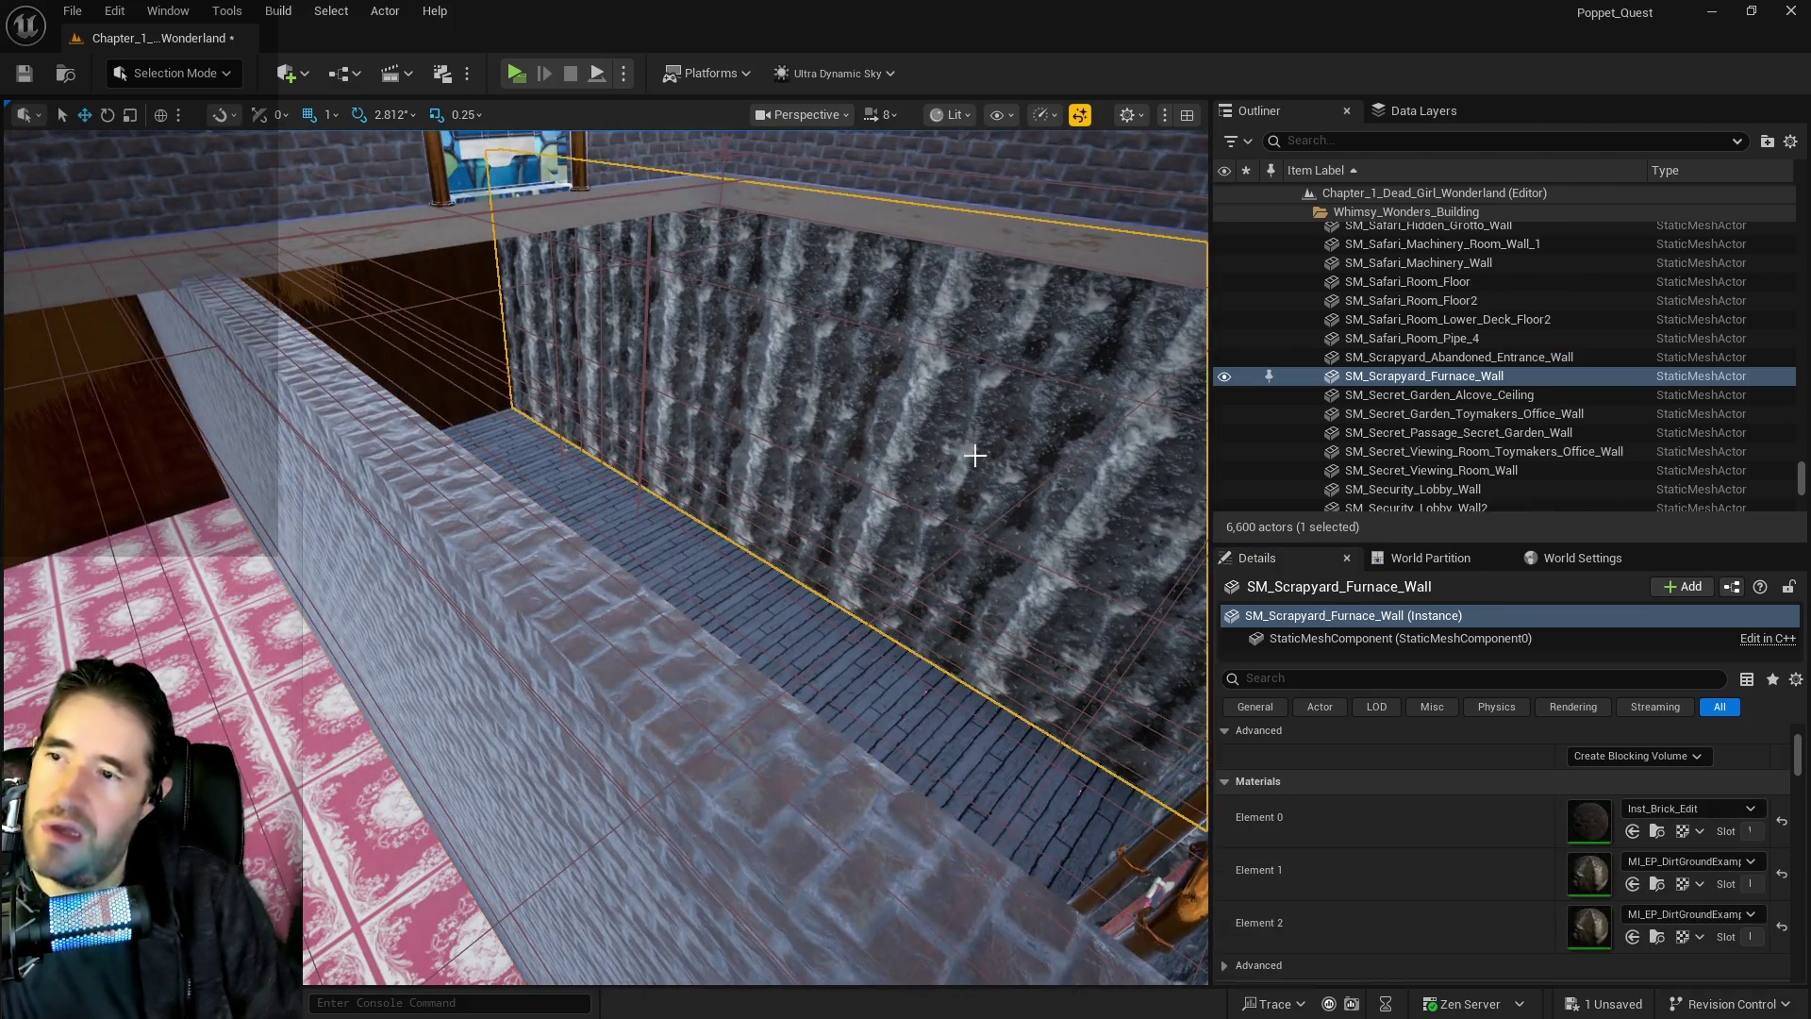
{"action": "left_click", "coordinate": [1631, 936]}
{"action": "left_click", "coordinate": [1631, 882]}
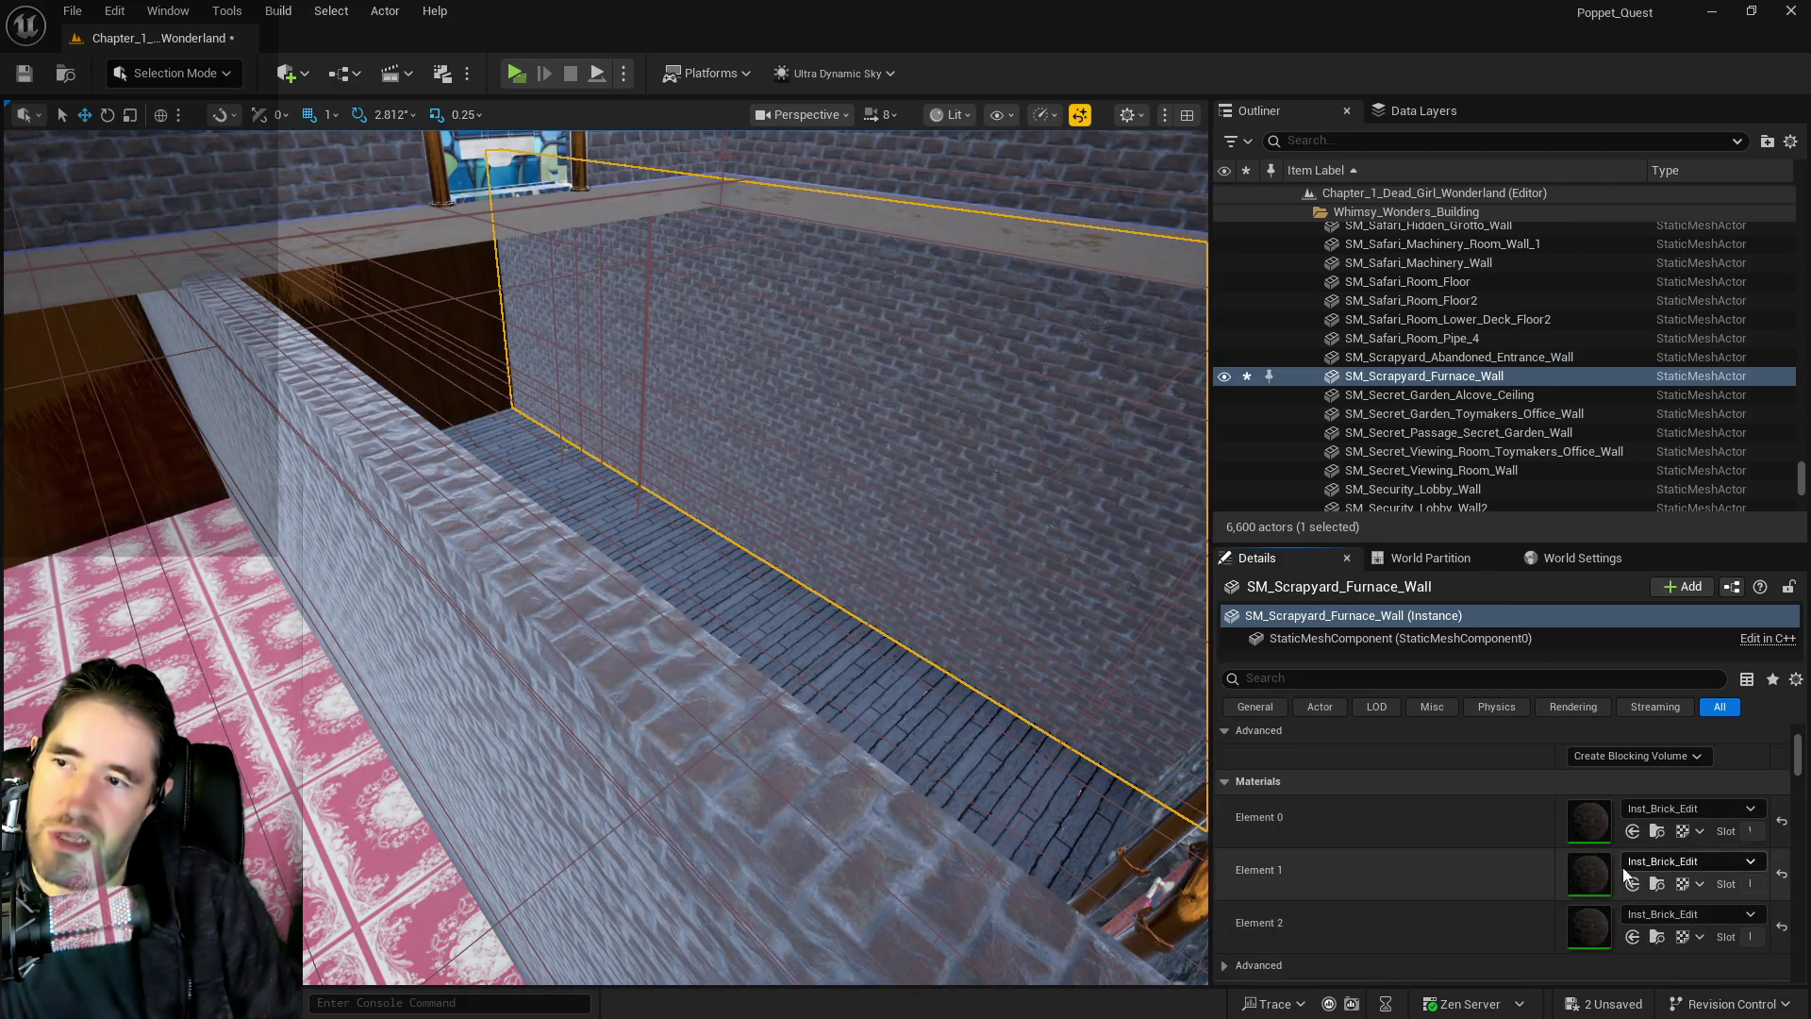
{"action": "left_click_drag", "start_coordinate": [849, 566], "coordinate": [773, 584]}
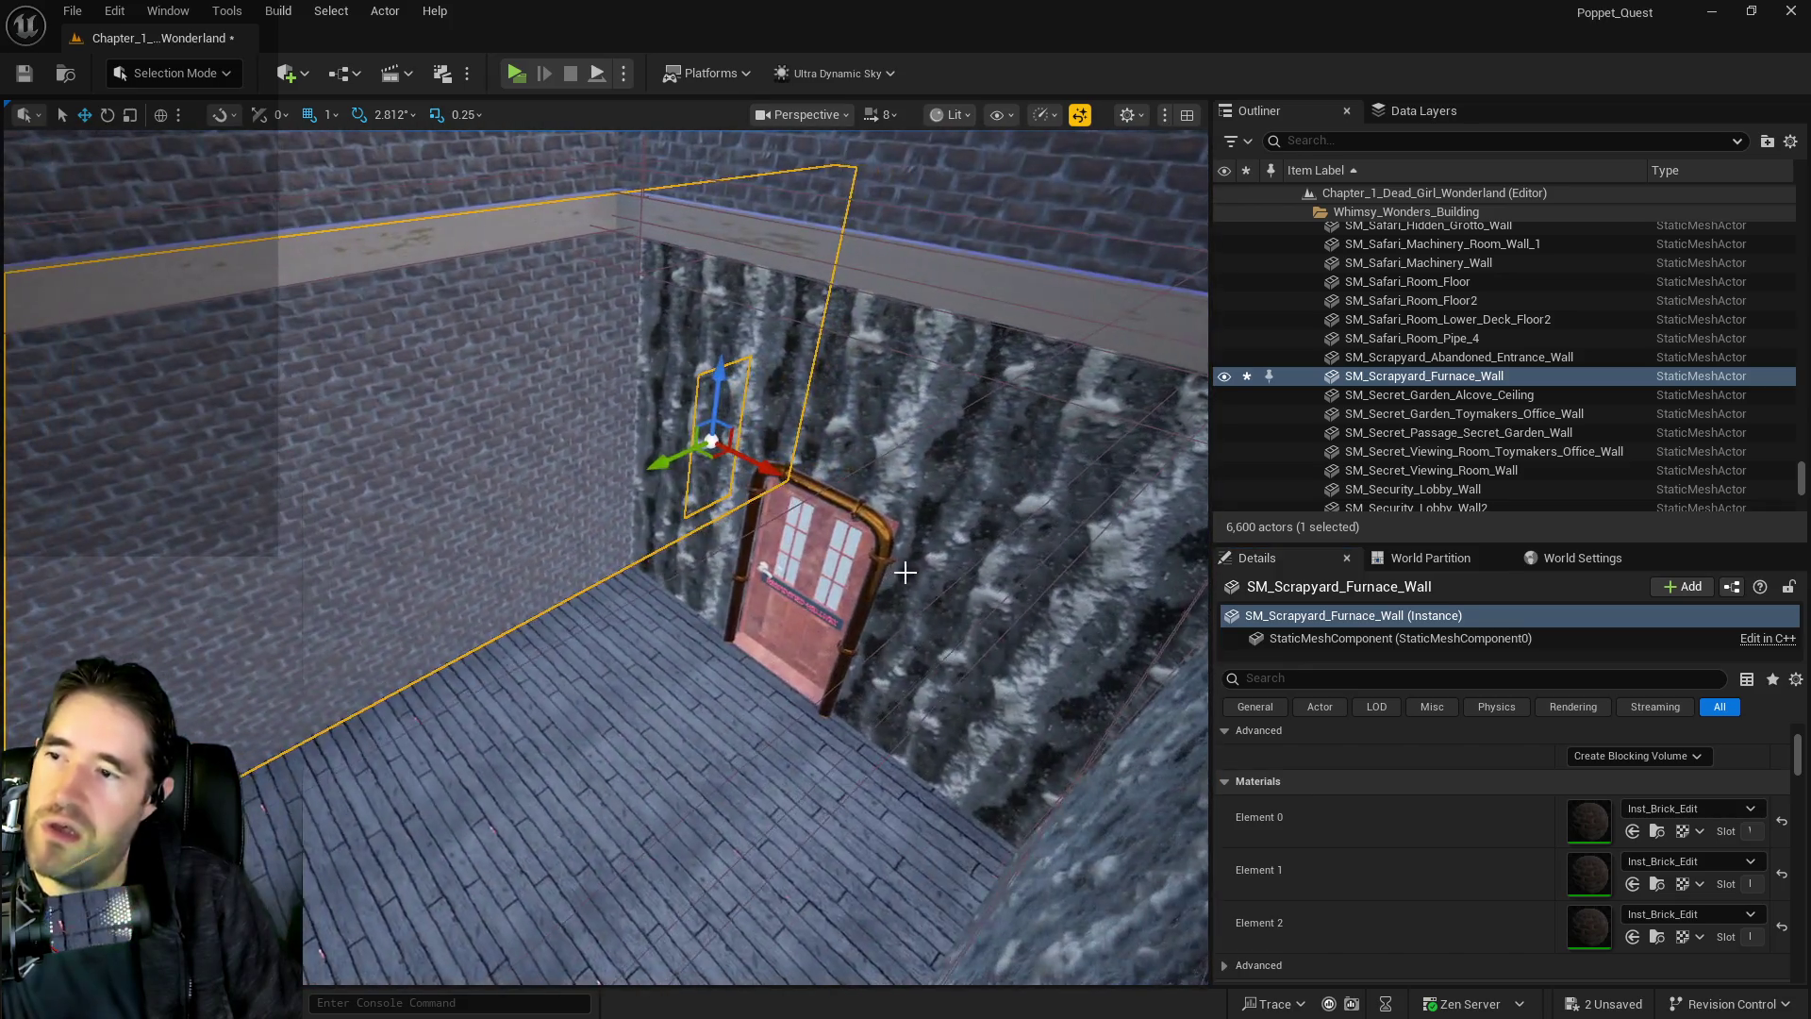
{"action": "left_click", "coordinate": [905, 572]}
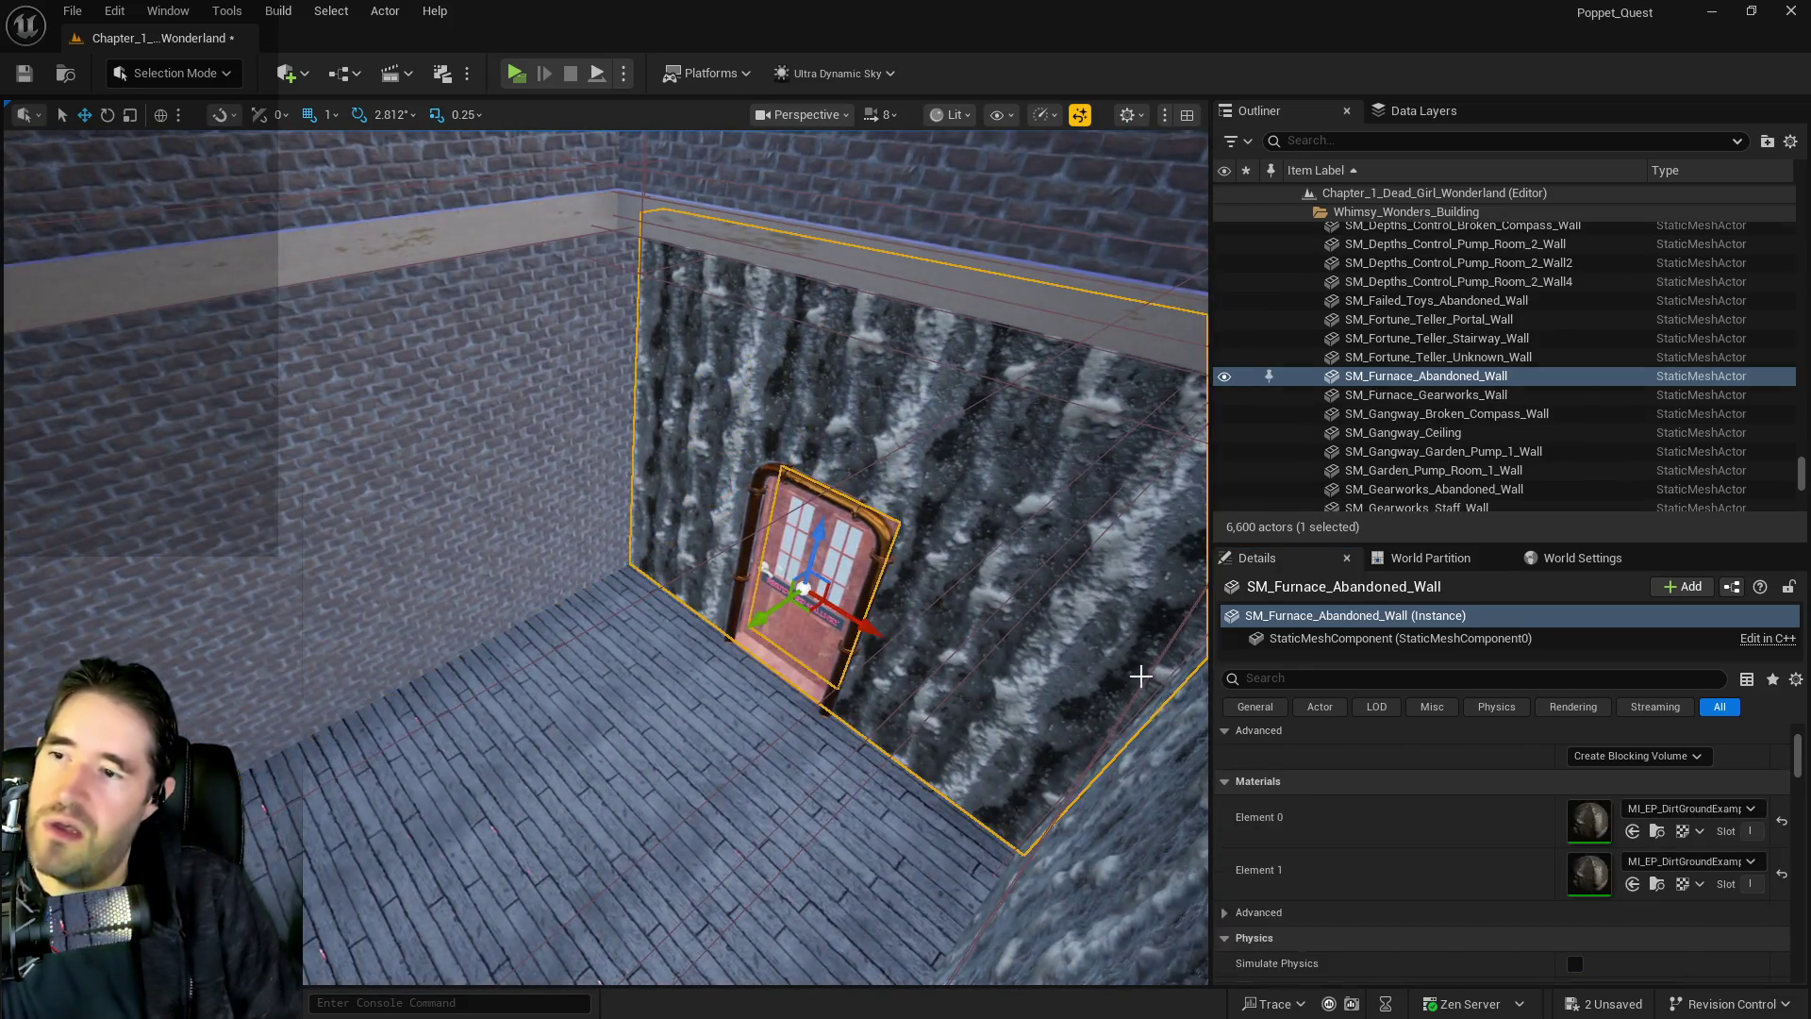
{"action": "left_click", "coordinate": [1689, 808]}
{"action": "left_click", "coordinate": [1635, 832]}
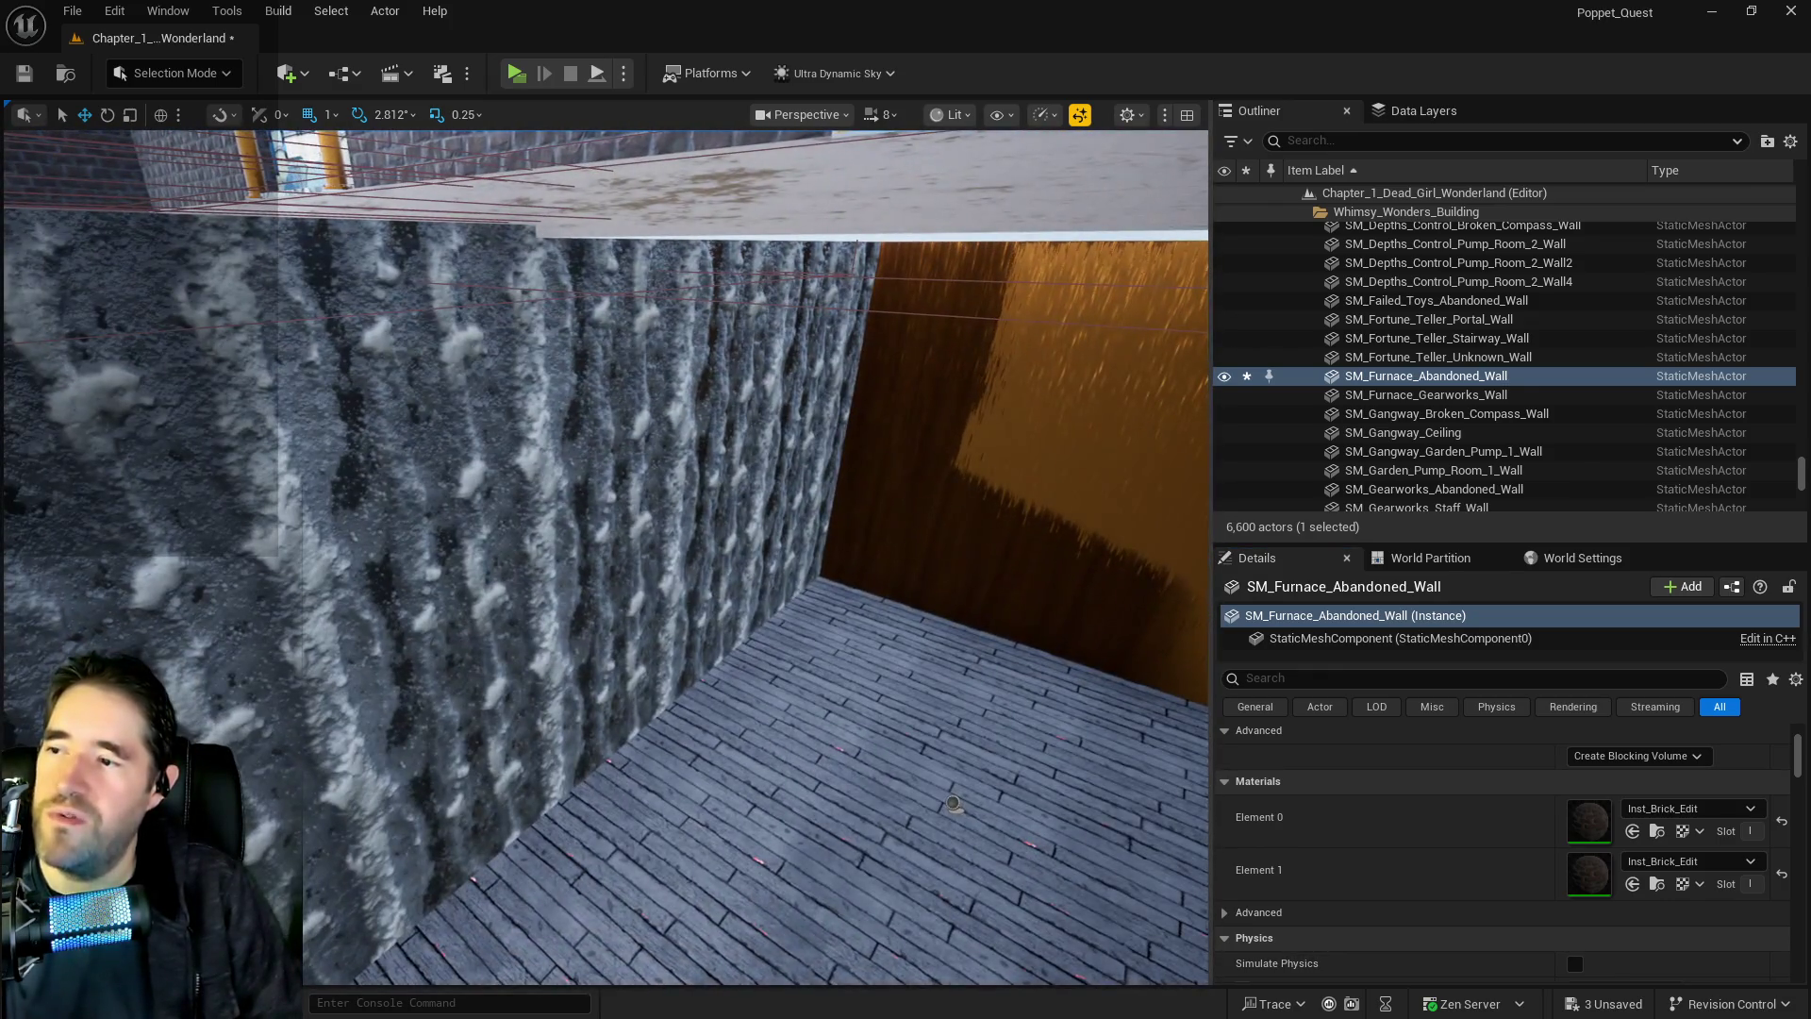
{"action": "left_click", "coordinate": [660, 774]}
{"action": "left_click", "coordinate": [566, 452]}
{"action": "left_click", "coordinate": [1631, 832]}
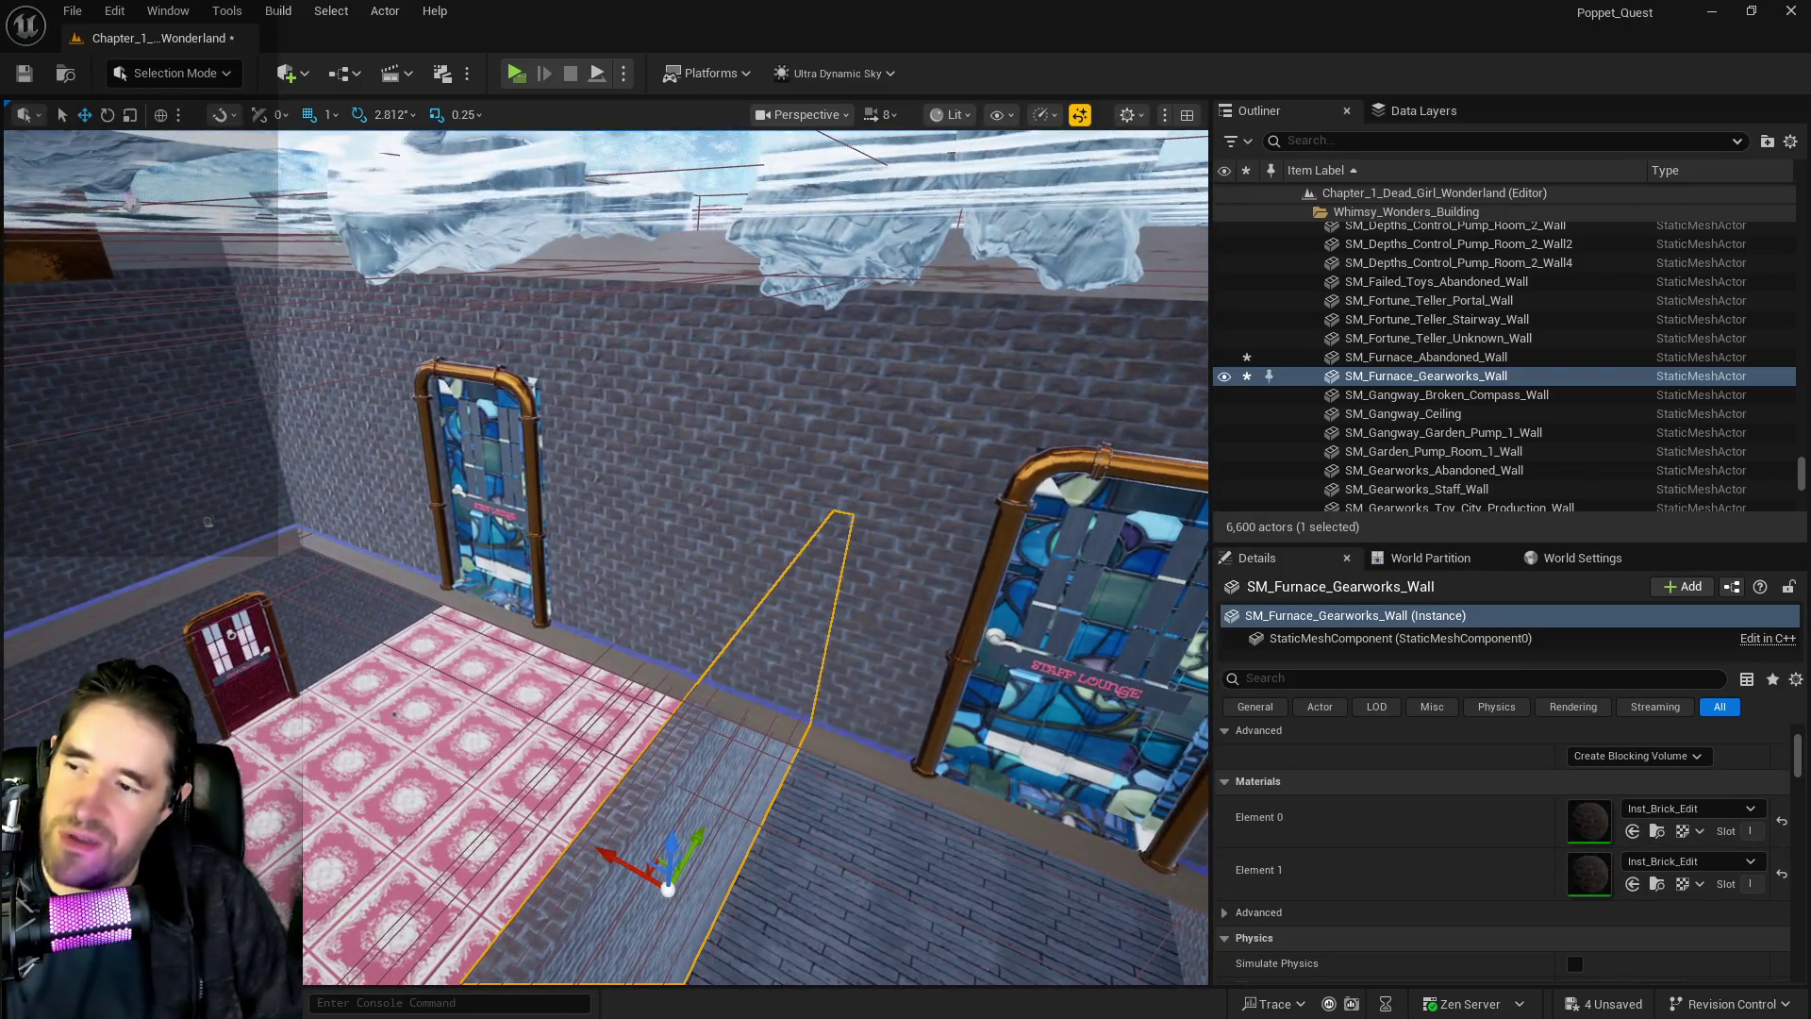
{"action": "left_click", "coordinate": [631, 675]}
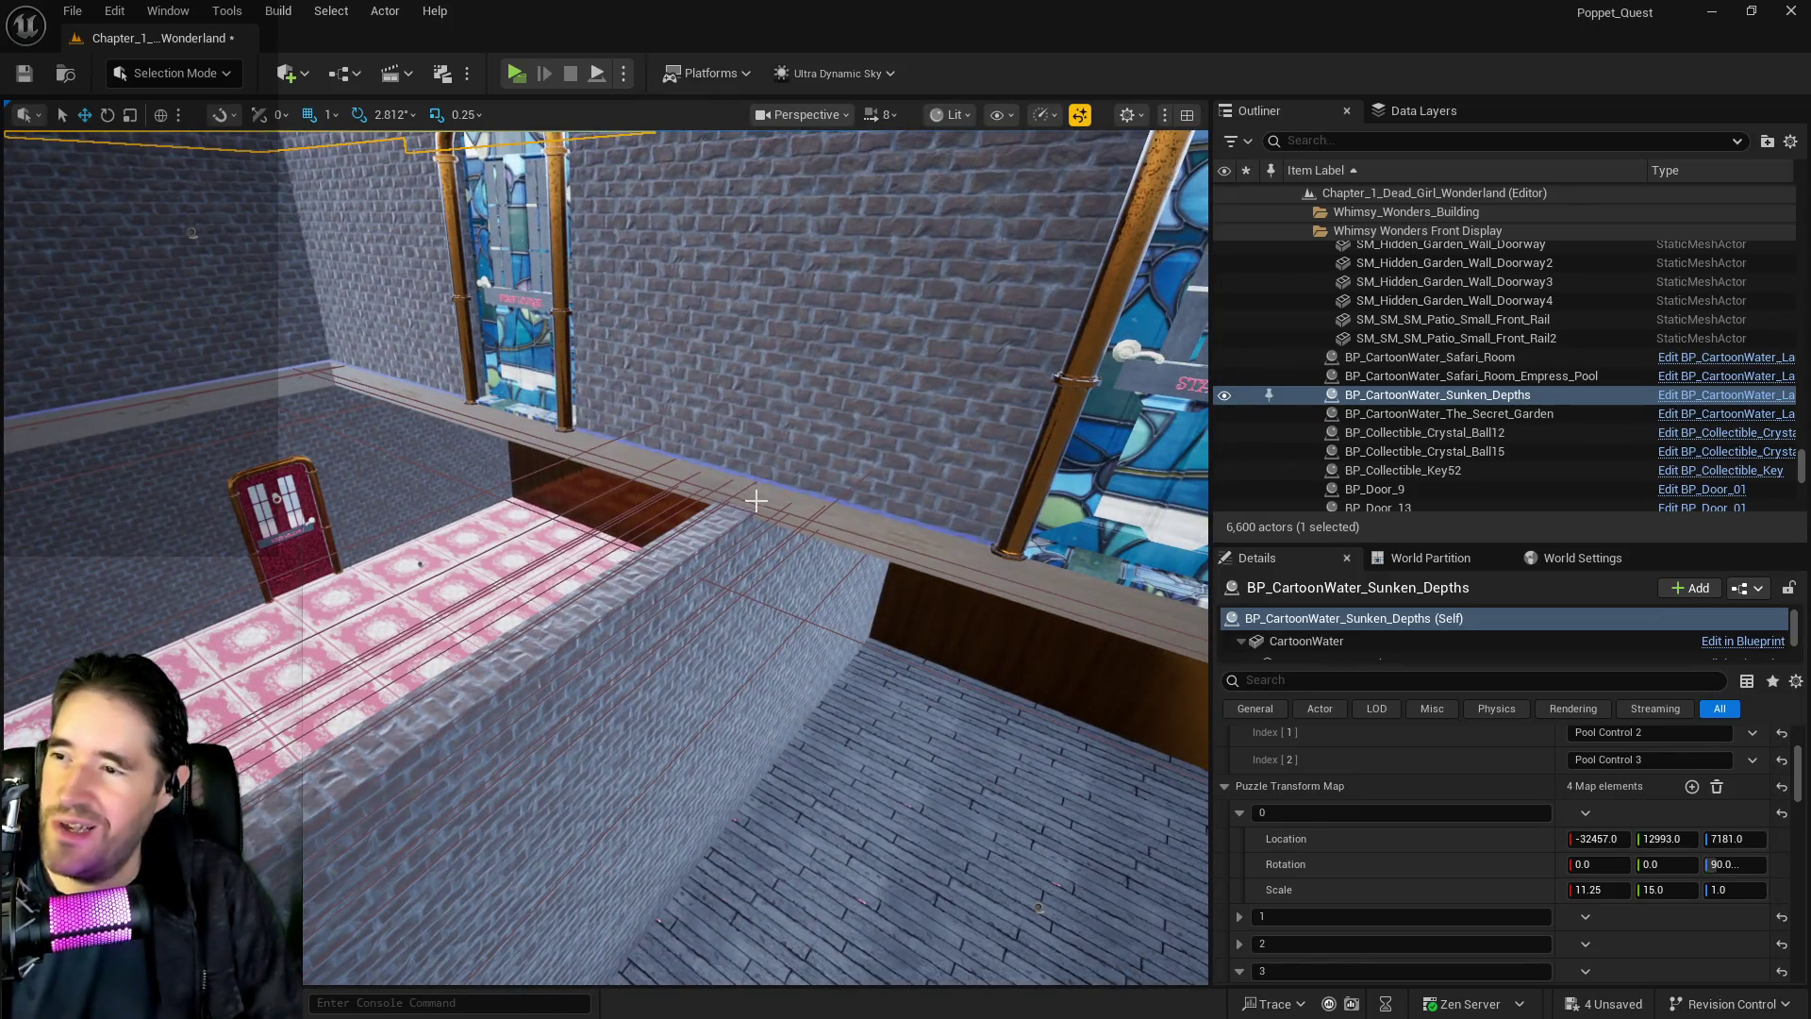
Slide floor brush Box Brush4 sideways into place within the room, then return to the Scale tool
{"action": "left_click", "coordinate": [755, 500]}
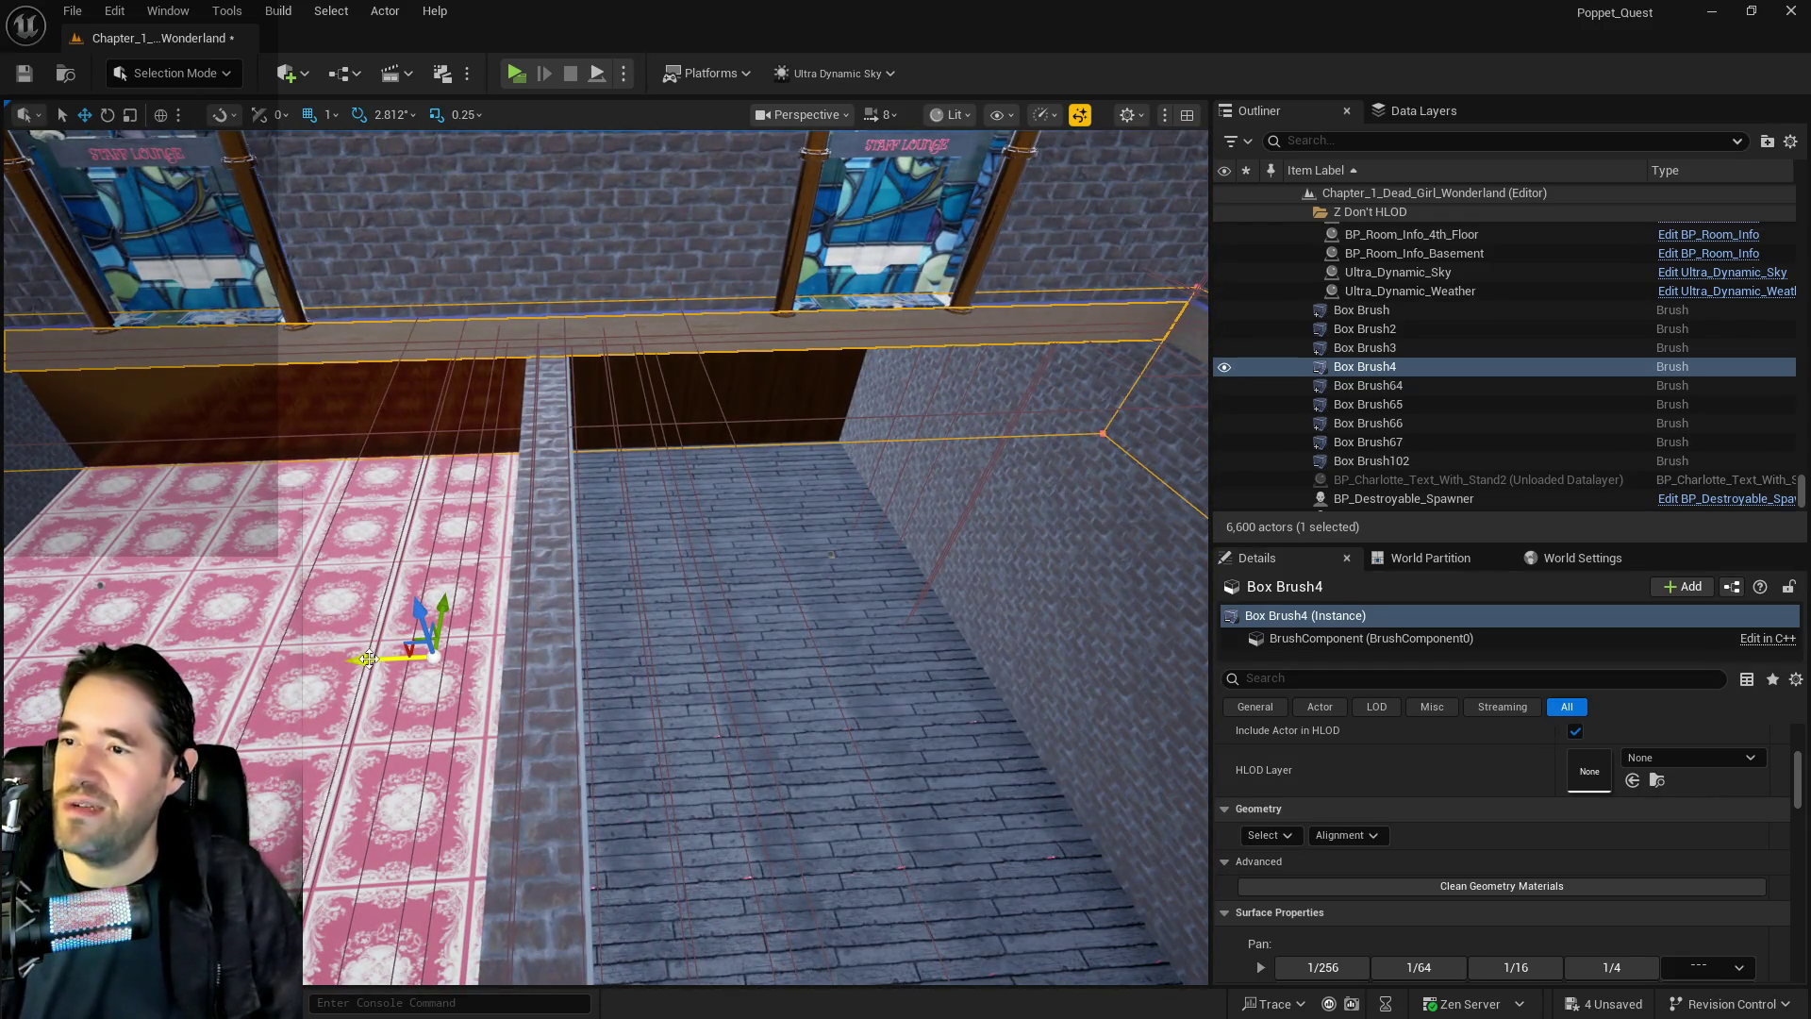
{"action": "left_click_drag", "start_coordinate": [368, 658], "coordinate": [890, 668]}
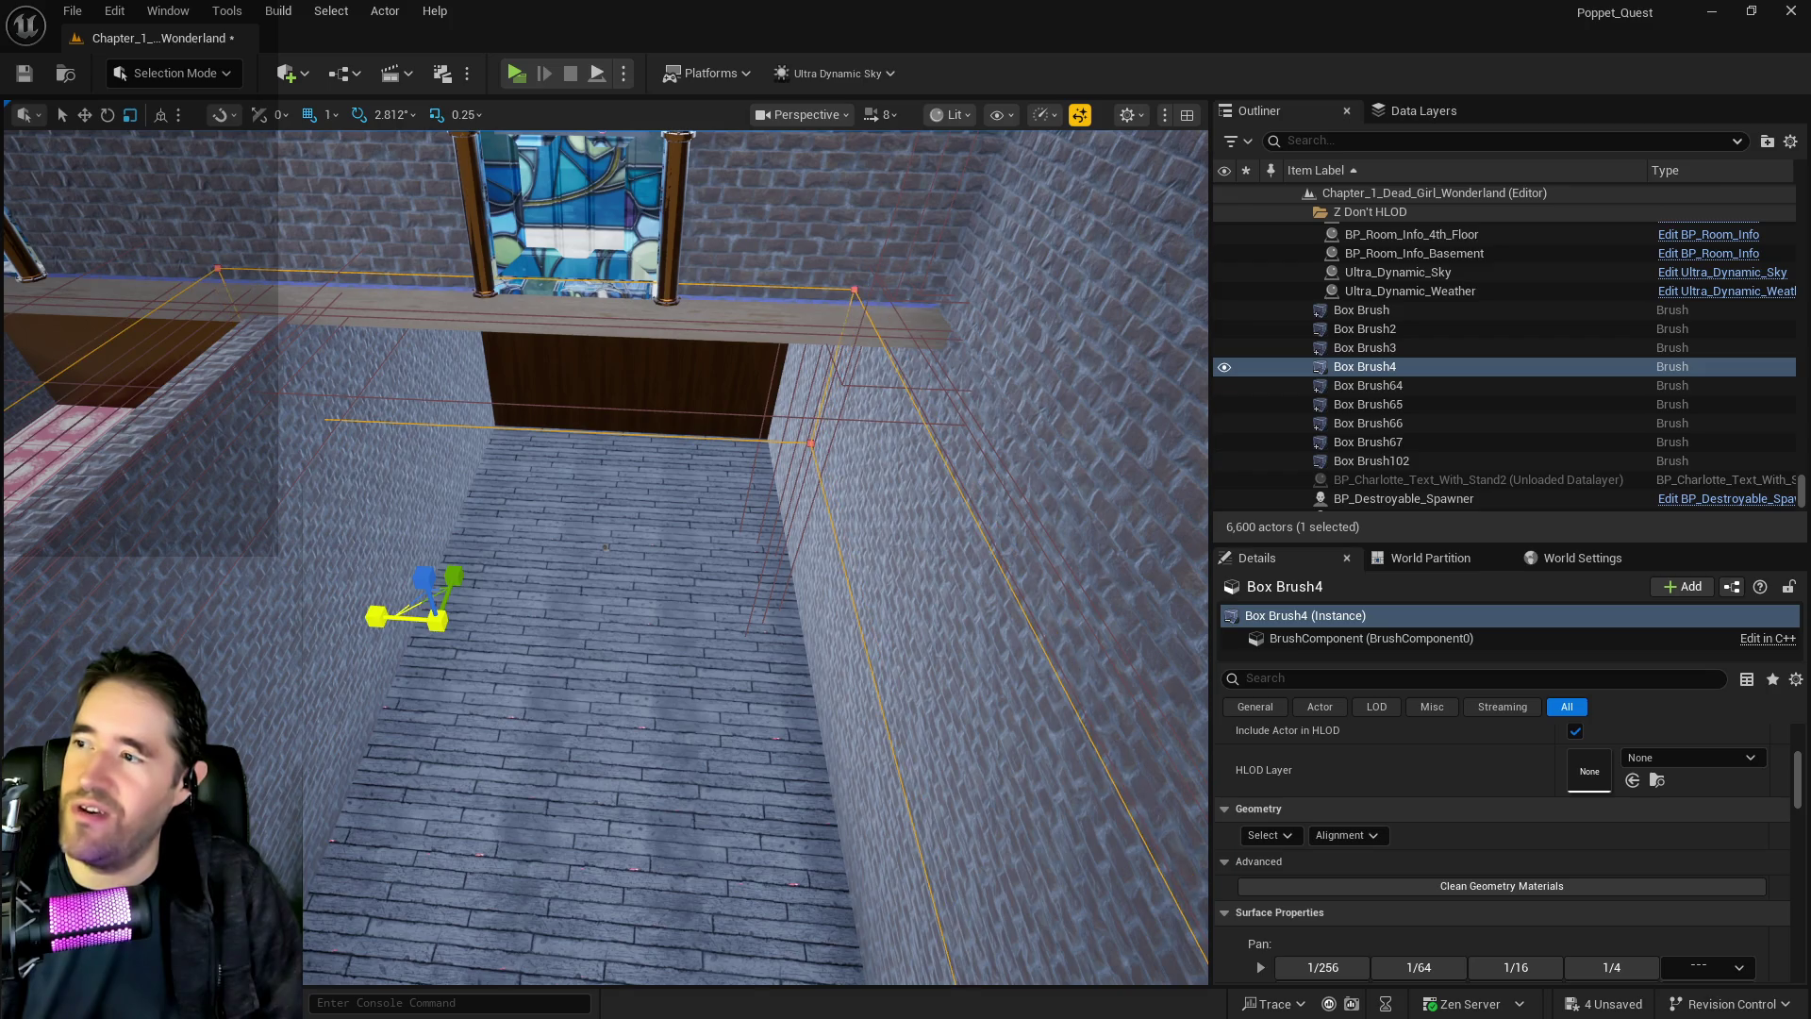
{"action": "key", "text": "w"}
{"action": "left_click_drag", "start_coordinate": [405, 615], "coordinate": [483, 623]}
{"action": "key", "text": "r"}
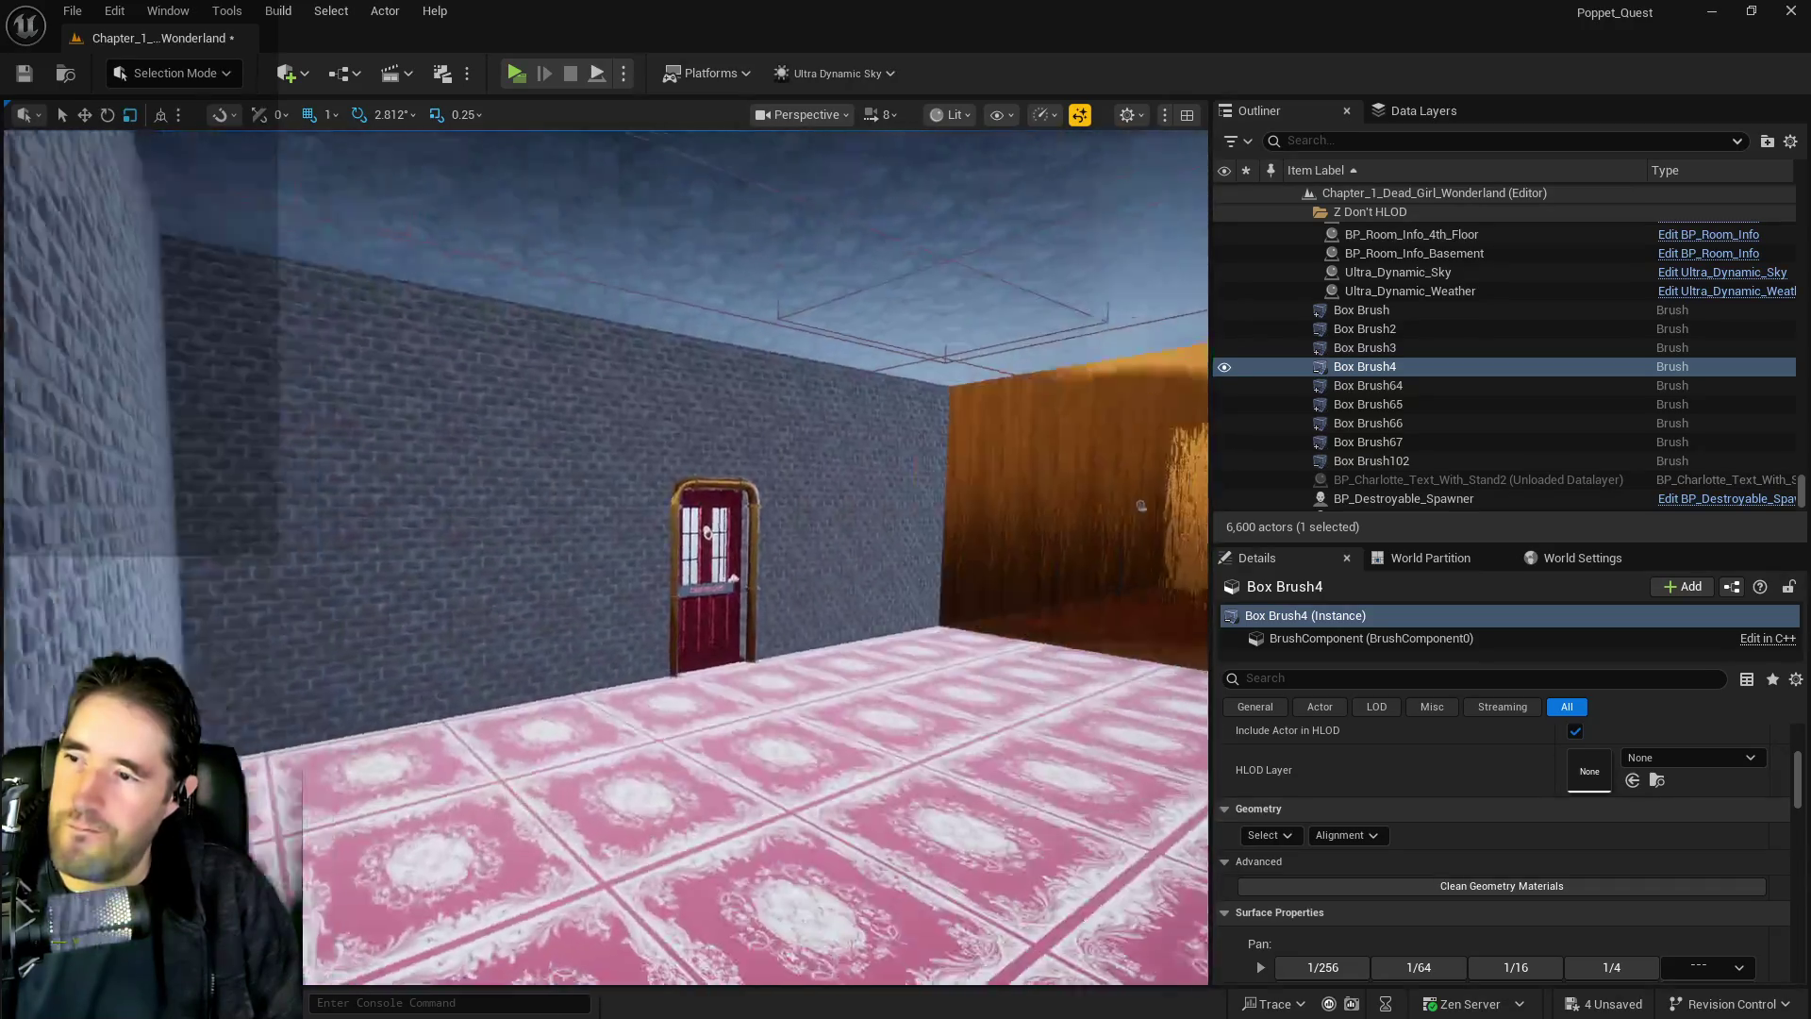
{"action": "key", "text": "f"}
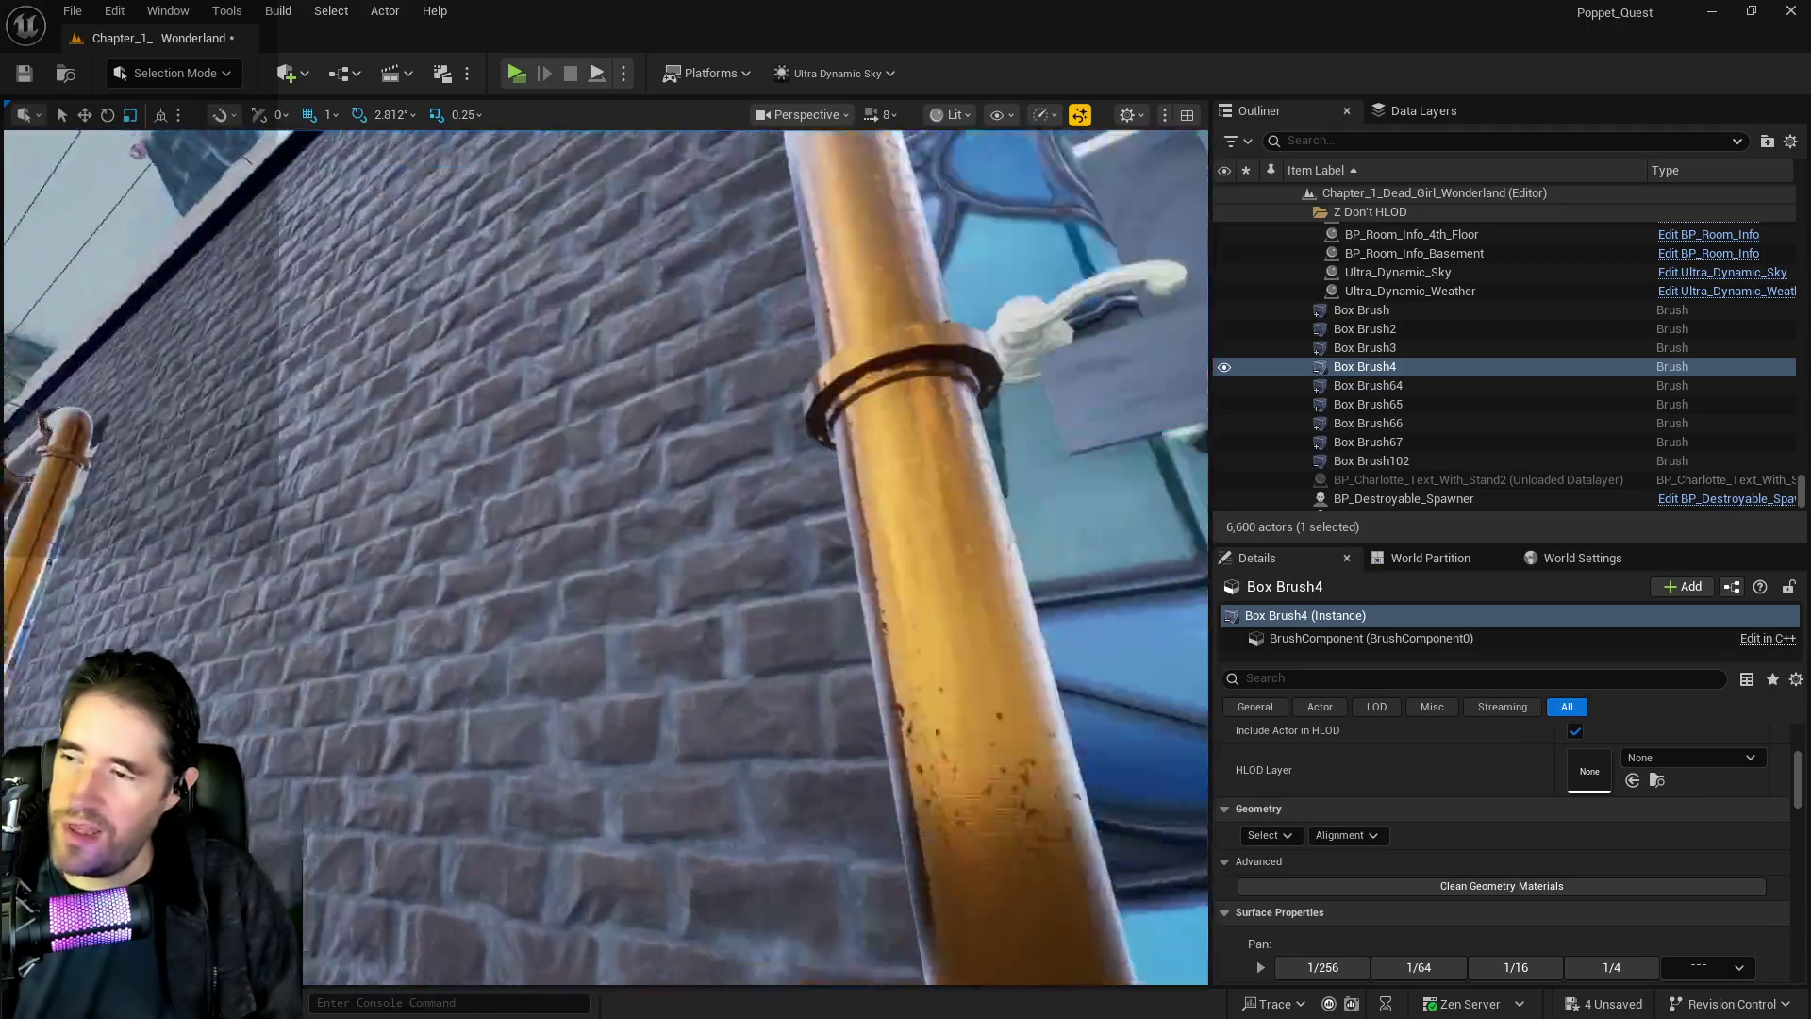
{"action": "scroll", "coordinate": [606, 556], "scroll_direction": "down", "scroll_amount": 5}
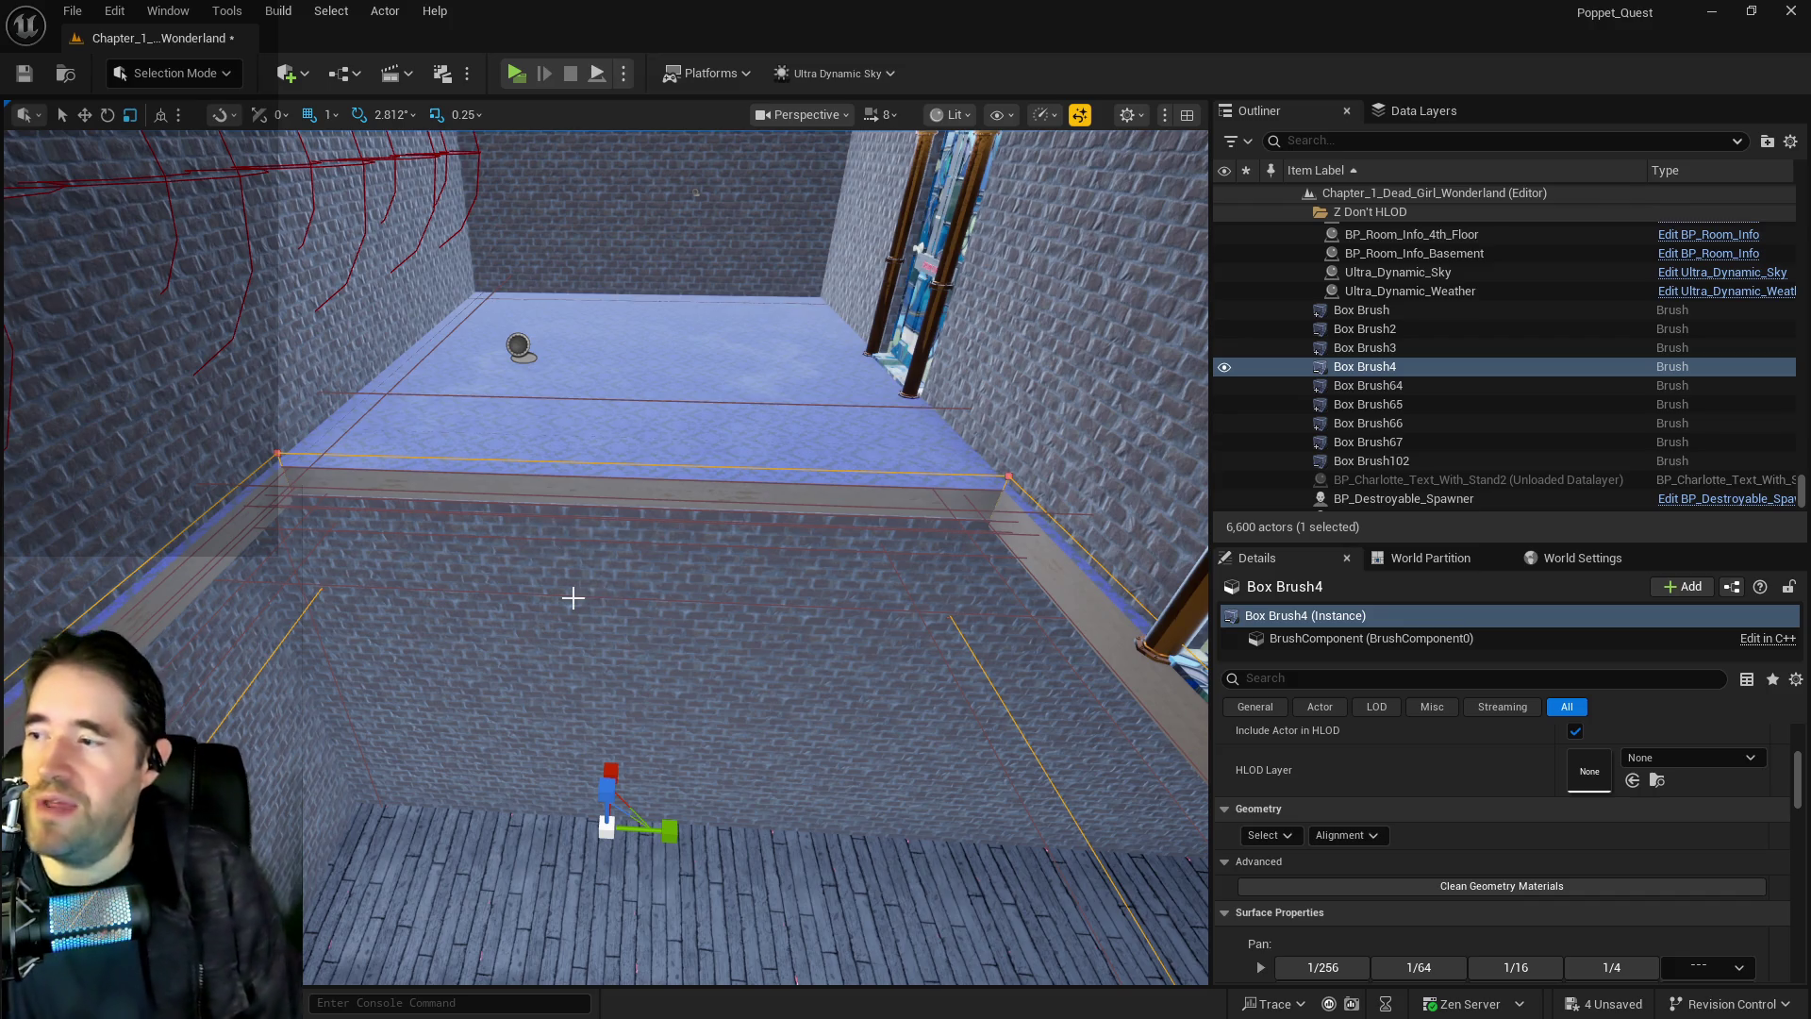
{"action": "mouse_move", "coordinate": [602, 607]}
{"action": "left_mouse_down"}
{"action": "mouse_move", "coordinate": [606, 377]}
{"action": "mouse_move", "coordinate": [618, 528]}
{"action": "mouse_move", "coordinate": [617, 481]}
{"action": "mouse_move", "coordinate": [575, 443]}
{"action": "left_mouse_up"}
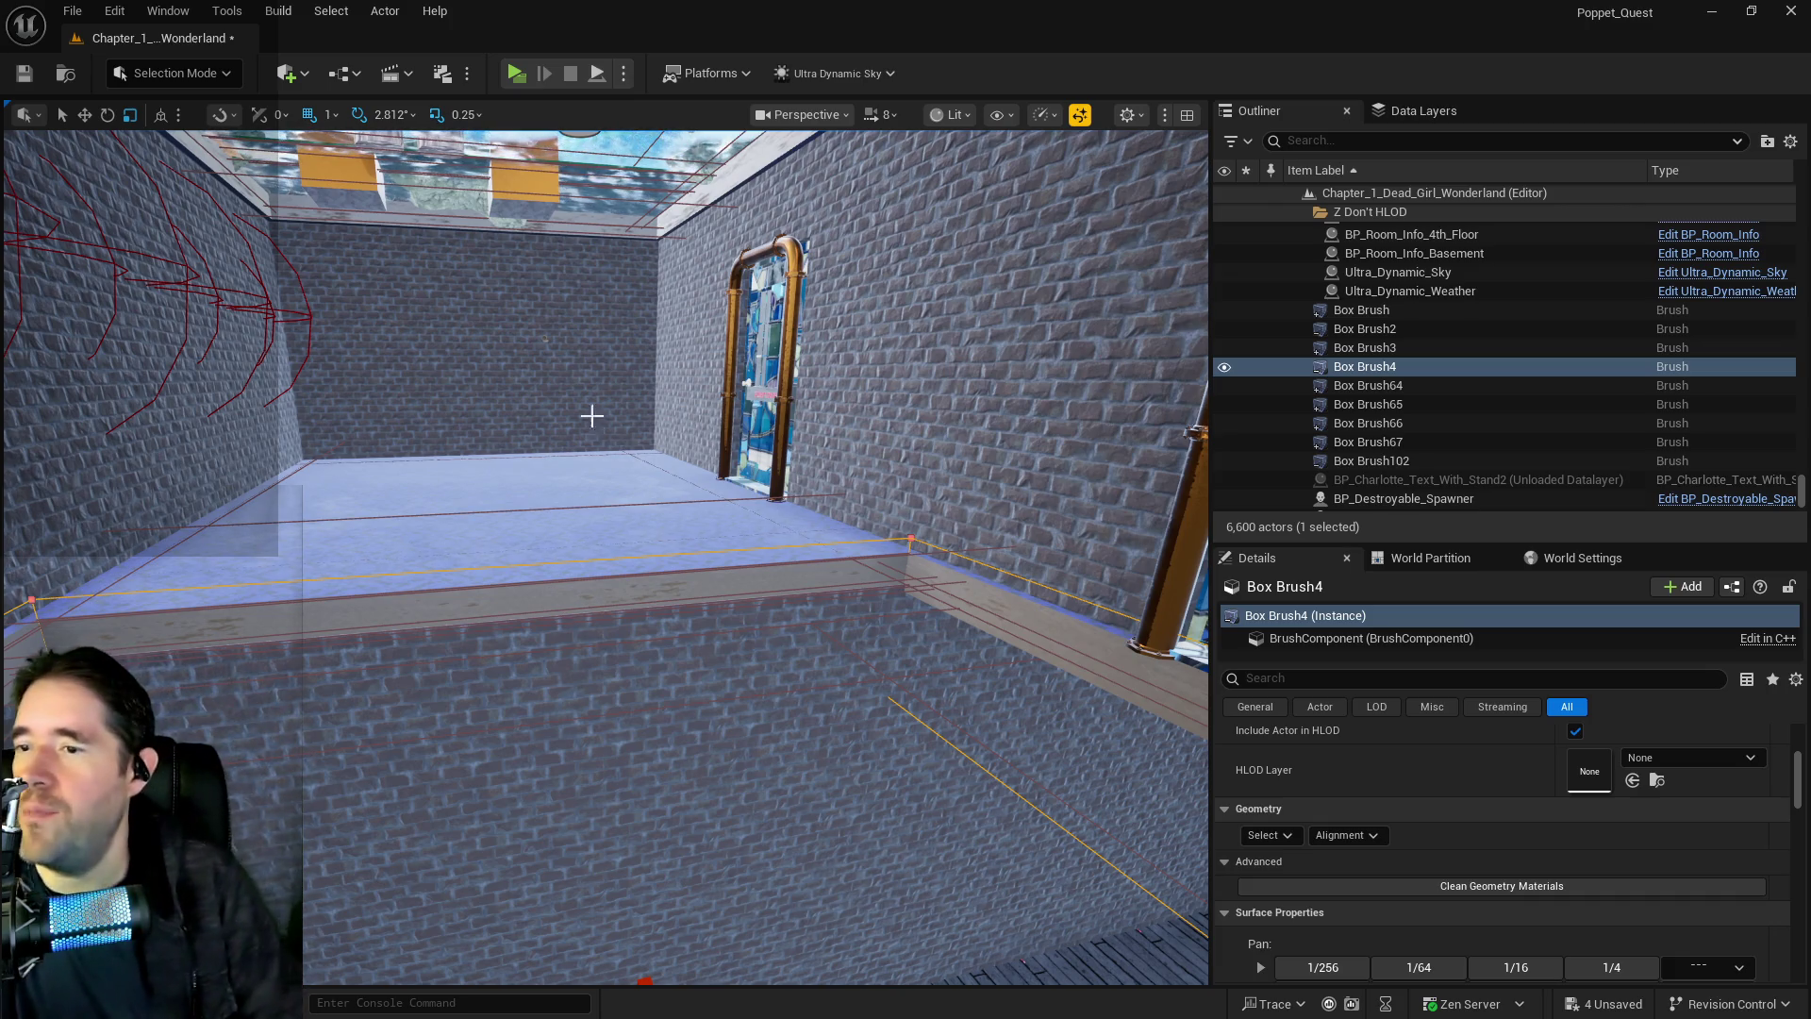
{"action": "key", "text": "f"}
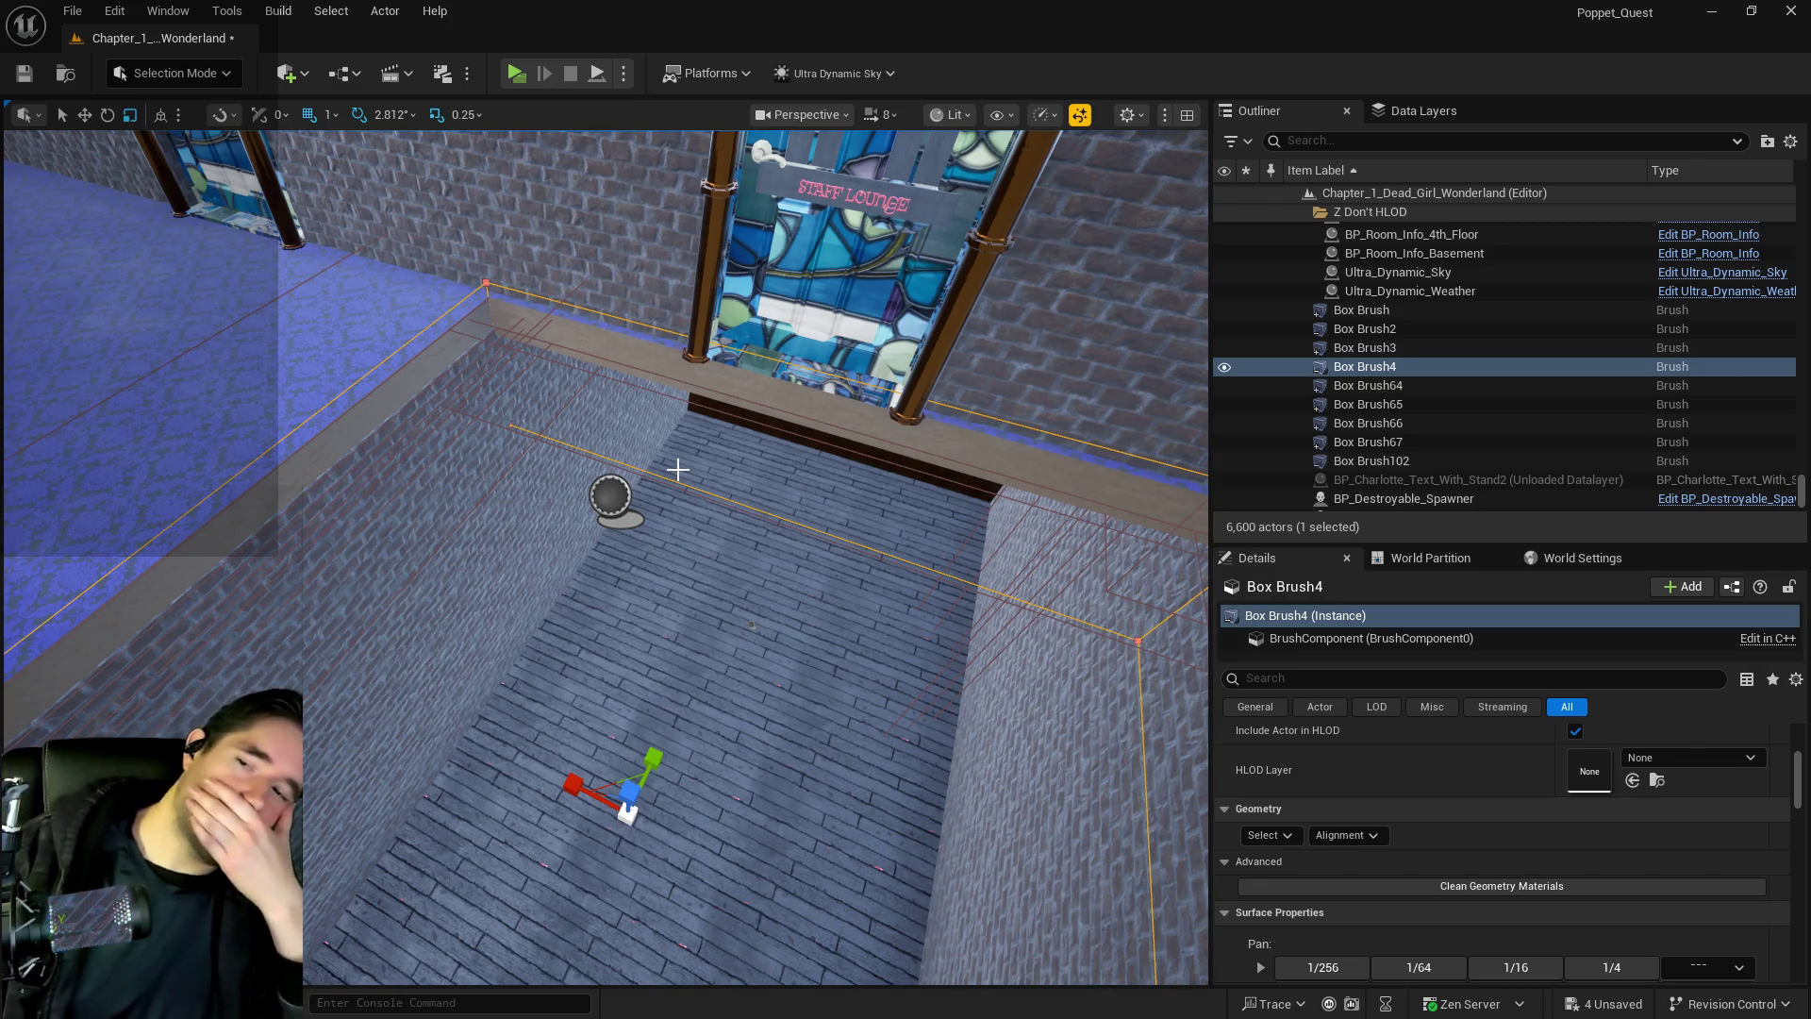
{"action": "left_click_drag", "start_coordinate": [695, 477], "coordinate": [695, 477]}
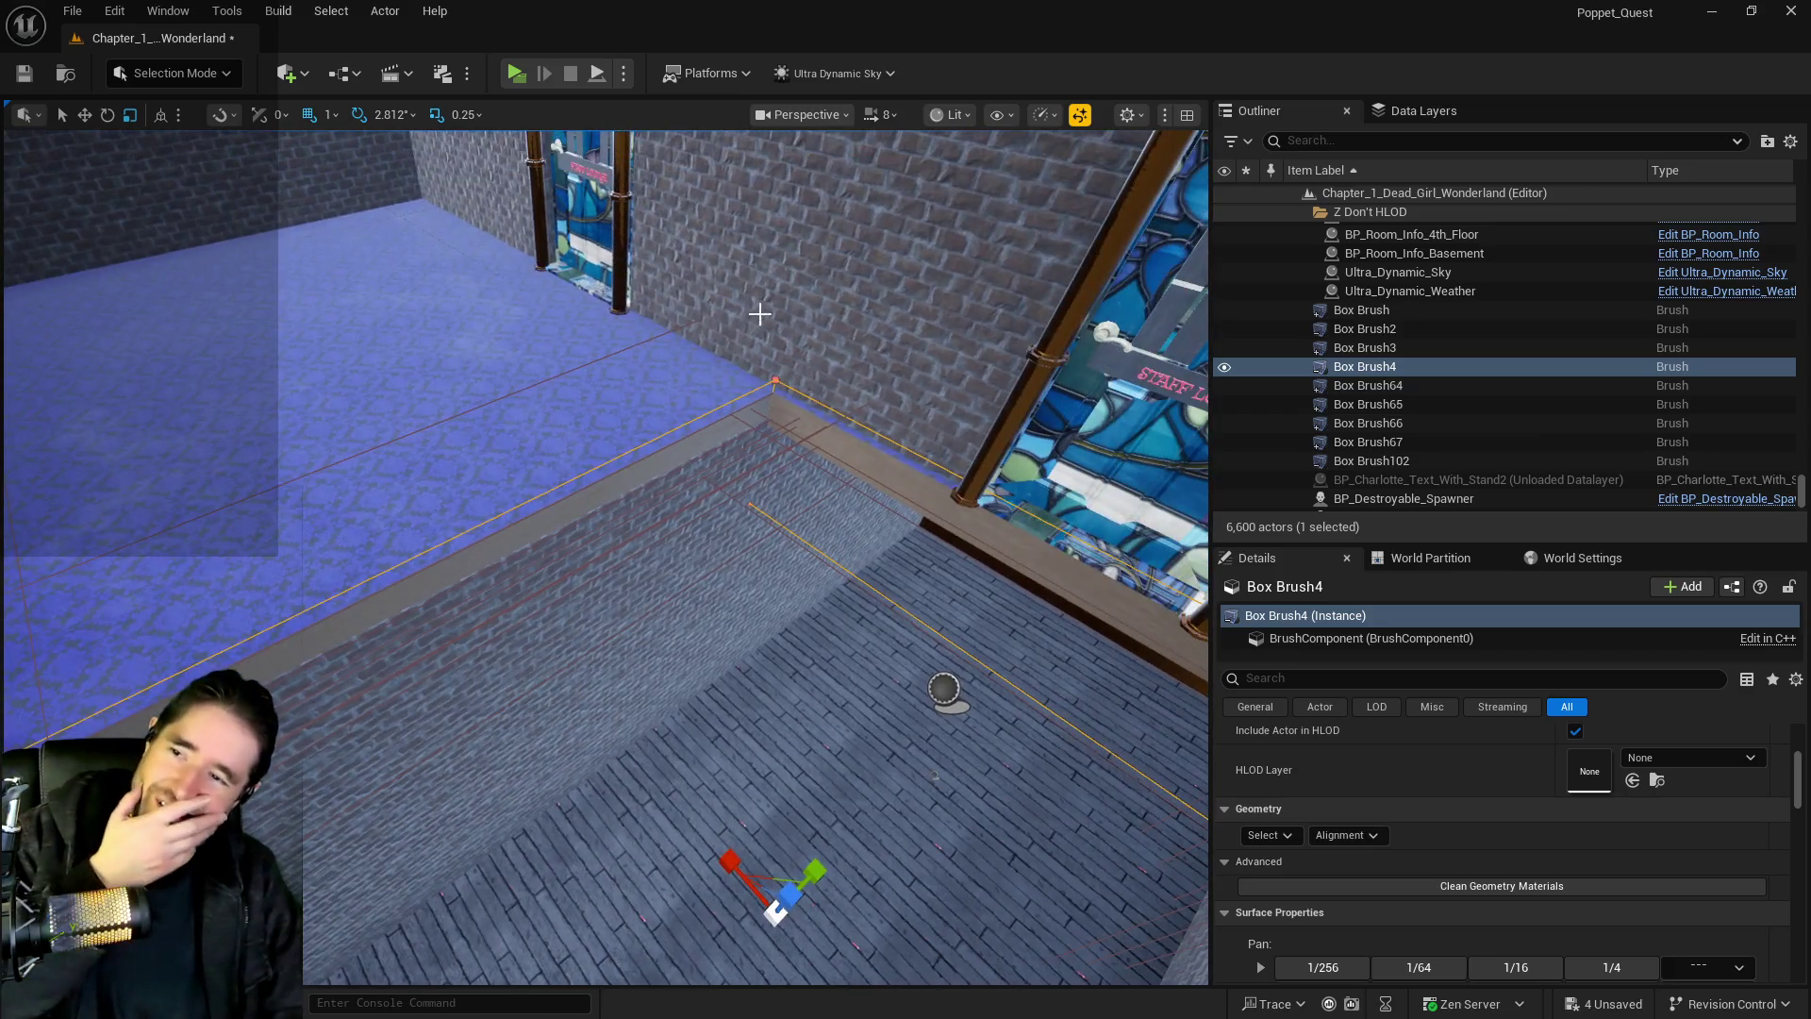
{"action": "left_click", "coordinate": [743, 310]}
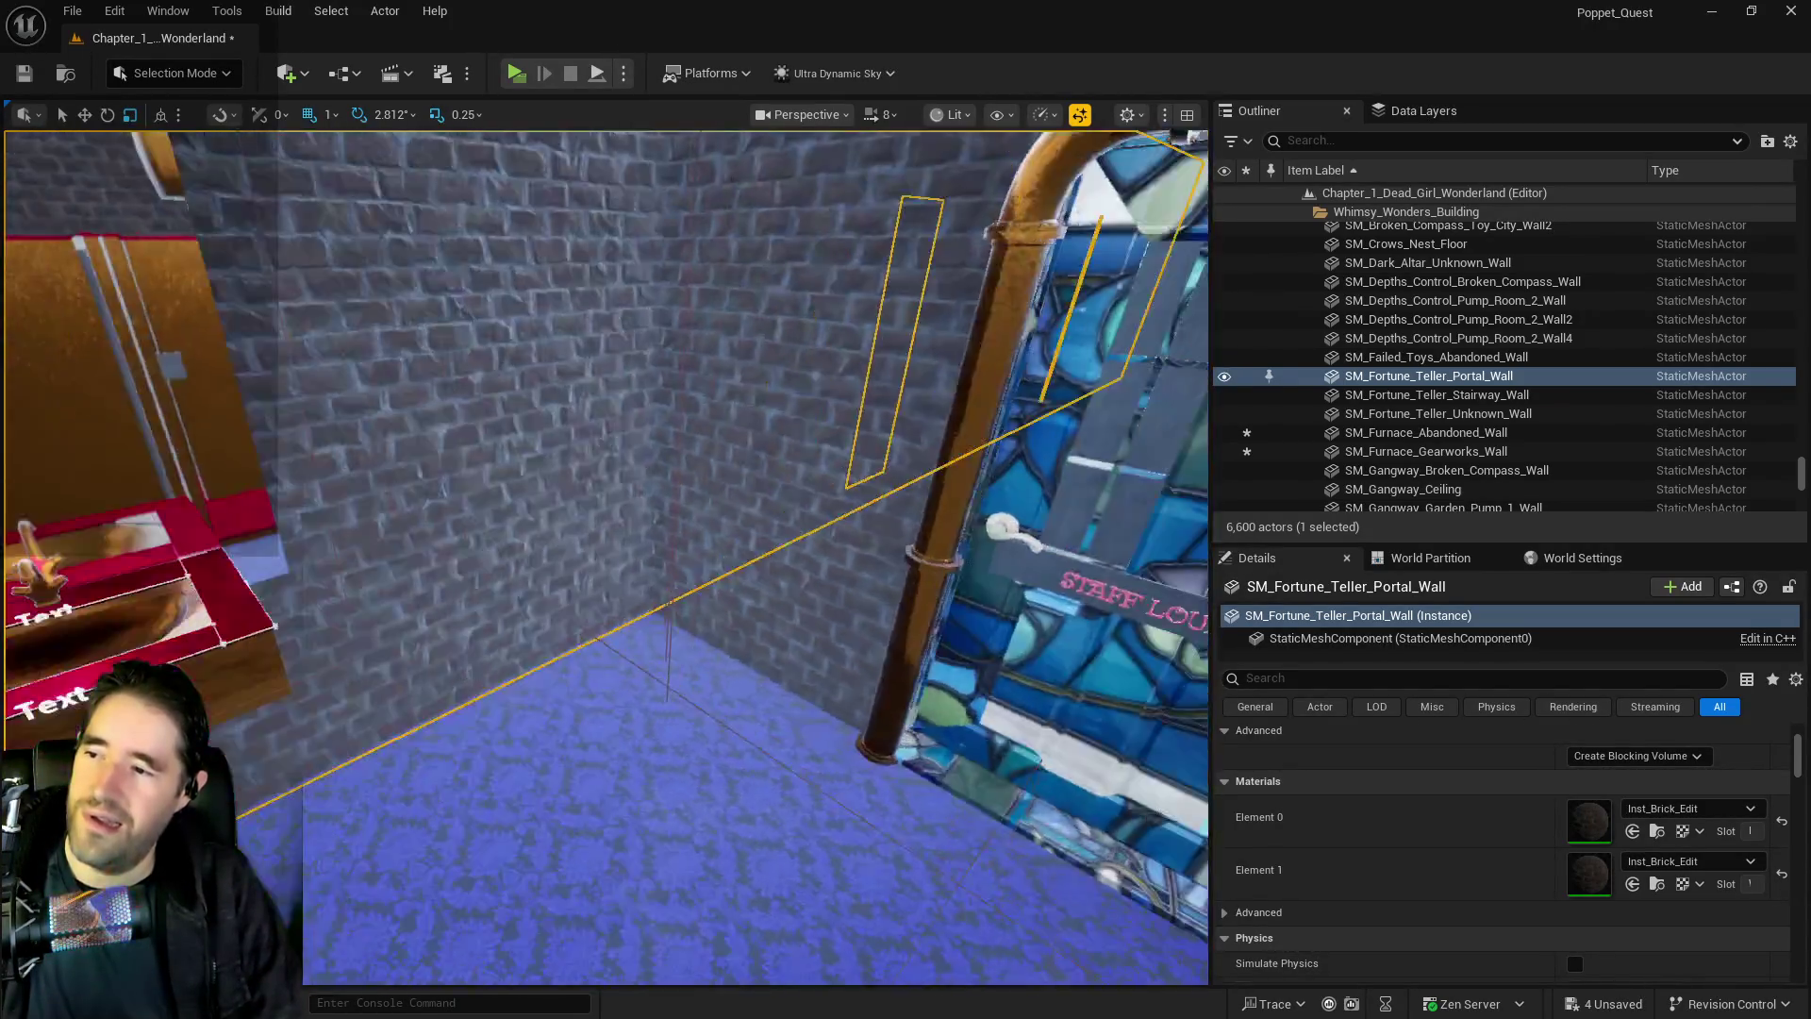
Filter the Outliner by 'brush' and fly the view to the first Box Brush
{"action": "left_click_drag", "start_coordinate": [603, 556], "coordinate": [509, 500]}
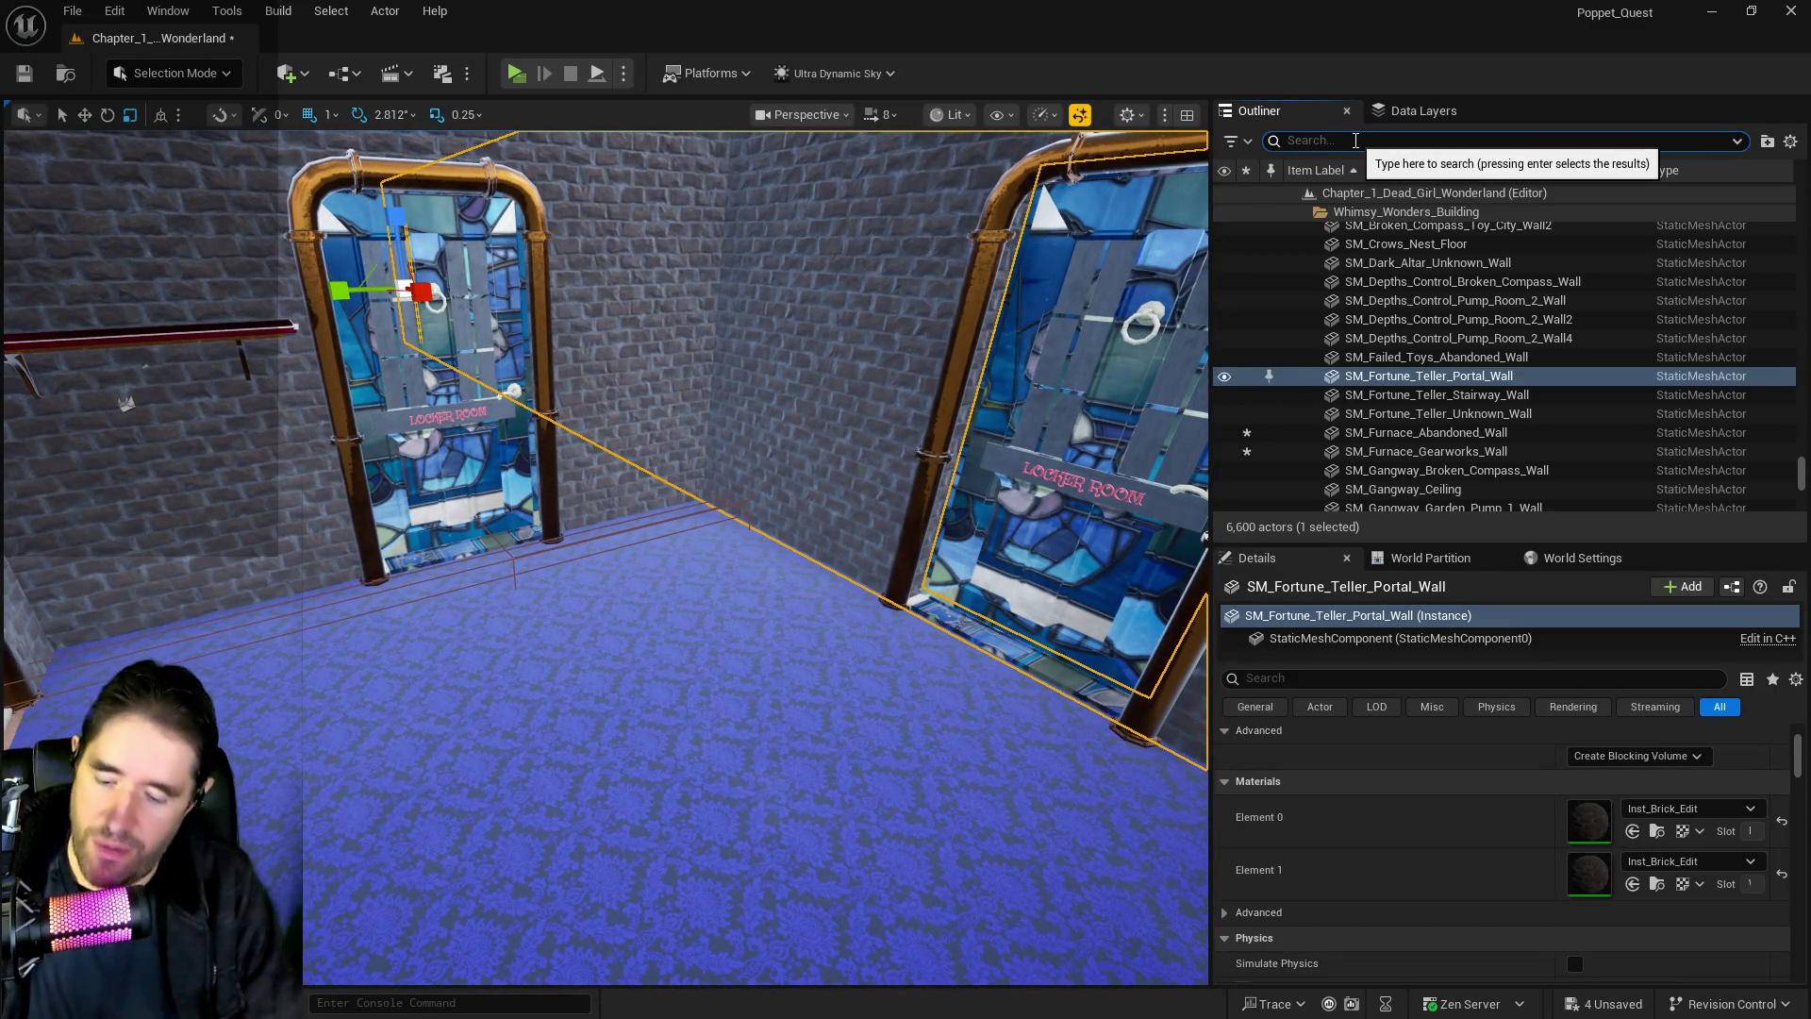
{"action": "type", "text": "brush"}
{"action": "left_click", "coordinate": [1358, 286]}
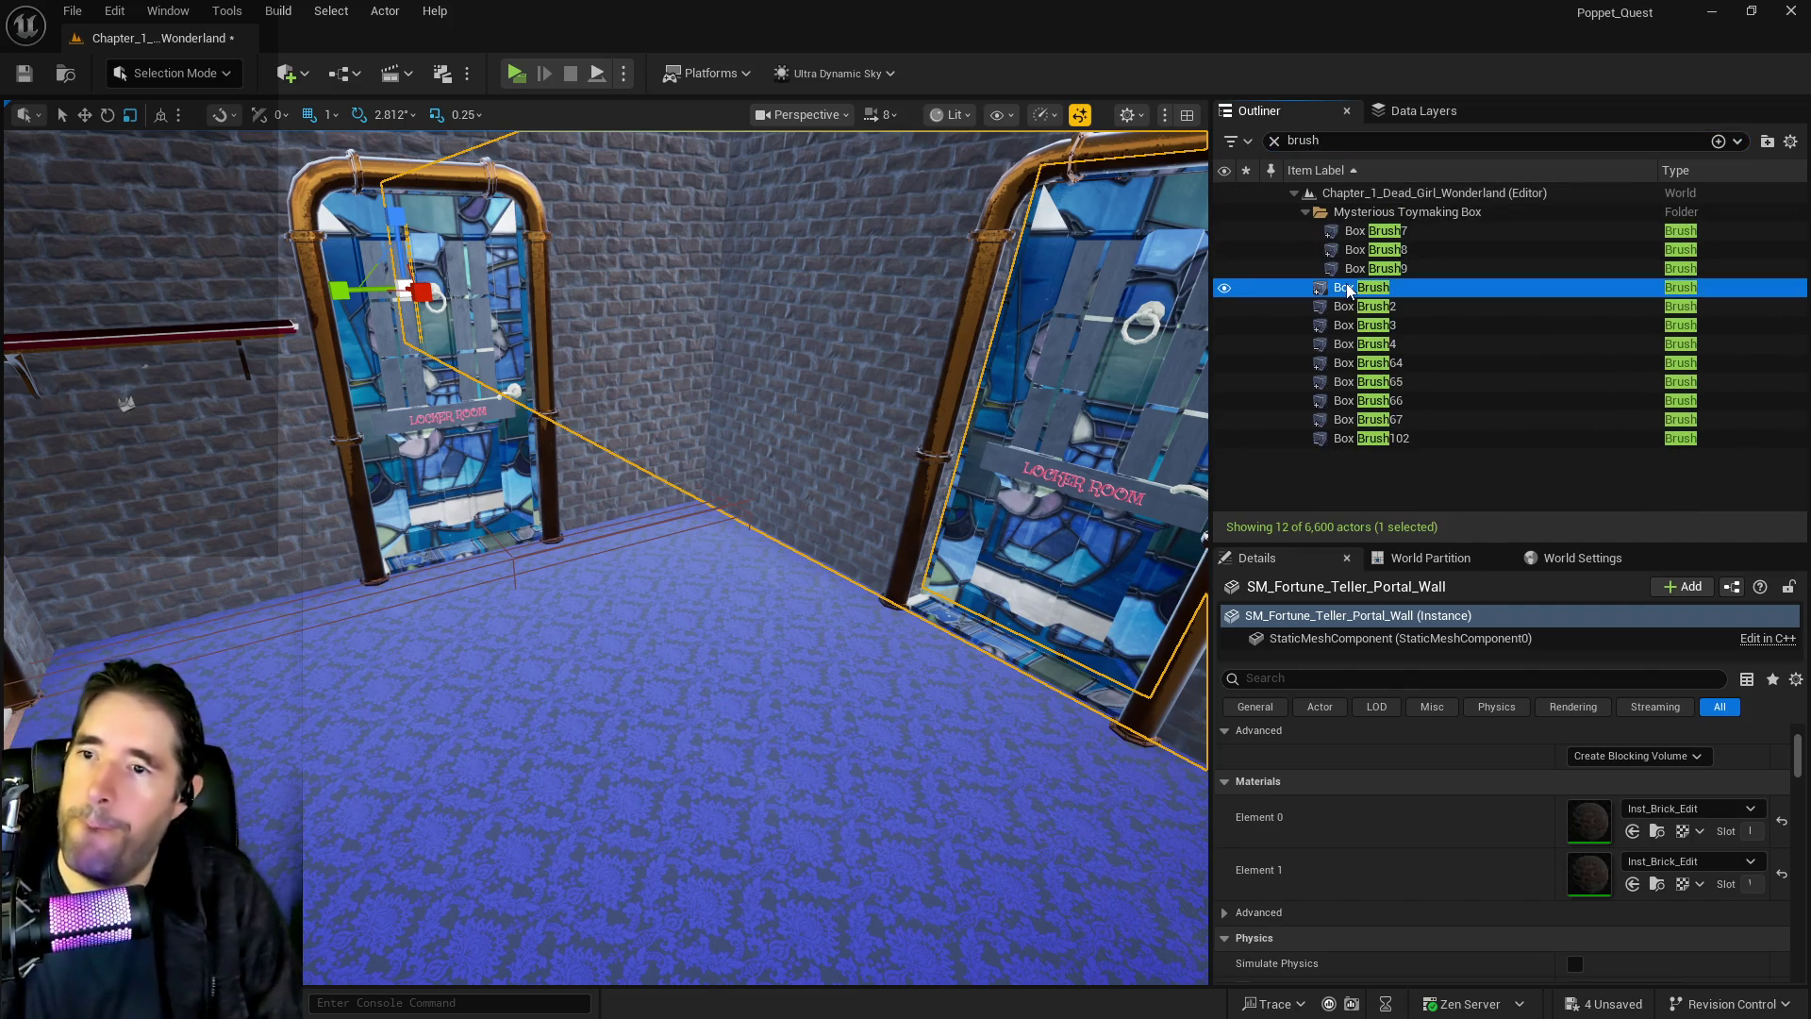
{"action": "double_click", "coordinate": [1358, 287]}
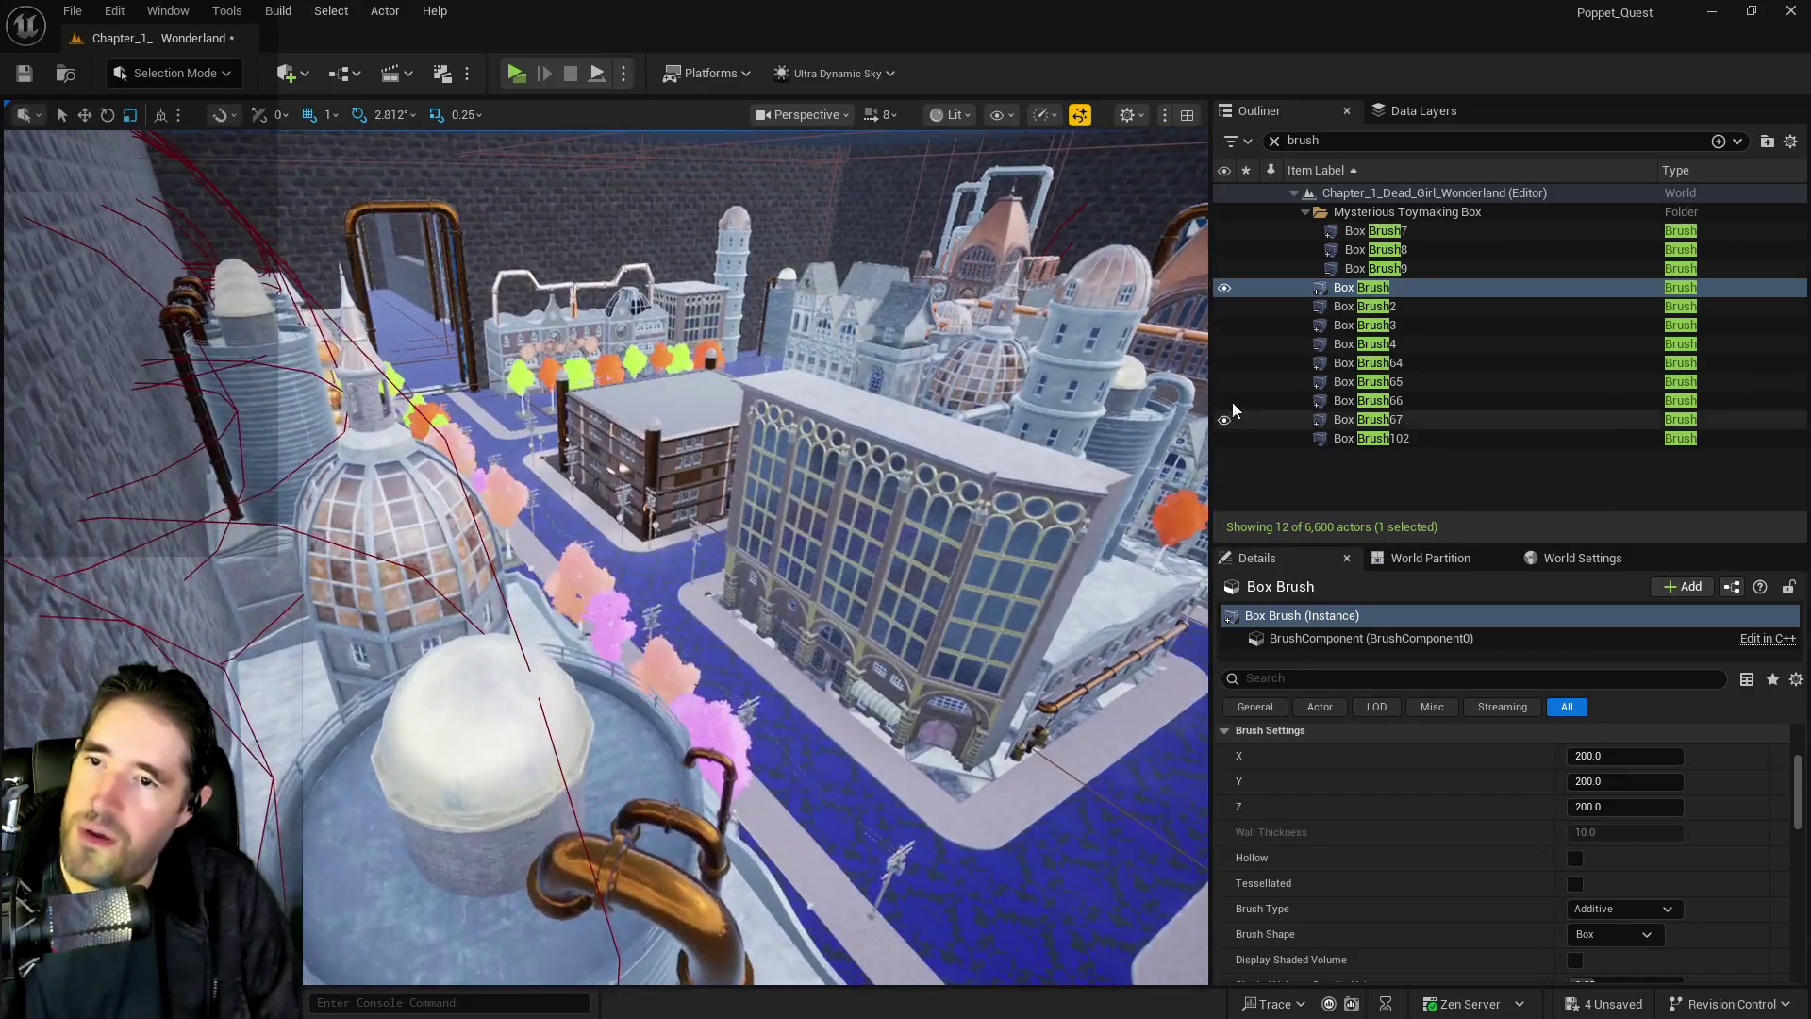
Visit Box Brush4, Box Brush64, Box Brush65 and Box Brush102, then add Box Brush66 to the selection
{"action": "double_click", "coordinate": [1322, 348]}
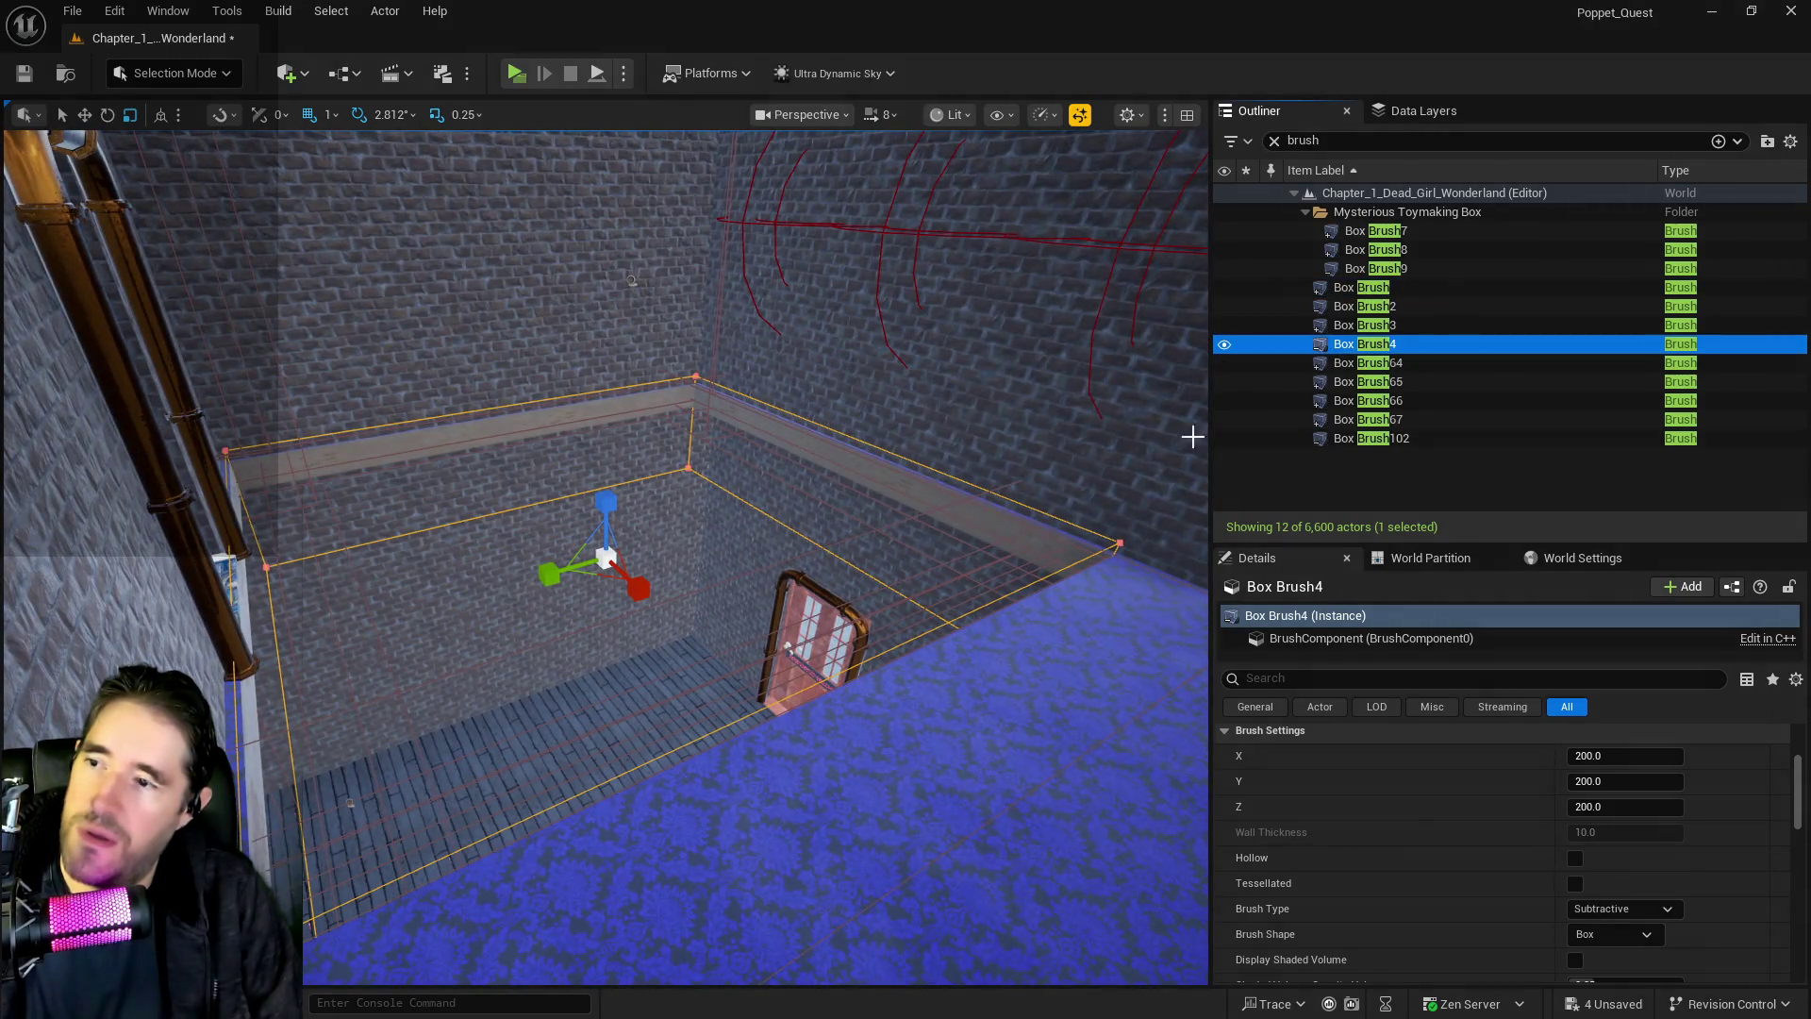
{"action": "double_click", "coordinate": [1322, 363]}
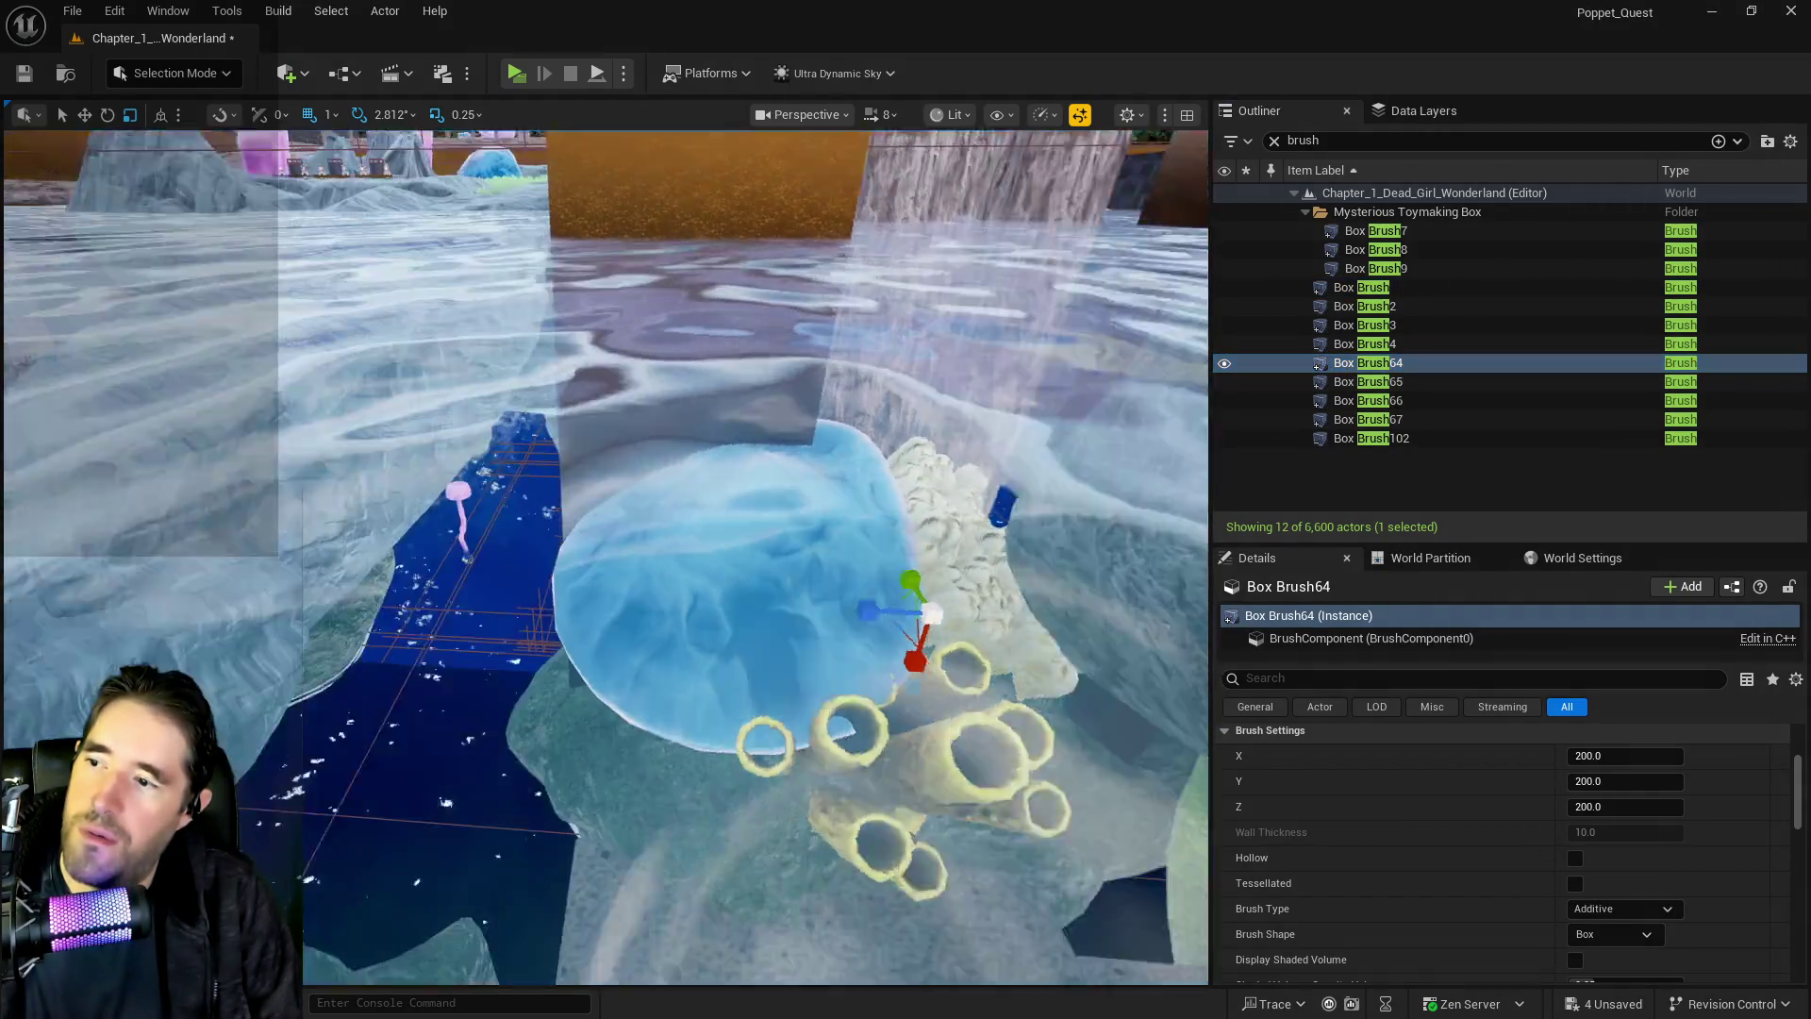
{"action": "double_click", "coordinate": [1339, 382]}
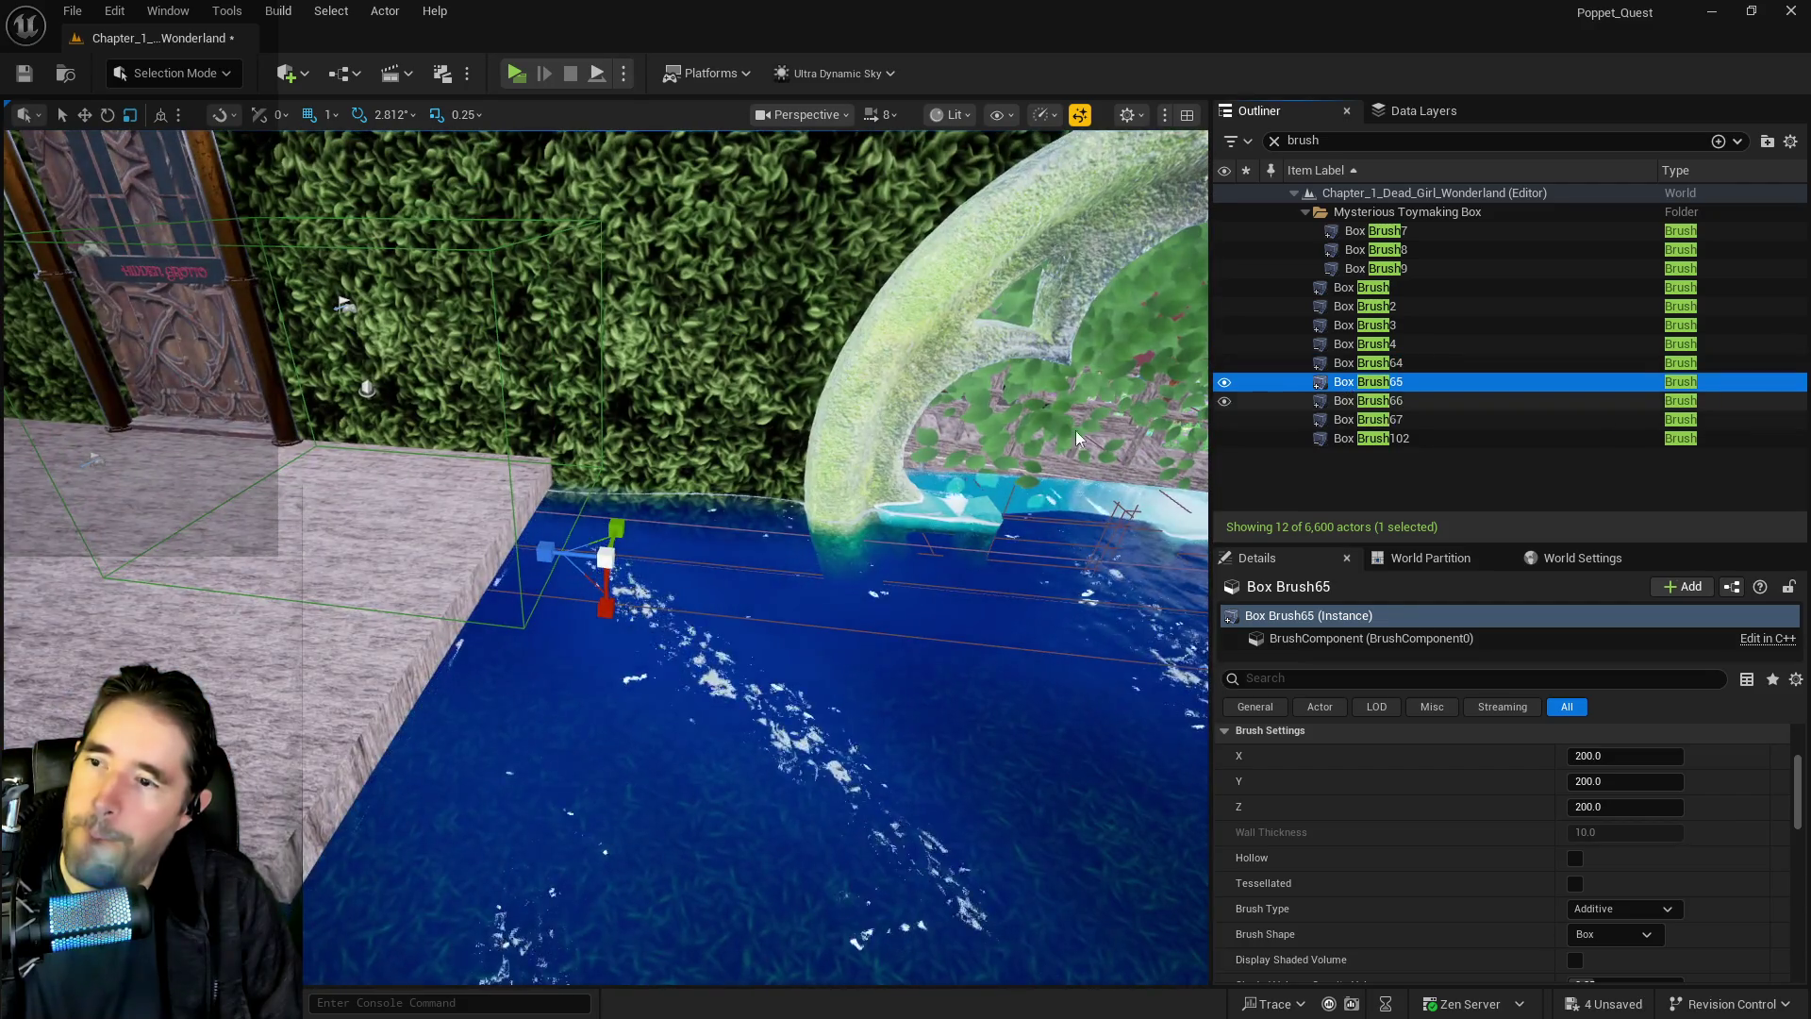
{"action": "mouse_move", "coordinate": [1079, 439]}
{"action": "left_mouse_down"}
{"action": "mouse_move", "coordinate": [1103, 453]}
{"action": "mouse_move", "coordinate": [1155, 424]}
{"action": "mouse_move", "coordinate": [1198, 436]}
{"action": "left_mouse_up"}
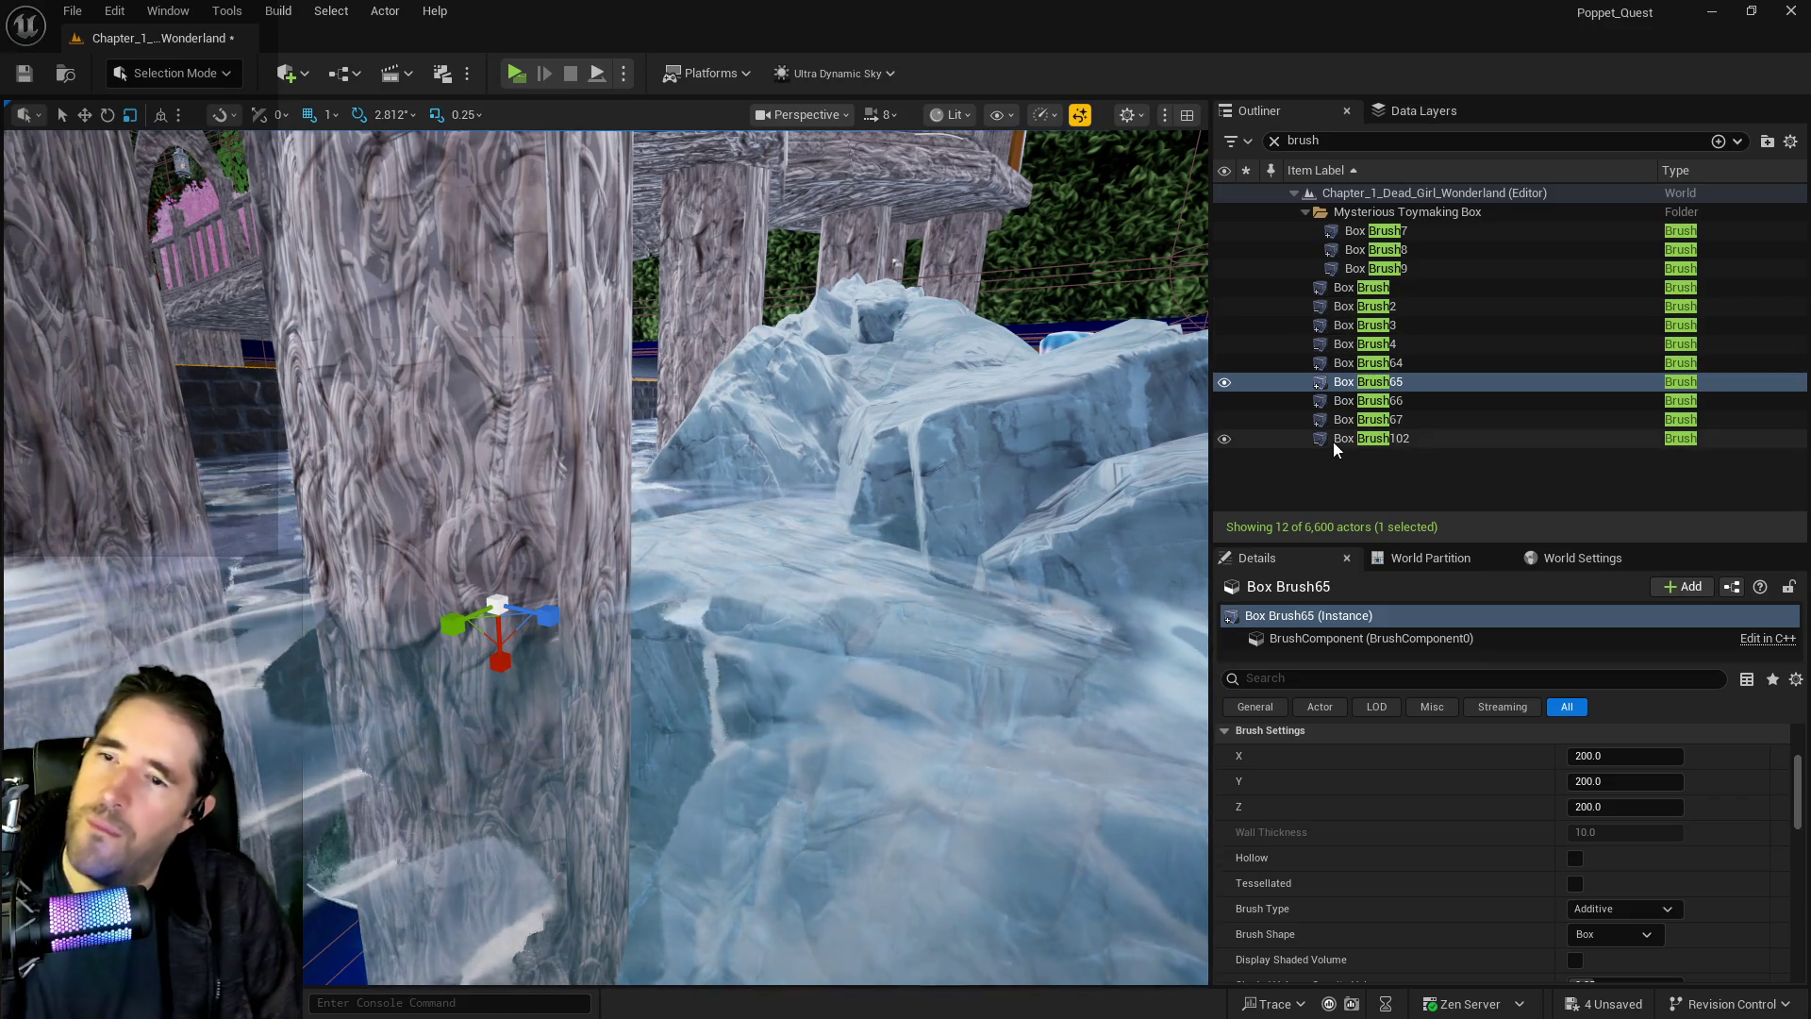
{"action": "double_click", "coordinate": [1333, 440]}
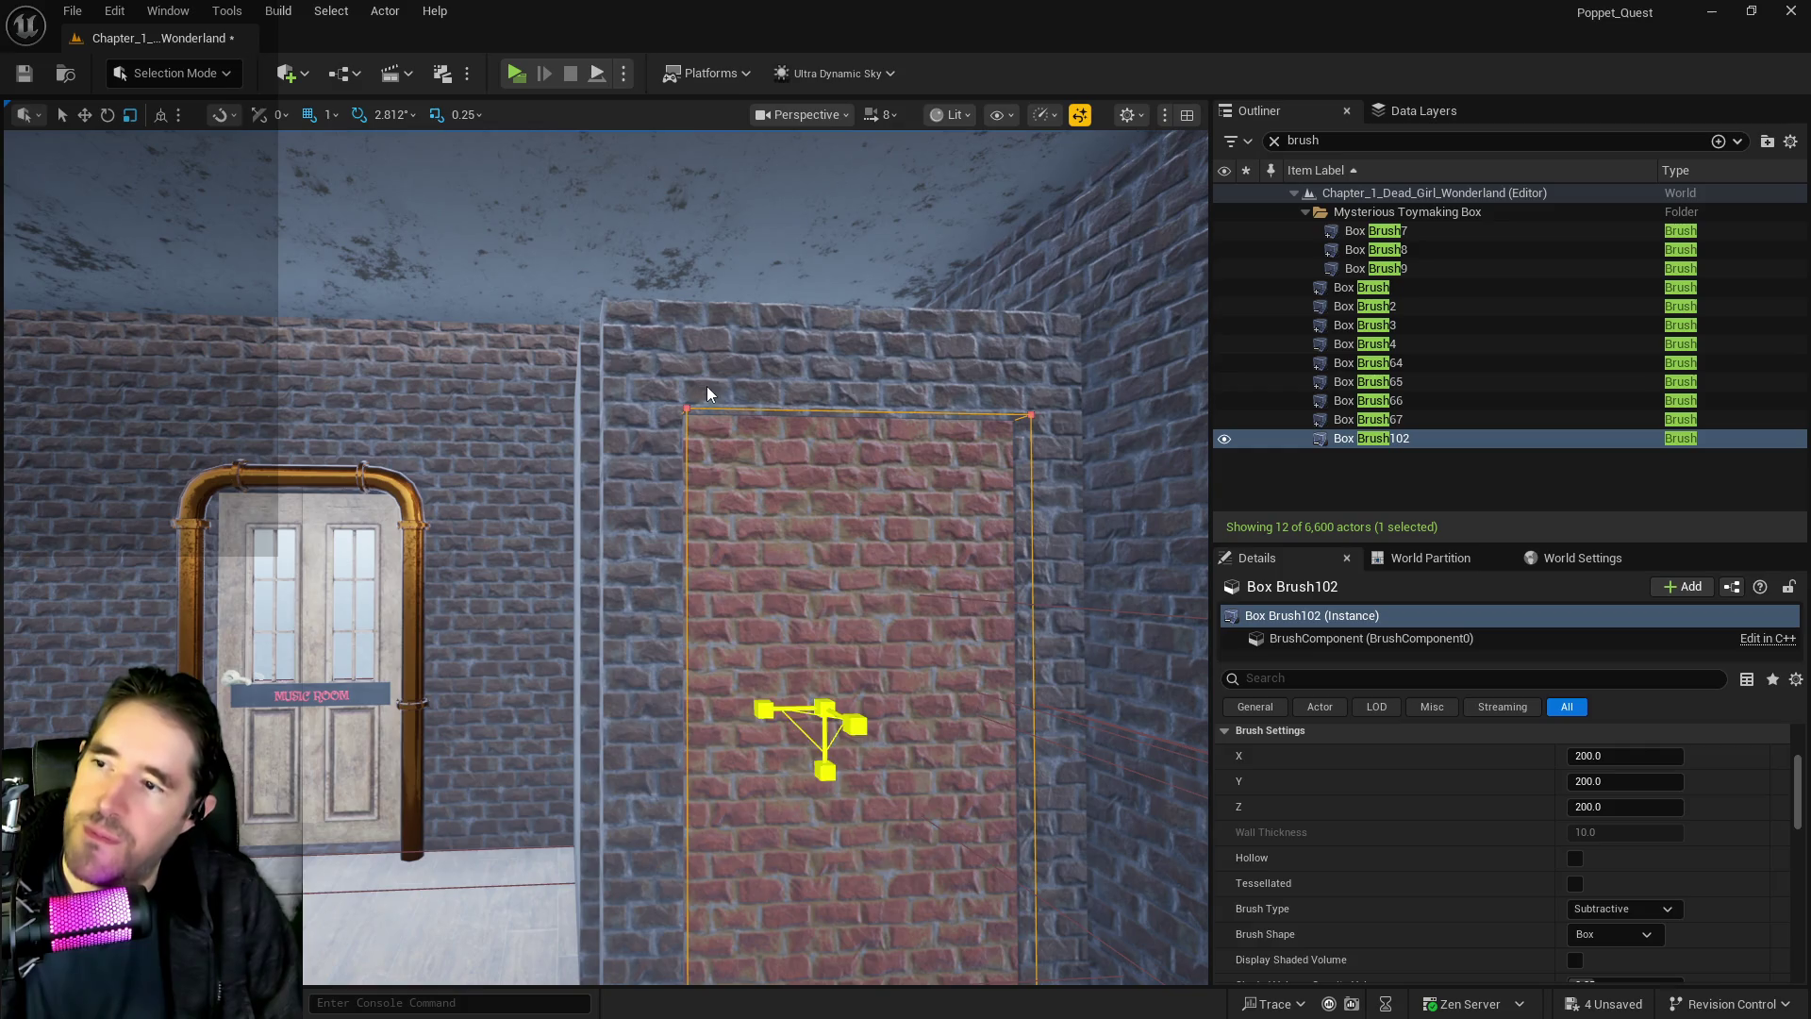
{"action": "left_click", "coordinate": [707, 387], "text": "ctrl"}
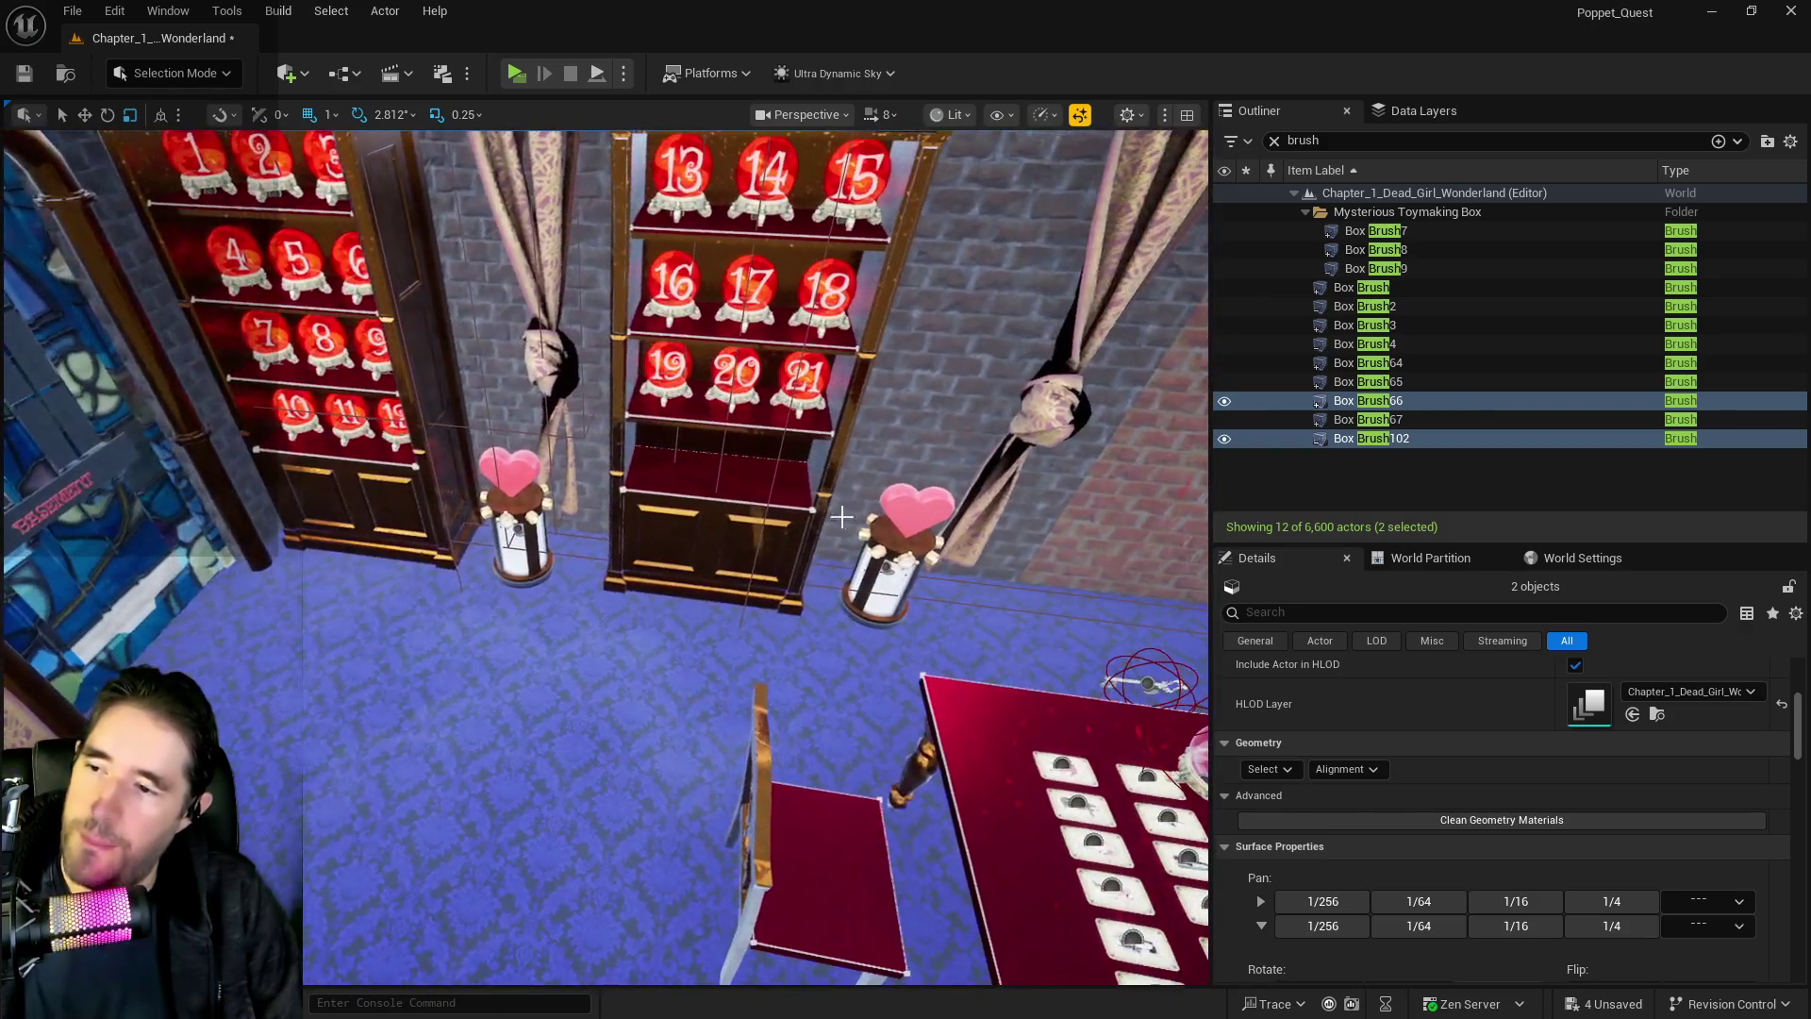
Paste a copy of the brush near Box Brush3, then undo the misplaced paste
{"action": "right_click", "coordinate": [685, 684]}
{"action": "mouse_move", "coordinate": [819, 377]}
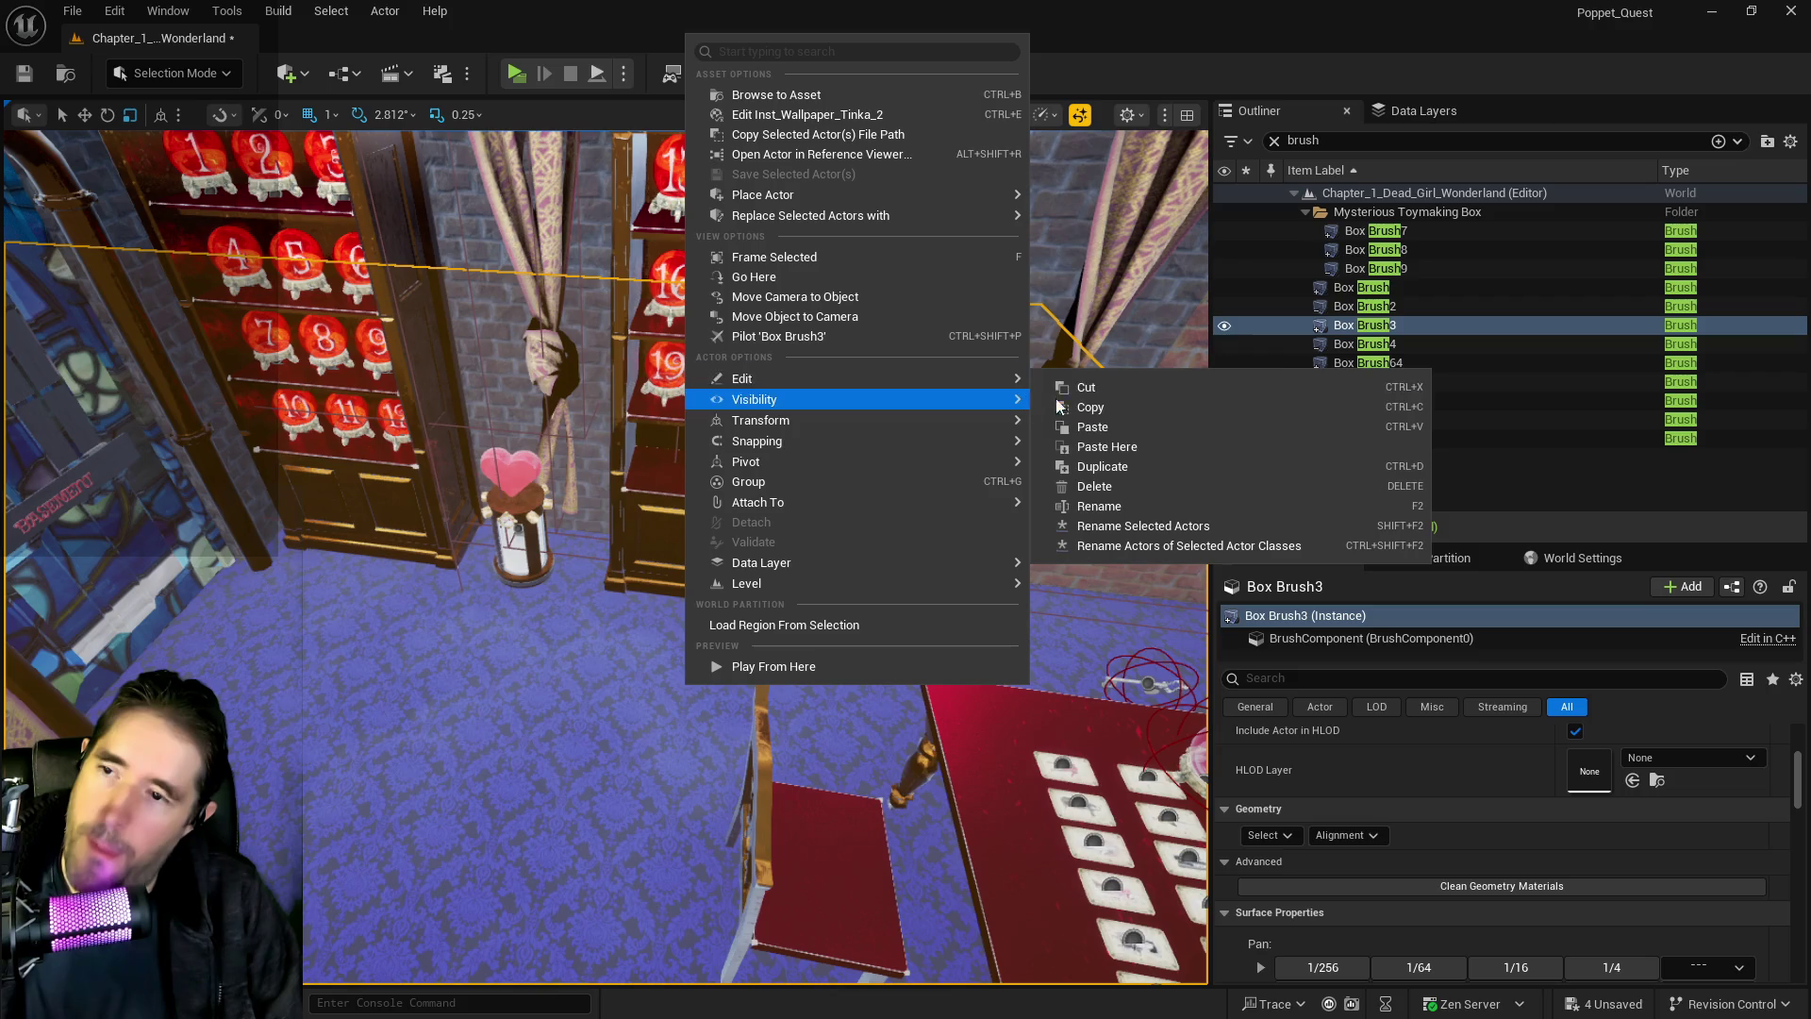
{"action": "left_click", "coordinate": [1111, 450]}
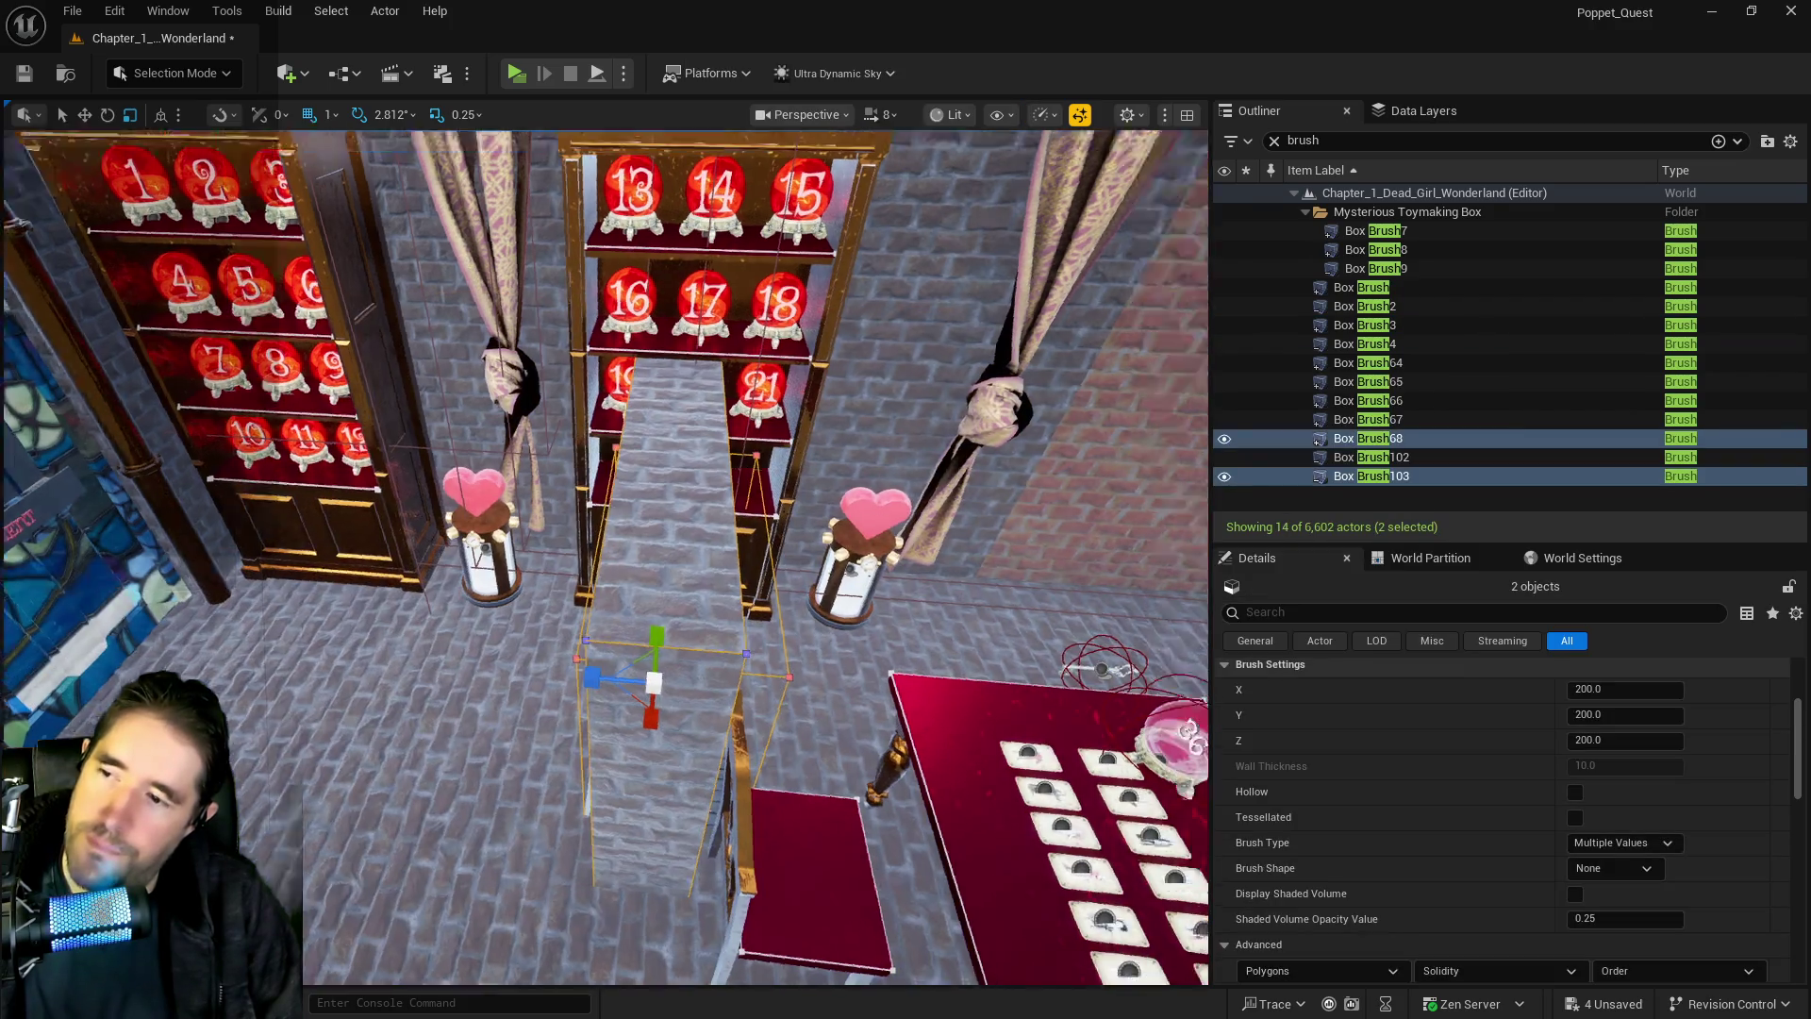
{"action": "key", "text": "ctrl+z"}
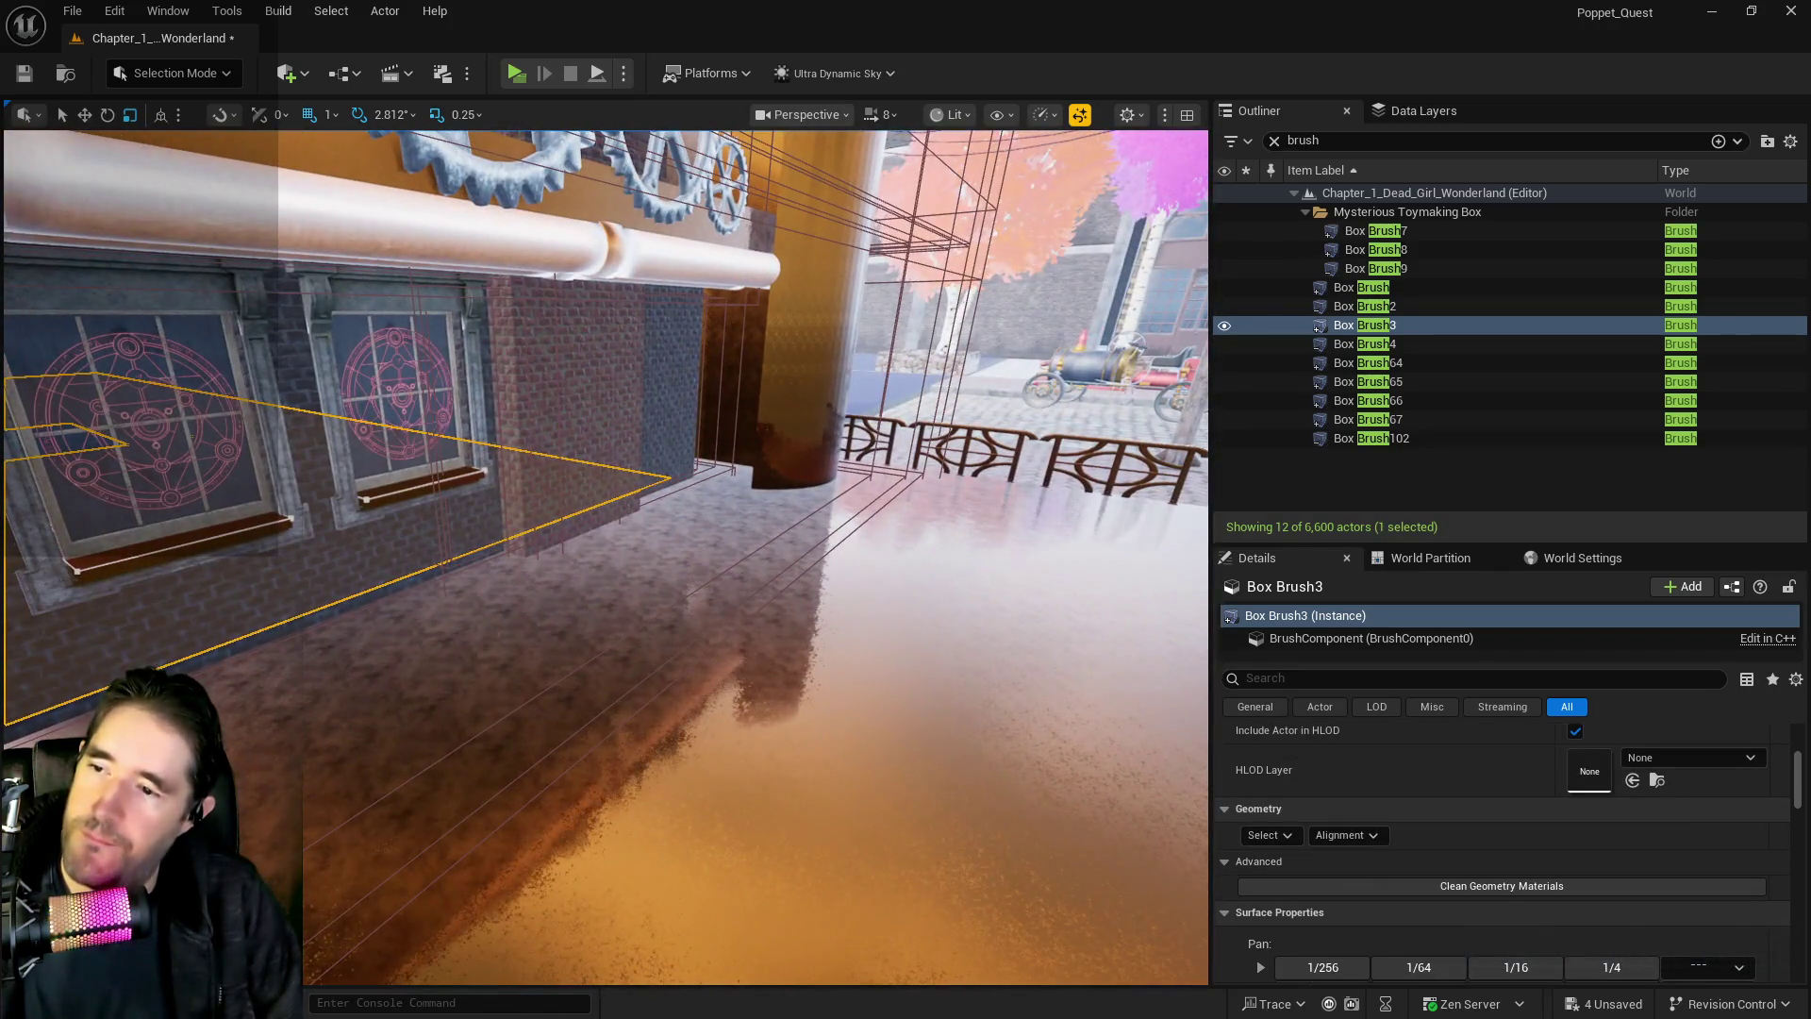
Paste the copied brushes at the building wall and lower them toward the floor
{"action": "right_click", "coordinate": [926, 453]}
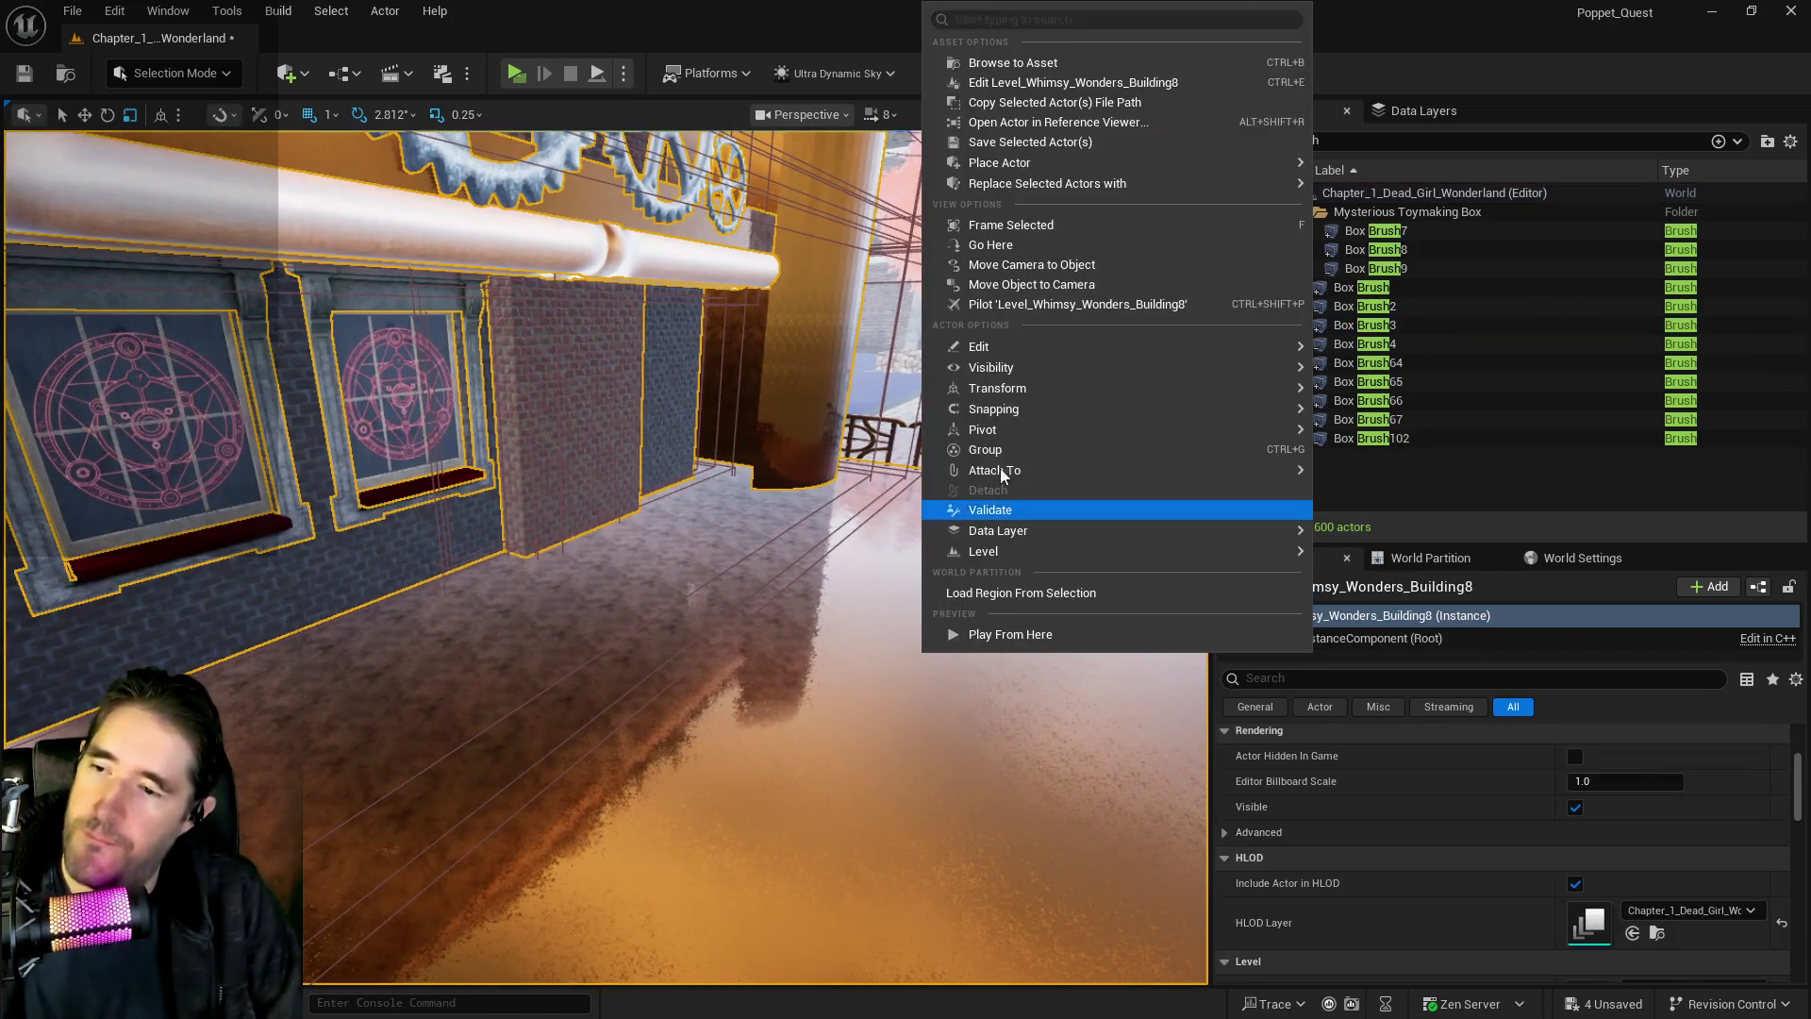
{"action": "mouse_move", "coordinate": [1070, 349]}
{"action": "left_click", "coordinate": [1389, 414]}
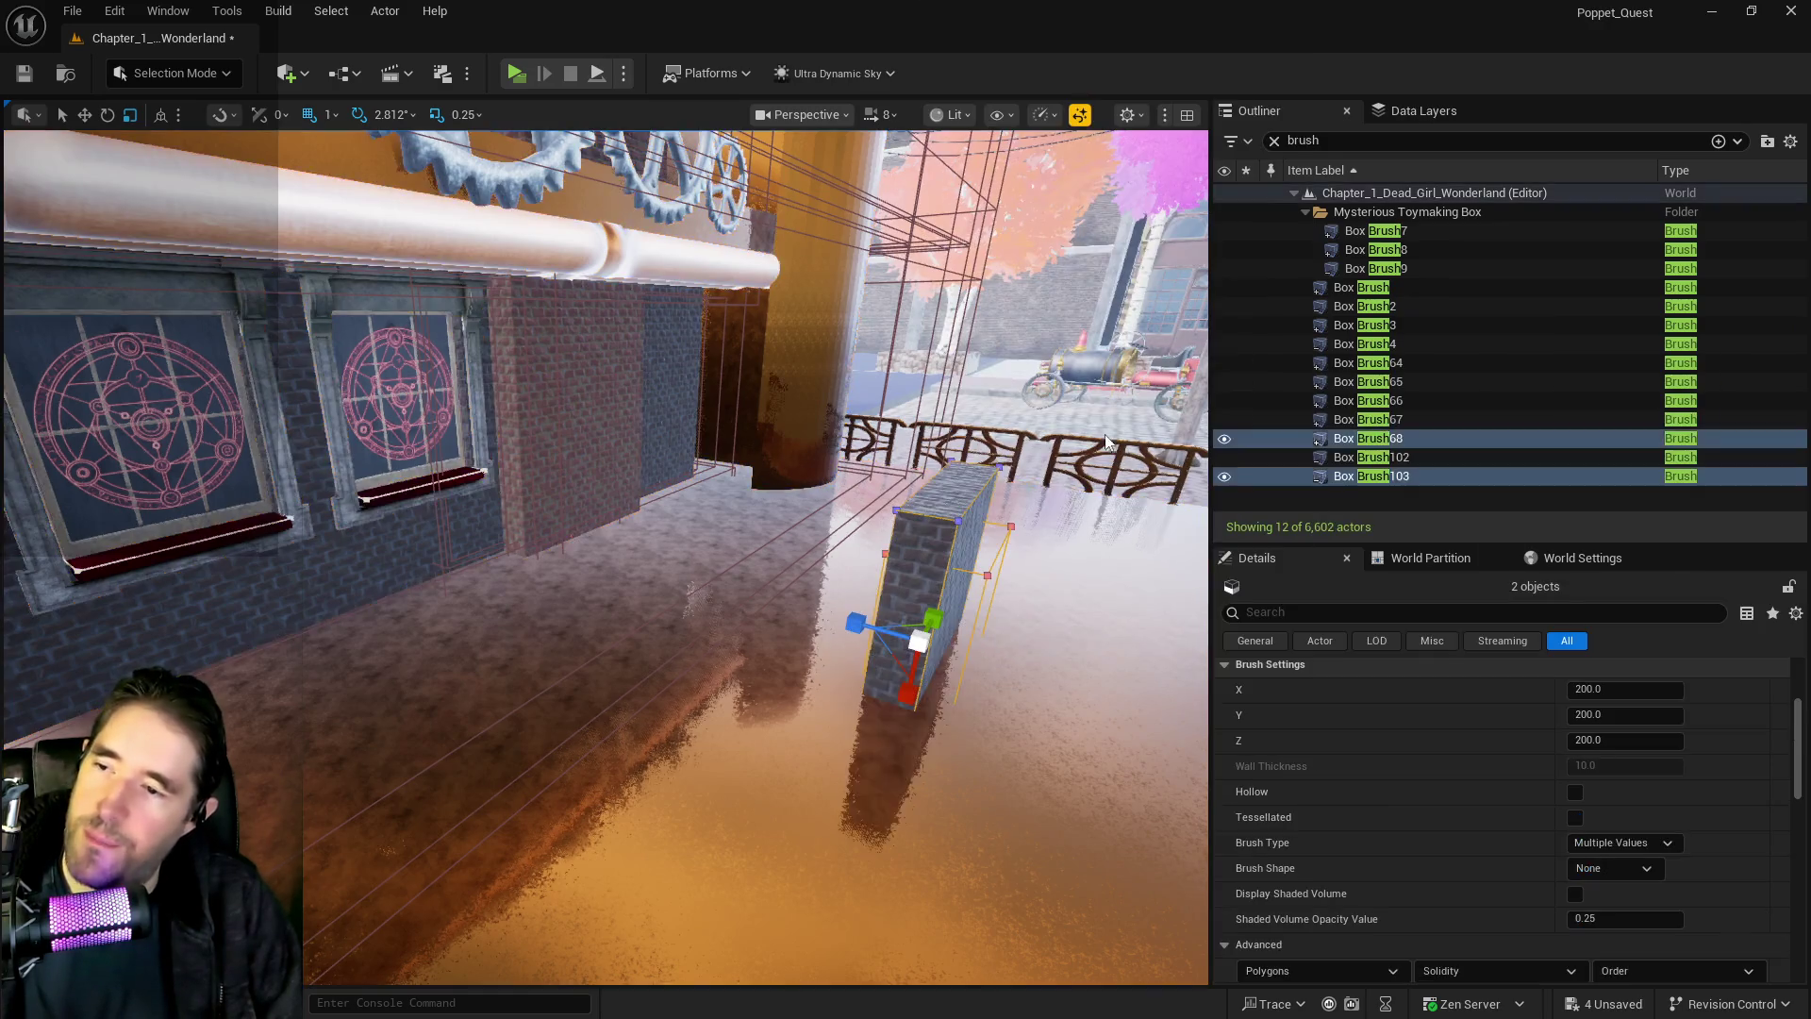
{"action": "key", "text": "w"}
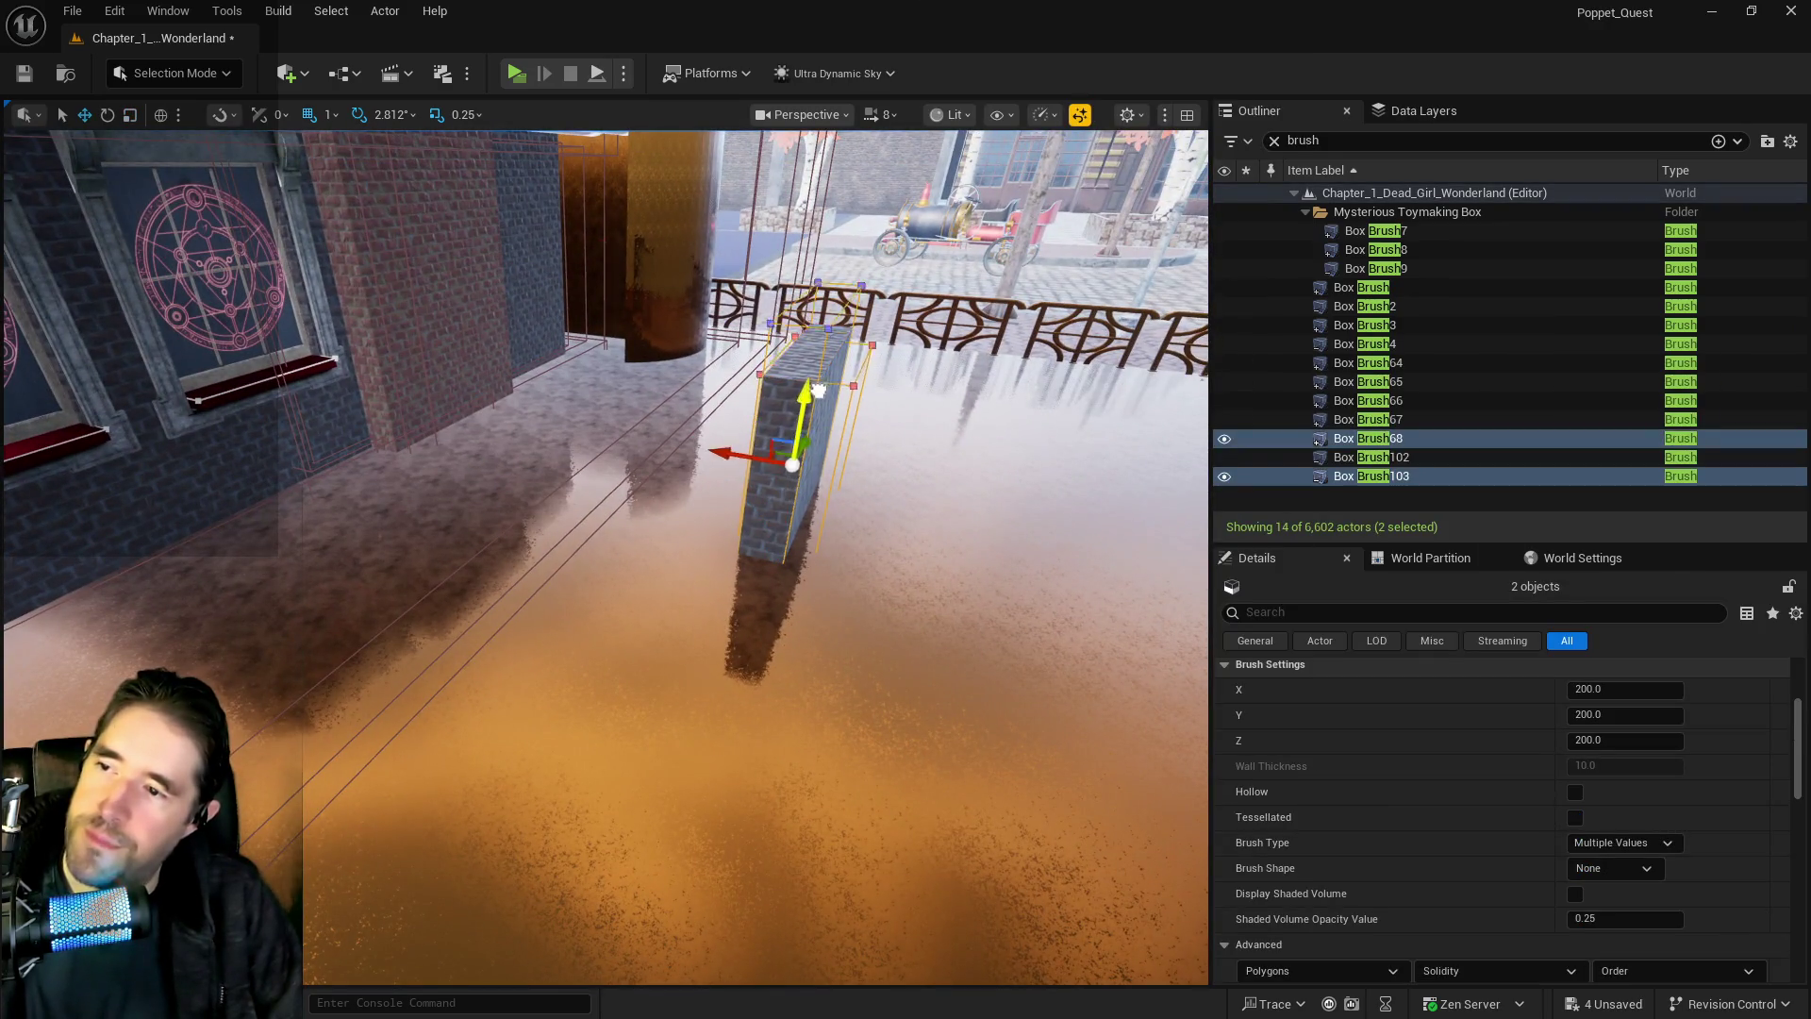
{"action": "mouse_move", "coordinate": [835, 269]}
{"action": "left_mouse_down"}
{"action": "mouse_move", "coordinate": [857, 277]}
{"action": "mouse_move", "coordinate": [825, 363]}
{"action": "left_mouse_up"}
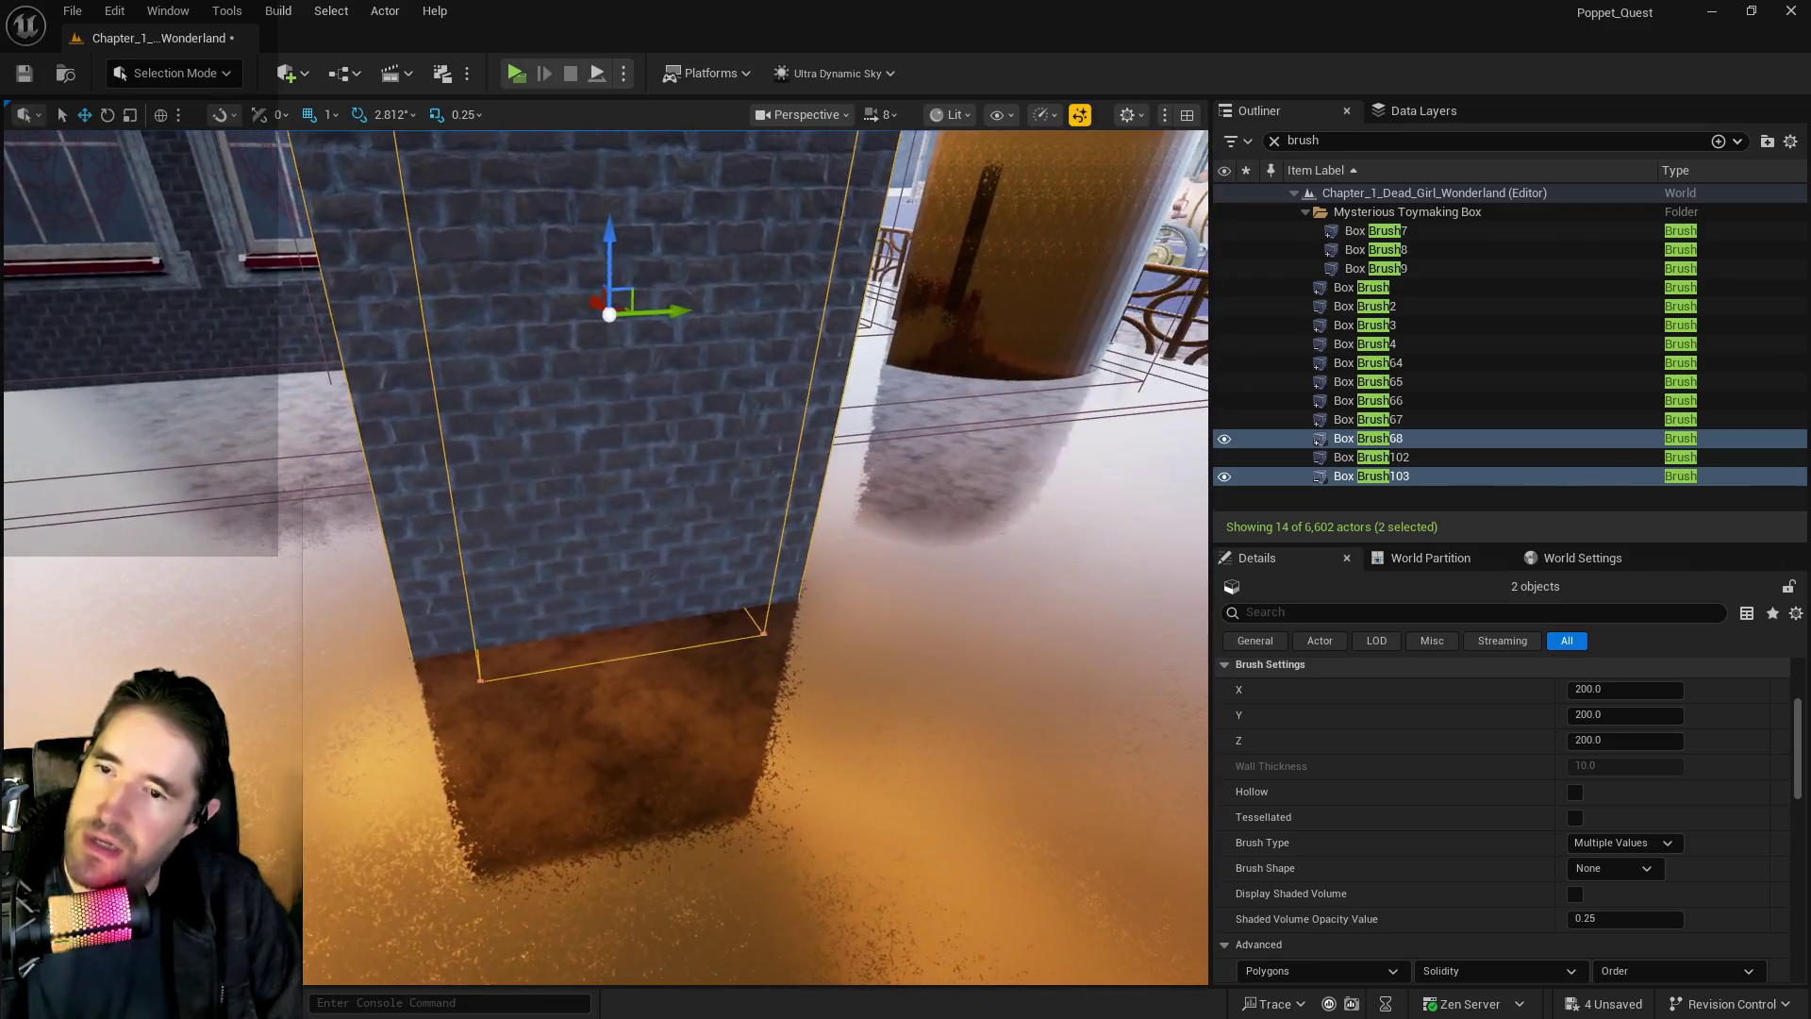
Duplicate Box Brush103, delete the original, and select Box Brush104 together with Box Brush68
{"action": "left_click", "coordinate": [1365, 477]}
{"action": "right_click", "coordinate": [1366, 476]}
{"action": "mouse_move", "coordinate": [1435, 615]}
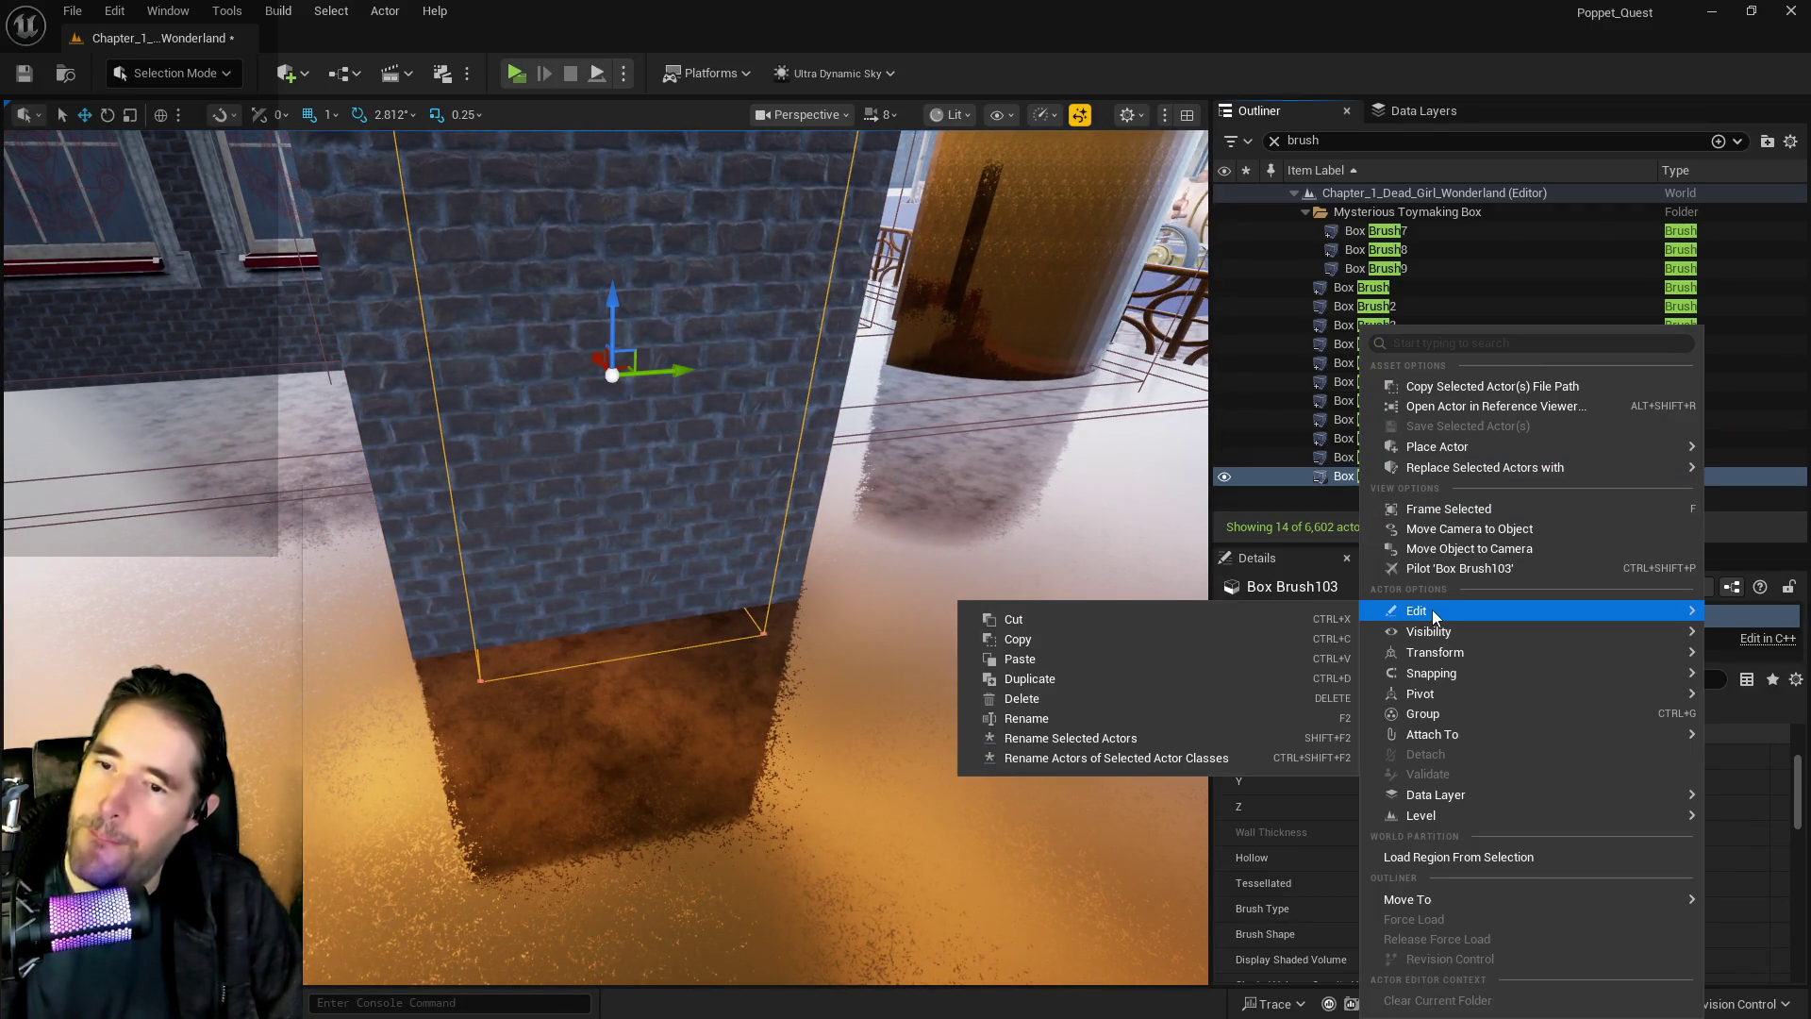
{"action": "left_click", "coordinate": [1052, 679]}
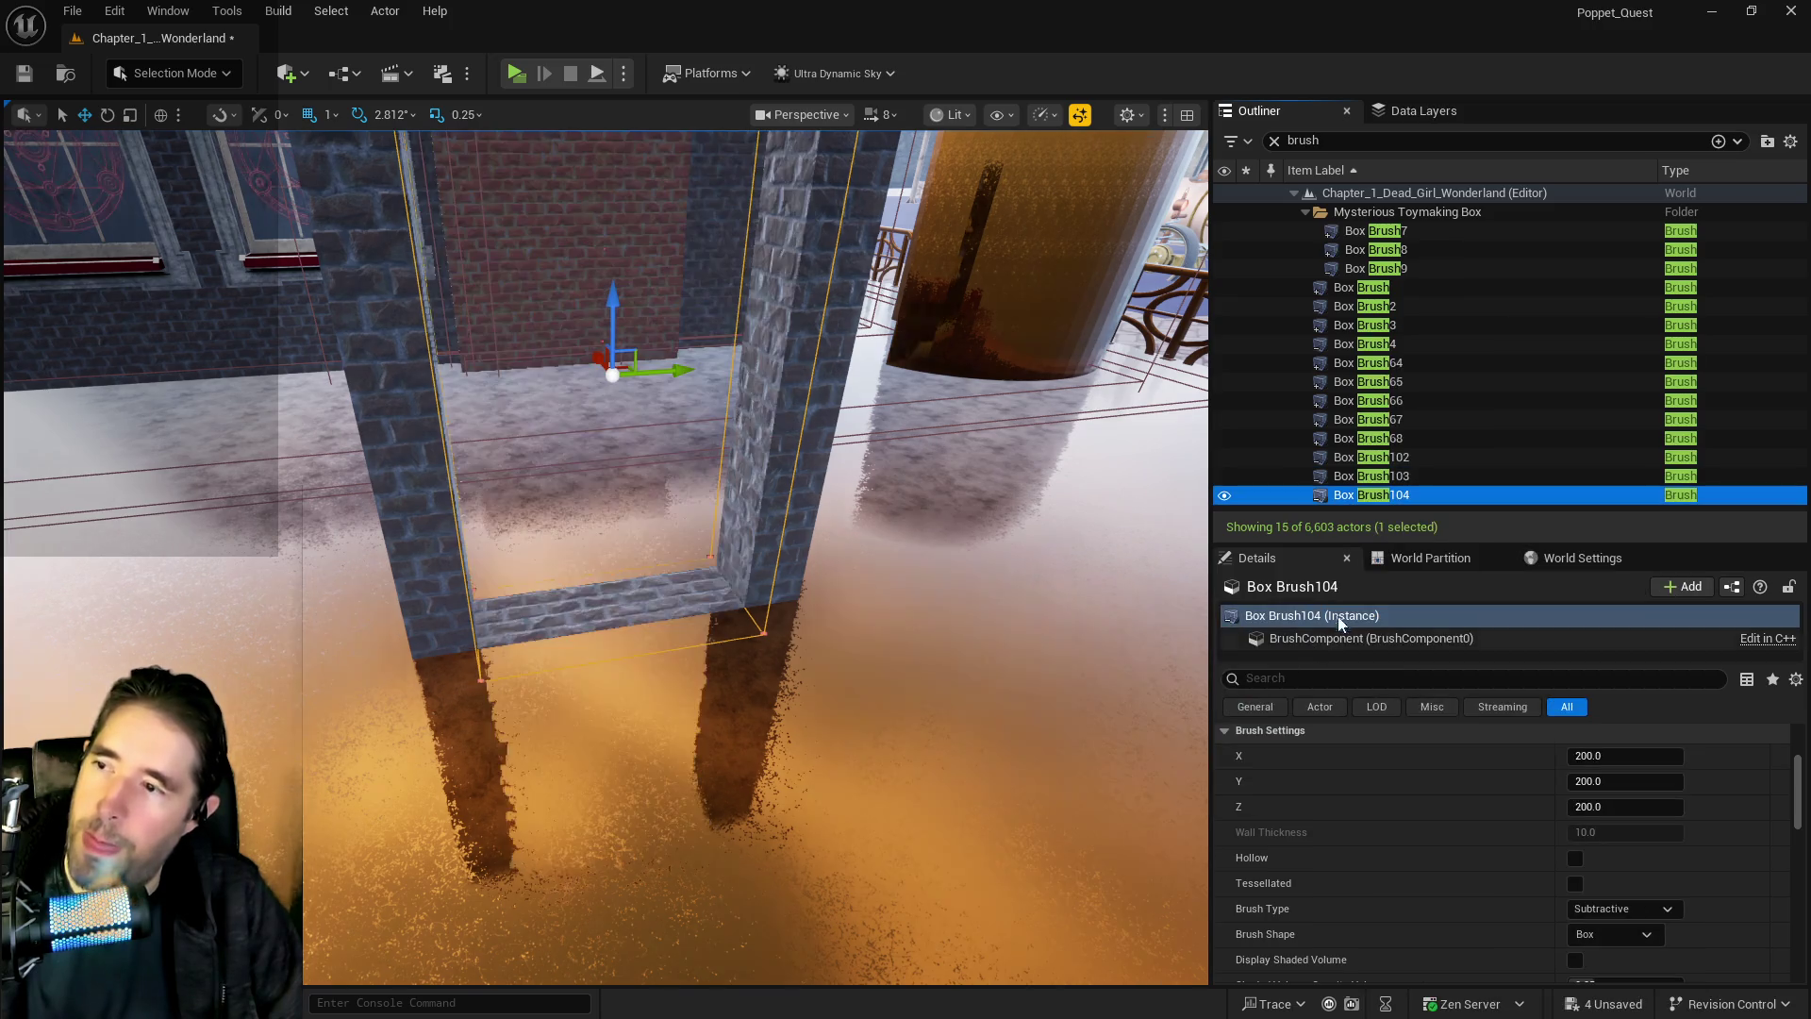
{"action": "left_click", "coordinate": [1378, 482]}
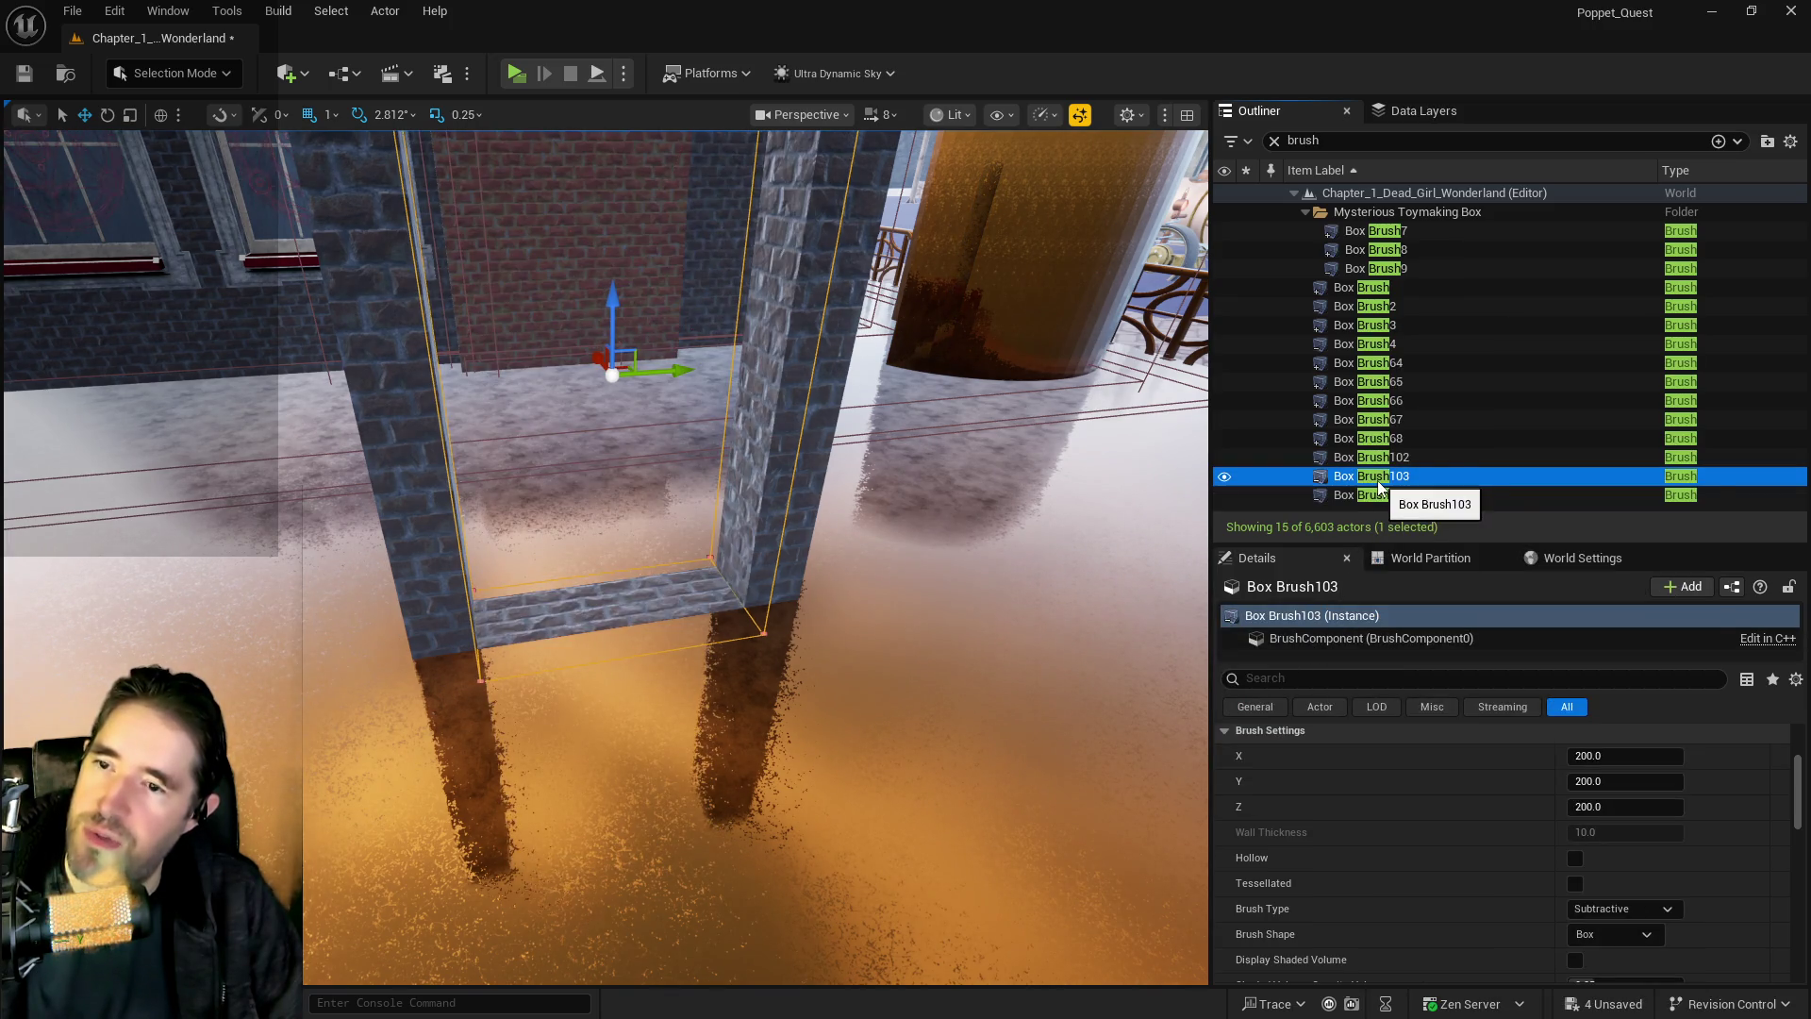
{"action": "right_click", "coordinate": [1378, 481]}
{"action": "mouse_move", "coordinate": [1406, 610]}
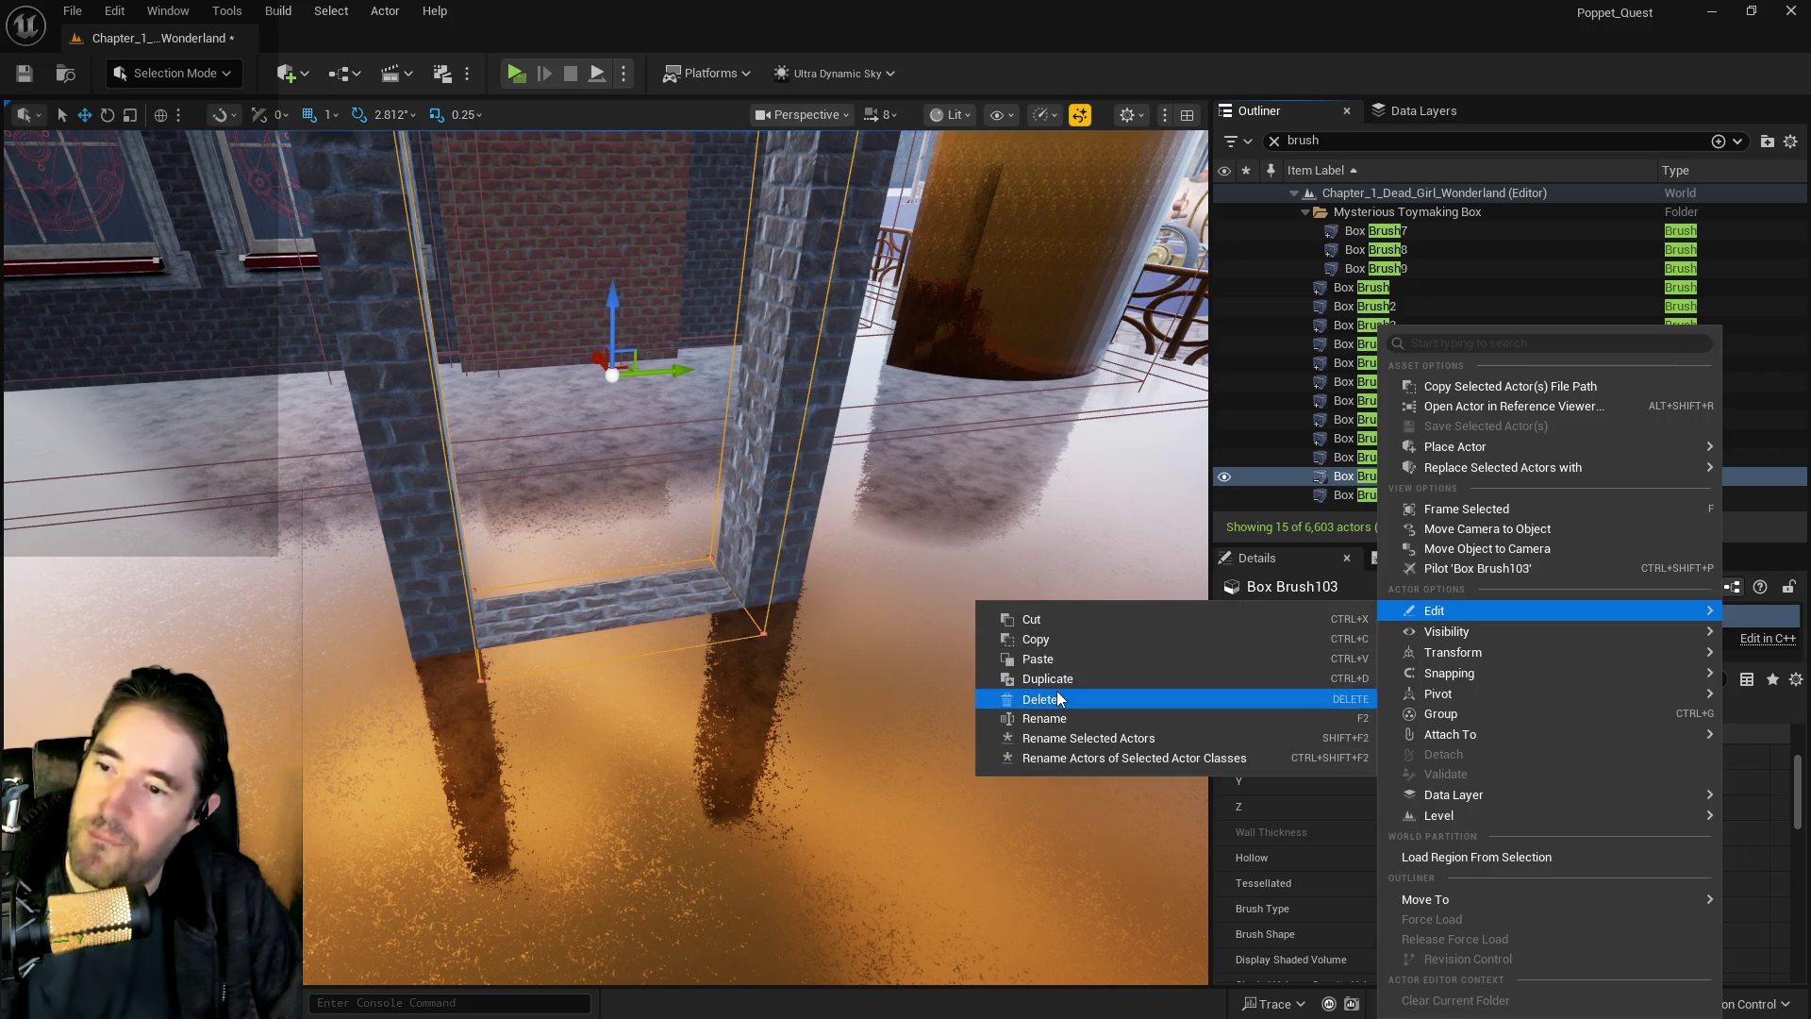
{"action": "left_click", "coordinate": [1045, 697]}
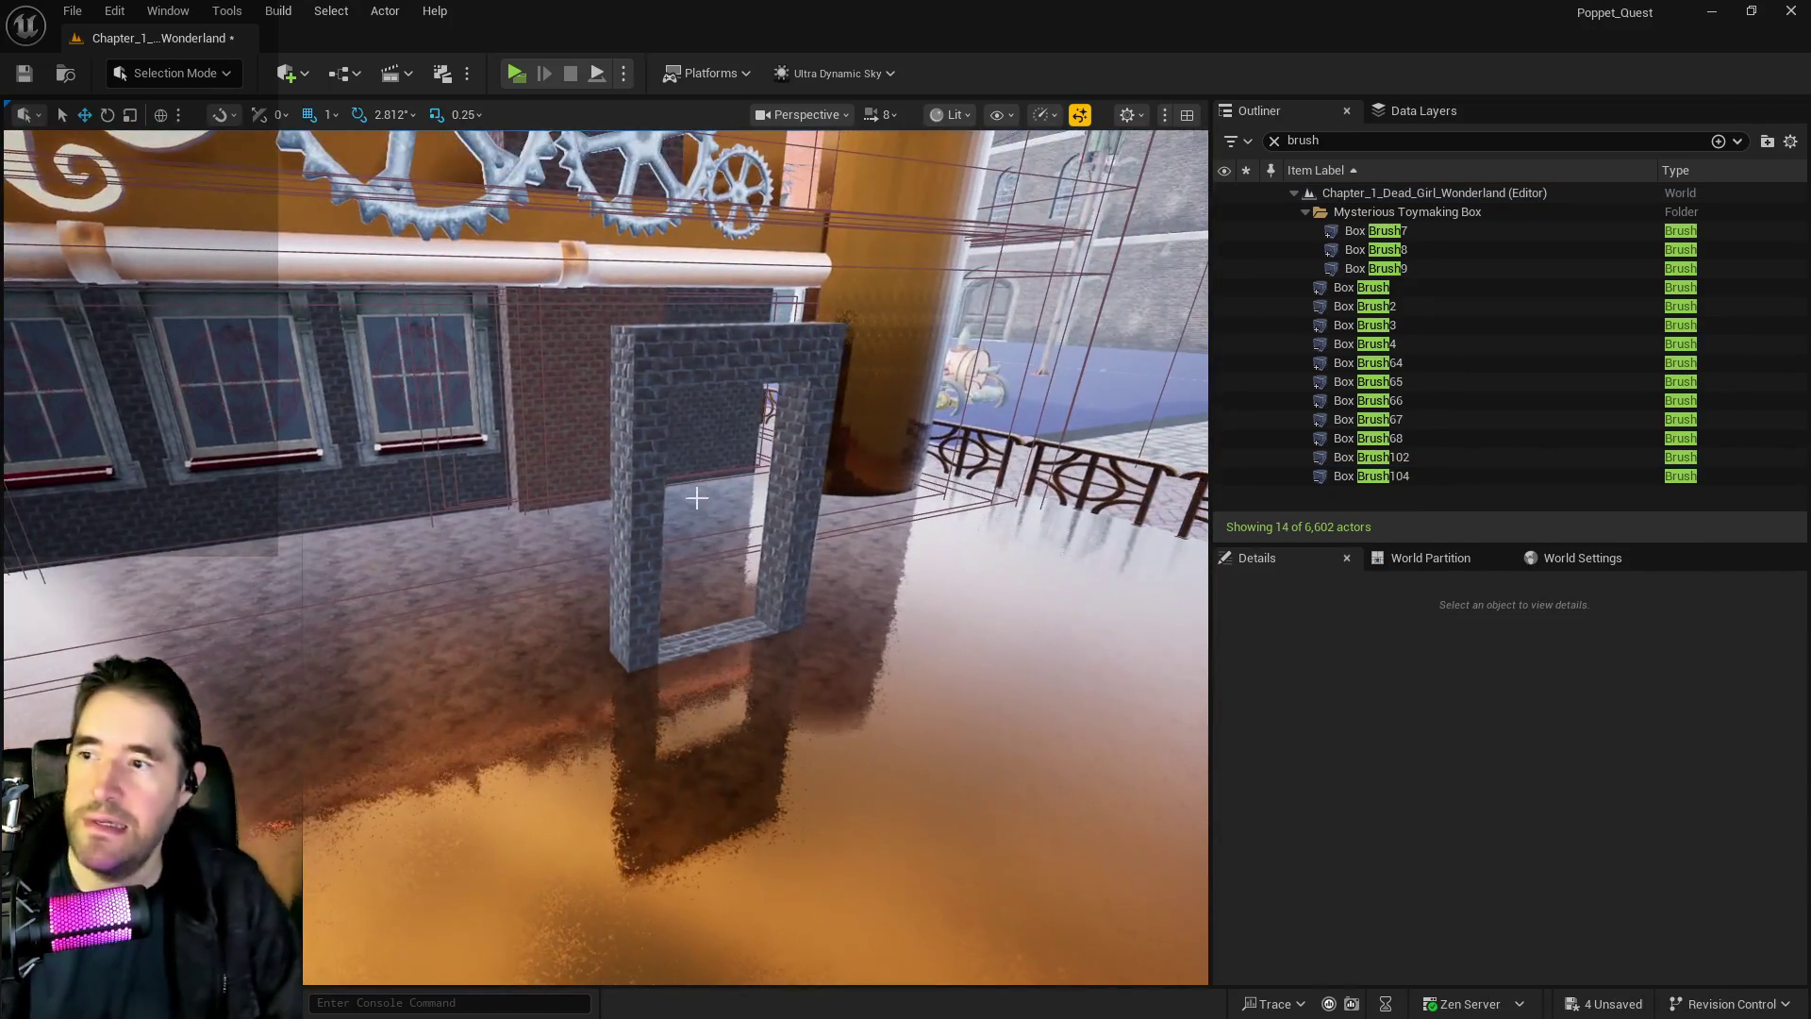
{"action": "left_click", "coordinate": [767, 506]}
{"action": "left_click", "coordinate": [647, 497], "text": "ctrl"}
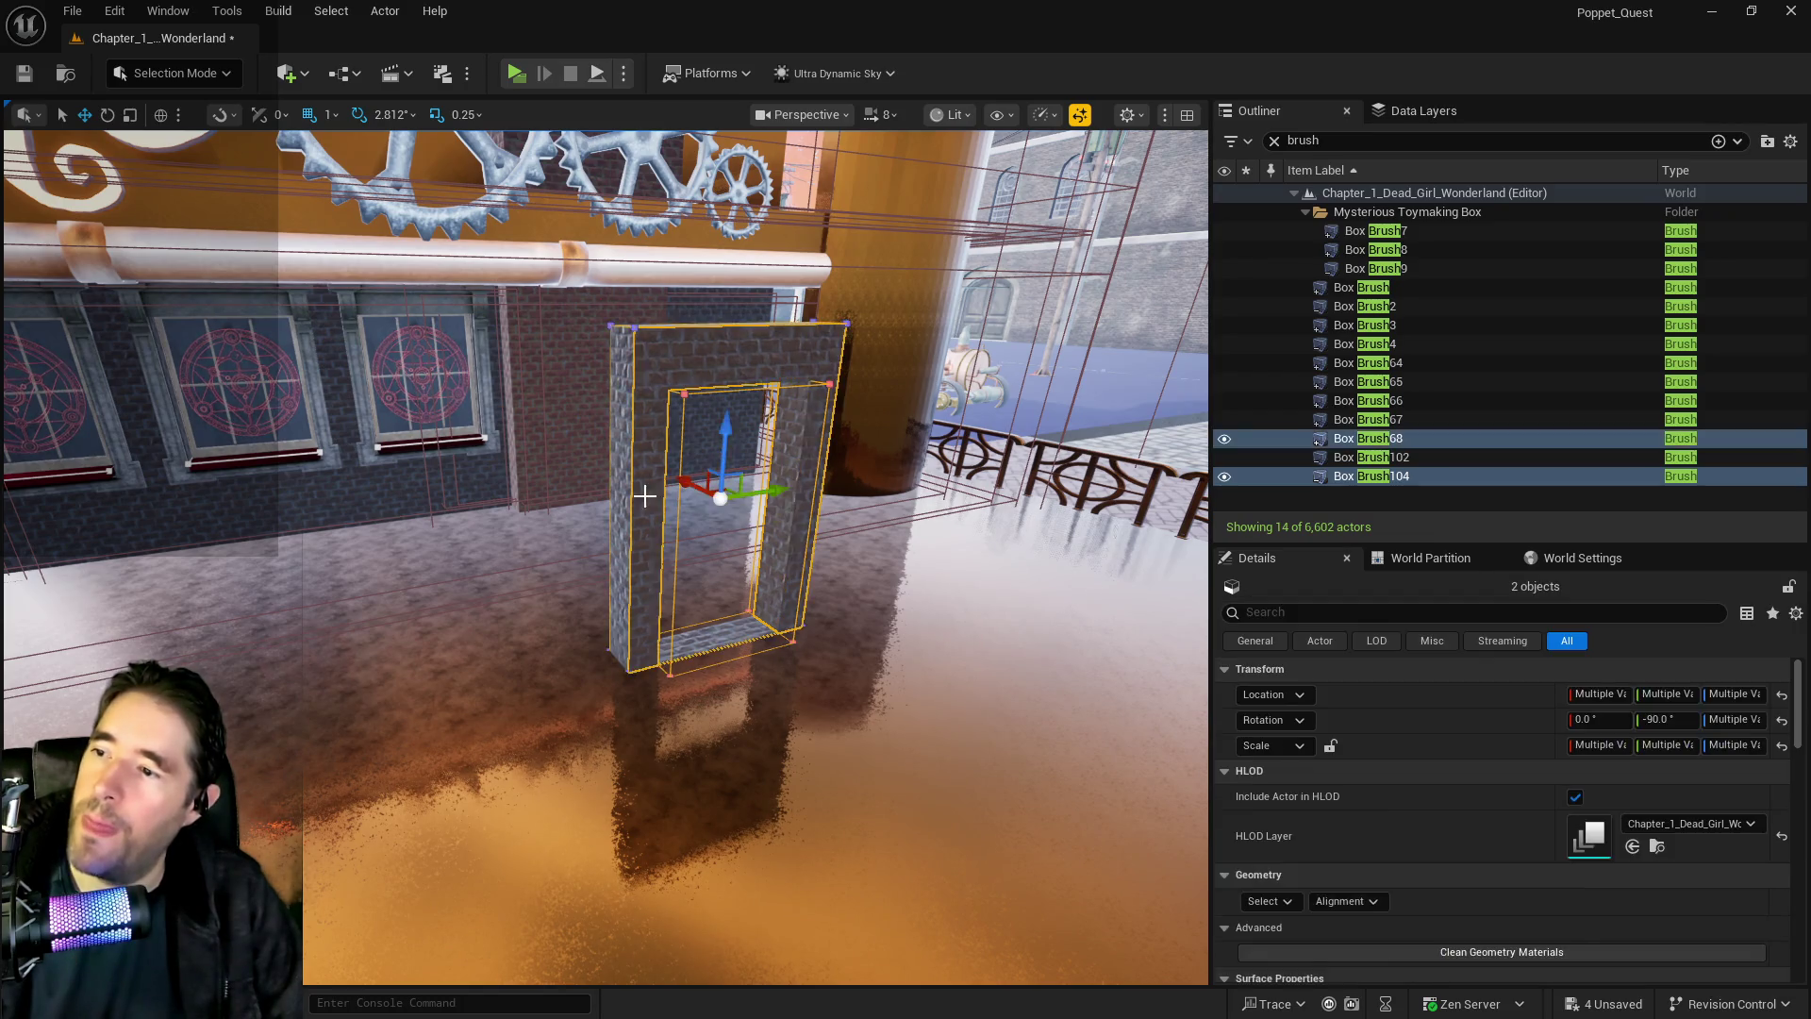
Move the brick doorway wall left into the fortune teller room
{"action": "key", "text": "f"}
{"action": "left_click_drag", "start_coordinate": [729, 500], "coordinate": [613, 477]}
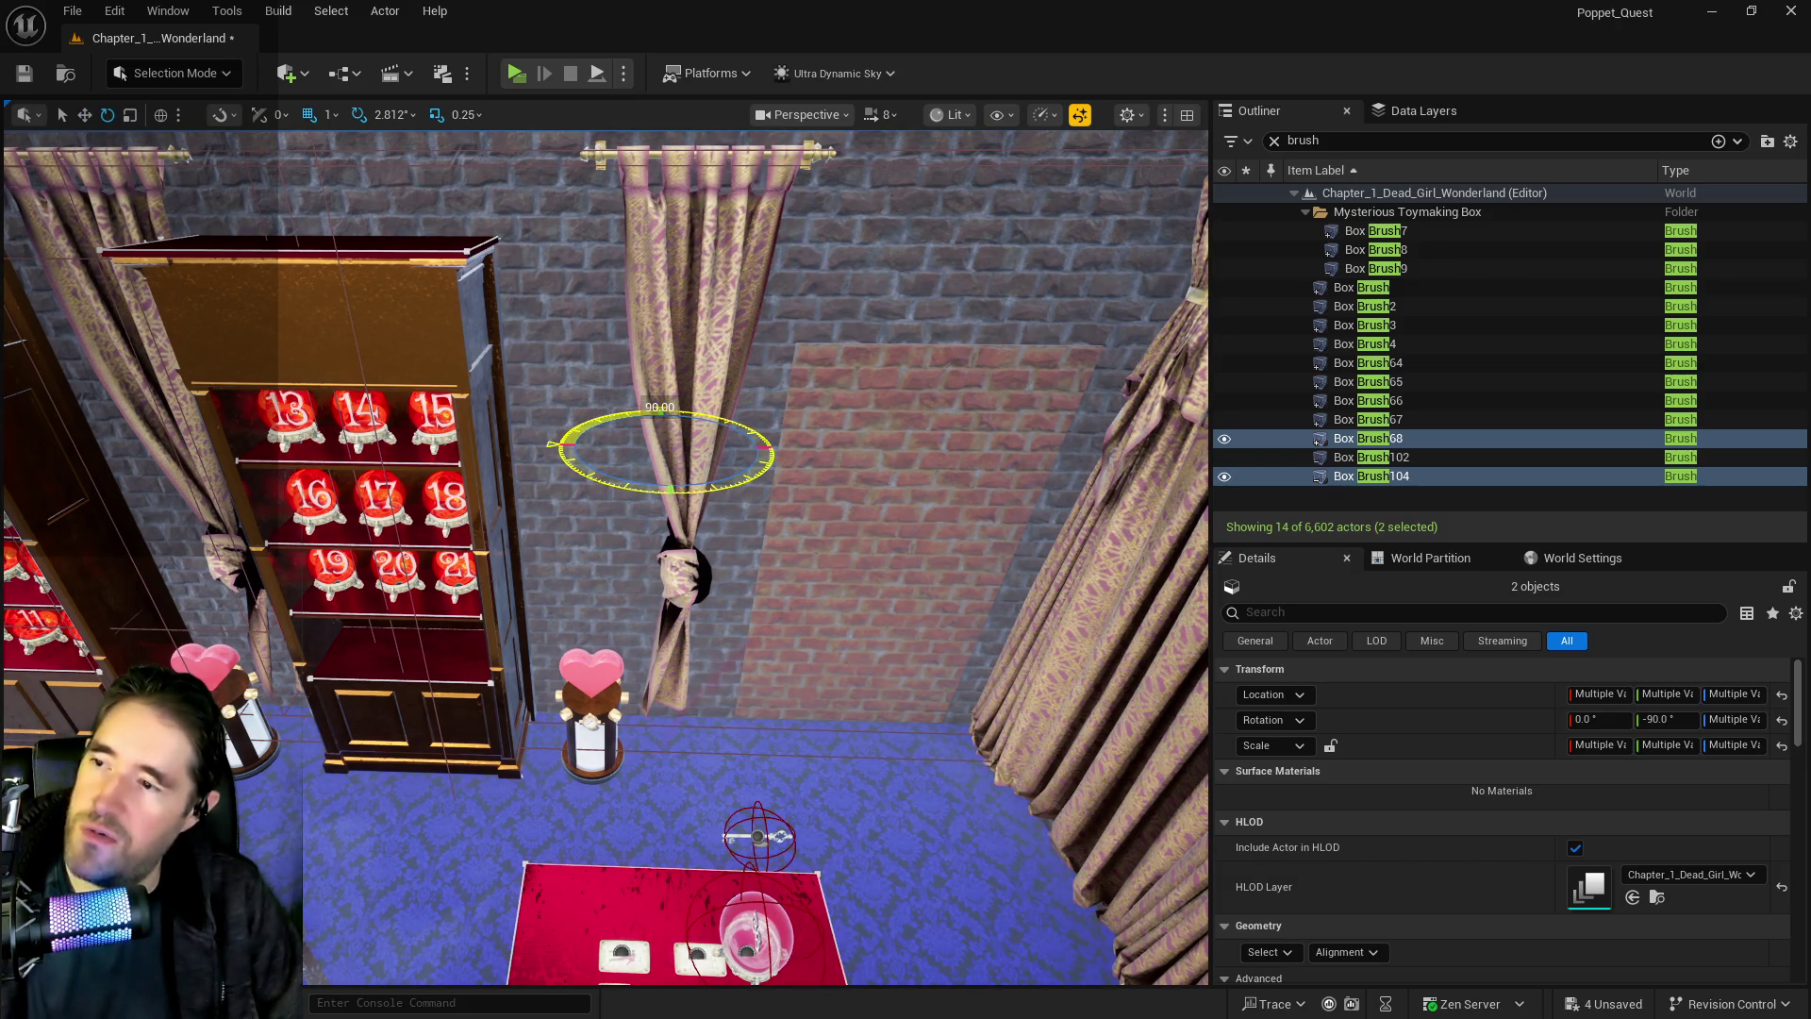
{"action": "left_click_drag", "start_coordinate": [656, 512], "coordinate": [526, 363]}
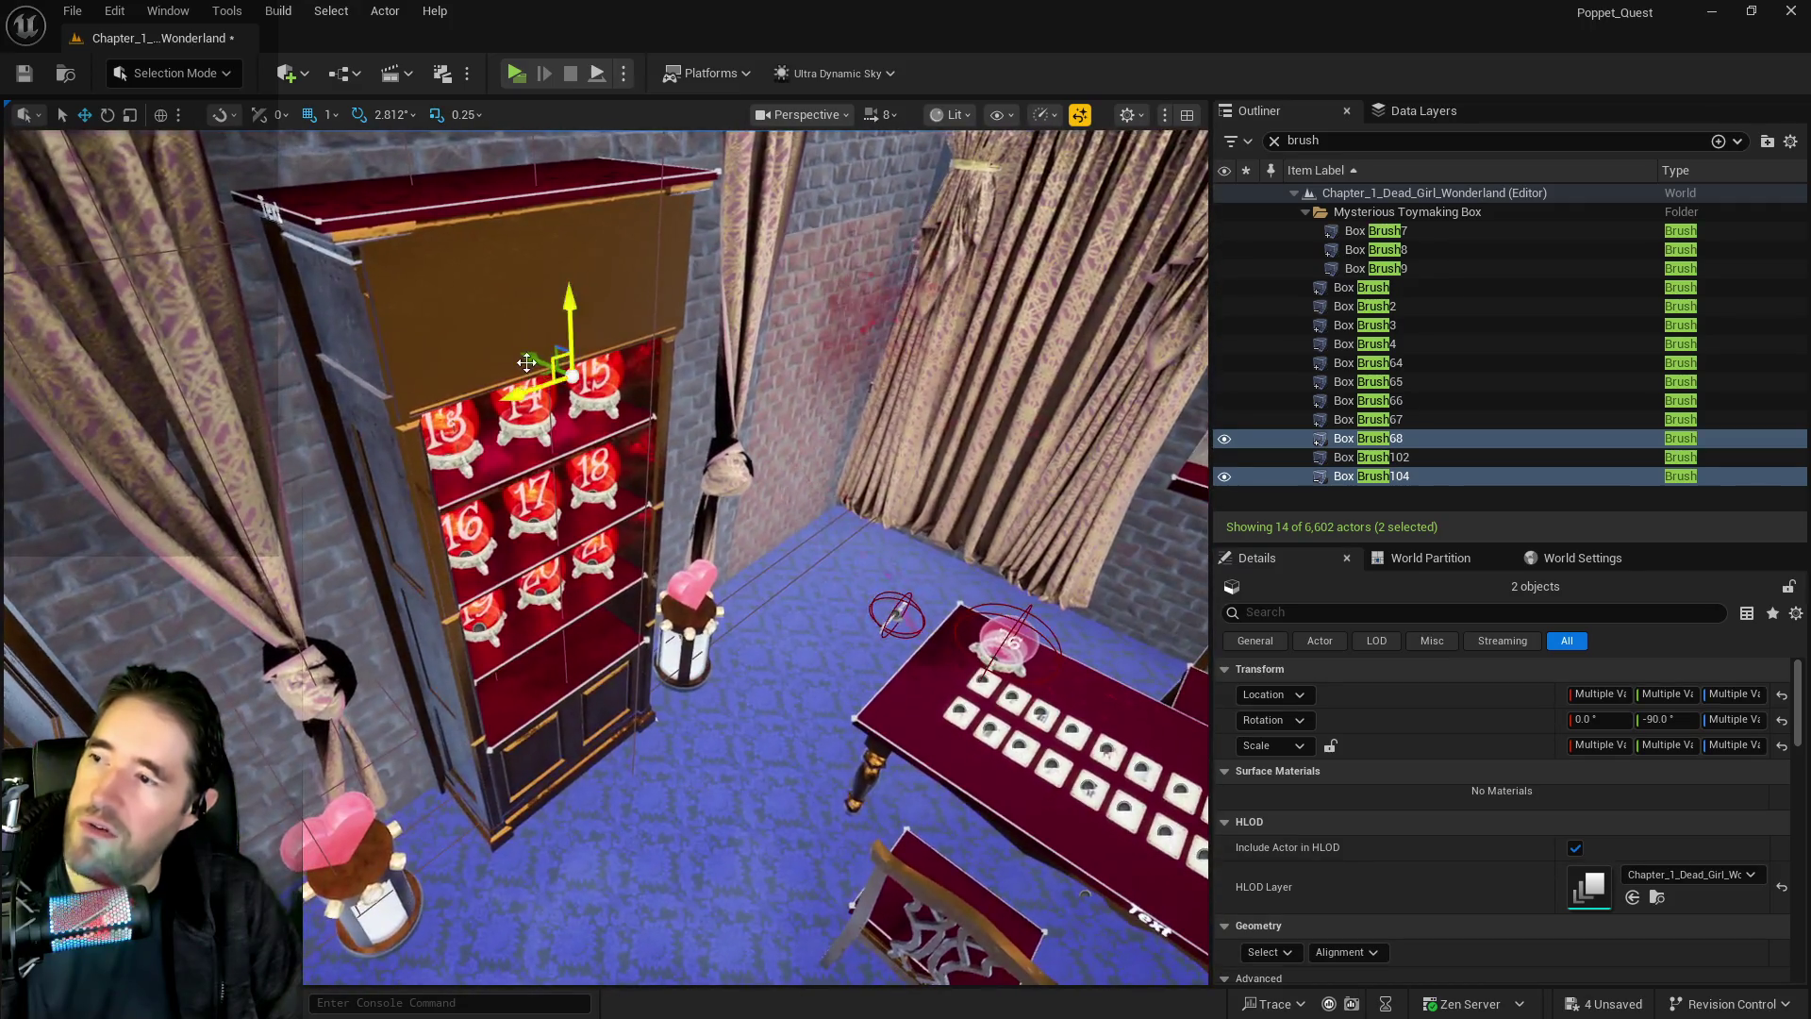
{"action": "mouse_move", "coordinate": [642, 426]}
{"action": "left_mouse_down"}
{"action": "mouse_move", "coordinate": [631, 415]}
{"action": "mouse_move", "coordinate": [666, 417]}
{"action": "mouse_move", "coordinate": [596, 419]}
{"action": "left_mouse_up"}
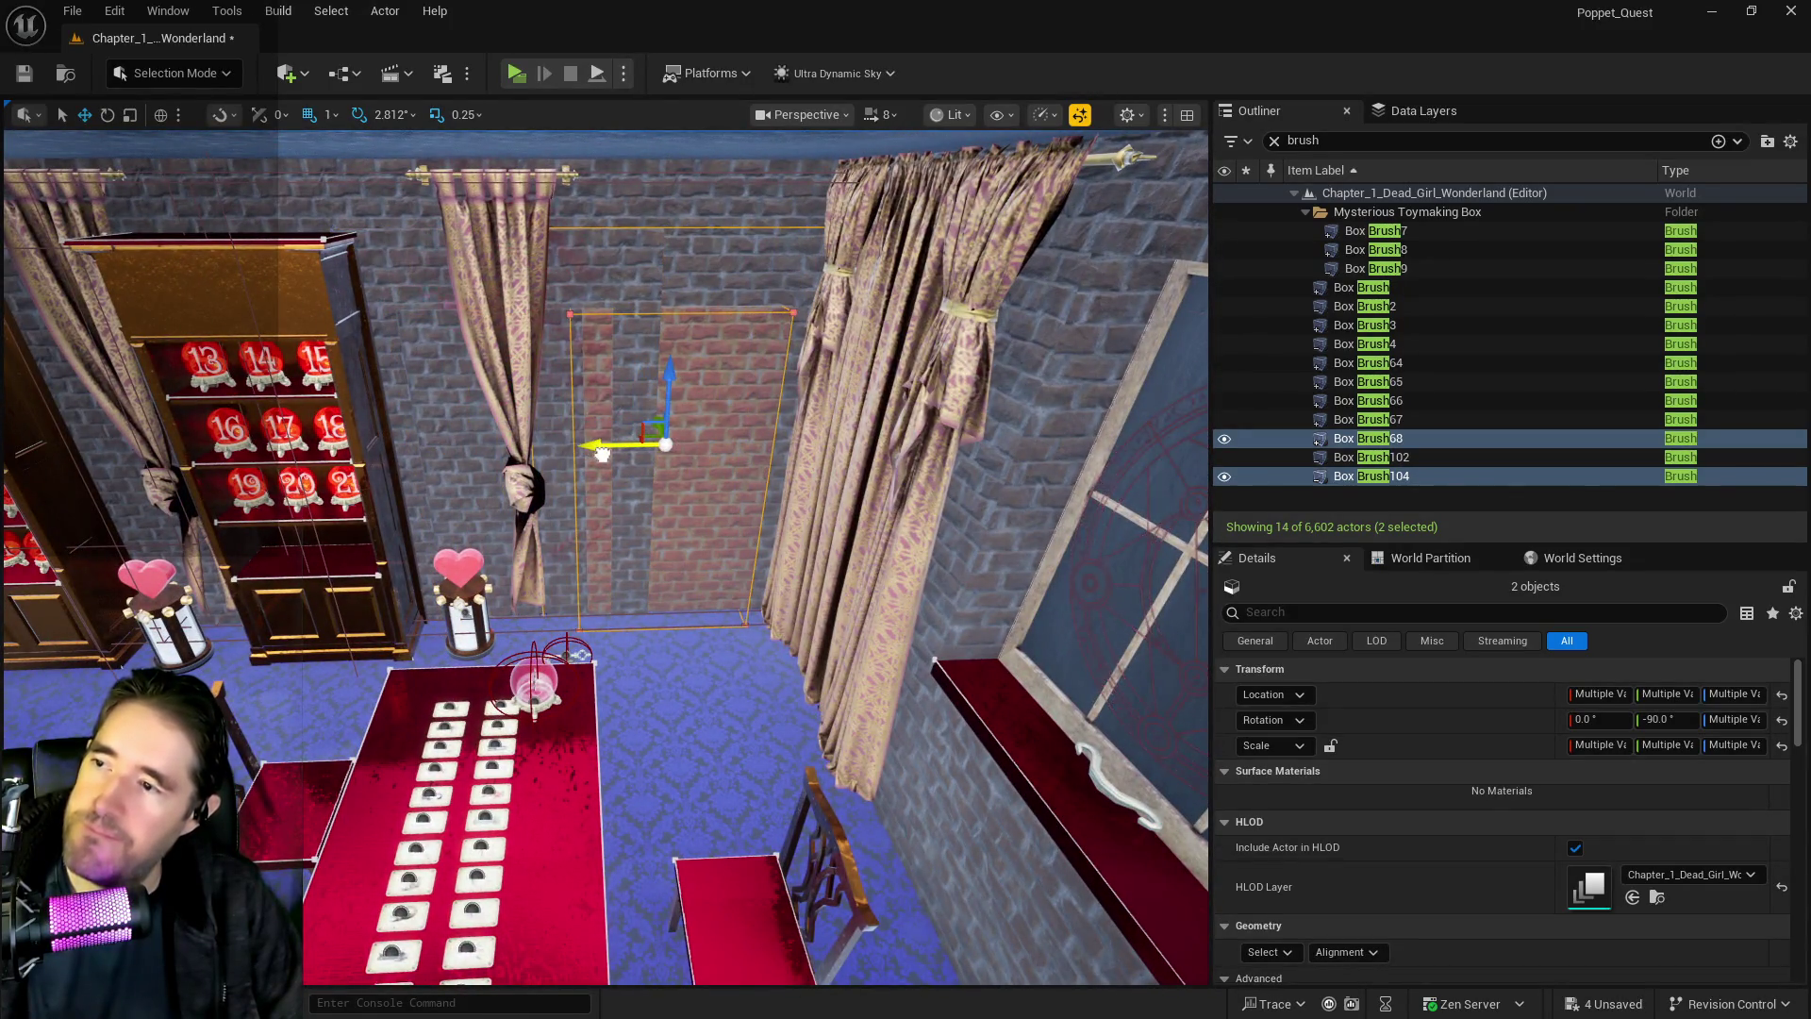
Delete the SM_Fortune_Teller_Portal_Wall from the curtained back wall
{"action": "mouse_move", "coordinate": [613, 456]}
{"action": "left_mouse_down"}
{"action": "mouse_move", "coordinate": [510, 404]}
{"action": "mouse_move", "coordinate": [609, 442]}
{"action": "left_mouse_up"}
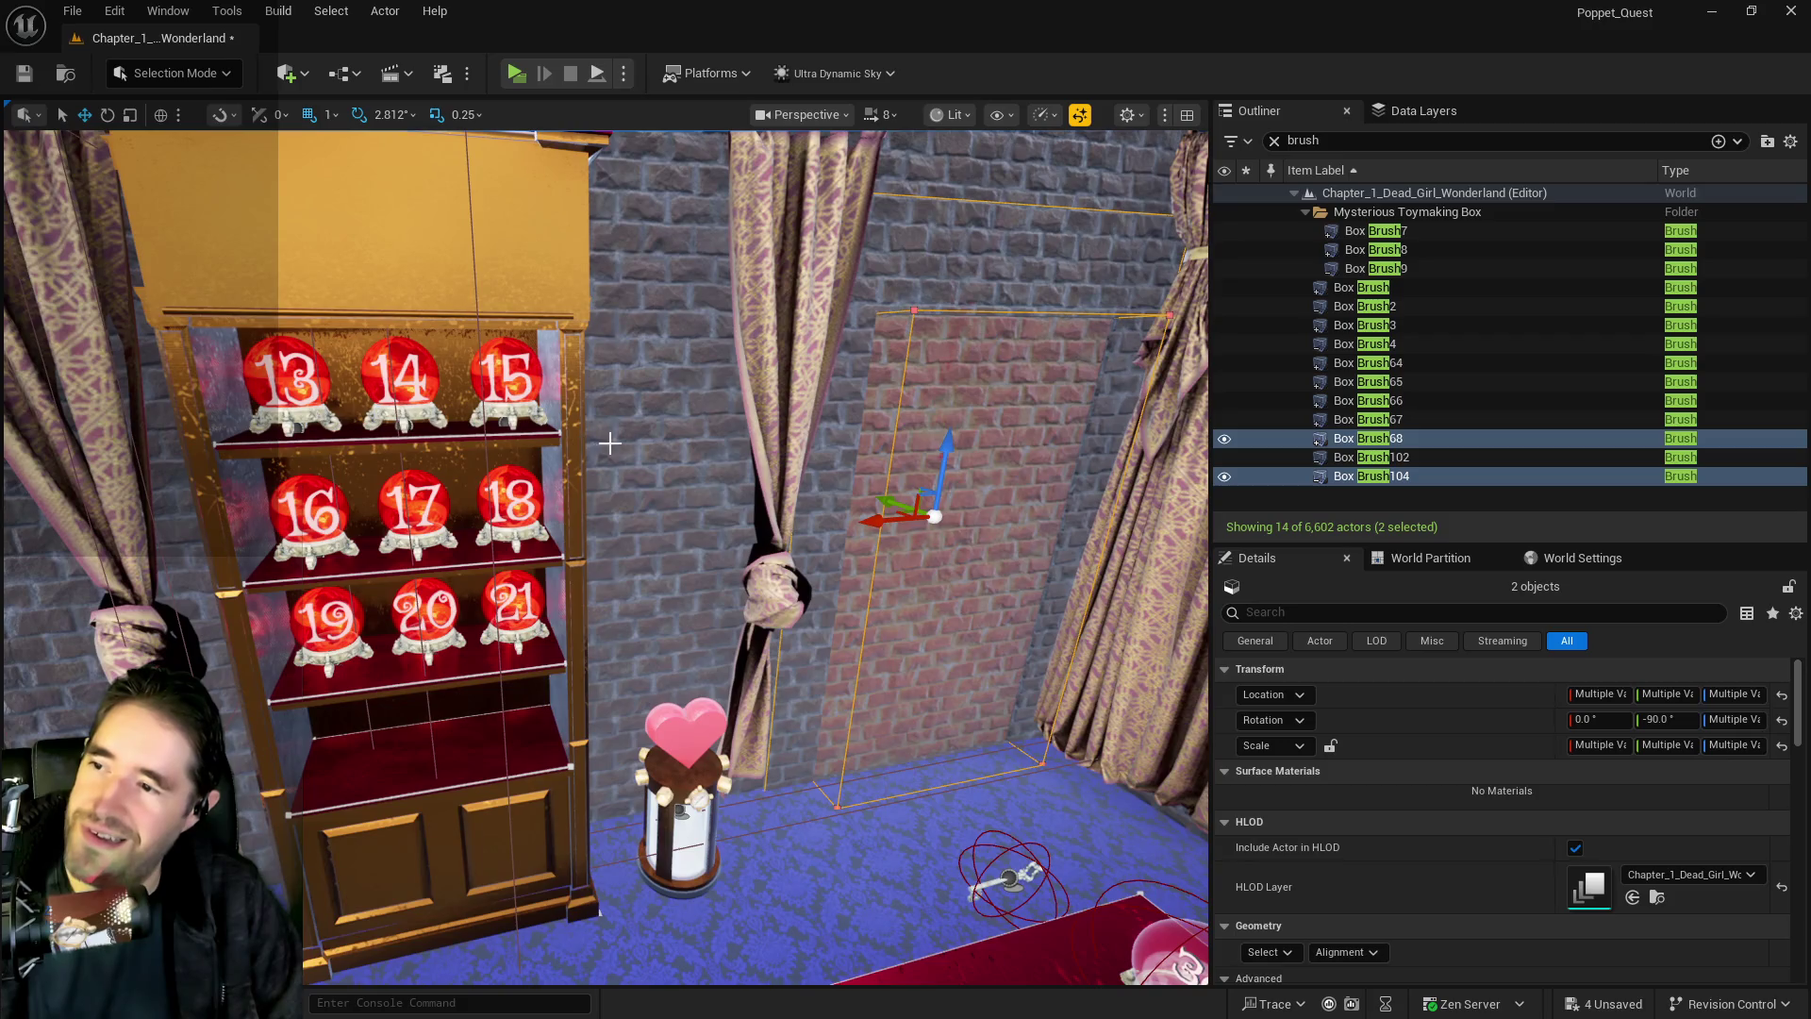
{"action": "left_click", "coordinate": [610, 442]}
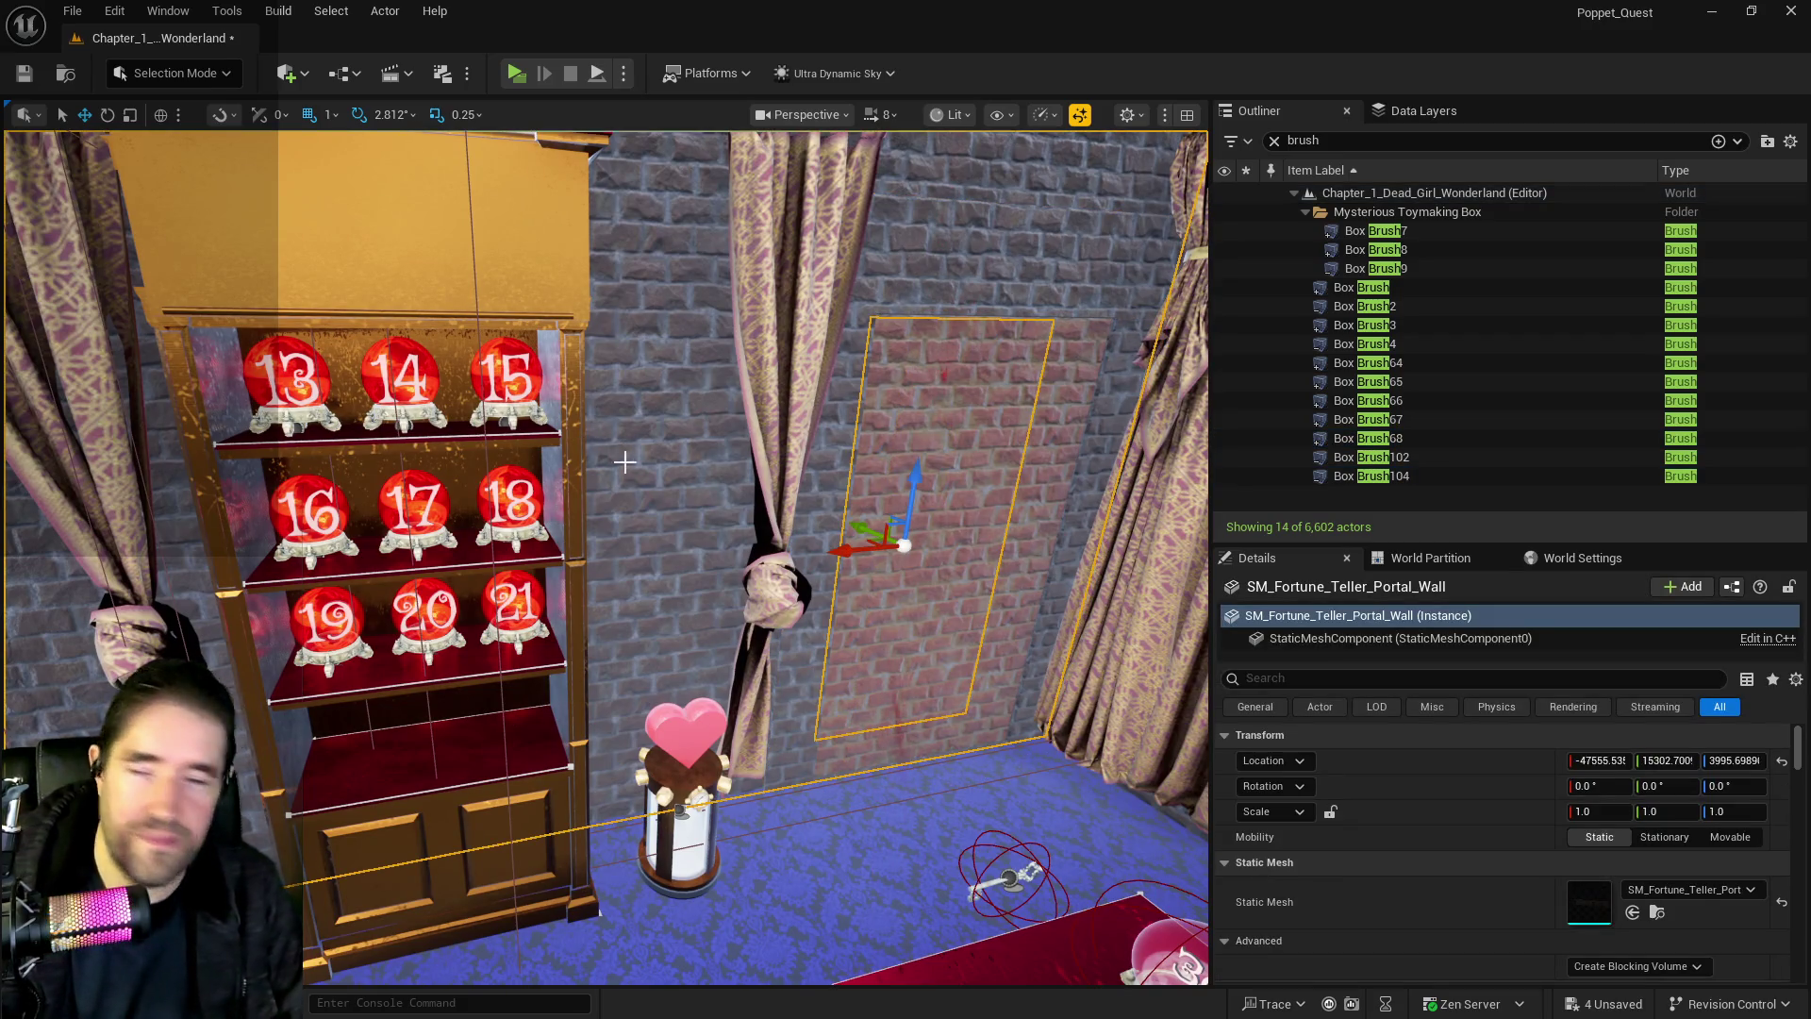
{"action": "key", "text": "Delete"}
Check the portal blueprint and BP_Secret_Door, then select Box Brush68 on its own
{"action": "left_click", "coordinate": [931, 532]}
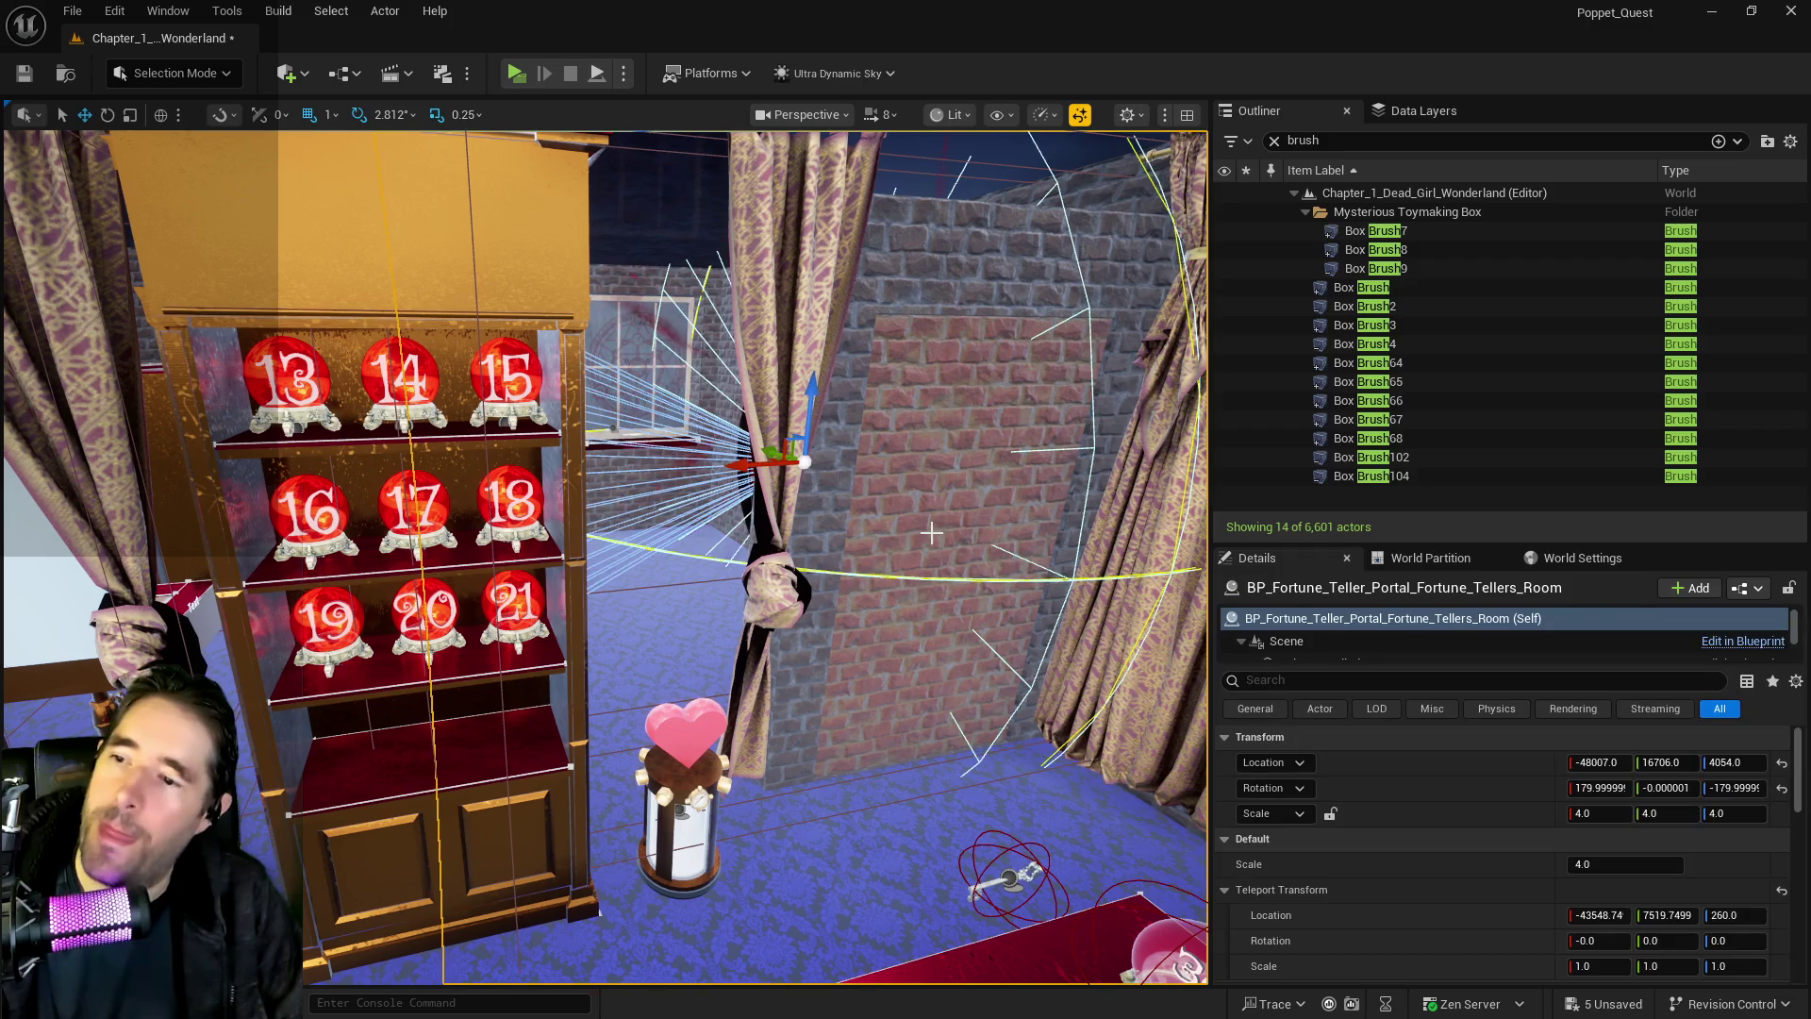
{"action": "left_click_drag", "start_coordinate": [774, 604], "coordinate": [793, 552]}
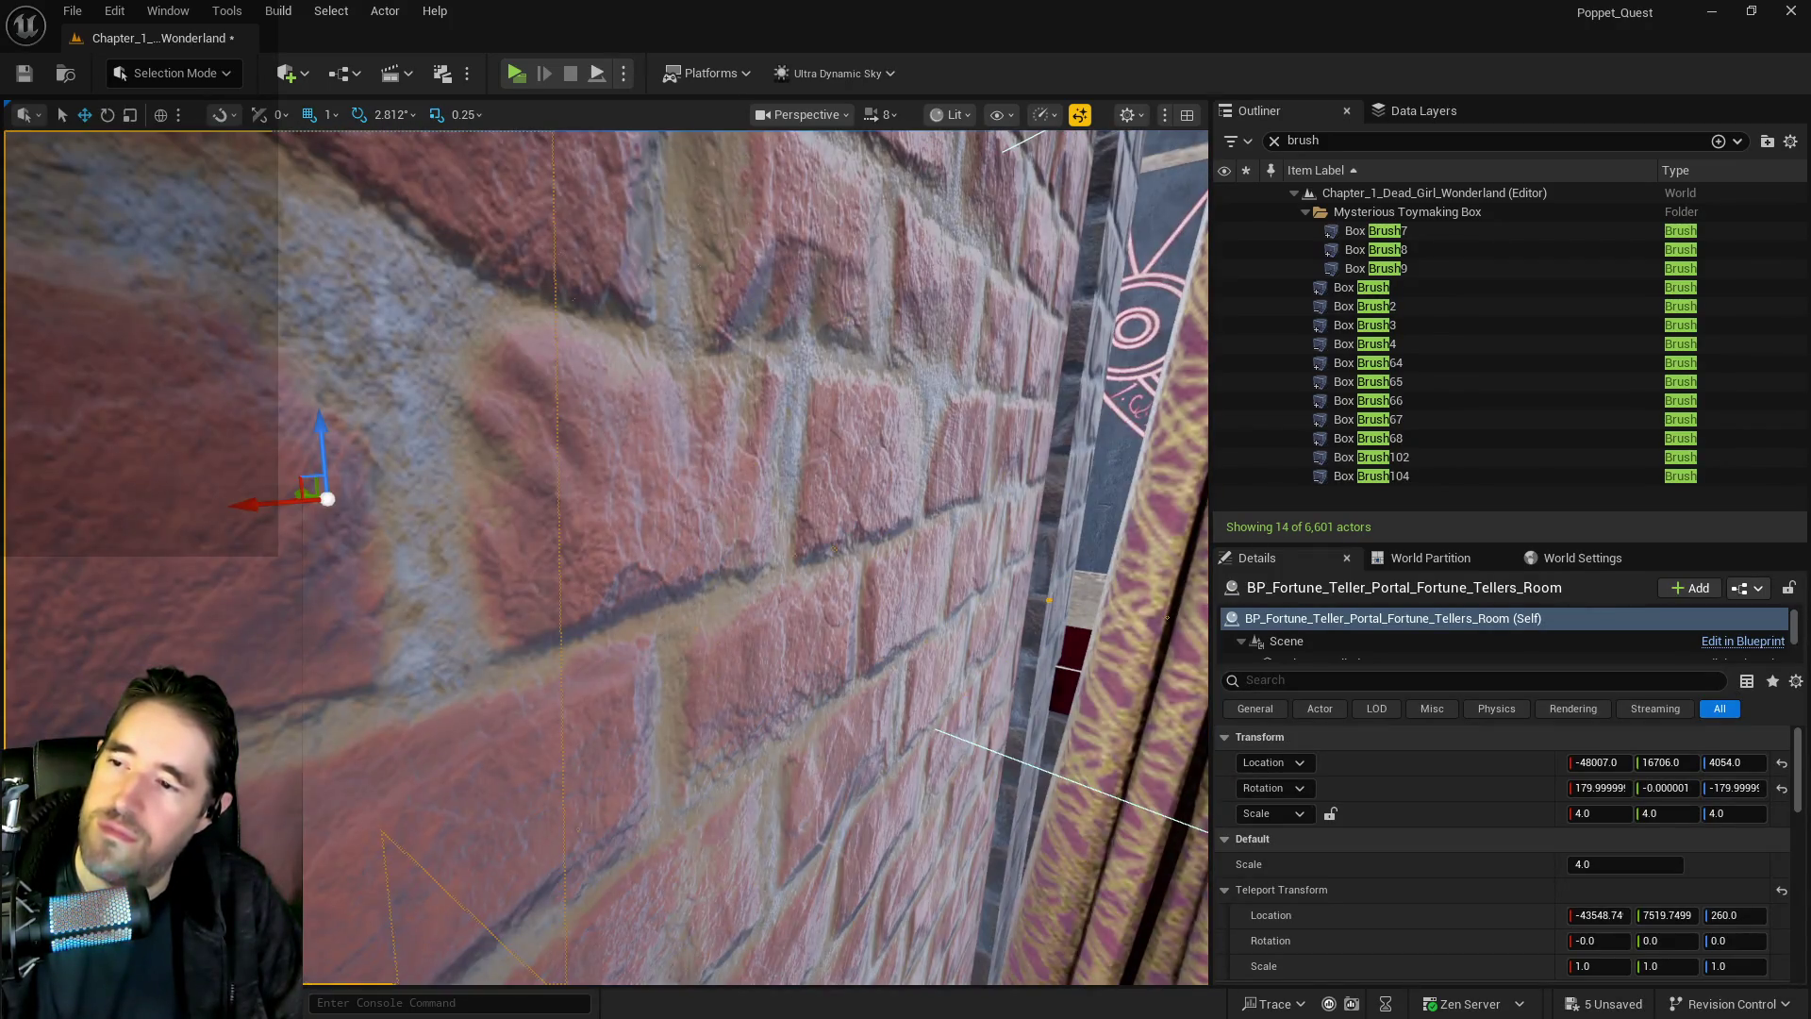
{"action": "left_click", "coordinate": [726, 537]}
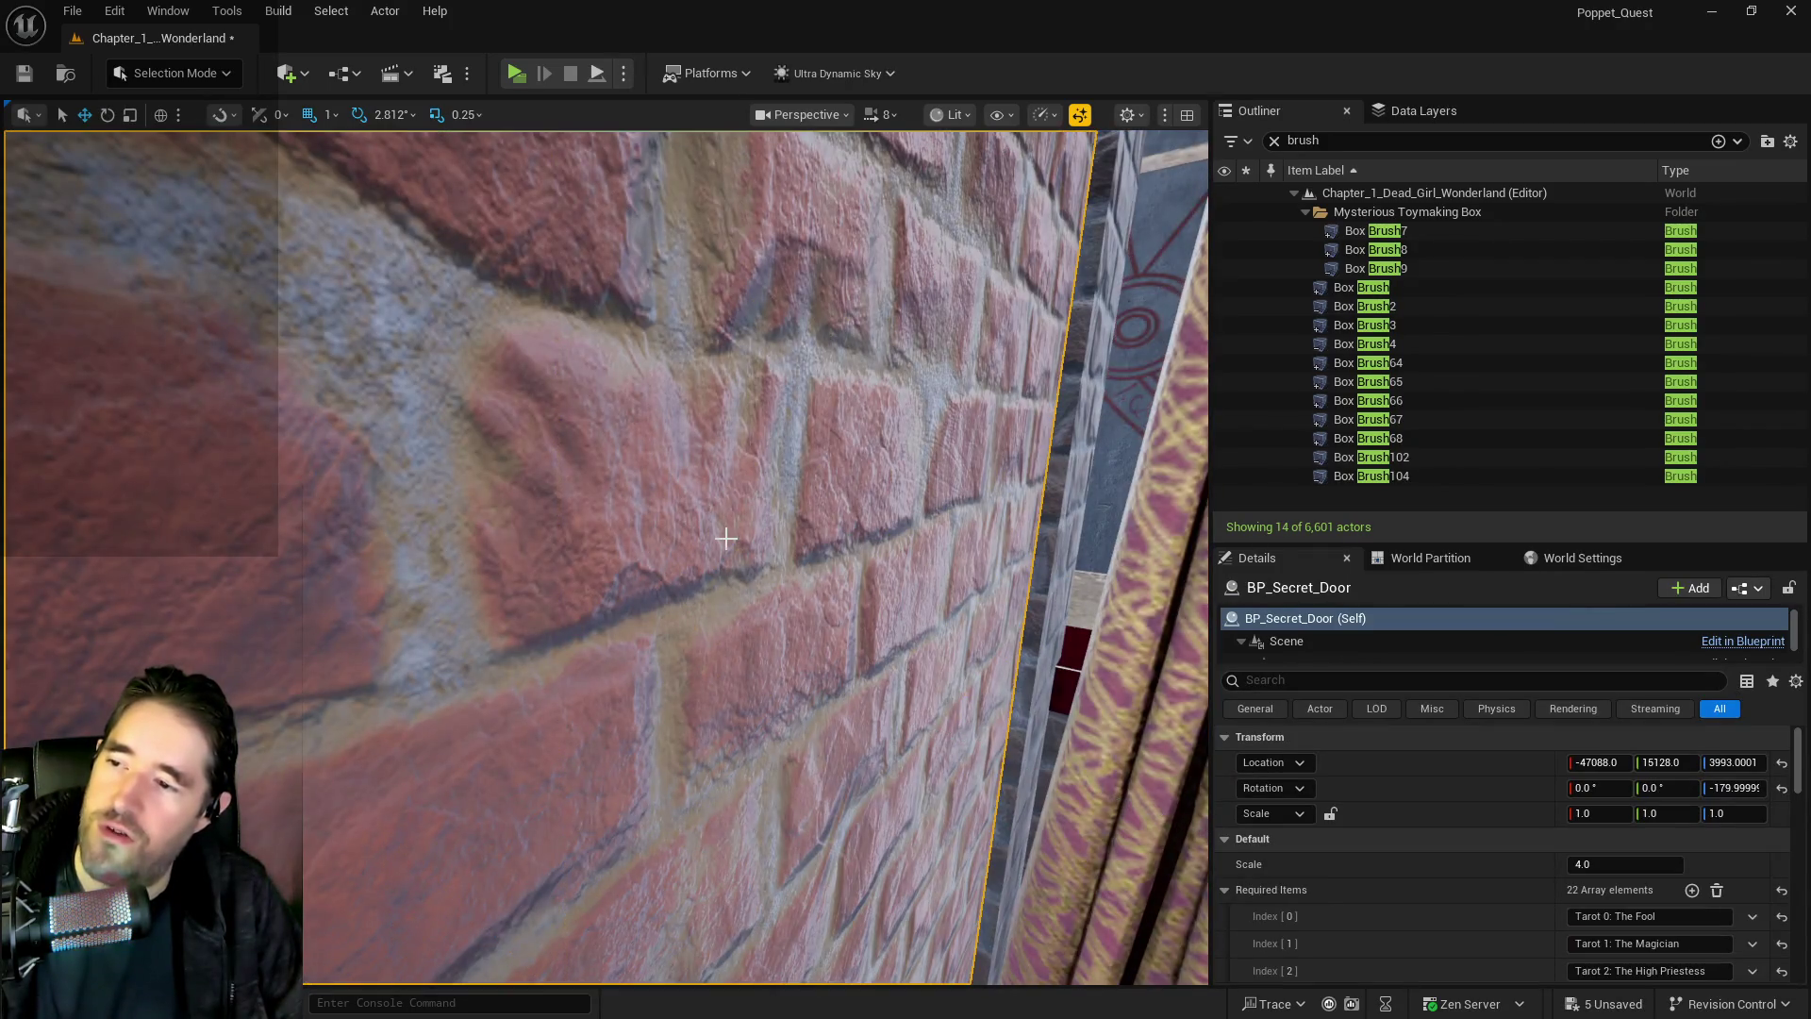
{"action": "key", "text": "f"}
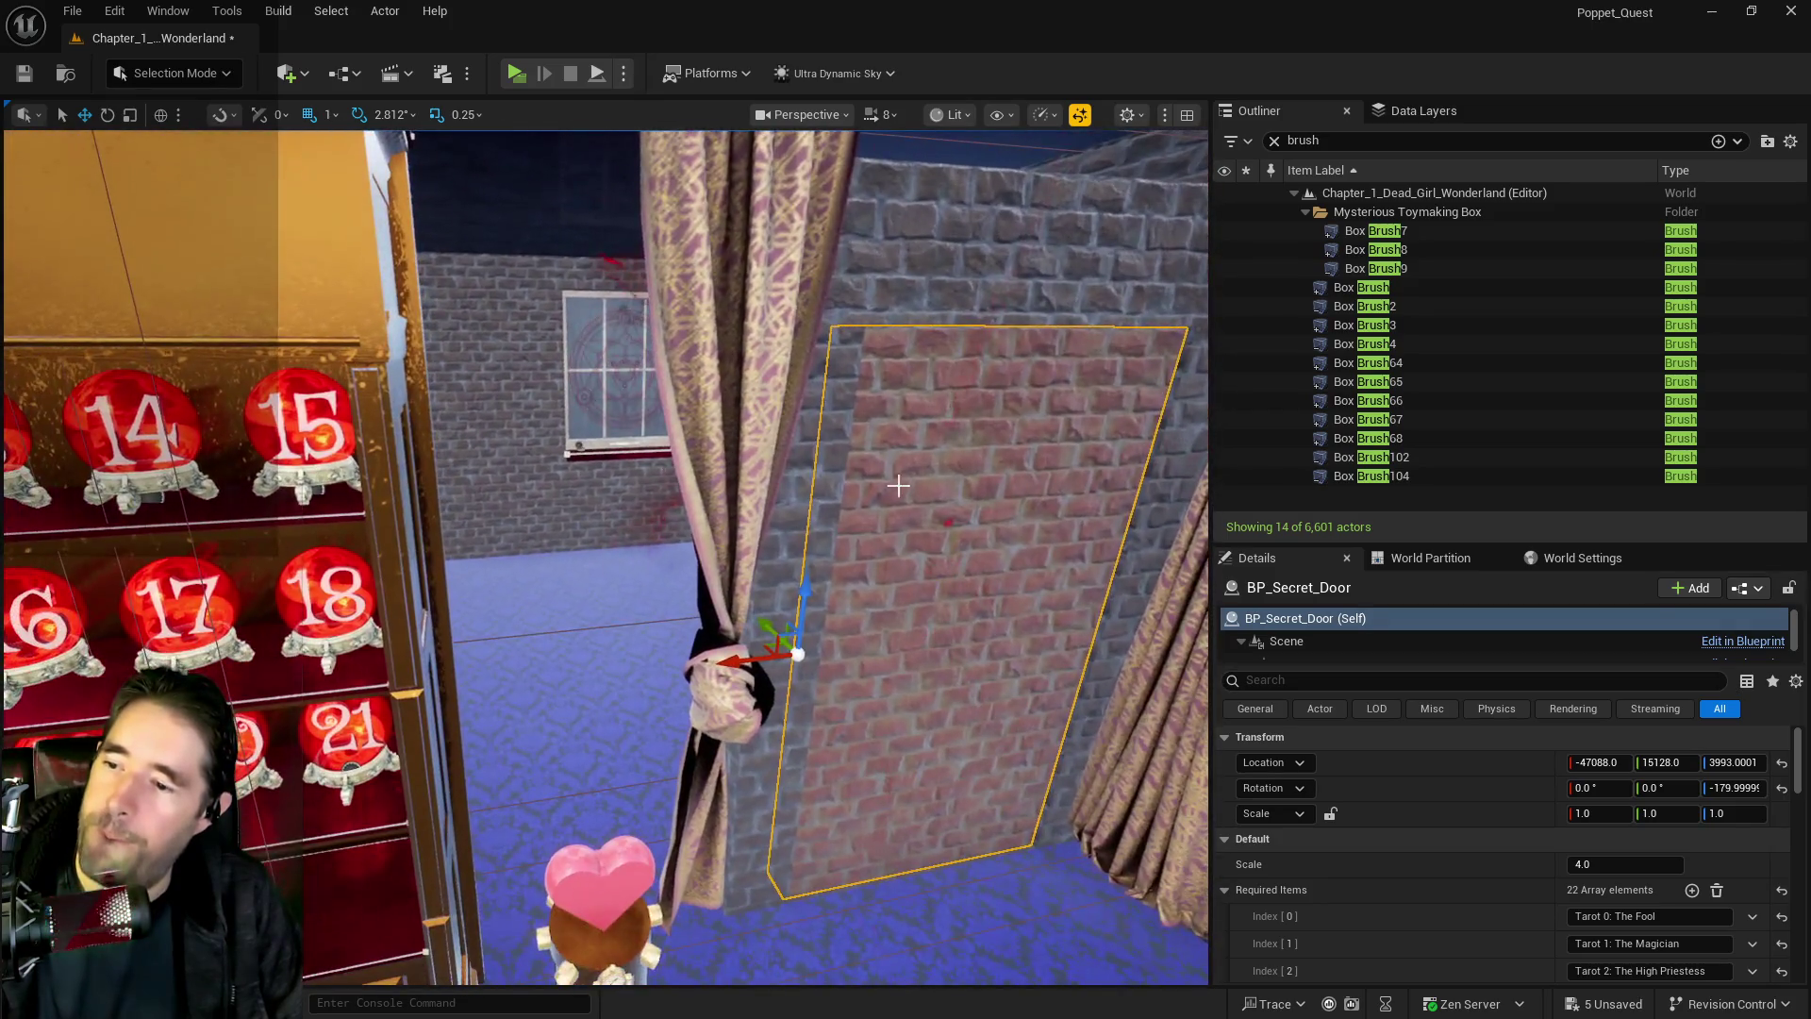
{"action": "left_click", "coordinate": [915, 277], "text": "ctrl"}
{"action": "key", "text": "f"}
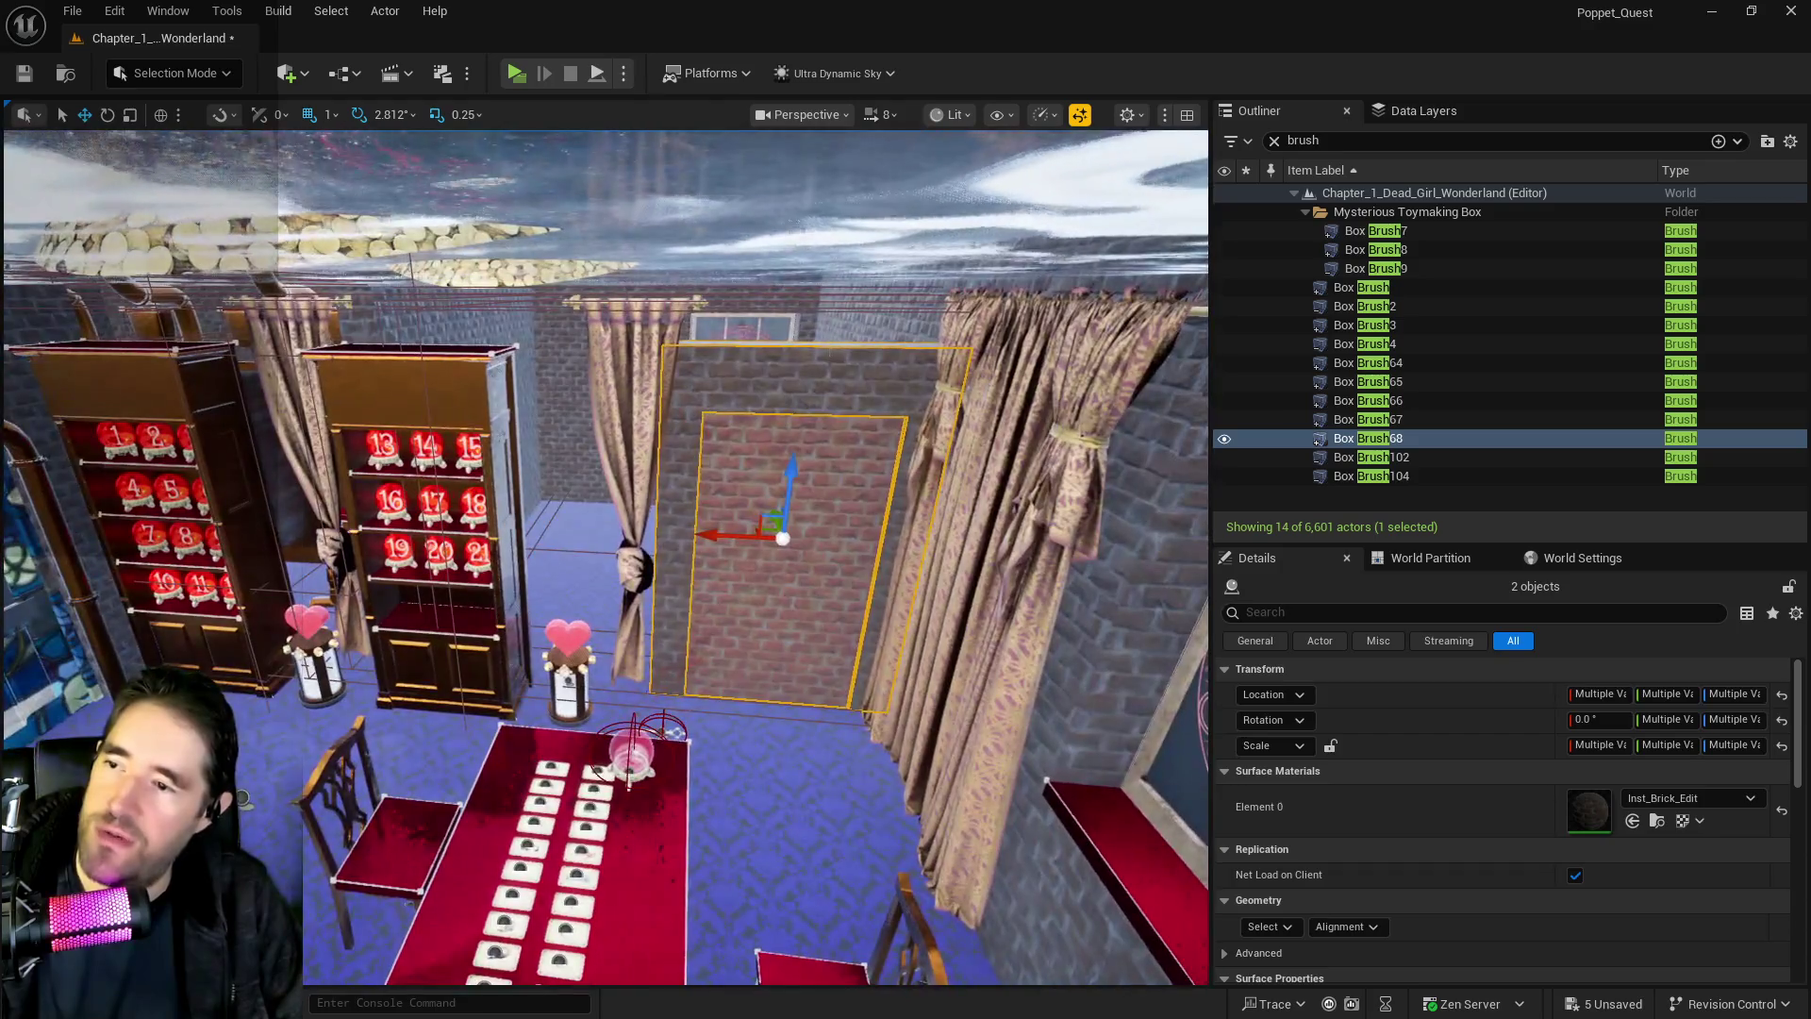
{"action": "left_click", "coordinate": [1368, 438]}
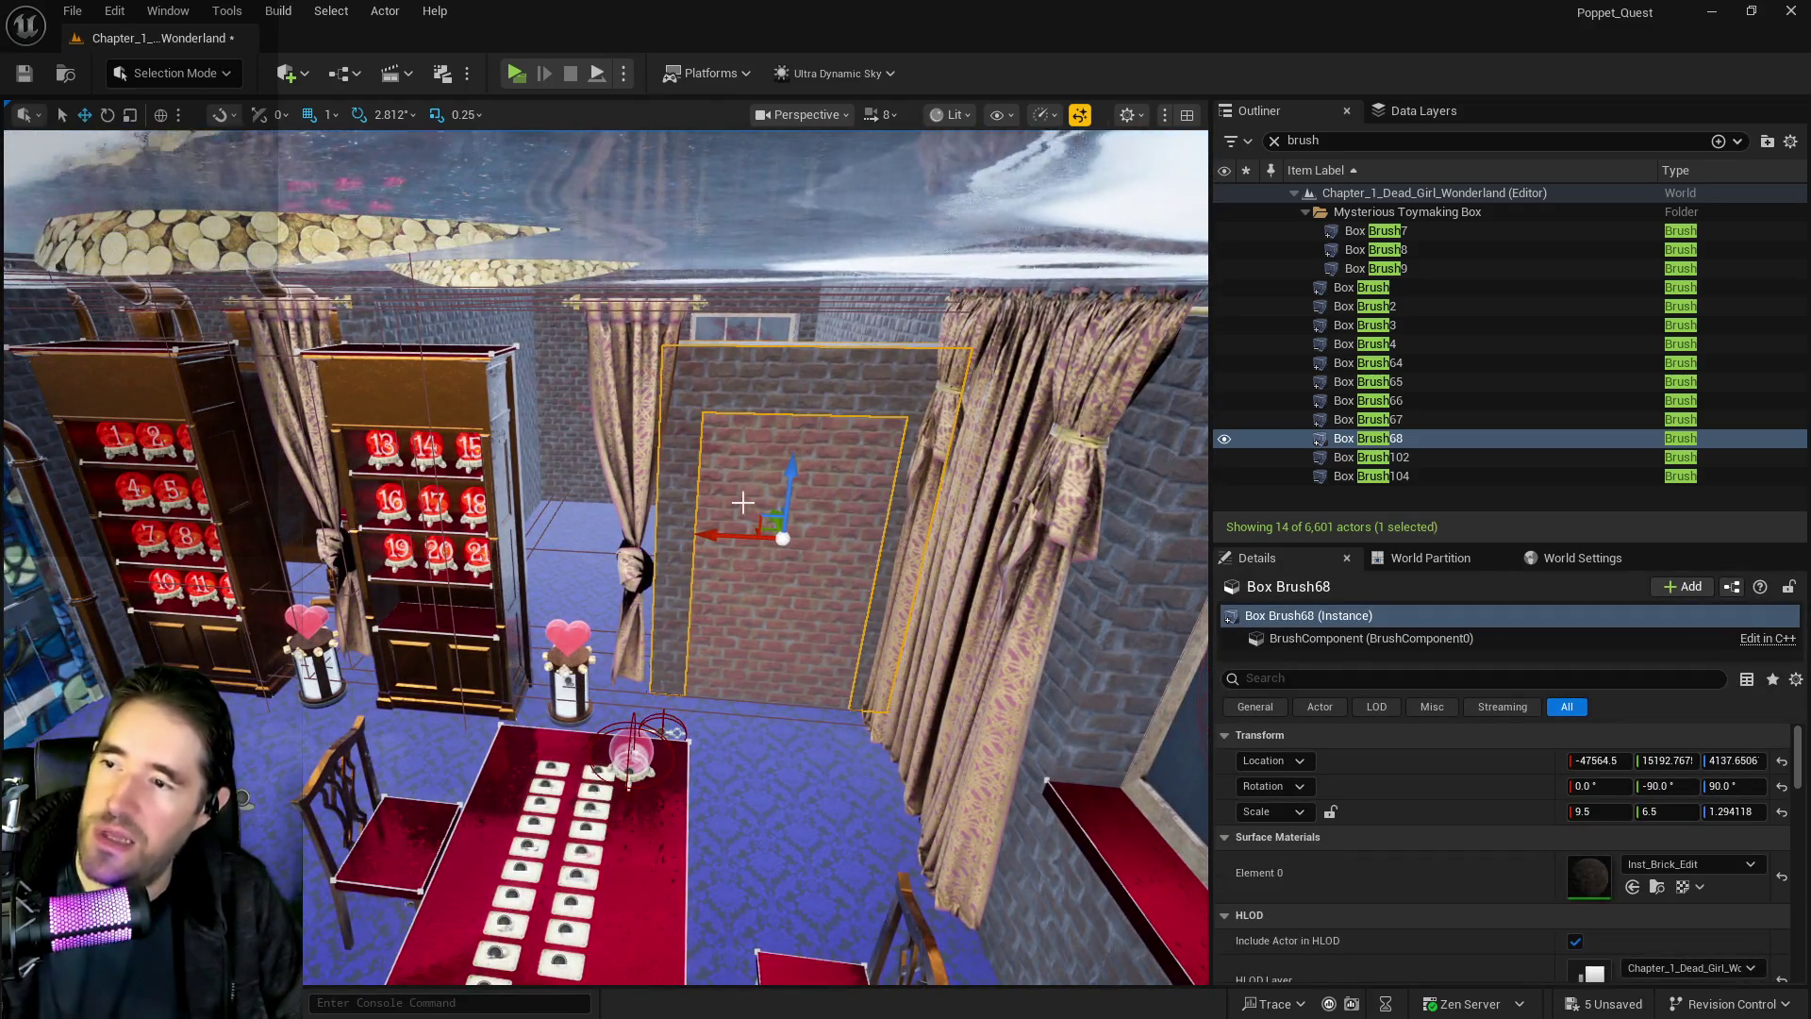
Bring Box Brush68 into view and set its X scale to 11.0
{"action": "key", "text": "f"}
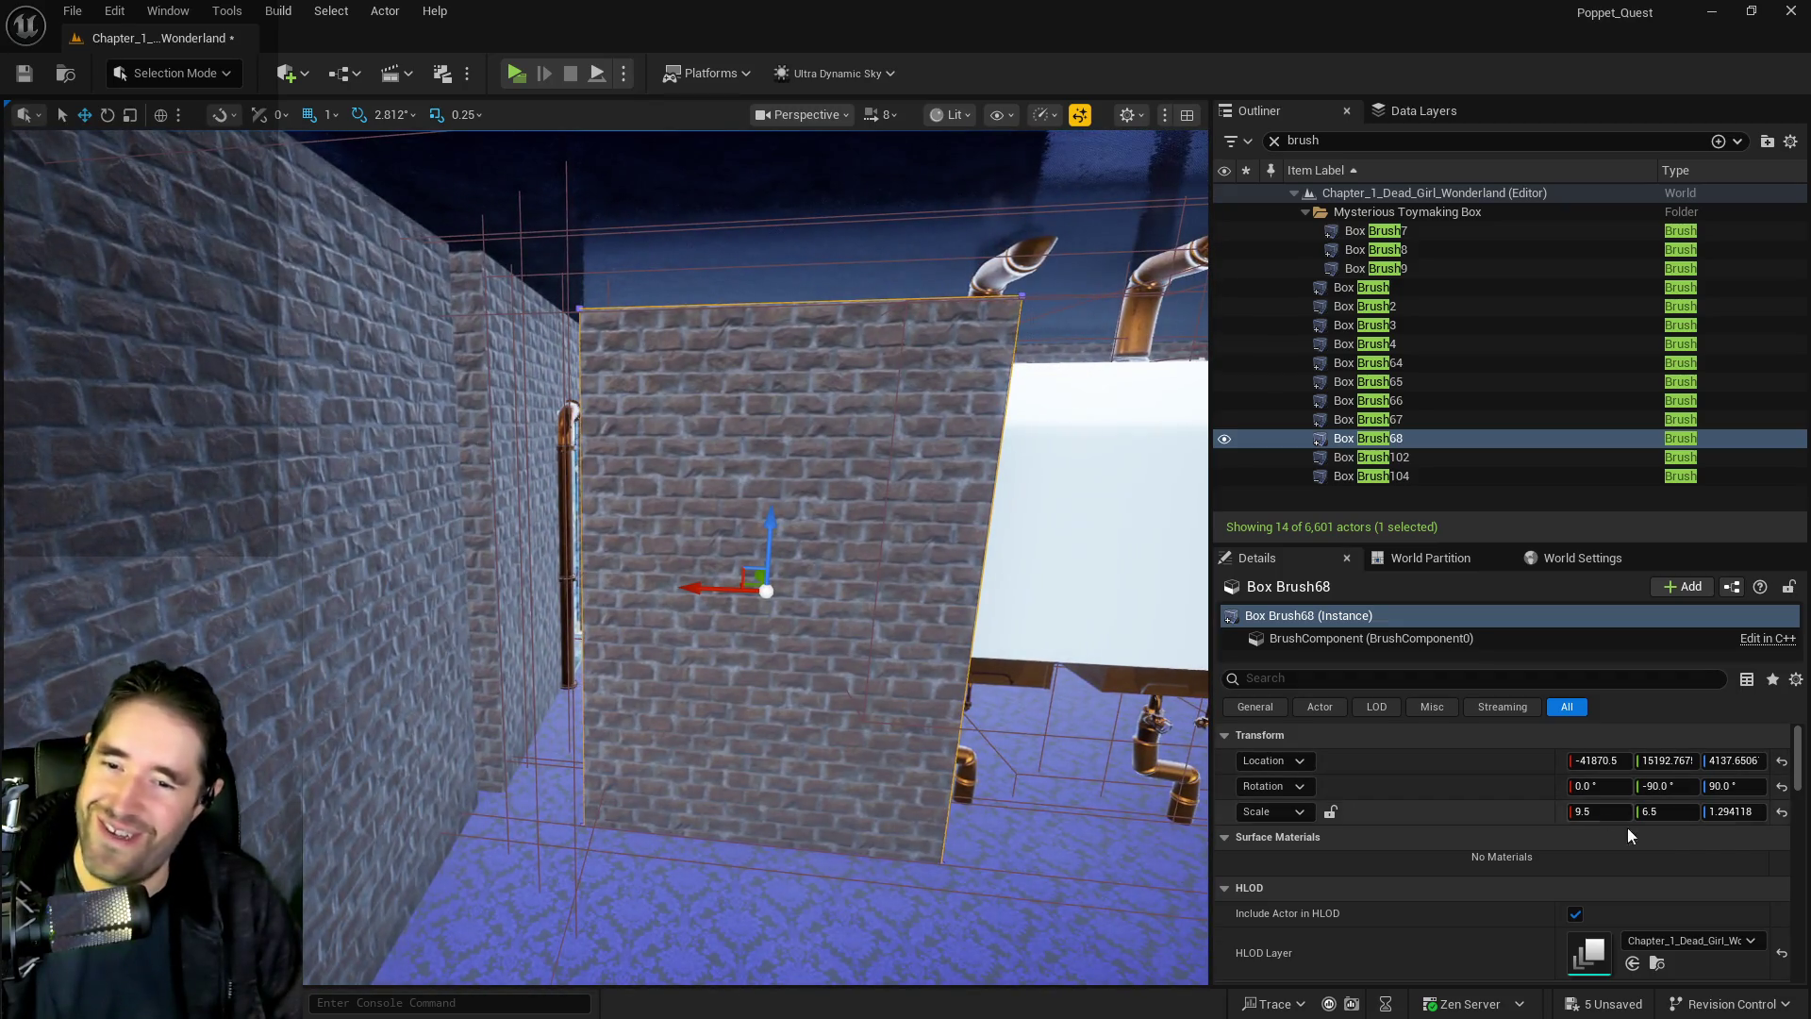
{"action": "key", "text": "e"}
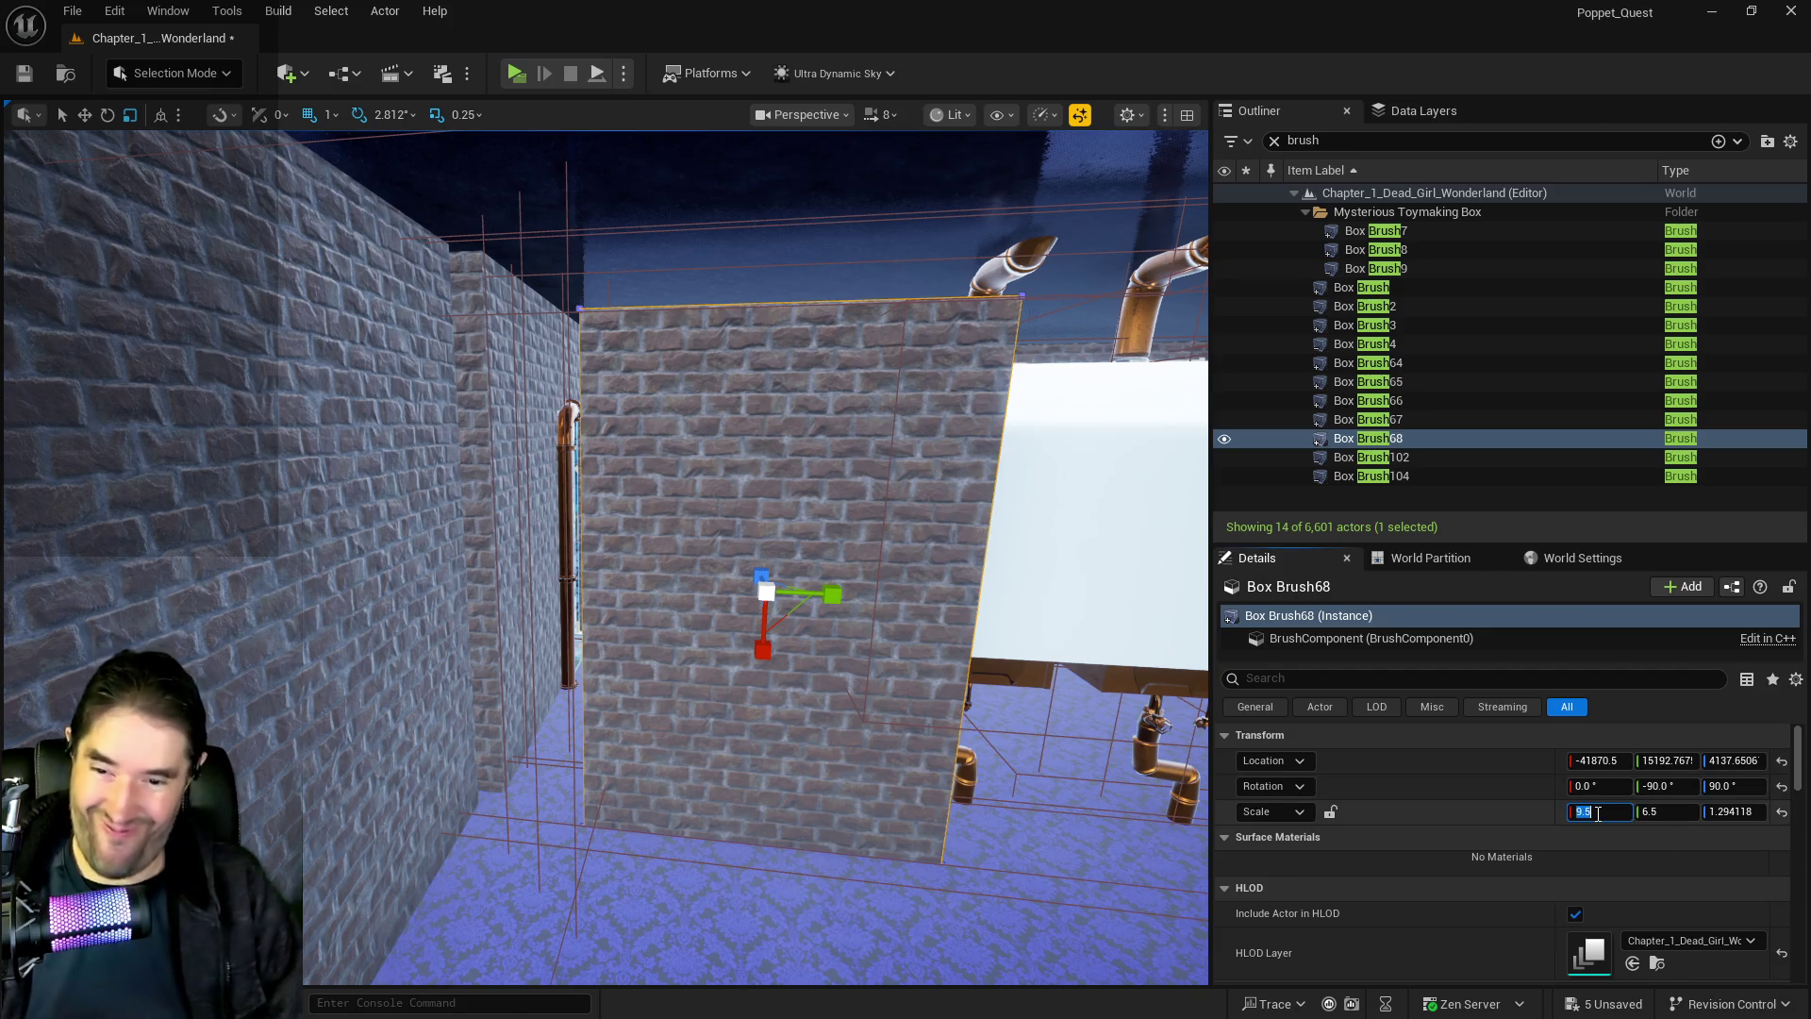
{"action": "left_click", "coordinate": [1627, 814]}
{"action": "type", "text": "11.5"}
{"action": "key", "text": "Return"}
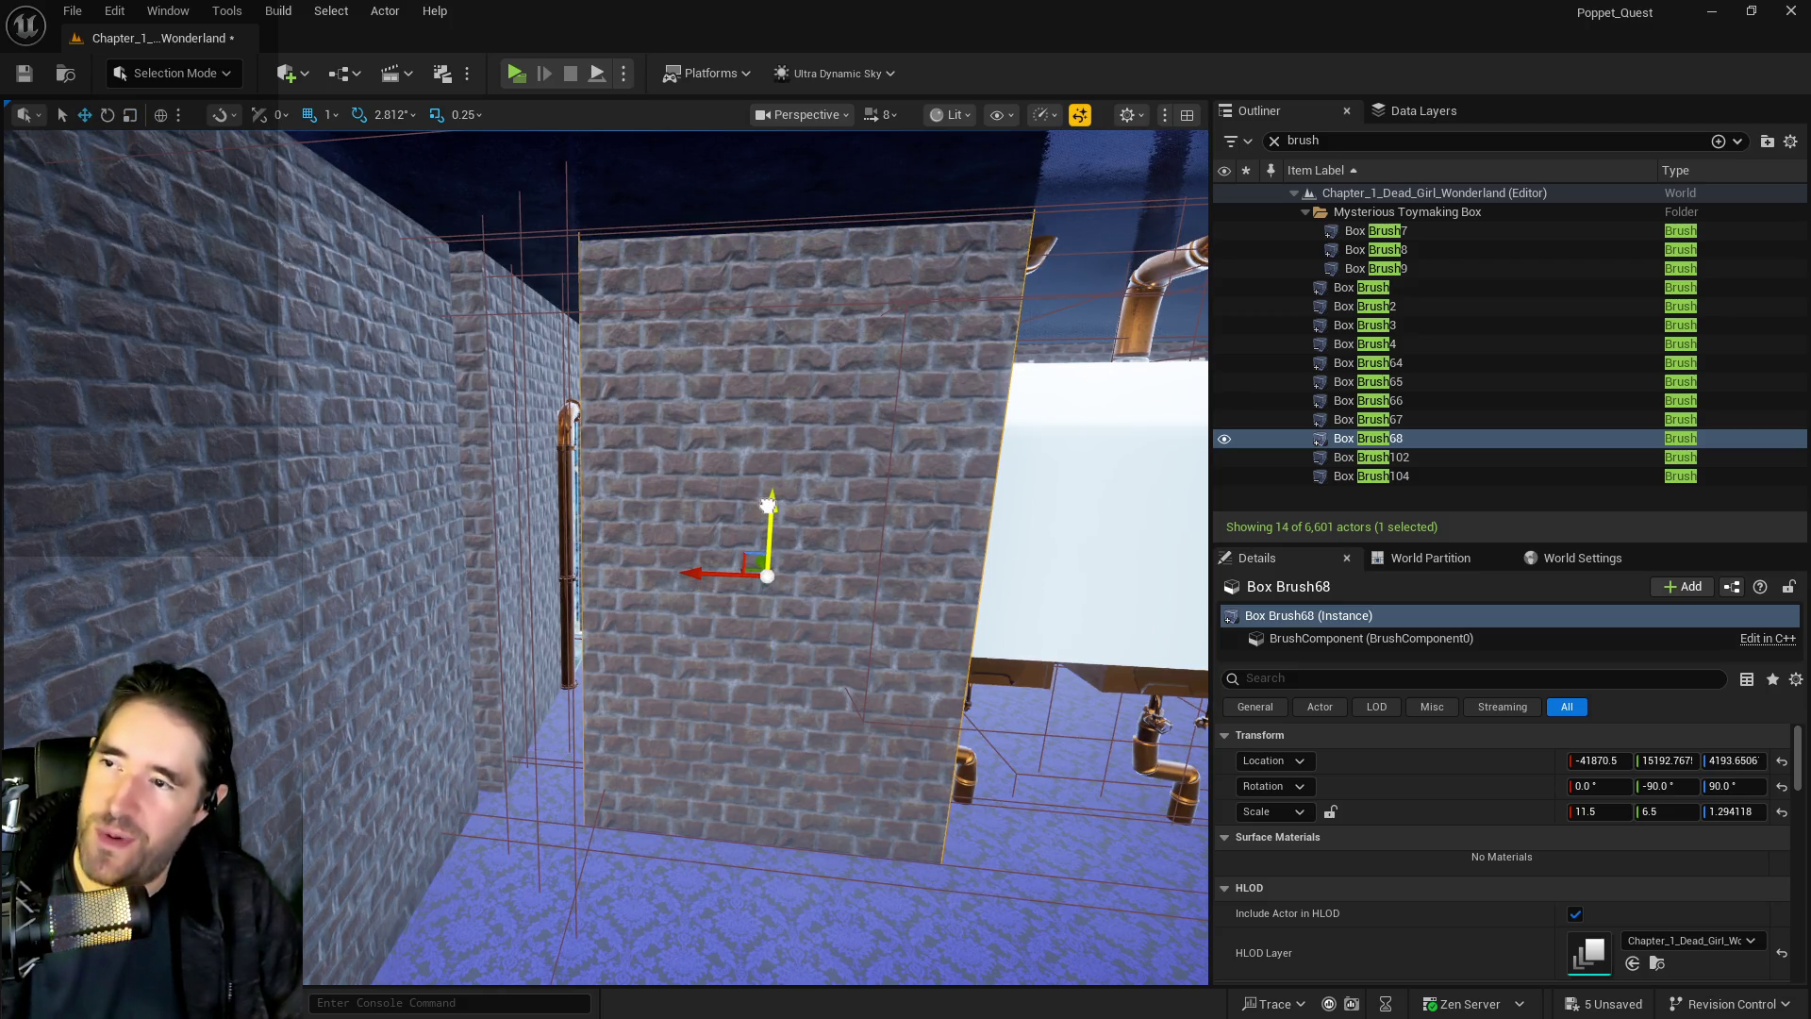
{"action": "left_click", "coordinate": [1597, 813]}
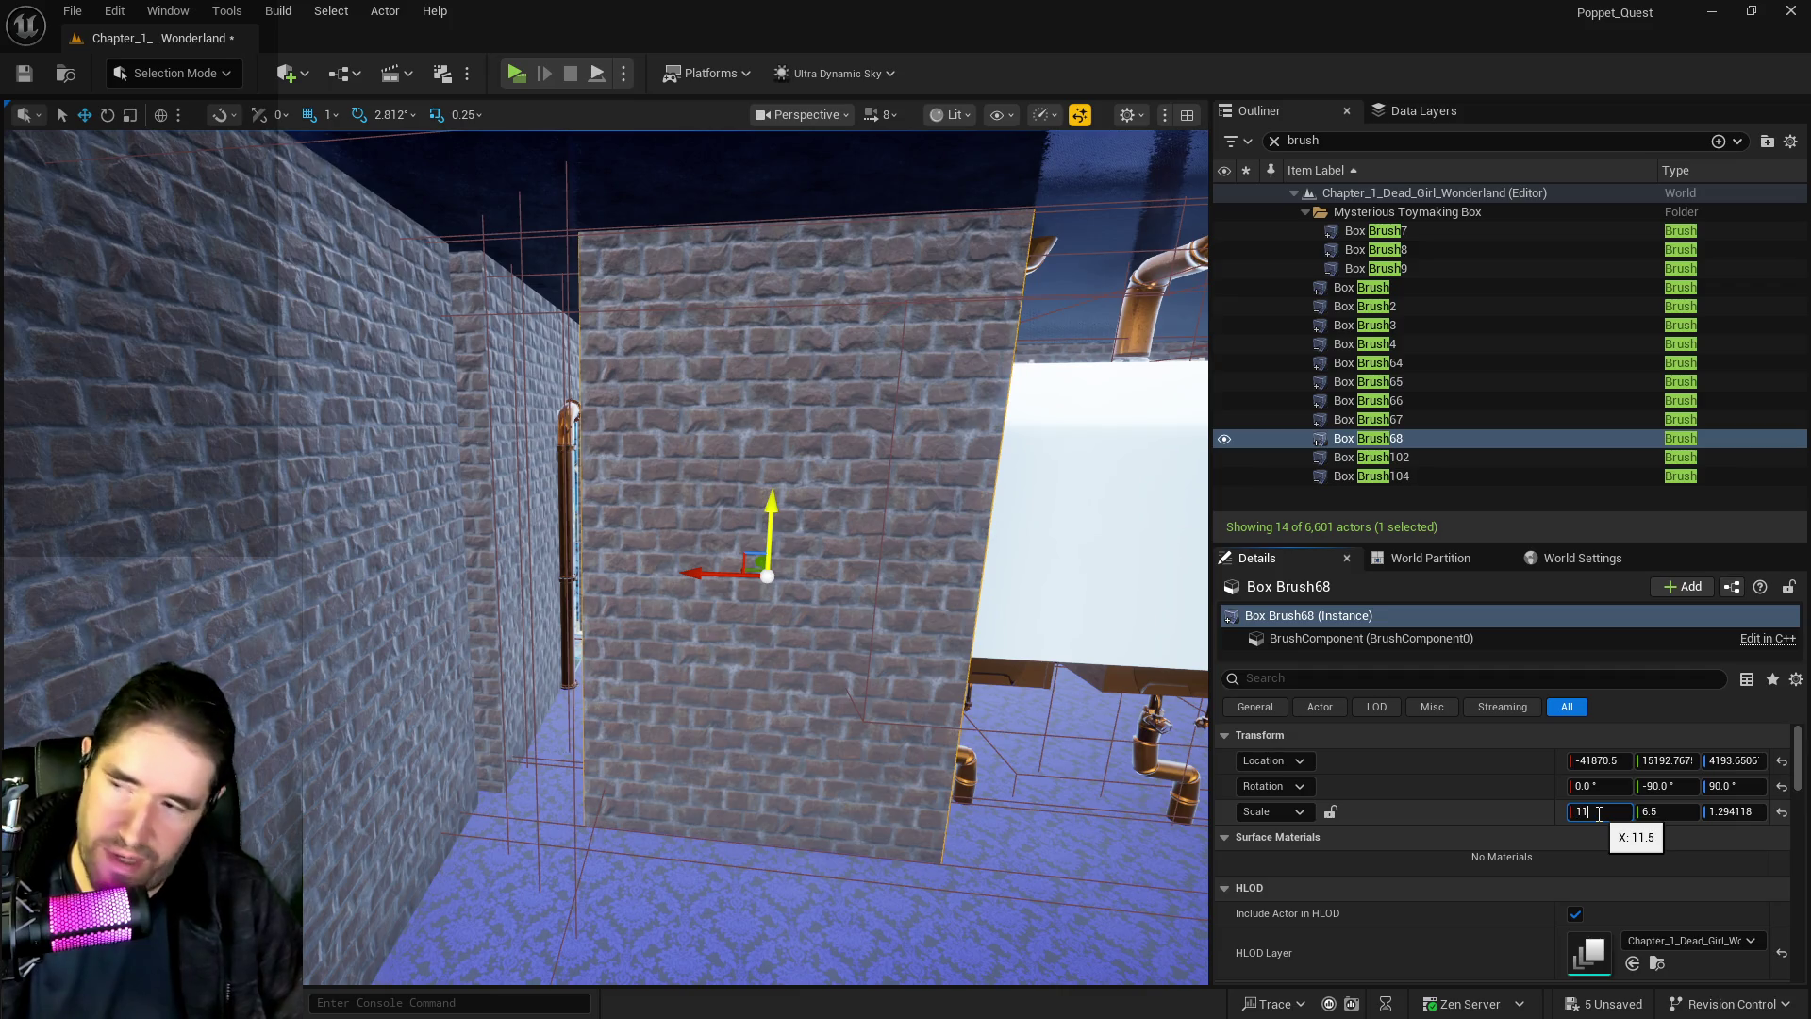
{"action": "key", "text": "Return"}
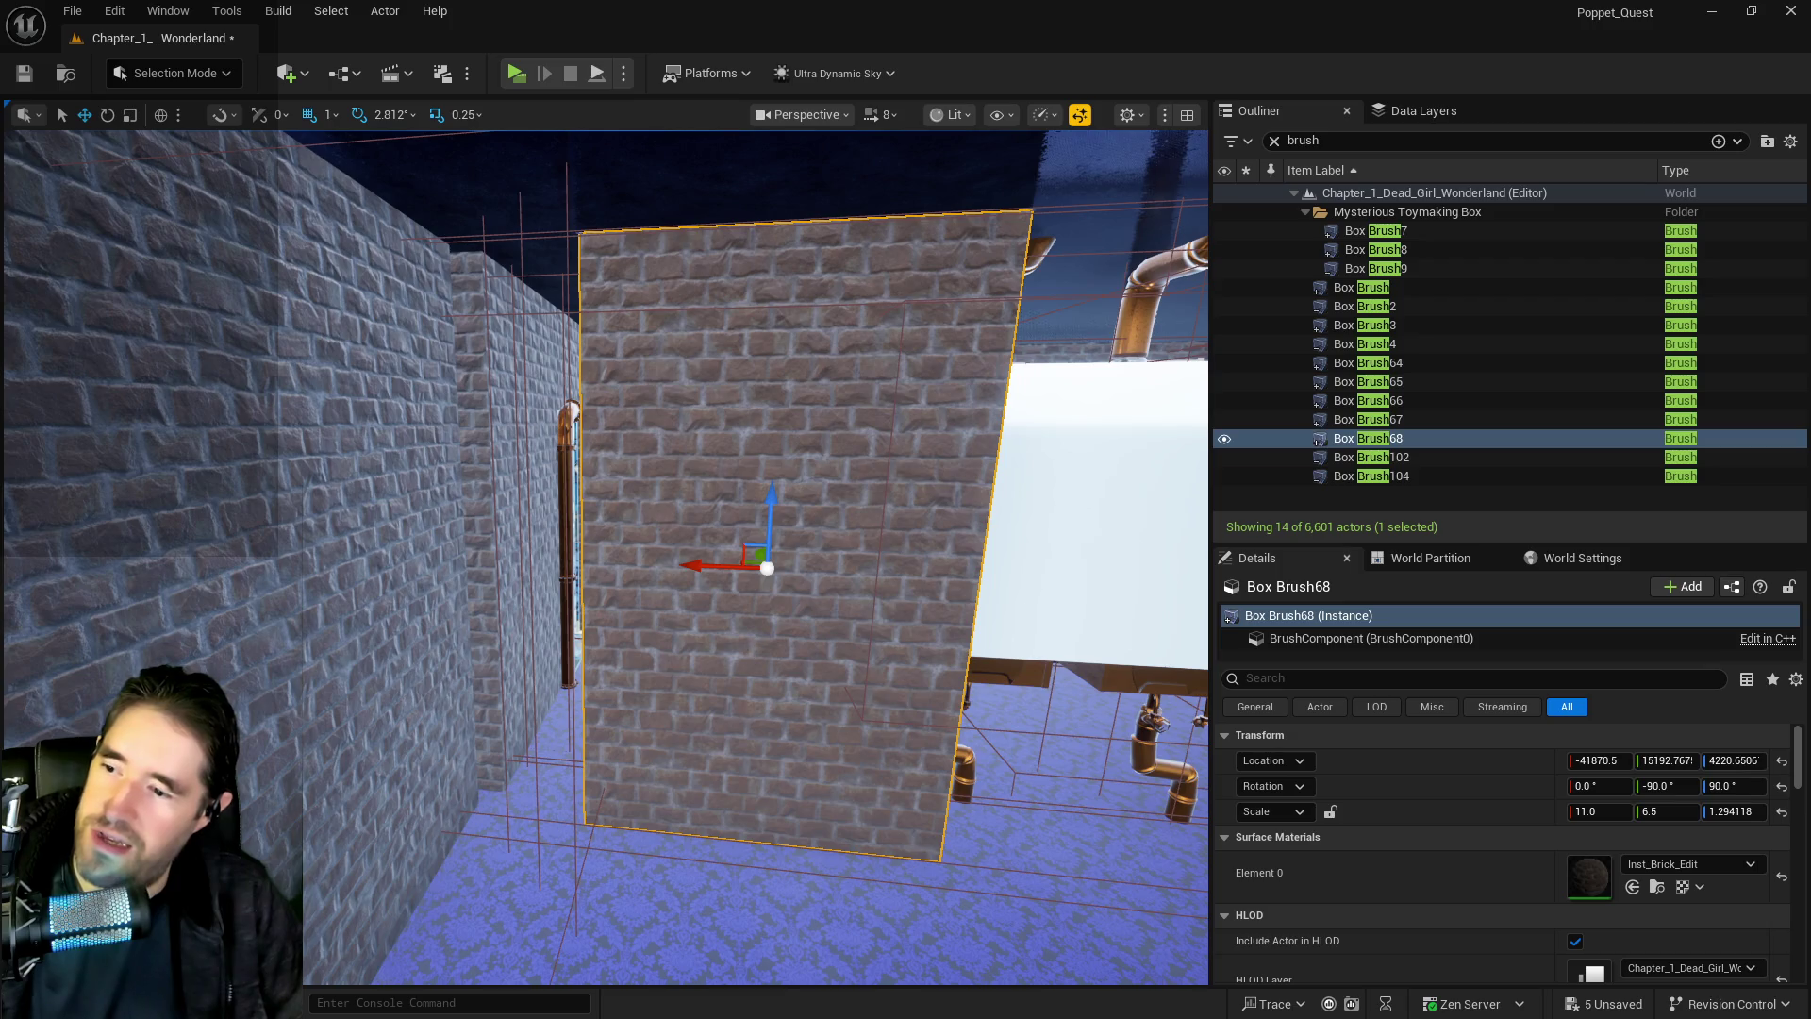
Stretch Box Brush68's Y scale from 6.5 to 65 in the Details panel
{"action": "key", "text": "w"}
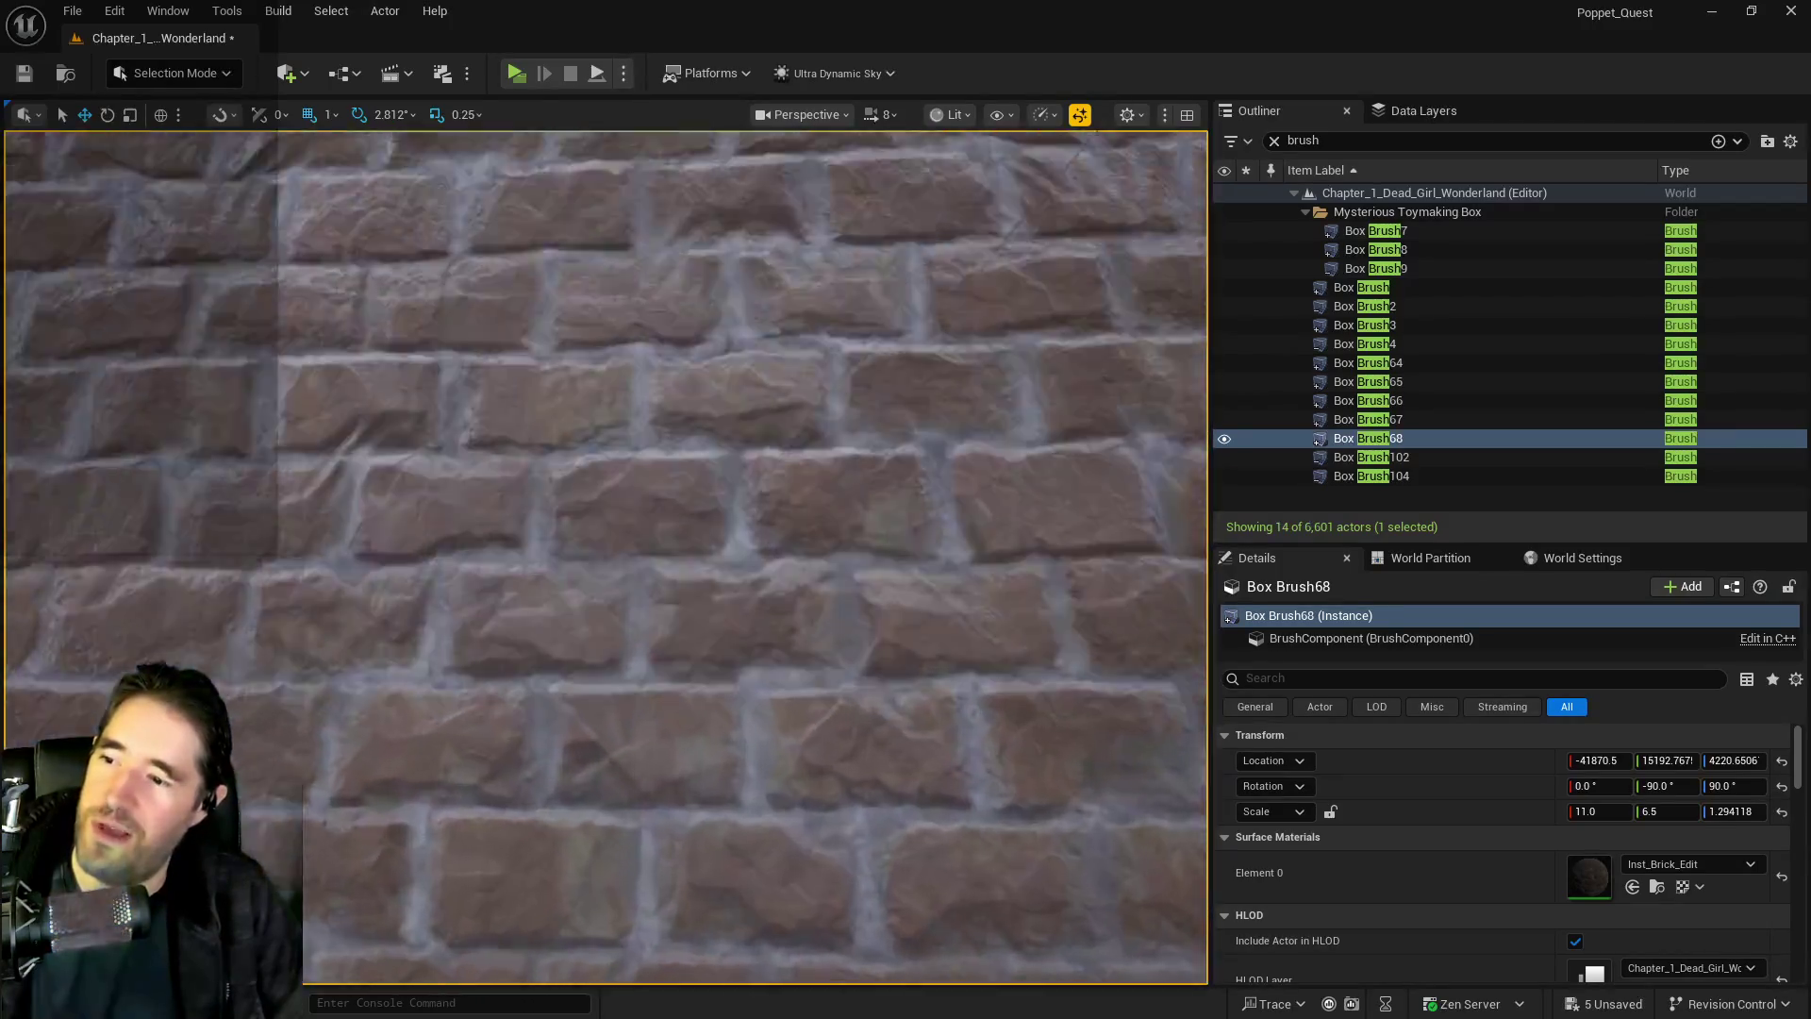
{"action": "key", "text": "s"}
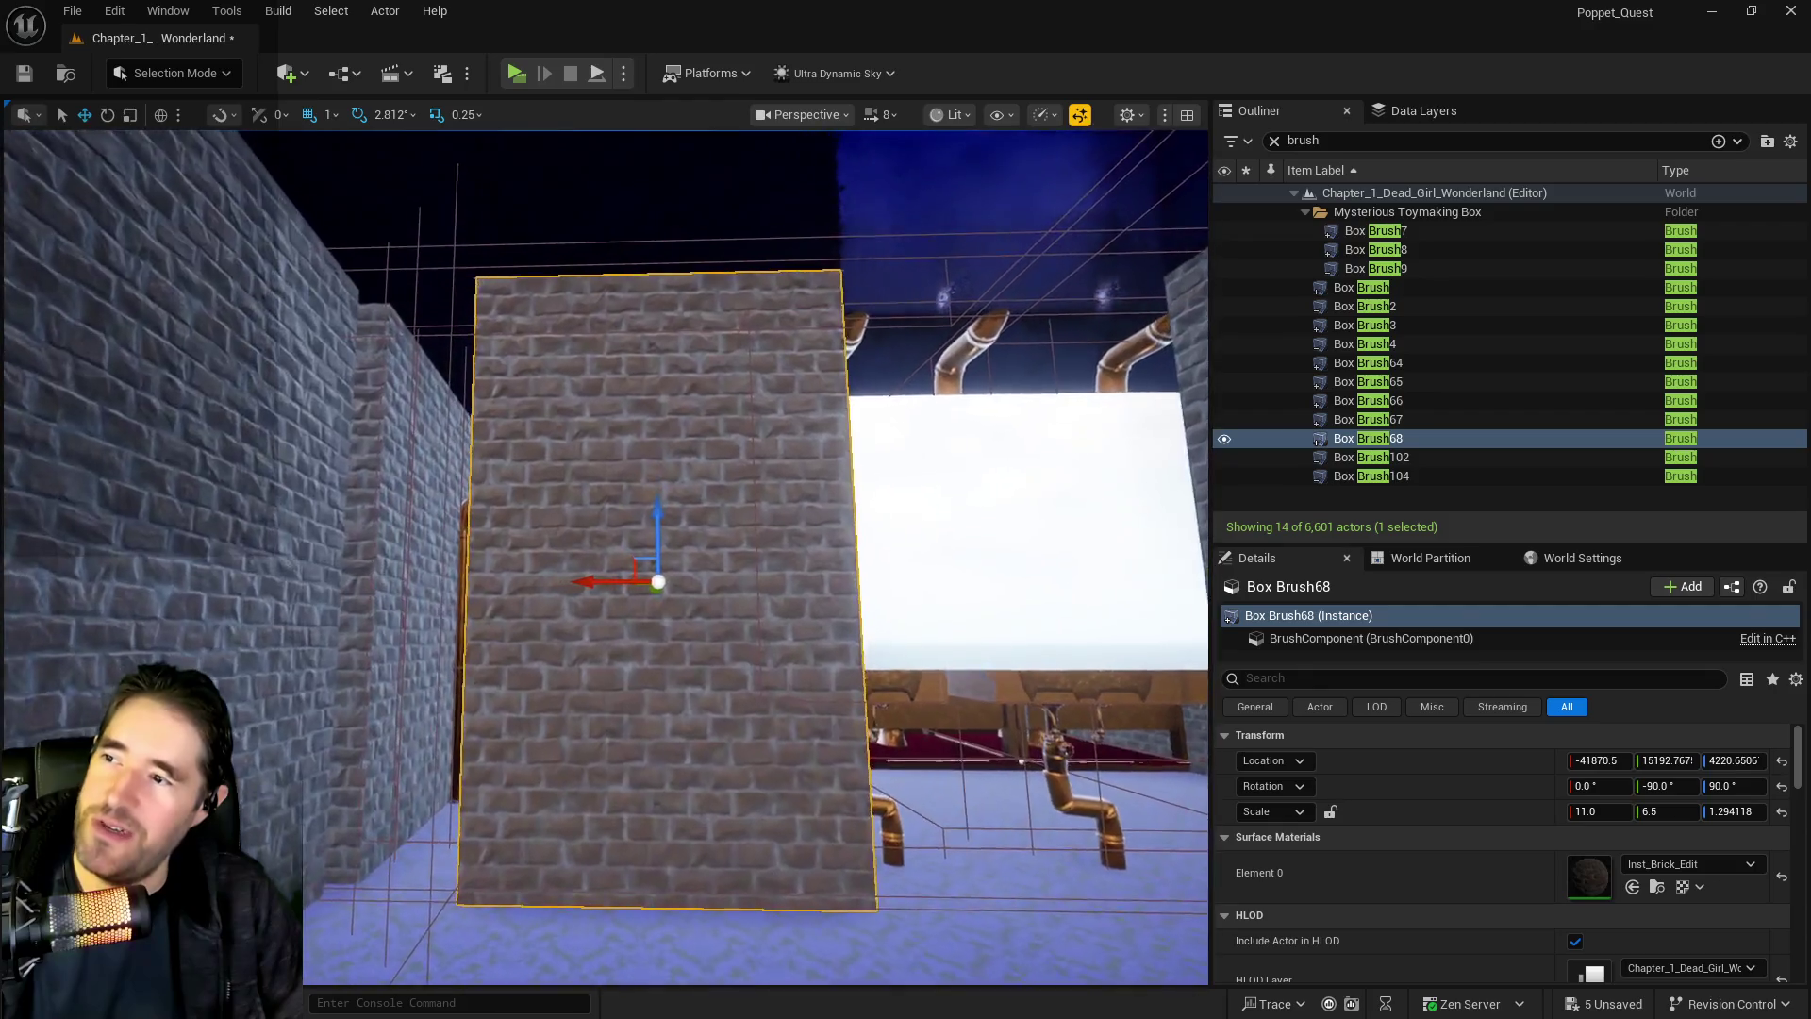
{"action": "scroll", "coordinate": [699, 579], "scroll_direction": "down", "scroll_amount": 3}
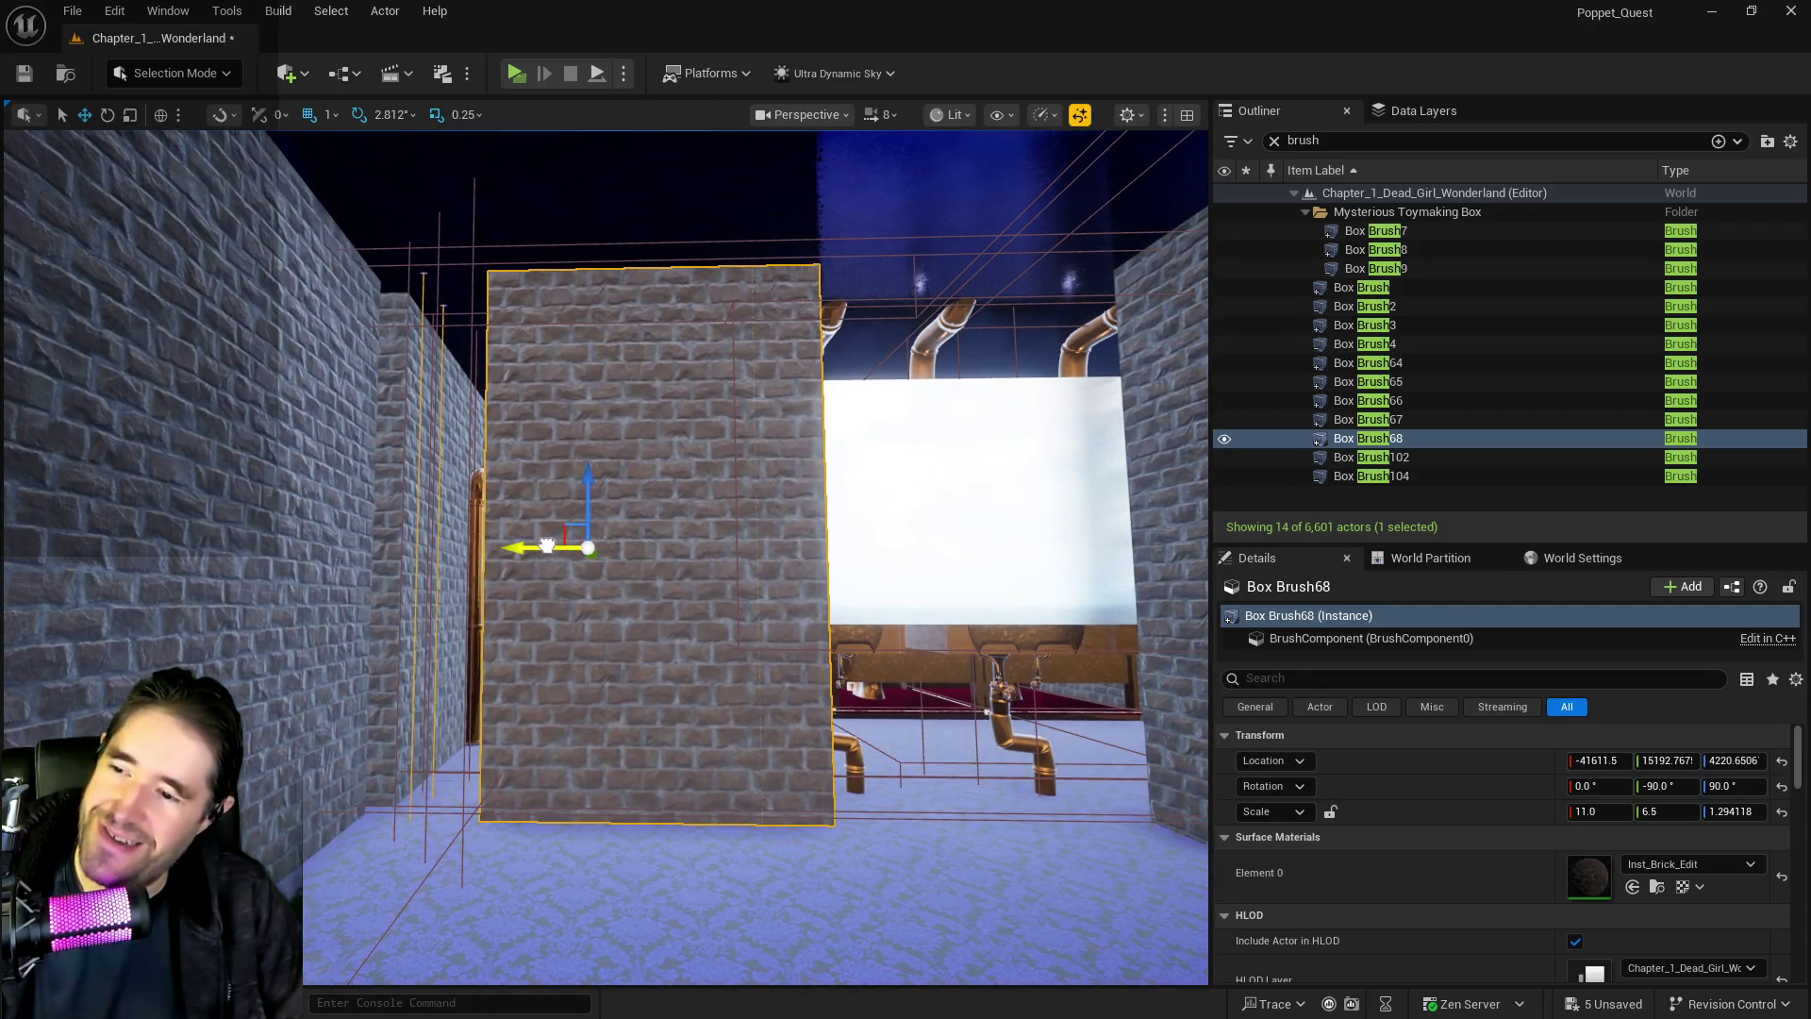
{"action": "key", "text": "w"}
{"action": "key", "text": "e"}
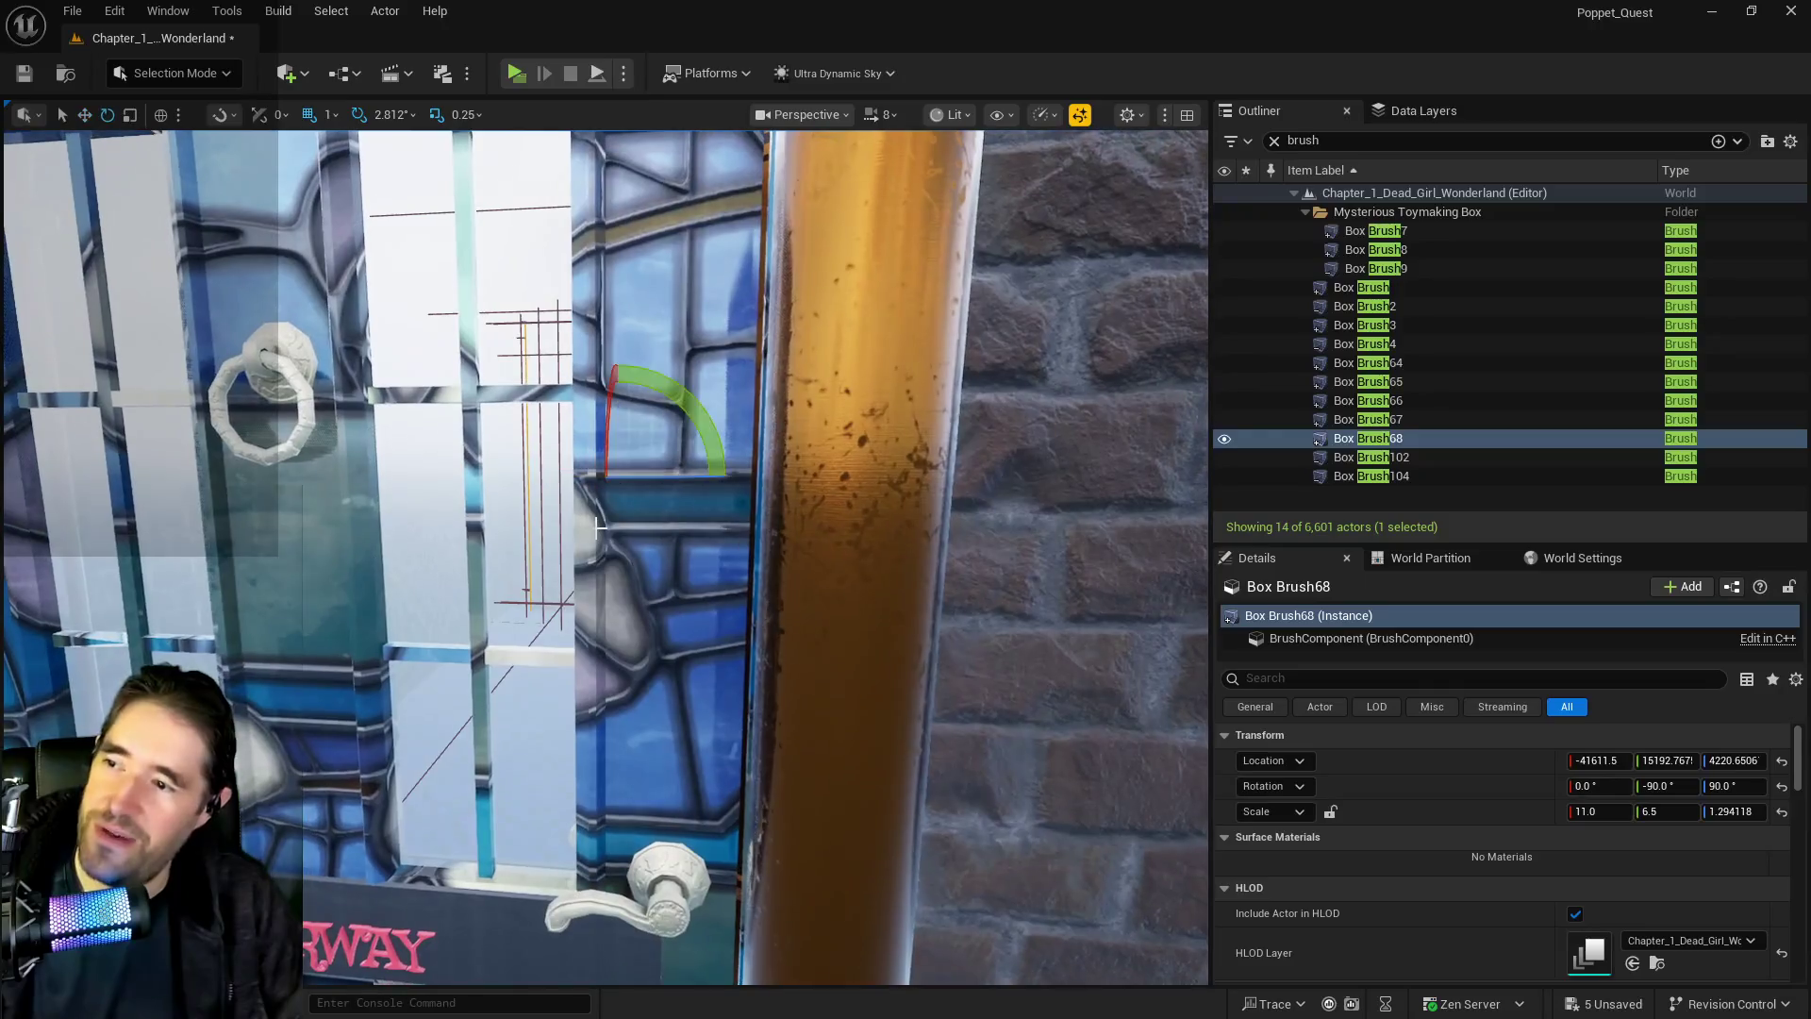
{"action": "key", "text": "f"}
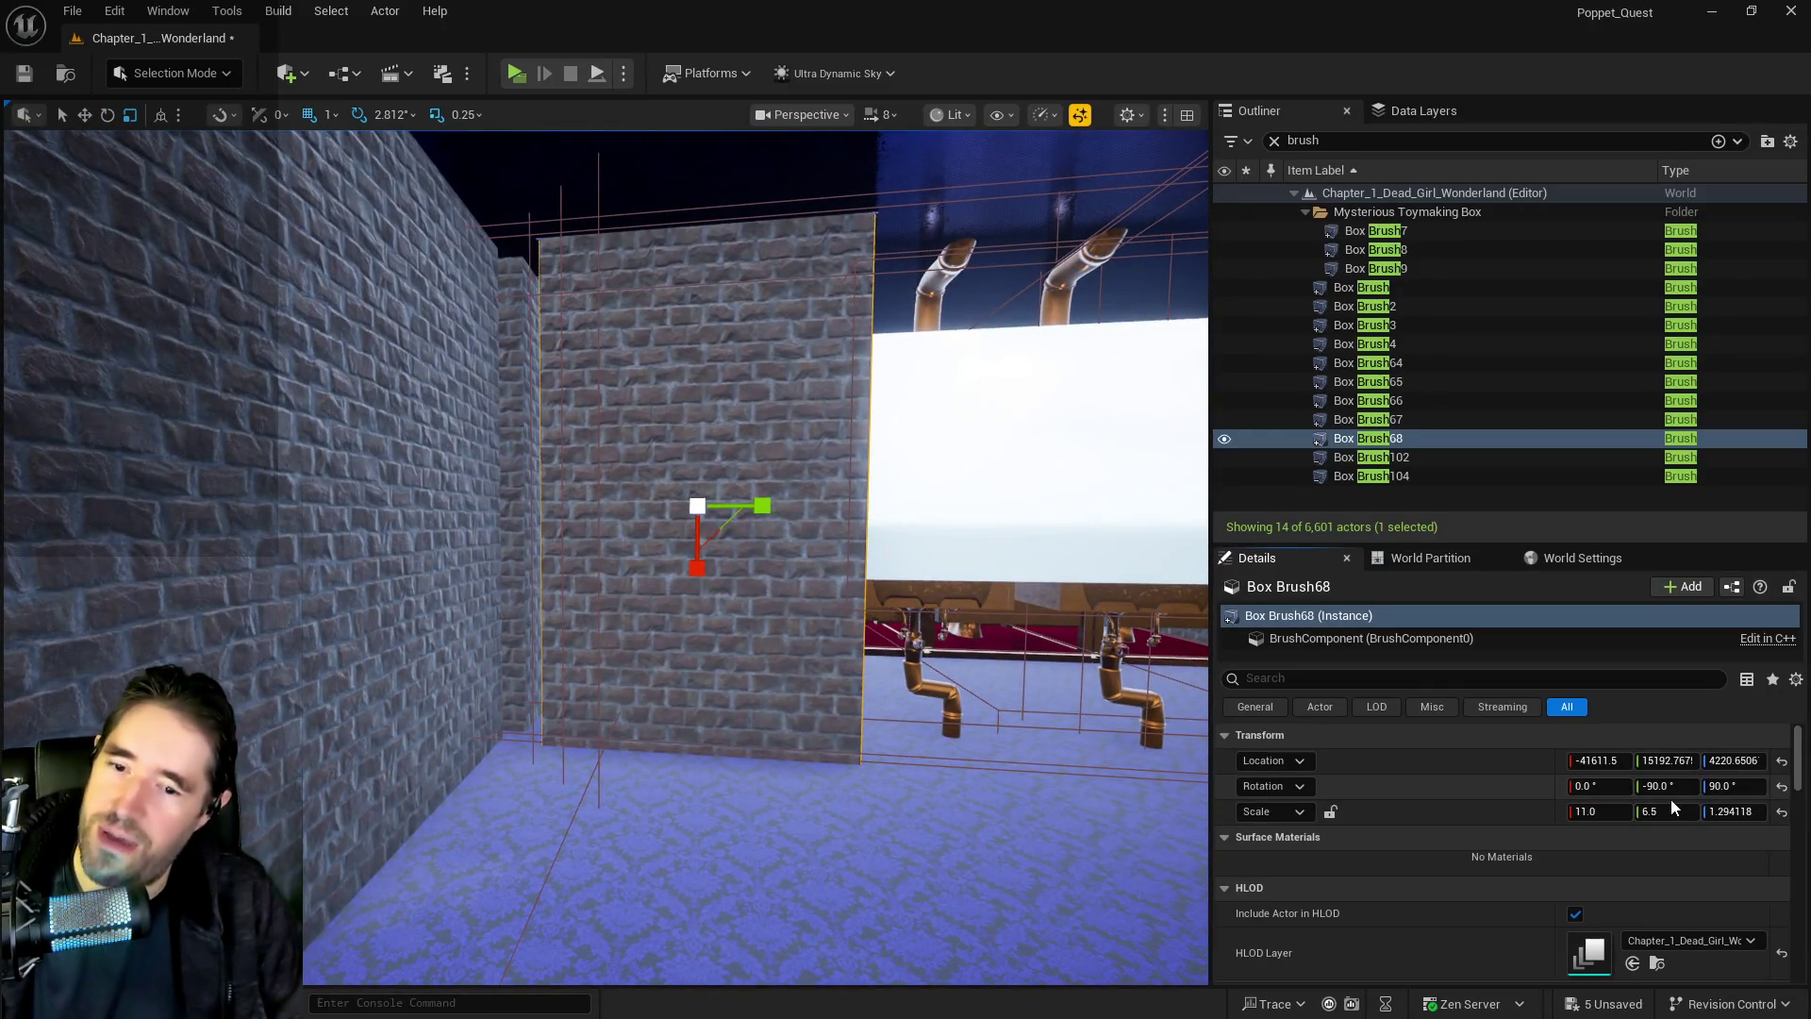
{"action": "left_click", "coordinate": [1676, 801]}
{"action": "type", "text": "65"}
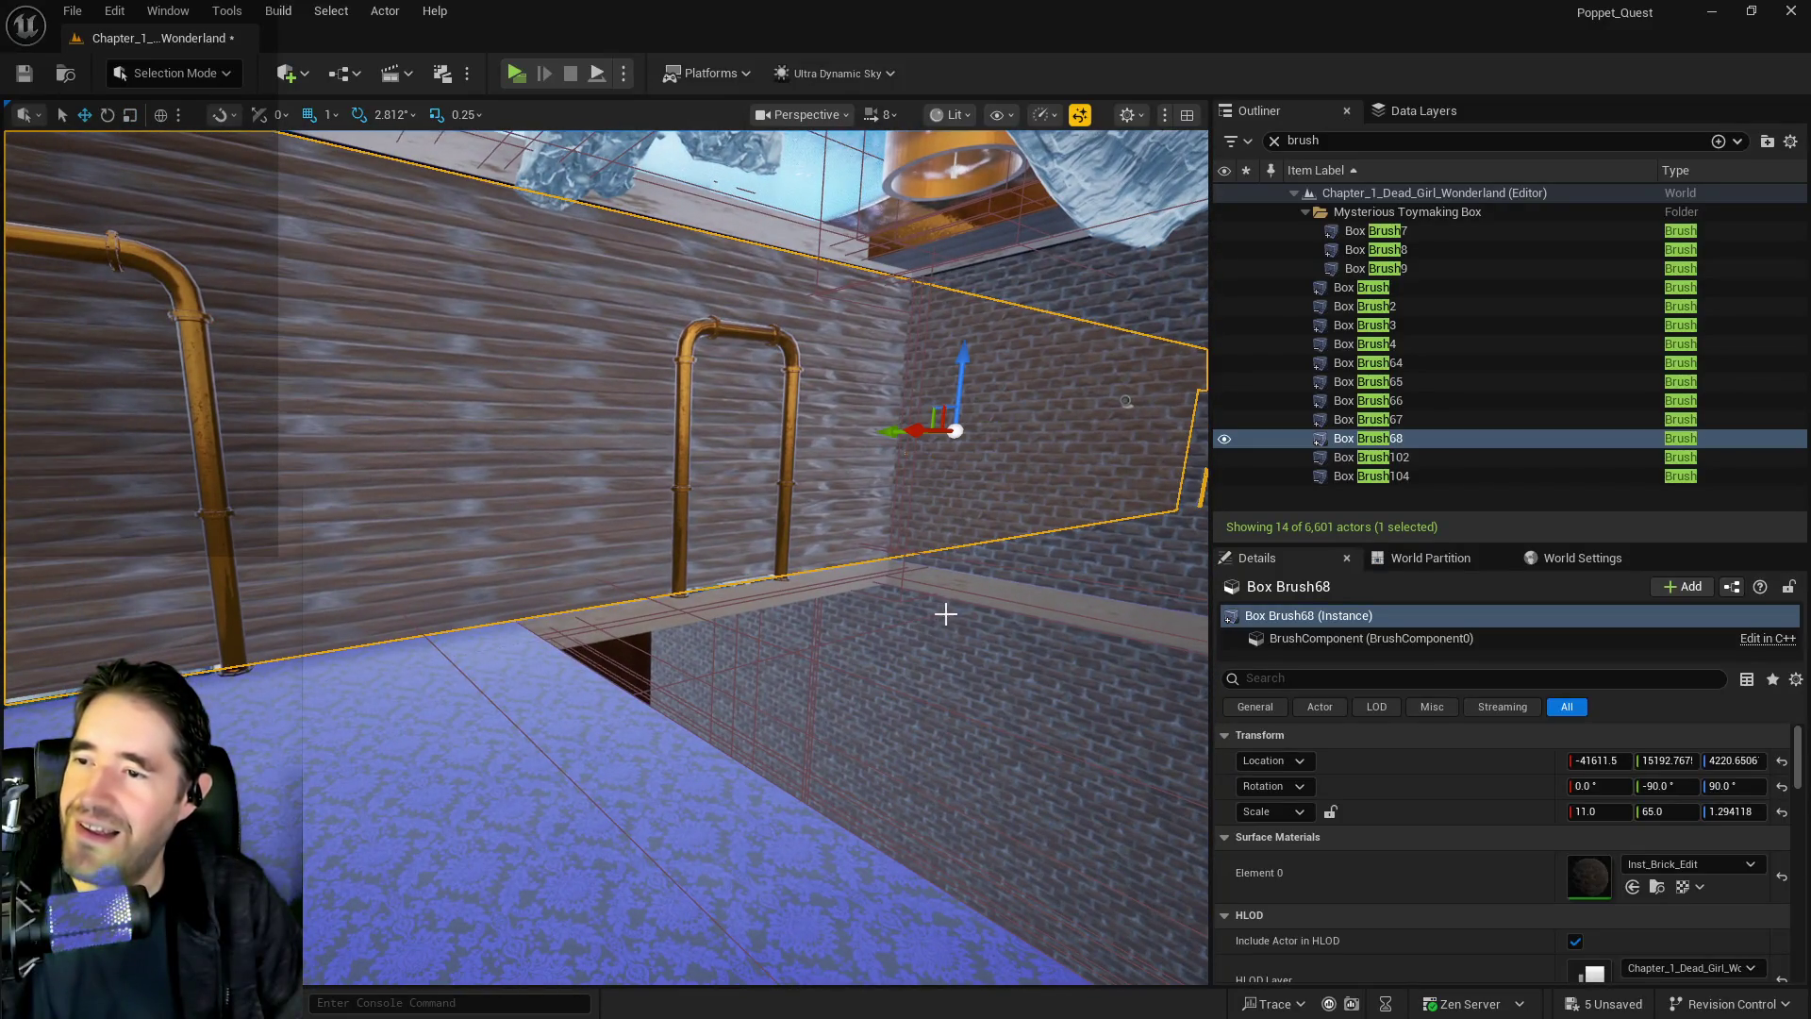
Slide the Box Brush68 brick wall along X to about -41218.5
{"action": "mouse_move", "coordinate": [803, 436]}
{"action": "left_mouse_down"}
{"action": "mouse_move", "coordinate": [574, 477]}
{"action": "mouse_move", "coordinate": [296, 392]}
{"action": "left_mouse_up"}
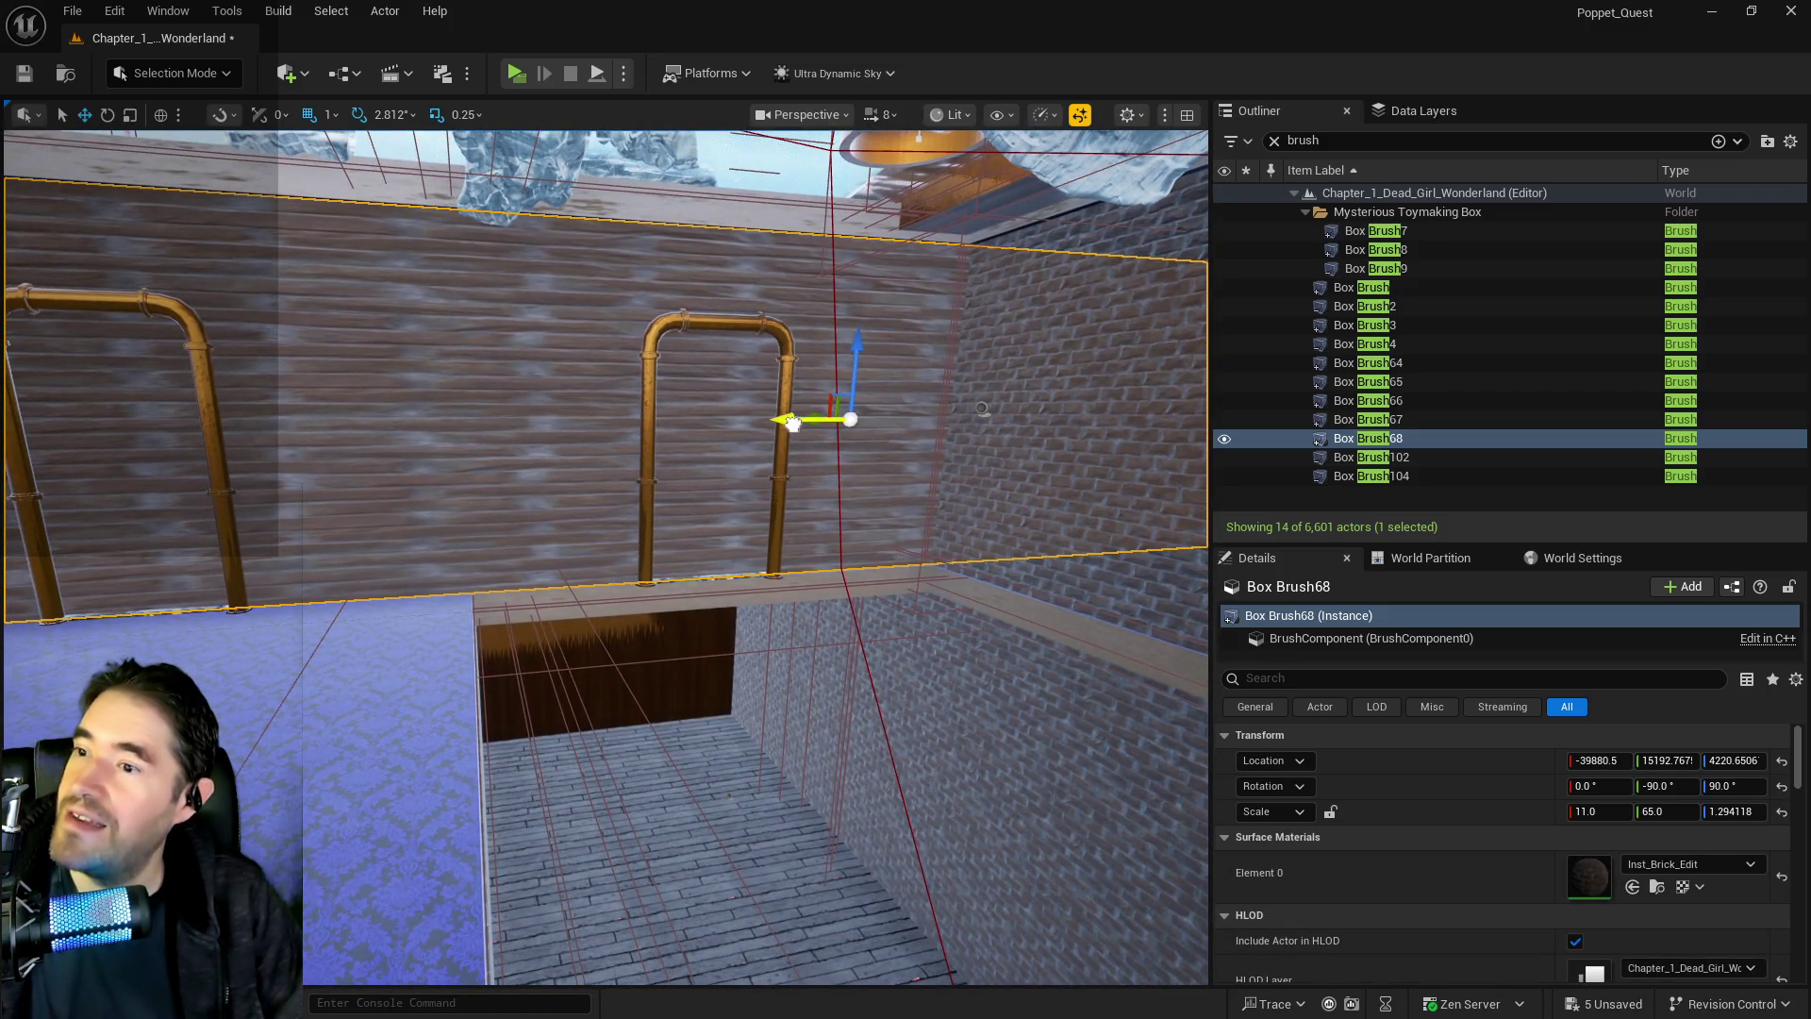
{"action": "left_click_drag", "start_coordinate": [792, 423], "coordinate": [90, 410]}
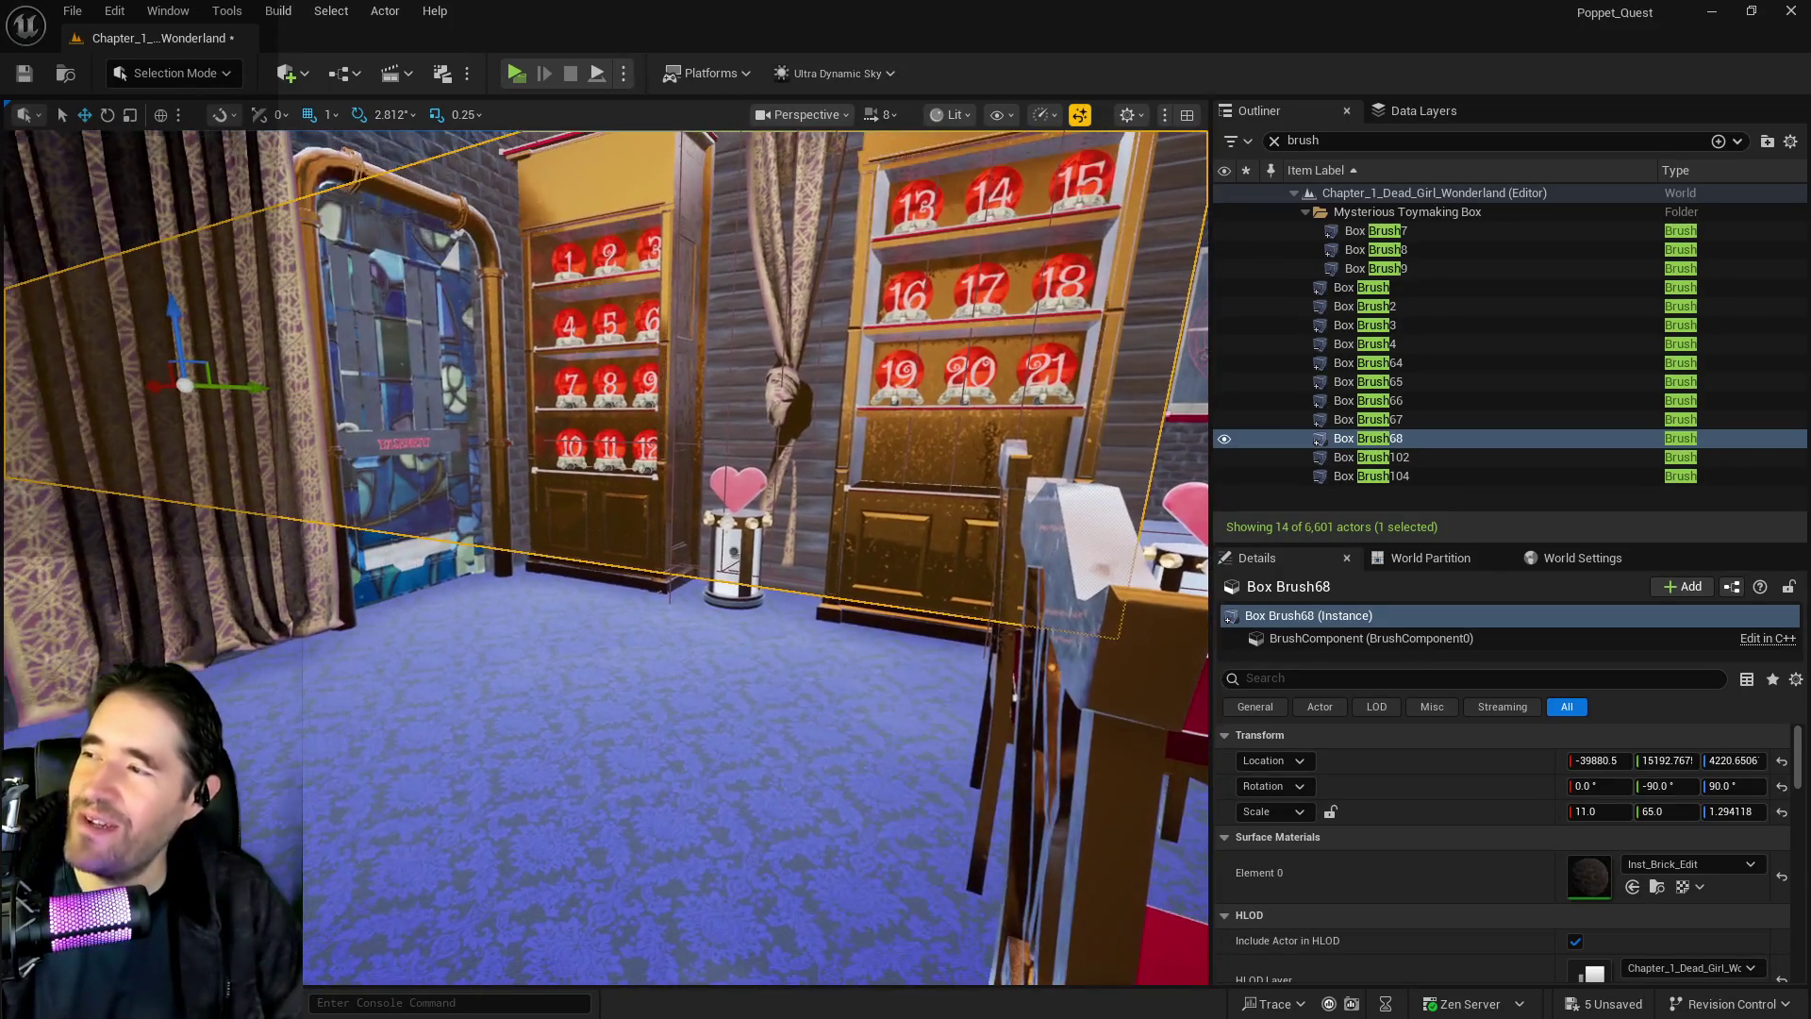
{"action": "left_click_drag", "start_coordinate": [148, 392], "coordinate": [321, 406]}
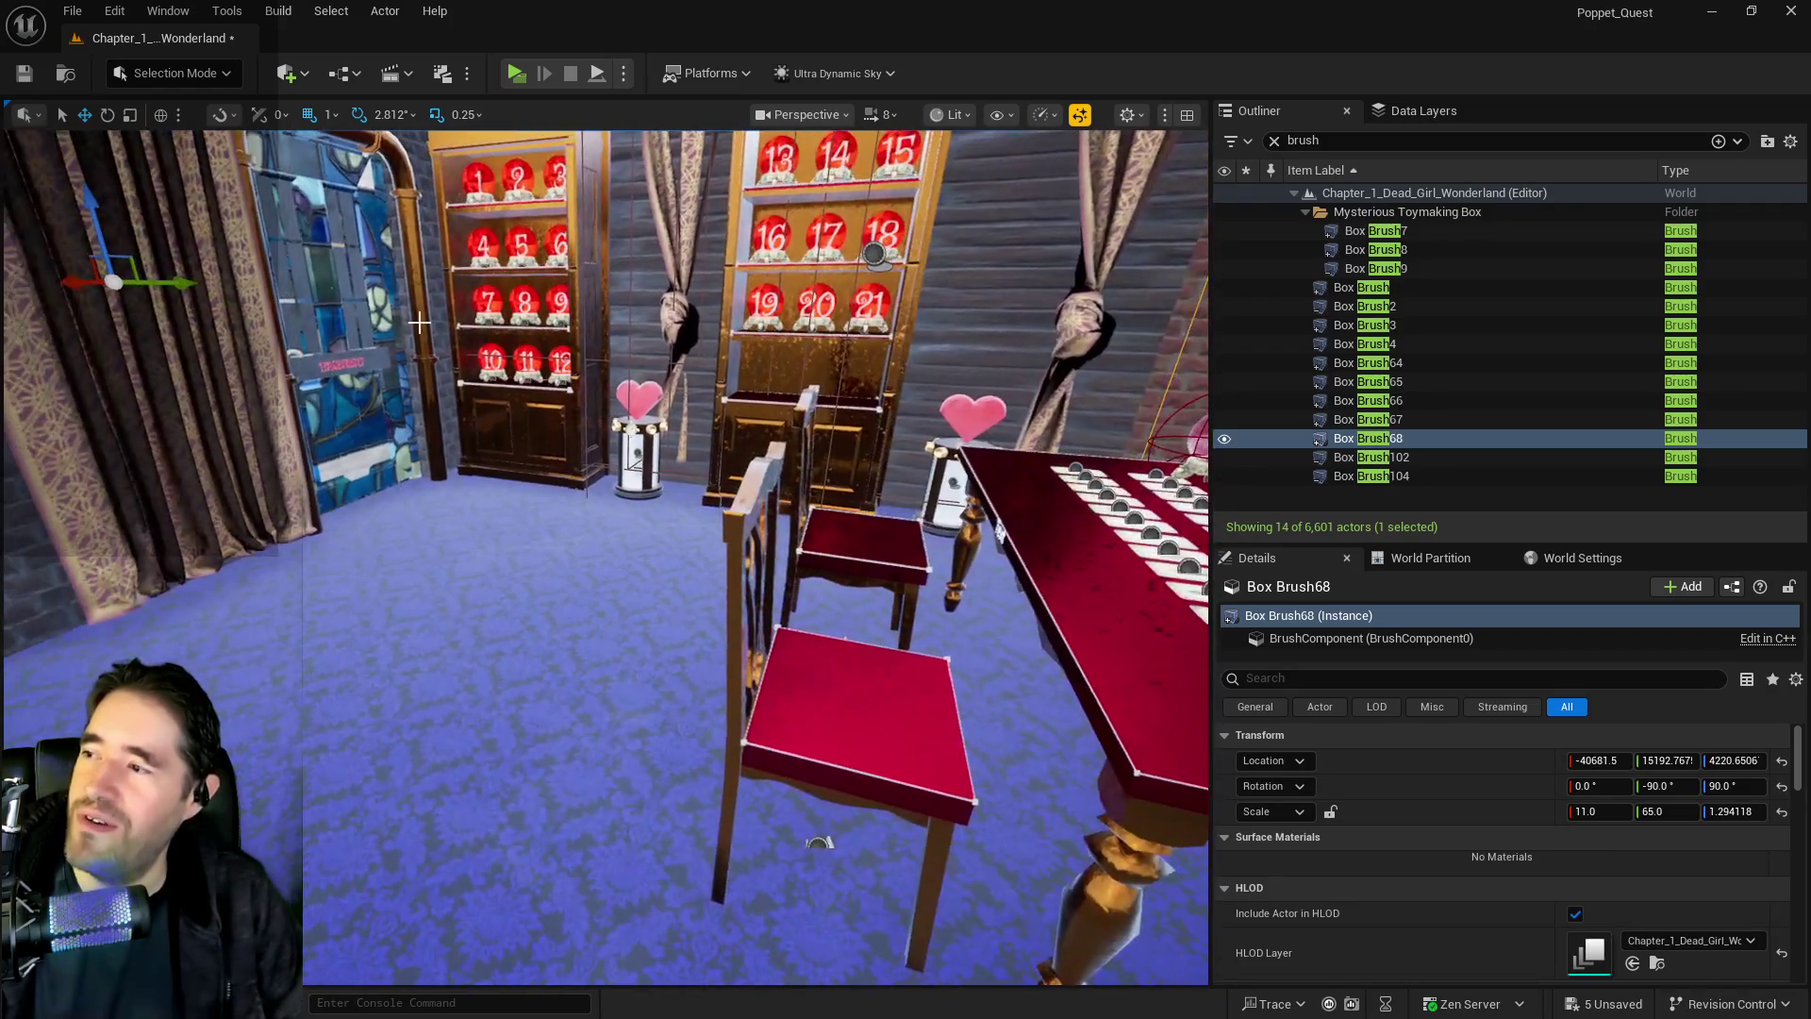
{"action": "left_click_drag", "start_coordinate": [43, 287], "coordinate": [95, 290]}
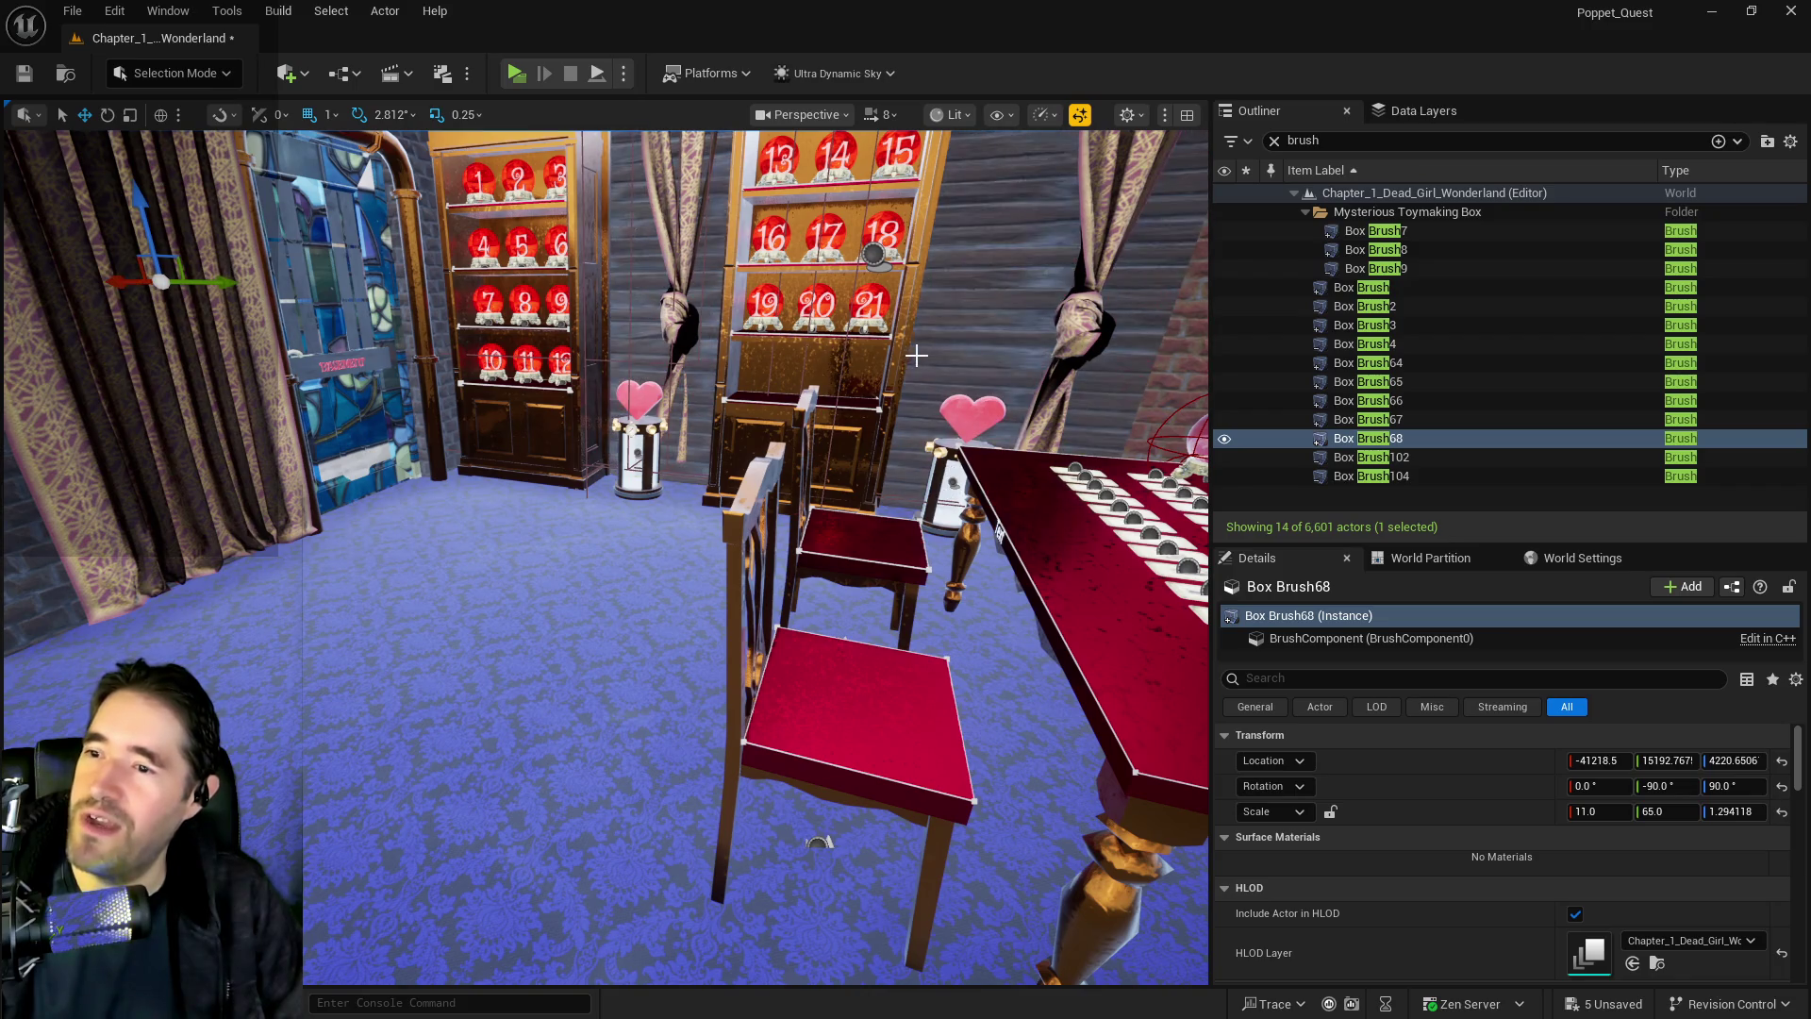
Try moving the Fortune Tellers Room portal along the wall, then undo that move
{"action": "left_click", "coordinate": [943, 453]}
{"action": "key", "text": "f"}
{"action": "key", "text": "w"}
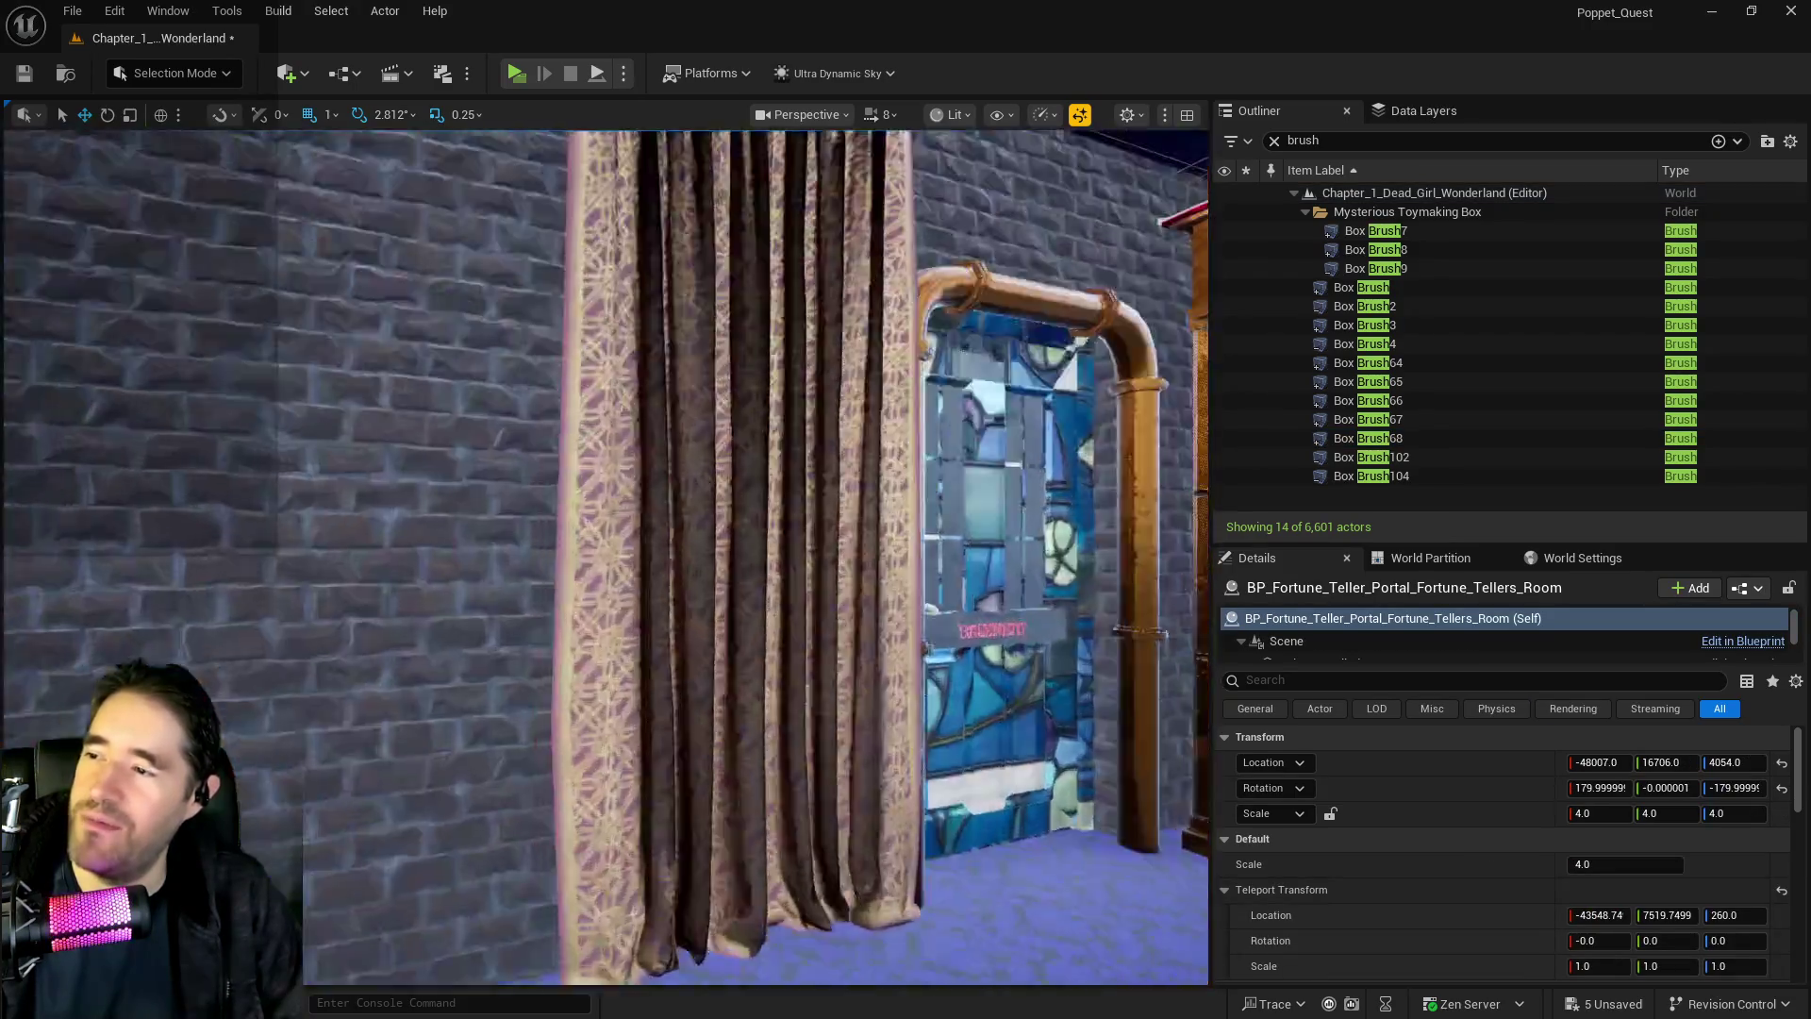
{"action": "key", "text": "s"}
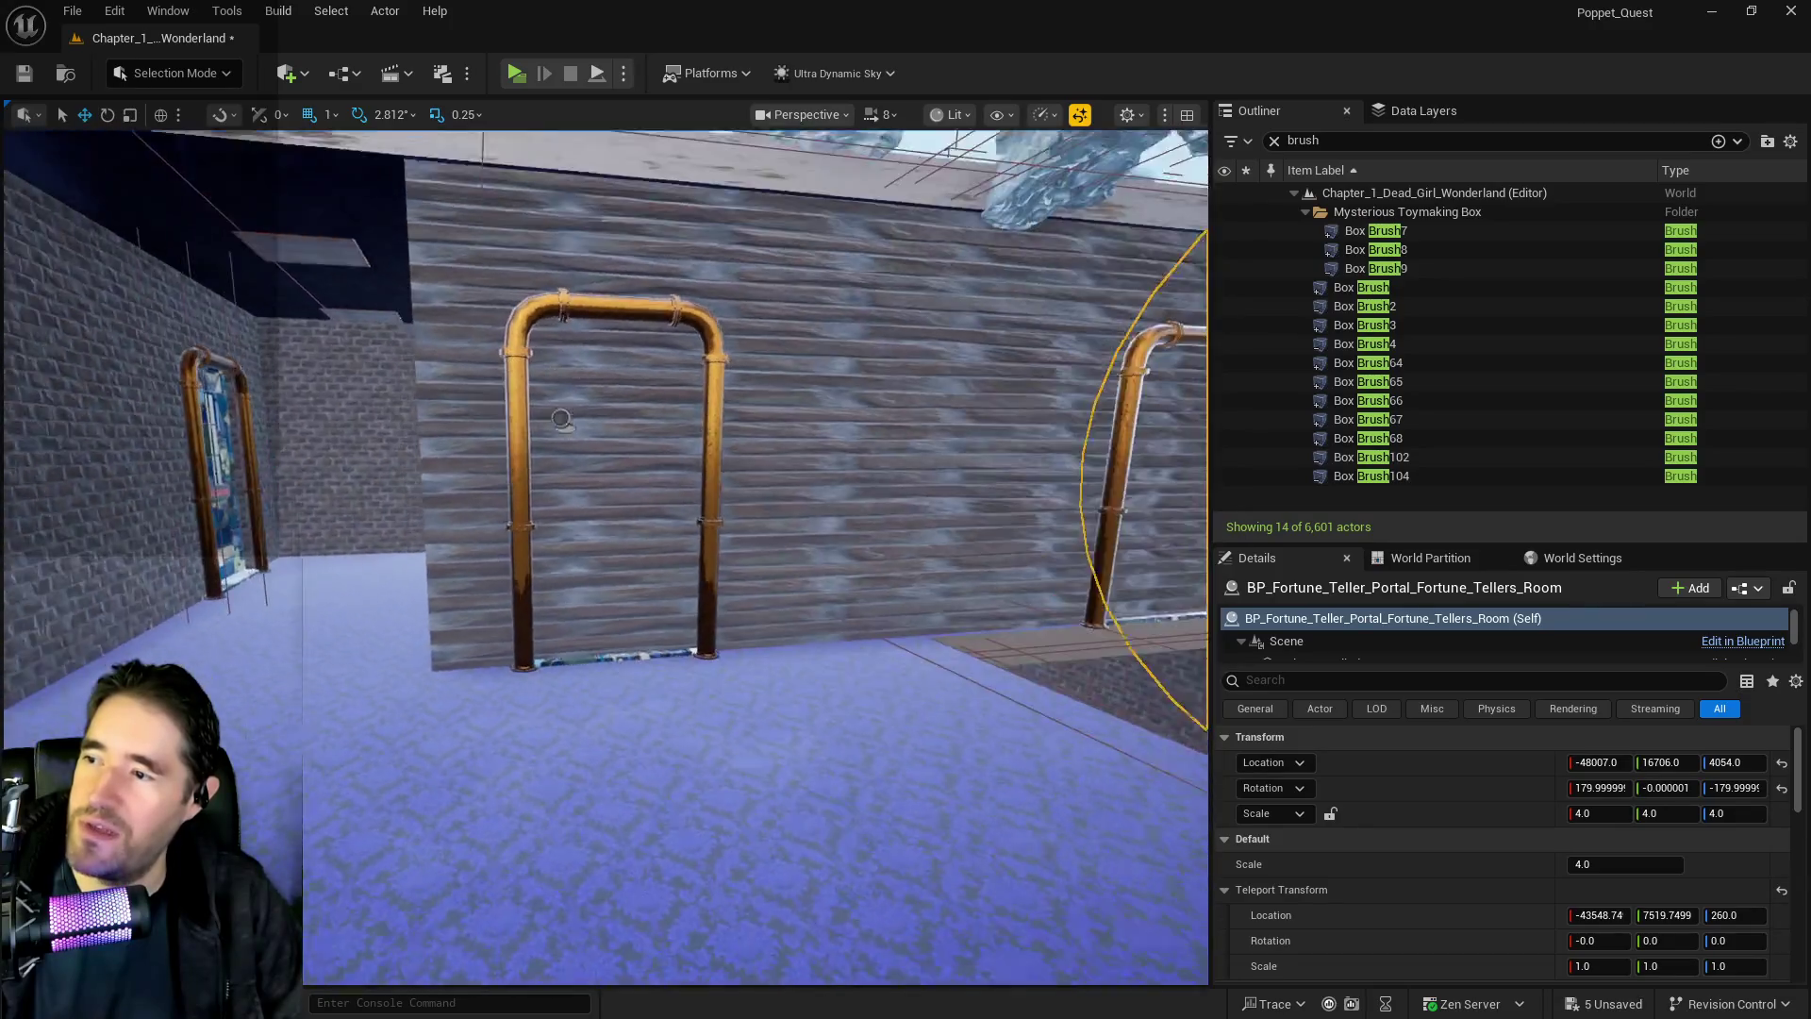
{"action": "key", "text": "s"}
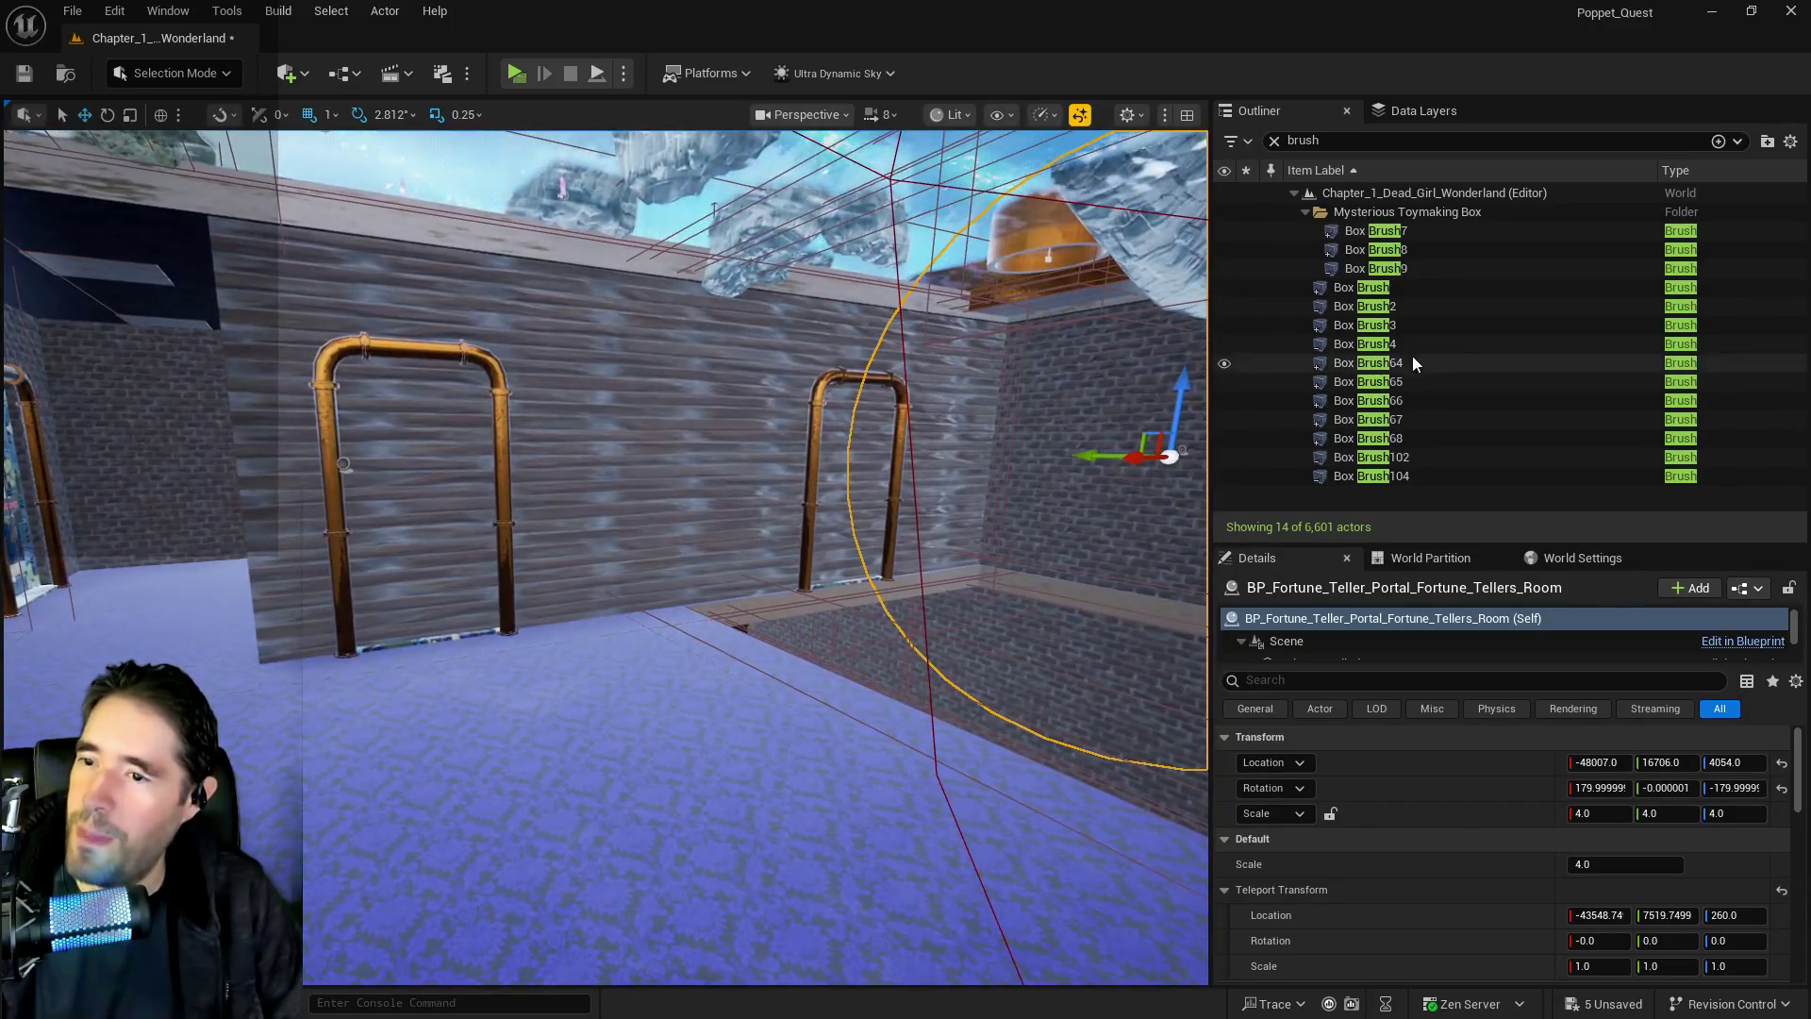
{"action": "left_click_drag", "start_coordinate": [1146, 454], "coordinate": [1102, 456]}
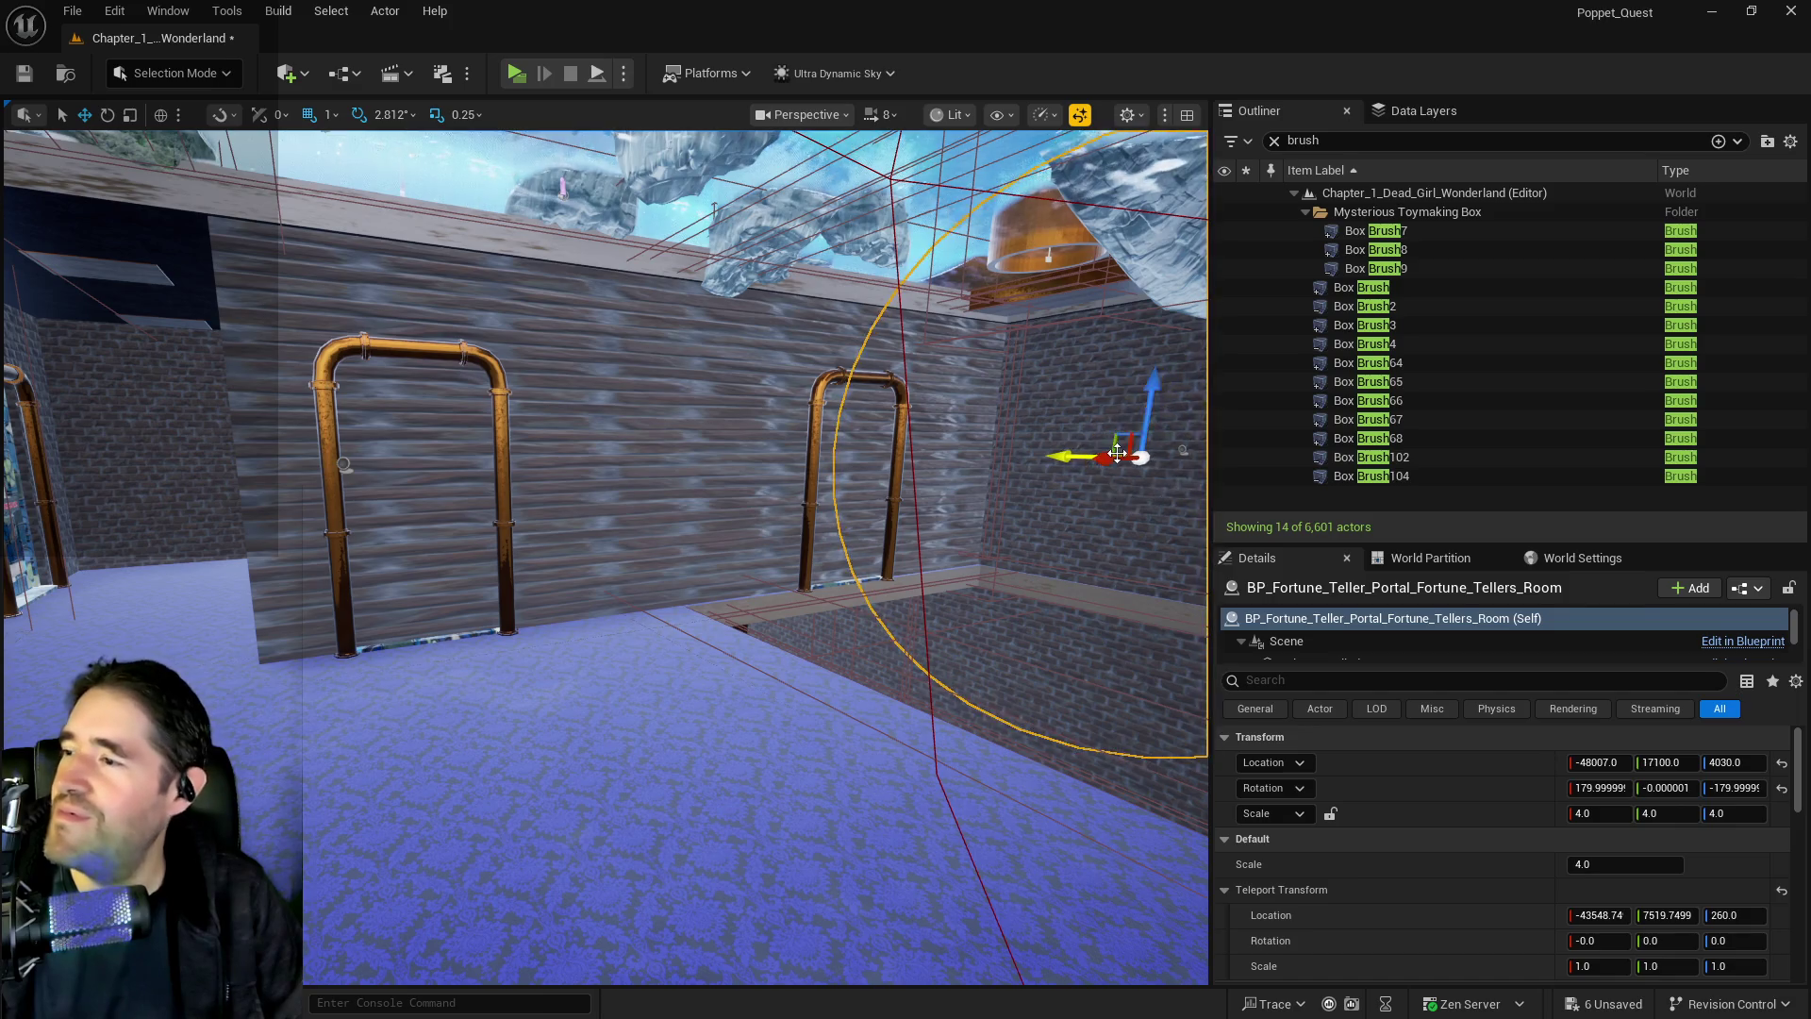
{"action": "key", "text": "ctrl+z"}
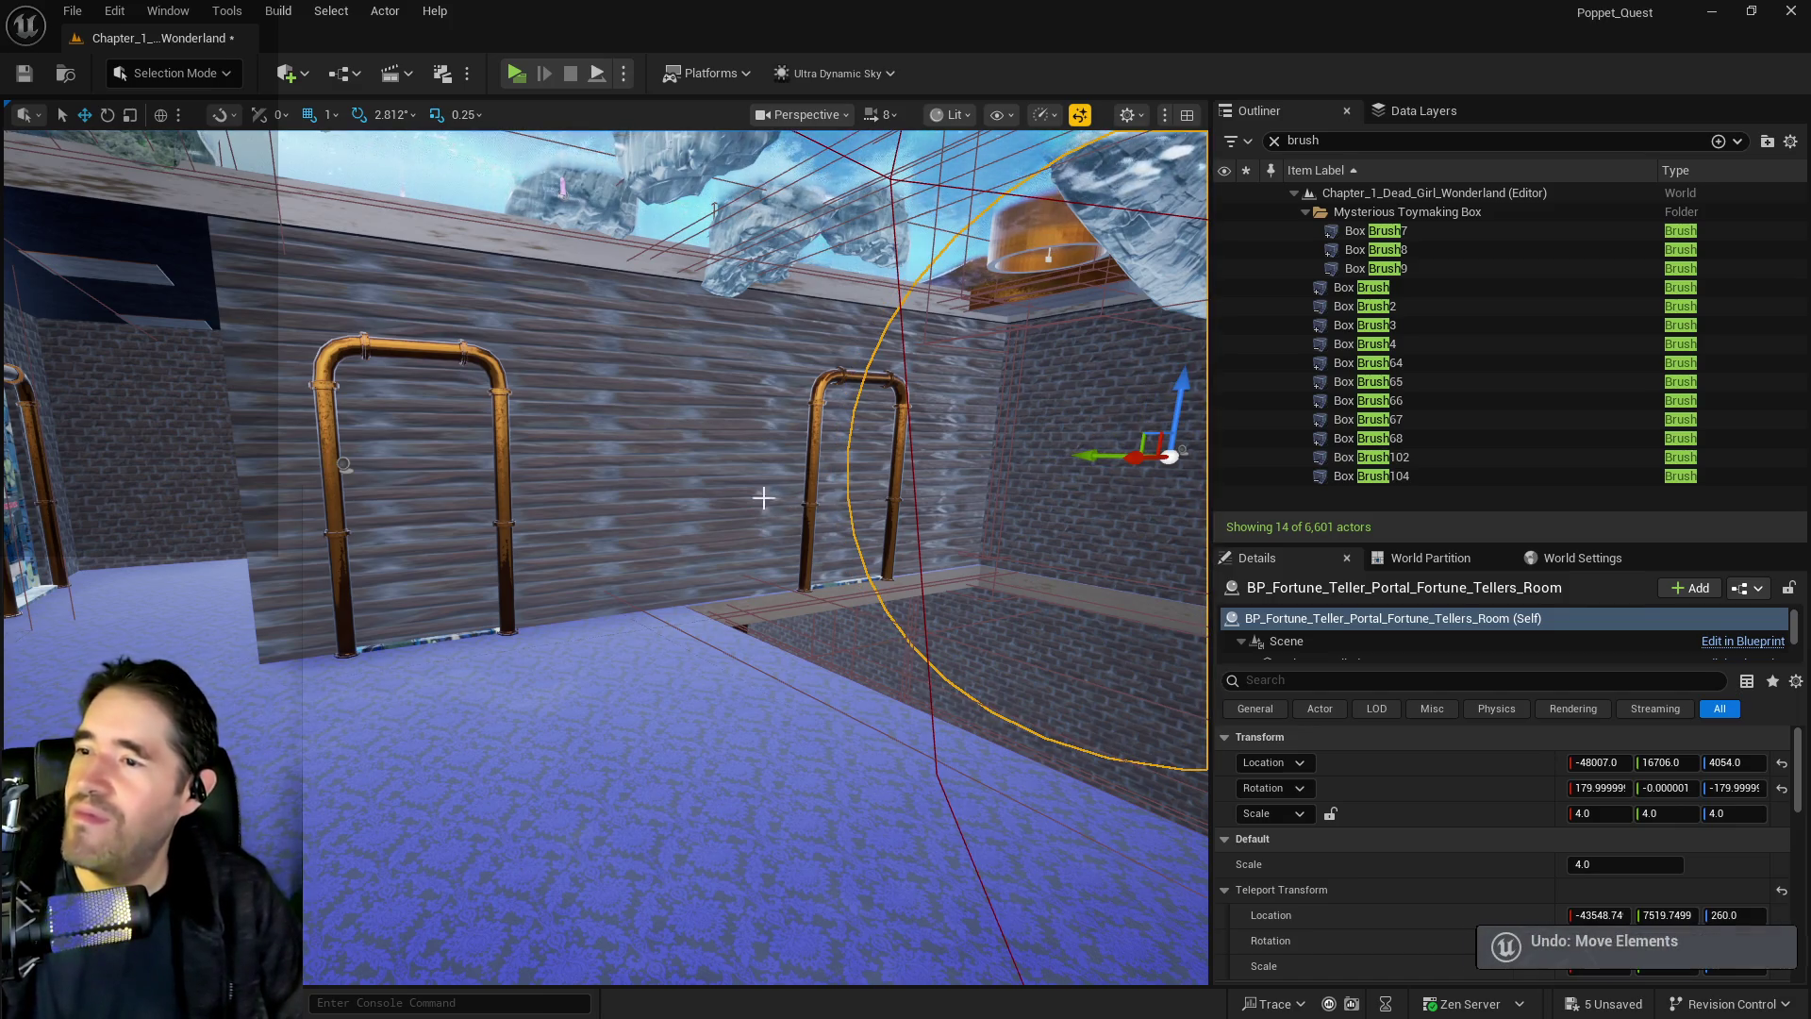
Set Box Brush68's X location to -40820 and its Y scale to 80
{"action": "left_click", "coordinate": [714, 484]}
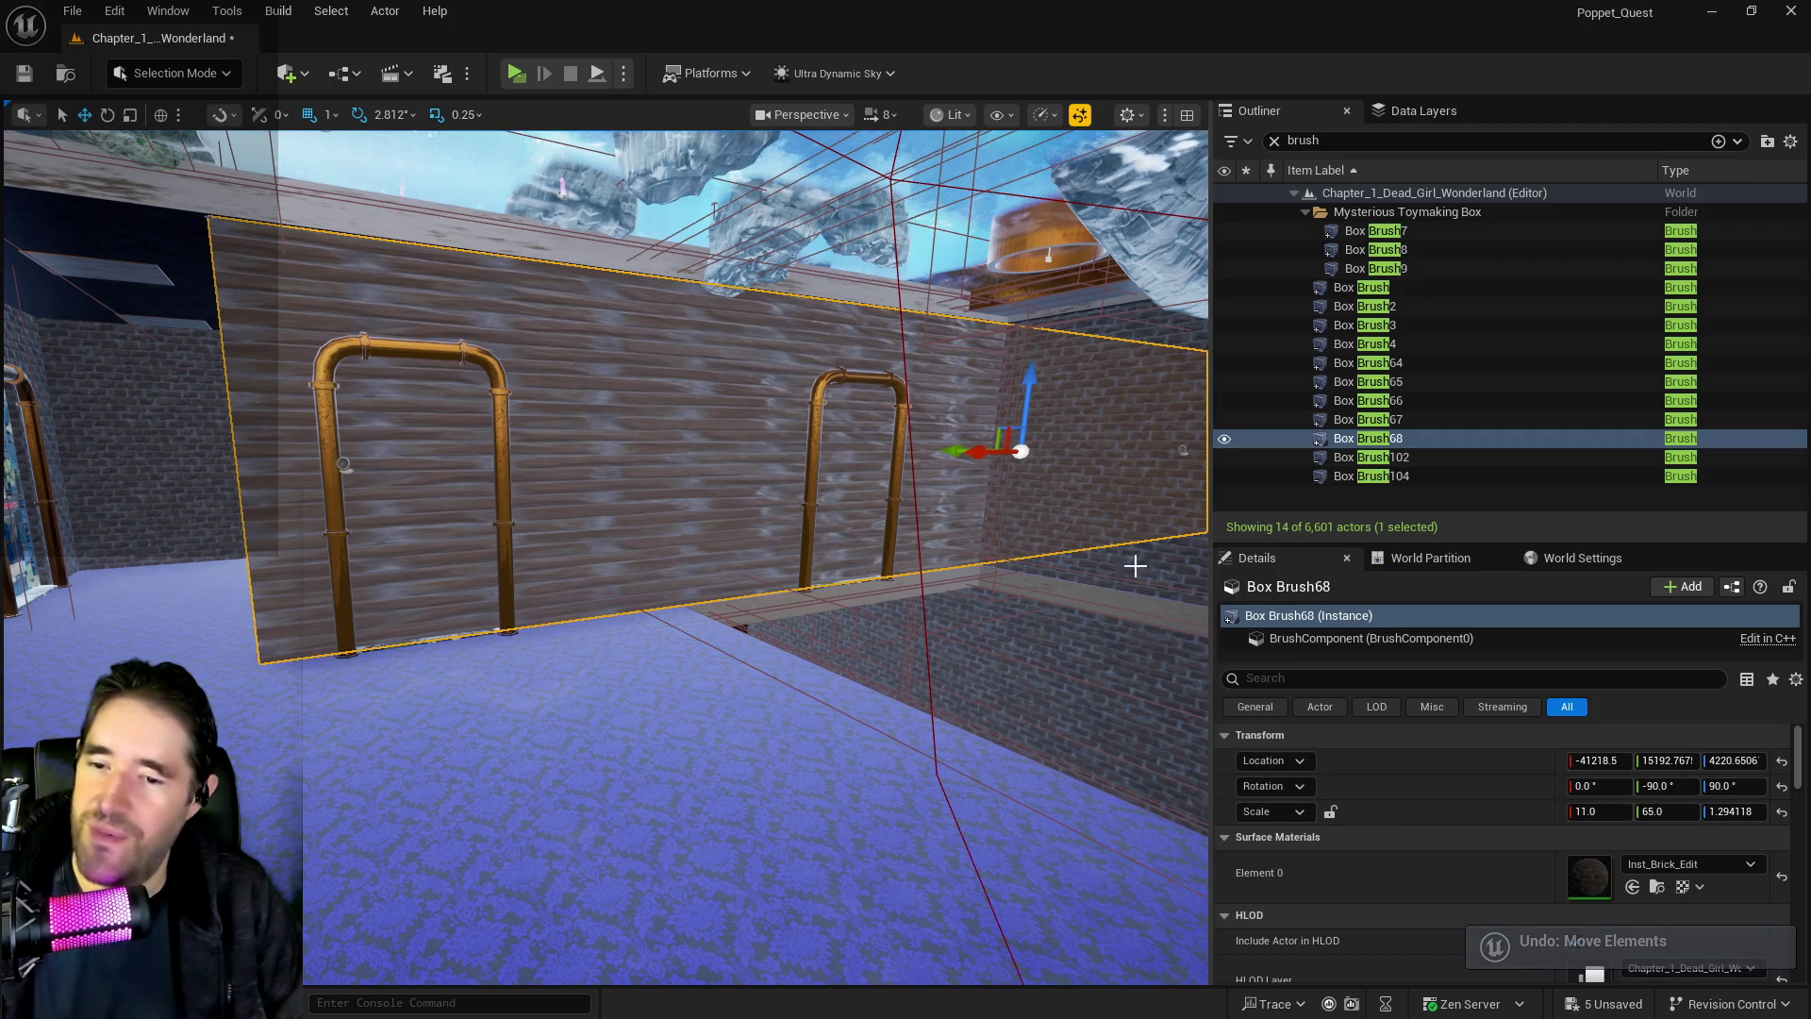
{"action": "mouse_move", "coordinate": [1606, 759]}
{"action": "left_mouse_down"}
{"action": "mouse_move", "coordinate": [1646, 759]}
{"action": "mouse_move", "coordinate": [1683, 830]}
{"action": "left_mouse_up"}
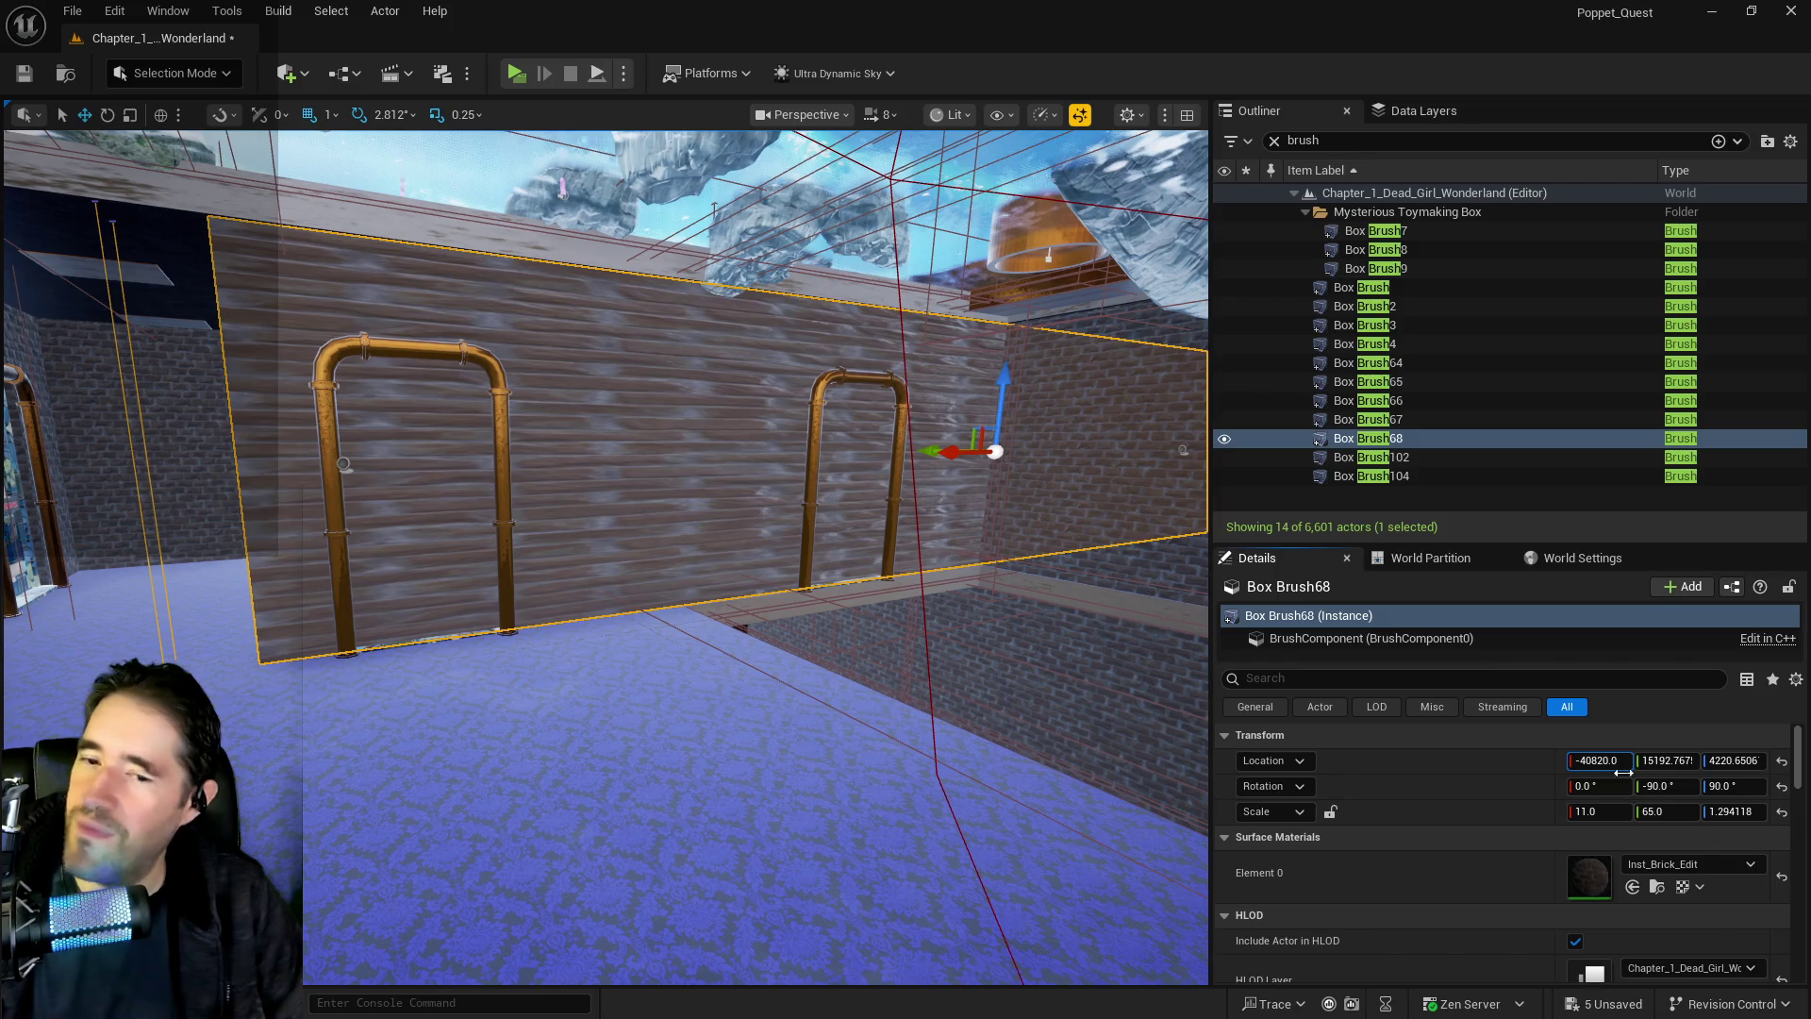
{"action": "left_click", "coordinate": [1682, 819]}
{"action": "type", "text": "80"}
{"action": "key", "text": "Return"}
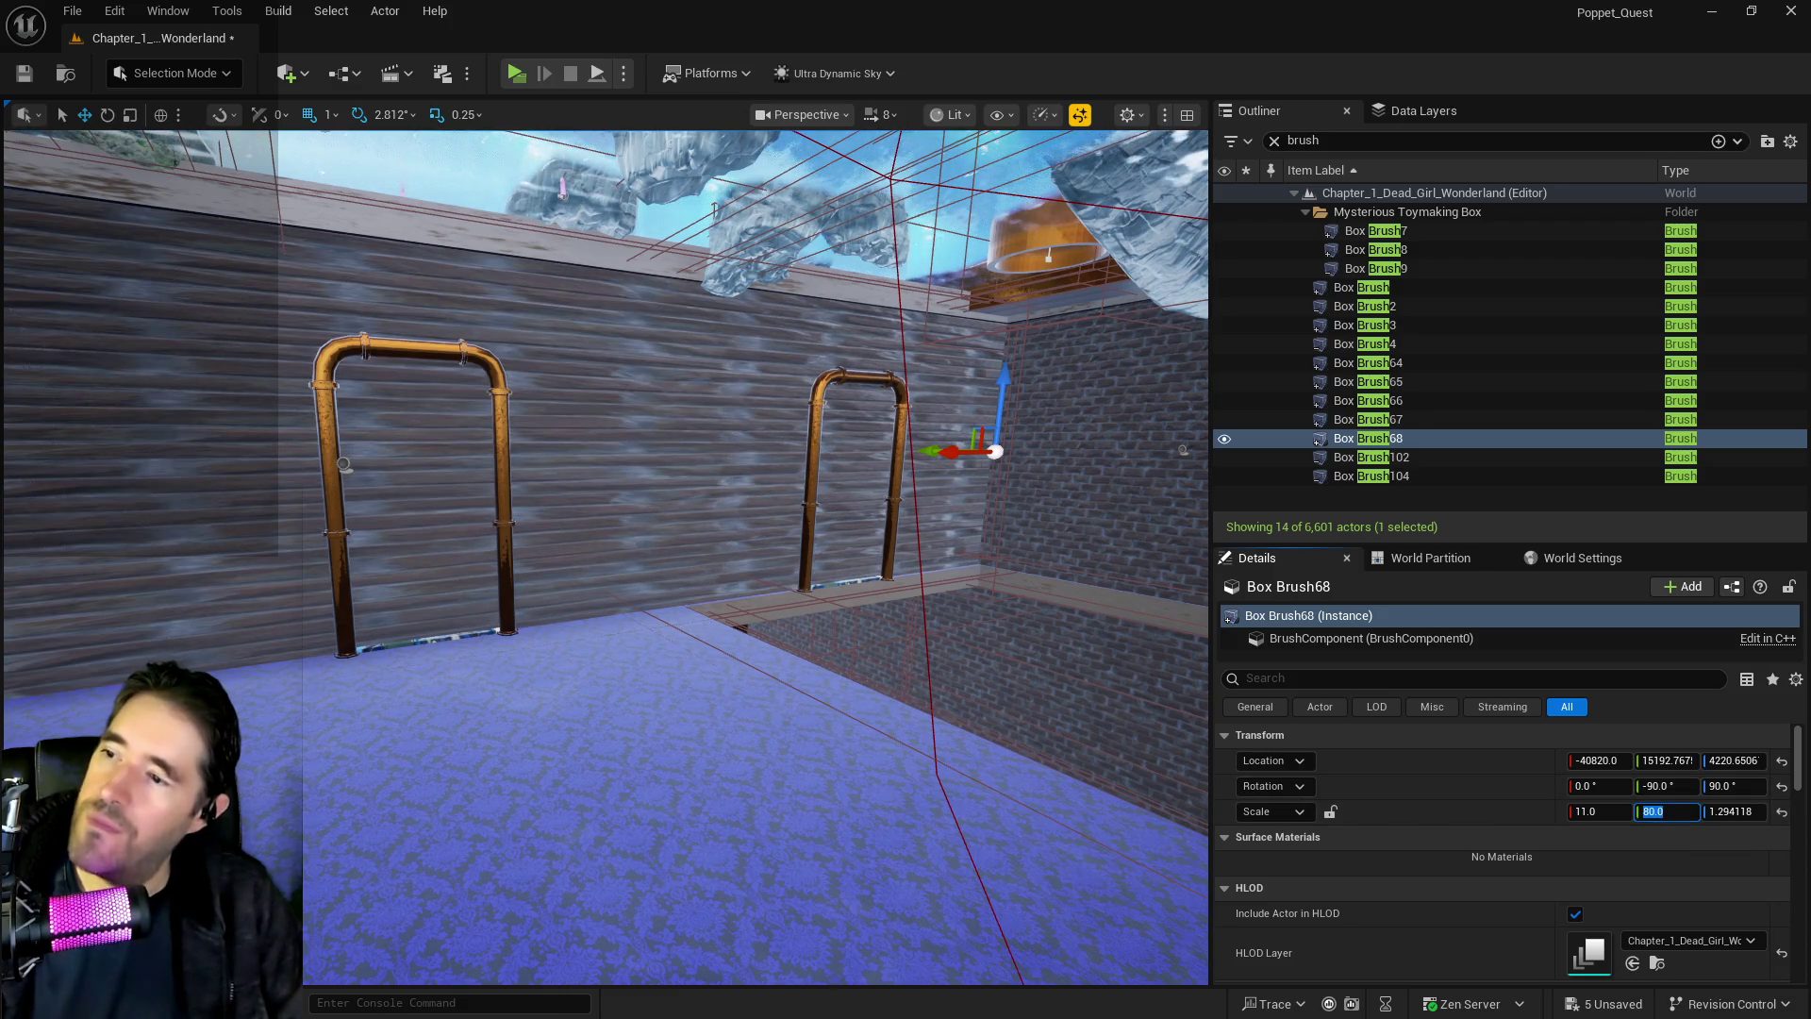
Reconfirm the Y scale of 80 and frame the lengthened brick wall in view
{"action": "mouse_move", "coordinate": [478, 521]}
{"action": "left_mouse_down"}
{"action": "mouse_move", "coordinate": [477, 471]}
{"action": "mouse_move", "coordinate": [453, 443]}
{"action": "mouse_move", "coordinate": [340, 438]}
{"action": "left_mouse_up"}
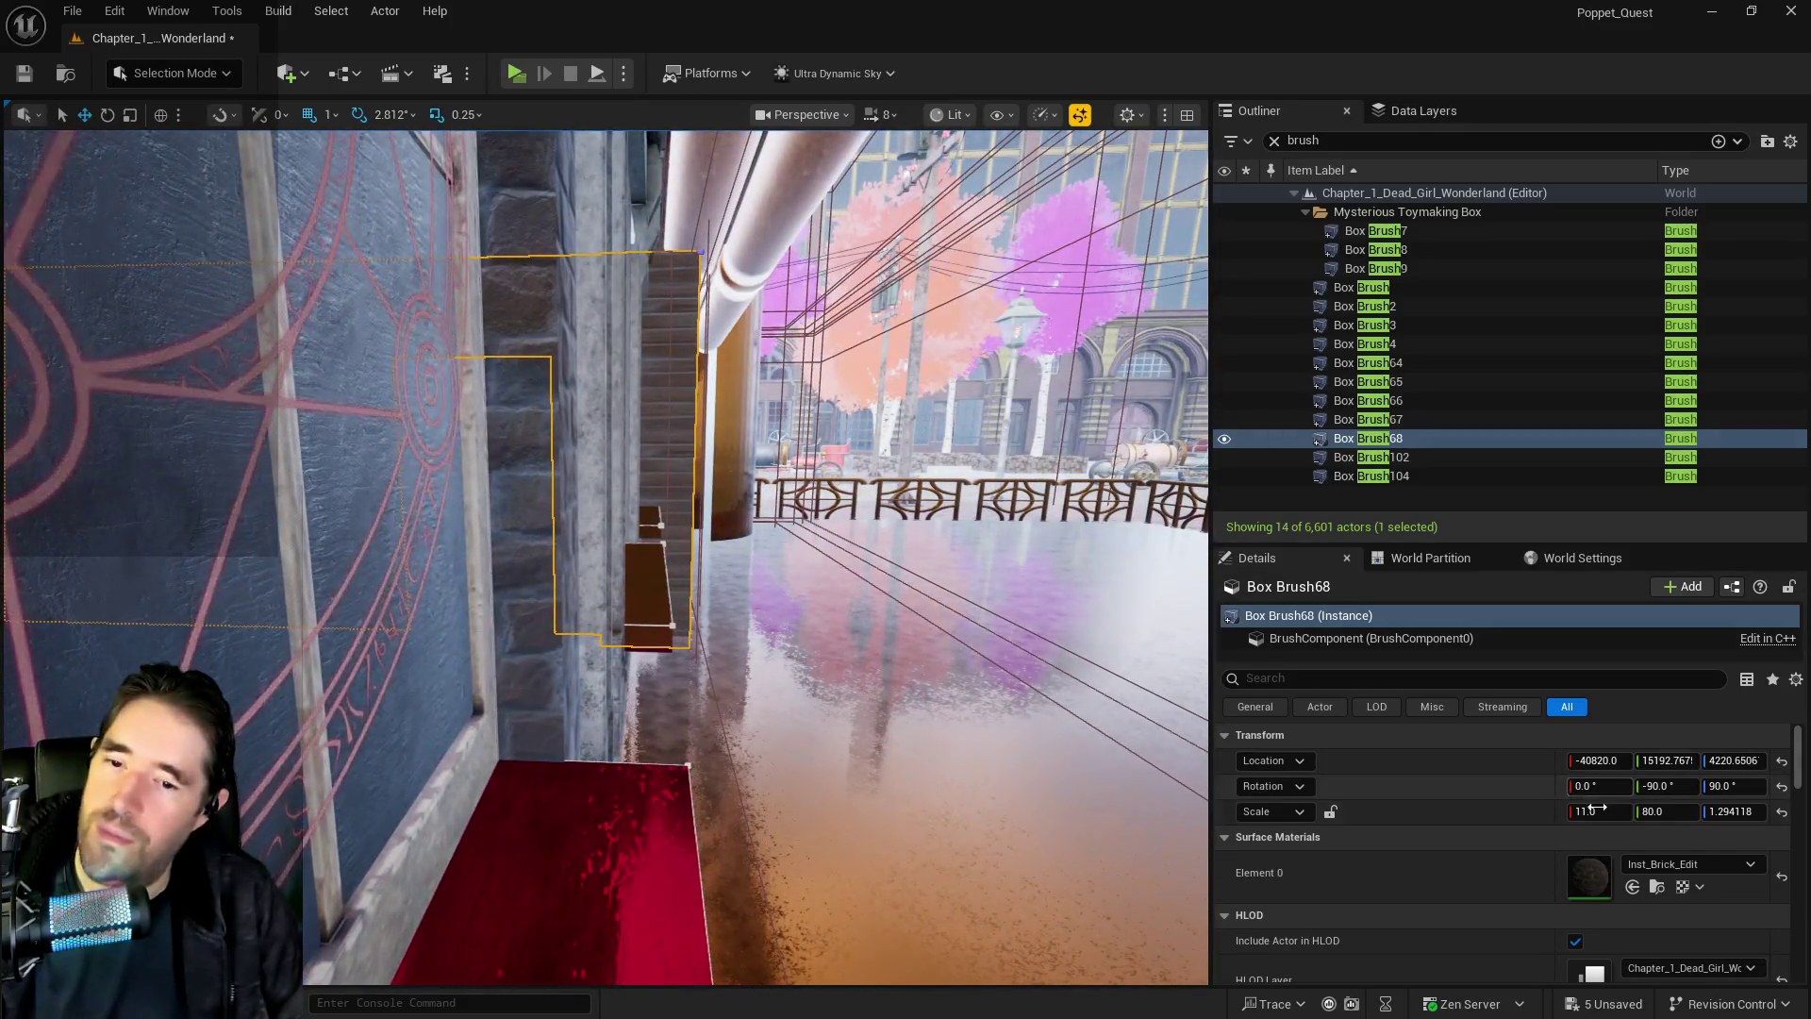
{"action": "left_click", "coordinate": [1662, 811]}
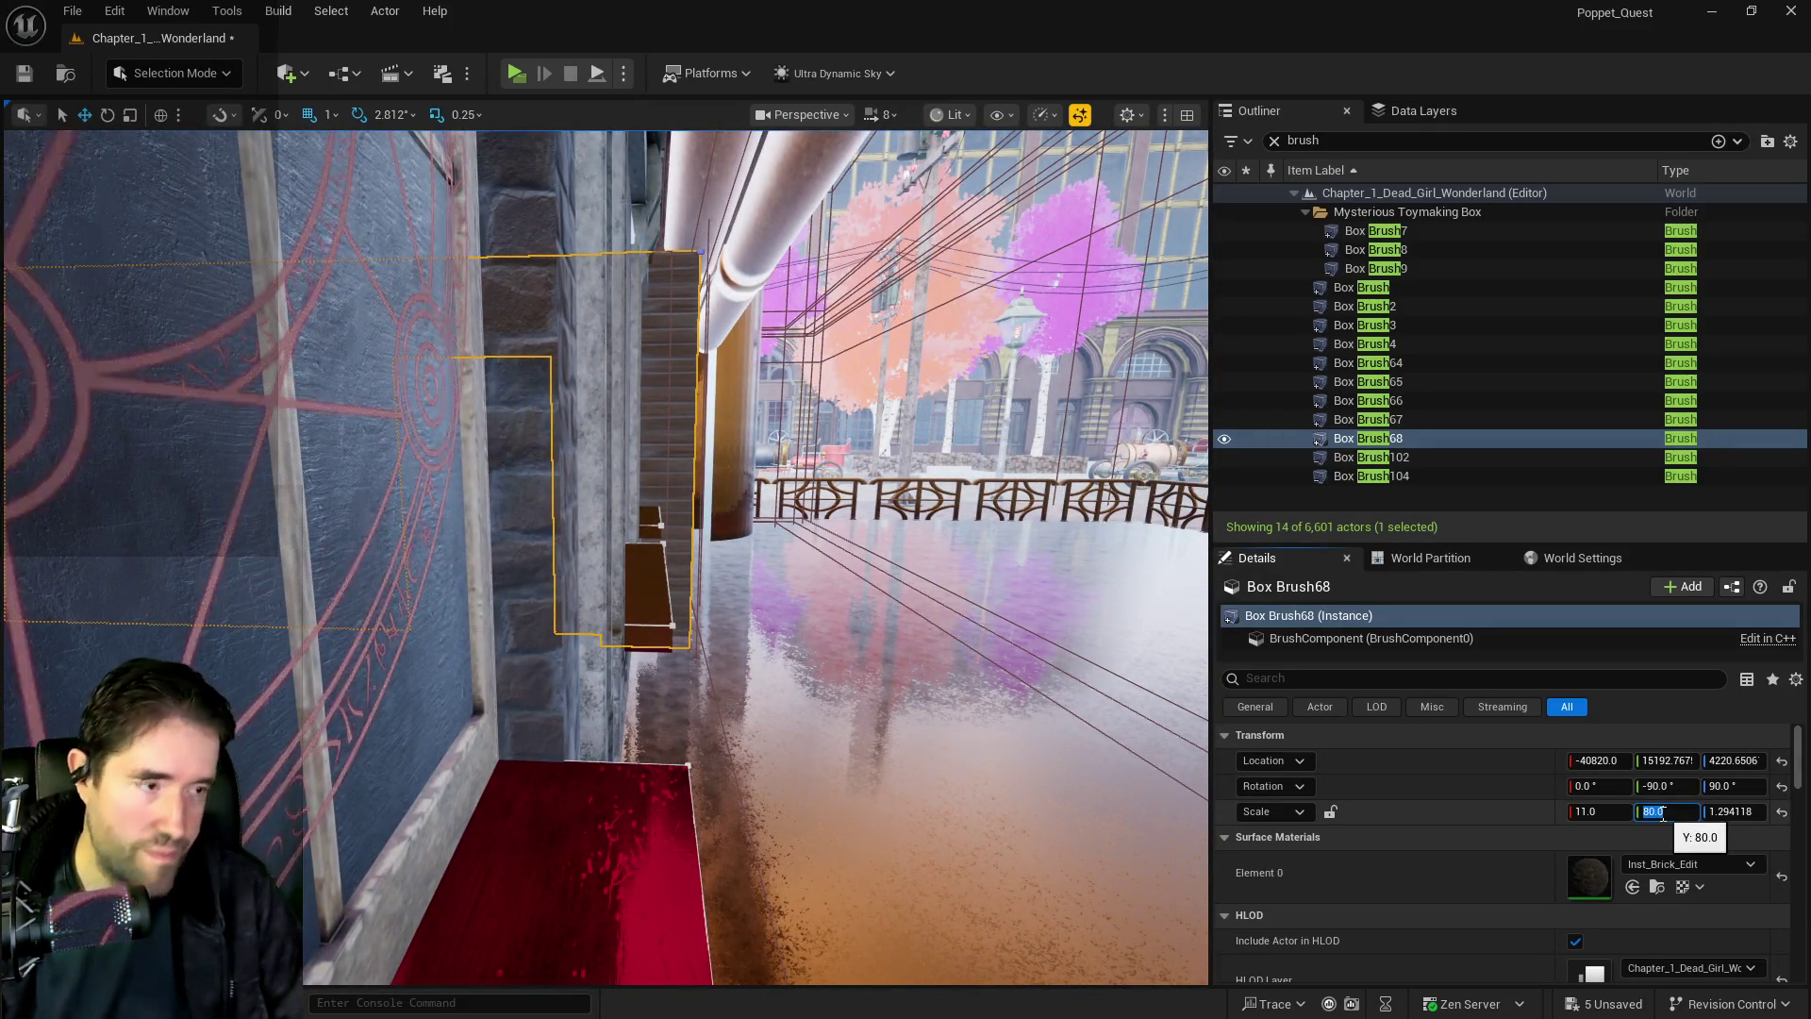
{"action": "key", "text": "Return"}
{"action": "scroll", "coordinate": [1509, 849], "scroll_direction": "down", "scroll_amount": 5}
{"action": "key", "text": "f"}
{"action": "left_click_drag", "start_coordinate": [604, 557], "coordinate": [547, 538]}
{"action": "mouse_move", "coordinate": [739, 494]}
{"action": "left_mouse_down"}
{"action": "mouse_move", "coordinate": [717, 561]}
{"action": "mouse_move", "coordinate": [739, 495]}
{"action": "mouse_move", "coordinate": [620, 609]}
{"action": "left_mouse_up"}
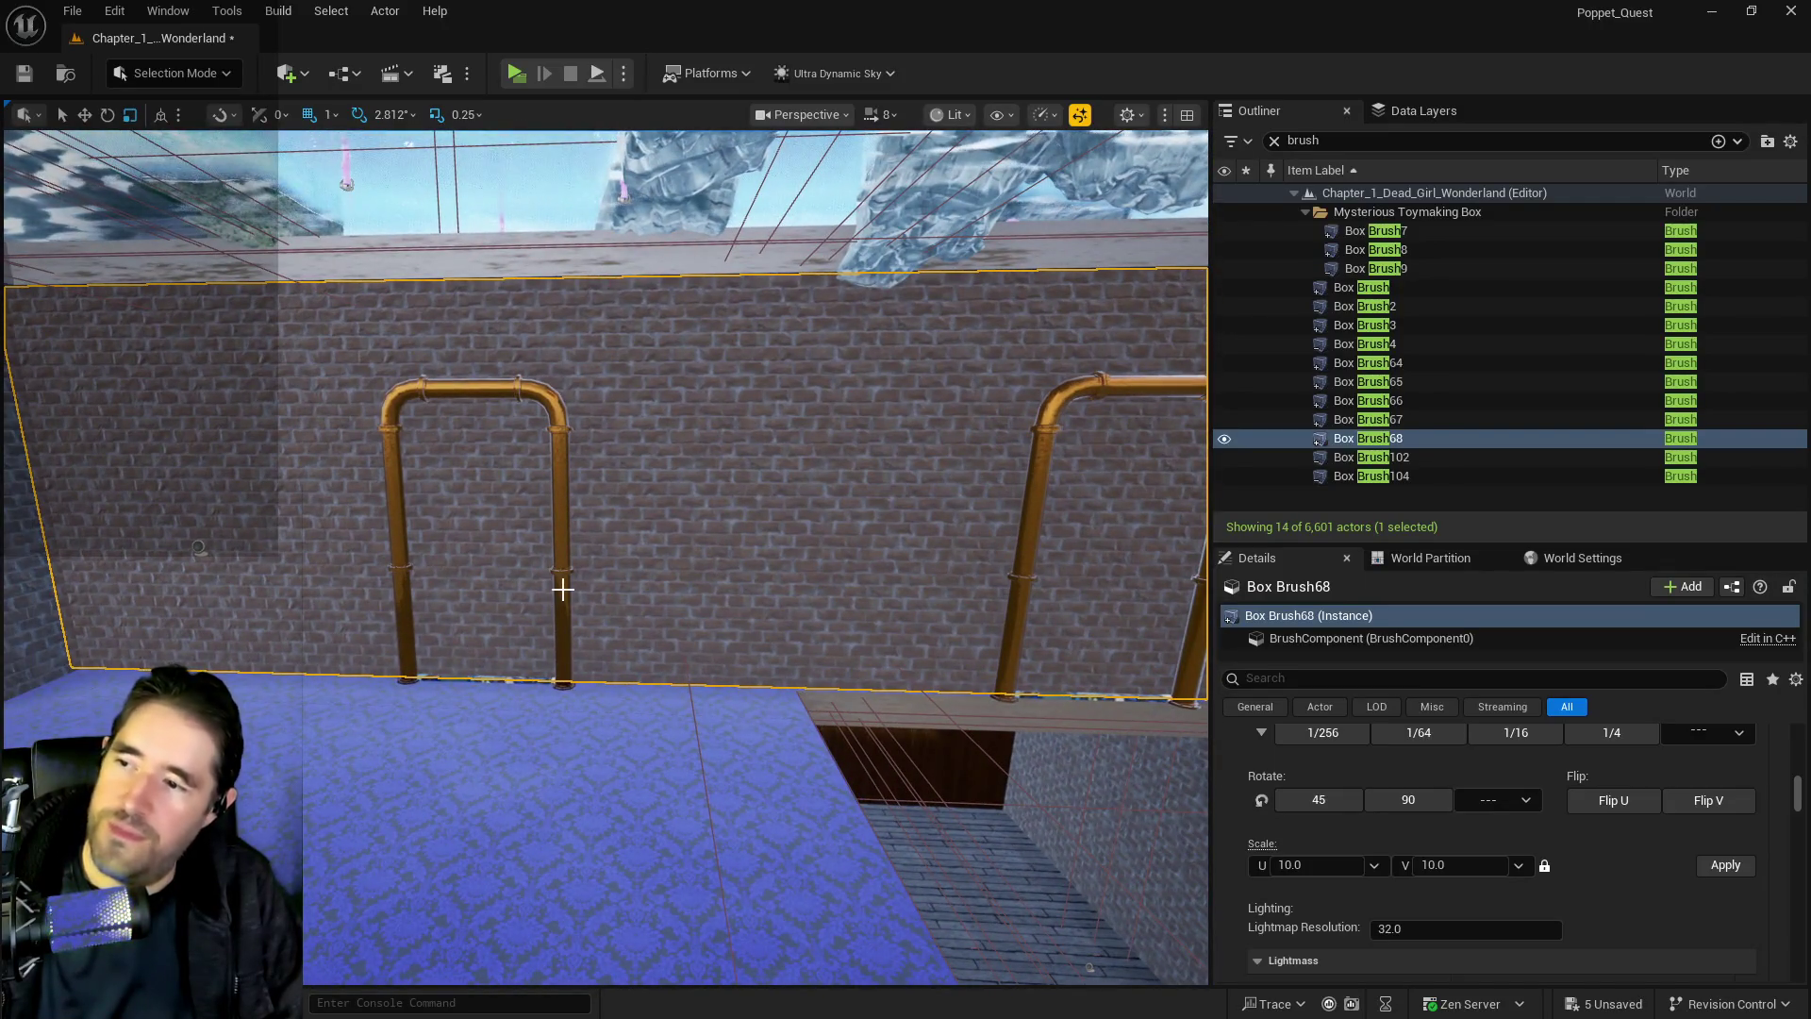
Select the left and right pipe door frames together and delete both
{"action": "left_click", "coordinate": [563, 589]}
{"action": "left_click", "coordinate": [1024, 589], "text": "ctrl"}
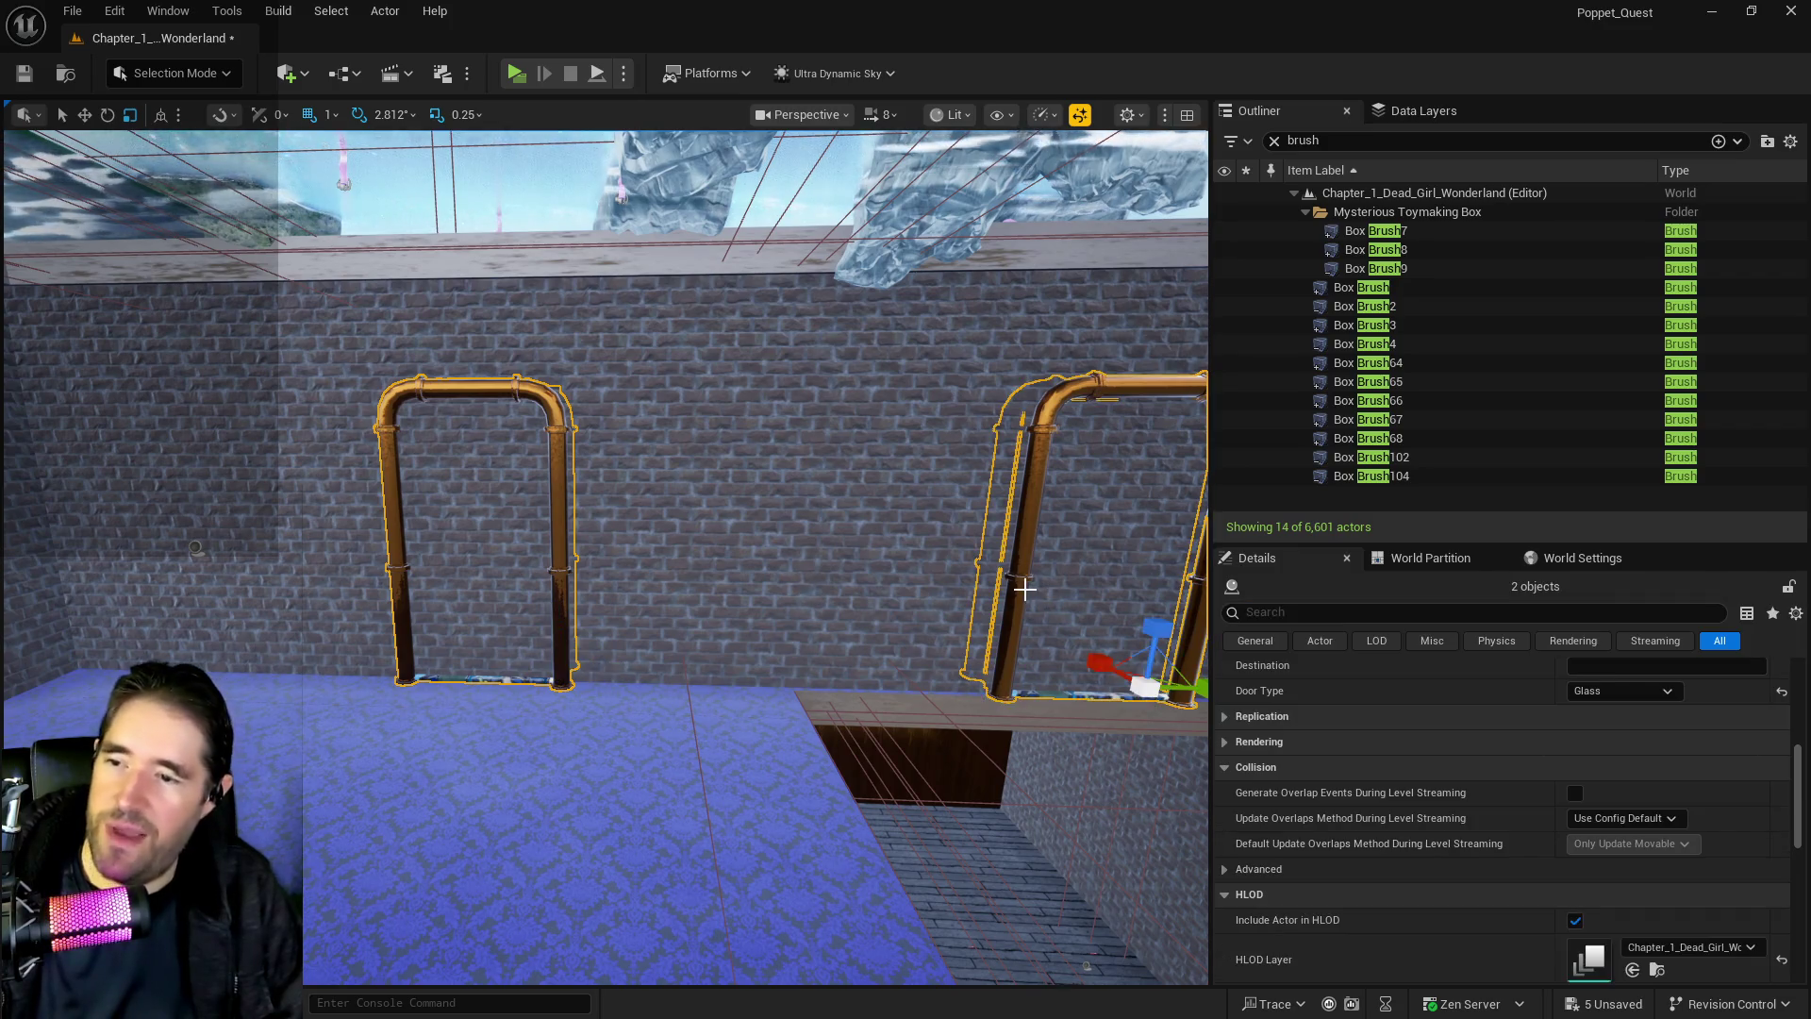
{"action": "scroll", "coordinate": [861, 566], "scroll_direction": "down", "scroll_amount": 5}
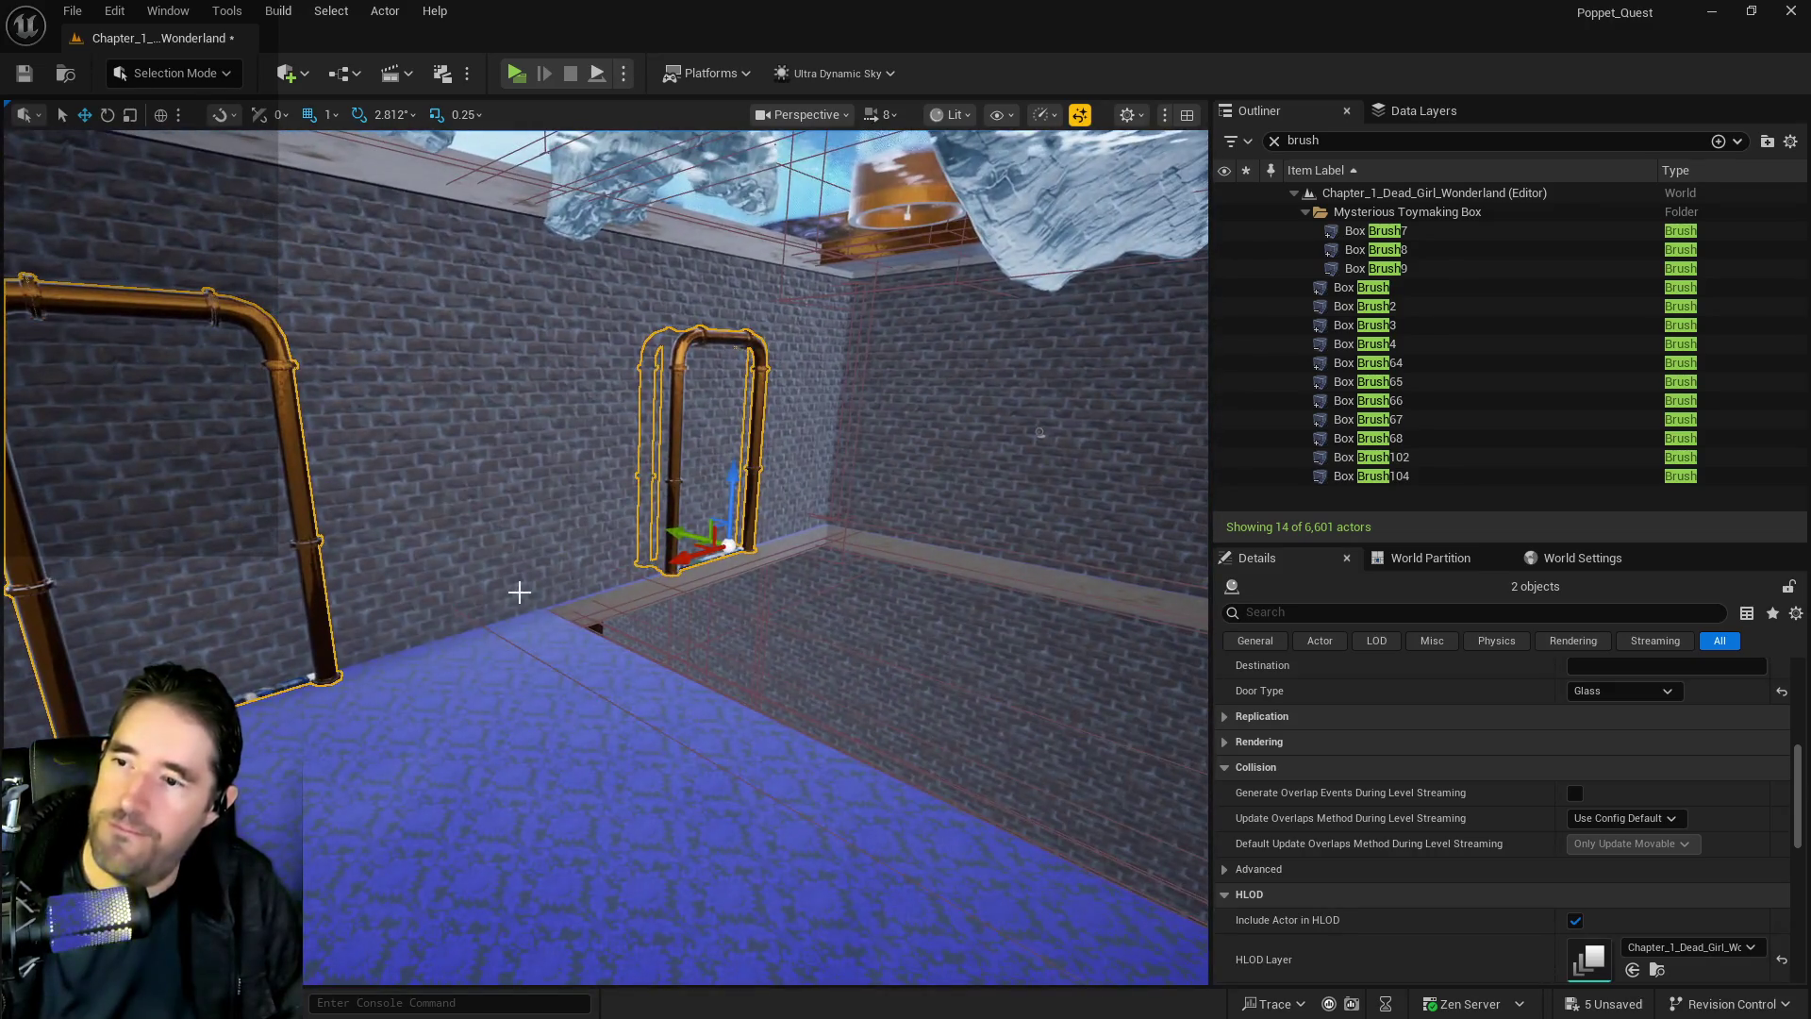
{"action": "key", "text": "f"}
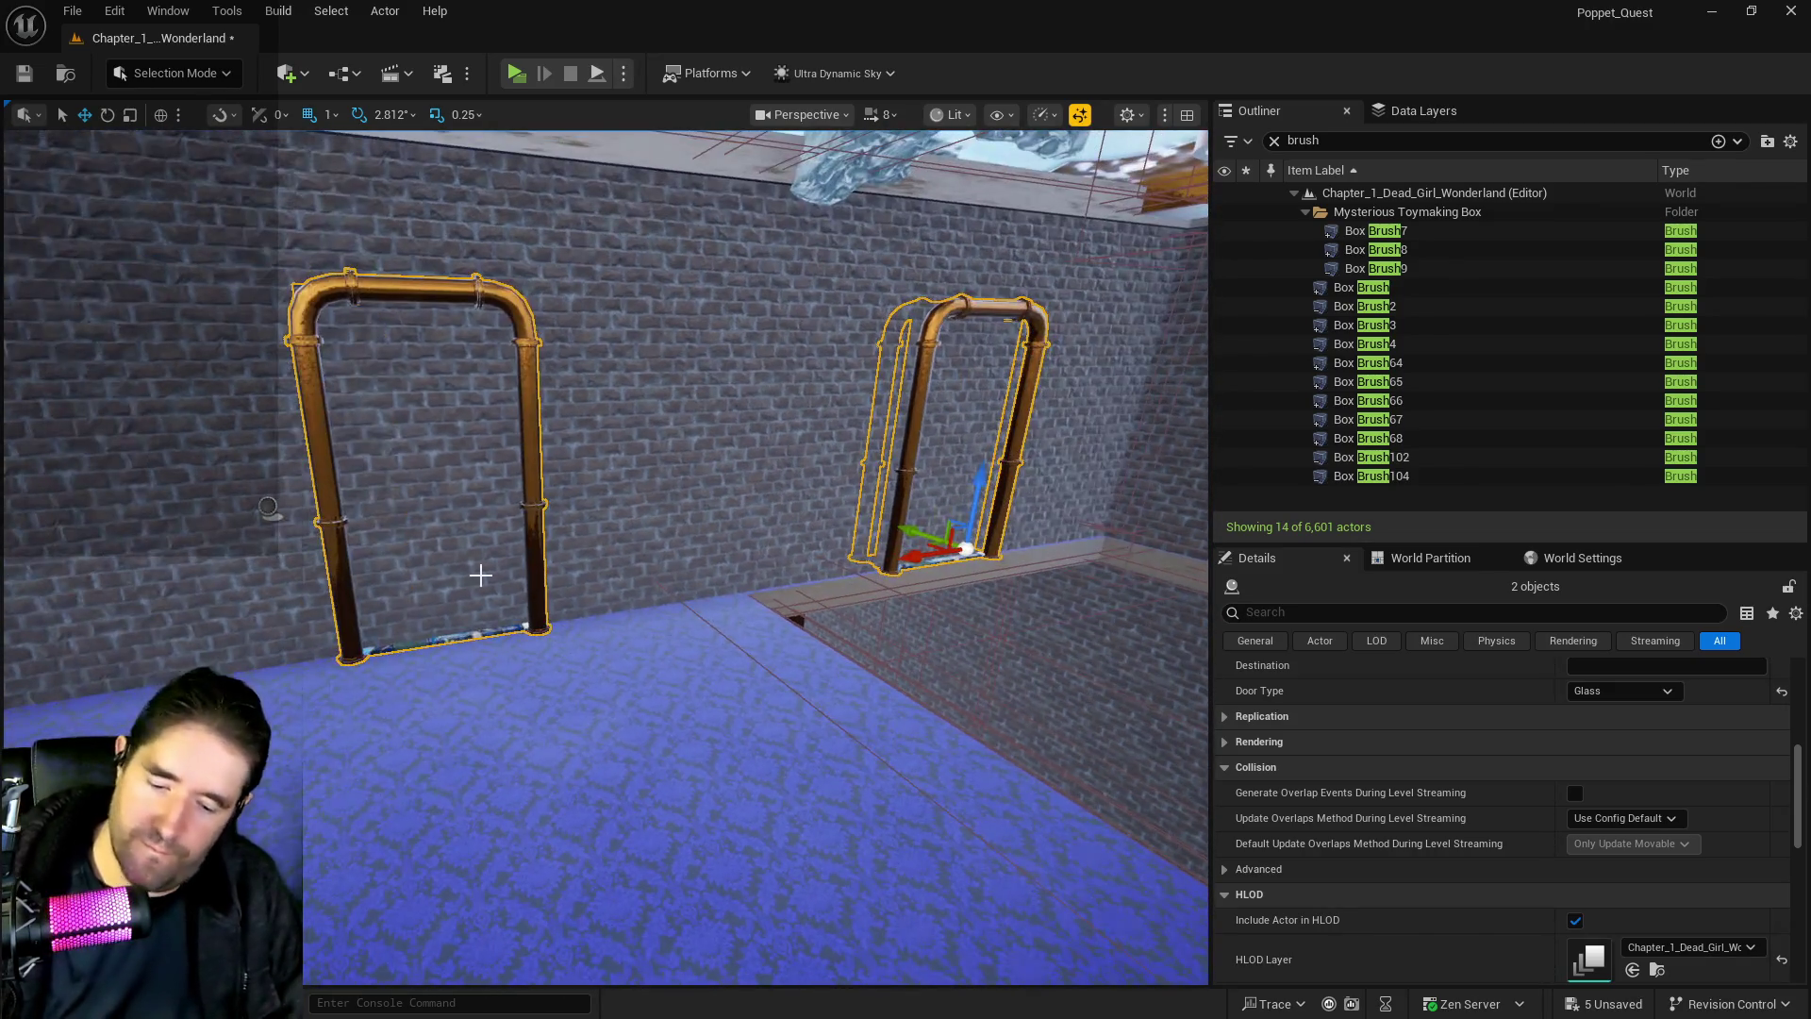
{"action": "key", "text": "Delete"}
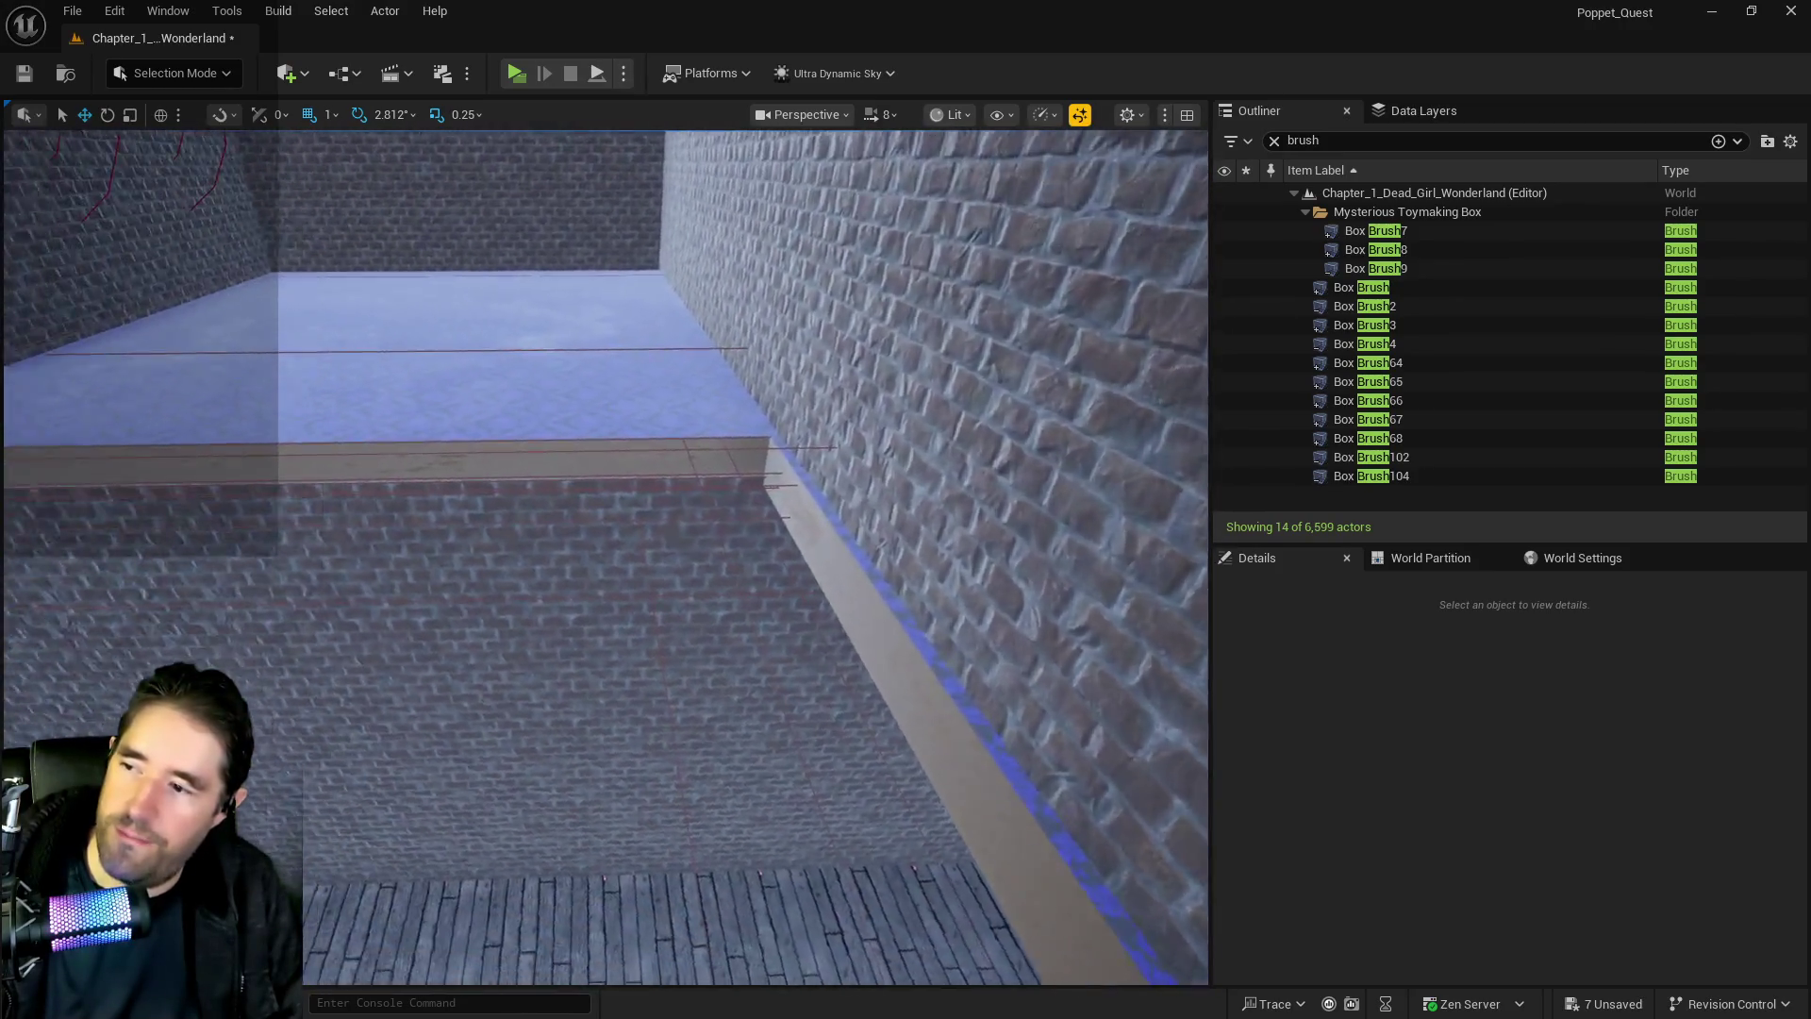
Clear the 'brush' Outliner filter and select BP_CartoonWater_Sunken_Depths
{"action": "left_click", "coordinate": [639, 542]}
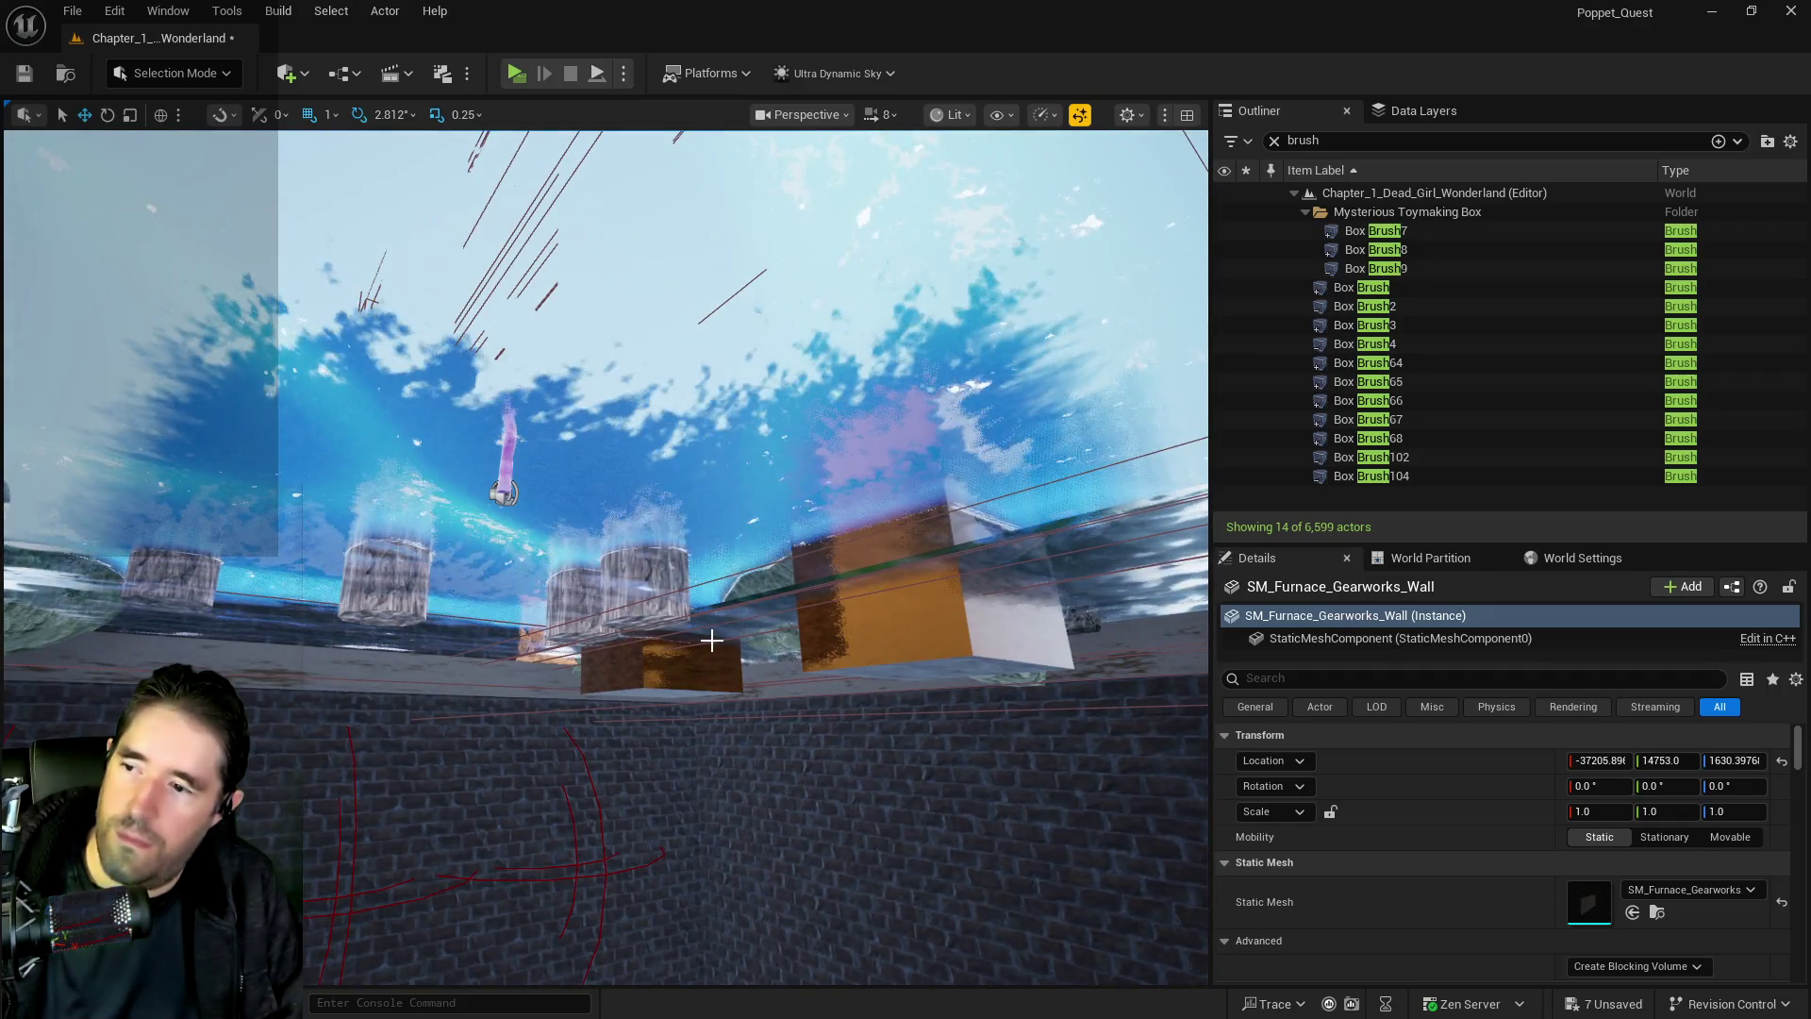
{"action": "left_click", "coordinate": [729, 622]}
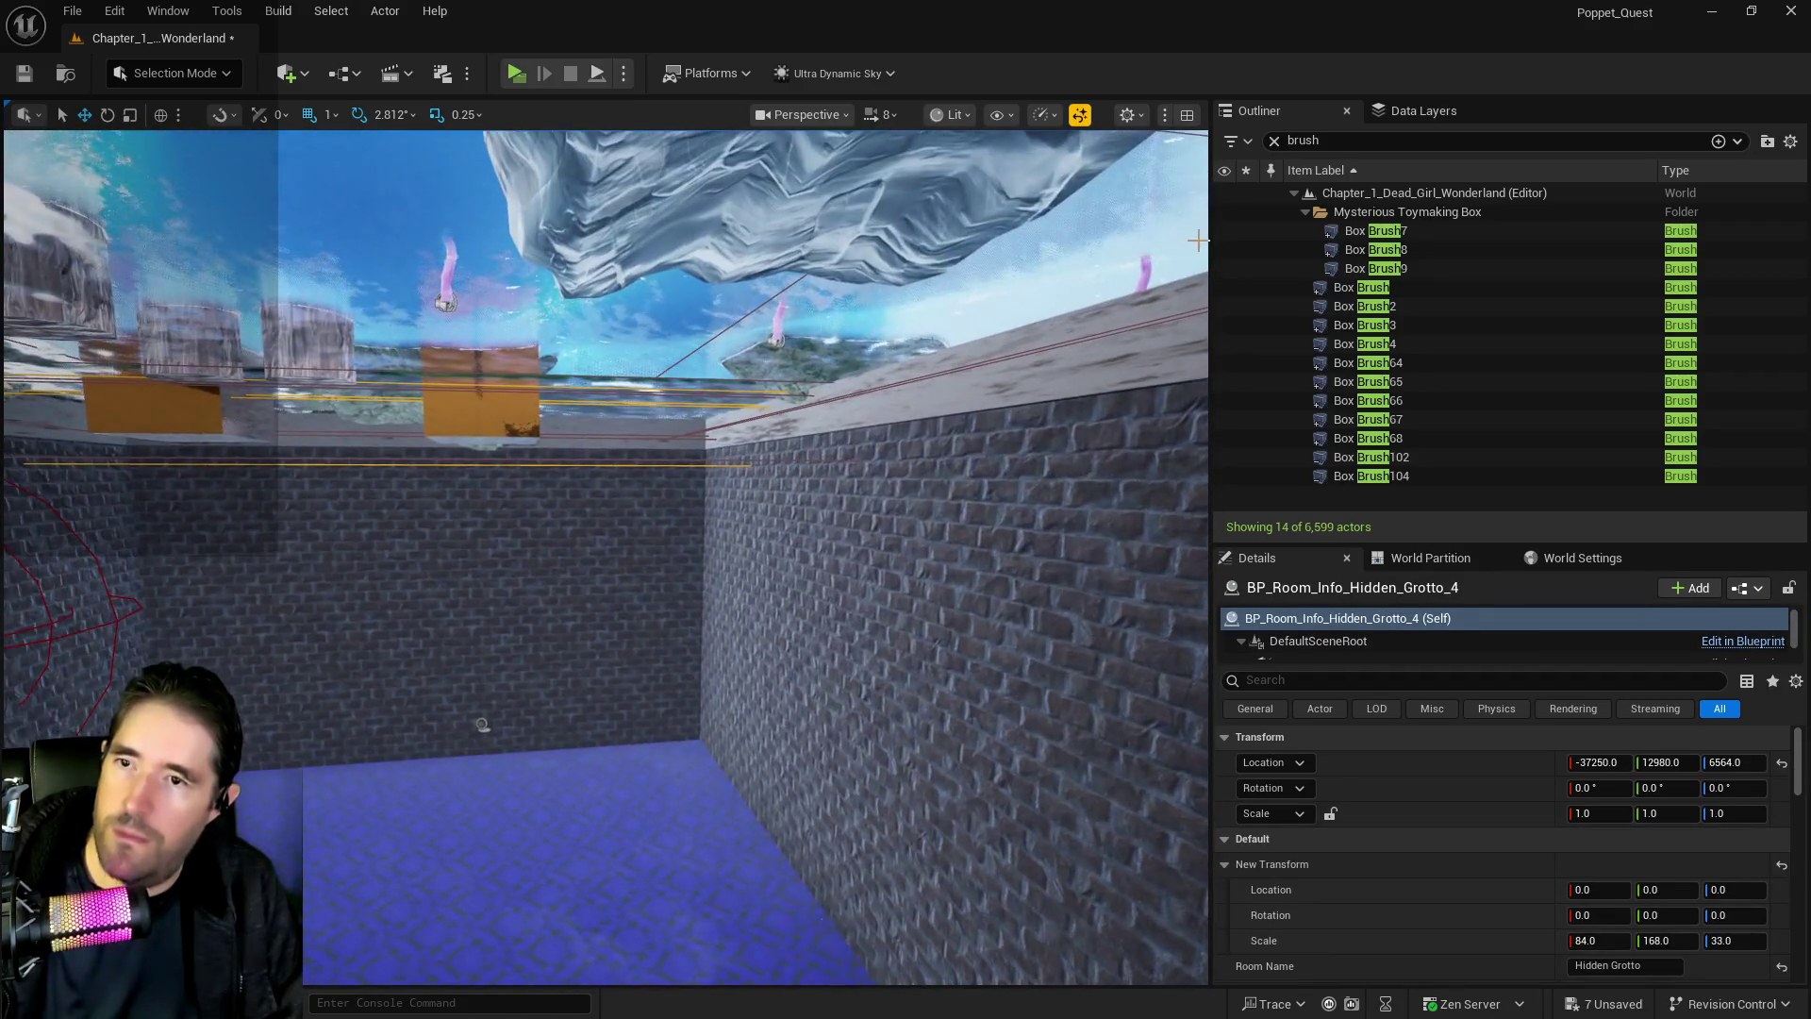
{"action": "left_click", "coordinate": [1275, 141]}
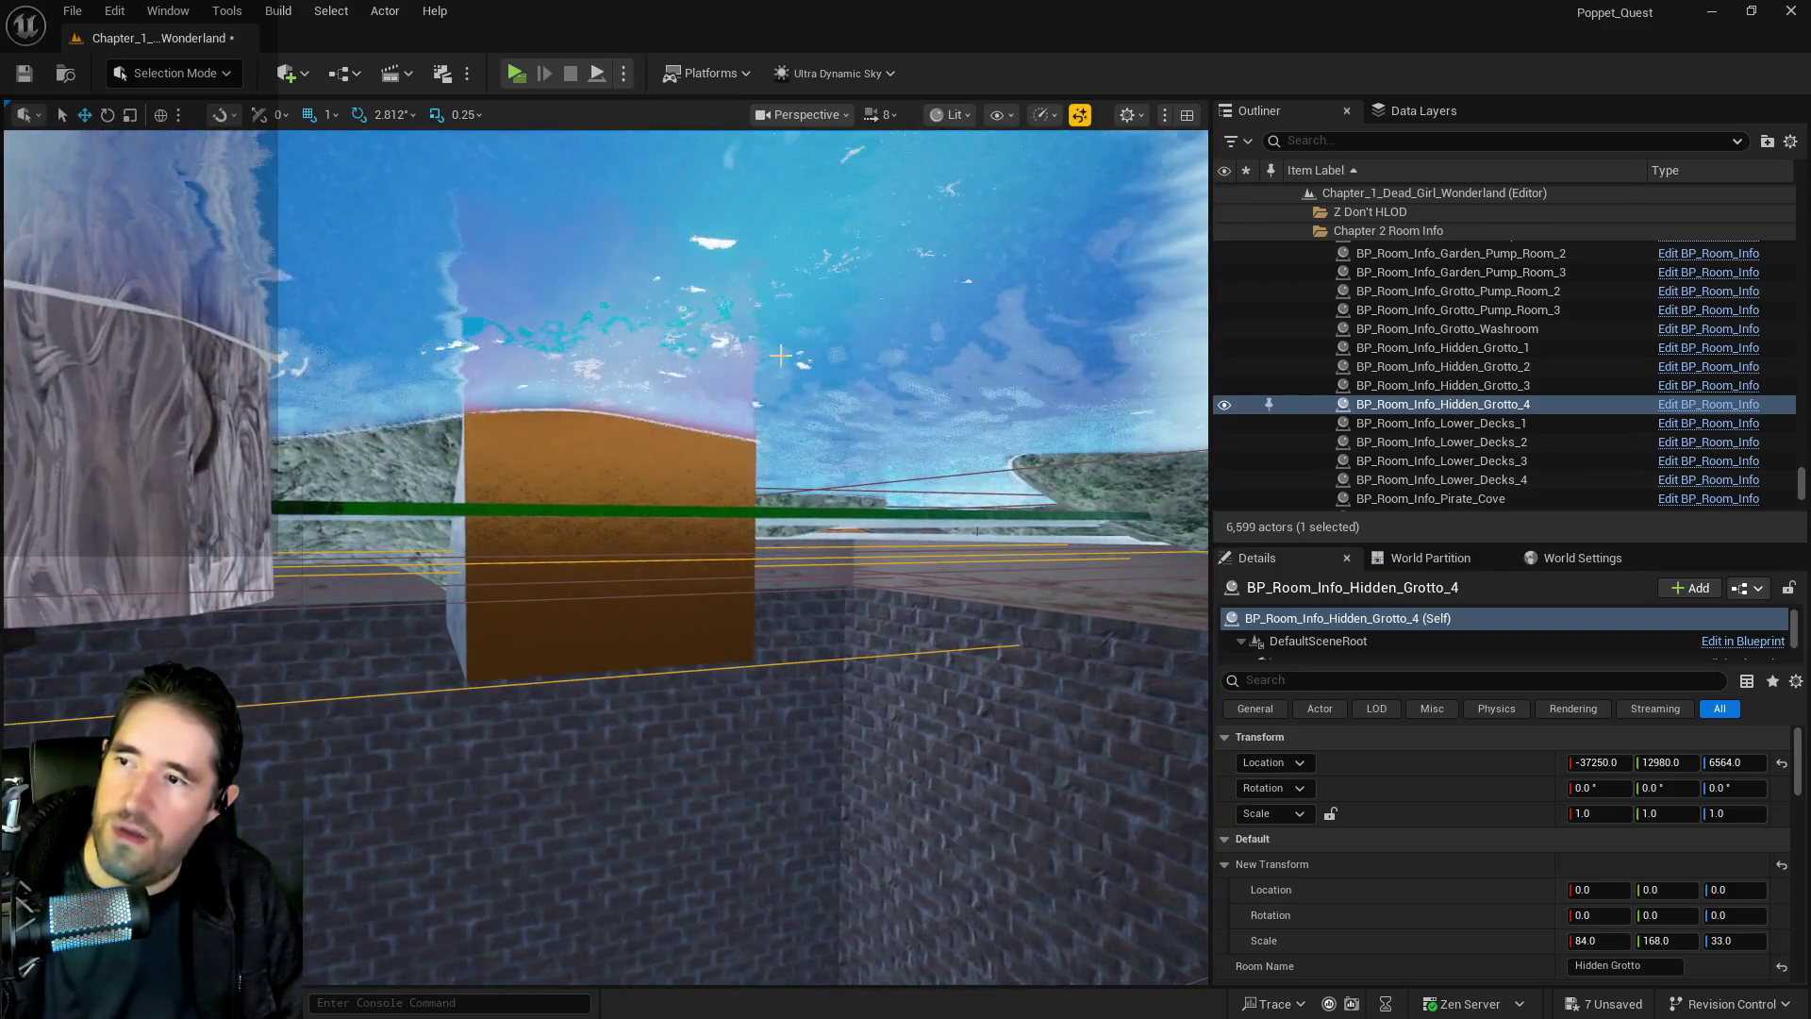
{"action": "left_click", "coordinate": [780, 355]}
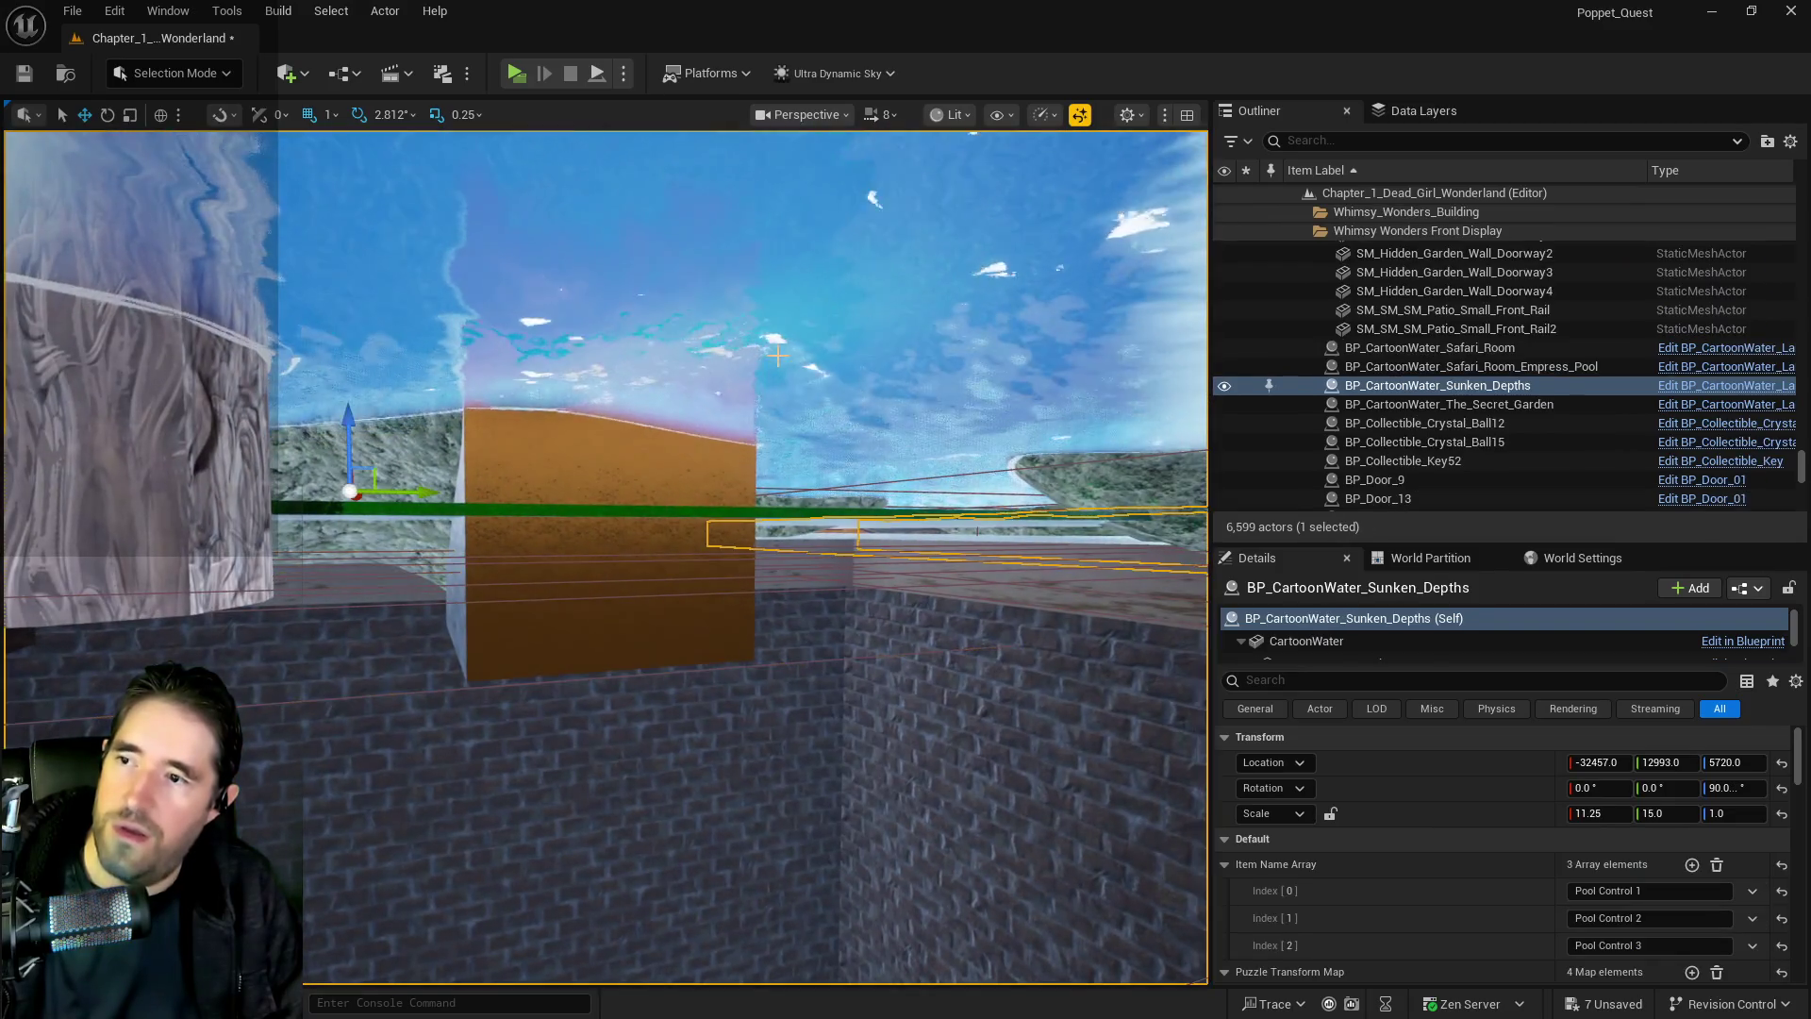
Frame the cartoon water, then select Hidden_Grotto_Sunken_Depths_Pool in the viewport
{"action": "key", "text": "f"}
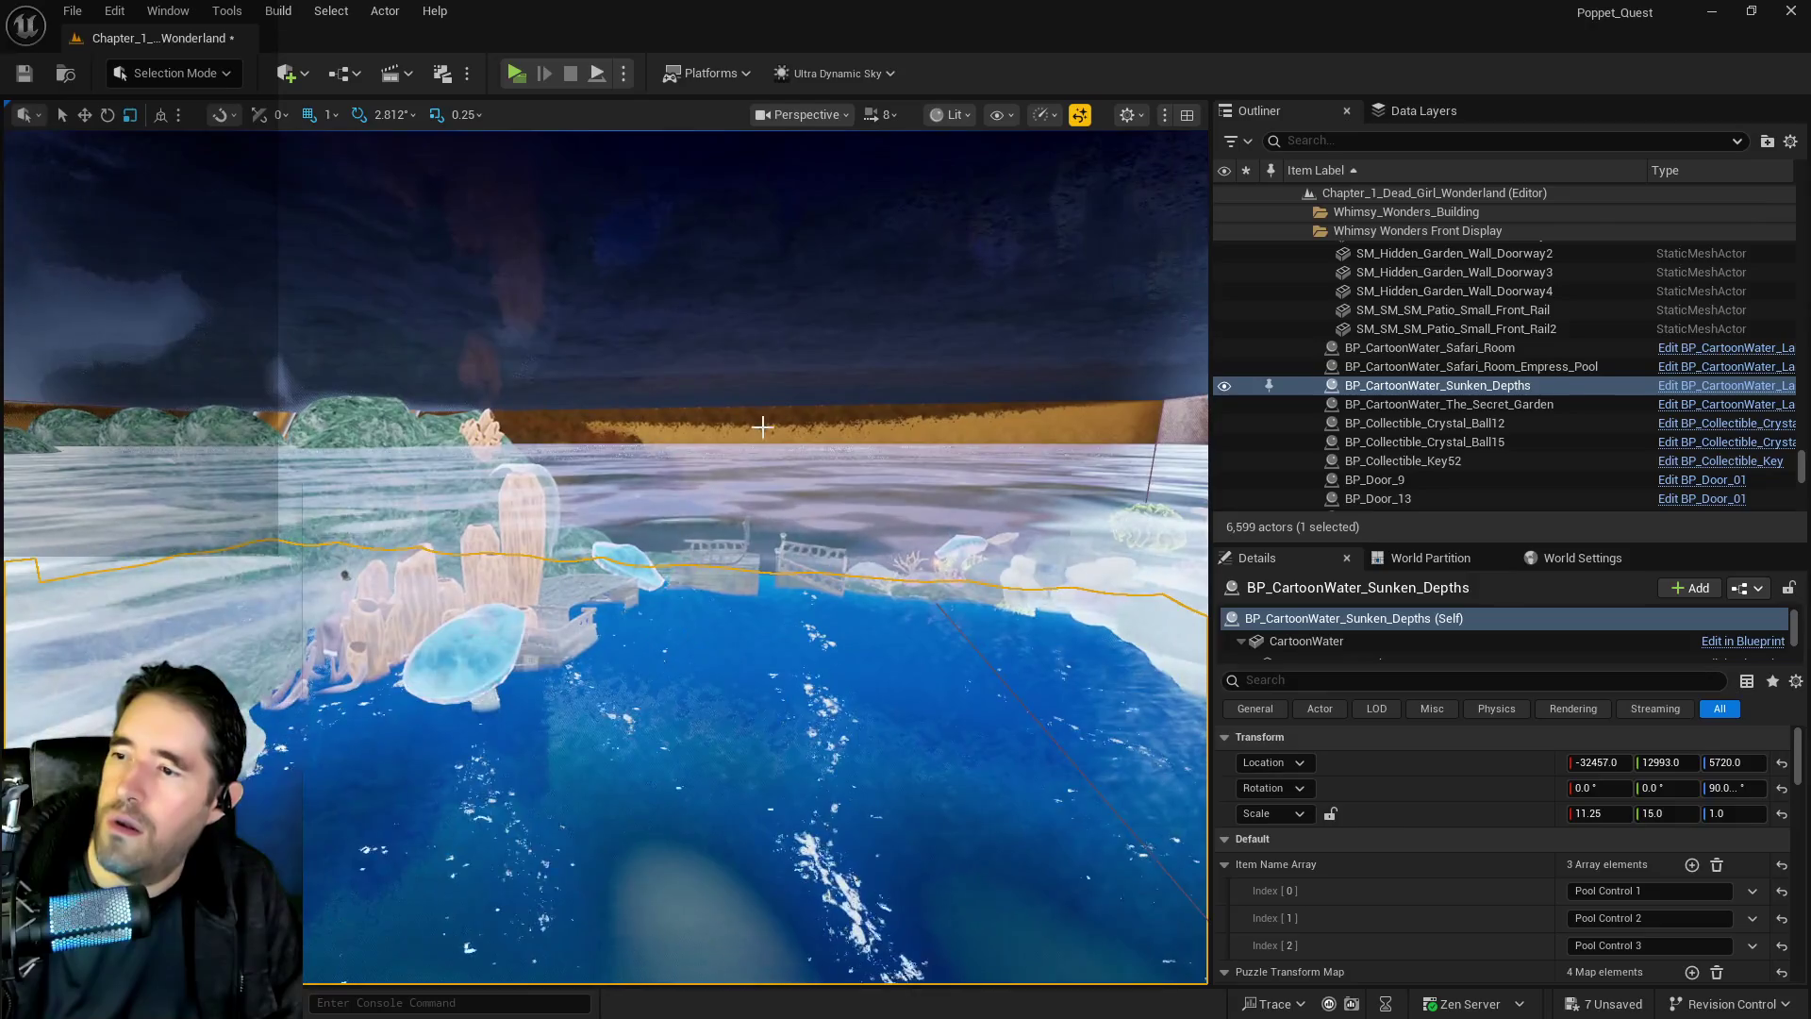
{"action": "left_click", "coordinate": [726, 566]}
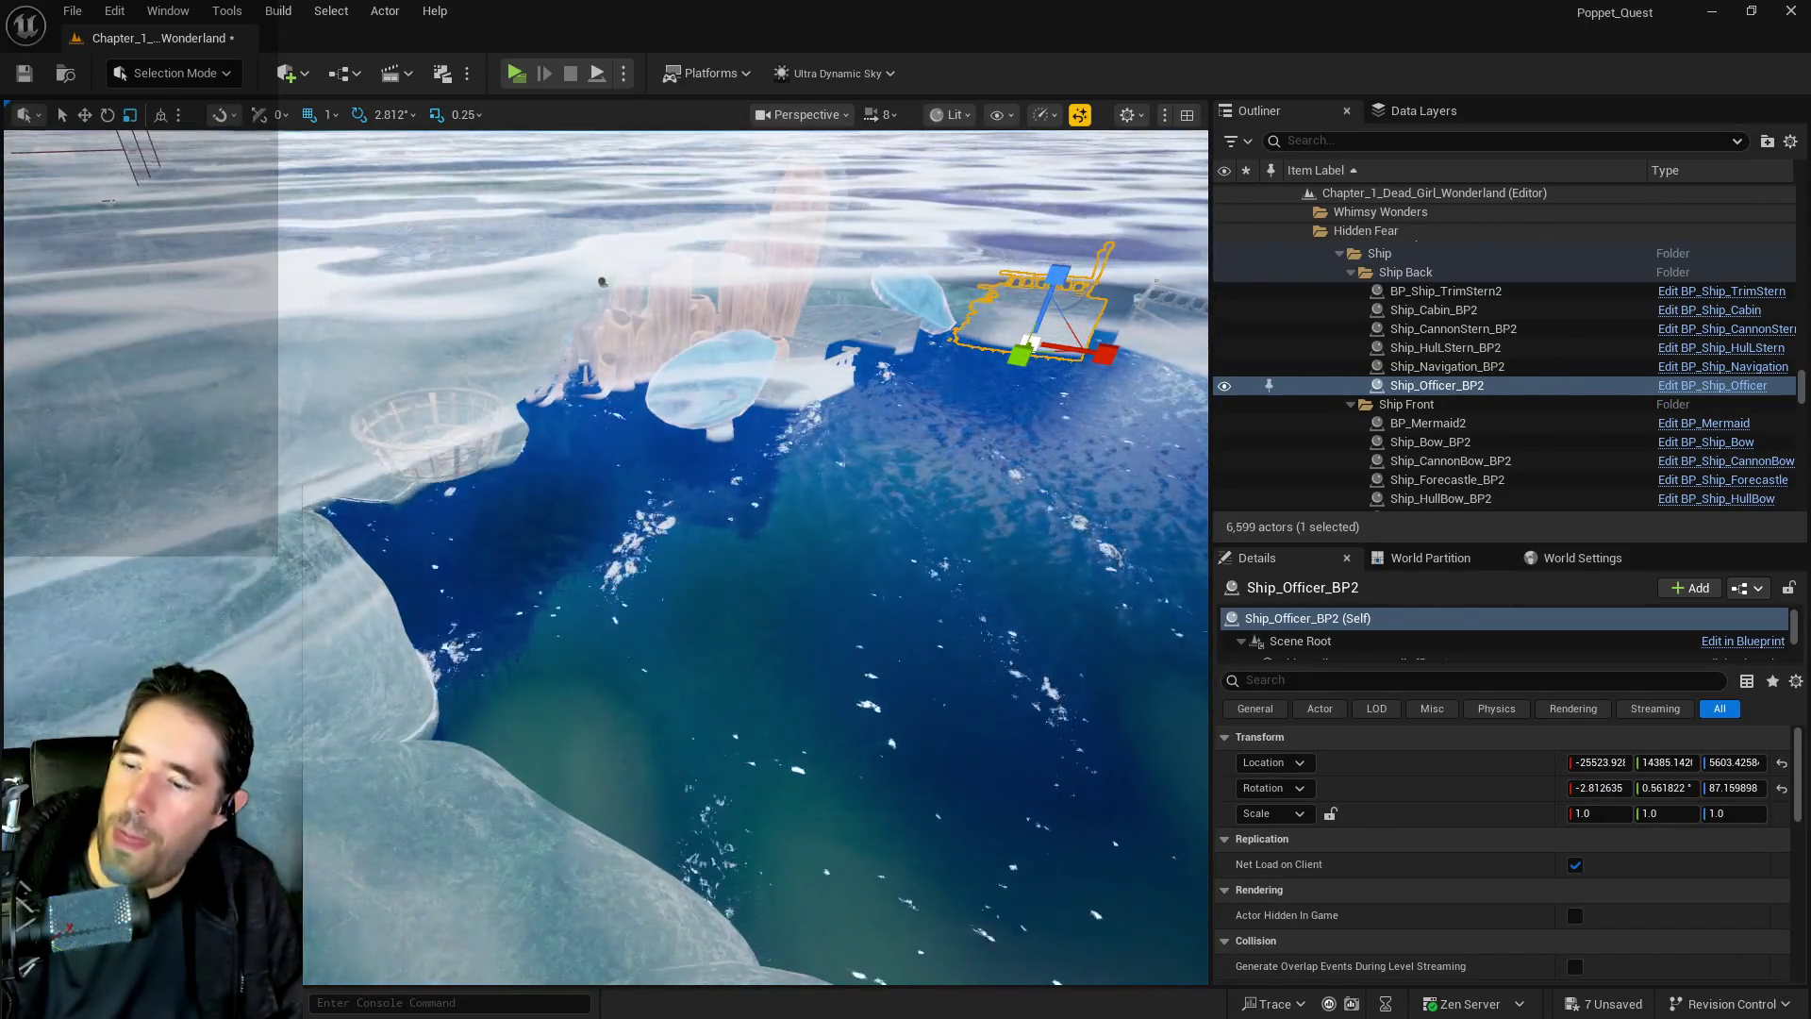
{"action": "left_click", "coordinate": [704, 554]}
{"action": "left_click", "coordinate": [703, 553]}
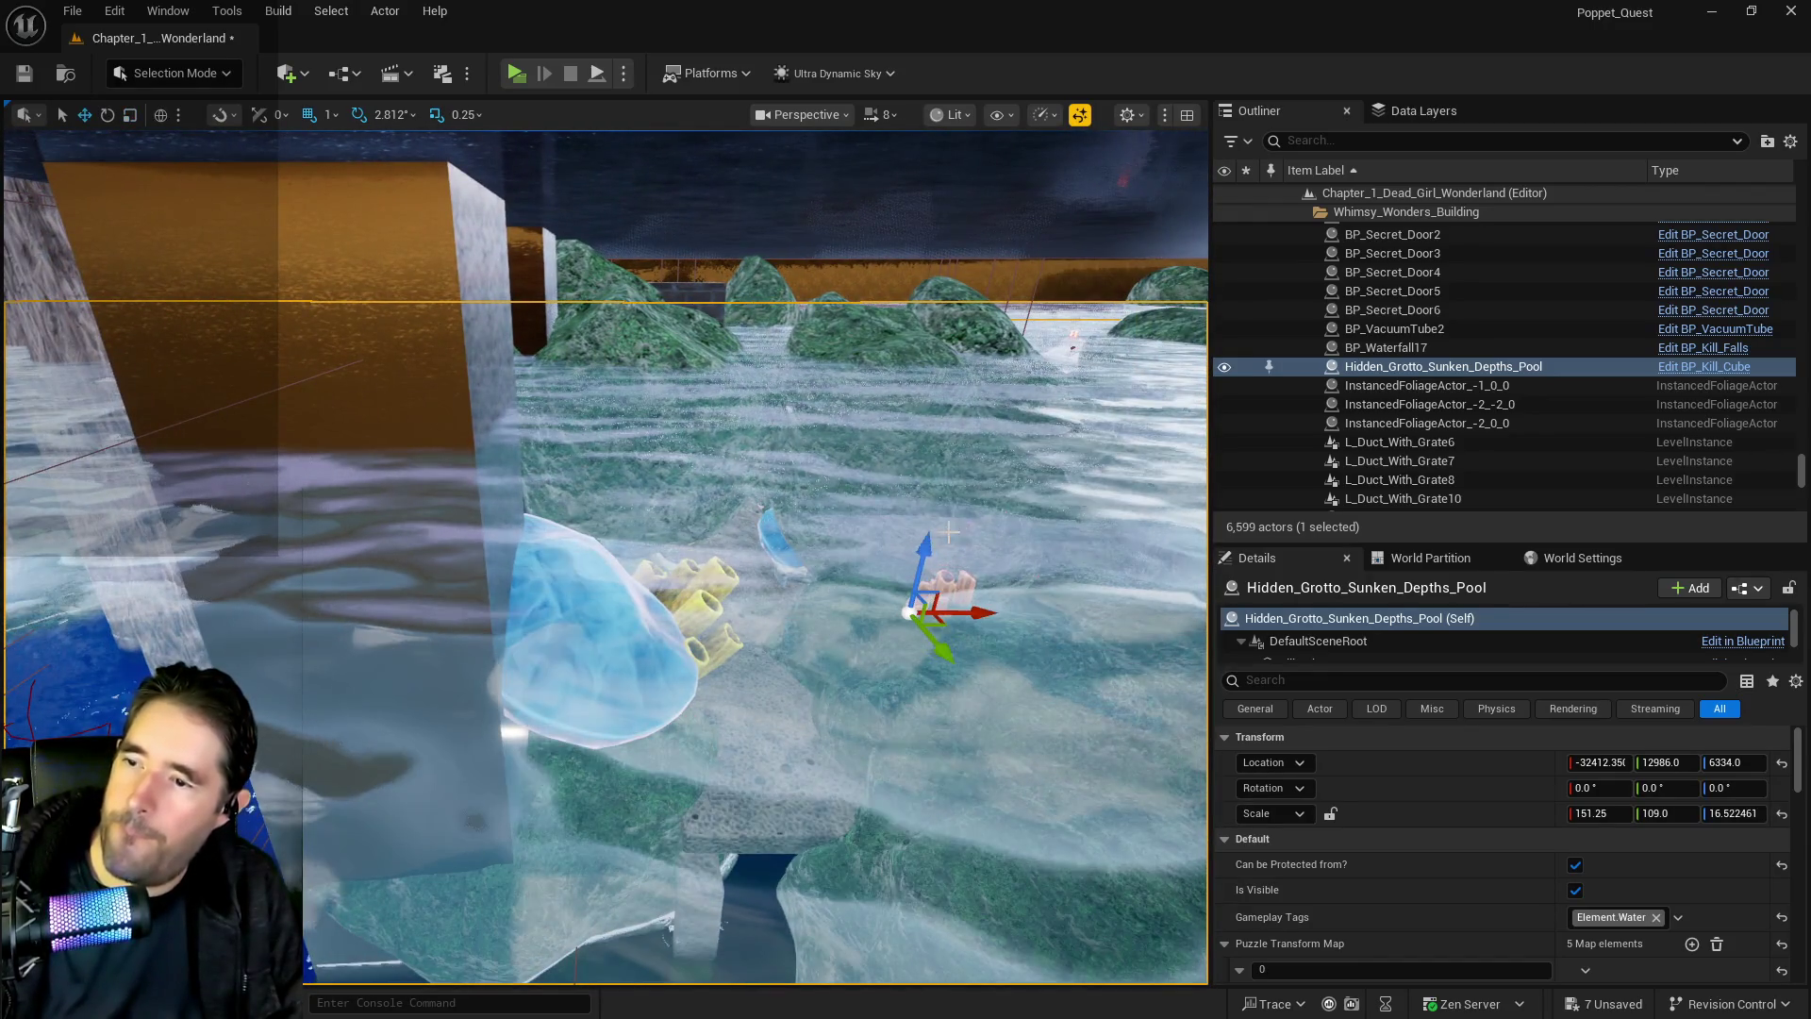
Duplicate the Sunken Depths pool, lower the copy, and shrink it along X and Y
{"action": "left_click_drag", "start_coordinate": [923, 550], "coordinate": [960, 812], "text": "alt"}
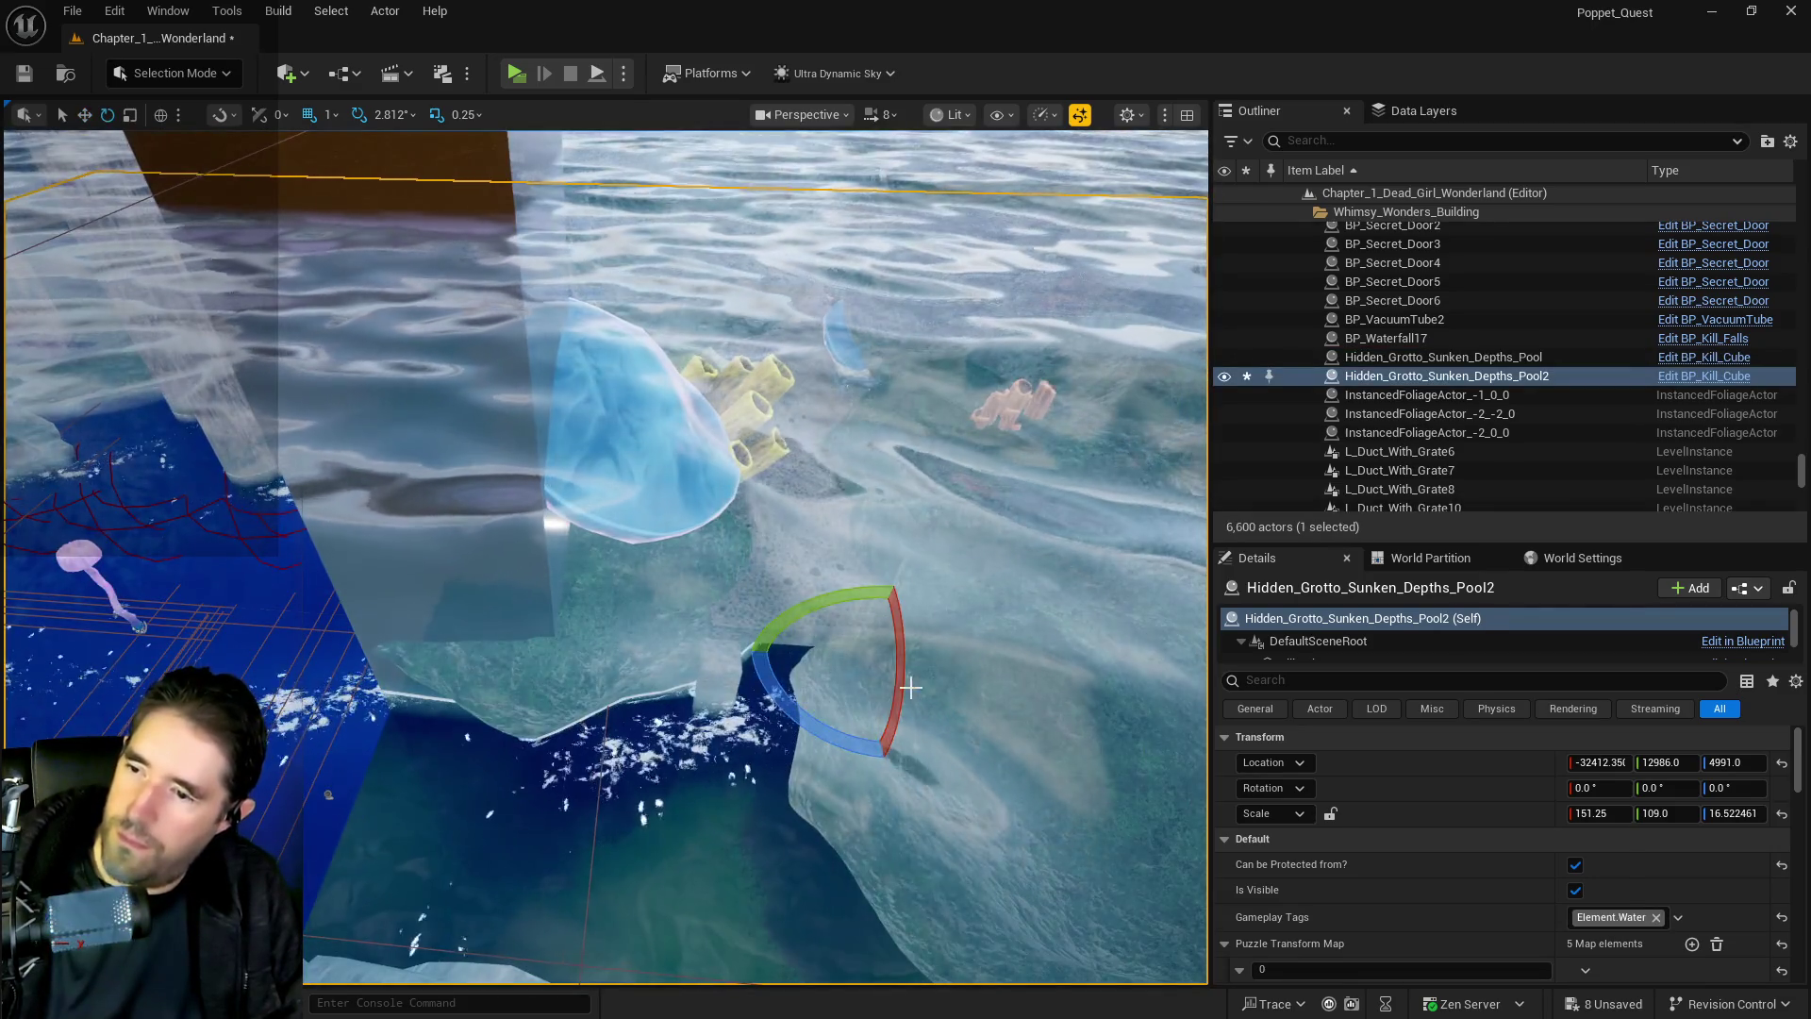
{"action": "left_click_drag", "start_coordinate": [1600, 813], "coordinate": [1561, 813]}
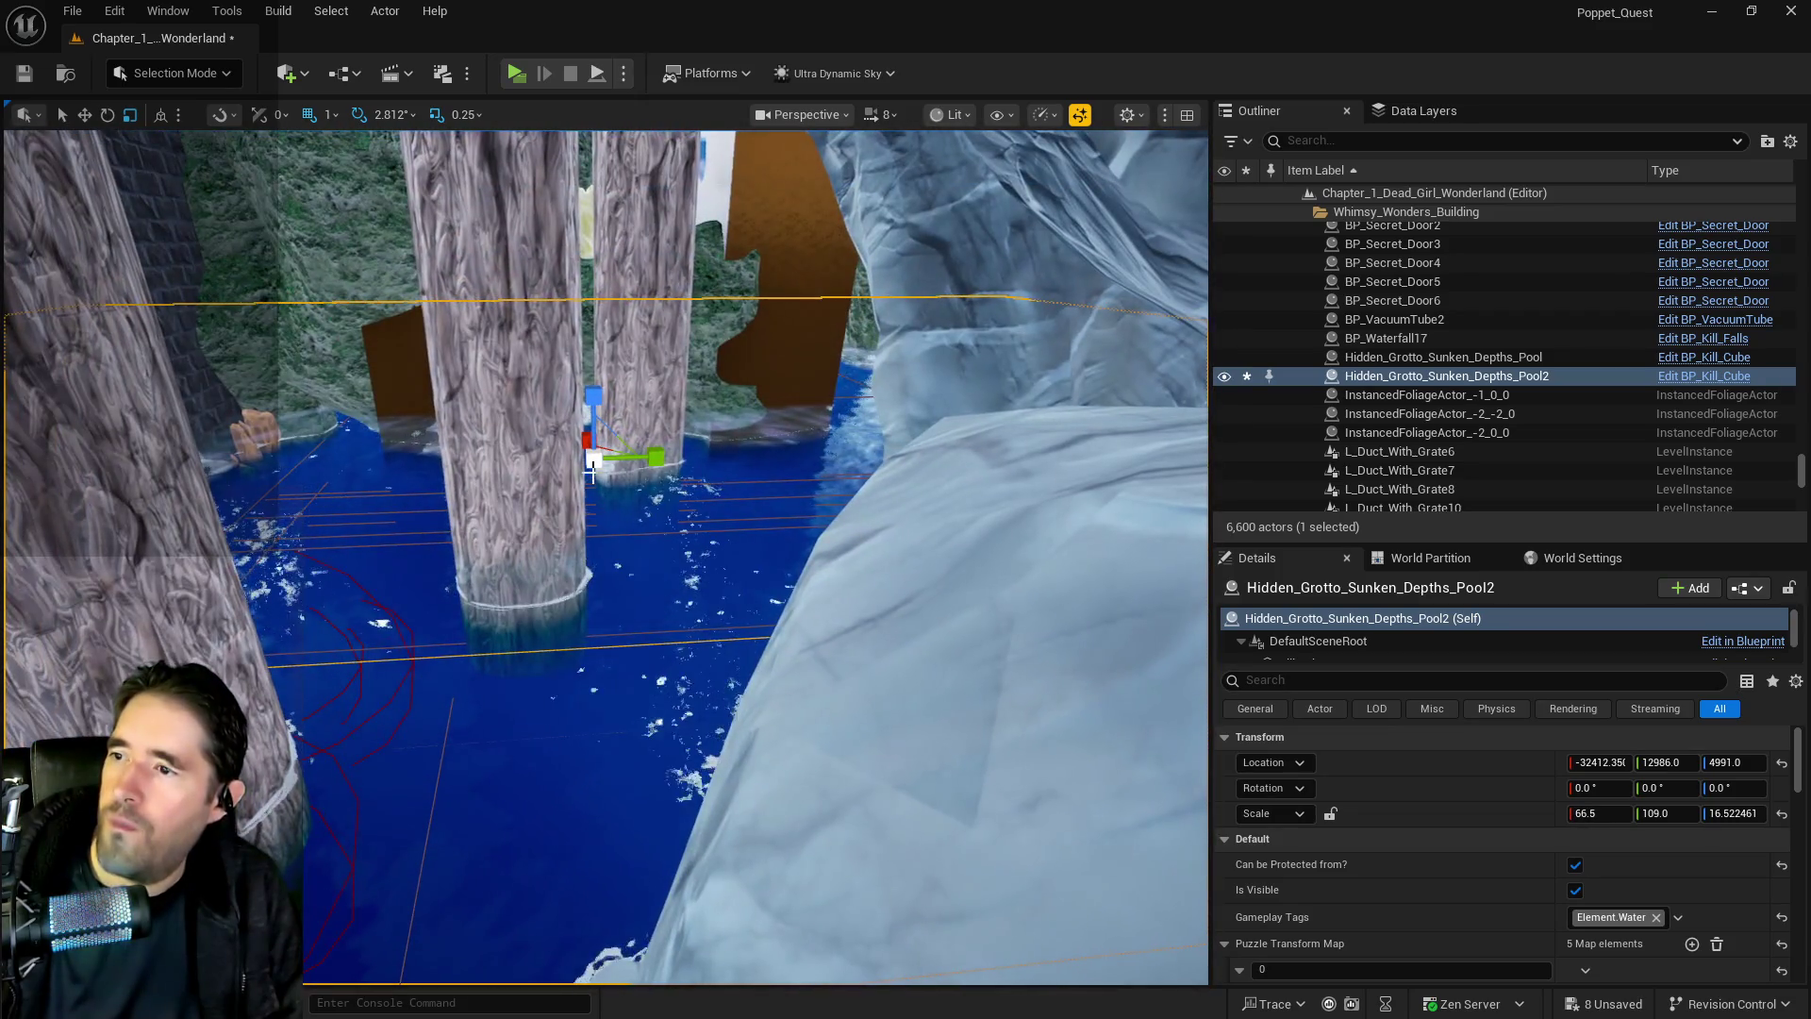
{"action": "mouse_move", "coordinate": [593, 469]}
{"action": "left_mouse_down"}
{"action": "mouse_move", "coordinate": [532, 469]}
{"action": "mouse_move", "coordinate": [721, 475]}
{"action": "left_mouse_up"}
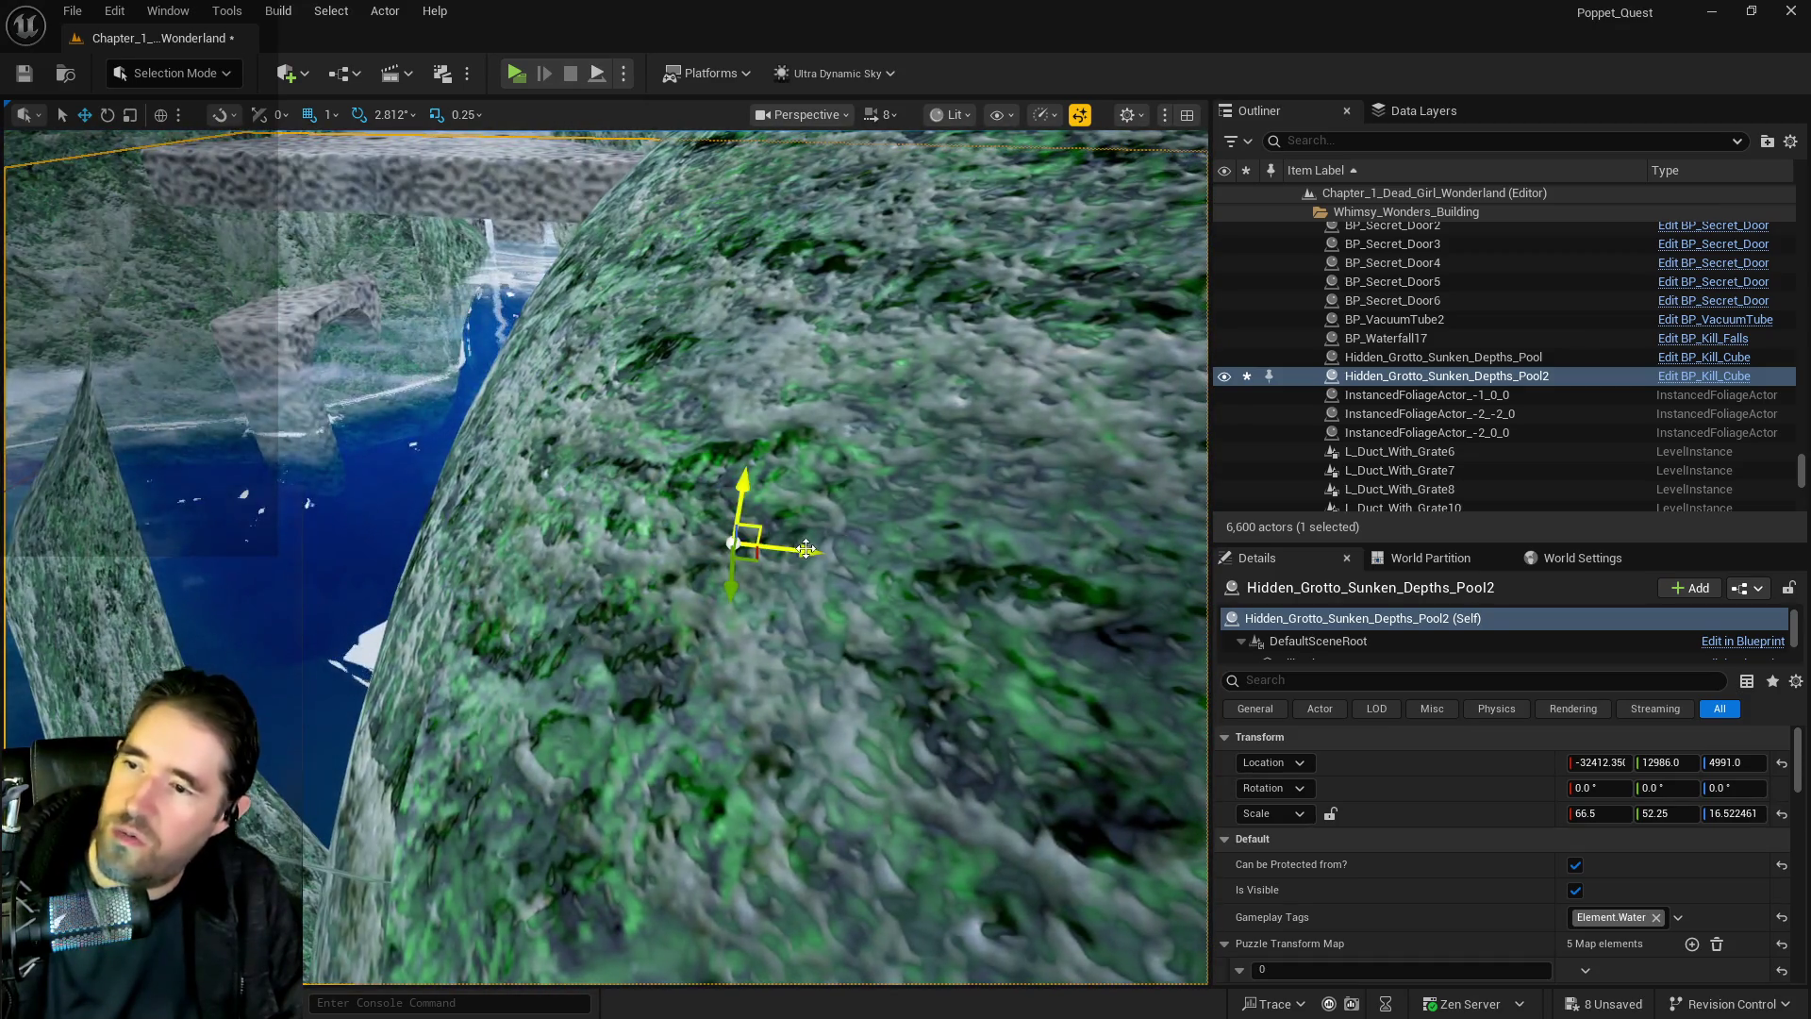
Slide the pool copy into the new brick room and lower it between the walls
{"action": "left_click_drag", "start_coordinate": [807, 549], "coordinate": [646, 528]}
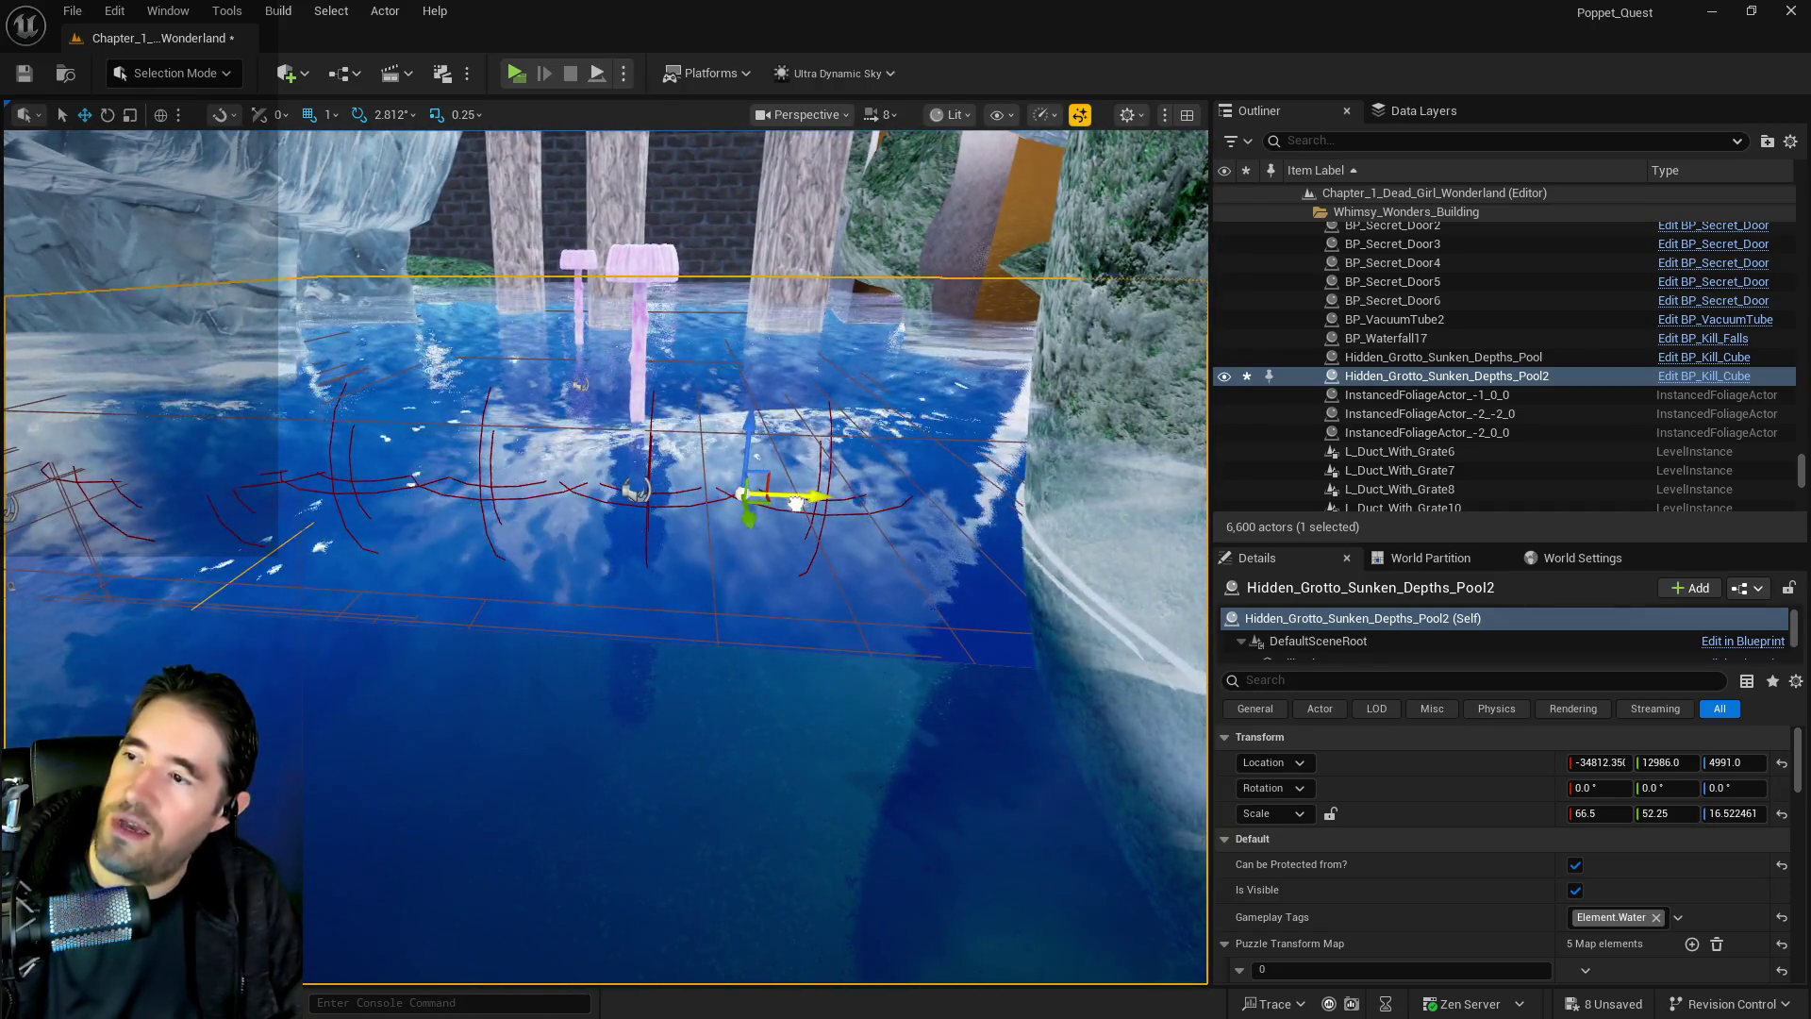
{"action": "left_click_drag", "start_coordinate": [797, 503], "coordinate": [411, 500]}
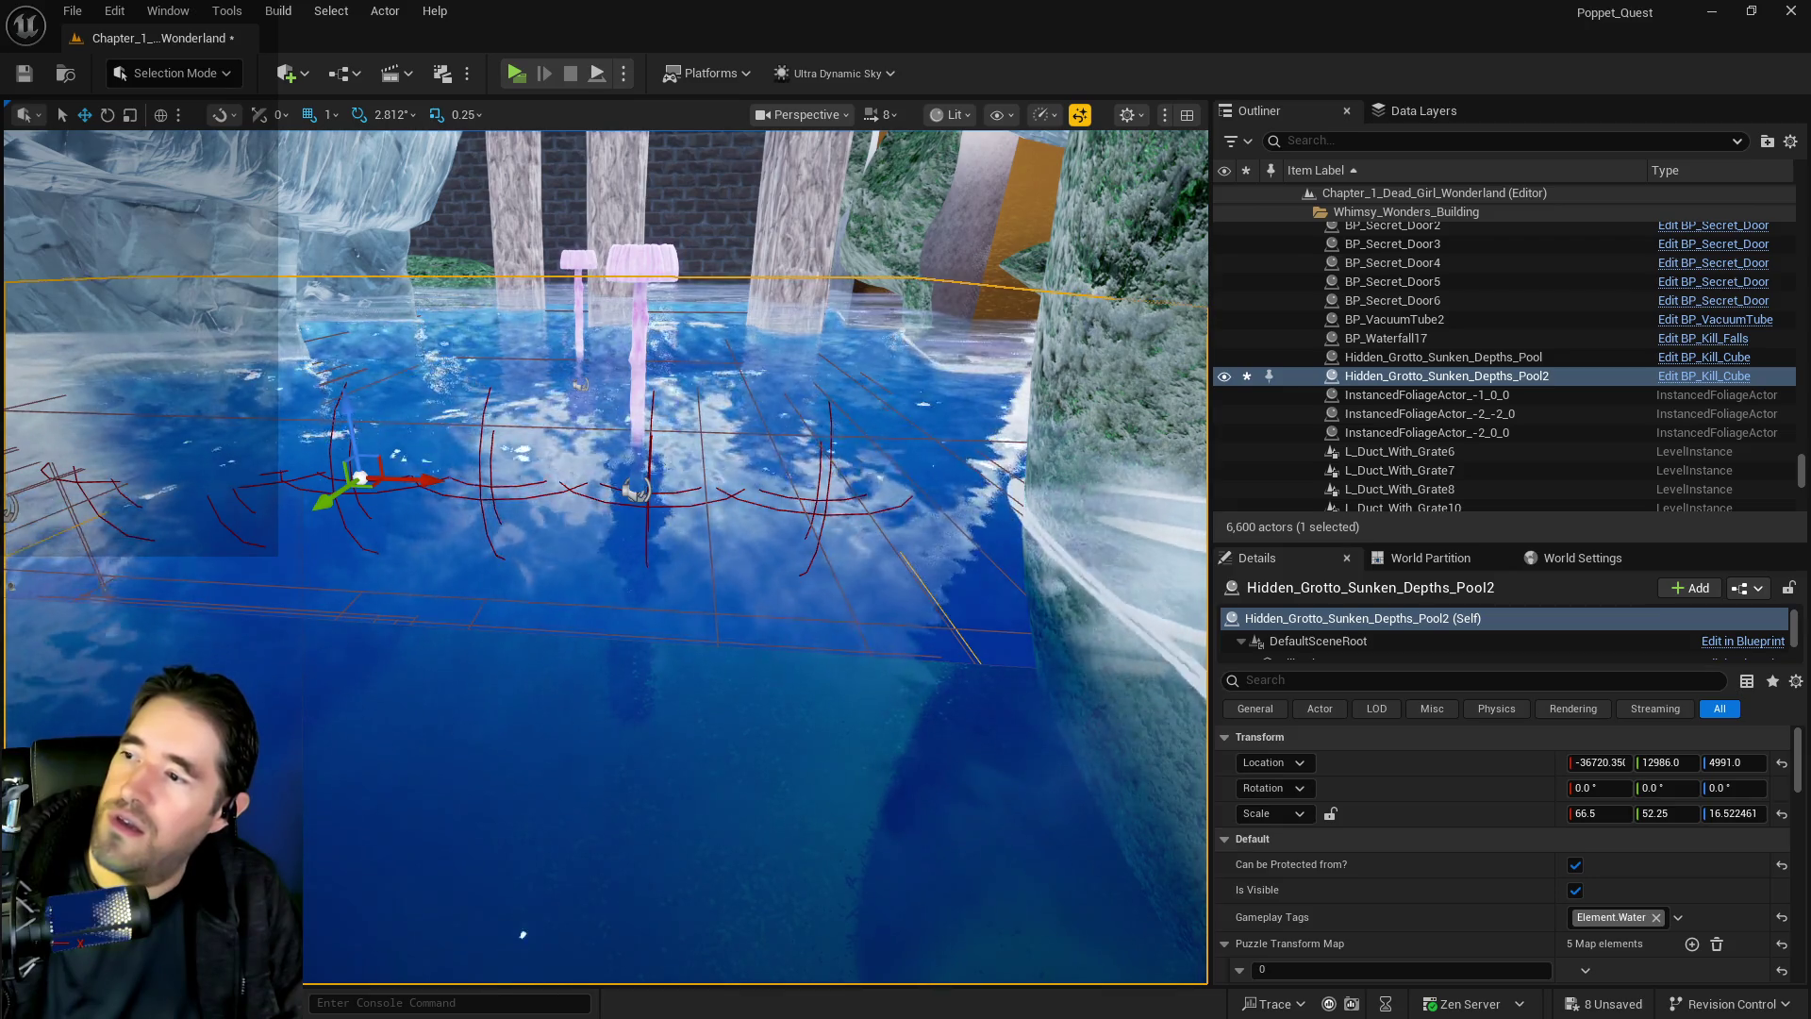
{"action": "scroll", "coordinate": [603, 556], "scroll_direction": "up", "scroll_amount": 5}
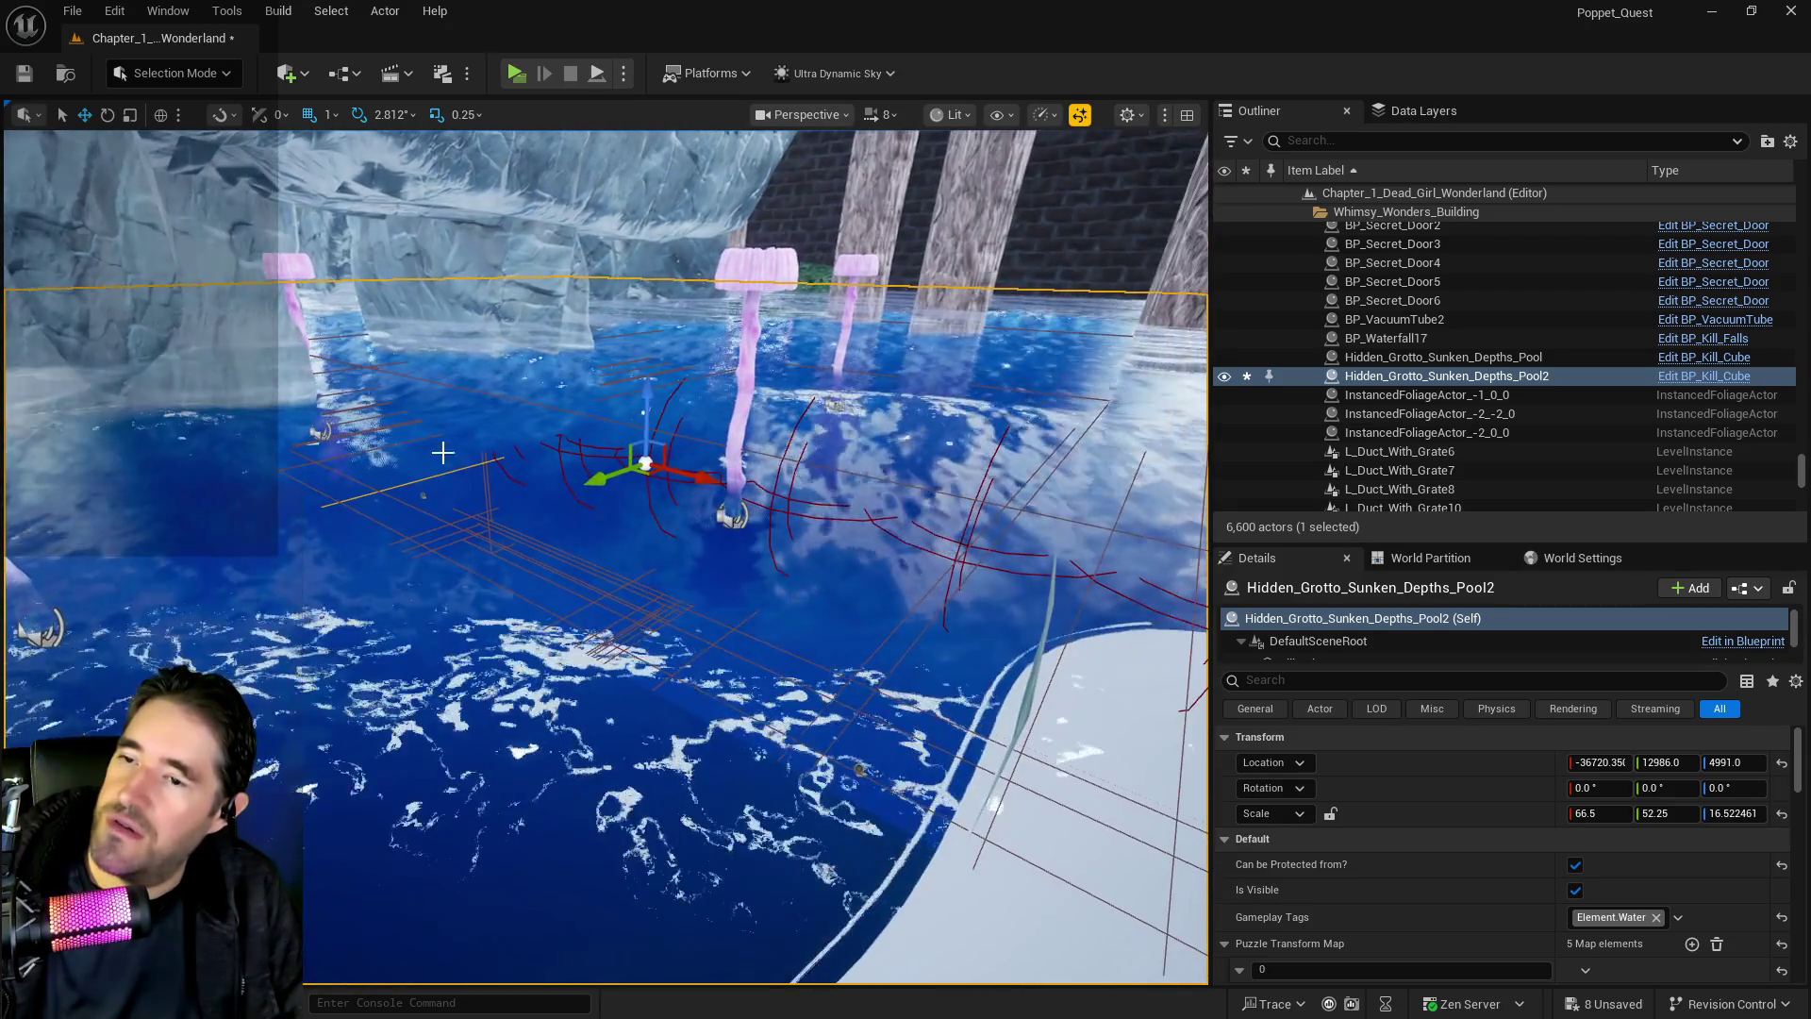
{"action": "scroll", "coordinate": [604, 556], "scroll_direction": "up", "scroll_amount": 4}
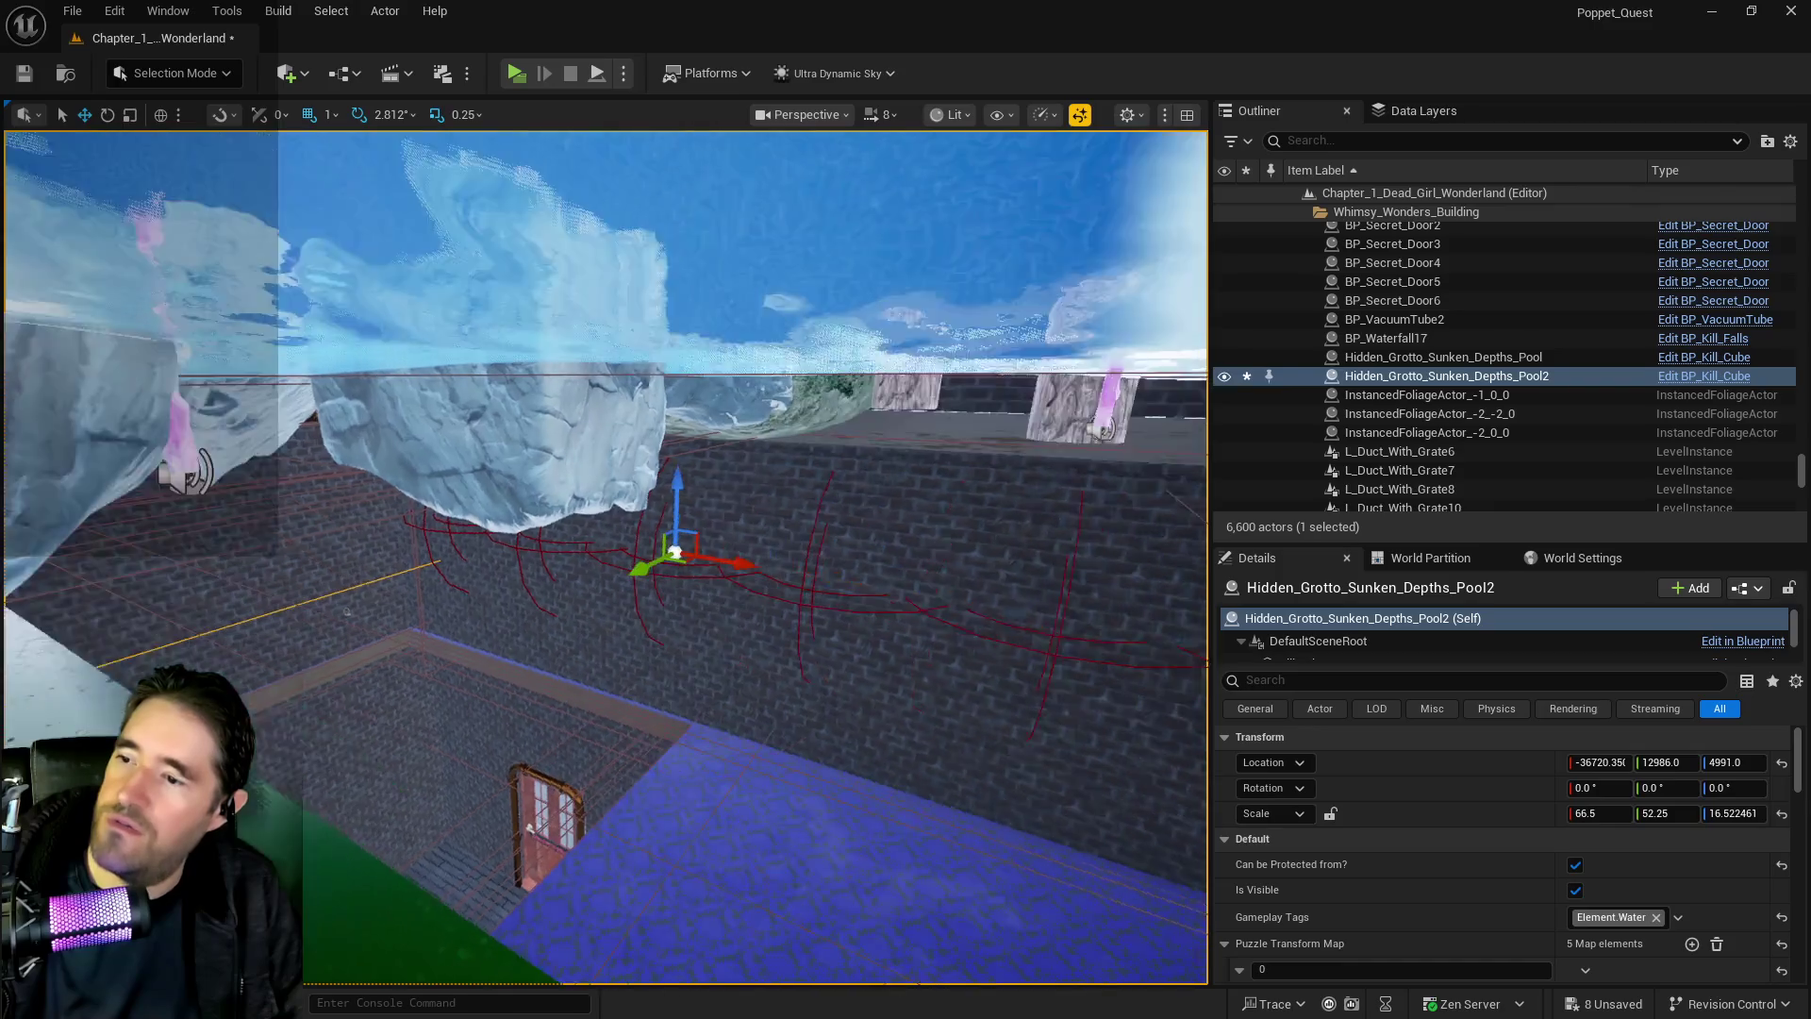
{"action": "mouse_move", "coordinate": [625, 483]}
{"action": "left_mouse_down"}
{"action": "mouse_move", "coordinate": [628, 572]}
{"action": "mouse_move", "coordinate": [615, 529]}
{"action": "mouse_move", "coordinate": [679, 595]}
{"action": "mouse_move", "coordinate": [660, 604]}
{"action": "mouse_move", "coordinate": [698, 603]}
{"action": "mouse_move", "coordinate": [695, 567]}
{"action": "left_mouse_up"}
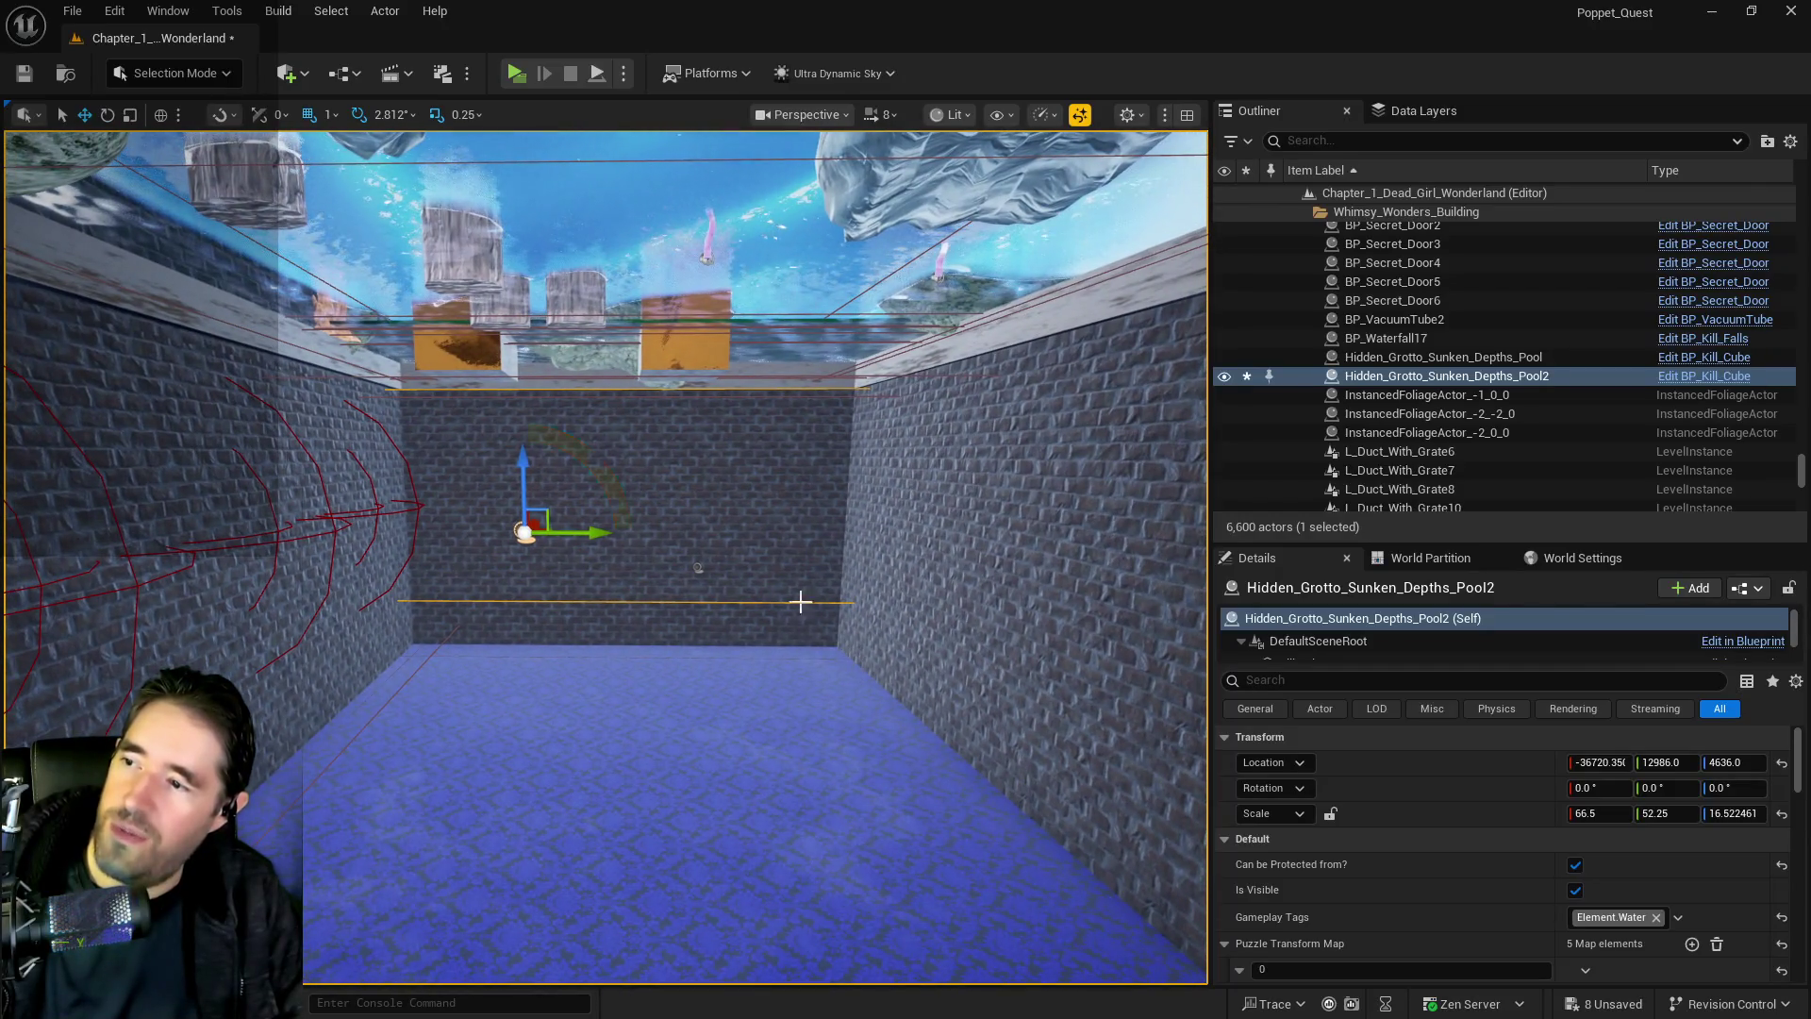
Stretch the pool copy taller along Z, lower it slightly, and shift it toward the far wall
{"action": "mouse_move", "coordinate": [524, 481]}
{"action": "left_mouse_down"}
{"action": "mouse_move", "coordinate": [523, 443]}
{"action": "mouse_move", "coordinate": [519, 486]}
{"action": "left_mouse_up"}
{"action": "left_click_drag", "start_coordinate": [524, 508], "coordinate": [524, 526]}
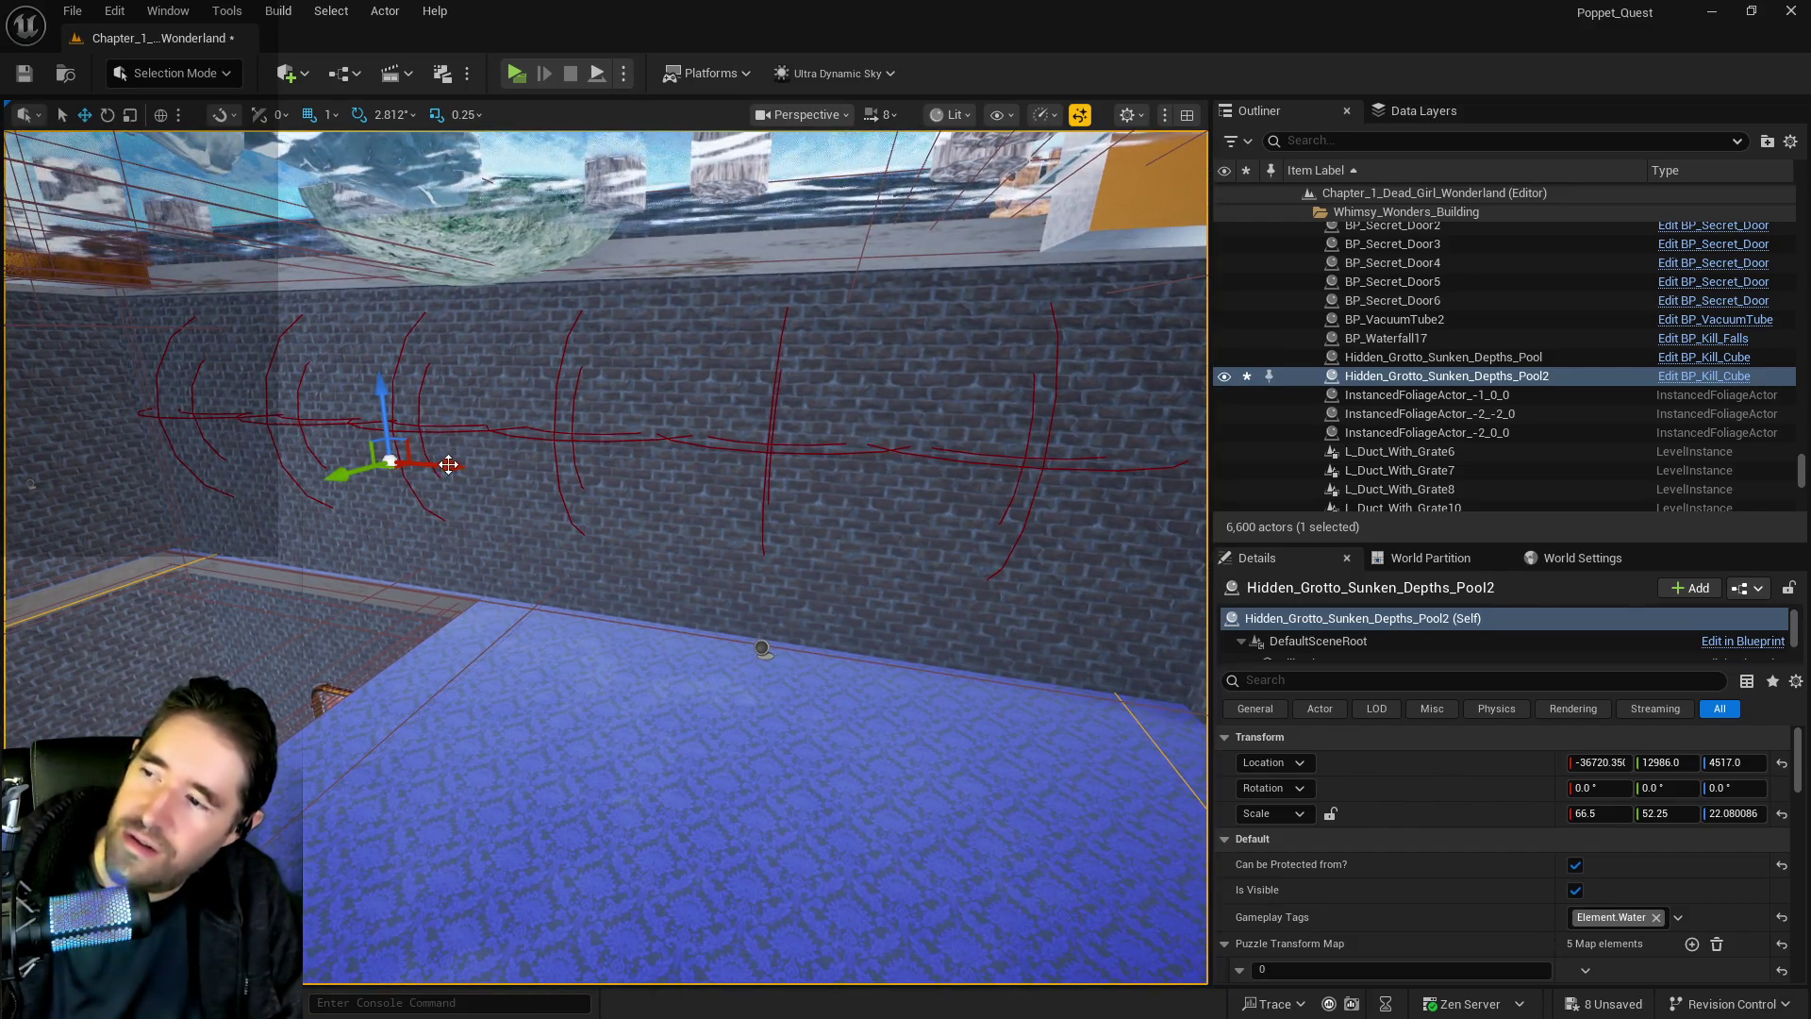
{"action": "left_click_drag", "start_coordinate": [454, 467], "coordinate": [479, 468]}
{"action": "key", "text": "r"}
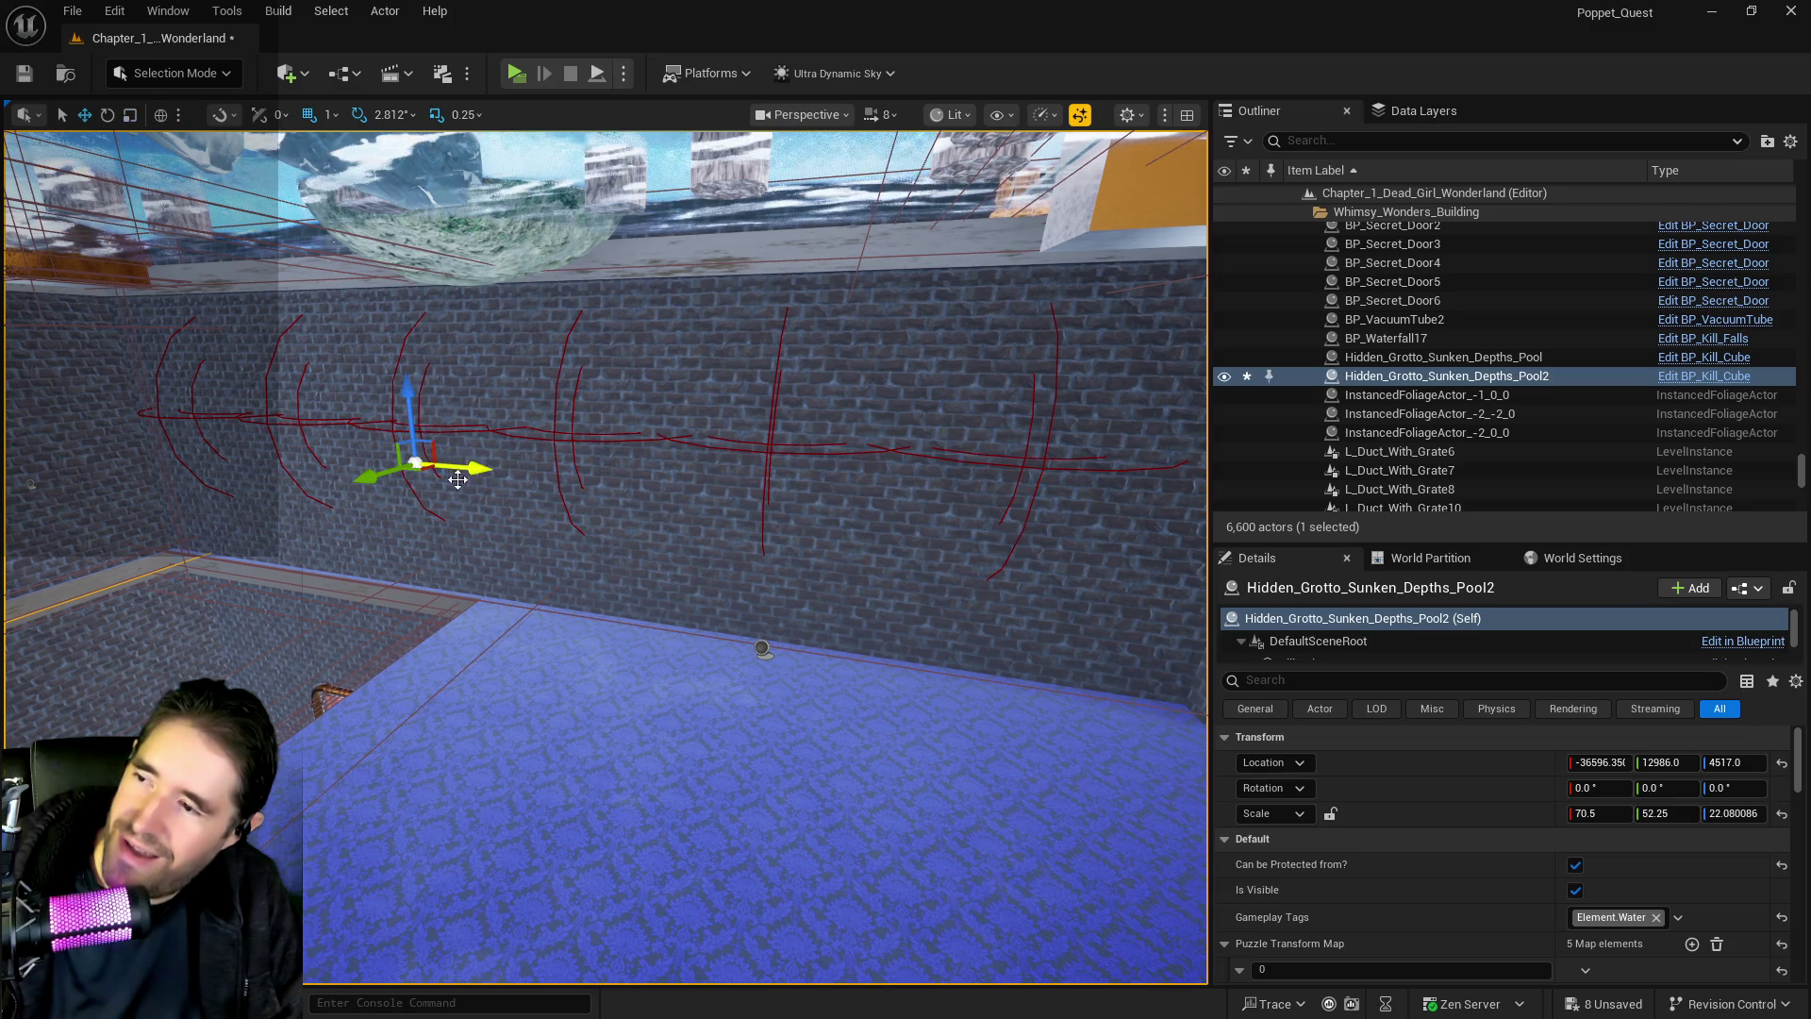
{"action": "key", "text": "w"}
{"action": "mouse_move", "coordinate": [460, 468]}
{"action": "left_mouse_down"}
{"action": "mouse_move", "coordinate": [416, 469]}
{"action": "mouse_move", "coordinate": [441, 465]}
{"action": "left_mouse_up"}
Fine-tune the pool's X position and widen it slightly along X
{"action": "key", "text": "e"}
{"action": "key", "text": "r"}
{"action": "key", "text": "w"}
{"action": "key", "text": "e"}
{"action": "key", "text": "w"}
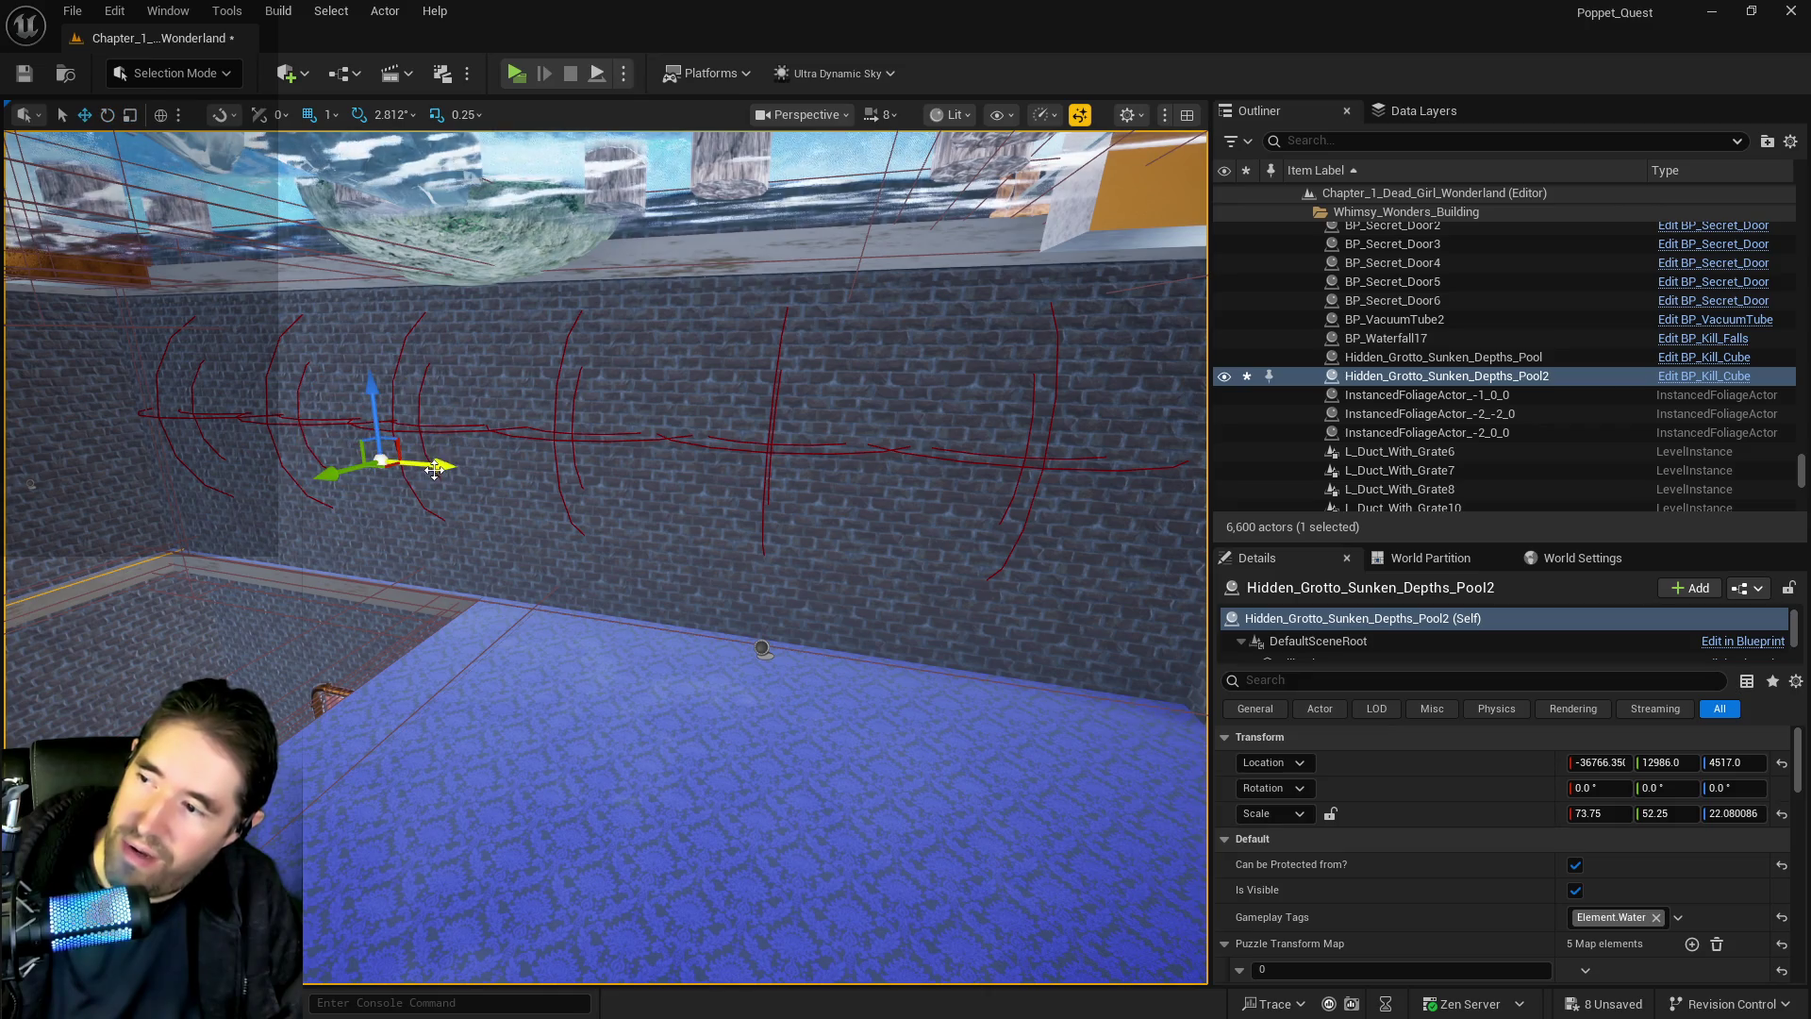
{"action": "left_click_drag", "start_coordinate": [435, 469], "coordinate": [427, 469]}
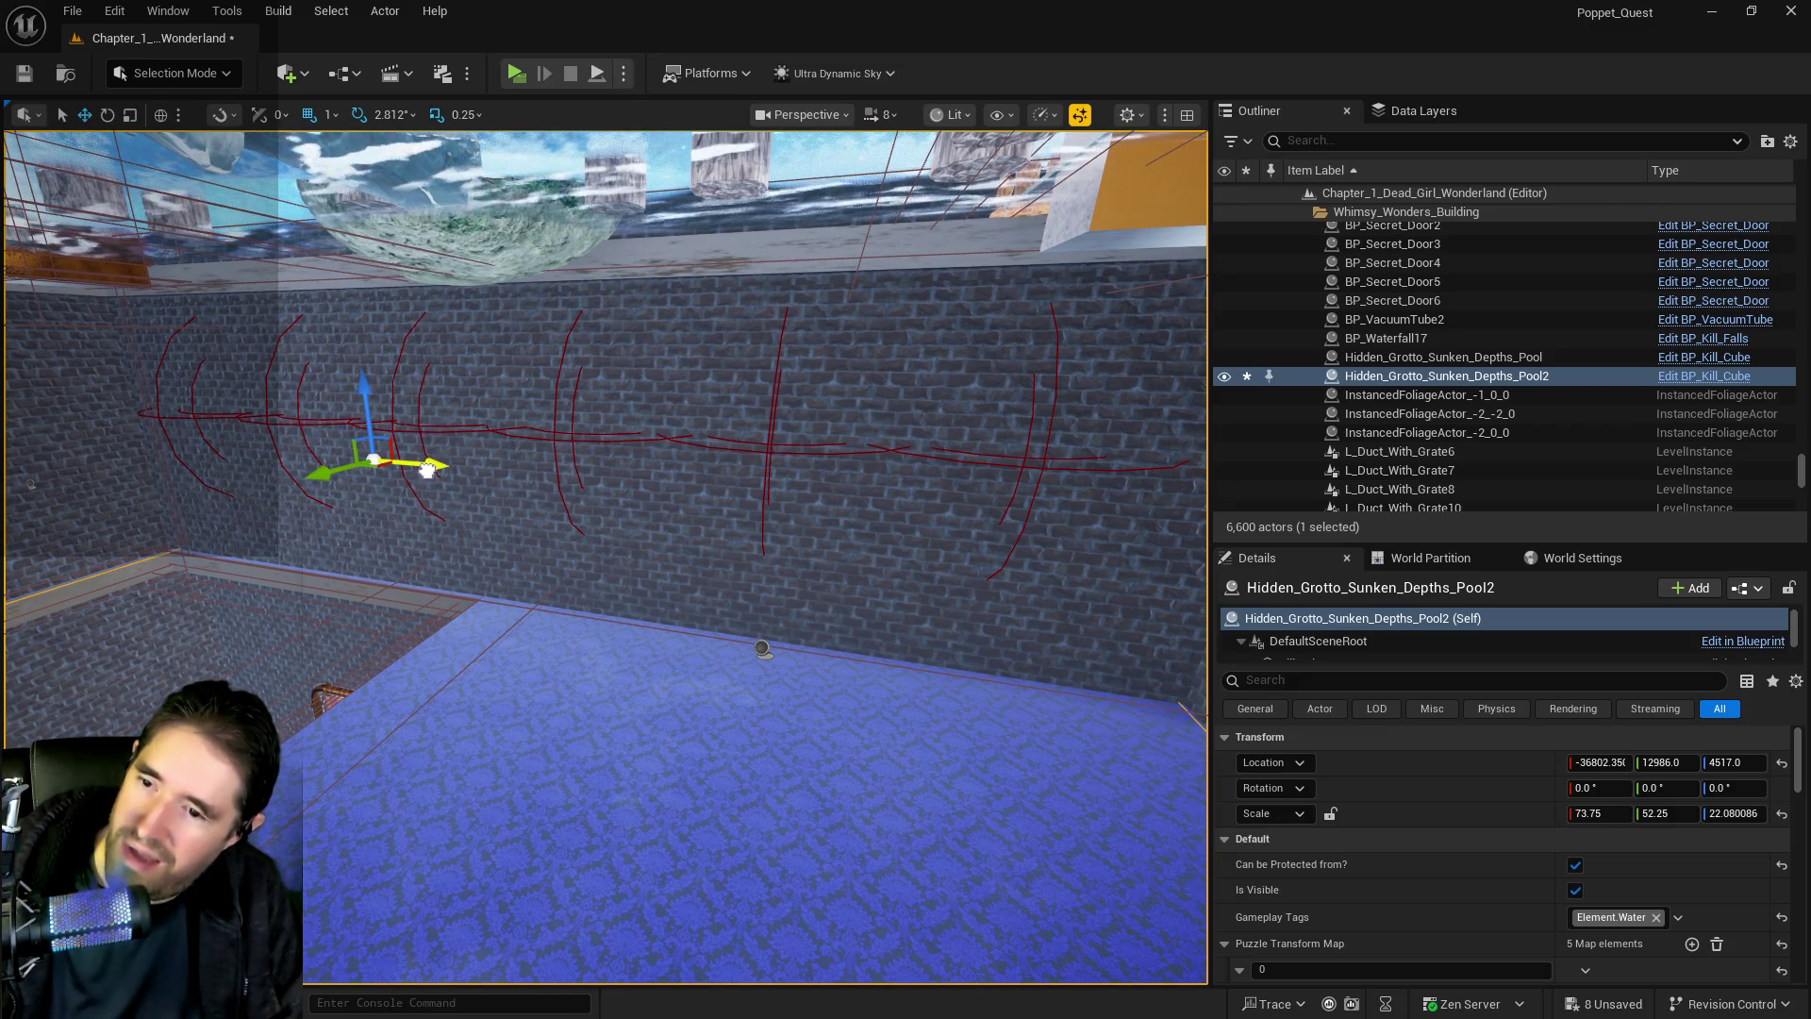
{"action": "key", "text": "e"}
{"action": "key", "text": "w"}
{"action": "key", "text": "e"}
{"action": "key", "text": "r"}
{"action": "left_click_drag", "start_coordinate": [422, 465], "coordinate": [426, 465]}
{"action": "key", "text": "w"}
Pull the view back to see the whole pool and shift it slightly along X
{"action": "scroll", "coordinate": [408, 517], "scroll_direction": "up", "scroll_amount": 5}
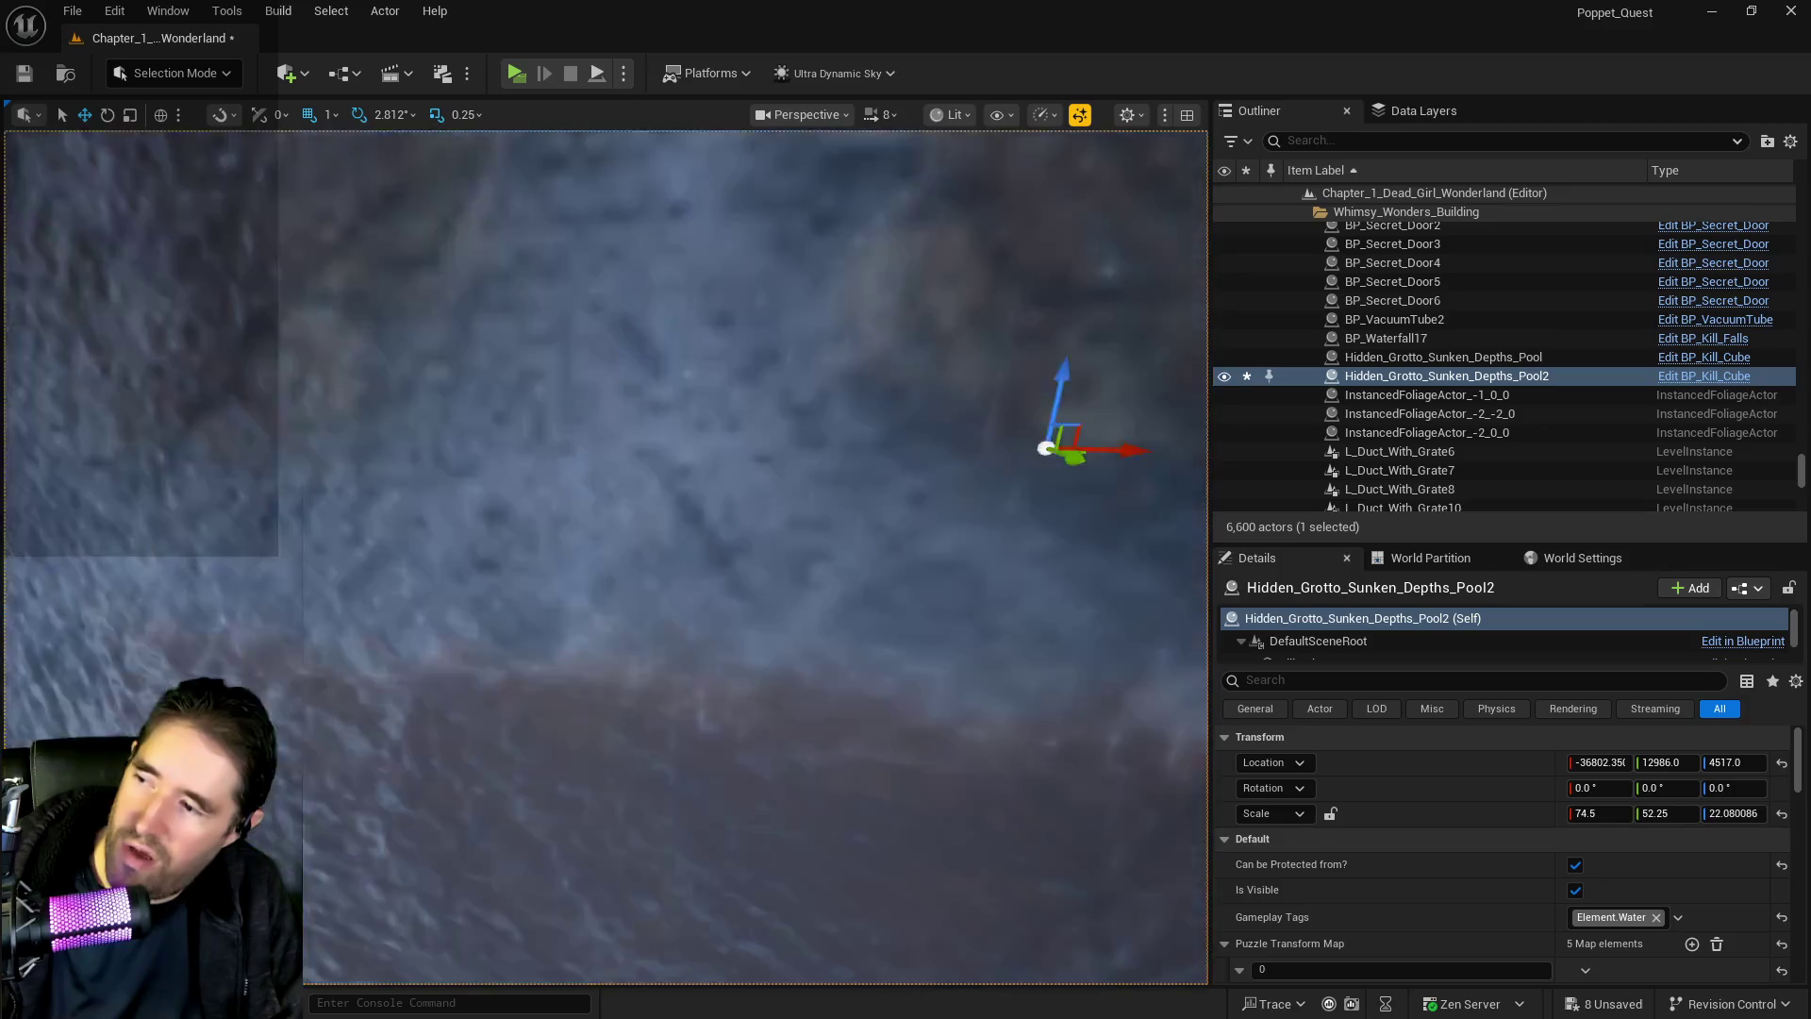
{"action": "scroll", "coordinate": [663, 415], "scroll_direction": "down", "scroll_amount": 5}
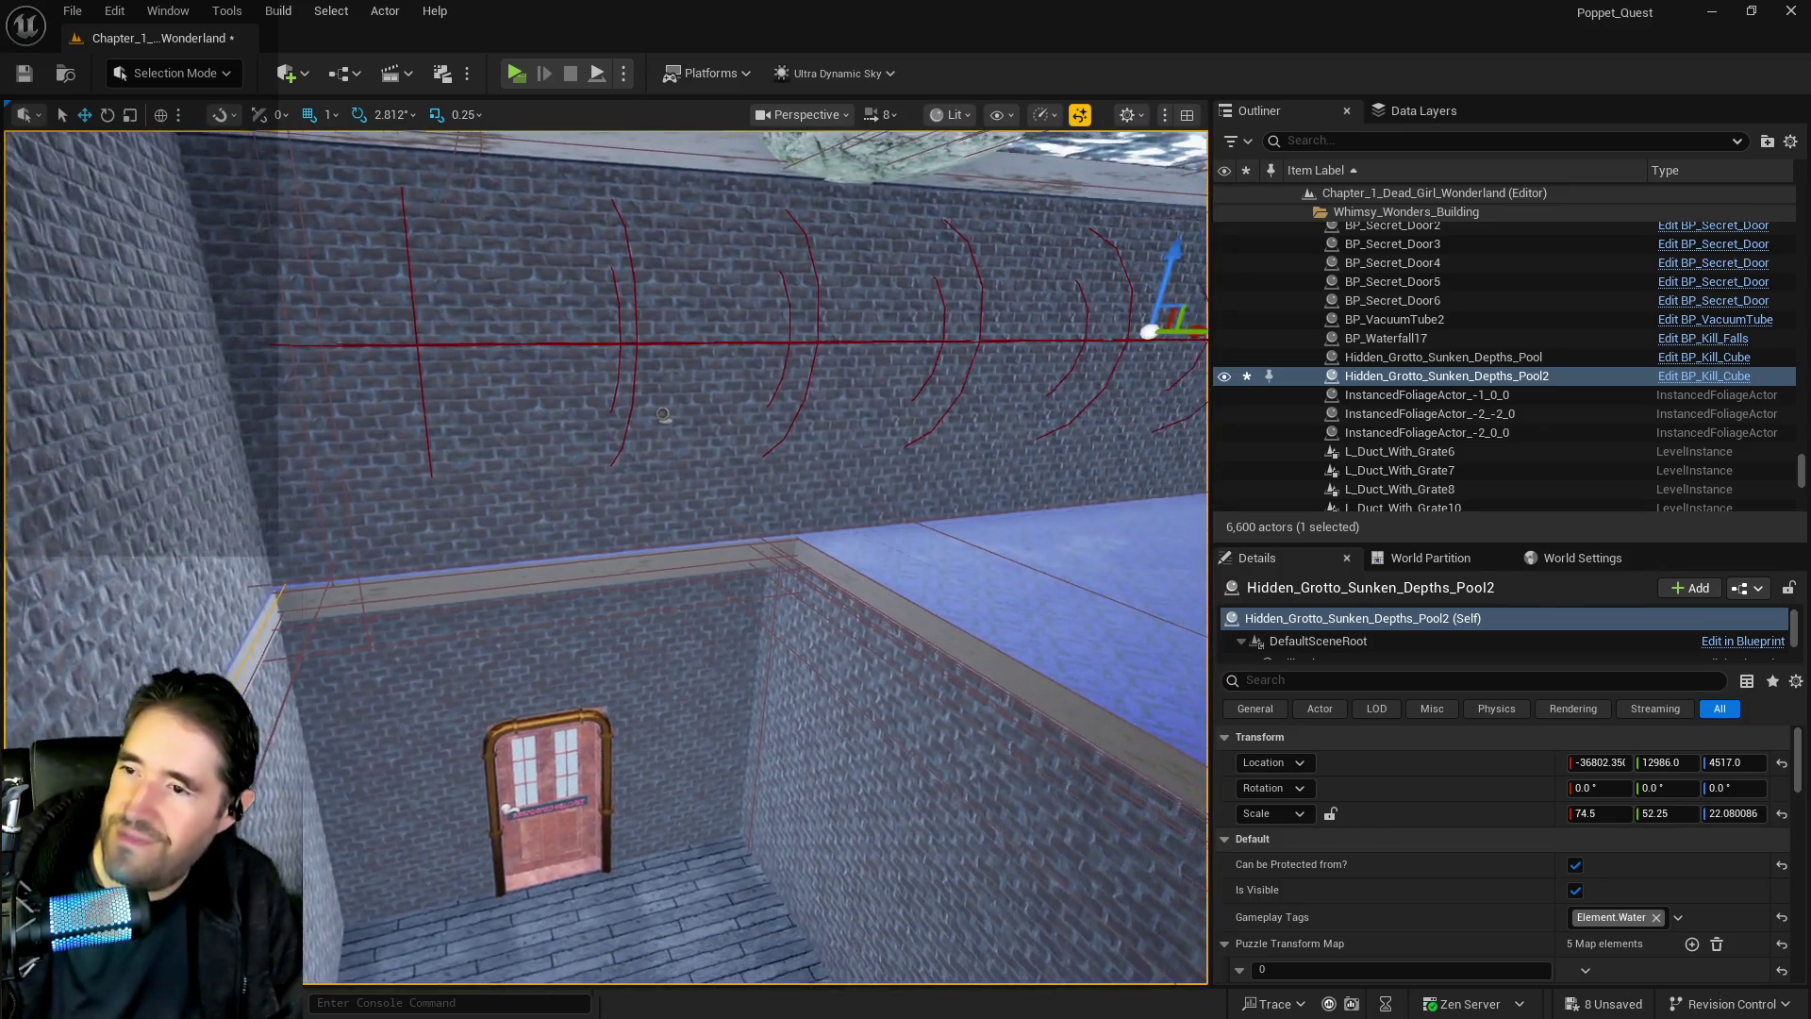
{"action": "scroll", "coordinate": [663, 415], "scroll_direction": "up", "scroll_amount": 3}
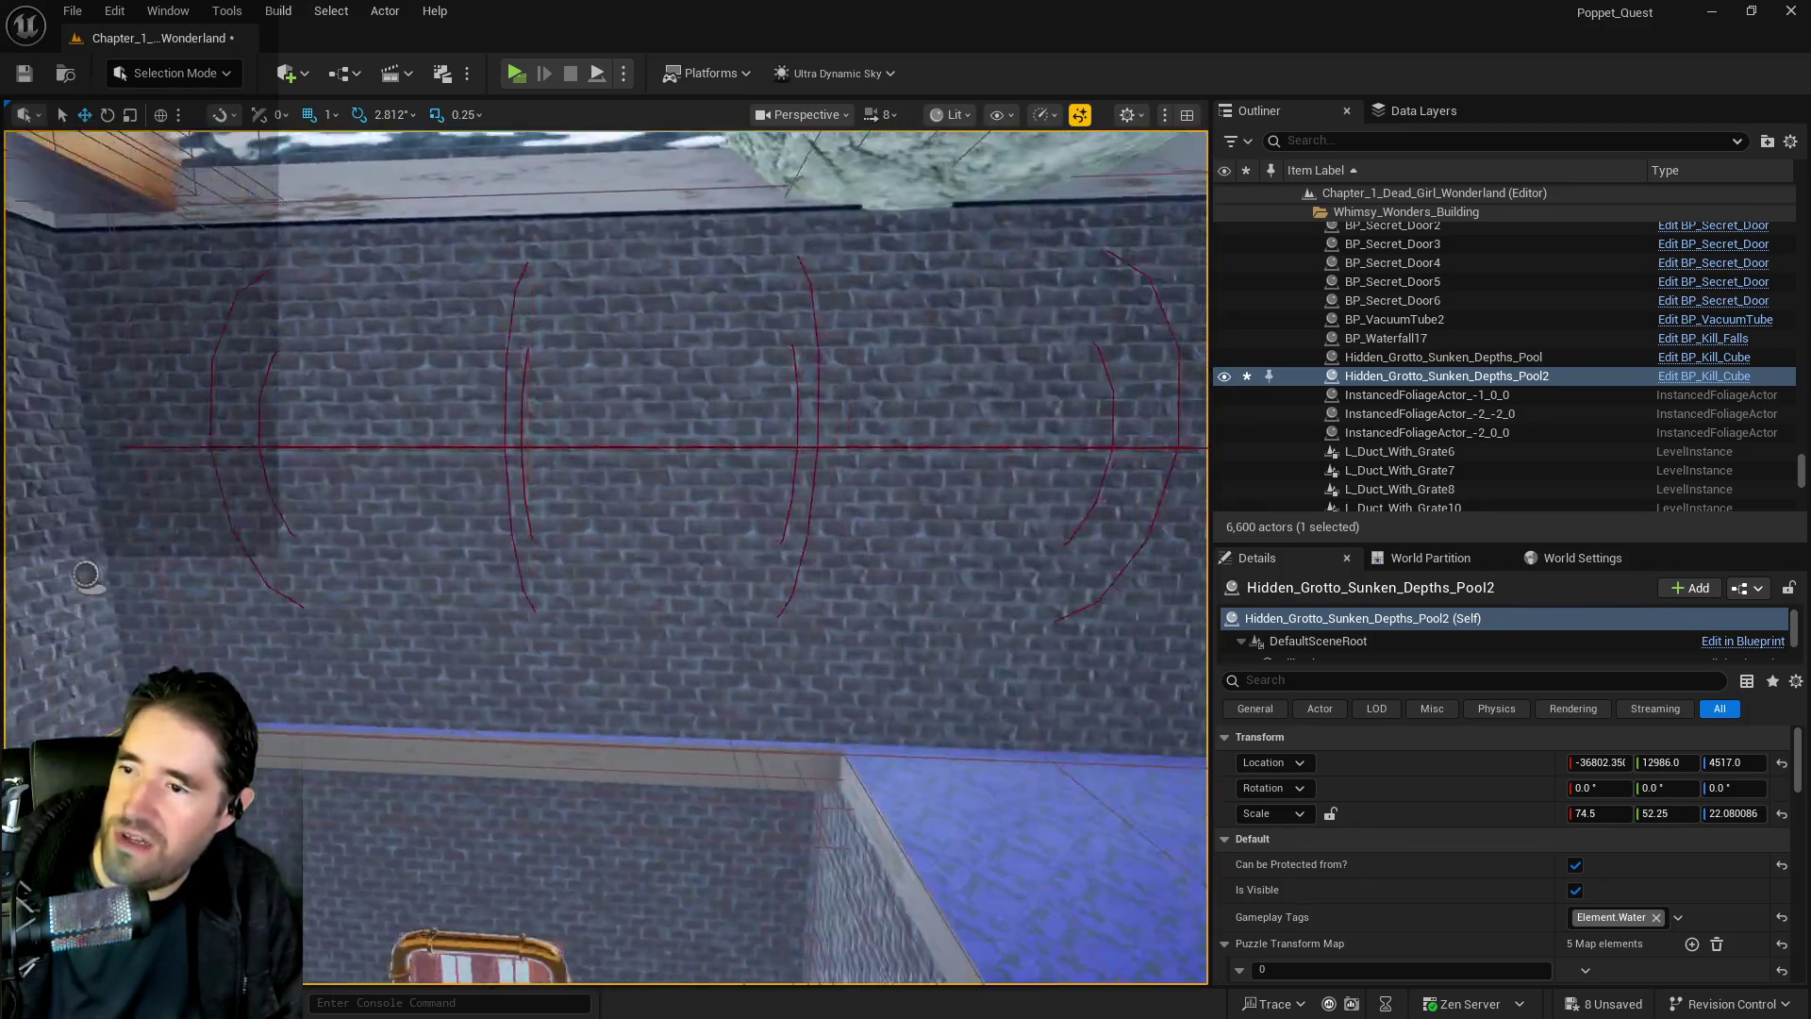
{"action": "left_click_drag", "start_coordinate": [505, 457], "coordinate": [506, 456]}
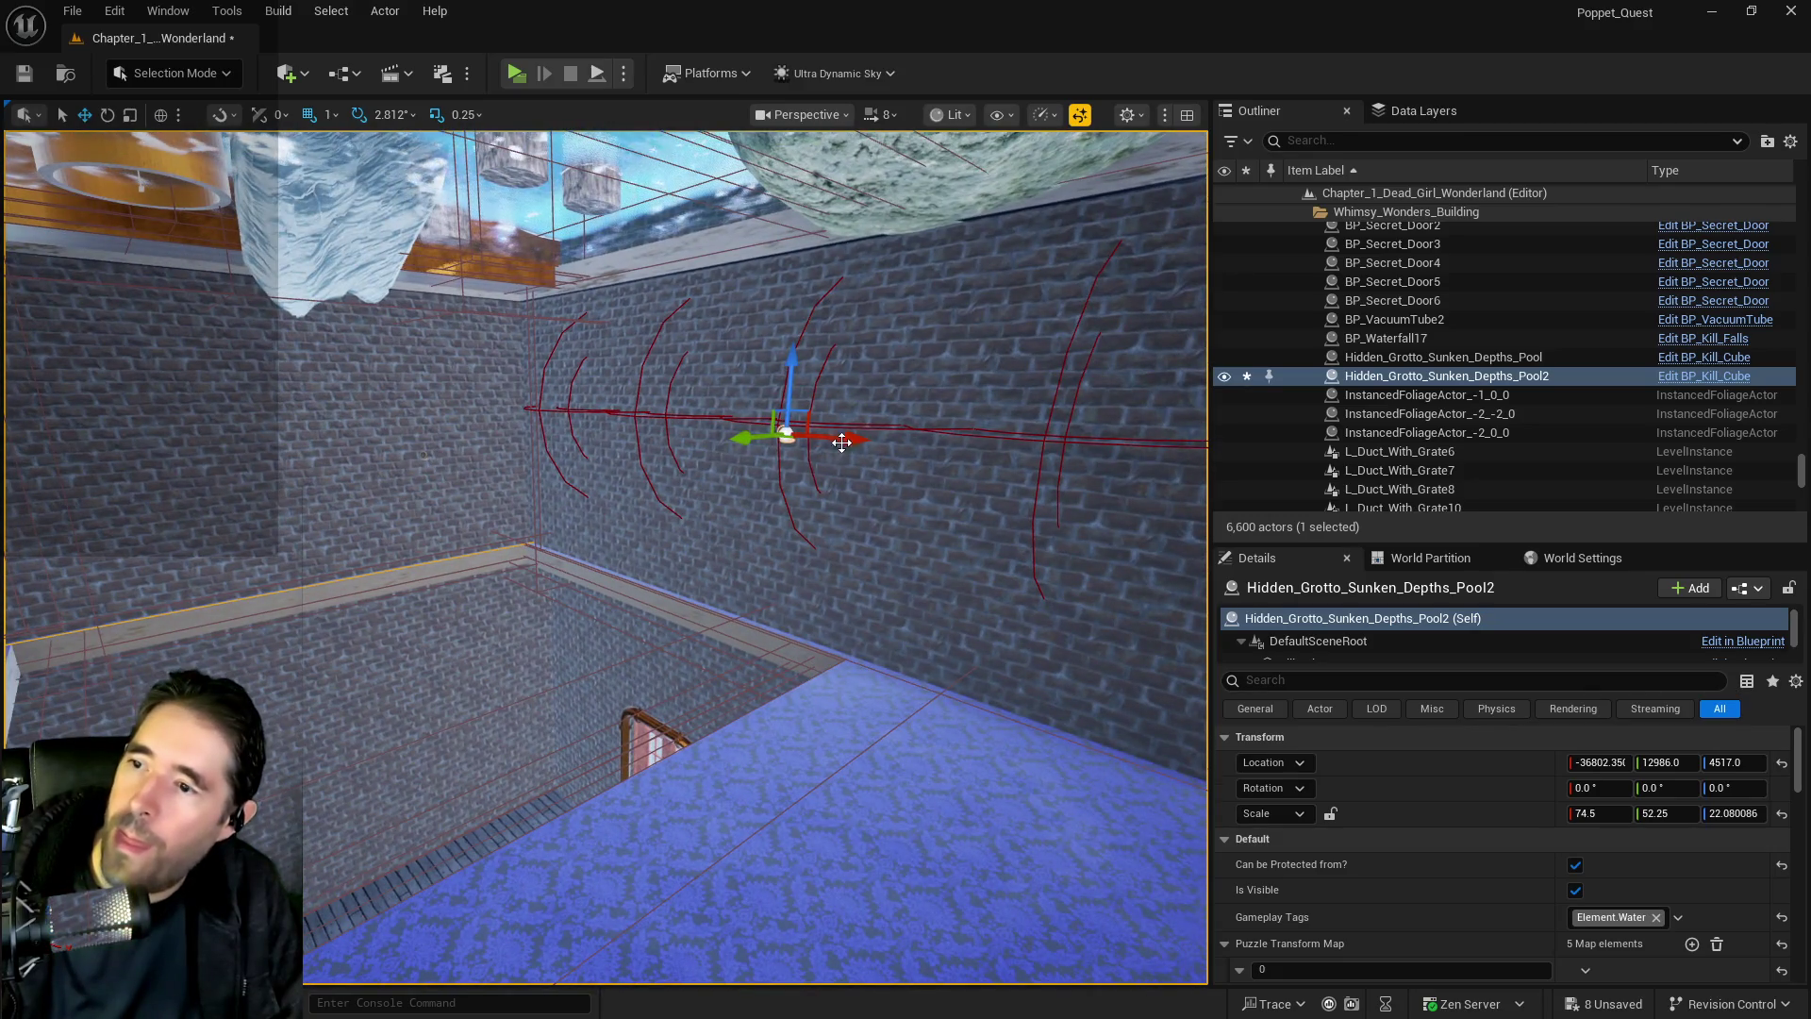
{"action": "mouse_move", "coordinate": [841, 442]}
{"action": "left_mouse_down"}
{"action": "mouse_move", "coordinate": [824, 440]}
{"action": "mouse_move", "coordinate": [847, 614]}
{"action": "left_mouse_up"}
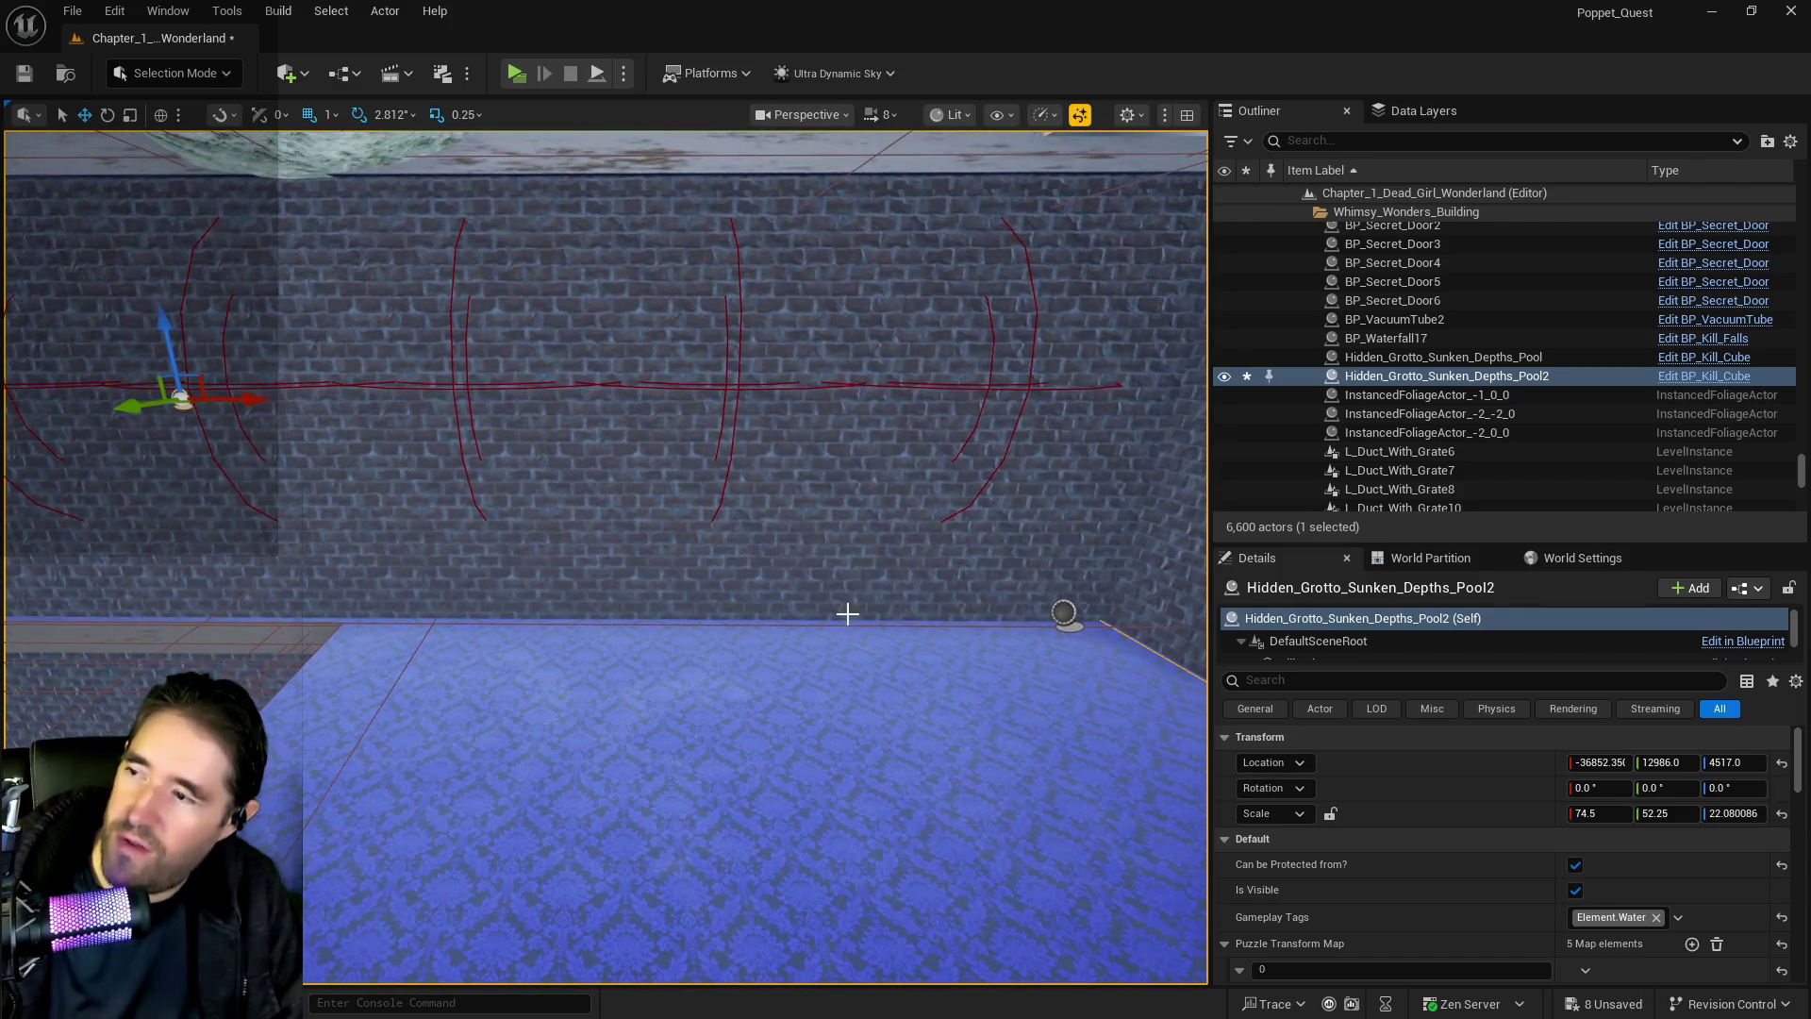
Set the pool's Scale X to 75 and nudge it back slightly against the brick wall
{"action": "left_click", "coordinate": [1627, 813]}
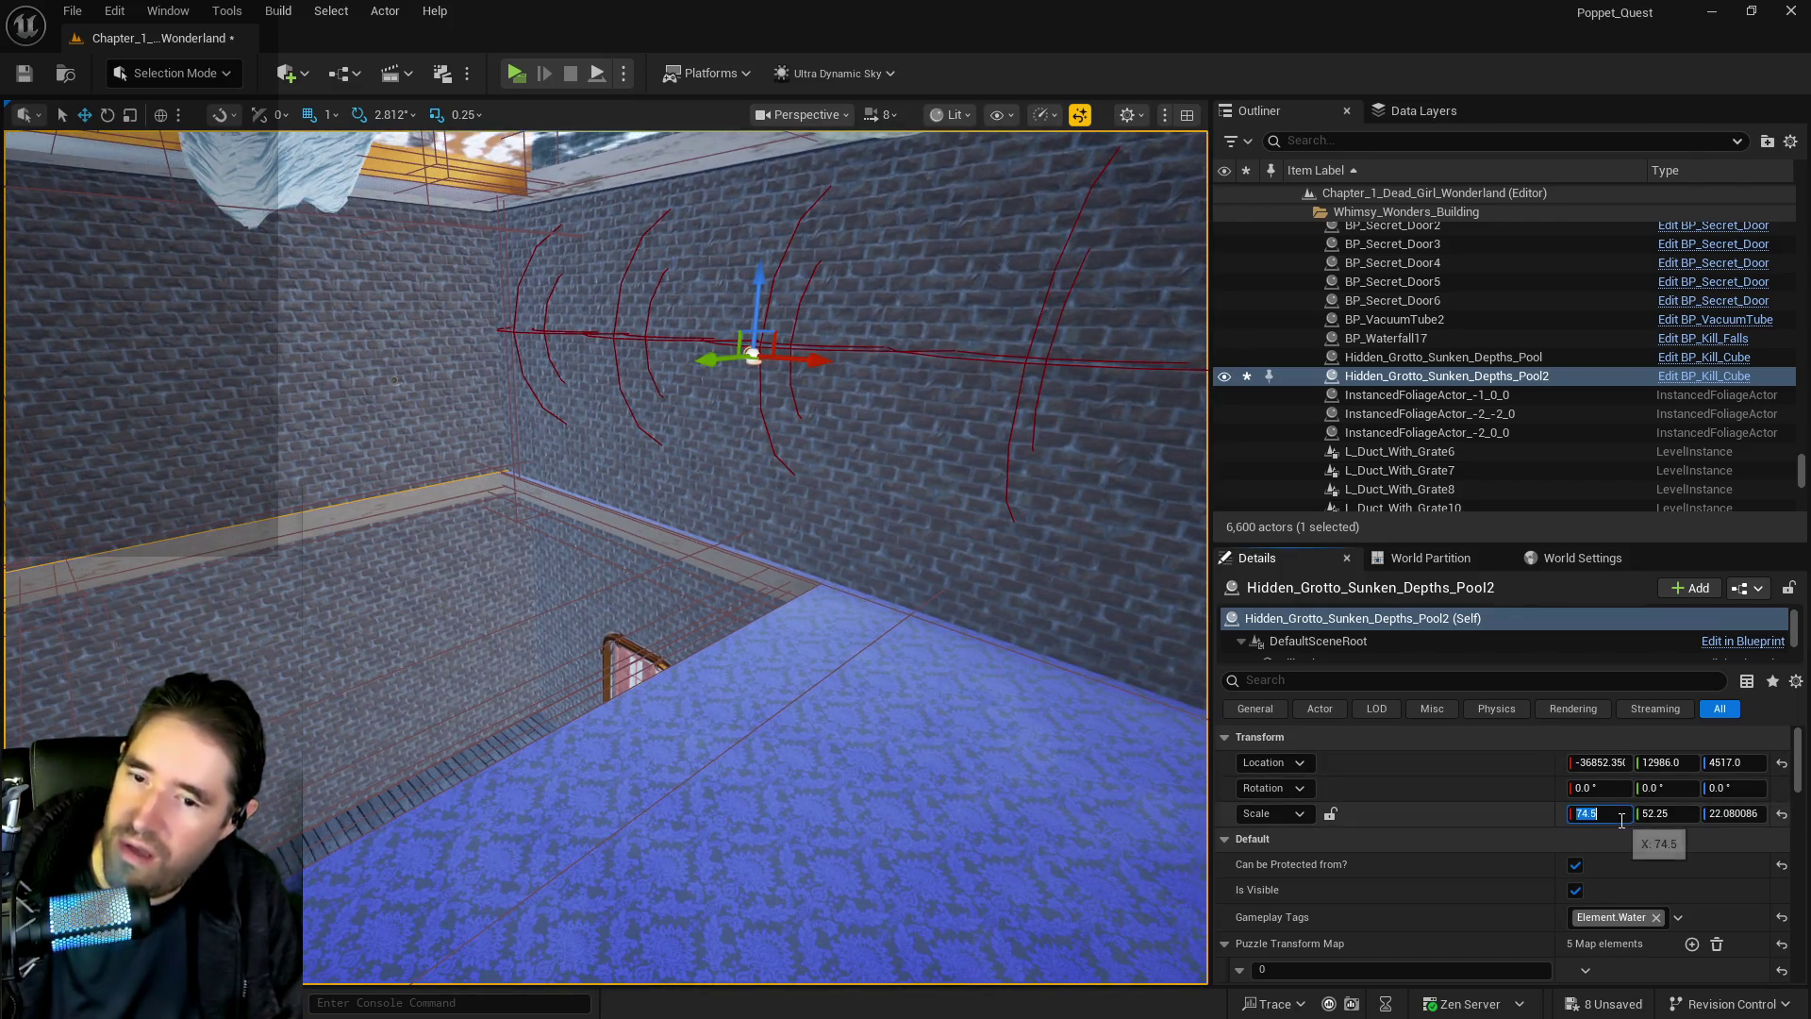
{"action": "type", "text": "75"}
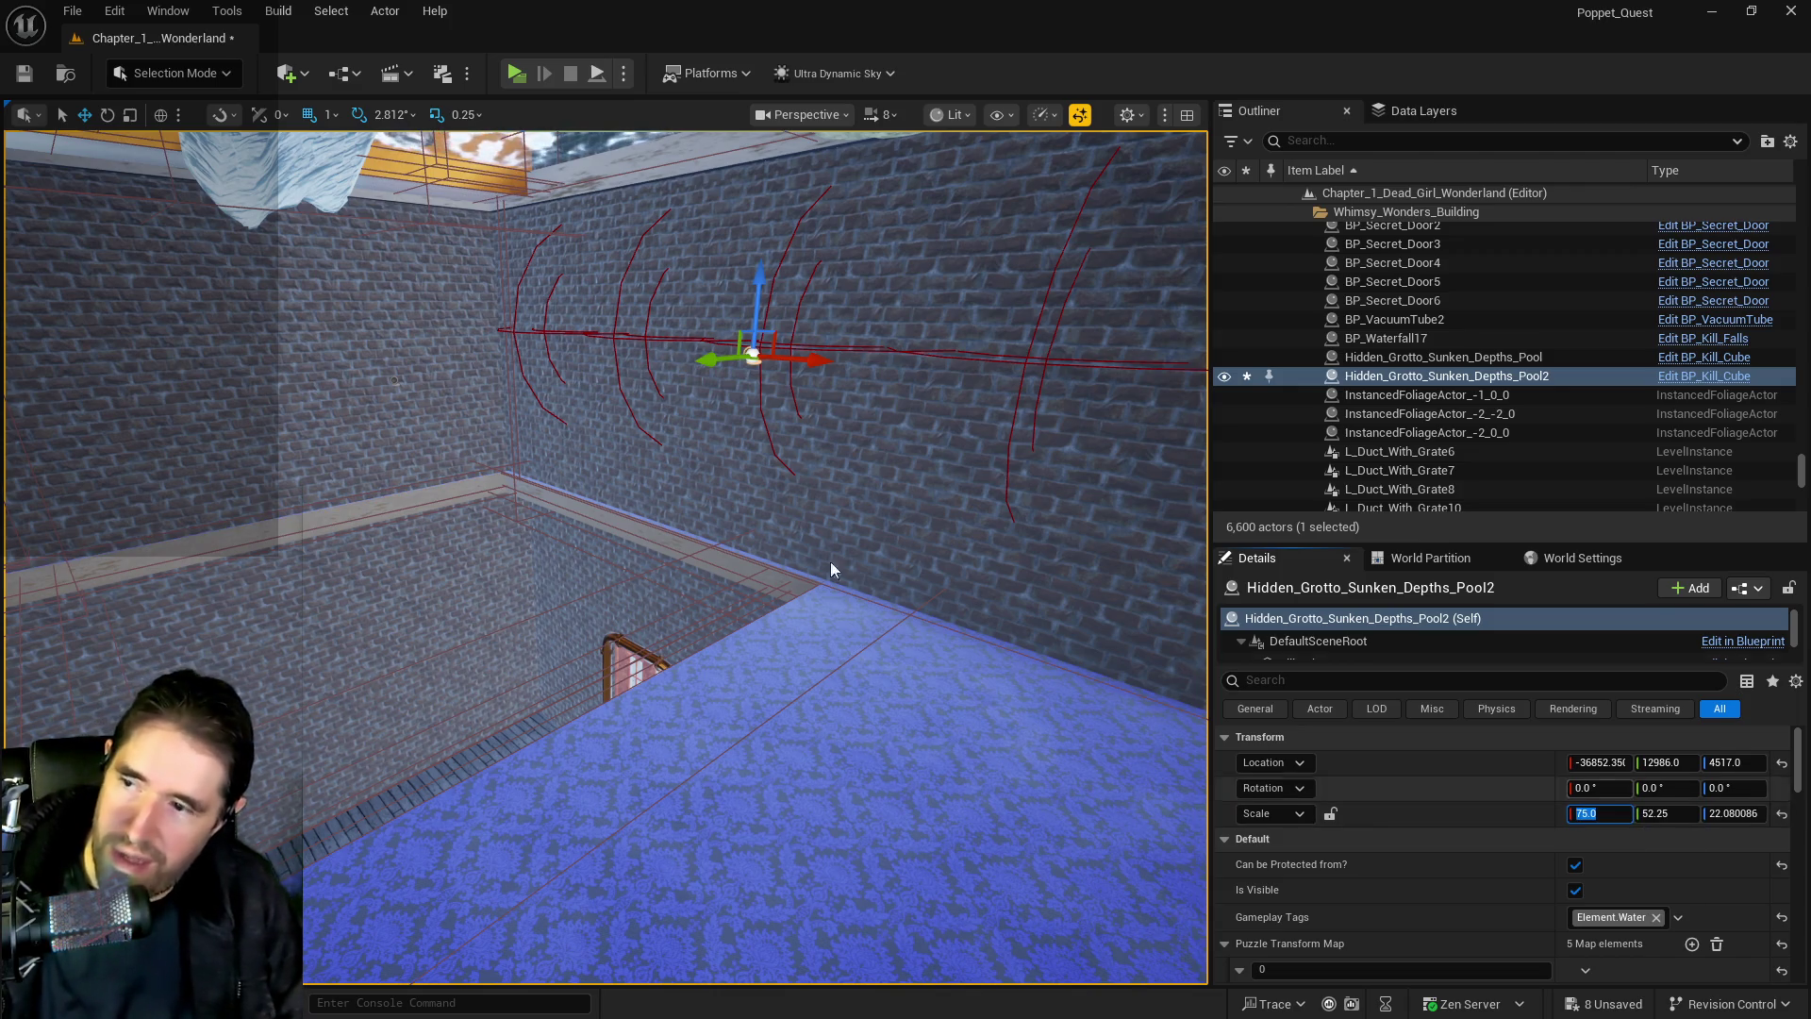
{"action": "key", "text": "Return"}
{"action": "left_click_drag", "start_coordinate": [604, 556], "coordinate": [453, 556]}
{"action": "mouse_move", "coordinate": [227, 367]}
{"action": "left_mouse_down"}
{"action": "mouse_move", "coordinate": [240, 566]}
{"action": "mouse_move", "coordinate": [308, 626]}
{"action": "mouse_move", "coordinate": [292, 472]}
{"action": "mouse_move", "coordinate": [334, 573]}
{"action": "left_mouse_up"}
{"action": "left_click", "coordinate": [291, 589]}
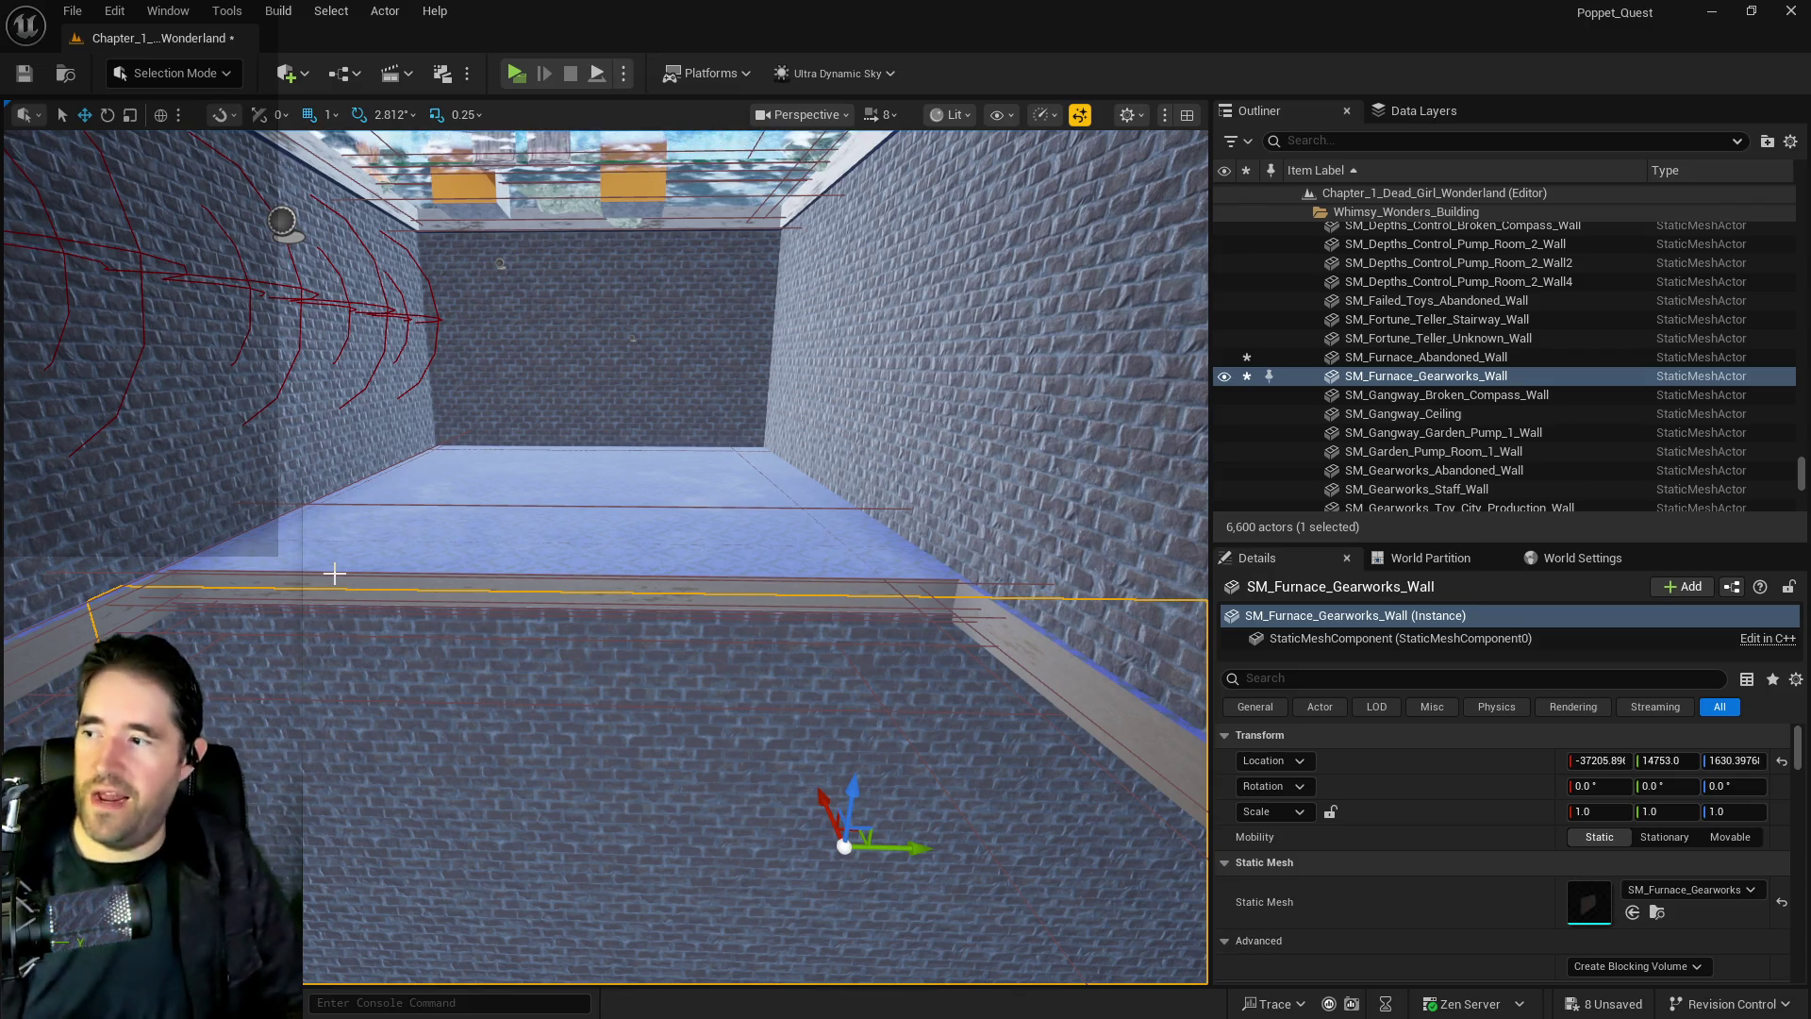
{"action": "mouse_move", "coordinate": [334, 572]}
{"action": "left_mouse_down"}
{"action": "mouse_move", "coordinate": [321, 463]}
{"action": "mouse_move", "coordinate": [243, 755]}
{"action": "mouse_move", "coordinate": [629, 412]}
{"action": "left_mouse_up"}
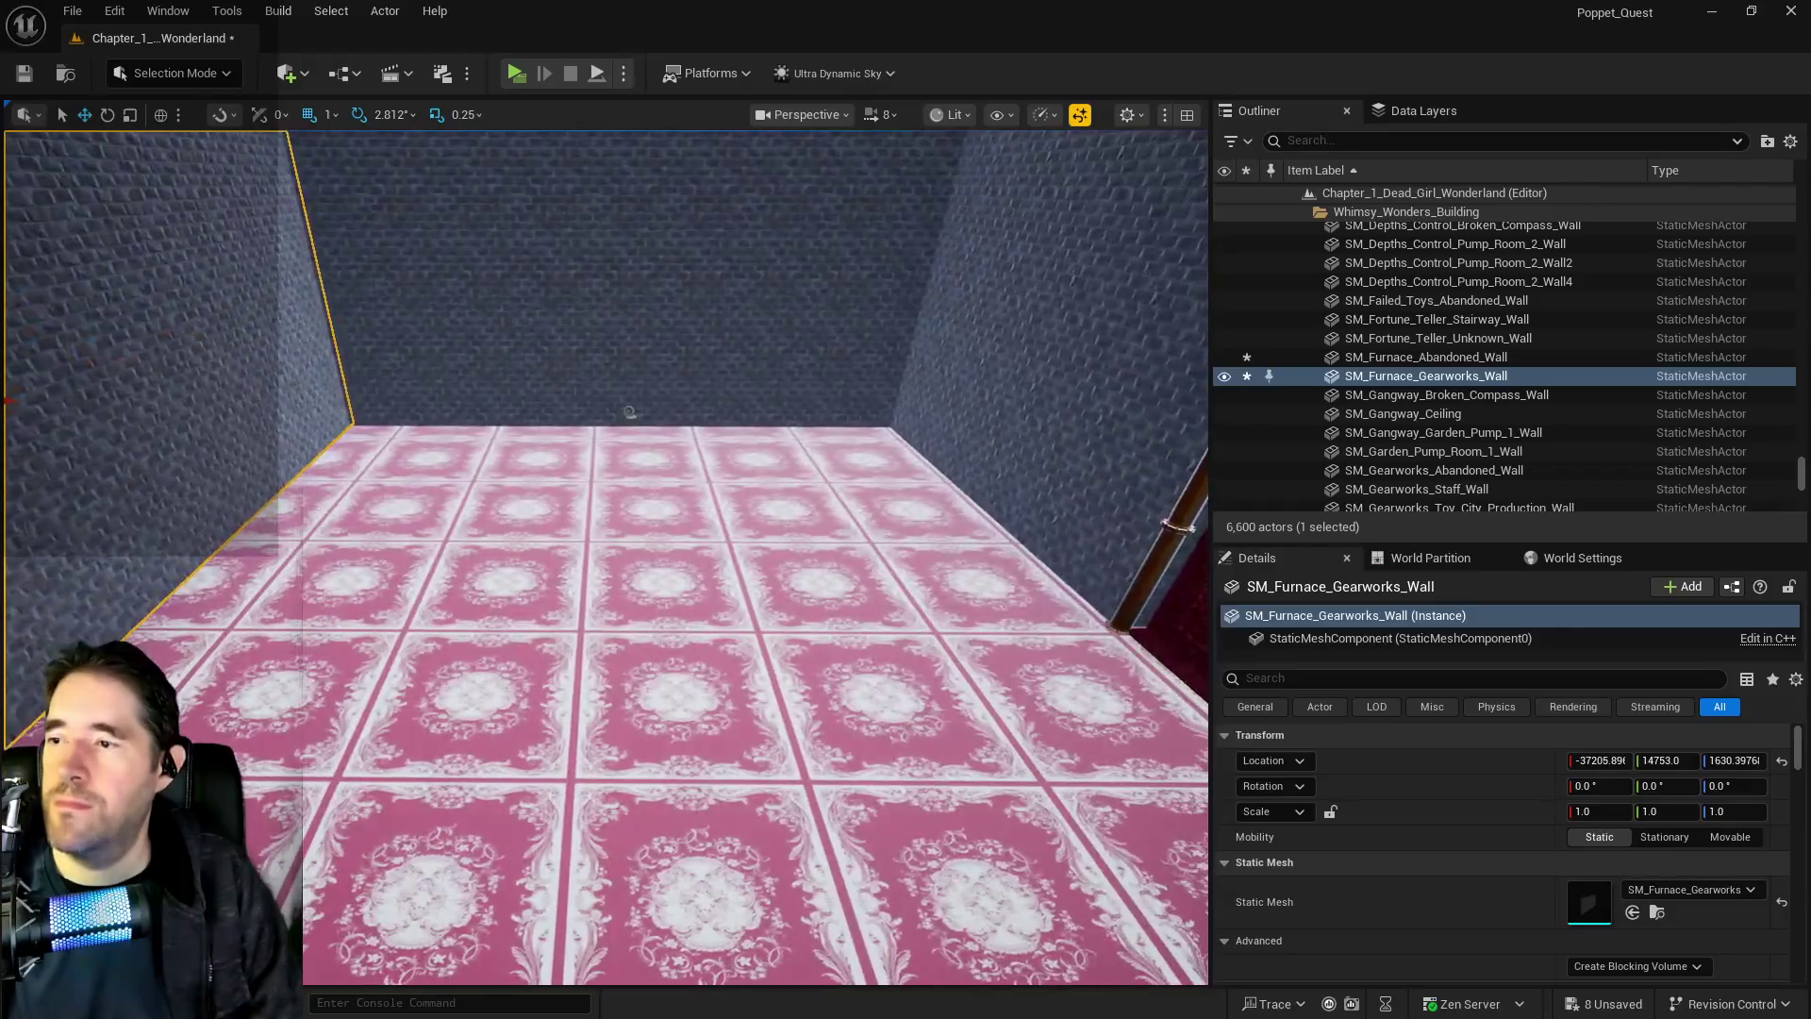
{"action": "left_click", "coordinate": [447, 710]}
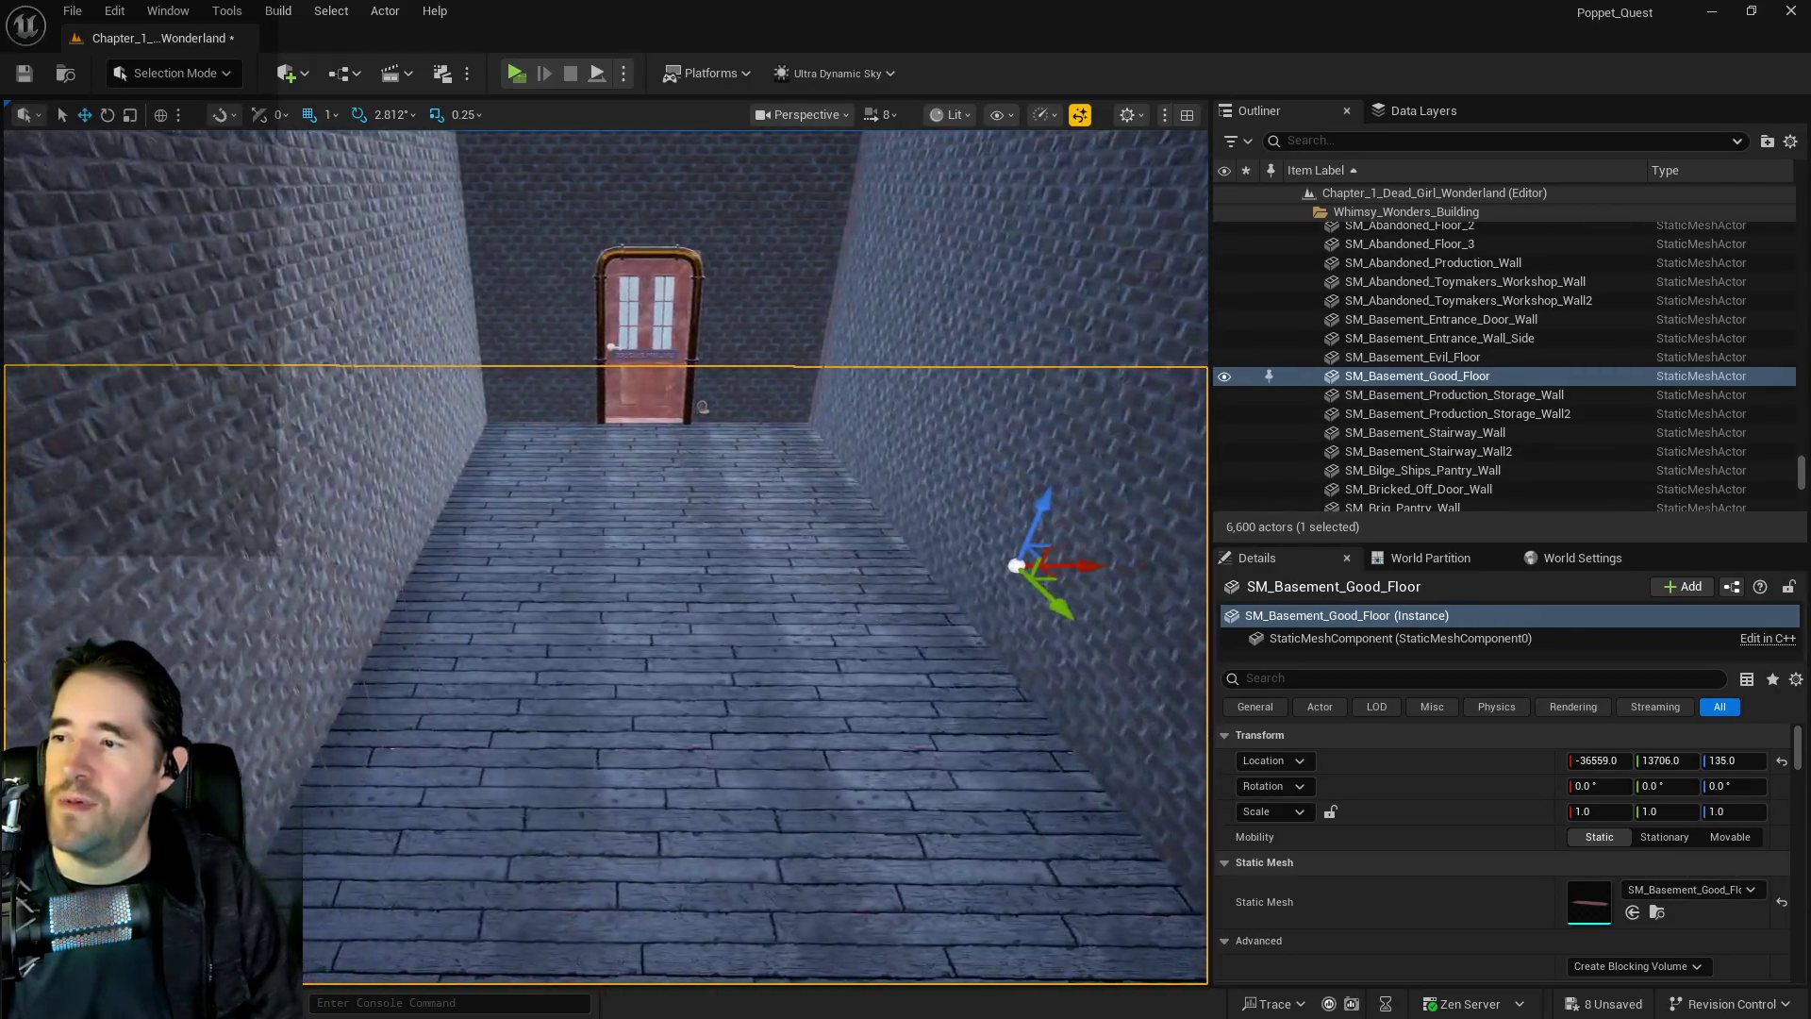
{"action": "left_click", "coordinate": [507, 677]}
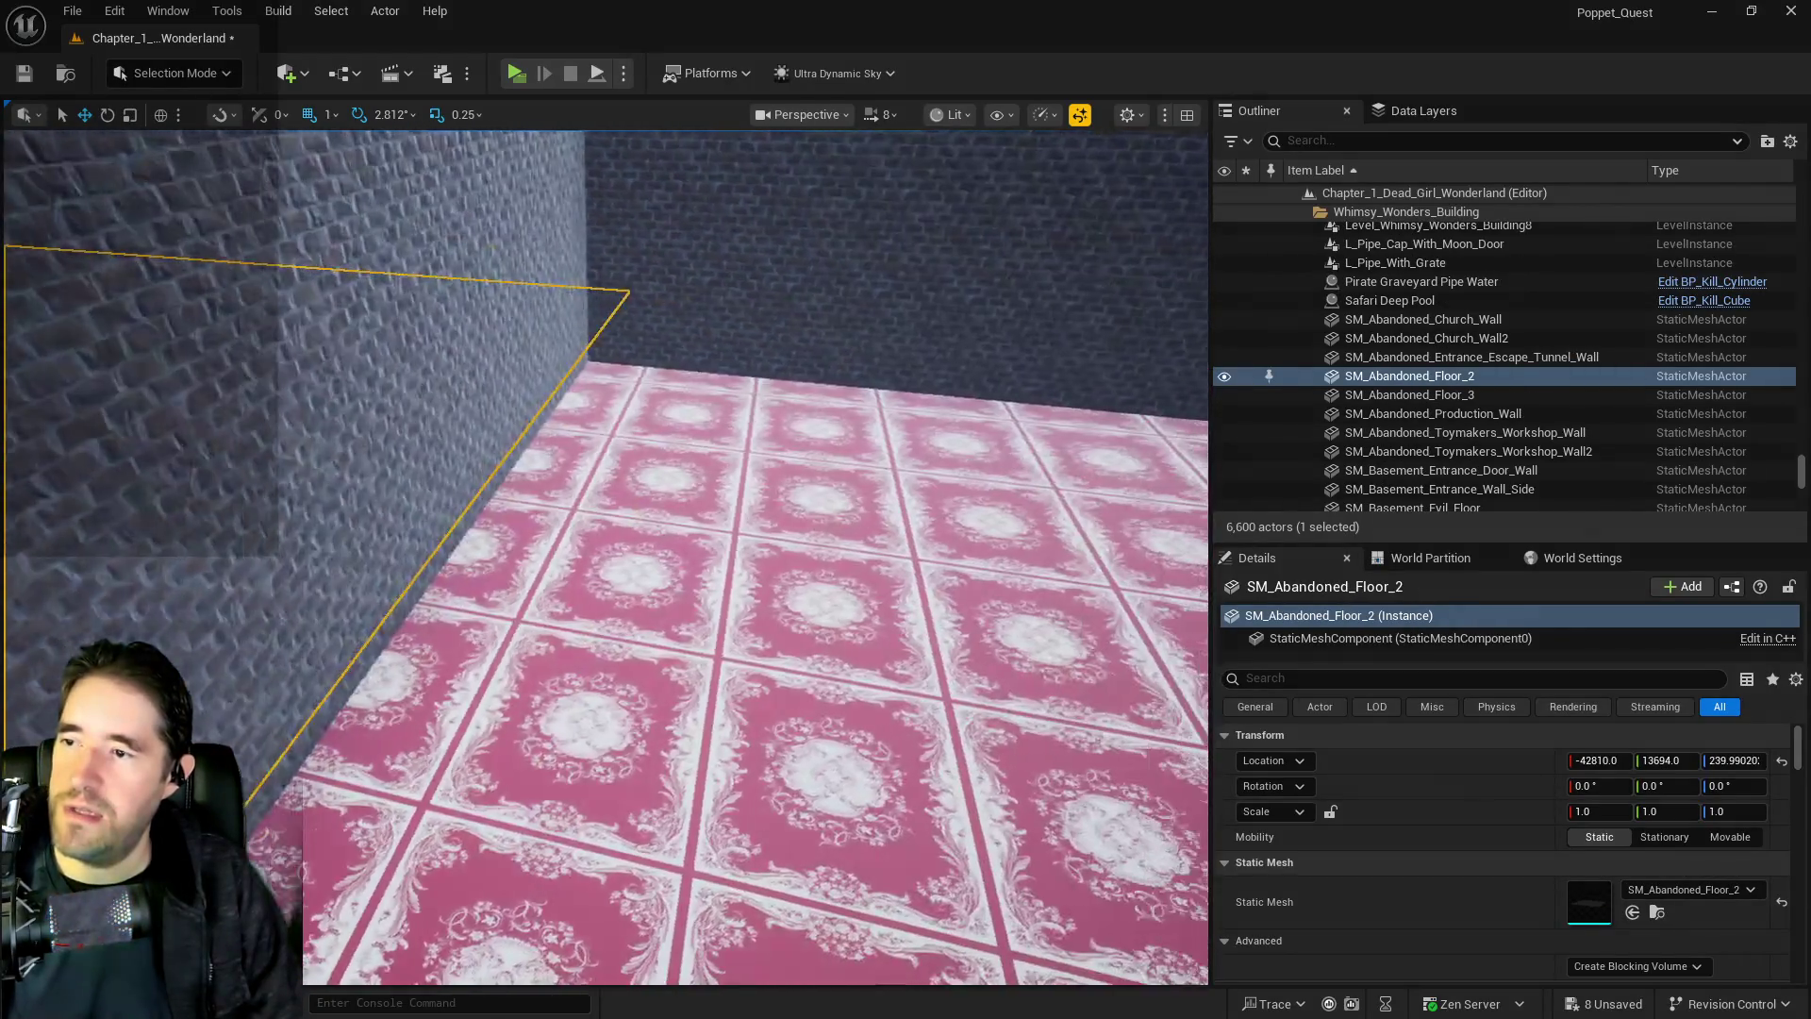
{"action": "left_click", "coordinate": [553, 660]}
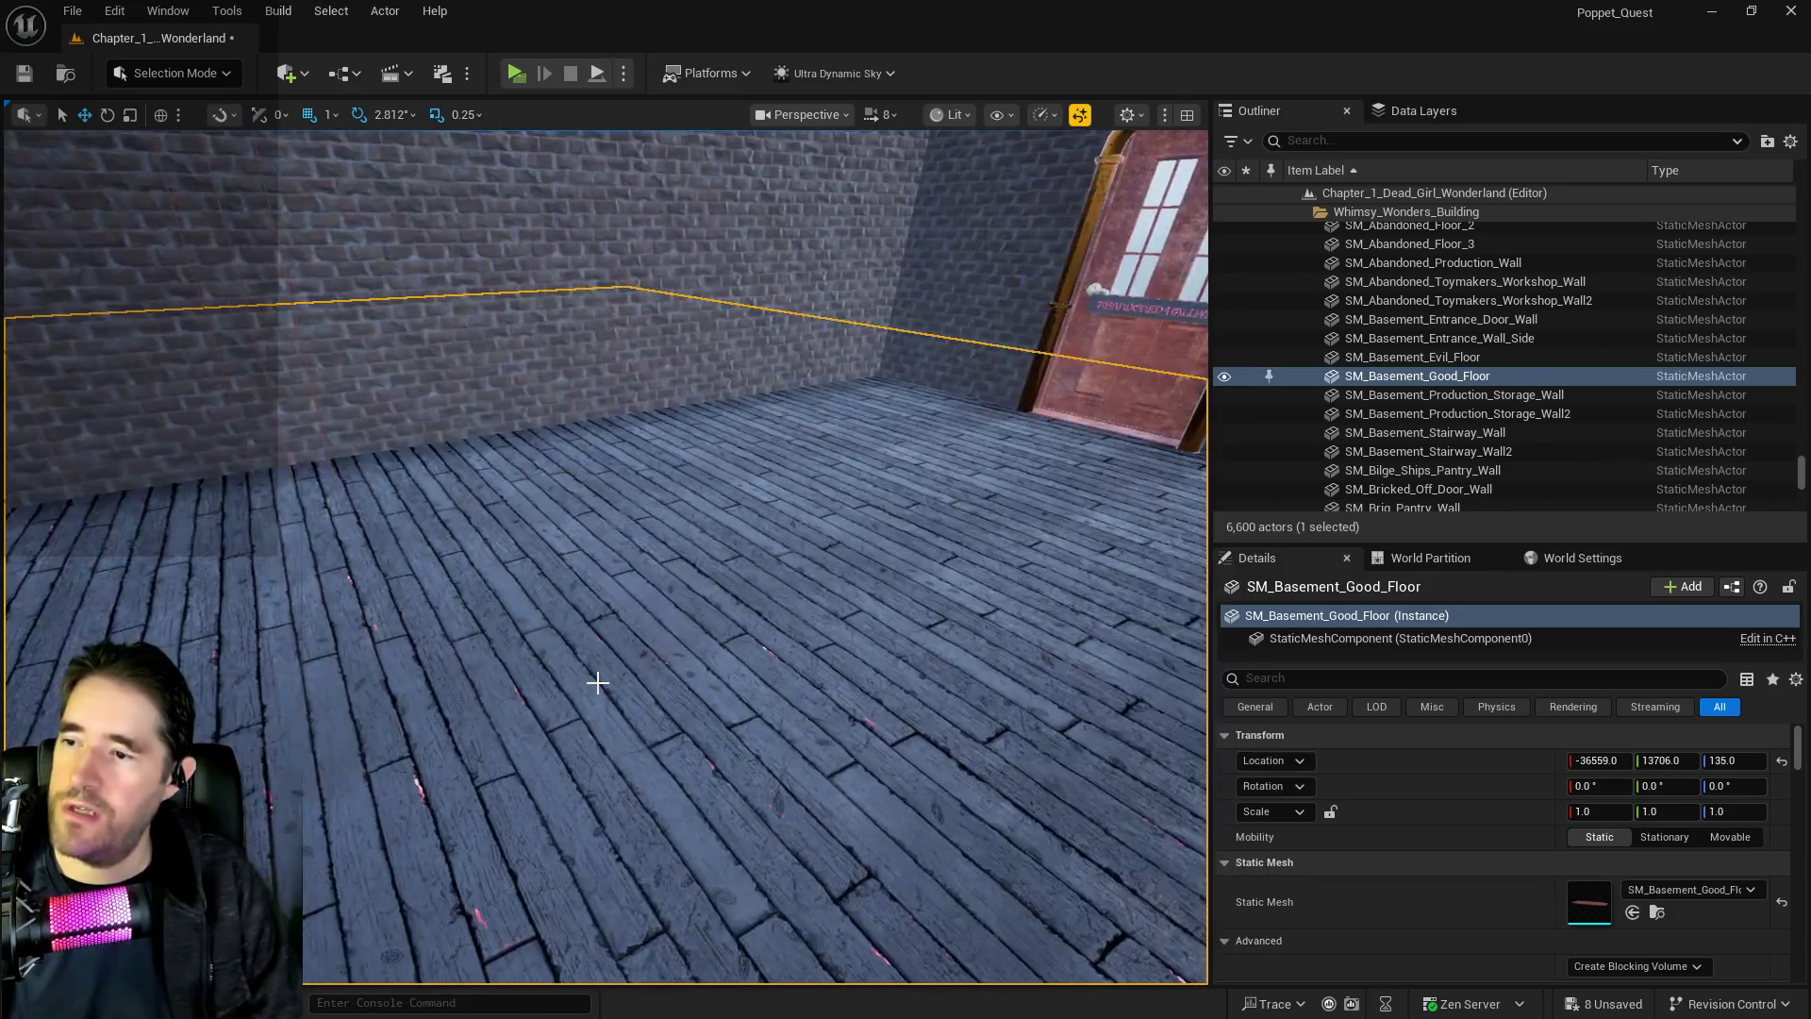
{"action": "left_click", "coordinate": [597, 682]}
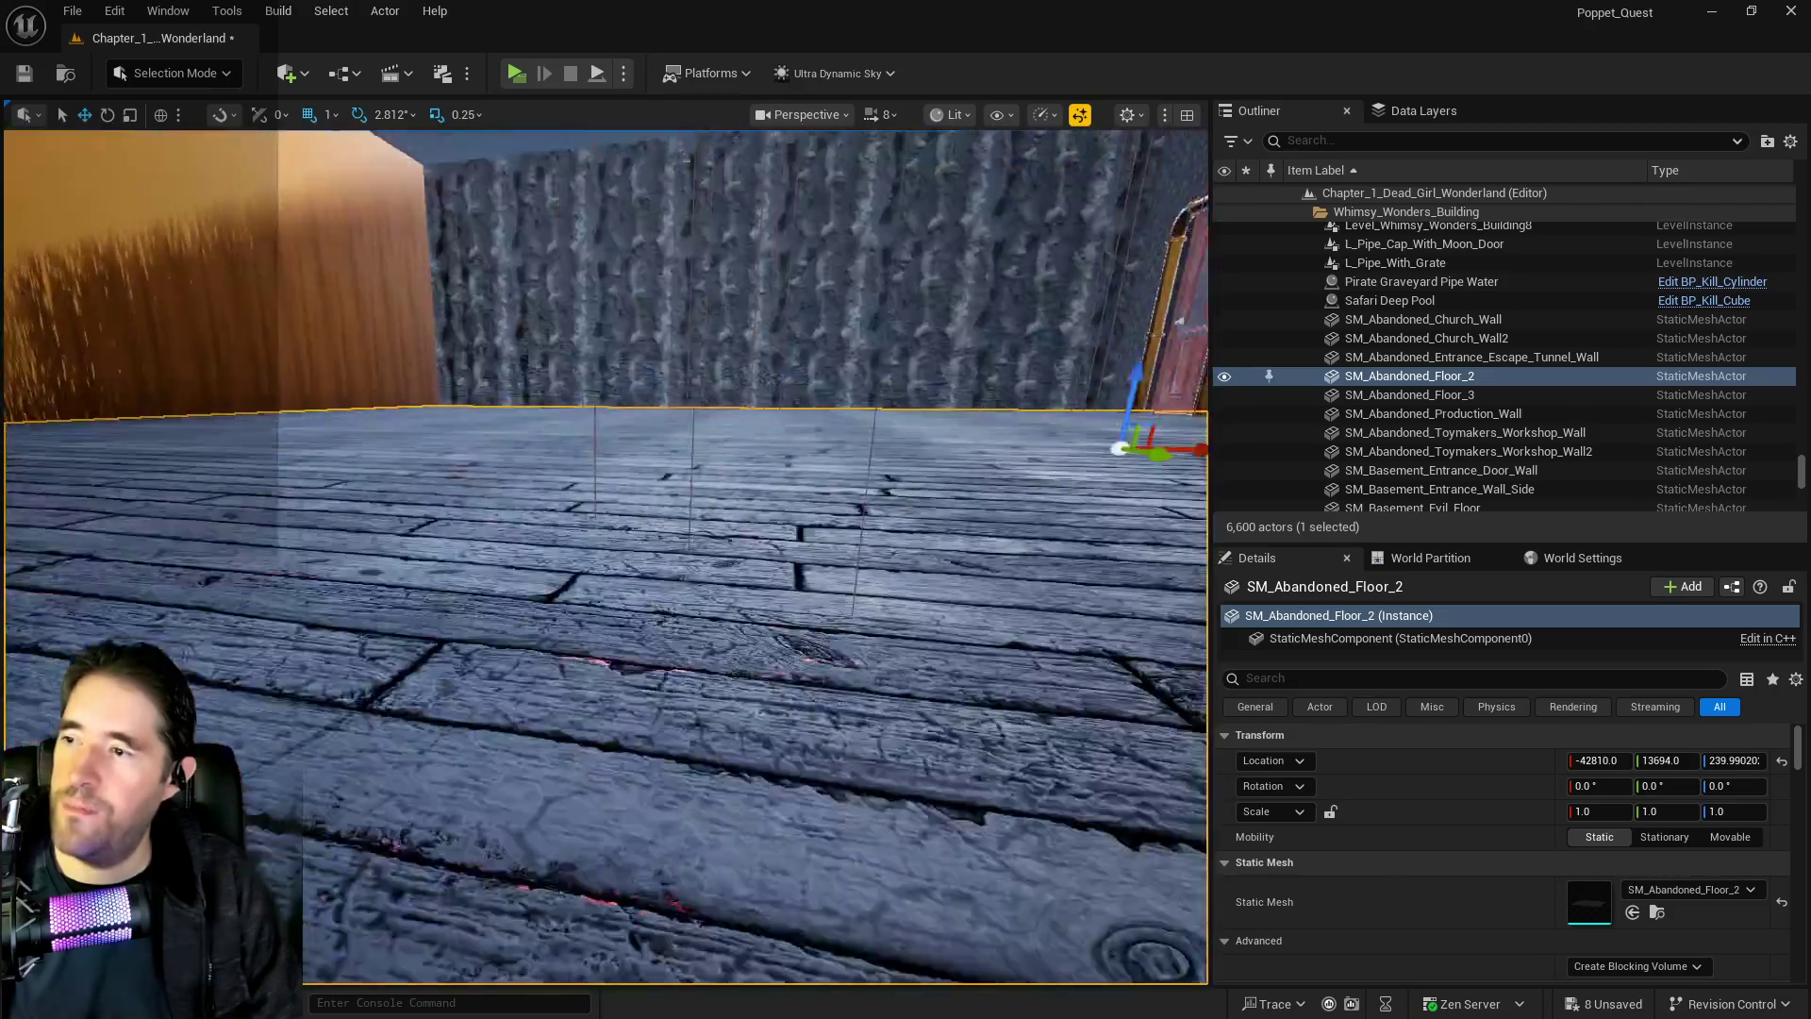
{"action": "left_click_drag", "start_coordinate": [603, 557], "coordinate": [660, 556]}
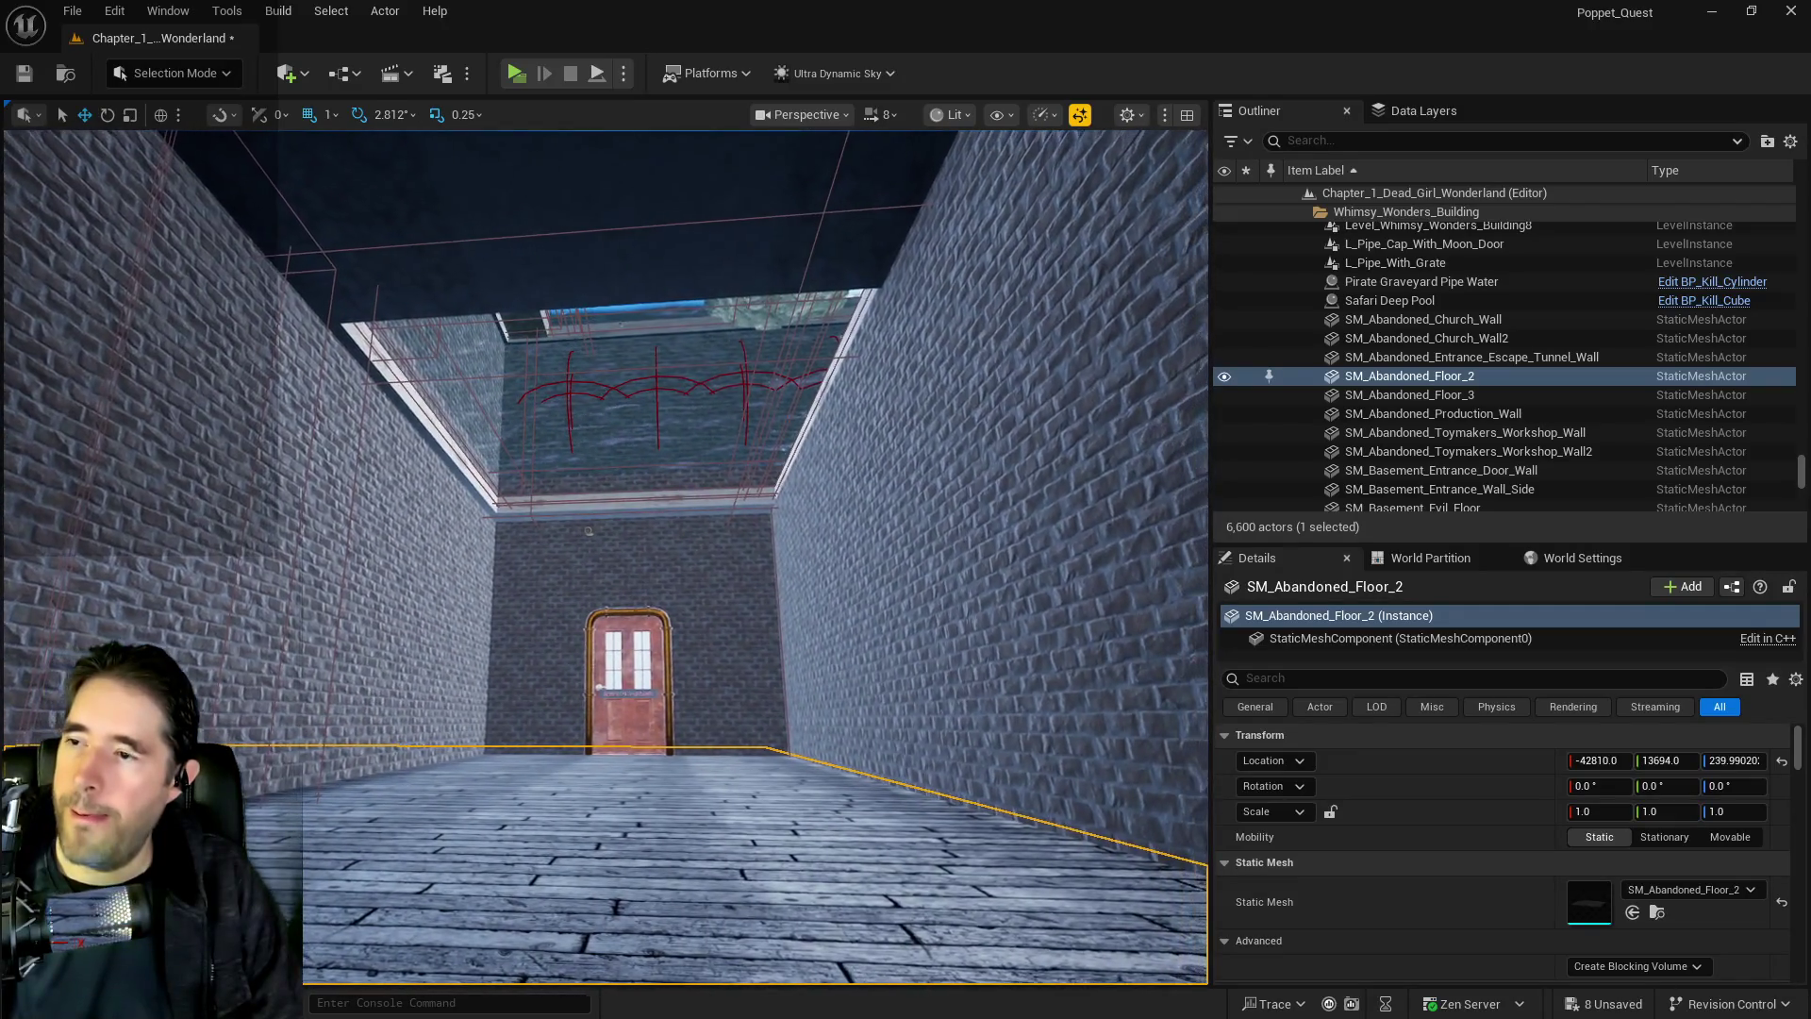
{"action": "key", "text": "f"}
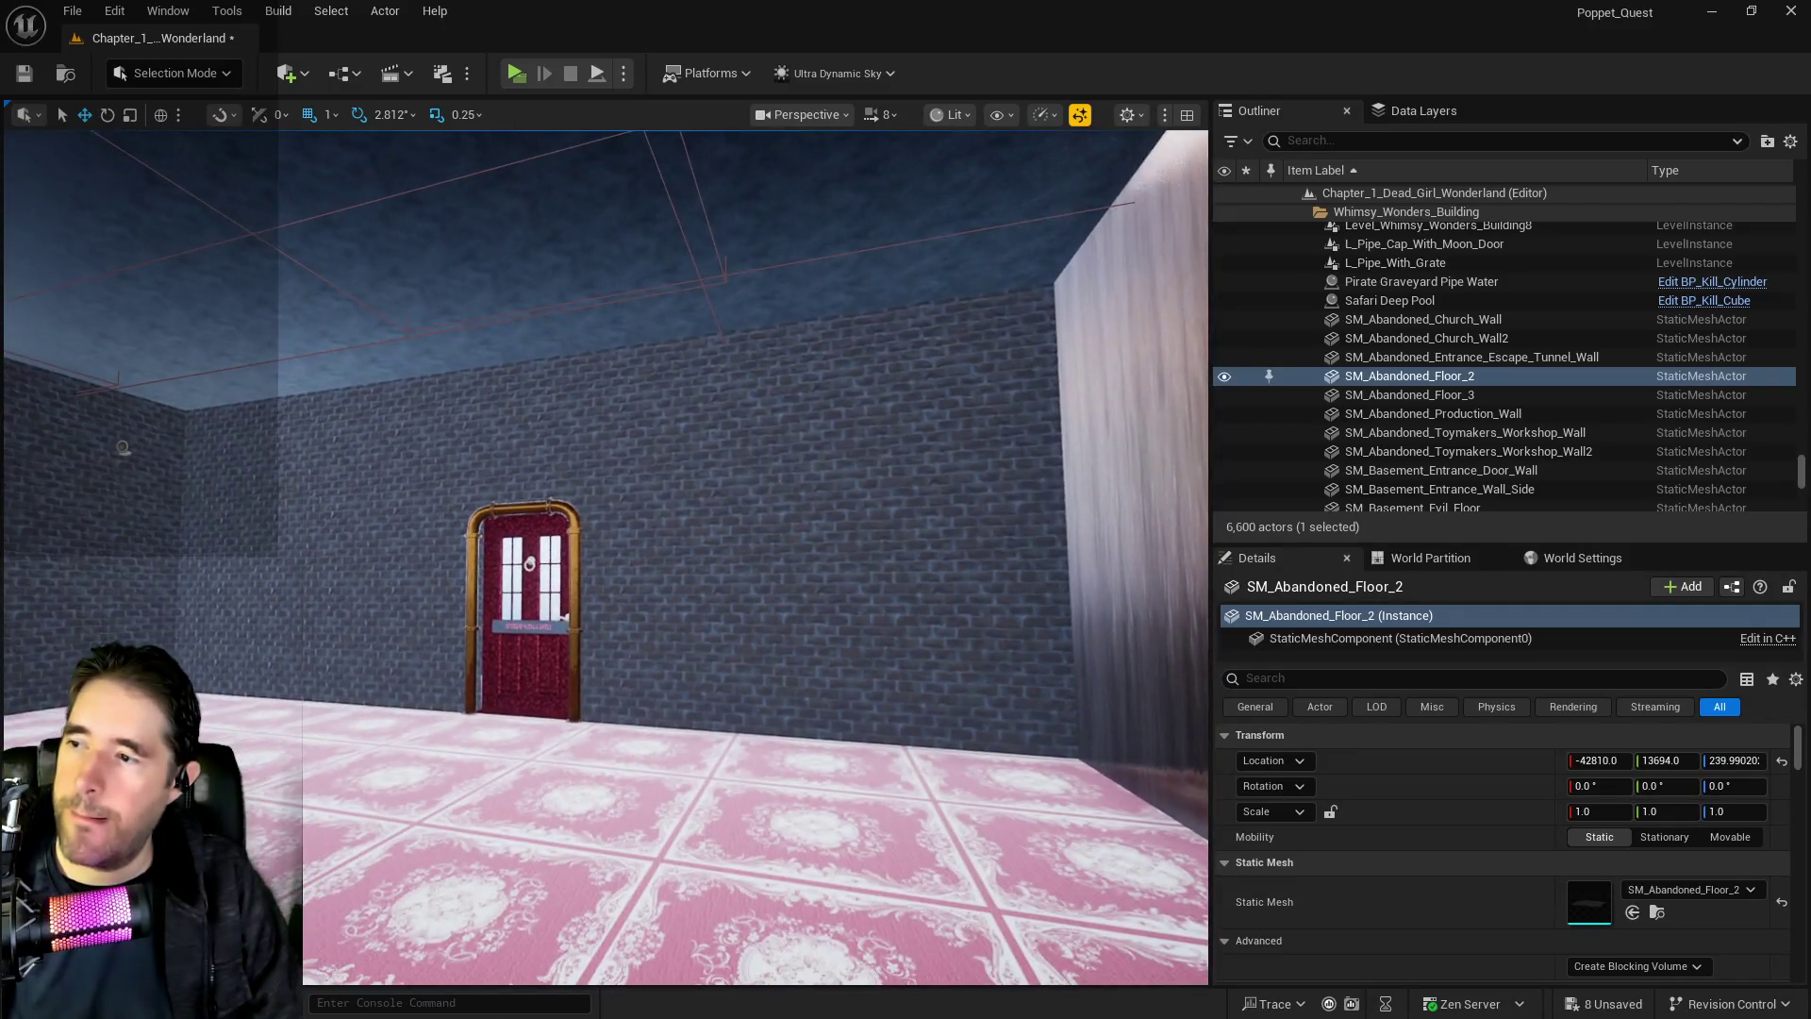
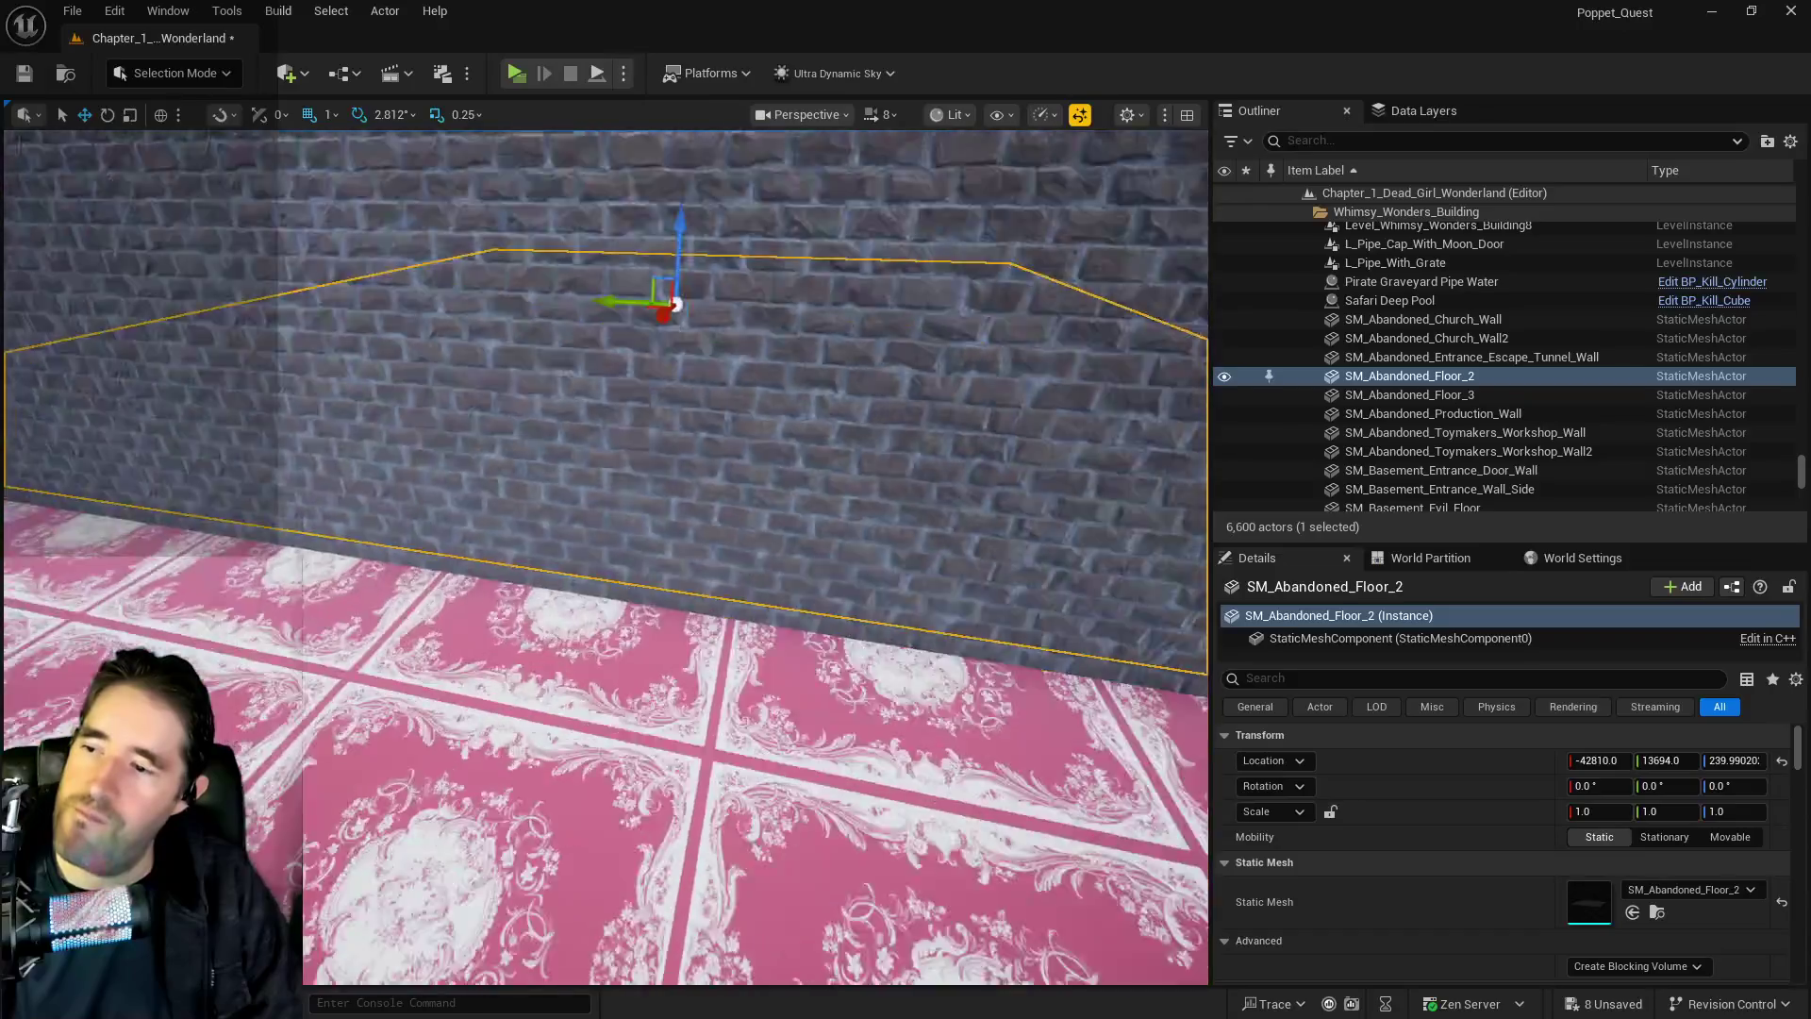
Select SM_Abandoned_Floor_3 and Floor_2, frame them, and delete both, leaving 6,598 actors
{"action": "key", "text": "Down"}
{"action": "key", "text": "f"}
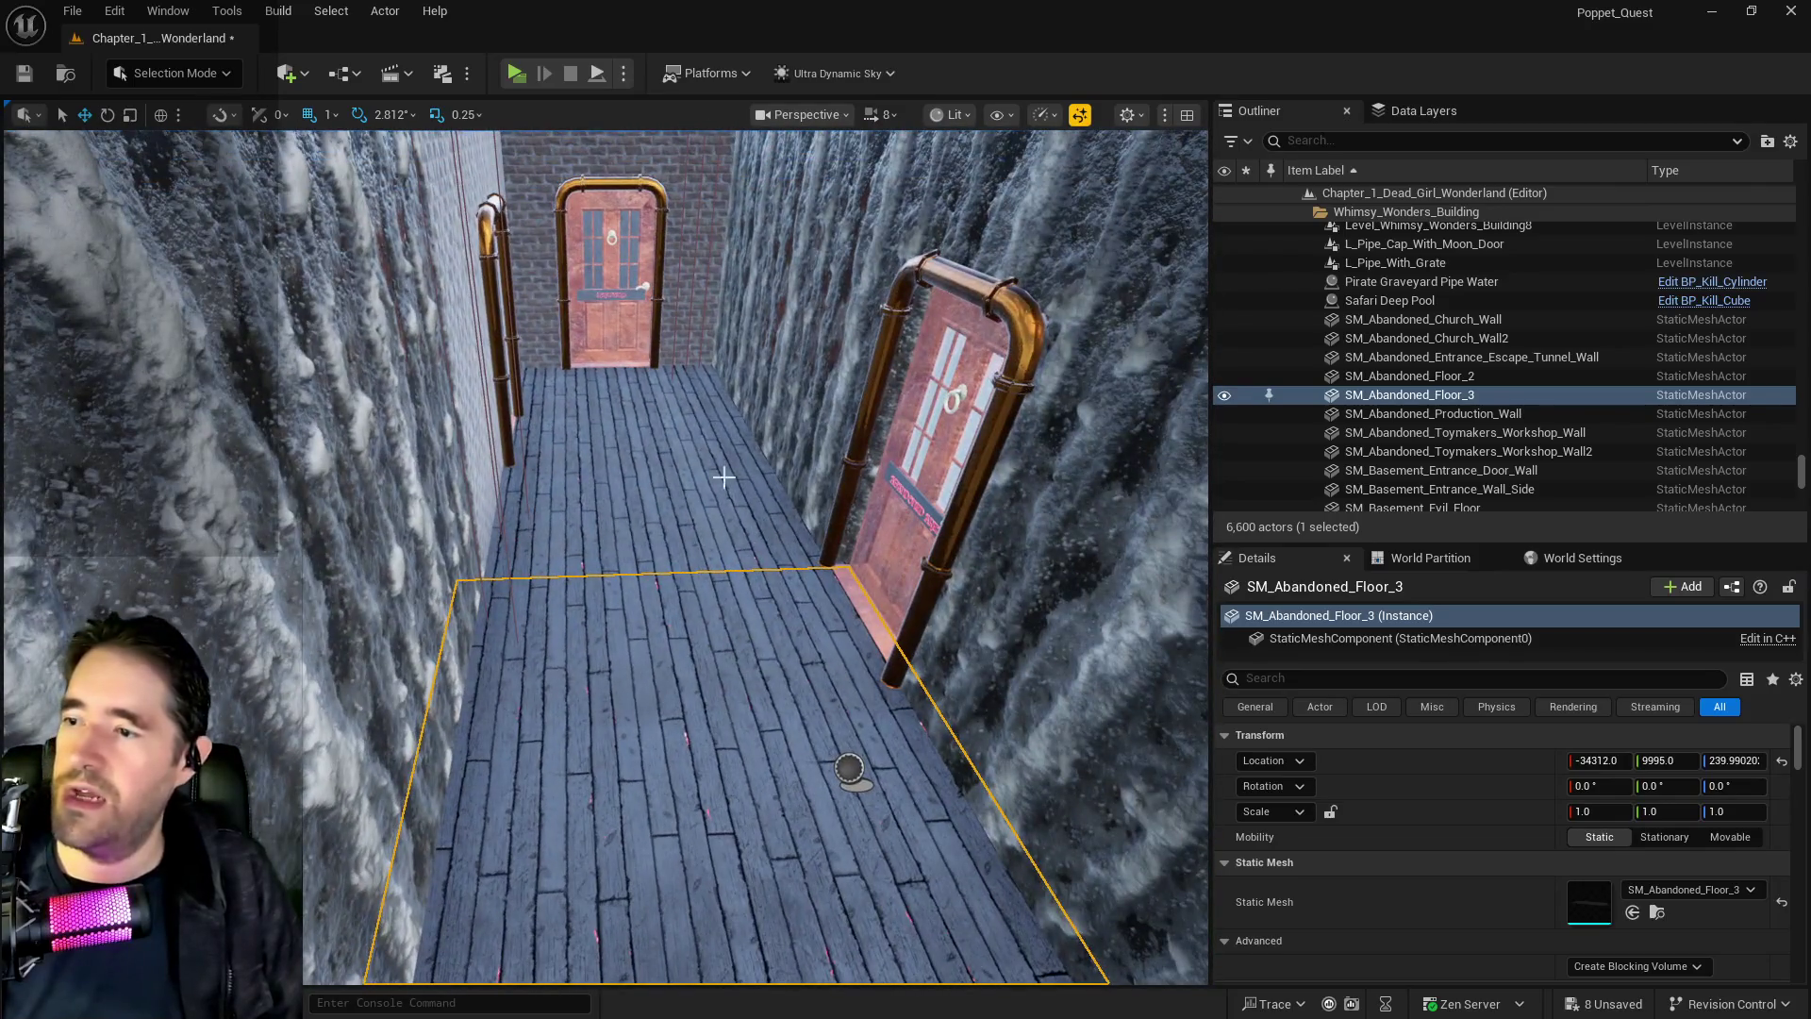
{"action": "left_click", "coordinate": [659, 472], "text": "ctrl"}
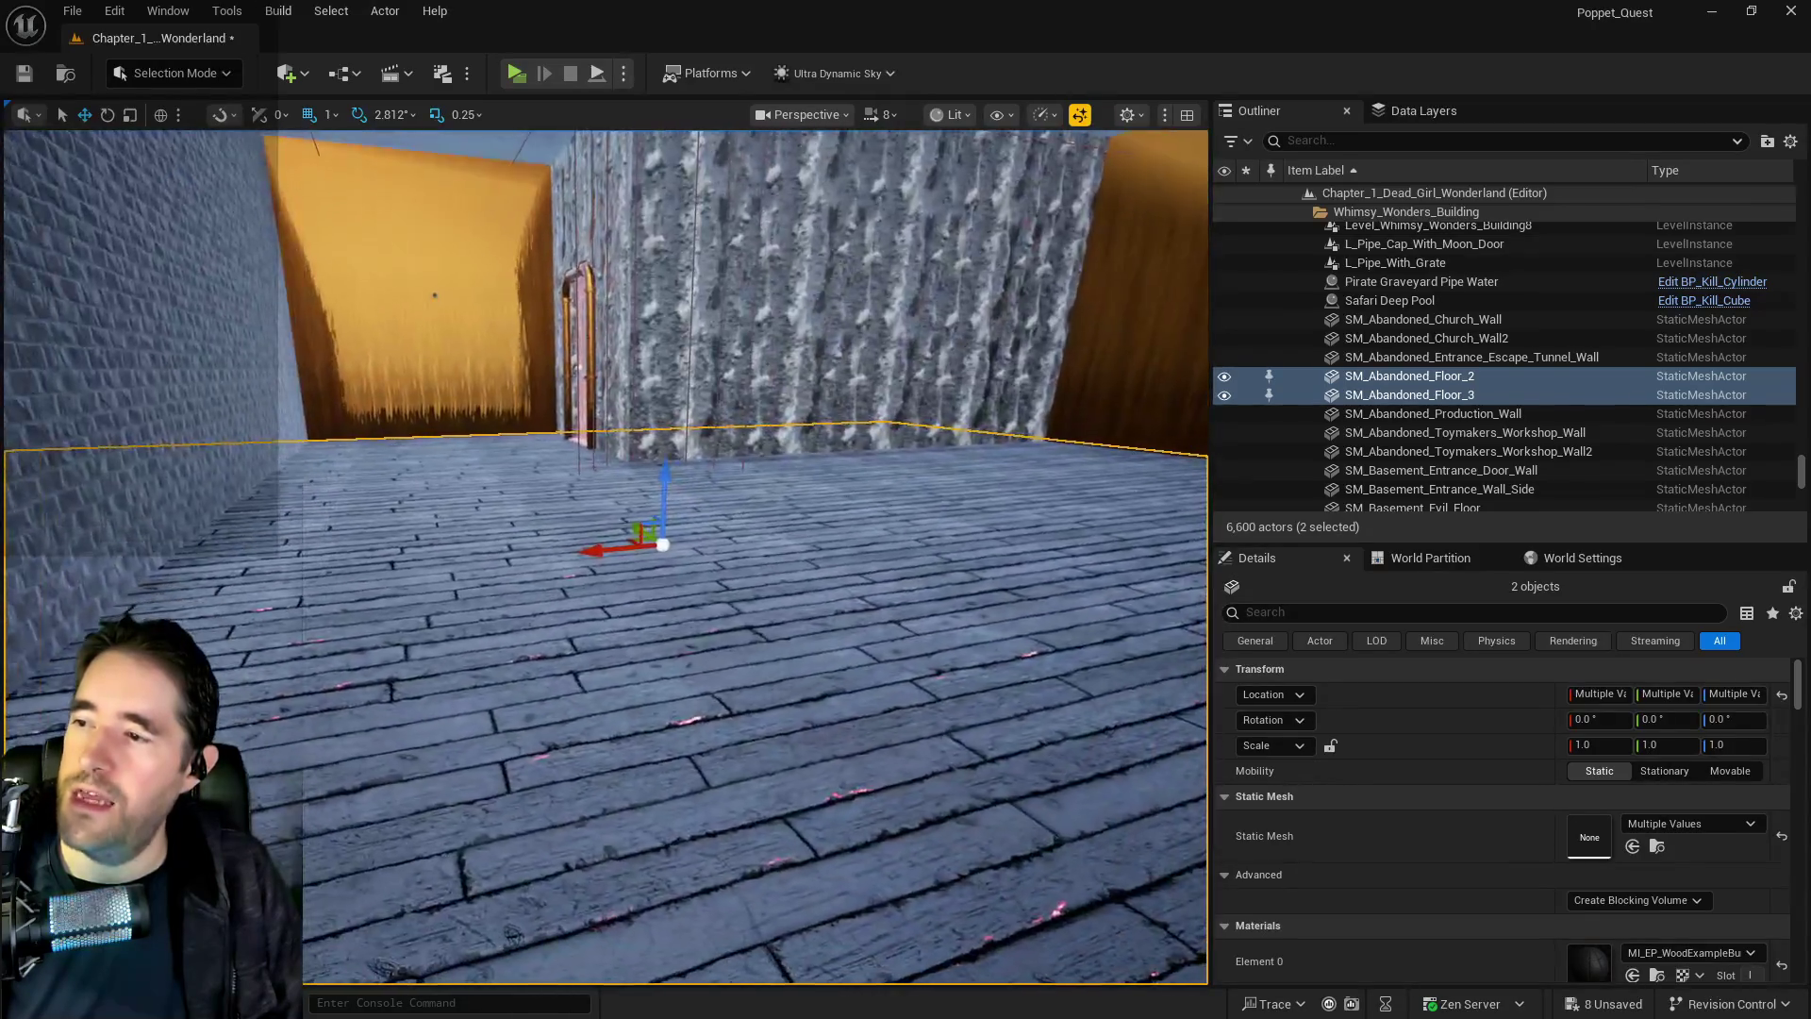
{"action": "key", "text": "f"}
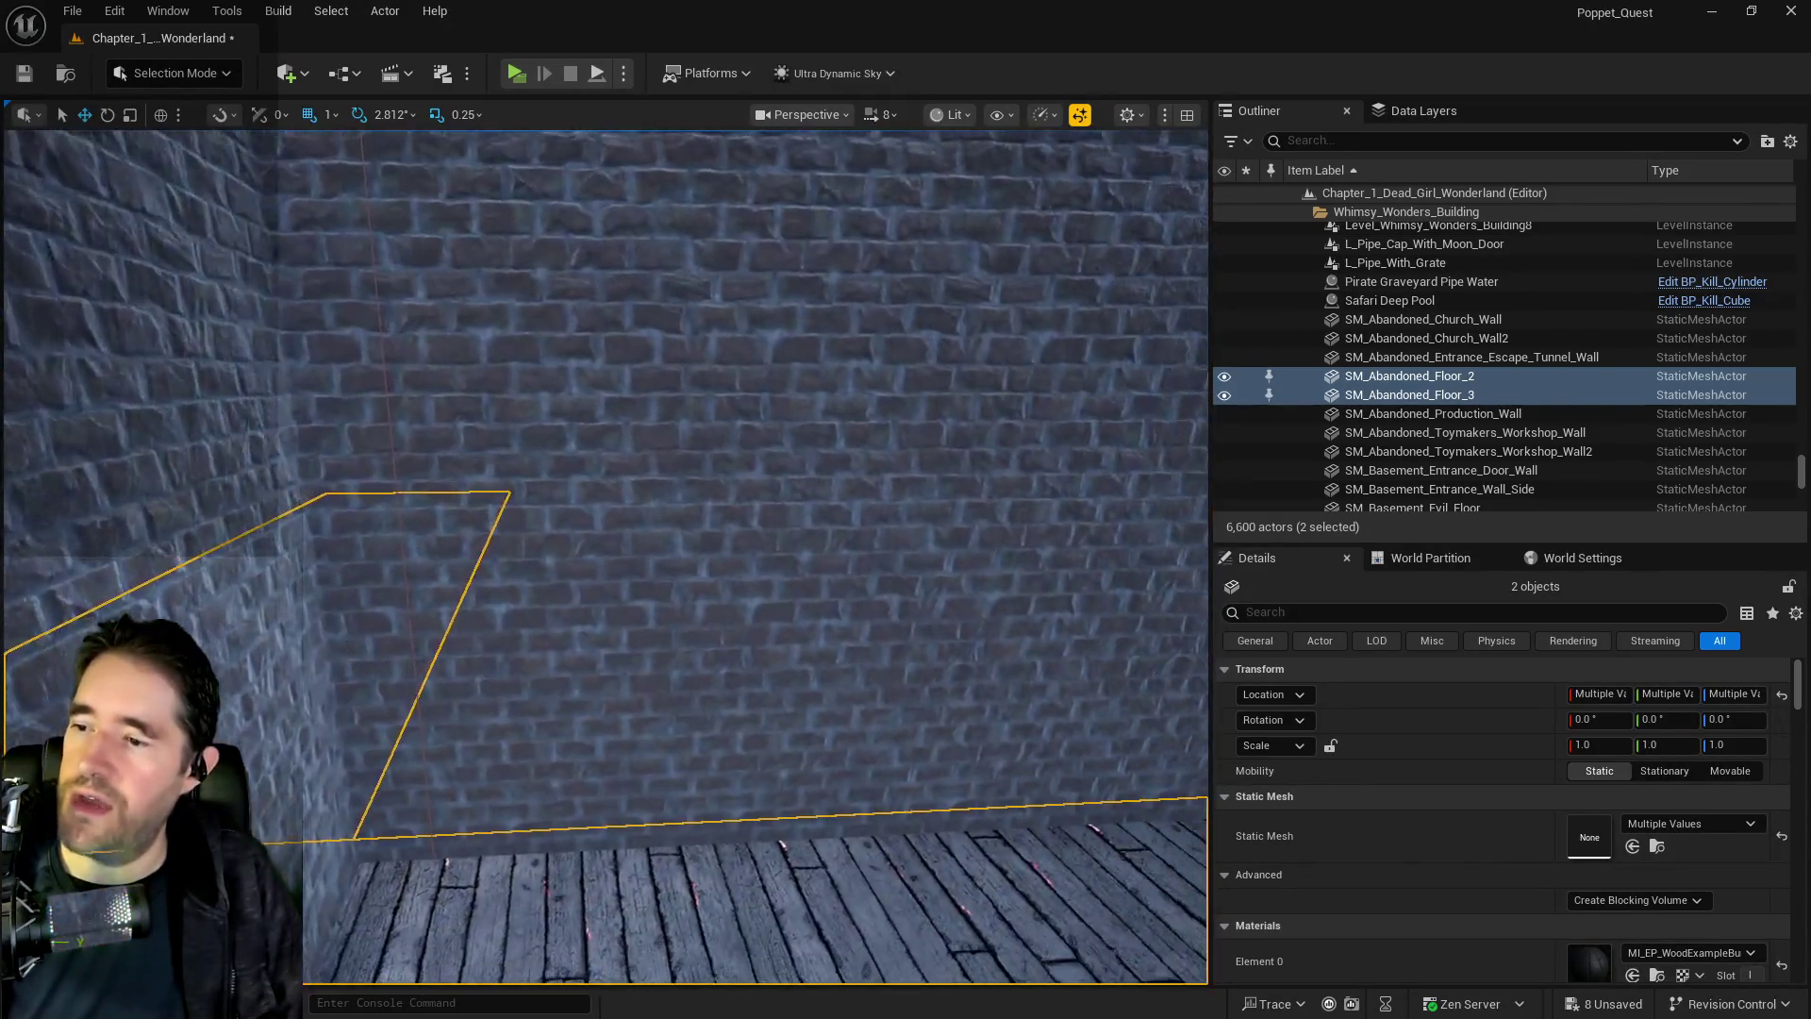
{"action": "key", "text": "Delete"}
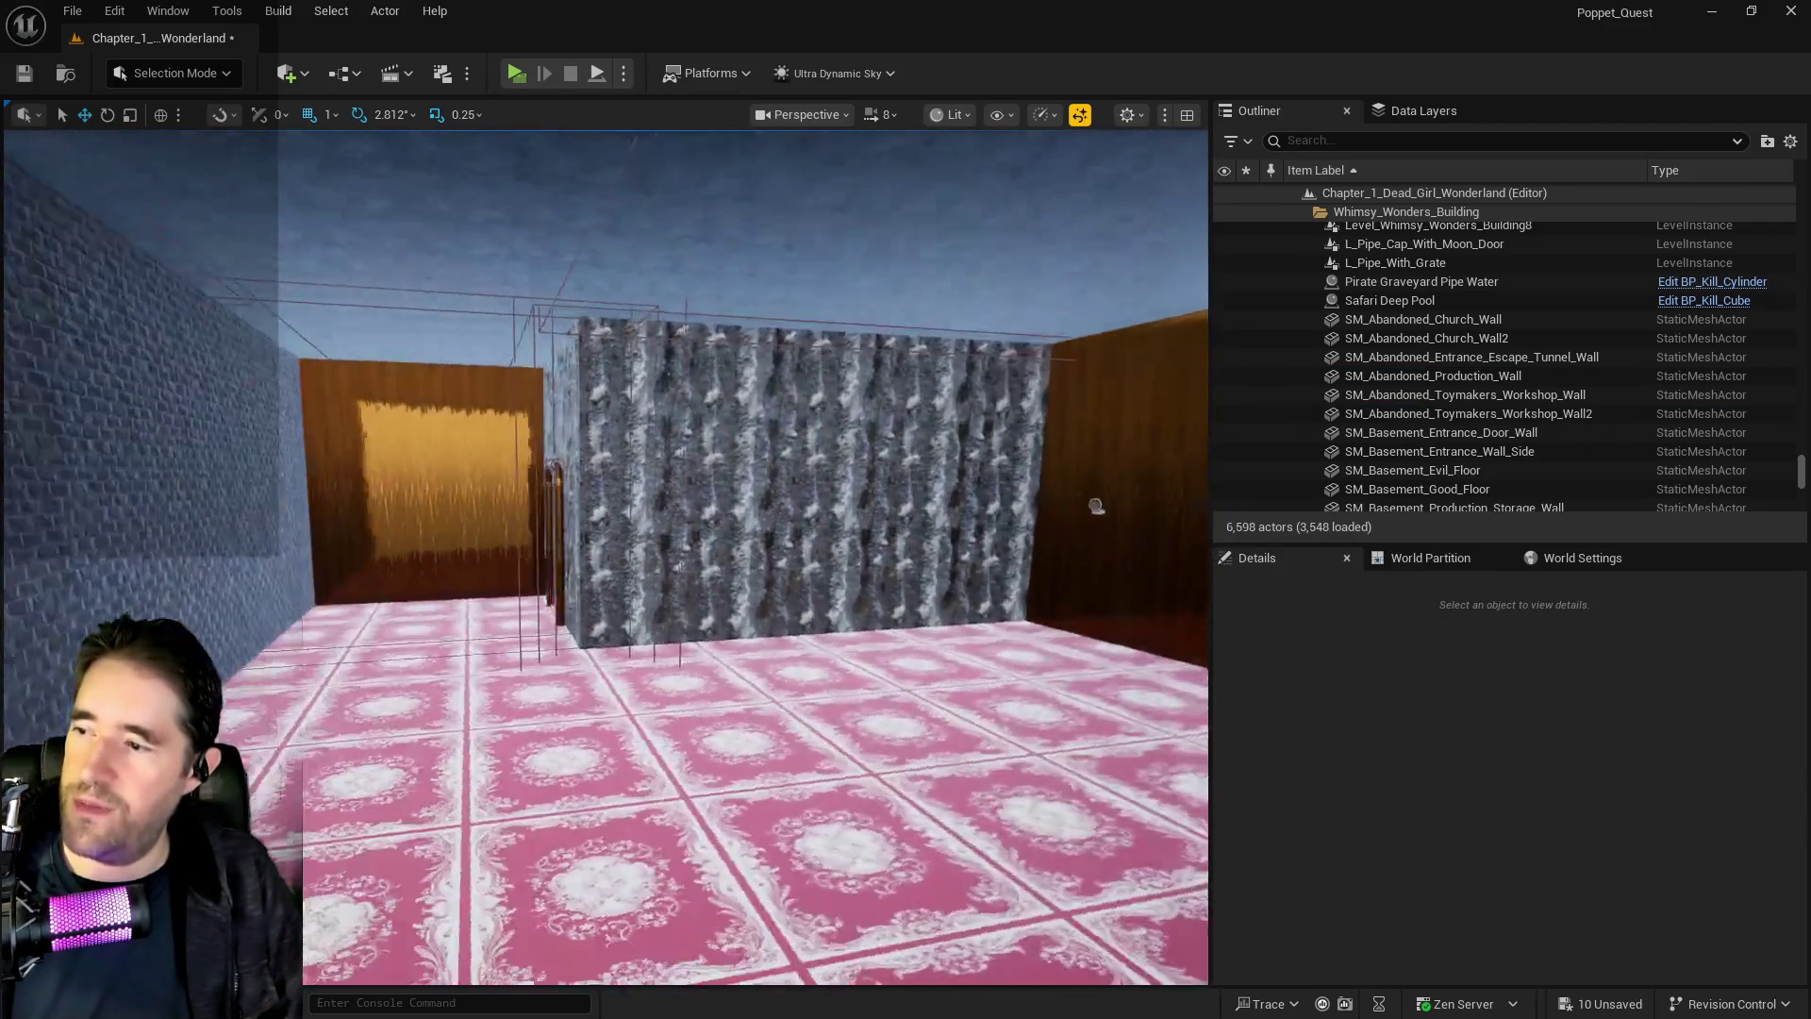
Turn the basement entrance side wall and the door wall to Inst_Brick_Edit brick
{"action": "left_click", "coordinate": [170, 425]}
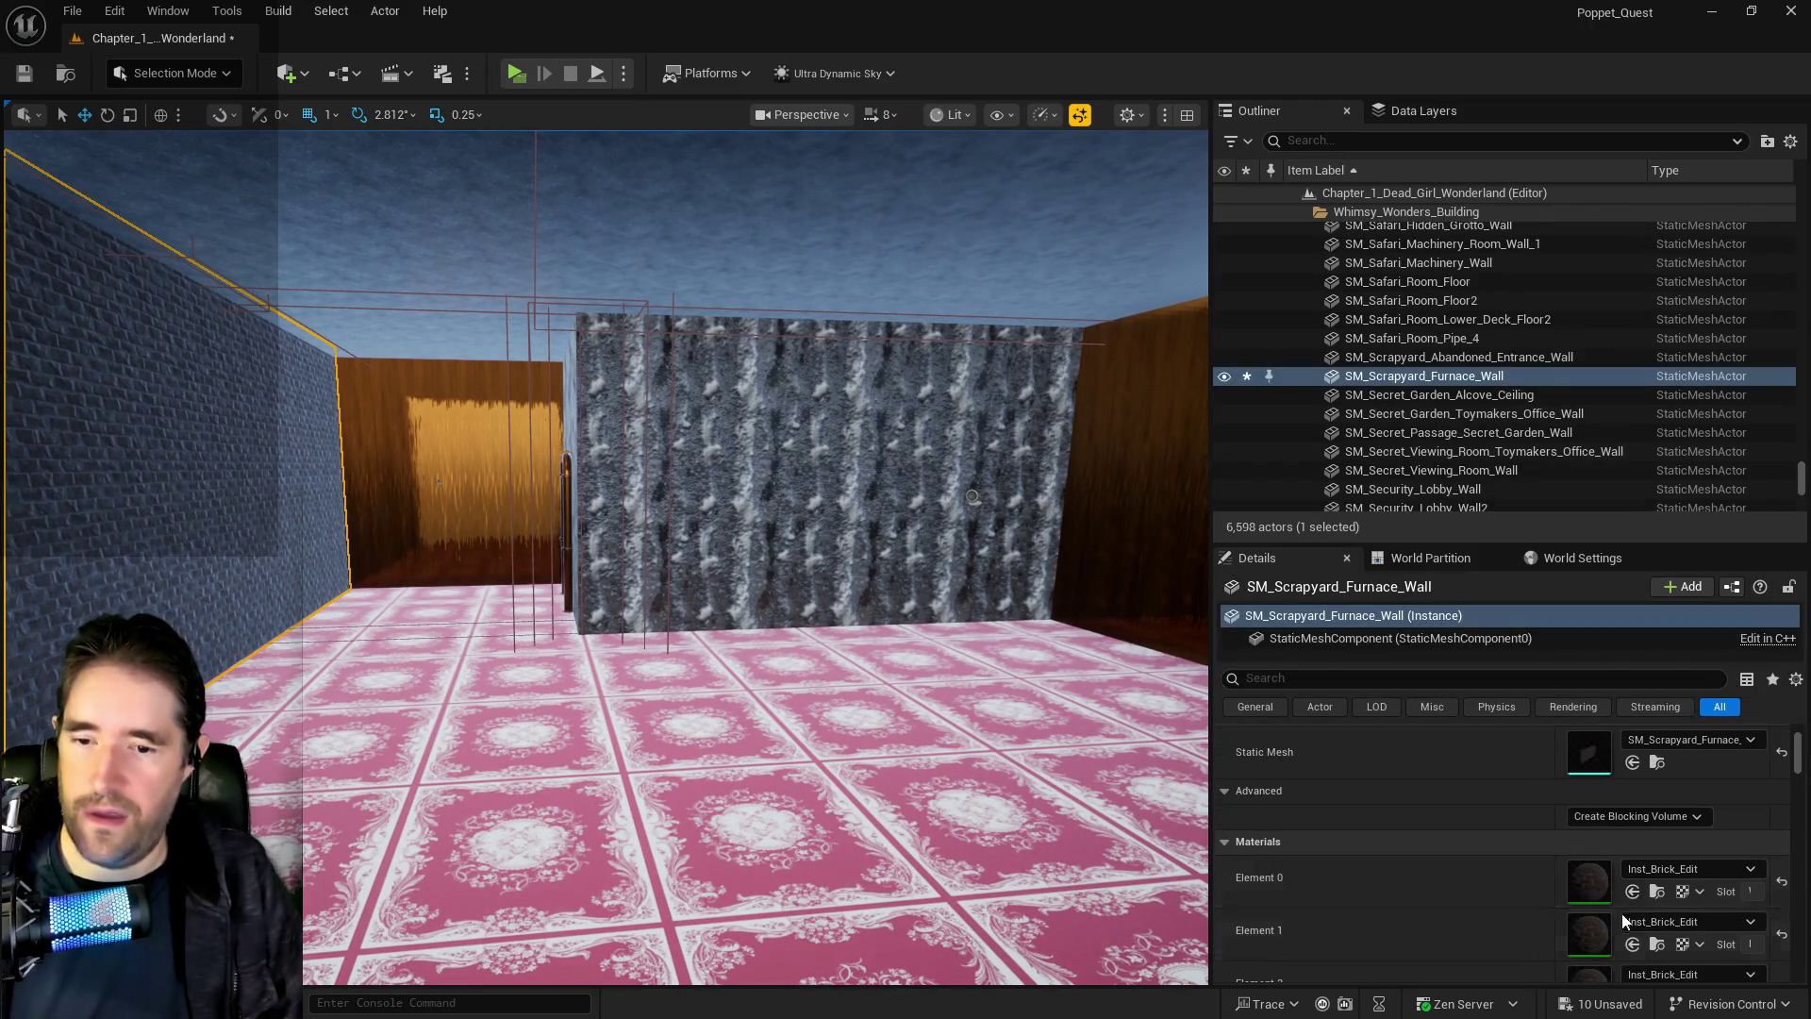
{"action": "key", "text": "ctrl+z"}
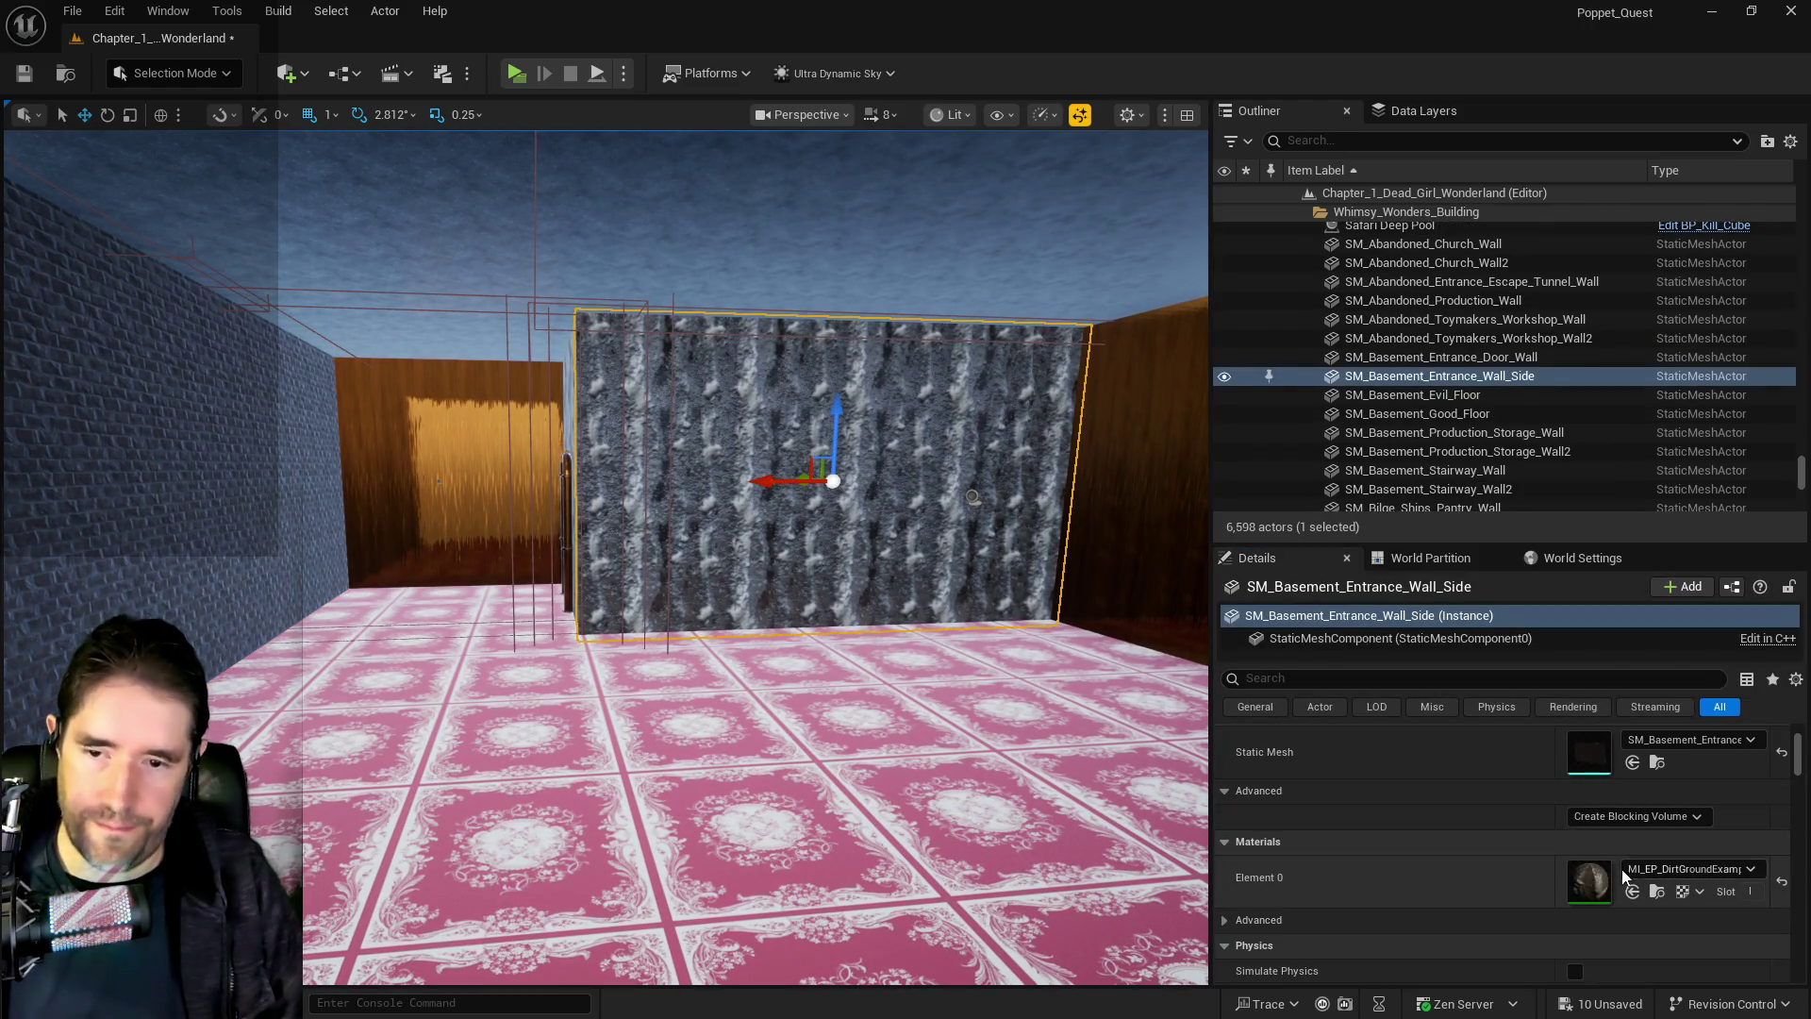
{"action": "mouse_move", "coordinate": [708, 544]}
{"action": "left_mouse_down"}
{"action": "mouse_move", "coordinate": [717, 476]}
{"action": "mouse_move", "coordinate": [709, 544]}
{"action": "left_mouse_up"}
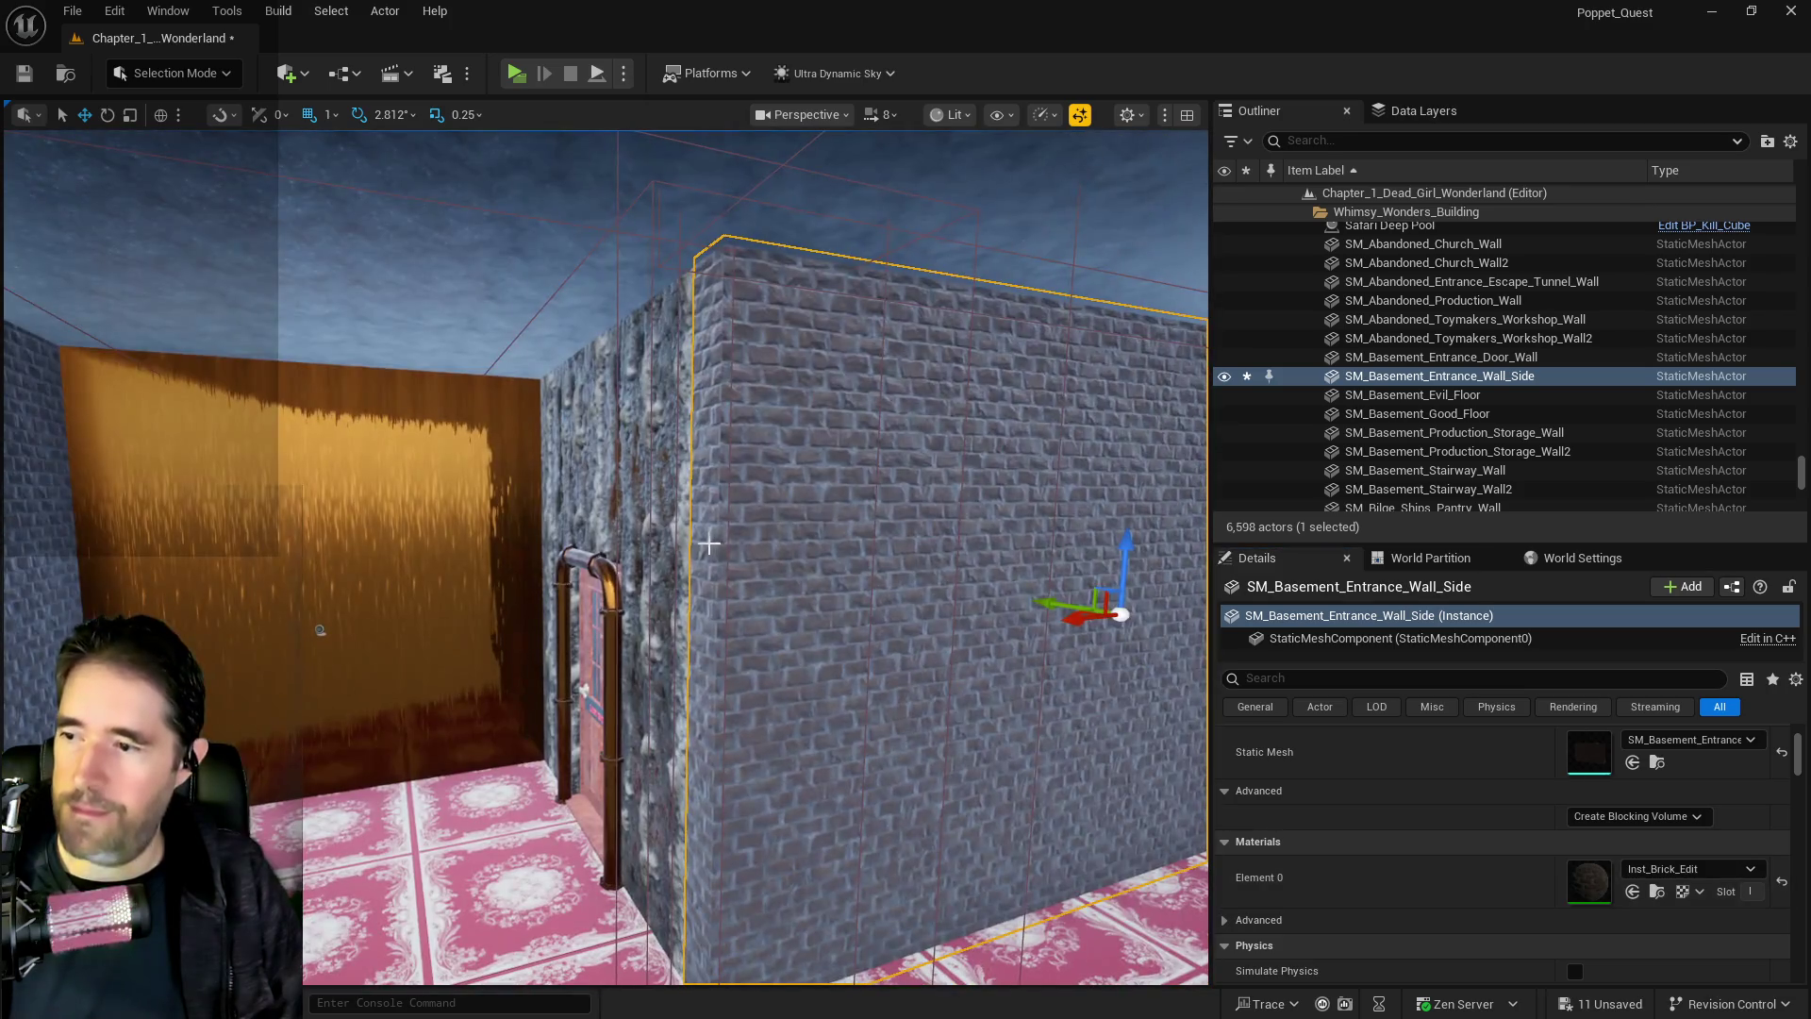
{"action": "left_click", "coordinate": [641, 471]}
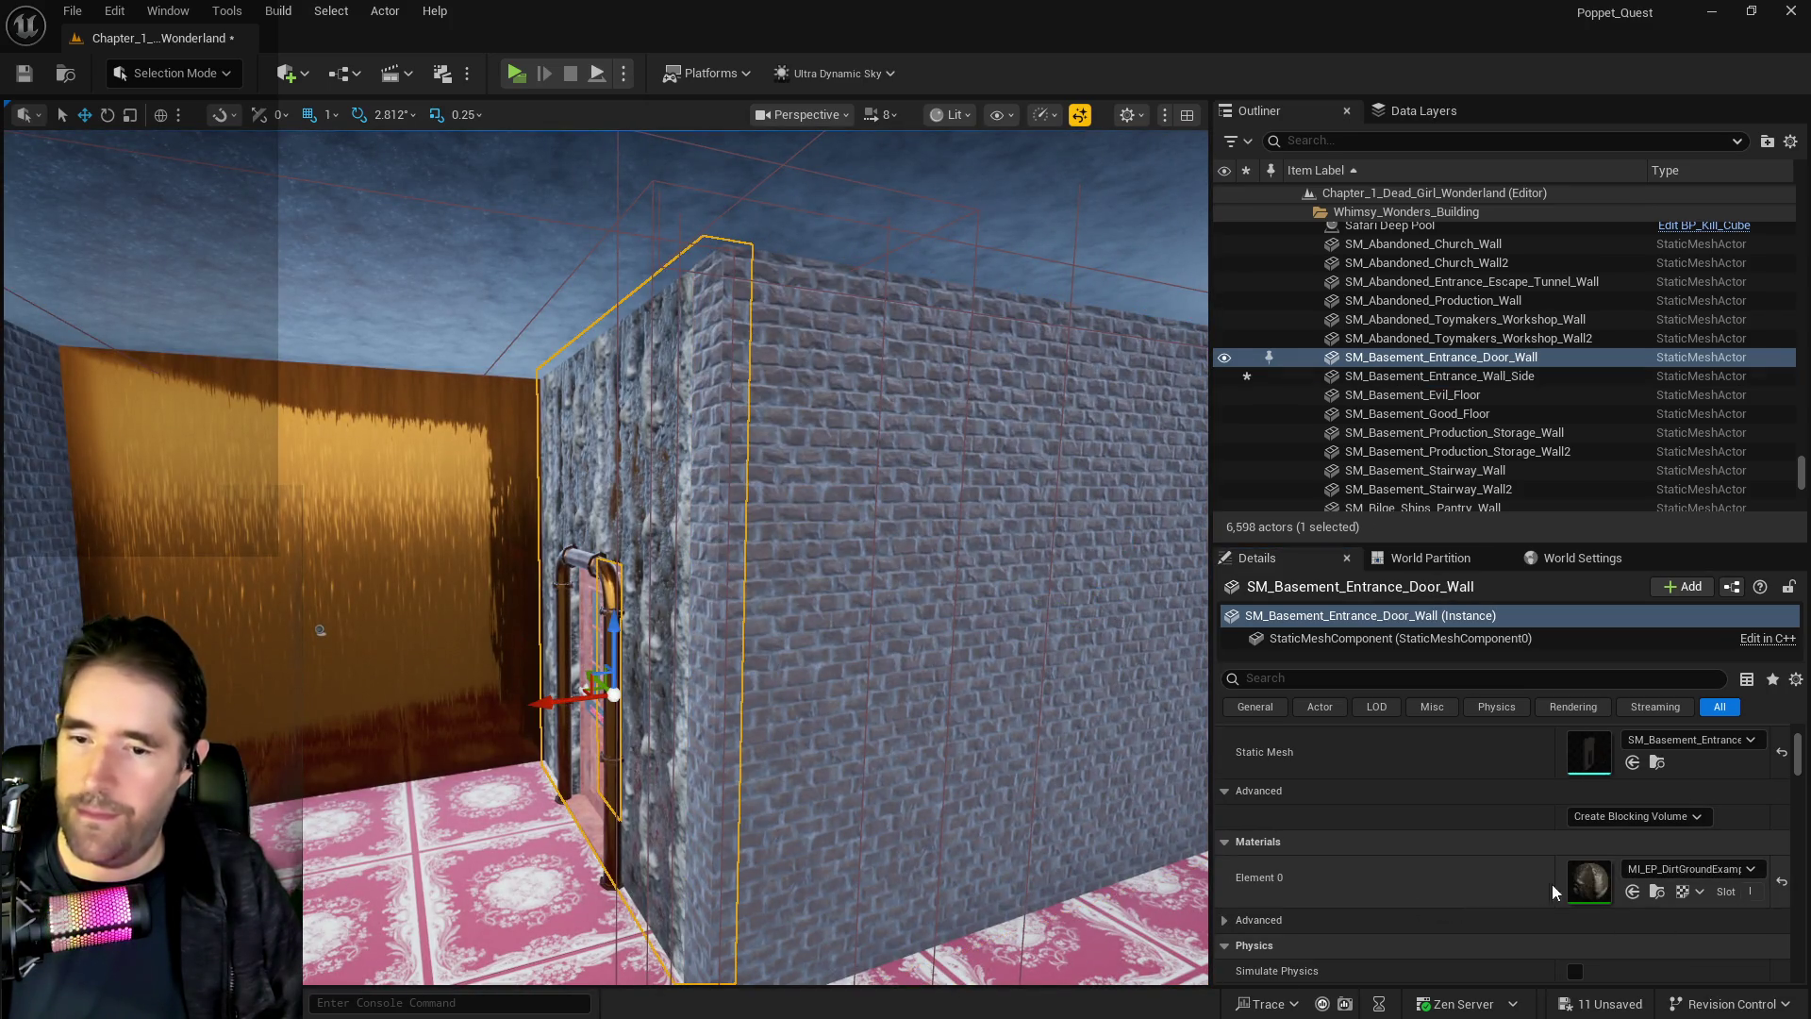
{"action": "left_click", "coordinate": [1632, 891]}
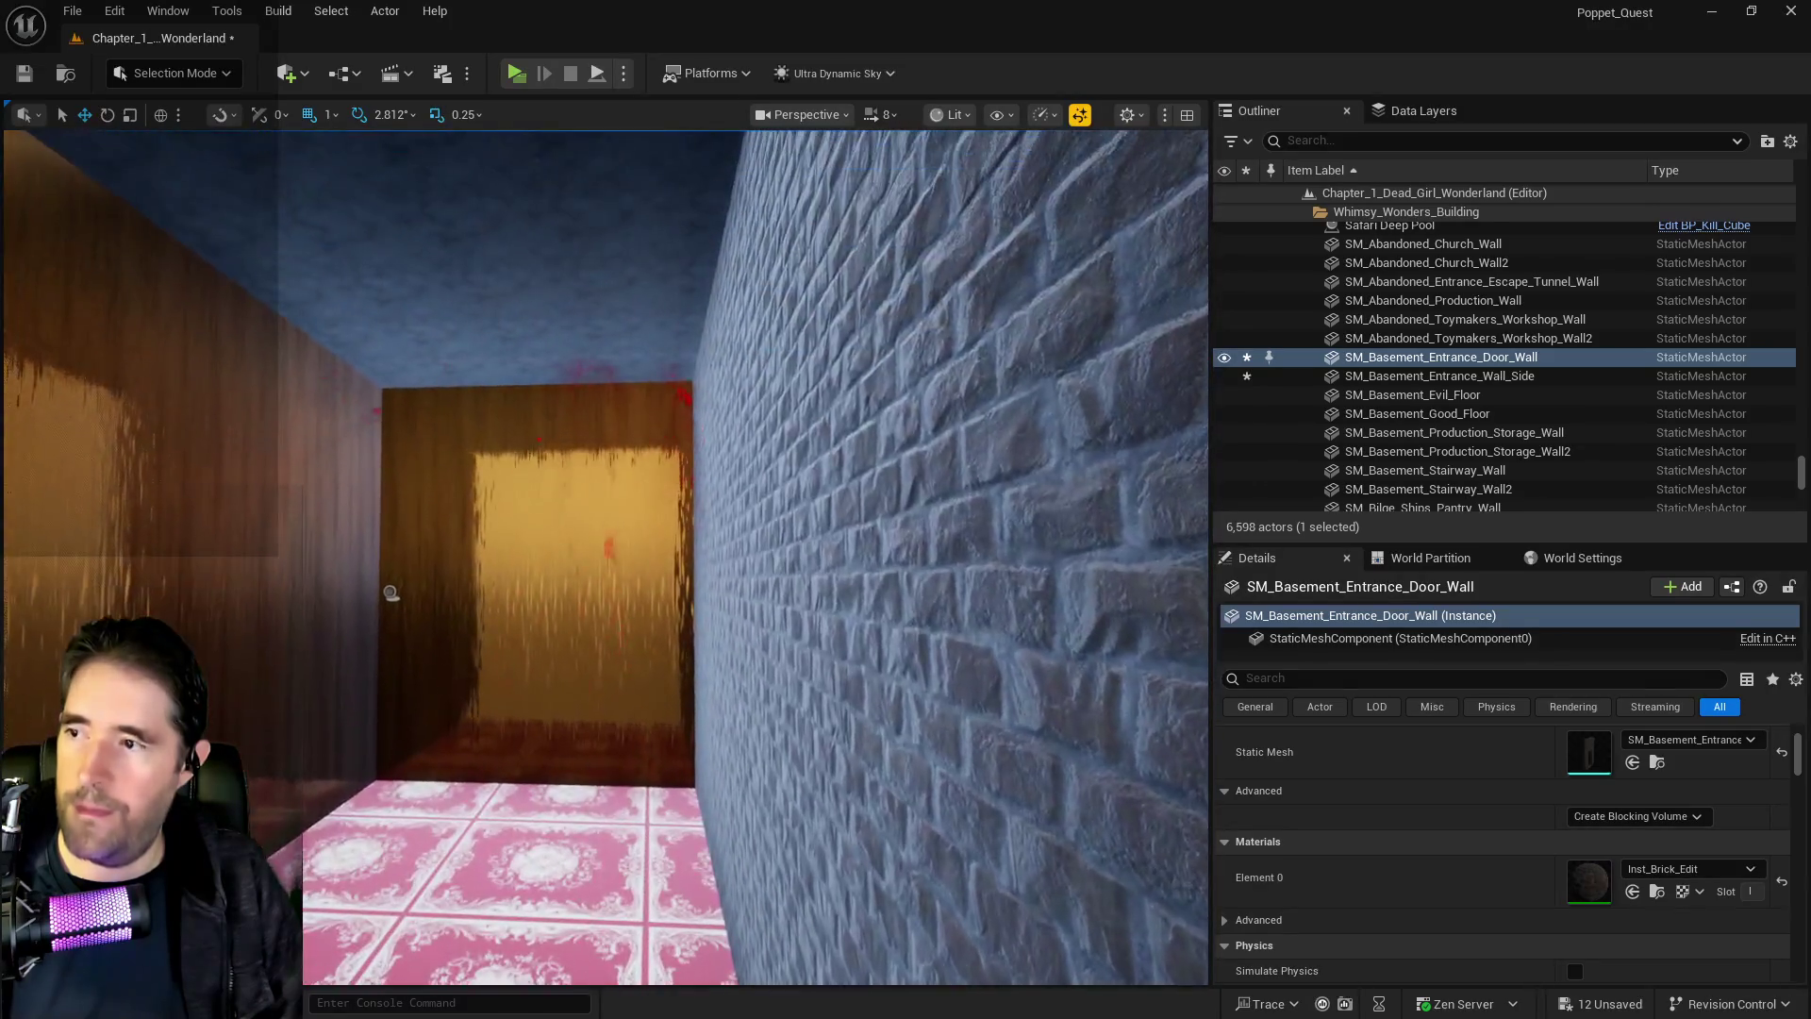
Frame the scrapyard entrance wall, try brick on its first material slot, then undo it
{"action": "mouse_move", "coordinate": [604, 556]}
{"action": "left_mouse_down"}
{"action": "mouse_move", "coordinate": [660, 547]}
{"action": "mouse_move", "coordinate": [547, 561]}
{"action": "mouse_move", "coordinate": [509, 472]}
{"action": "left_mouse_up"}
{"action": "left_click", "coordinate": [548, 561]}
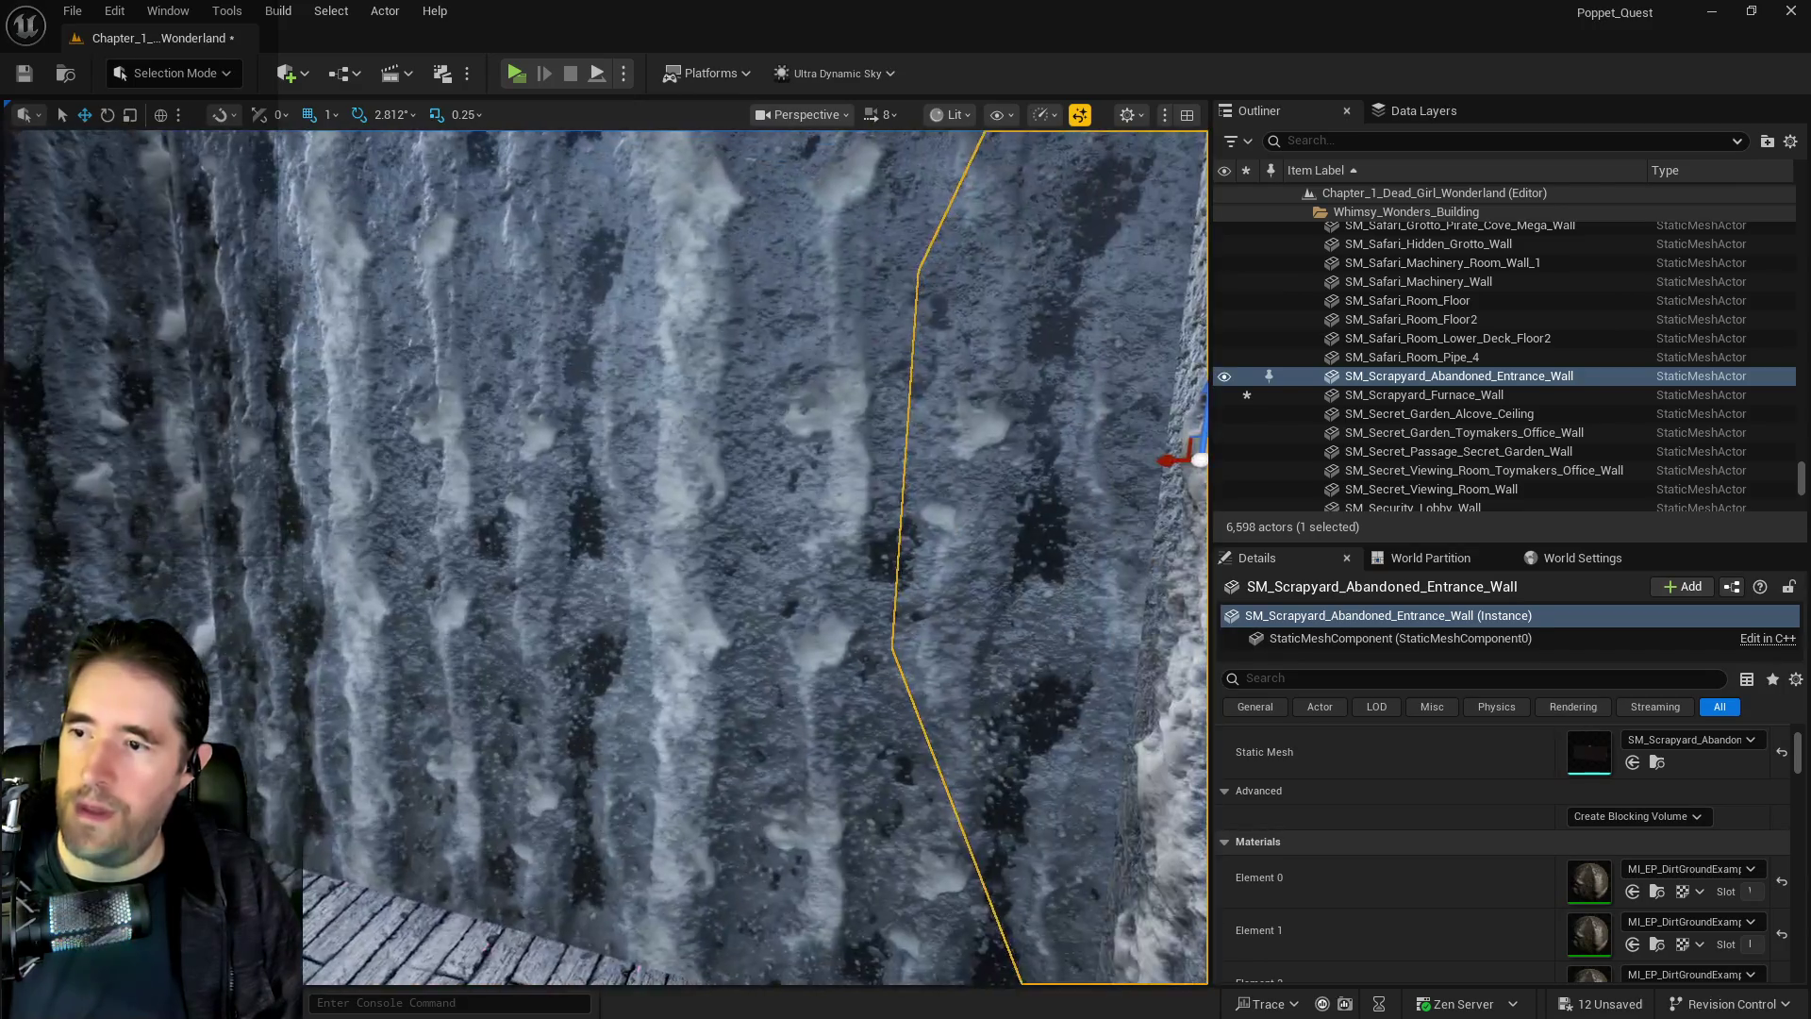
{"action": "key", "text": "f"}
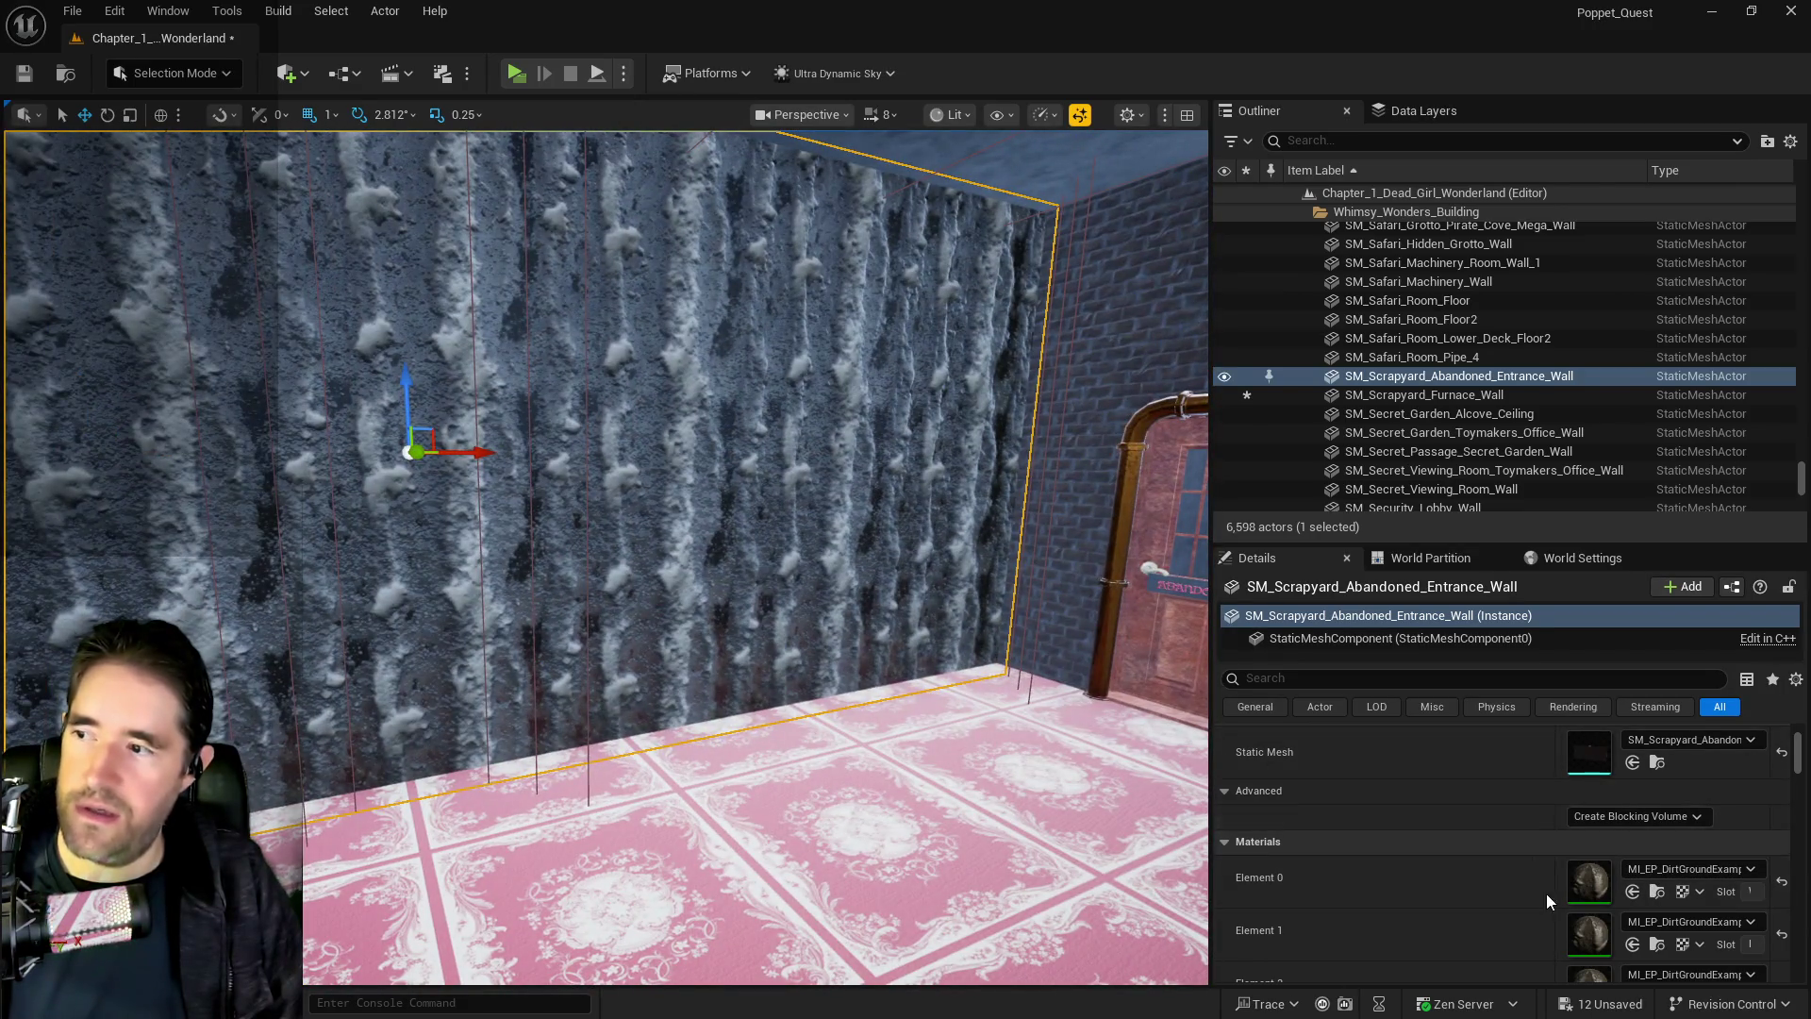
{"action": "scroll", "coordinate": [1547, 893], "scroll_direction": "down", "scroll_amount": 2}
{"action": "left_click_drag", "start_coordinate": [517, 556], "coordinate": [473, 547]}
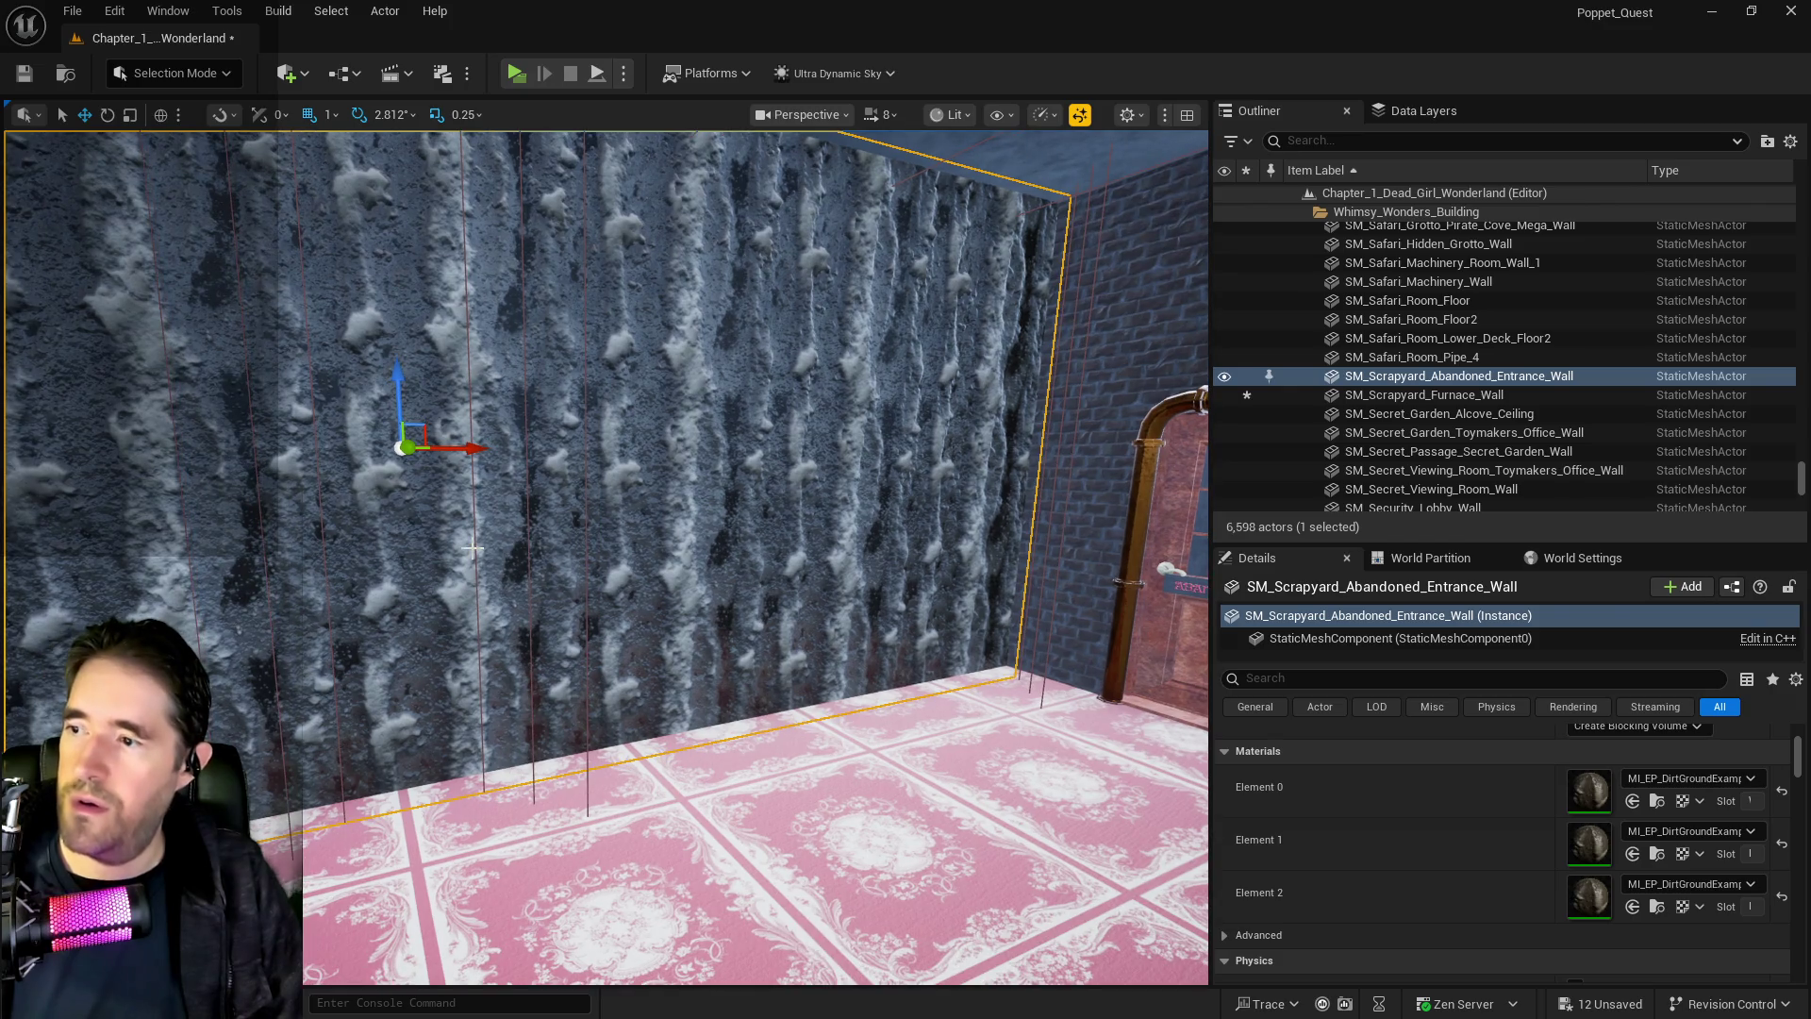
{"action": "left_click", "coordinate": [1633, 802]}
{"action": "left_click", "coordinate": [114, 10]}
{"action": "left_click", "coordinate": [147, 71]}
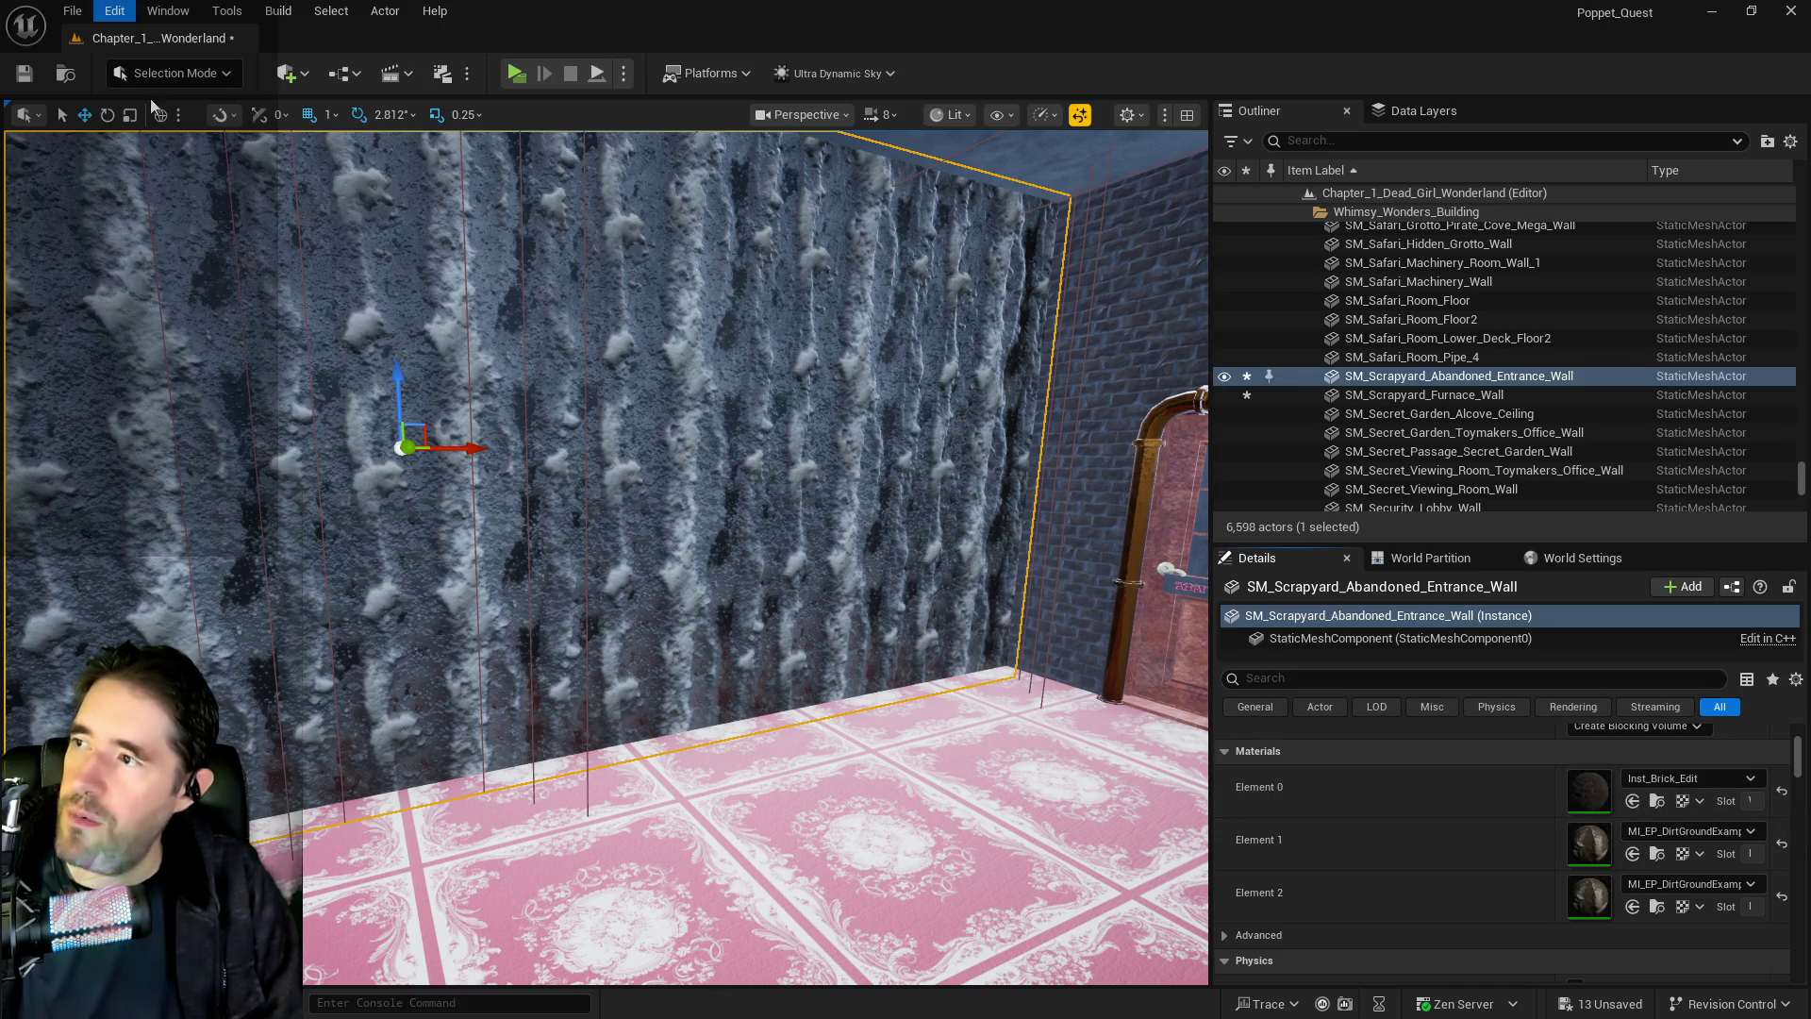
Leave Inst_Brick_Edit on the scrapyard wall's Element 2 slot, undoing the second-slot change
{"action": "left_click", "coordinate": [1632, 854]}
{"action": "left_click", "coordinate": [115, 11]}
{"action": "left_click", "coordinate": [235, 83]}
{"action": "left_click", "coordinate": [1632, 906]}
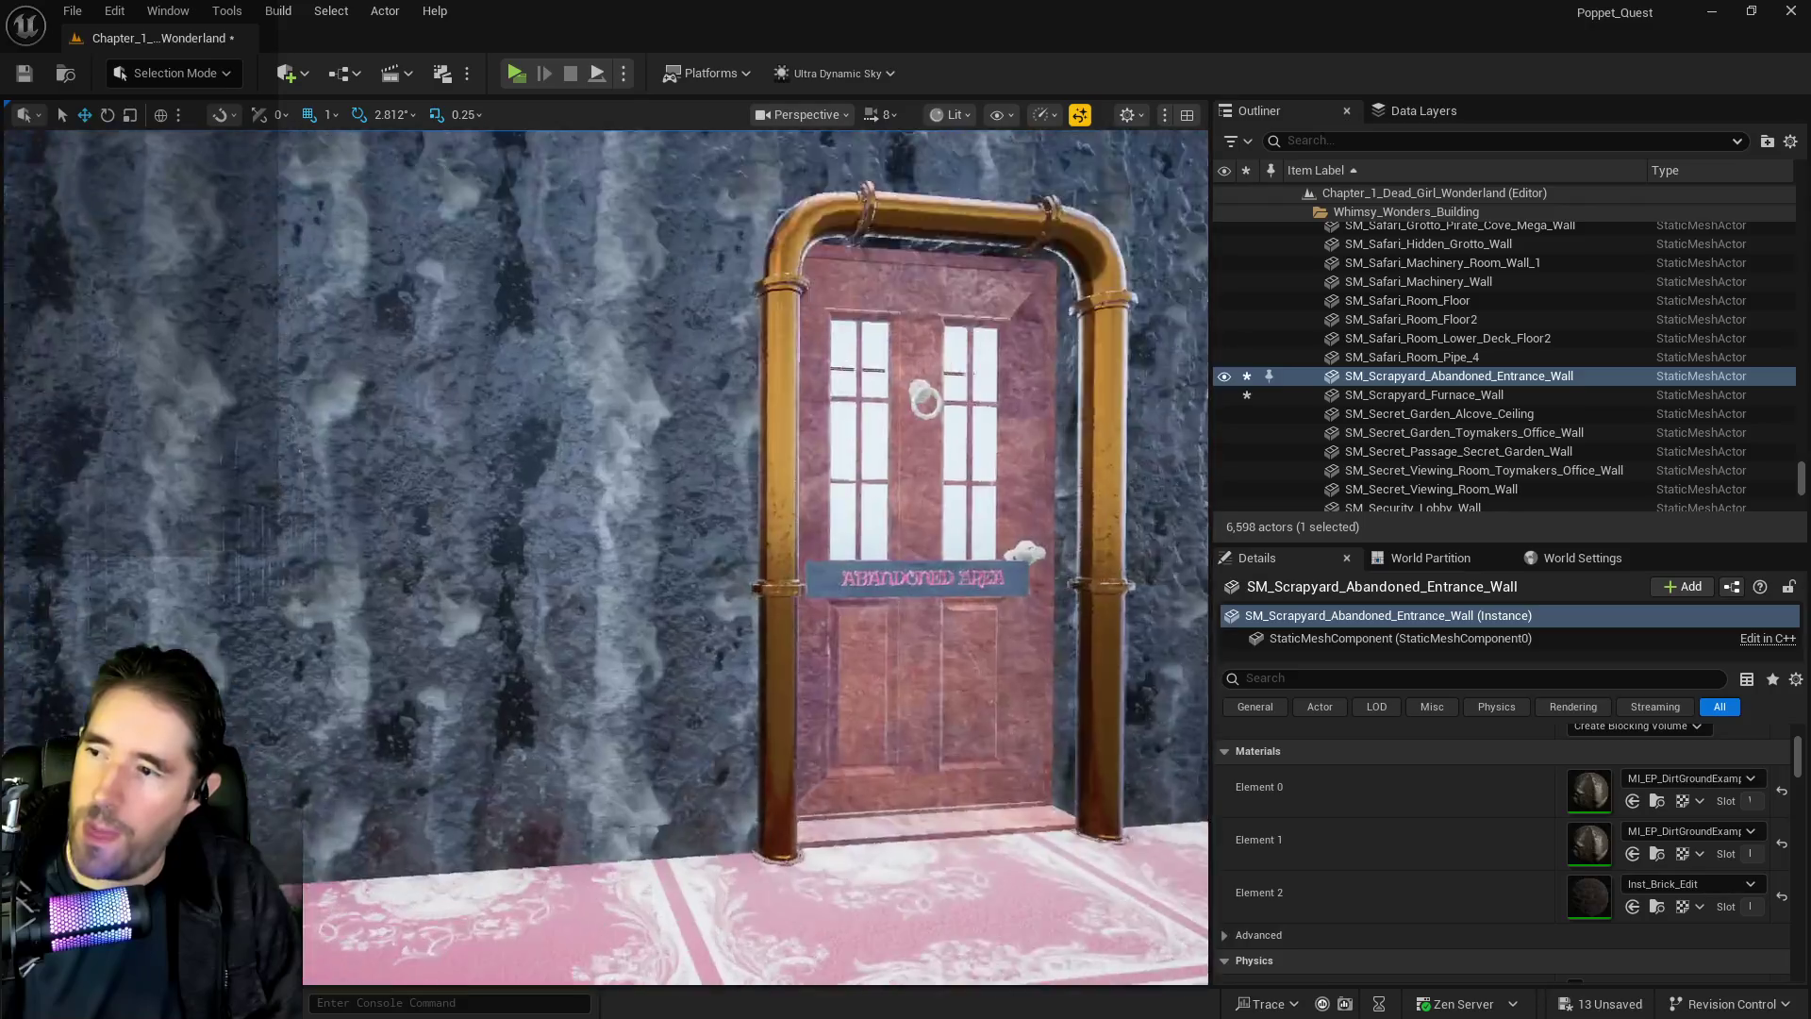
{"action": "left_click", "coordinate": [808, 550]}
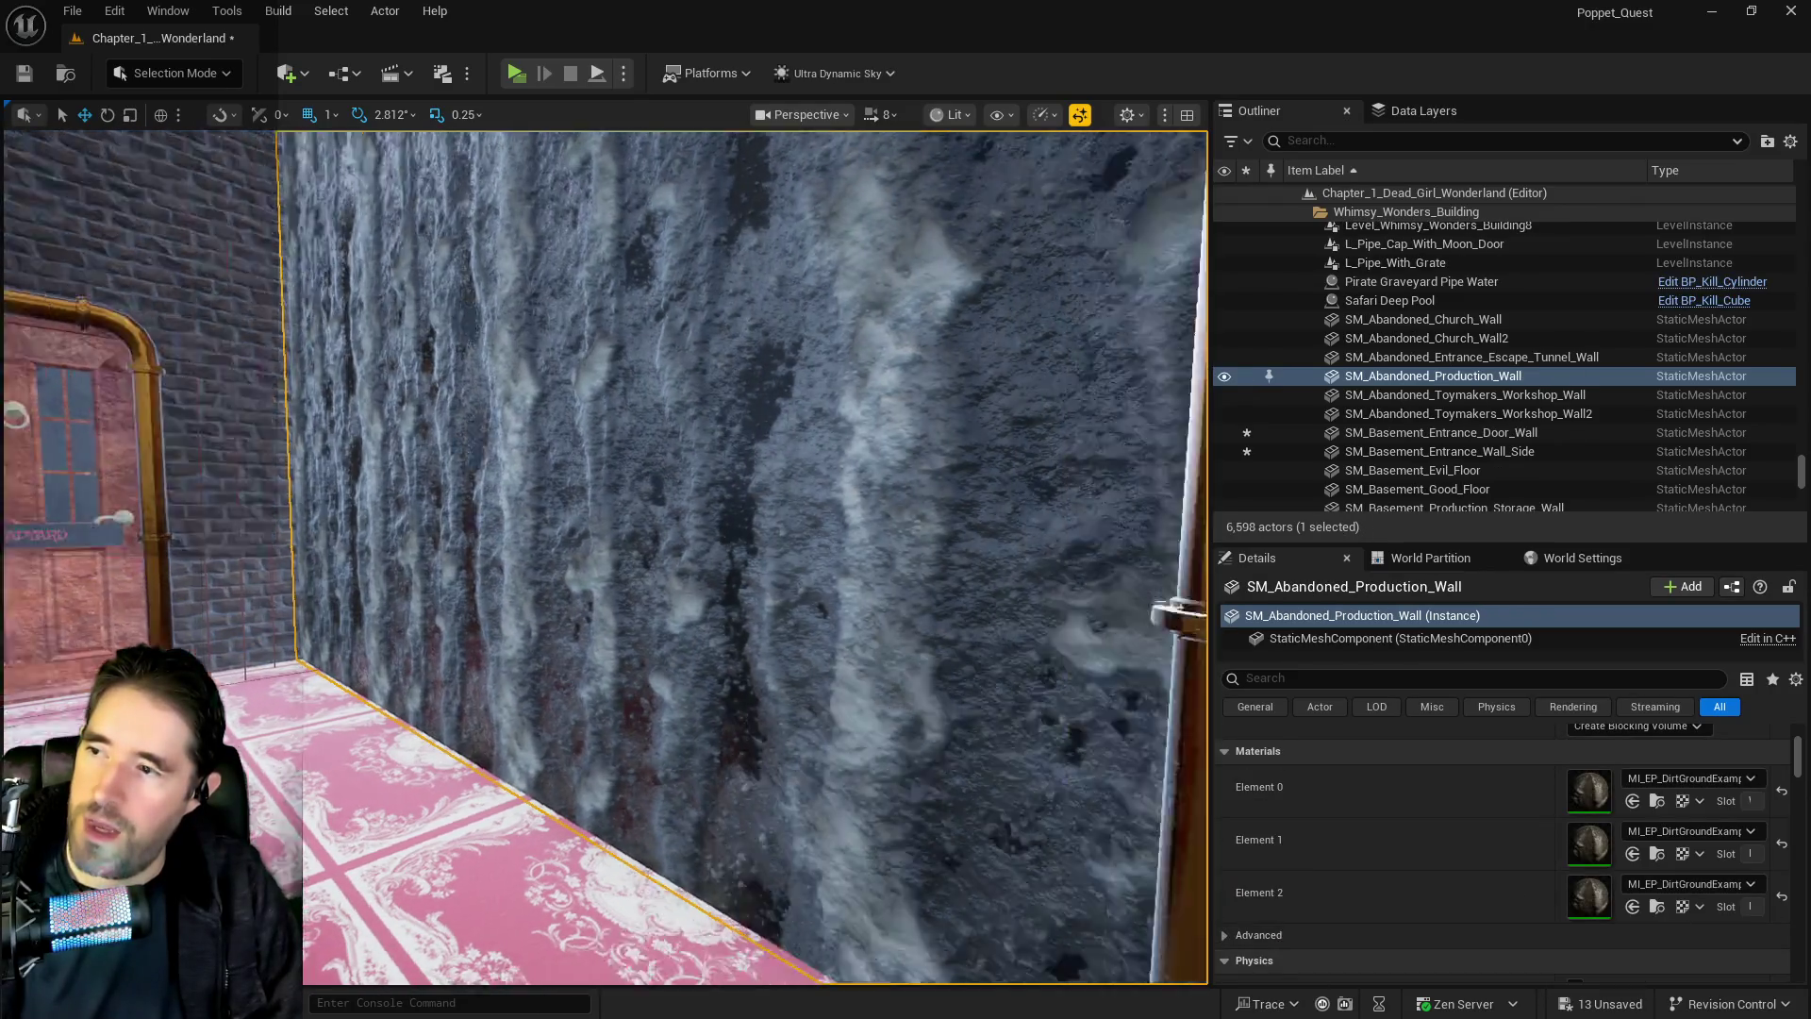
Apply Inst_Brick_Edit to the production wall's second and third slots and the staff hallway wall
{"action": "left_click", "coordinate": [1633, 908]}
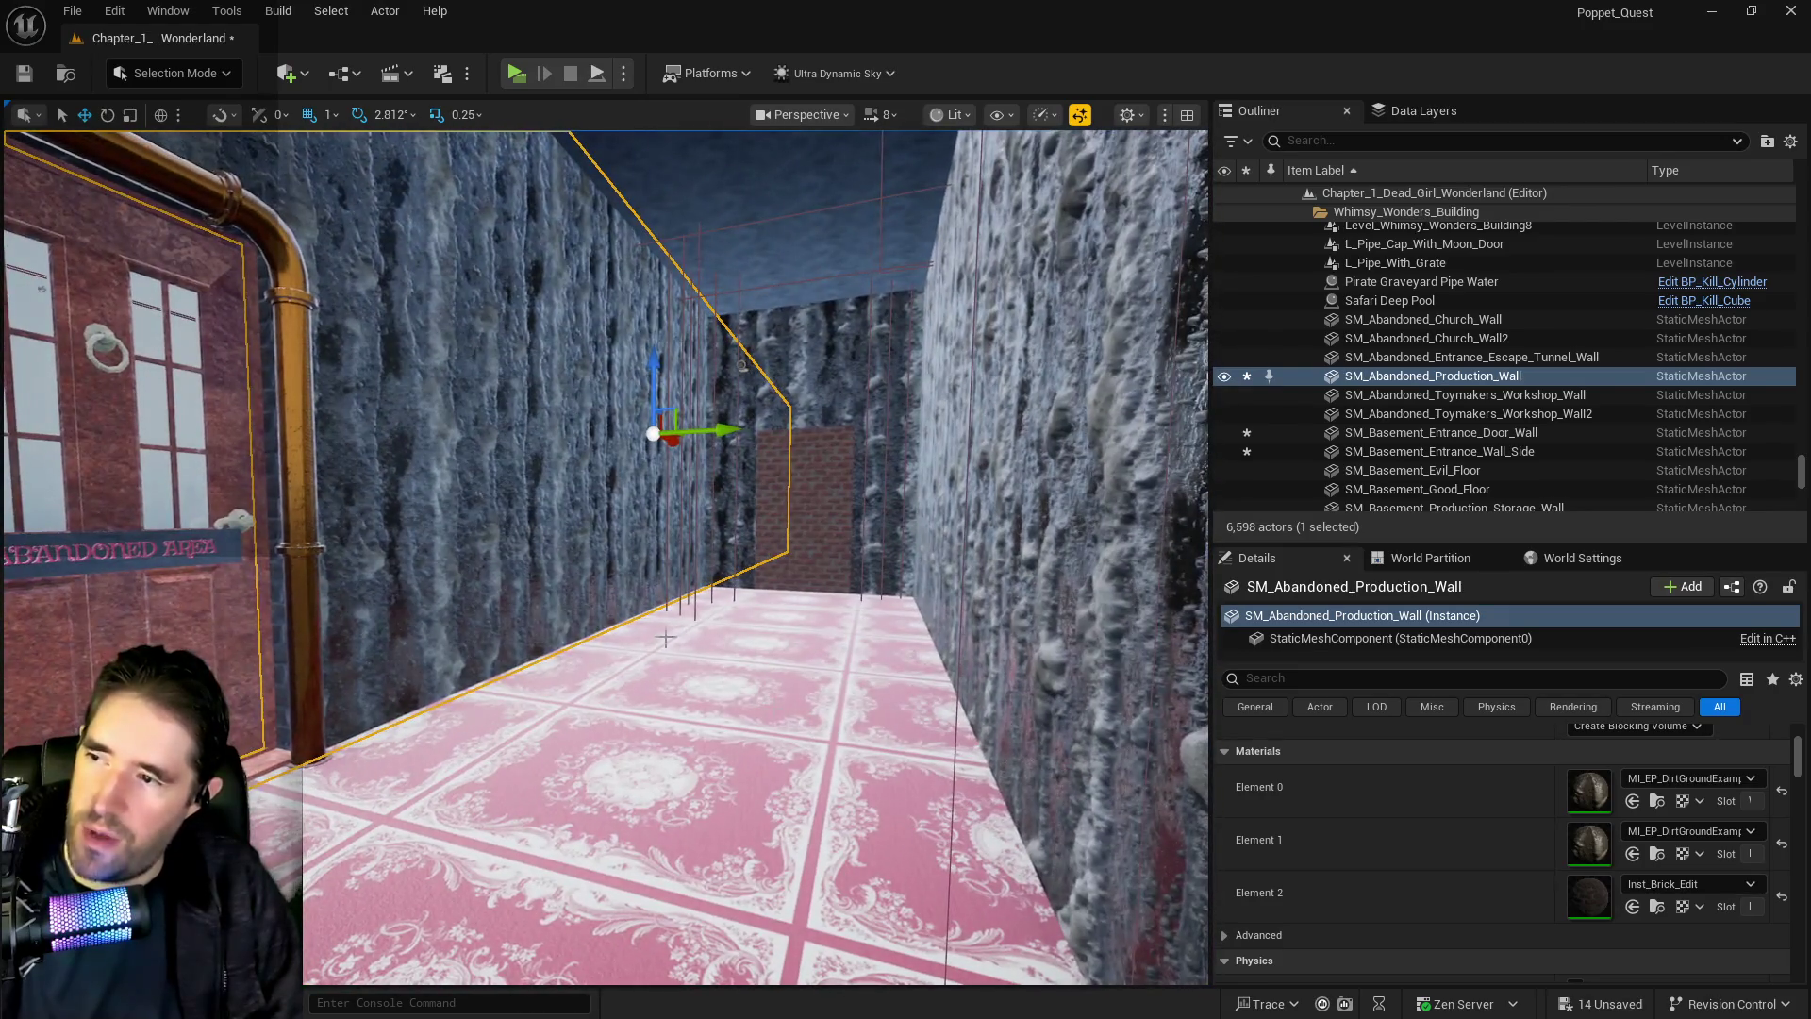
{"action": "left_click", "coordinate": [1632, 854]}
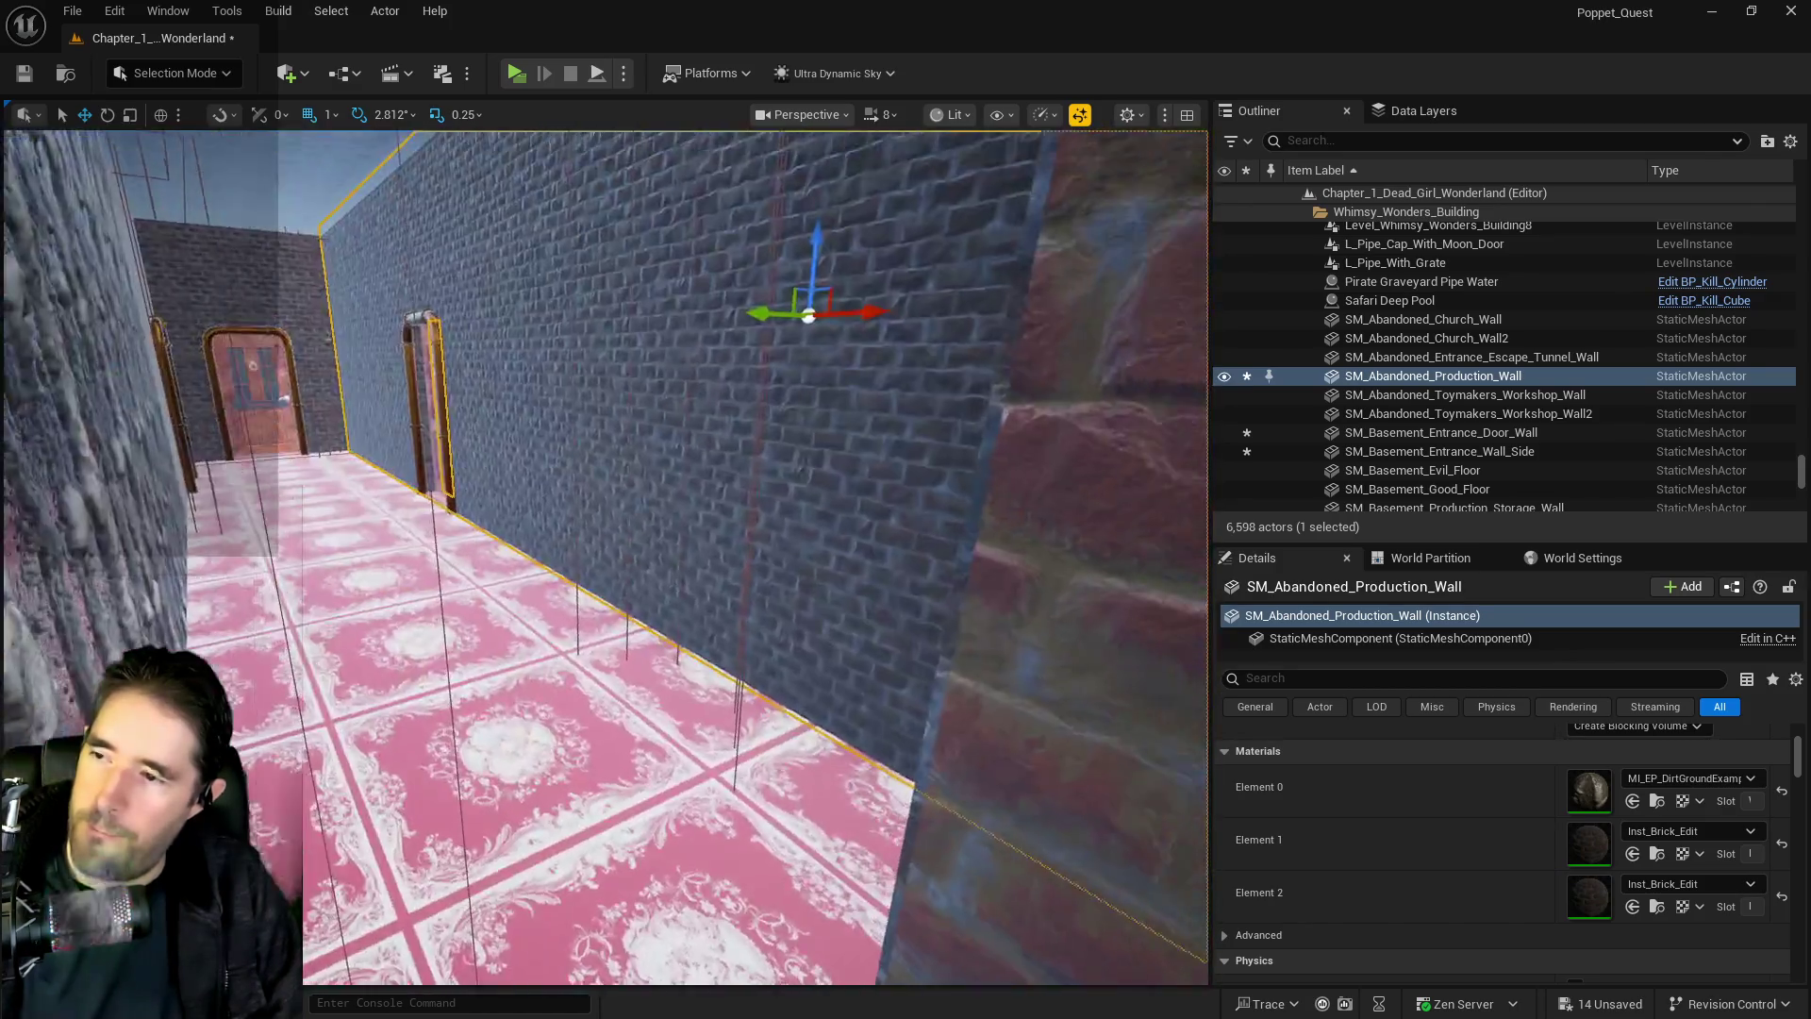
{"action": "left_click", "coordinate": [849, 453]}
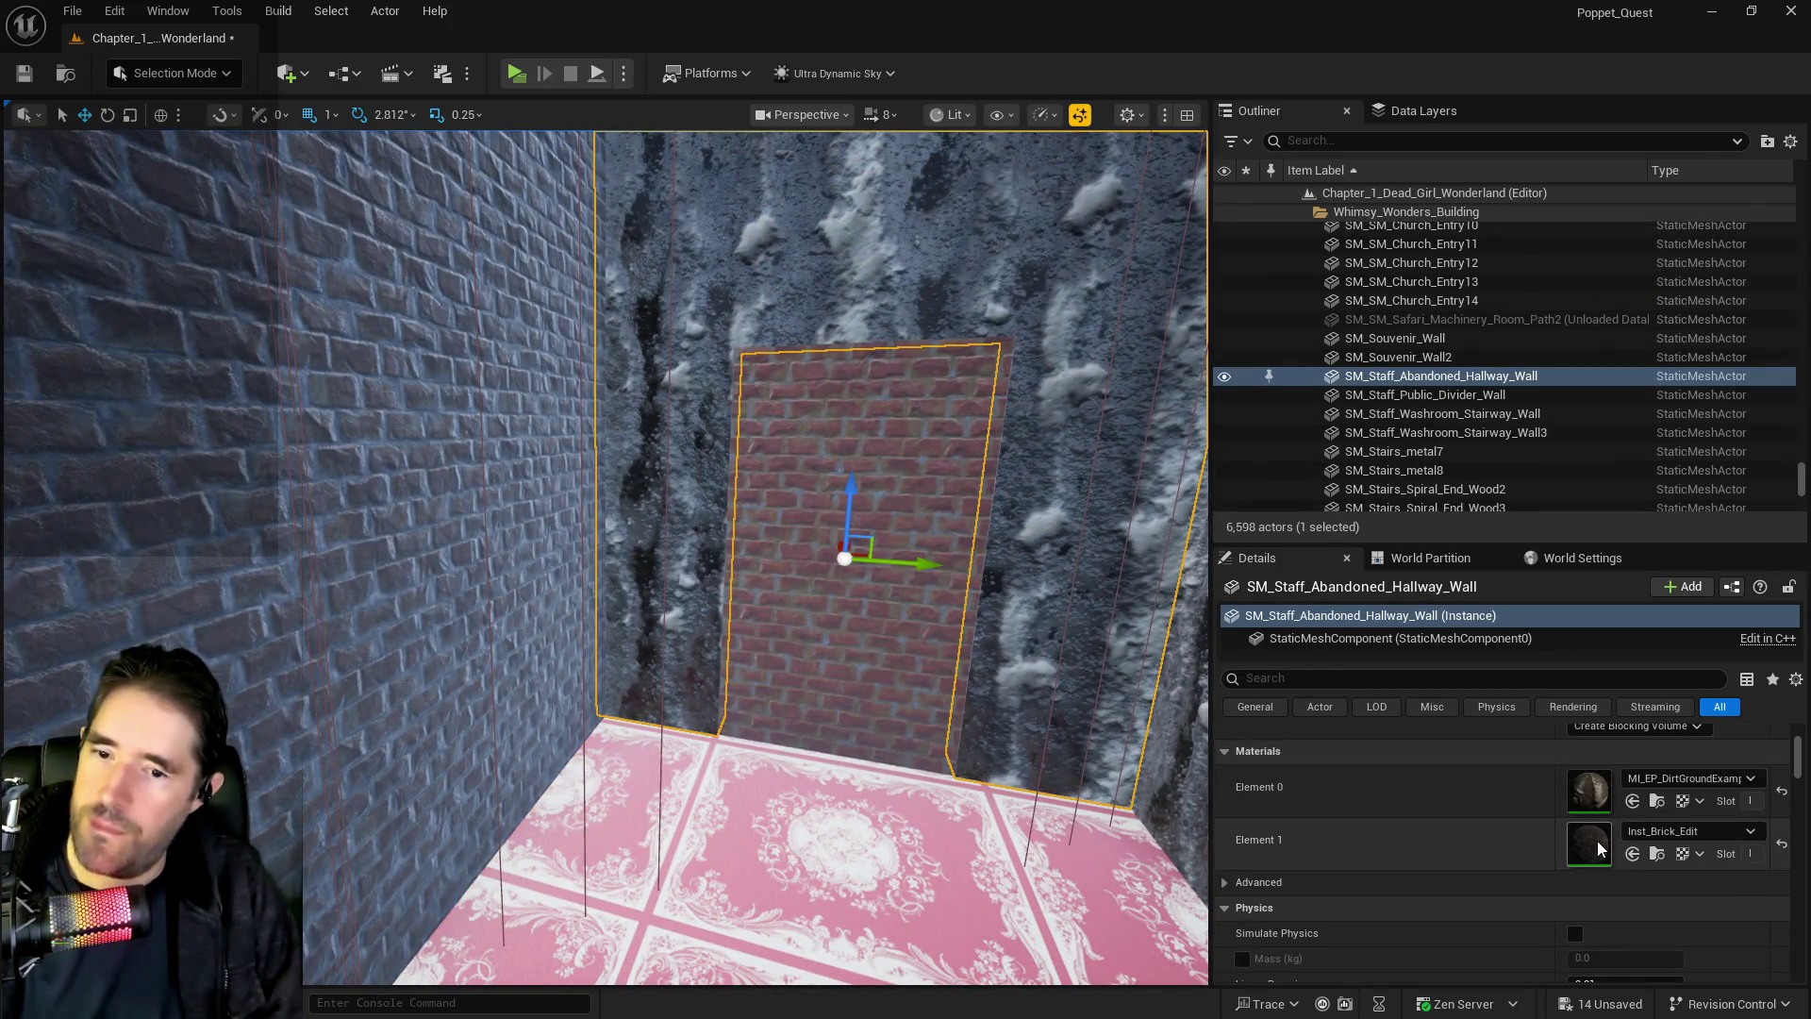
{"action": "left_click", "coordinate": [1631, 803]}
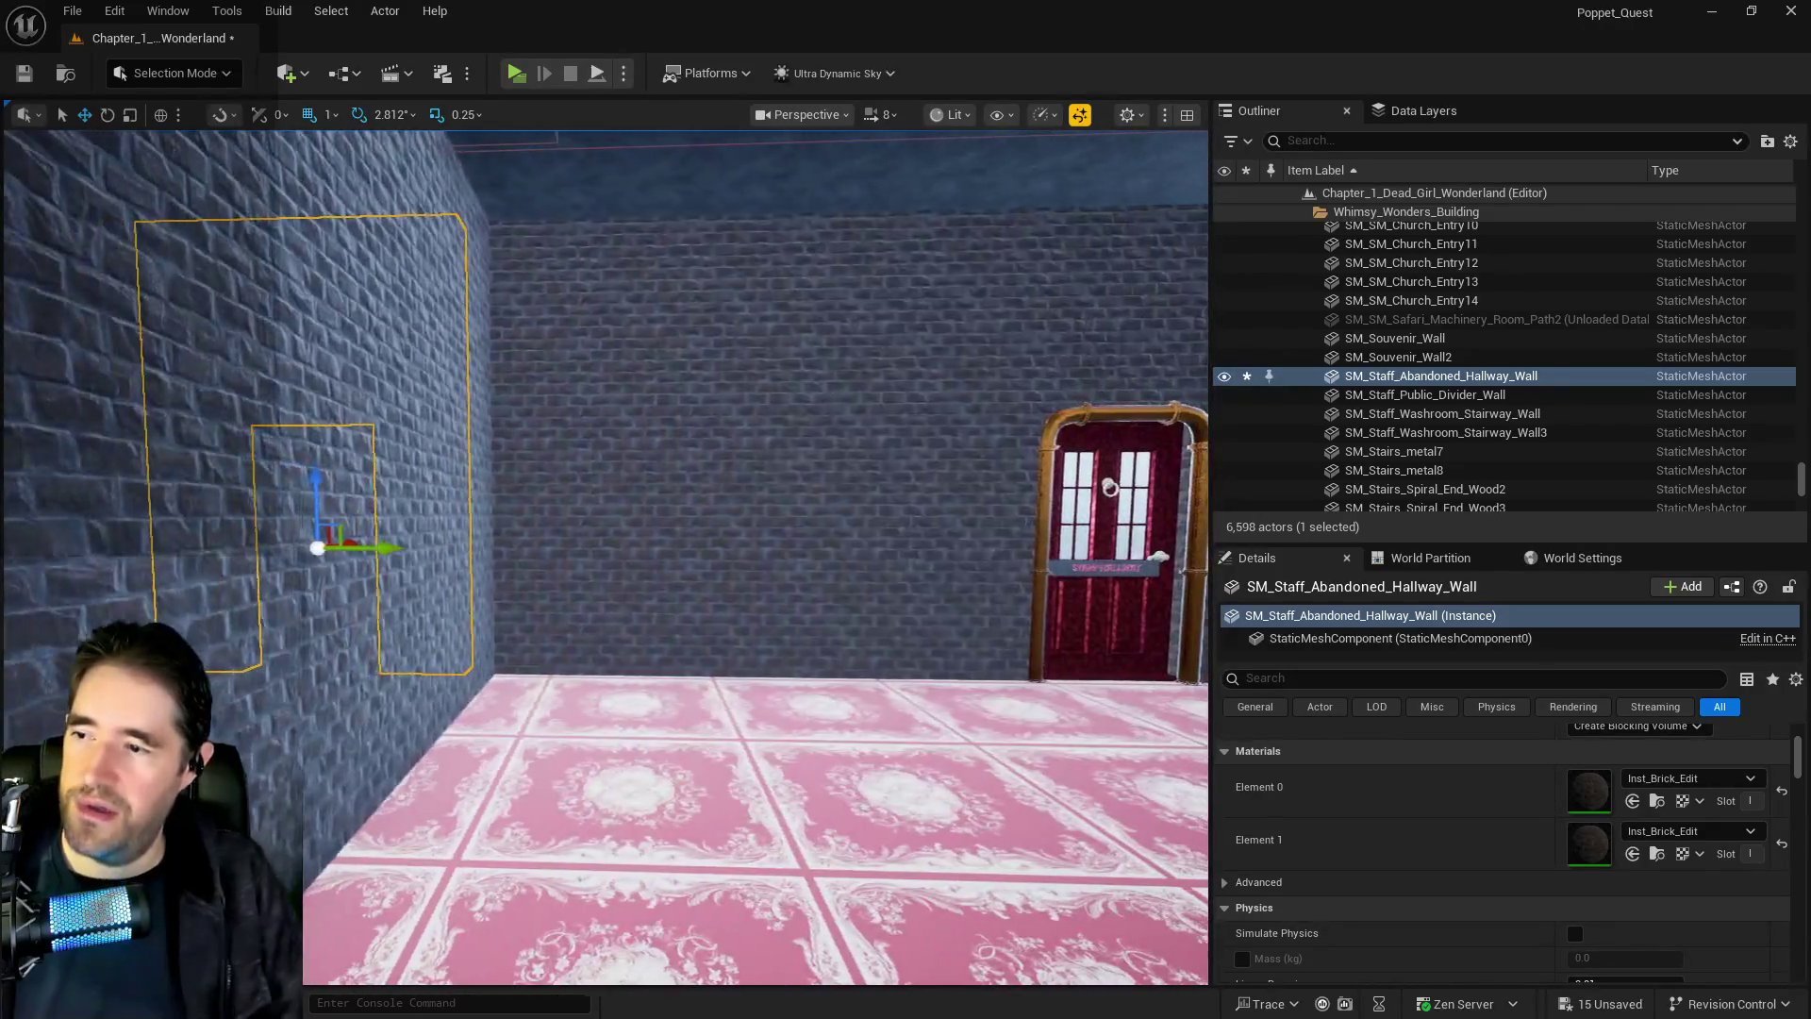
{"action": "mouse_move", "coordinate": [1110, 486]}
{"action": "left_mouse_down"}
{"action": "mouse_move", "coordinate": [943, 486]}
{"action": "mouse_move", "coordinate": [1037, 453]}
{"action": "left_mouse_up"}
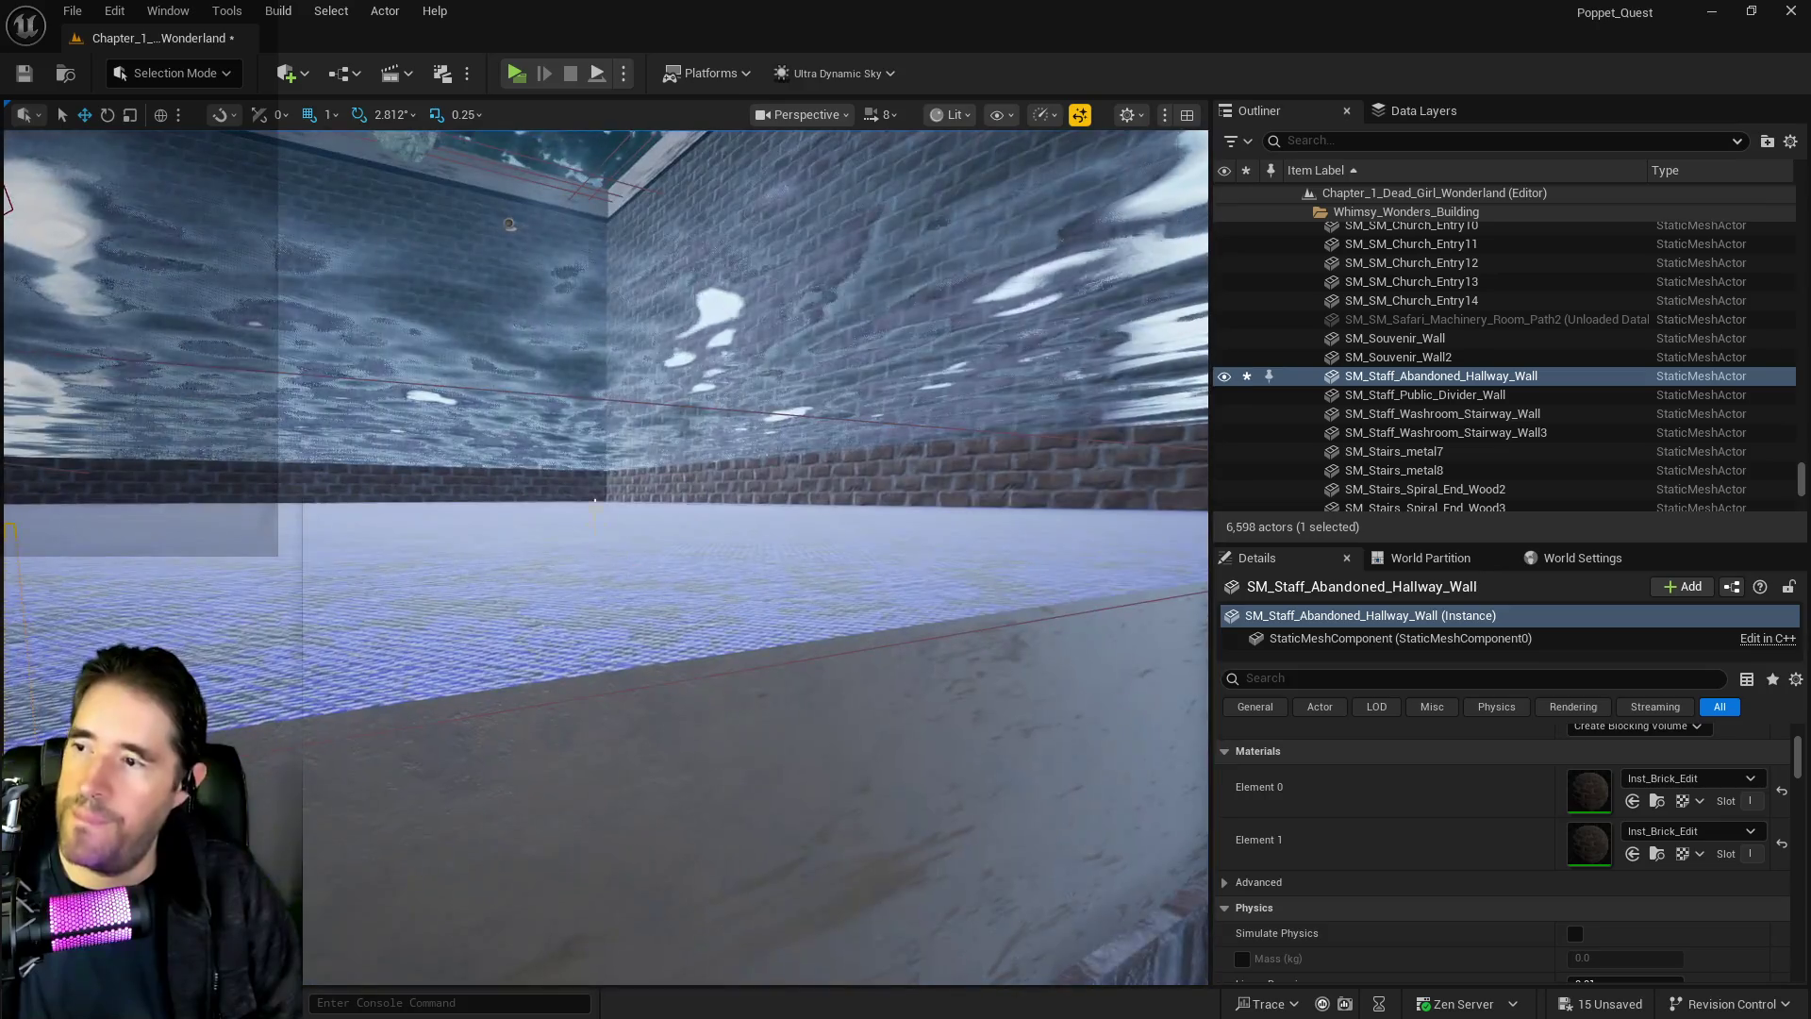
{"action": "left_click", "coordinate": [595, 500]}
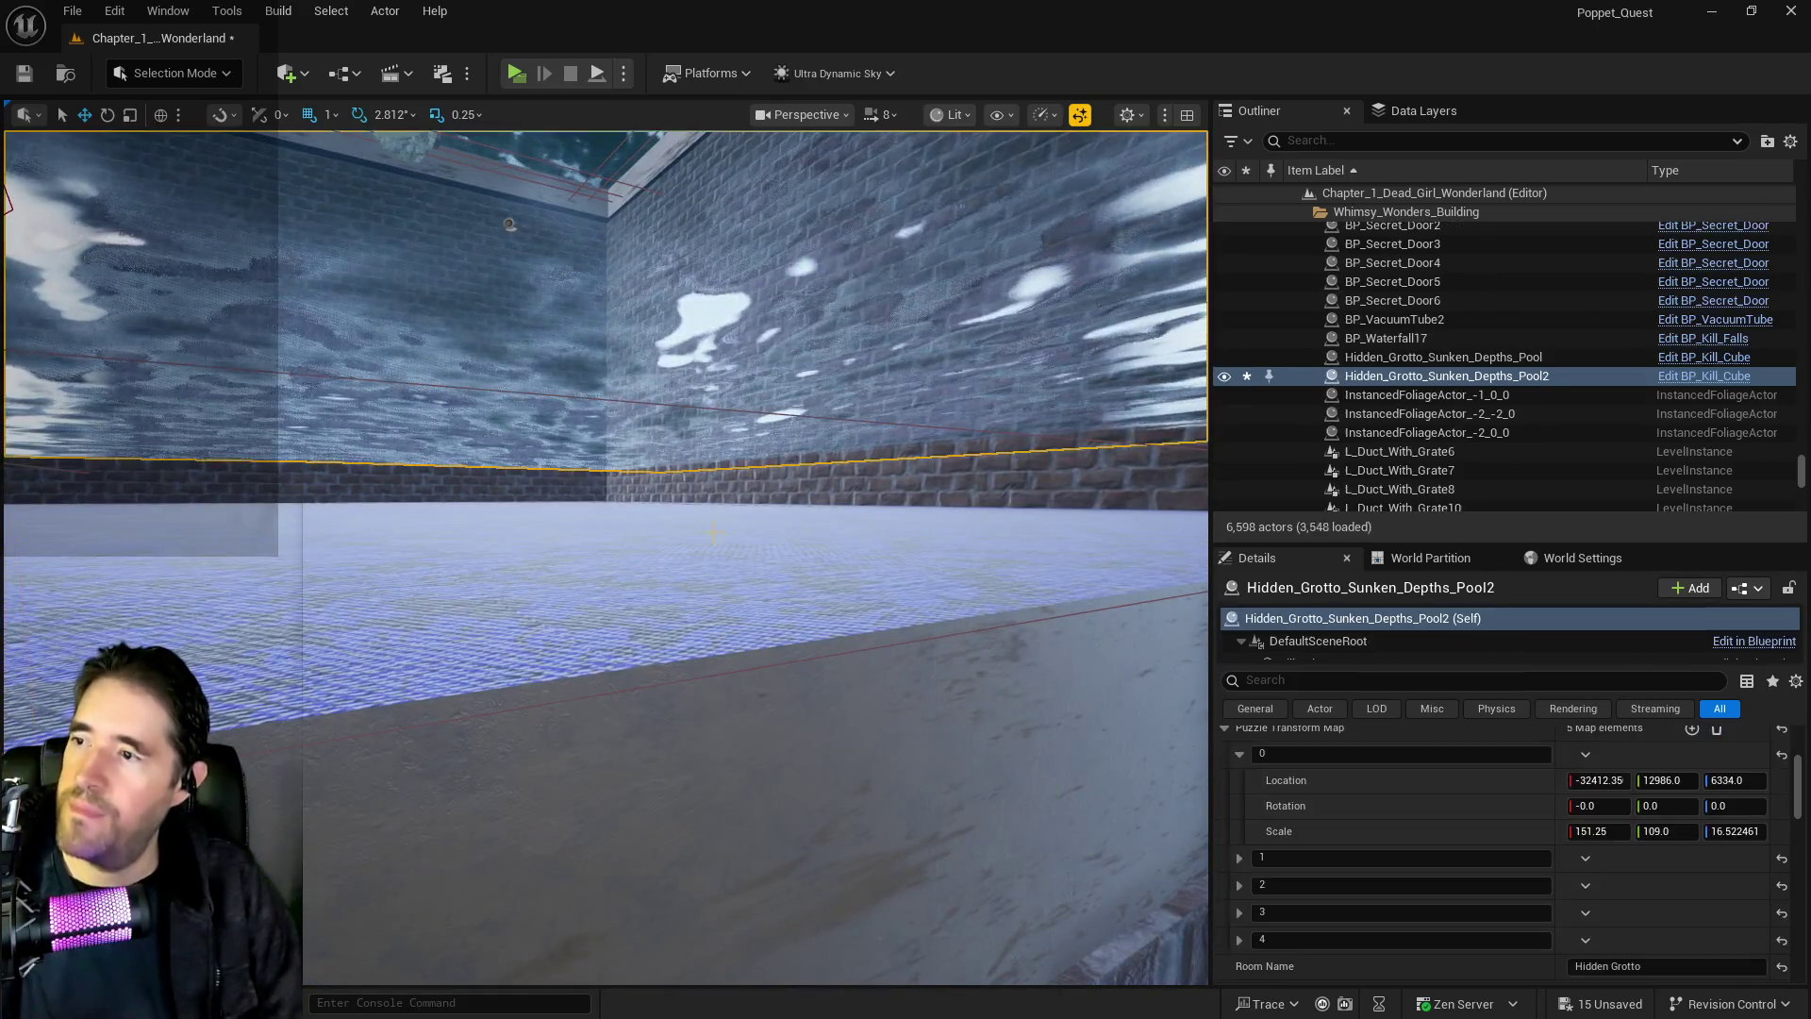
Orbit the view around the pool volume, ceiling opening, brick wall and pink floor
{"action": "left_click_drag", "start_coordinate": [595, 501], "coordinate": [604, 472]}
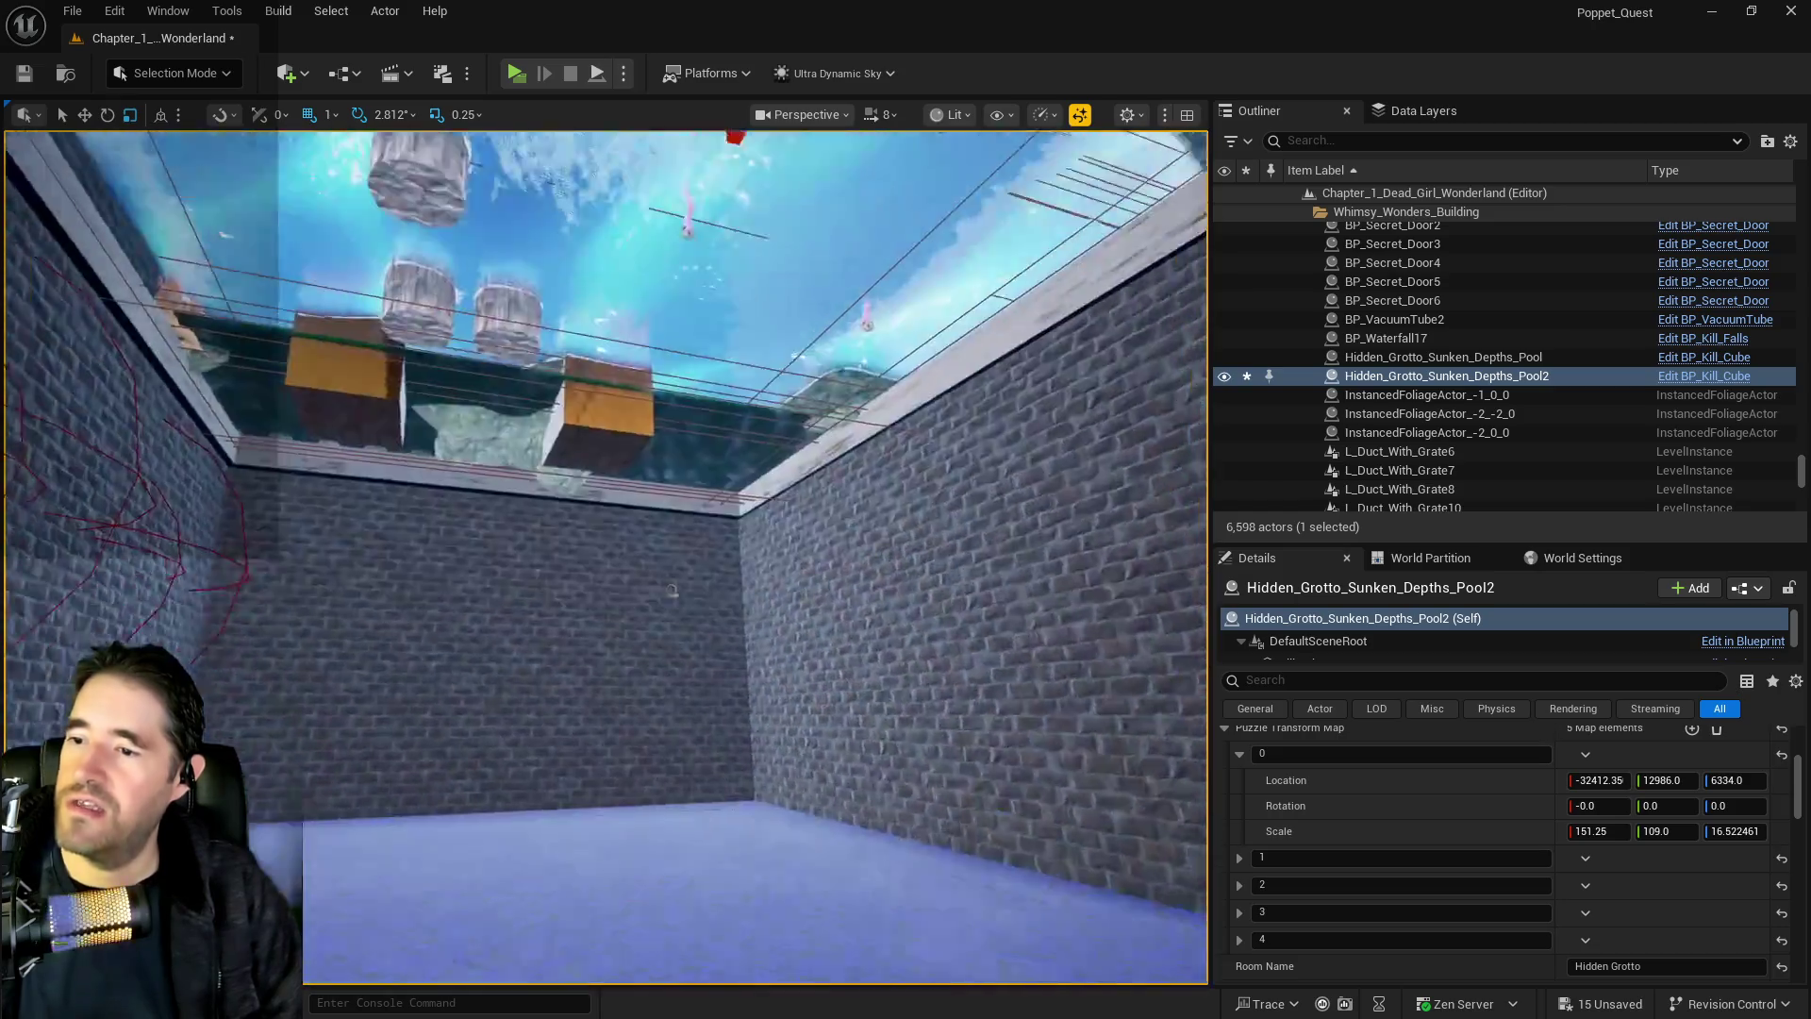
{"action": "left_click_drag", "start_coordinate": [672, 590], "coordinate": [671, 590]}
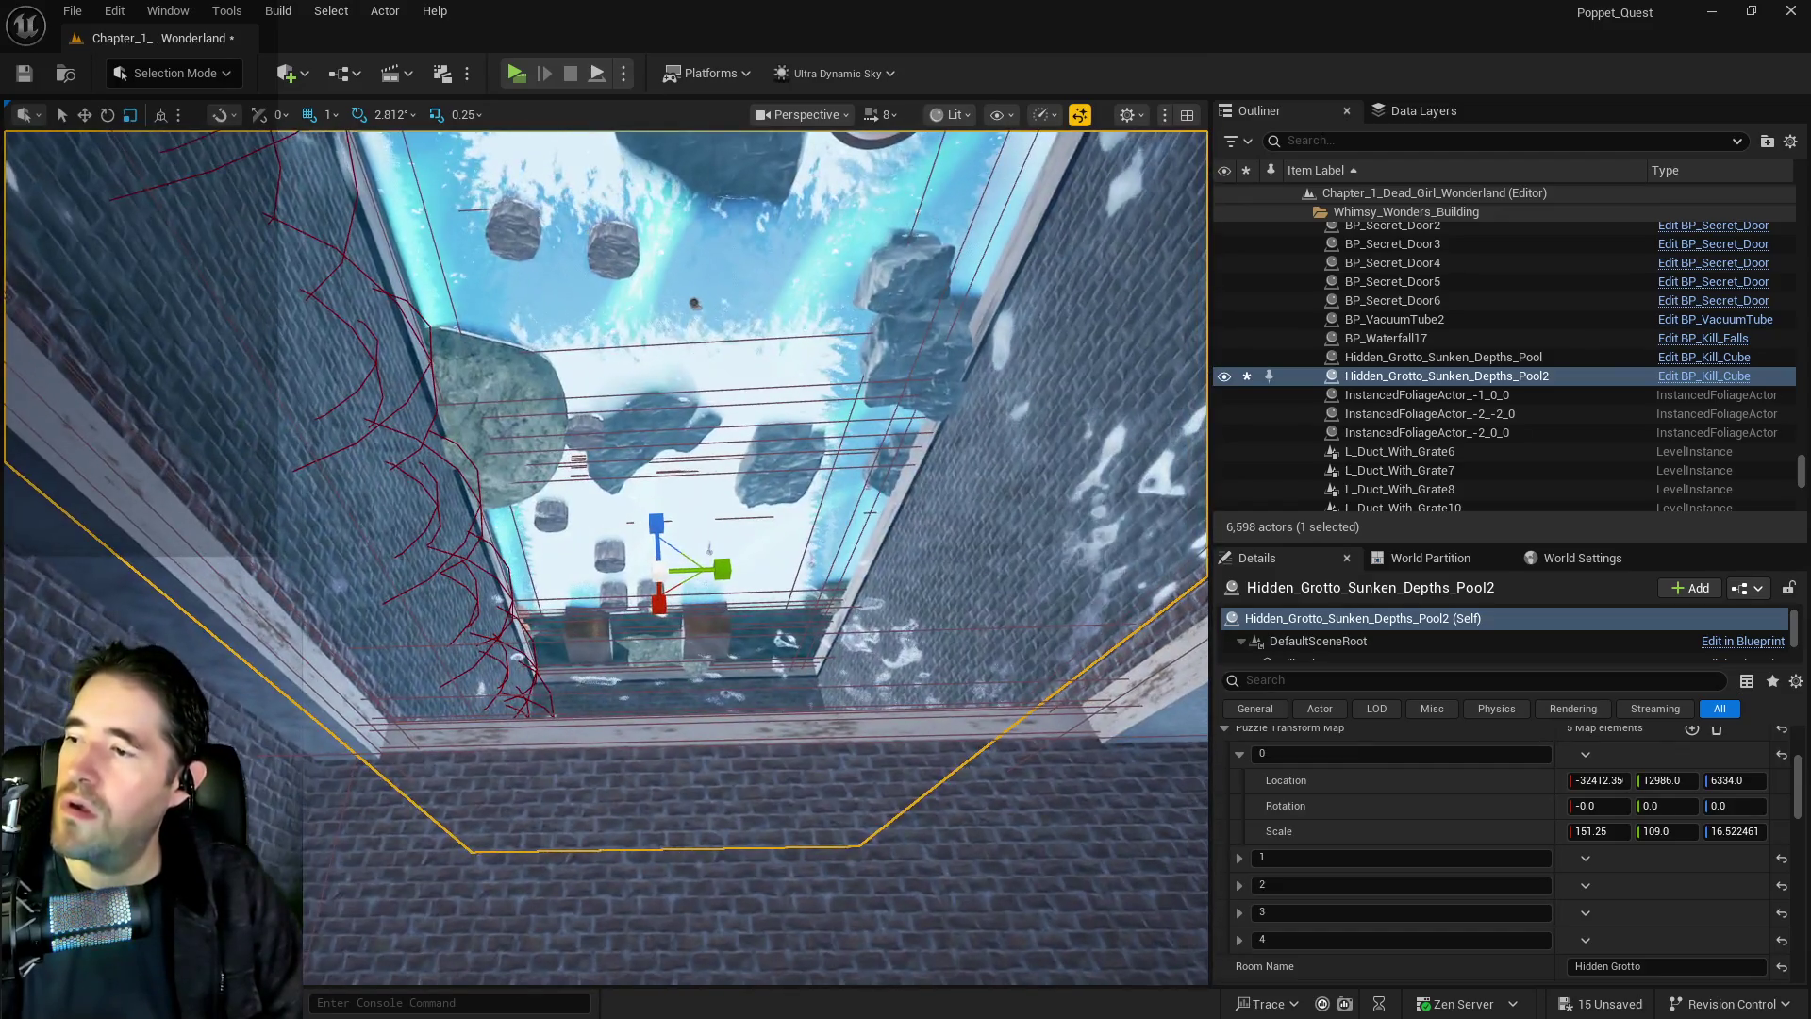
{"action": "mouse_move", "coordinate": [671, 591]}
{"action": "left_mouse_down"}
{"action": "mouse_move", "coordinate": [740, 602]}
{"action": "mouse_move", "coordinate": [758, 655]}
{"action": "left_mouse_up"}
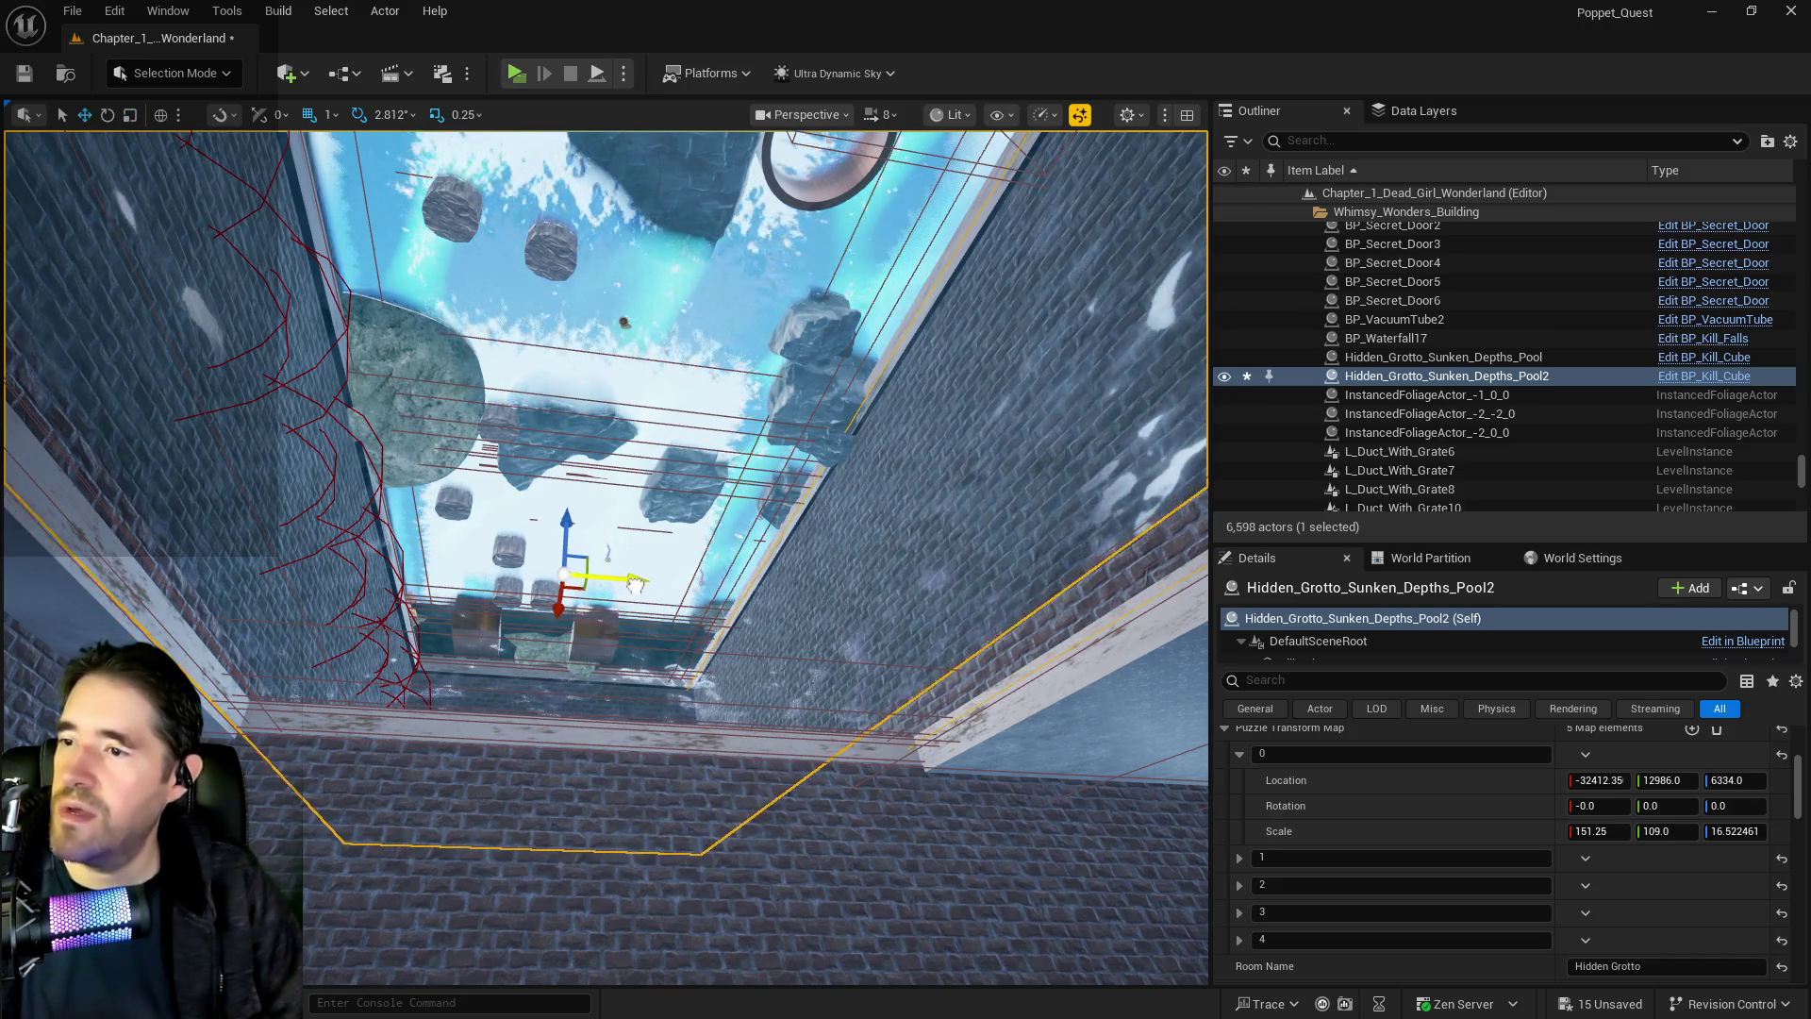
{"action": "mouse_move", "coordinate": [656, 589]}
{"action": "left_mouse_down"}
{"action": "mouse_move", "coordinate": [655, 698]}
{"action": "mouse_move", "coordinate": [656, 561]}
{"action": "left_mouse_up"}
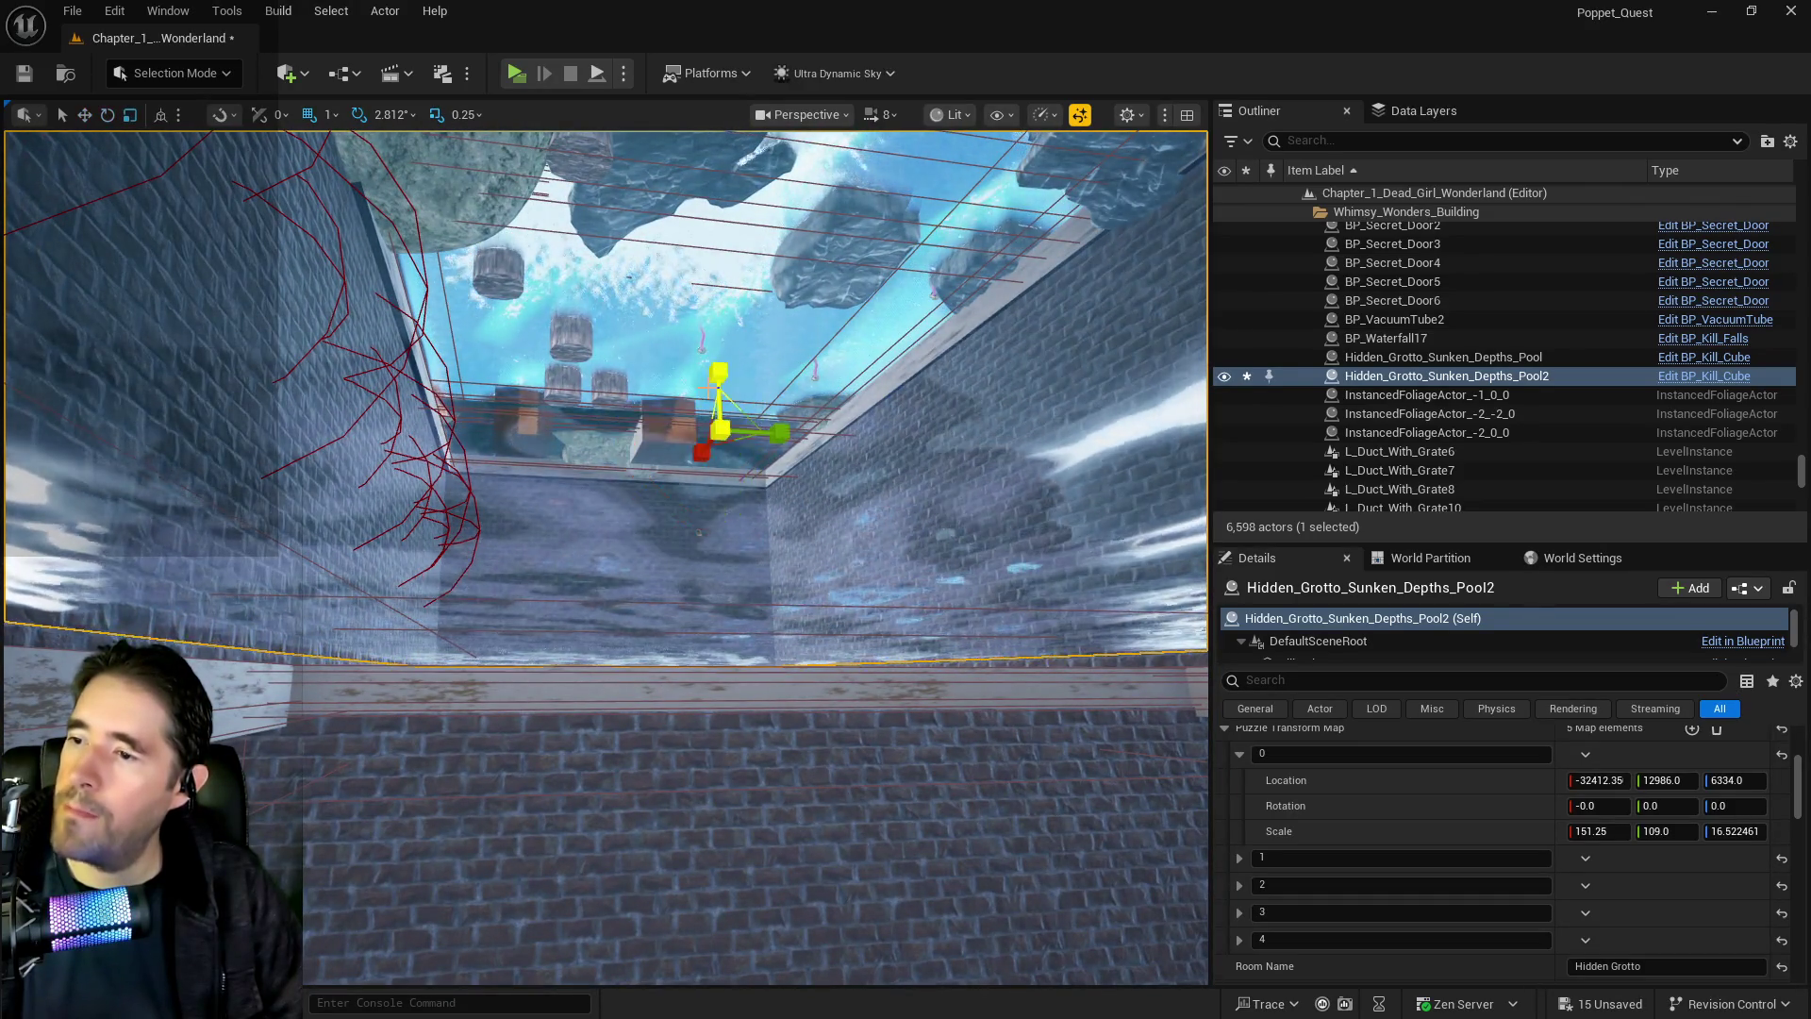
{"action": "left_click_drag", "start_coordinate": [656, 561], "coordinate": [647, 556]}
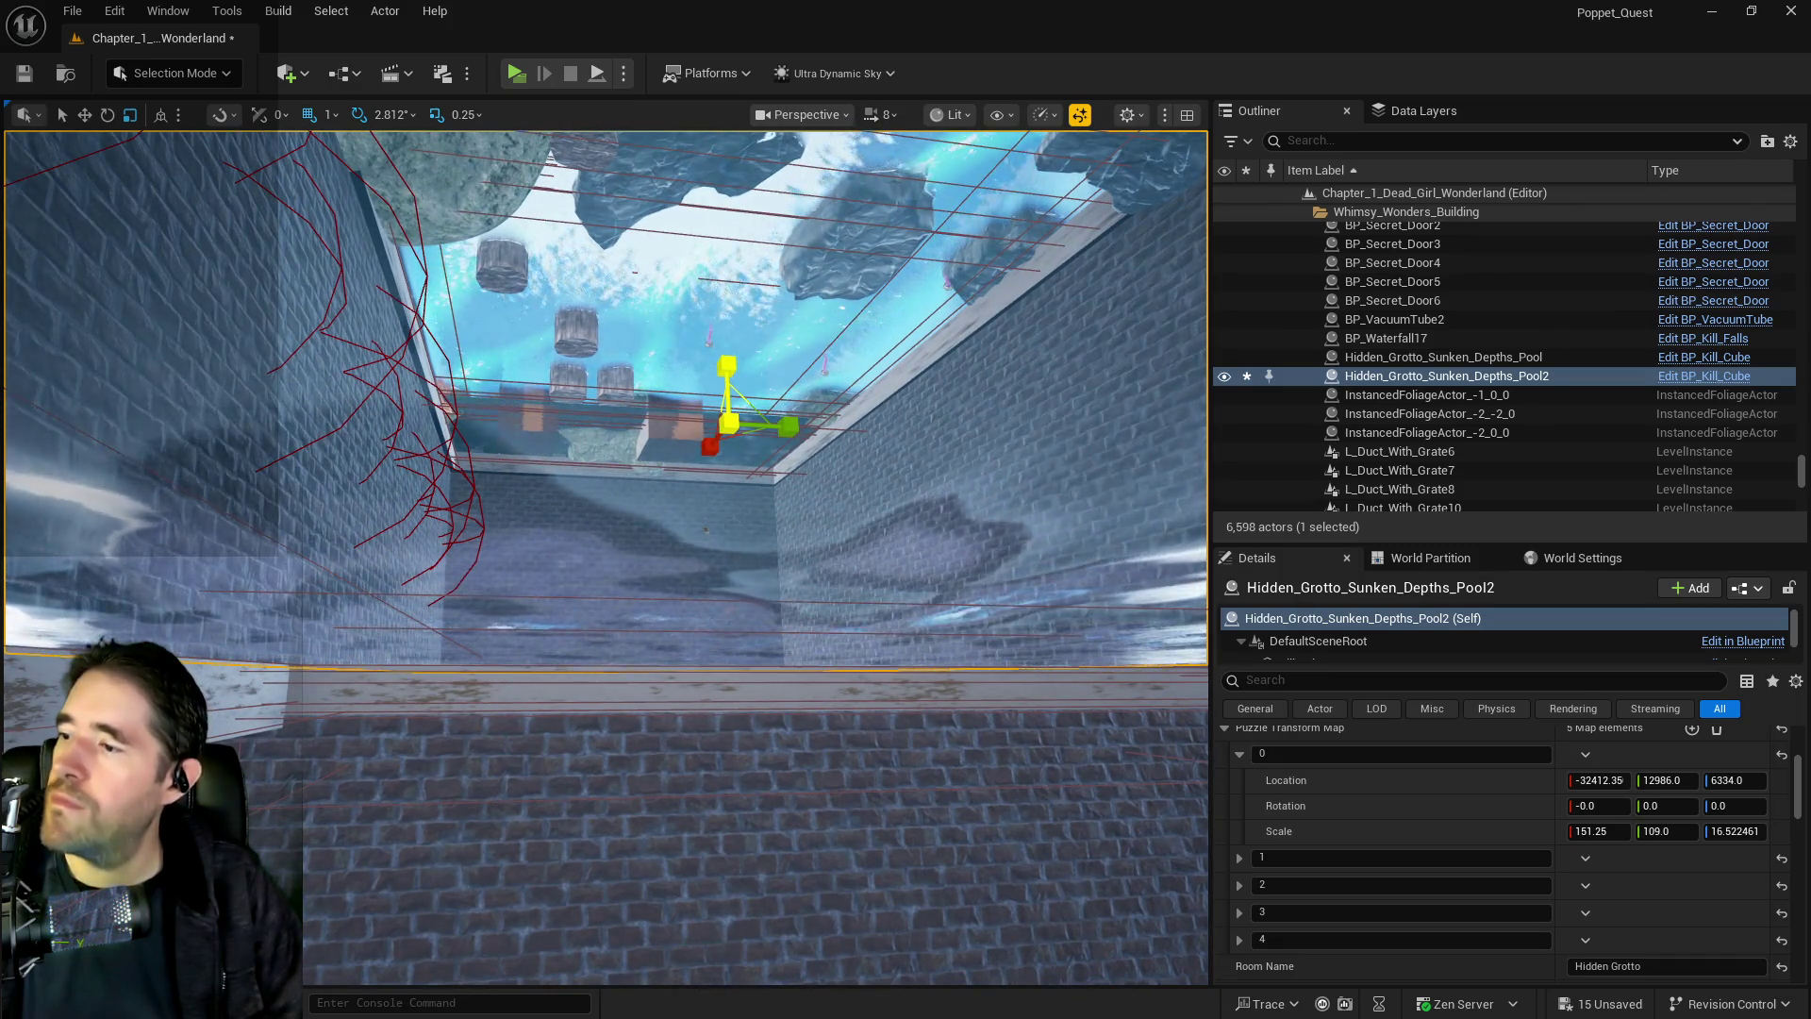
{"action": "left_click_drag", "start_coordinate": [849, 655], "coordinate": [857, 773]}
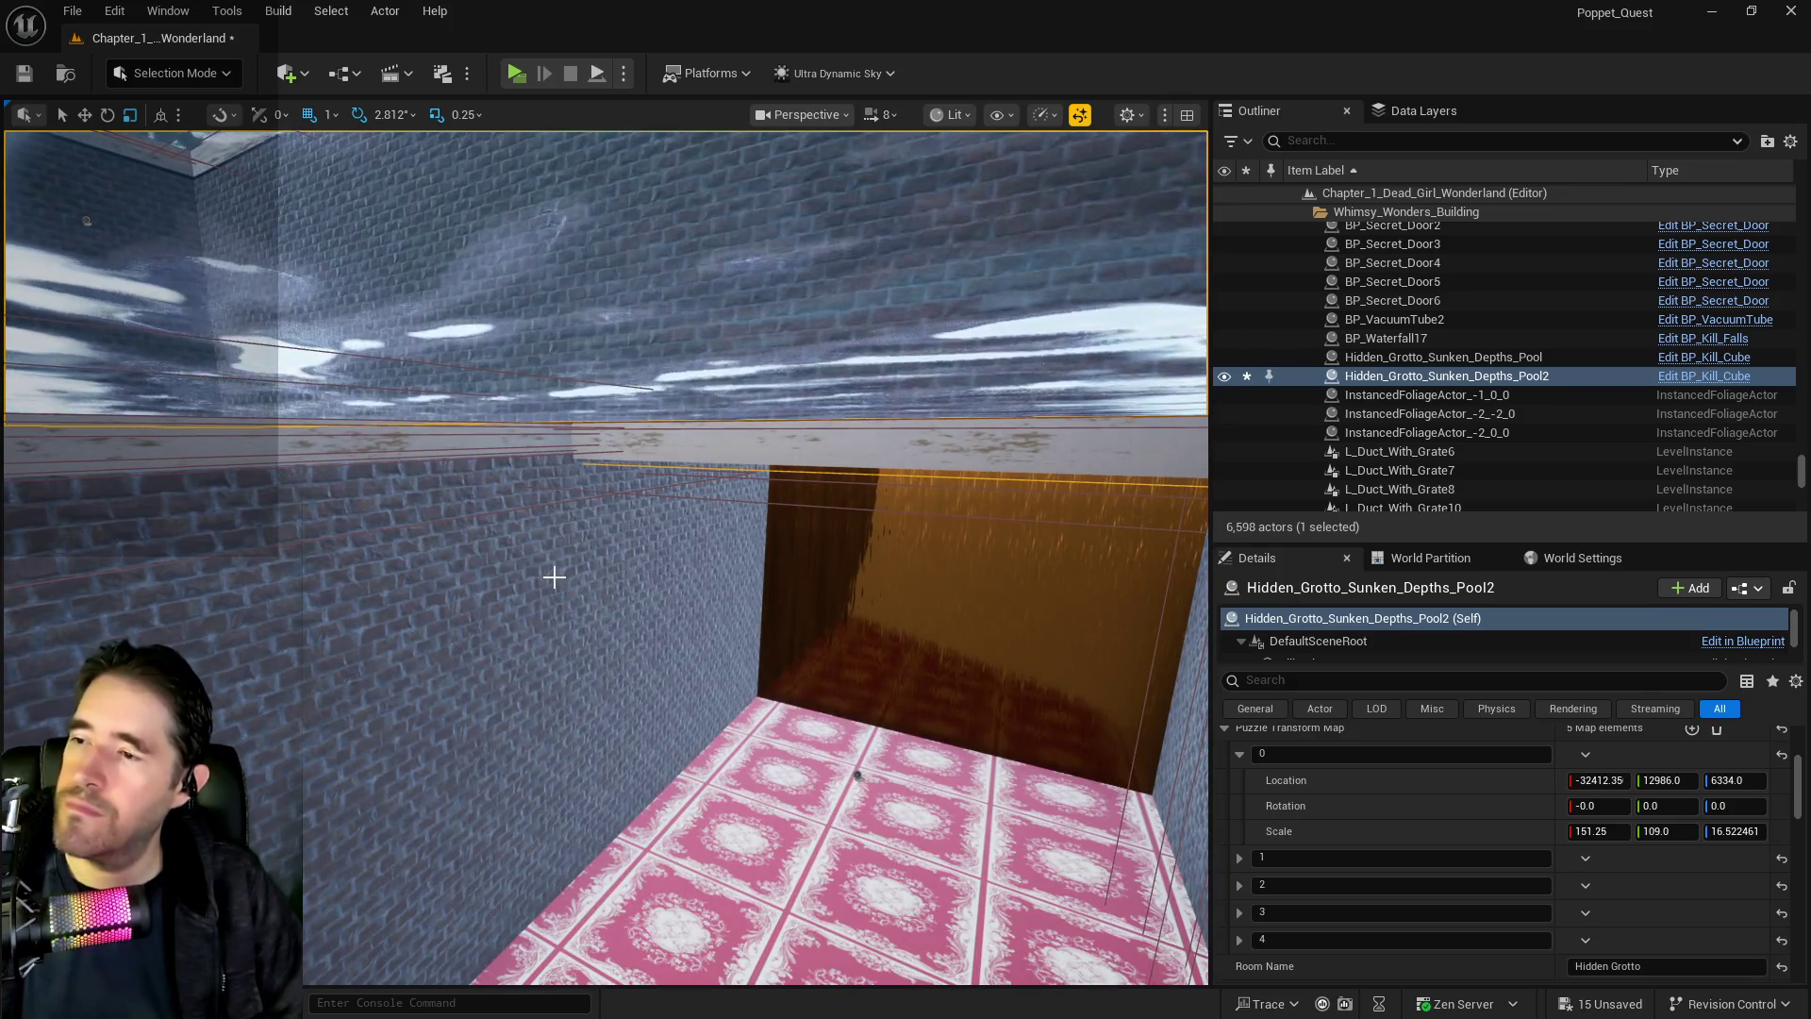
{"action": "scroll", "coordinate": [524, 514], "scroll_direction": "down", "scroll_amount": 10}
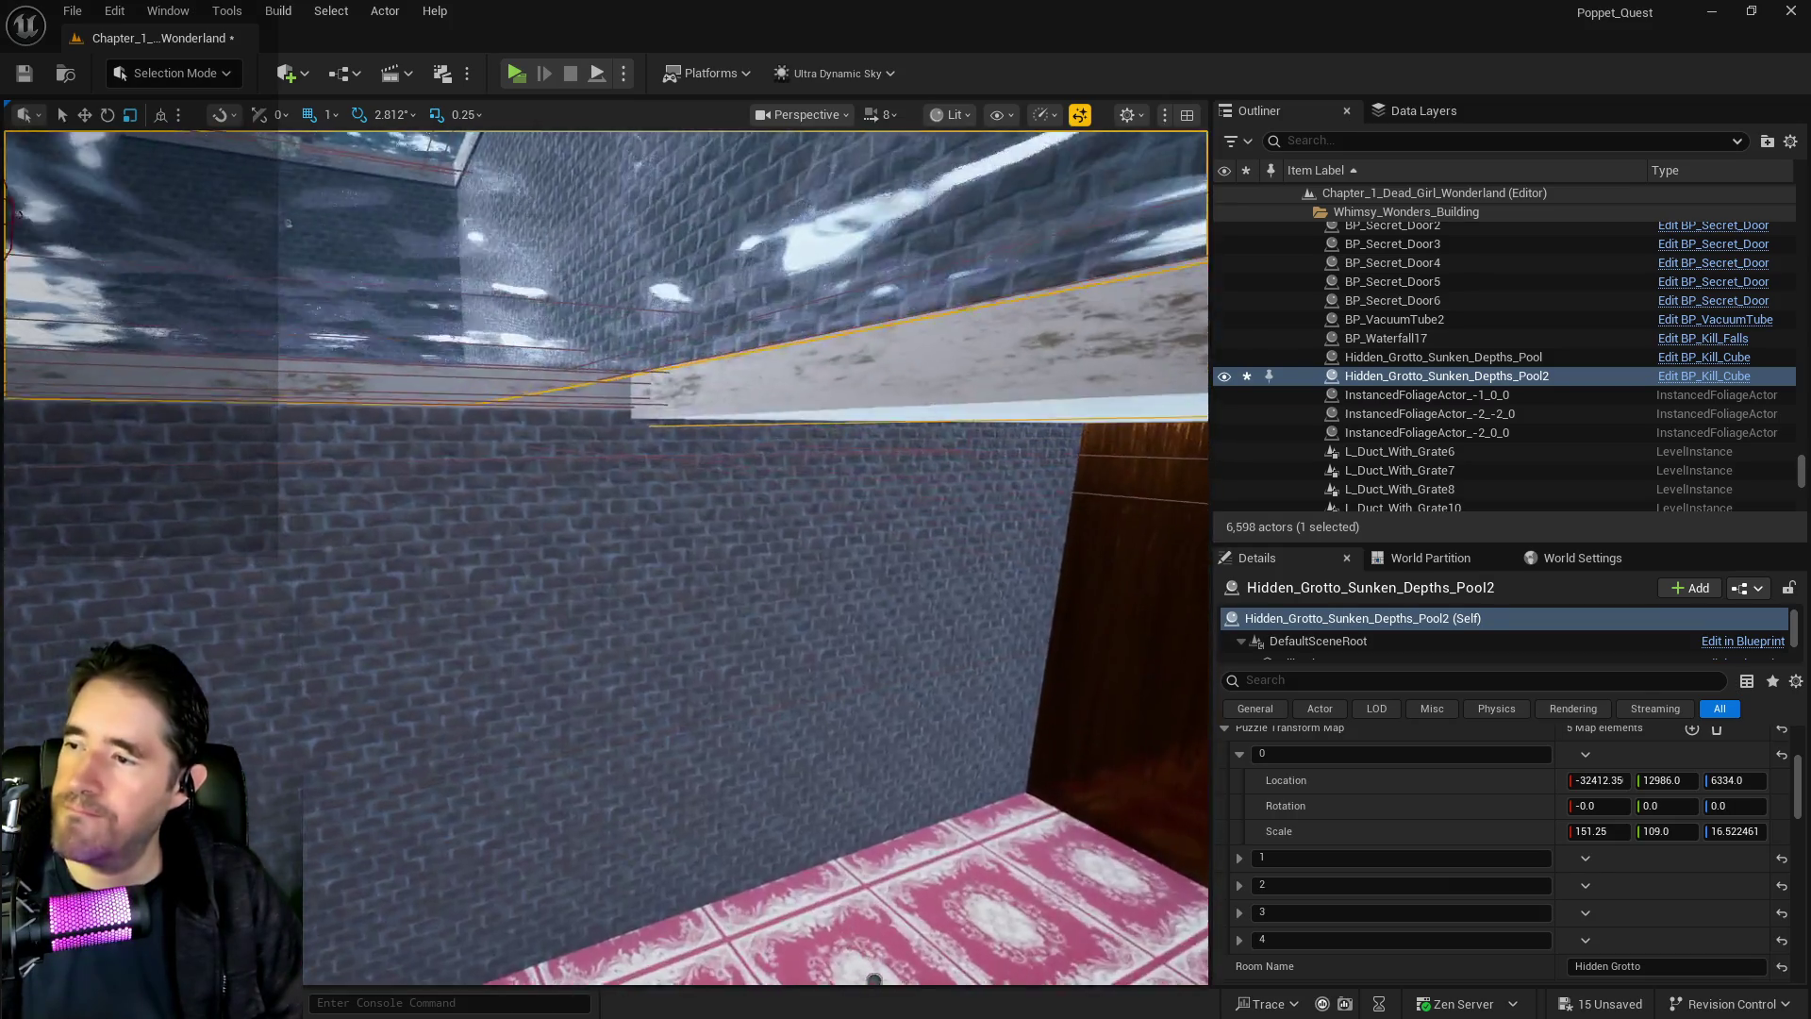
Delete the translucent SM_Furnace_Gearworks_Wall standing in the pink-floored pool room
{"action": "left_click", "coordinate": [491, 577]}
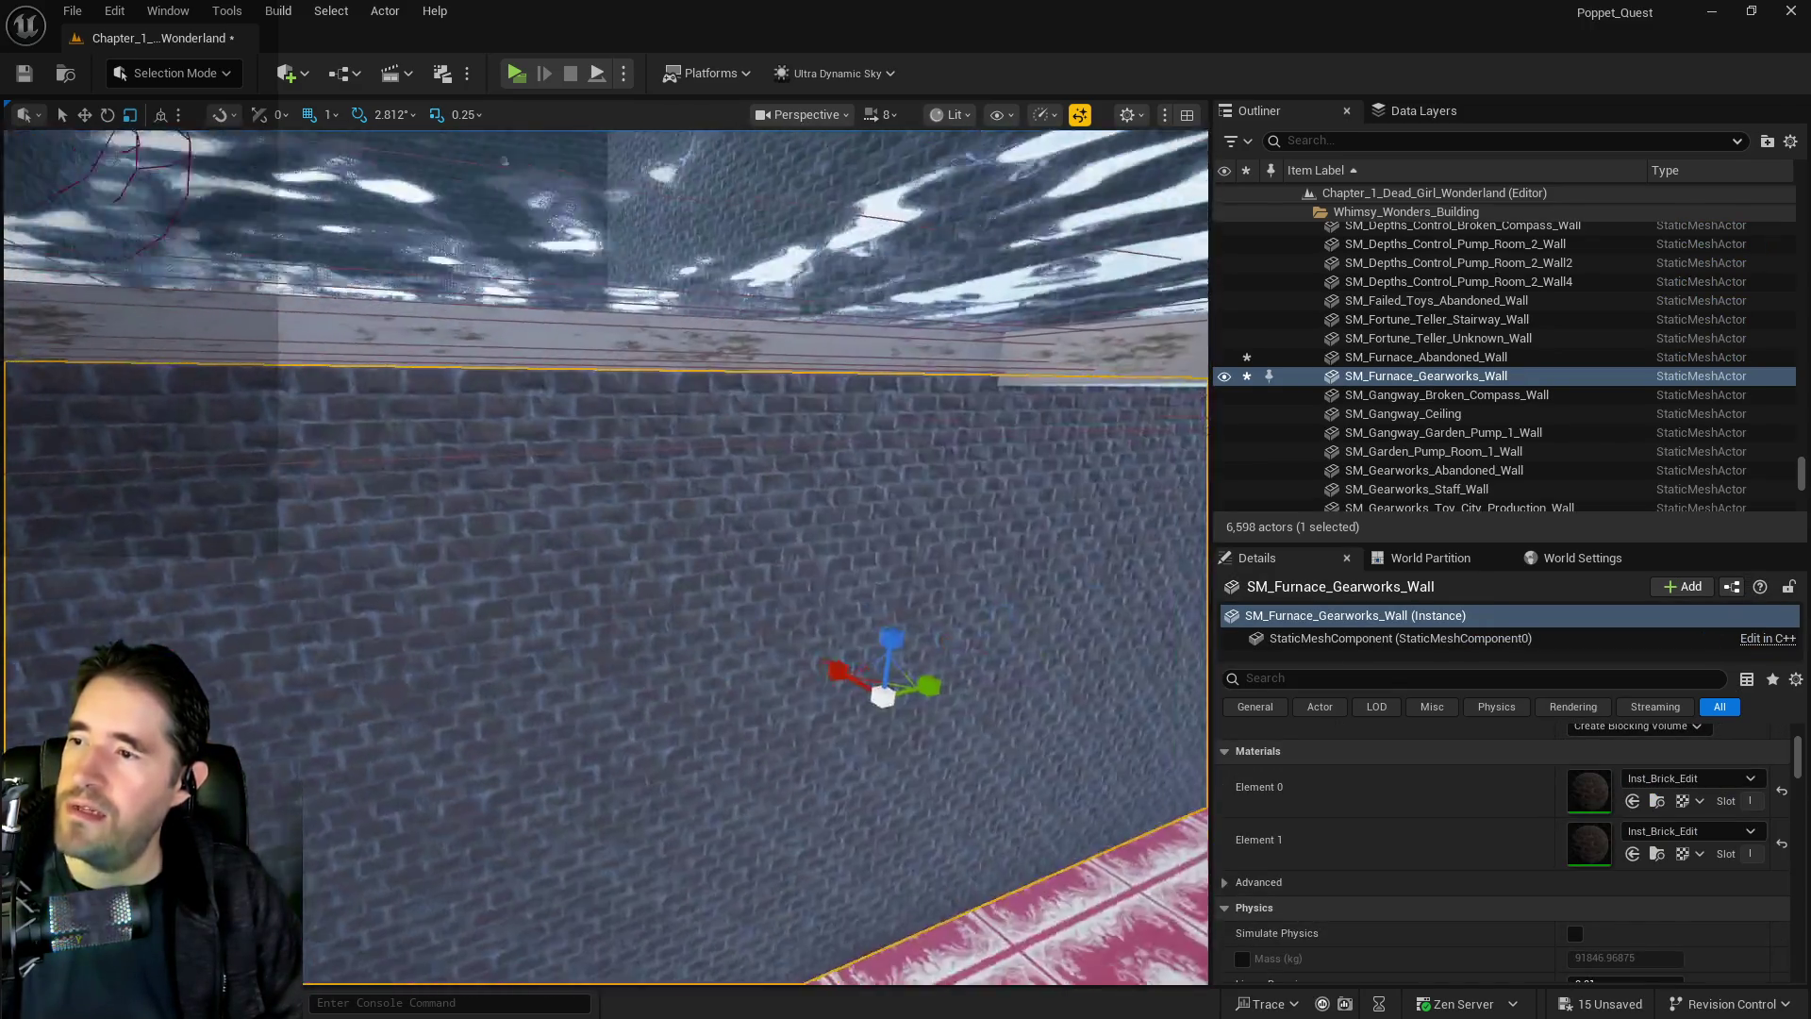
{"action": "left_click_drag", "start_coordinate": [488, 566], "coordinate": [488, 566]}
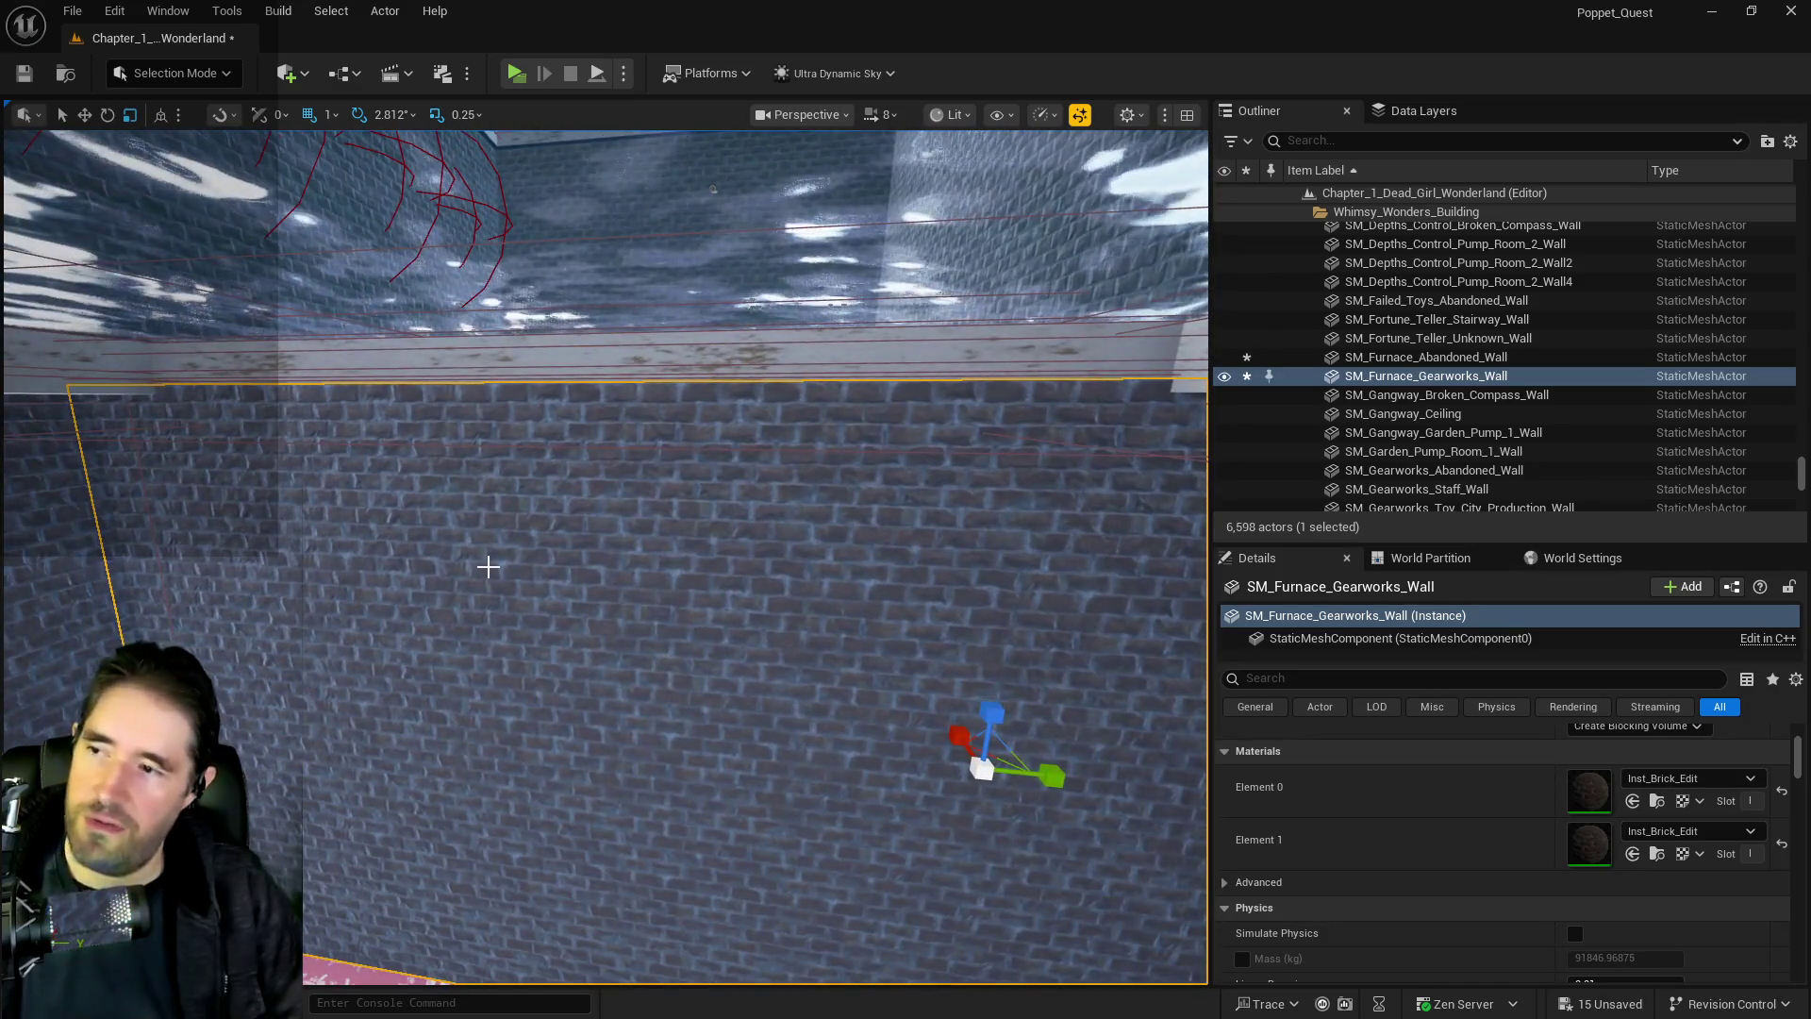
{"action": "key", "text": "Delete"}
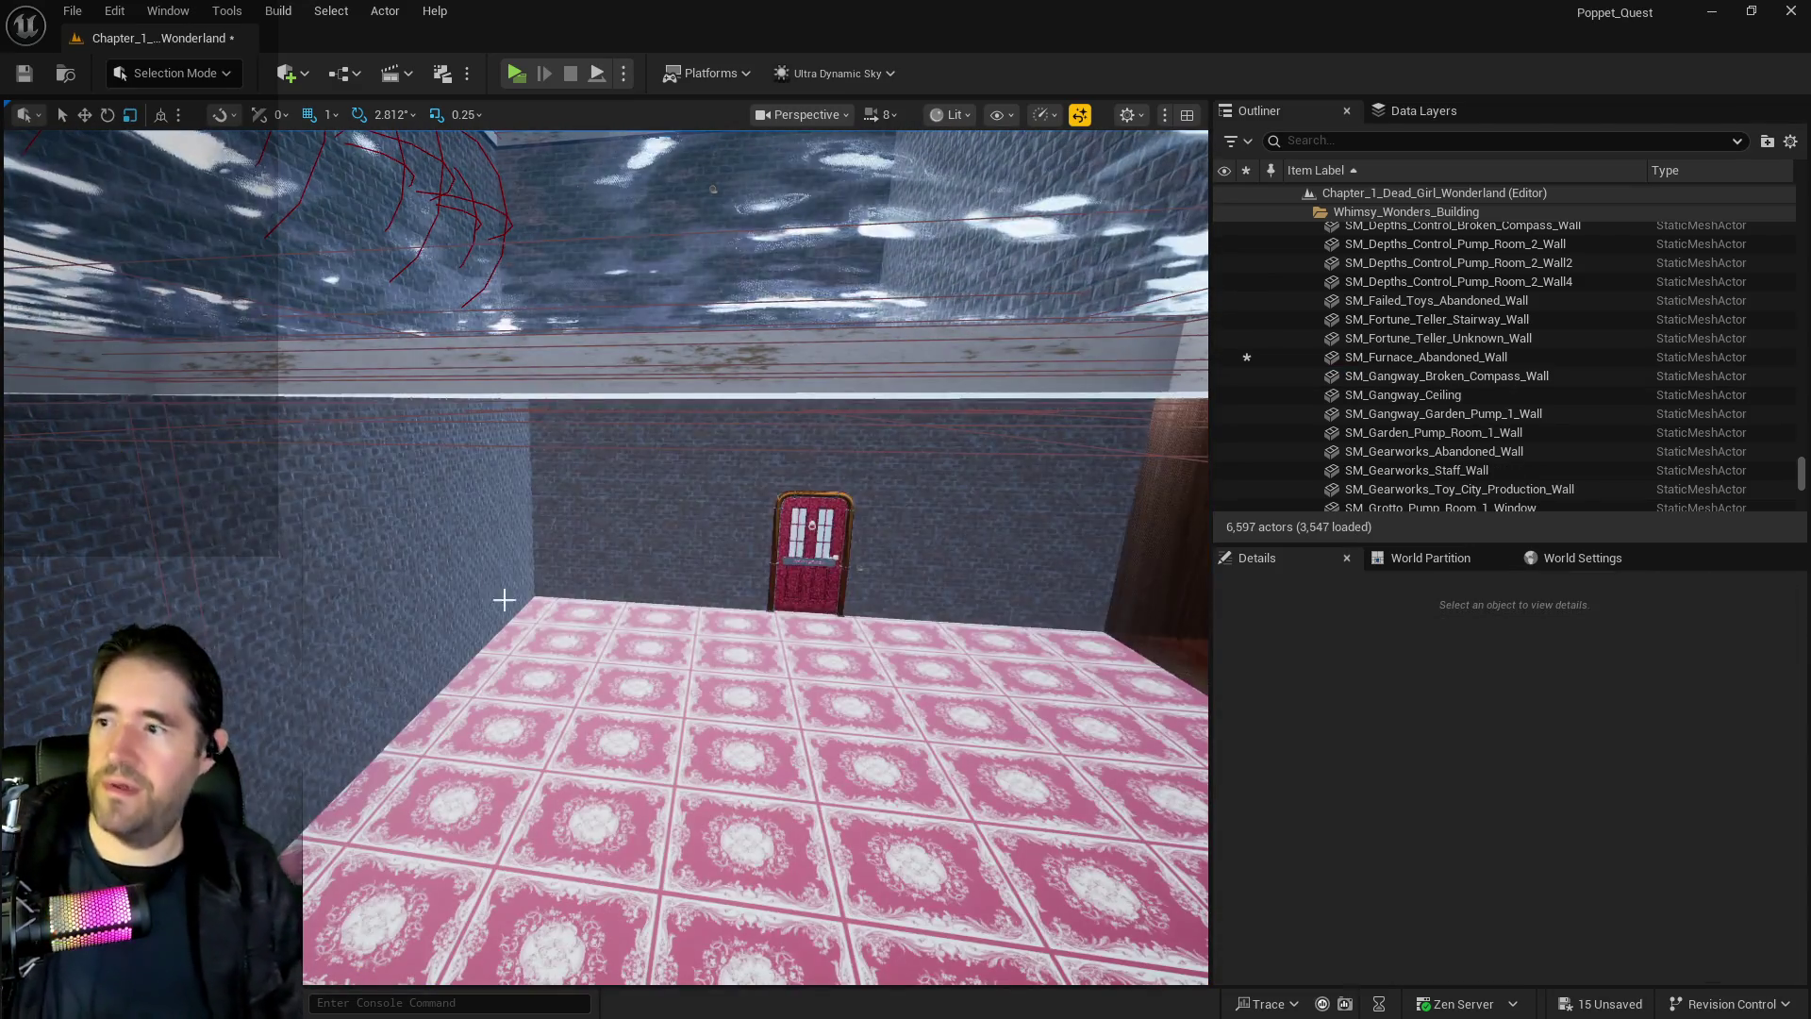
{"action": "left_click_drag", "start_coordinate": [736, 693], "coordinate": [741, 690]}
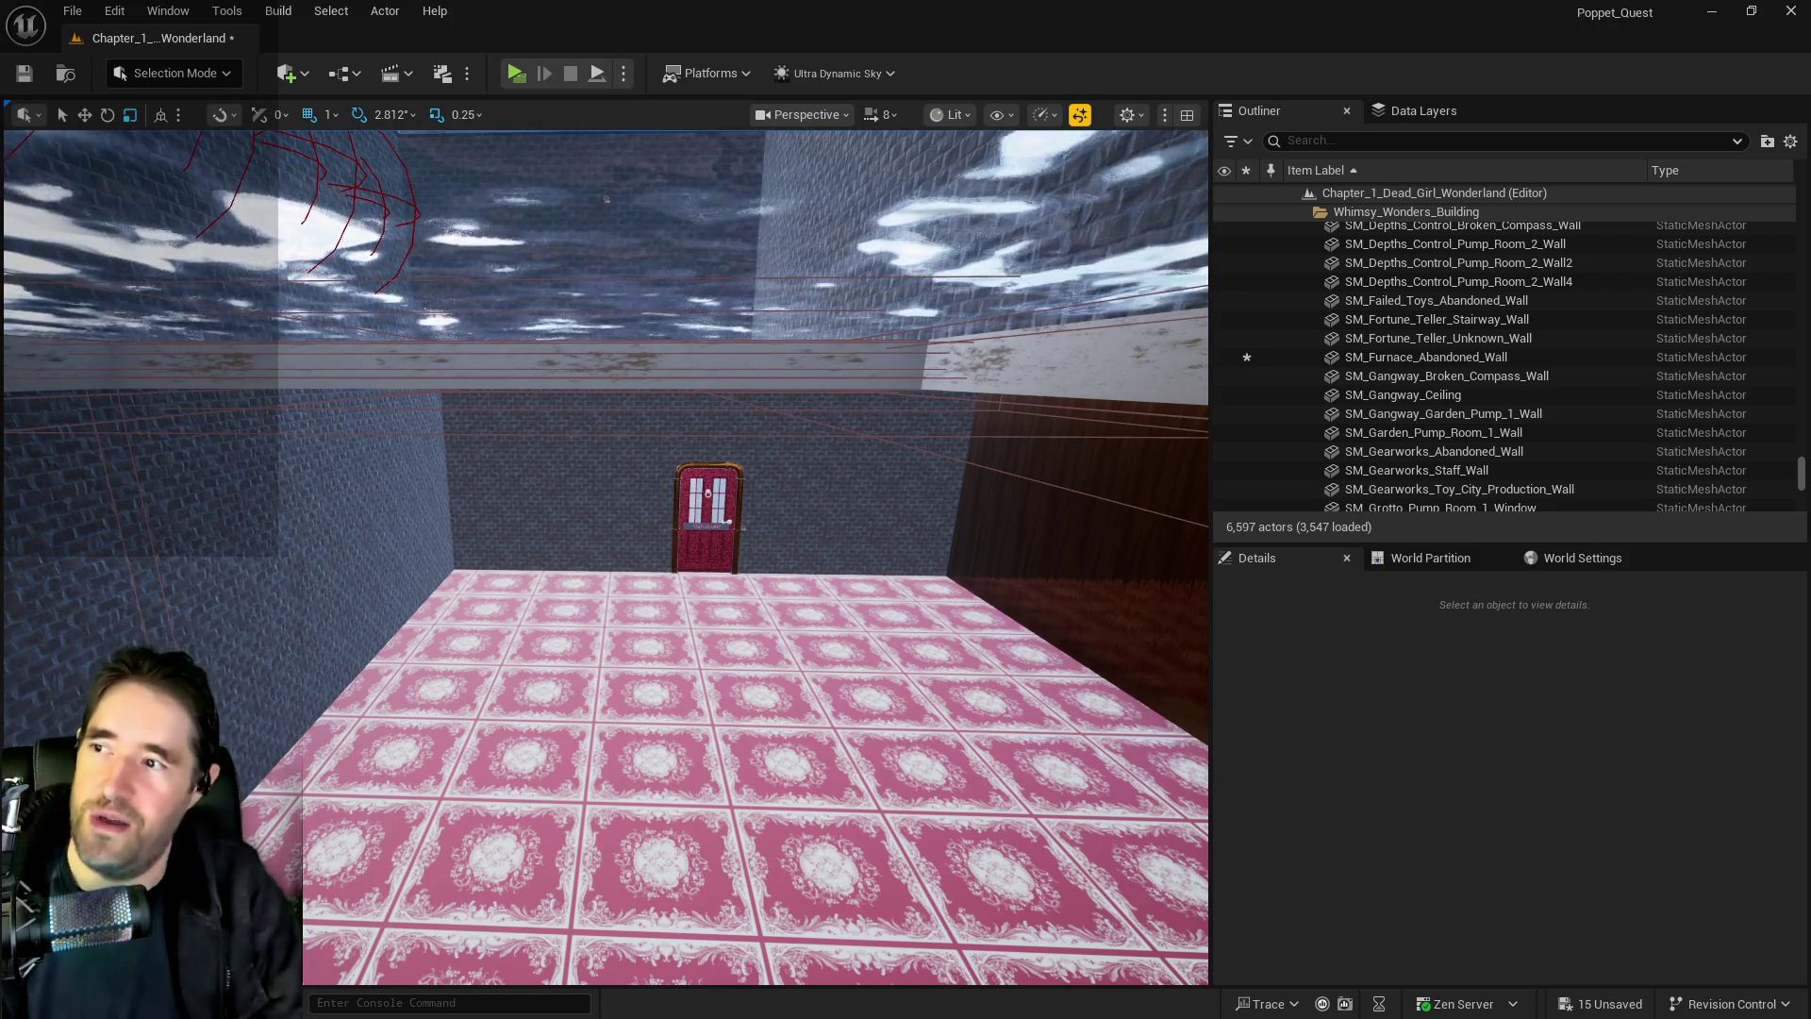
Alt-drag a copy of Hidden_Grotto_Sunken_Depths_Pool2 down into the room and shift it along Y
{"action": "left_click", "coordinate": [742, 688]}
{"action": "key", "text": "f"}
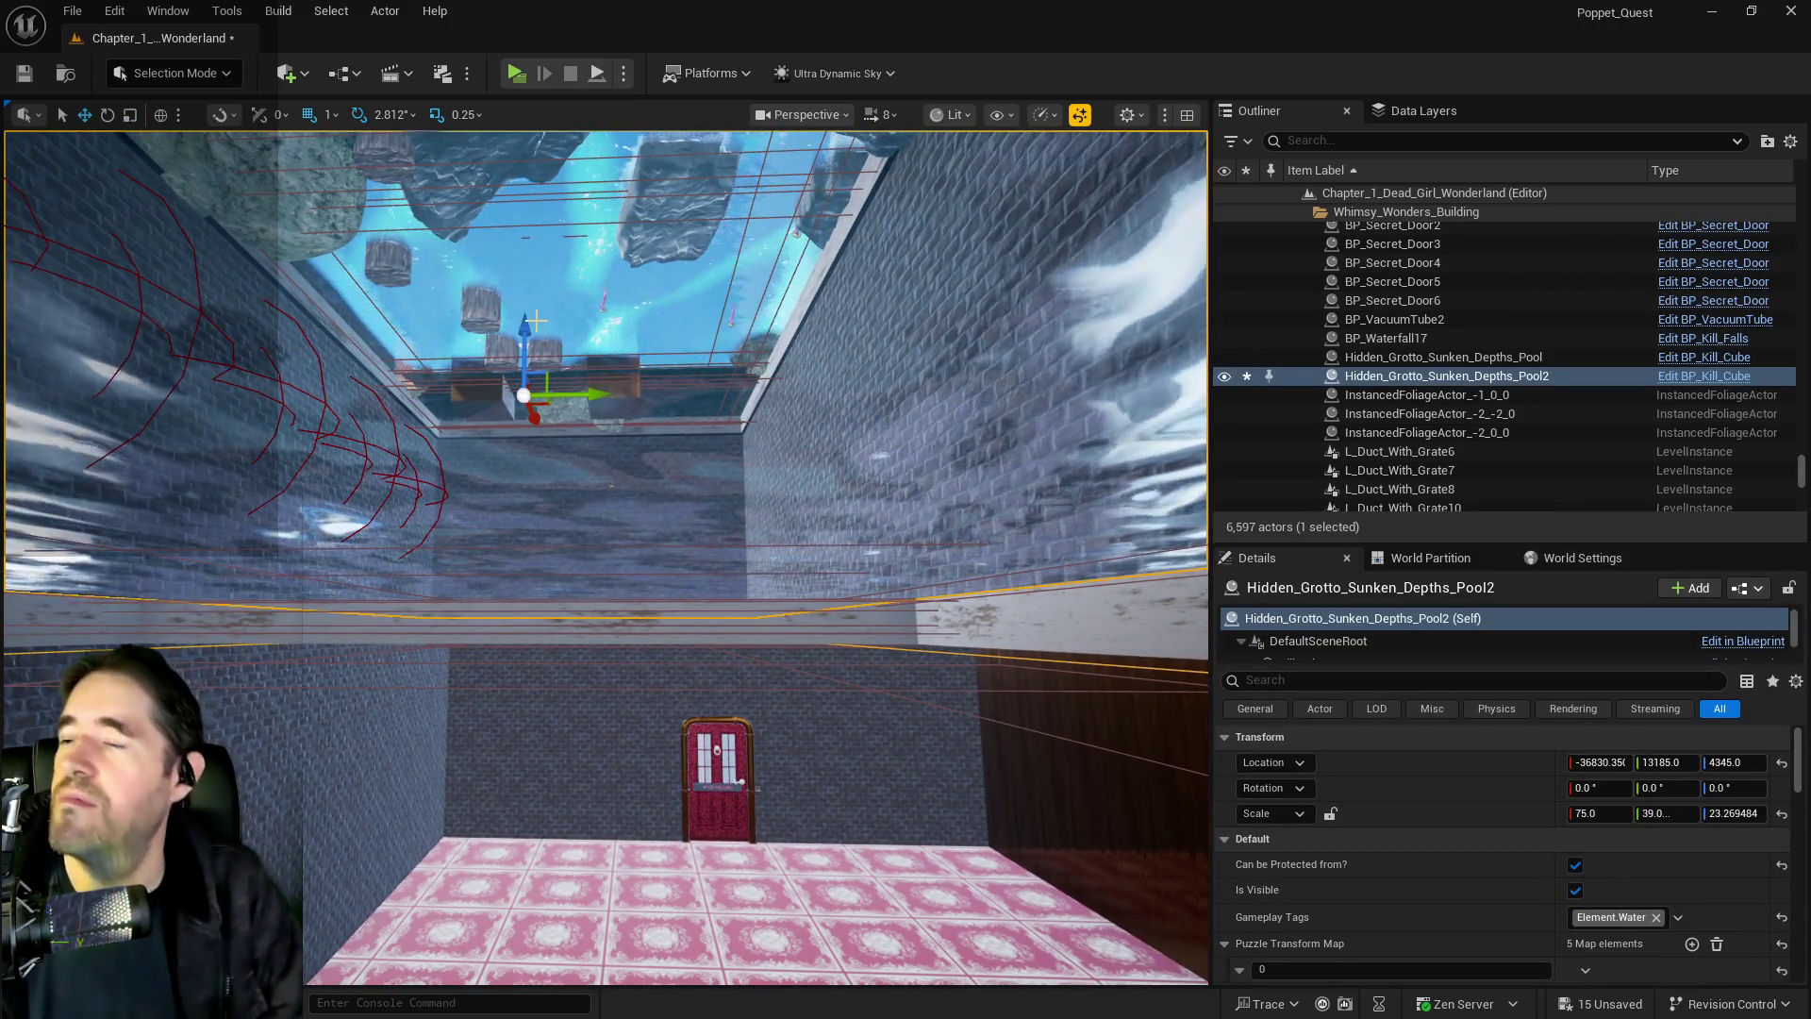
{"action": "mouse_move", "coordinate": [525, 316]}
{"action": "left_mouse_down", "text": "alt"}
{"action": "mouse_move", "coordinate": [566, 767]}
{"action": "mouse_move", "coordinate": [578, 732]}
{"action": "left_mouse_up", "text": "alt"}
{"action": "mouse_move", "coordinate": [604, 803]}
{"action": "left_mouse_down"}
{"action": "mouse_move", "coordinate": [972, 817]}
{"action": "mouse_move", "coordinate": [869, 822]}
{"action": "left_mouse_up"}
Widen the new Pool3 copy slightly along Y with the scale gizmo
{"action": "key", "text": "r"}
{"action": "key", "text": "w"}
{"action": "key", "text": "r"}
{"action": "key", "text": "w"}
{"action": "key", "text": "r"}
{"action": "mouse_move", "coordinate": [603, 491]}
{"action": "left_mouse_down"}
{"action": "mouse_move", "coordinate": [595, 526]}
{"action": "mouse_move", "coordinate": [294, 453]}
{"action": "mouse_move", "coordinate": [1084, 729]}
{"action": "mouse_move", "coordinate": [604, 528]}
{"action": "mouse_move", "coordinate": [453, 495]}
{"action": "mouse_move", "coordinate": [910, 453]}
{"action": "mouse_move", "coordinate": [727, 510]}
{"action": "mouse_move", "coordinate": [711, 477]}
{"action": "mouse_move", "coordinate": [745, 491]}
{"action": "mouse_move", "coordinate": [707, 492]}
{"action": "mouse_move", "coordinate": [698, 465]}
{"action": "left_mouse_up"}
Scale Pool3 to Y 66.25, move it along Y to 14776 and raise it slightly
{"action": "key", "text": "r"}
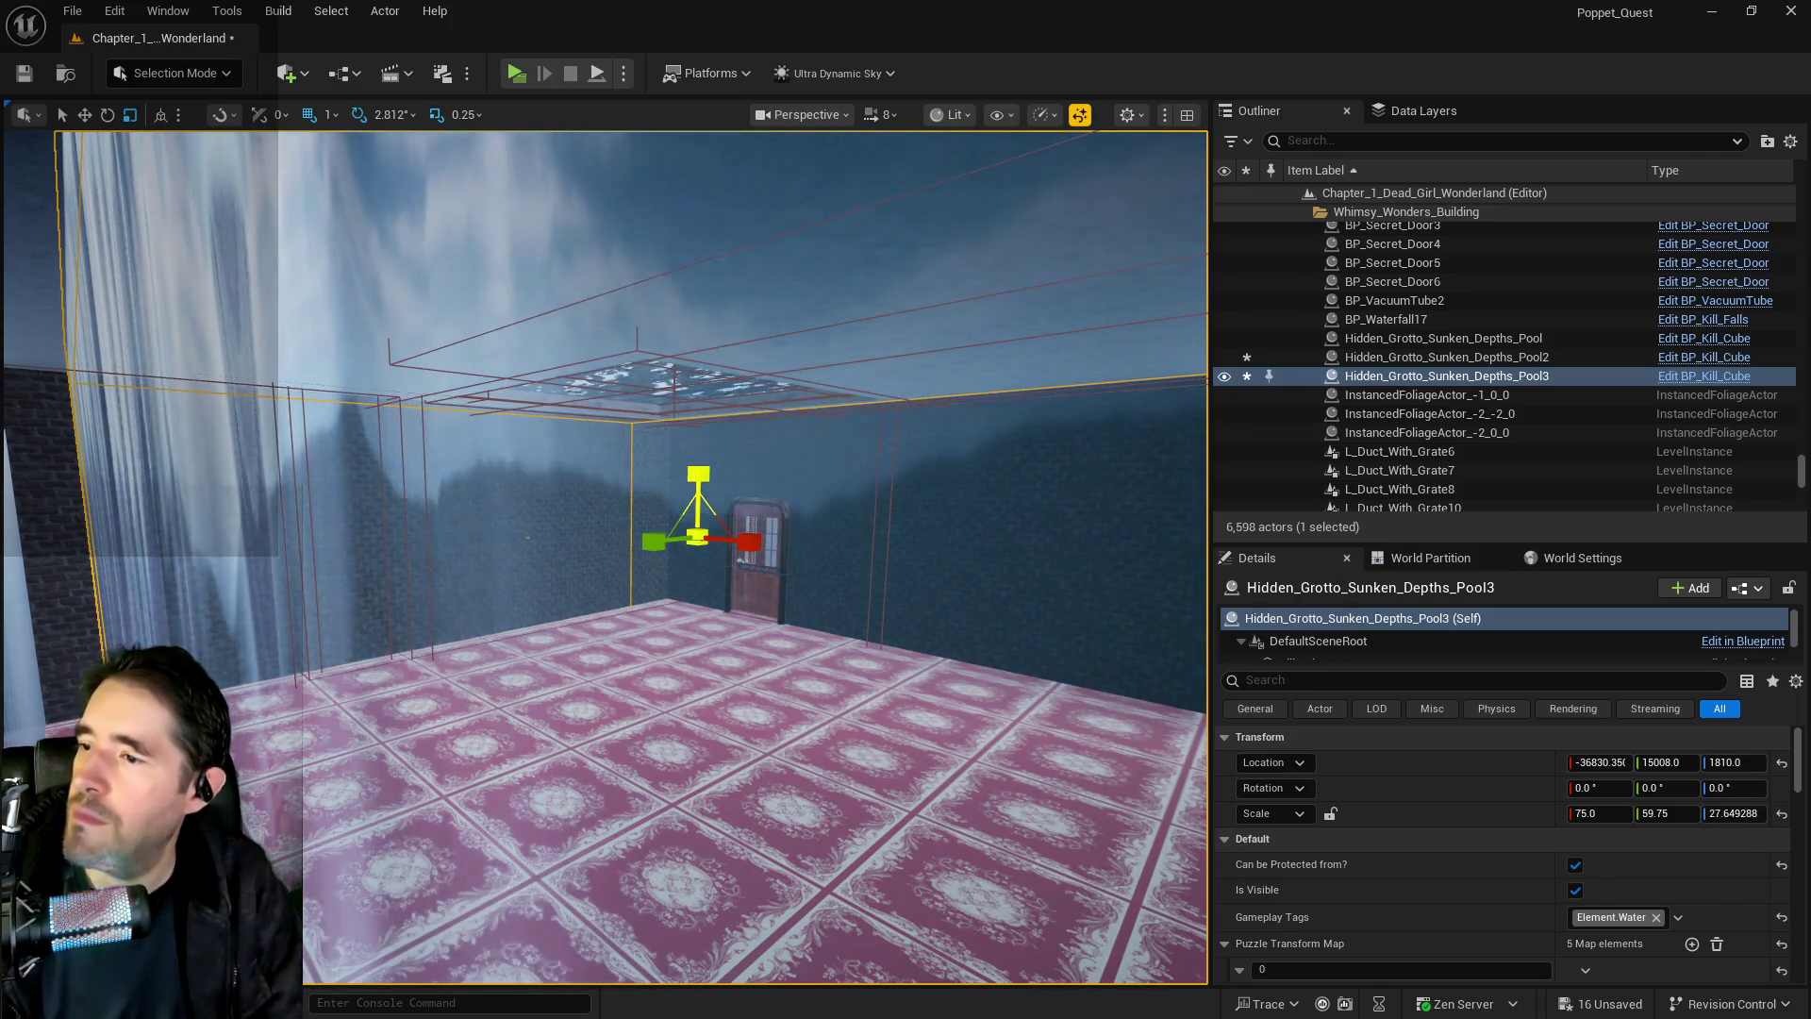
{"action": "left_click_drag", "start_coordinate": [635, 539], "coordinate": [608, 542]}
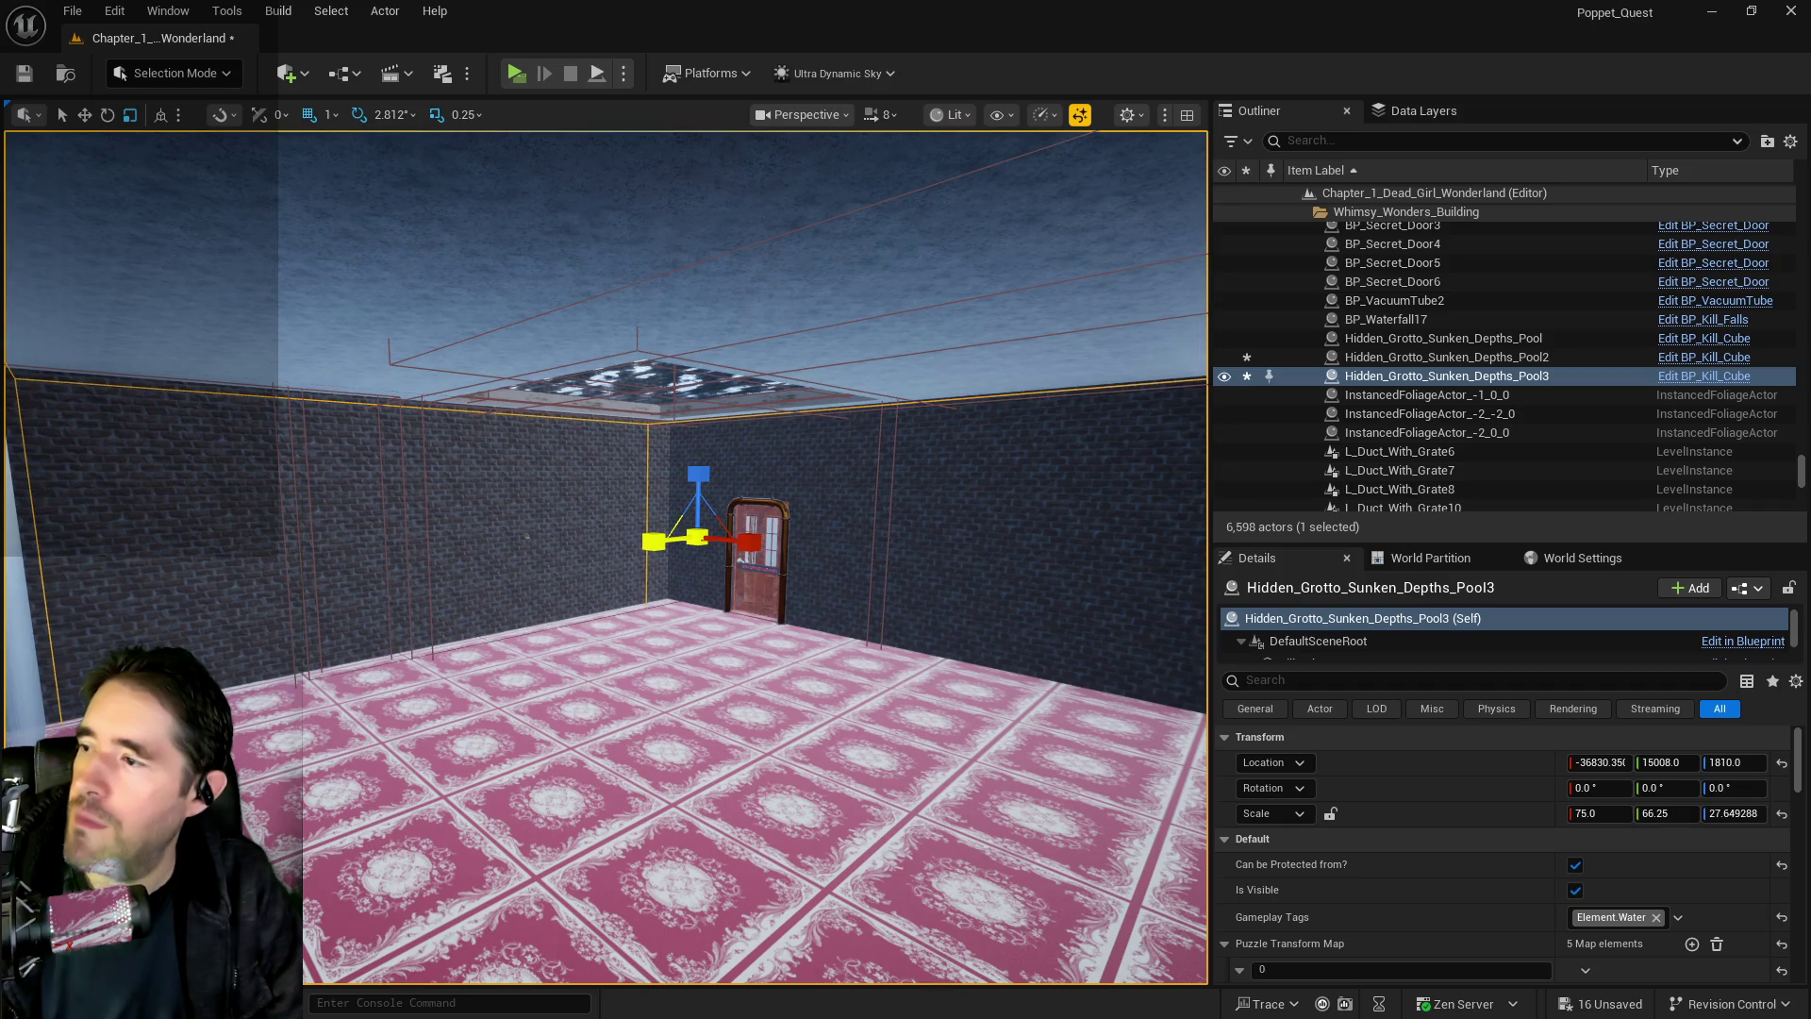
{"action": "key", "text": "w"}
{"action": "left_click_drag", "start_coordinate": [802, 623], "coordinate": [719, 619]}
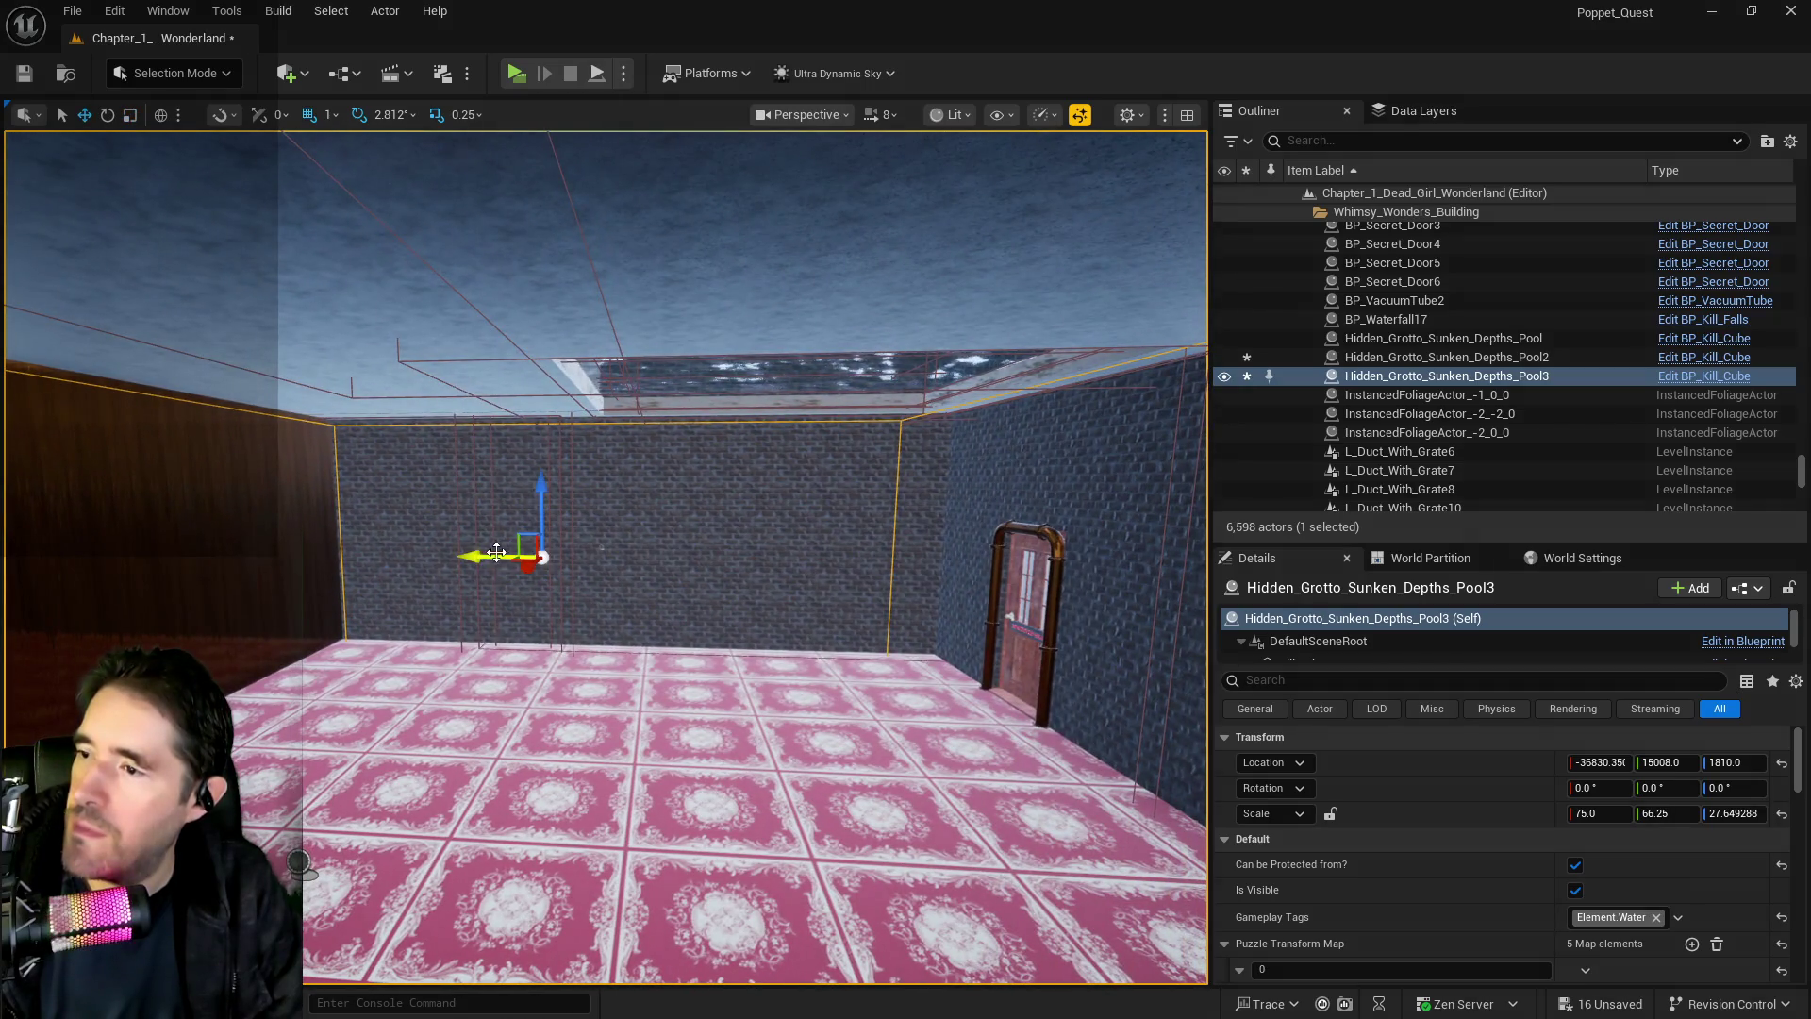
{"action": "left_click_drag", "start_coordinate": [492, 552], "coordinate": [517, 557]}
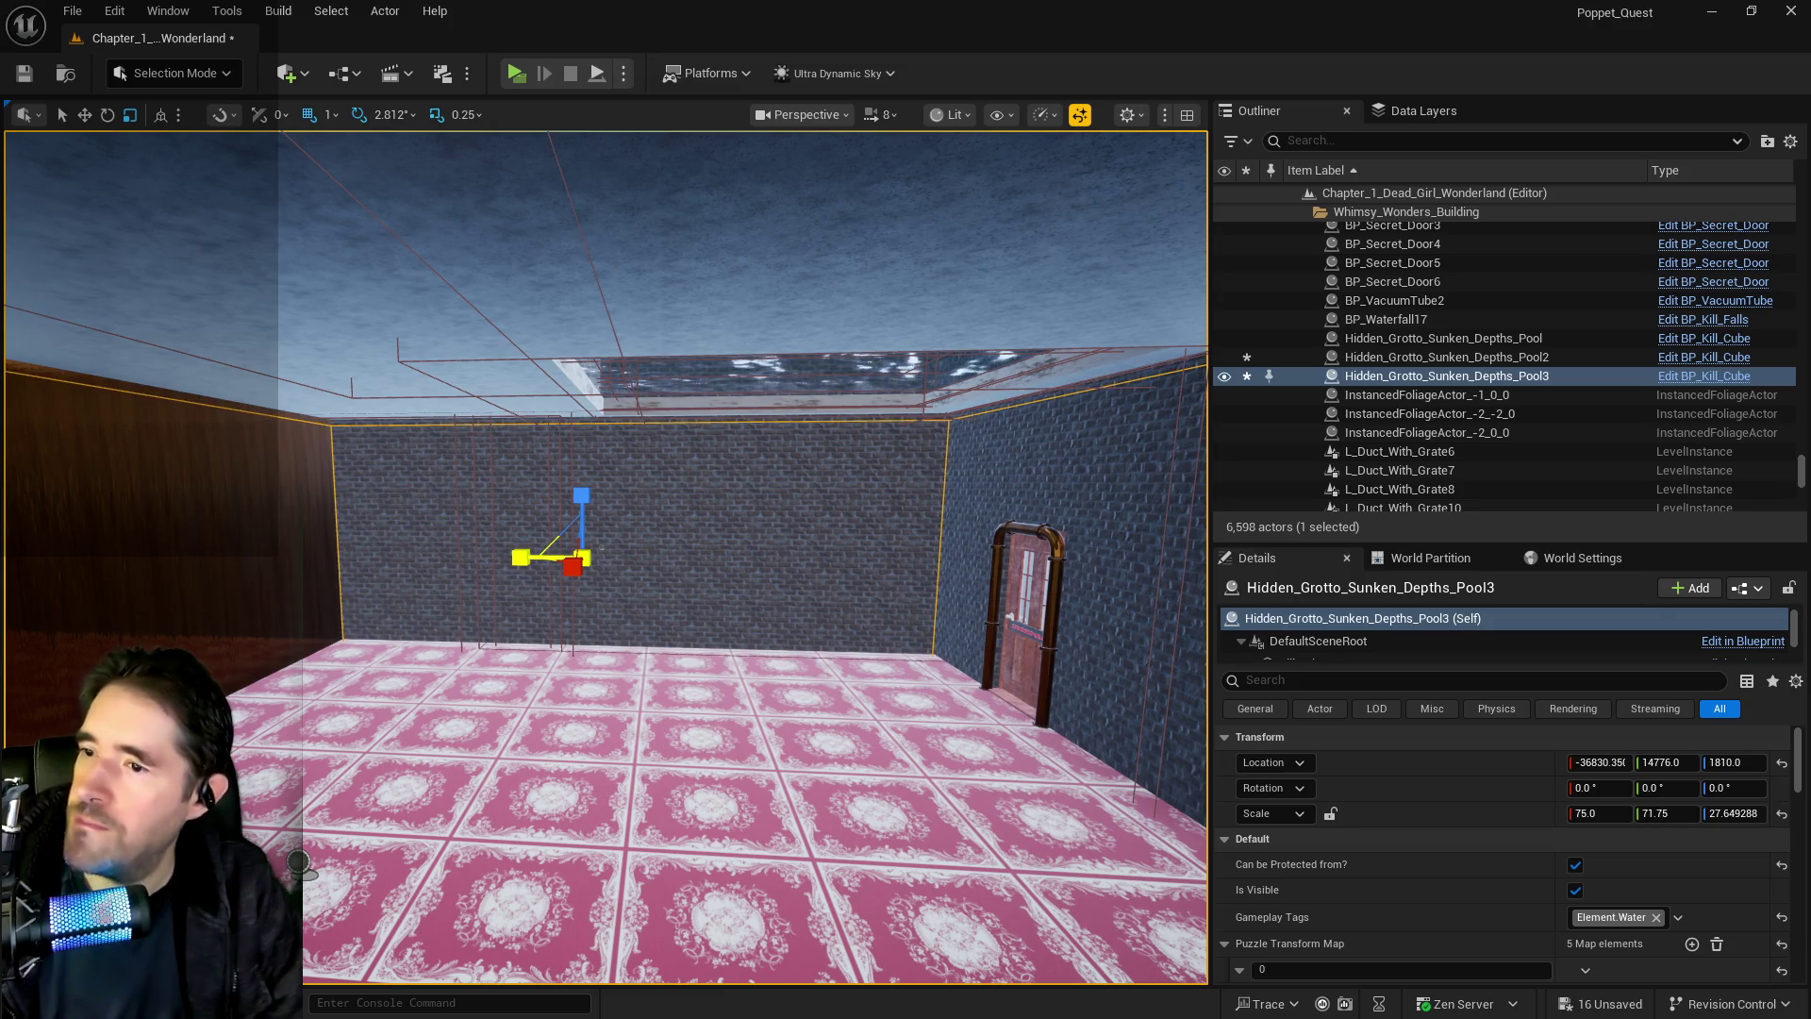
{"action": "mouse_move", "coordinate": [579, 501]}
{"action": "left_mouse_down"}
{"action": "mouse_move", "coordinate": [575, 485]}
{"action": "mouse_move", "coordinate": [957, 531]}
{"action": "mouse_move", "coordinate": [939, 660]}
{"action": "mouse_move", "coordinate": [849, 566]}
{"action": "left_mouse_up"}
Shift Pool3 along X and resize it over the door to X 61.25
{"action": "left_click_drag", "start_coordinate": [262, 231], "coordinate": [647, 377]}
{"action": "key", "text": "e"}
{"action": "key", "text": "r"}
{"action": "left_click_drag", "start_coordinate": [526, 376], "coordinate": [606, 388]}
{"action": "mouse_move", "coordinate": [493, 388]}
{"action": "left_mouse_down"}
{"action": "mouse_move", "coordinate": [204, 370]}
{"action": "mouse_move", "coordinate": [327, 404]}
{"action": "mouse_move", "coordinate": [274, 375]}
{"action": "left_mouse_up"}
{"action": "mouse_move", "coordinate": [584, 422]}
{"action": "left_mouse_down"}
{"action": "mouse_move", "coordinate": [600, 361]}
{"action": "mouse_move", "coordinate": [693, 332]}
{"action": "mouse_move", "coordinate": [366, 437]}
{"action": "left_mouse_up"}
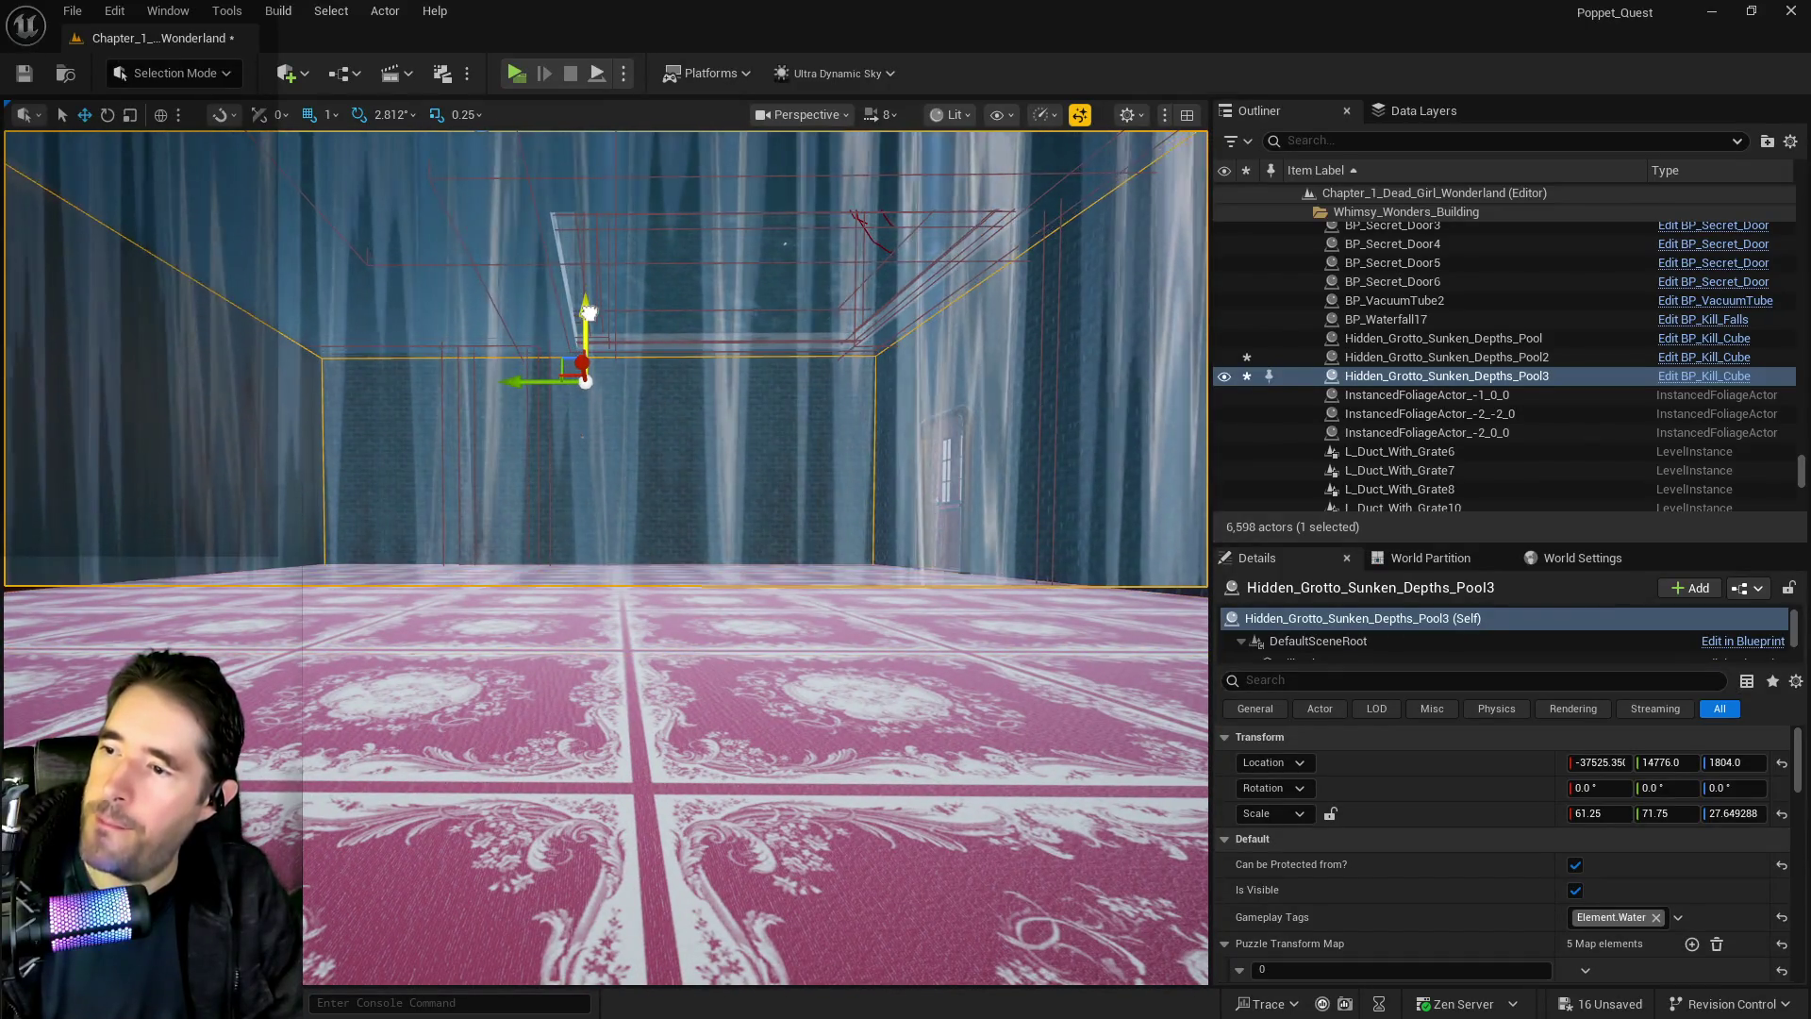
Stretch Pool3's height downward to about 29 and nudge it up to Z 1711
{"action": "left_click_drag", "start_coordinate": [584, 318], "coordinate": [585, 301]}
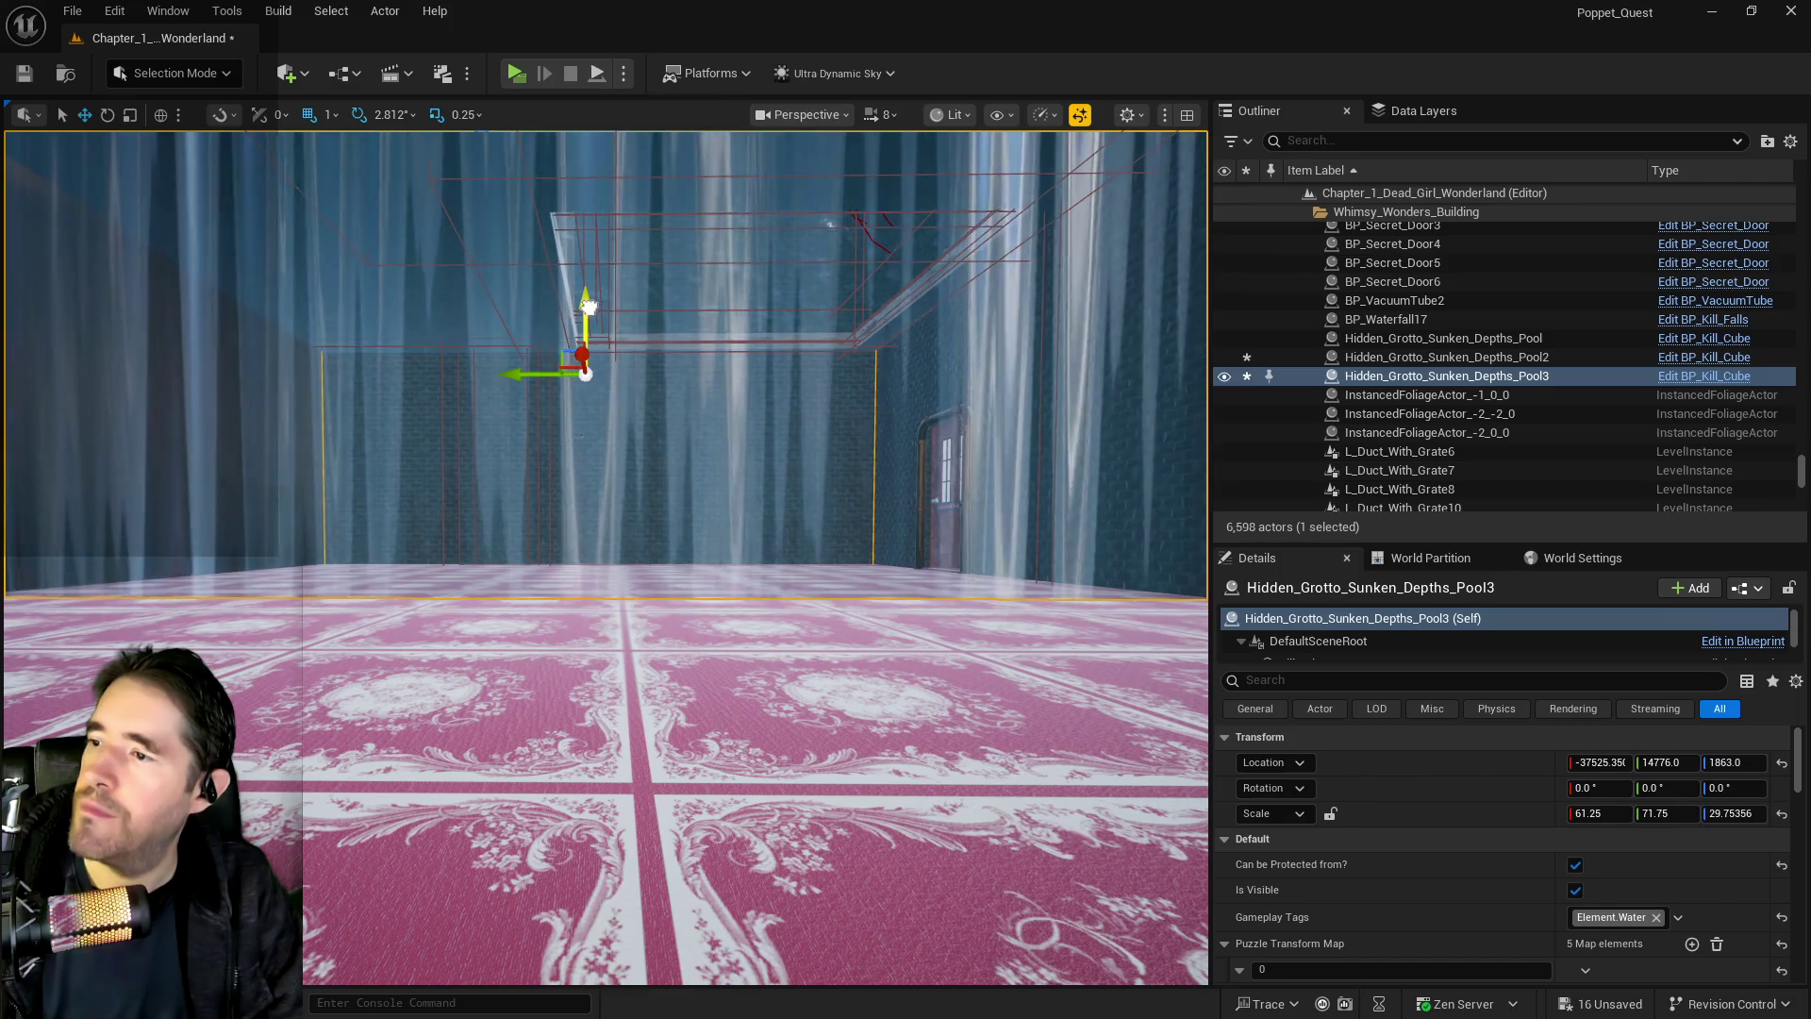
{"action": "left_click_drag", "start_coordinate": [583, 315], "coordinate": [585, 311]}
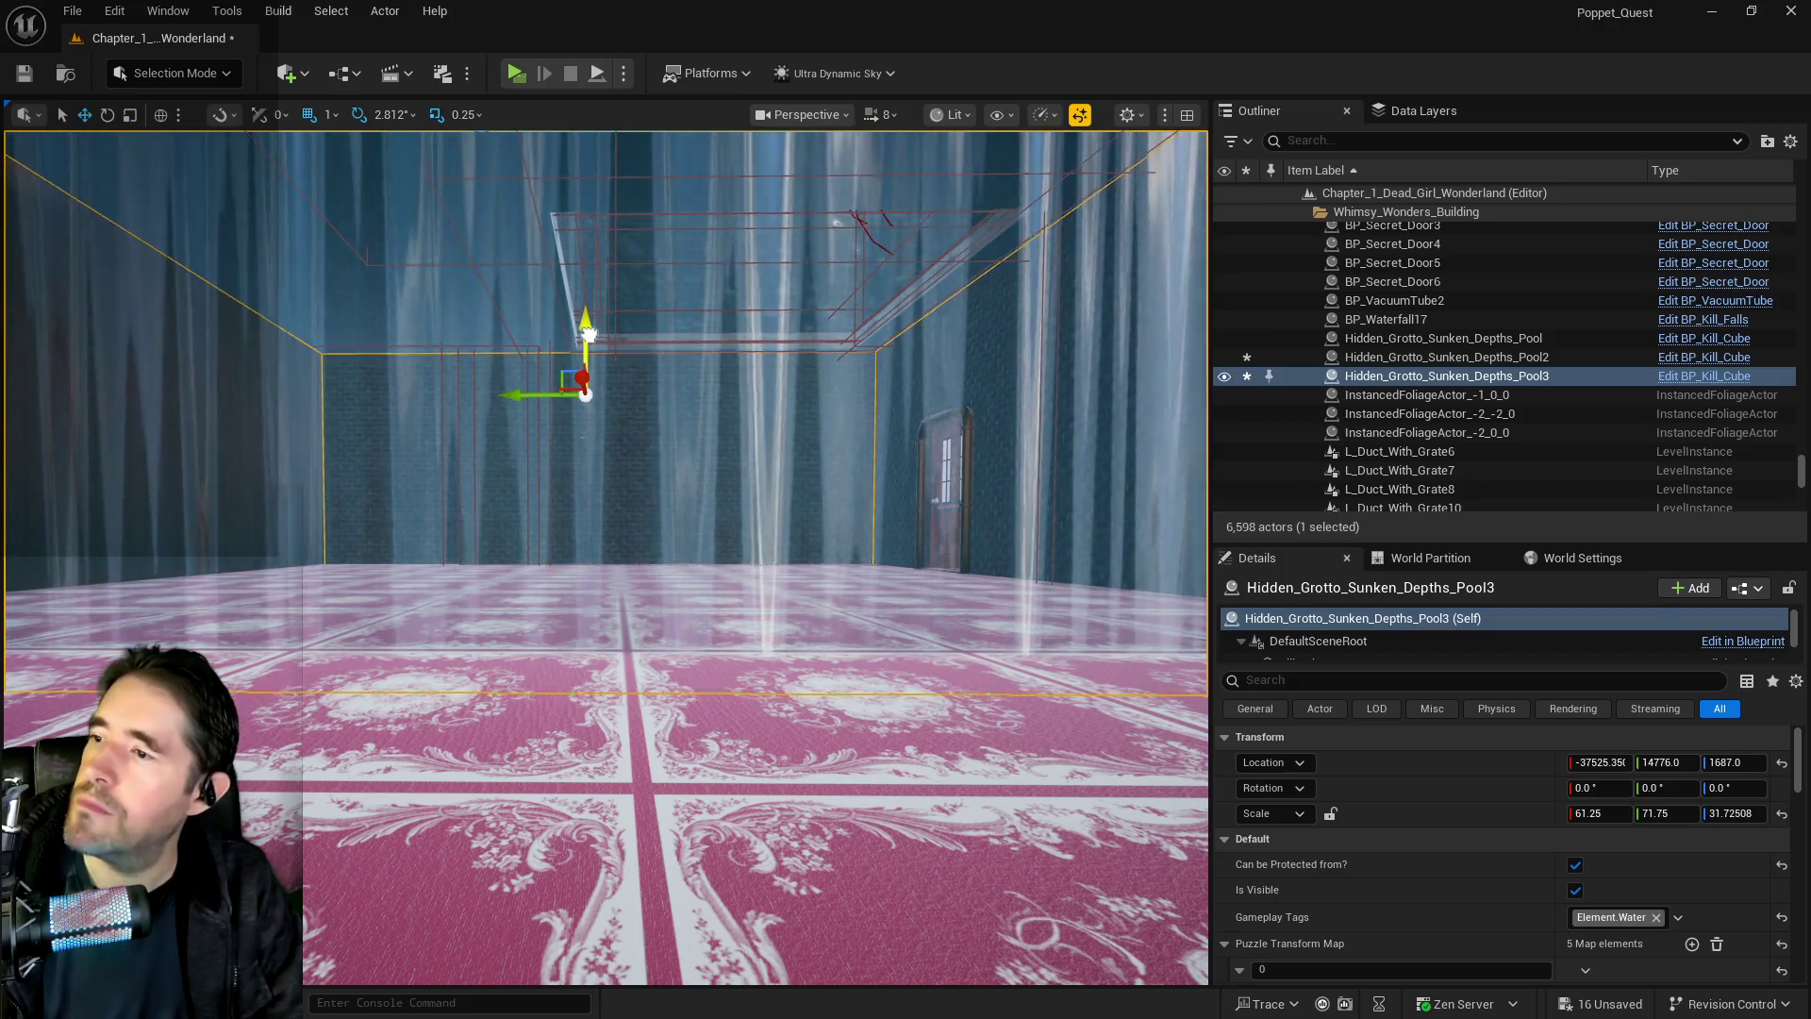
{"action": "left_click_drag", "start_coordinate": [588, 328], "coordinate": [587, 326]}
{"action": "mouse_move", "coordinate": [562, 415]}
{"action": "left_mouse_down"}
{"action": "mouse_move", "coordinate": [571, 486]}
{"action": "mouse_move", "coordinate": [566, 396]}
{"action": "left_mouse_up"}
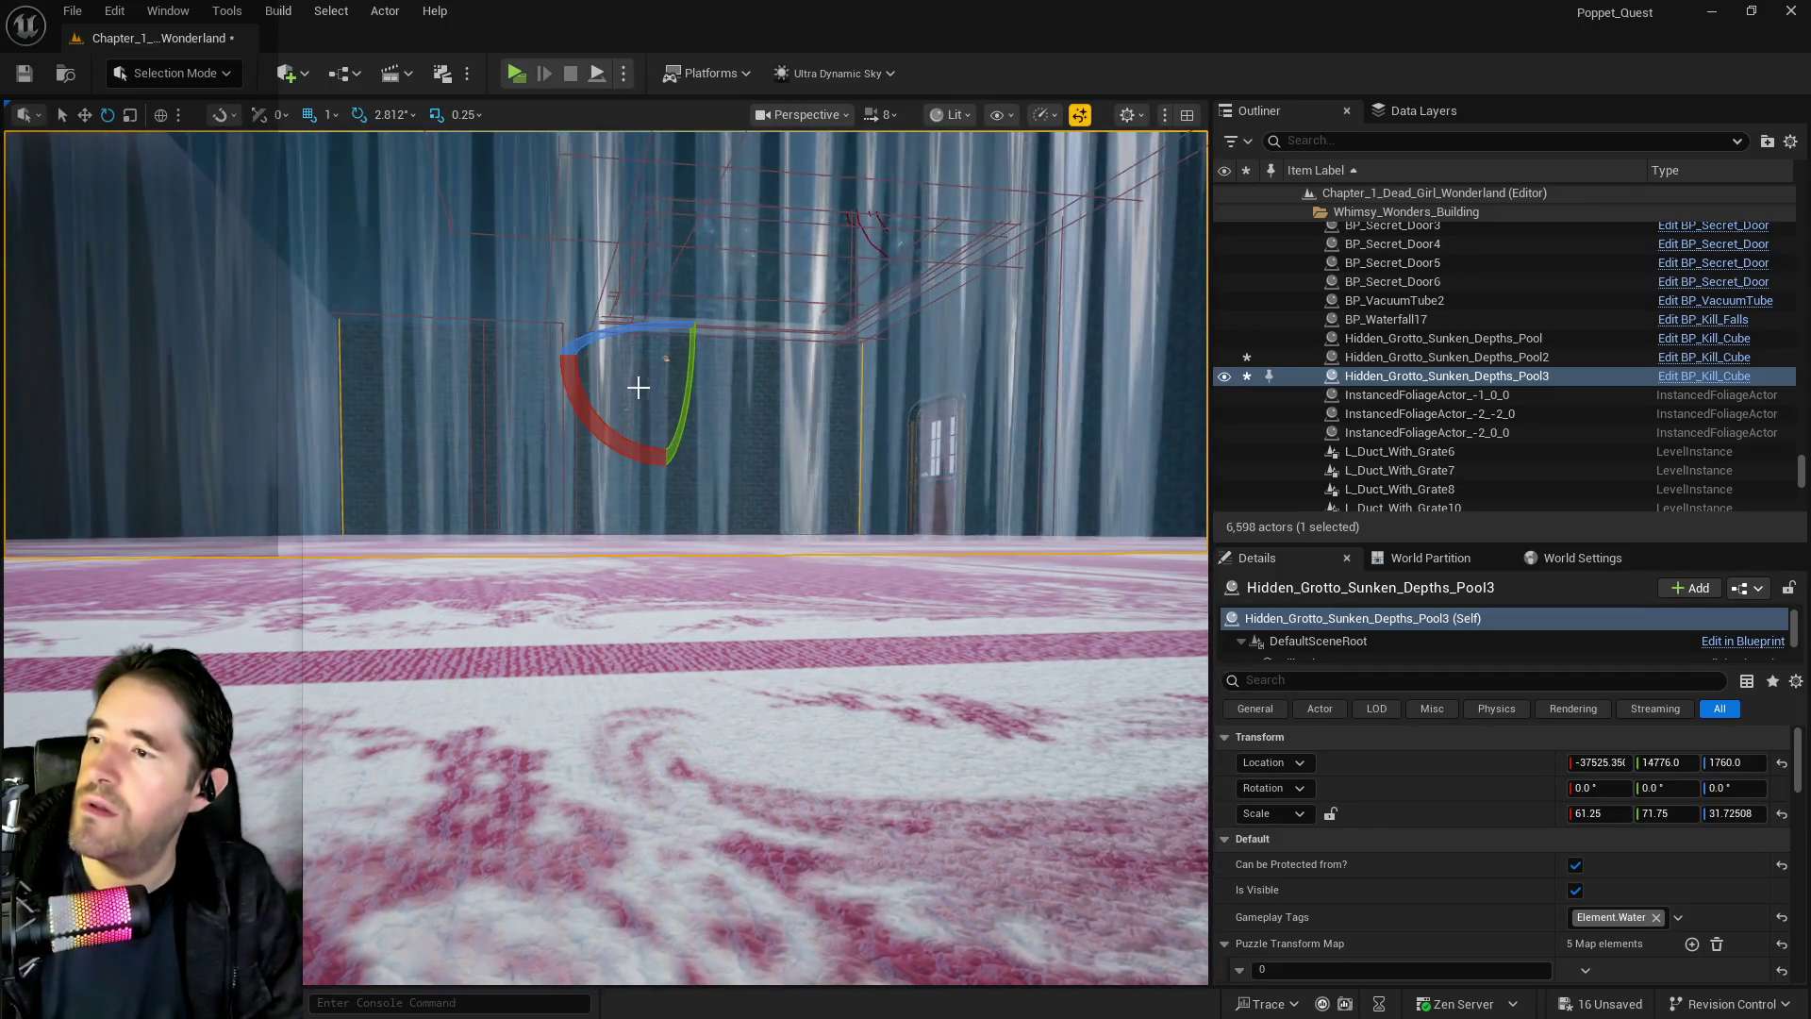
{"action": "left_click_drag", "start_coordinate": [663, 338], "coordinate": [611, 462]}
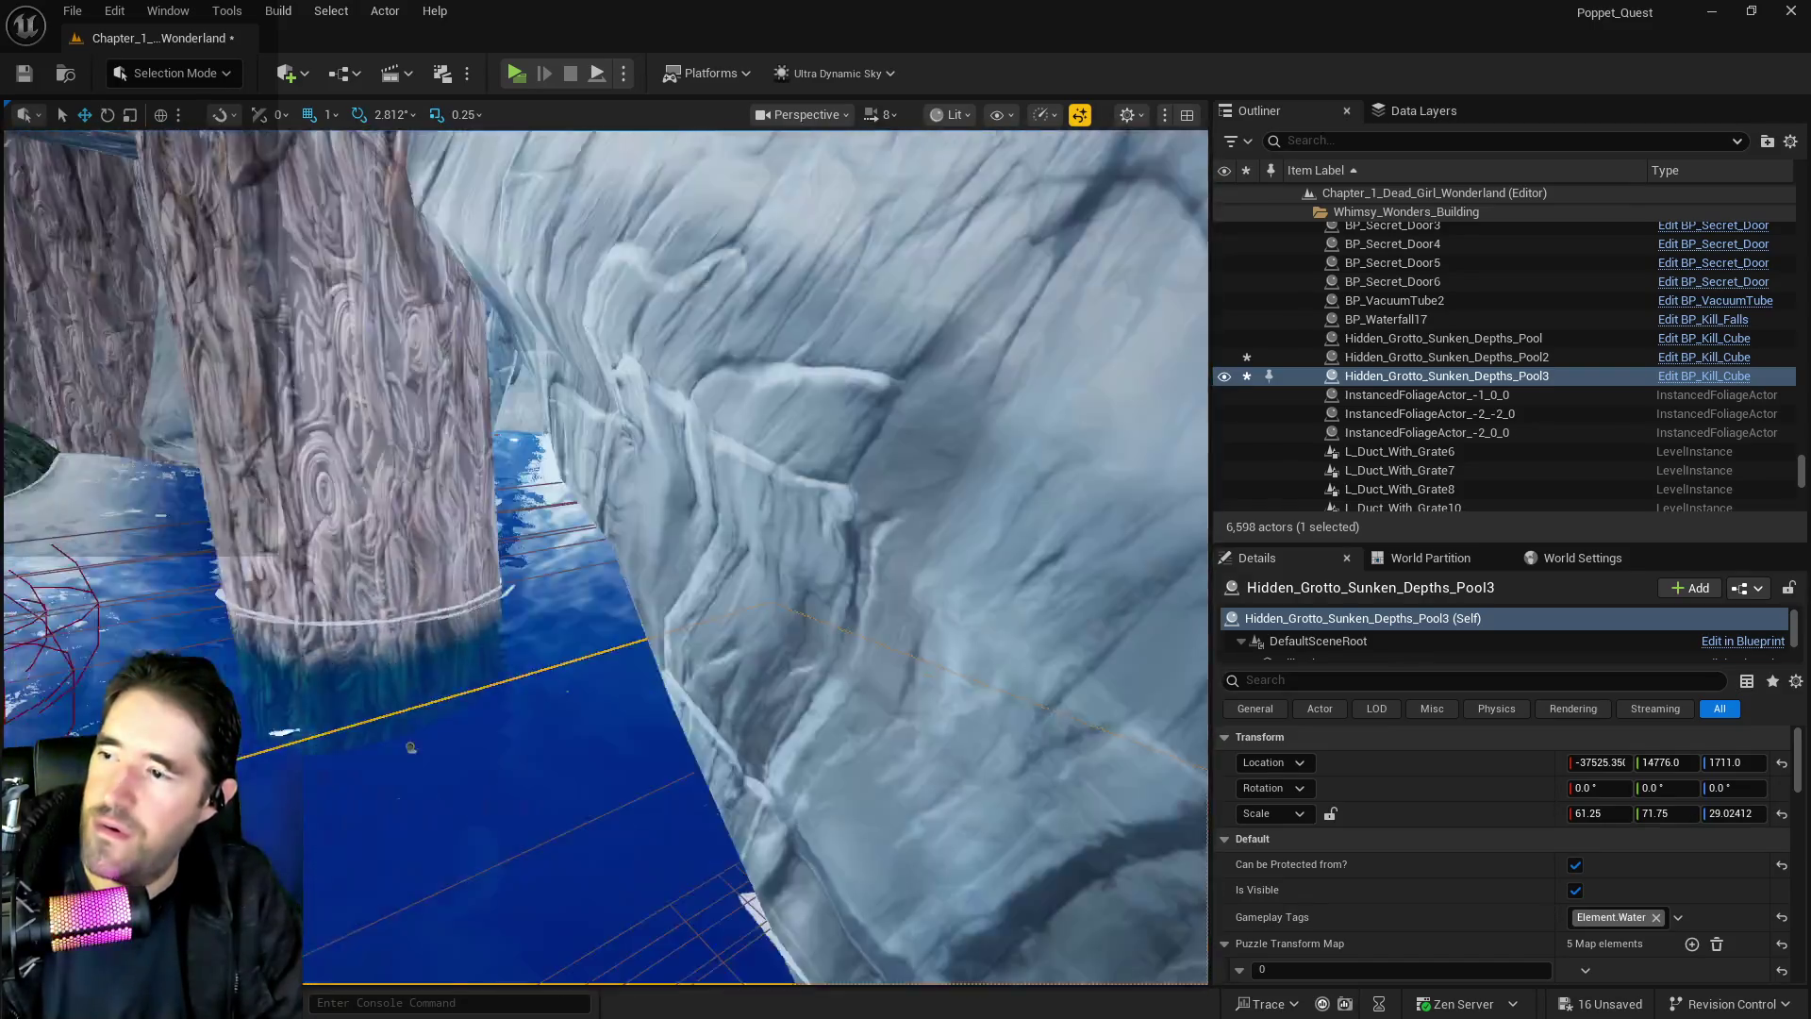
{"action": "left_click", "coordinate": [396, 762]}
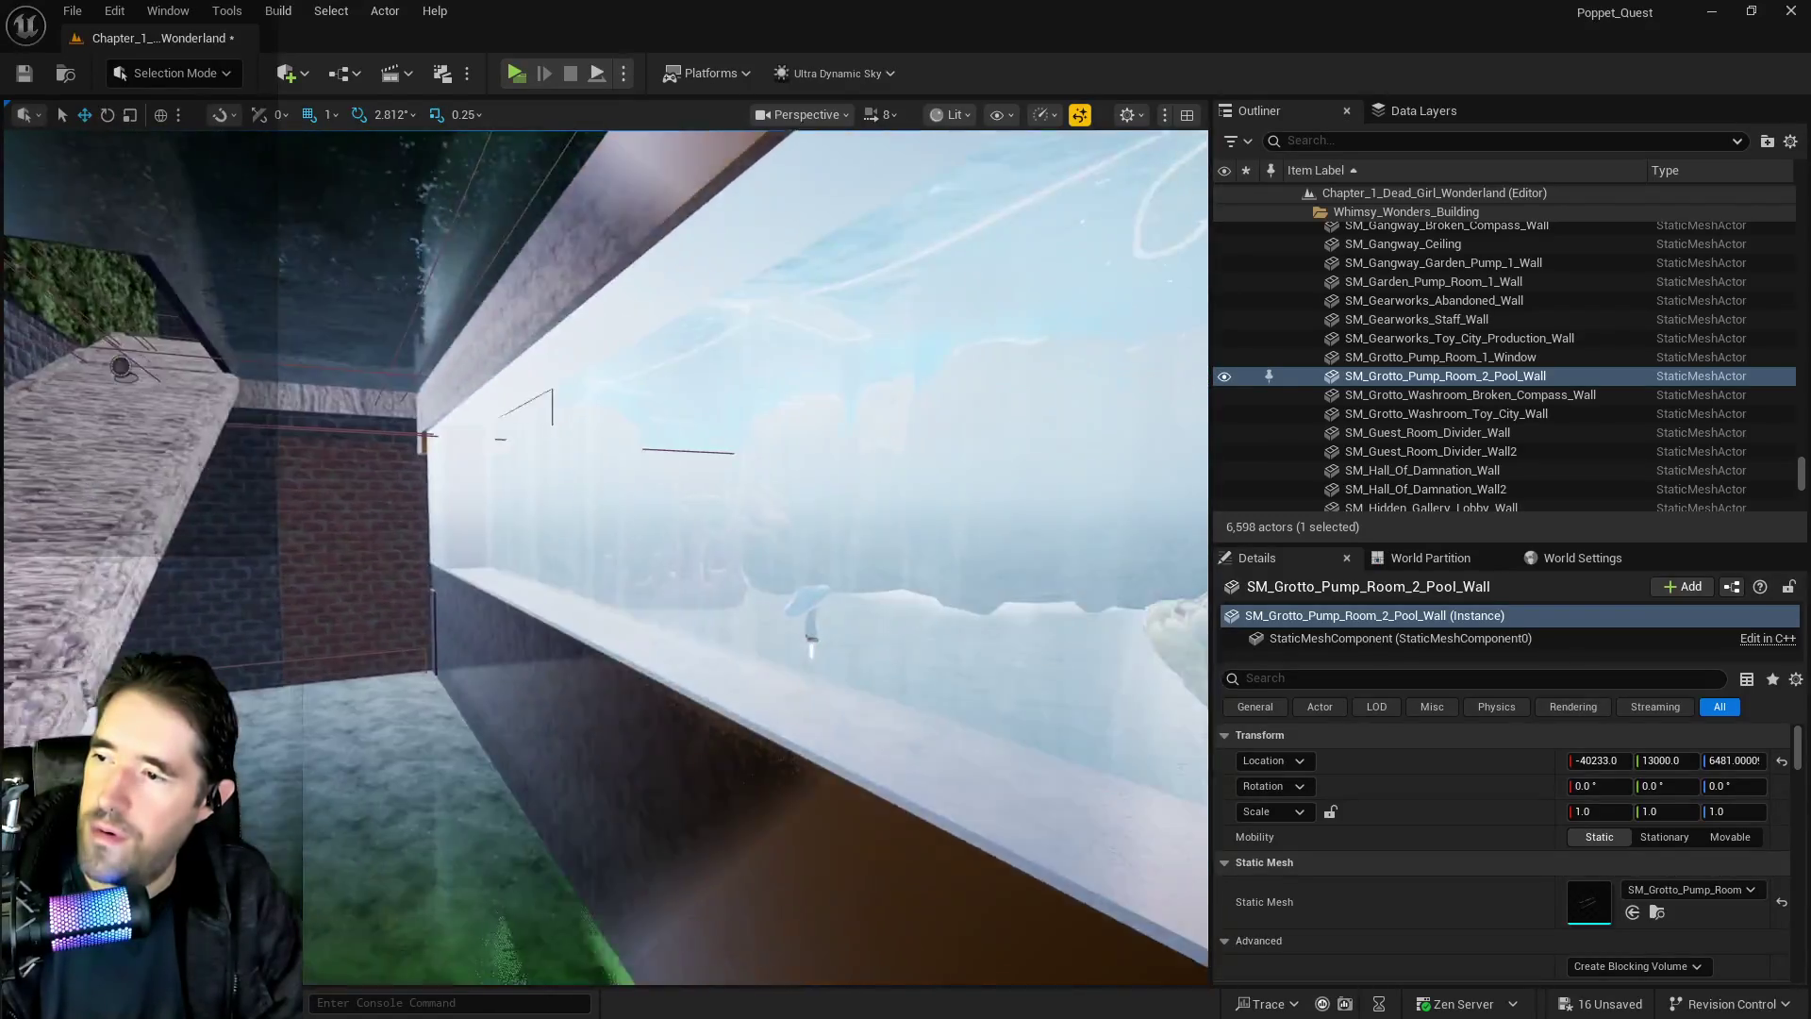
Select pool walls SM_Hidden_Grotto_Pool_Wall_24, 25 and 31
{"action": "left_click", "coordinate": [569, 623]}
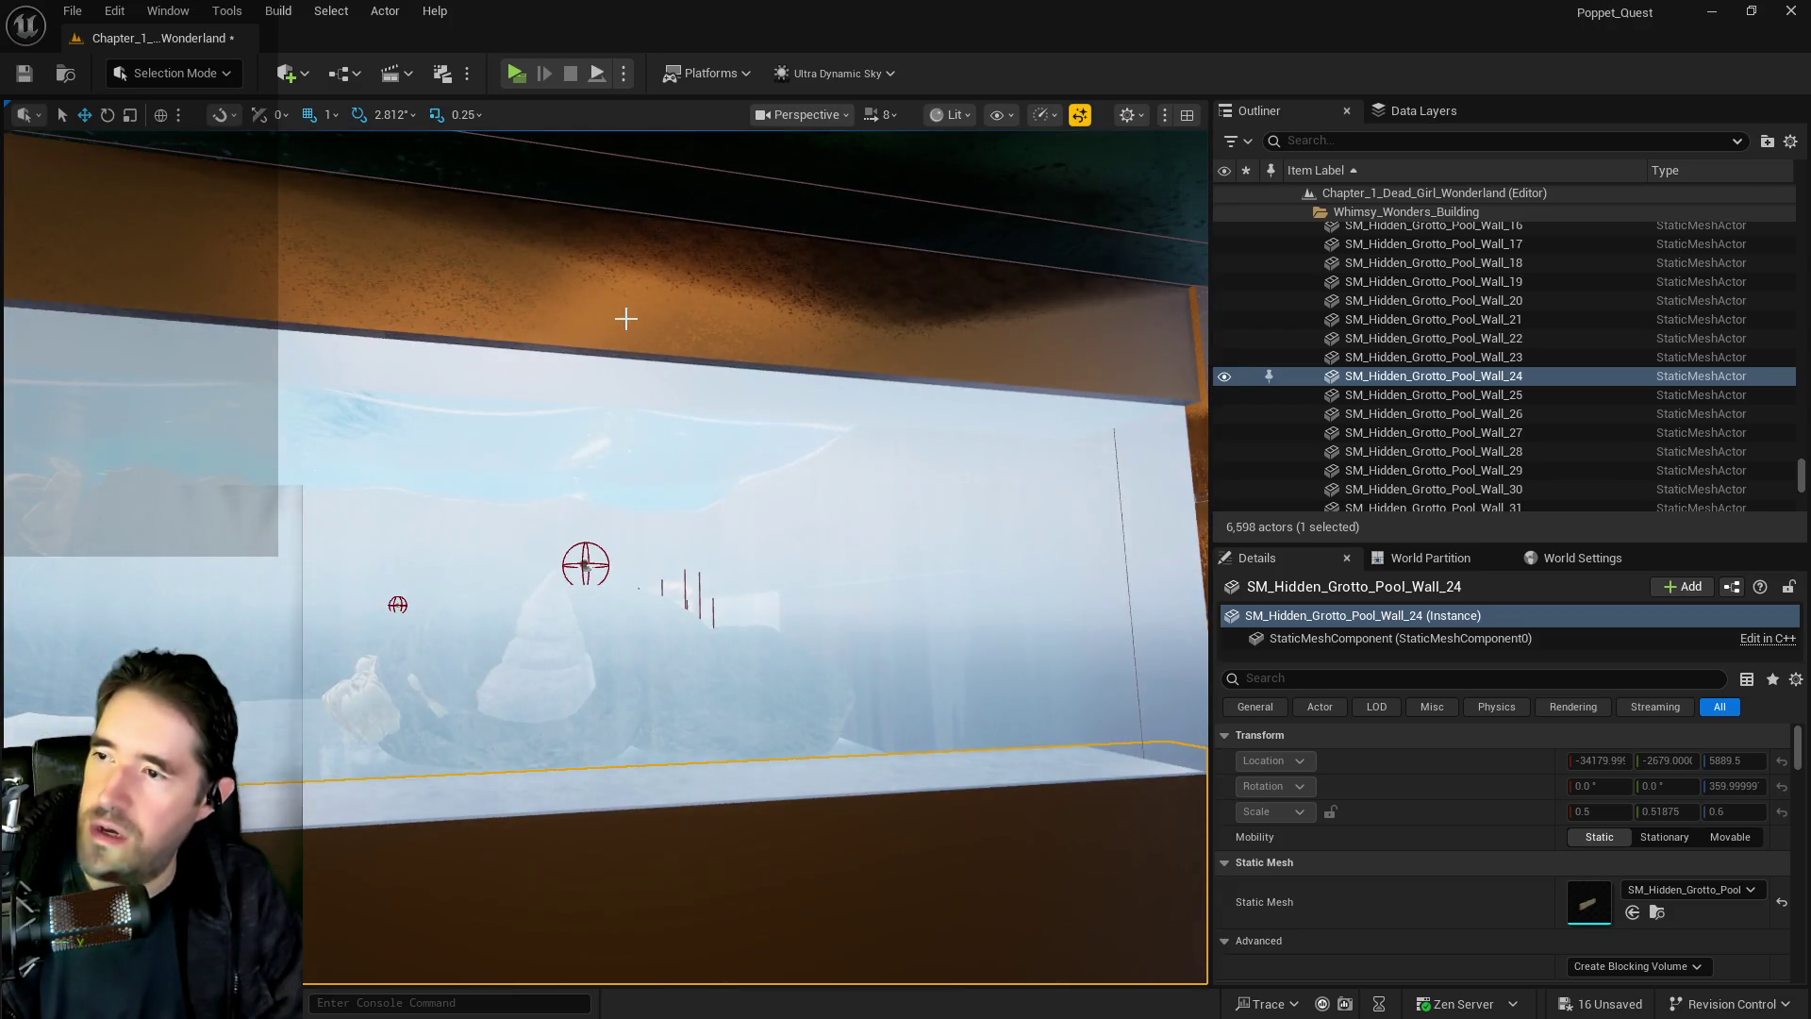
{"action": "left_click", "coordinate": [626, 318], "text": "ctrl"}
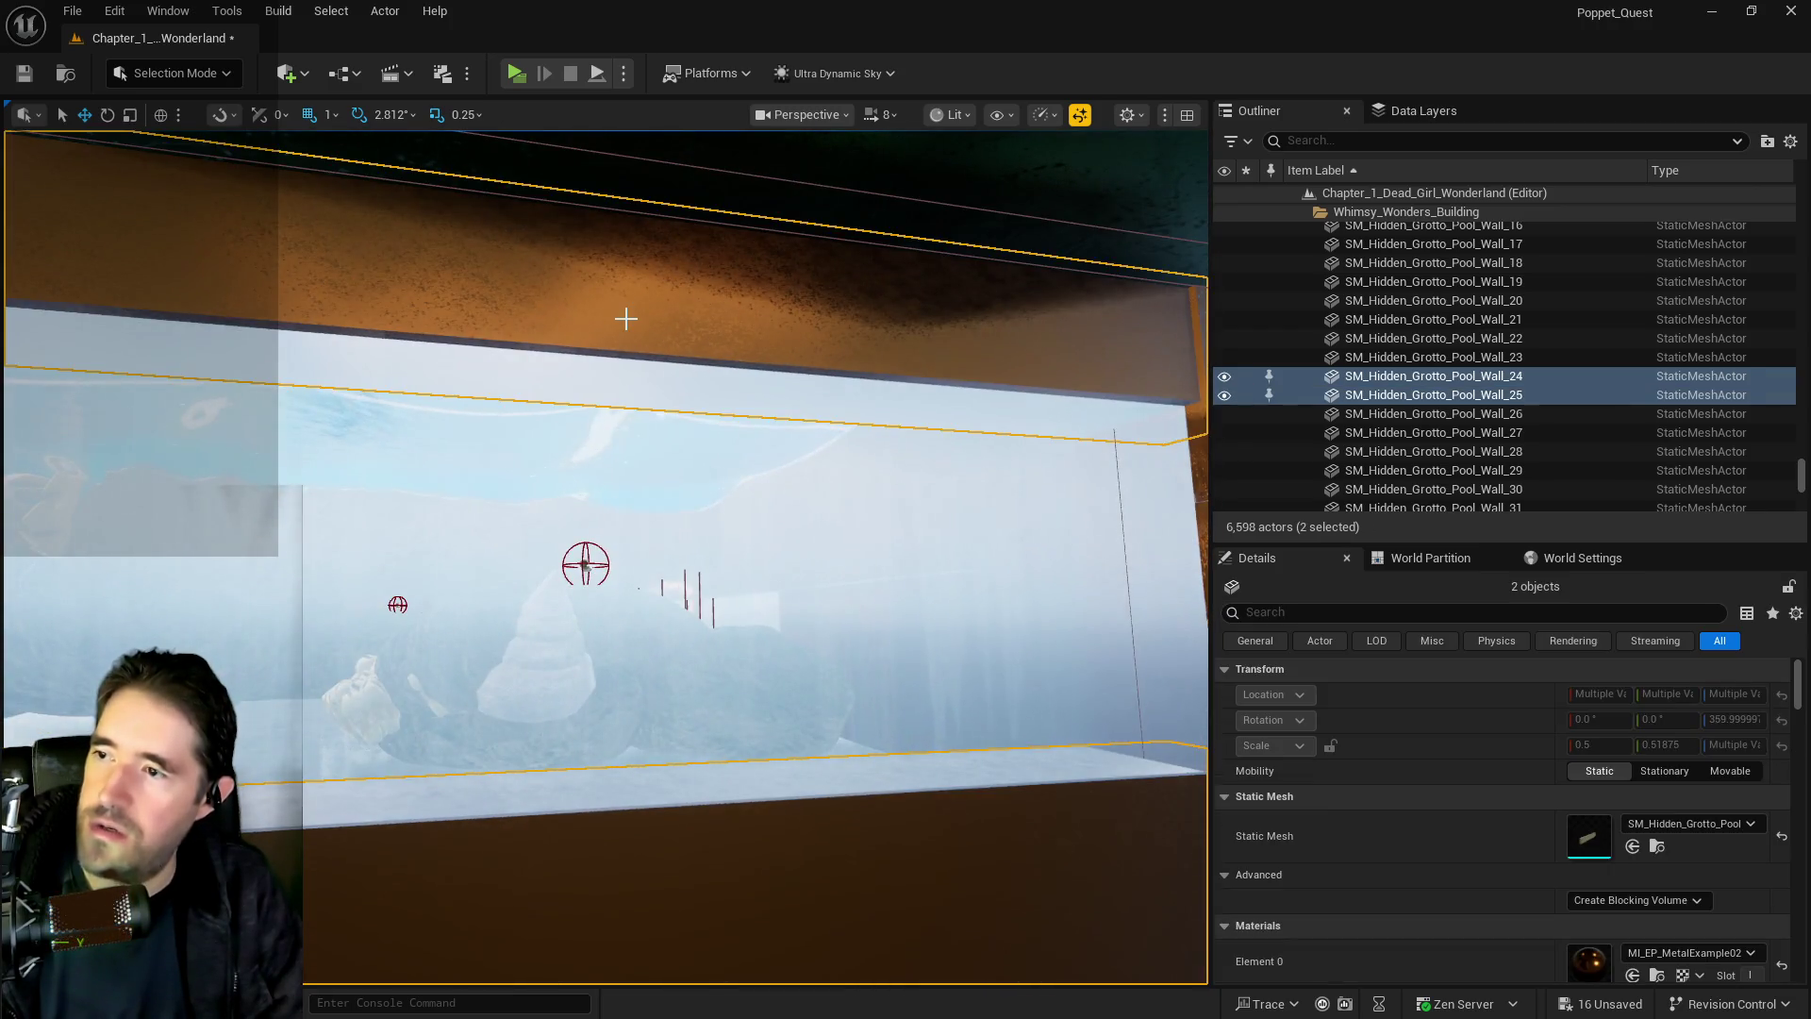
{"action": "left_click", "coordinate": [755, 388], "text": "ctrl"}
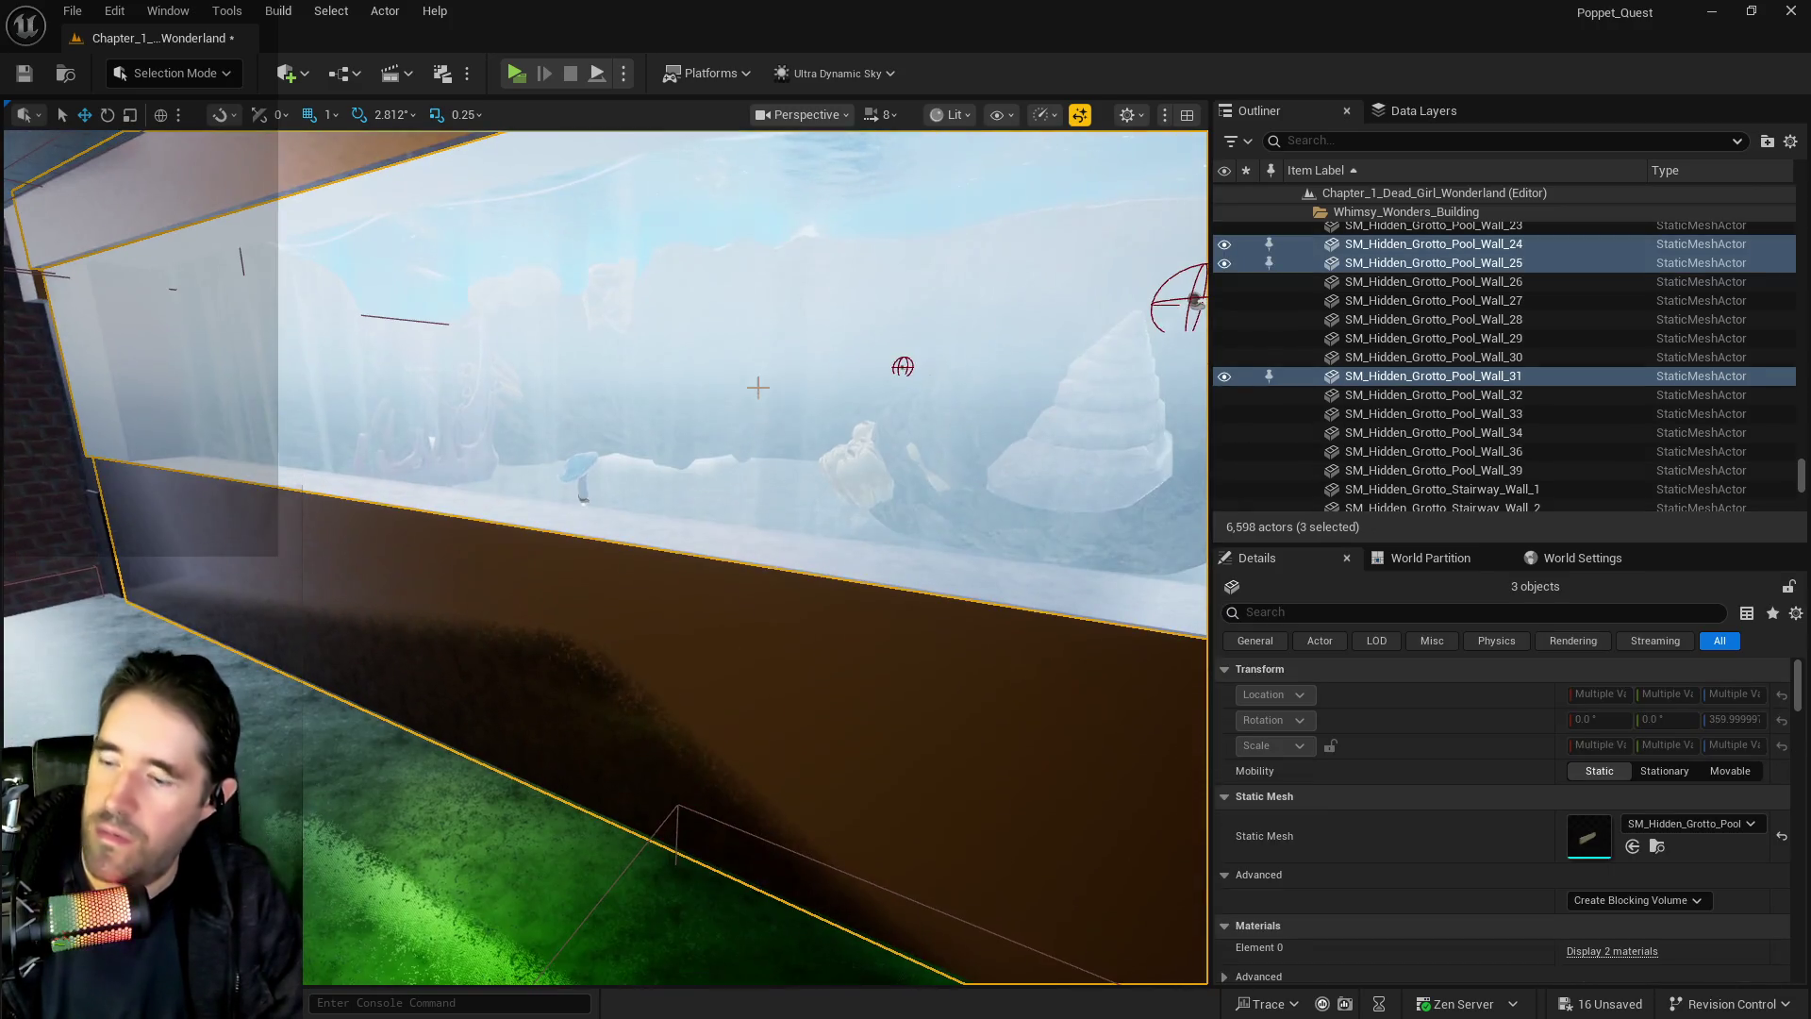
Fly past the table room back into the pink-tiled room
{"action": "key", "text": "w"}
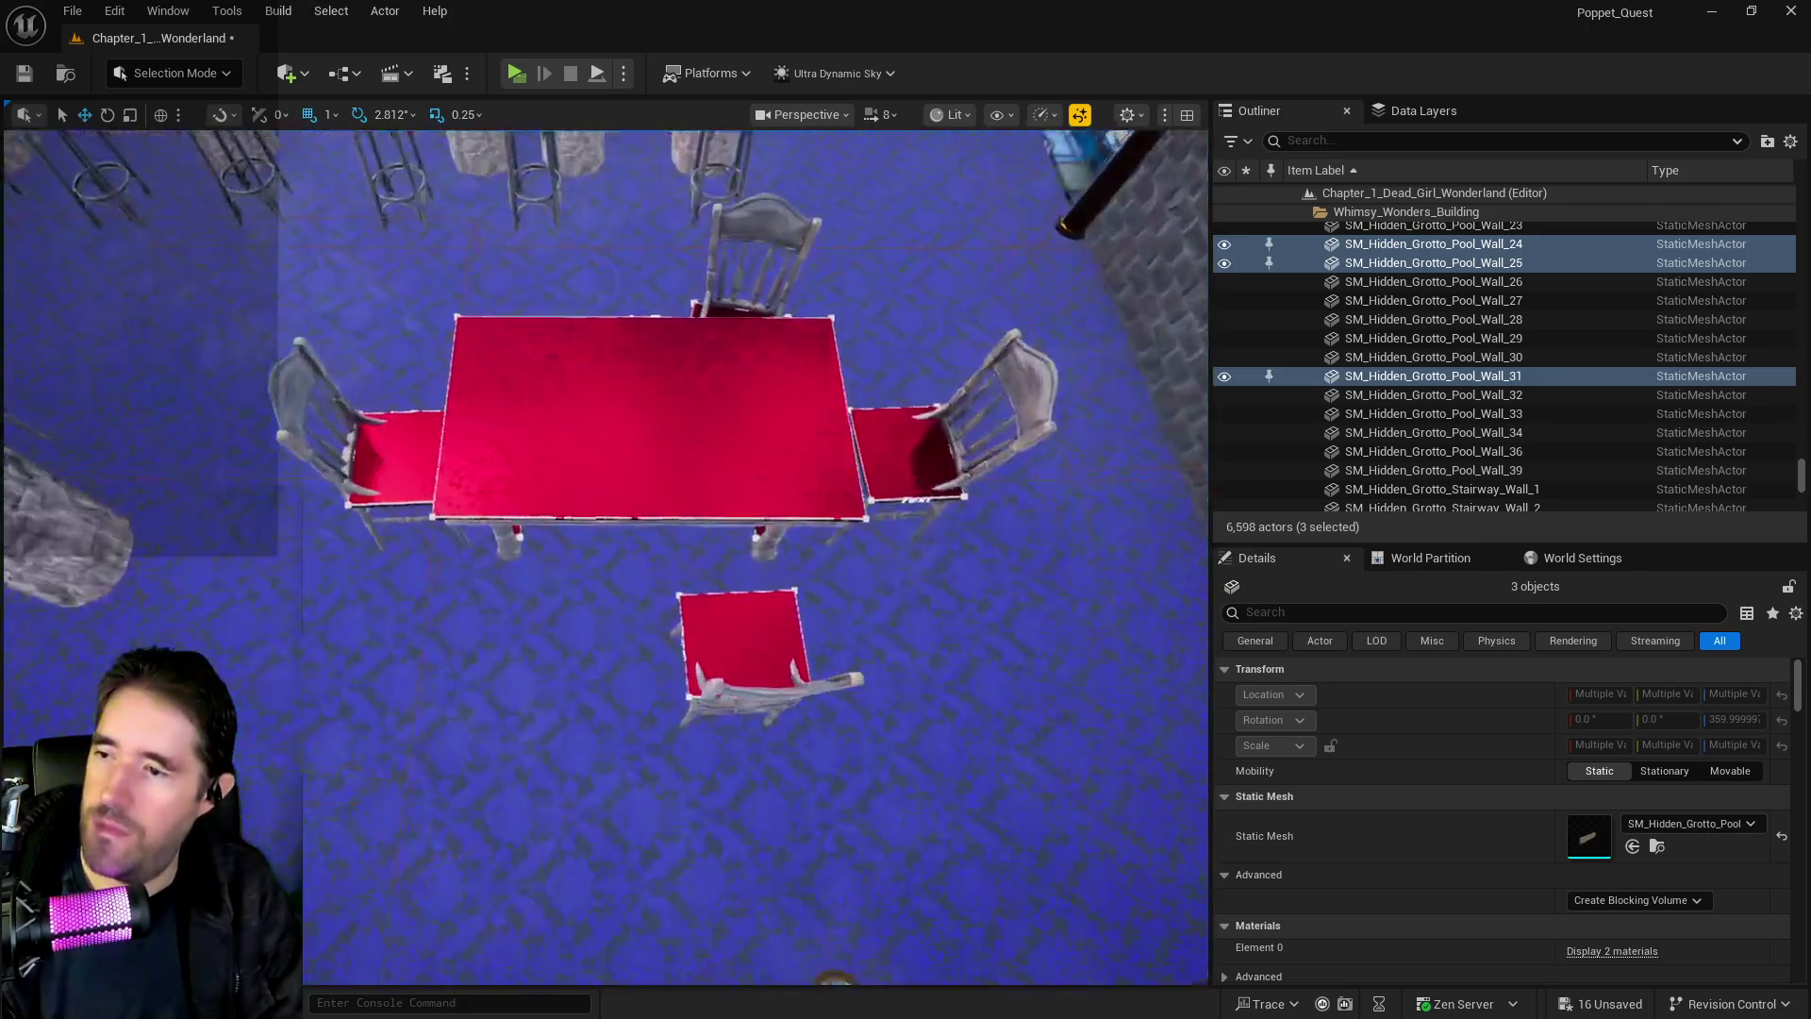
{"action": "key", "text": "w"}
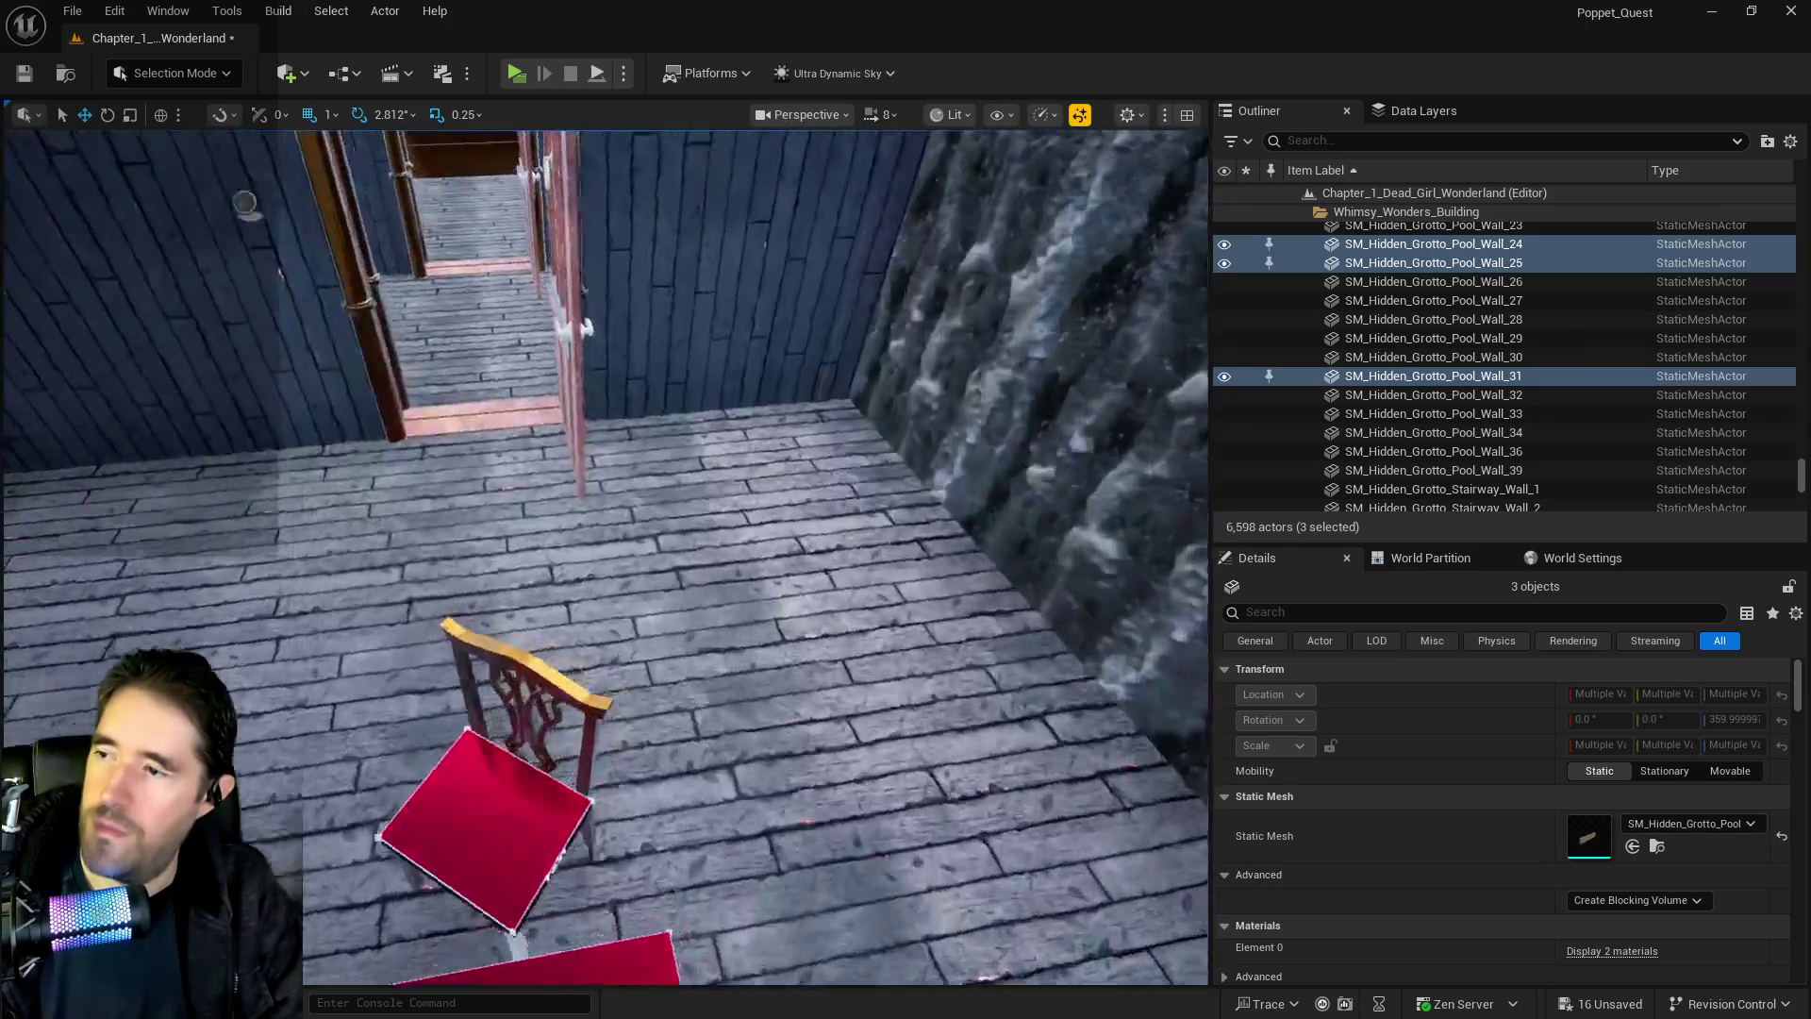
{"action": "key", "text": "s"}
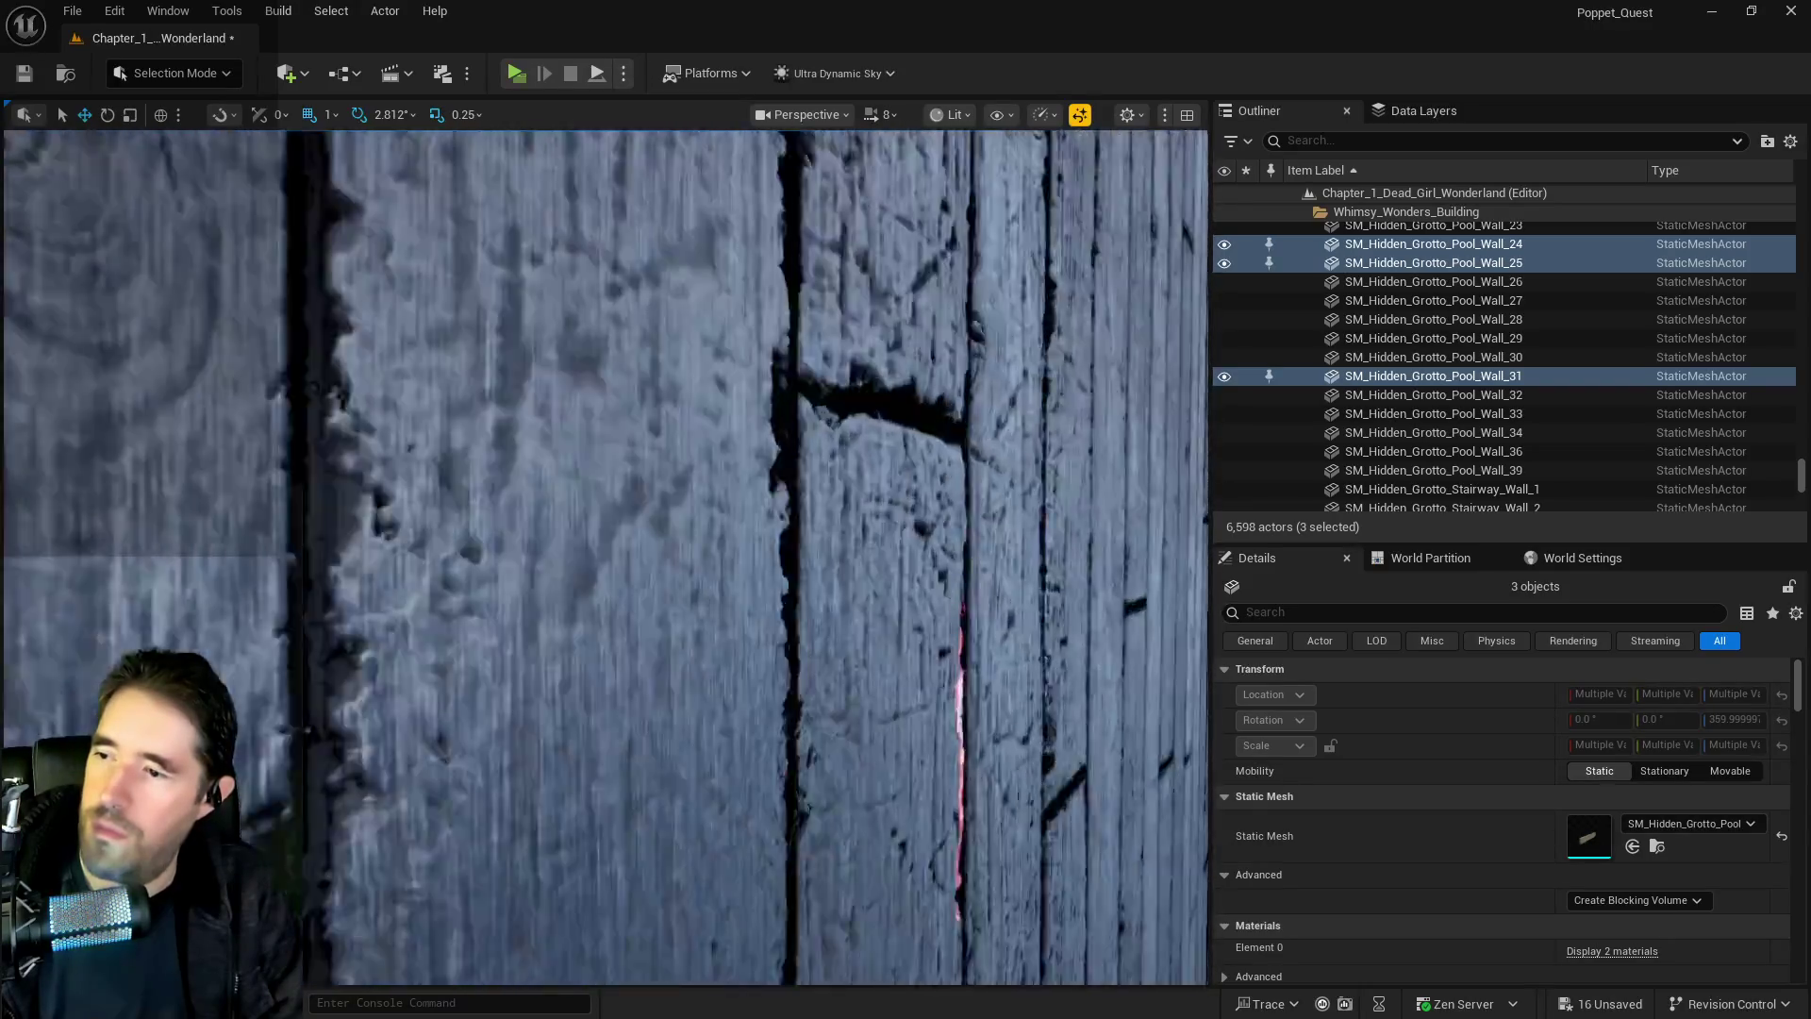
{"action": "key", "text": "w"}
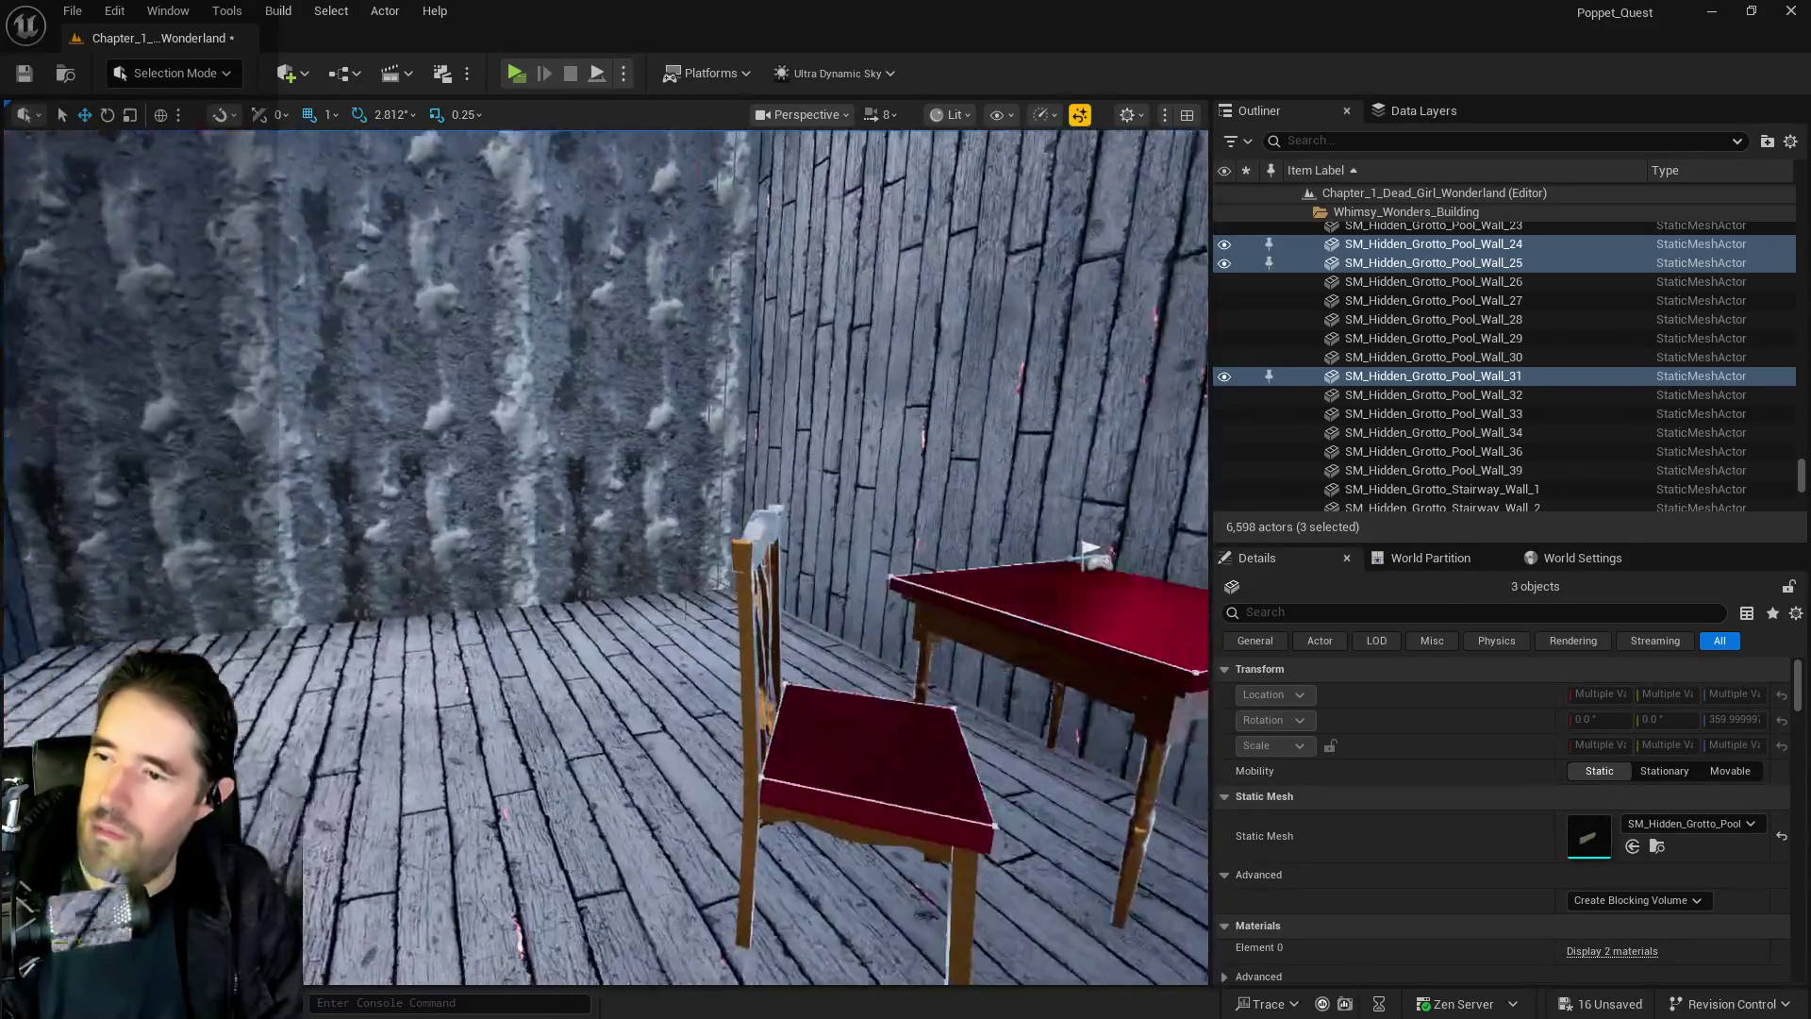
{"action": "key", "text": "s"}
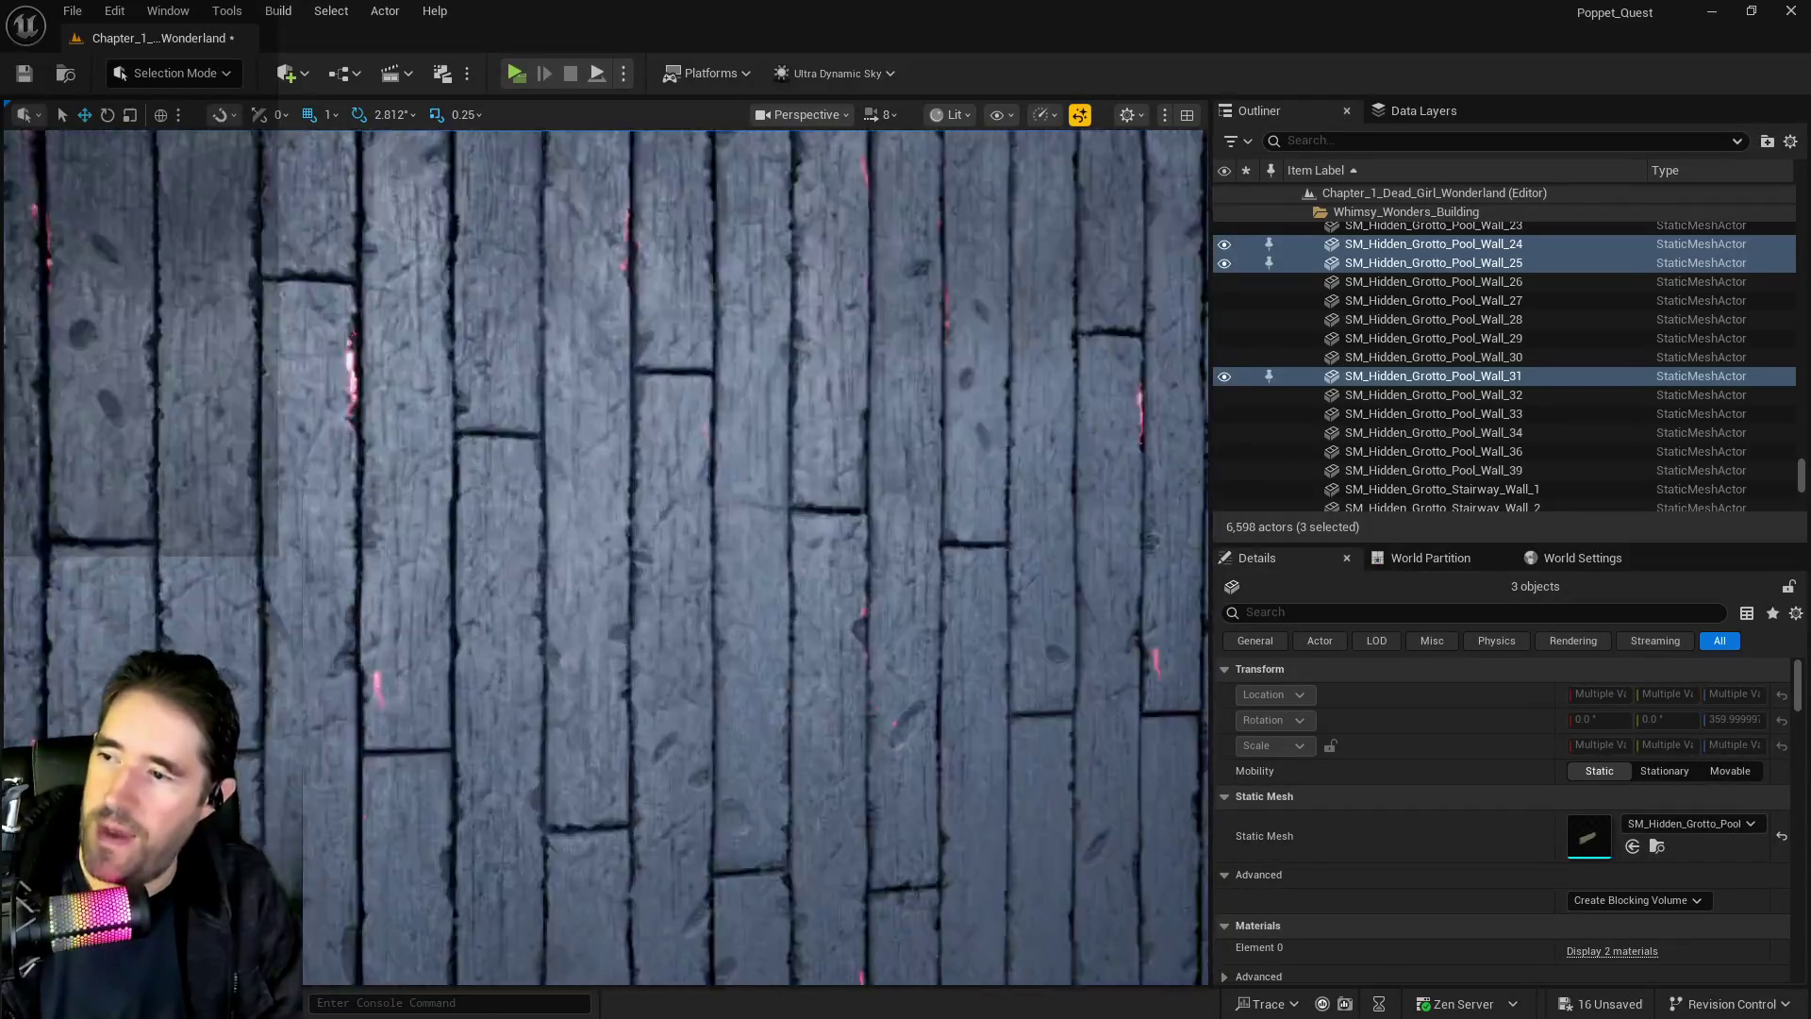
{"action": "key", "text": "w"}
{"action": "key", "text": "w"}
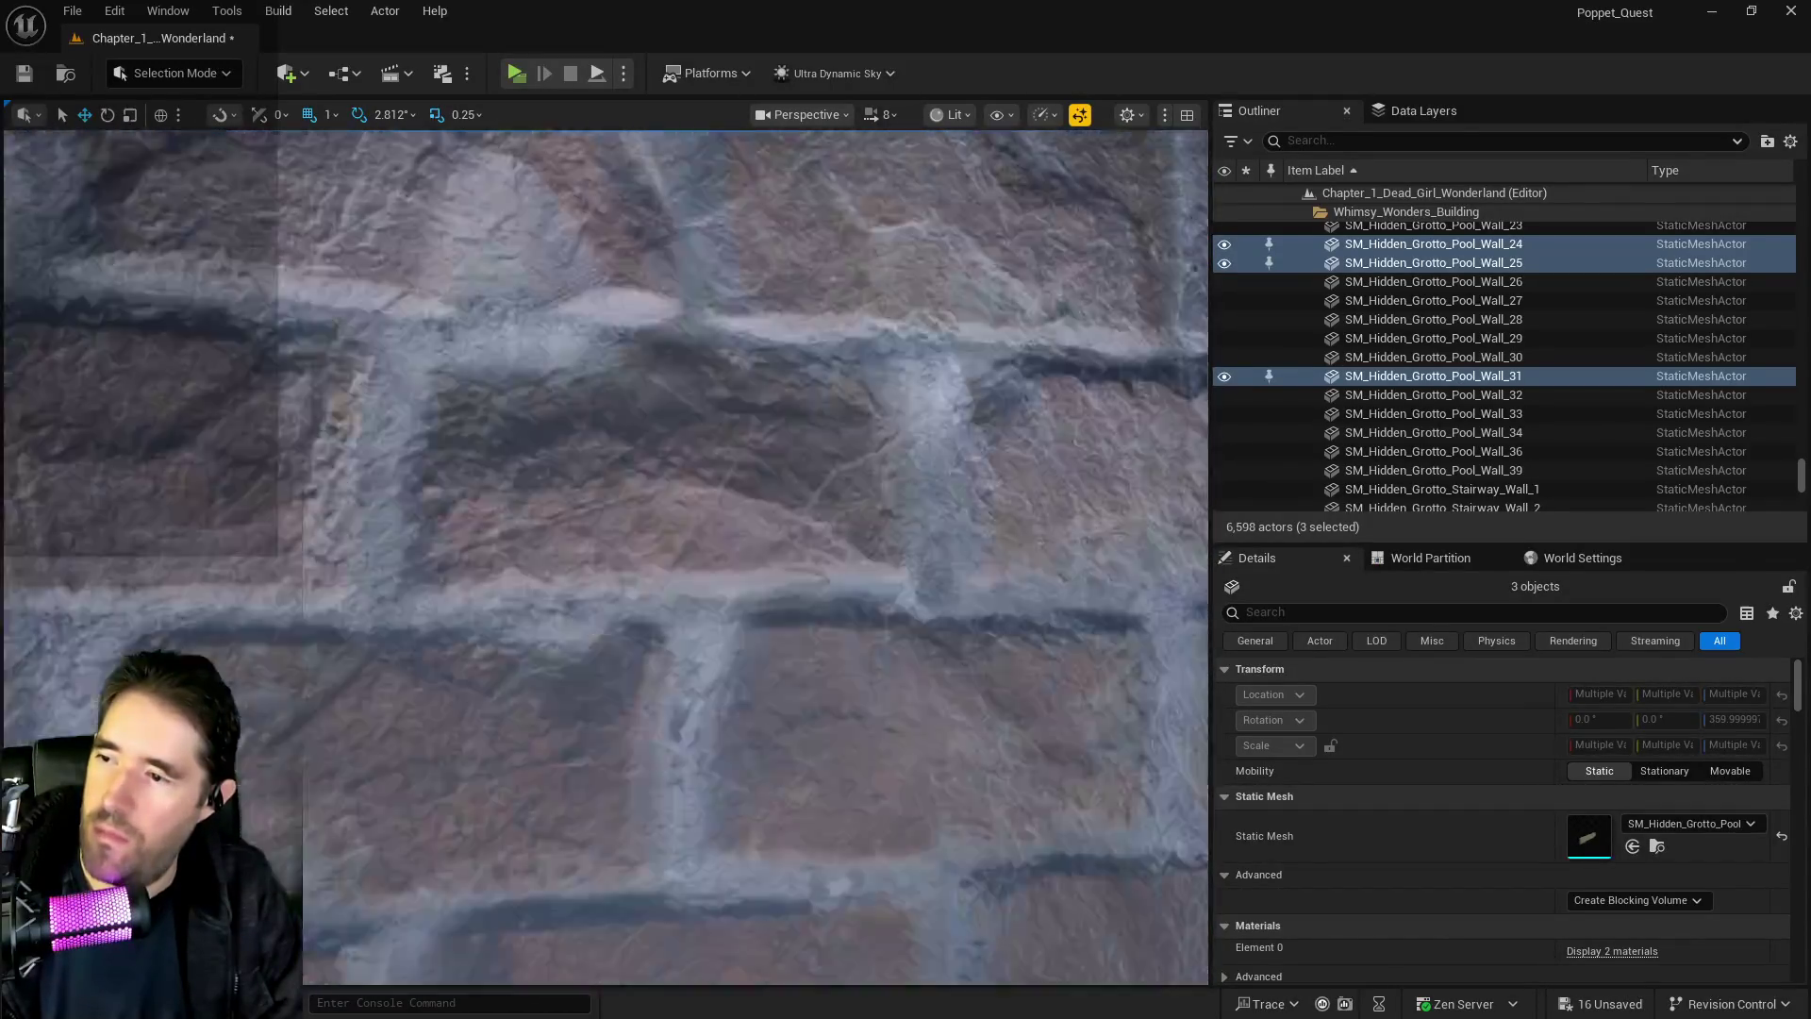
{"action": "key", "text": "w"}
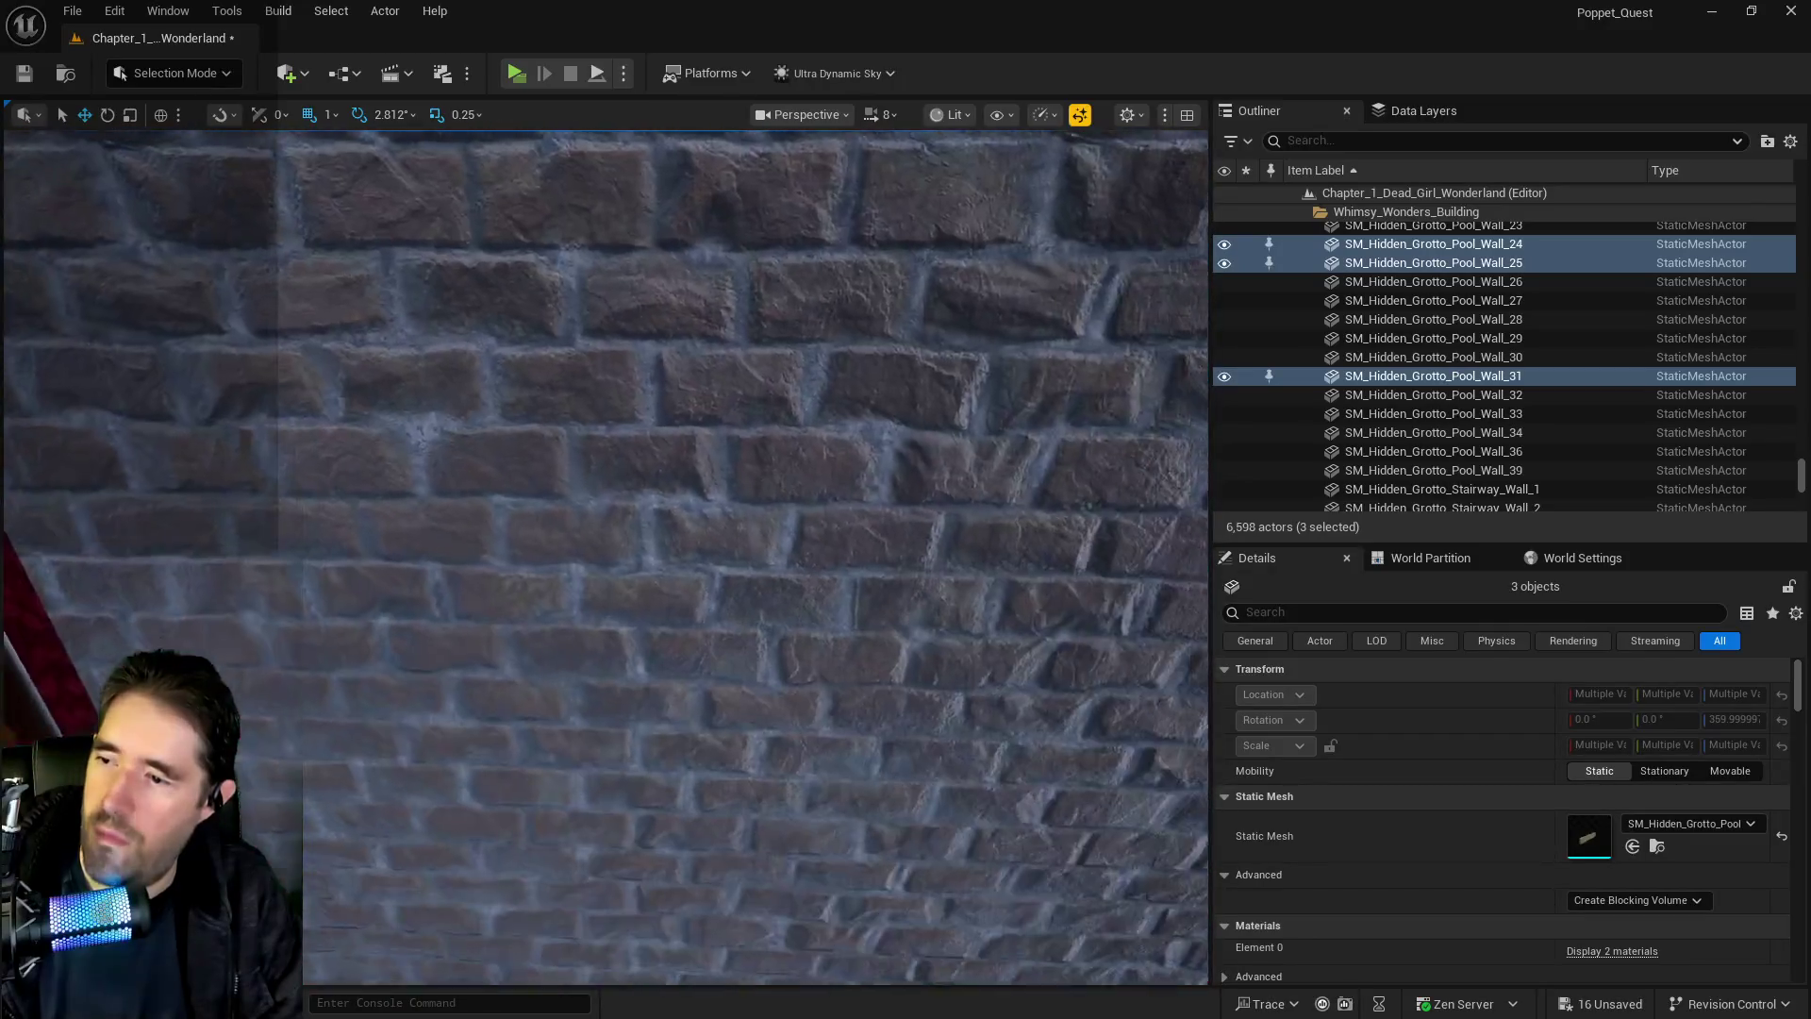
{"action": "key", "text": "w"}
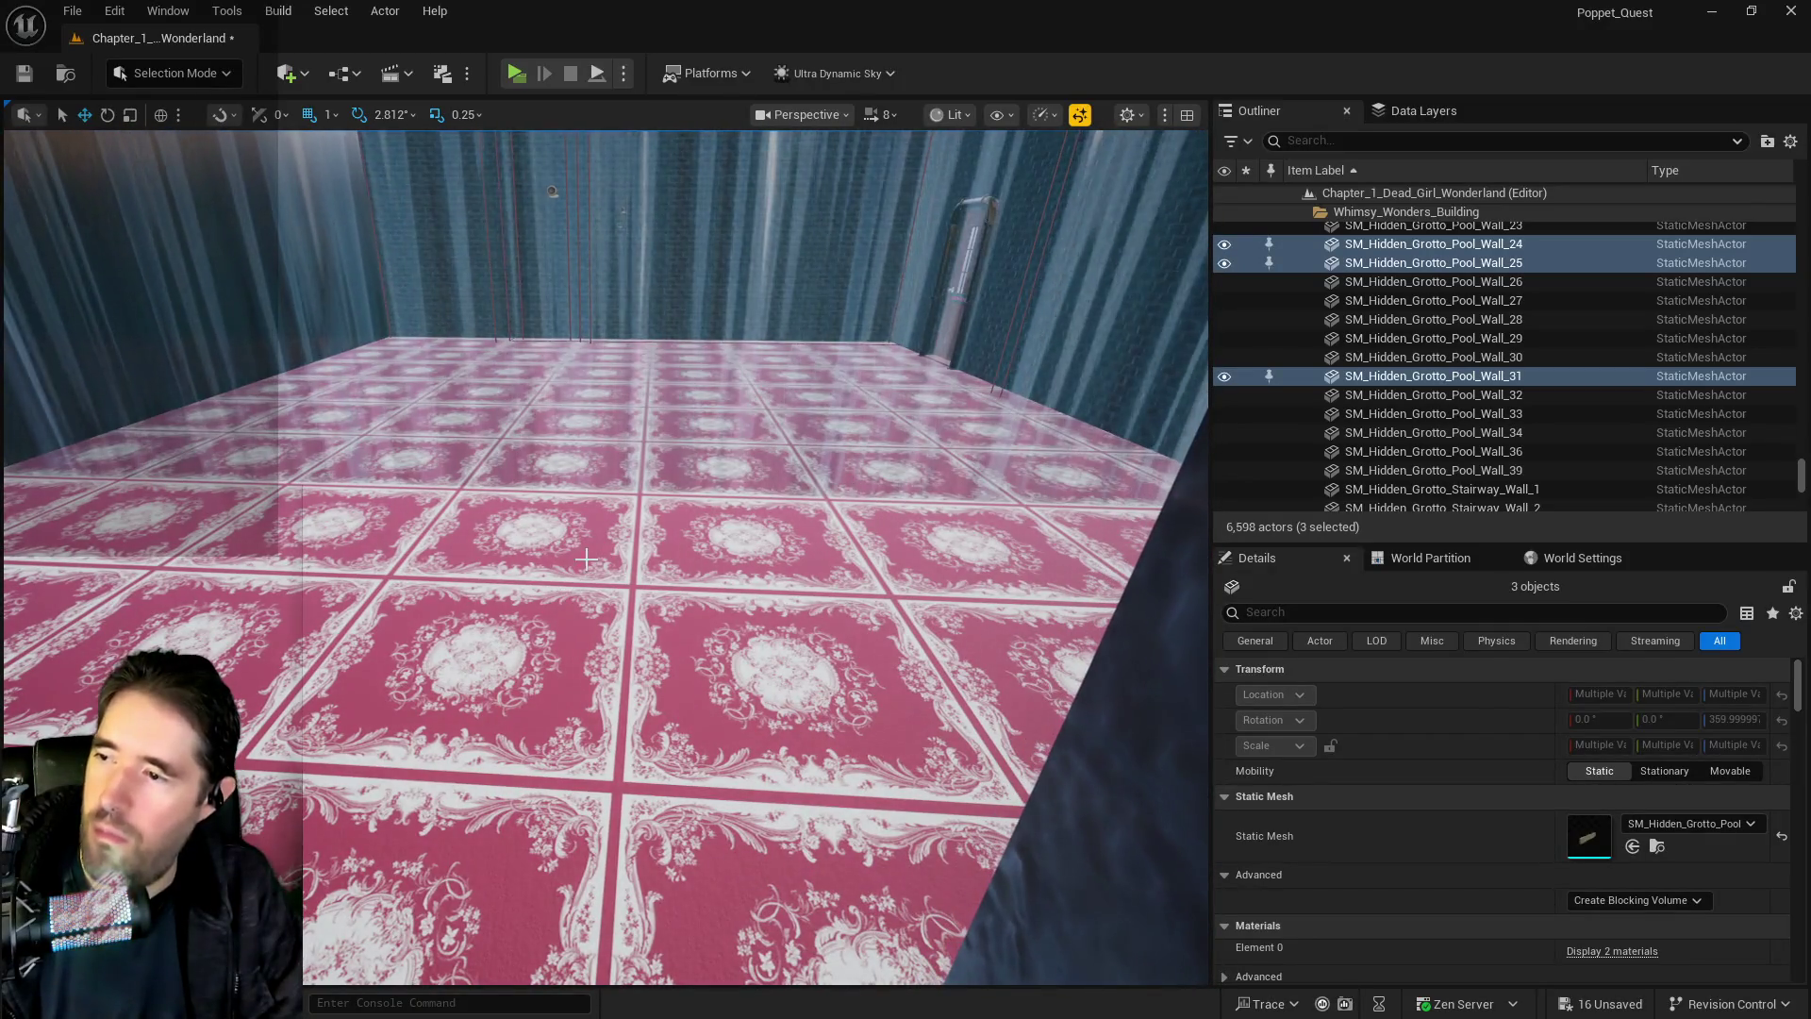
Duplicate the three selected pool wall pieces with Edit > Duplicate
{"action": "right_click", "coordinate": [585, 559]}
{"action": "mouse_move", "coordinate": [603, 533]}
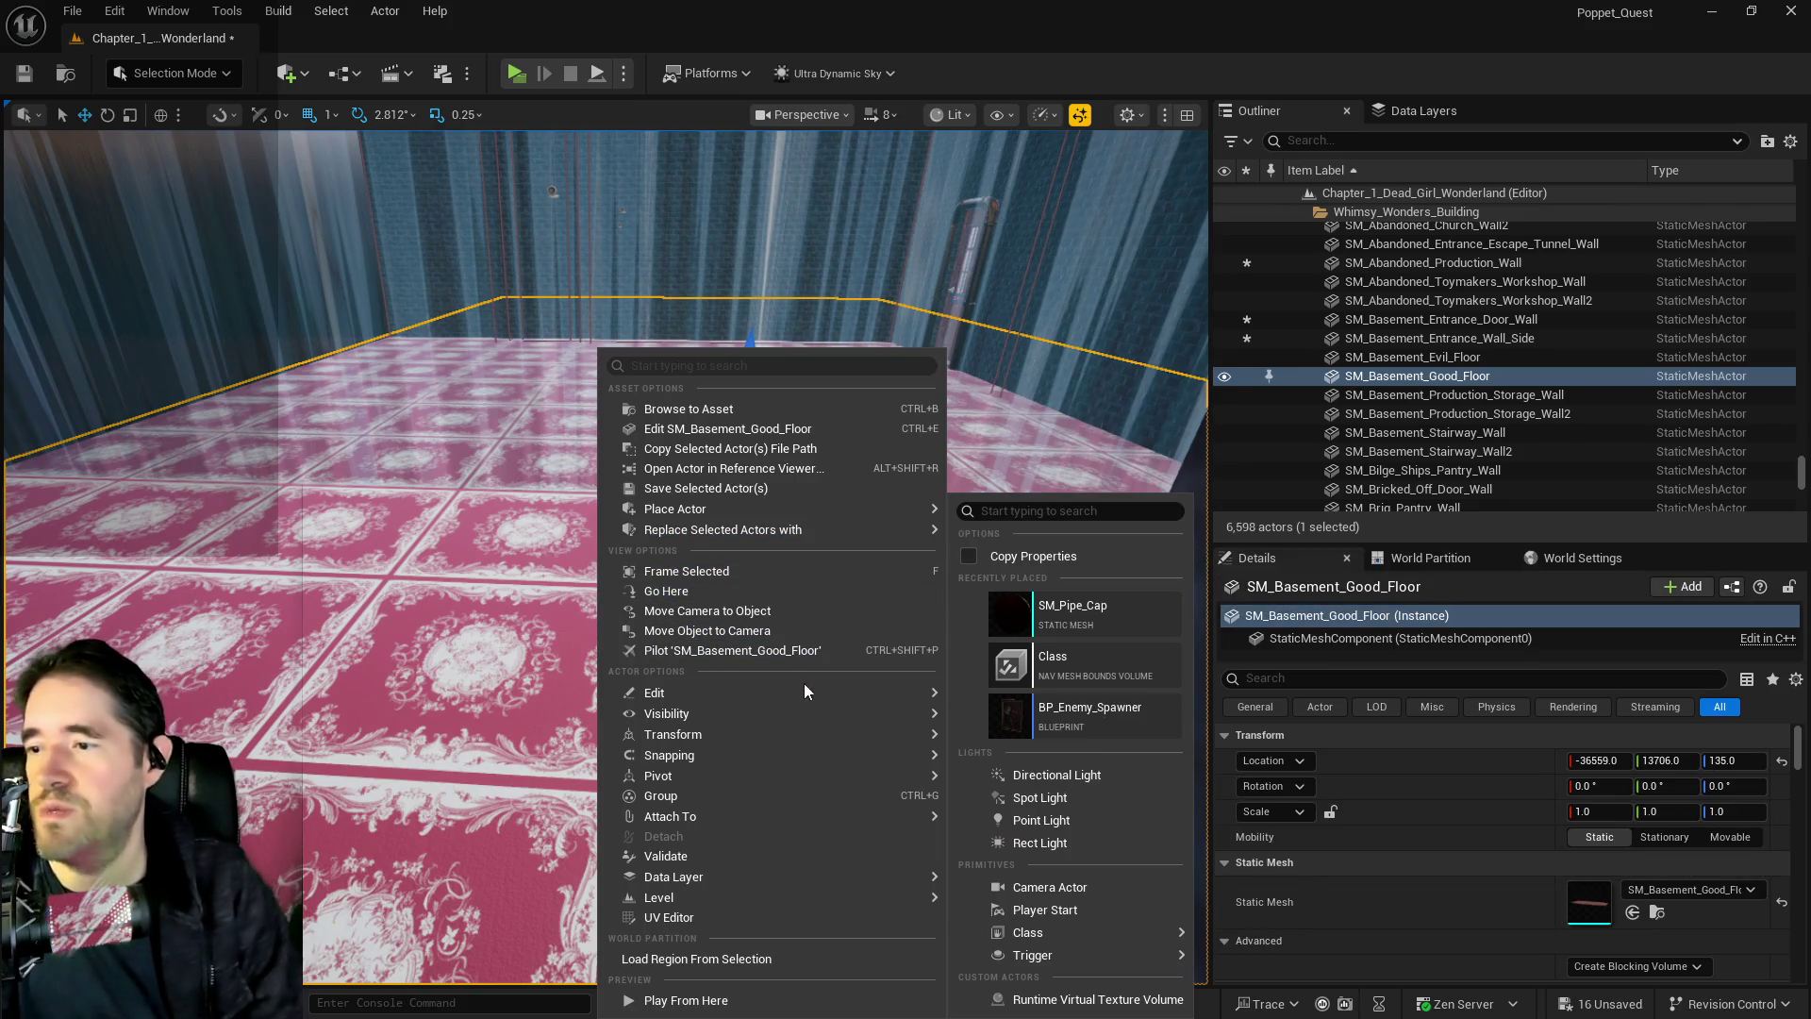
{"action": "mouse_move", "coordinate": [804, 692]}
{"action": "left_click", "coordinate": [1009, 762]}
{"action": "mouse_move", "coordinate": [886, 686]}
{"action": "left_mouse_down"}
{"action": "mouse_move", "coordinate": [848, 717]}
{"action": "mouse_move", "coordinate": [925, 651]}
{"action": "mouse_move", "coordinate": [943, 651]}
{"action": "mouse_move", "coordinate": [929, 688]}
{"action": "mouse_move", "coordinate": [999, 679]}
{"action": "mouse_move", "coordinate": [925, 688]}
{"action": "mouse_move", "coordinate": [927, 662]}
{"action": "left_mouse_up"}
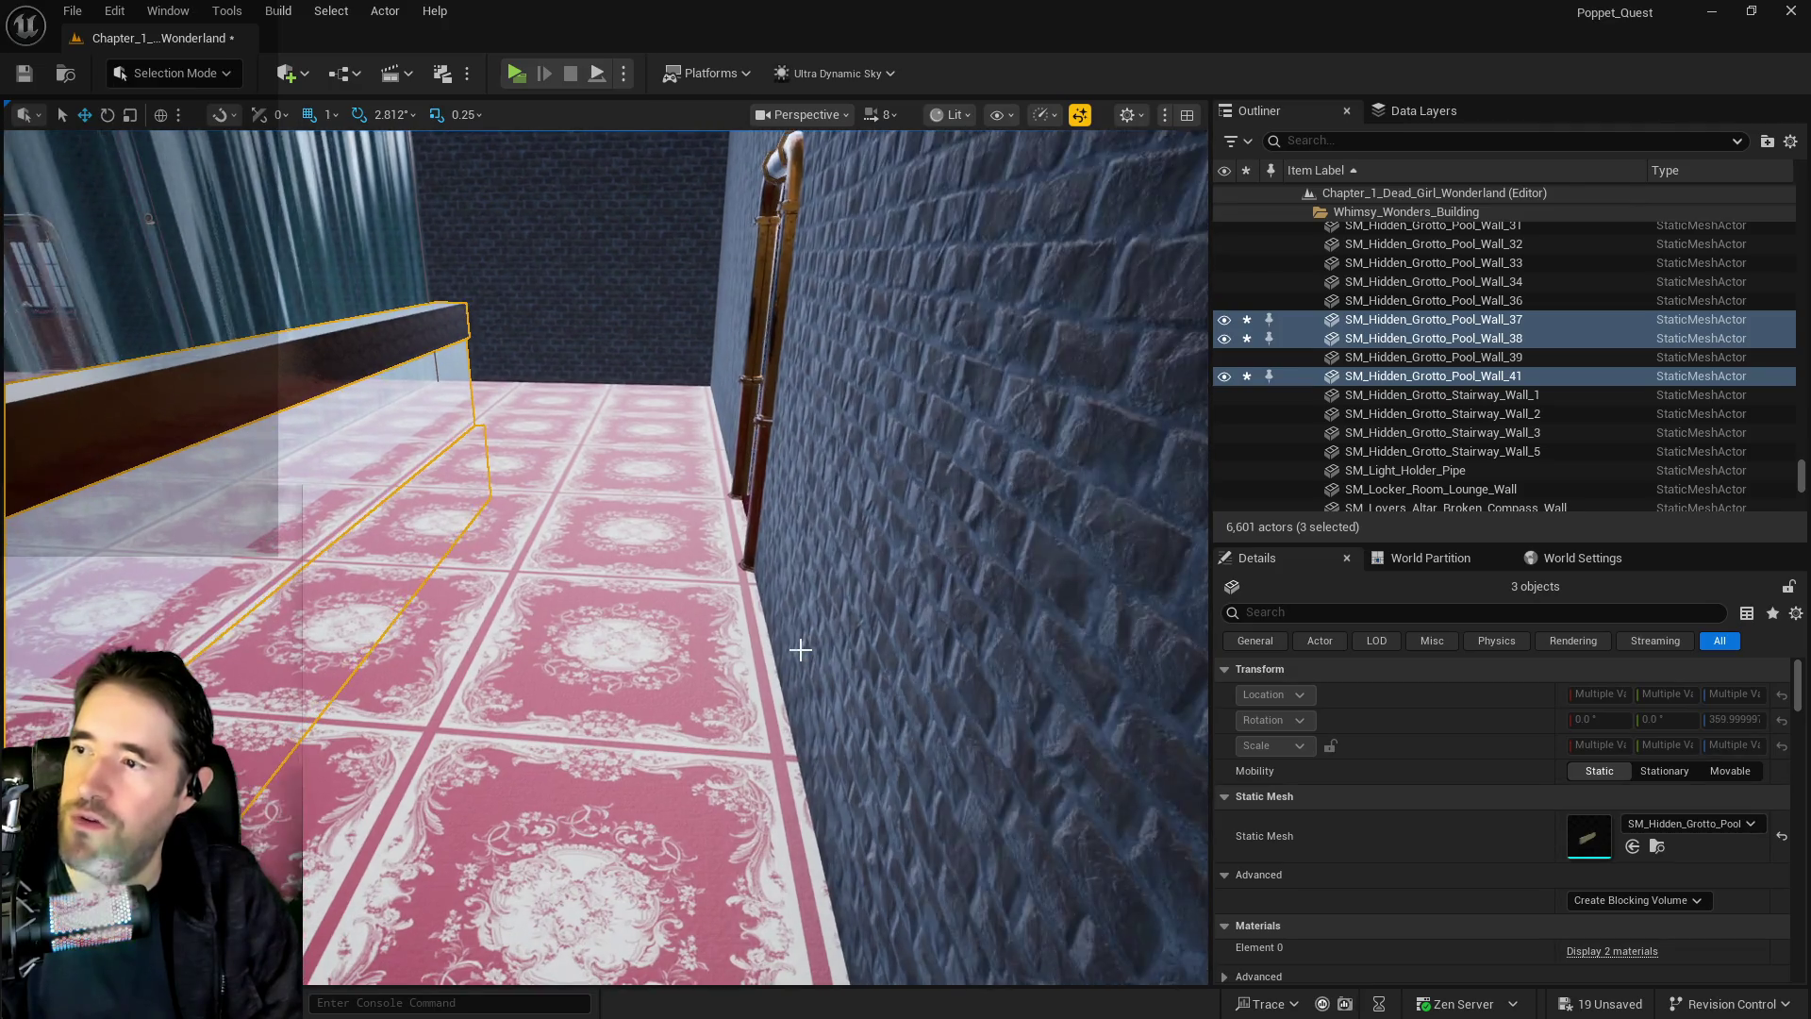
Lift the duplicated walls above the existing pool walls and shift them sideways into place
{"action": "right_click", "coordinate": [1416, 383]}
{"action": "mouse_move", "coordinate": [1419, 385]}
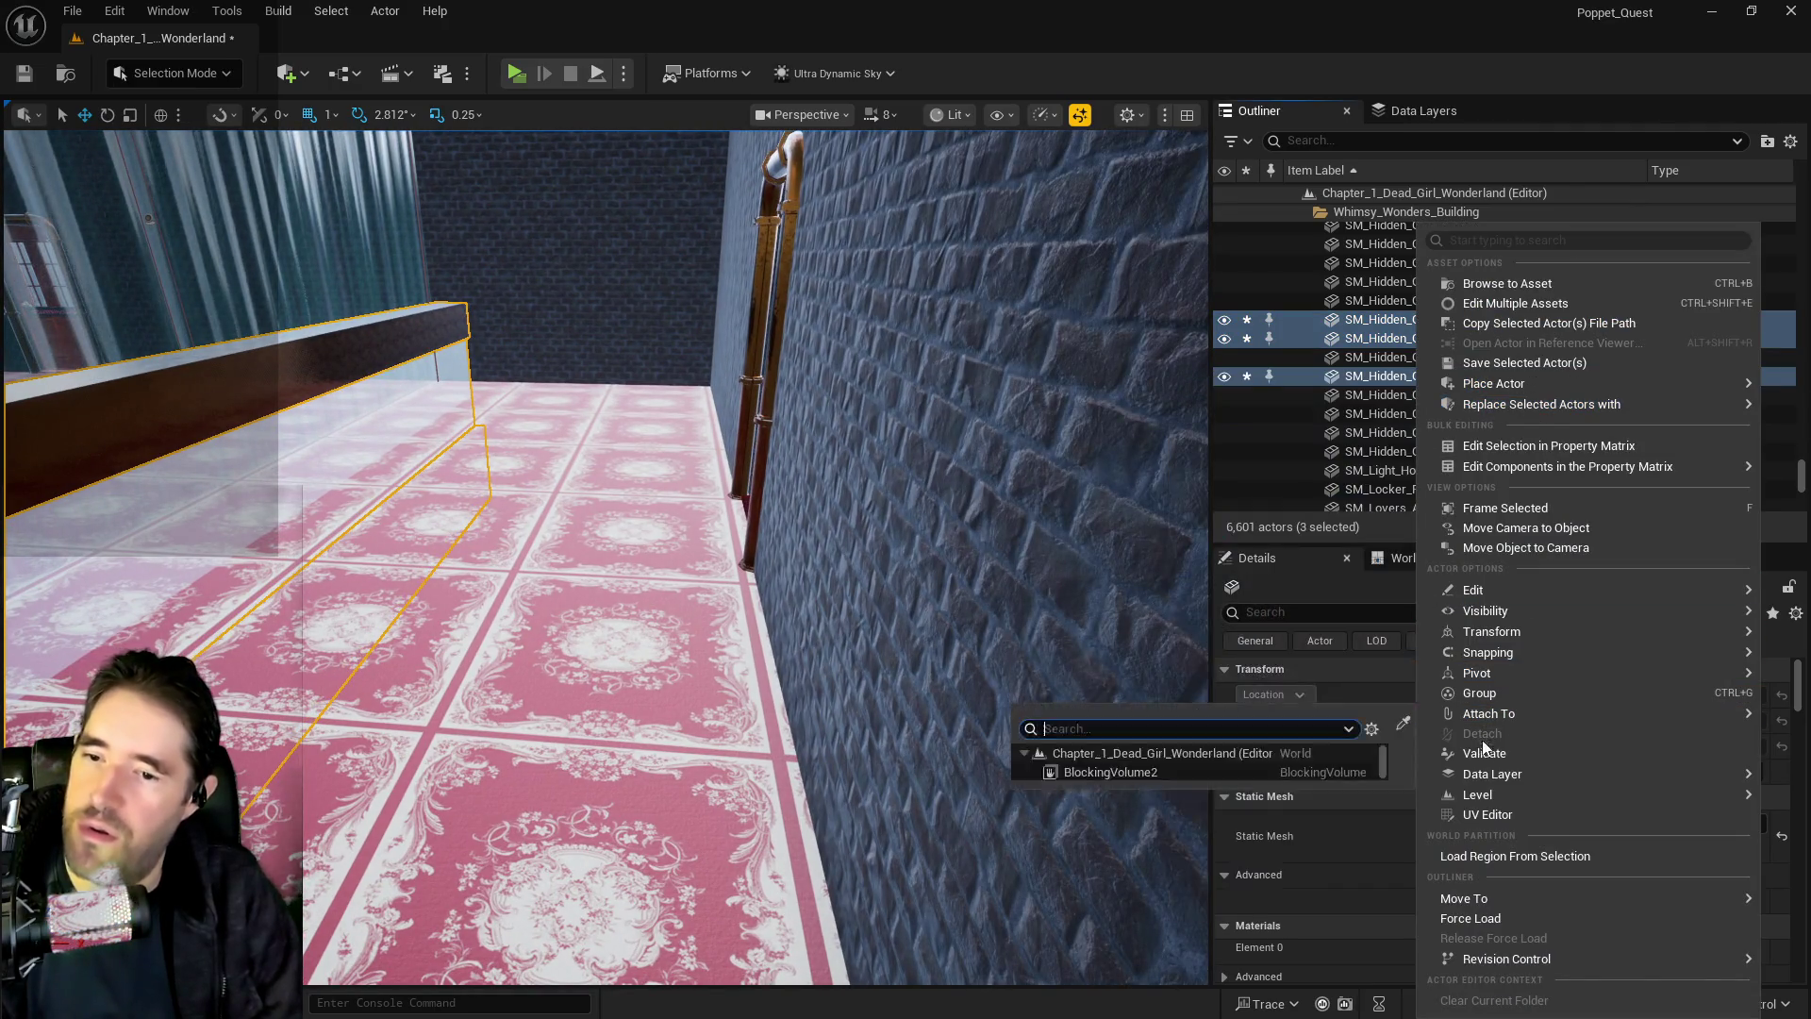
{"action": "mouse_move", "coordinate": [1464, 898]}
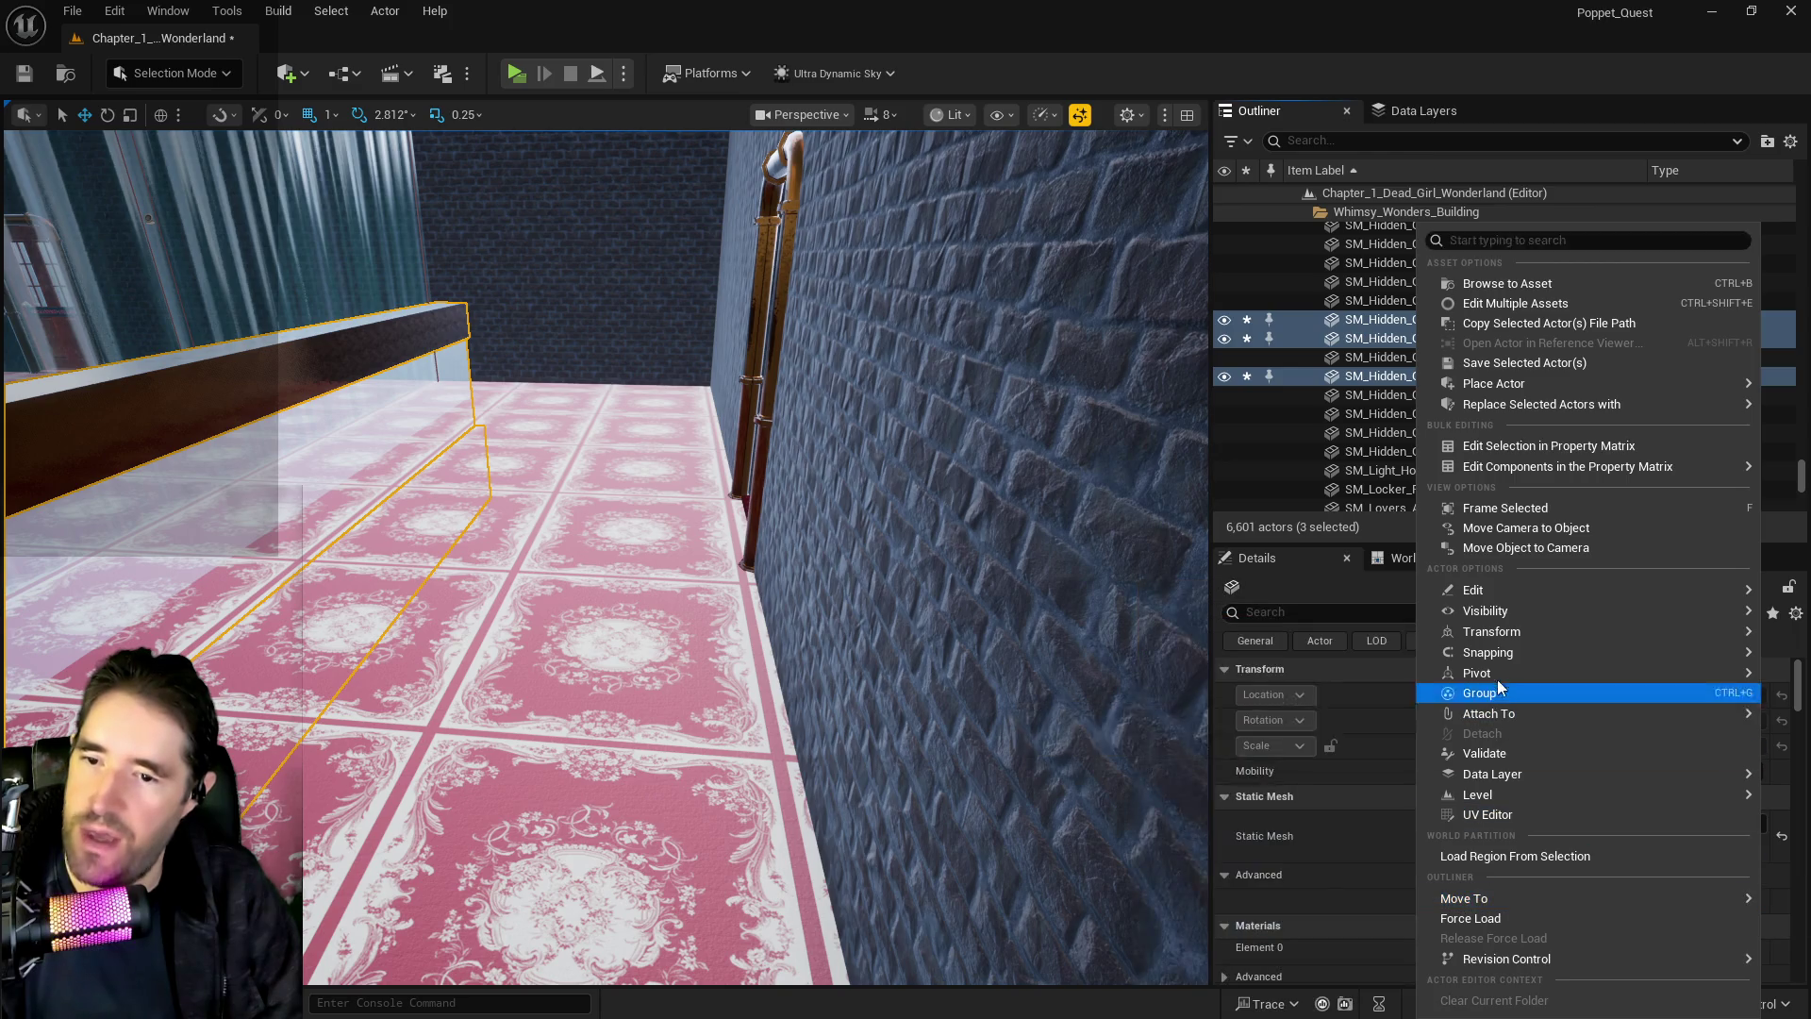
{"action": "mouse_move", "coordinate": [1499, 631]}
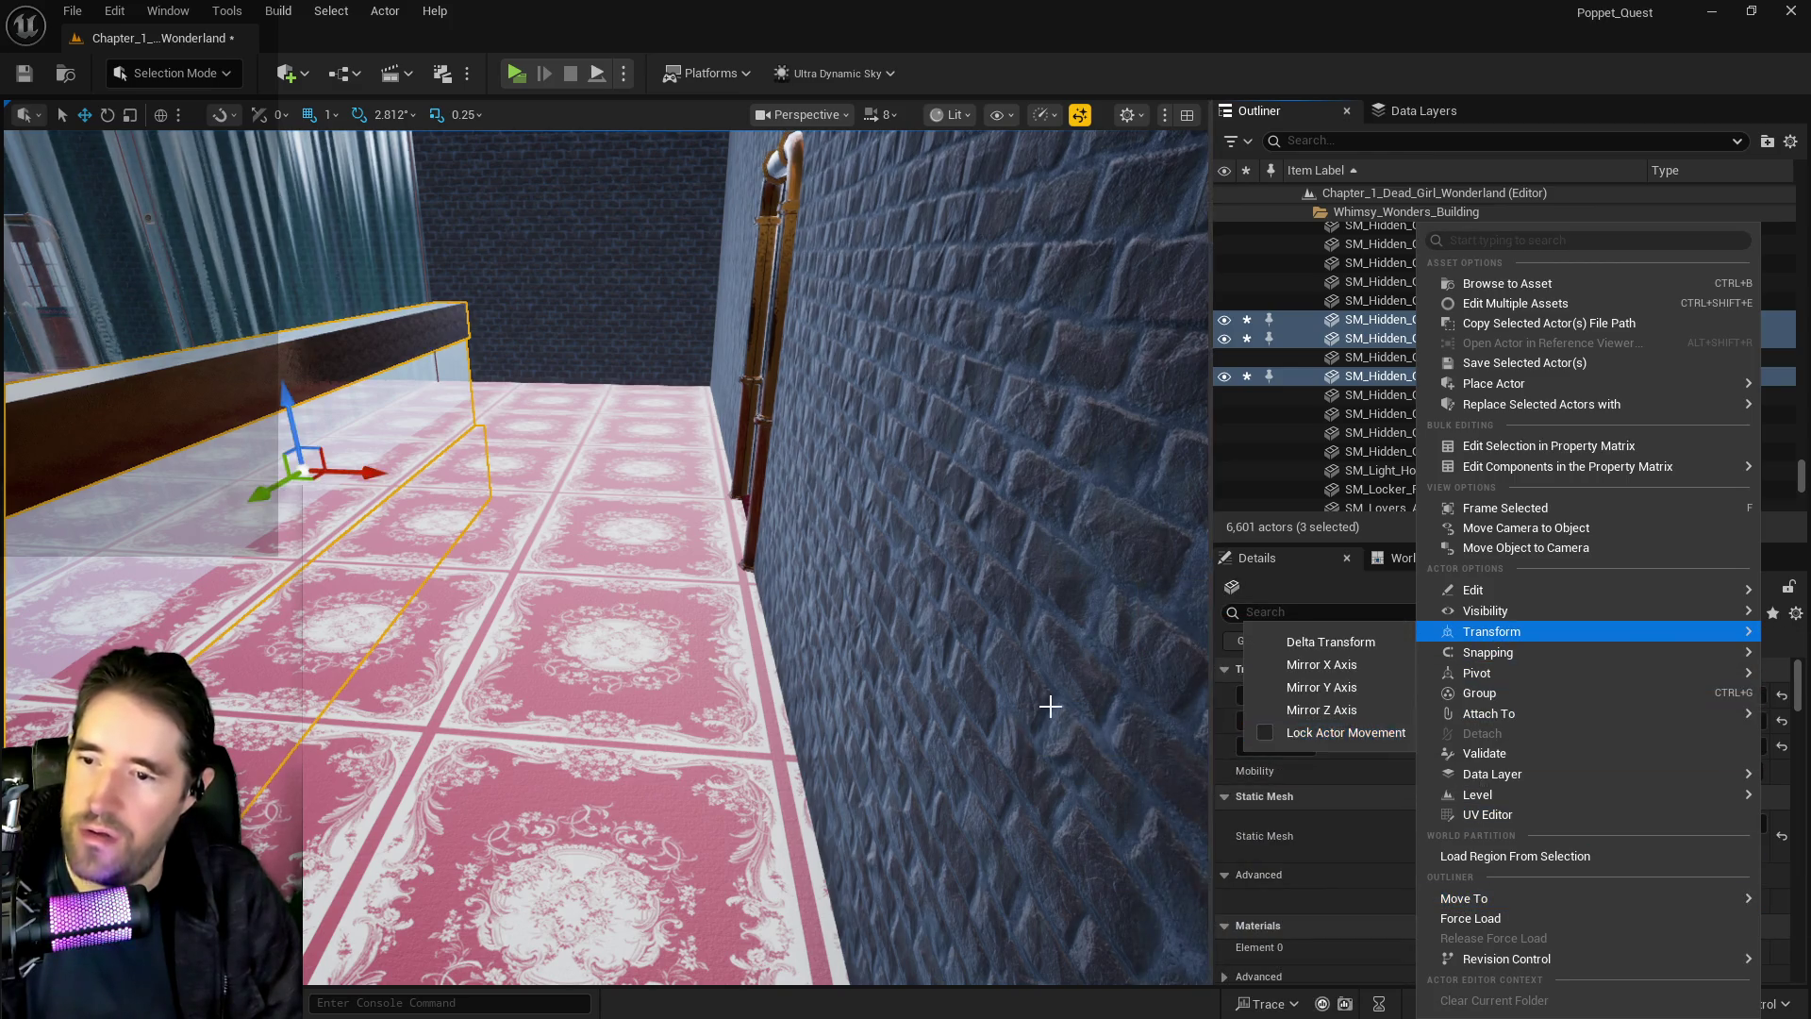
{"action": "key", "text": "Escape"}
{"action": "key", "text": "f"}
{"action": "left_click_drag", "start_coordinate": [848, 525], "coordinate": [833, 256]}
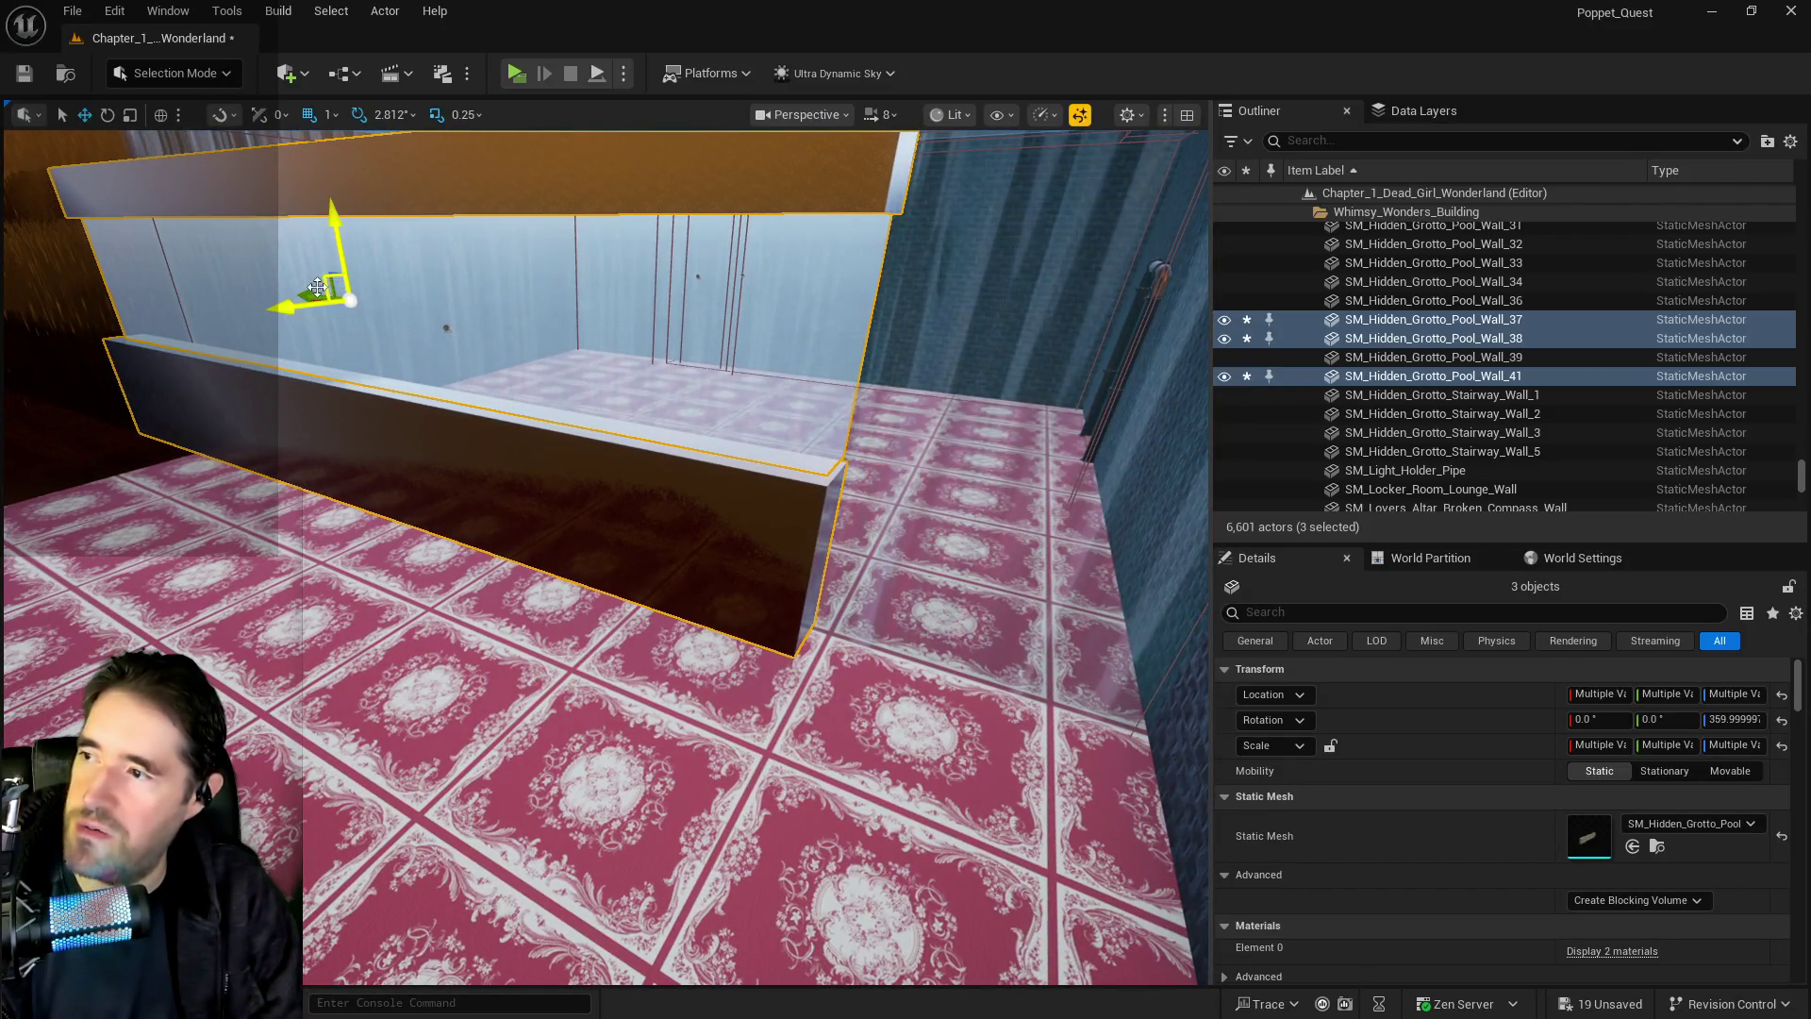
{"action": "left_click_drag", "start_coordinate": [303, 294], "coordinate": [364, 315]}
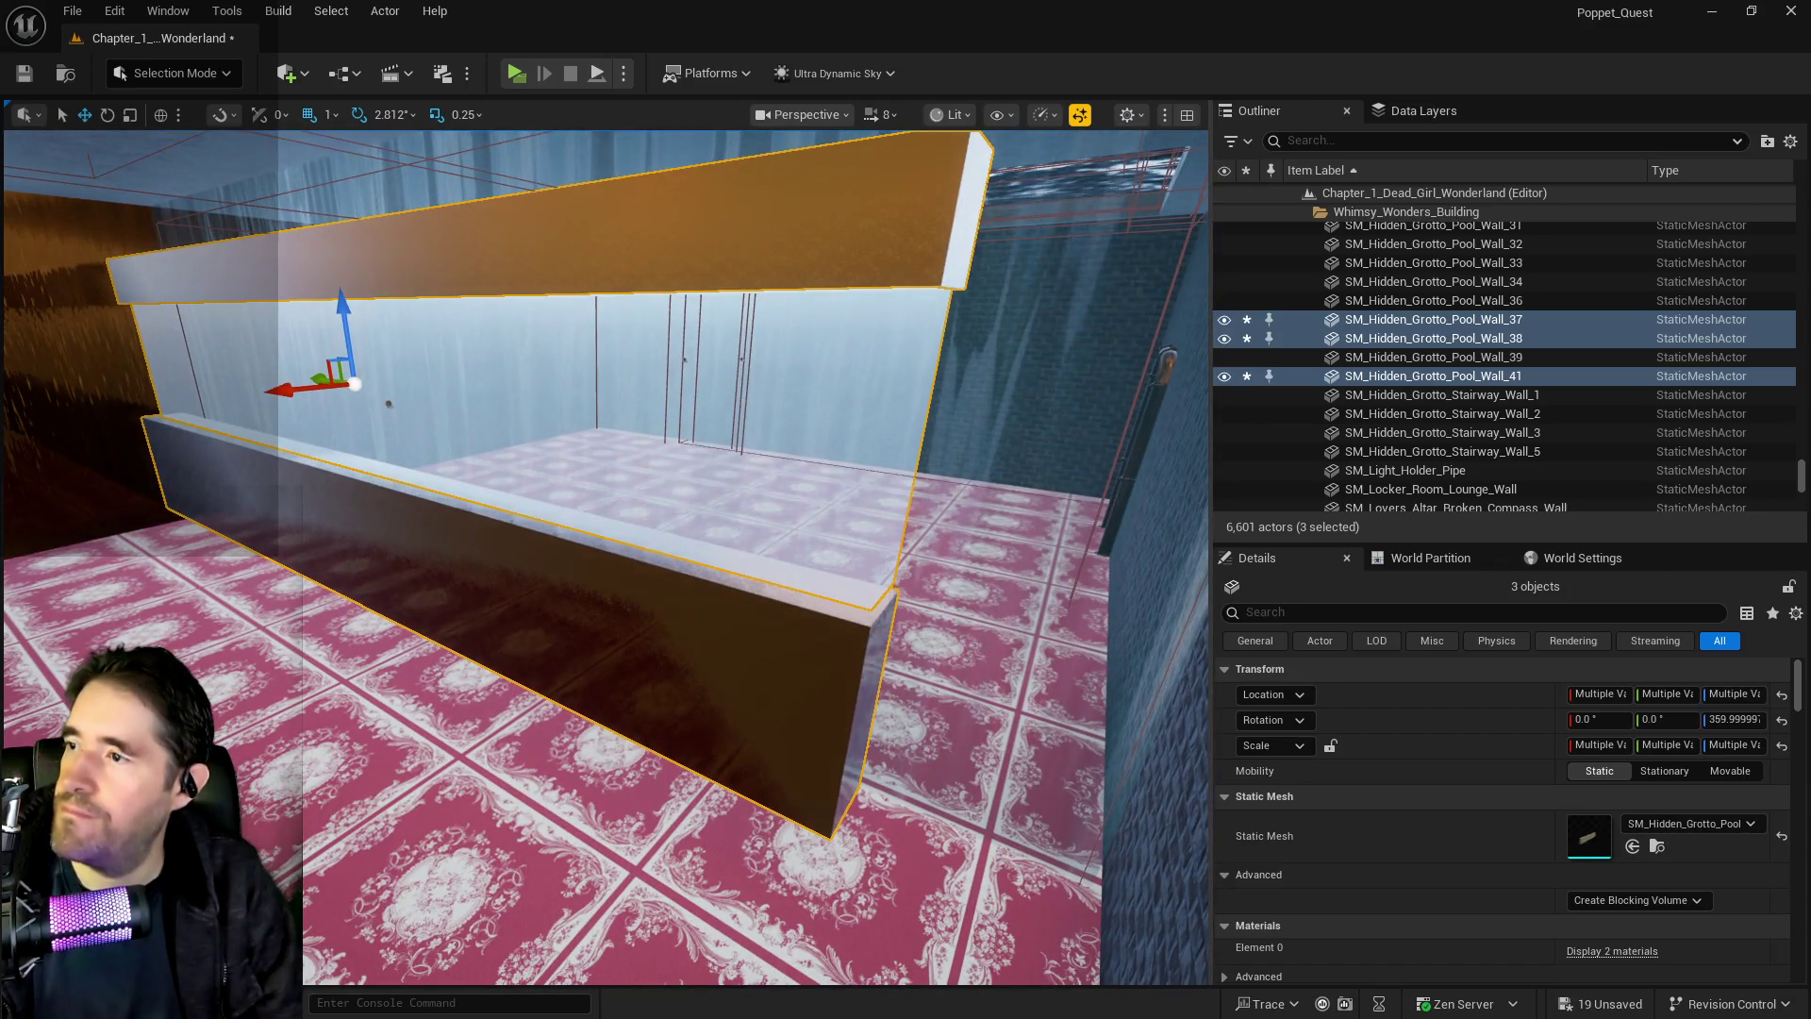
{"action": "left_click", "coordinate": [396, 235]}
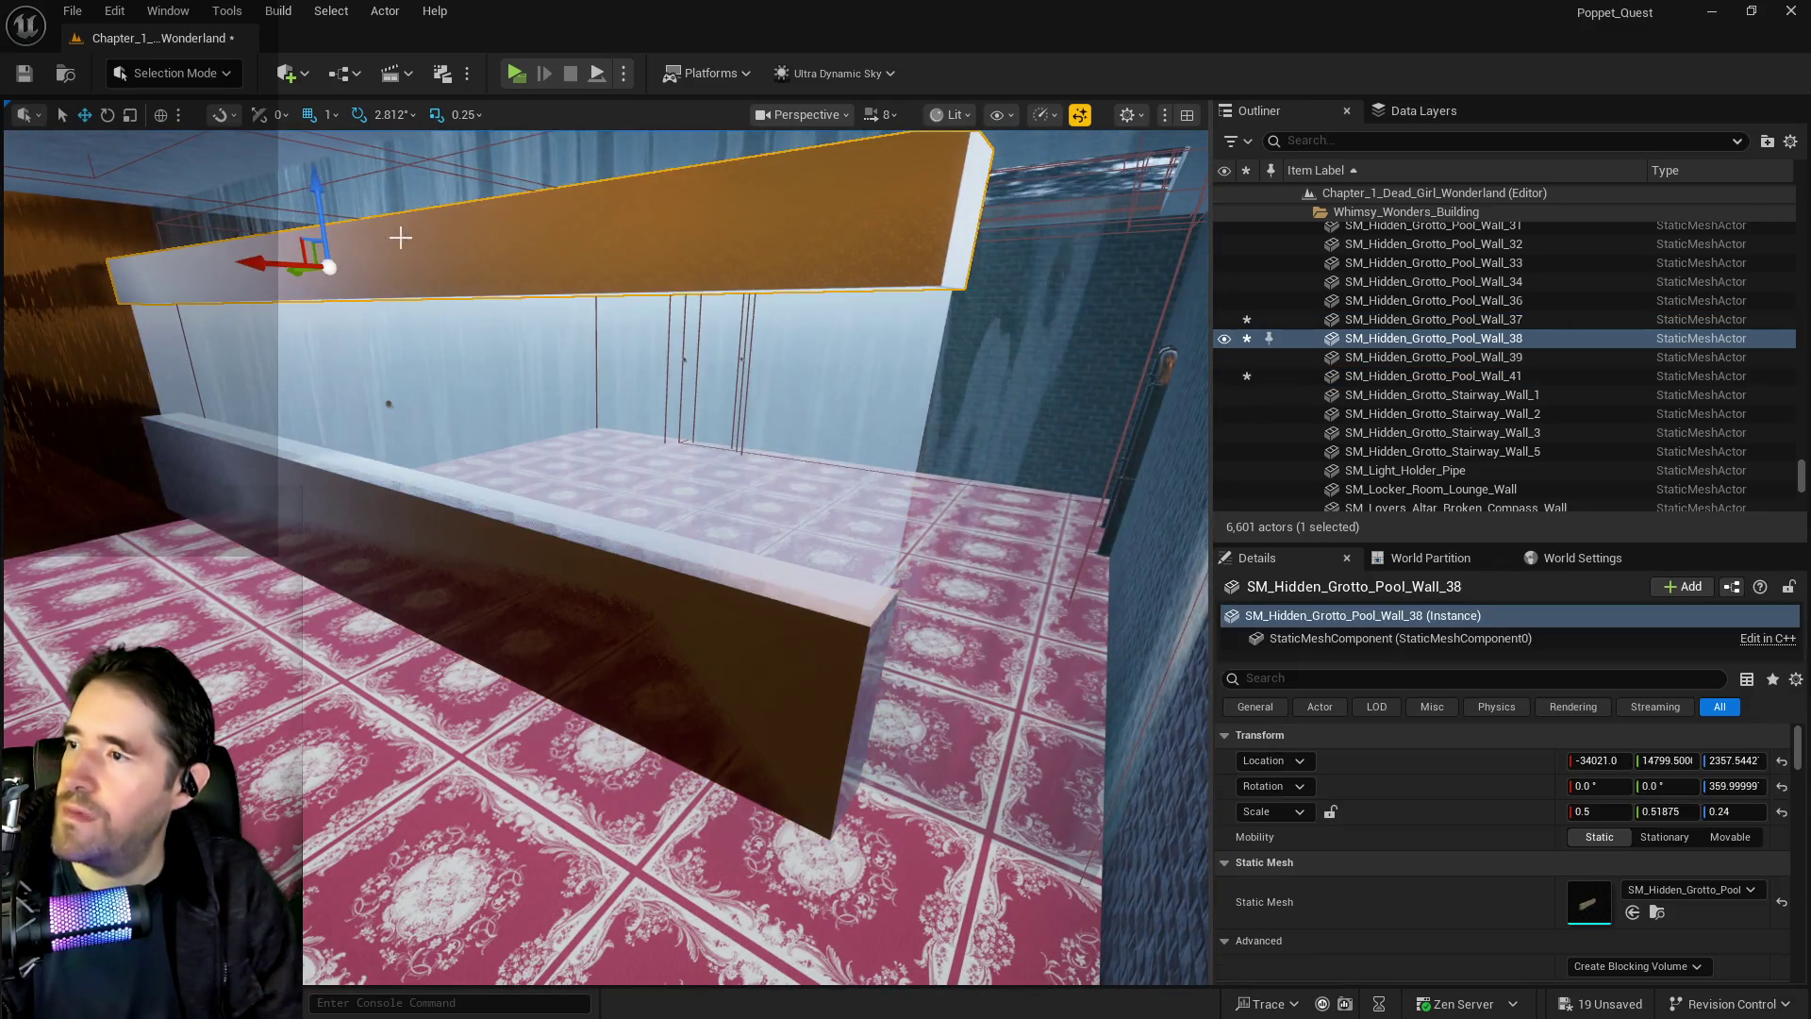
Raise Pool_Wall_38 and scale it to Z 0.5 and Y 0.65 atop the pool's side wall
{"action": "mouse_move", "coordinate": [420, 311]}
{"action": "left_mouse_down"}
{"action": "mouse_move", "coordinate": [421, 283]}
{"action": "mouse_move", "coordinate": [352, 329]}
{"action": "left_mouse_up"}
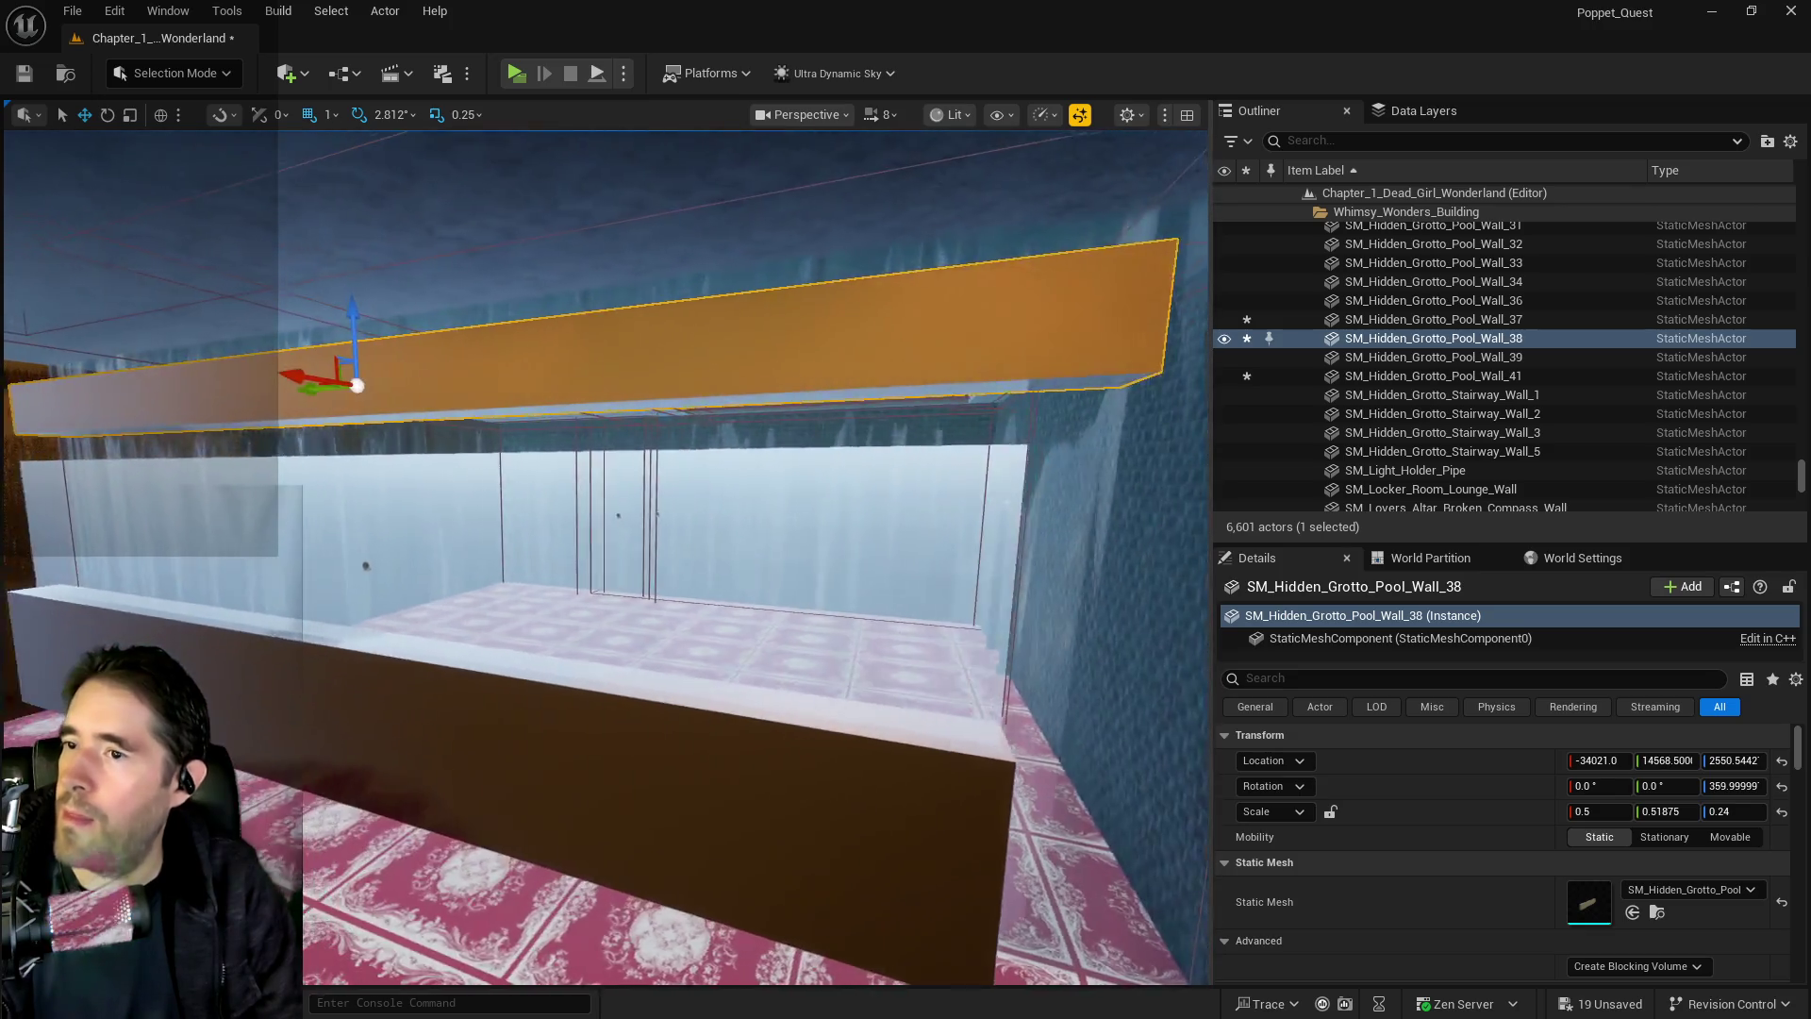
{"action": "left_click_drag", "start_coordinate": [1734, 811], "coordinate": [1760, 811]}
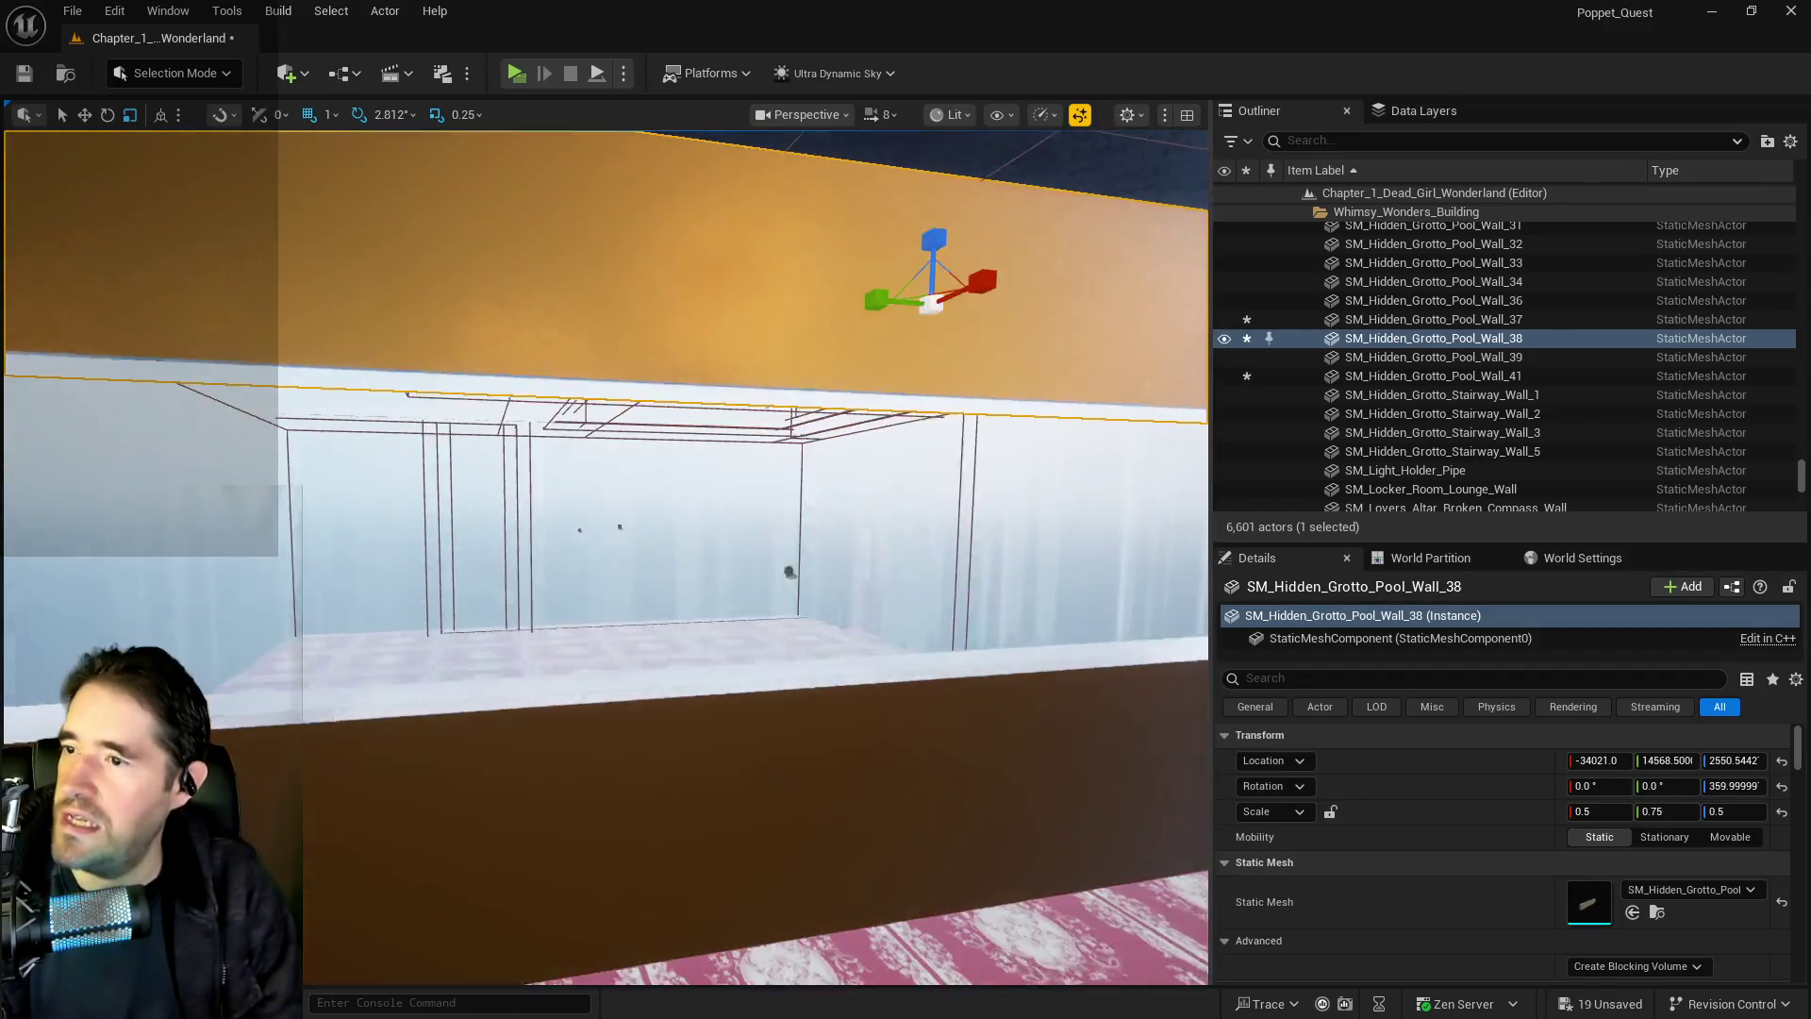
{"action": "key", "text": "w"}
{"action": "type", "text": "0.6"}
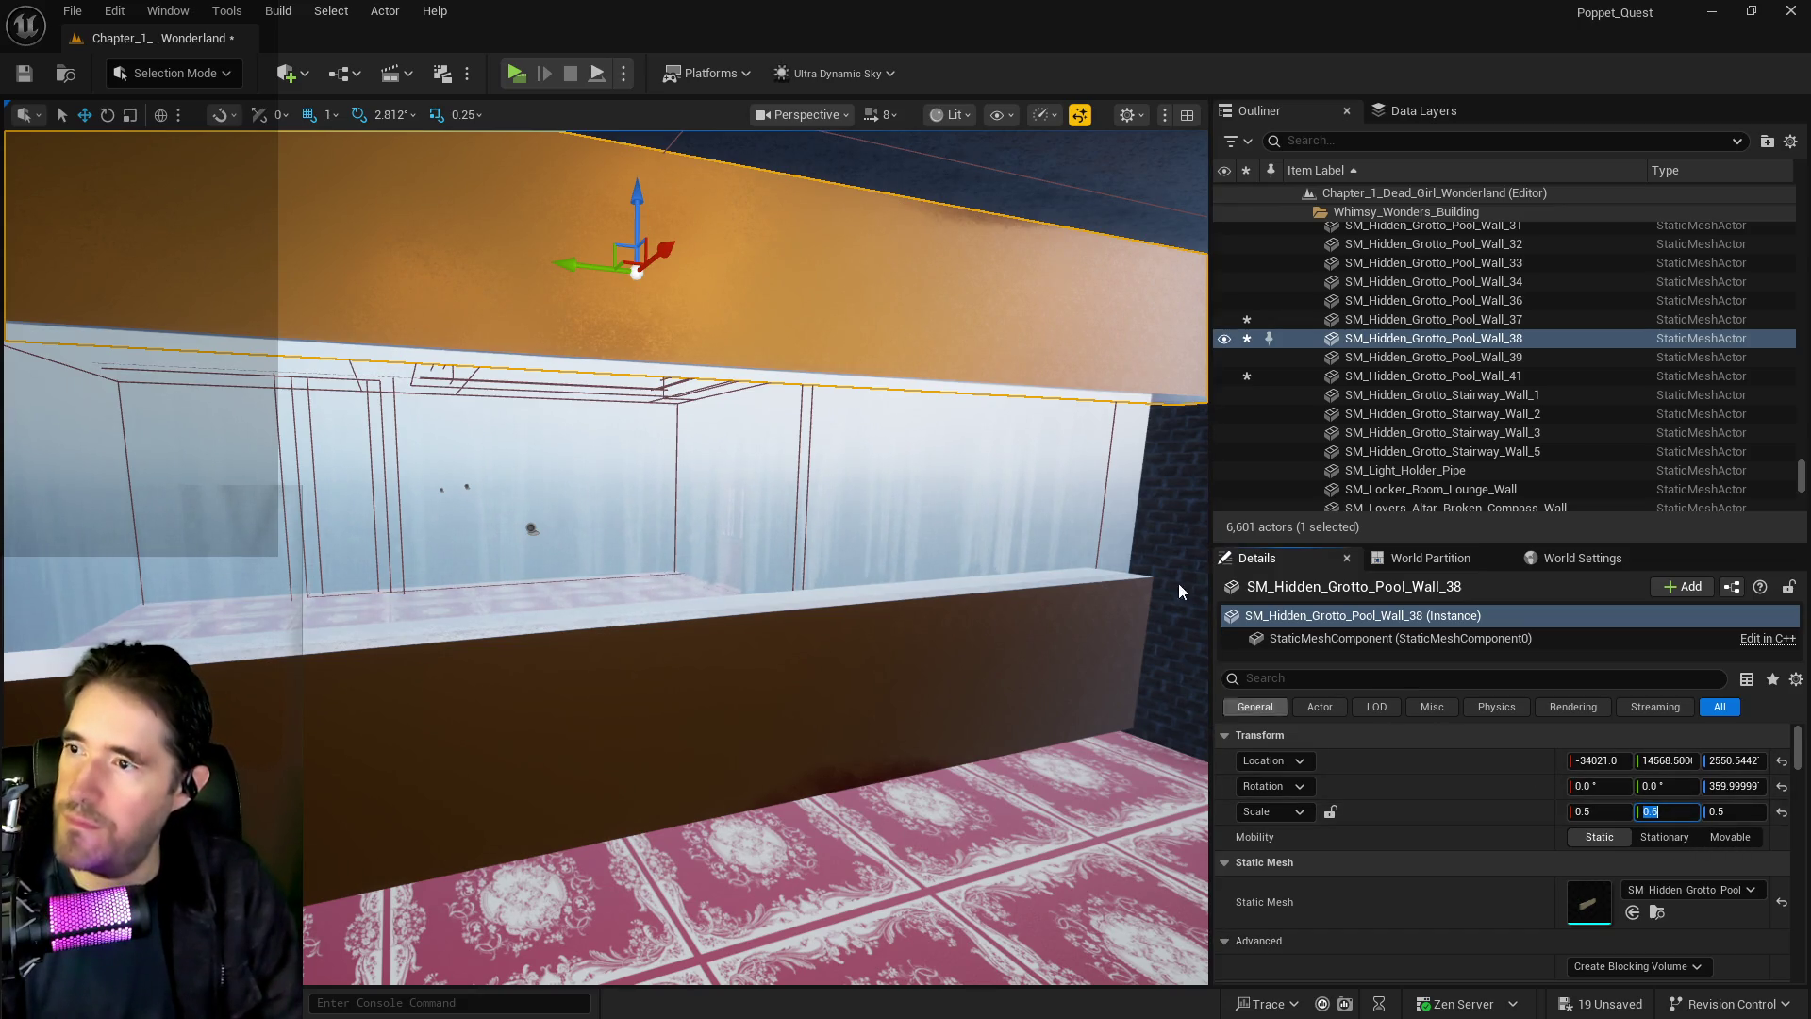
{"action": "mouse_move", "coordinate": [531, 528]}
{"action": "left_mouse_down"}
{"action": "mouse_move", "coordinate": [735, 518]}
{"action": "mouse_move", "coordinate": [802, 491]}
{"action": "left_mouse_up"}
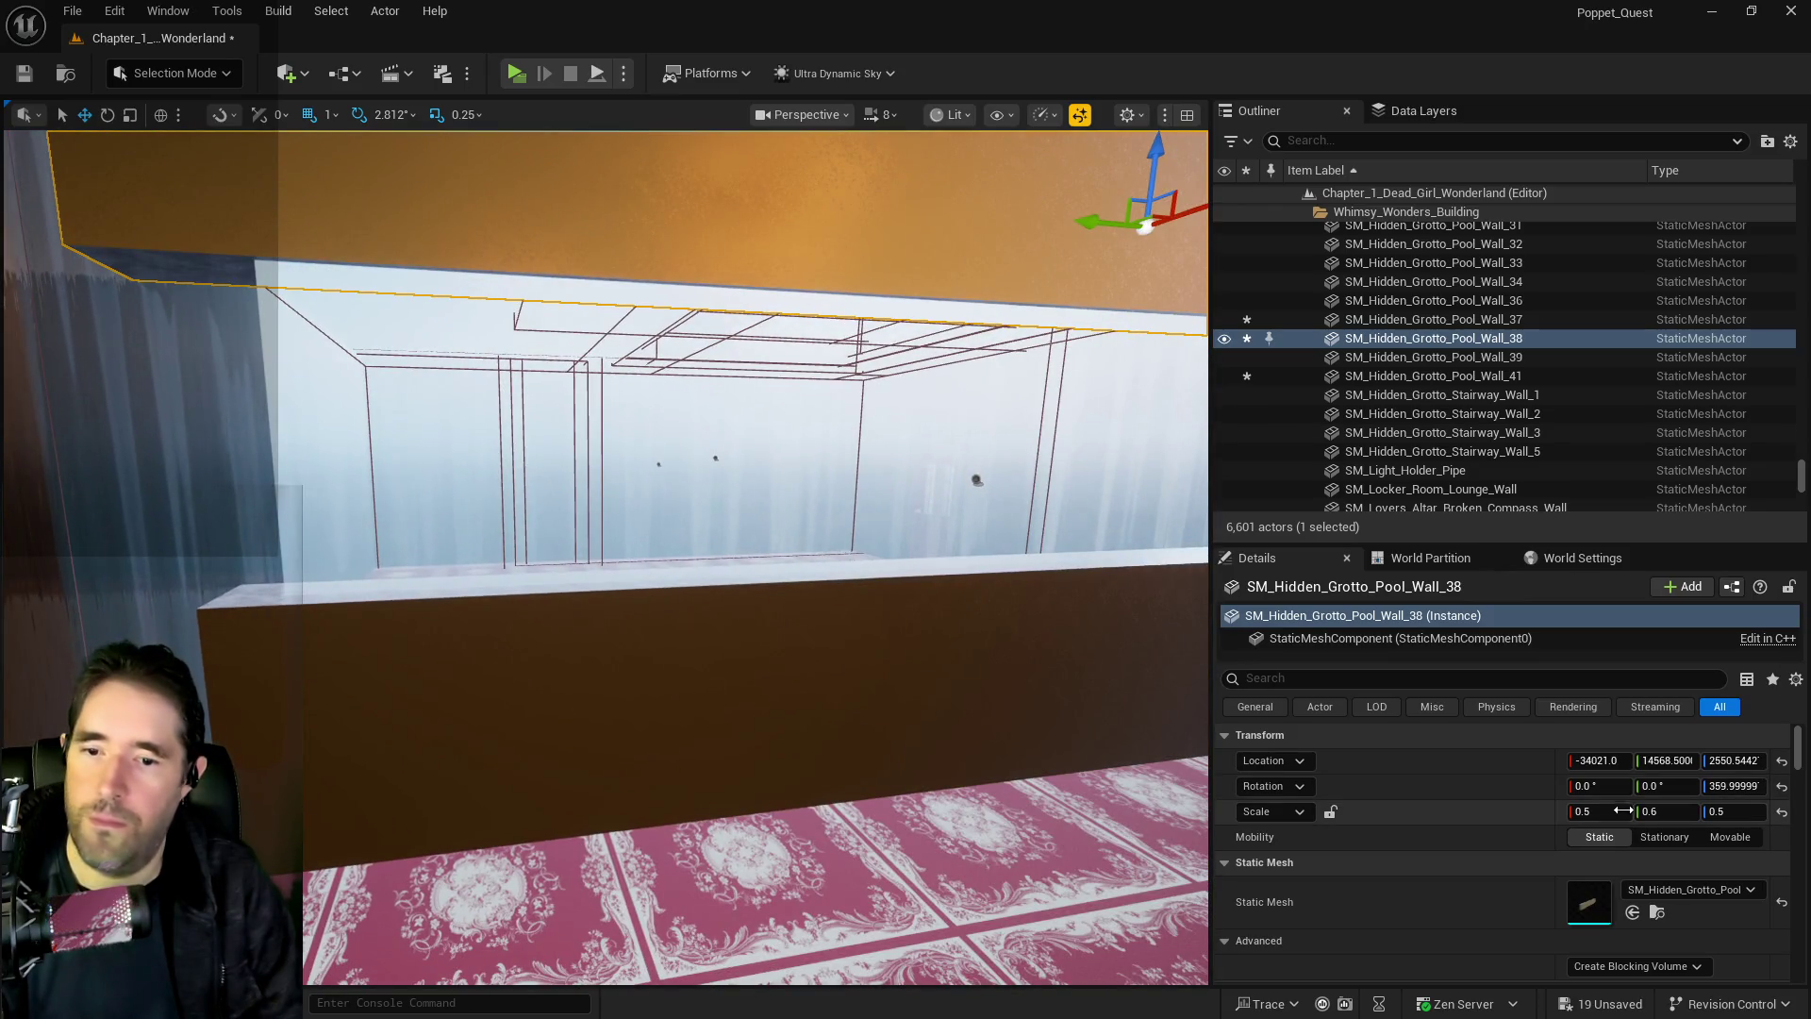
{"action": "type", "text": "0.65"}
{"action": "key", "text": "Return"}
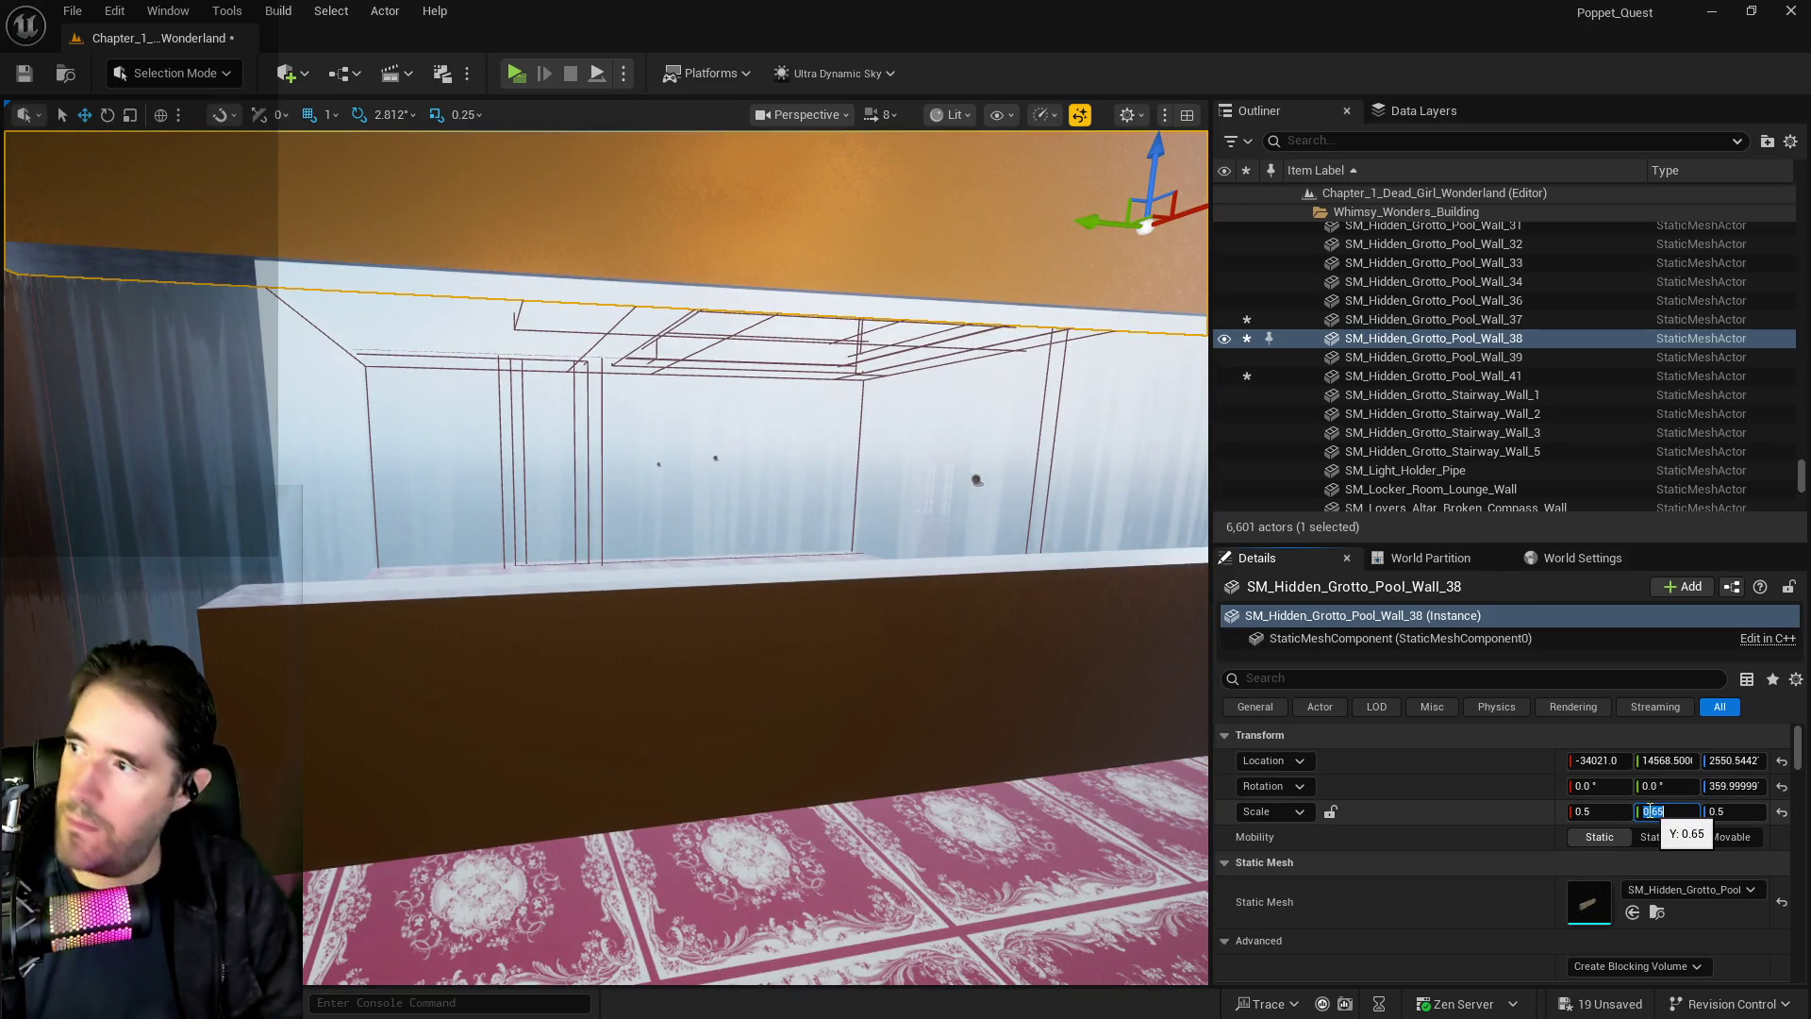
{"action": "left_click_drag", "start_coordinate": [970, 477], "coordinate": [1006, 451]}
{"action": "left_click_drag", "start_coordinate": [594, 460], "coordinate": [597, 456]}
{"action": "left_click_drag", "start_coordinate": [692, 384], "coordinate": [663, 378]}
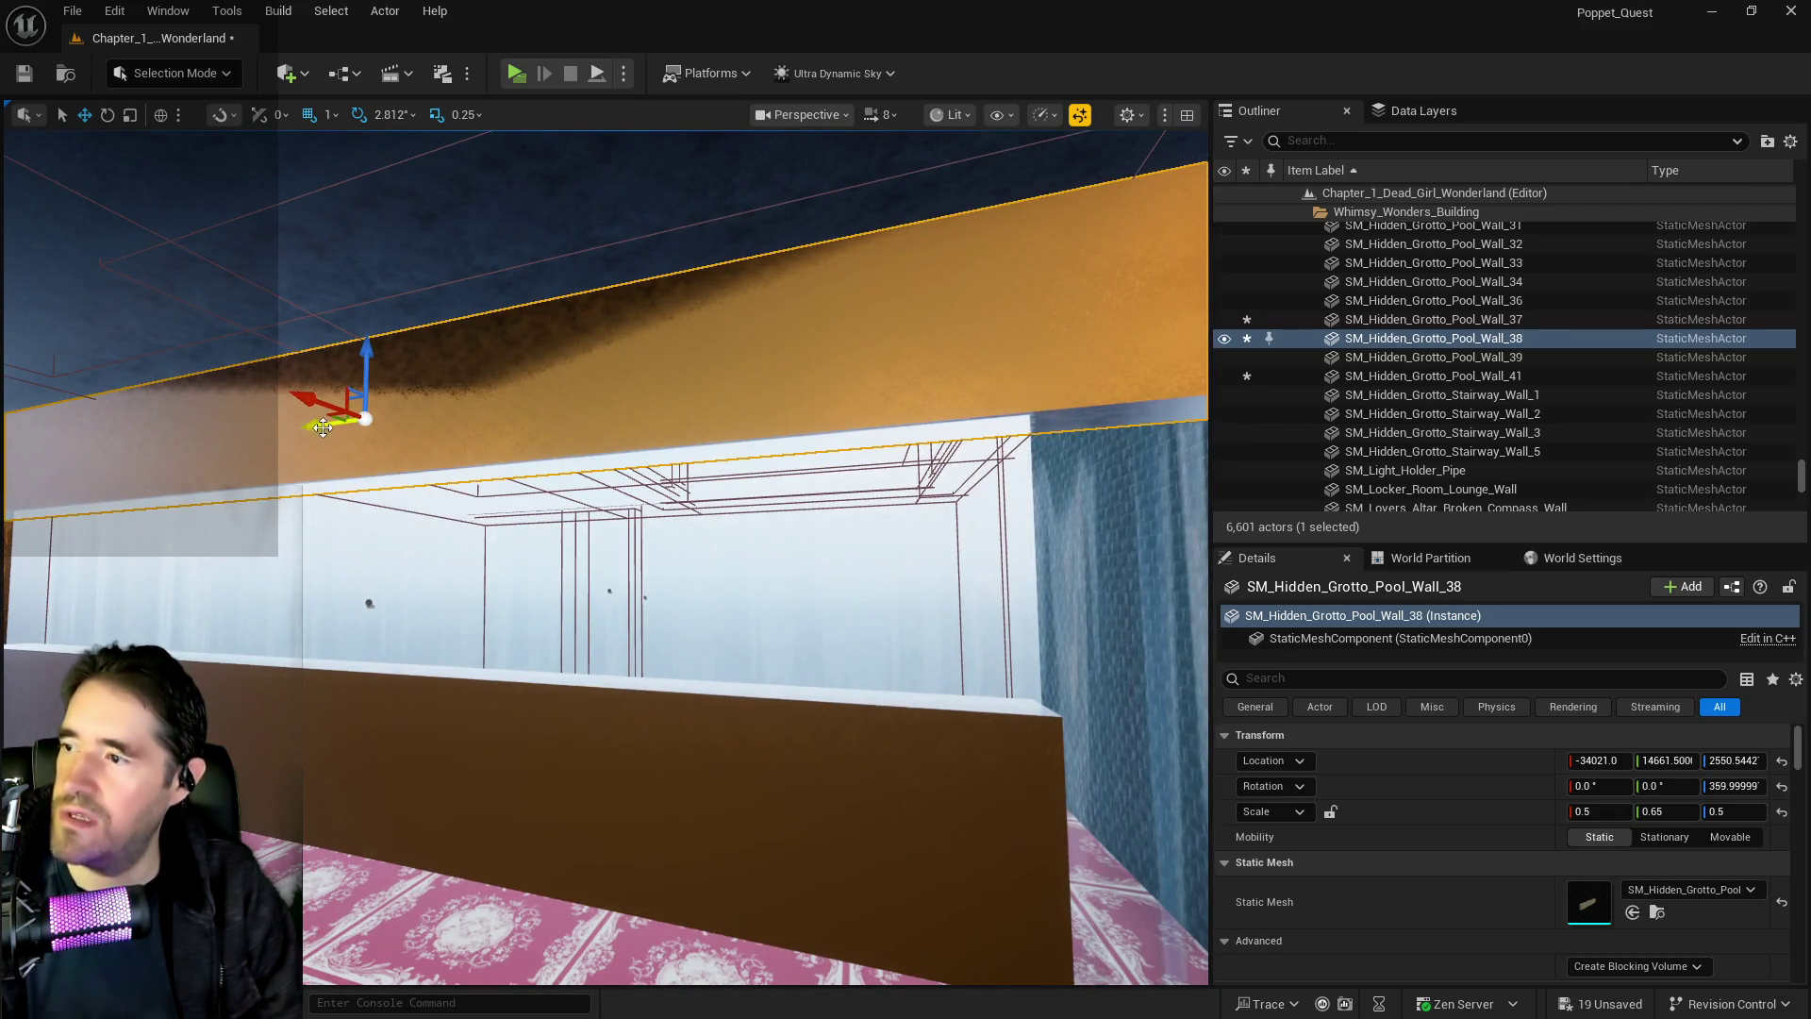
{"action": "left_click_drag", "start_coordinate": [662, 378], "coordinate": [397, 394]}
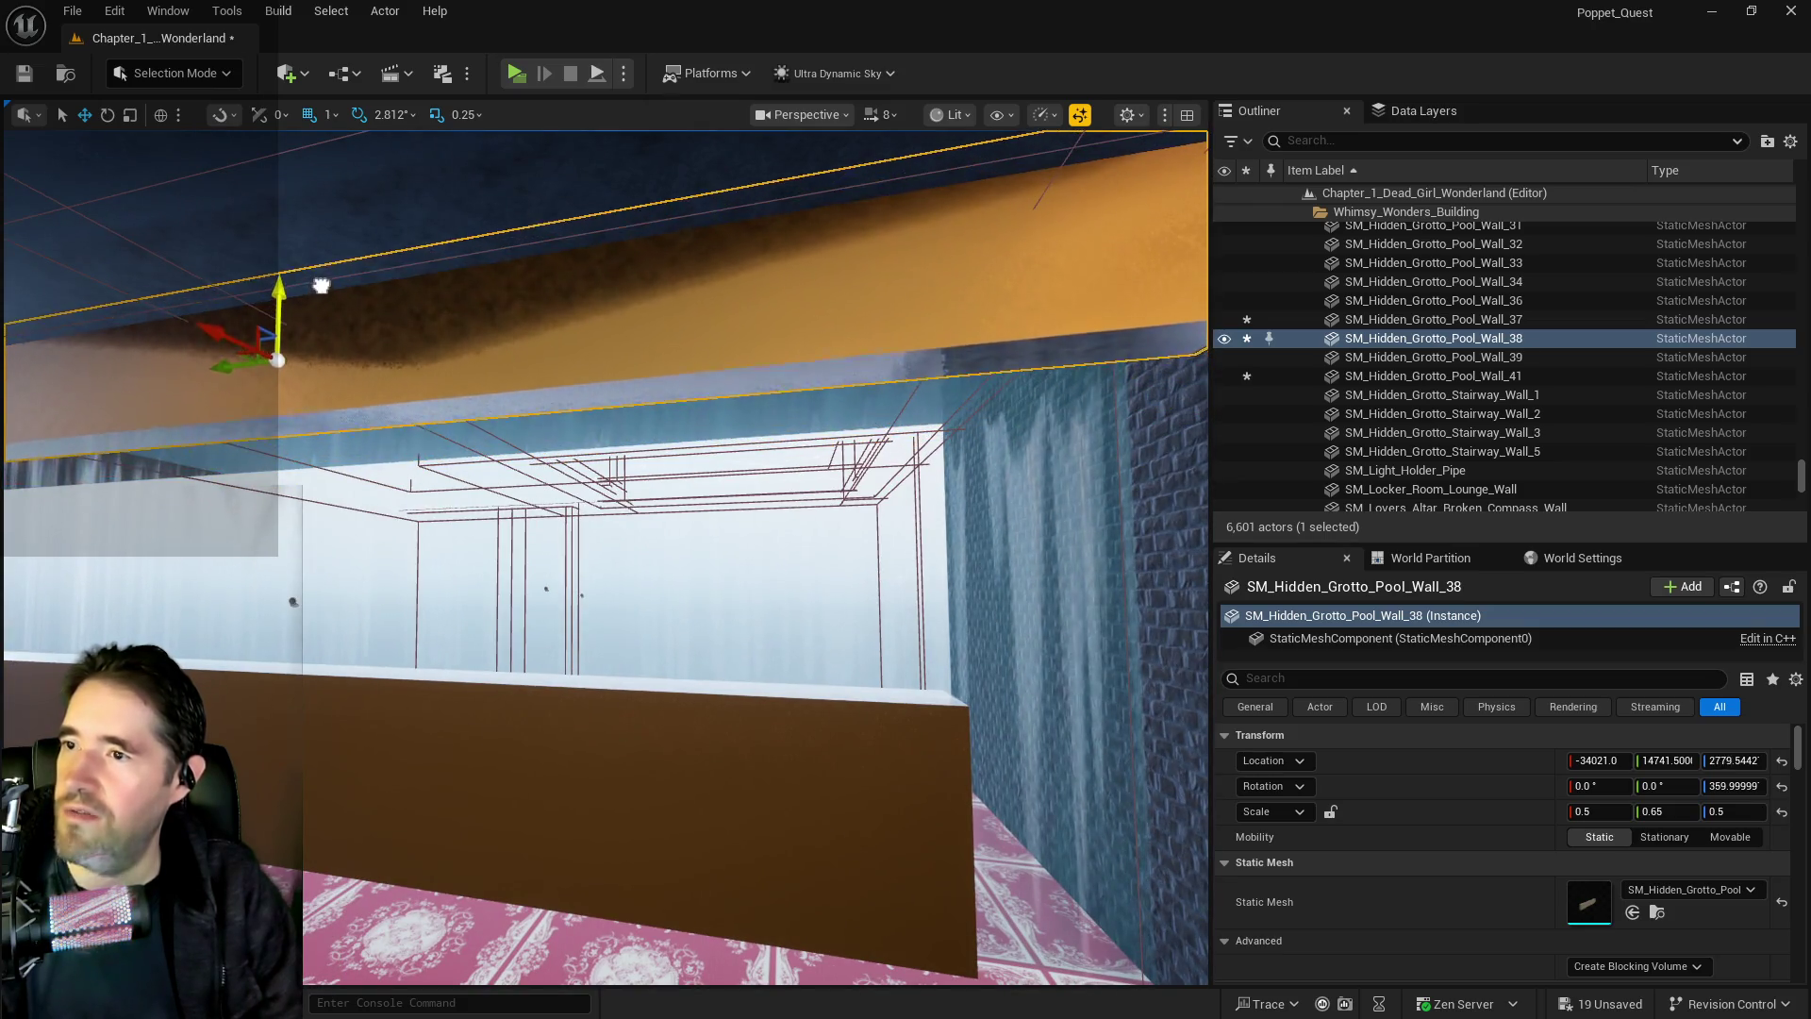
{"action": "left_click_drag", "start_coordinate": [328, 306], "coordinate": [332, 316]}
{"action": "left_click", "coordinate": [603, 452]}
Set Wall_37's Y scale to 0.65, nudge it to Y 14741 and lower it toward the floor
{"action": "key", "text": "f"}
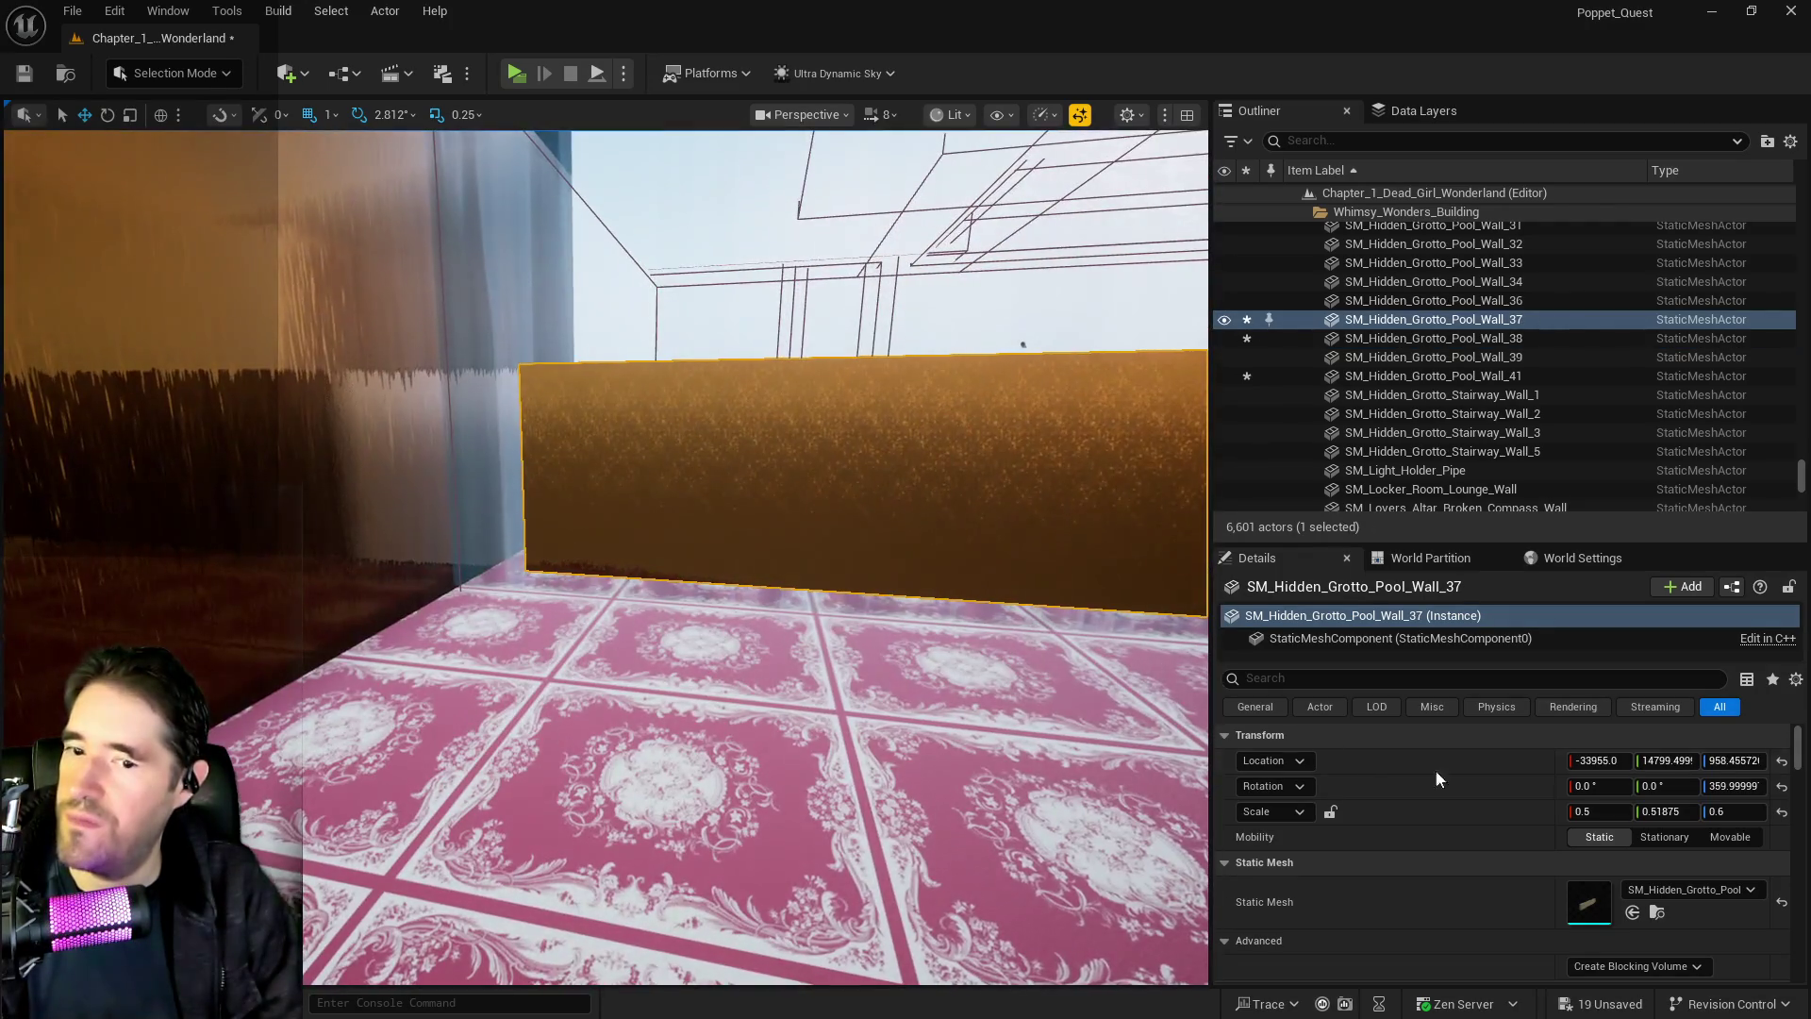
{"action": "left_click", "coordinate": [1670, 813]}
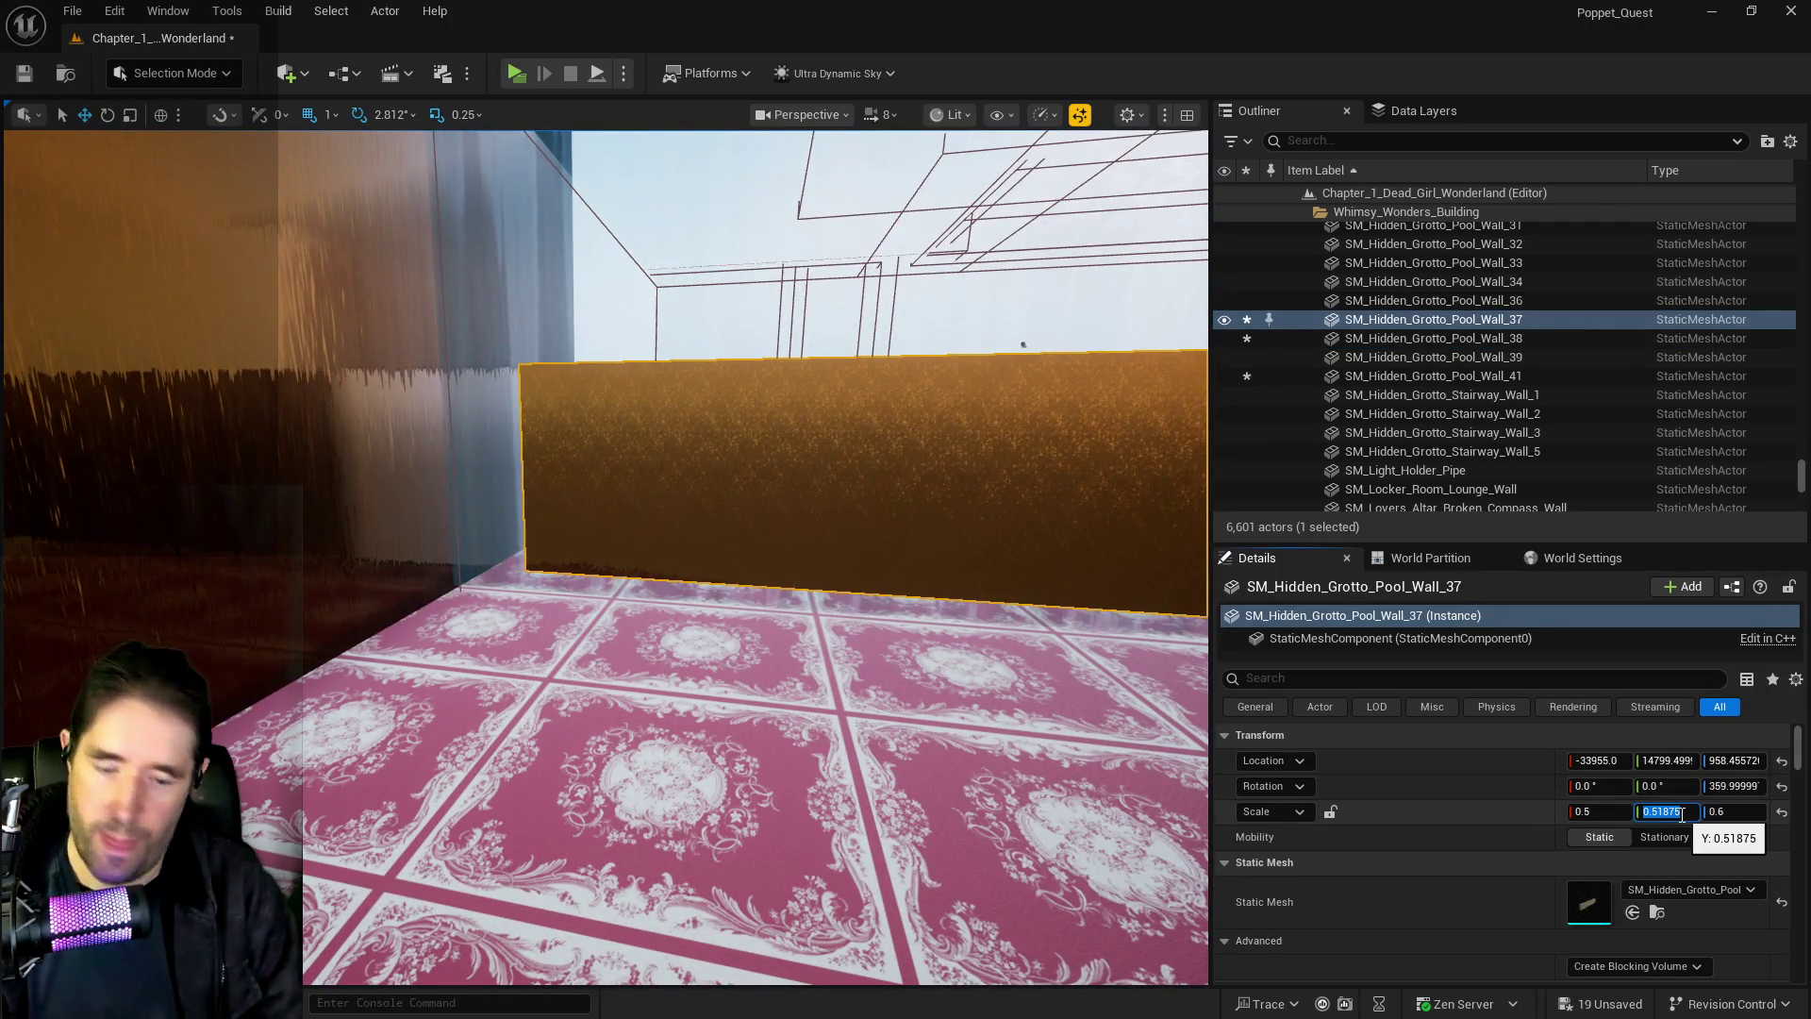
{"action": "type", "text": "0.65"}
{"action": "key", "text": "Return"}
{"action": "left_click_drag", "start_coordinate": [849, 613], "coordinate": [861, 646]}
{"action": "mouse_move", "coordinate": [730, 507]}
{"action": "left_mouse_down"}
{"action": "mouse_move", "coordinate": [783, 528]}
{"action": "mouse_move", "coordinate": [773, 542]}
{"action": "mouse_move", "coordinate": [754, 514]}
{"action": "left_mouse_up"}
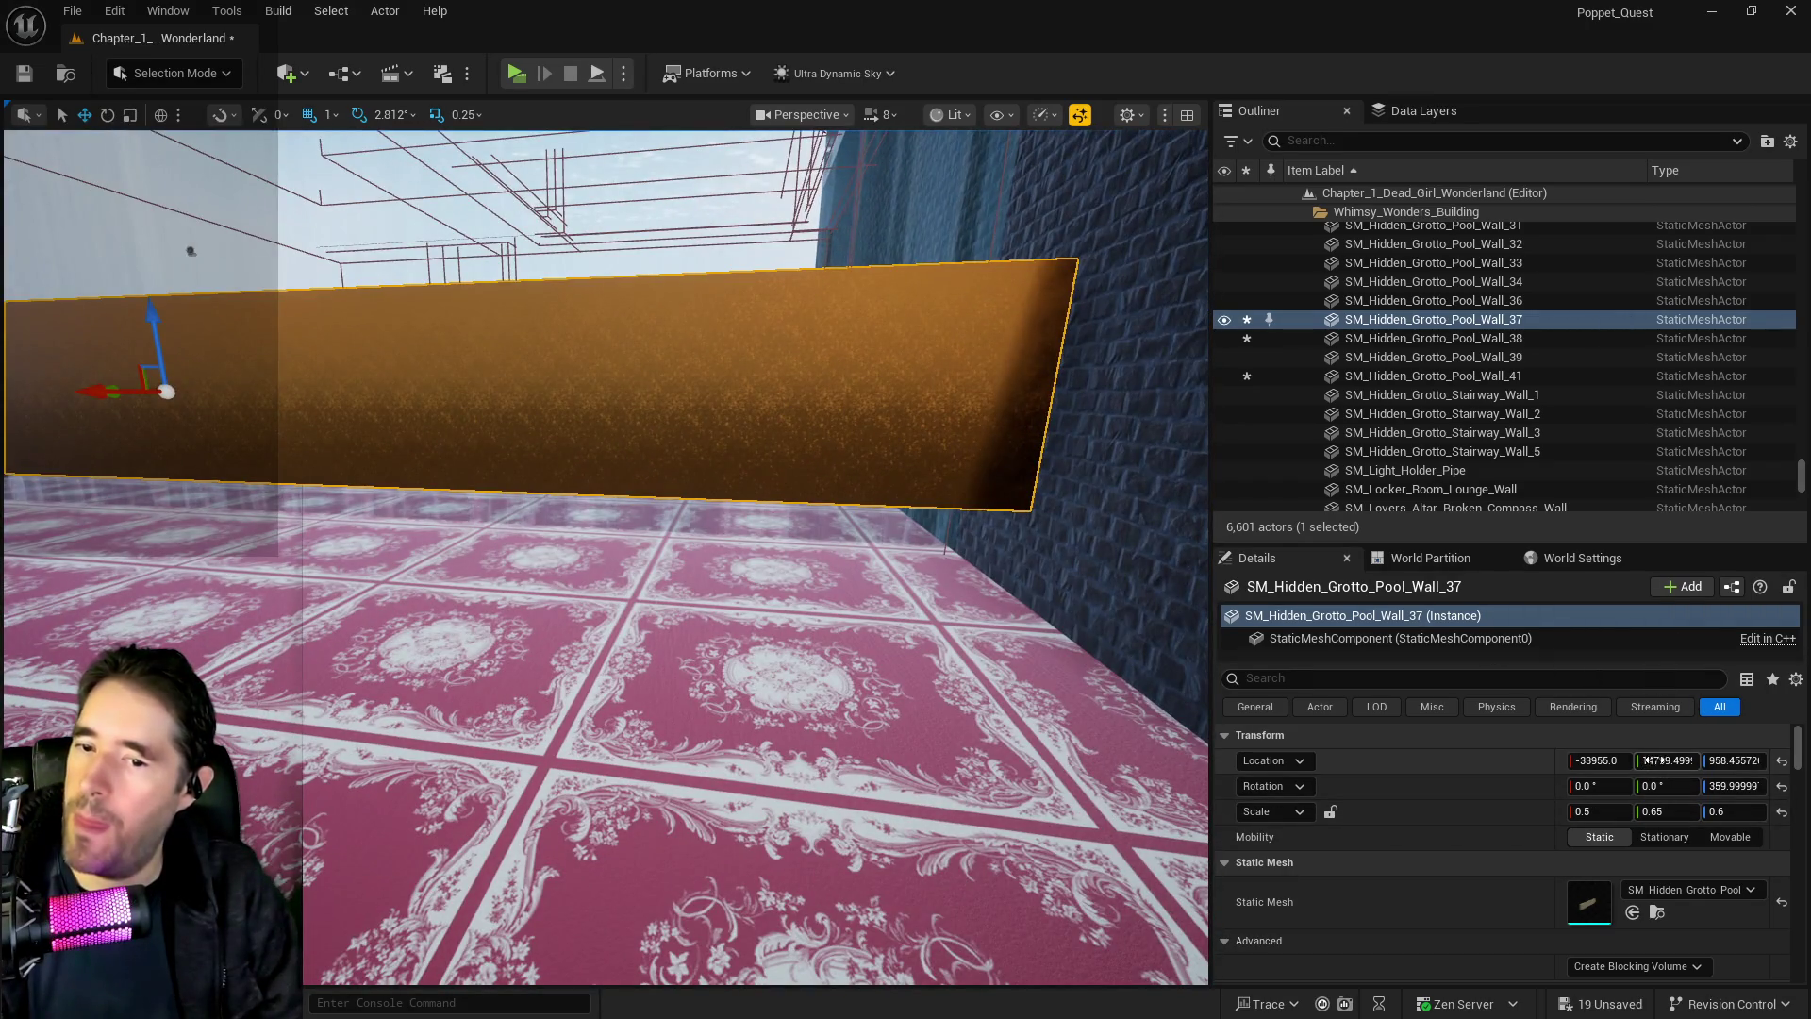
{"action": "left_click_drag", "start_coordinate": [1666, 760], "coordinate": [1650, 760]}
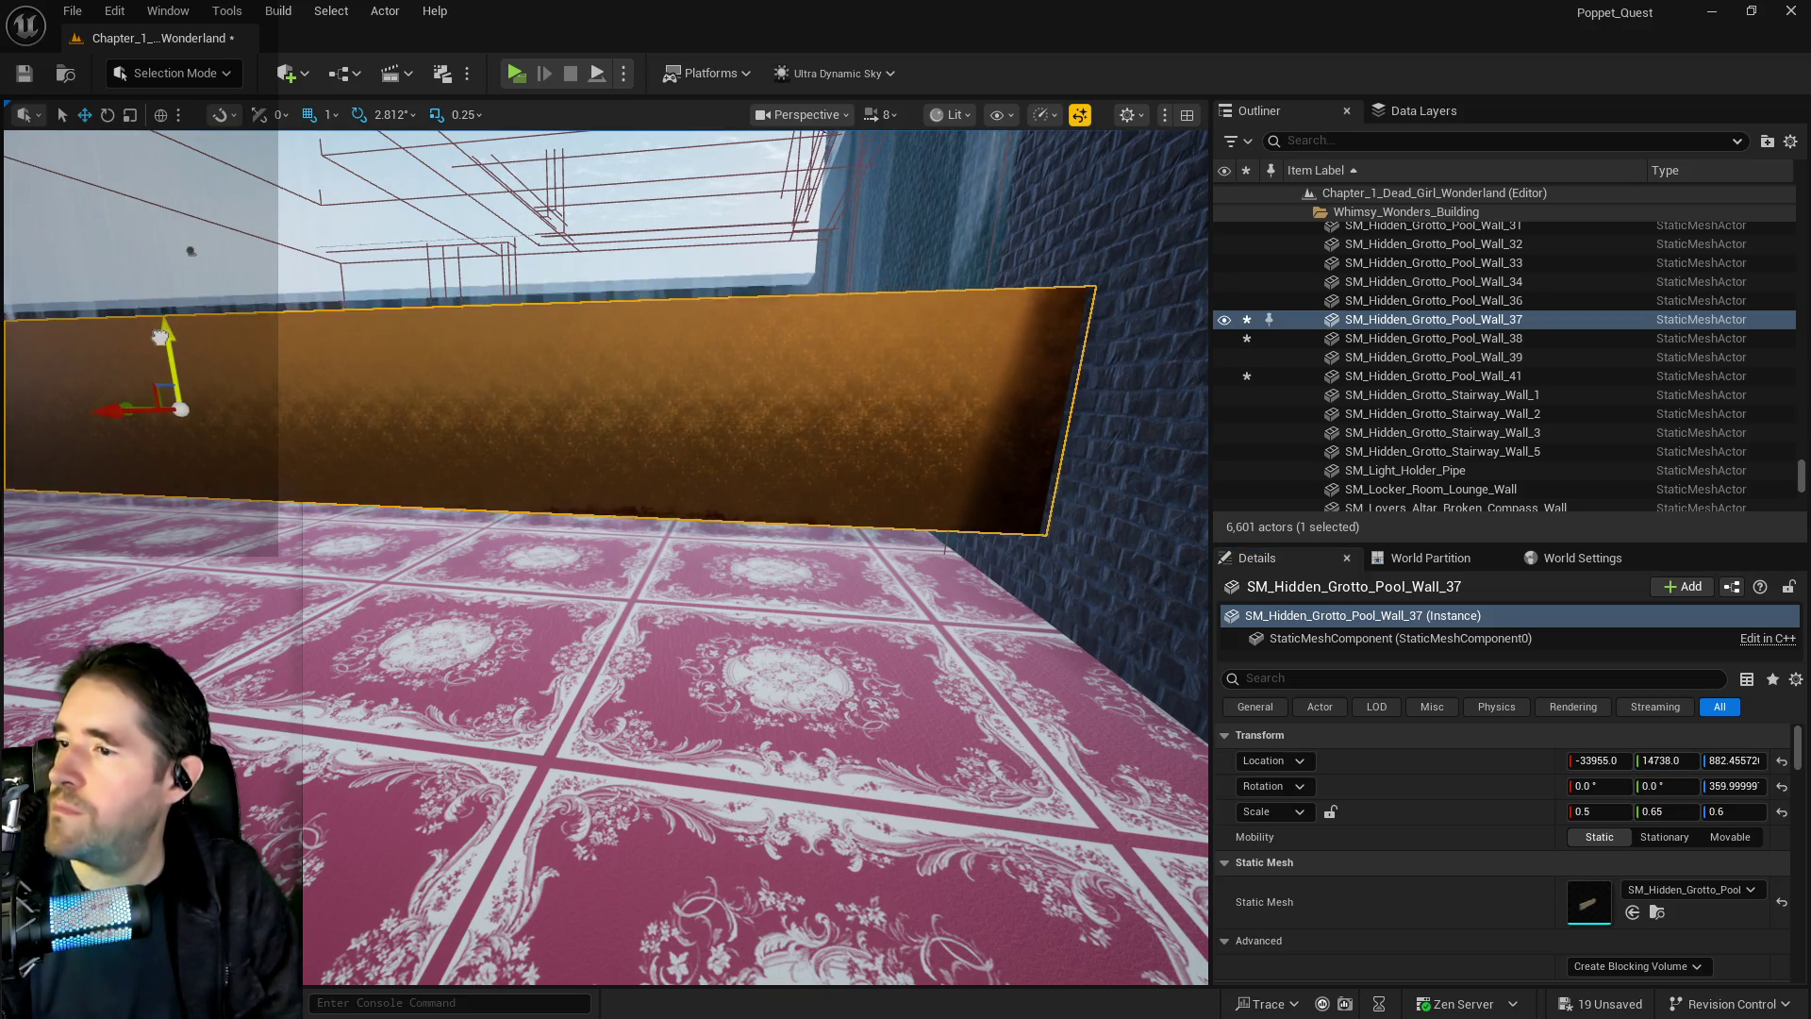
{"action": "left_click_drag", "start_coordinate": [161, 366], "coordinate": [200, 391]}
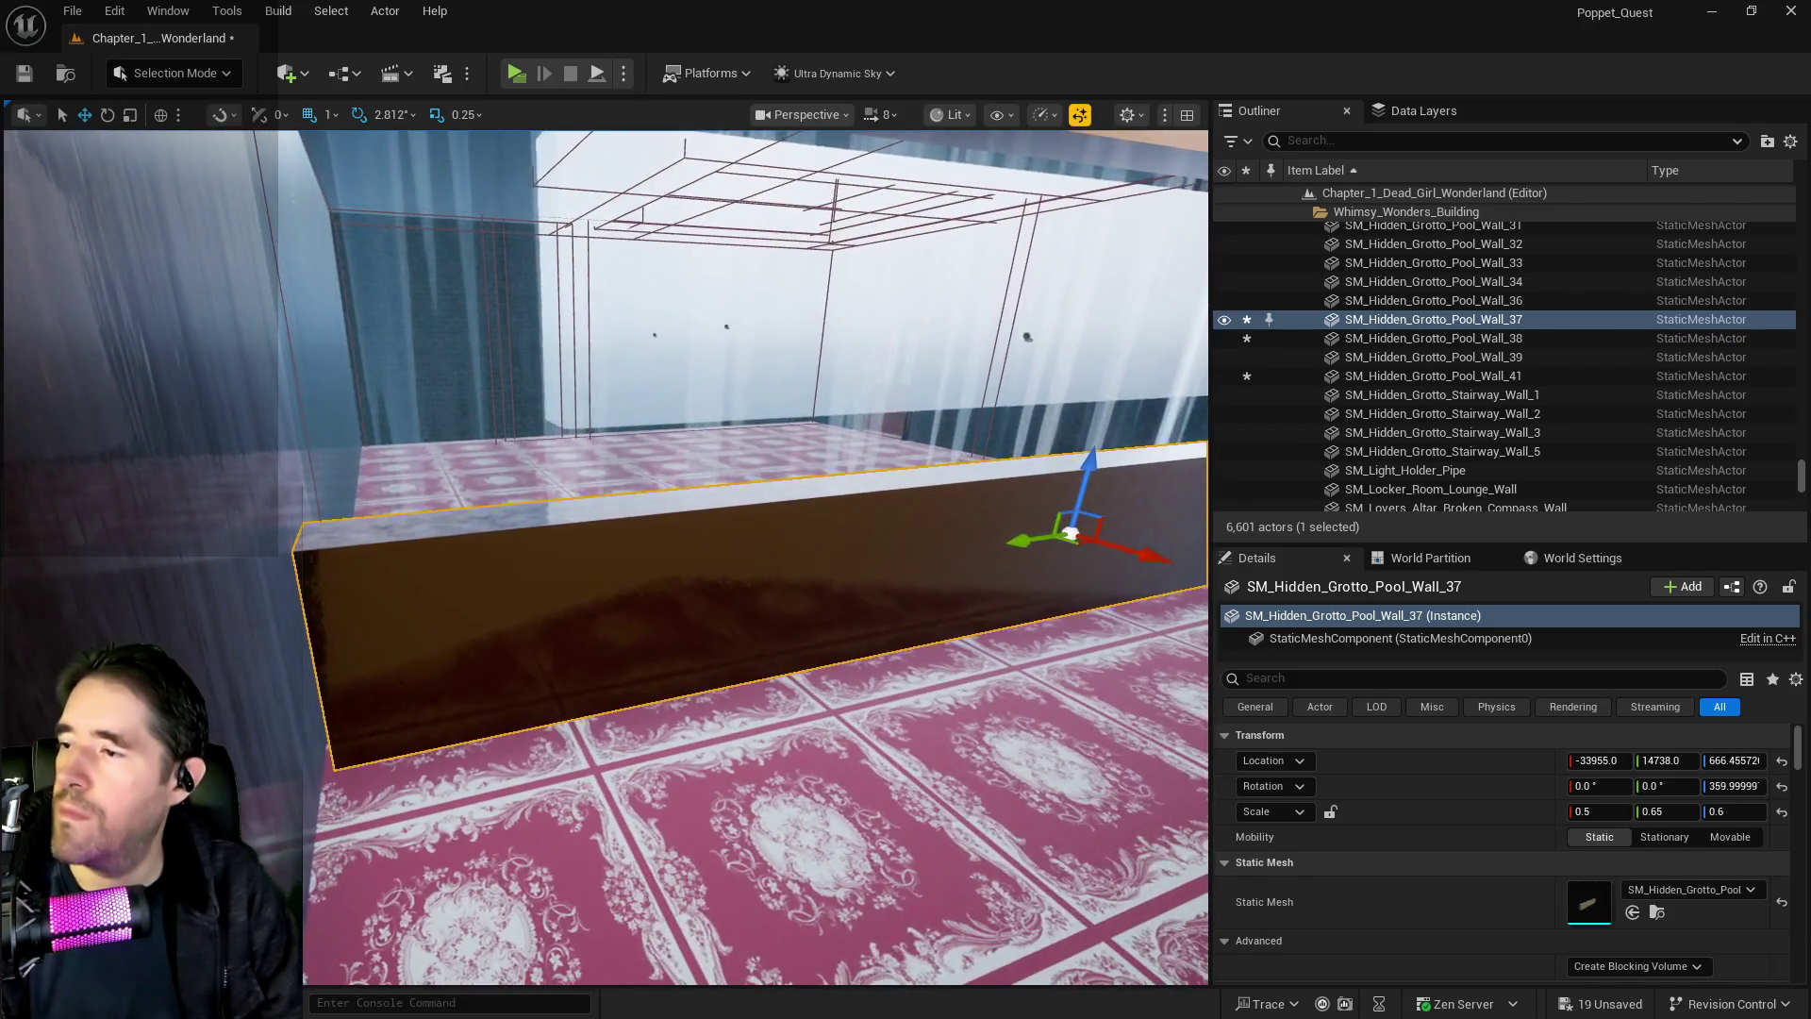
{"action": "mouse_move", "coordinate": [998, 558]}
{"action": "left_mouse_down"}
{"action": "mouse_move", "coordinate": [997, 632]}
{"action": "mouse_move", "coordinate": [582, 311]}
{"action": "left_mouse_up"}
Scale Wall_37 taller to a Z scale of 0.75
{"action": "key", "text": "e"}
{"action": "key", "text": "r"}
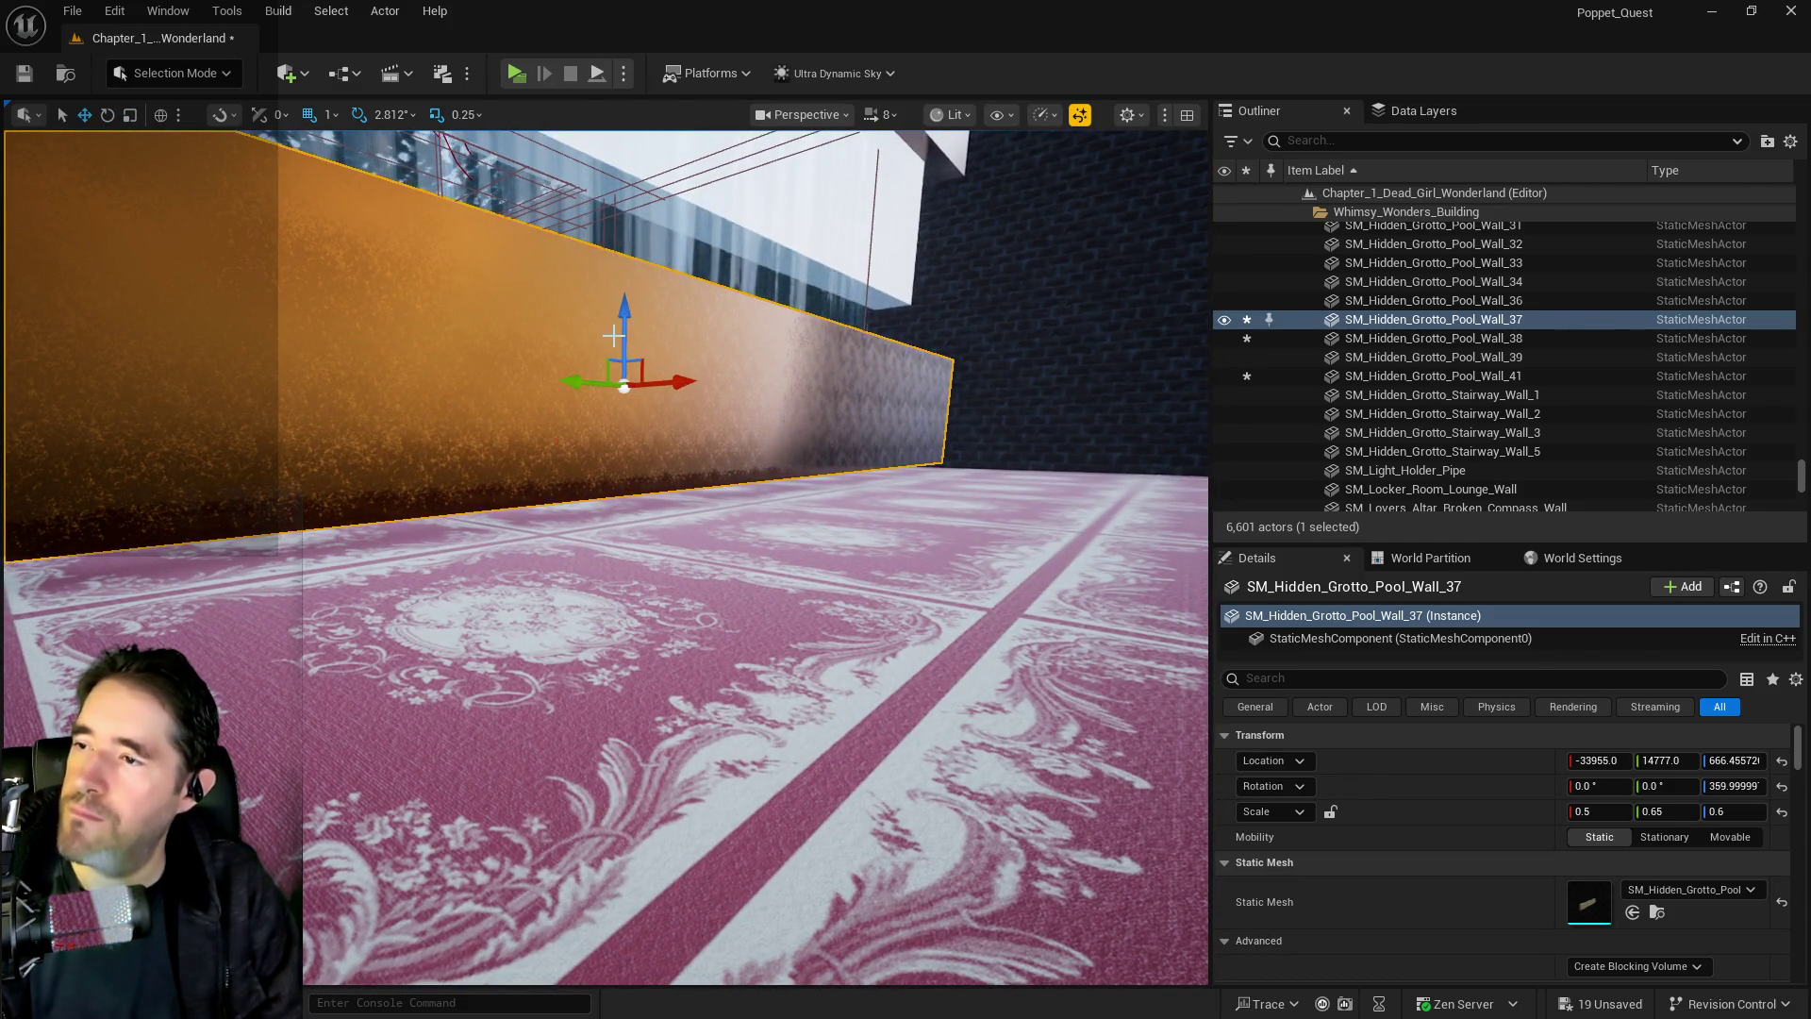
{"action": "mouse_move", "coordinate": [624, 319]}
{"action": "left_mouse_down"}
{"action": "mouse_move", "coordinate": [623, 302]}
{"action": "mouse_move", "coordinate": [801, 337]}
{"action": "mouse_move", "coordinate": [801, 161]}
{"action": "left_mouse_up"}
{"action": "key", "text": "w"}
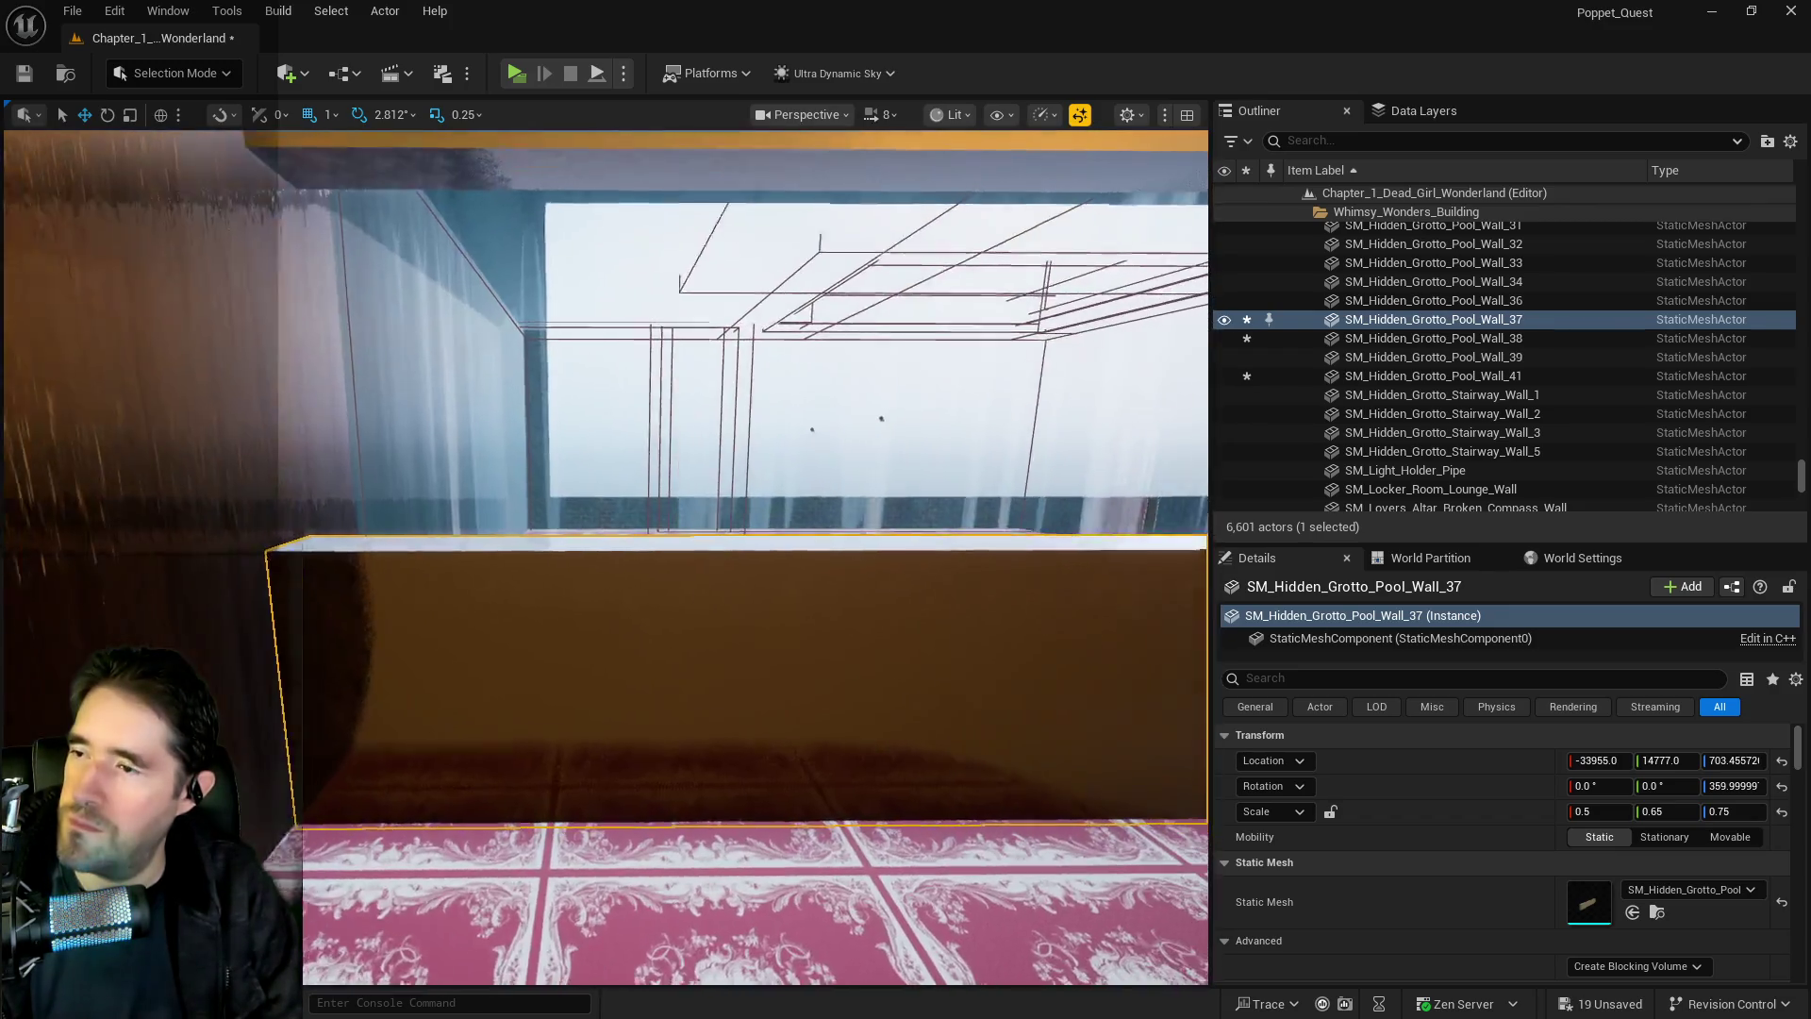
Select the glass panel Wall_41 and scale it taller to Z 1.0
{"action": "left_click", "coordinate": [745, 430]}
{"action": "mouse_move", "coordinate": [748, 425]}
{"action": "left_mouse_down"}
{"action": "mouse_move", "coordinate": [910, 415]}
{"action": "mouse_move", "coordinate": [865, 418]}
{"action": "left_mouse_up"}
{"action": "key", "text": "e"}
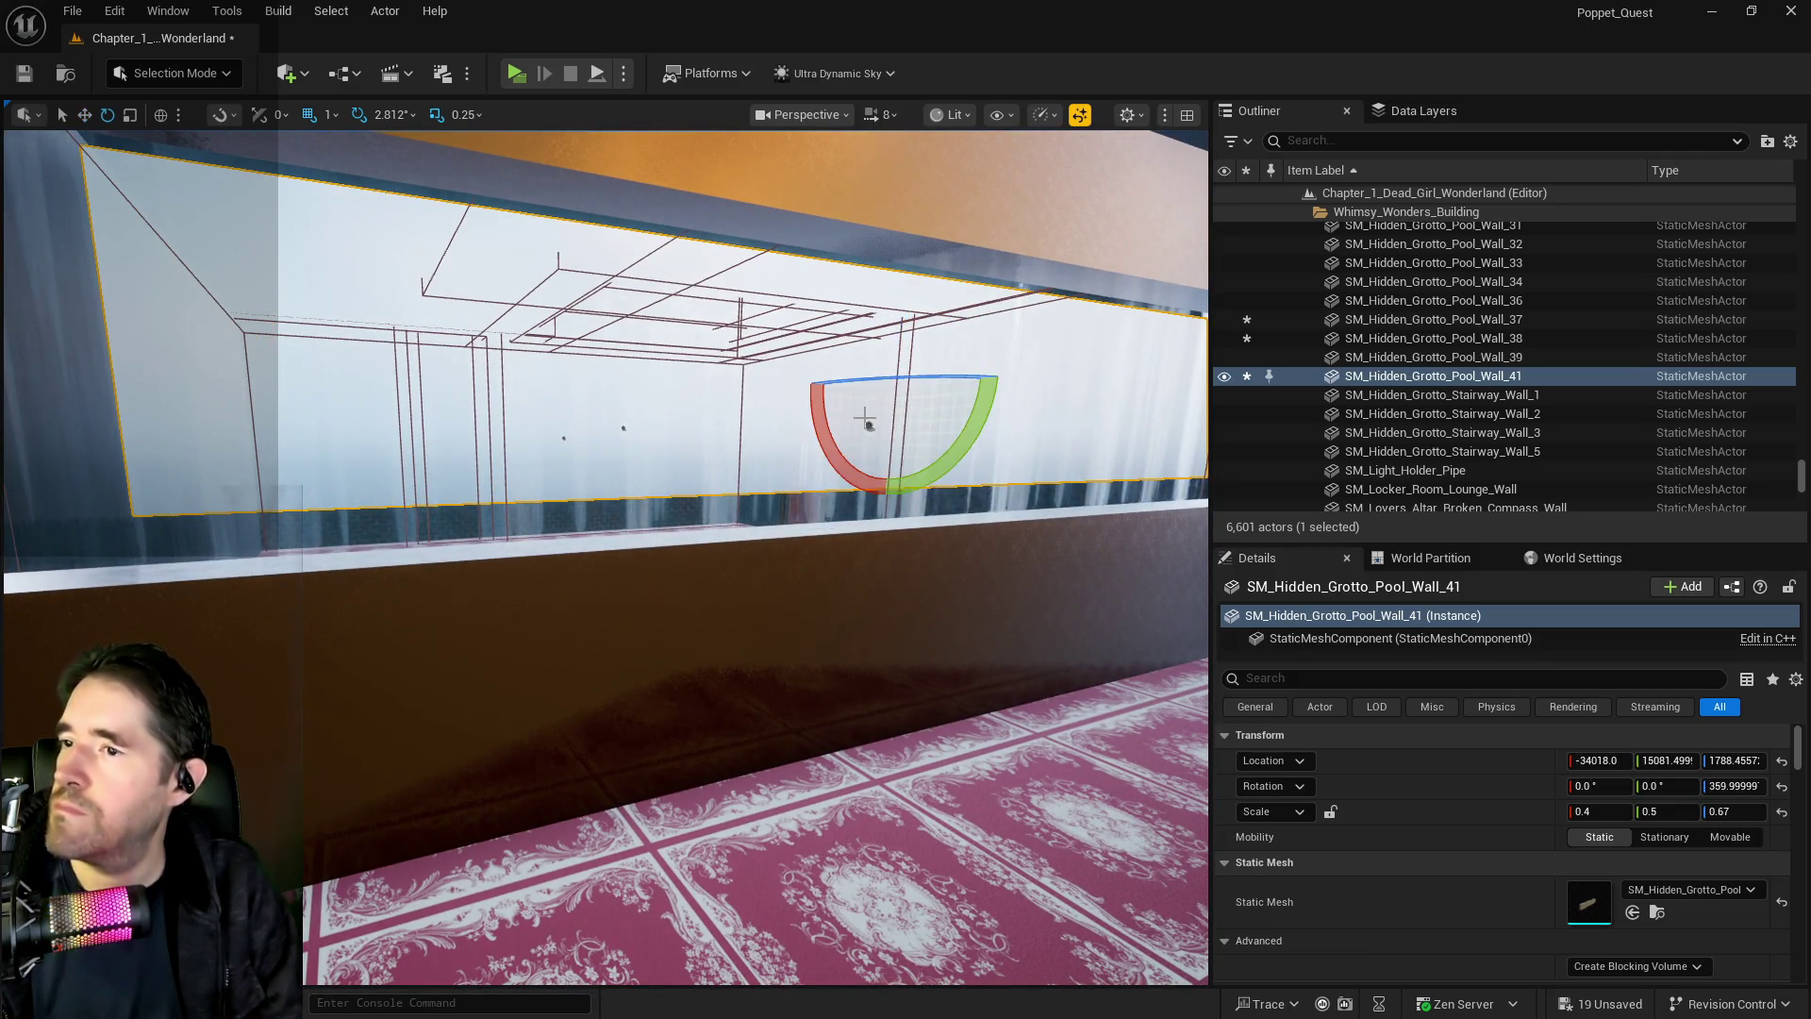
{"action": "key", "text": "r"}
{"action": "left_click_drag", "start_coordinate": [899, 349], "coordinate": [899, 311]}
{"action": "key", "text": "w"}
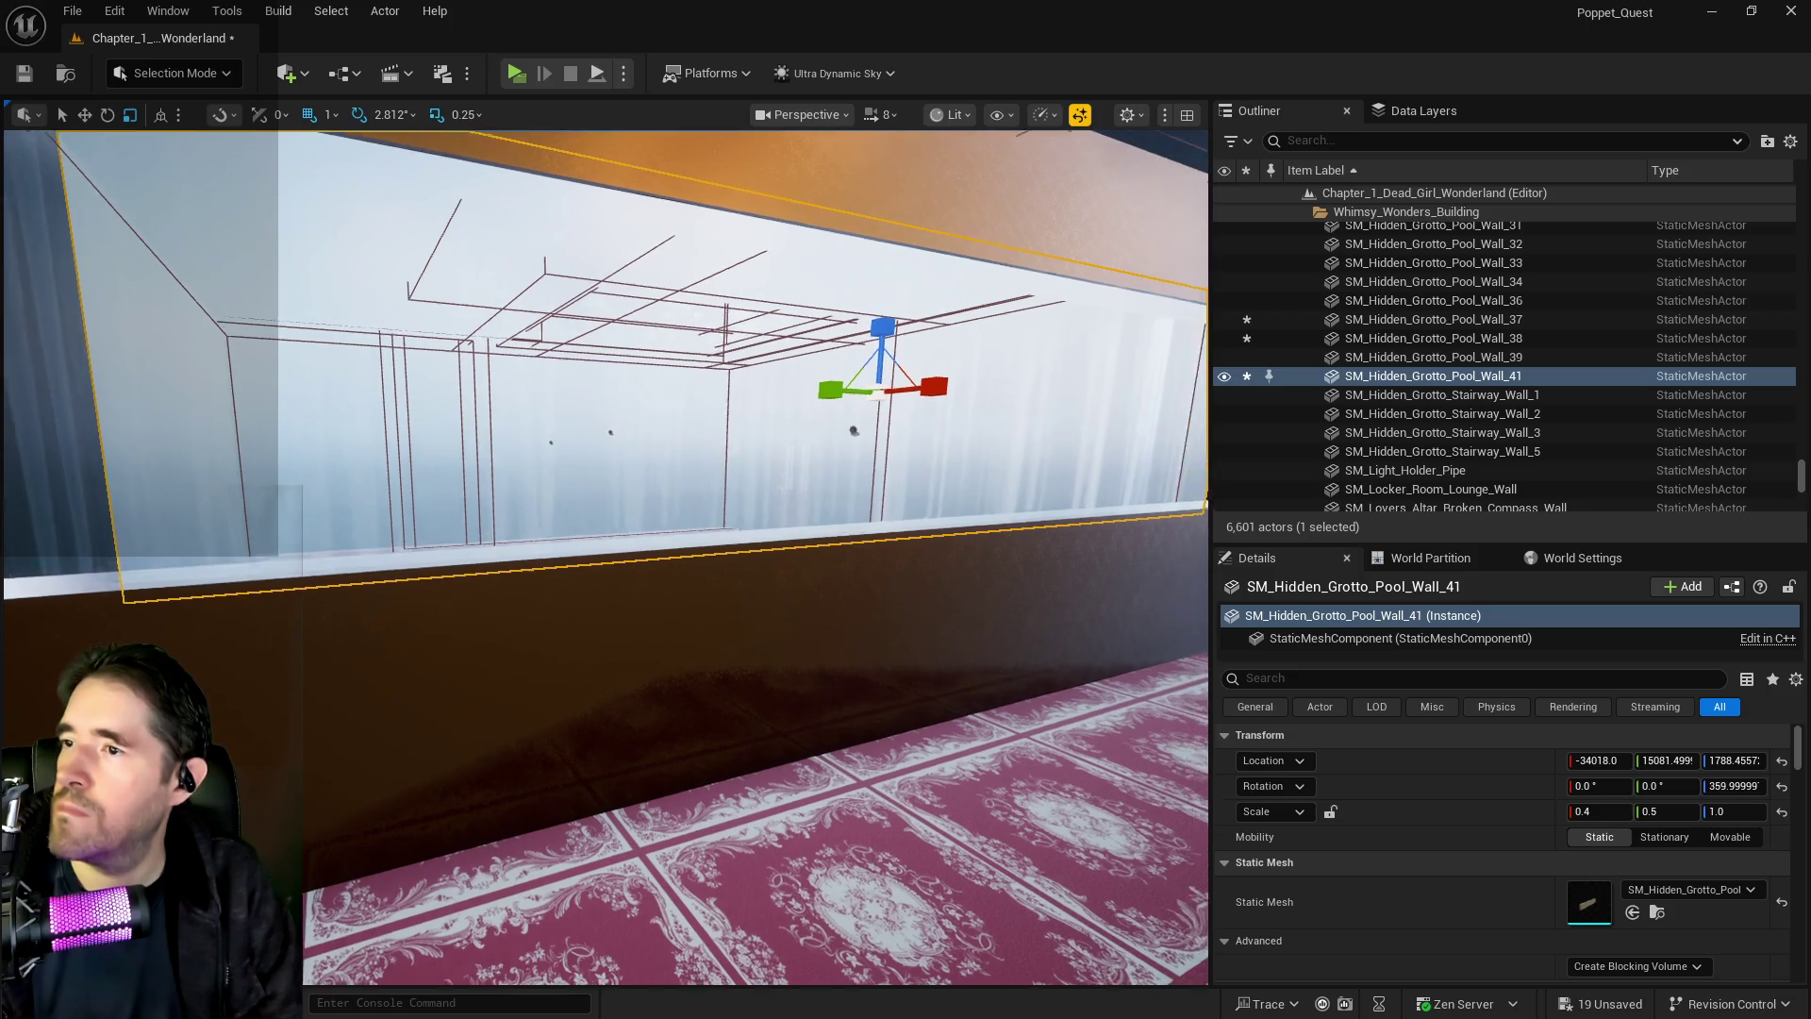
Set the glass panel's Y scale to 0.6 and slide it along Y
{"action": "left_click", "coordinate": [1658, 813]}
{"action": "key", "text": "BackSpace"}
{"action": "type", "text": "6"}
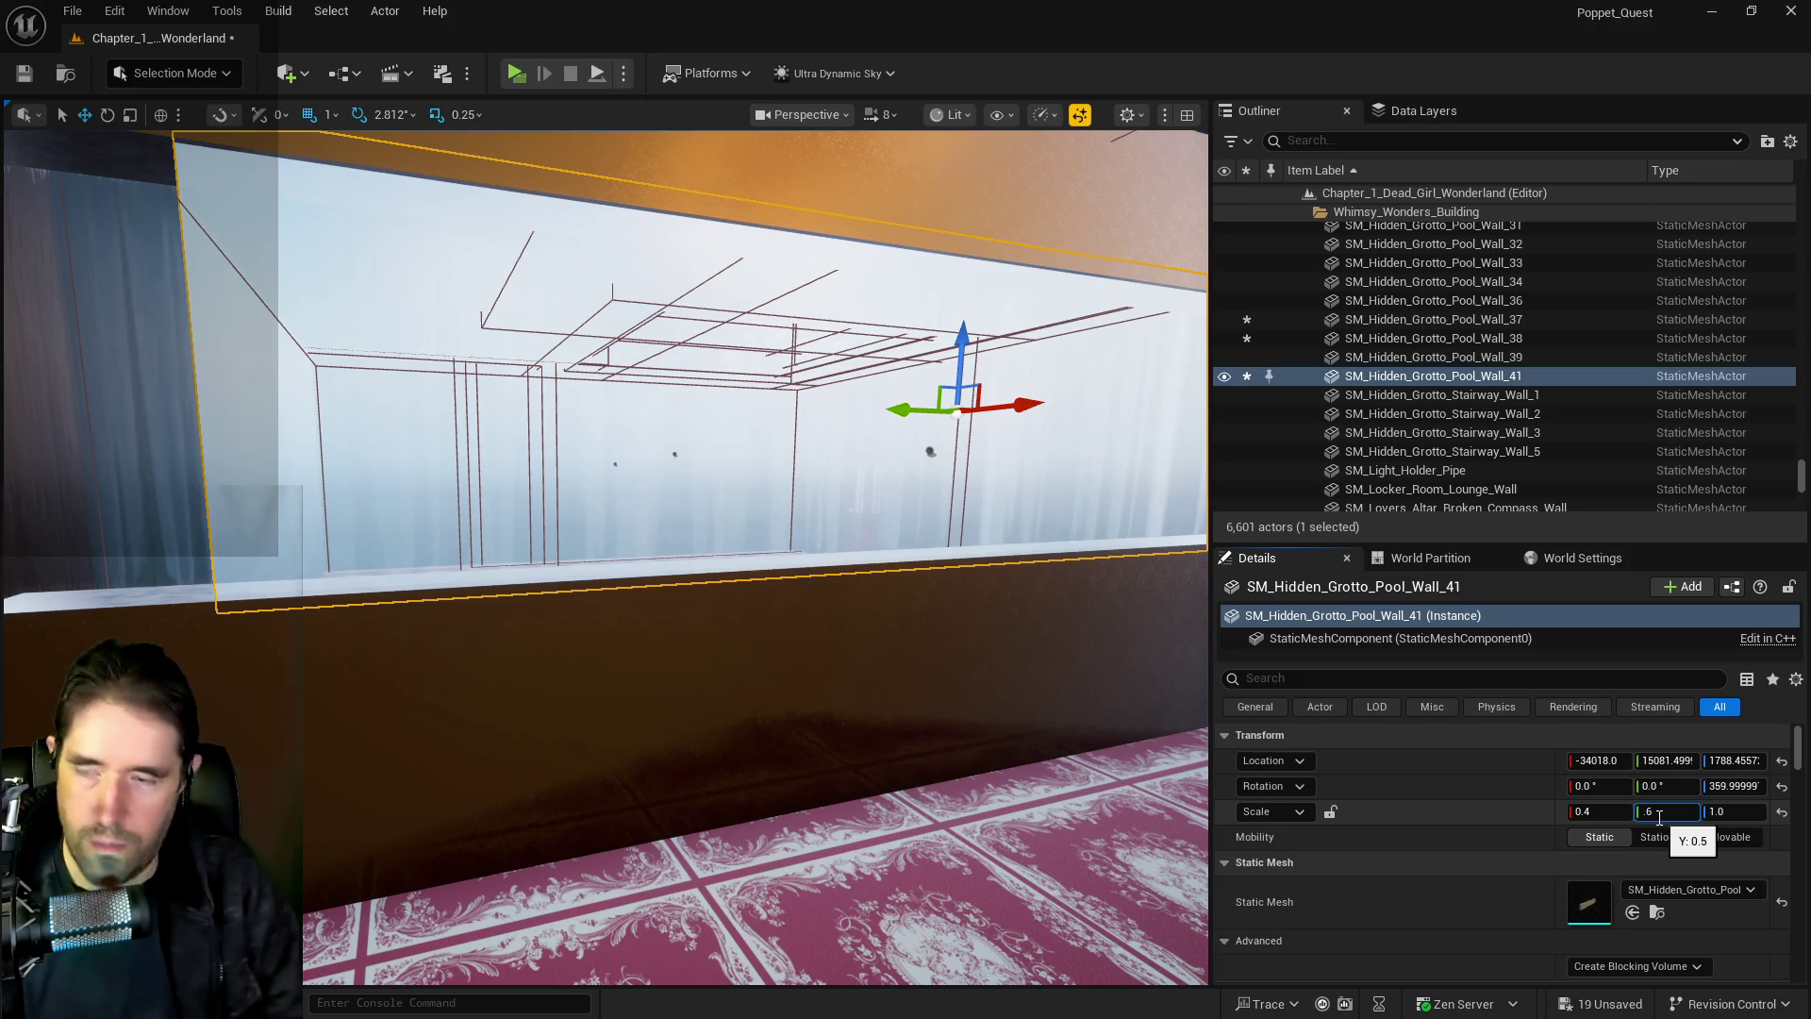
{"action": "key", "text": "Return"}
{"action": "left_click_drag", "start_coordinate": [976, 745], "coordinate": [976, 745]}
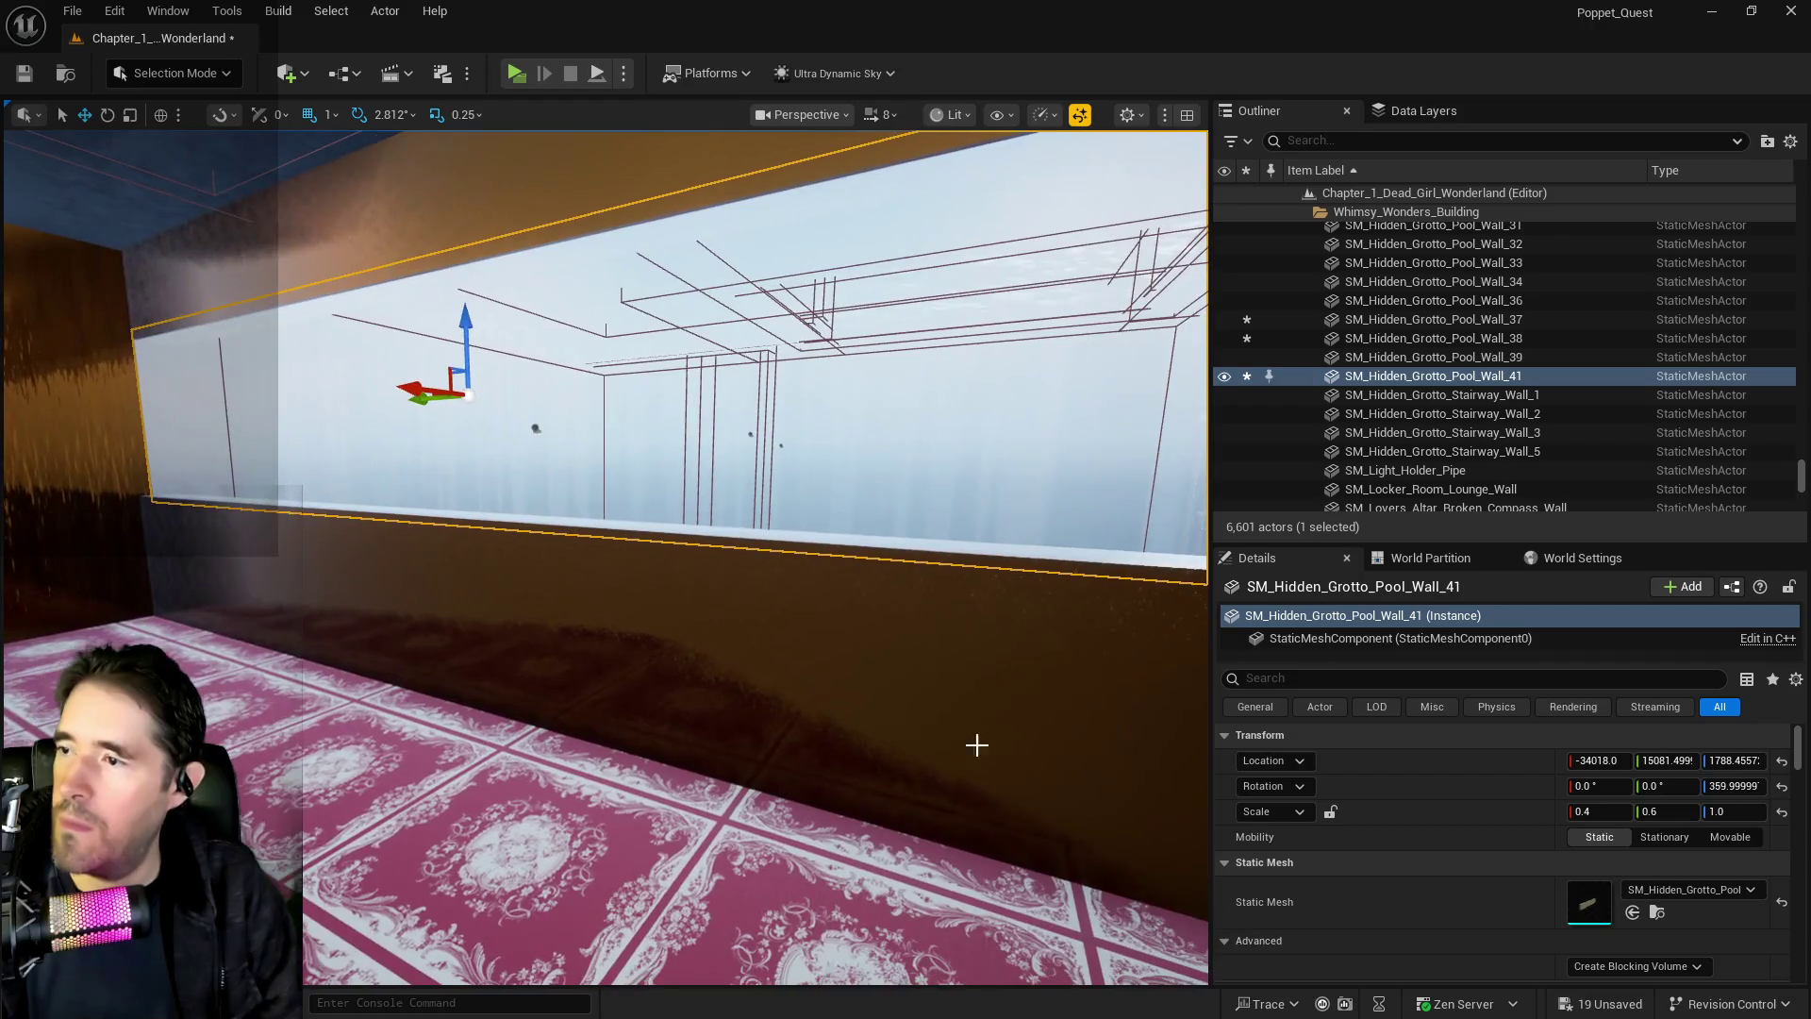
{"action": "left_click_drag", "start_coordinate": [526, 497], "coordinate": [537, 511]}
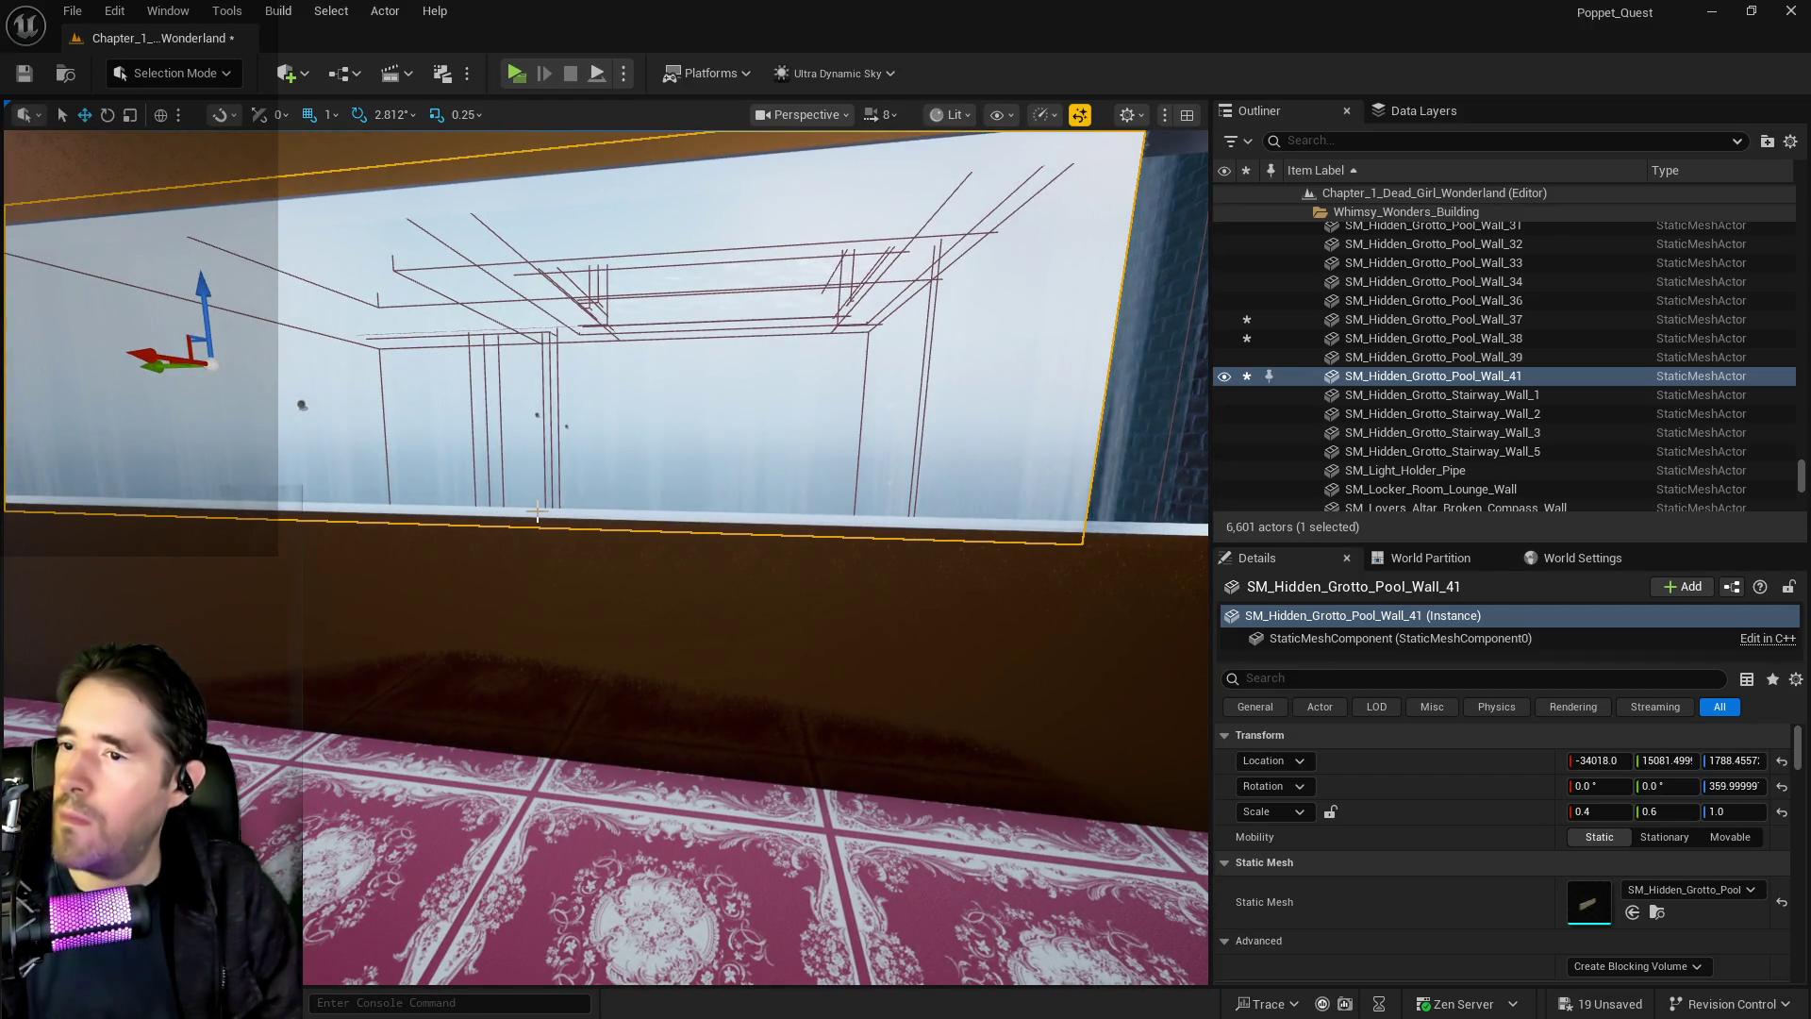
{"action": "mouse_move", "coordinate": [151, 366]}
{"action": "left_mouse_down"}
{"action": "mouse_move", "coordinate": [205, 413]}
{"action": "mouse_move", "coordinate": [163, 389]}
{"action": "mouse_move", "coordinate": [217, 354]}
{"action": "left_mouse_up"}
{"action": "left_click_drag", "start_coordinate": [566, 472], "coordinate": [890, 612]}
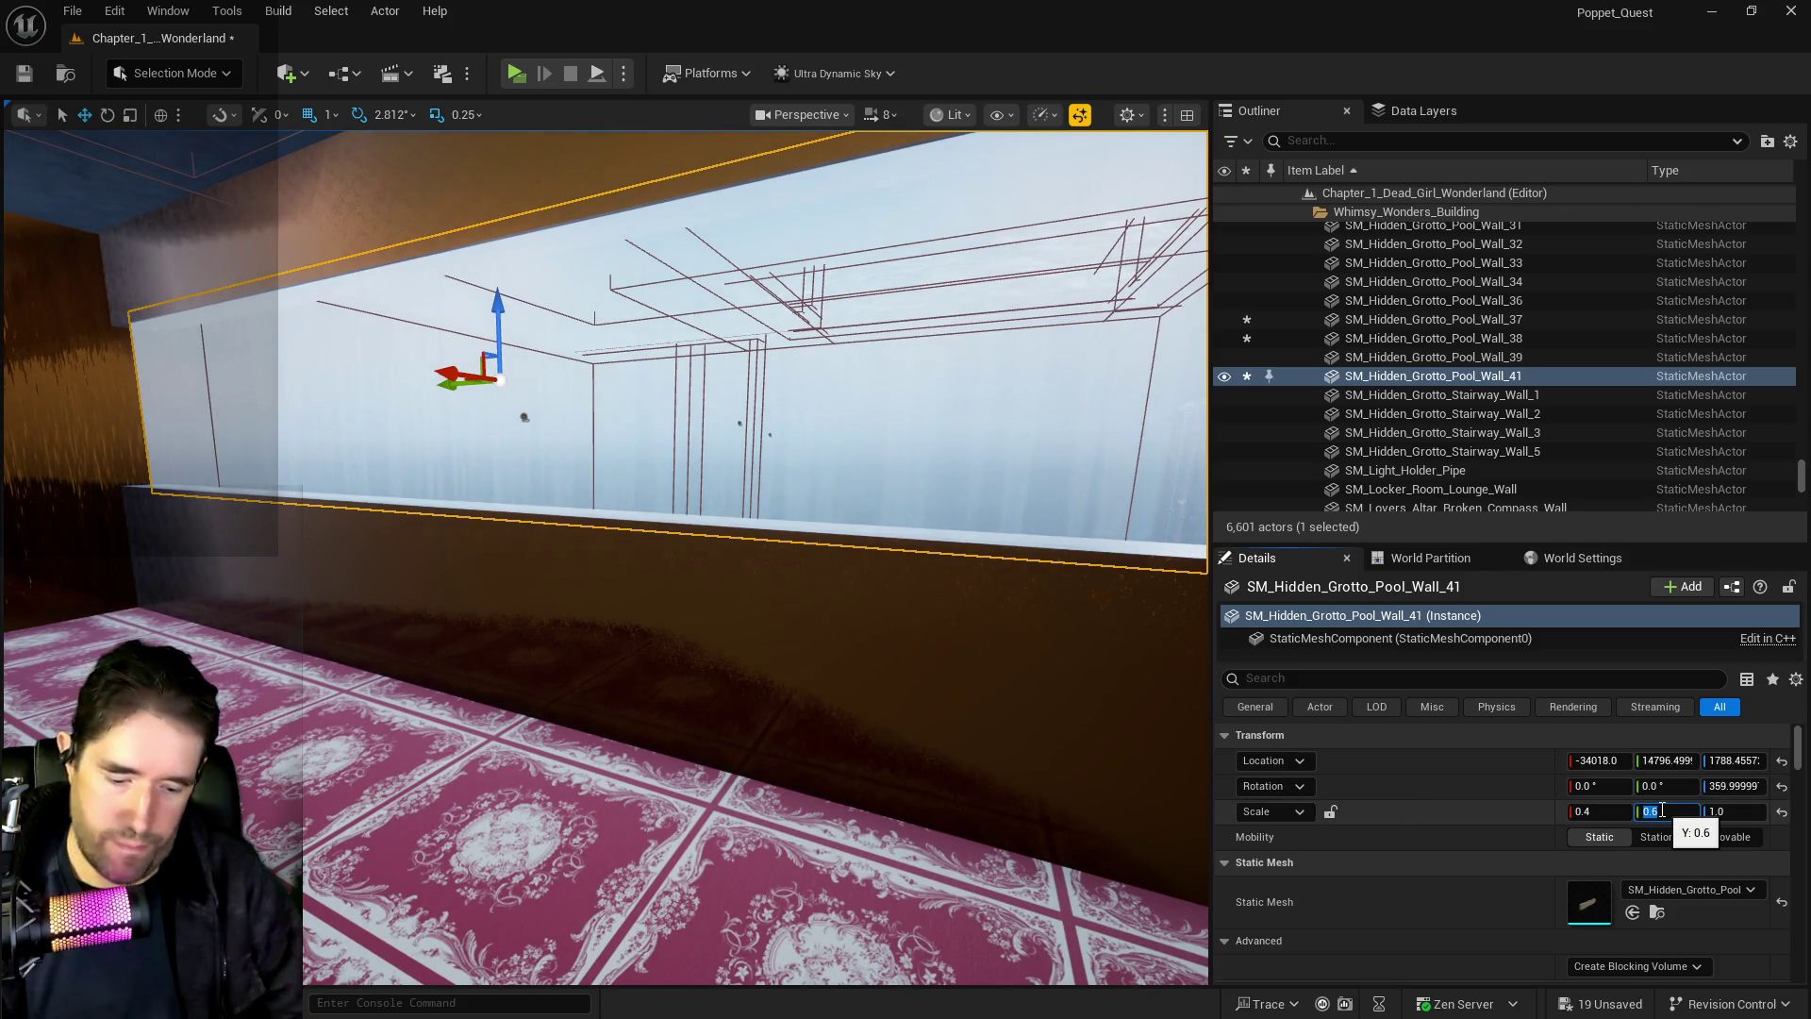
{"action": "type", "text": ".65"}
Confirm Wall_41's Y scale of 0.65 and shift it sideways into place
{"action": "key", "text": "Return"}
{"action": "left_click_drag", "start_coordinate": [1146, 714], "coordinate": [1076, 689]}
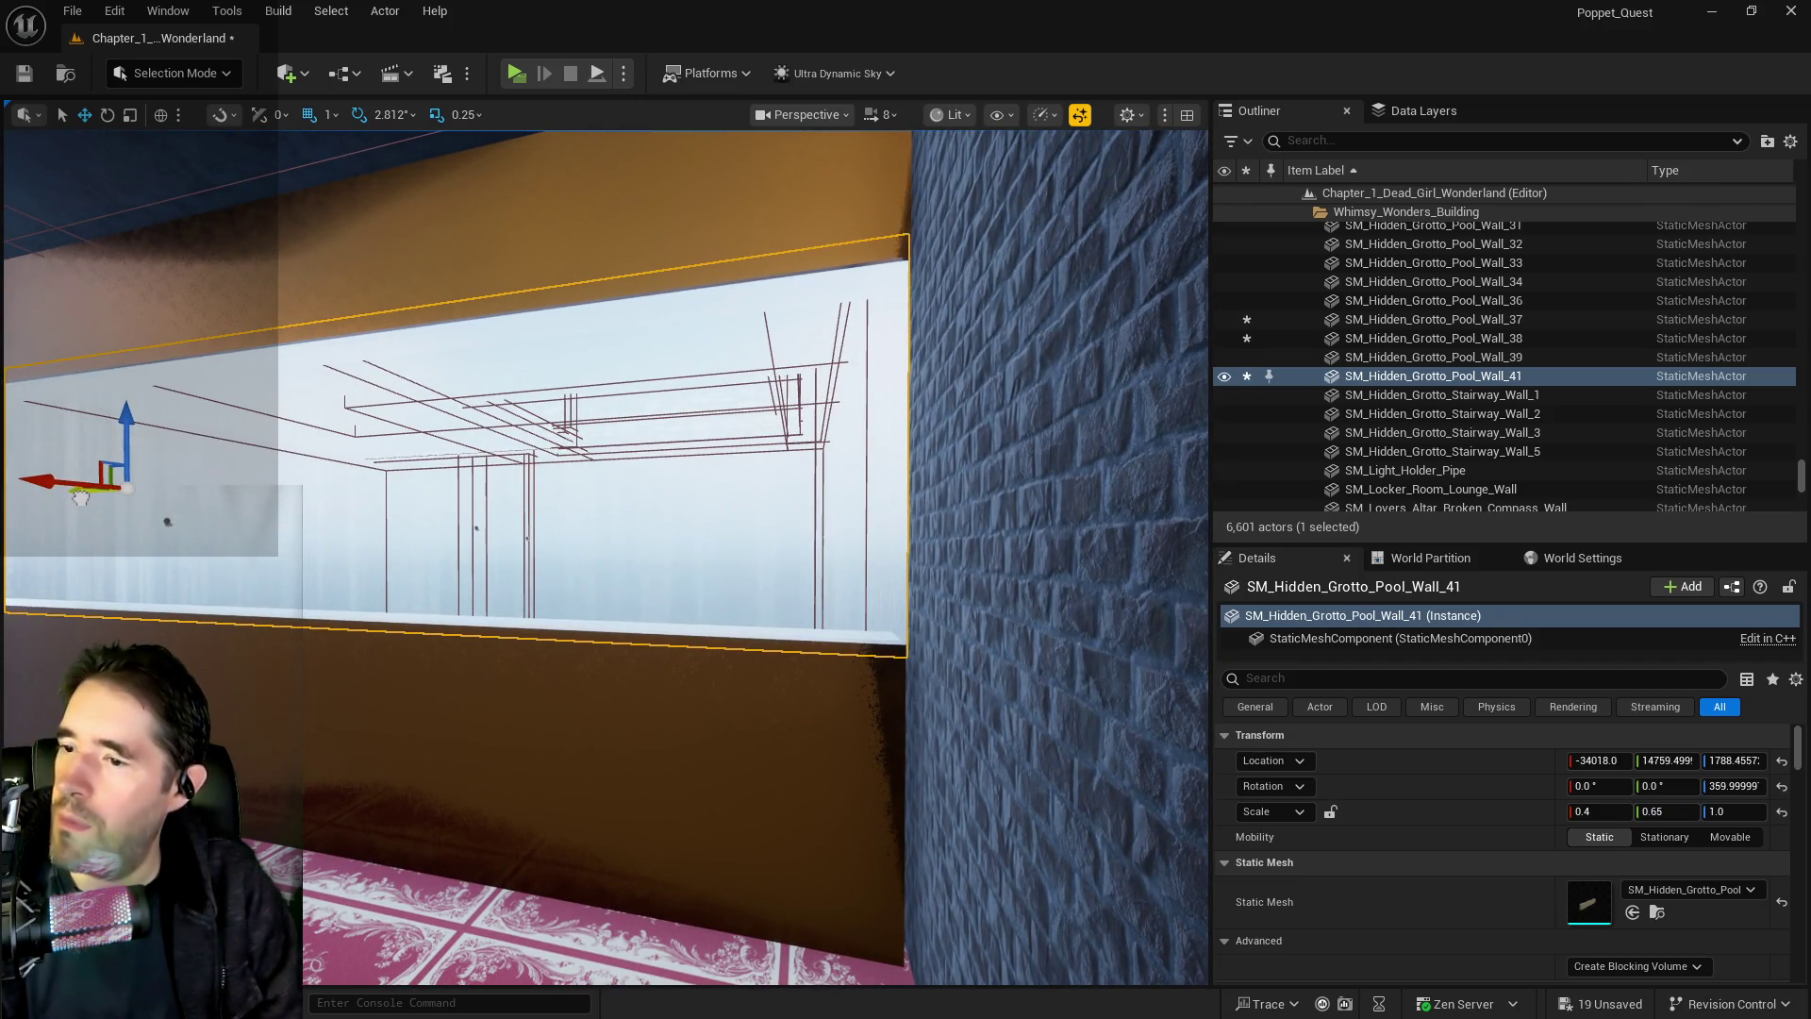
{"action": "mouse_move", "coordinate": [149, 626]}
{"action": "left_mouse_down"}
{"action": "mouse_move", "coordinate": [103, 642]}
{"action": "mouse_move", "coordinate": [104, 547]}
{"action": "mouse_move", "coordinate": [108, 627]}
{"action": "left_mouse_up"}
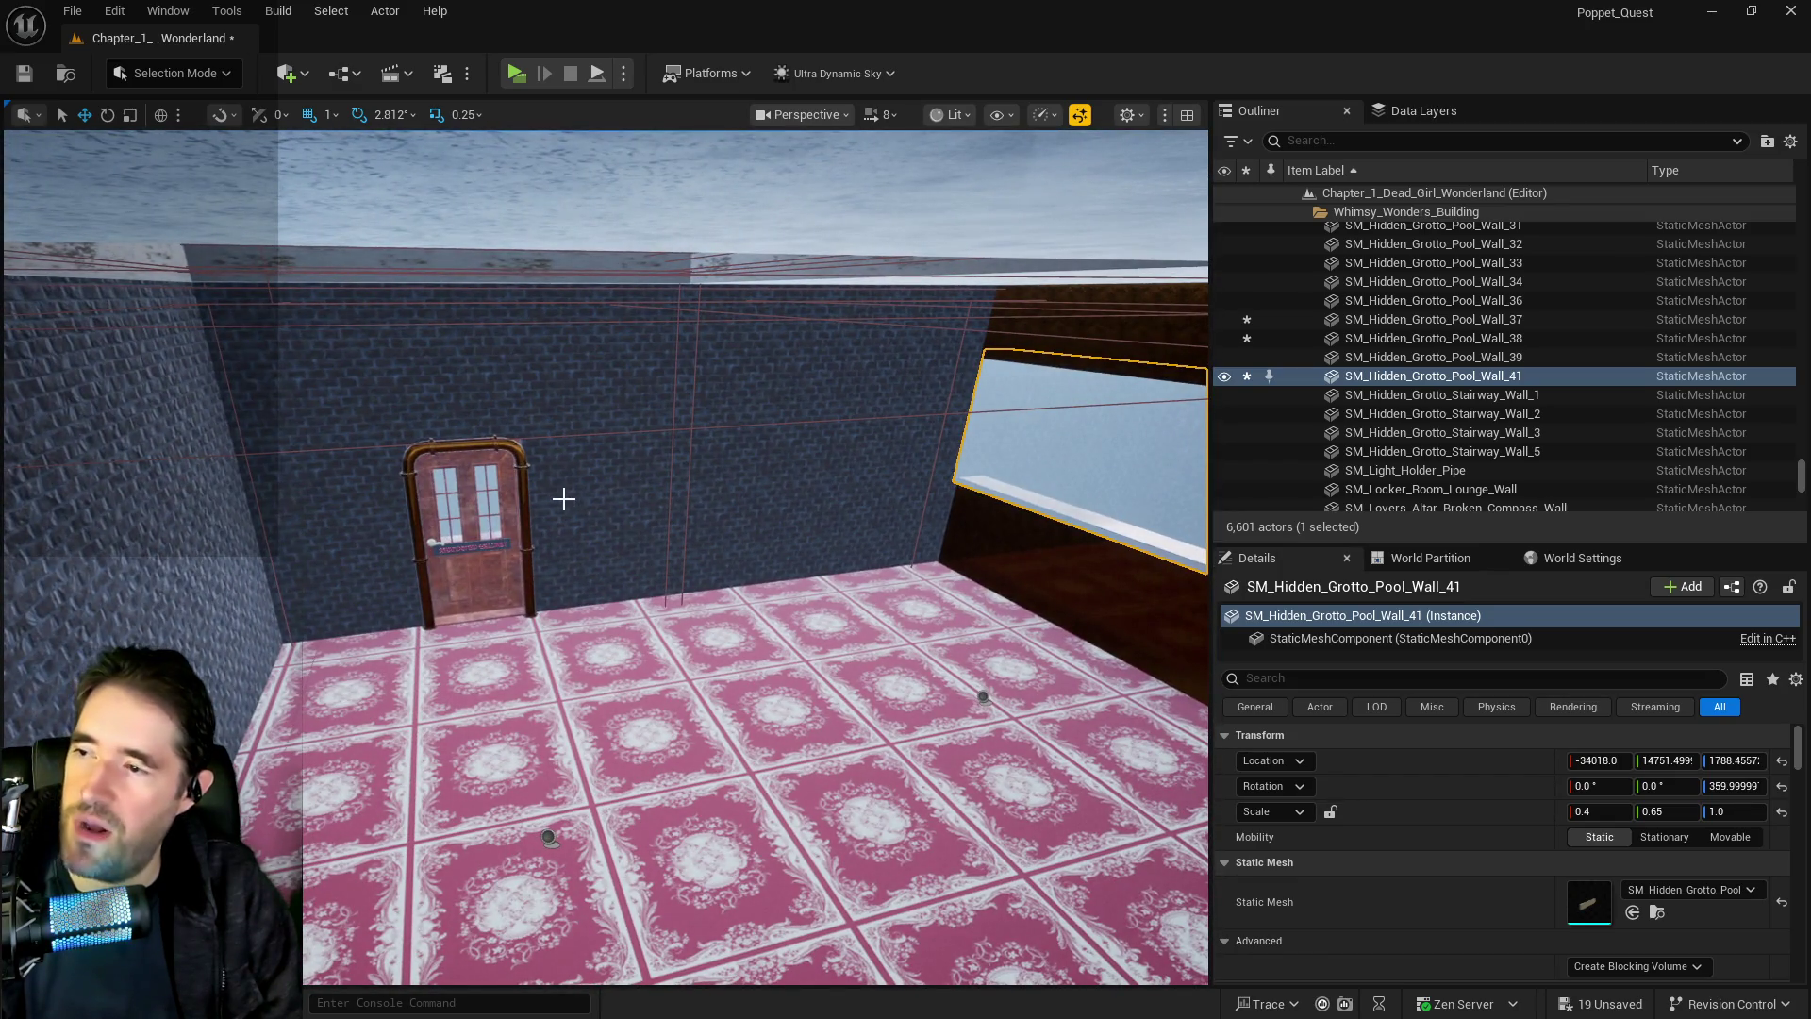
{"action": "key", "text": "f"}
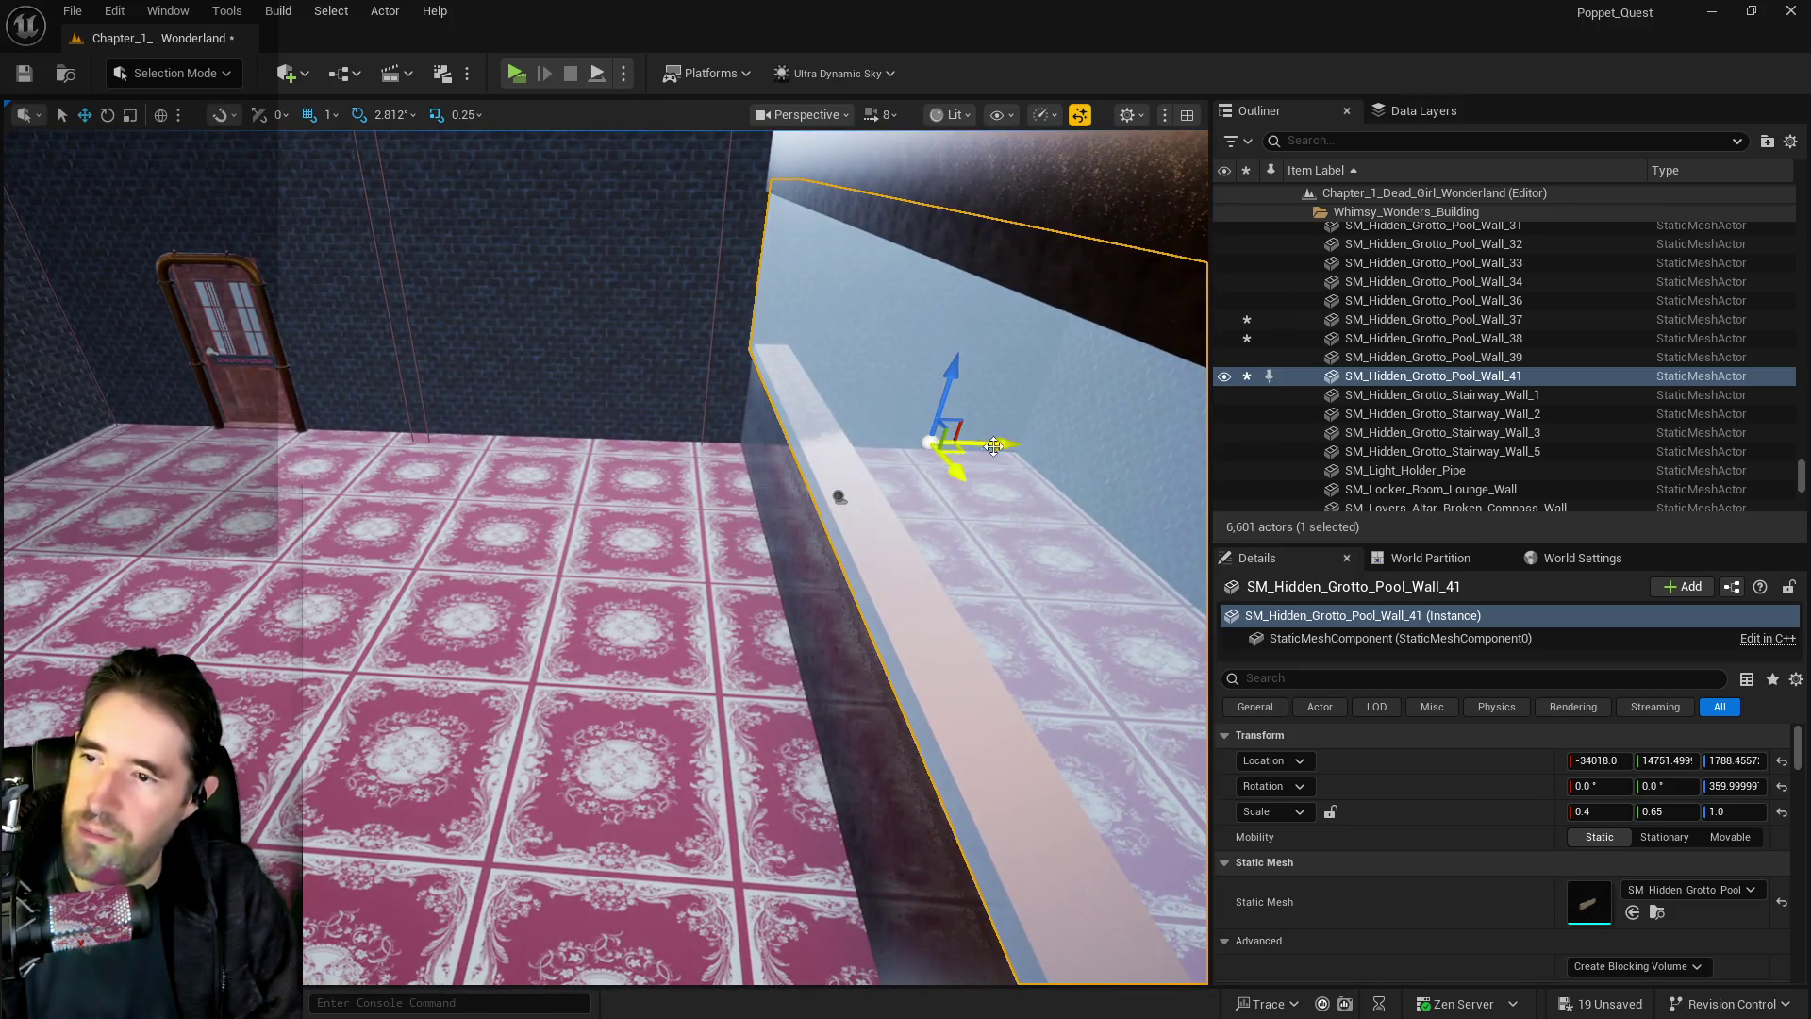
{"action": "left_click_drag", "start_coordinate": [994, 446], "coordinate": [1031, 443]}
{"action": "mouse_move", "coordinate": [604, 556]}
{"action": "left_mouse_down"}
{"action": "mouse_move", "coordinate": [463, 538]}
{"action": "mouse_move", "coordinate": [790, 418]}
{"action": "mouse_move", "coordinate": [849, 462]}
{"action": "mouse_move", "coordinate": [981, 479]}
{"action": "mouse_move", "coordinate": [104, 415]}
{"action": "mouse_move", "coordinate": [255, 433]}
{"action": "left_mouse_up"}
Select pool walls 37, 41 and 38 together, undoing an accidental move of wall 37
{"action": "left_click", "coordinate": [782, 453]}
{"action": "key", "text": "ctrl+z"}
{"action": "left_click_drag", "start_coordinate": [650, 504], "coordinate": [804, 474]}
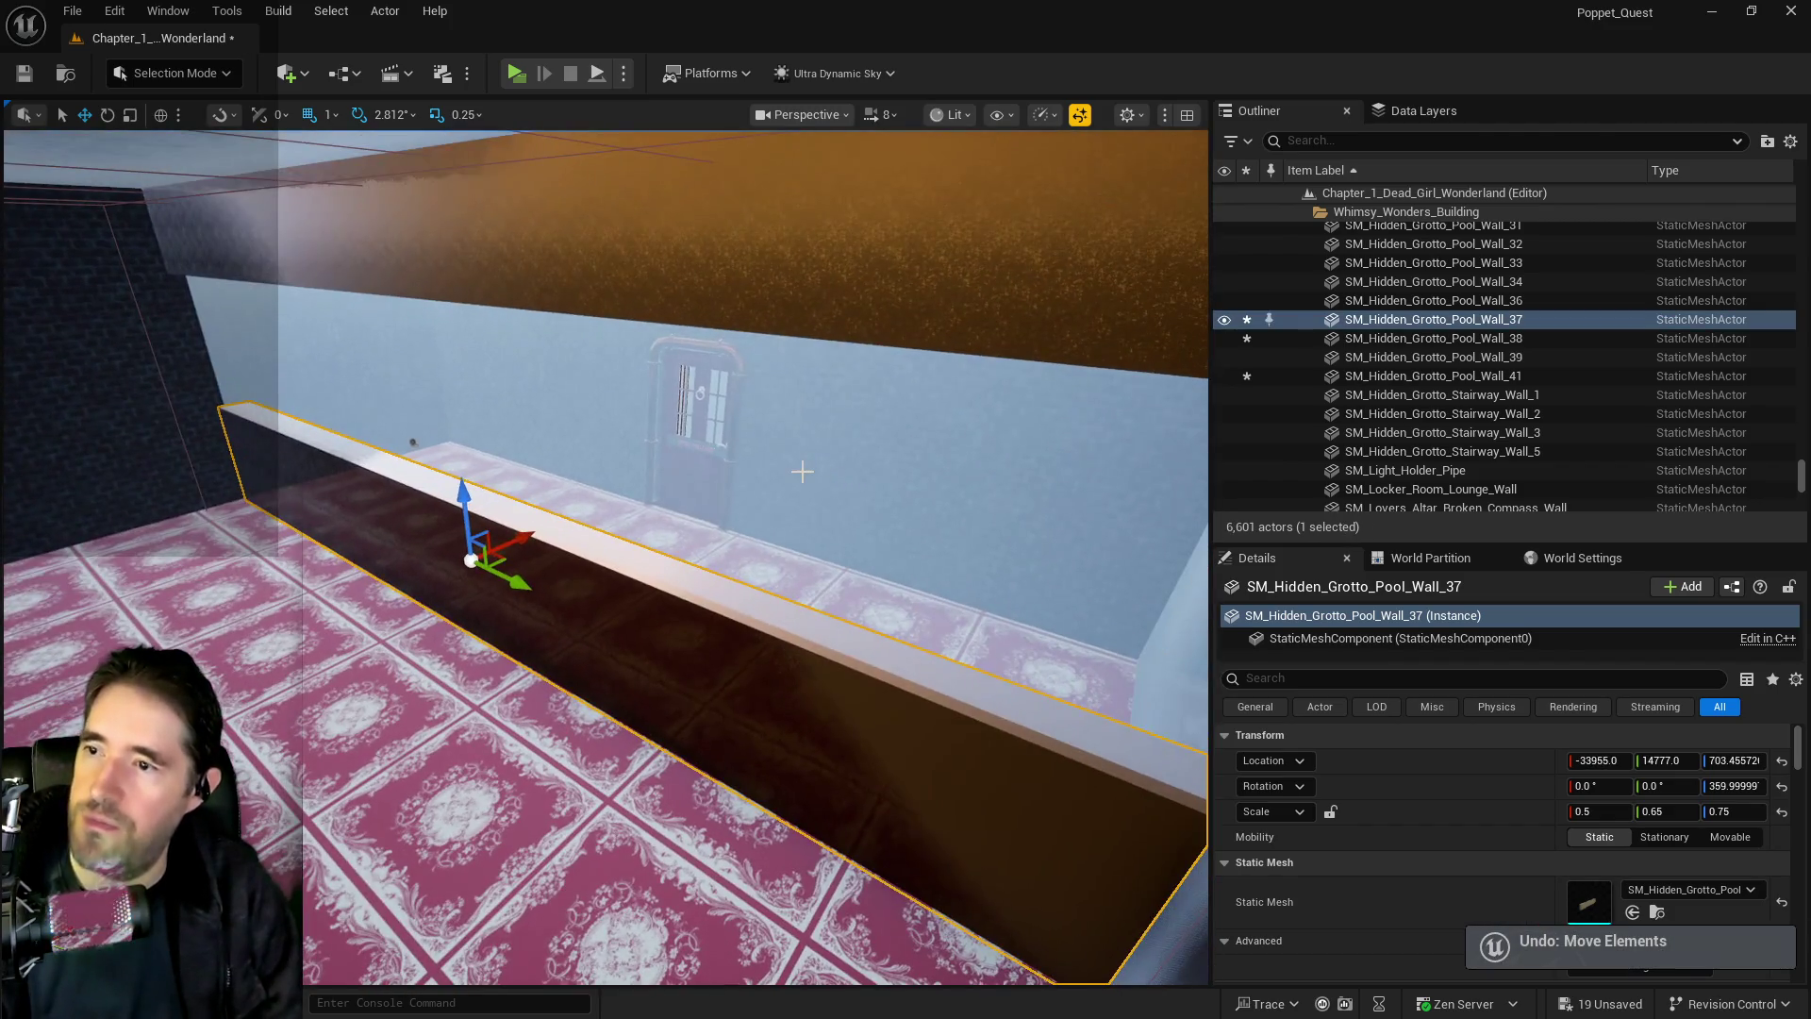
{"action": "left_click", "coordinate": [842, 351], "text": "ctrl"}
{"action": "left_click", "coordinate": [859, 263], "text": "ctrl"}
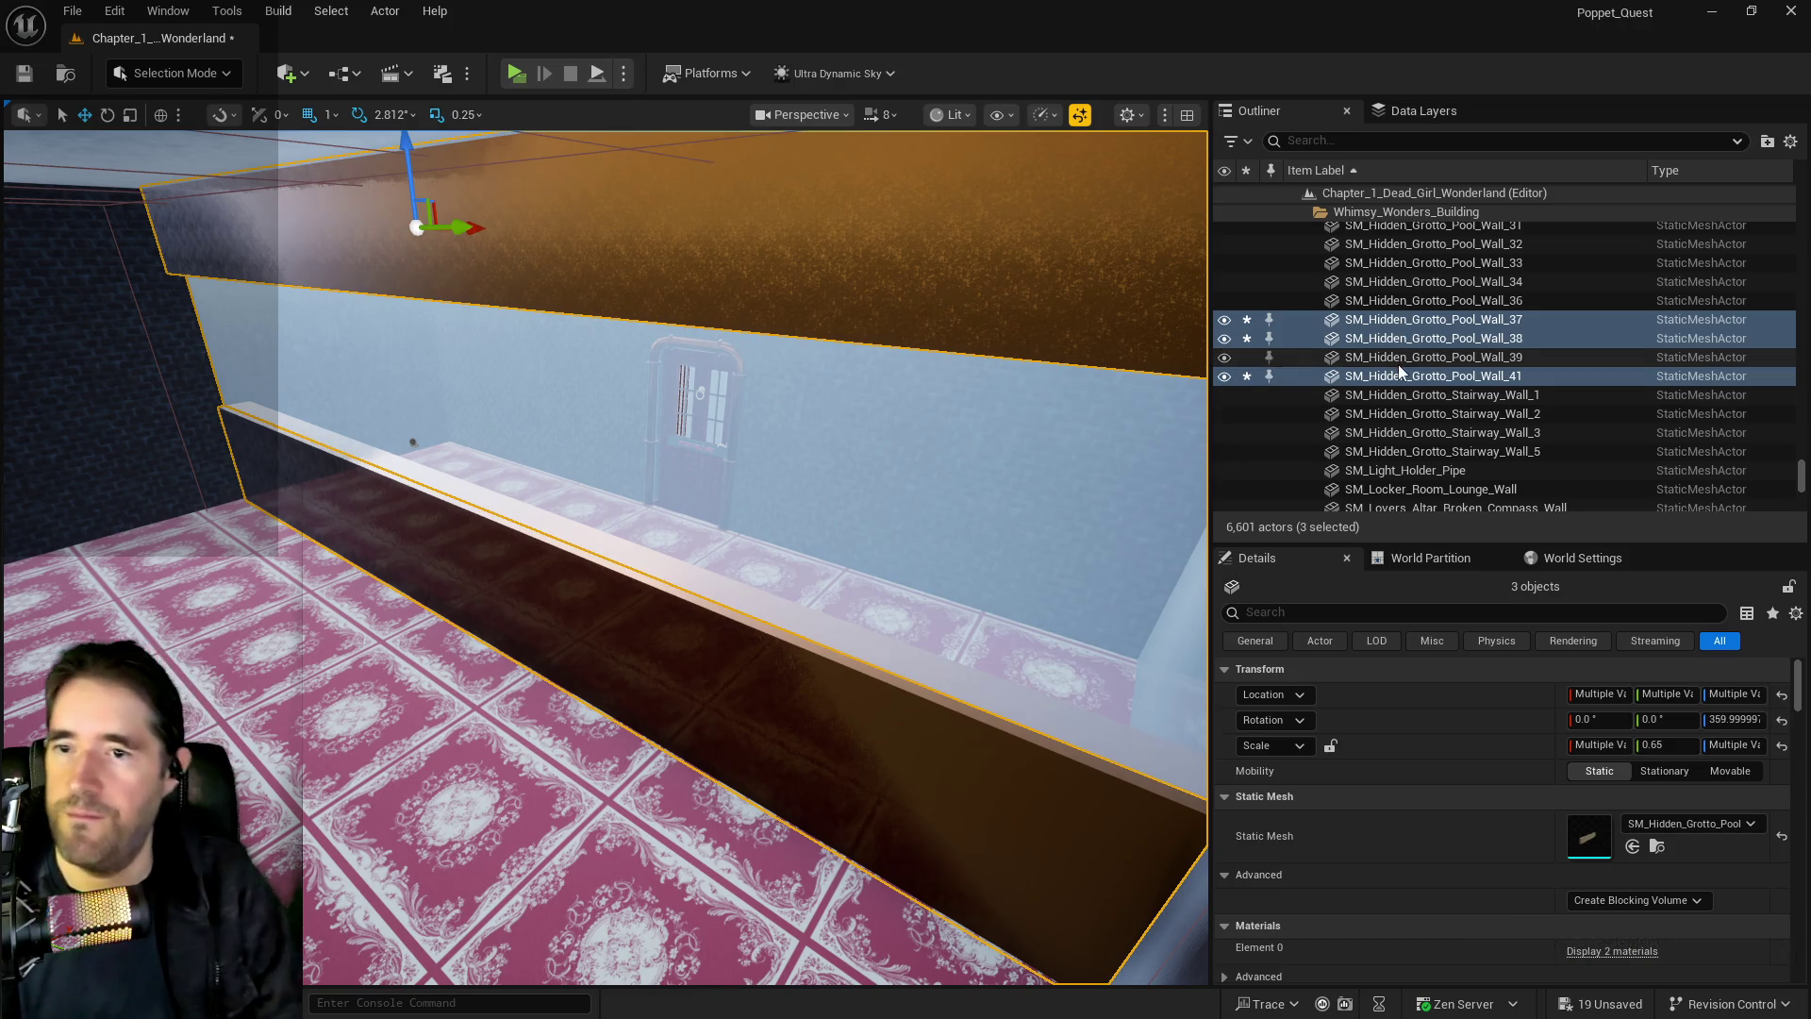
Search the Outliner for 'sunk' and select the Sunken Depths folder
{"action": "right_click", "coordinate": [1397, 375]}
{"action": "mouse_move", "coordinate": [1456, 898]}
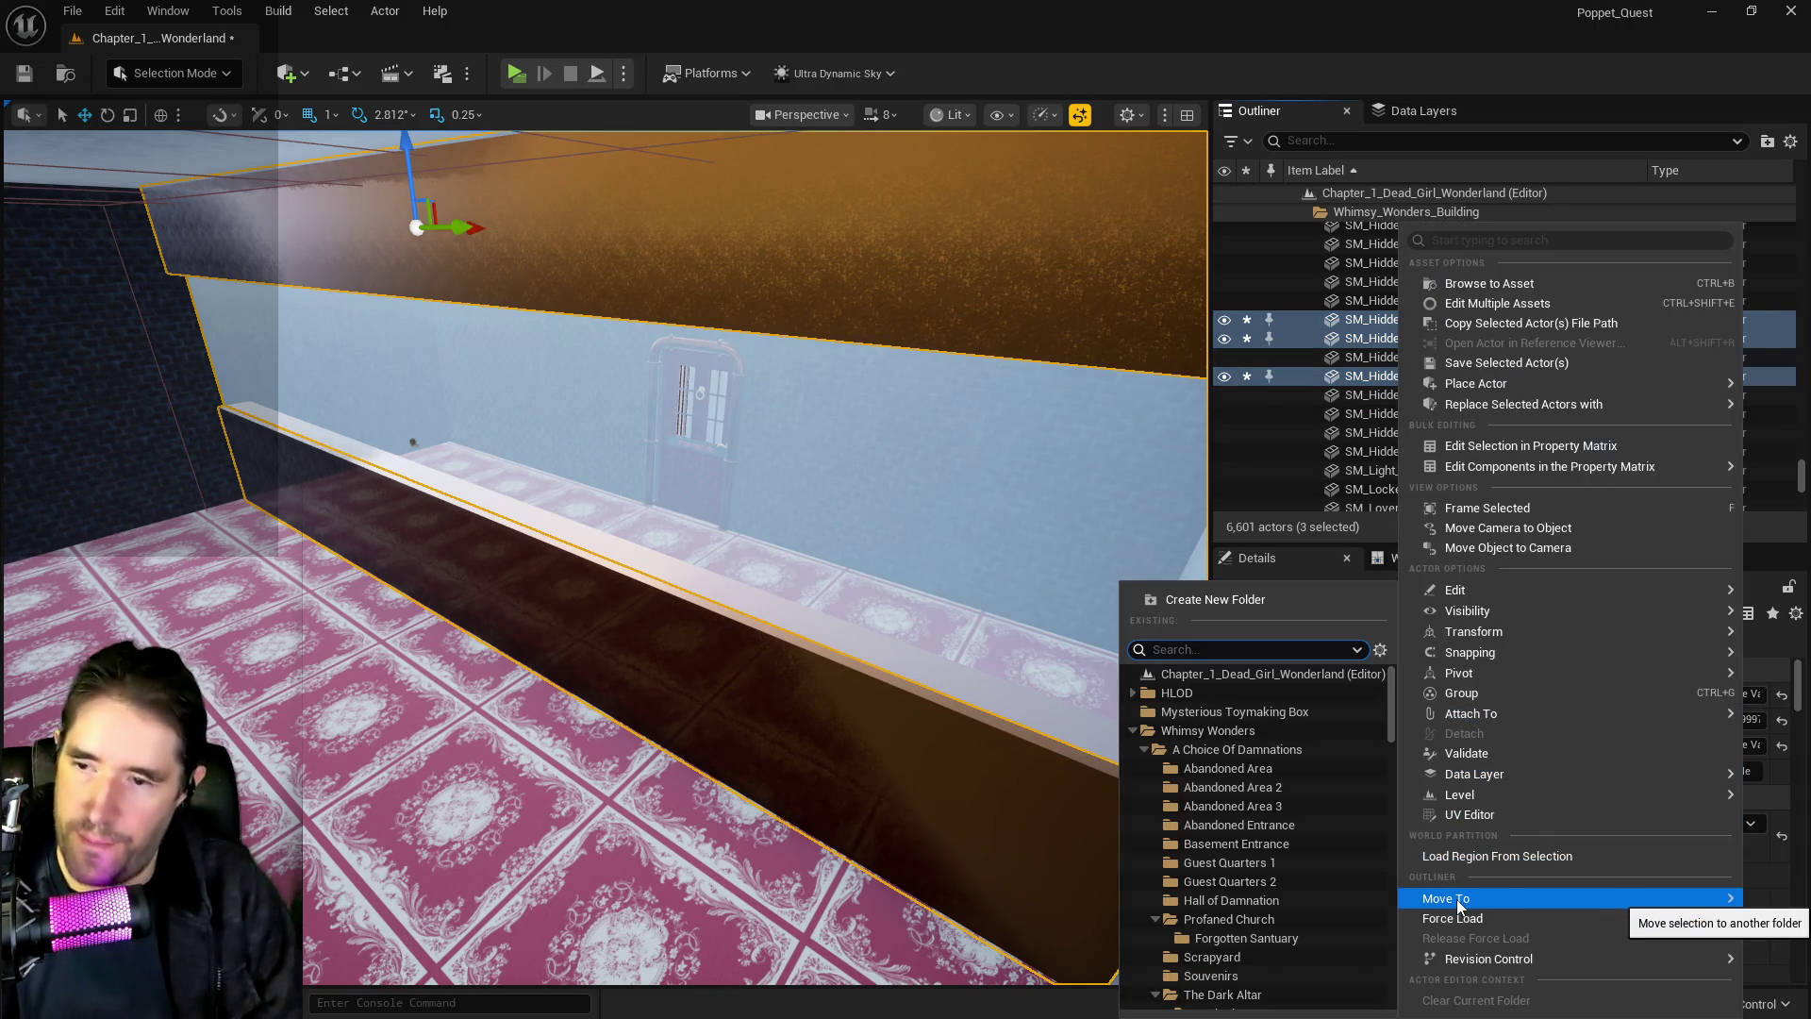
{"action": "type", "text": "sun"}
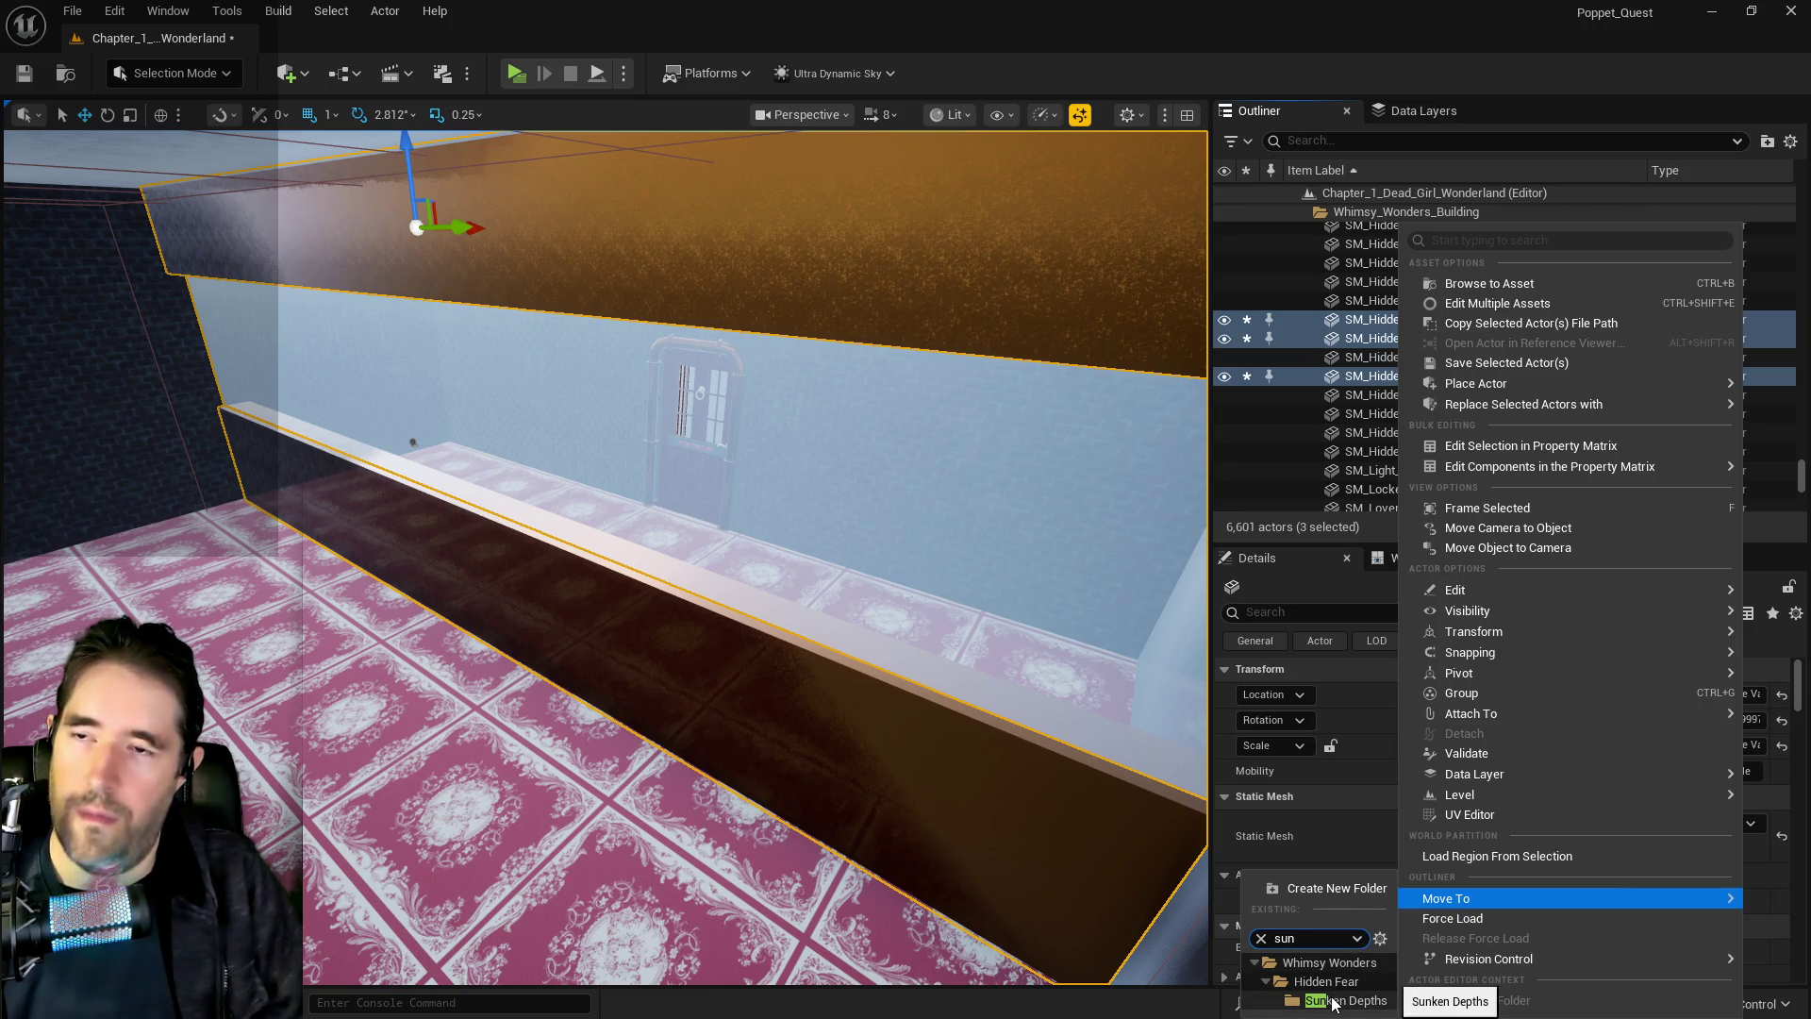
{"action": "left_click", "coordinate": [1337, 140]}
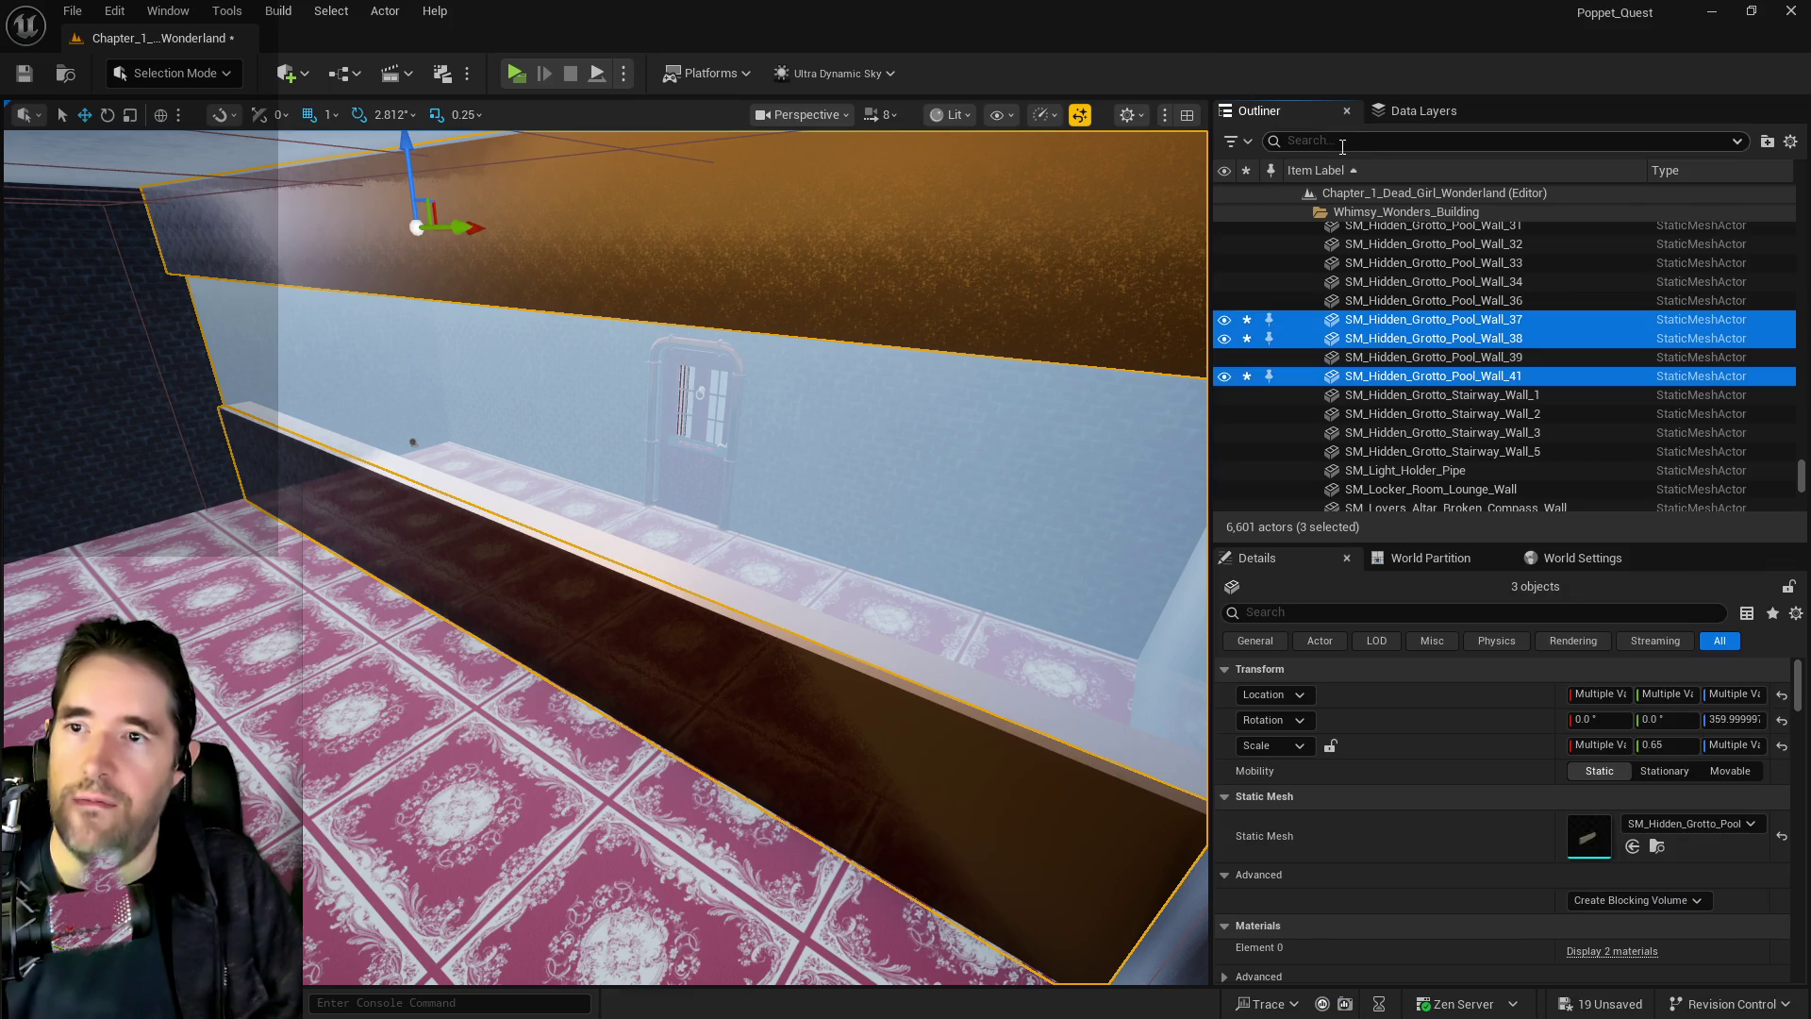
{"action": "type", "text": "sunk"}
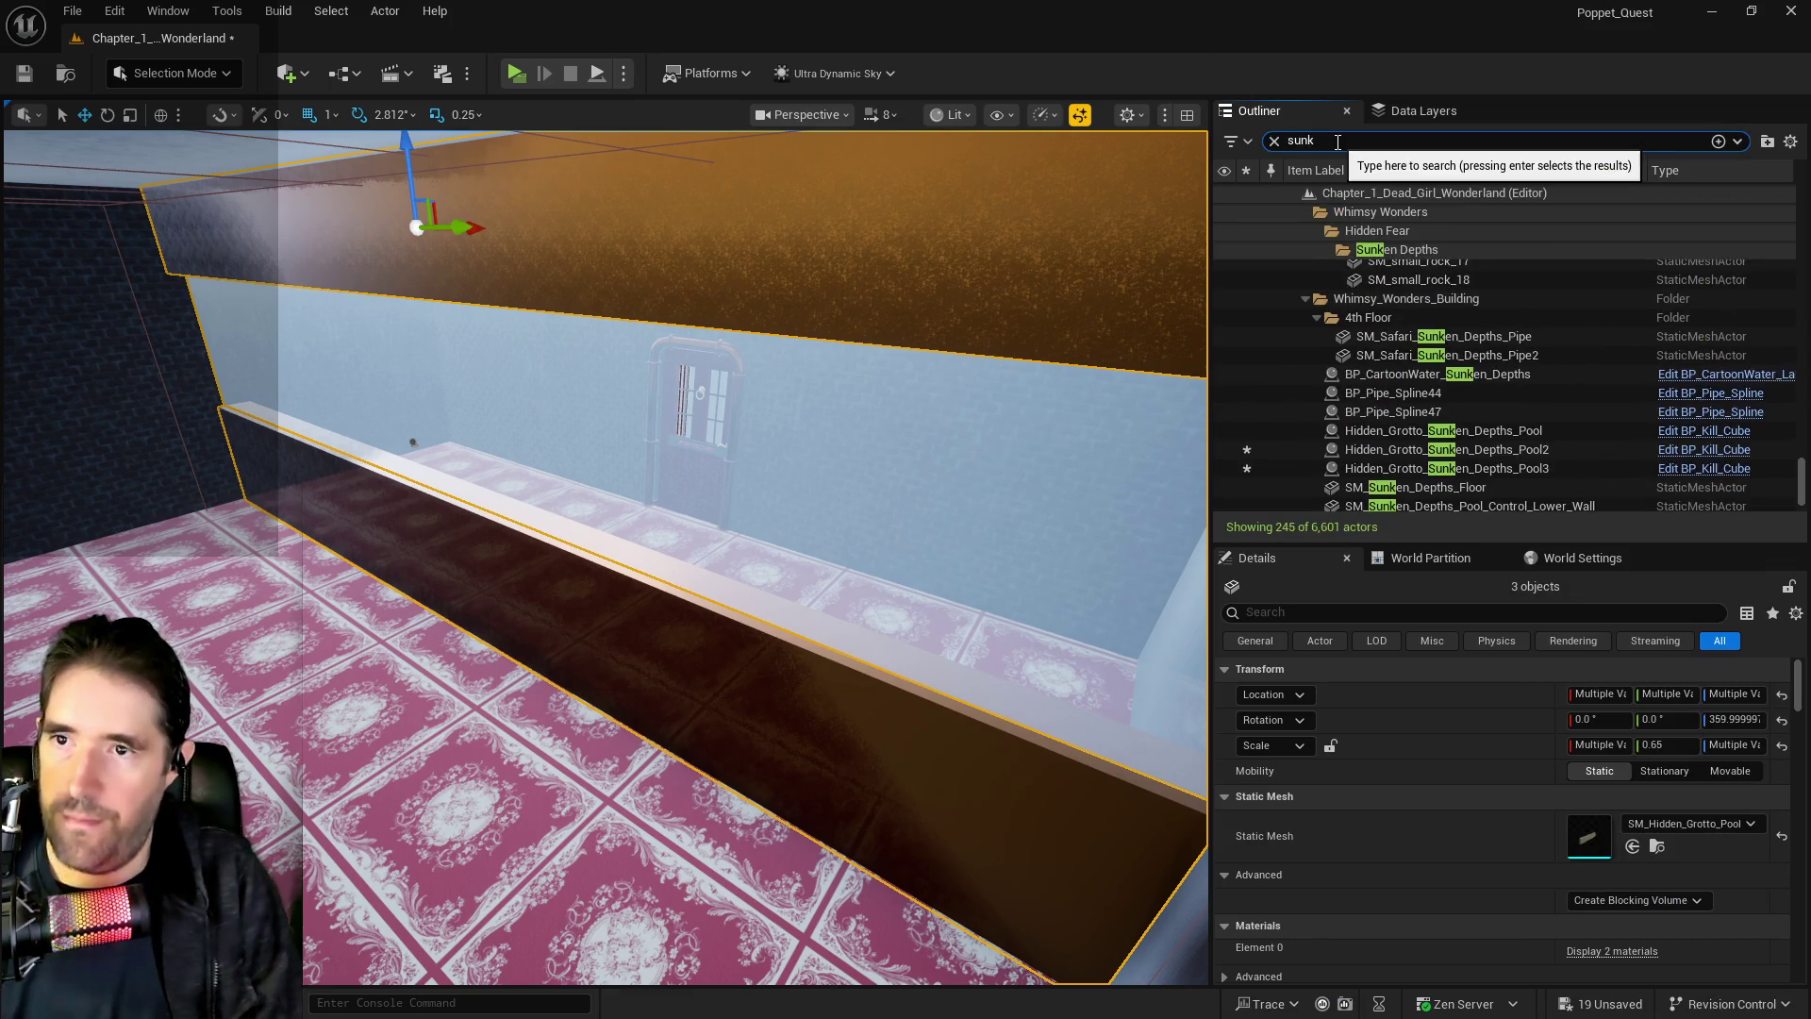
{"action": "key", "text": "Return"}
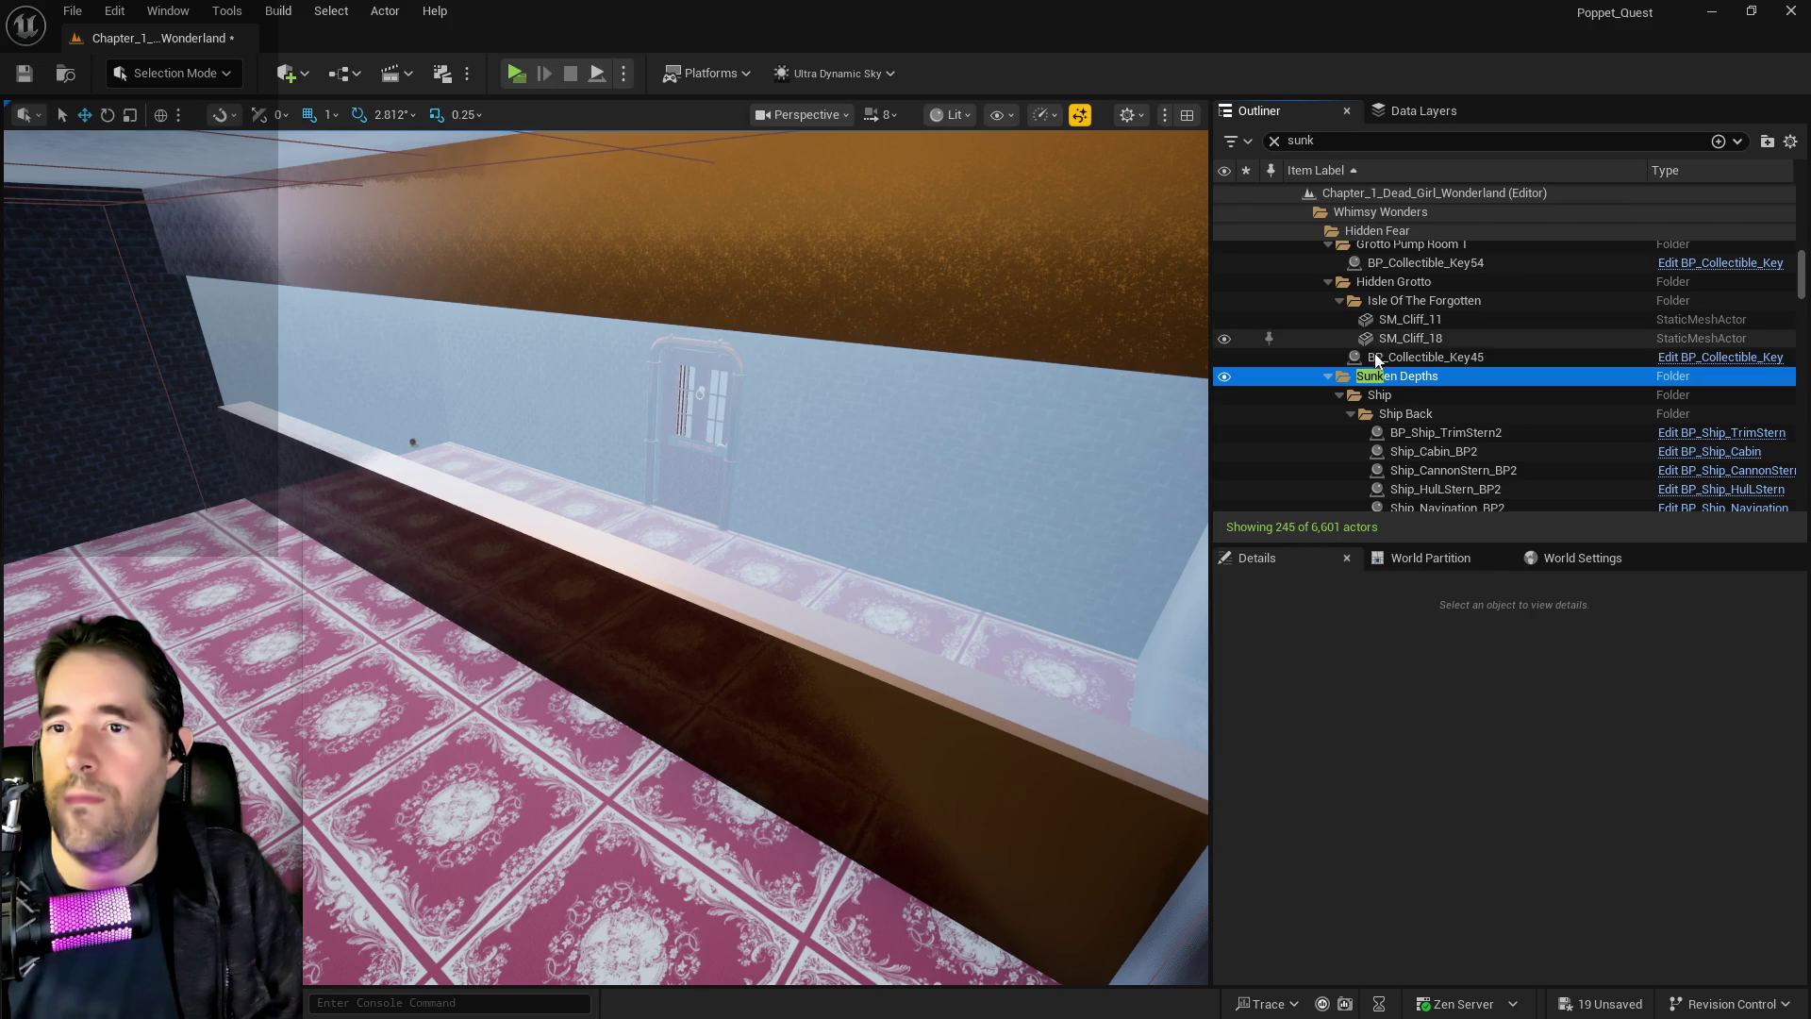
Select all descendant actors of the Sunken Depths folder and frame them in view
{"action": "right_click", "coordinate": [1379, 386]}
{"action": "mouse_move", "coordinate": [1474, 483]}
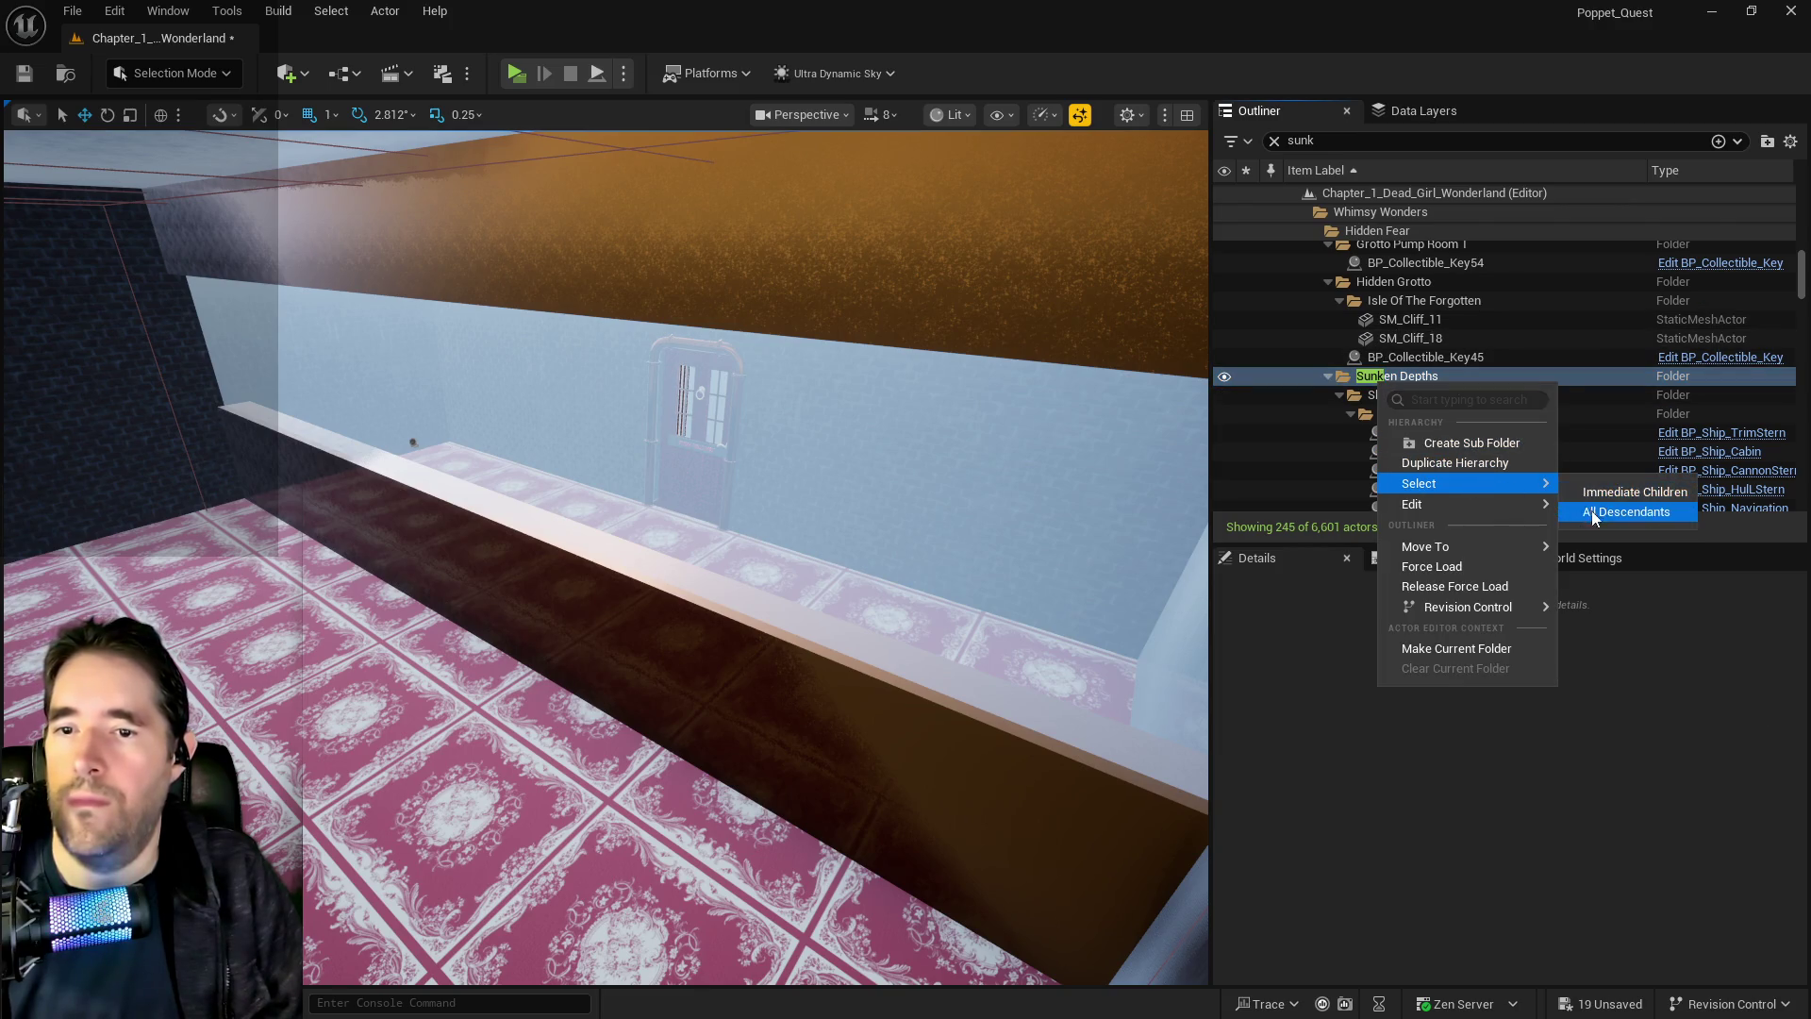
{"action": "left_click", "coordinate": [1603, 510]}
{"action": "key", "text": "f"}
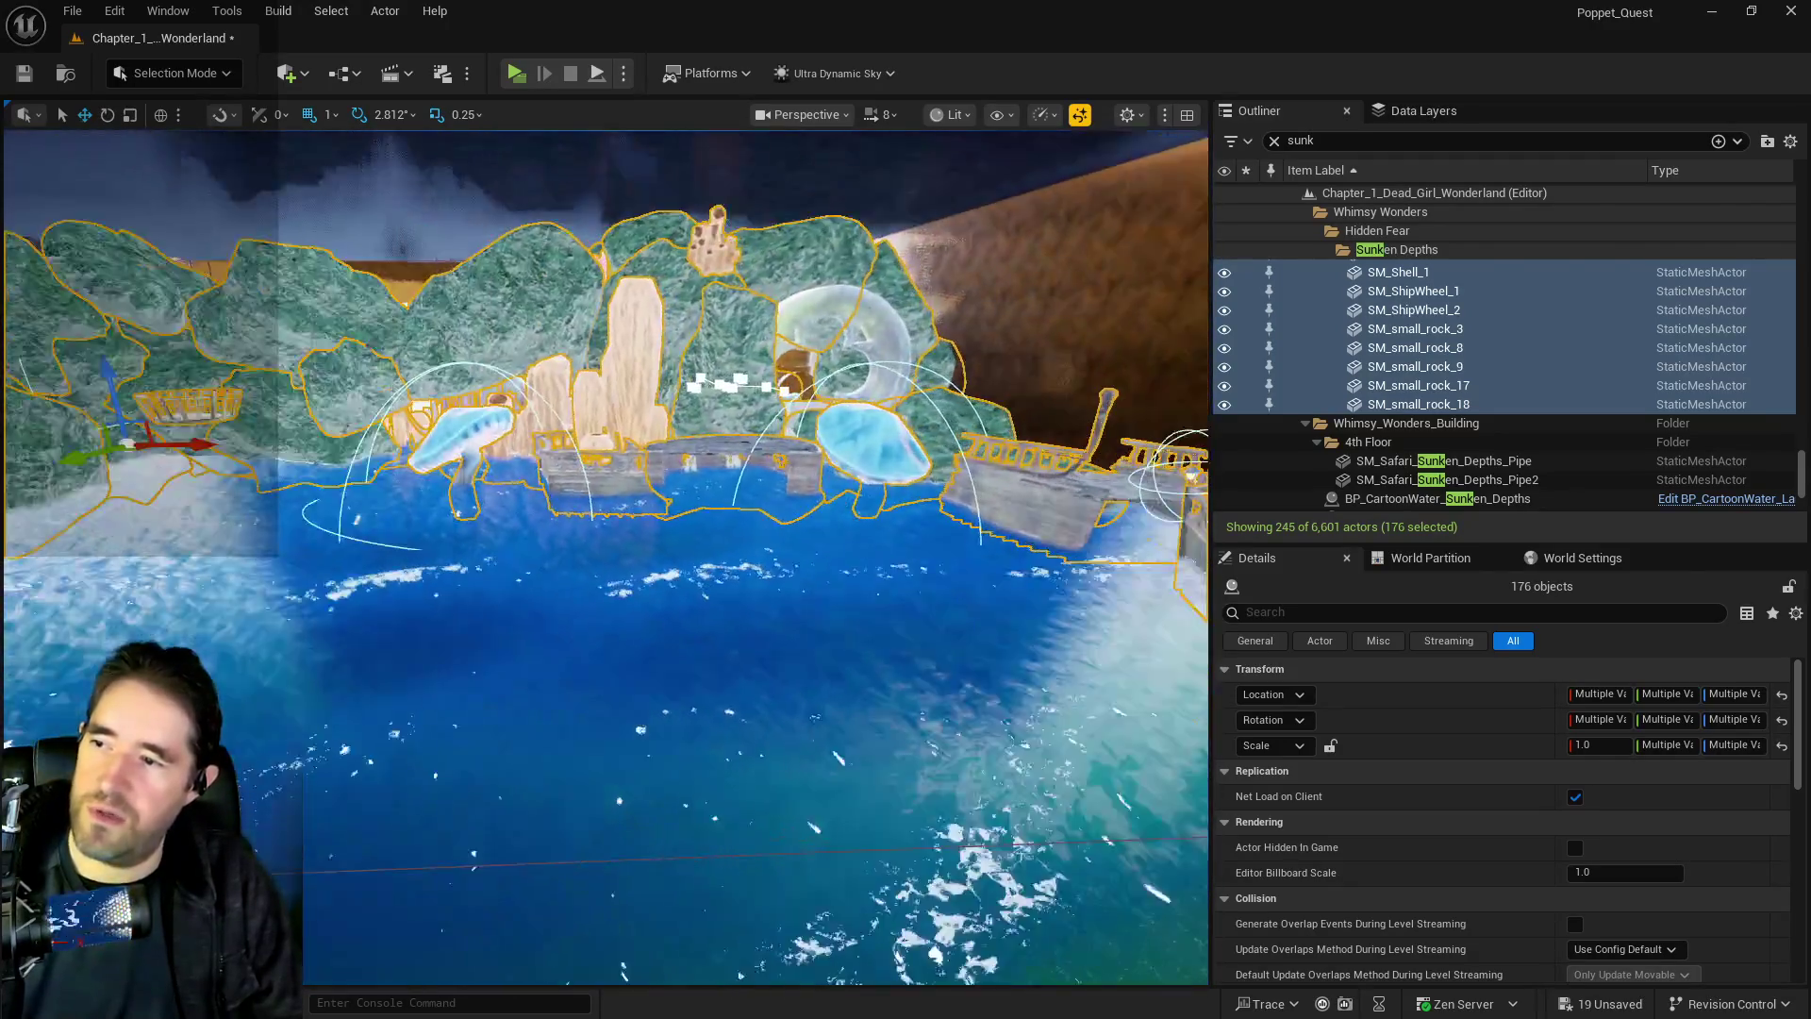
{"action": "left_click_drag", "start_coordinate": [823, 563], "coordinate": [822, 563]}
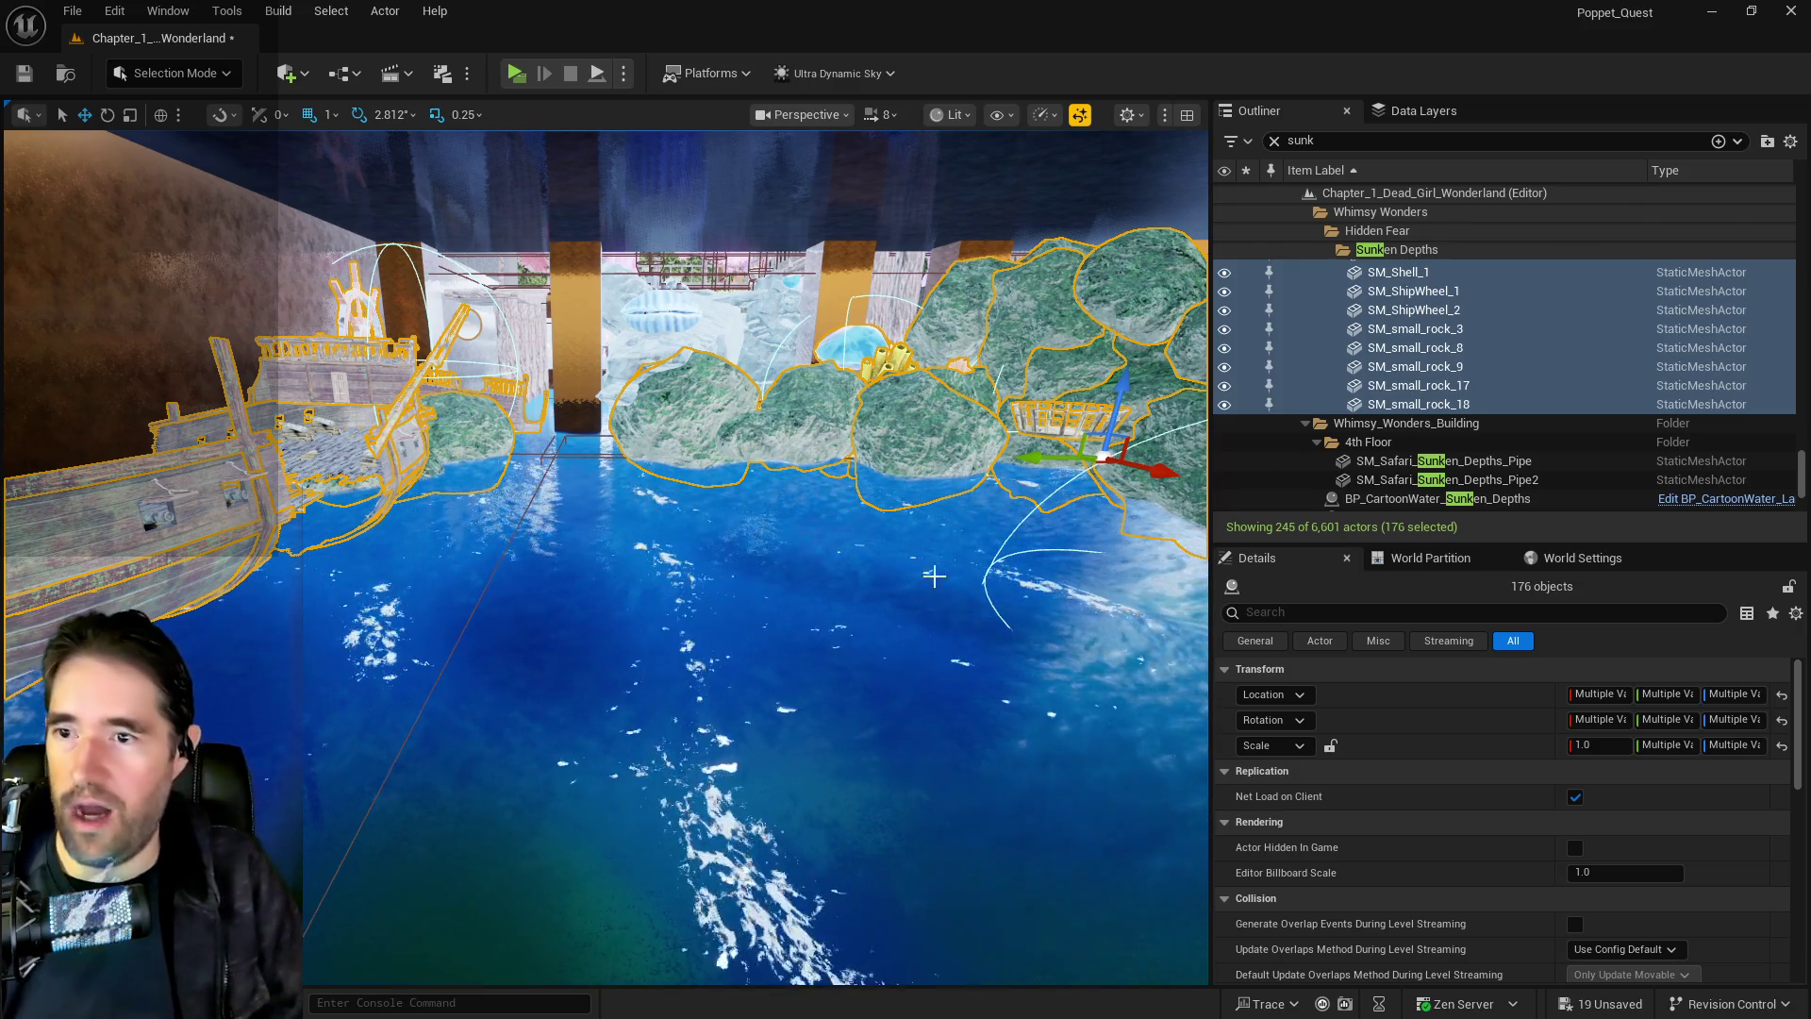
Move the selected actors into the Hidden Grotto folder, then reselect the 176 moved actors
{"action": "right_click", "coordinate": [1401, 406]}
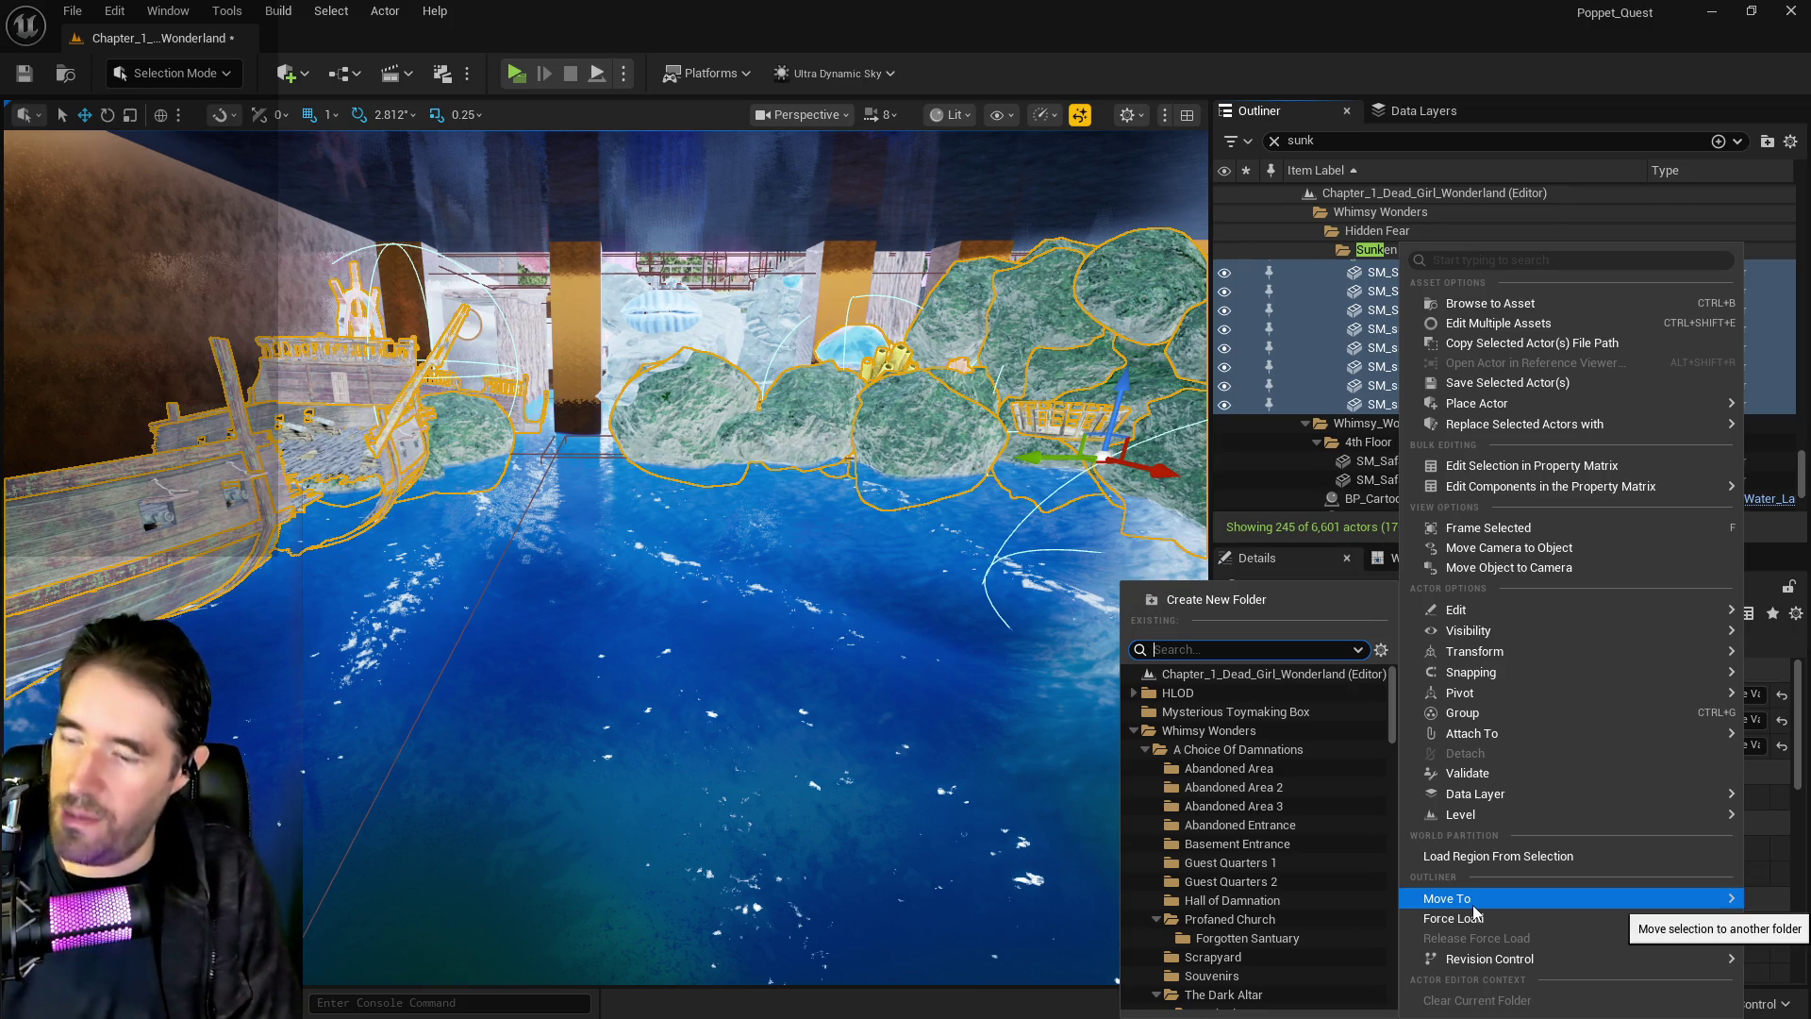
{"action": "type", "text": "hidd"}
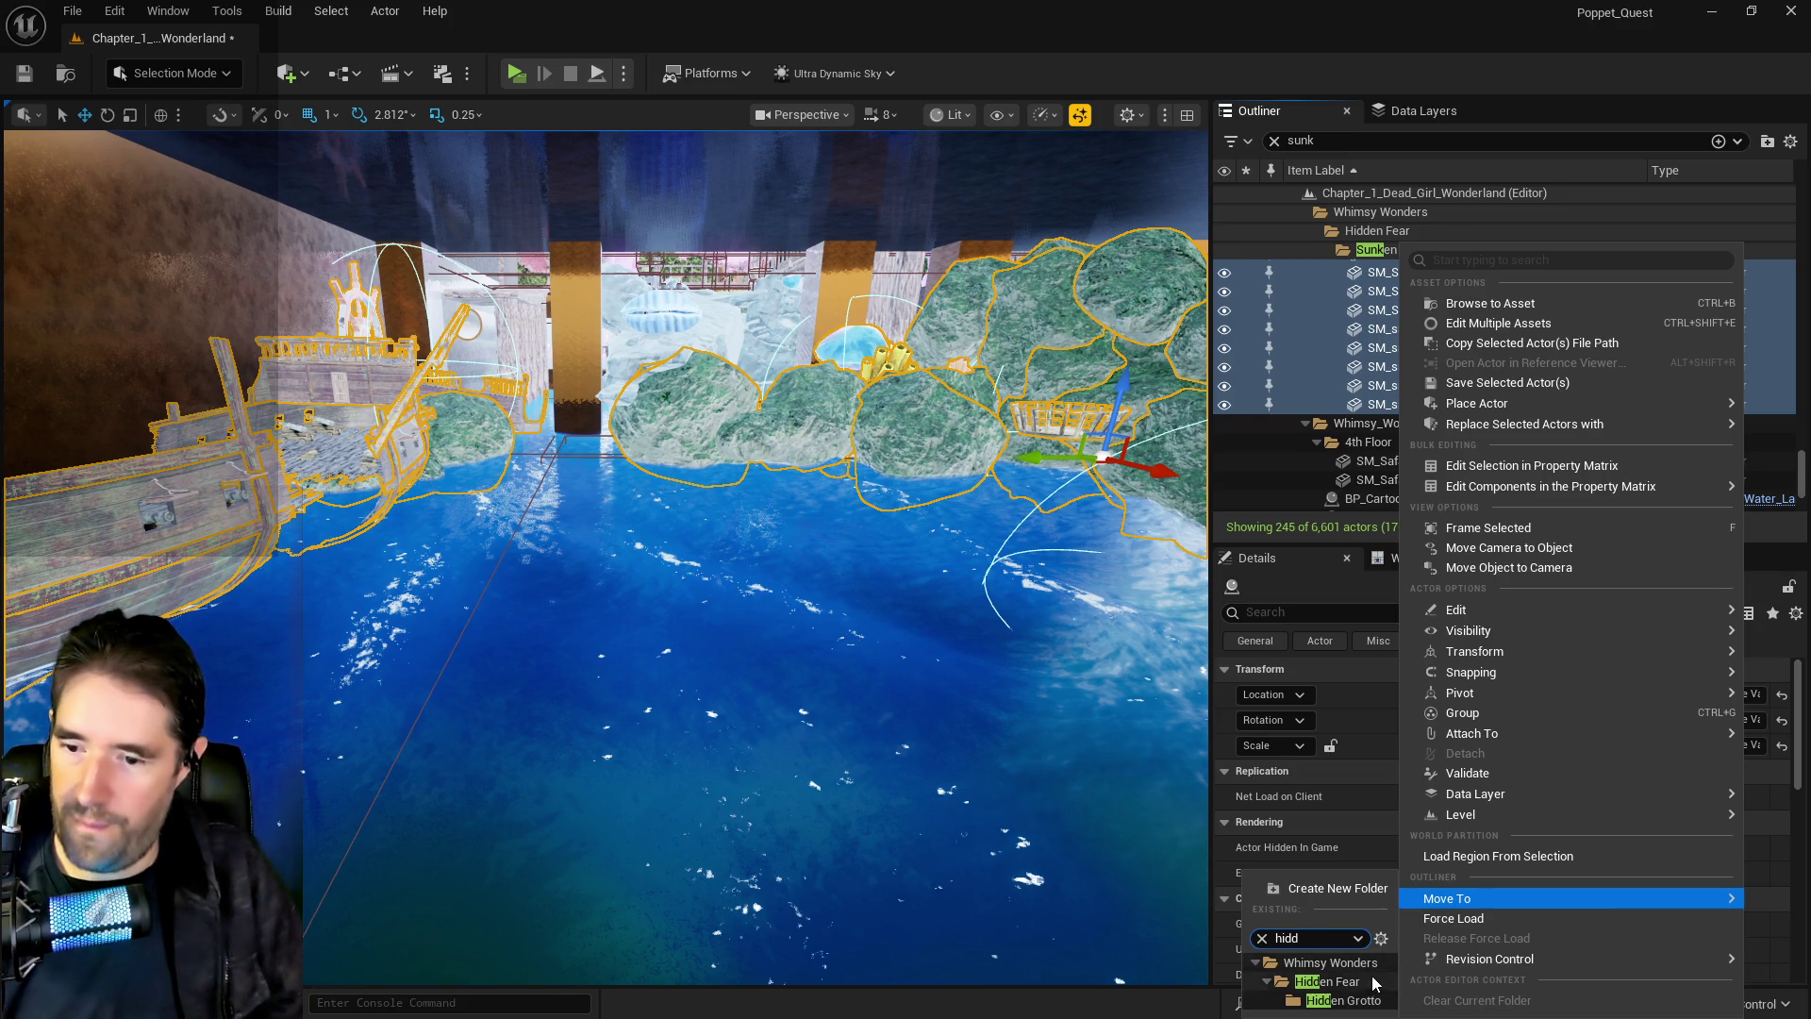
{"action": "left_click", "coordinate": [1351, 1001]}
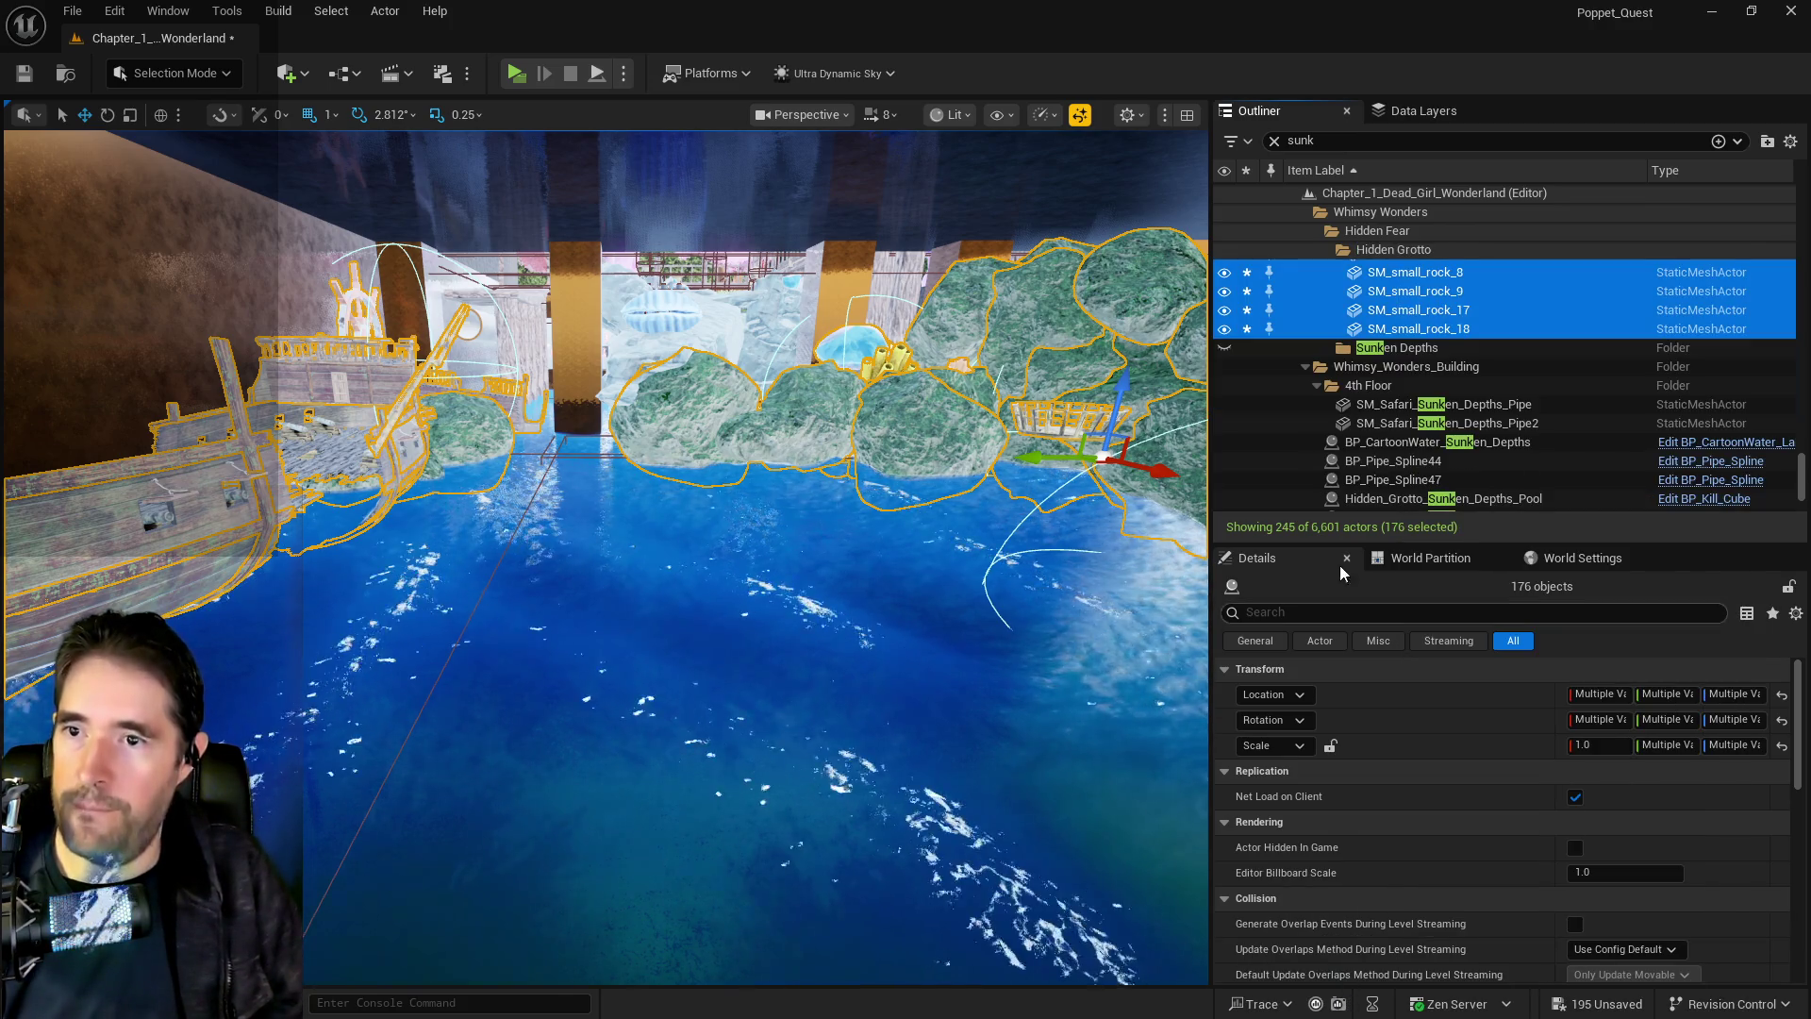
{"action": "left_click", "coordinate": [1344, 347]}
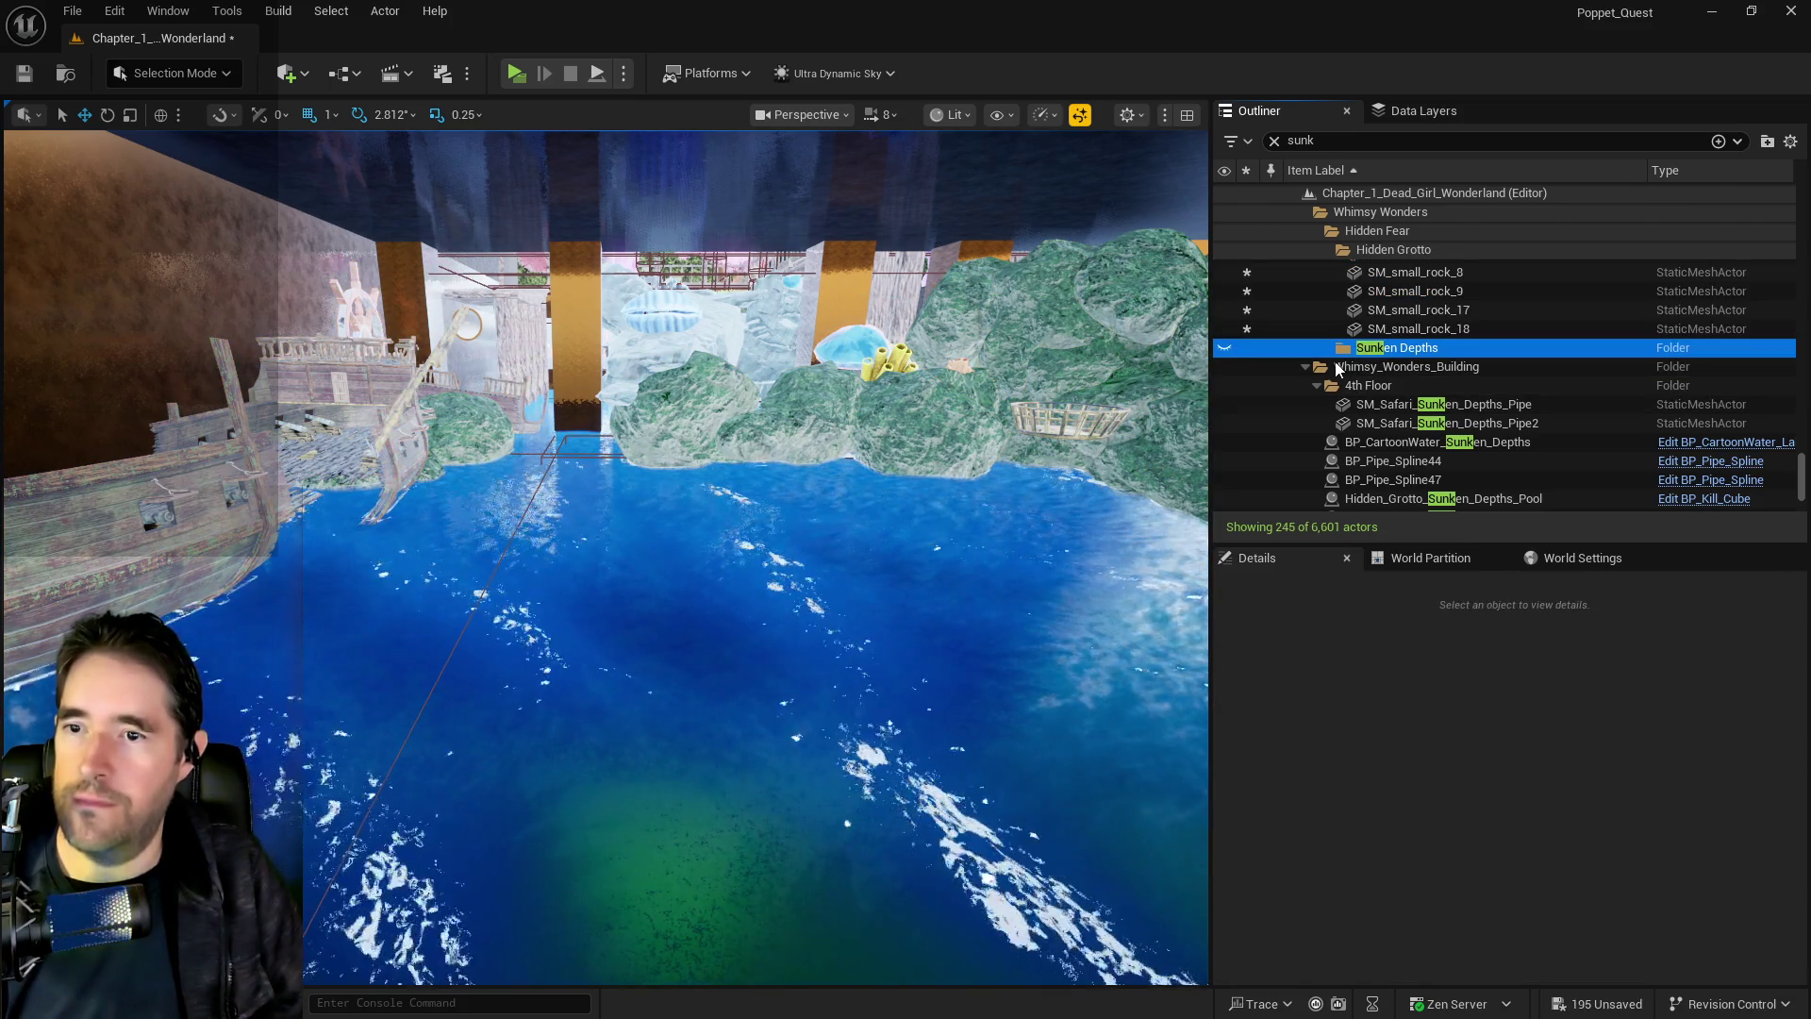
{"action": "key", "text": "ctrl+z"}
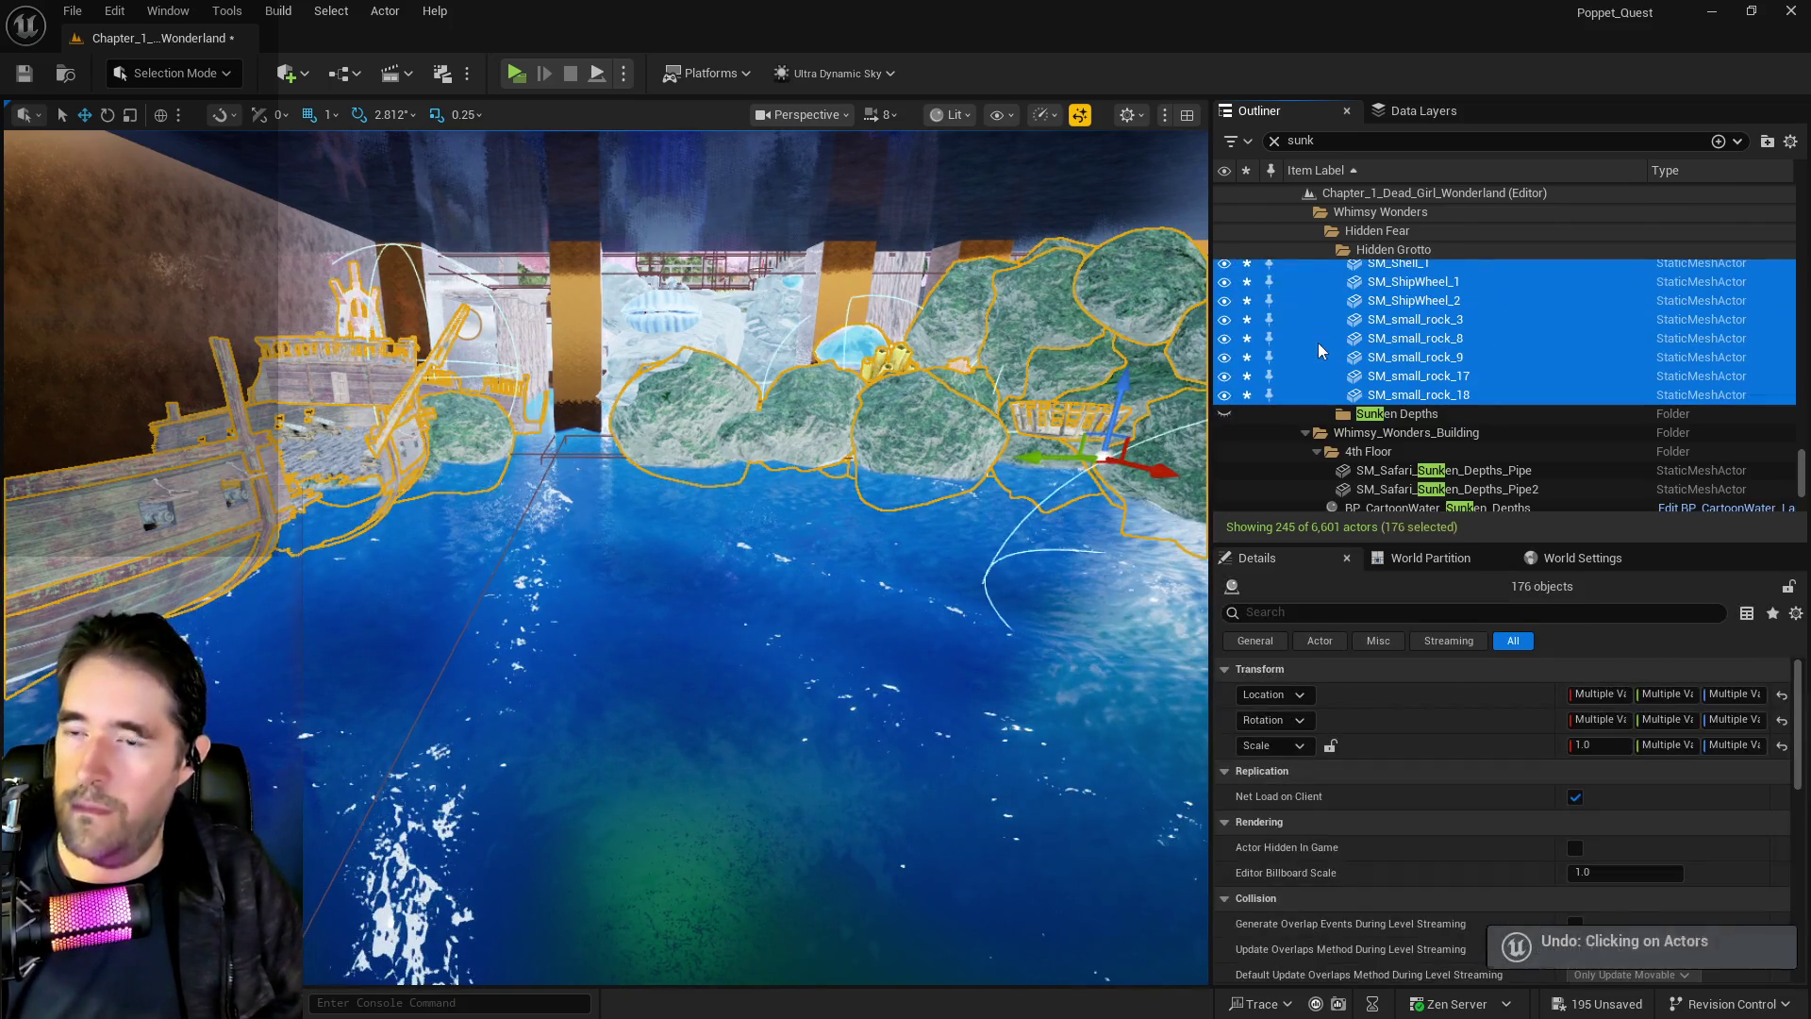
Remove the selected actors from the DL_C2_The_Sunken_Depths data layer
{"action": "left_click", "coordinate": [1384, 107]}
{"action": "scroll", "coordinate": [1375, 250], "scroll_direction": "up", "scroll_amount": 2}
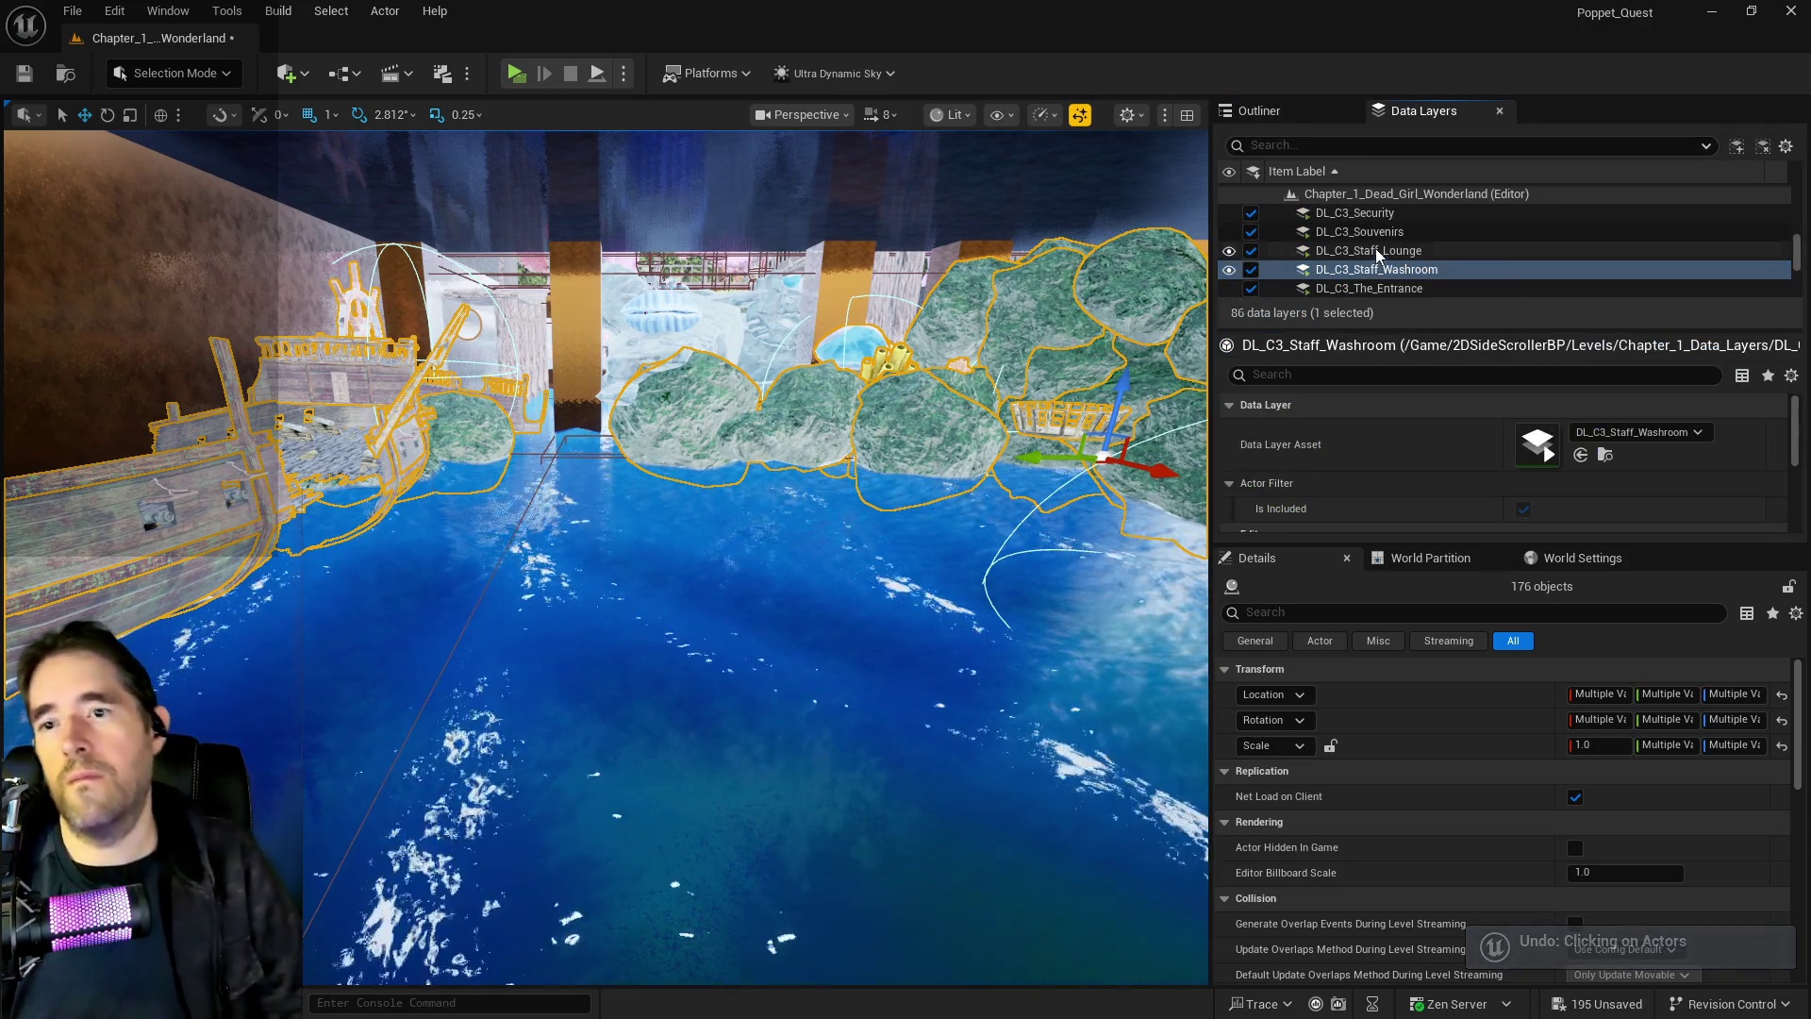
{"action": "scroll", "coordinate": [1377, 253], "scroll_direction": "up", "scroll_amount": 3}
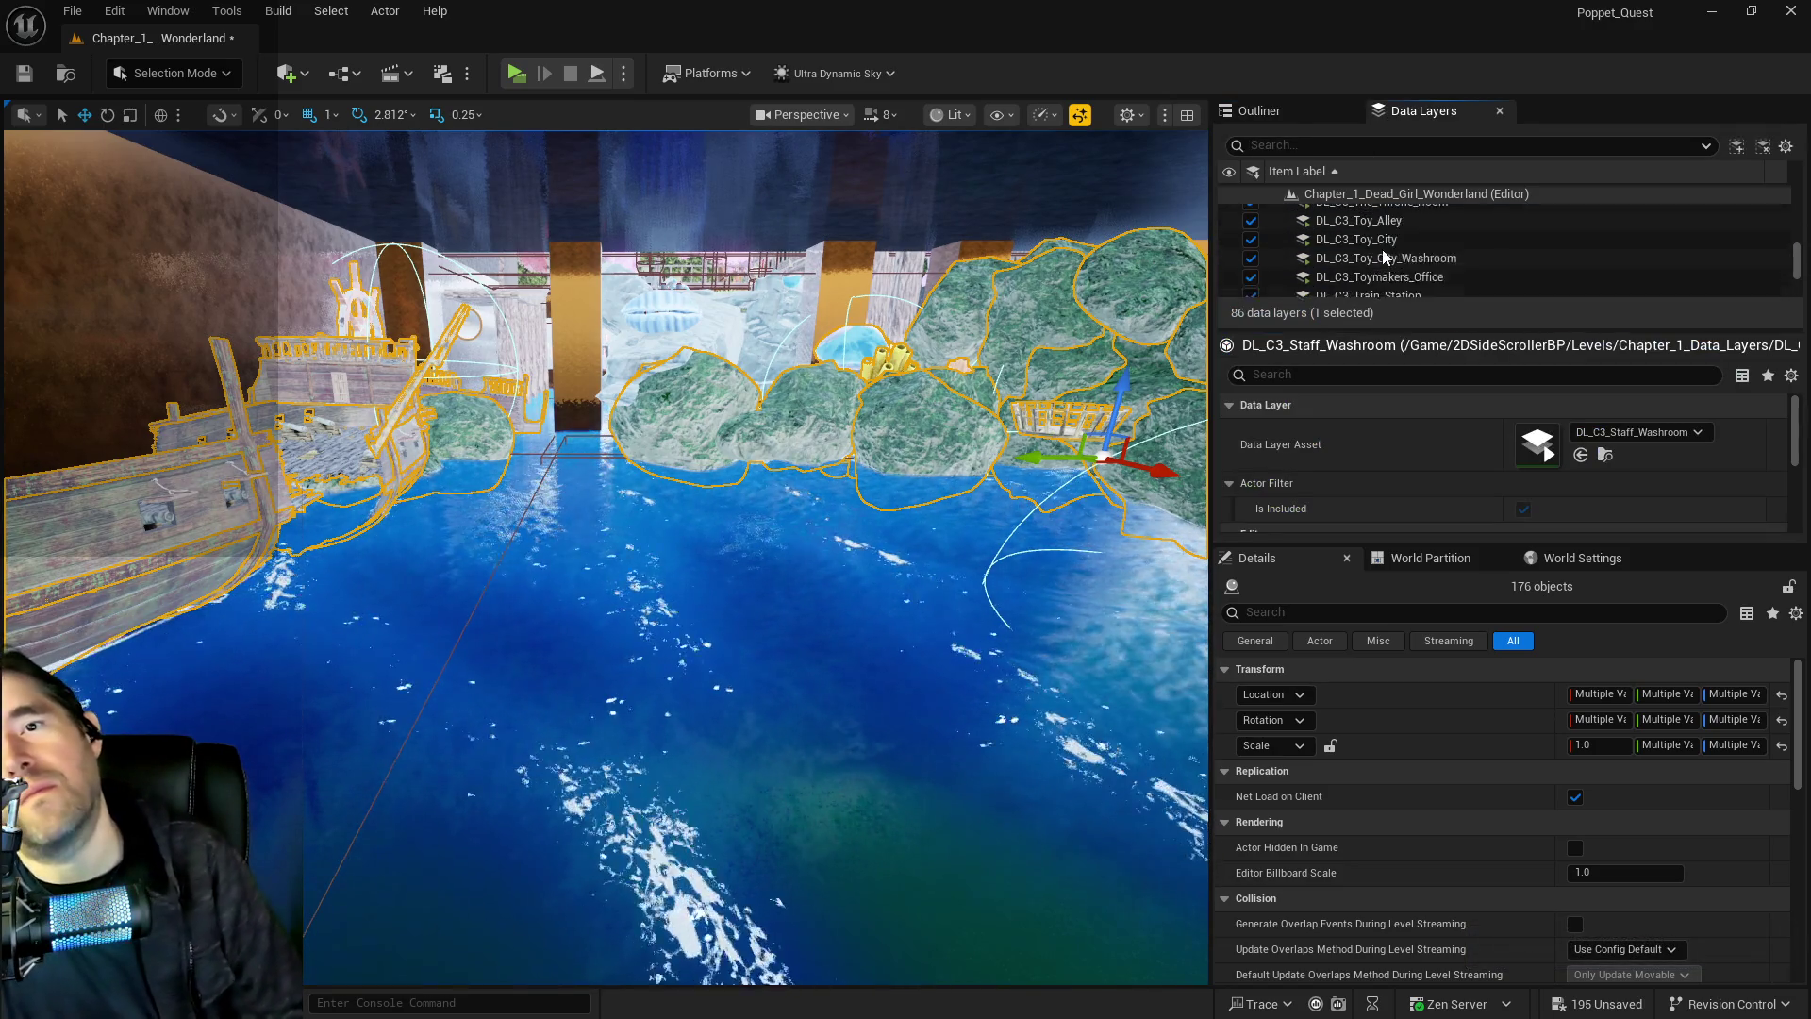
{"action": "scroll", "coordinate": [1382, 249], "scroll_direction": "up", "scroll_amount": 4}
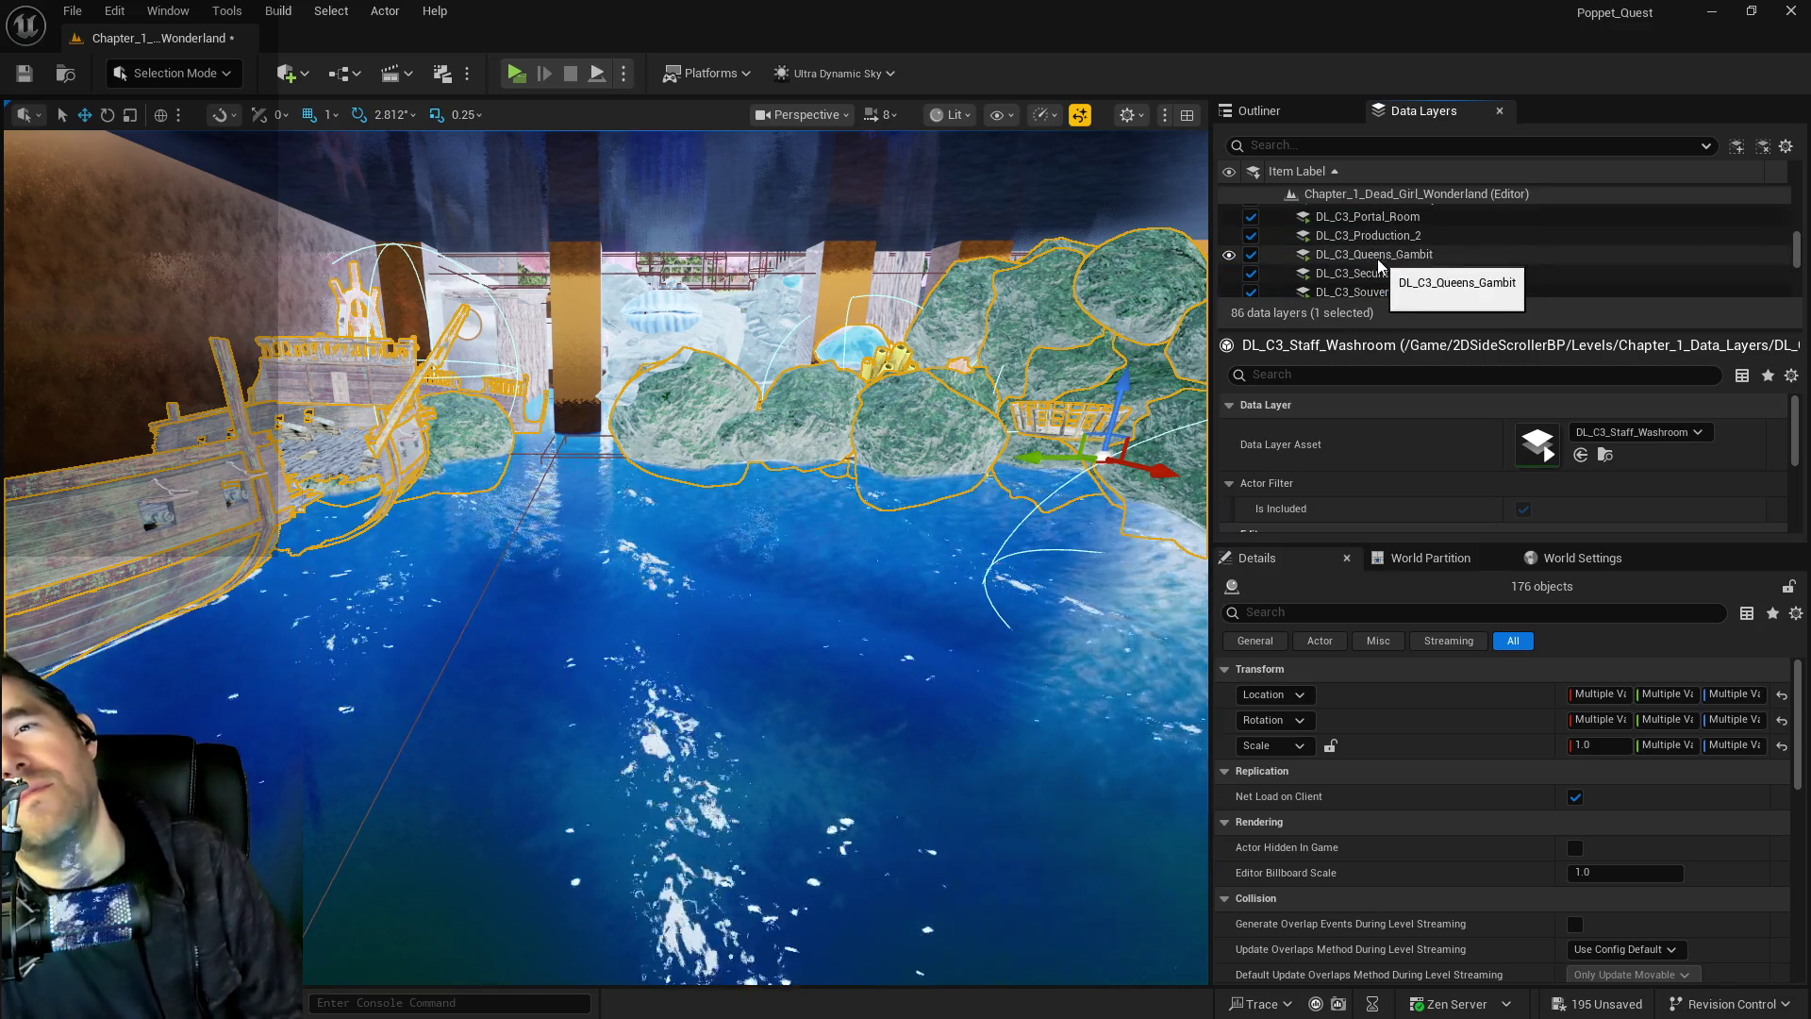
{"action": "scroll", "coordinate": [1375, 269], "scroll_direction": "up", "scroll_amount": 3}
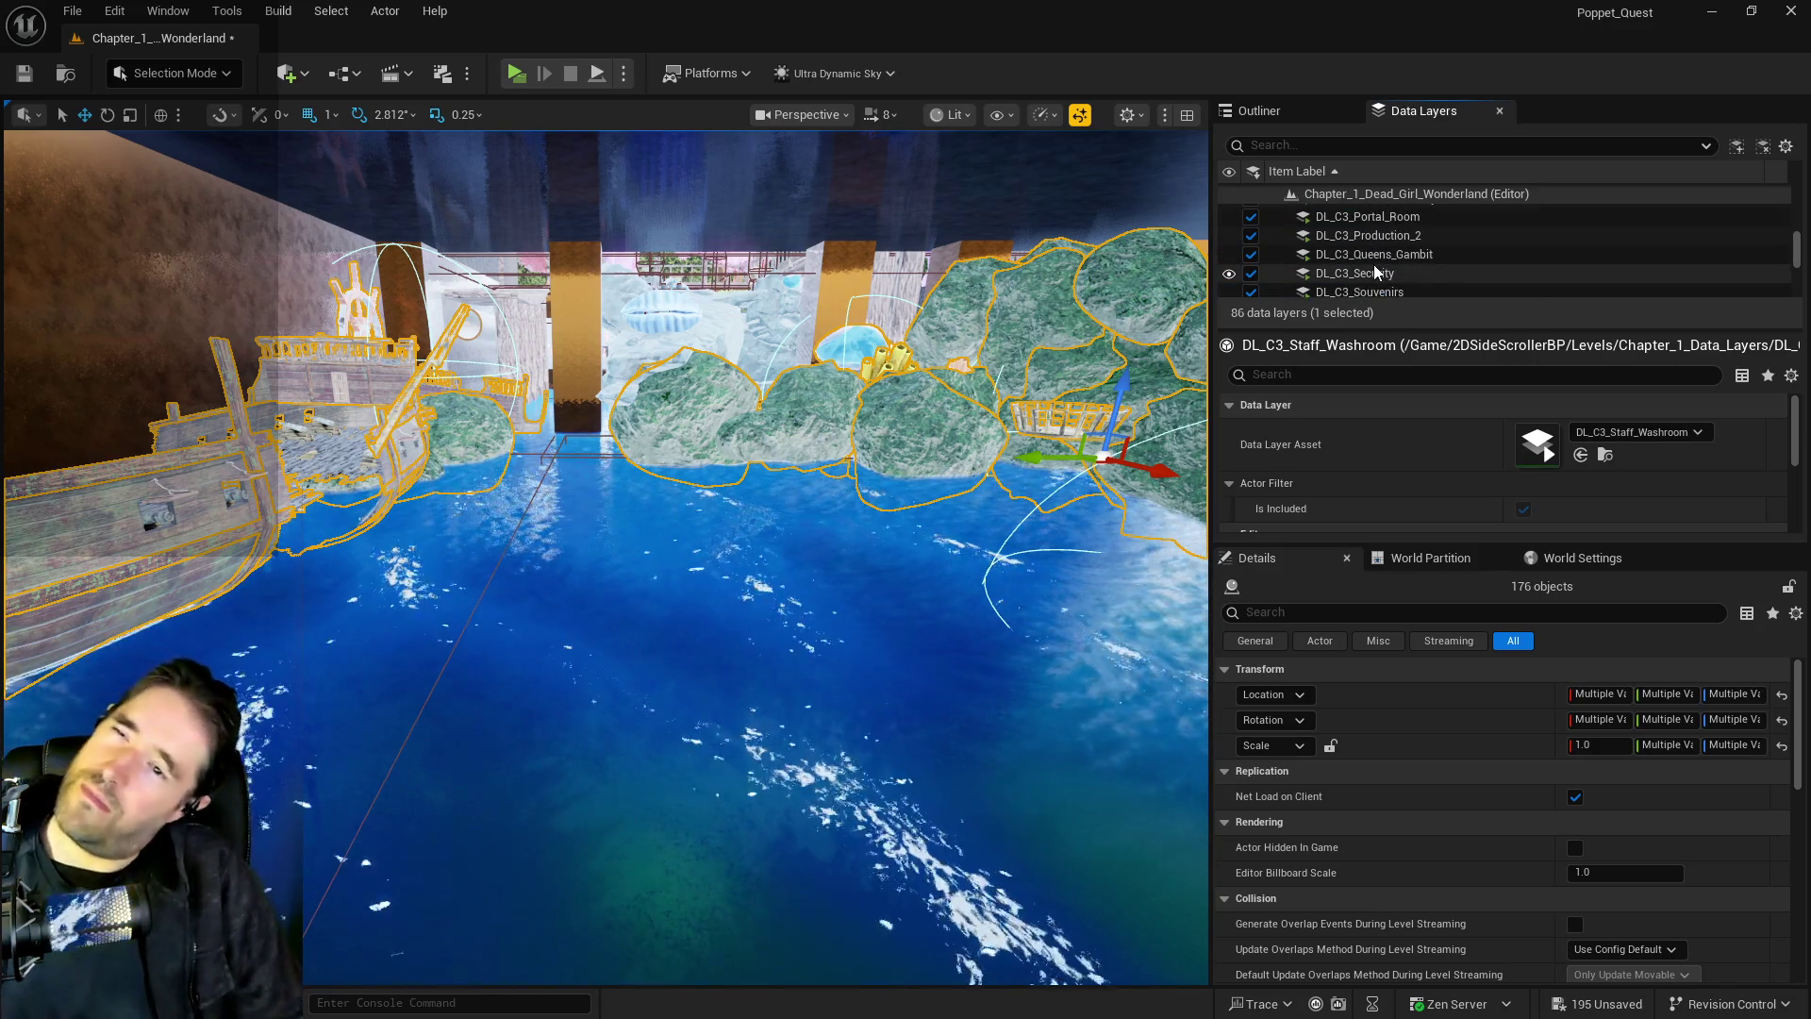
{"action": "scroll", "coordinate": [1373, 264], "scroll_direction": "up", "scroll_amount": 5}
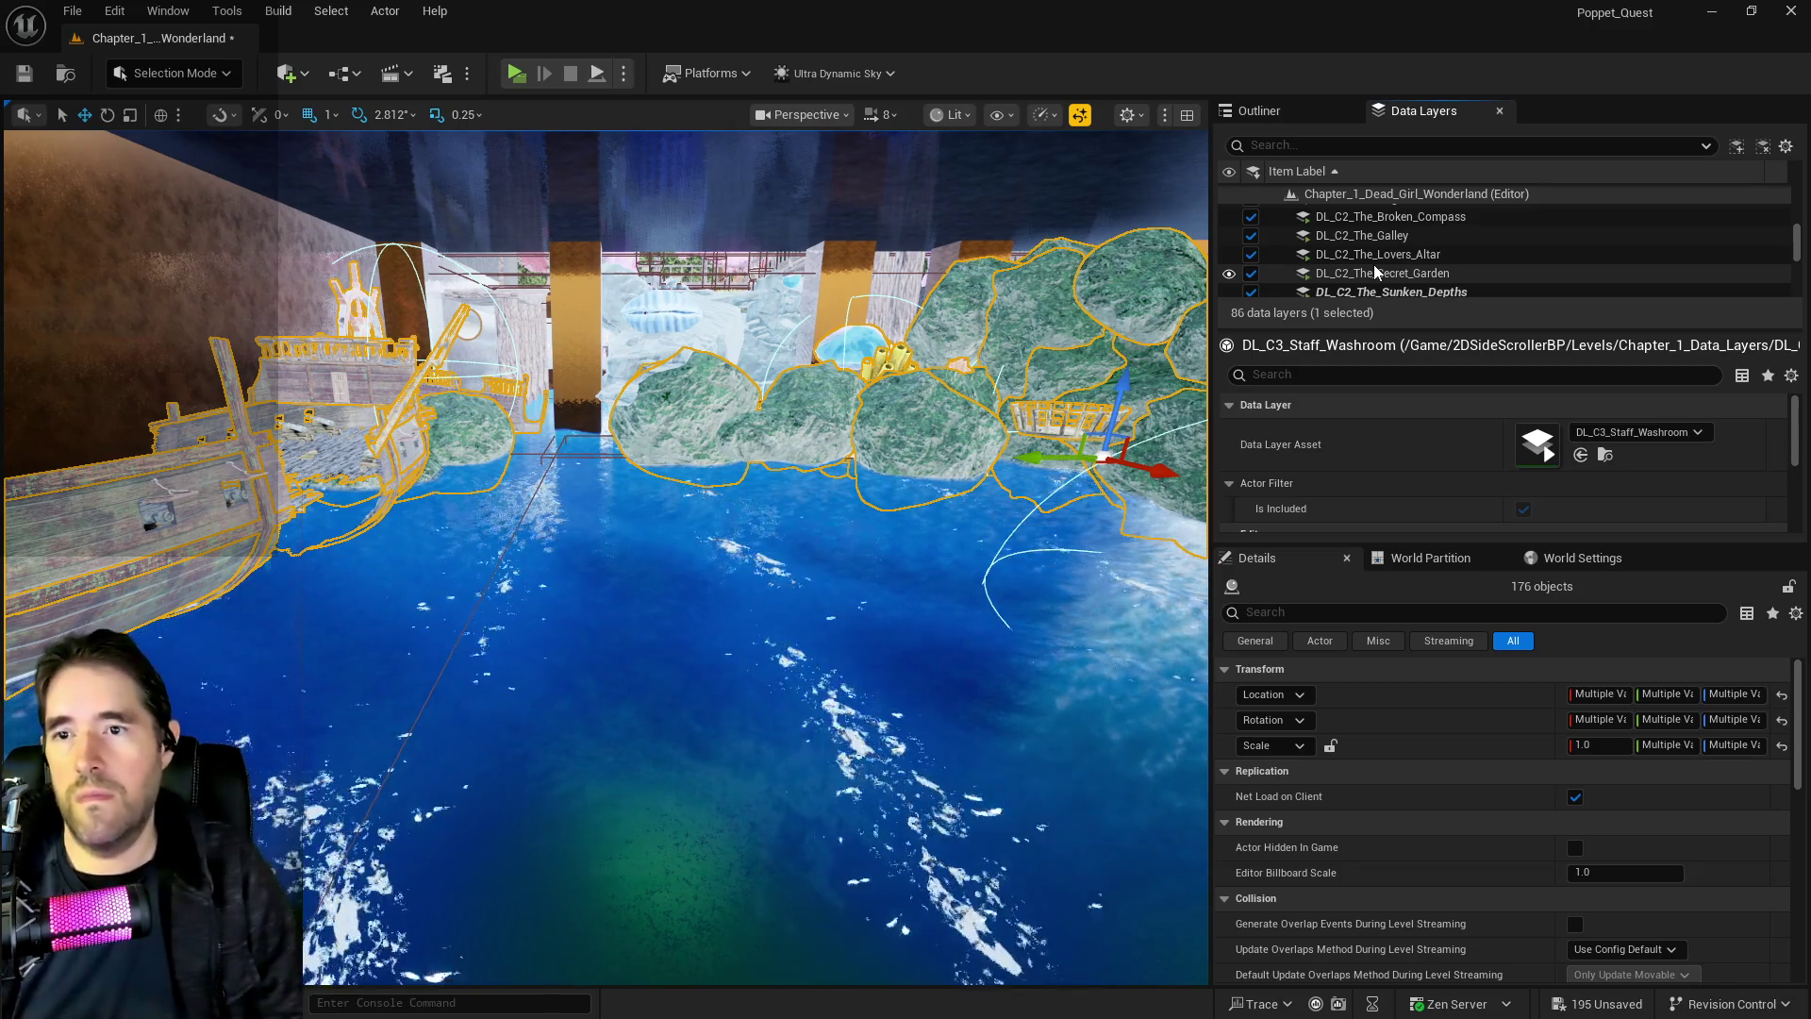
{"action": "left_click", "coordinate": [1378, 289]}
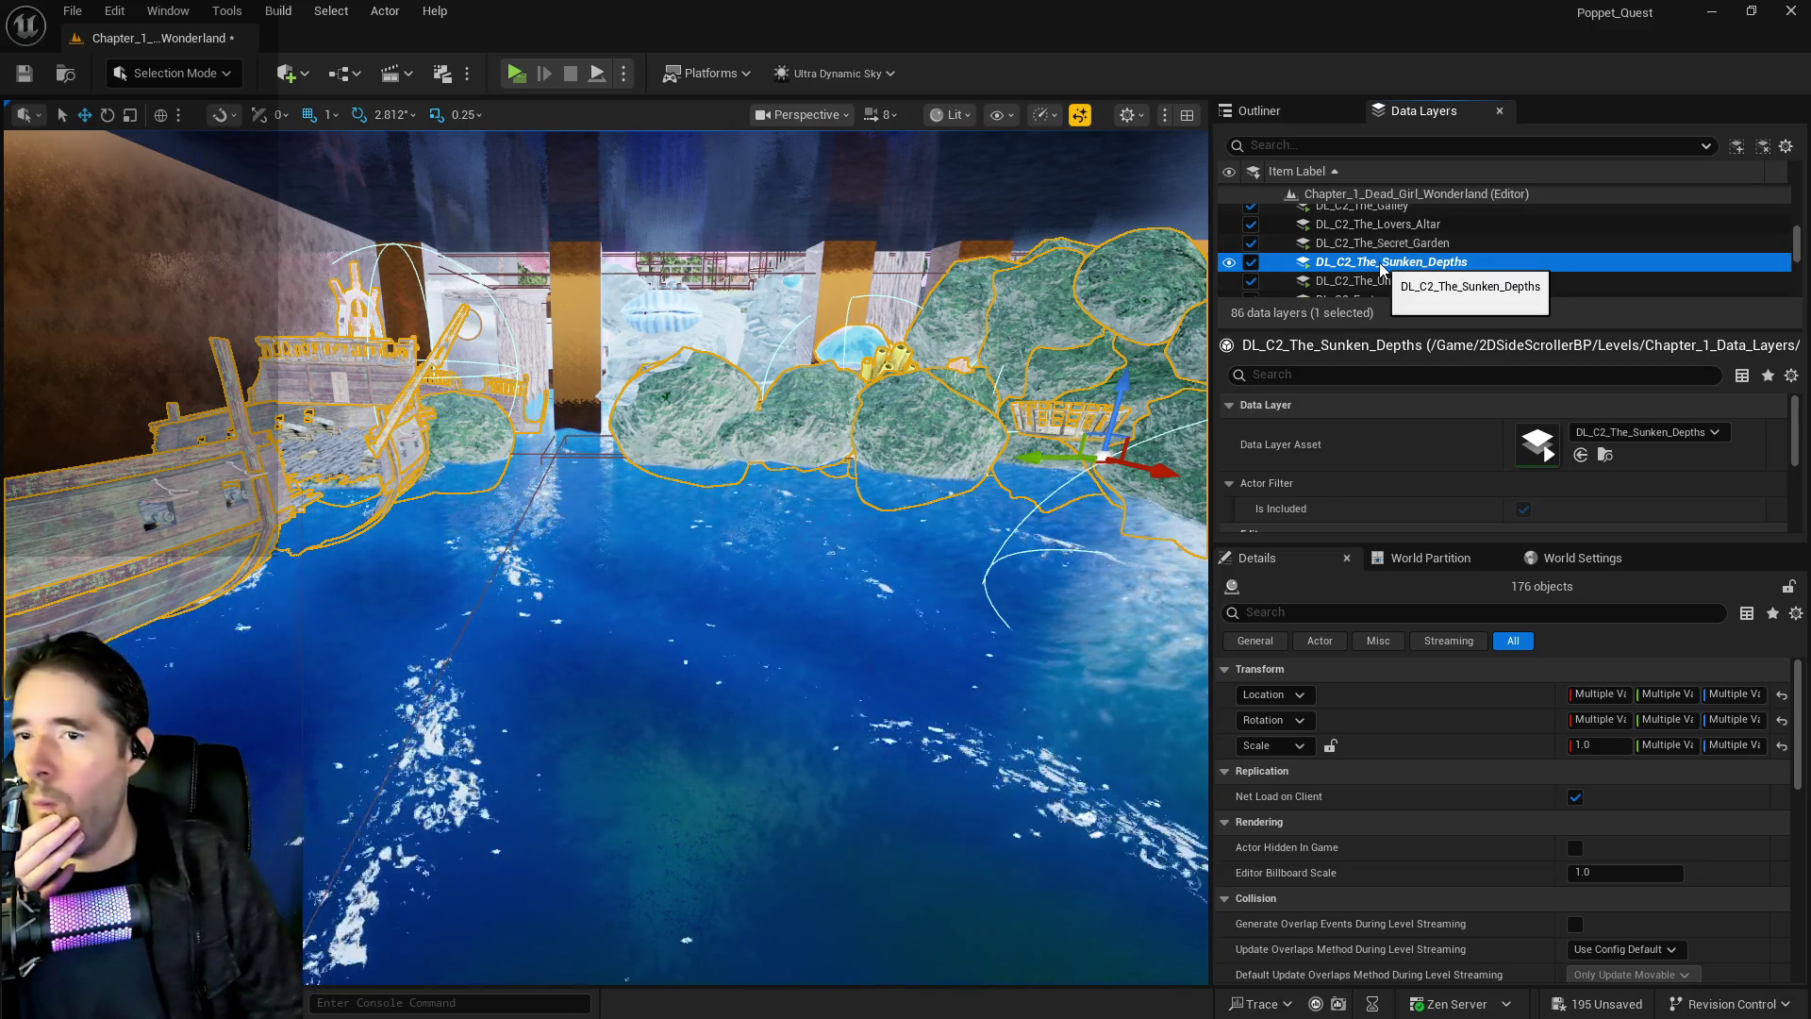
{"action": "right_click", "coordinate": [1379, 269]}
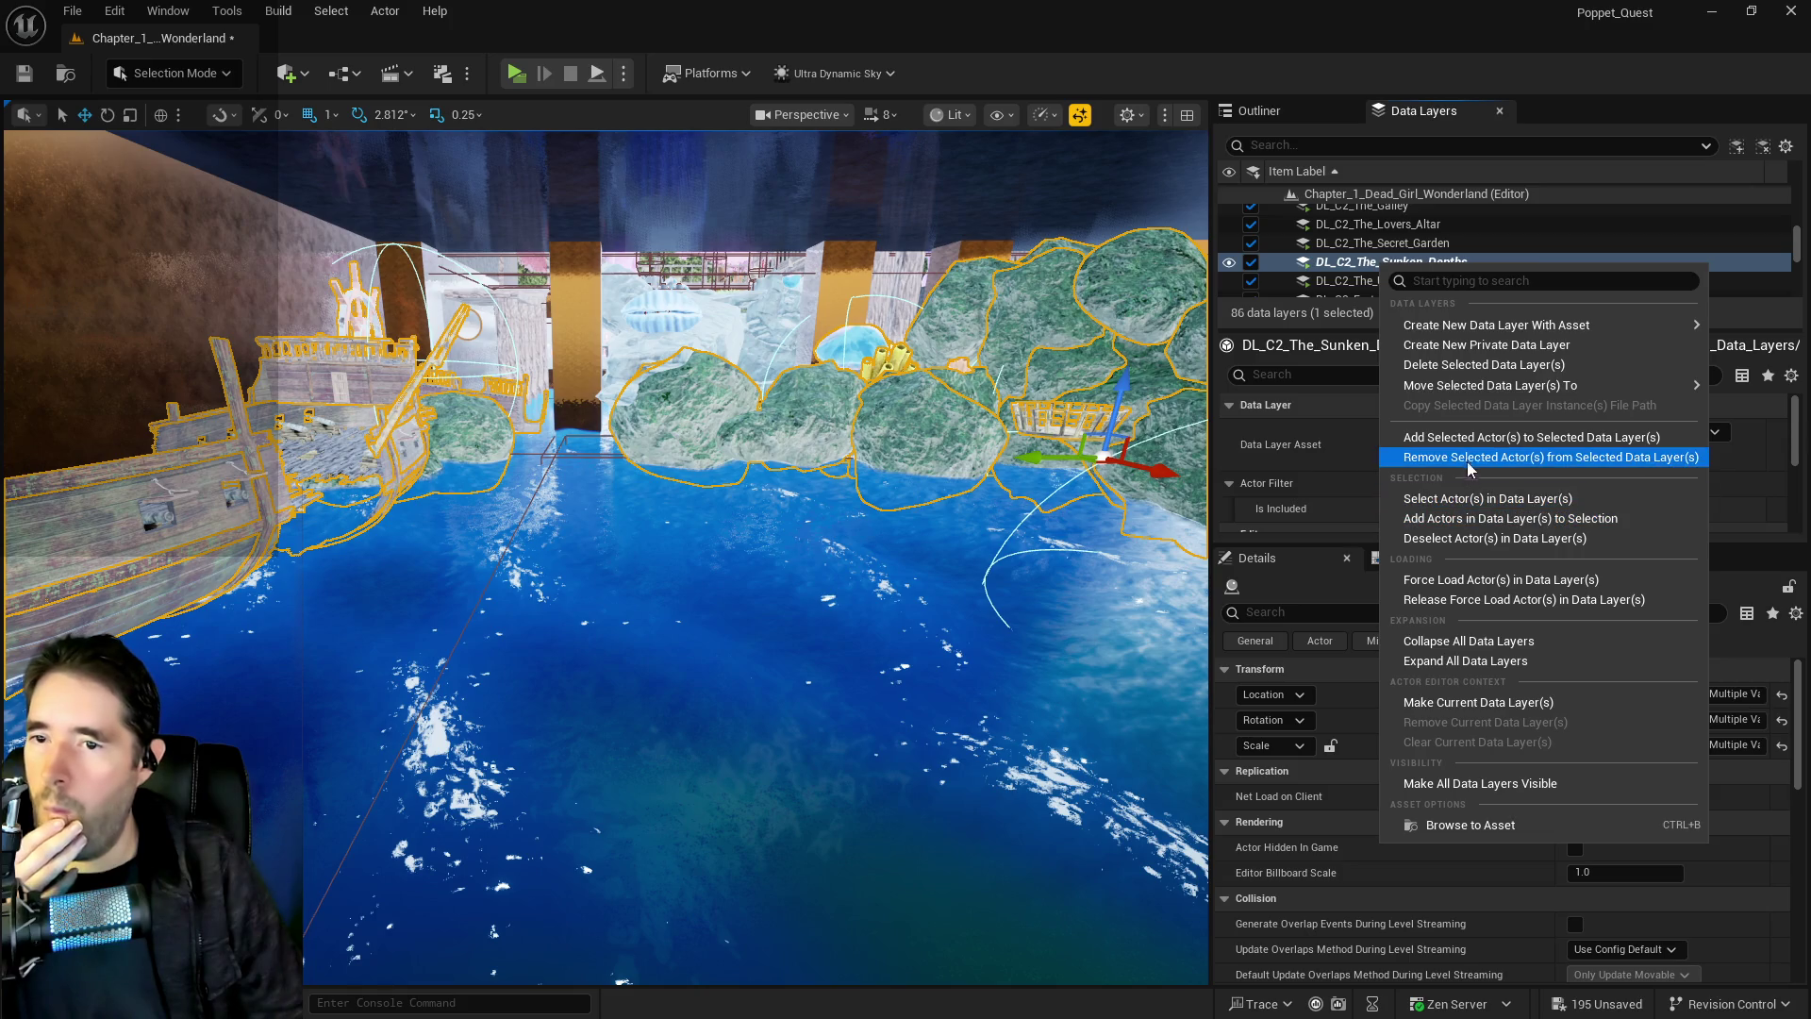
{"action": "left_click", "coordinate": [1472, 459]}
Select the DL_C2_Hidden_Grotto data layer and save all unsaved changes
{"action": "scroll", "coordinate": [1404, 256], "scroll_direction": "up", "scroll_amount": 5}
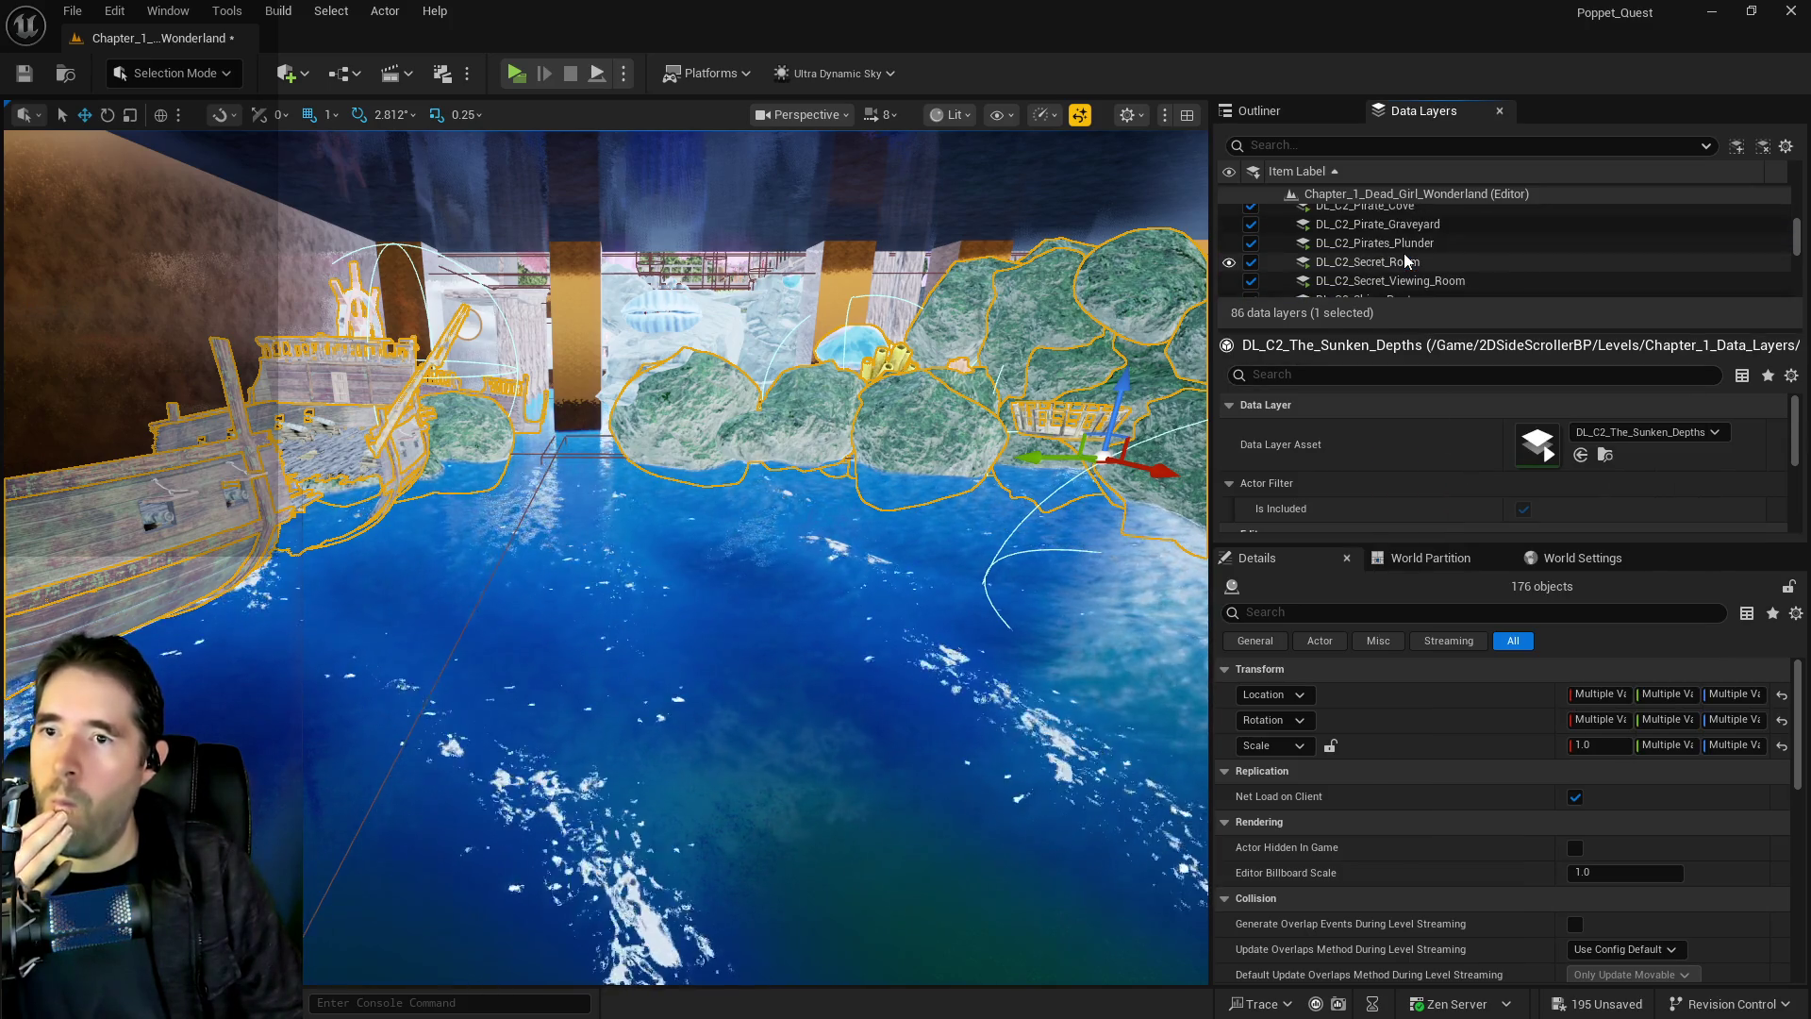
{"action": "scroll", "coordinate": [1391, 264], "scroll_direction": "up", "scroll_amount": 1}
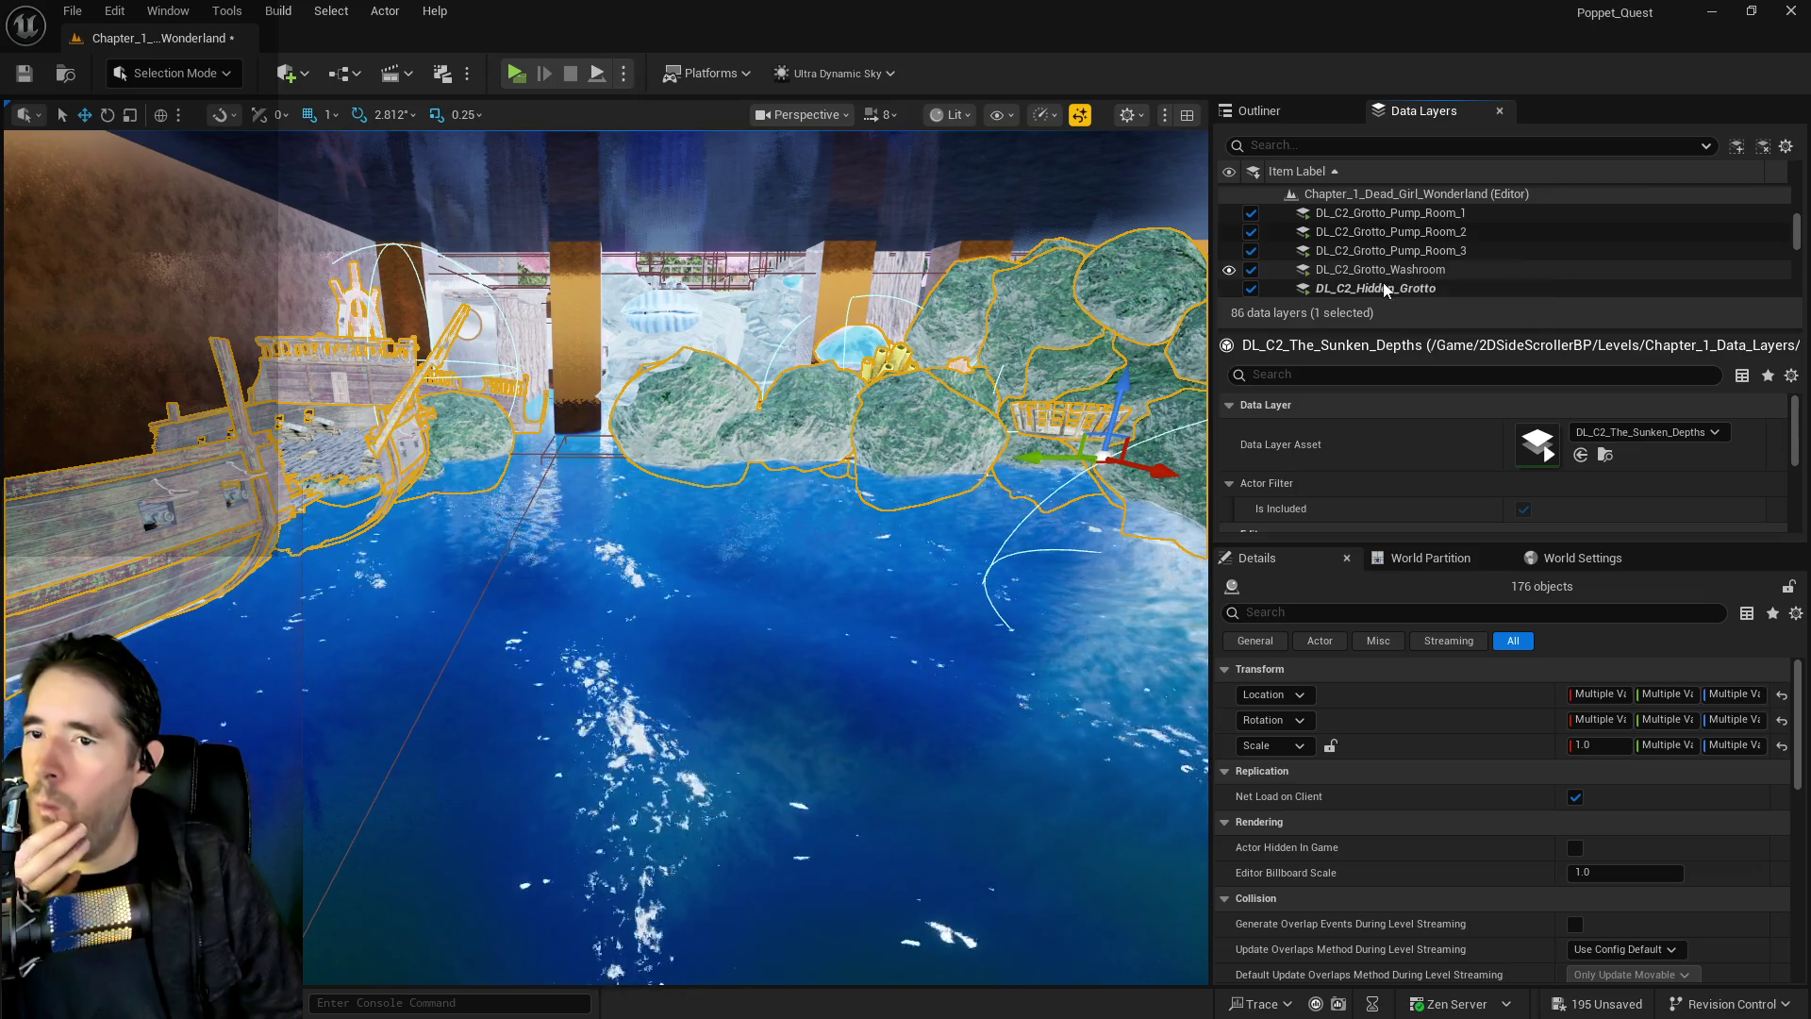
{"action": "left_click", "coordinate": [1384, 288]}
{"action": "mouse_move", "coordinate": [876, 497]}
{"action": "left_mouse_down"}
{"action": "mouse_move", "coordinate": [849, 471]}
{"action": "mouse_move", "coordinate": [830, 528]}
{"action": "mouse_move", "coordinate": [858, 491]}
{"action": "mouse_move", "coordinate": [887, 509]}
{"action": "mouse_move", "coordinate": [852, 485]}
{"action": "left_mouse_up"}
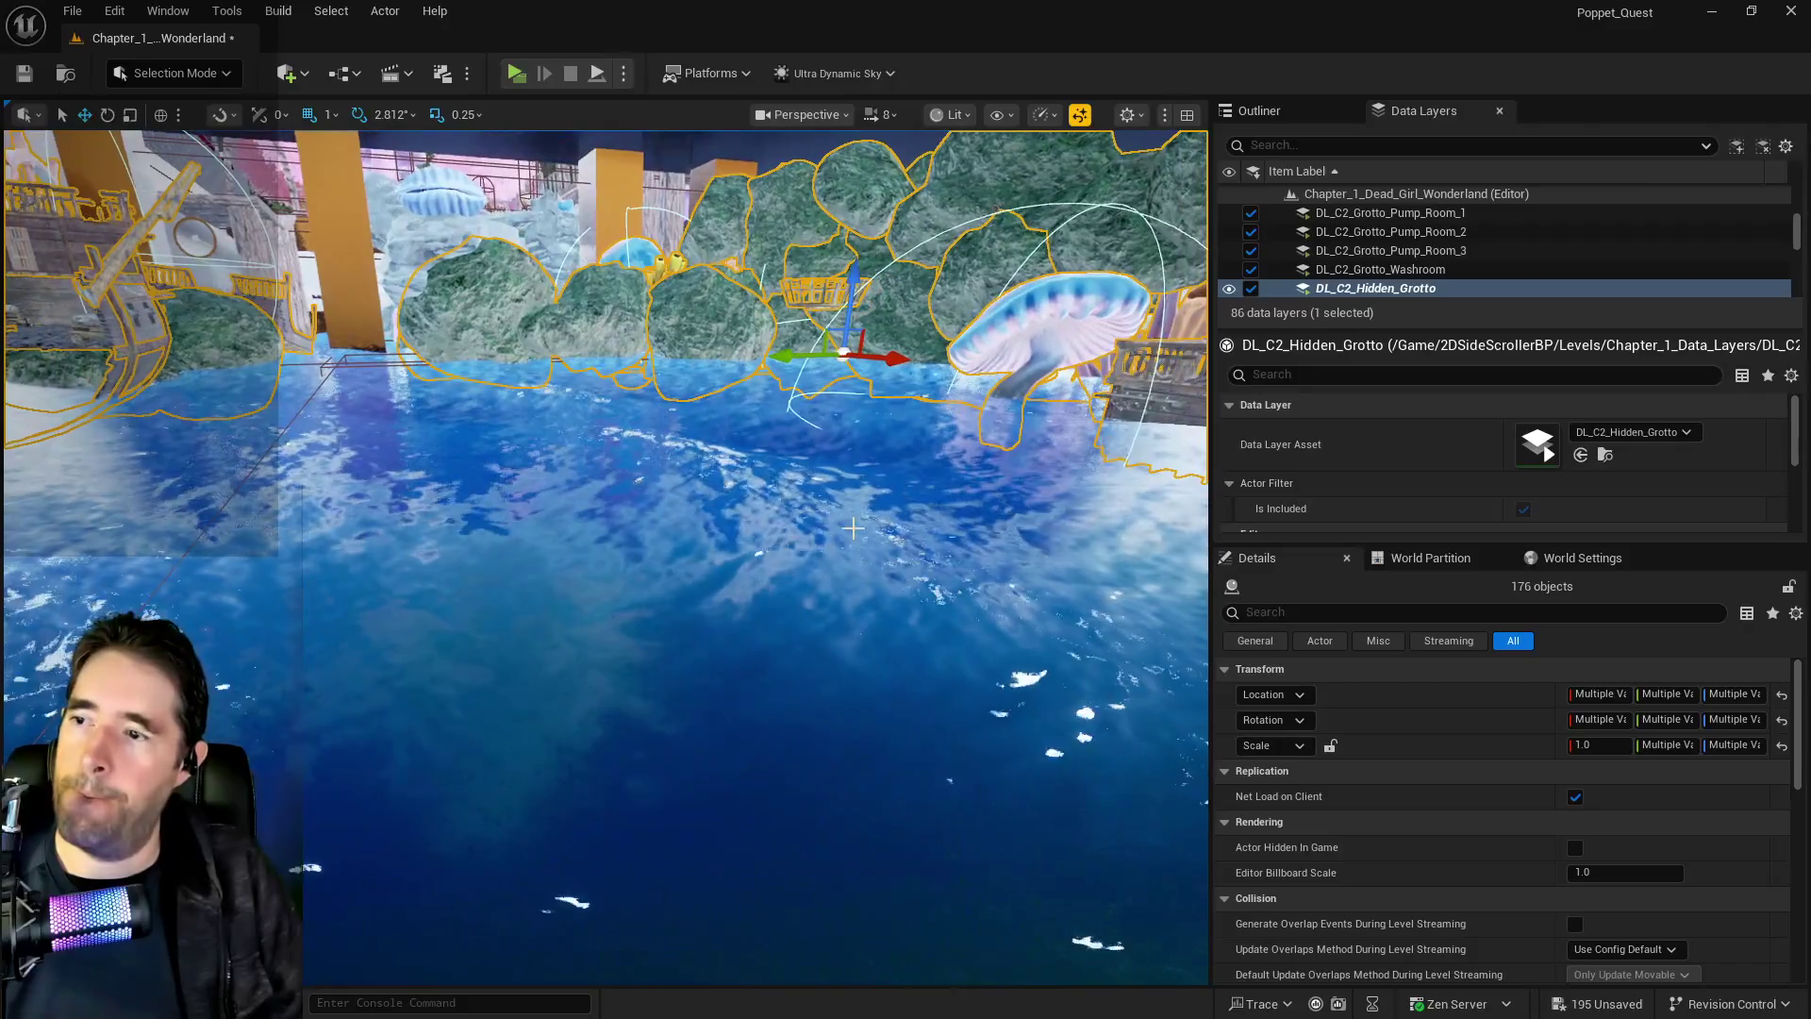
{"action": "key", "text": "ctrl+s"}
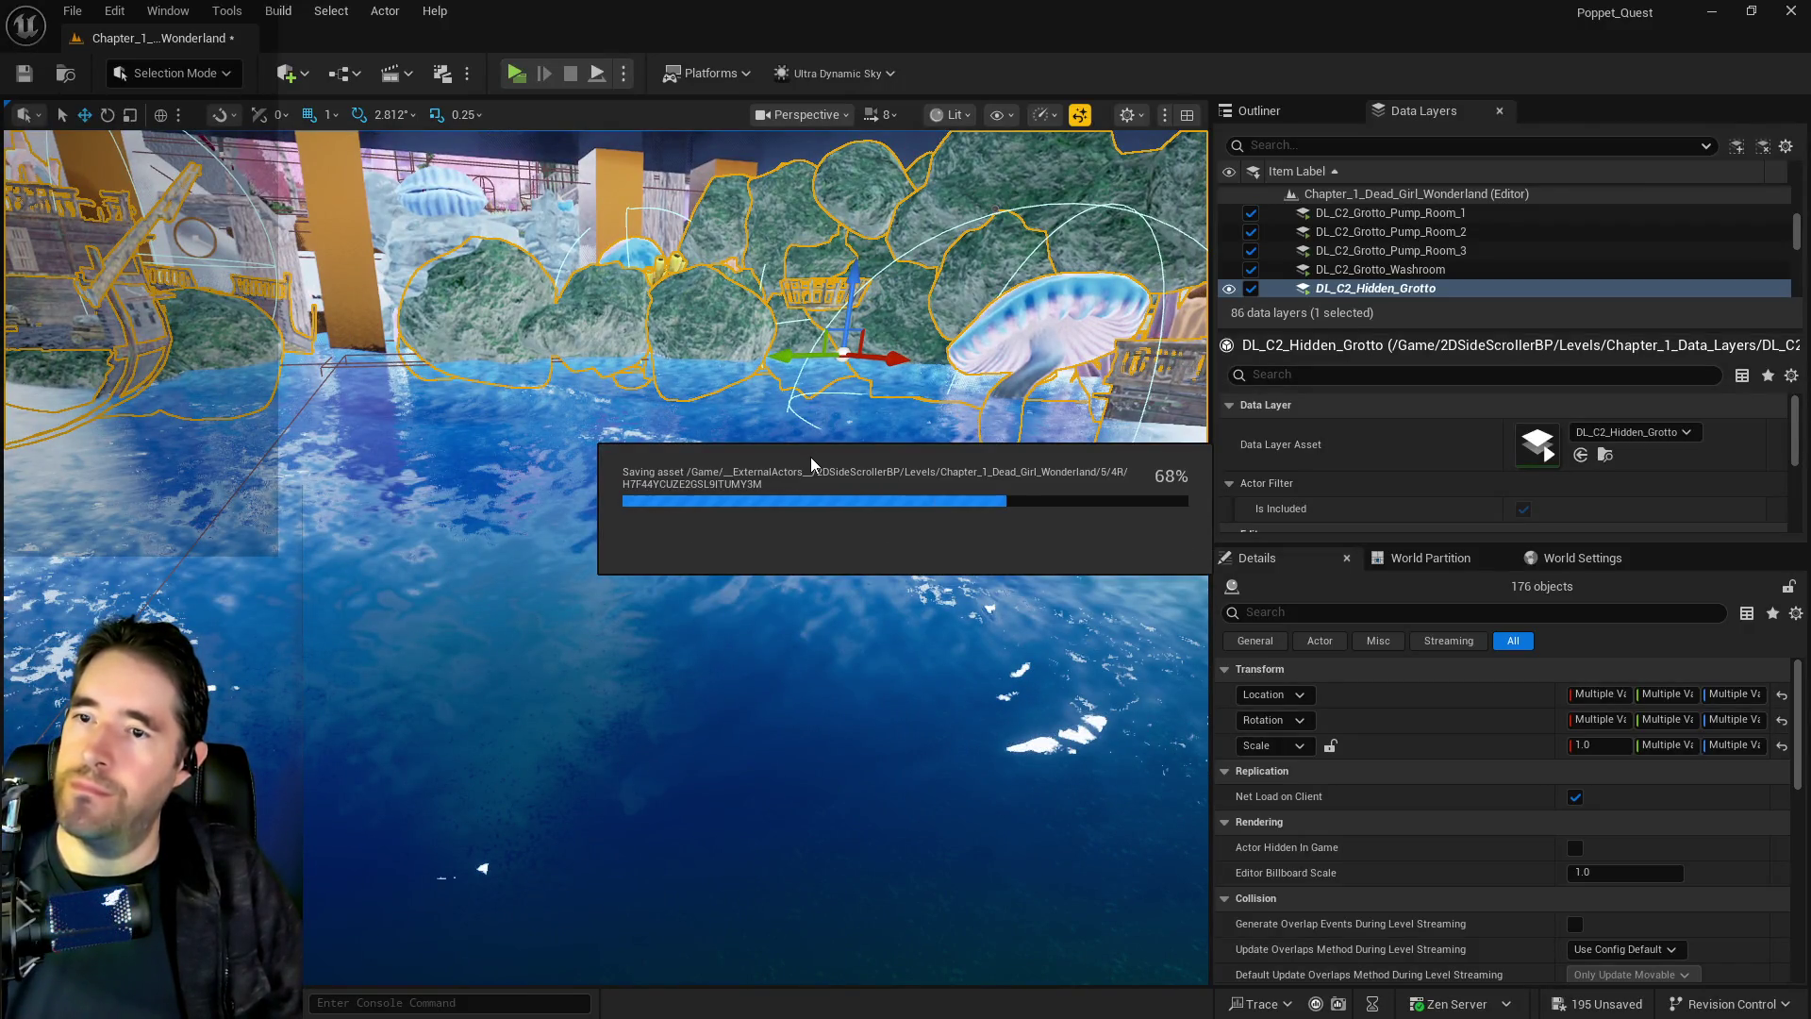
Inspect the brick room's pieces: Gearworks Toy City wall, Box Brush3, furnace walls and info actor
{"action": "left_click_drag", "start_coordinate": [811, 456], "coordinate": [812, 349]}
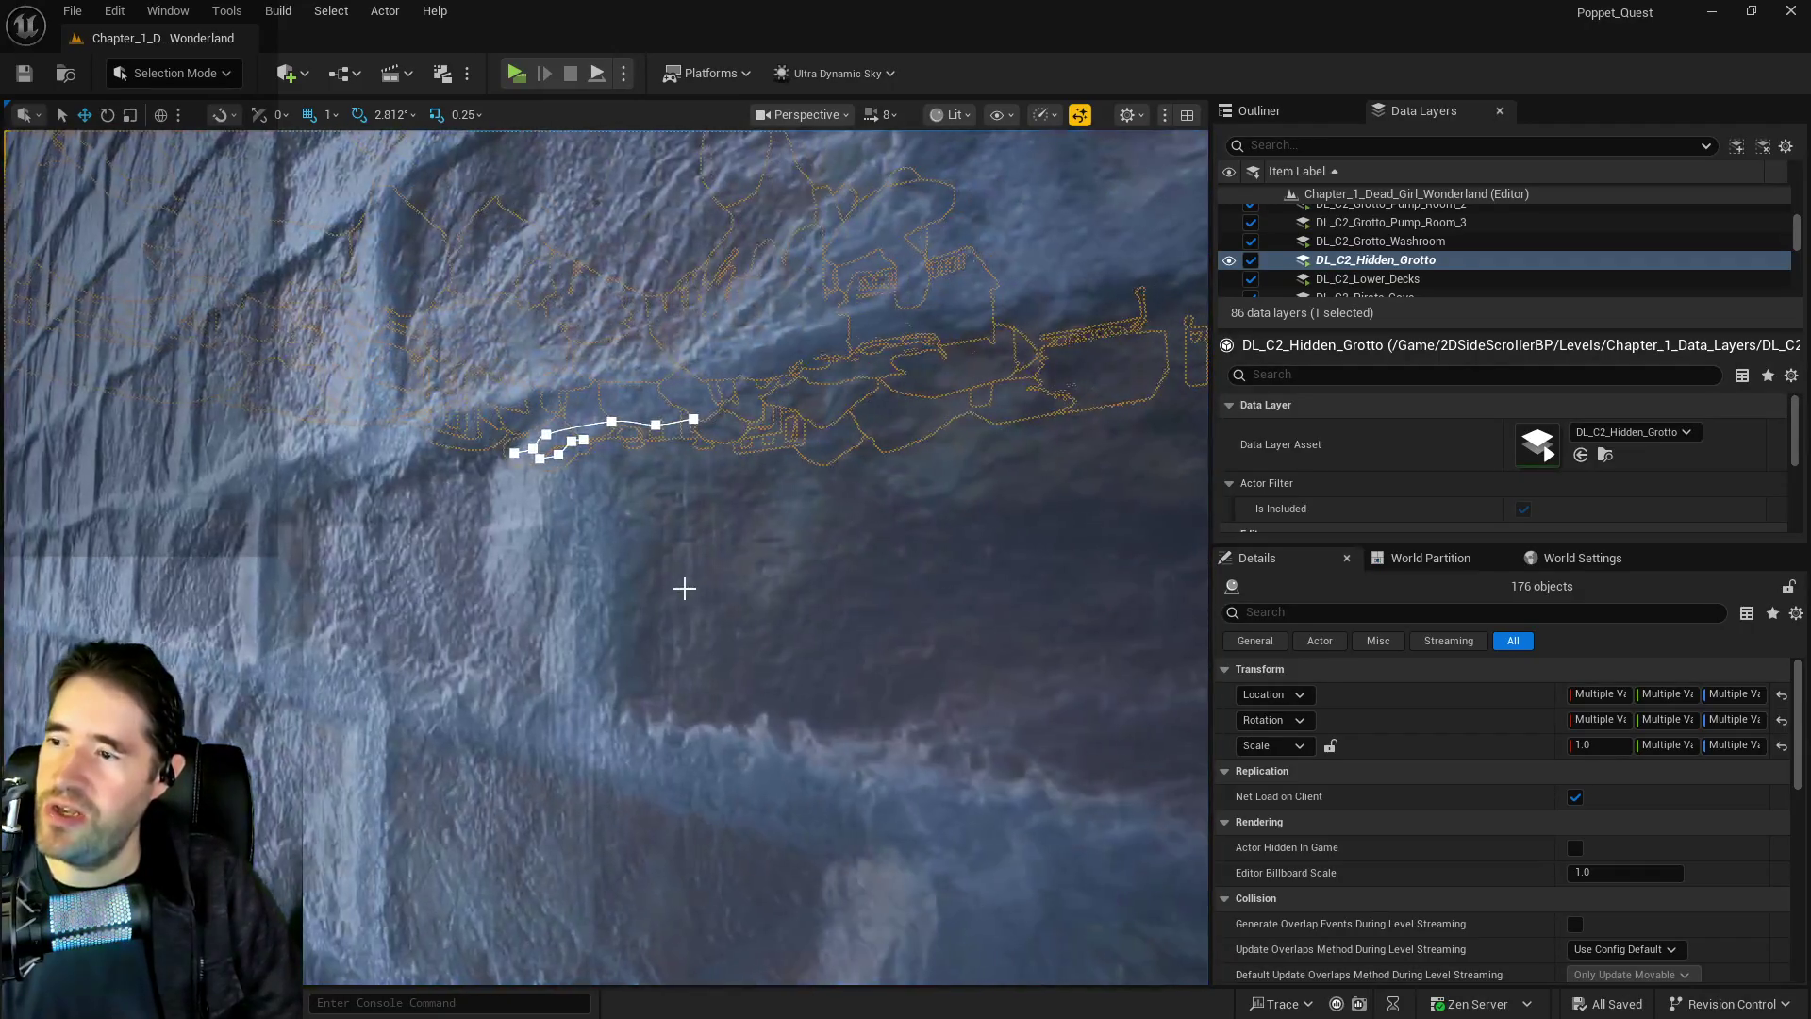
{"action": "left_click", "coordinate": [683, 586]}
{"action": "key", "text": "f"}
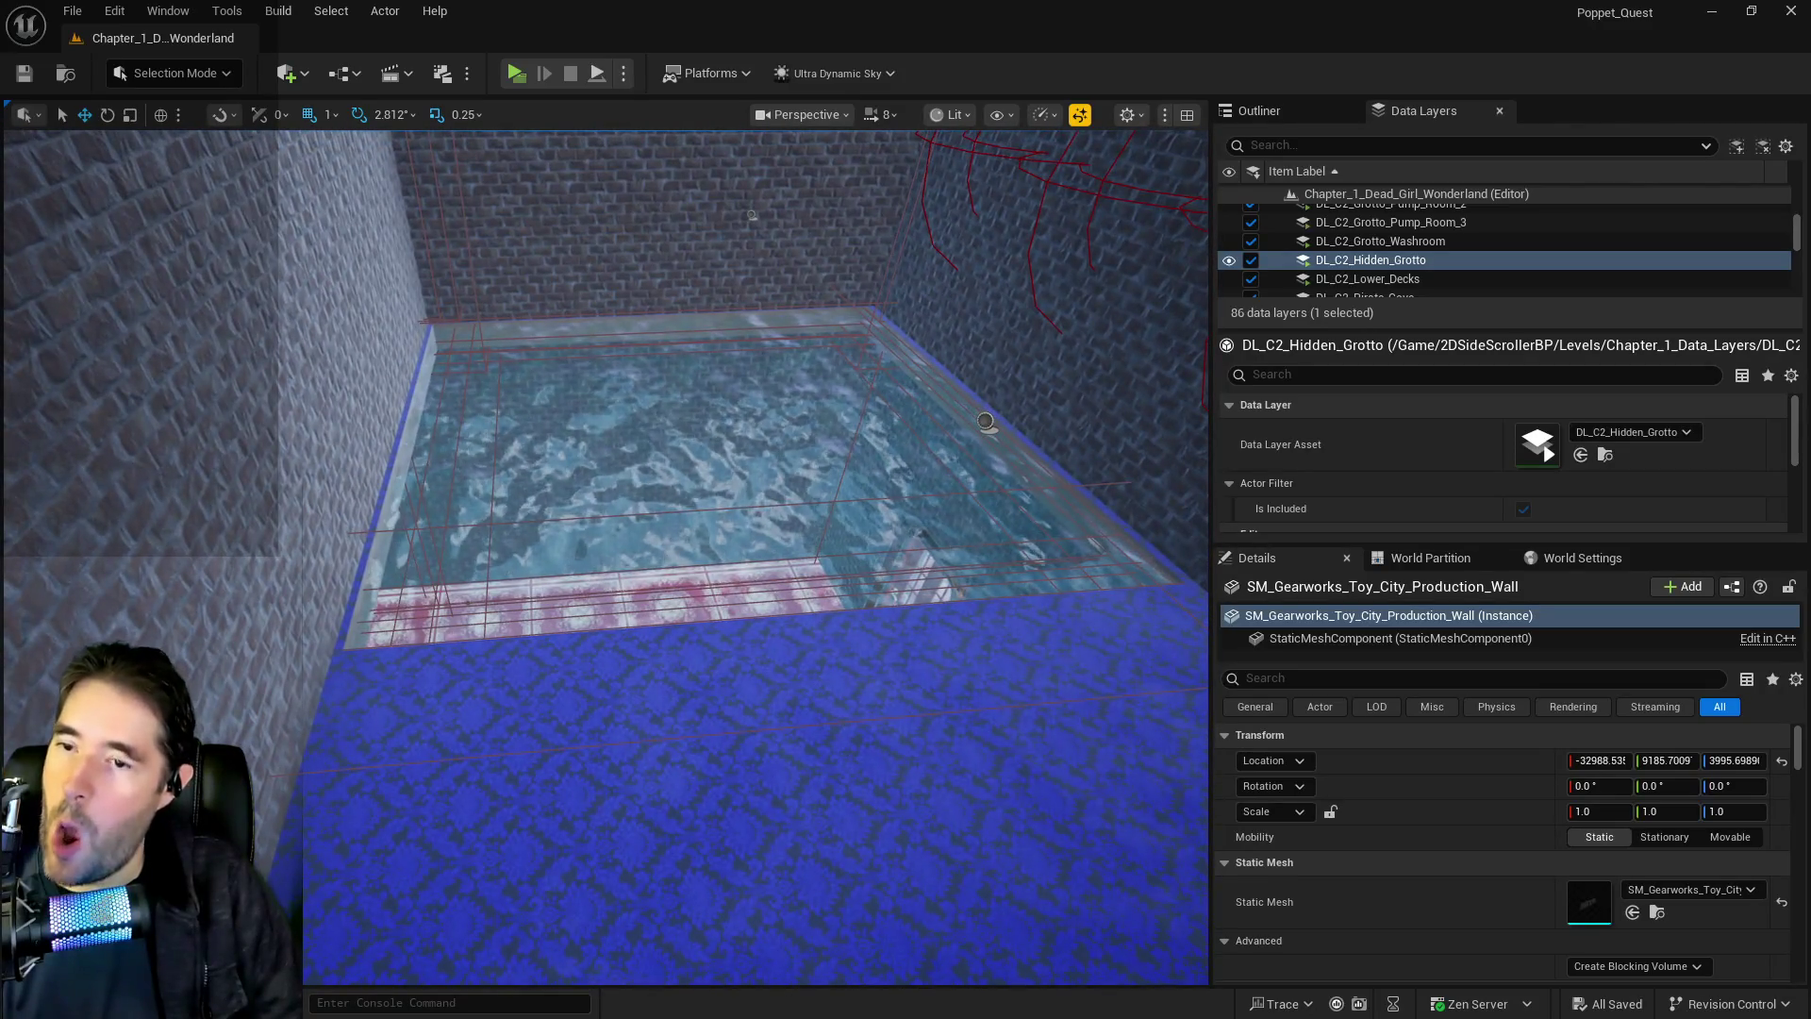
{"action": "left_click", "coordinate": [755, 802]}
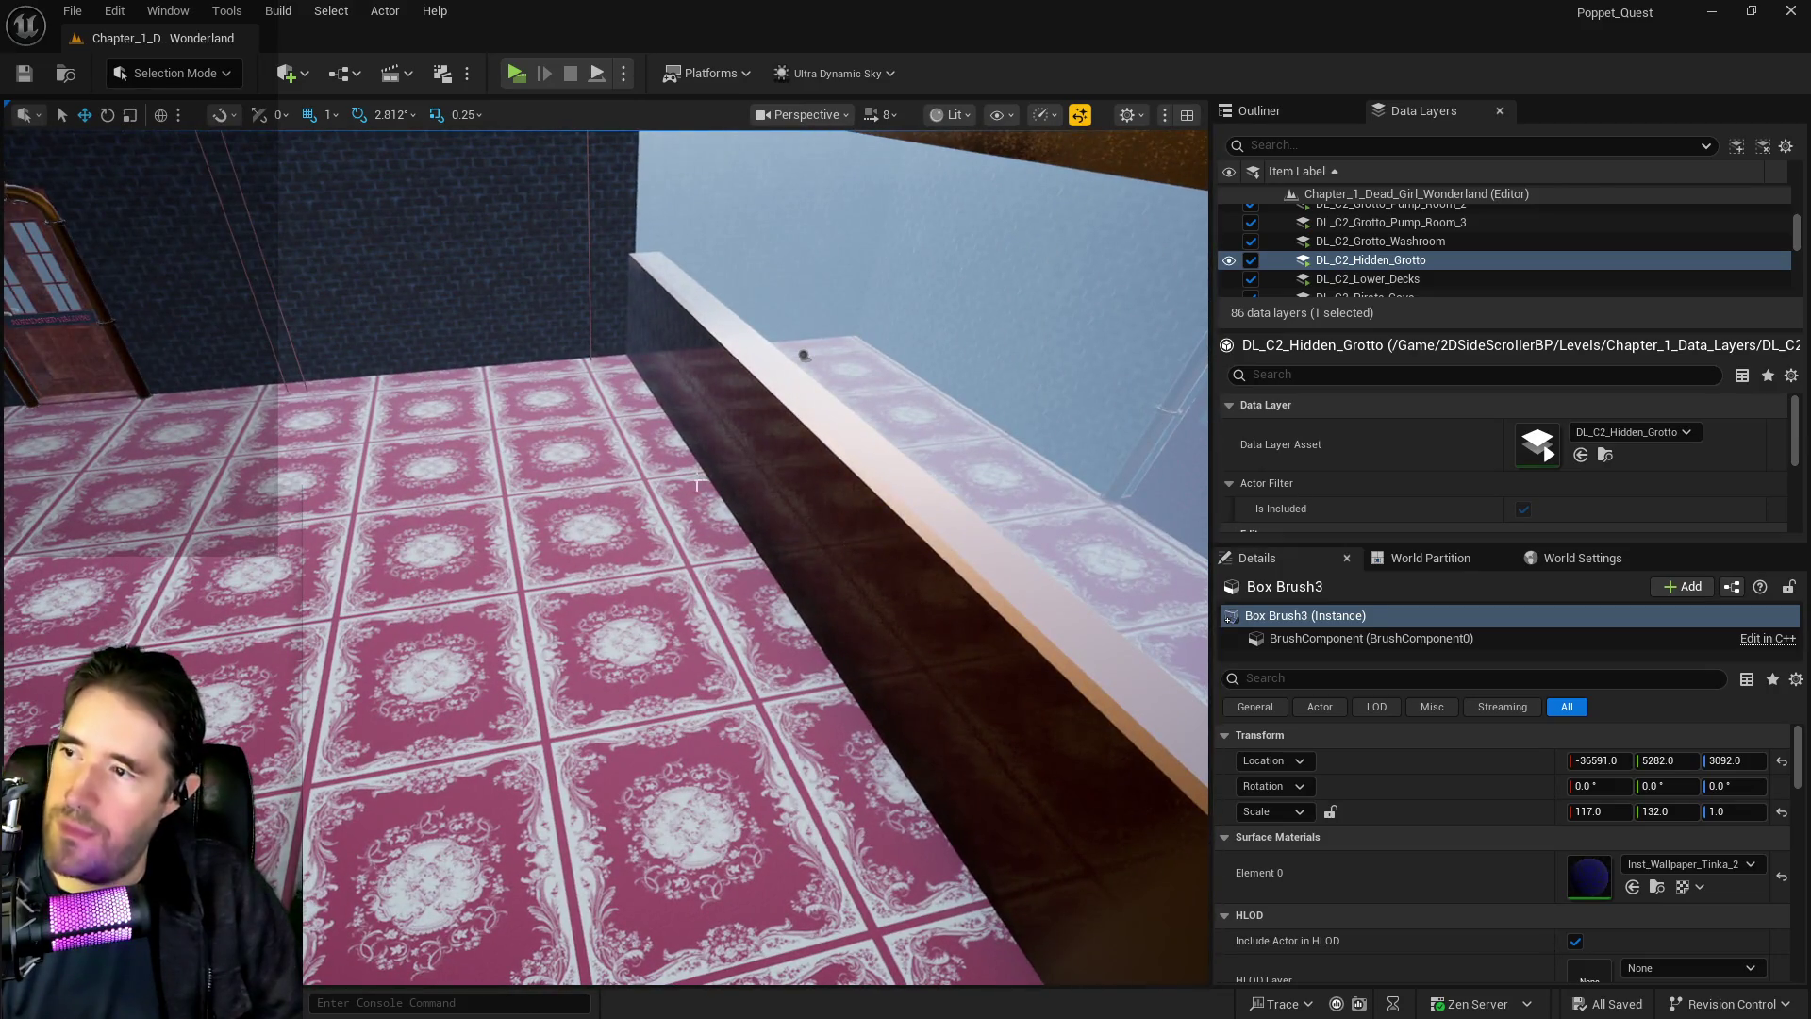
{"action": "left_click", "coordinate": [465, 288]}
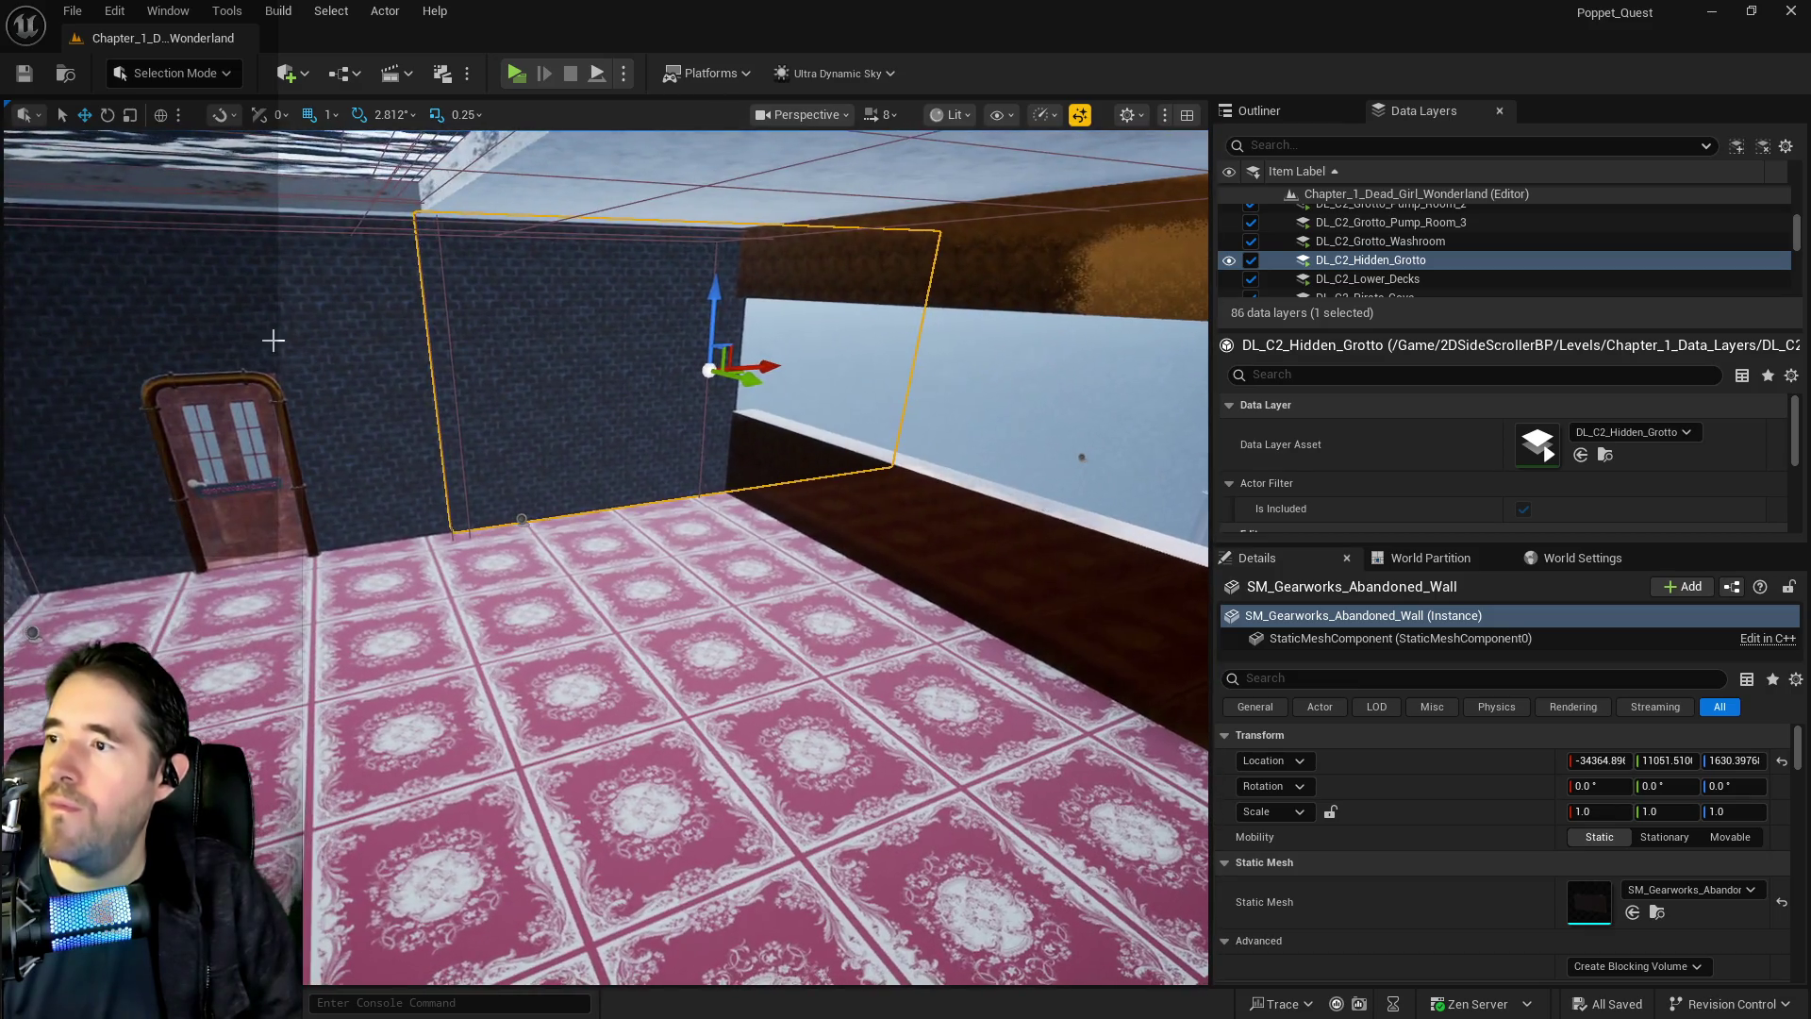
{"action": "left_click", "coordinate": [270, 311]}
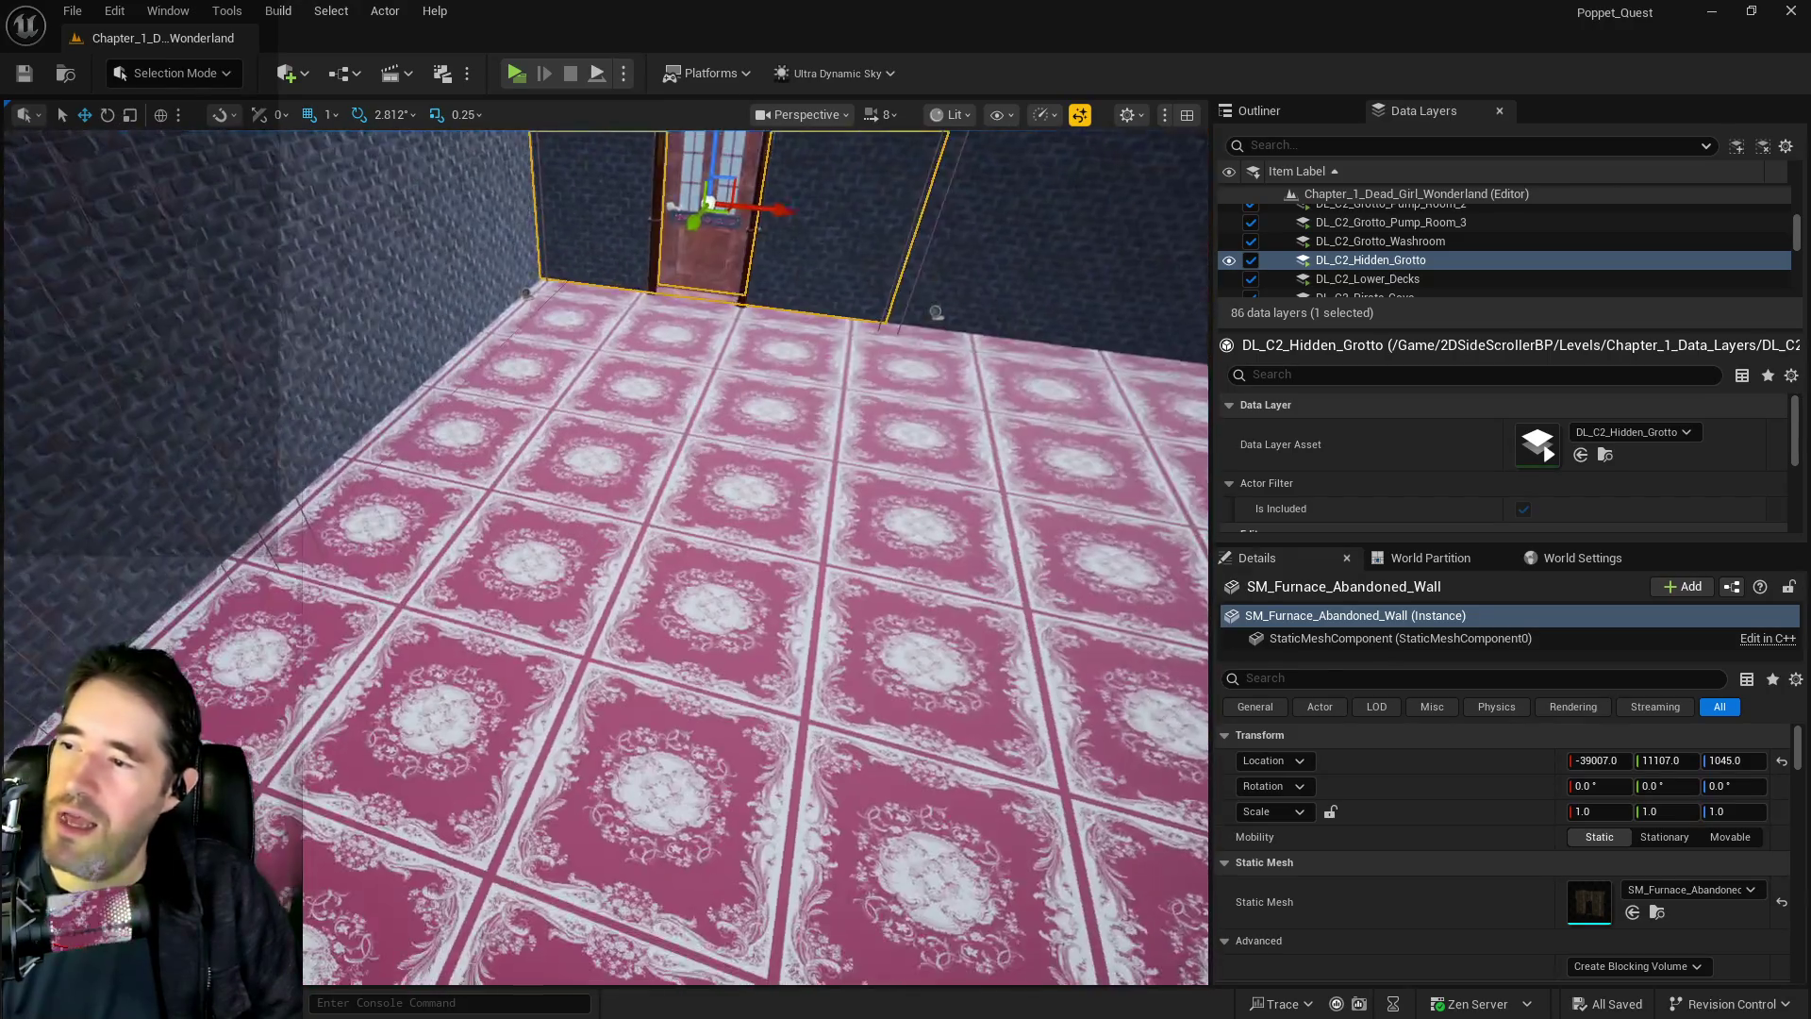
{"action": "left_click", "coordinate": [525, 293]}
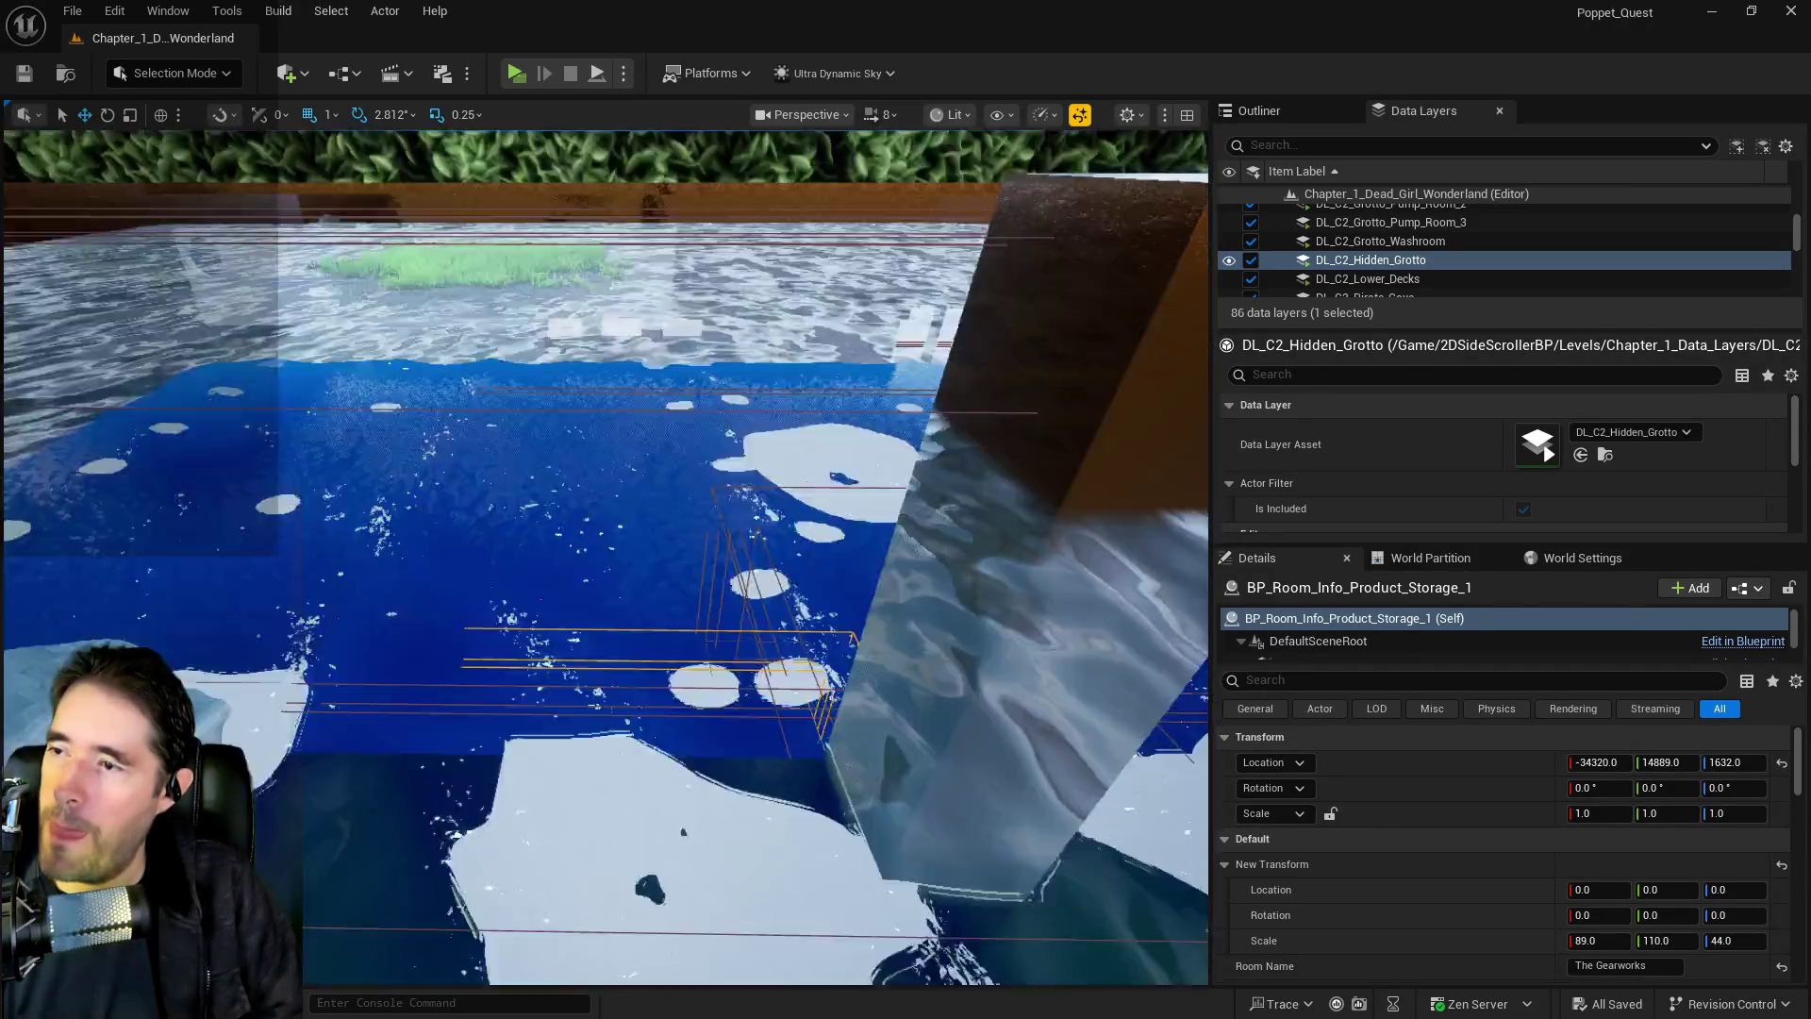
Fly to the stray Box Brush65 among the mossy rocks and delete it
{"action": "key", "text": "w"}
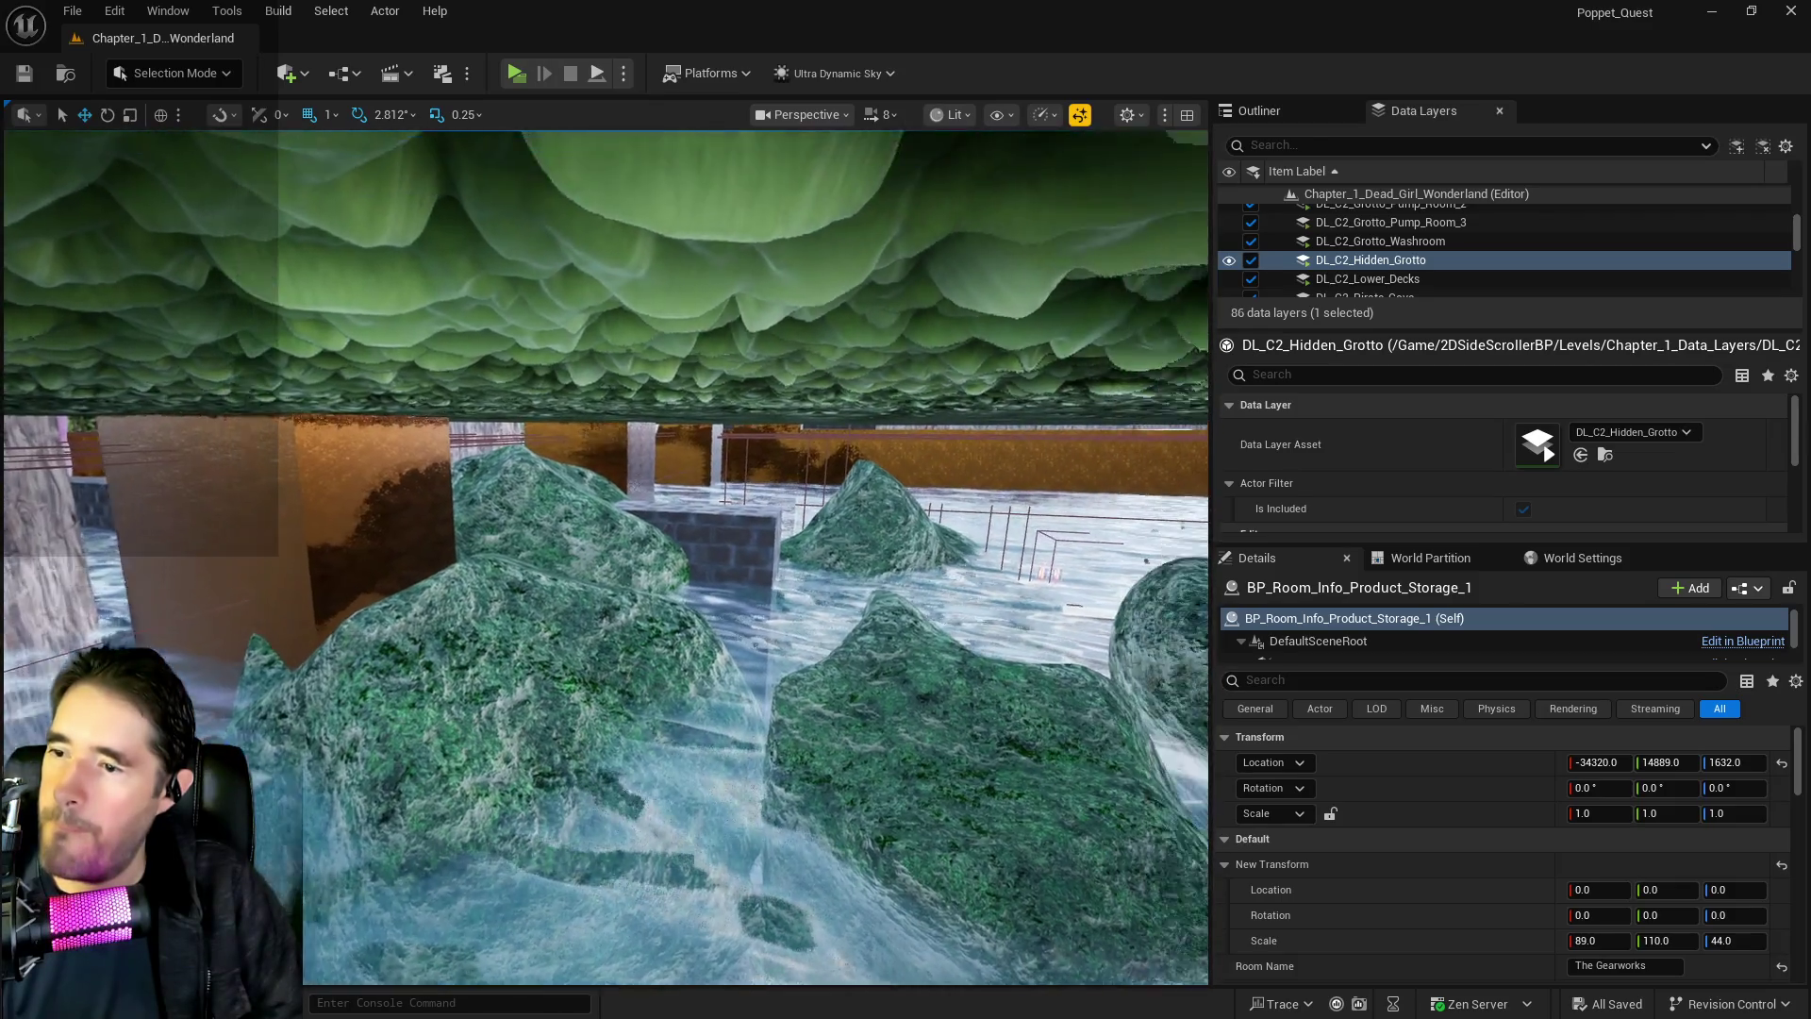
{"action": "key", "text": "w"}
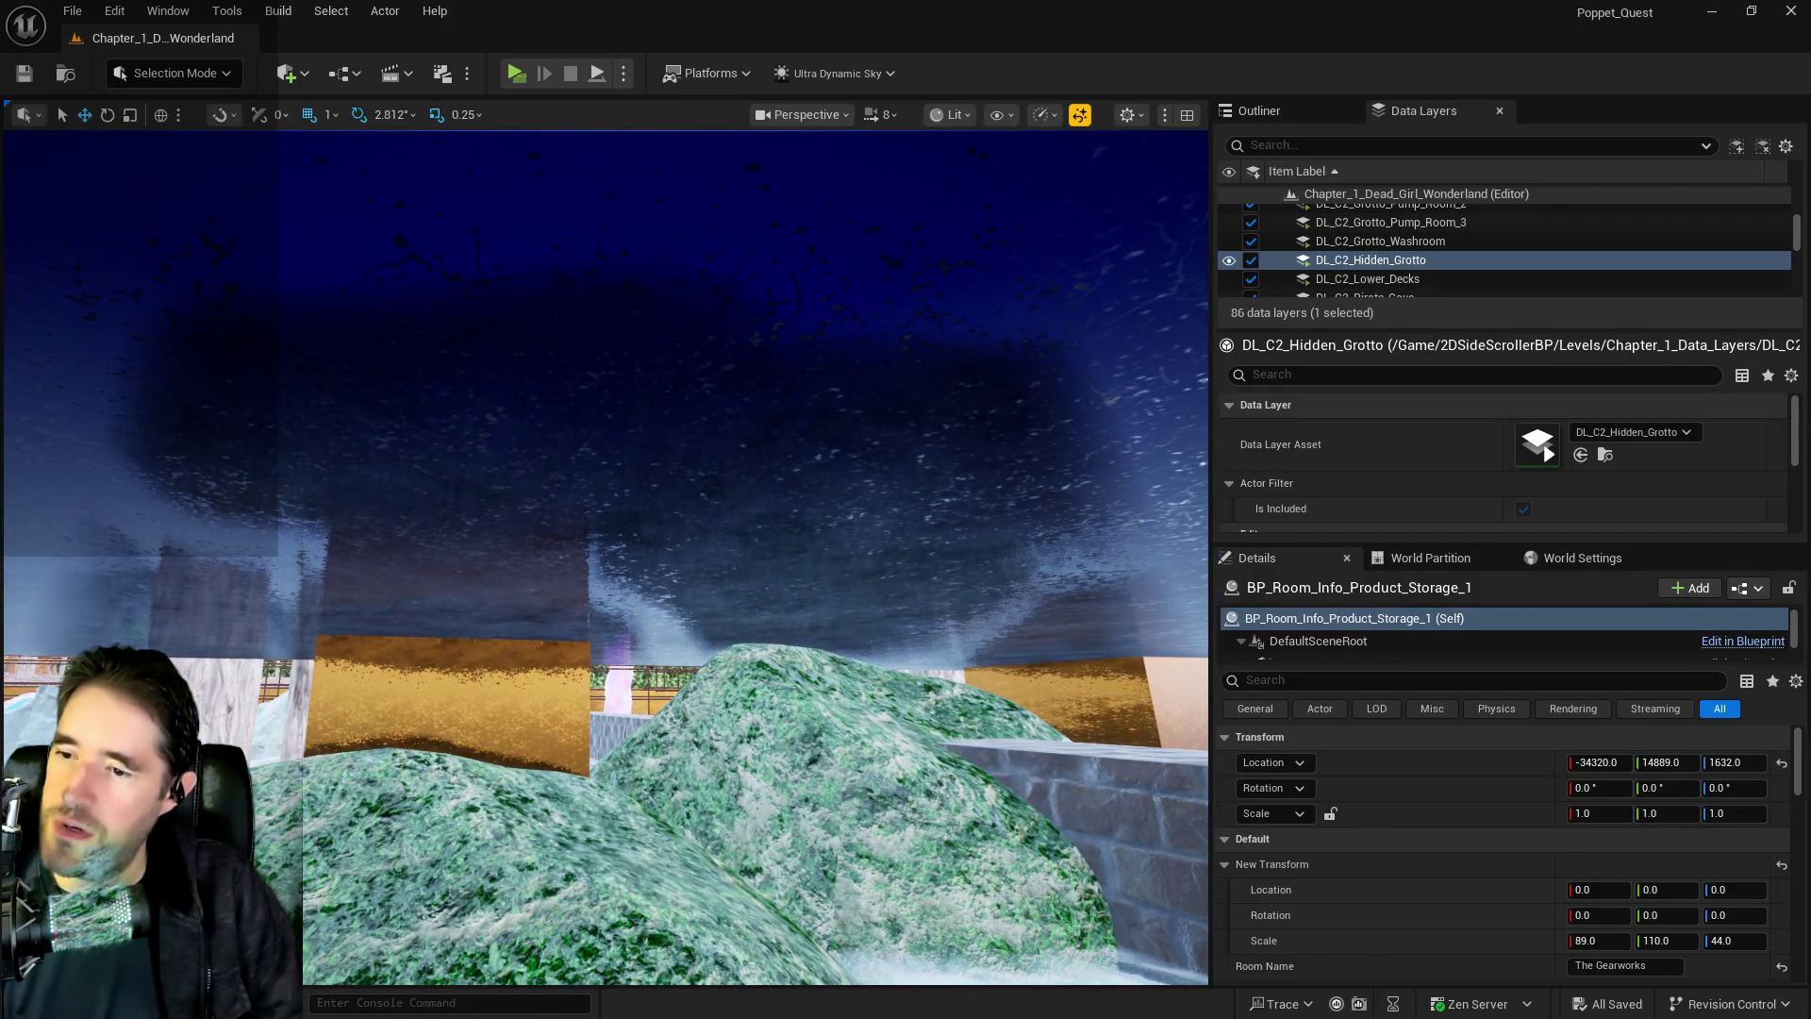
{"action": "left_click", "coordinate": [1075, 820]}
{"action": "key", "text": "w"}
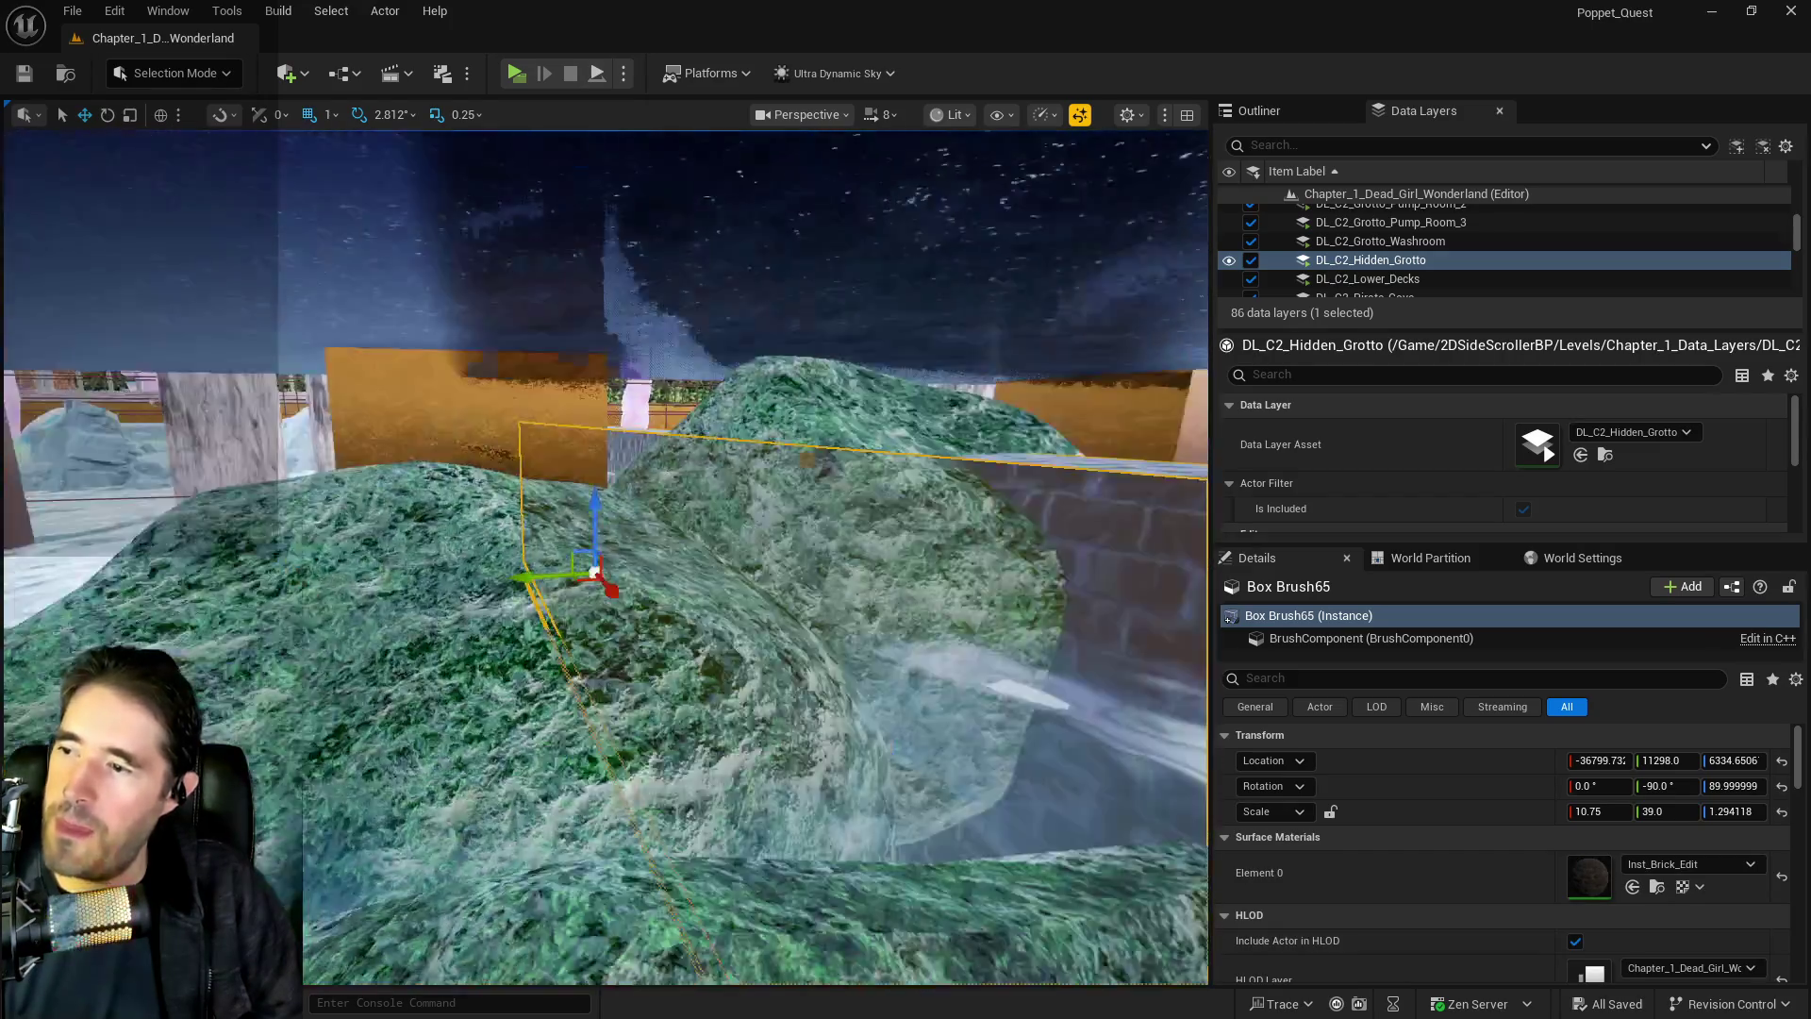
{"action": "key", "text": "w"}
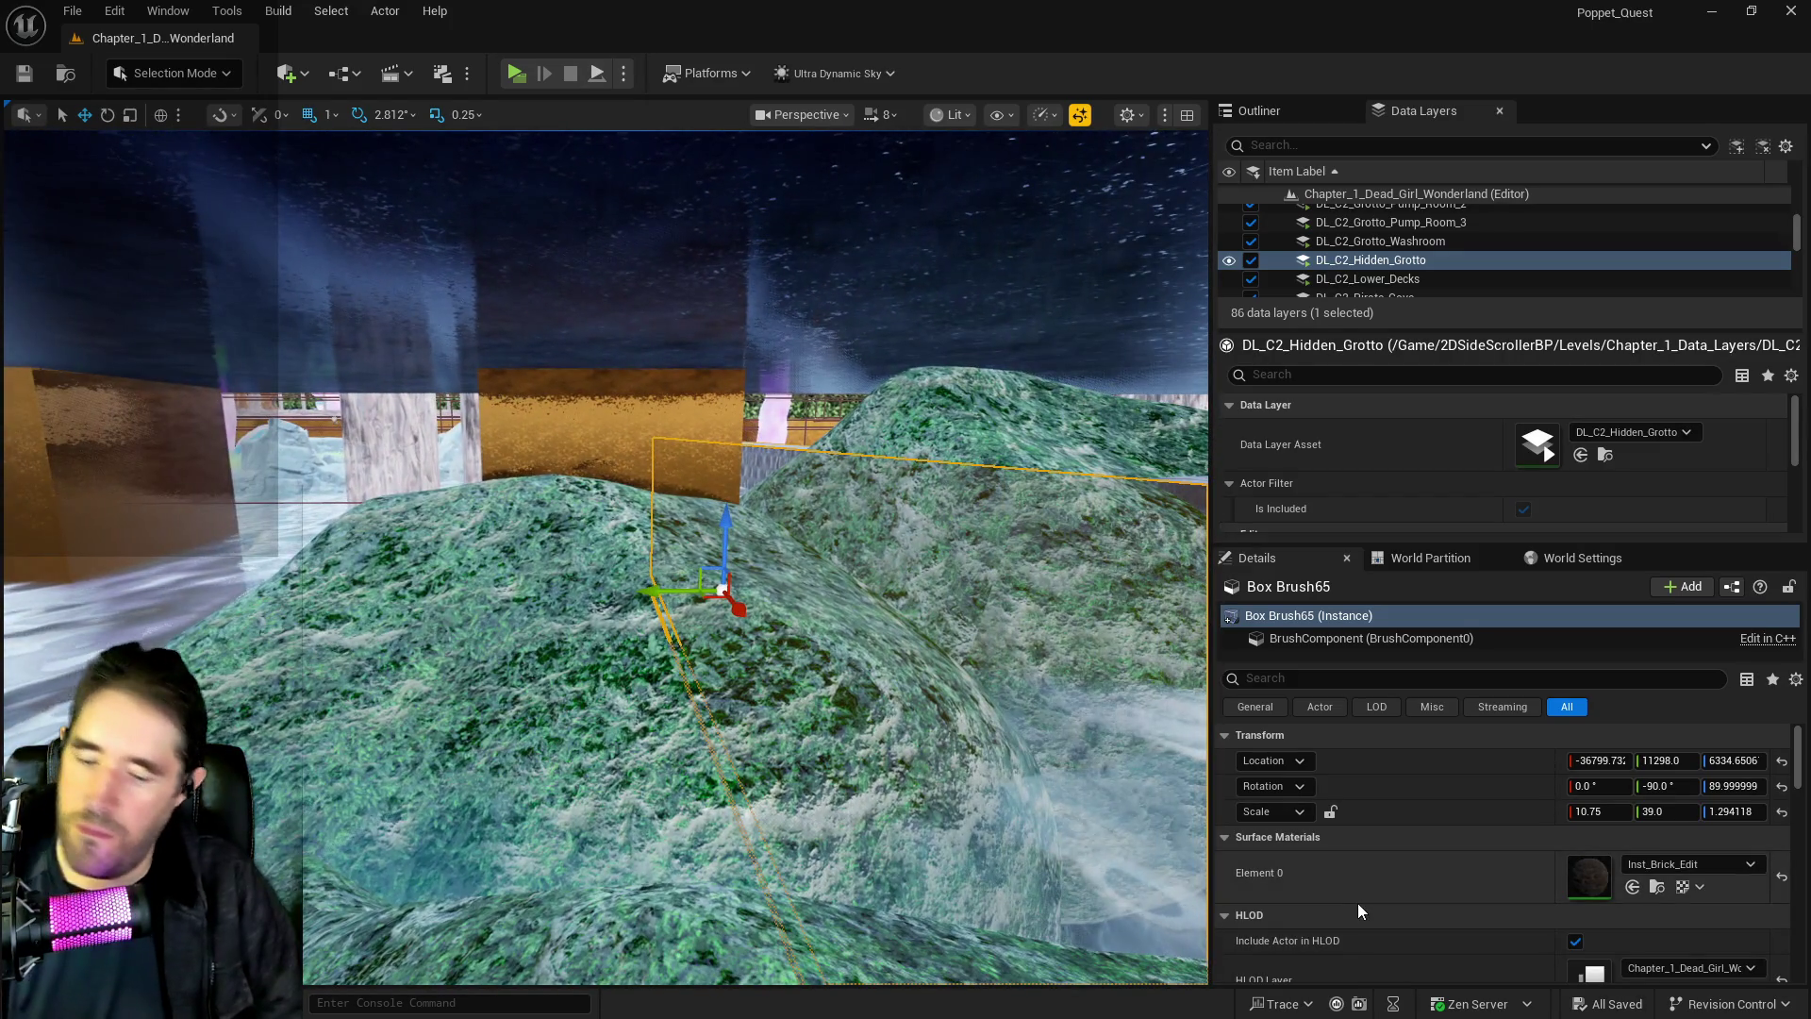
{"action": "key", "text": "Delete"}
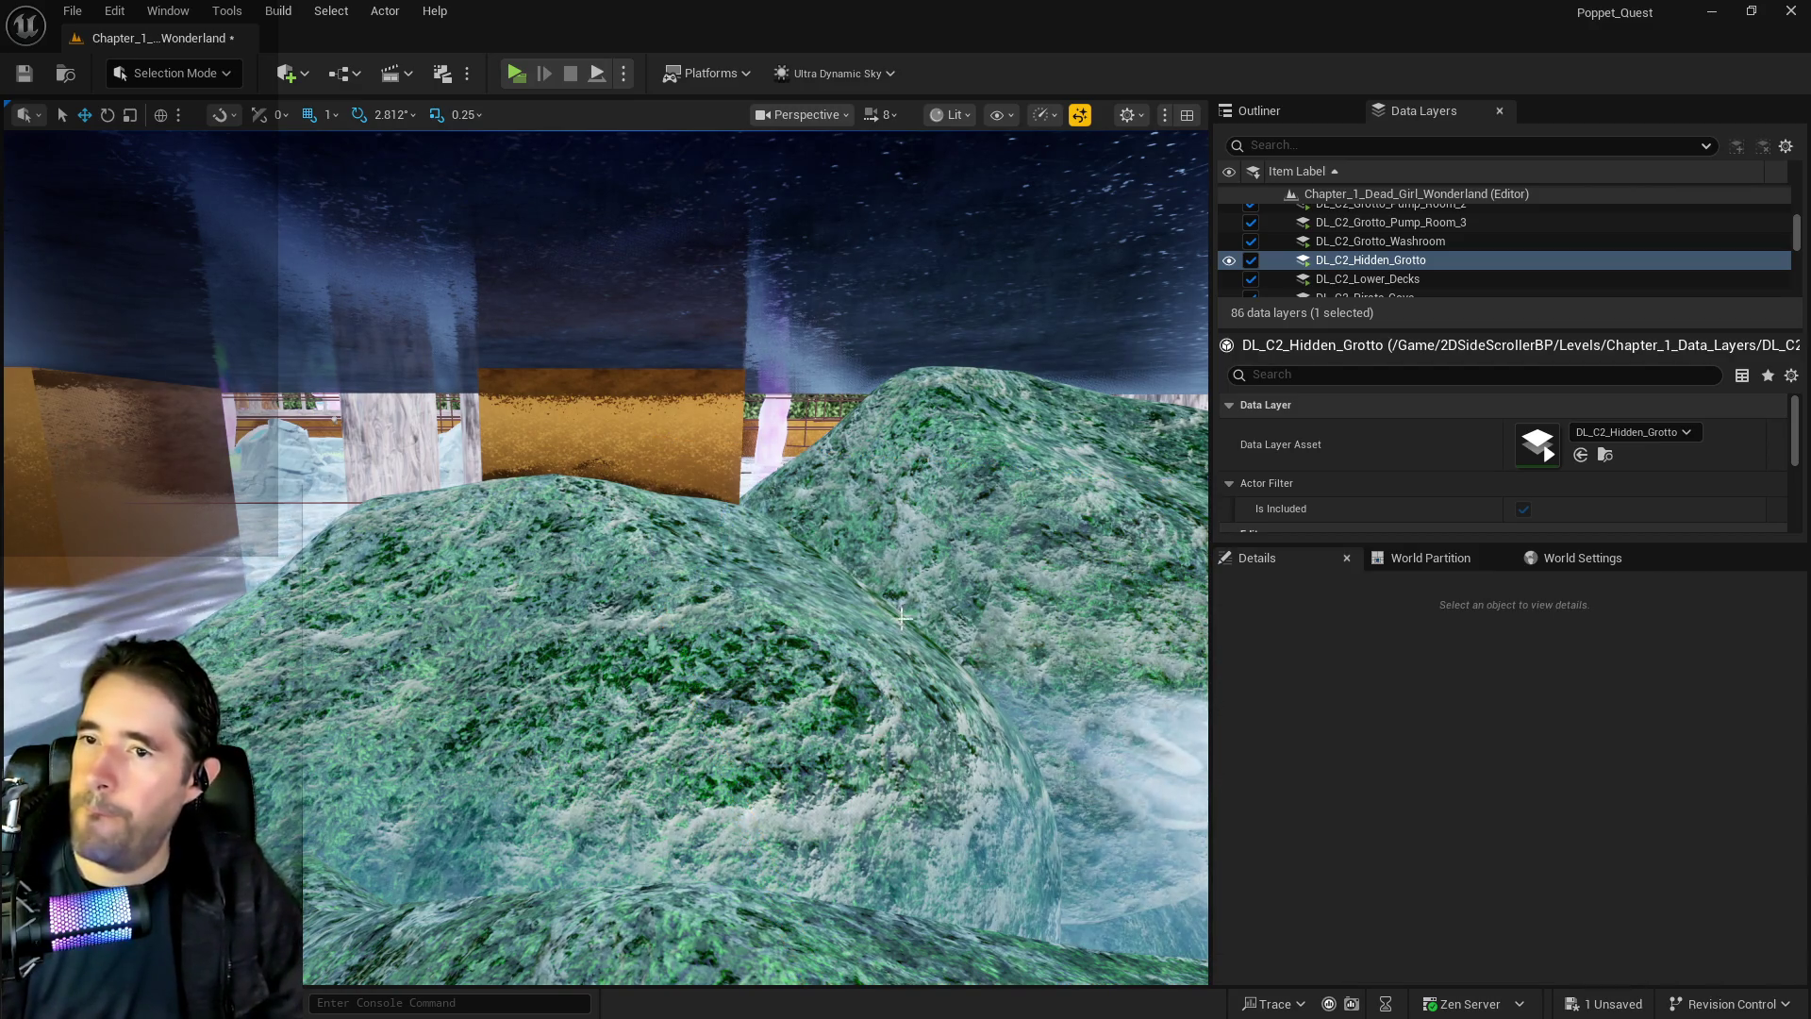
Save the level after deleting Box Brush65
{"action": "key", "text": "w"}
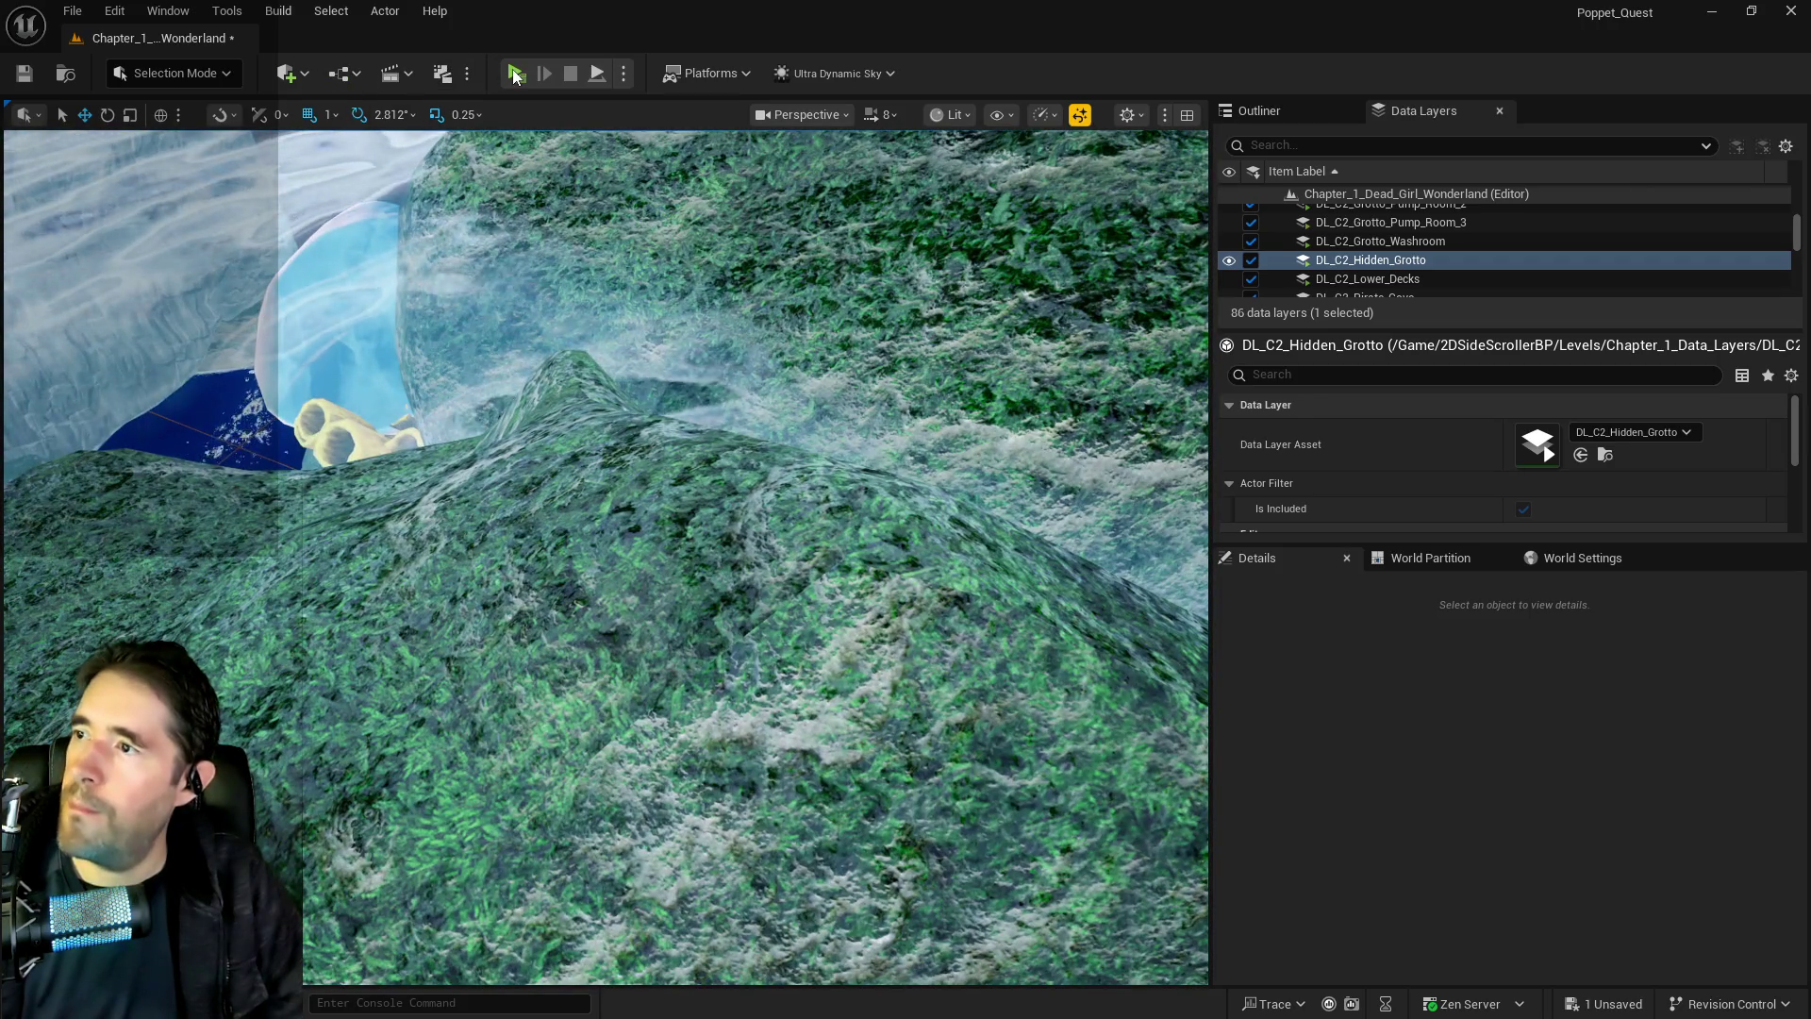
{"action": "key", "text": "ctrl+s"}
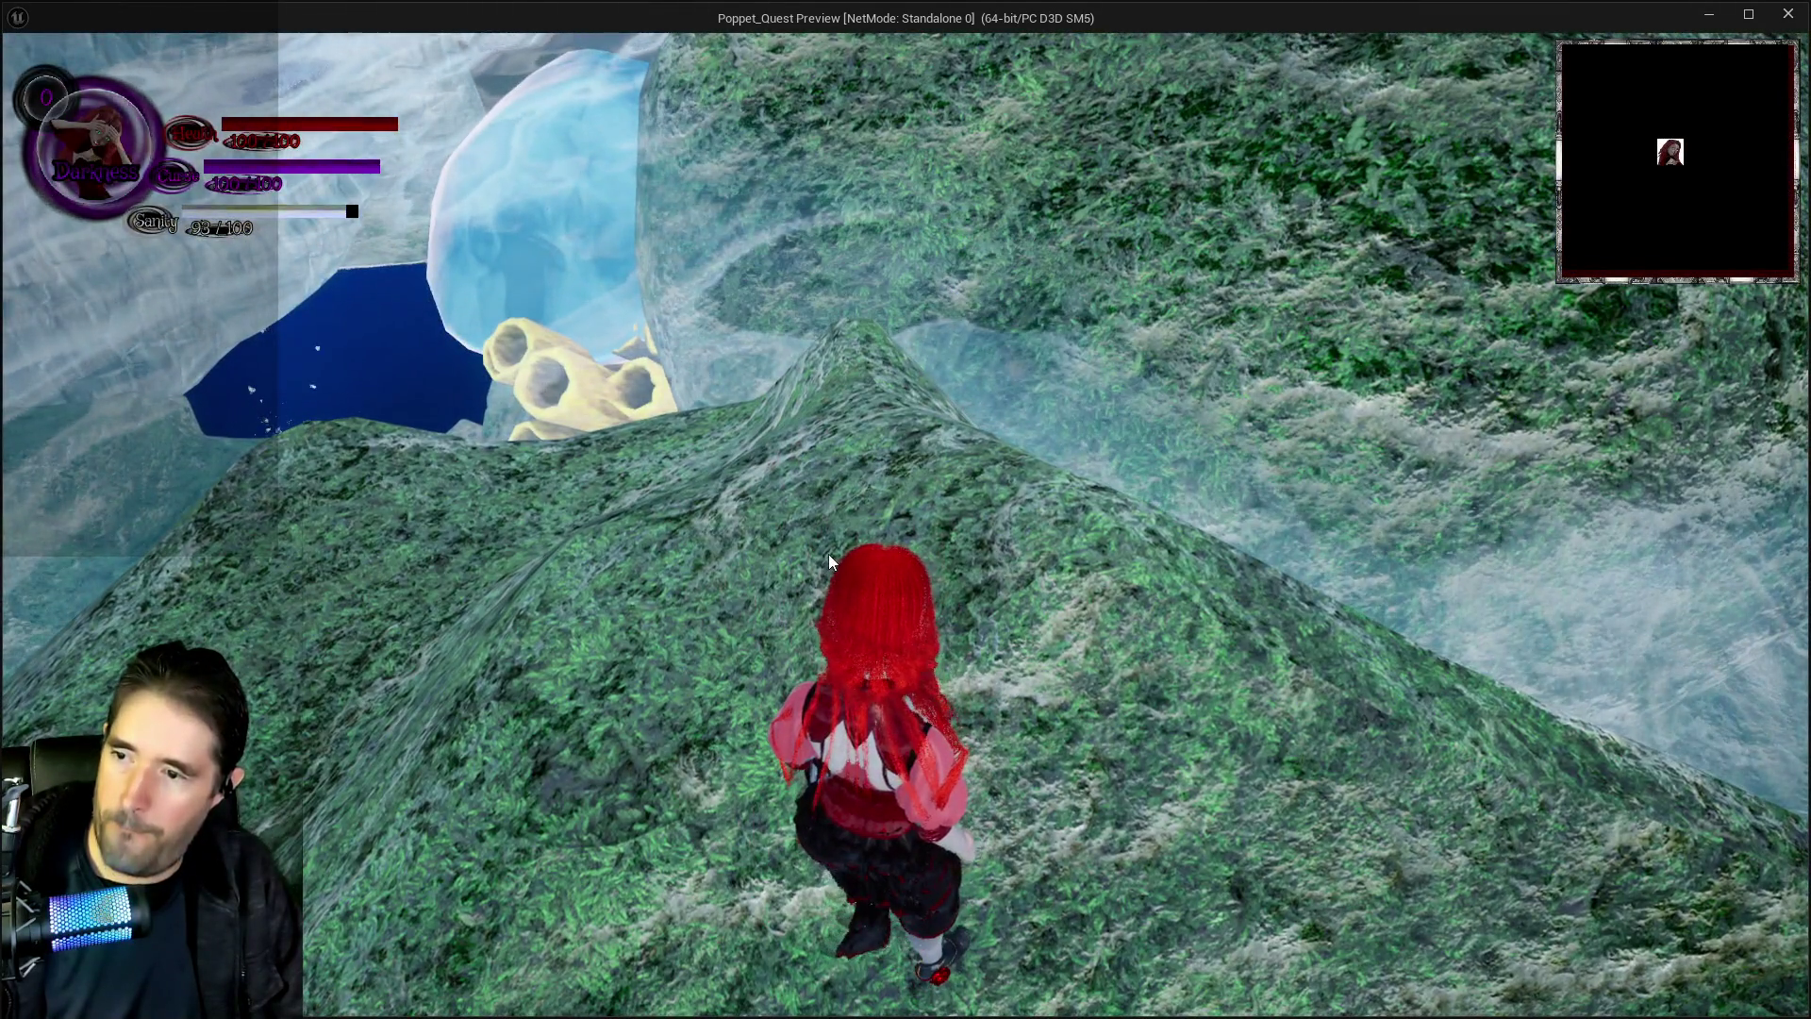
Run, jump and glide the character across the hill past the wooden pillars onto the rocky mound
{"action": "left_click", "coordinate": [828, 553]}
{"action": "key", "text": "Tab"}
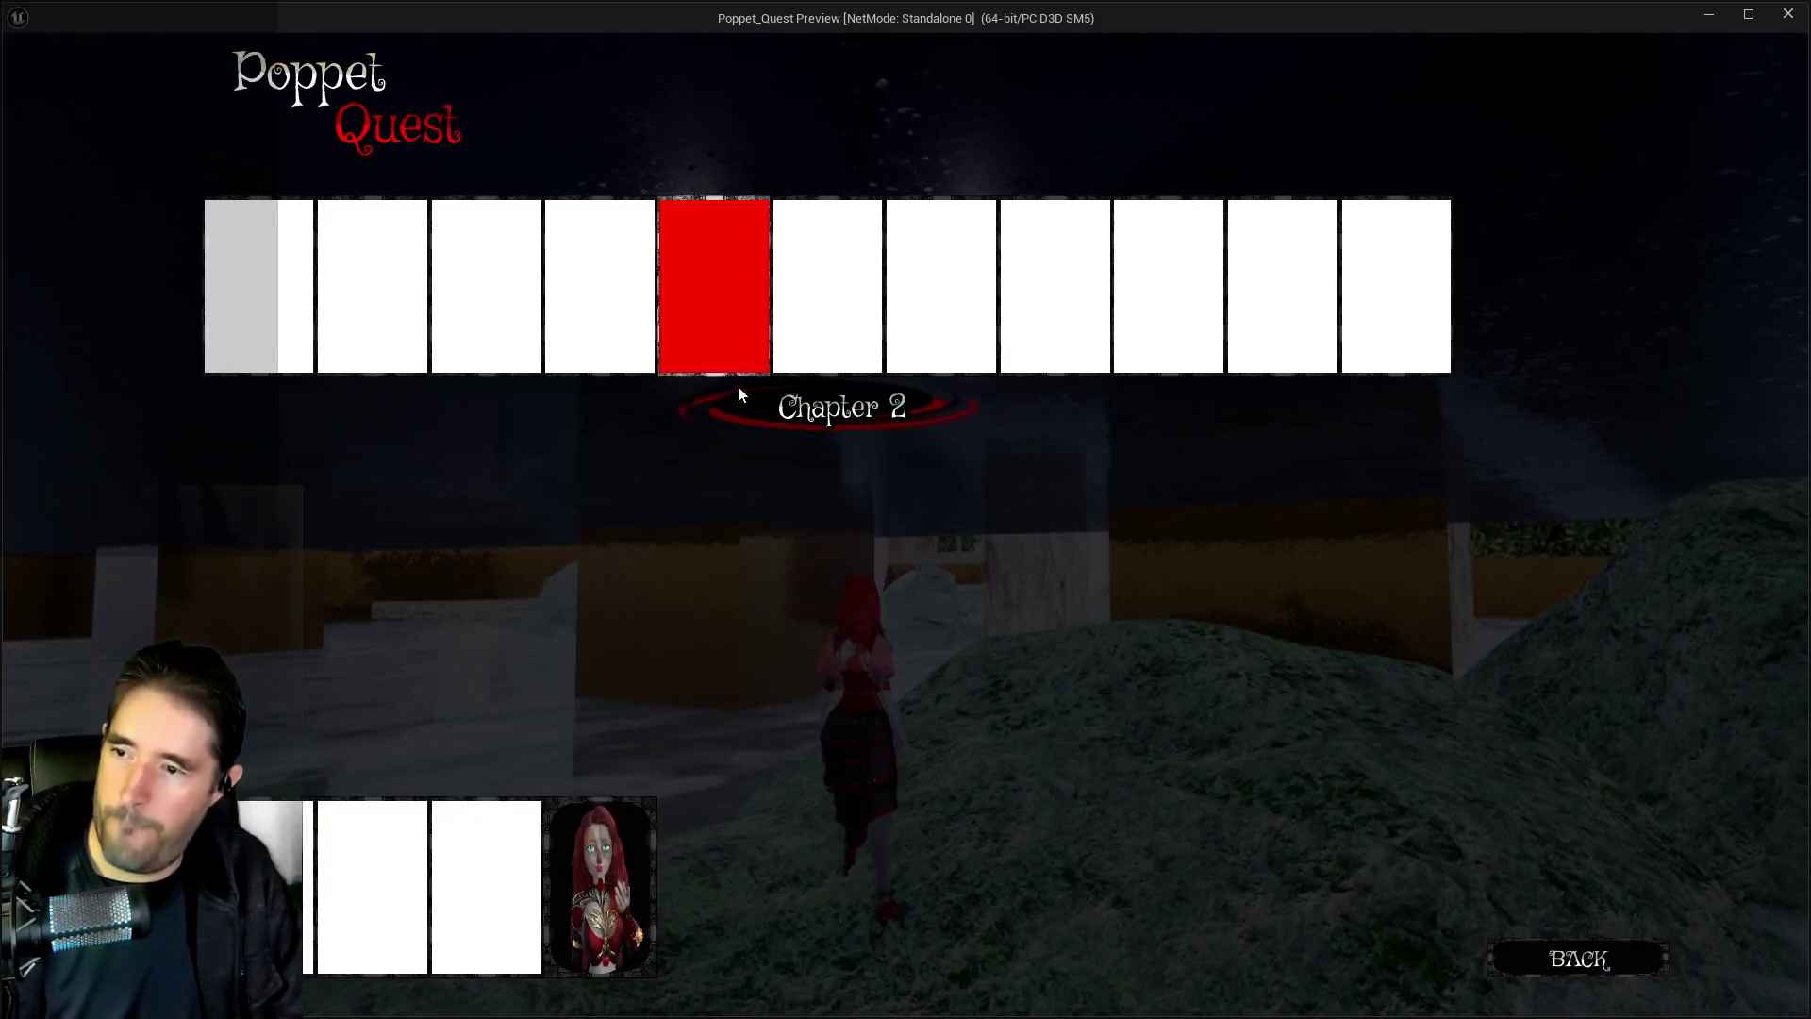
{"action": "key", "text": "Tab"}
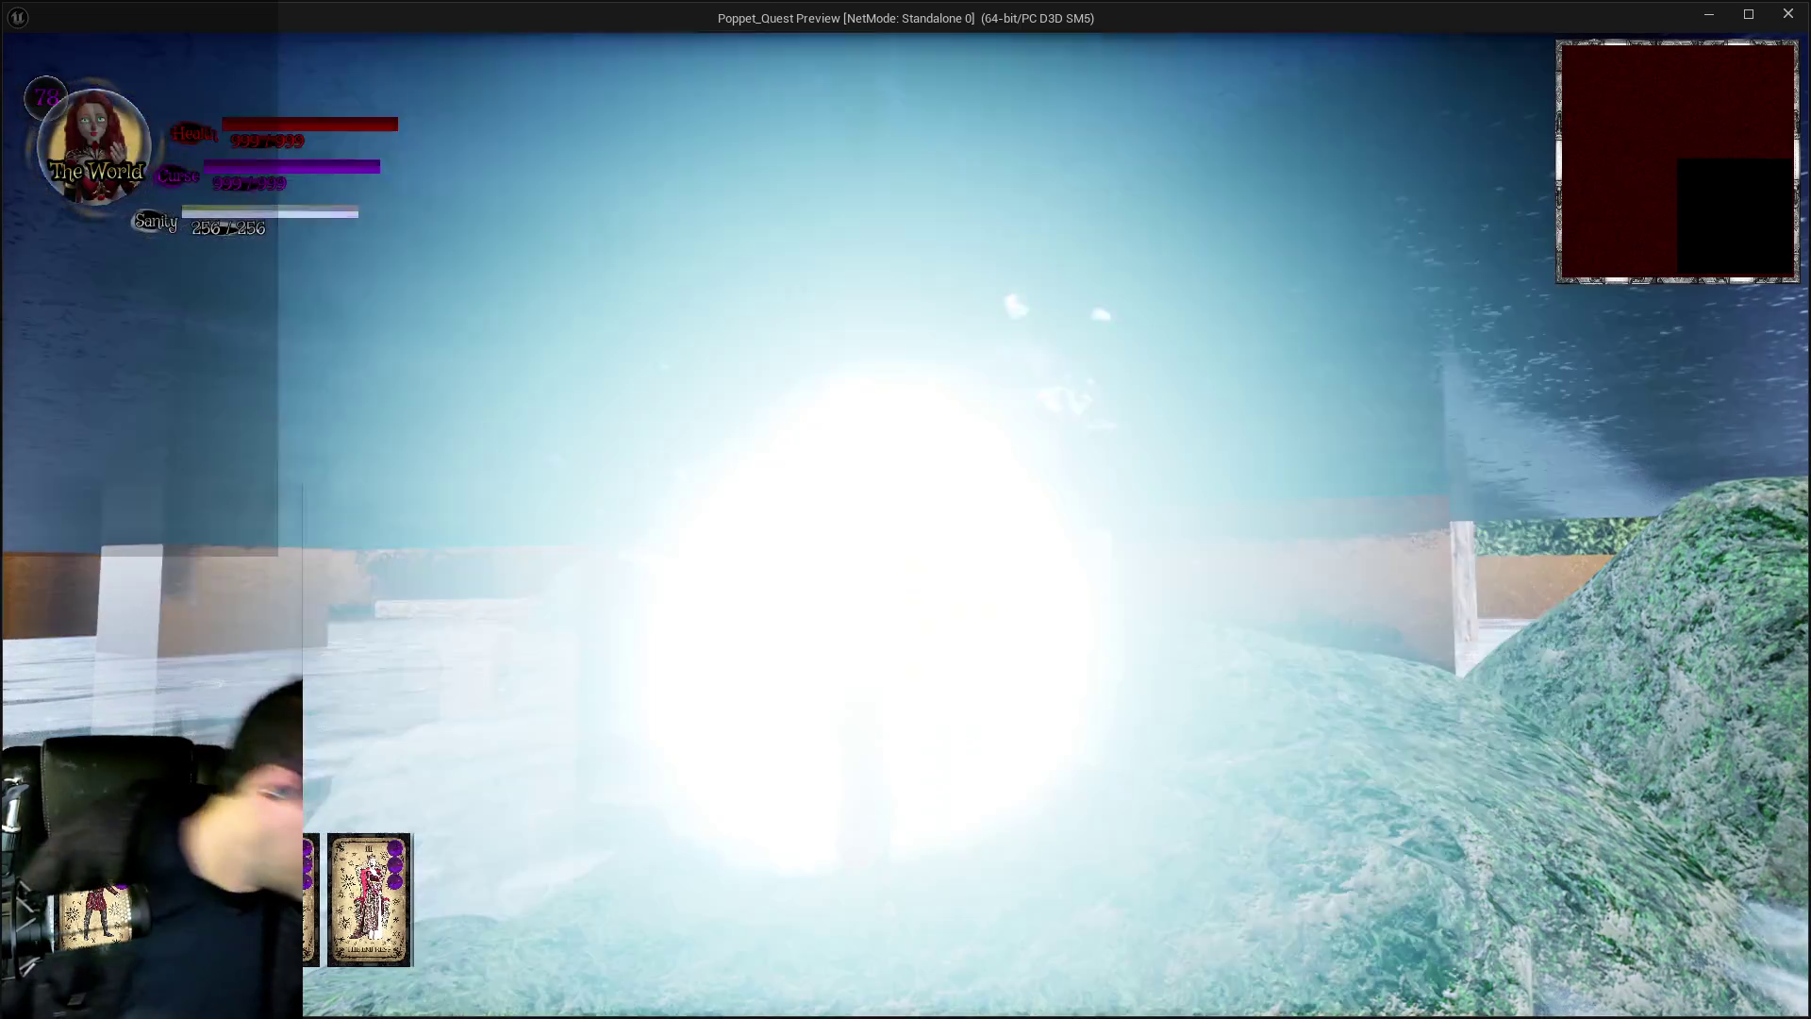
{"action": "key", "text": "w"}
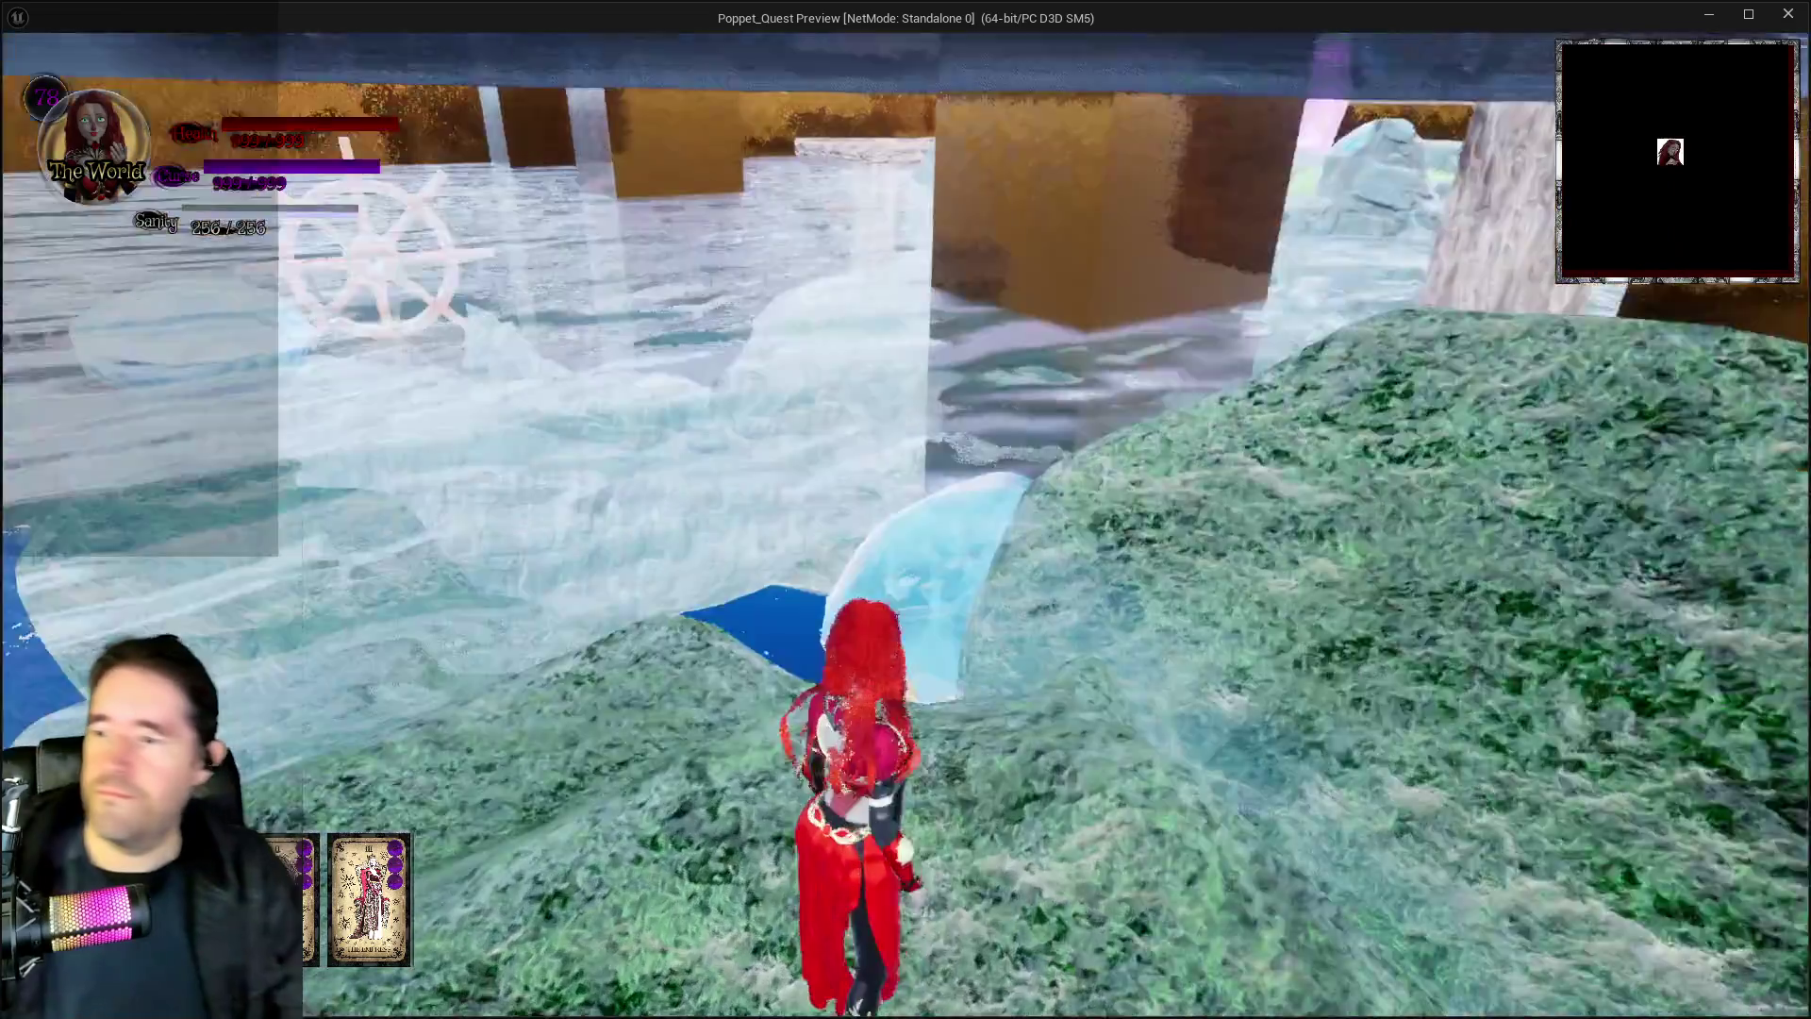
{"action": "key", "text": "w"}
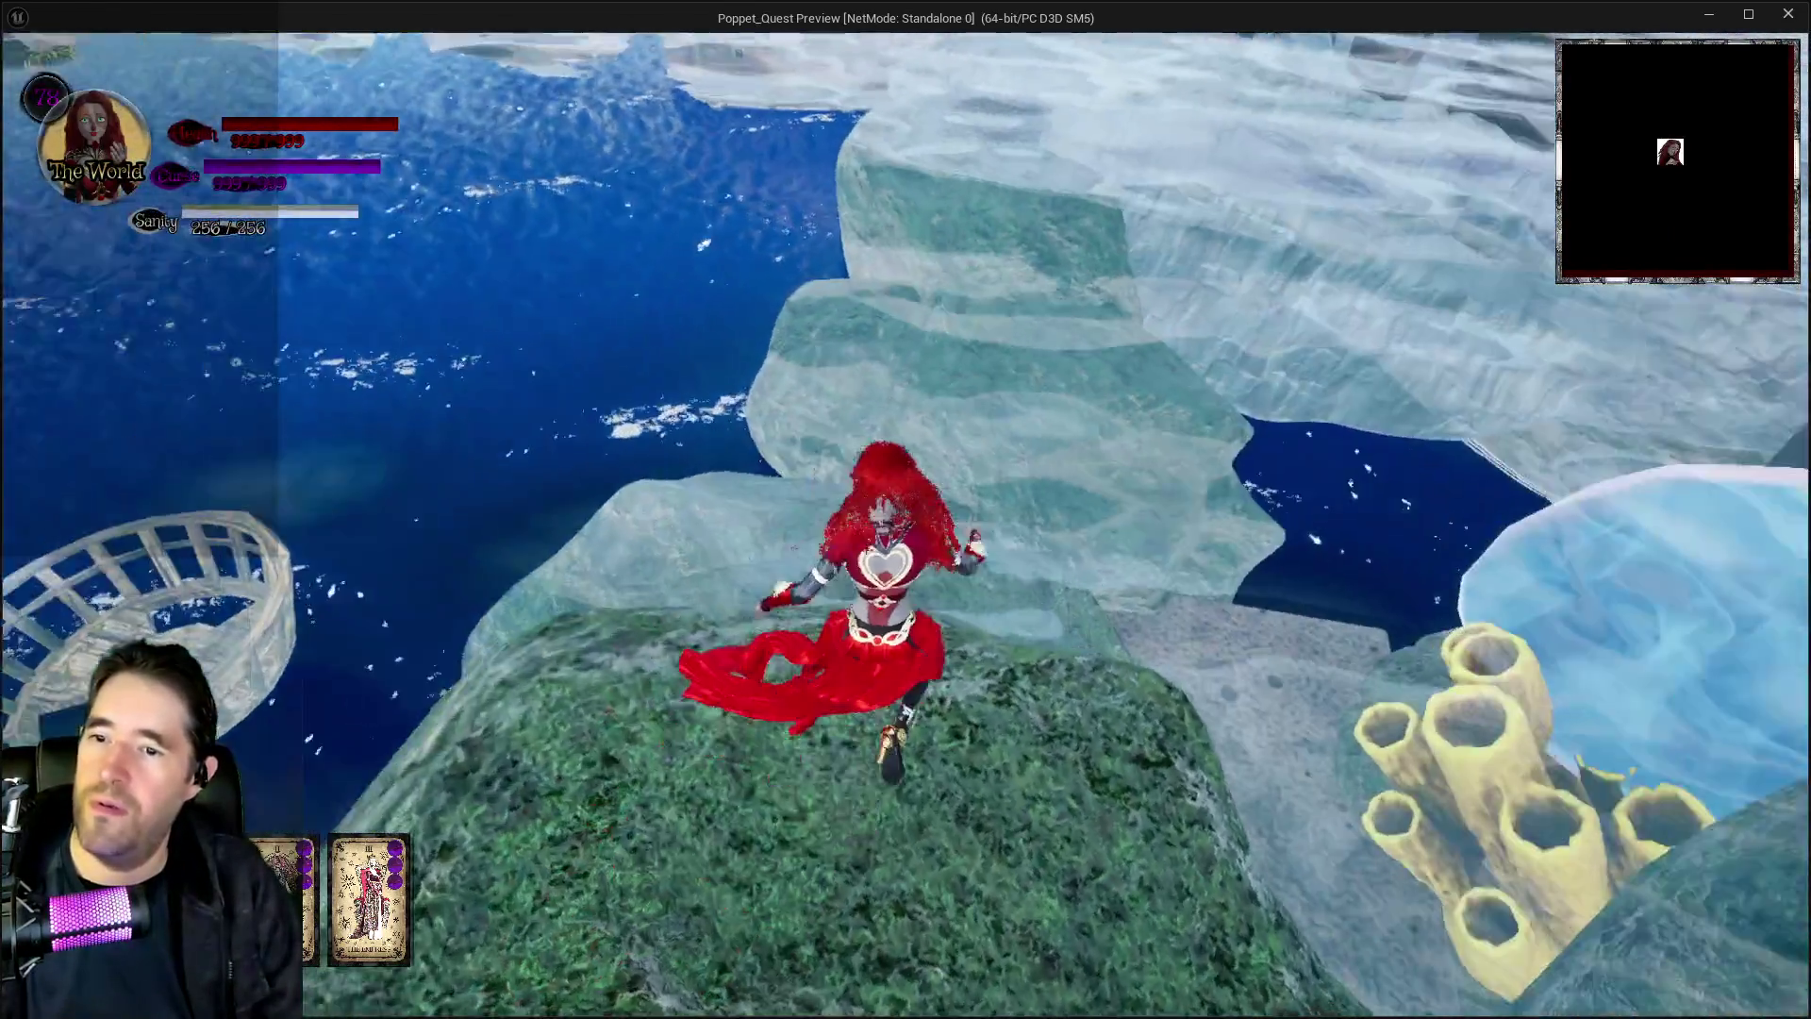
{"action": "key", "text": "w"}
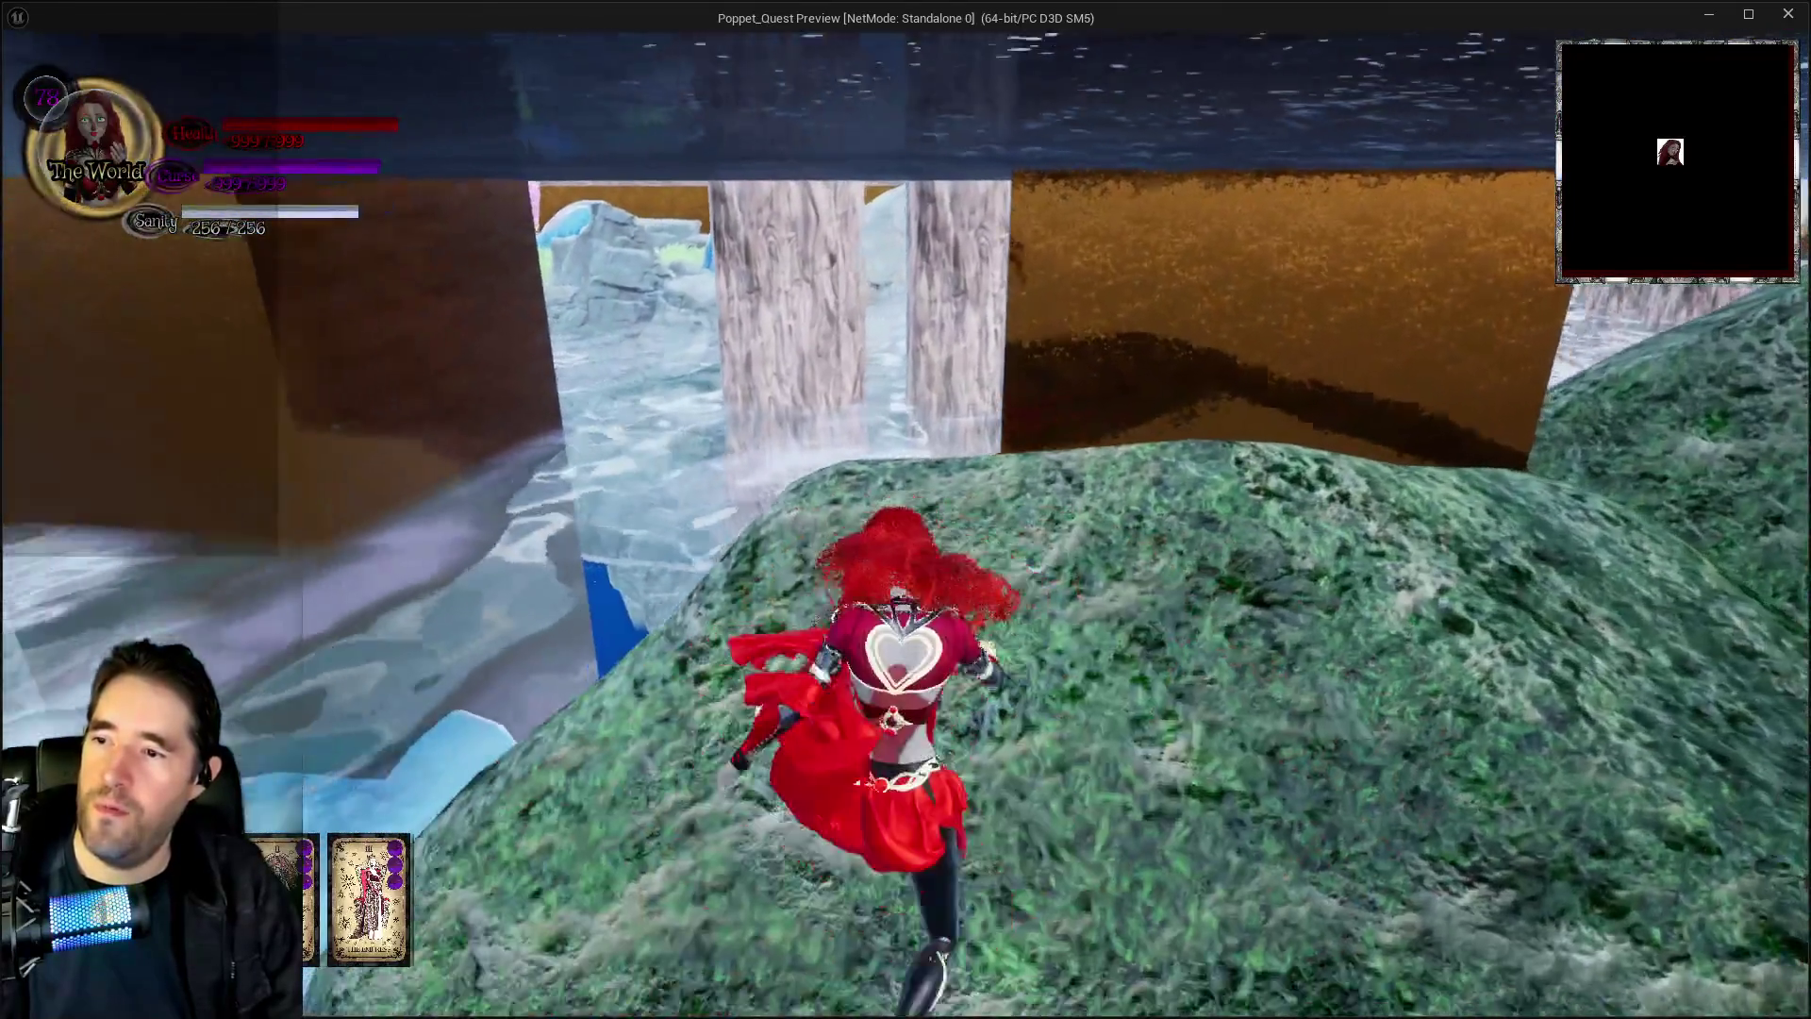
{"action": "key", "text": "space"}
{"action": "key", "text": "w"}
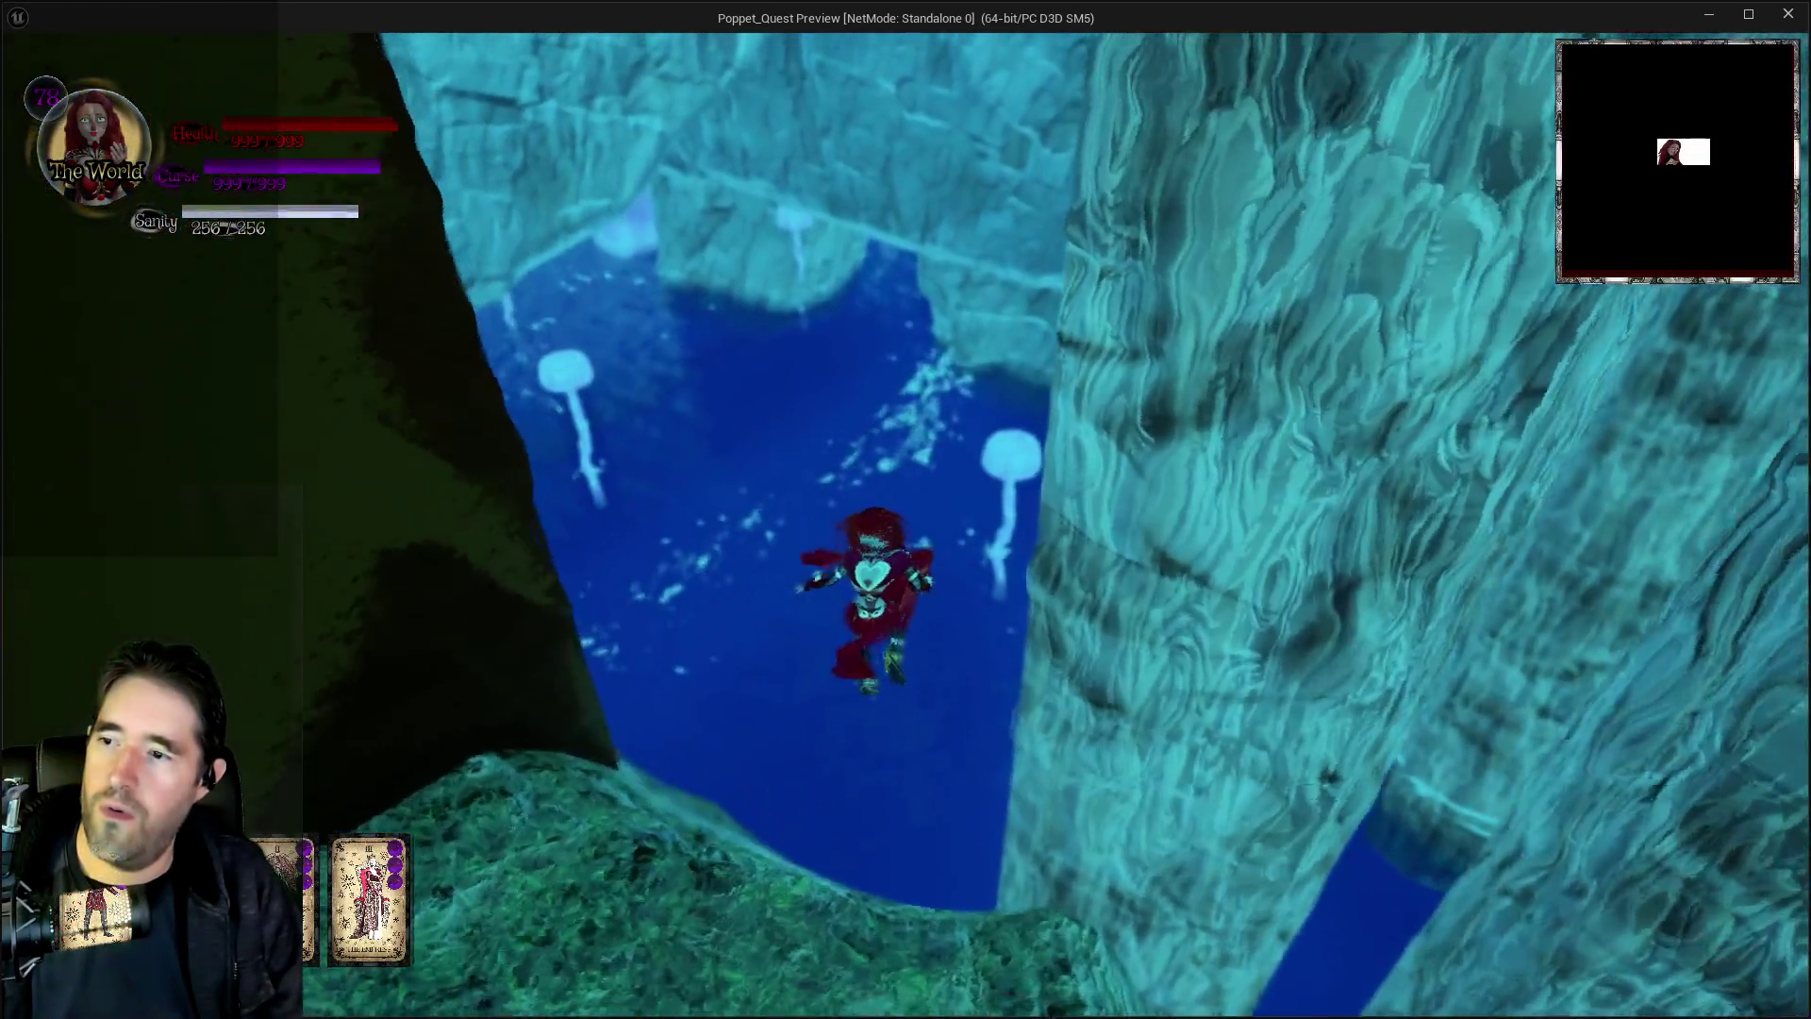
Swim through the Staff Washroom, climb the brick wall, cross the long pool room, then exit the preview
{"action": "key", "text": "w"}
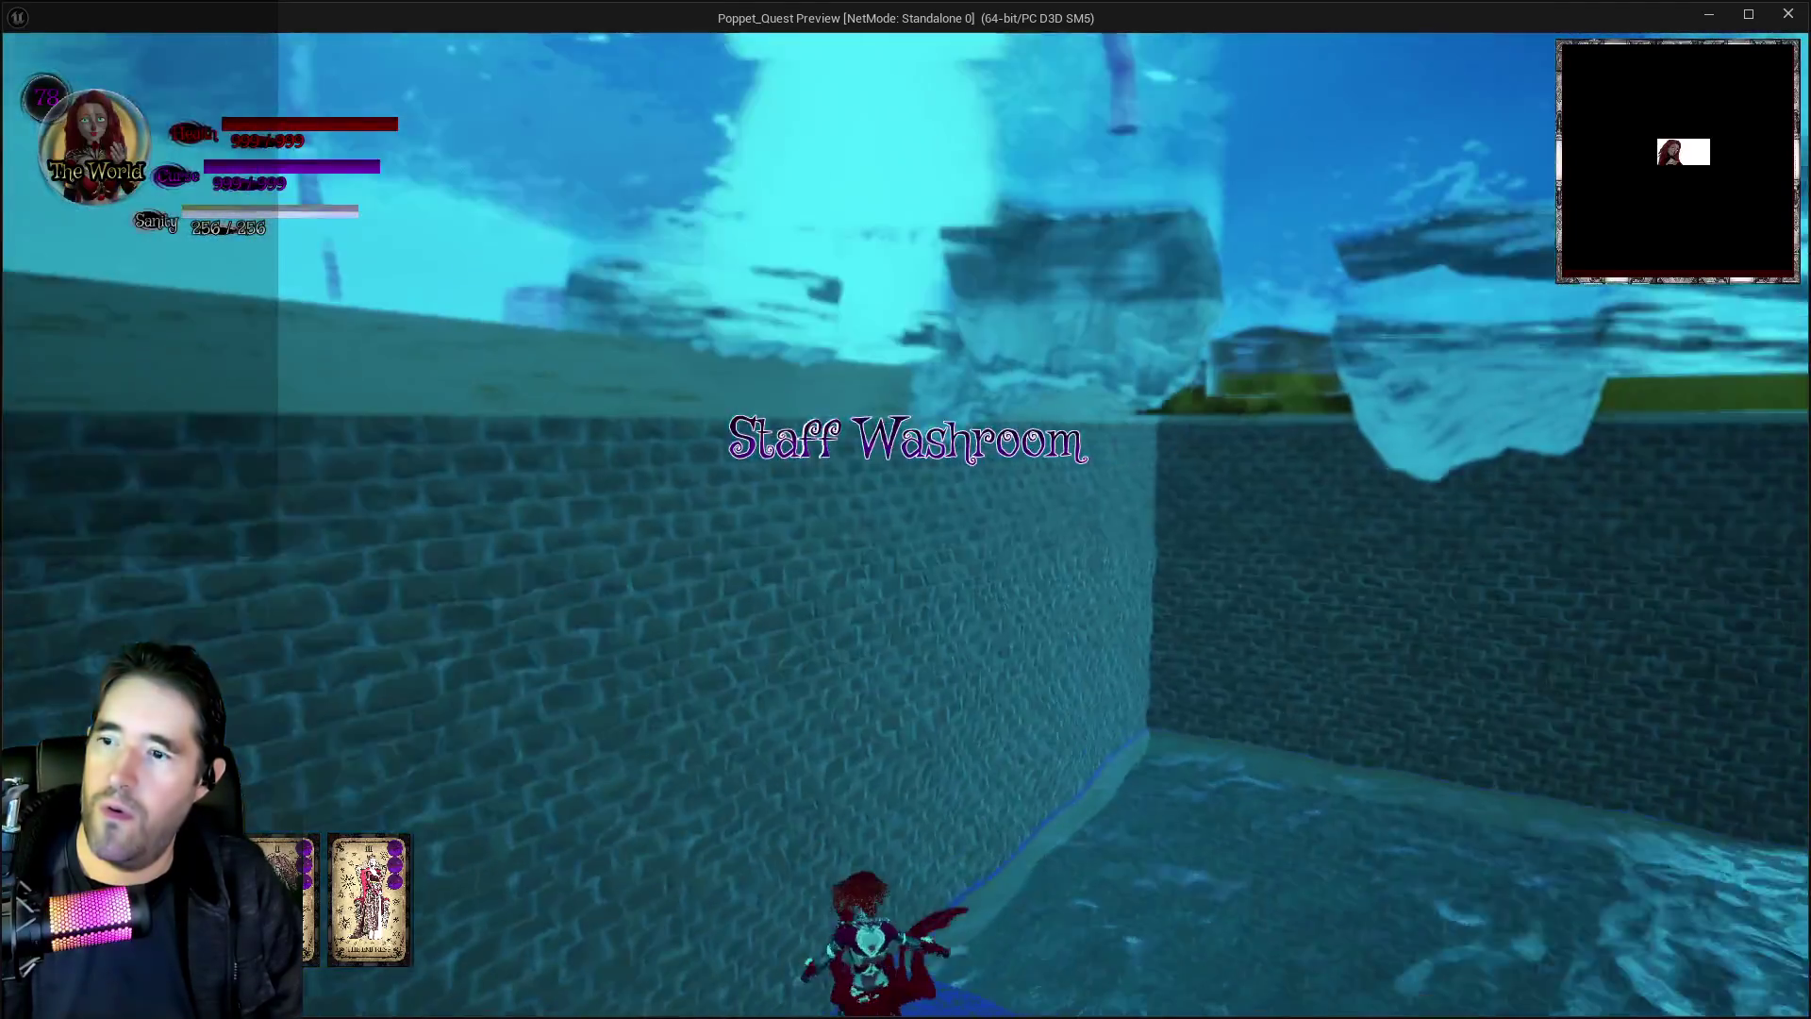
{"action": "key", "text": "w"}
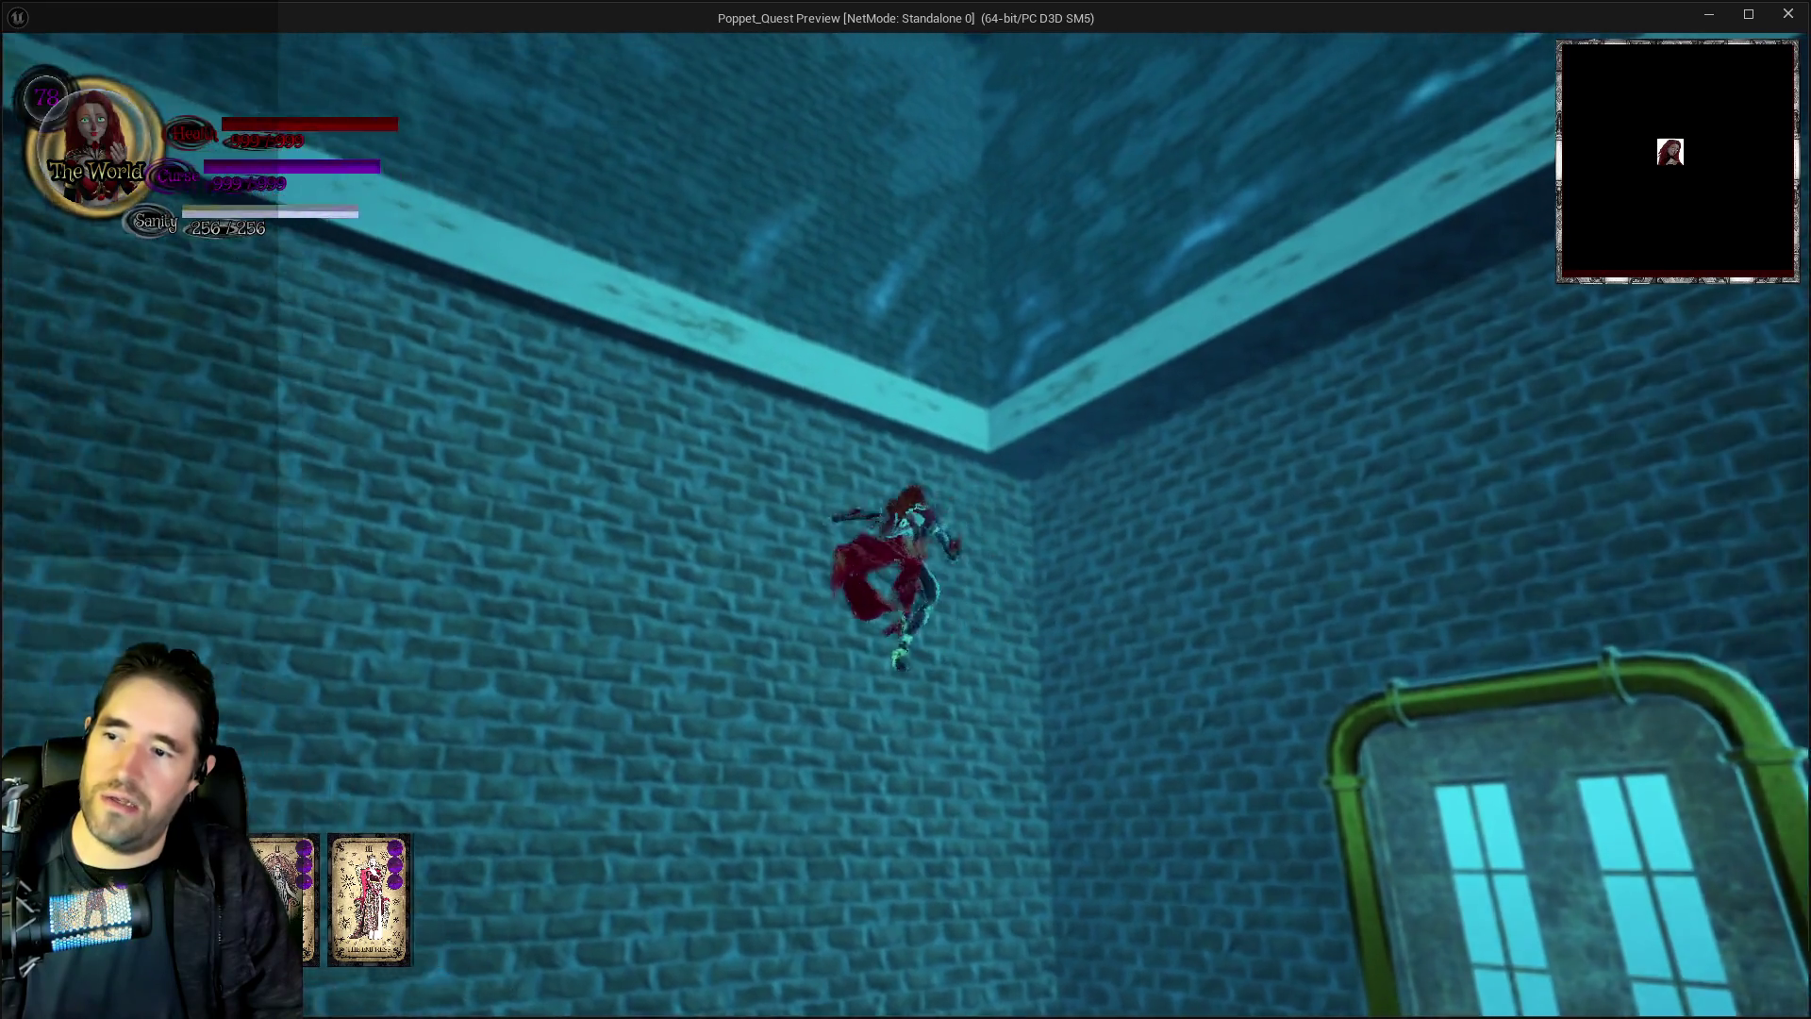
{"action": "key", "text": "w"}
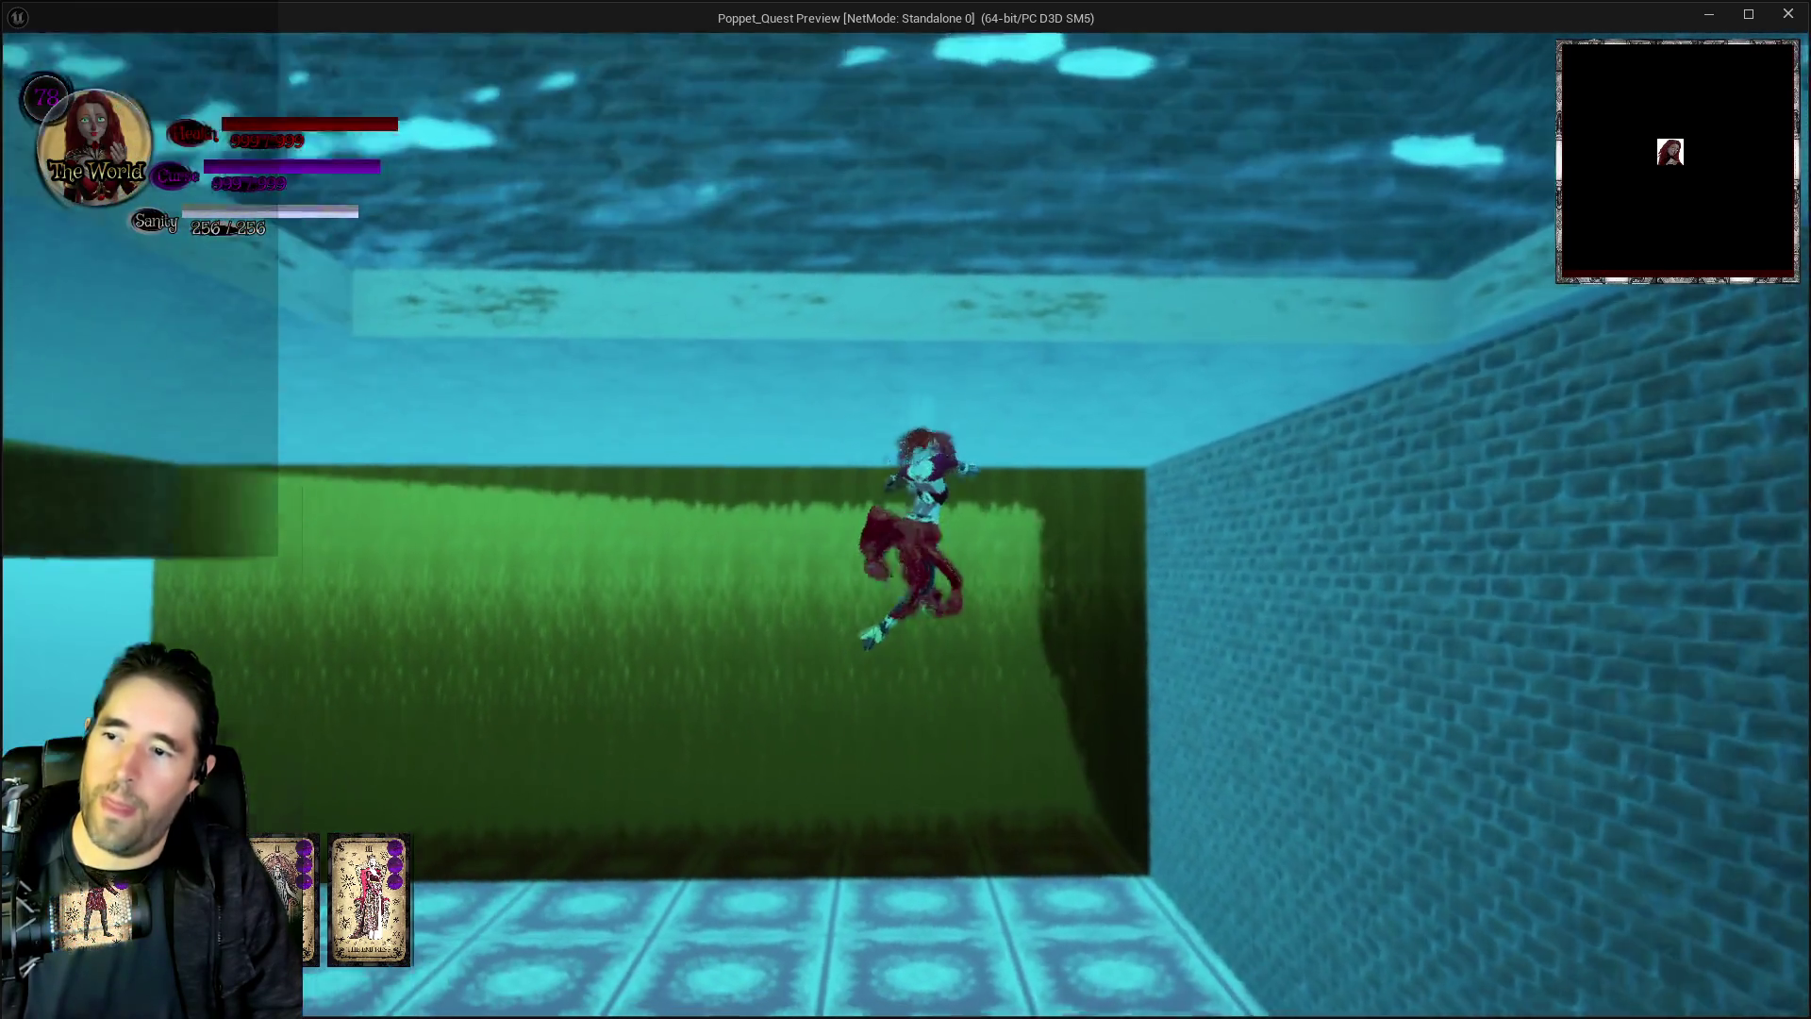
{"action": "key", "text": "w"}
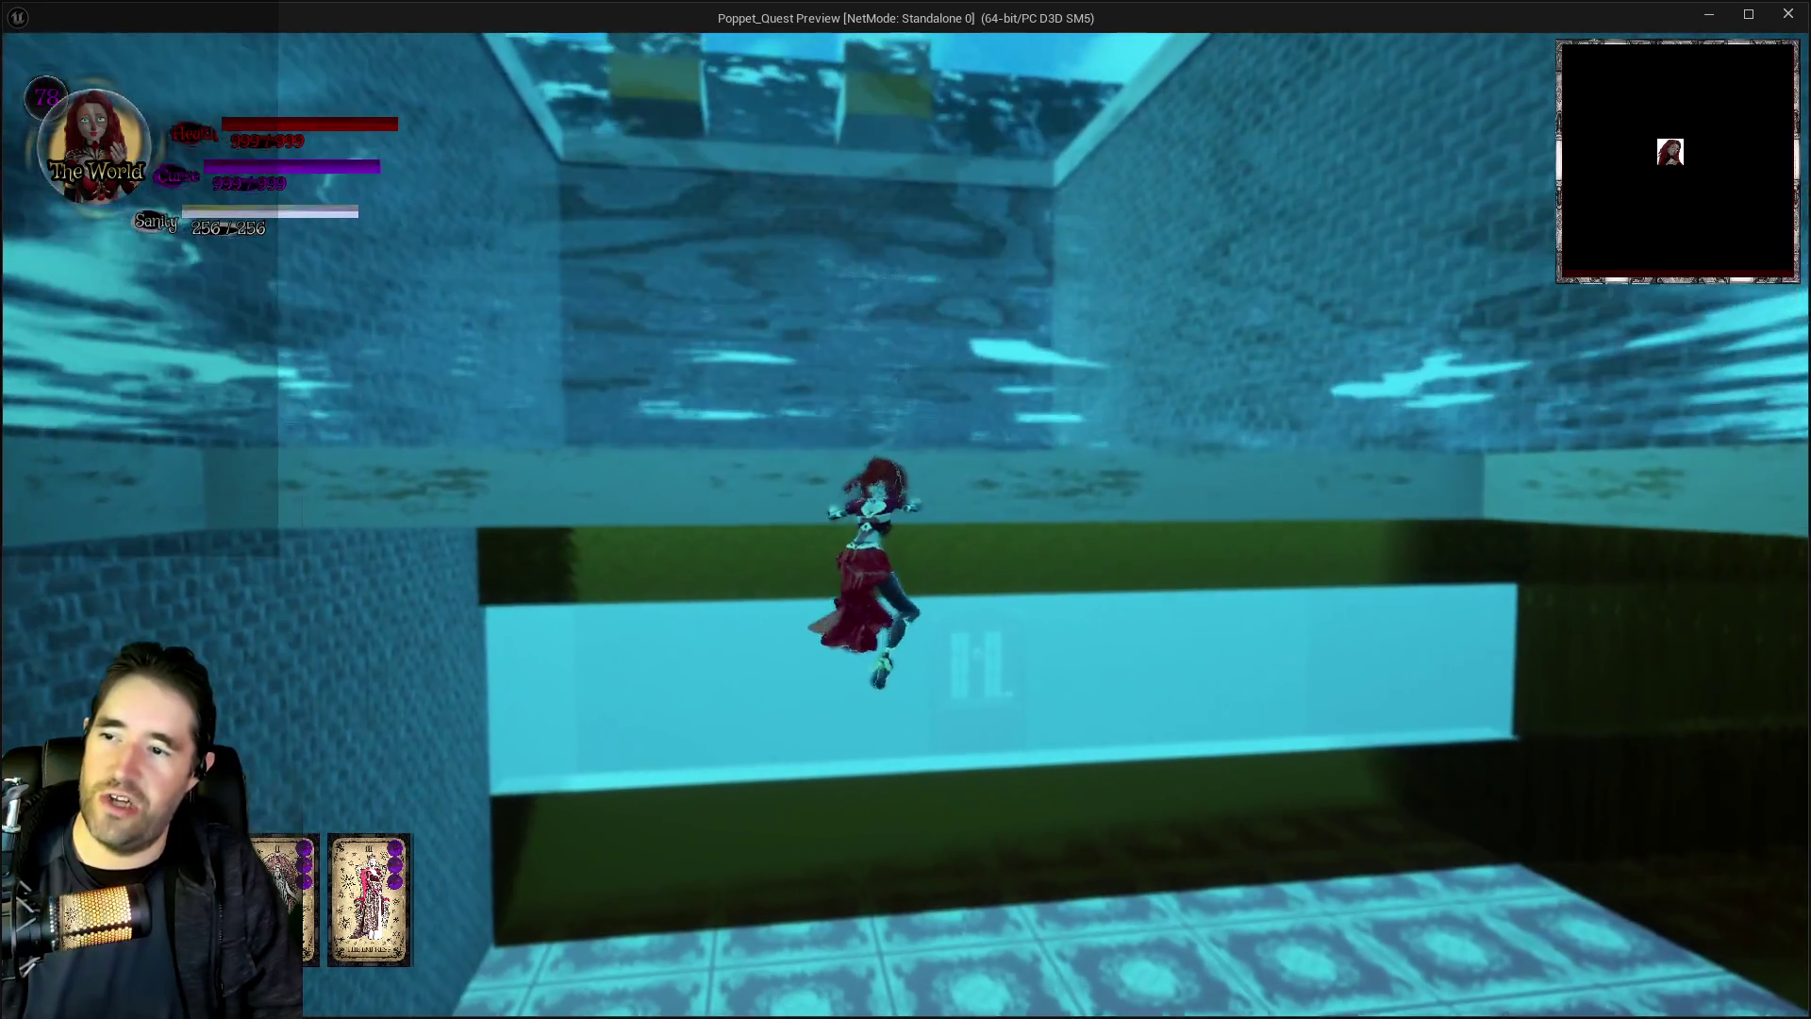
{"action": "key", "text": "w"}
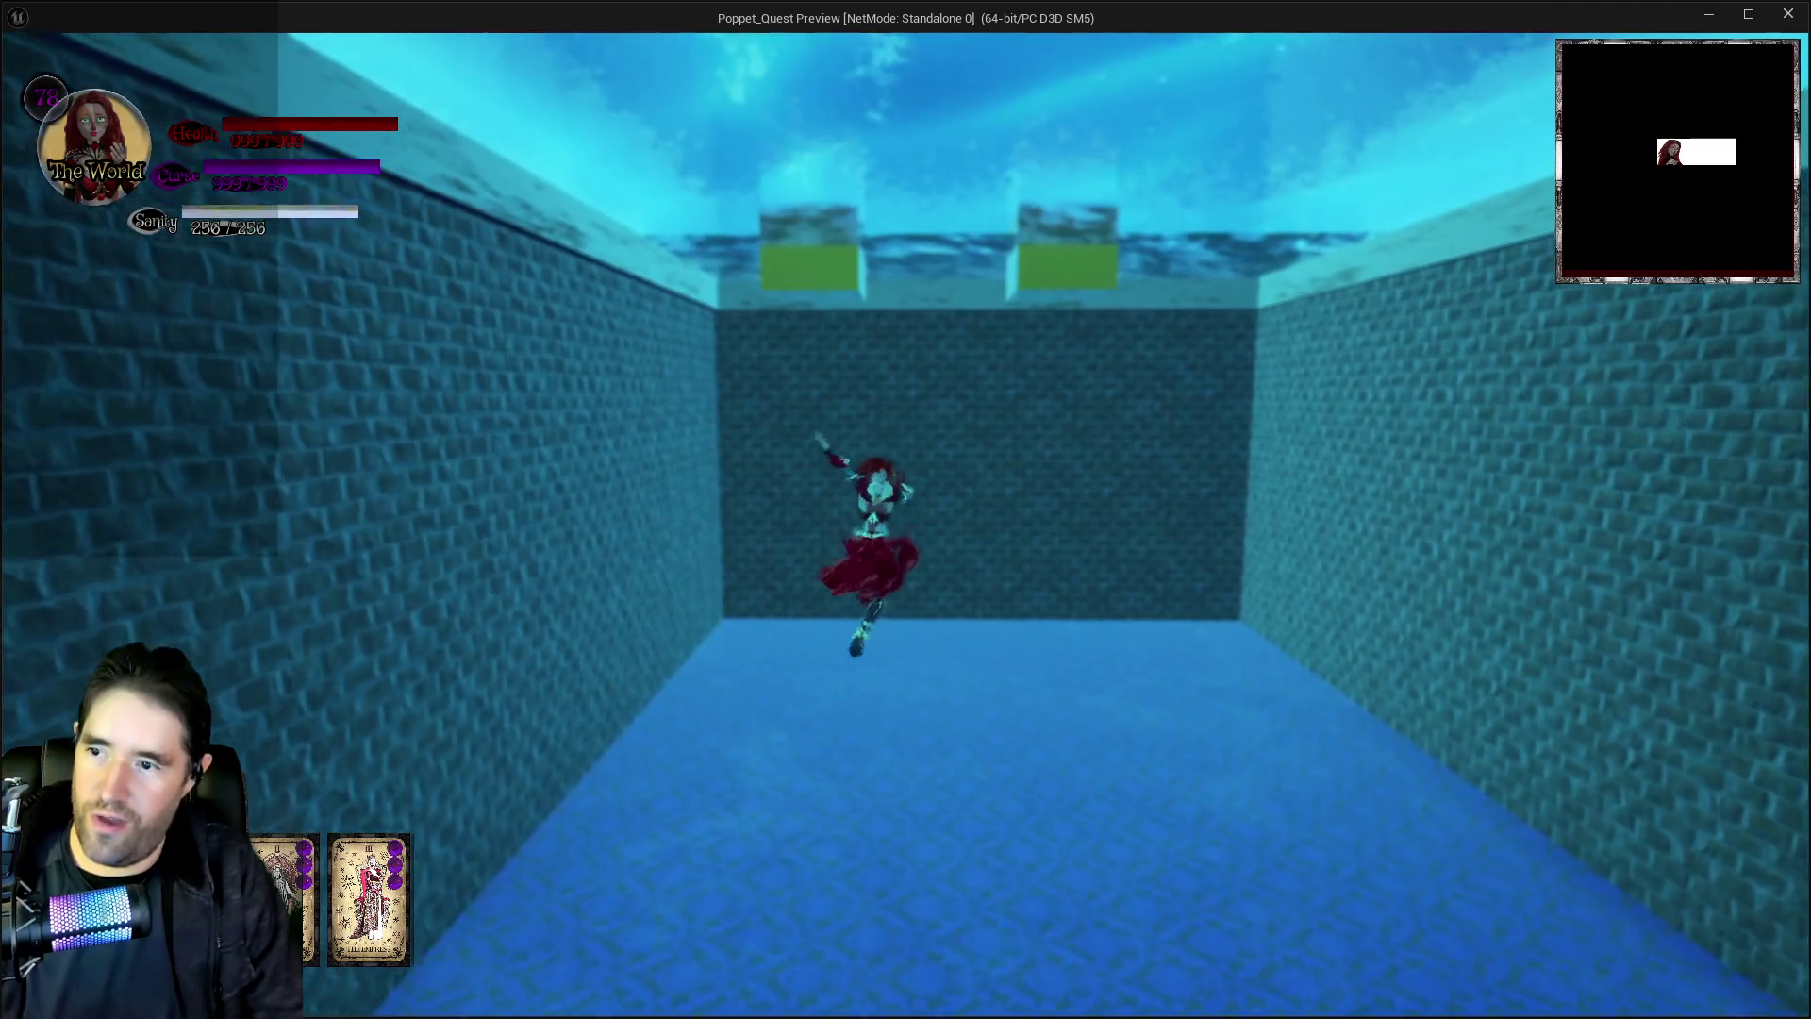
{"action": "key", "text": "Escape"}
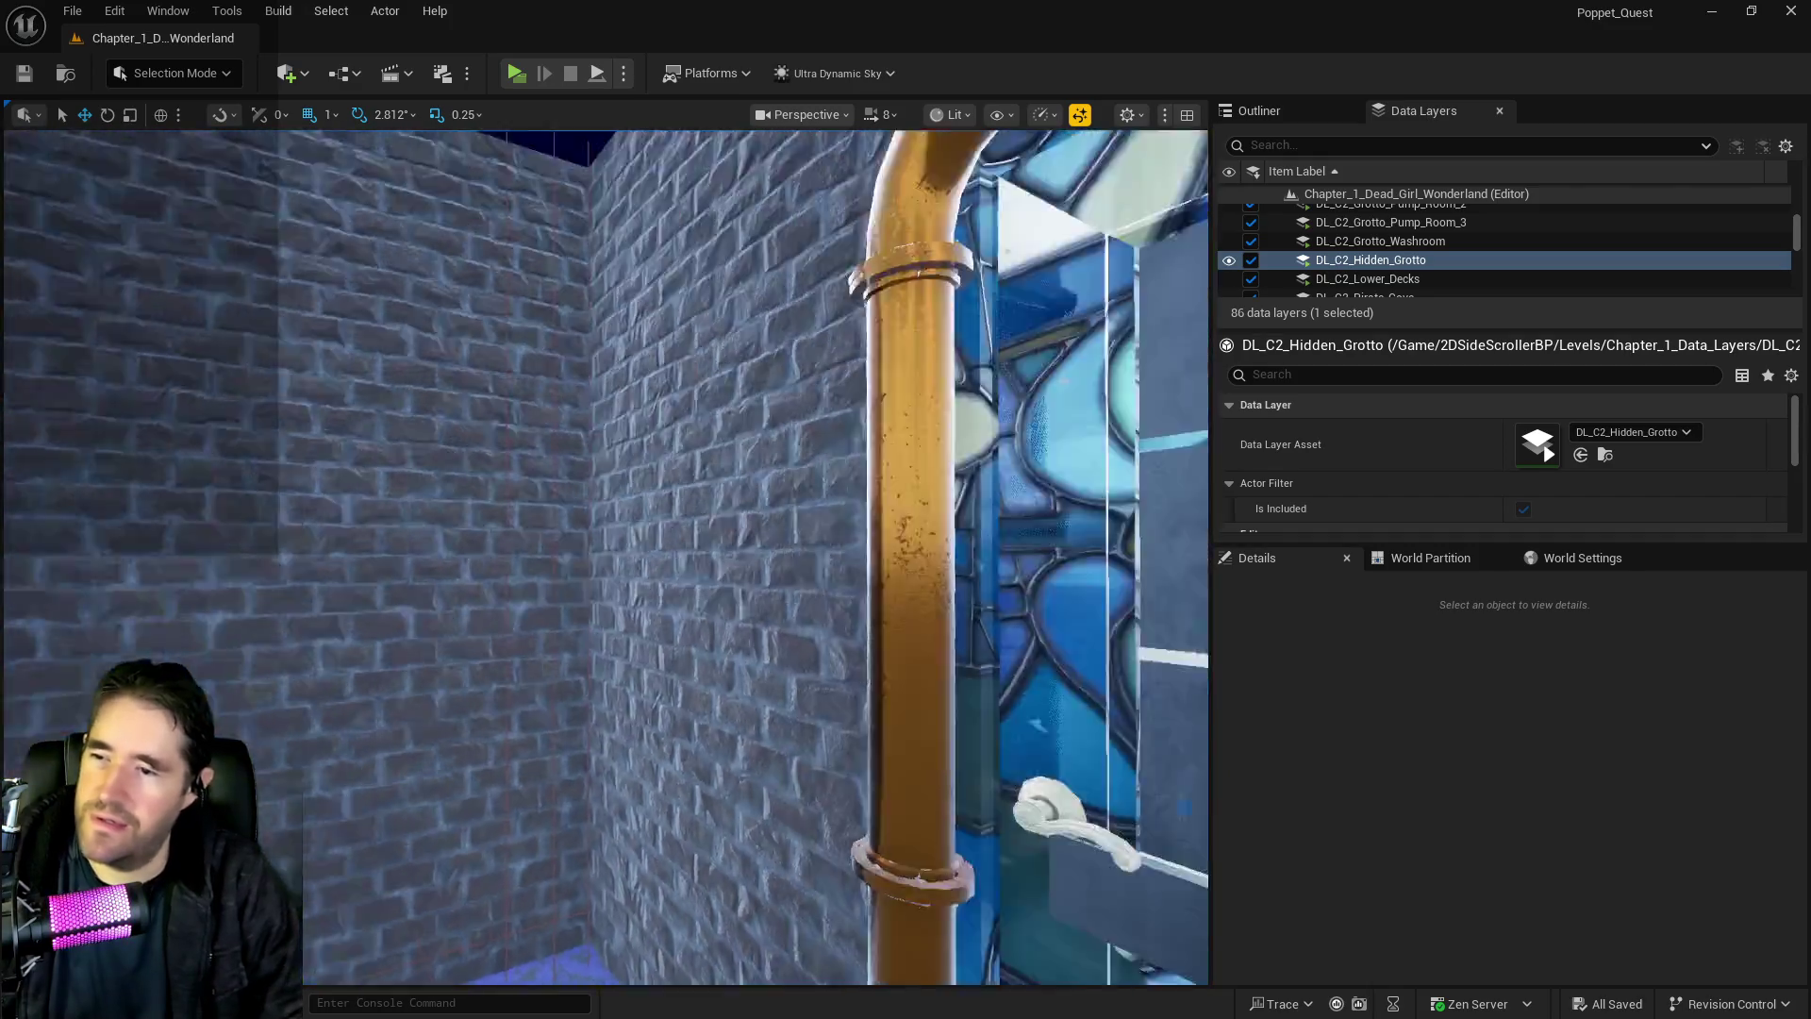
View the WHIMSY WONDERS door, then drag the browser window over the editor
{"action": "mouse_move", "coordinate": [1127, 817]}
{"action": "left_mouse_down"}
{"action": "mouse_move", "coordinate": [1103, 849]}
{"action": "mouse_move", "coordinate": [1127, 816]}
{"action": "mouse_move", "coordinate": [1122, 773]}
{"action": "mouse_move", "coordinate": [1132, 792]}
{"action": "mouse_move", "coordinate": [1113, 839]}
{"action": "mouse_move", "coordinate": [1113, 764]}
{"action": "mouse_move", "coordinate": [1127, 817]}
{"action": "left_mouse_up"}
{"action": "left_click_drag", "start_coordinate": [979, 814], "coordinate": [979, 814]}
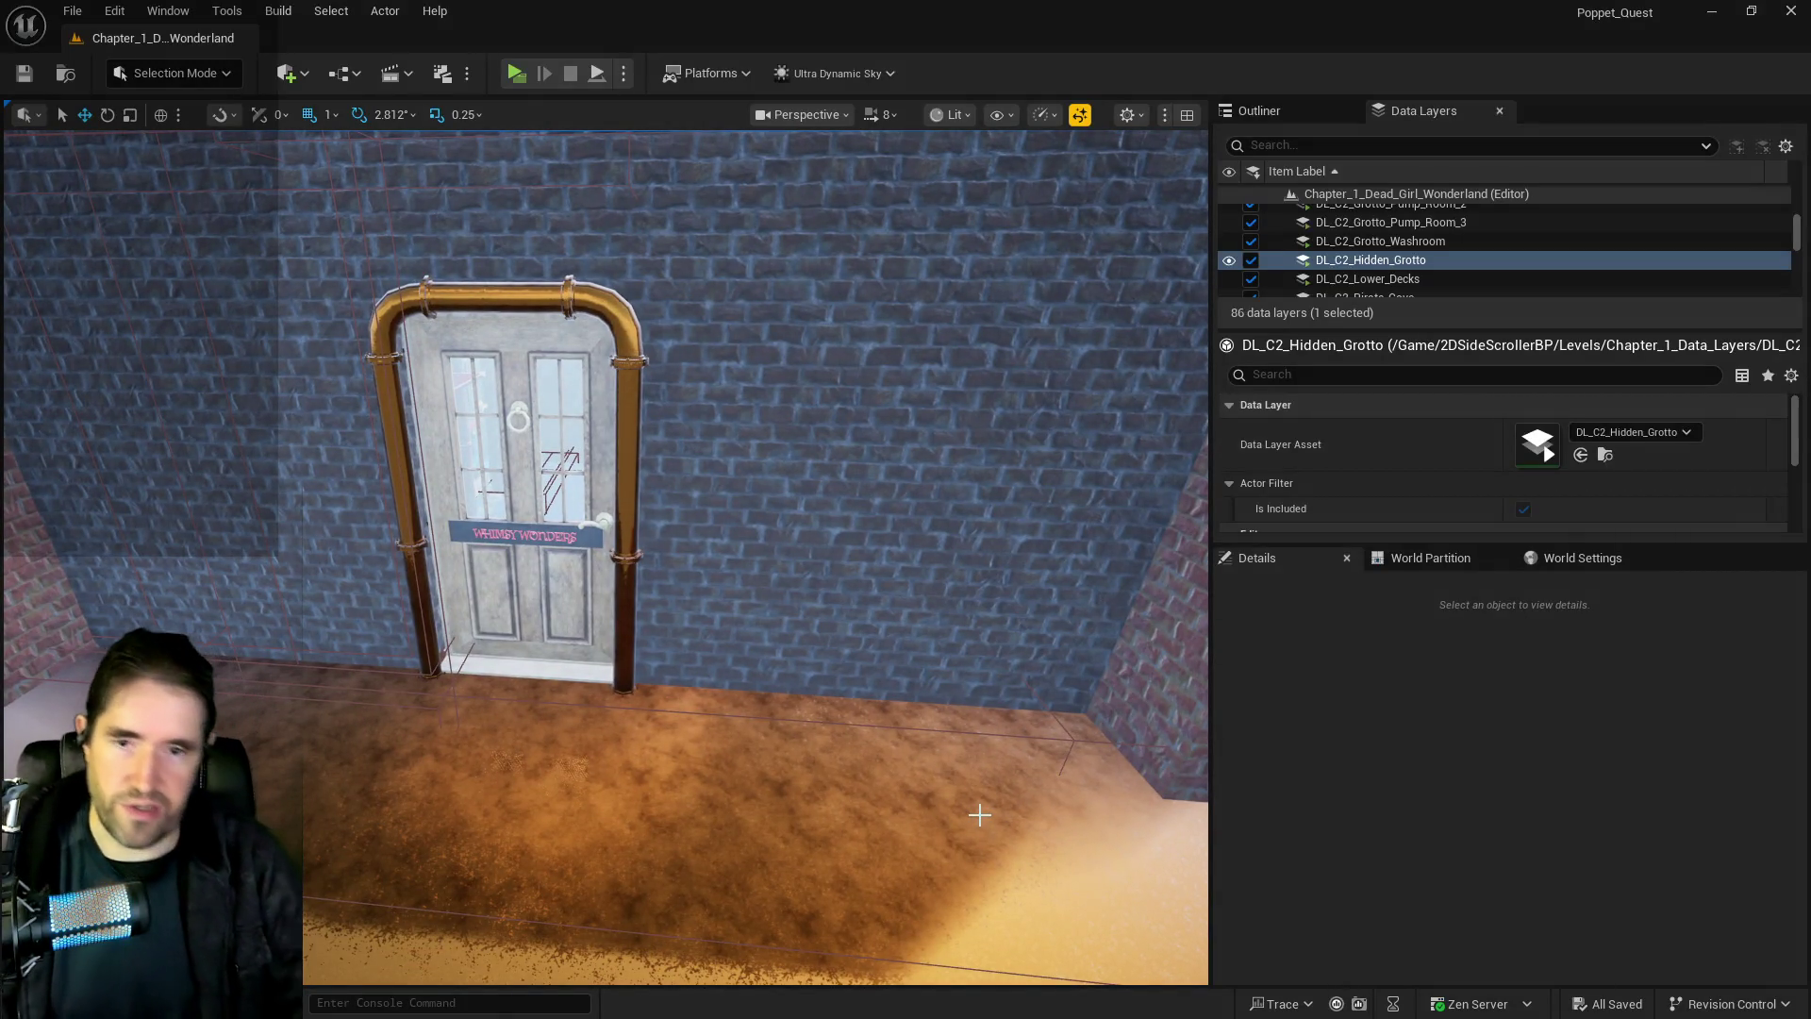
{"action": "left_click_drag", "start_coordinate": [857, 767], "coordinate": [857, 768]}
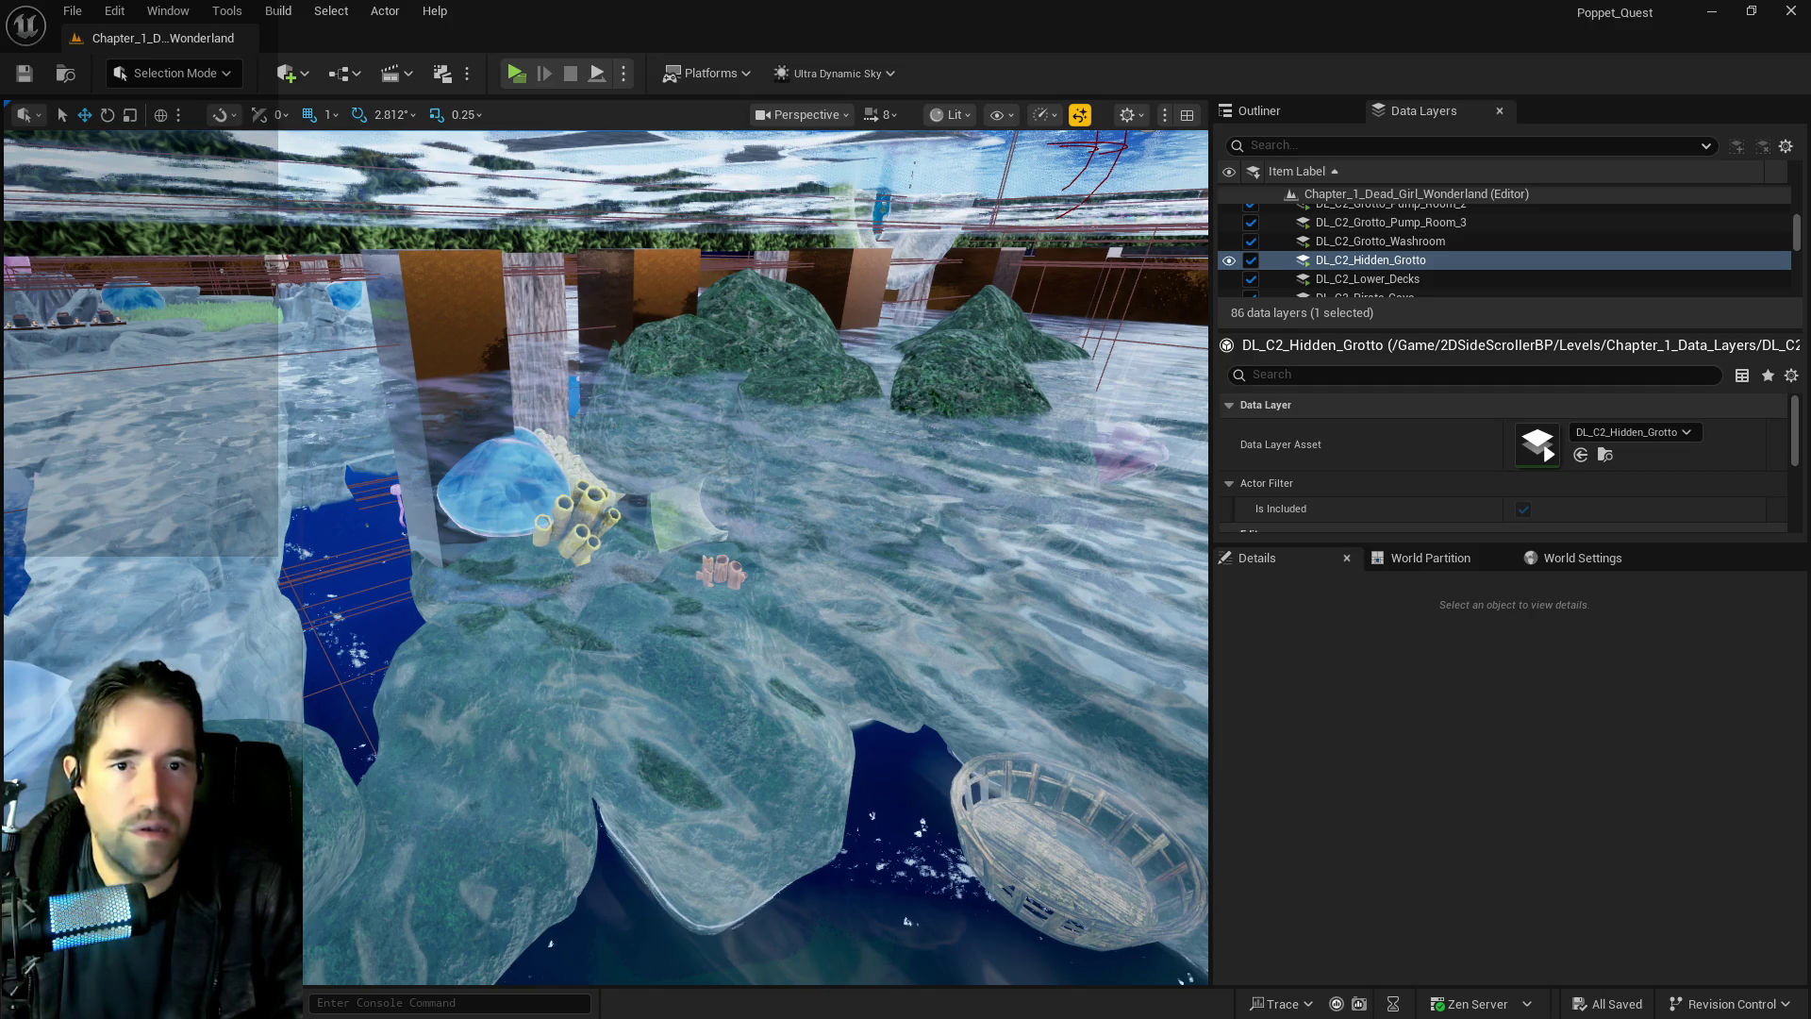
{"action": "mouse_move", "coordinate": [1804, 207]}
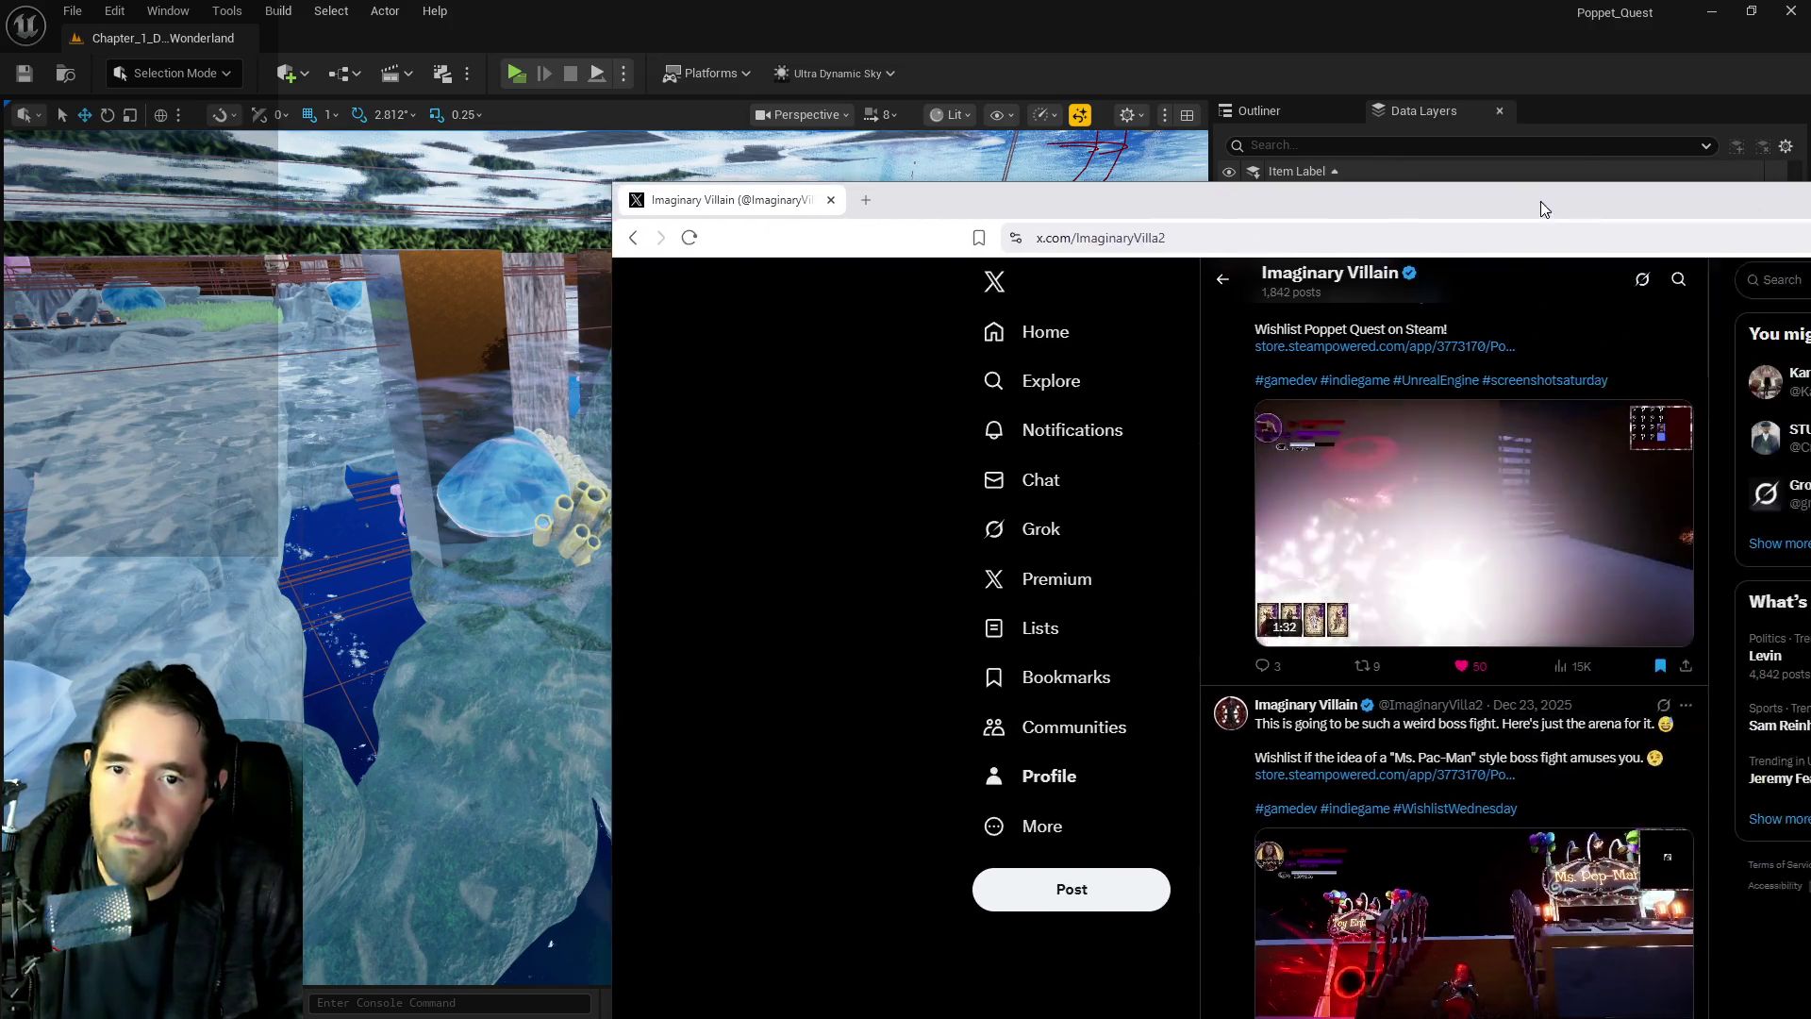
{"action": "mouse_move", "coordinate": [1541, 201]}
{"action": "left_mouse_down"}
{"action": "mouse_move", "coordinate": [1093, 170]}
{"action": "mouse_move", "coordinate": [952, 73]}
{"action": "mouse_move", "coordinate": [851, 49]}
{"action": "left_mouse_up"}
Maximize the browser and open #screenshotsaturday results from the pinned Poppet Quest post
{"action": "scroll", "coordinate": [804, 589], "scroll_direction": "up", "scroll_amount": 1}
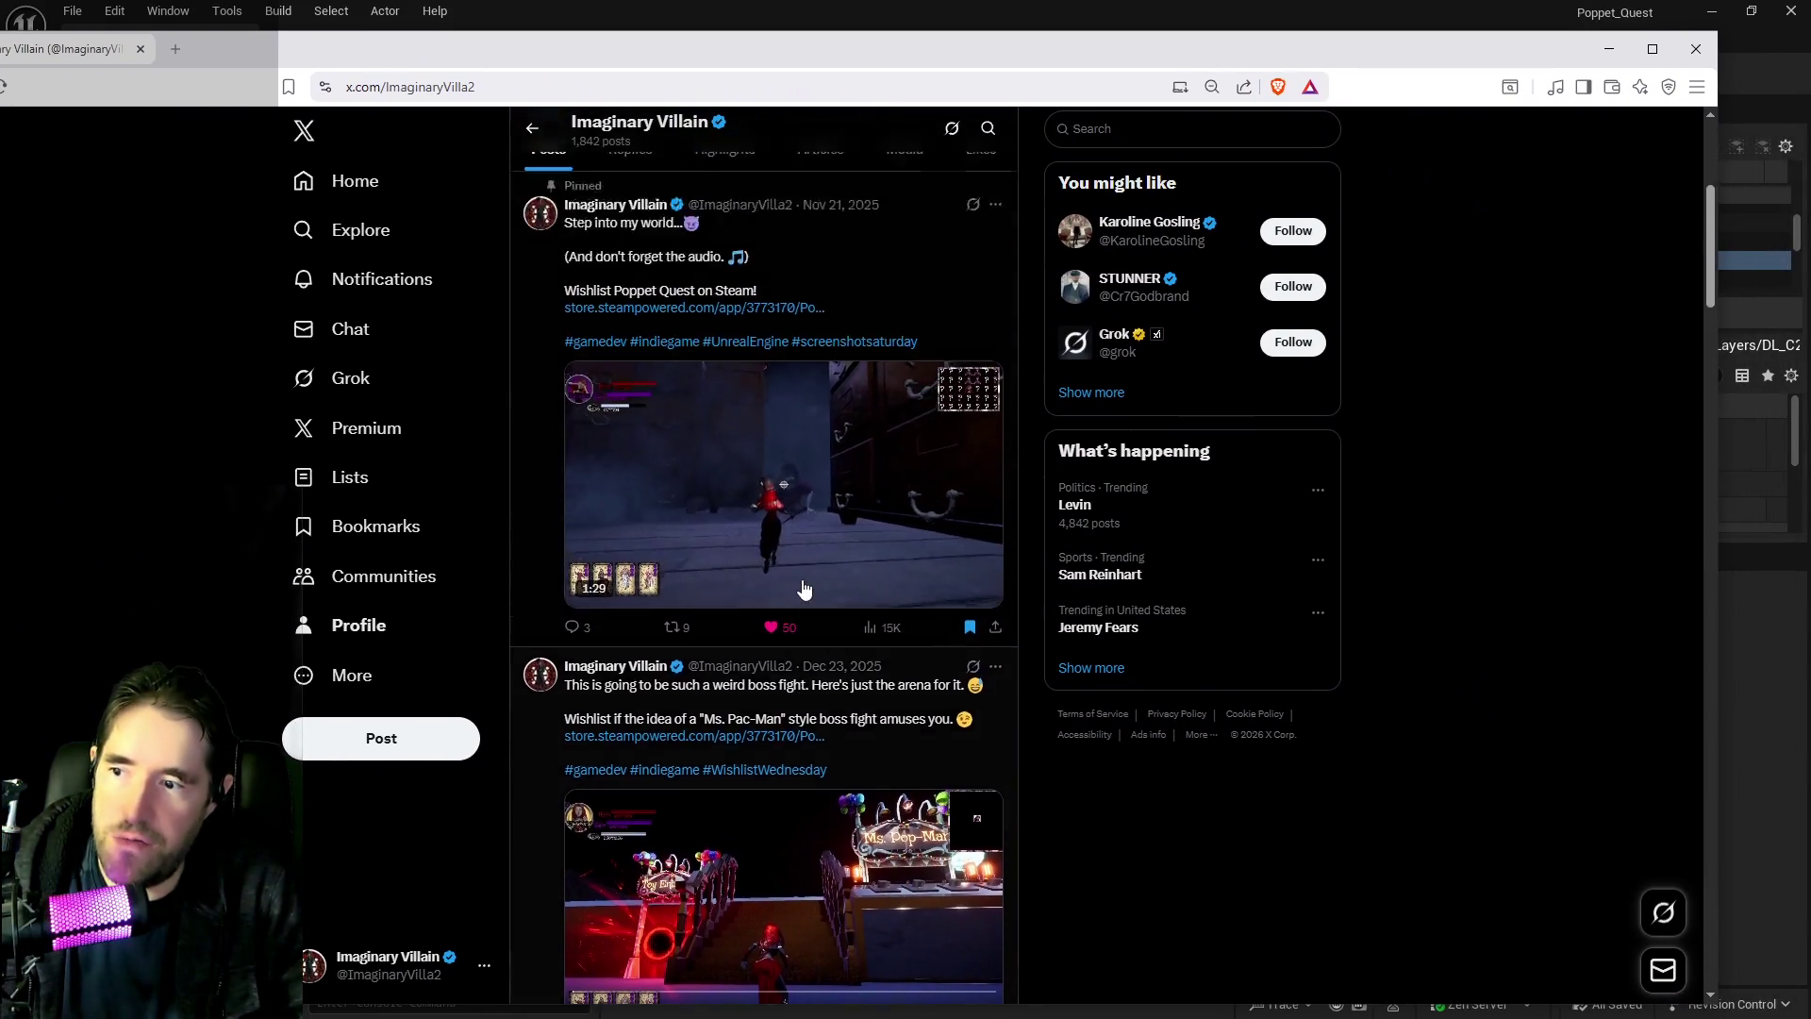
{"action": "scroll", "coordinate": [803, 590], "scroll_direction": "up", "scroll_amount": 3}
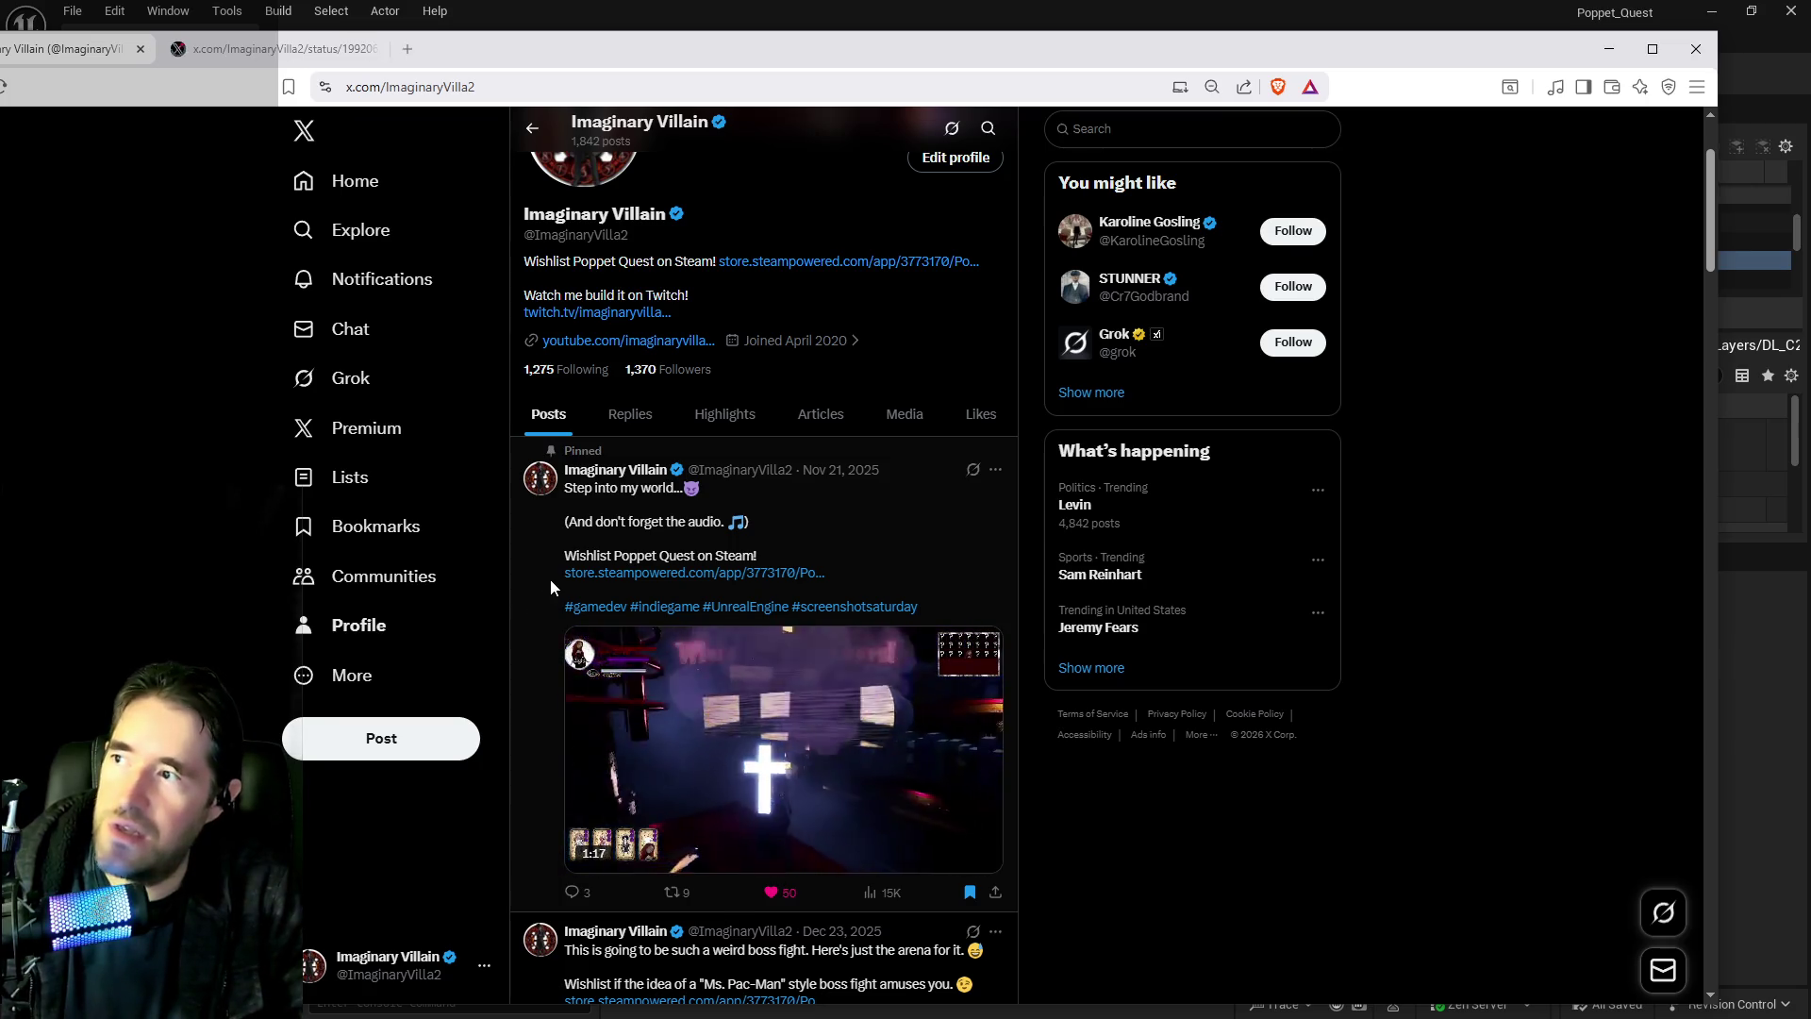
{"action": "left_click", "coordinate": [1475, 8]}
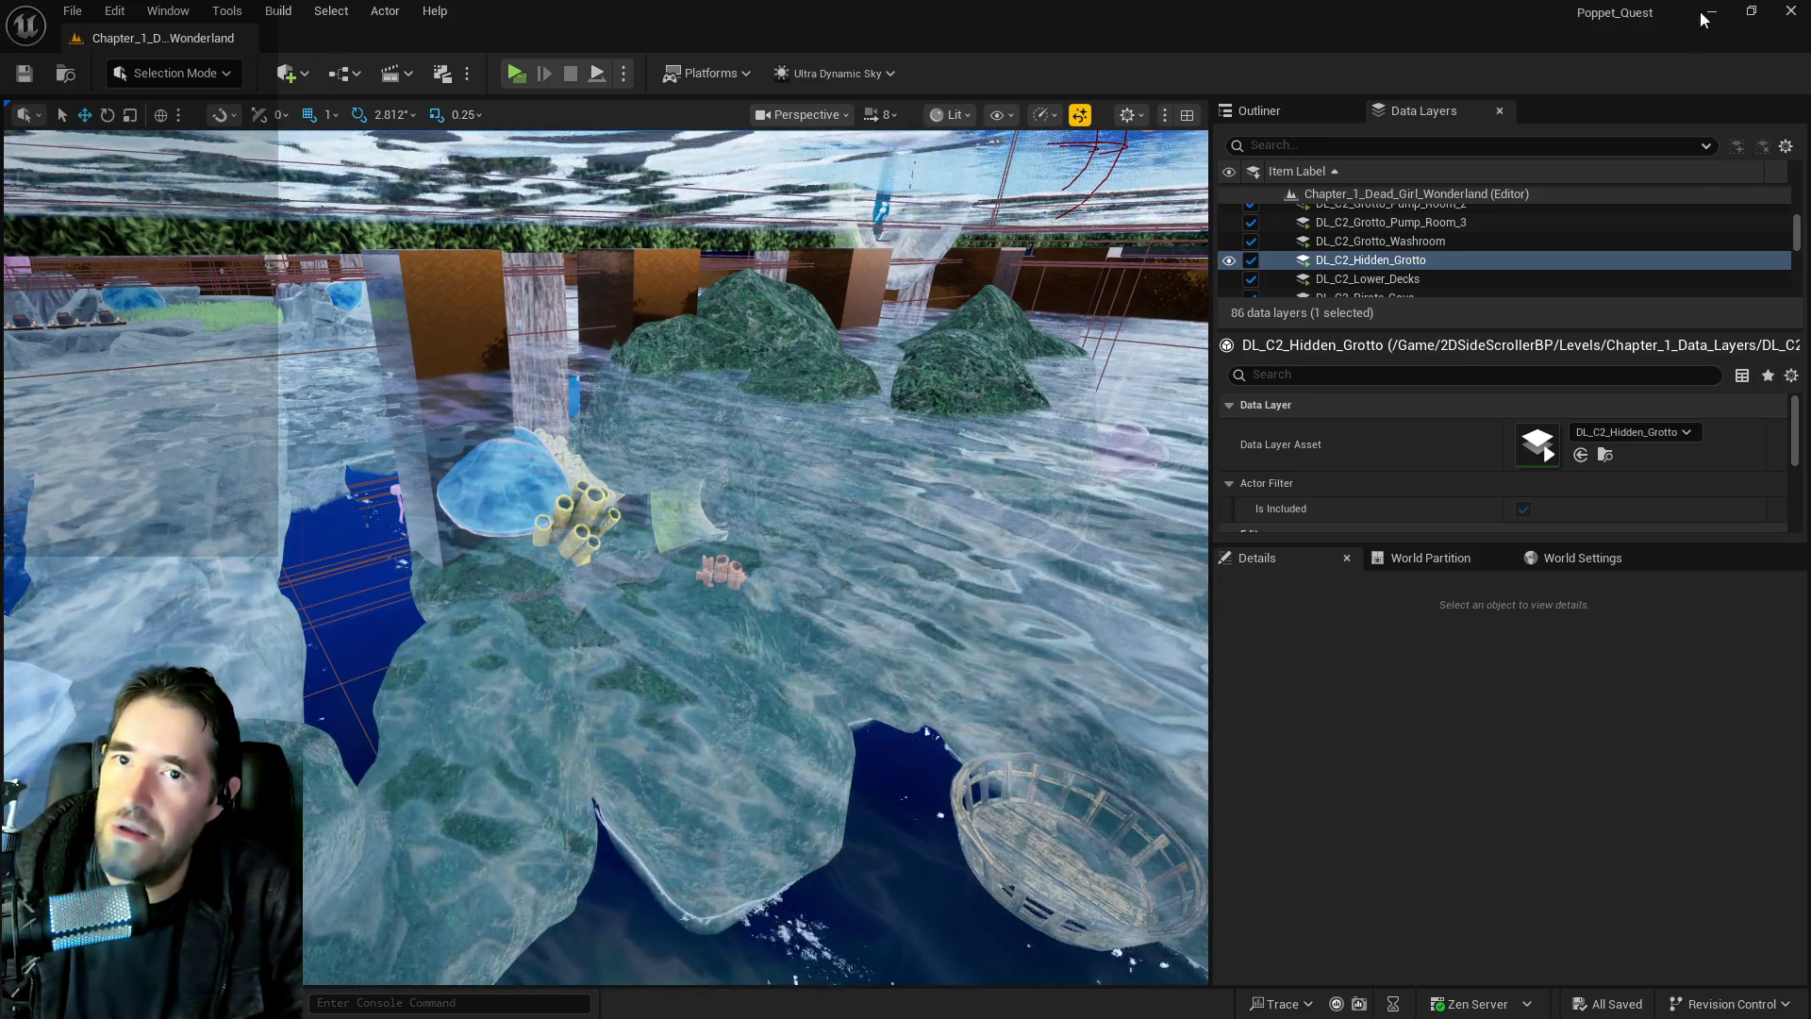
{"action": "key", "text": "alt+Tab"}
{"action": "double_click", "coordinate": [966, 54]}
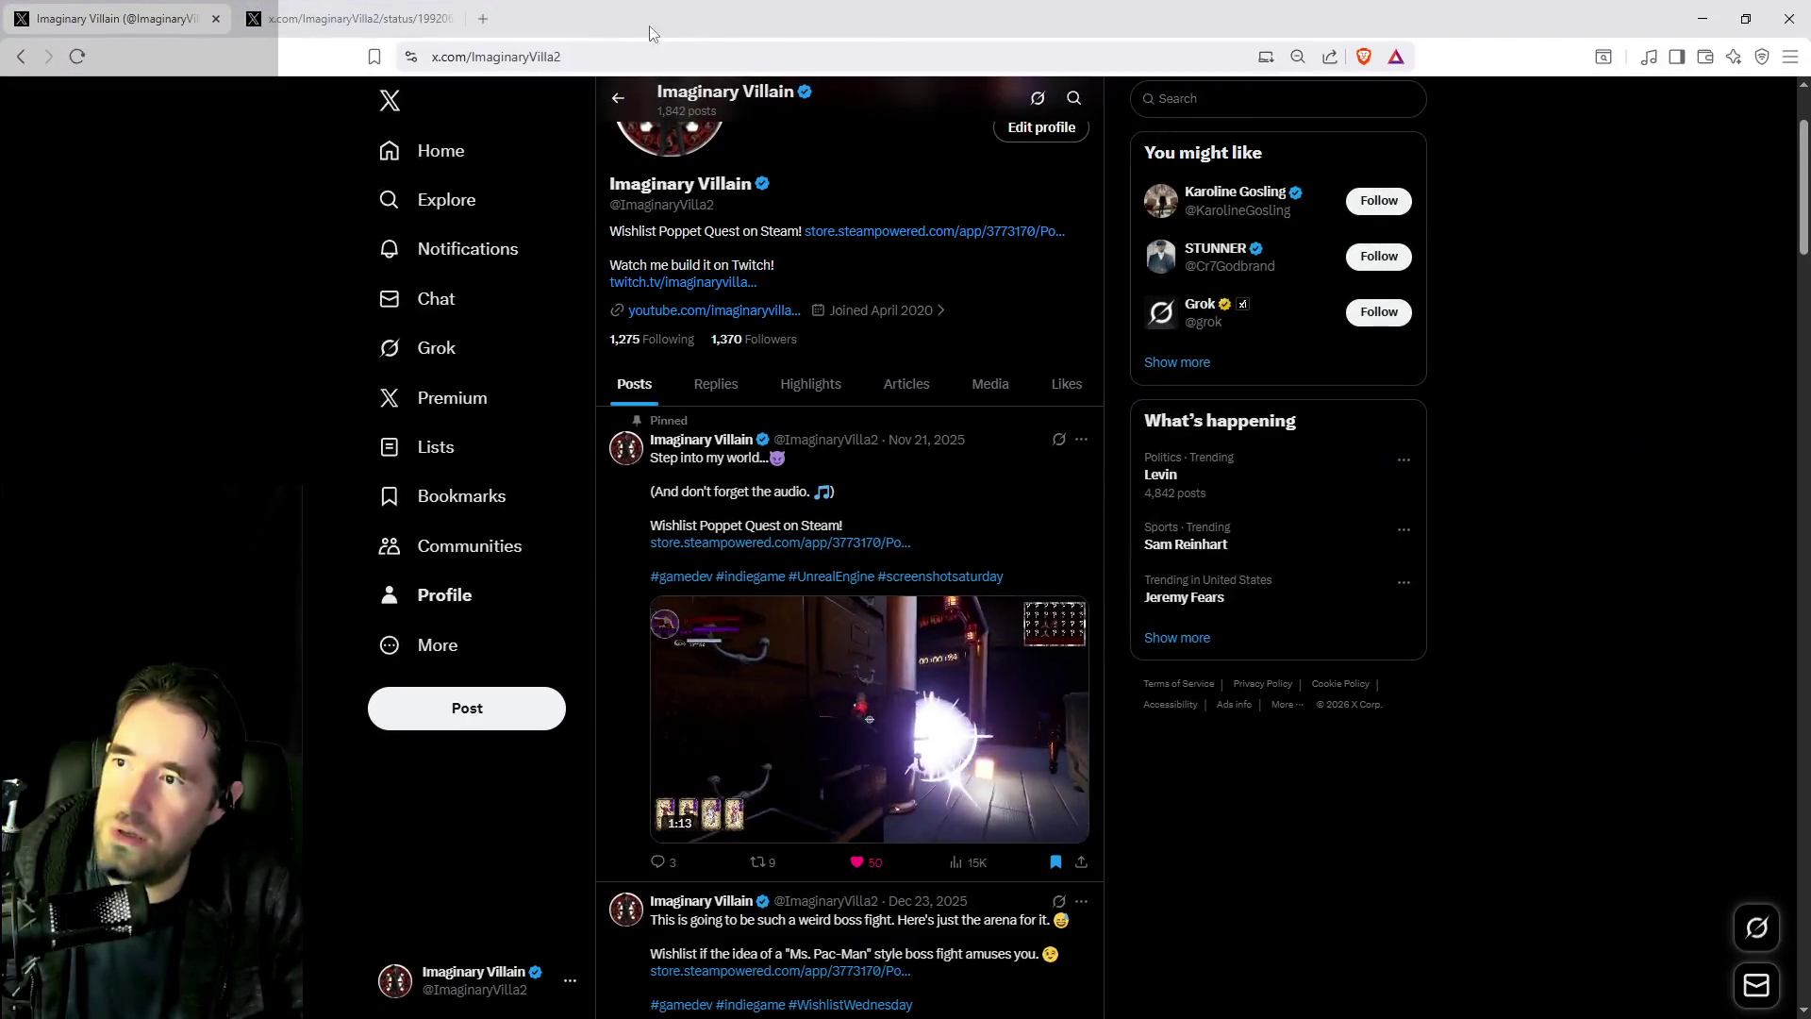
{"action": "left_click", "coordinate": [251, 18]}
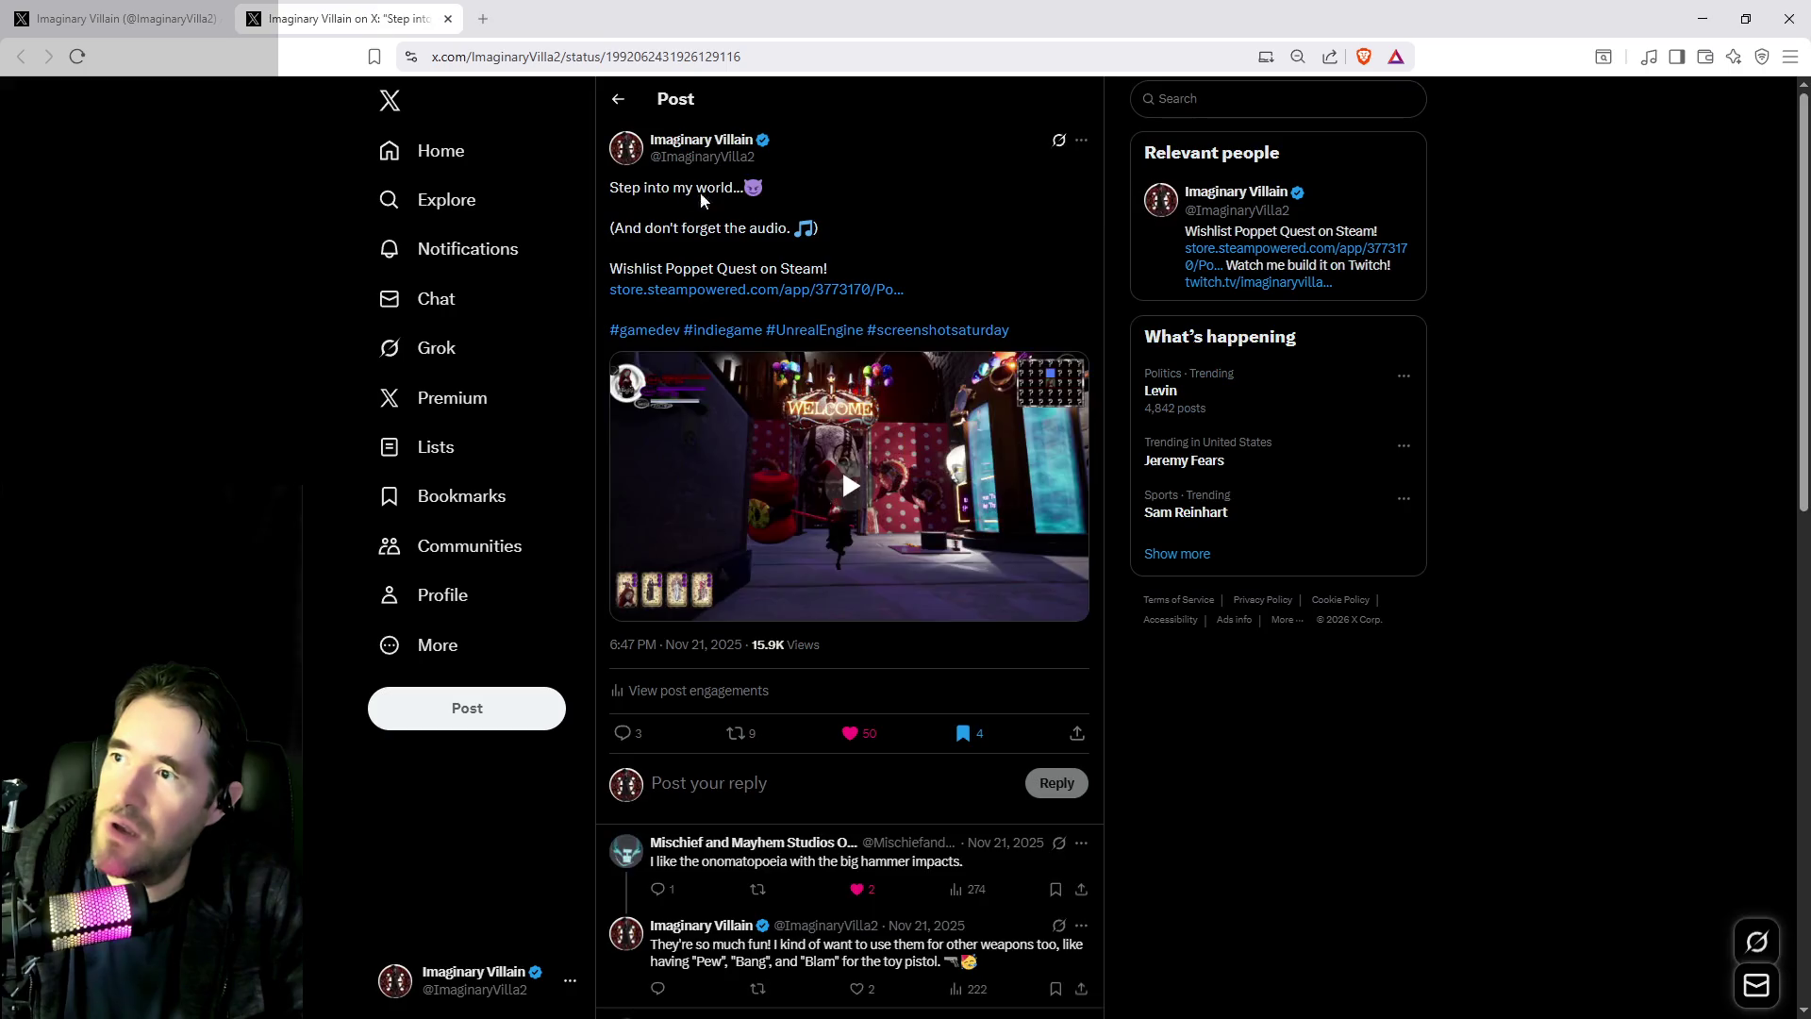
{"action": "left_click", "coordinate": [188, 19]}
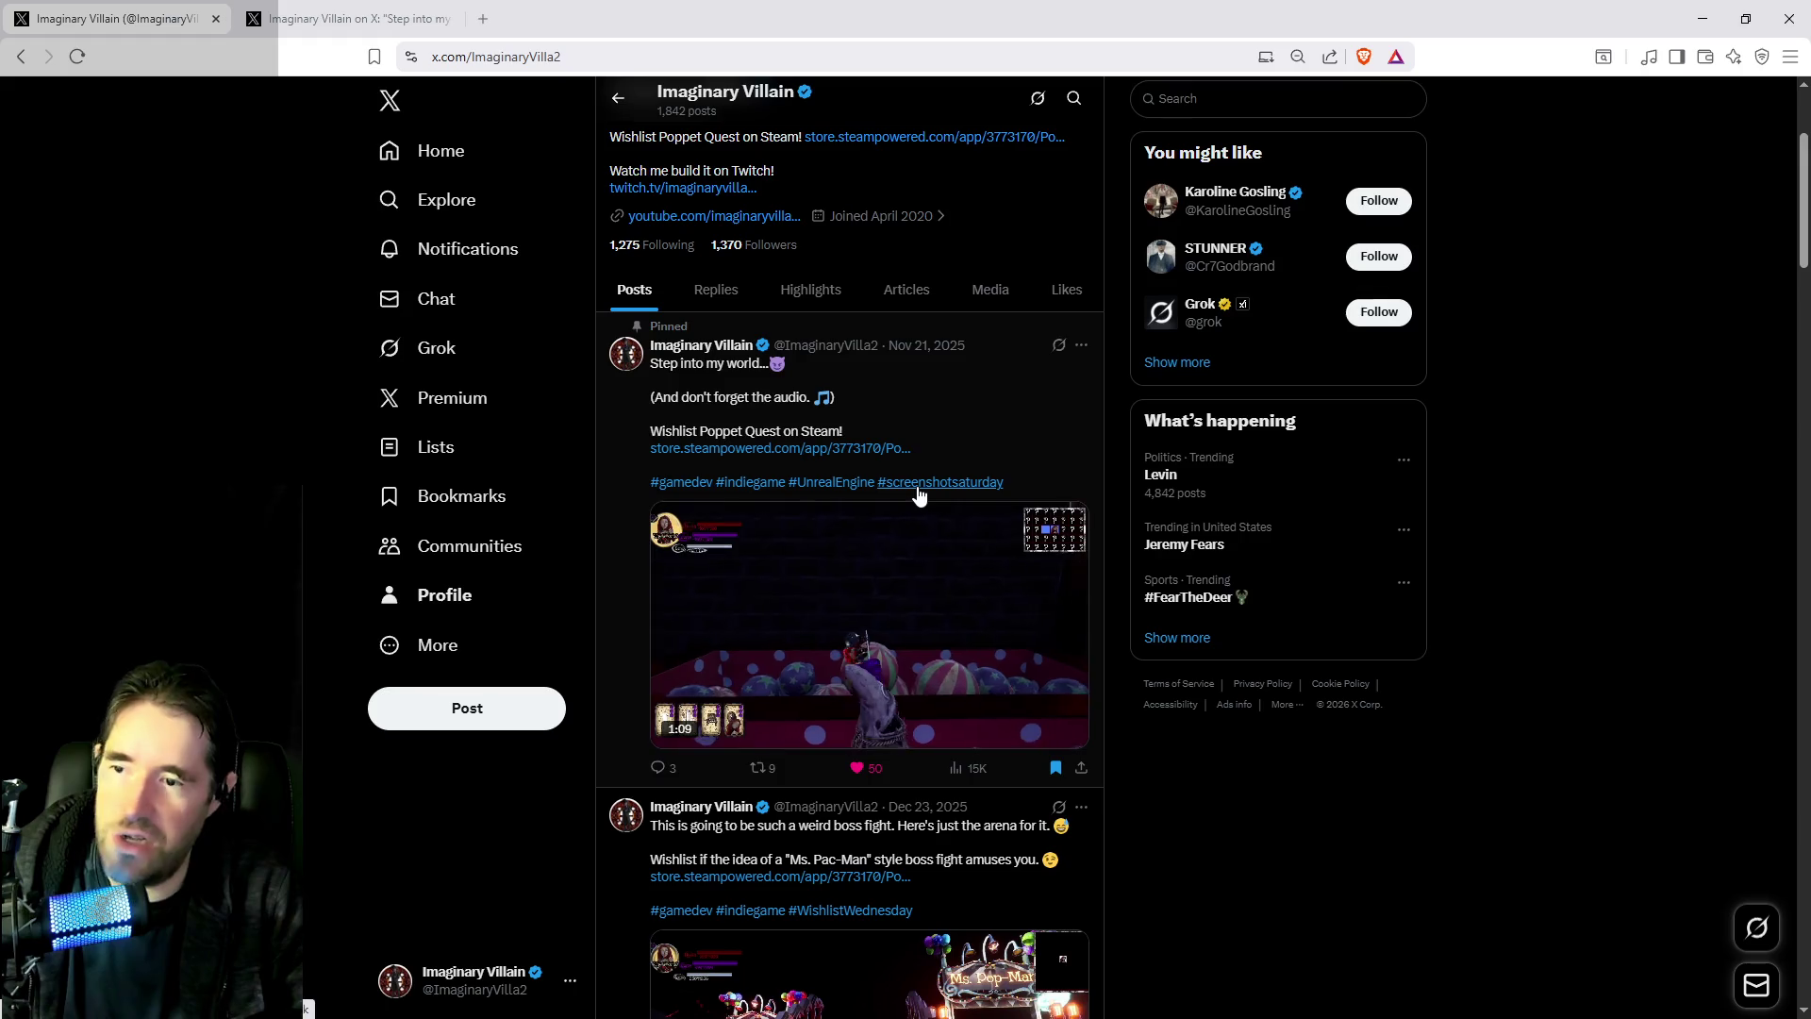
{"action": "left_click", "coordinate": [934, 483]}
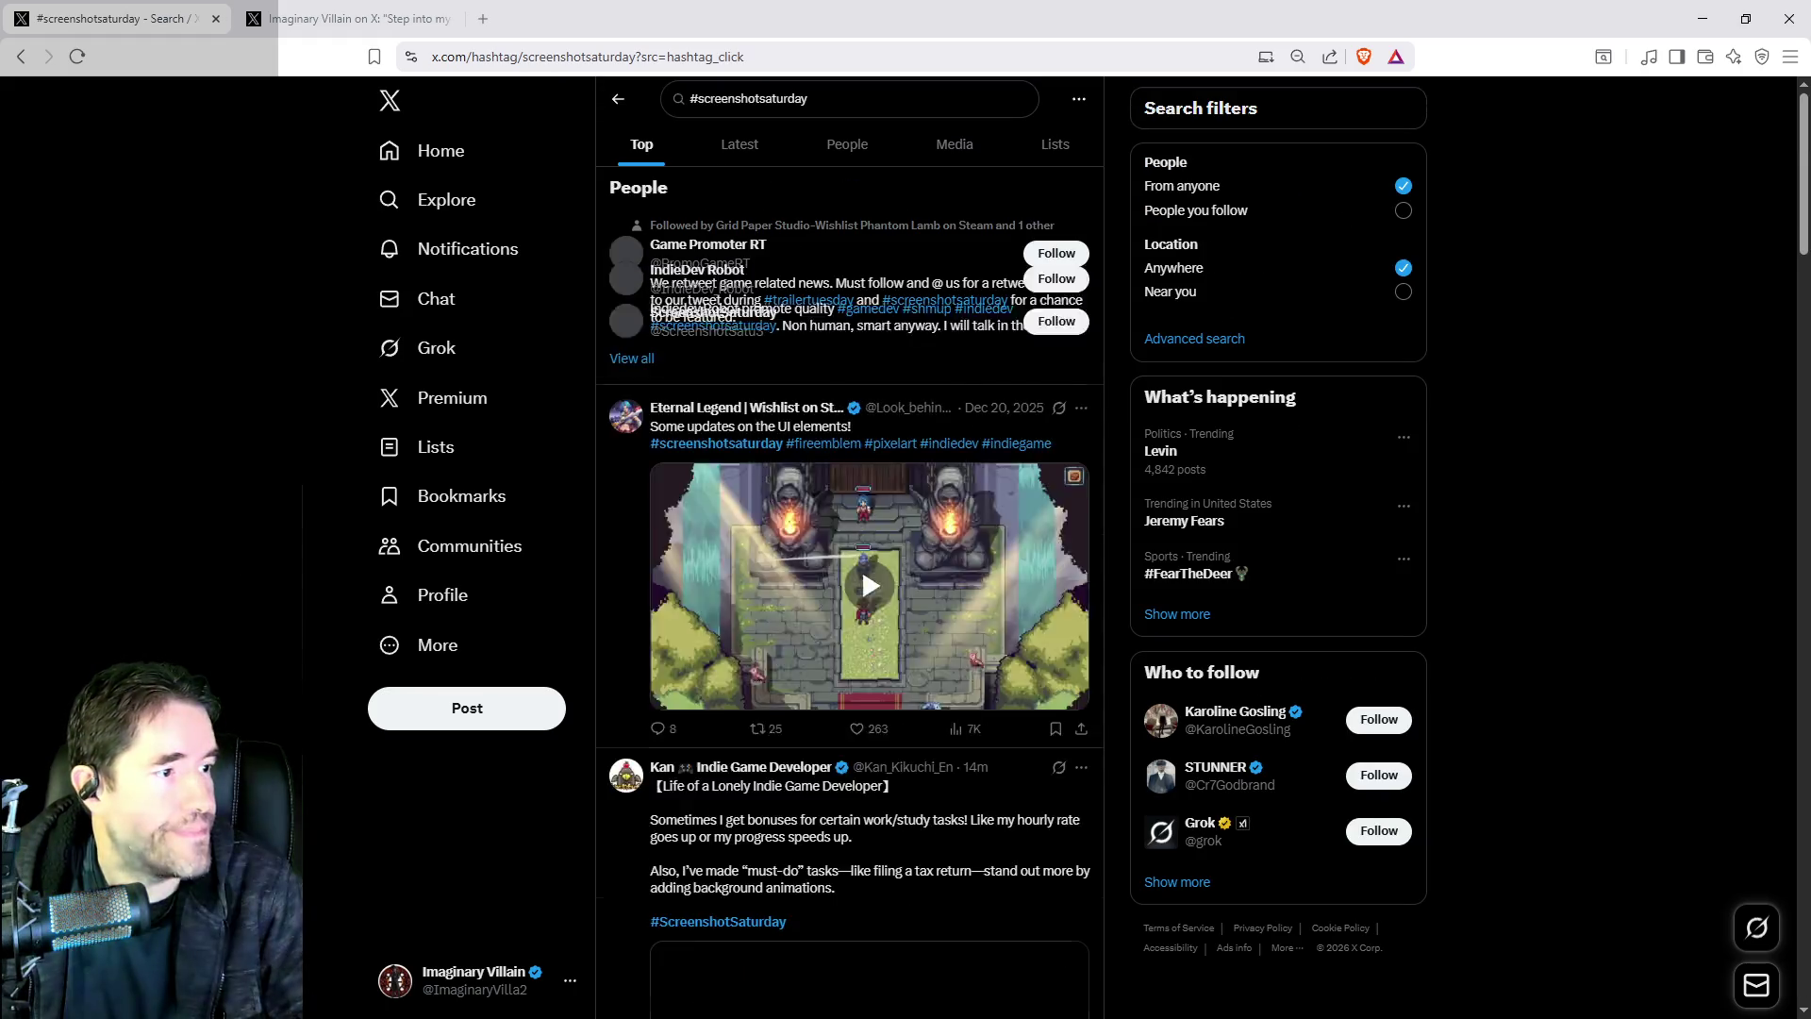
Switch to Latest #ScreenshotSaturday posts and reply to the Indie post with the Poppet Quest link
{"action": "left_click", "coordinate": [739, 143]}
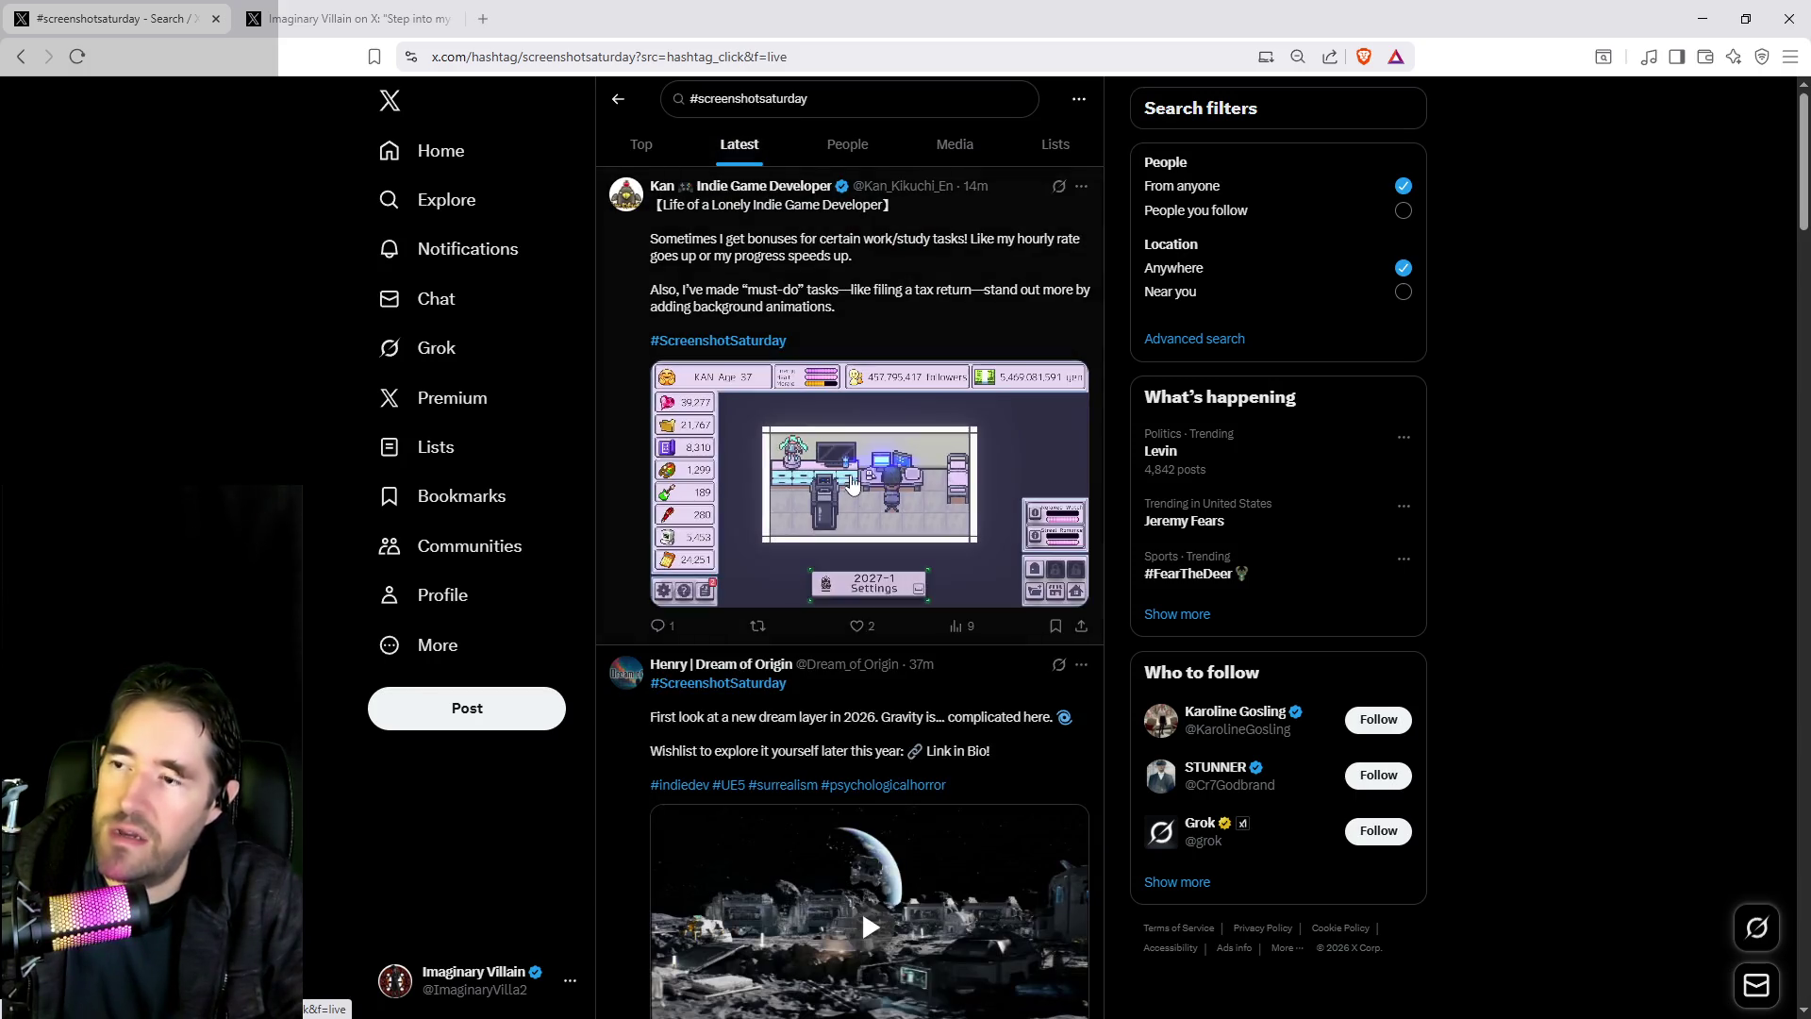
{"action": "scroll", "coordinate": [876, 483], "scroll_direction": "down", "scroll_amount": 10}
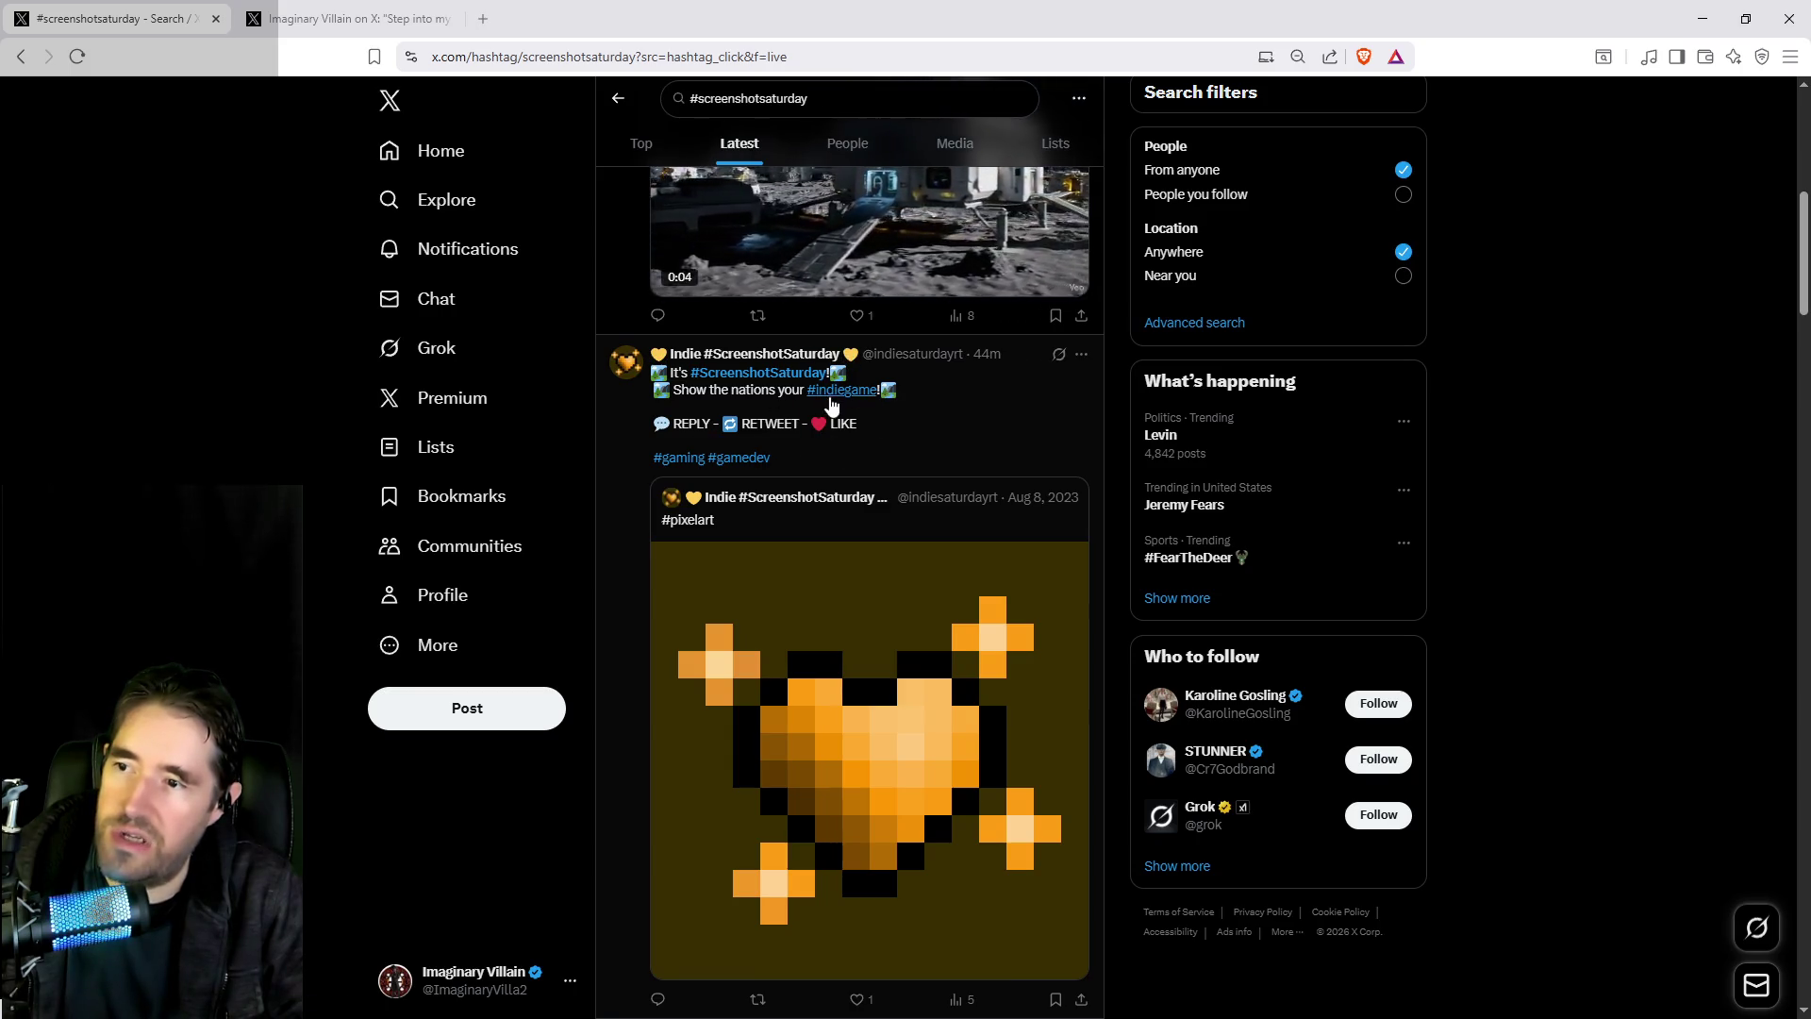
{"action": "scroll", "coordinate": [667, 465], "scroll_direction": "down", "scroll_amount": 2}
{"action": "scroll", "coordinate": [626, 435], "scroll_direction": "up", "scroll_amount": 1}
{"action": "left_click", "coordinate": [625, 435]}
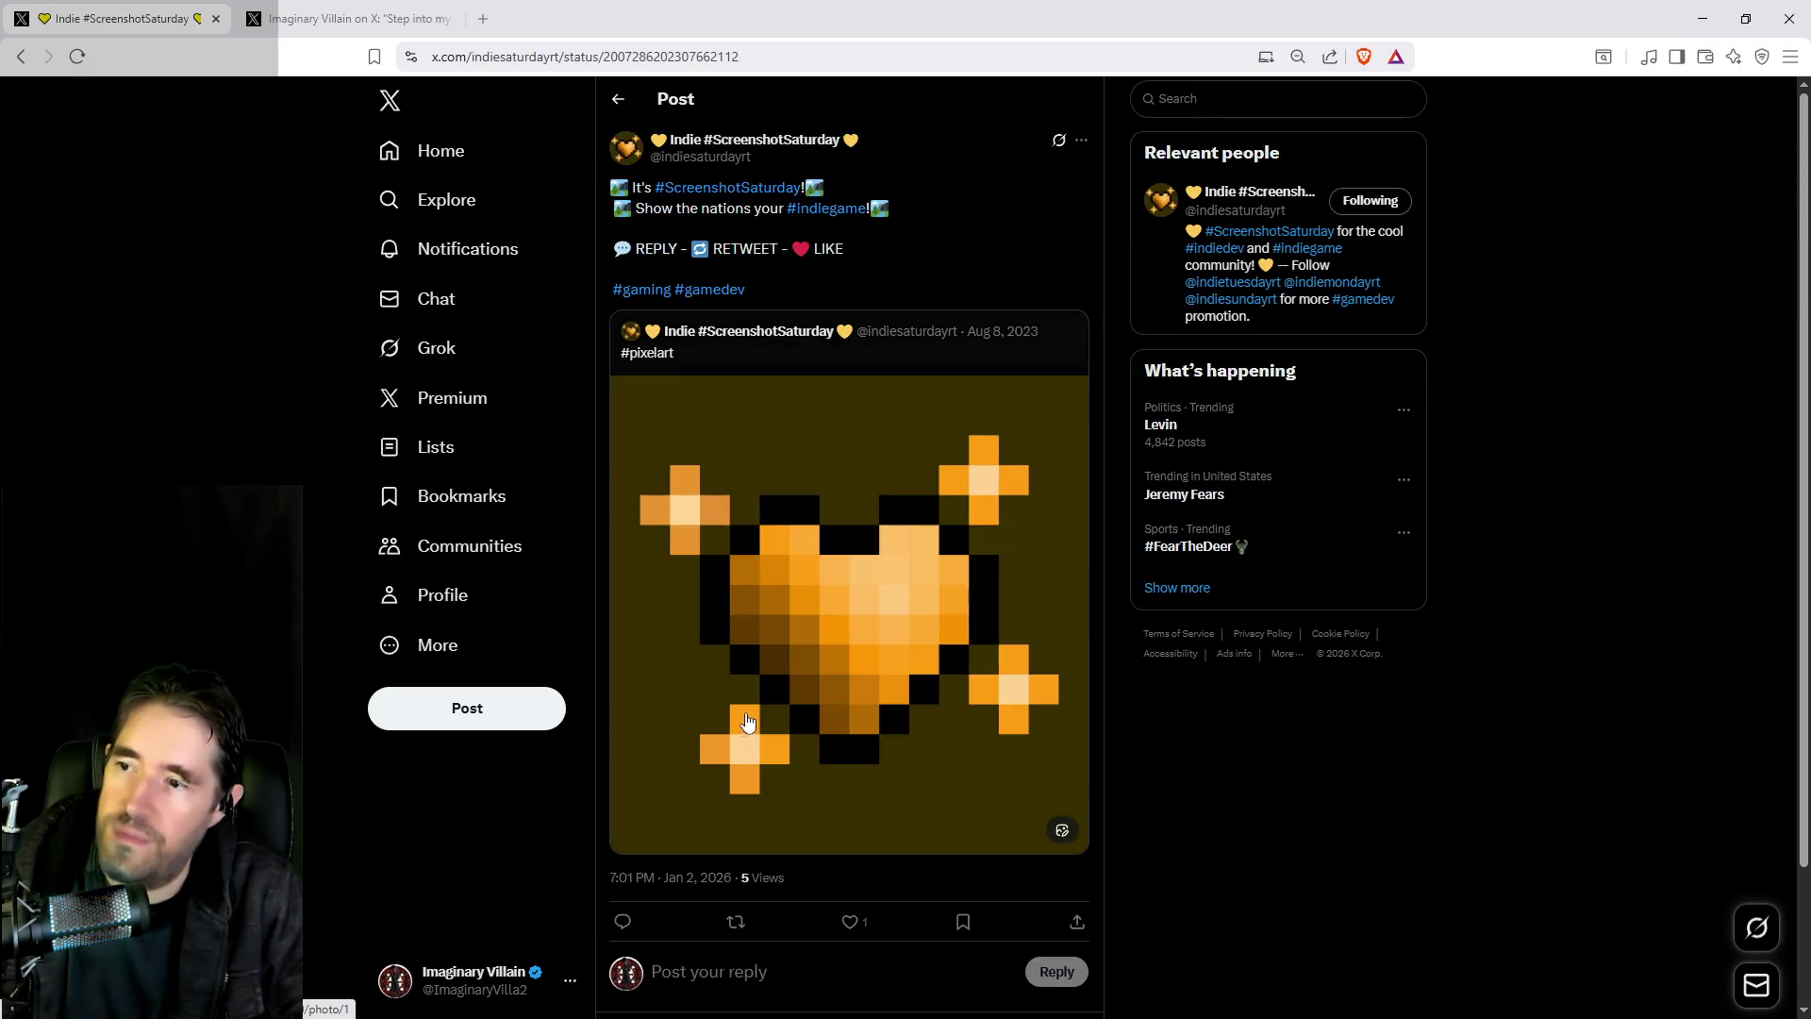
{"action": "scroll", "coordinate": [748, 868], "scroll_direction": "down", "scroll_amount": 2}
{"action": "left_click", "coordinate": [766, 800]}
{"action": "key", "text": "ctrl+v"}
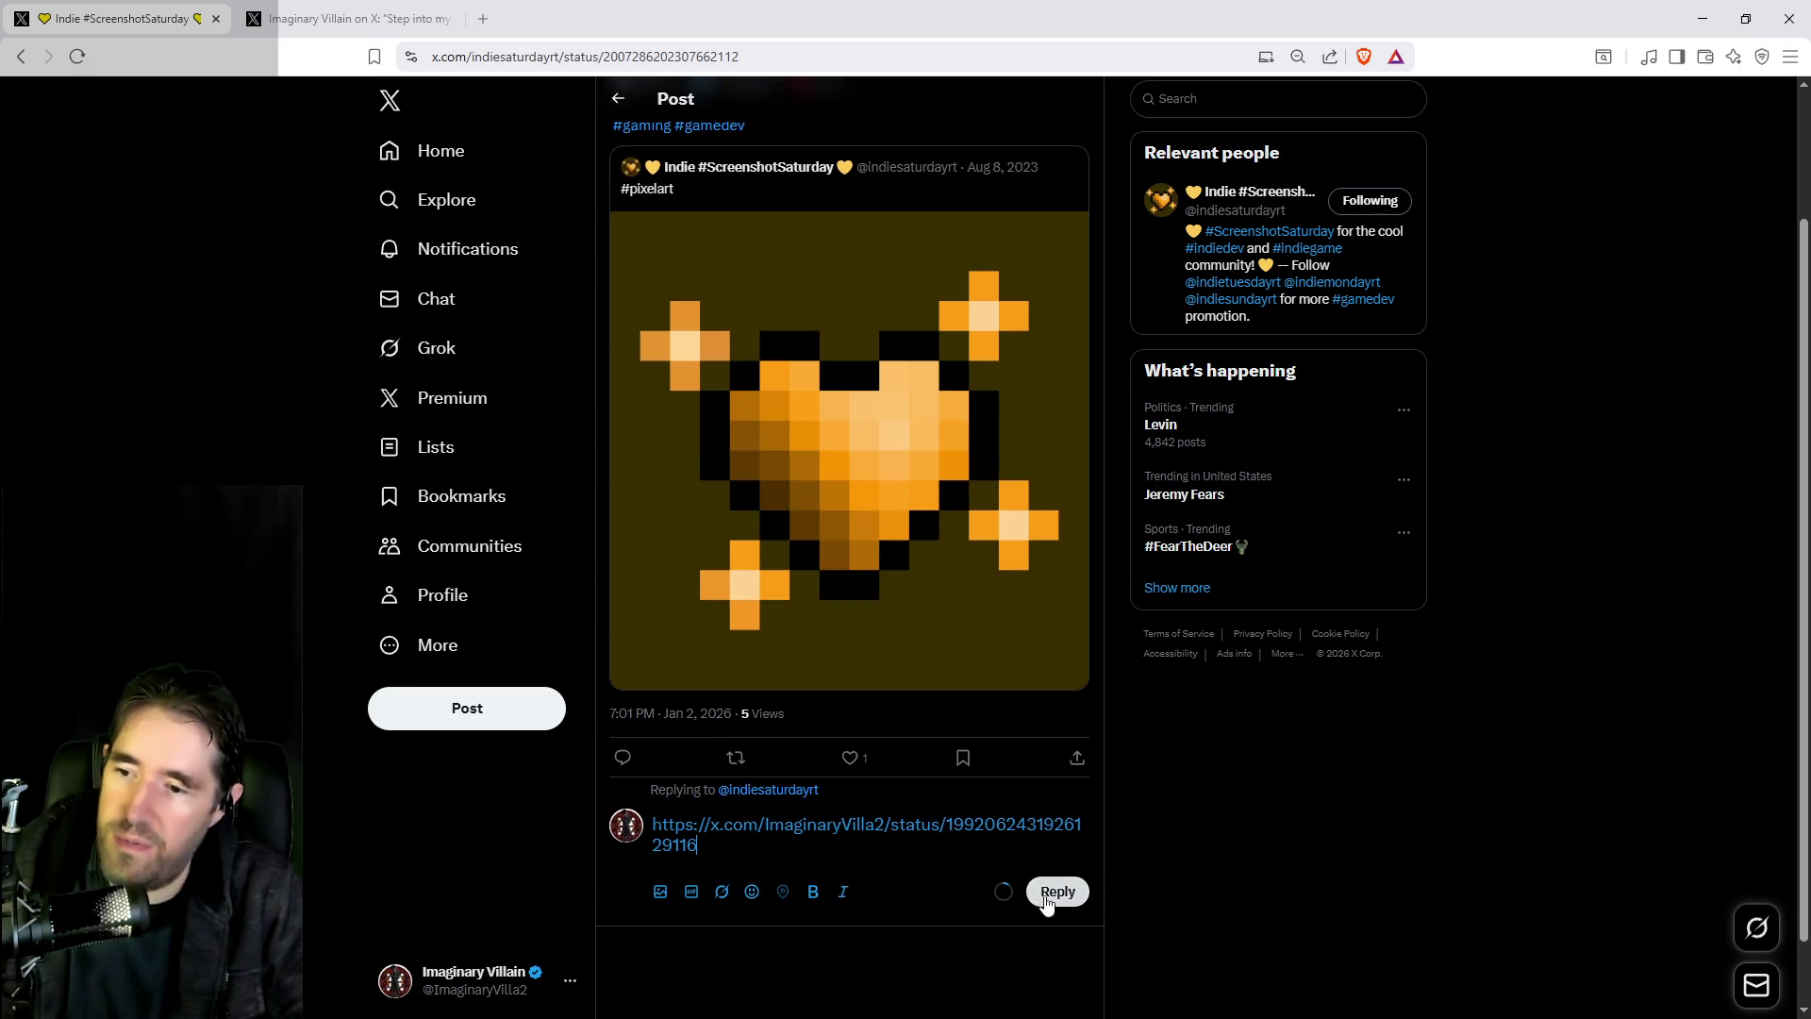
{"action": "left_click", "coordinate": [1056, 889]}
{"action": "scroll", "coordinate": [856, 765], "scroll_direction": "down", "scroll_amount": 3}
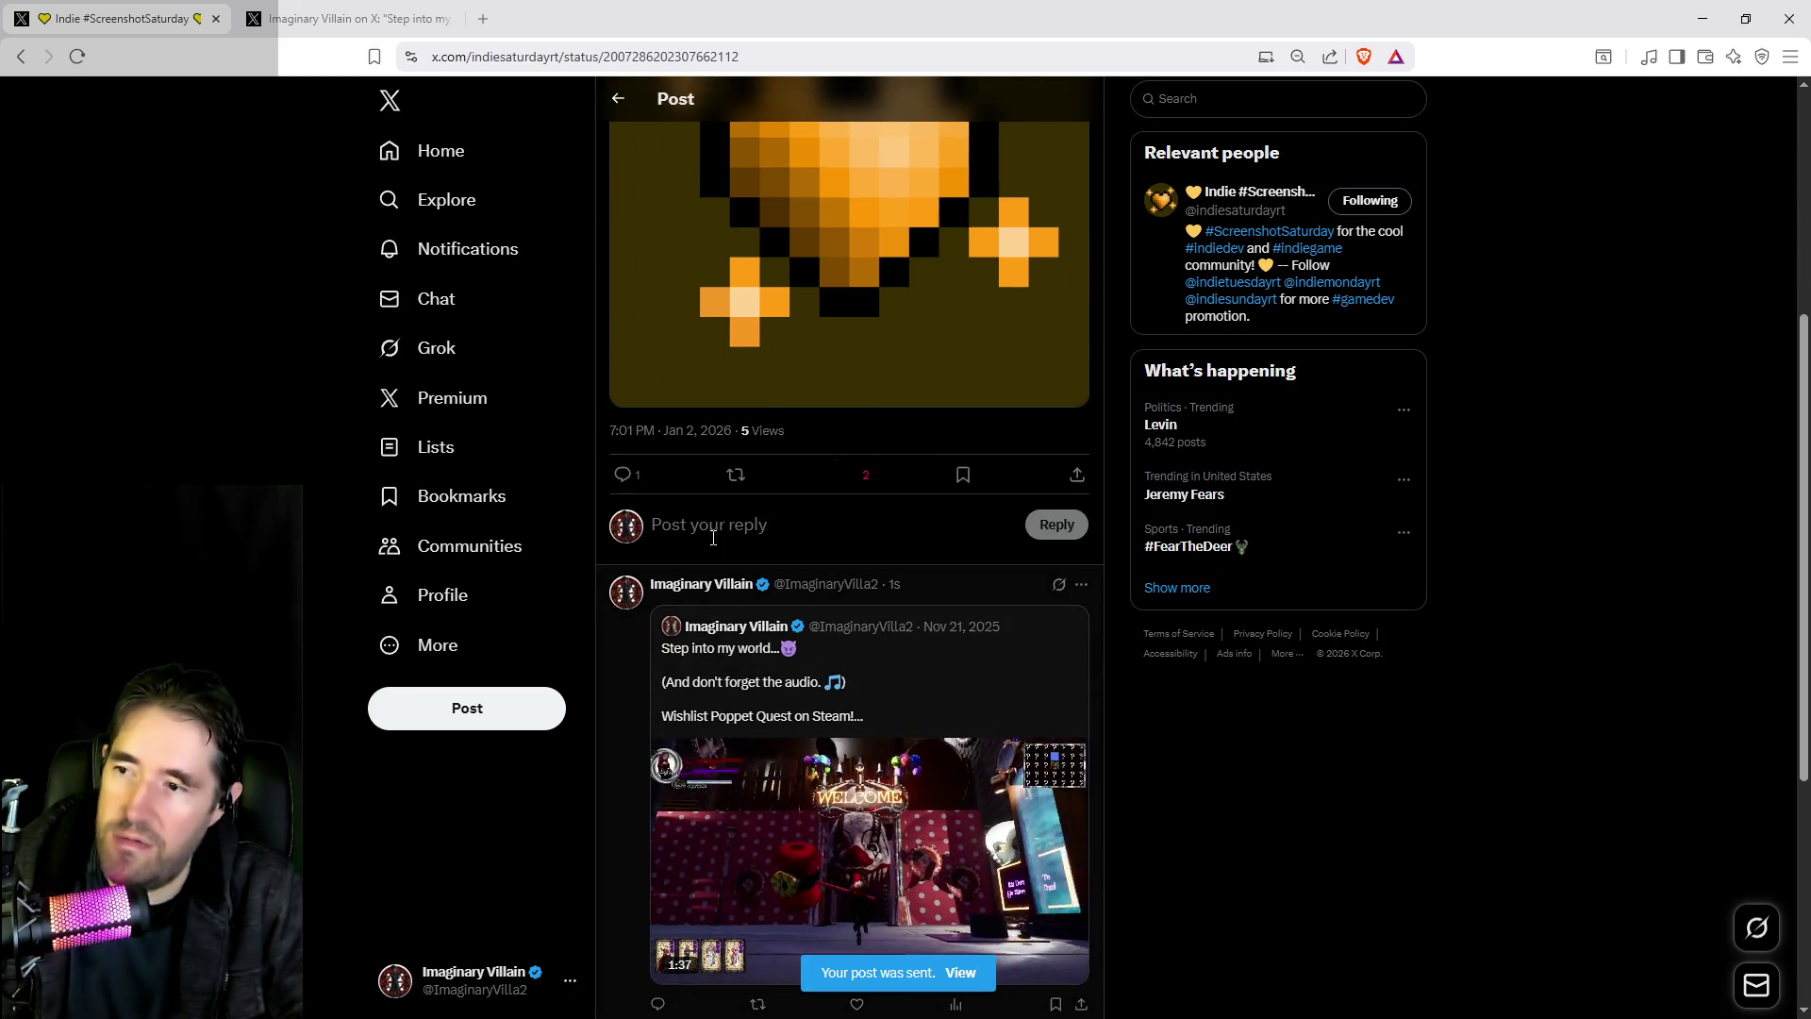
{"action": "left_click", "coordinate": [618, 100]}
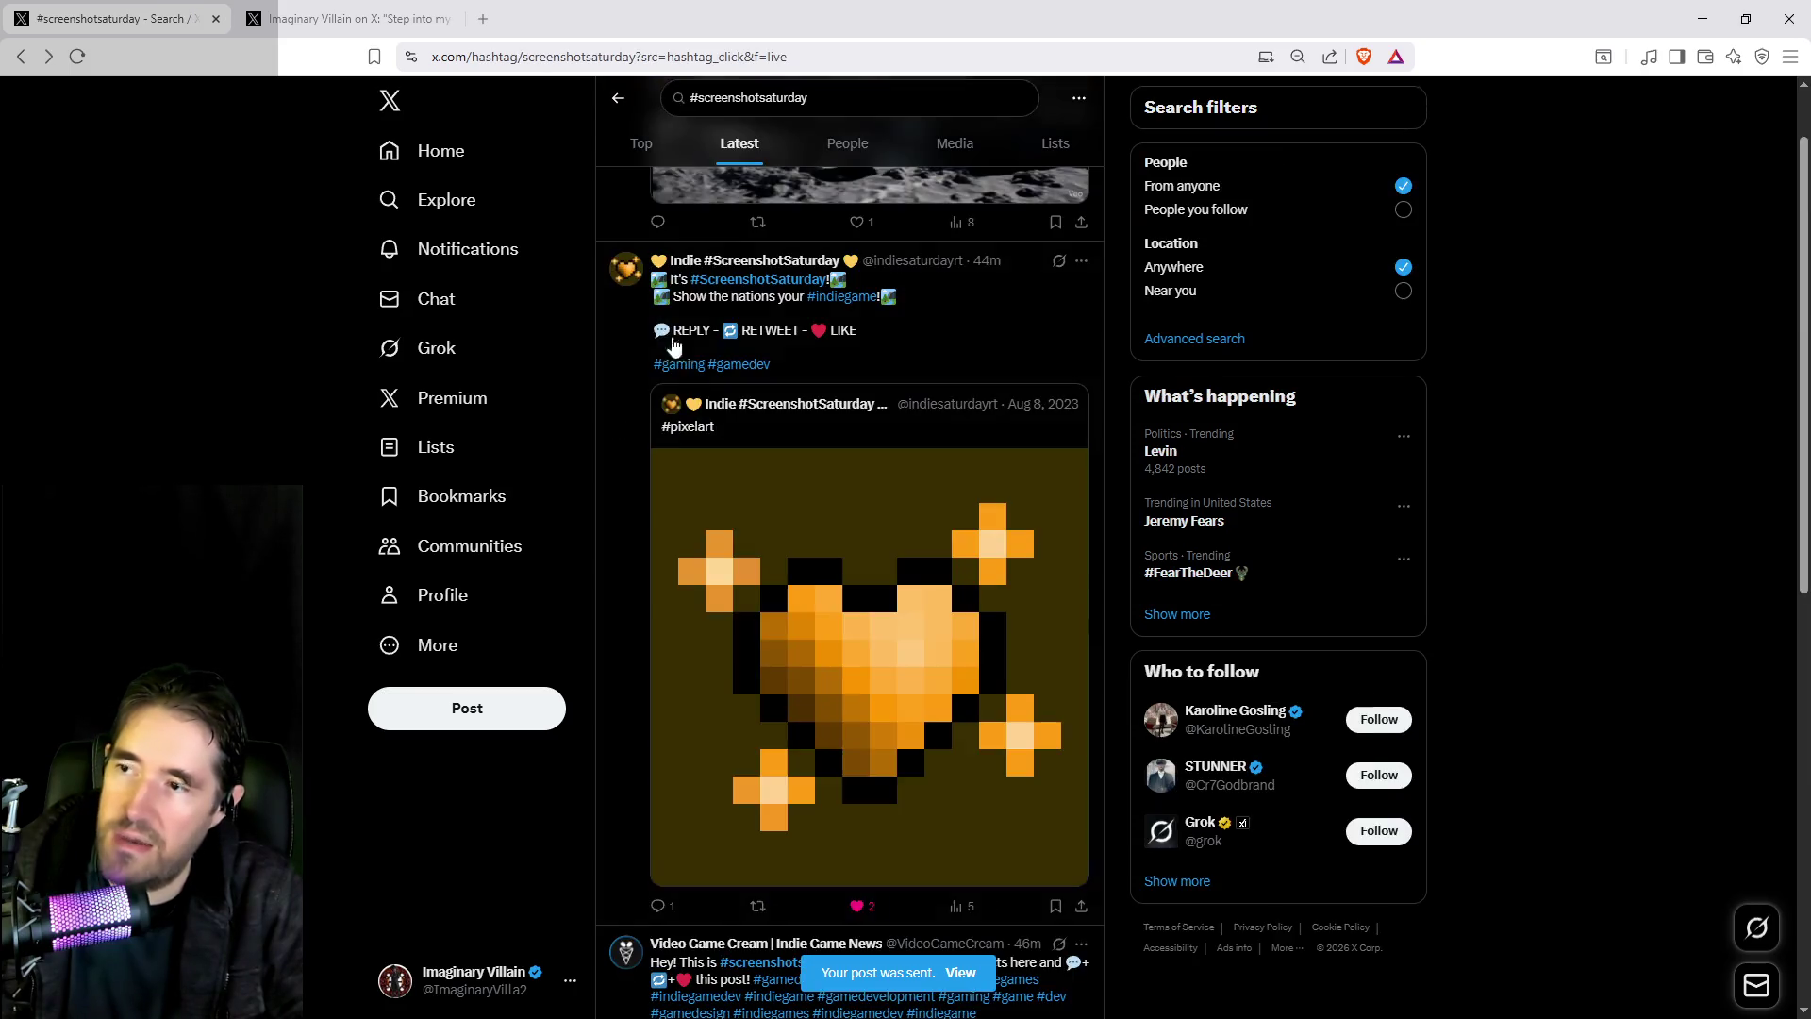
Reply to the Video Game Cream post with the Poppet Quest link and like it
{"action": "scroll", "coordinate": [717, 406], "scroll_direction": "down", "scroll_amount": 4}
{"action": "scroll", "coordinate": [766, 462], "scroll_direction": "down", "scroll_amount": 2}
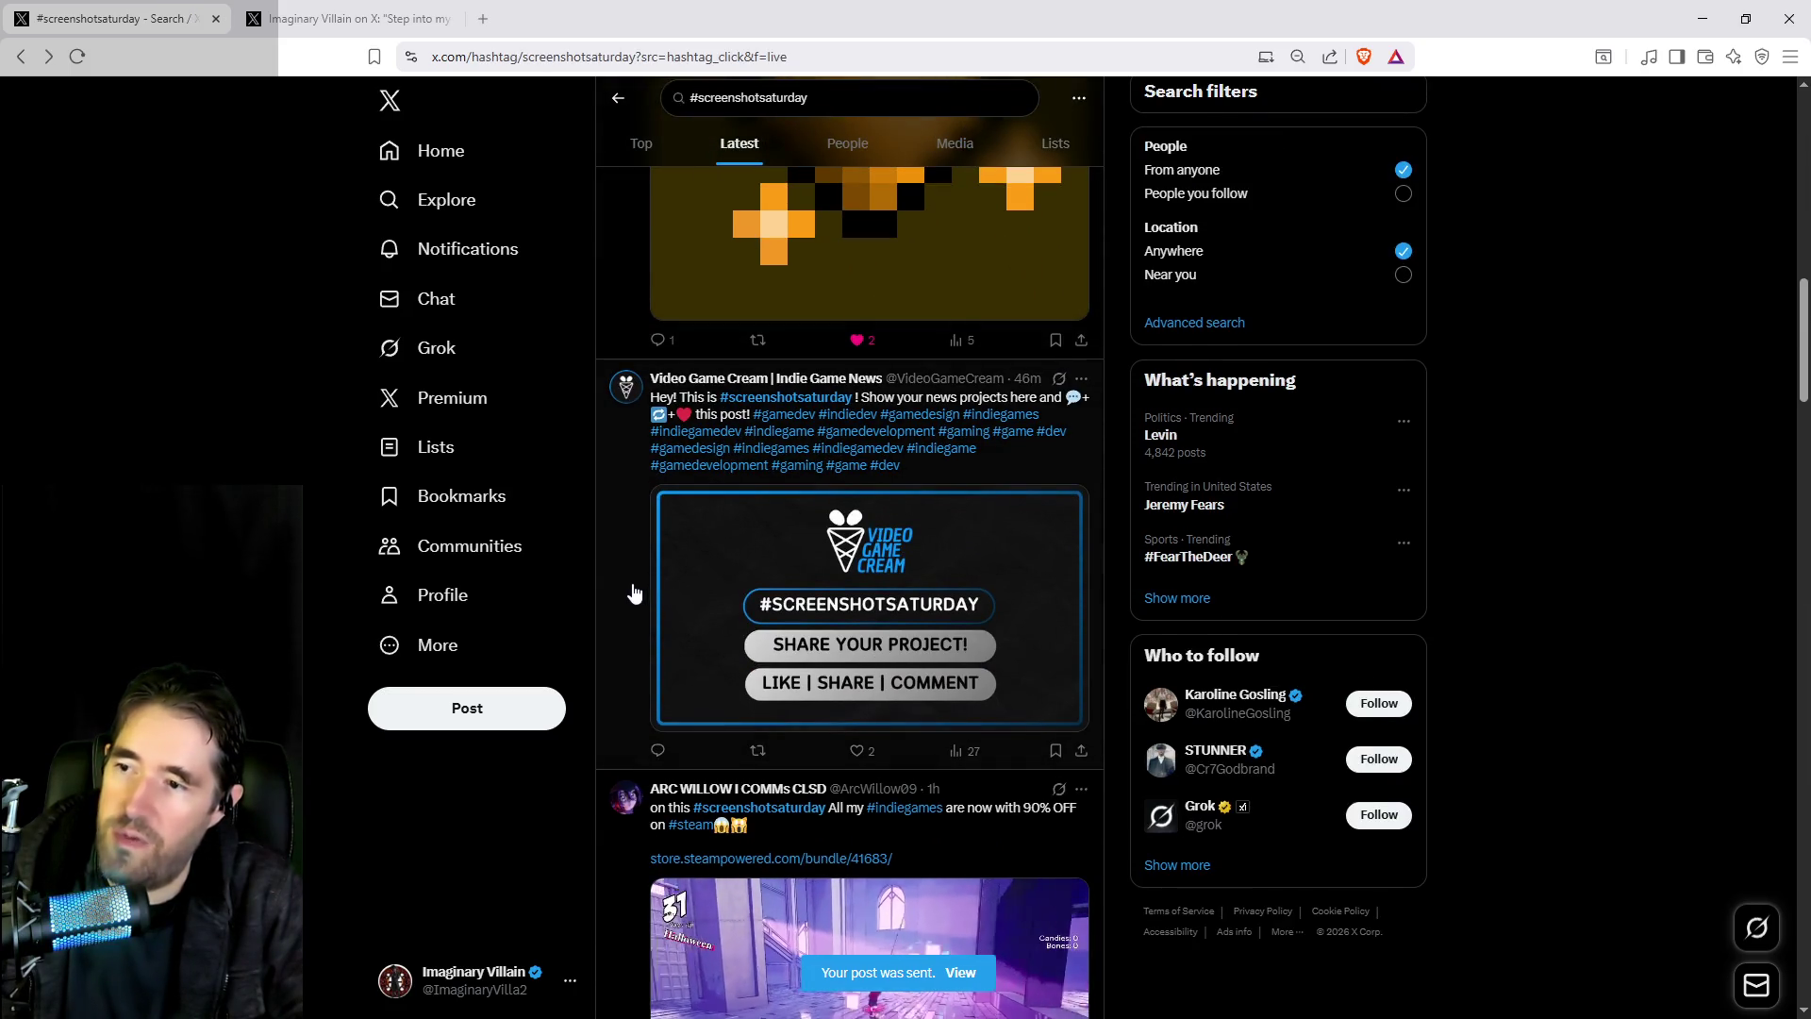
{"action": "left_click", "coordinate": [613, 530]}
{"action": "left_click", "coordinate": [717, 695]}
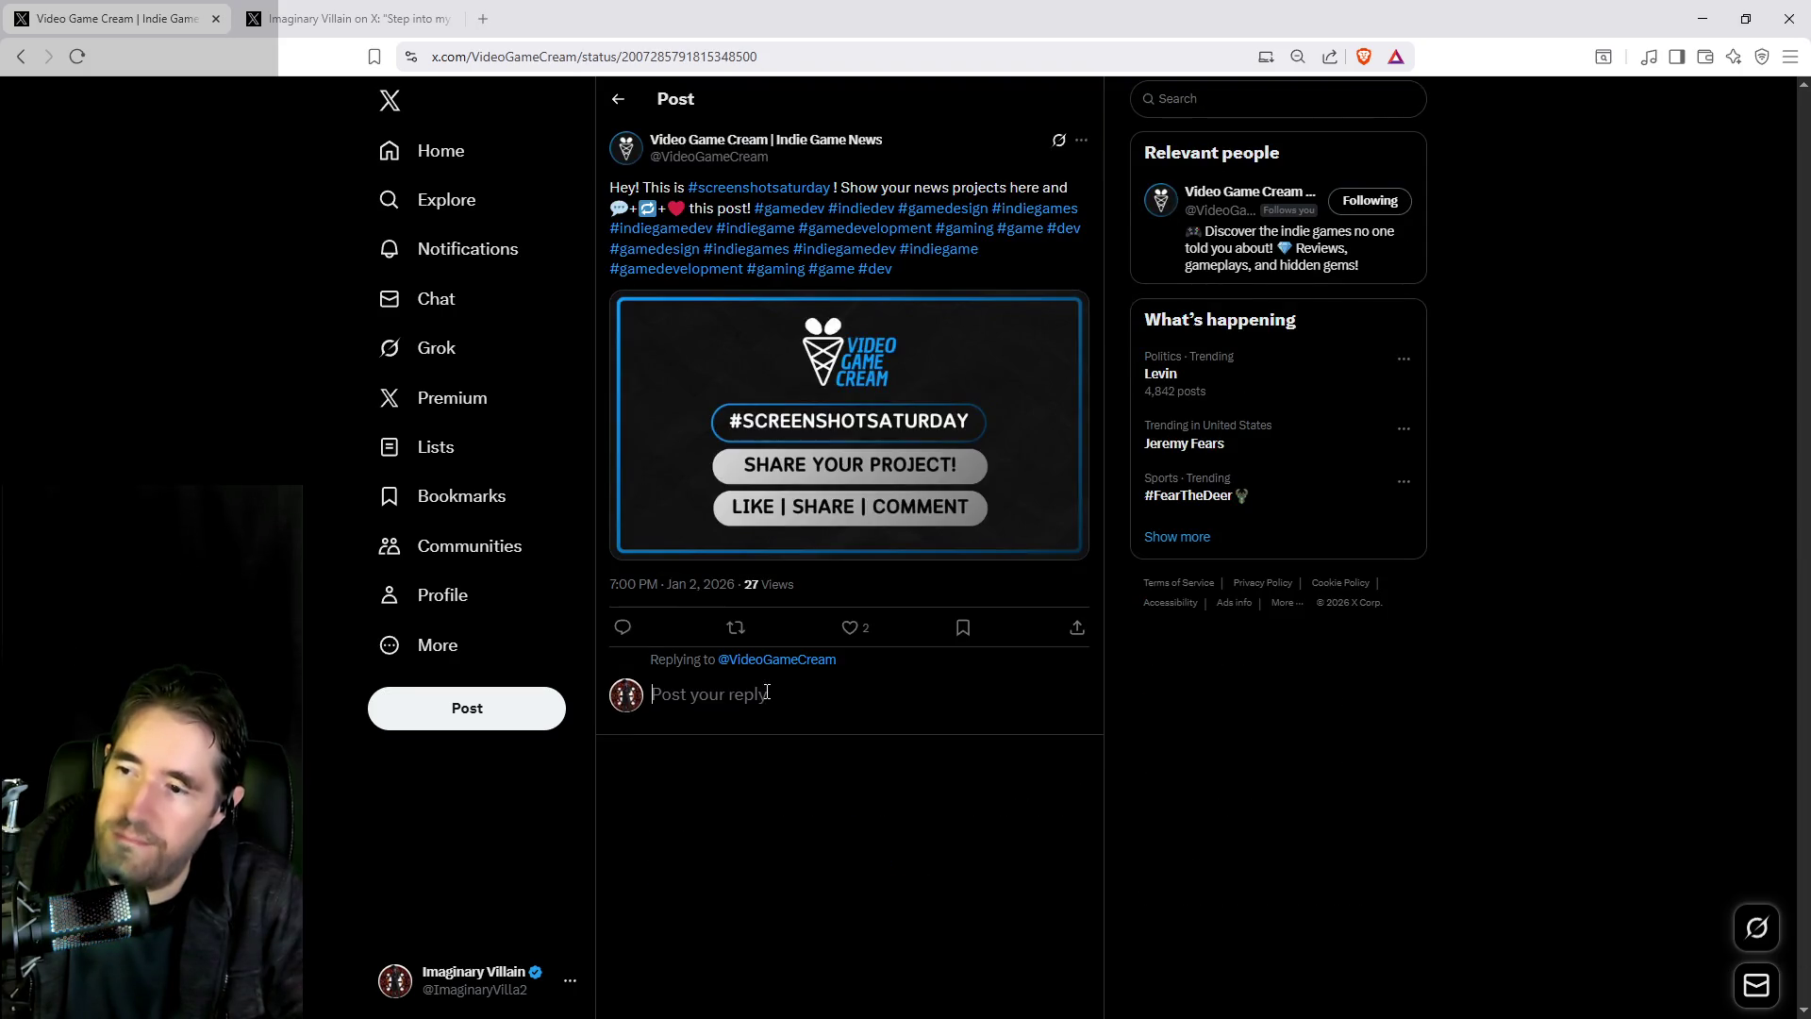
{"action": "key", "text": "ctrl+v"}
{"action": "left_click", "coordinate": [1076, 764]}
{"action": "left_click", "coordinate": [850, 627]}
{"action": "left_click", "coordinate": [620, 104]}
Reply to the overage-gaming post with the Poppet Quest link and like it
{"action": "scroll", "coordinate": [634, 492], "scroll_direction": "down", "scroll_amount": 4}
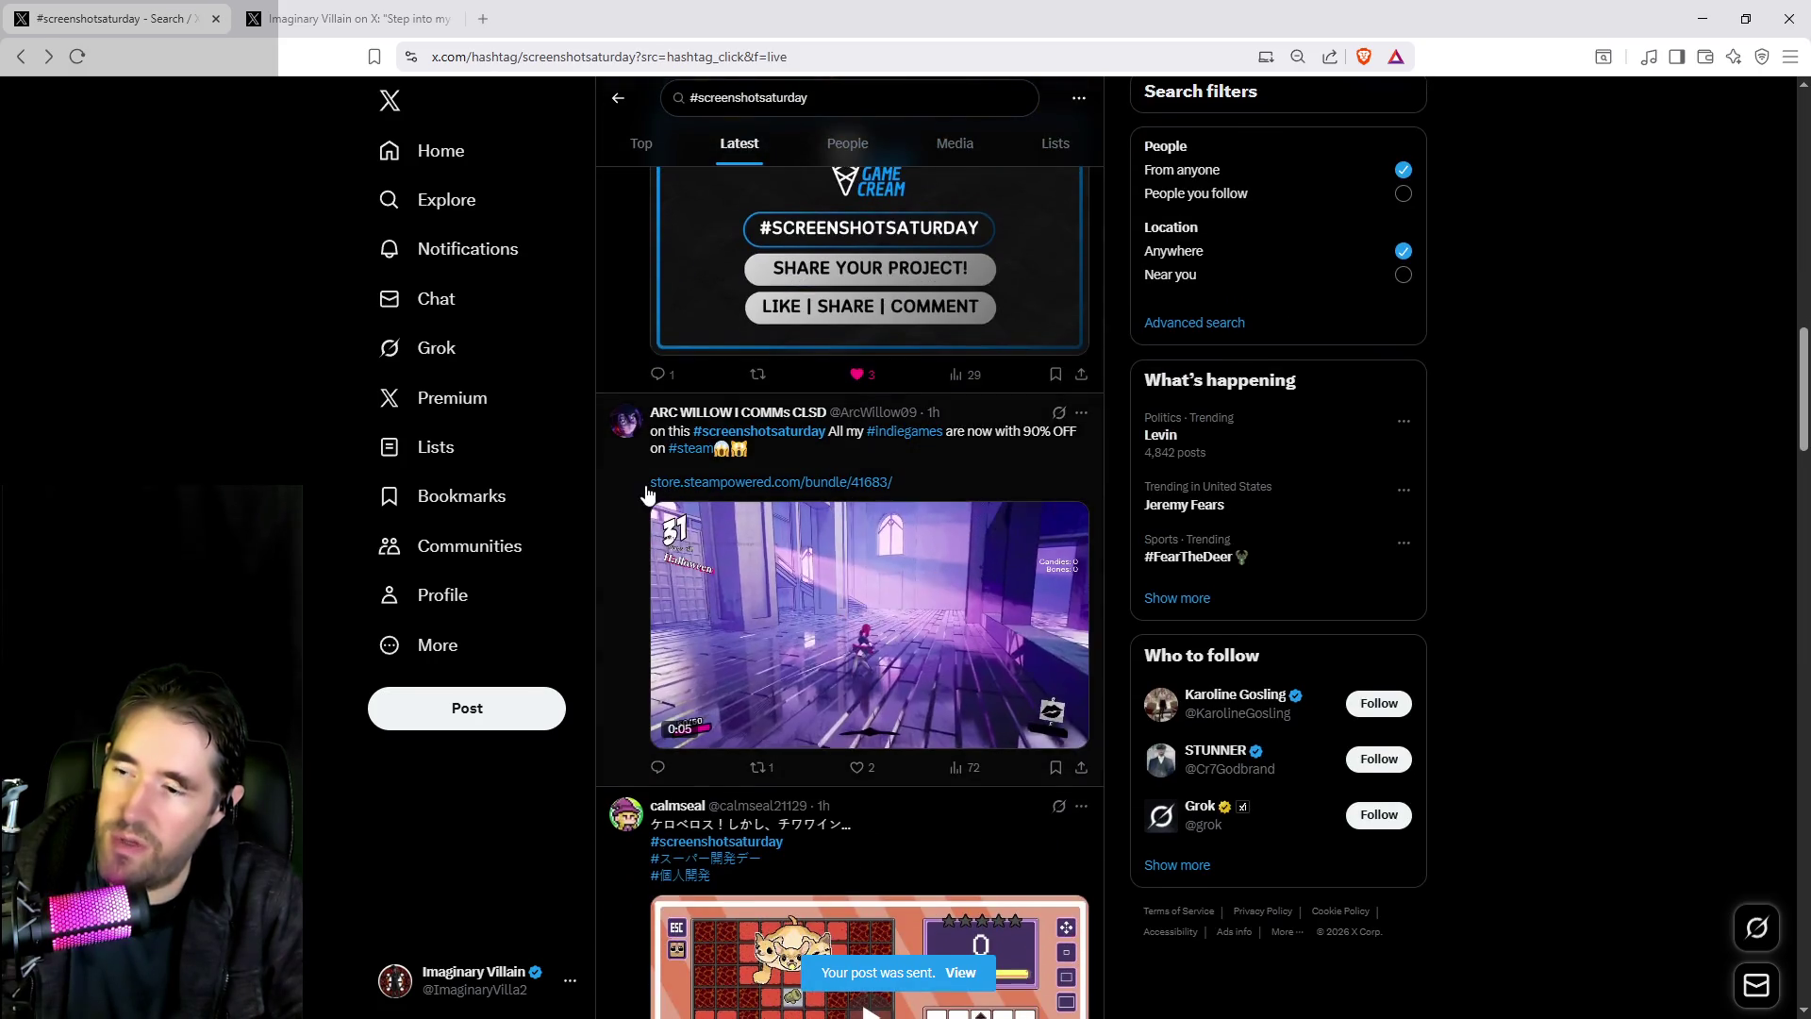
{"action": "scroll", "coordinate": [614, 600], "scroll_direction": "down", "scroll_amount": 12}
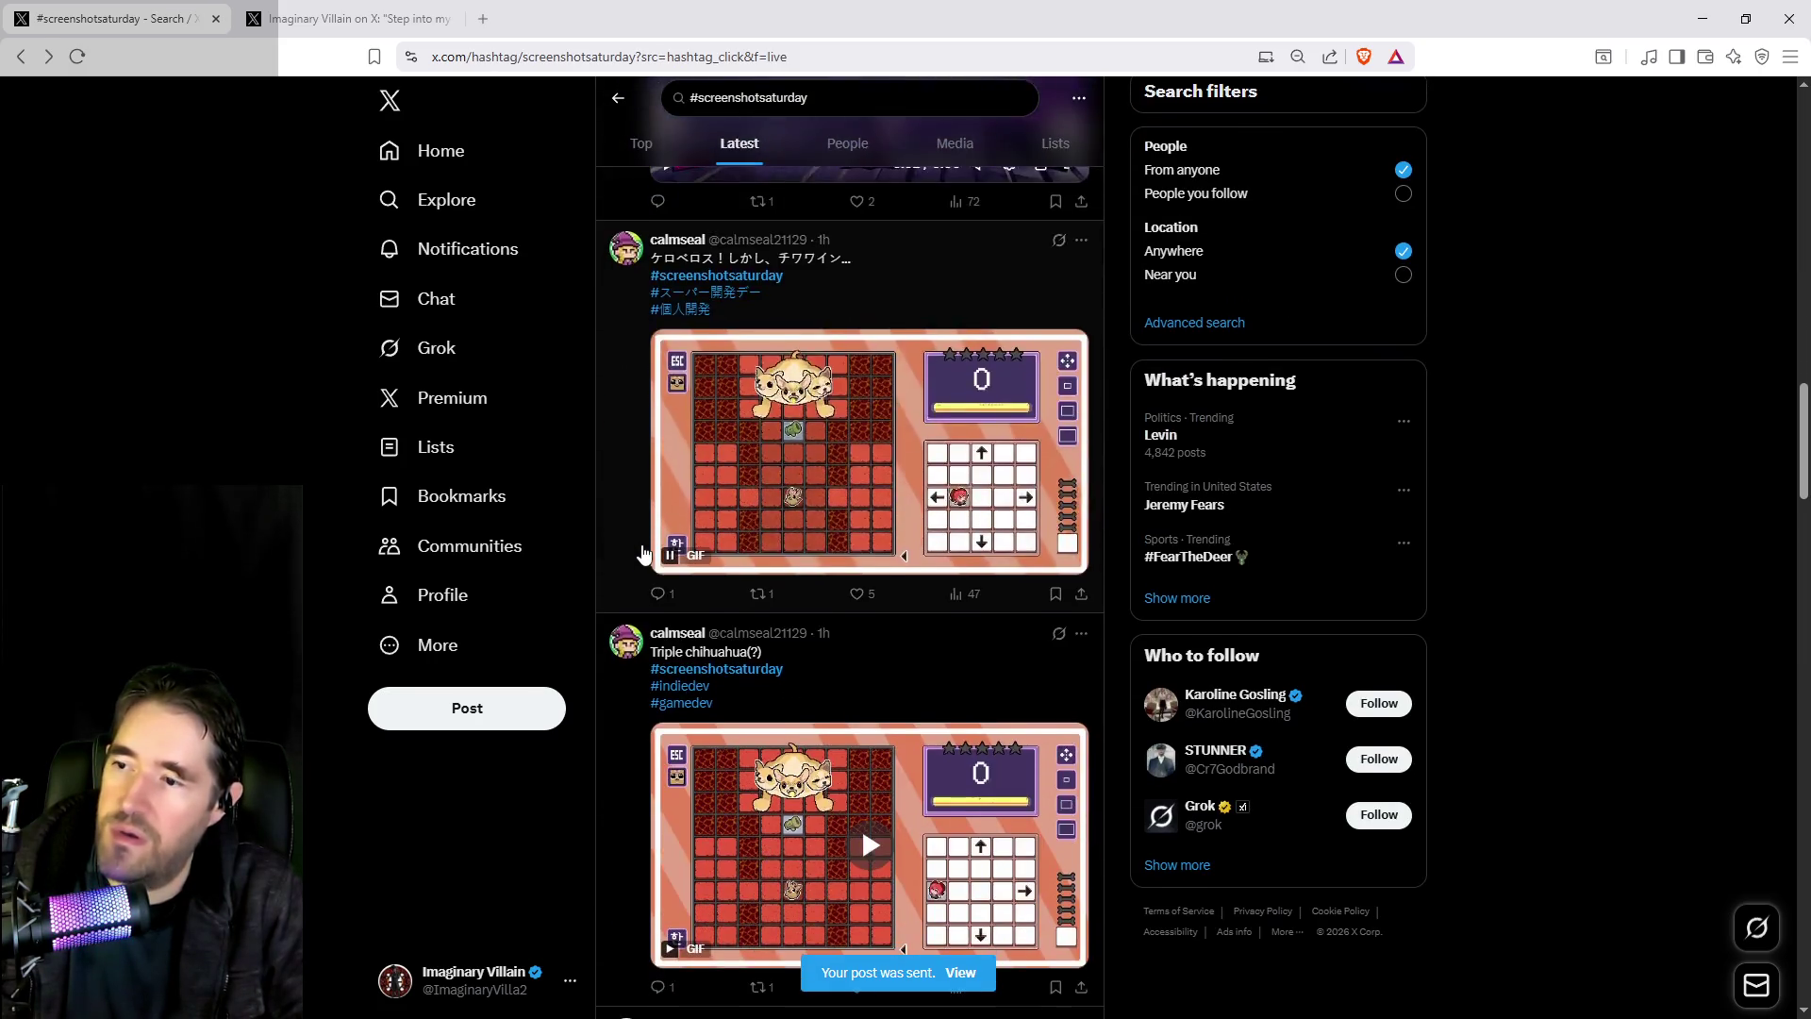
{"action": "scroll", "coordinate": [681, 467], "scroll_direction": "down", "scroll_amount": 12}
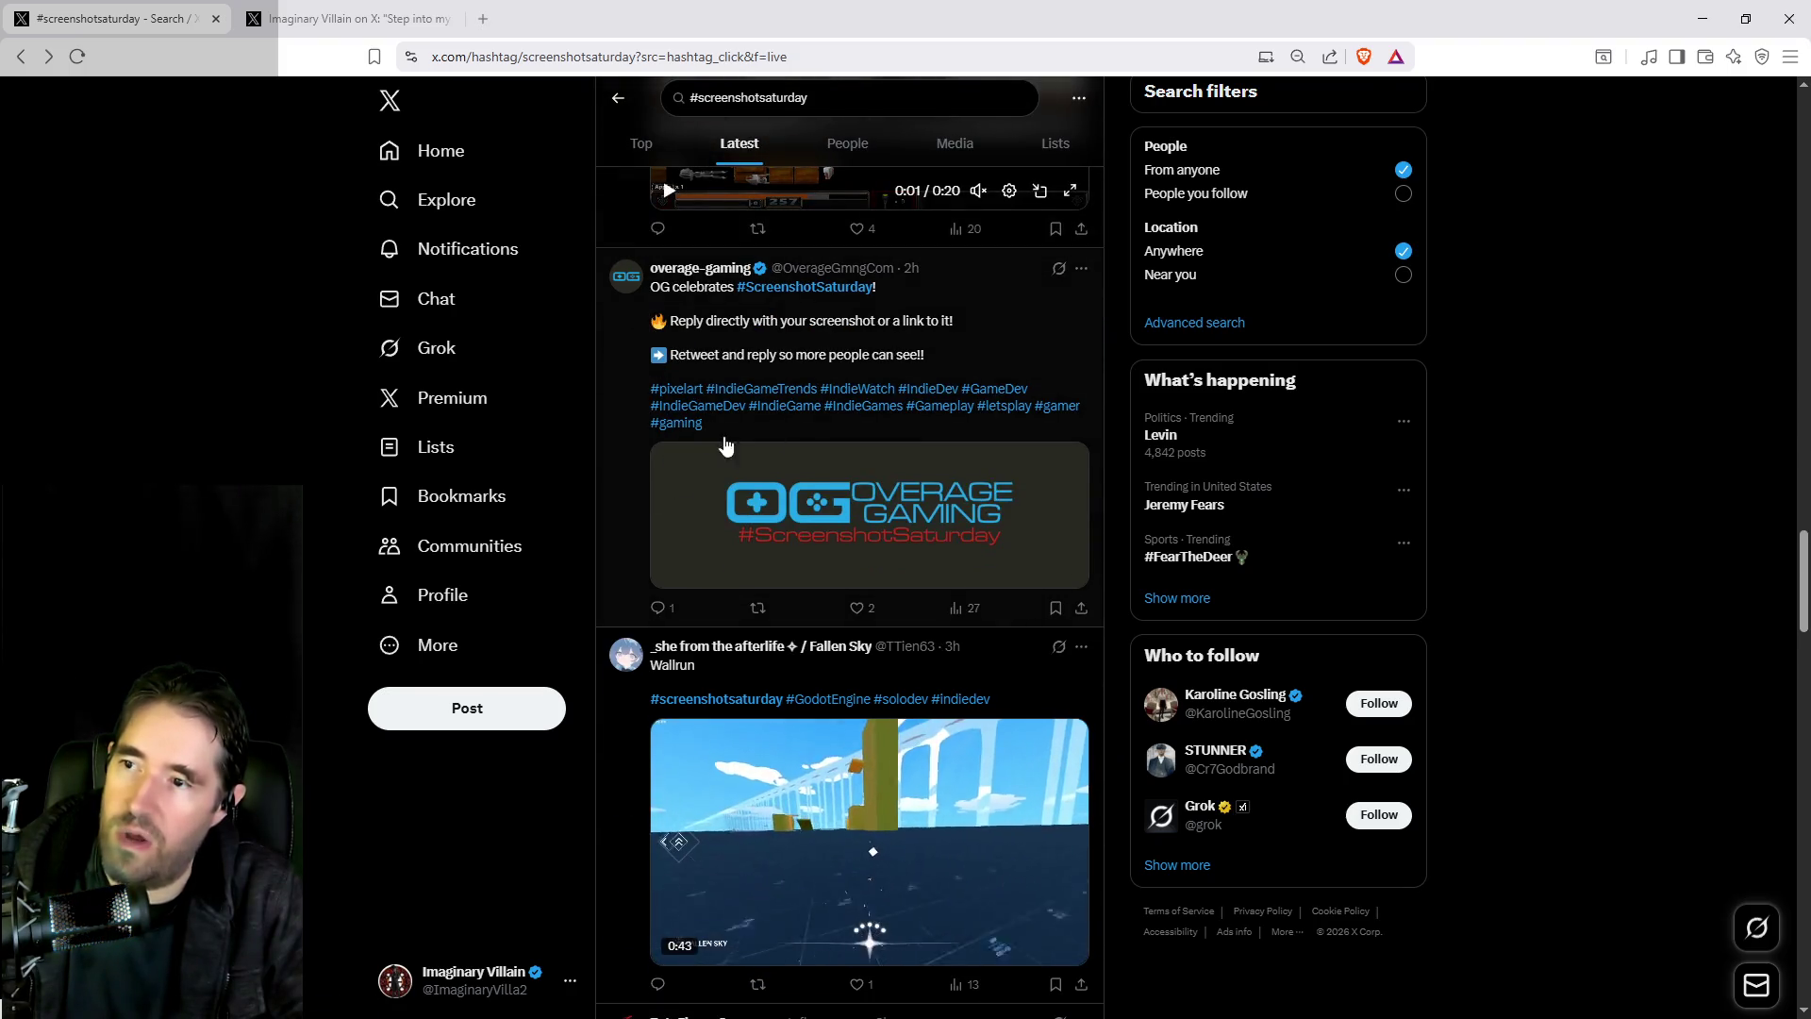
{"action": "left_click", "coordinate": [608, 481]}
{"action": "left_click", "coordinate": [718, 667]}
{"action": "key", "text": "ctrl+v"}
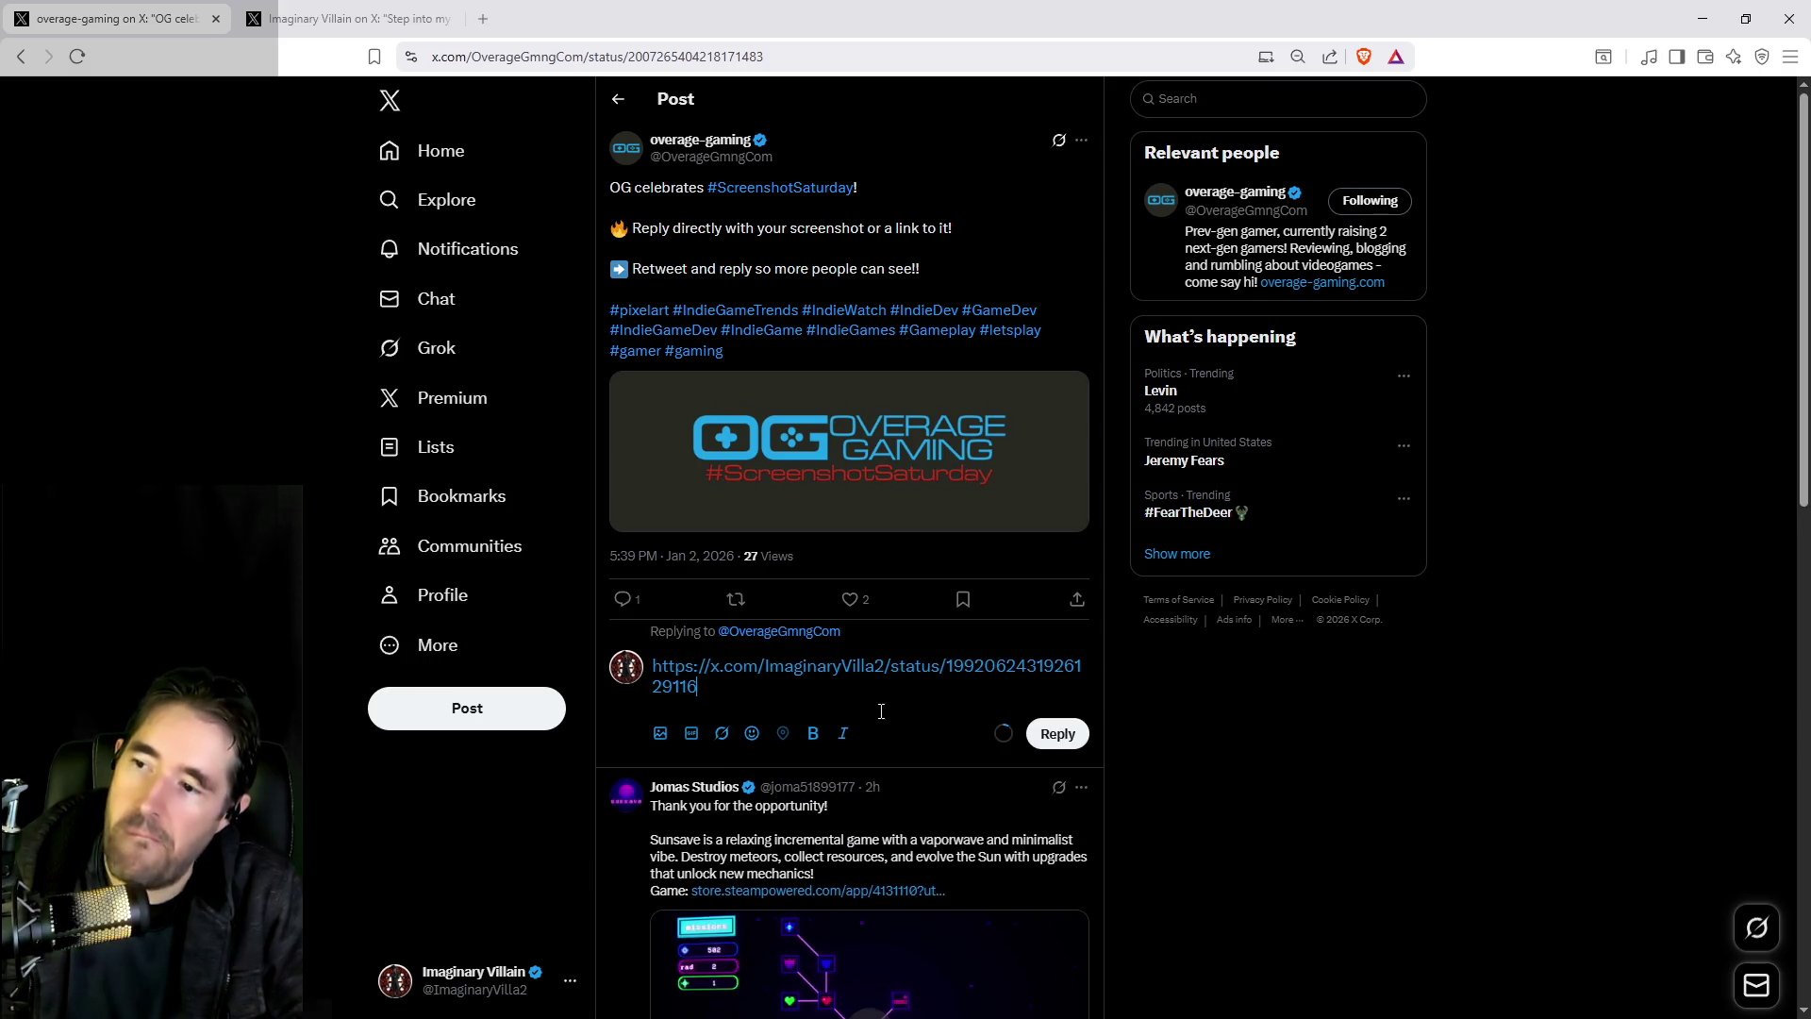
{"action": "left_click", "coordinate": [1057, 732]}
{"action": "left_click", "coordinate": [863, 606]}
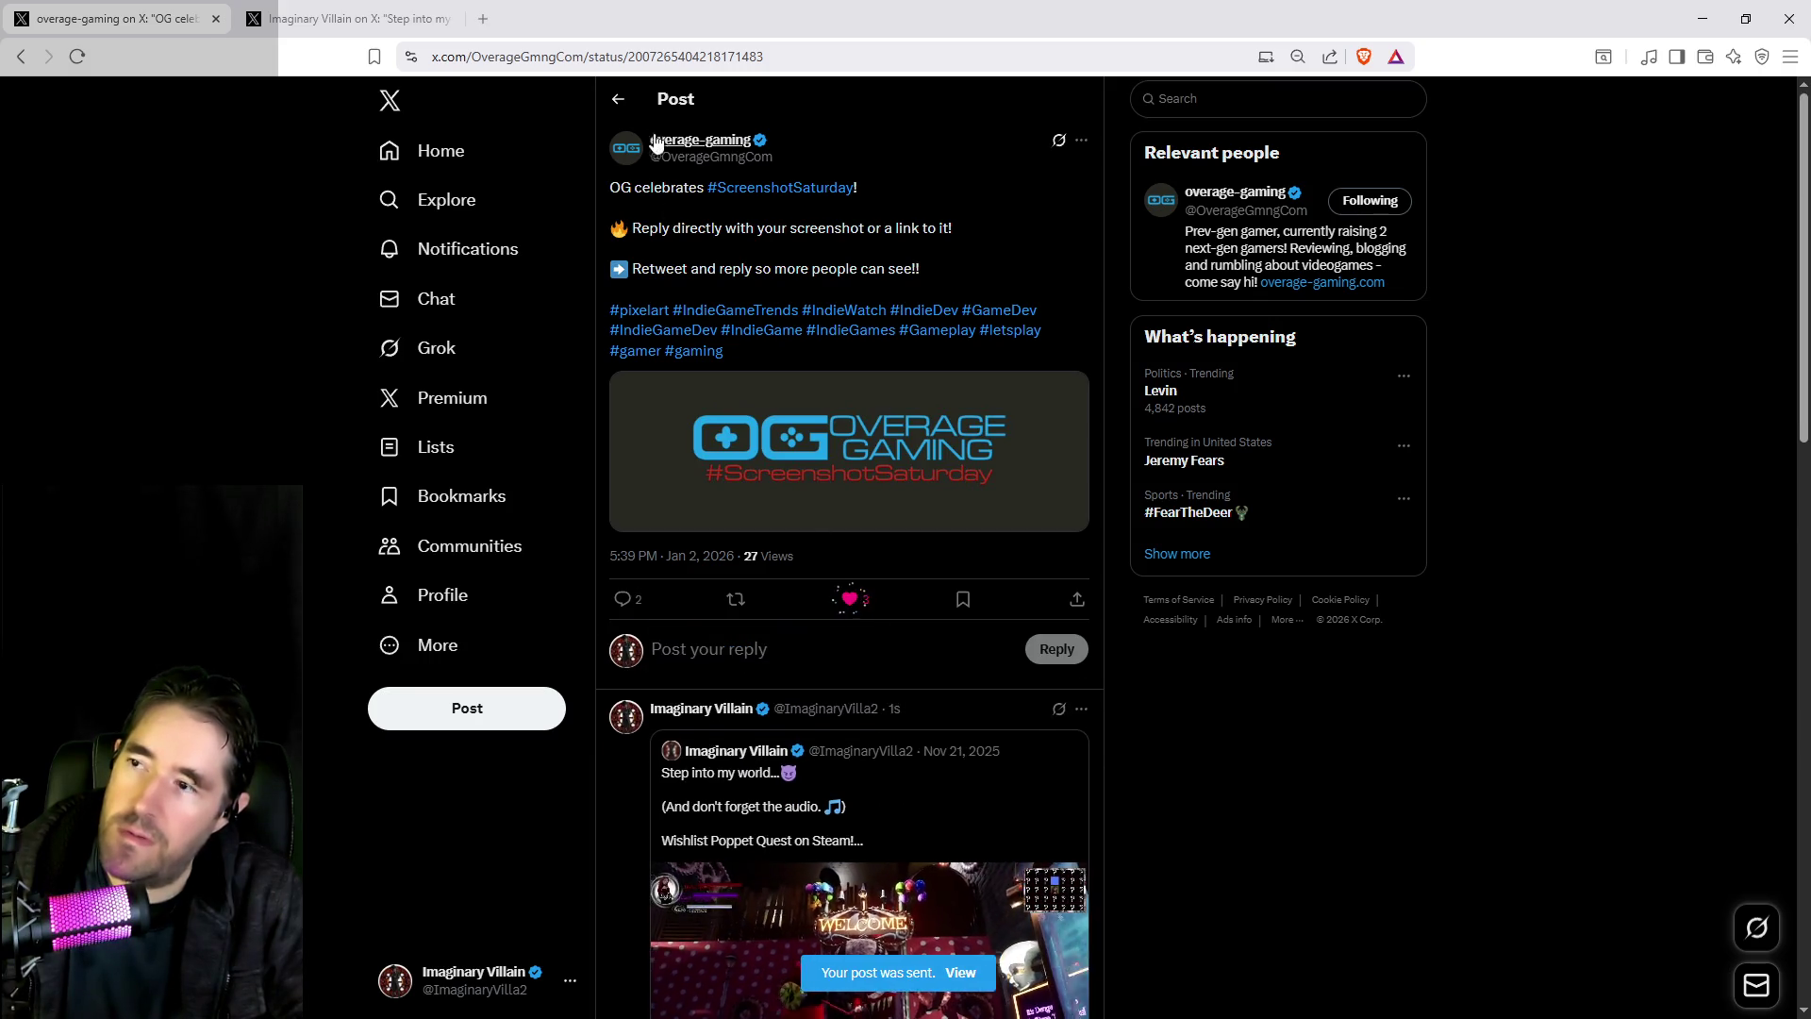
{"action": "left_click", "coordinate": [617, 98]}
Open the X Premium page and then the account analytics overview
{"action": "scroll", "coordinate": [741, 401], "scroll_direction": "down", "scroll_amount": 4}
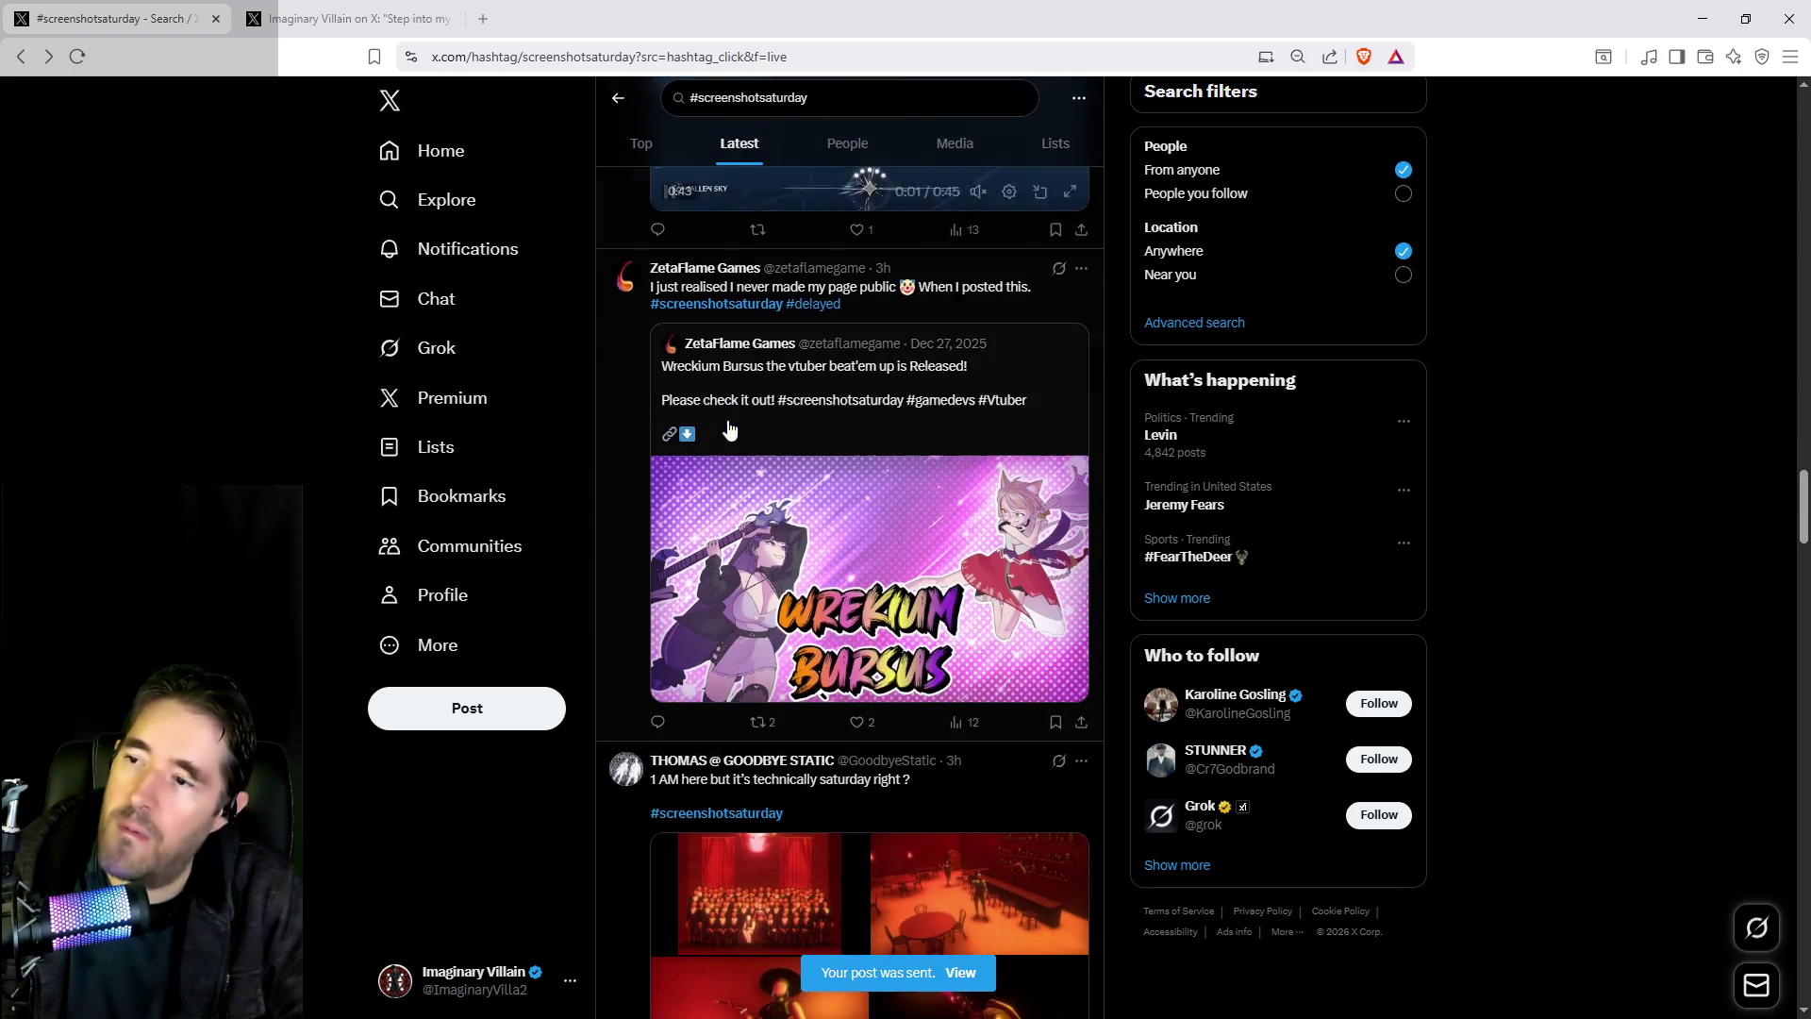
{"action": "scroll", "coordinate": [627, 415], "scroll_direction": "down", "scroll_amount": 7}
{"action": "scroll", "coordinate": [627, 415], "scroll_direction": "down", "scroll_amount": 2}
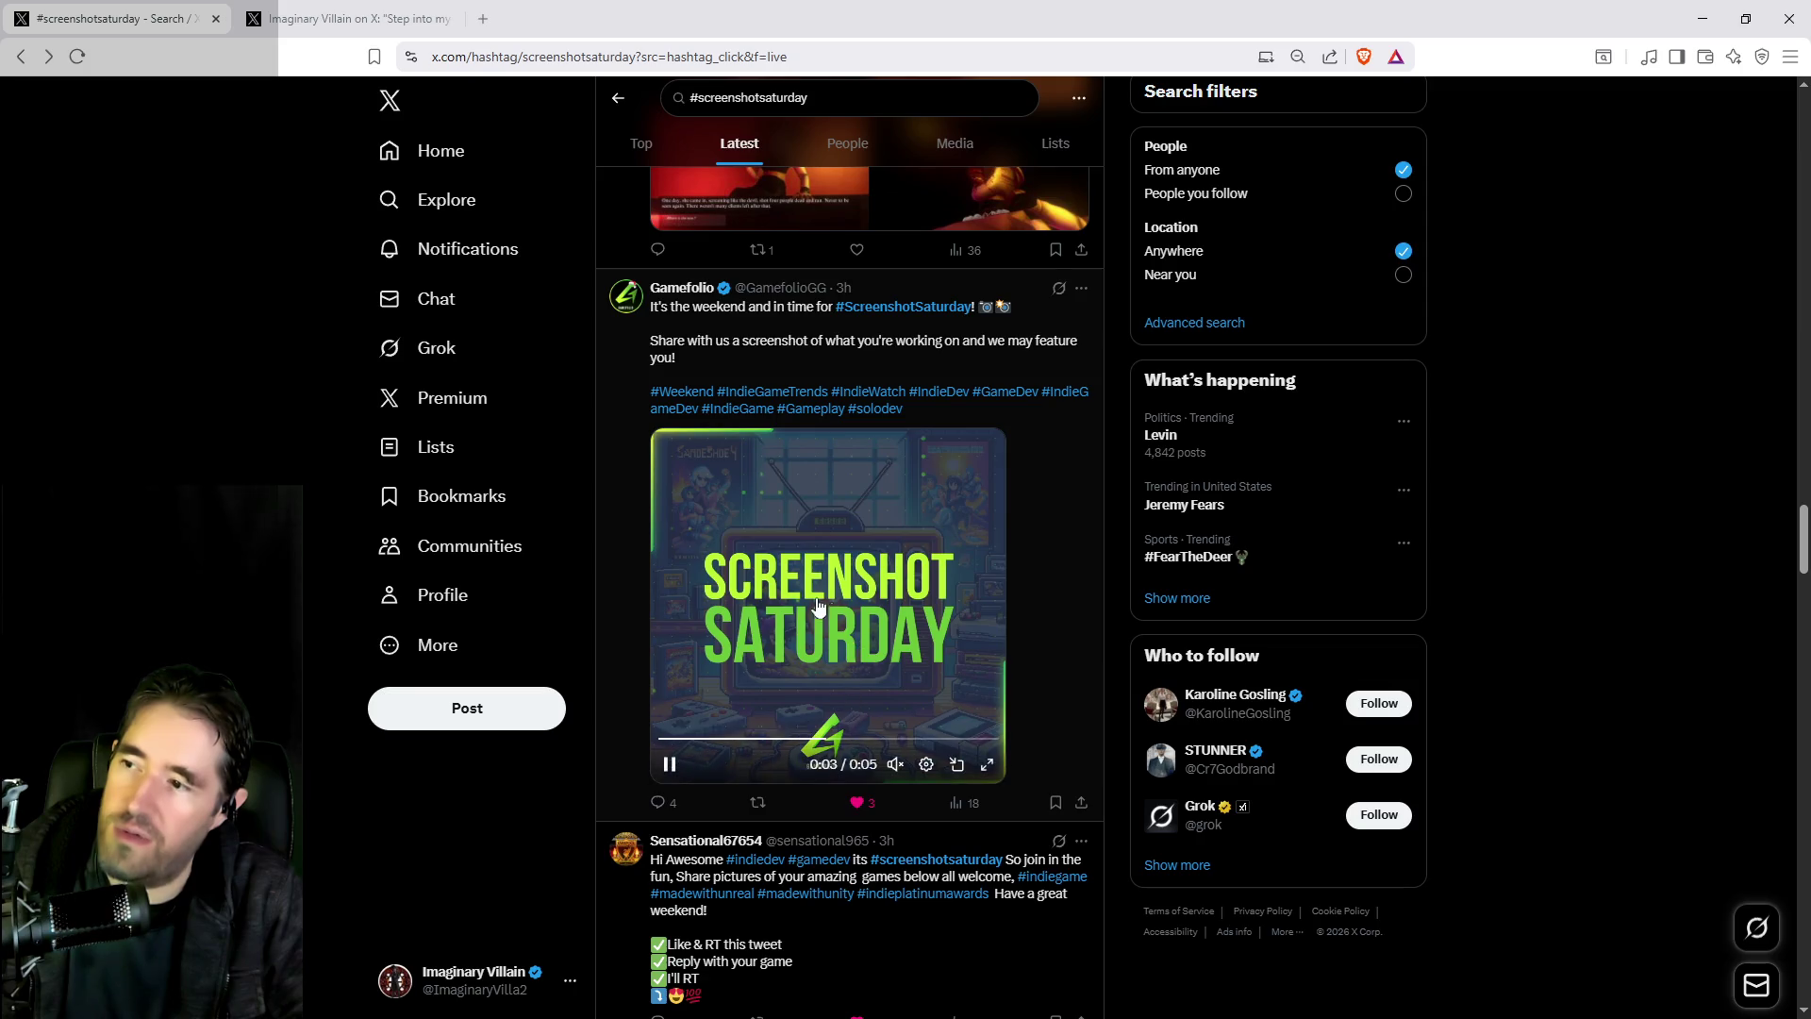
{"action": "left_click", "coordinate": [452, 394]}
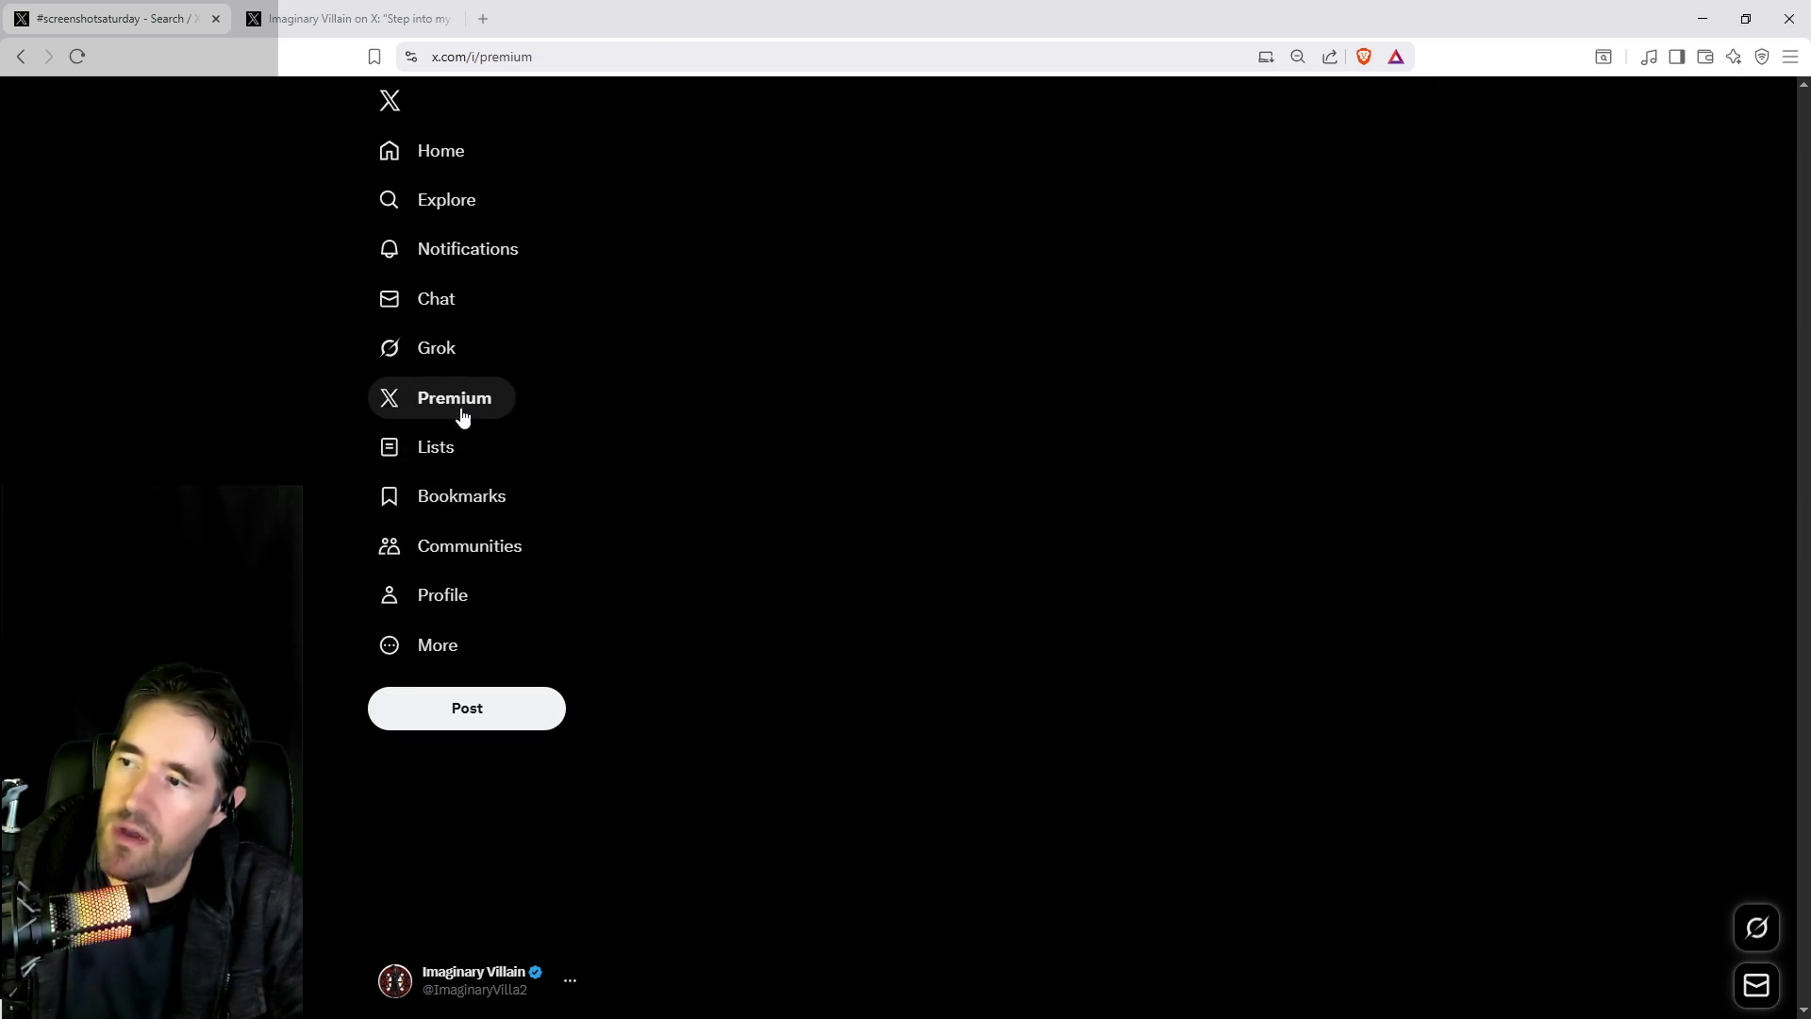
{"action": "left_click", "coordinate": [705, 320]}
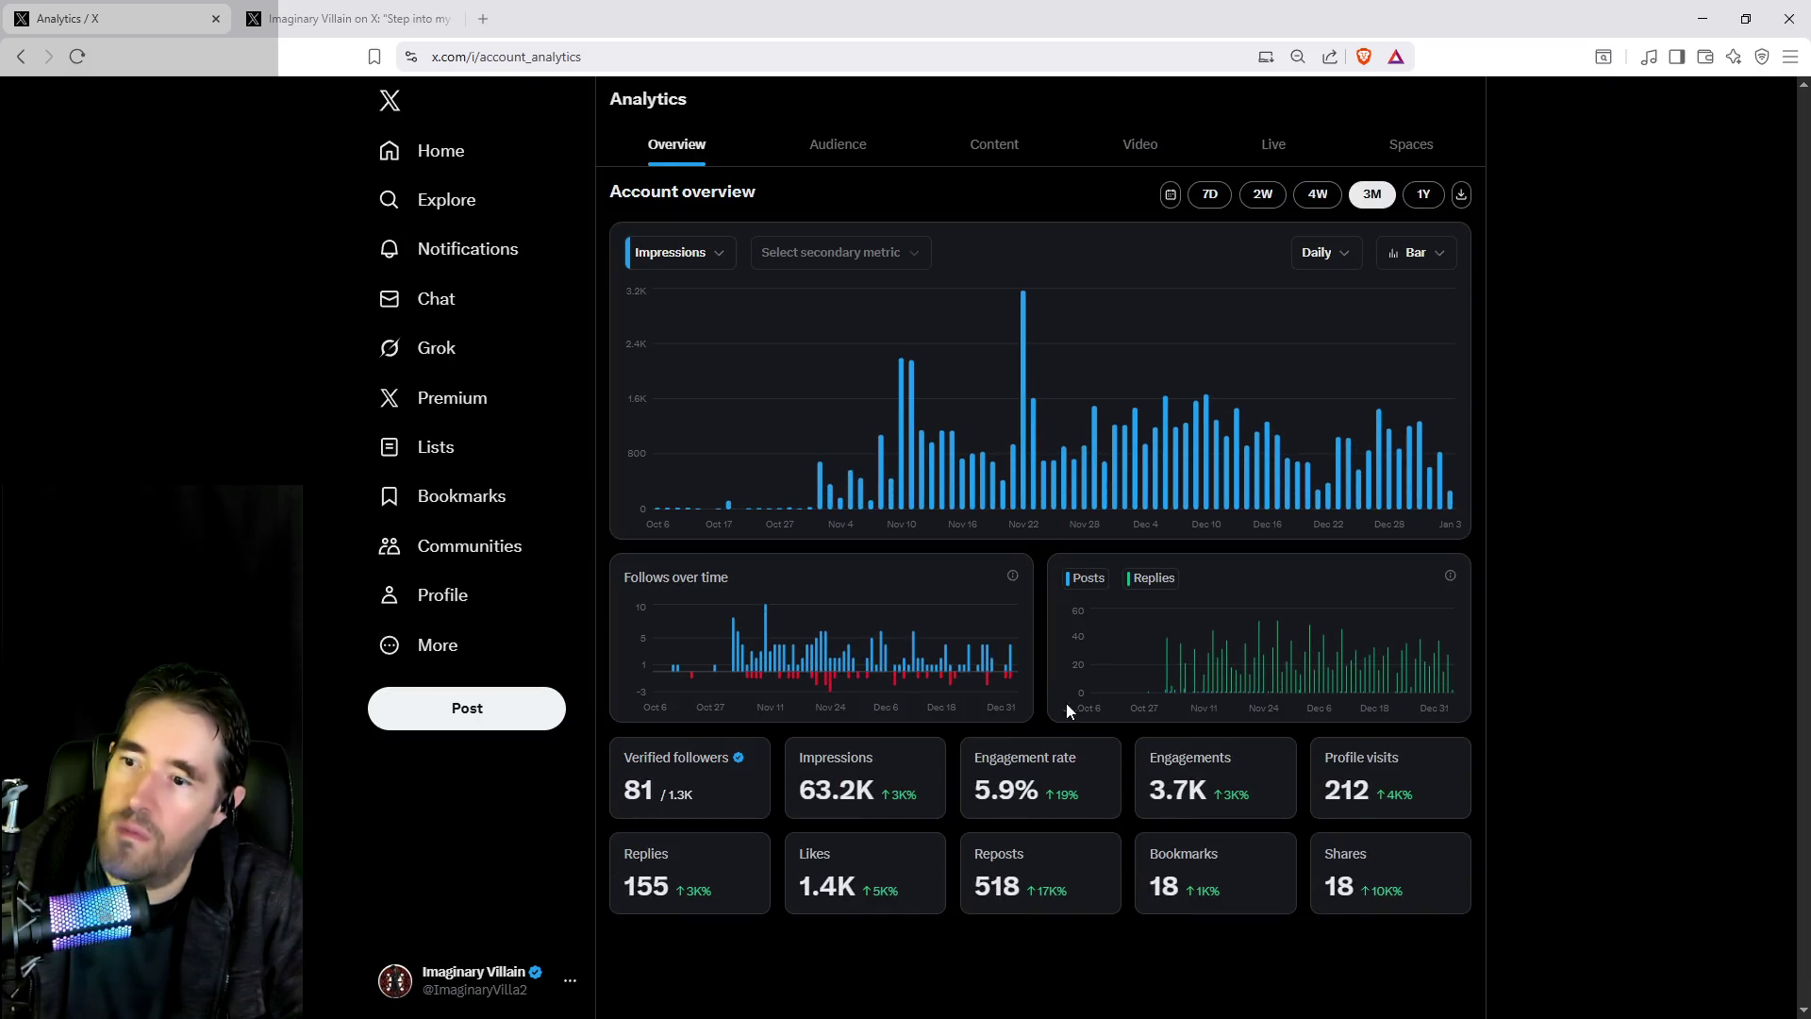
Review the 3M account analytics overview, then return to the Poppet Quest gameplay post
{"action": "mouse_move", "coordinate": [1013, 654]}
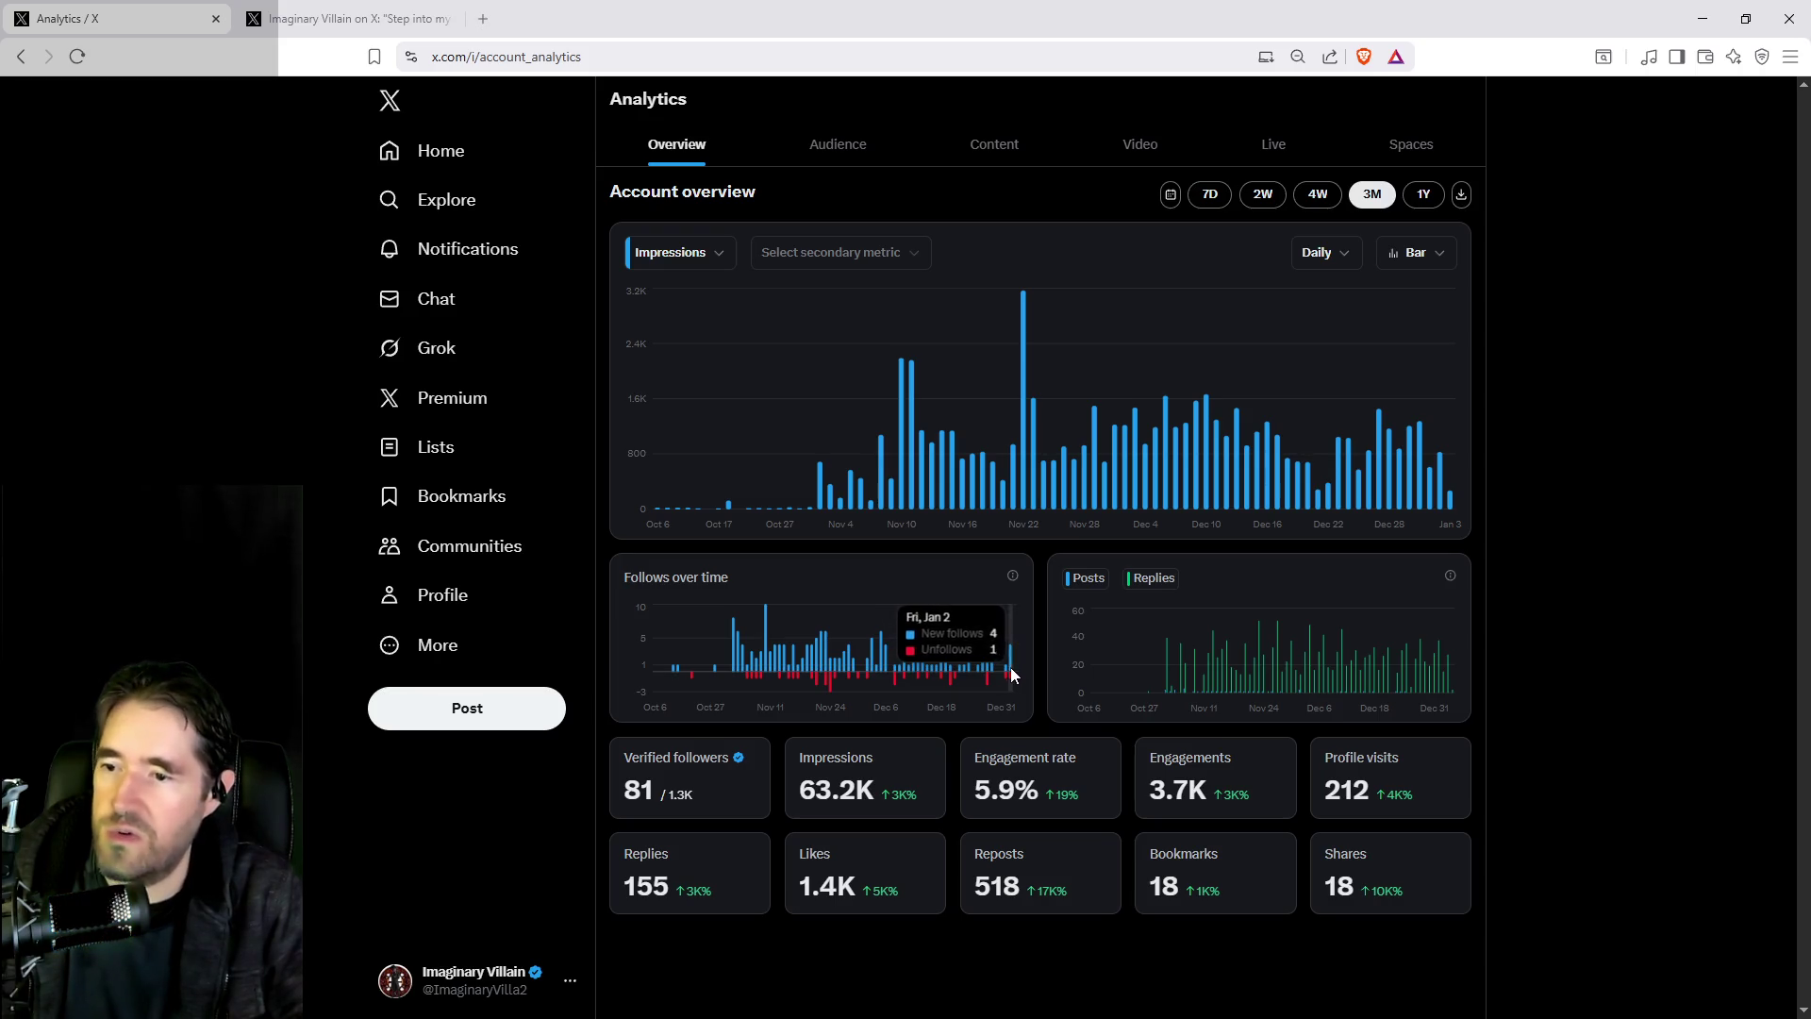
{"action": "mouse_move", "coordinate": [1434, 483]}
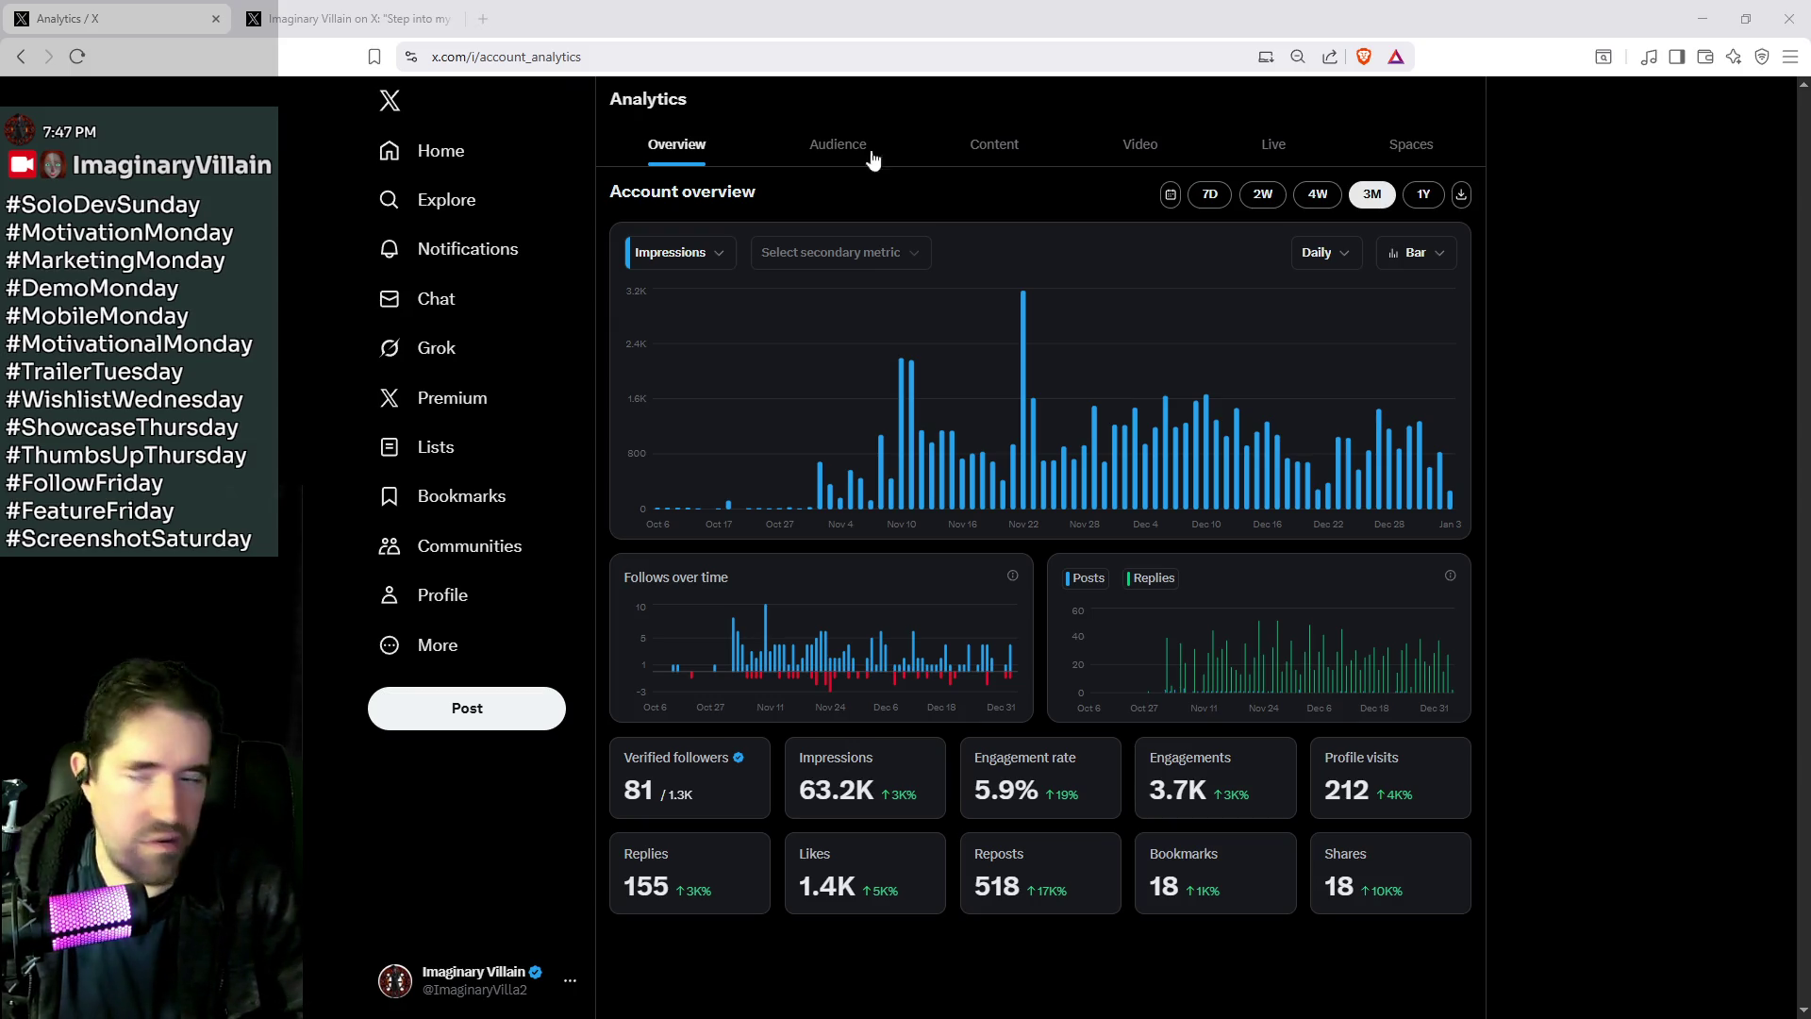
{"action": "left_click", "coordinate": [290, 20]}
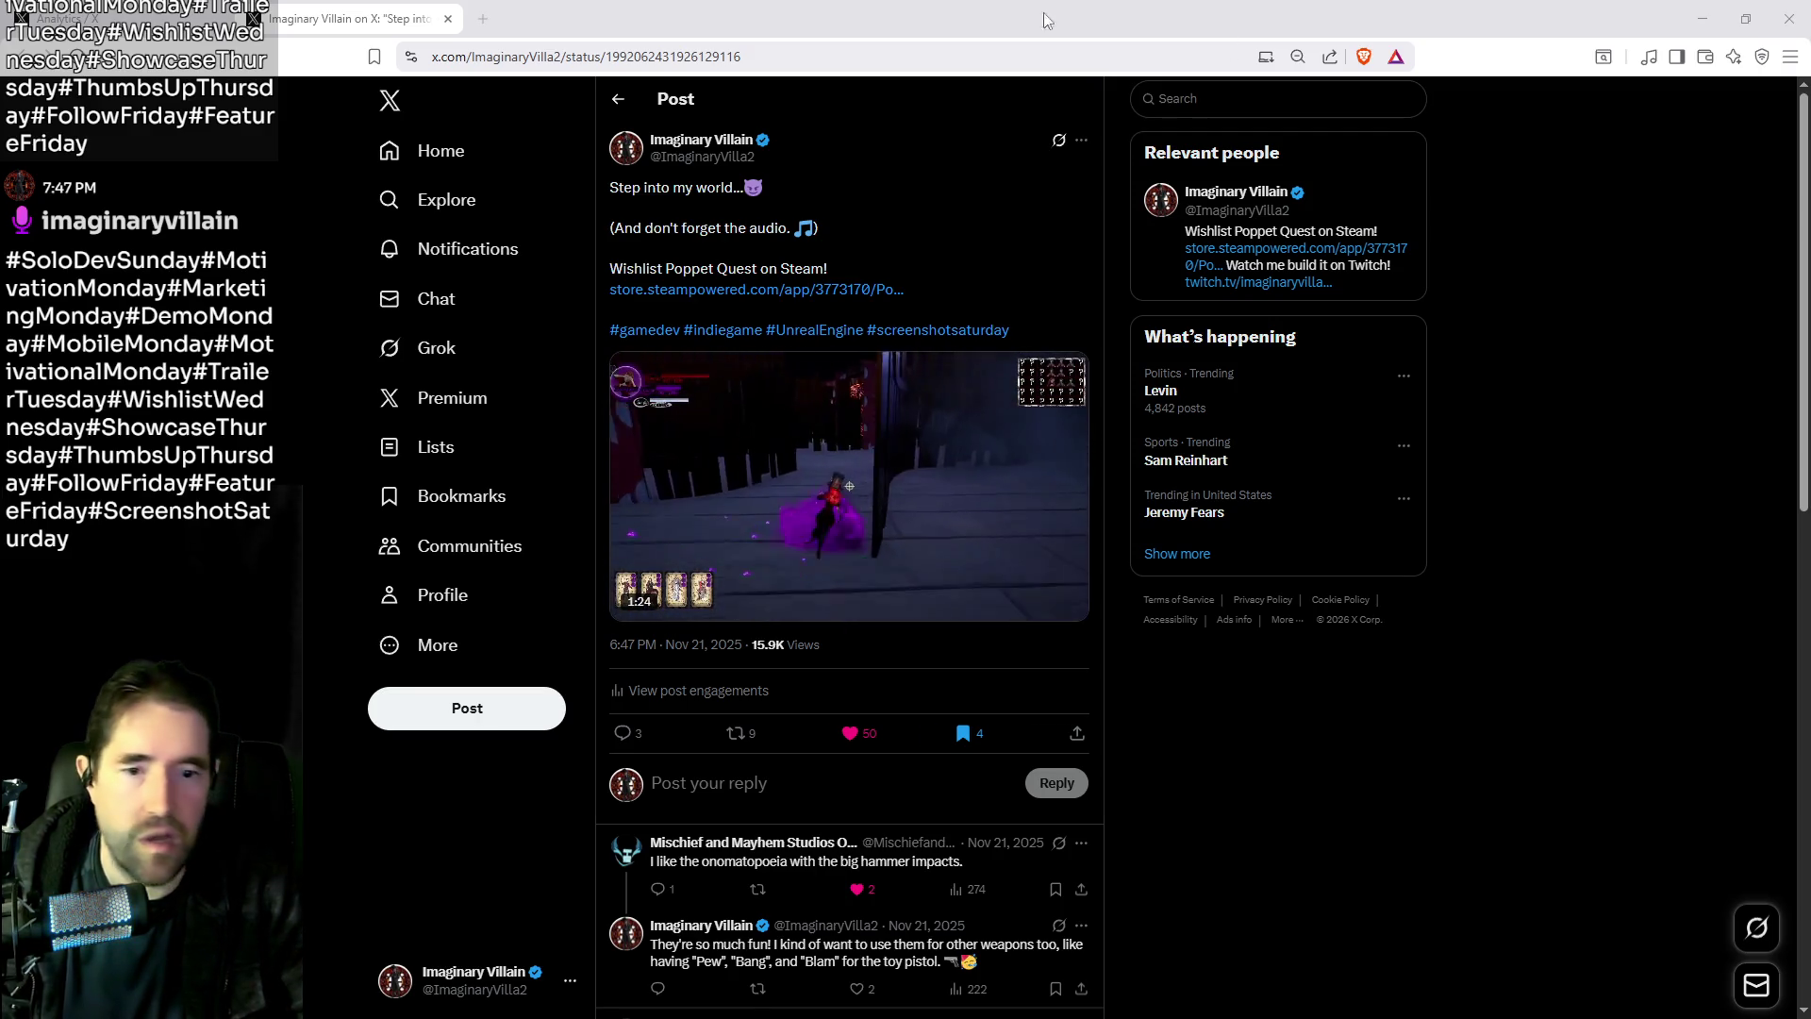
Shrink the browser window, bring the Poppet Quest game forward, then return to Unreal
{"action": "left_click_drag", "start_coordinate": [968, 4], "coordinate": [1309, 47]}
{"action": "key", "text": "alt+Tab"}
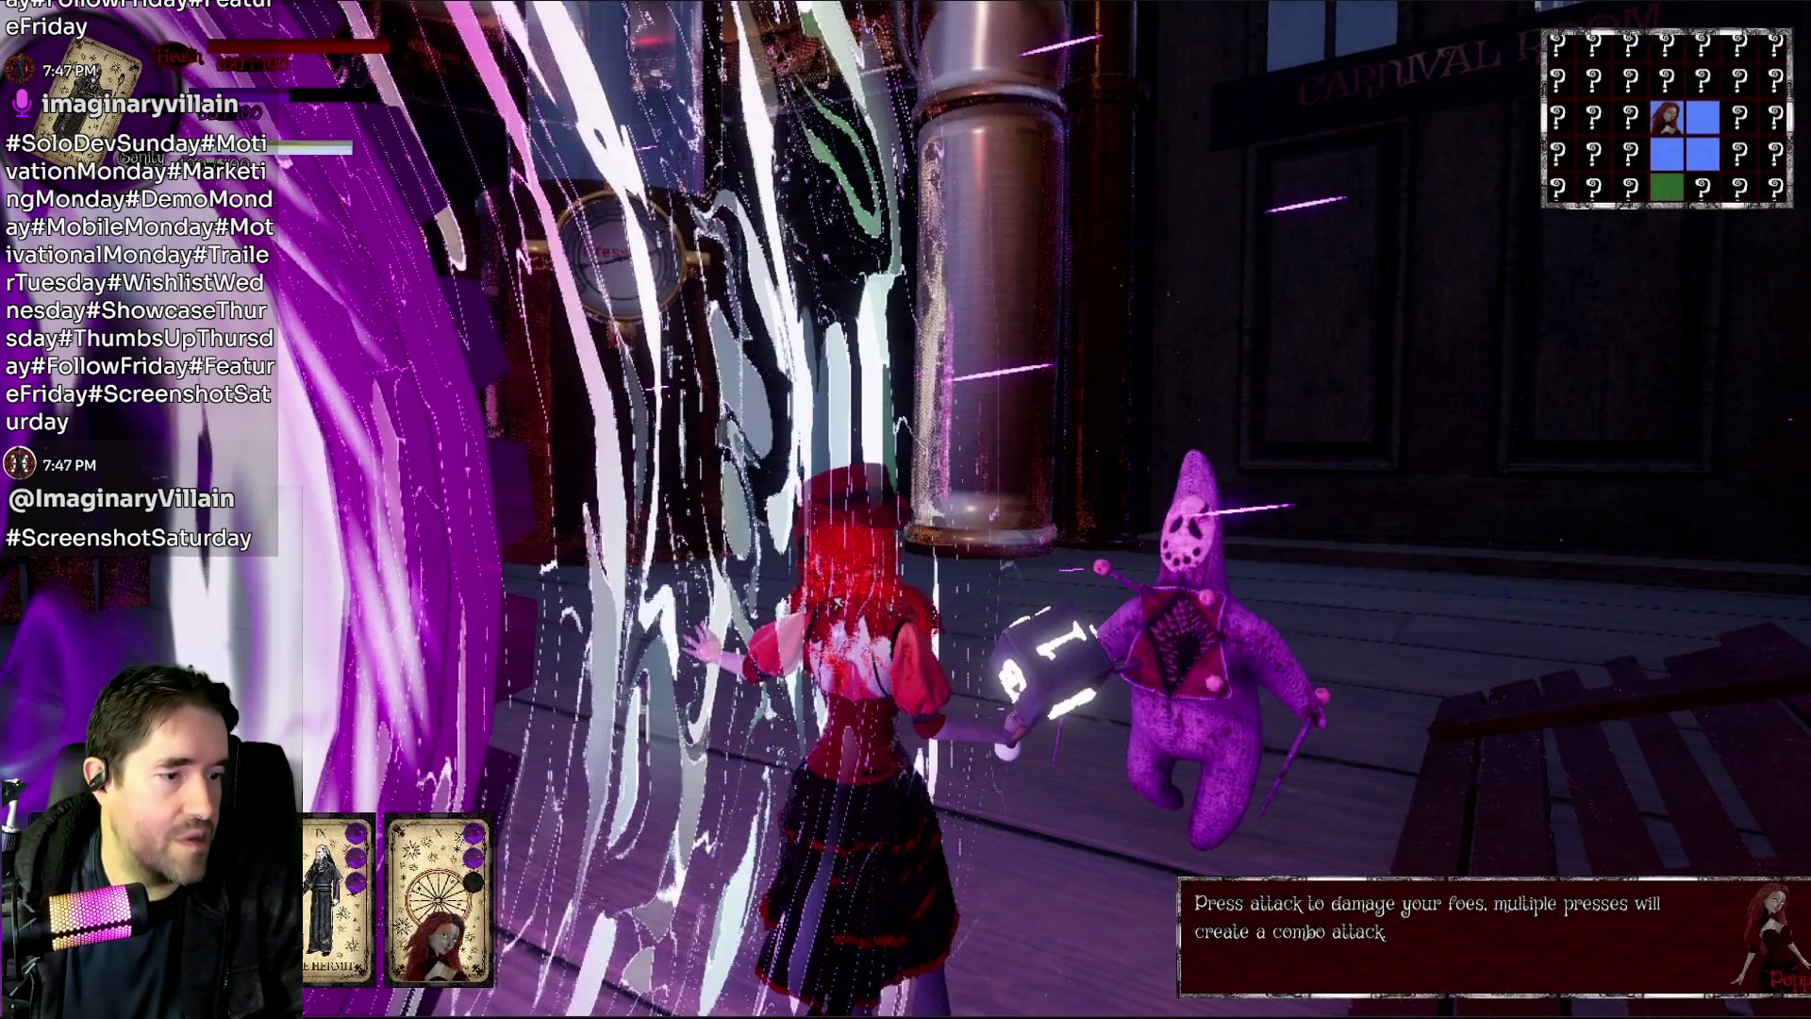
{"action": "key", "text": "Escape"}
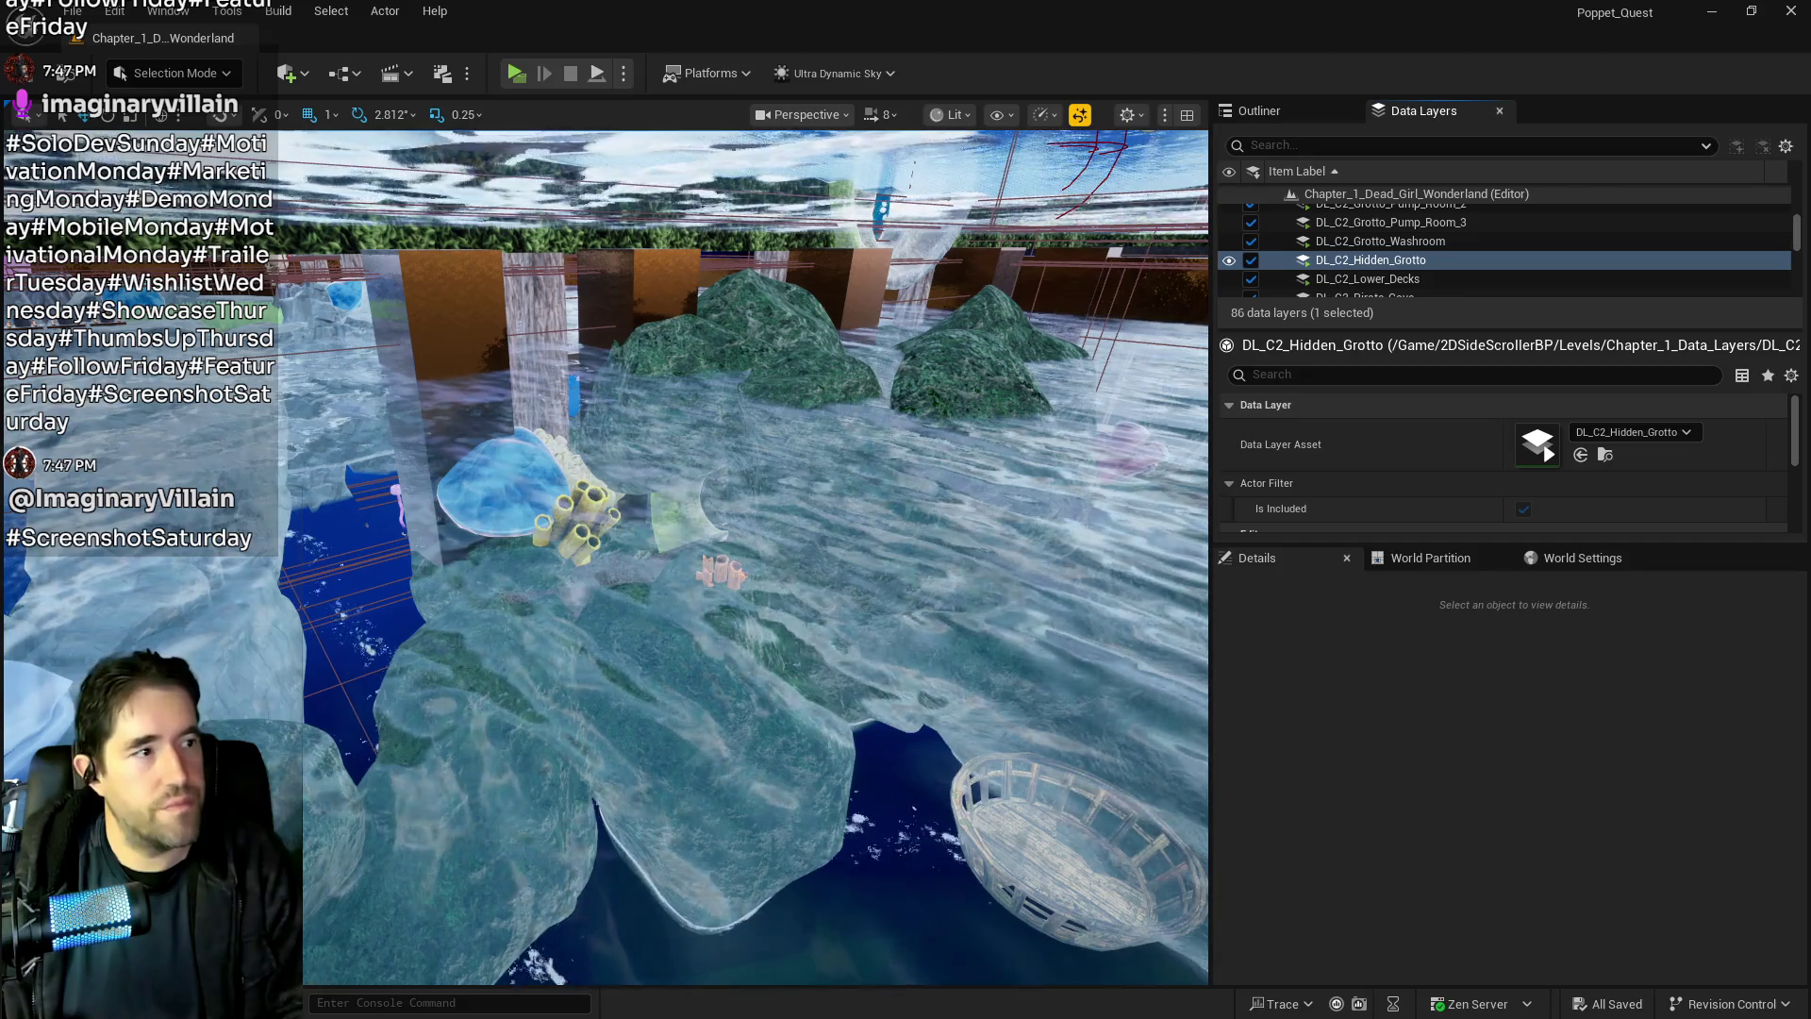
Alt-drag a copy of Pool_Wall_37 along X and stretch it to Z scale 2.25
{"action": "left_click_drag", "start_coordinate": [873, 733], "coordinate": [873, 683]}
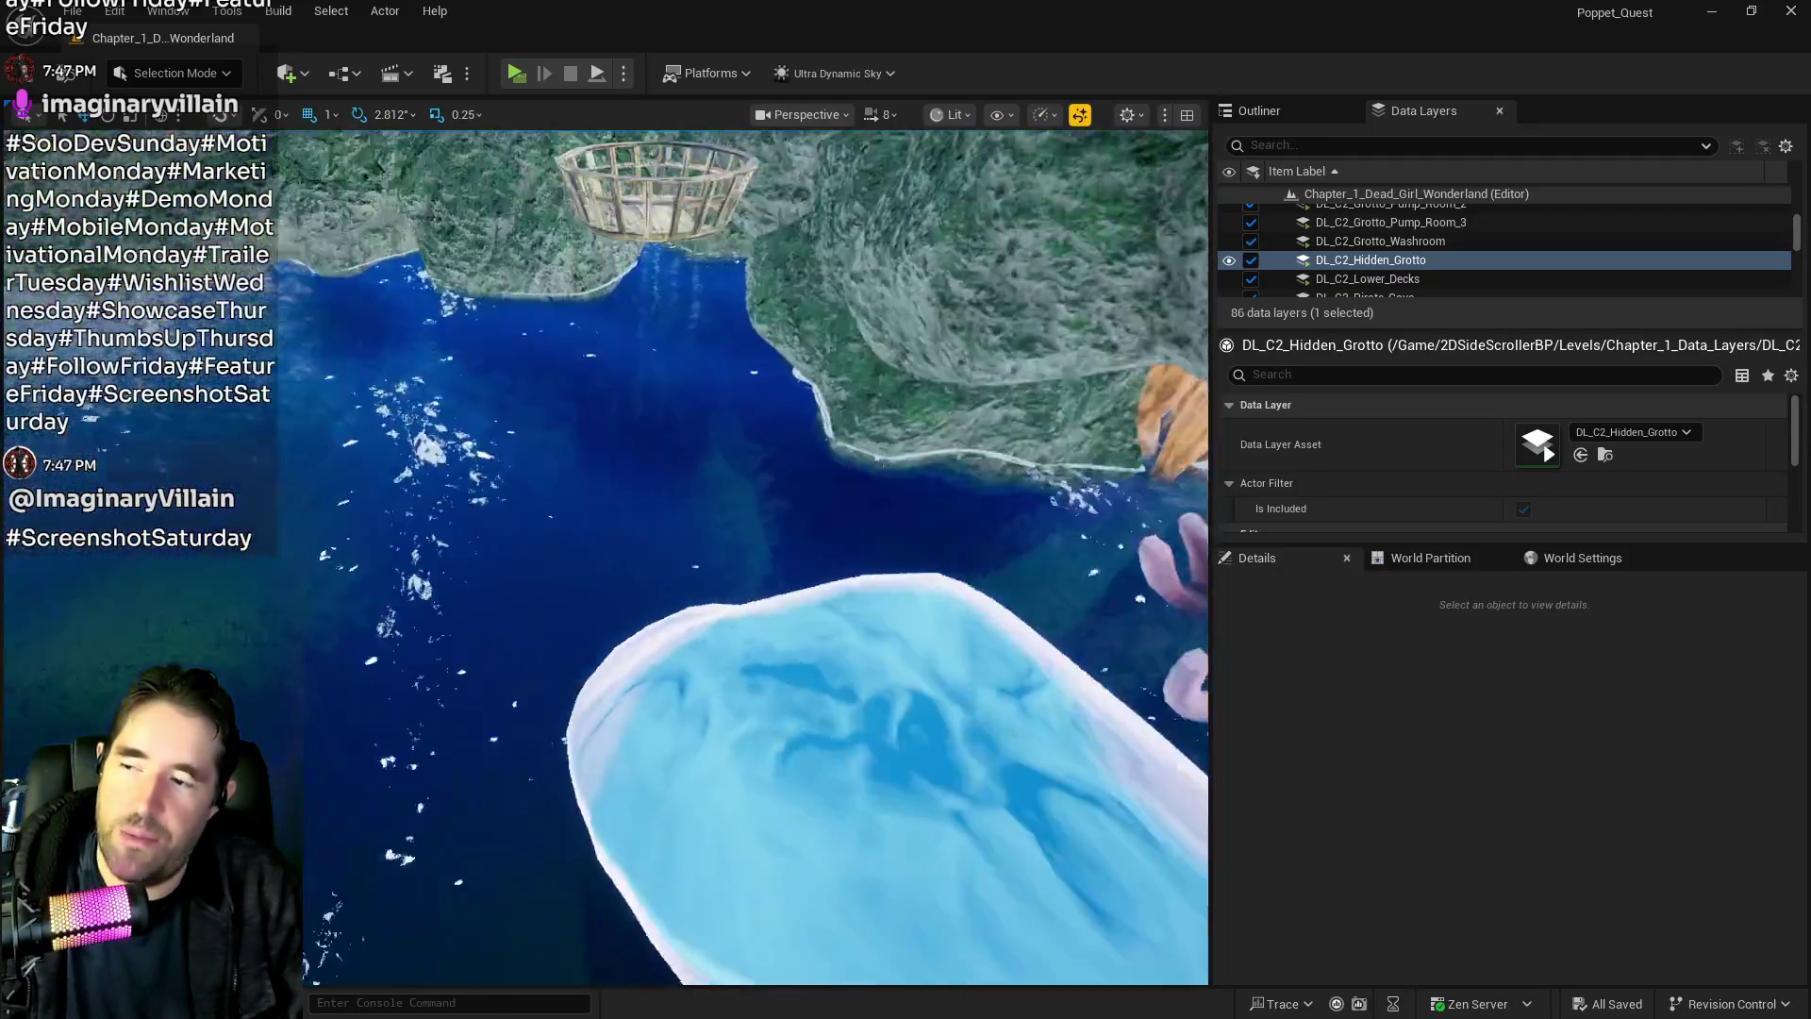
{"action": "left_click_drag", "start_coordinate": [872, 684], "coordinate": [872, 665]}
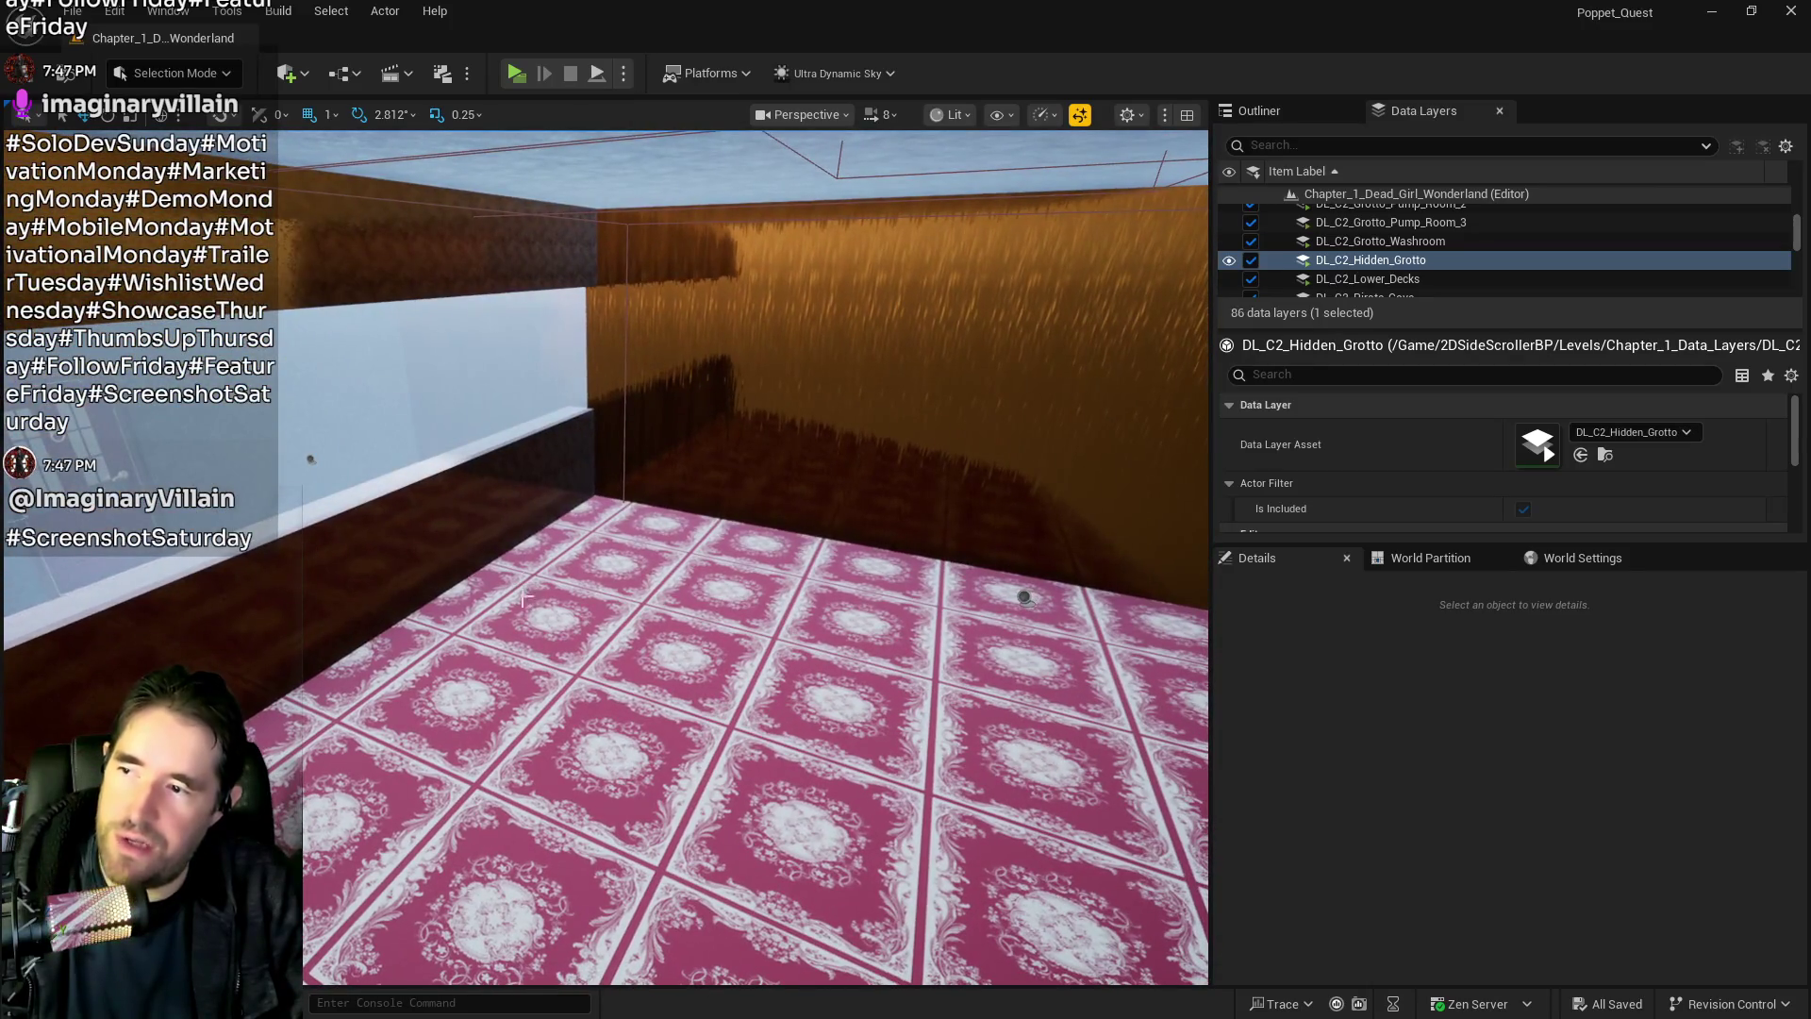
{"action": "left_click", "coordinate": [401, 560]}
{"action": "scroll", "coordinate": [352, 619], "scroll_direction": "up", "scroll_amount": 2}
{"action": "mouse_move", "coordinate": [364, 586]}
{"action": "left_mouse_down", "text": "alt+shift"}
{"action": "mouse_move", "coordinate": [962, 687]}
{"action": "mouse_move", "coordinate": [405, 614]}
{"action": "mouse_move", "coordinate": [264, 625]}
{"action": "mouse_move", "coordinate": [462, 575]}
{"action": "mouse_move", "coordinate": [689, 557]}
{"action": "mouse_move", "coordinate": [759, 608]}
{"action": "mouse_move", "coordinate": [905, 594]}
{"action": "mouse_move", "coordinate": [849, 609]}
{"action": "mouse_move", "coordinate": [869, 517]}
{"action": "left_mouse_up", "text": "alt+shift"}
{"action": "mouse_move", "coordinate": [781, 470]}
{"action": "left_mouse_down"}
{"action": "mouse_move", "coordinate": [804, 309]}
{"action": "mouse_move", "coordinate": [800, 351]}
{"action": "left_mouse_up"}
{"action": "key", "text": "w"}
{"action": "key", "text": "r"}
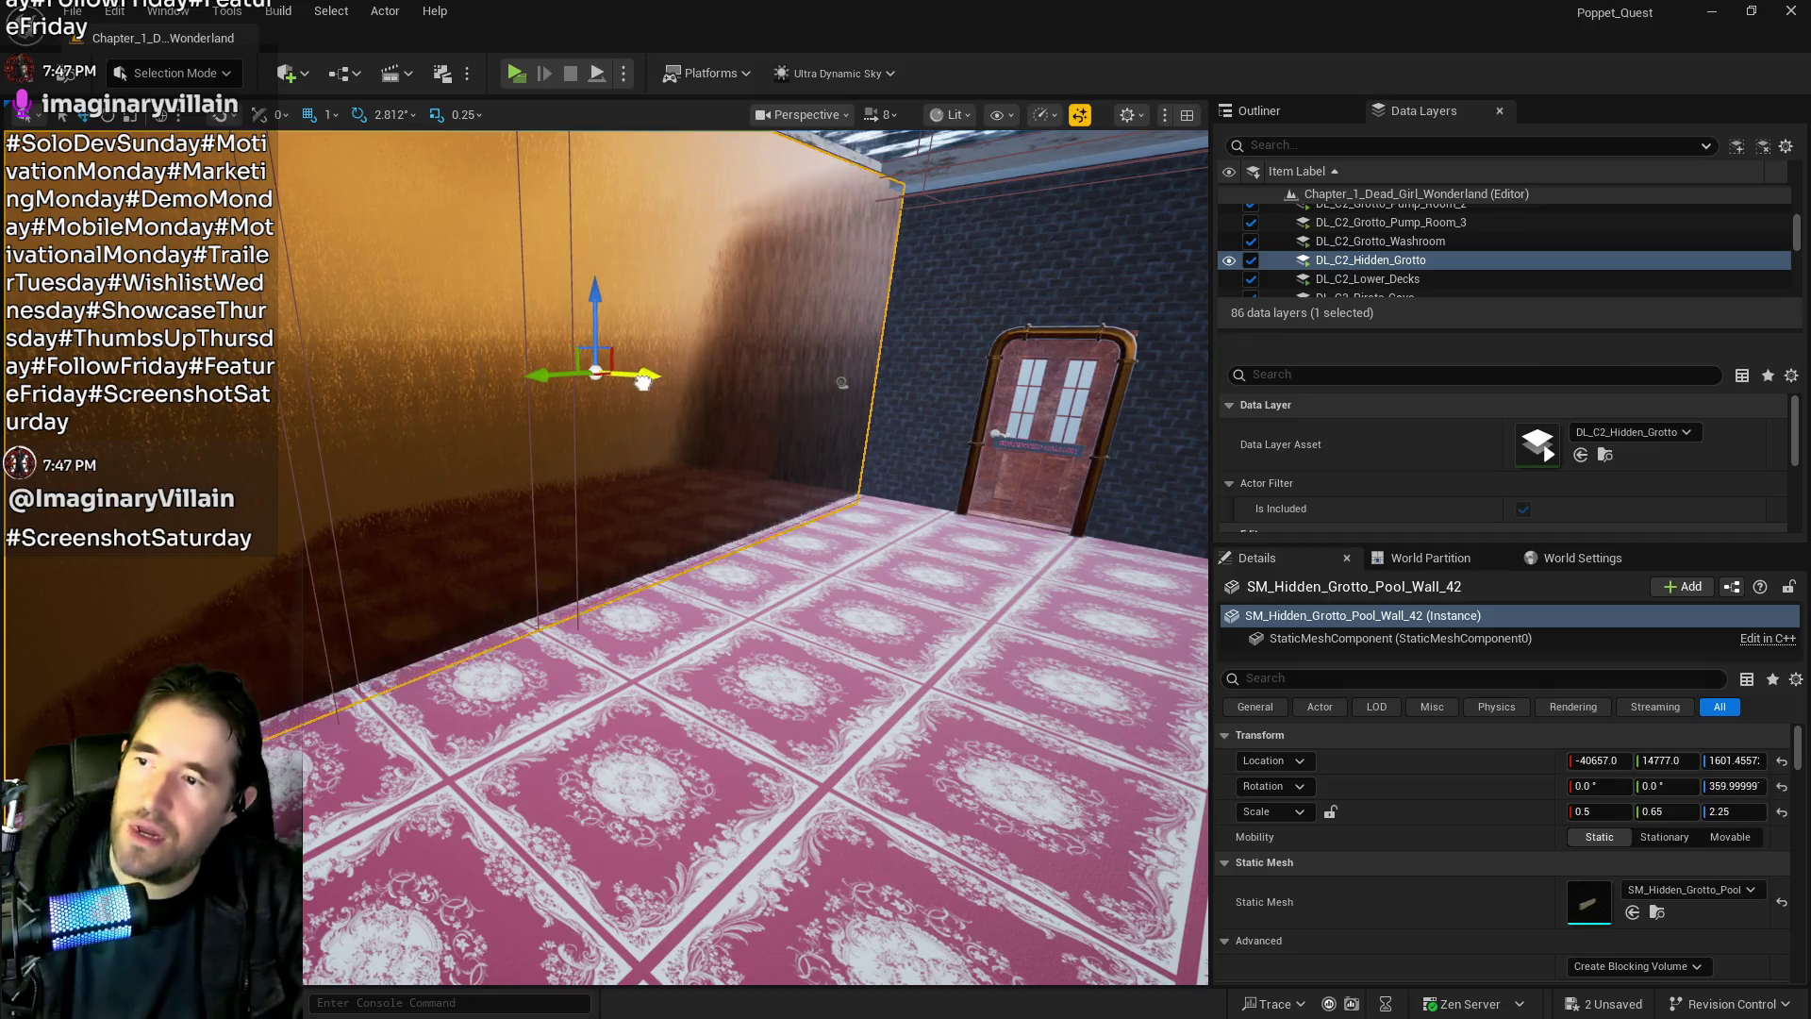
Rotate Pool_Wall_43 90° about Z and slide it along X and Y into the corner
{"action": "left_click", "coordinate": [1060, 456]}
{"action": "key", "text": "e"}
{"action": "mouse_move", "coordinate": [1088, 412]}
{"action": "left_mouse_down"}
{"action": "mouse_move", "coordinate": [1132, 412]}
{"action": "mouse_move", "coordinate": [1047, 417]}
{"action": "left_mouse_up"}
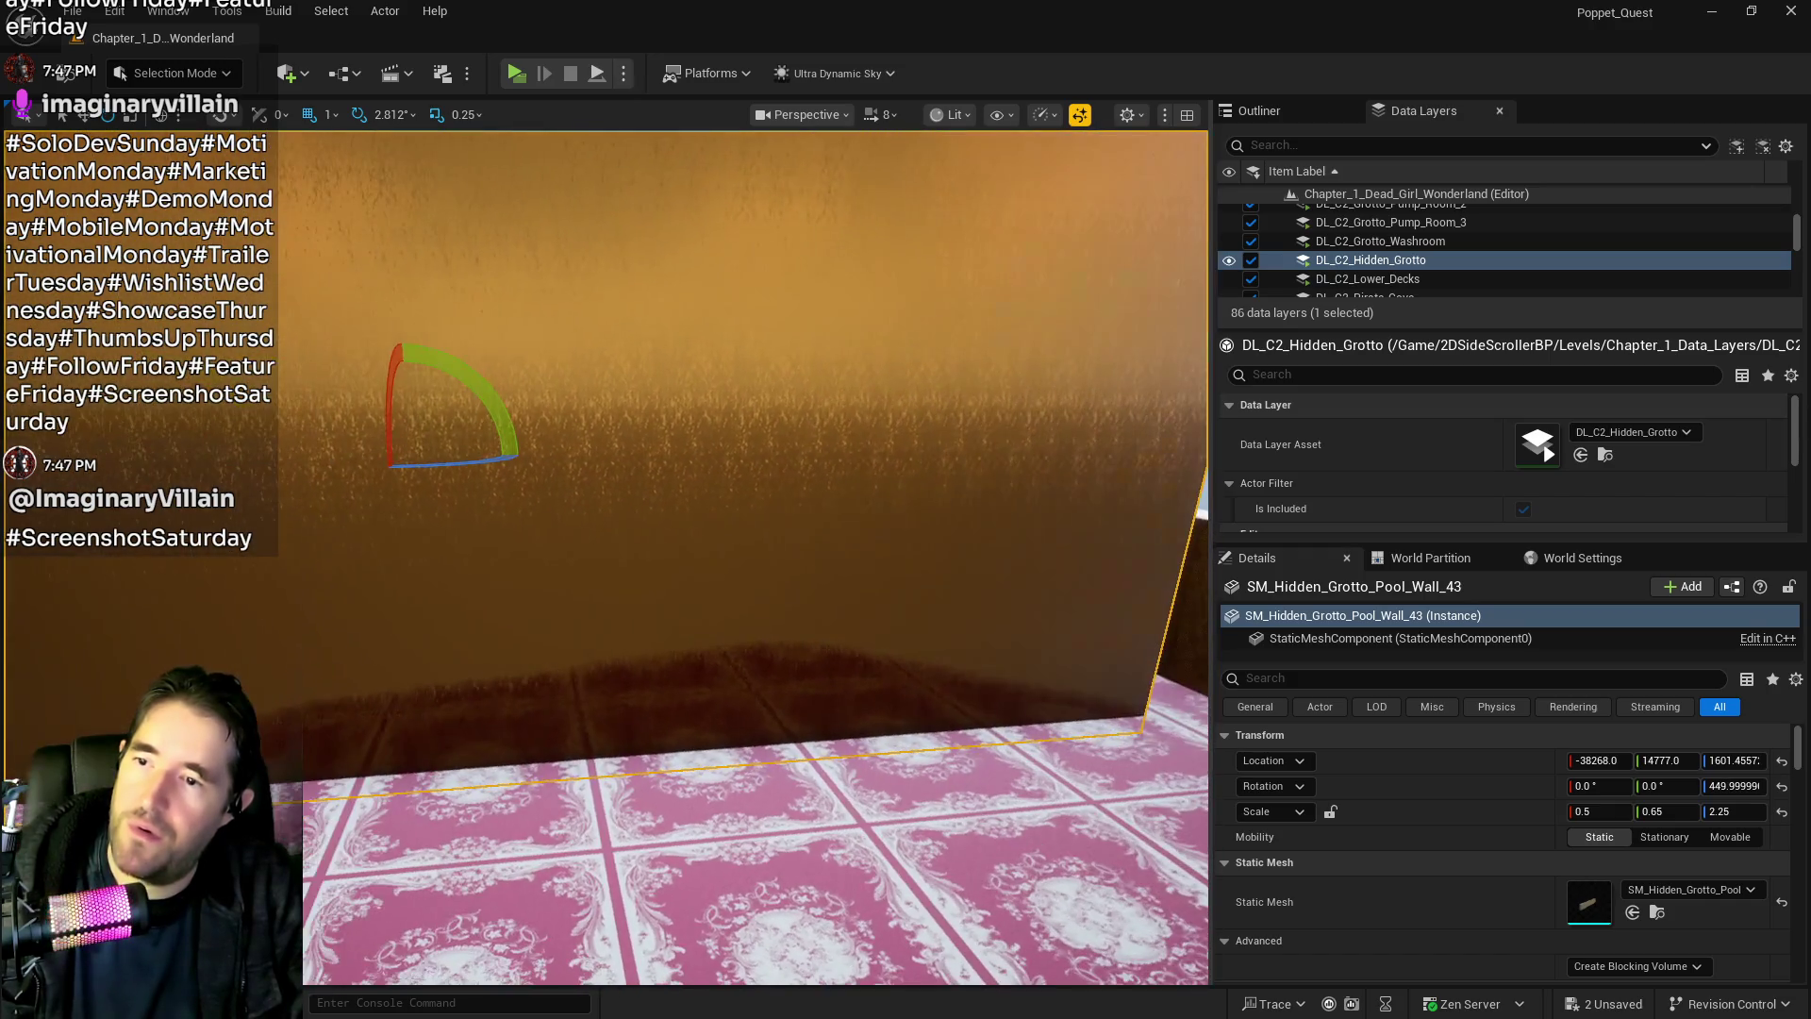
{"action": "key", "text": "w"}
{"action": "mouse_move", "coordinate": [479, 454]}
{"action": "left_mouse_down"}
{"action": "mouse_move", "coordinate": [1076, 420]}
{"action": "mouse_move", "coordinate": [904, 415]}
{"action": "mouse_move", "coordinate": [728, 345]}
{"action": "mouse_move", "coordinate": [849, 291]}
{"action": "mouse_move", "coordinate": [1064, 319]}
{"action": "mouse_move", "coordinate": [1152, 263]}
{"action": "mouse_move", "coordinate": [653, 649]}
{"action": "left_mouse_up"}
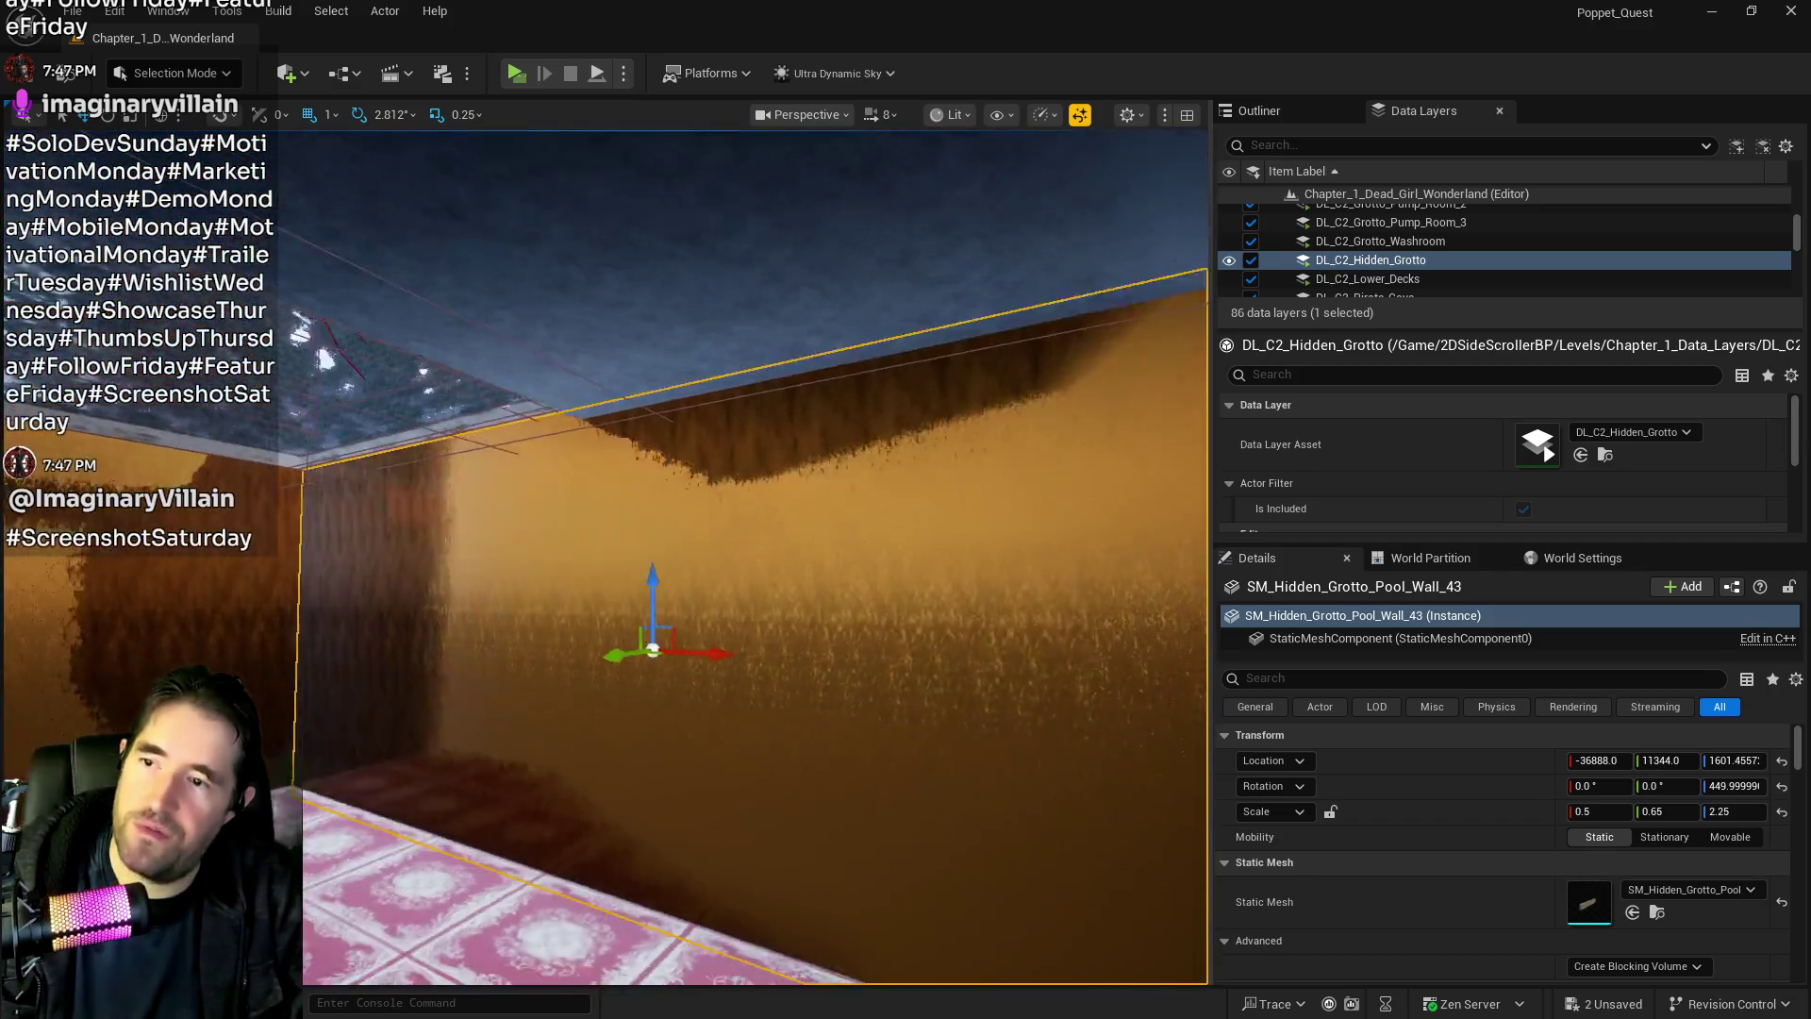
{"action": "key", "text": "s"}
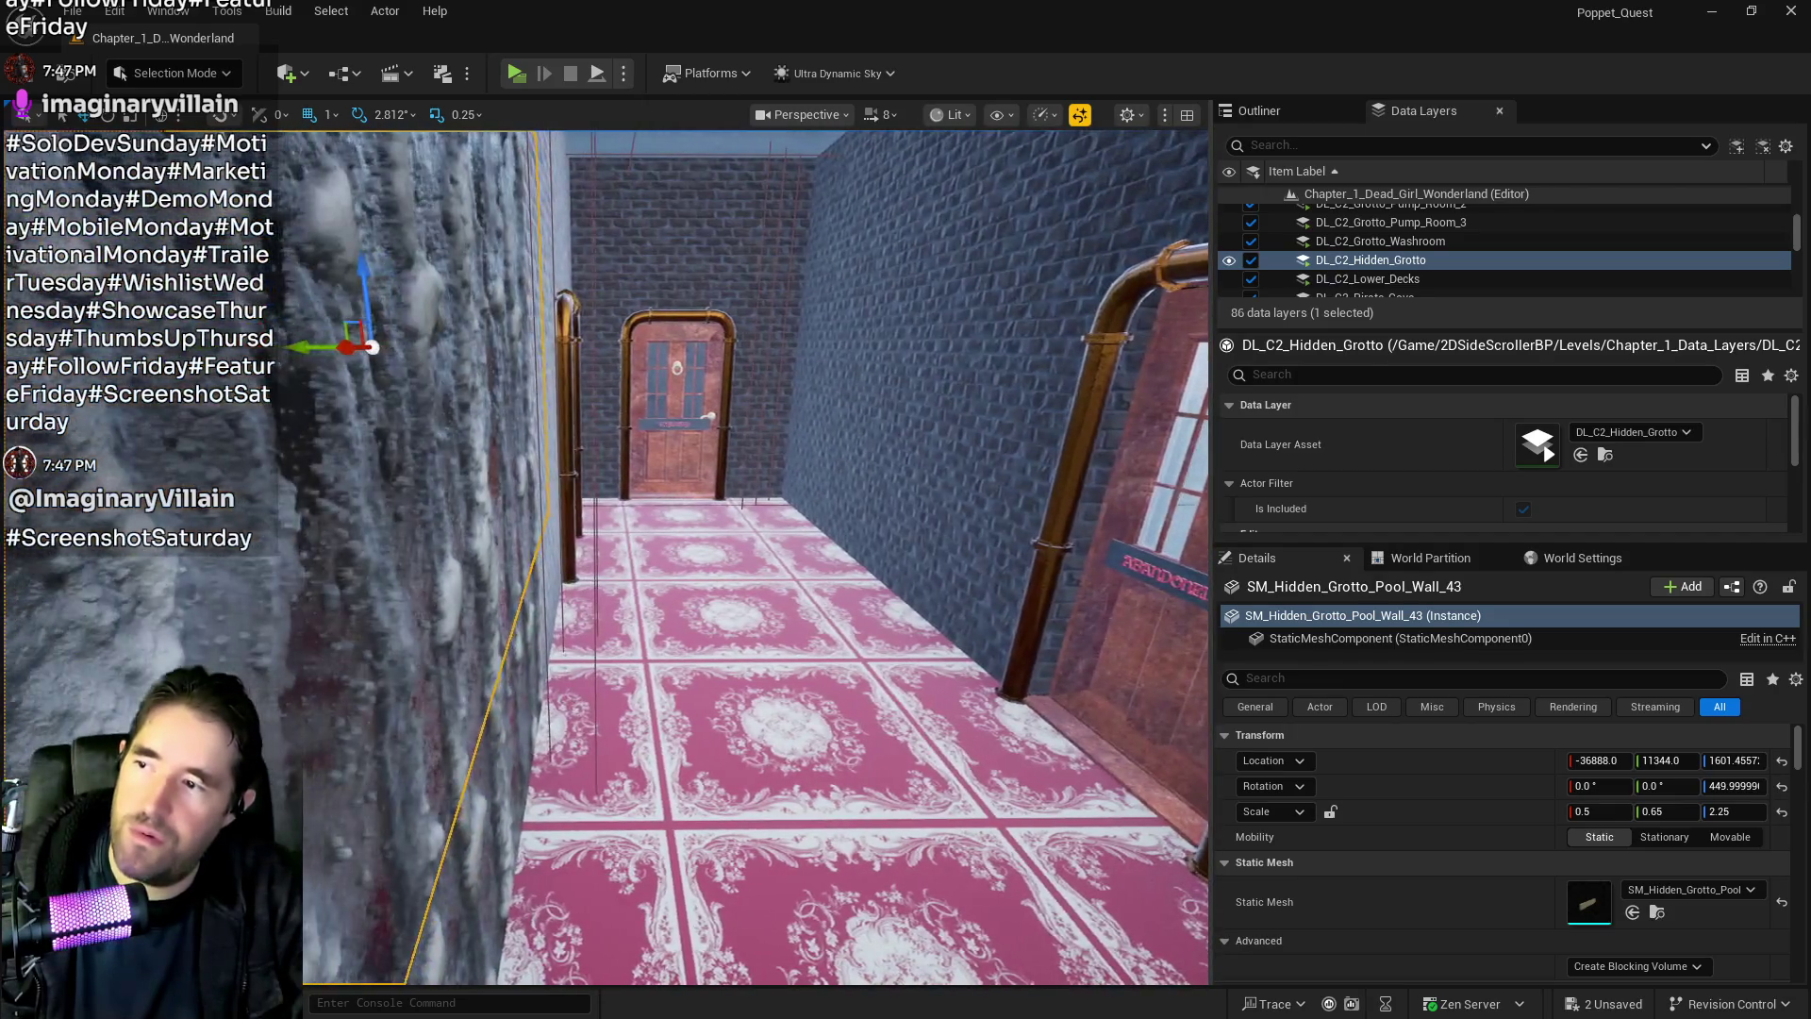
{"action": "key", "text": "a"}
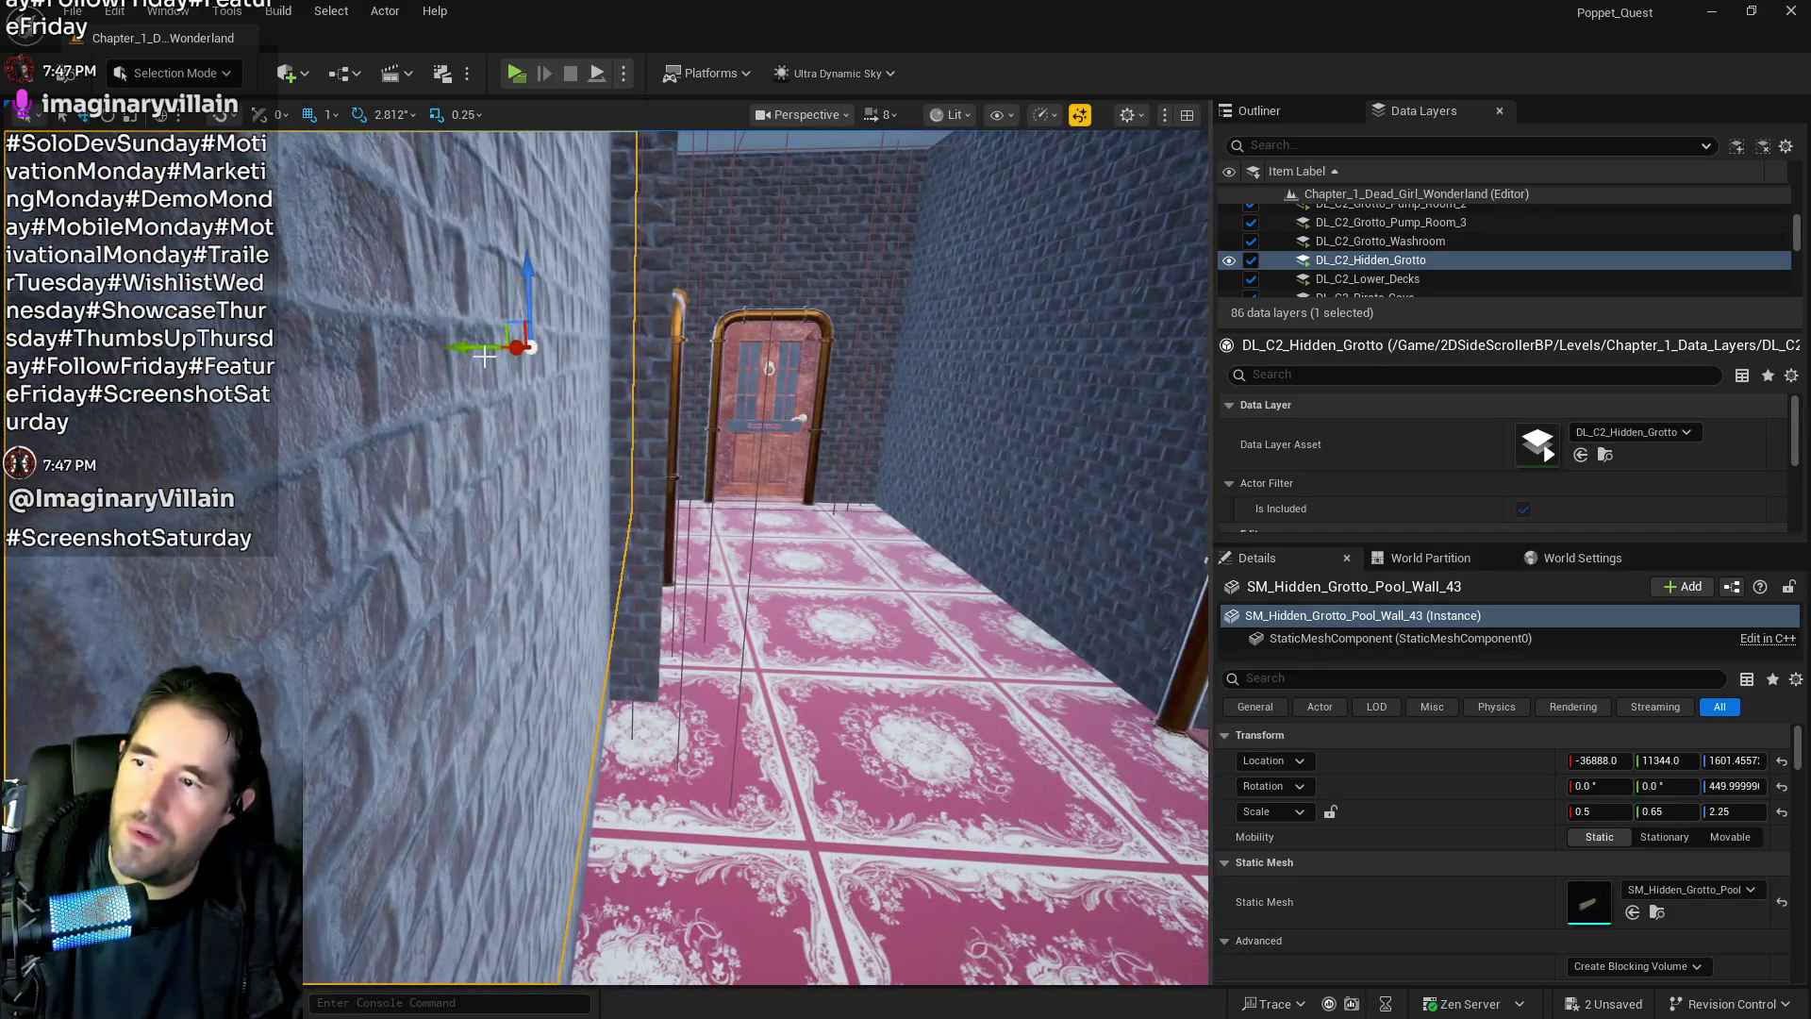
{"action": "left_click_drag", "start_coordinate": [483, 348], "coordinate": [566, 349]}
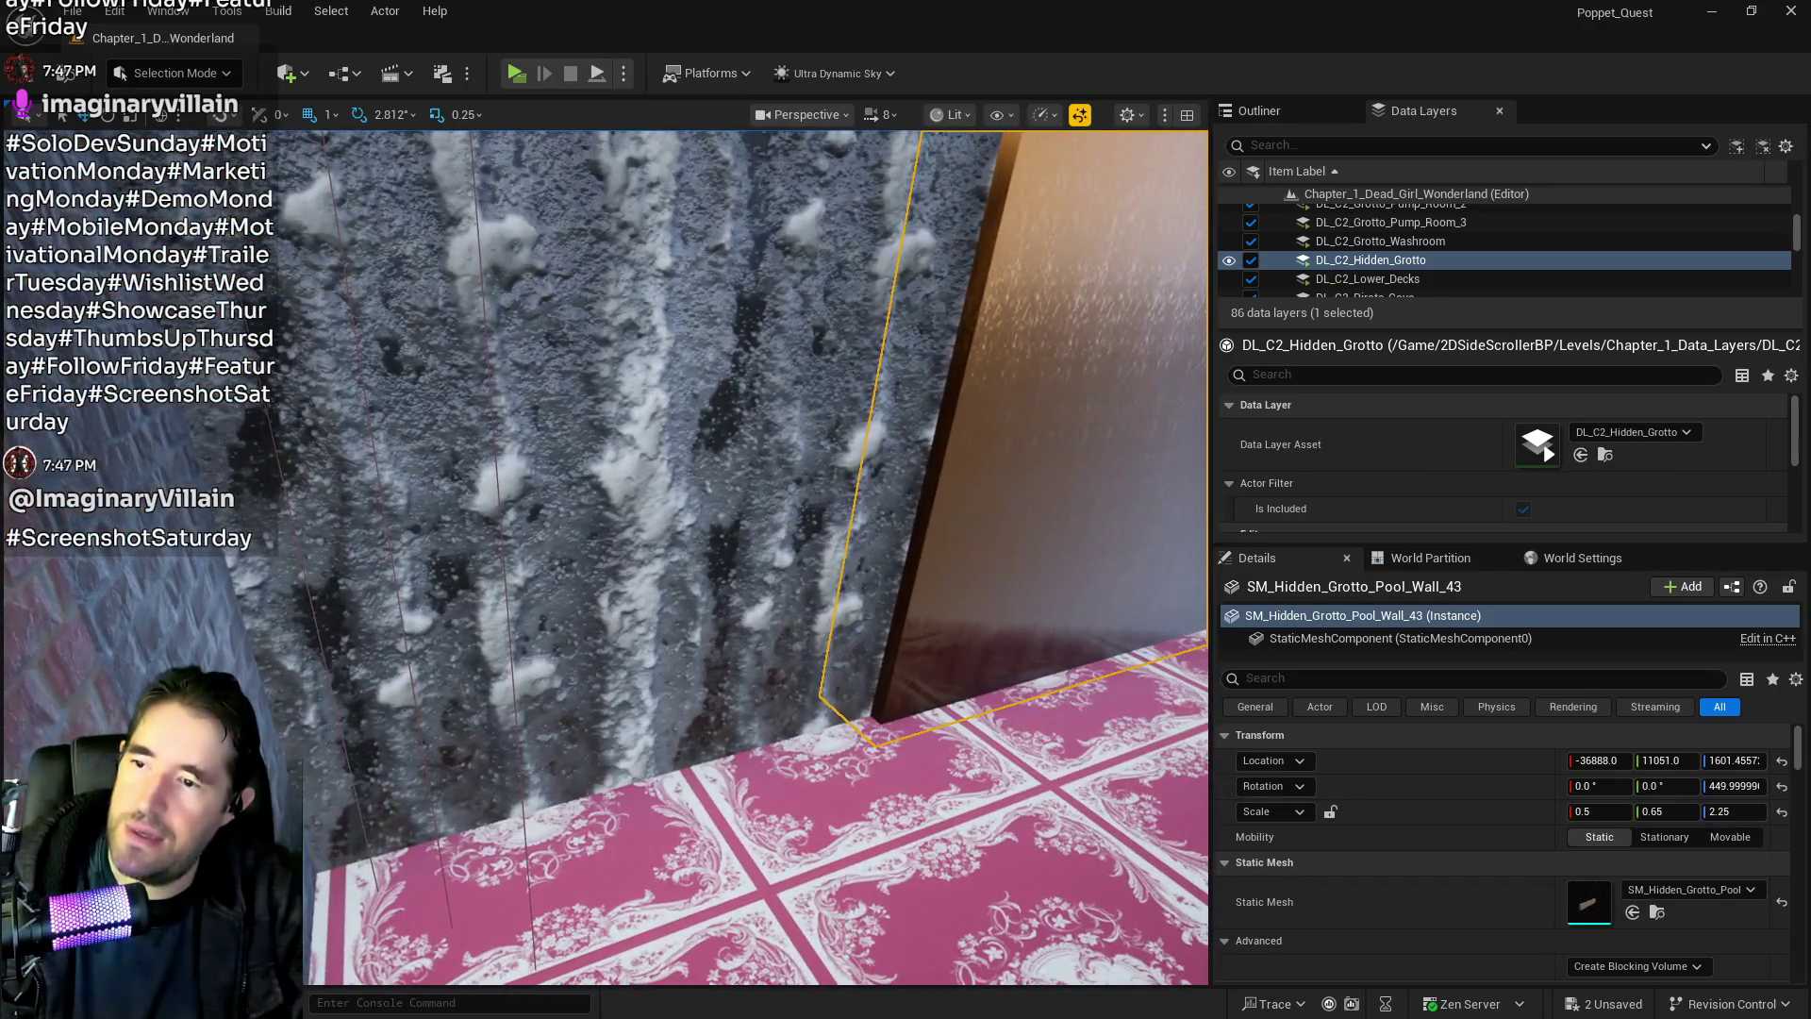
Delete the stray door BP_Door_104 from the room
{"action": "left_click", "coordinate": [660, 472]}
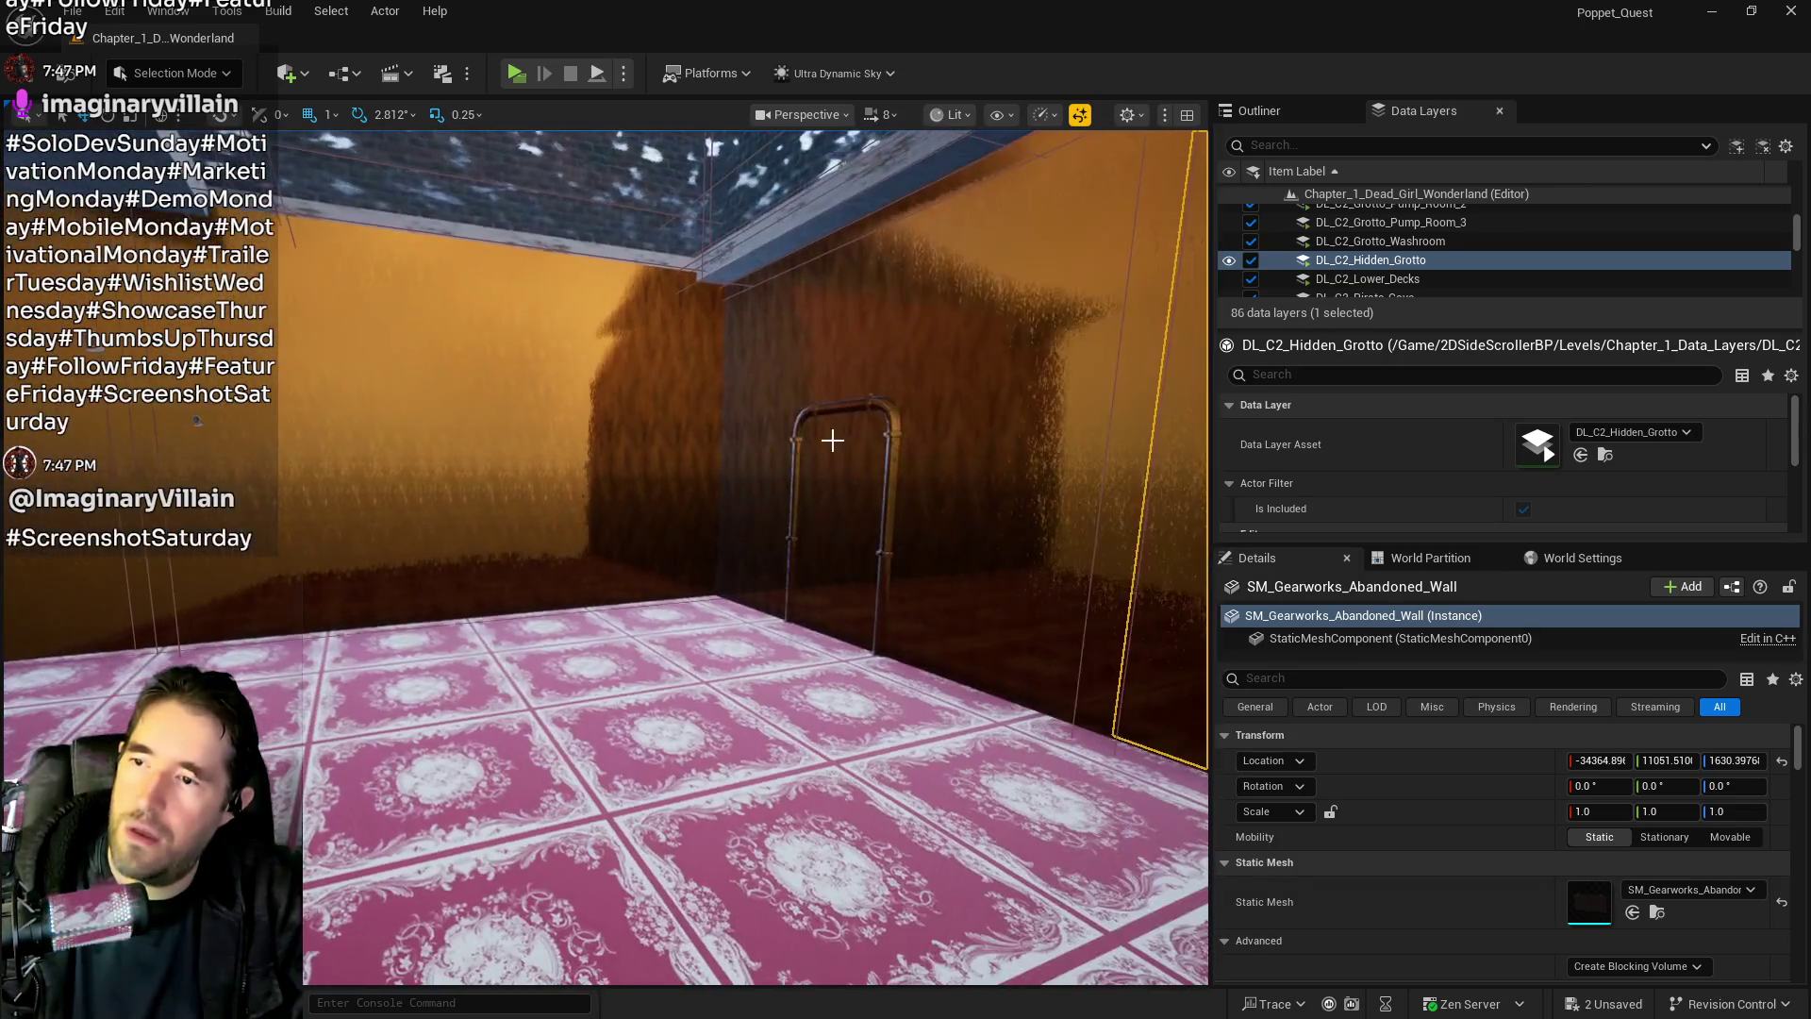
{"action": "left_click", "coordinate": [869, 452]}
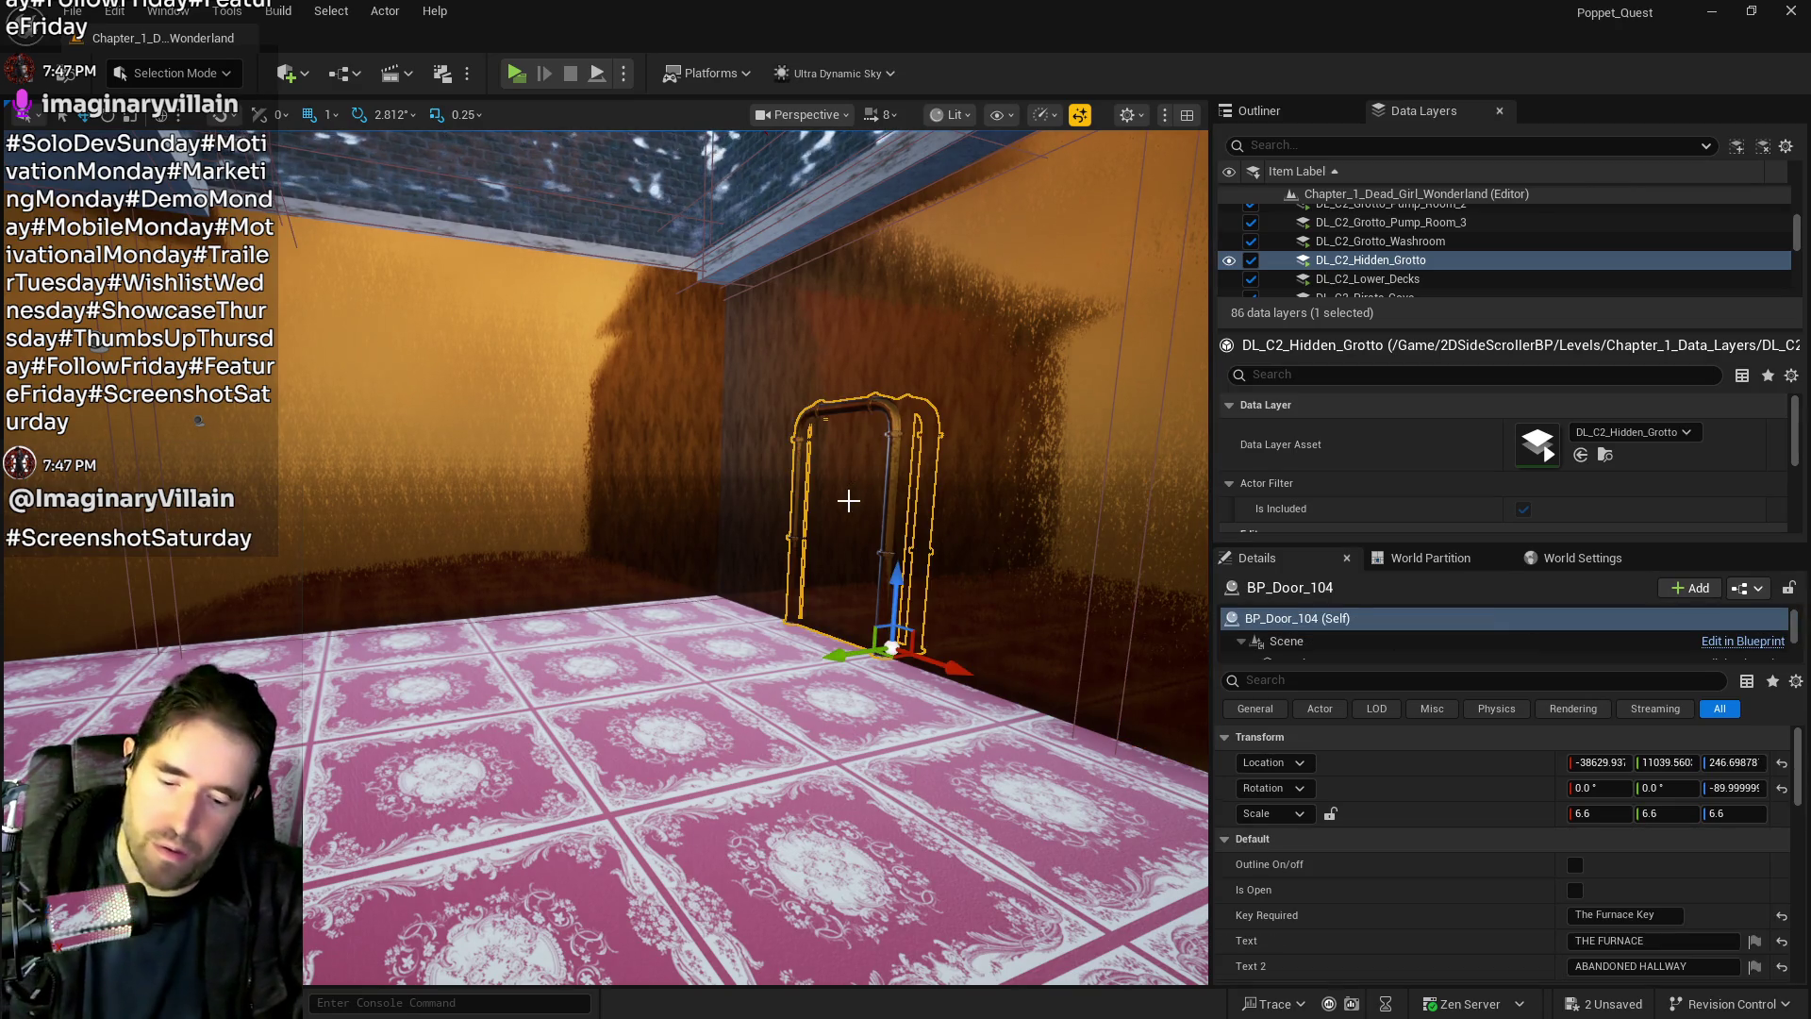
{"action": "key", "text": "Delete"}
Duplicate Pool_Wall_42 and raise the copy, Pool_Wall_44, to Z 3757.46
{"action": "mouse_move", "coordinate": [869, 452]}
{"action": "left_mouse_down"}
{"action": "mouse_move", "coordinate": [869, 283]}
{"action": "mouse_move", "coordinate": [868, 396]}
{"action": "left_mouse_up"}
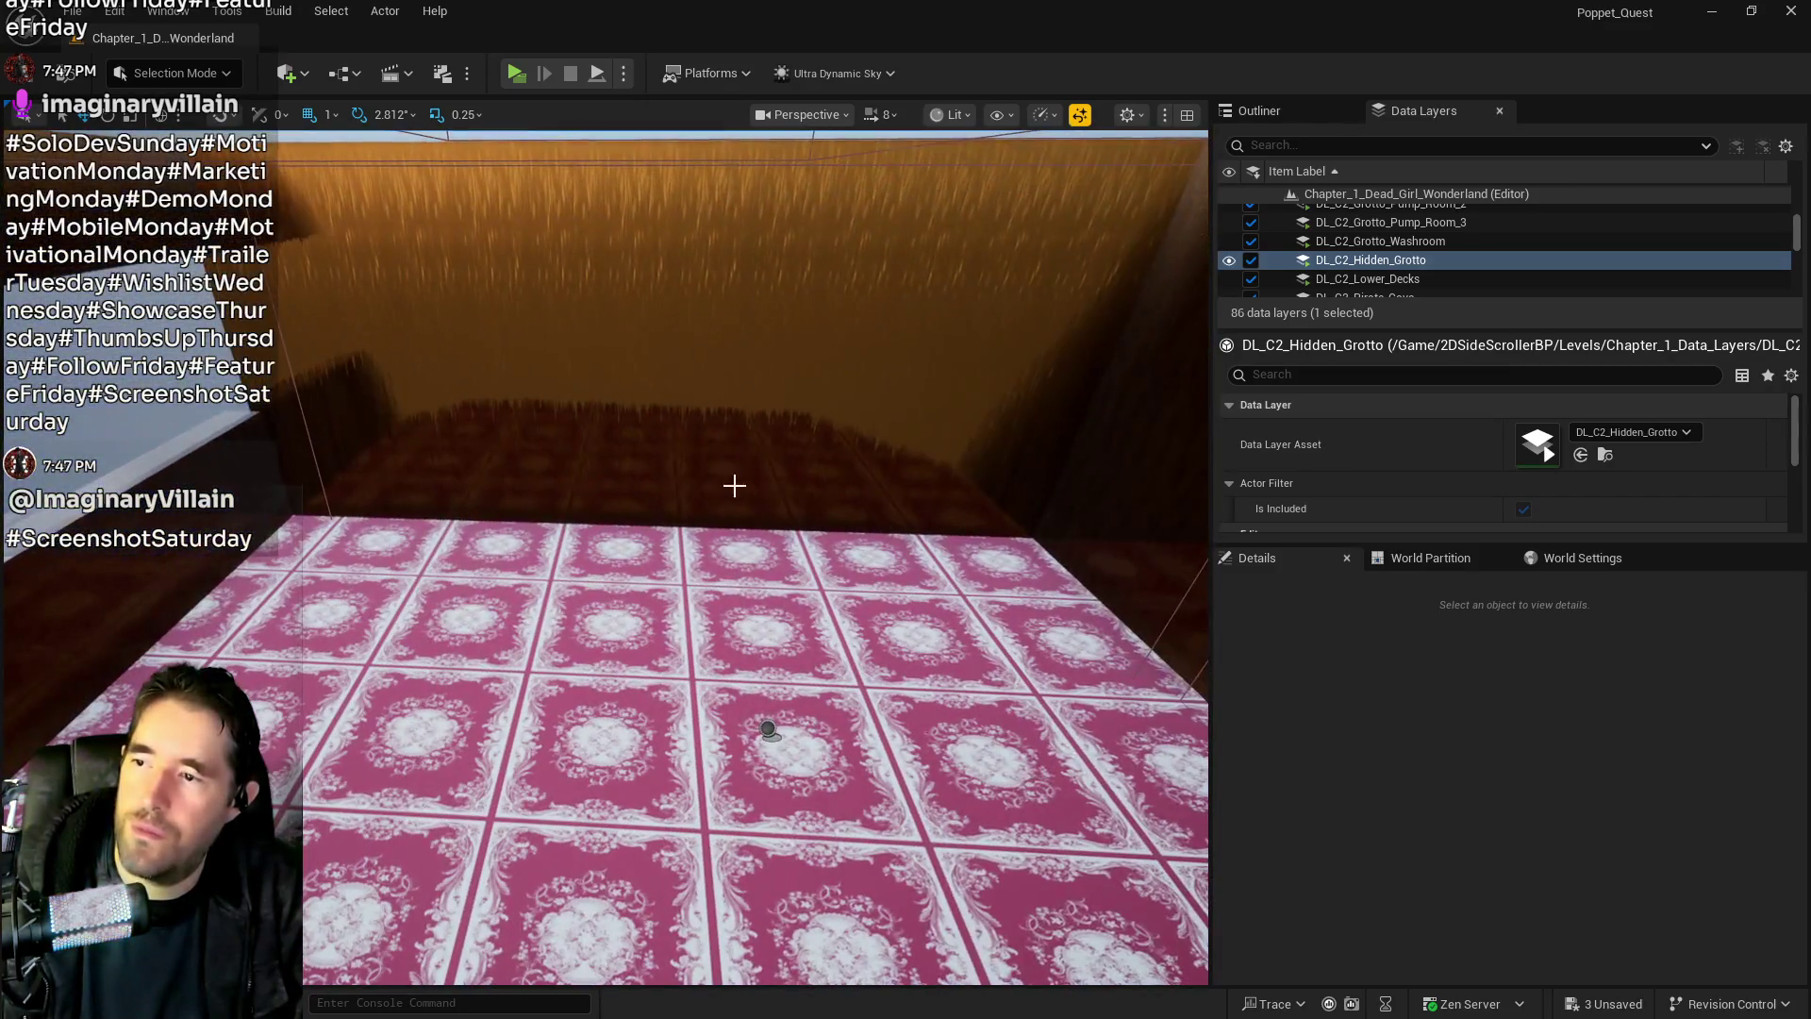
{"action": "left_click", "coordinate": [734, 485]}
{"action": "scroll", "coordinate": [733, 485], "scroll_direction": "down", "scroll_amount": 5}
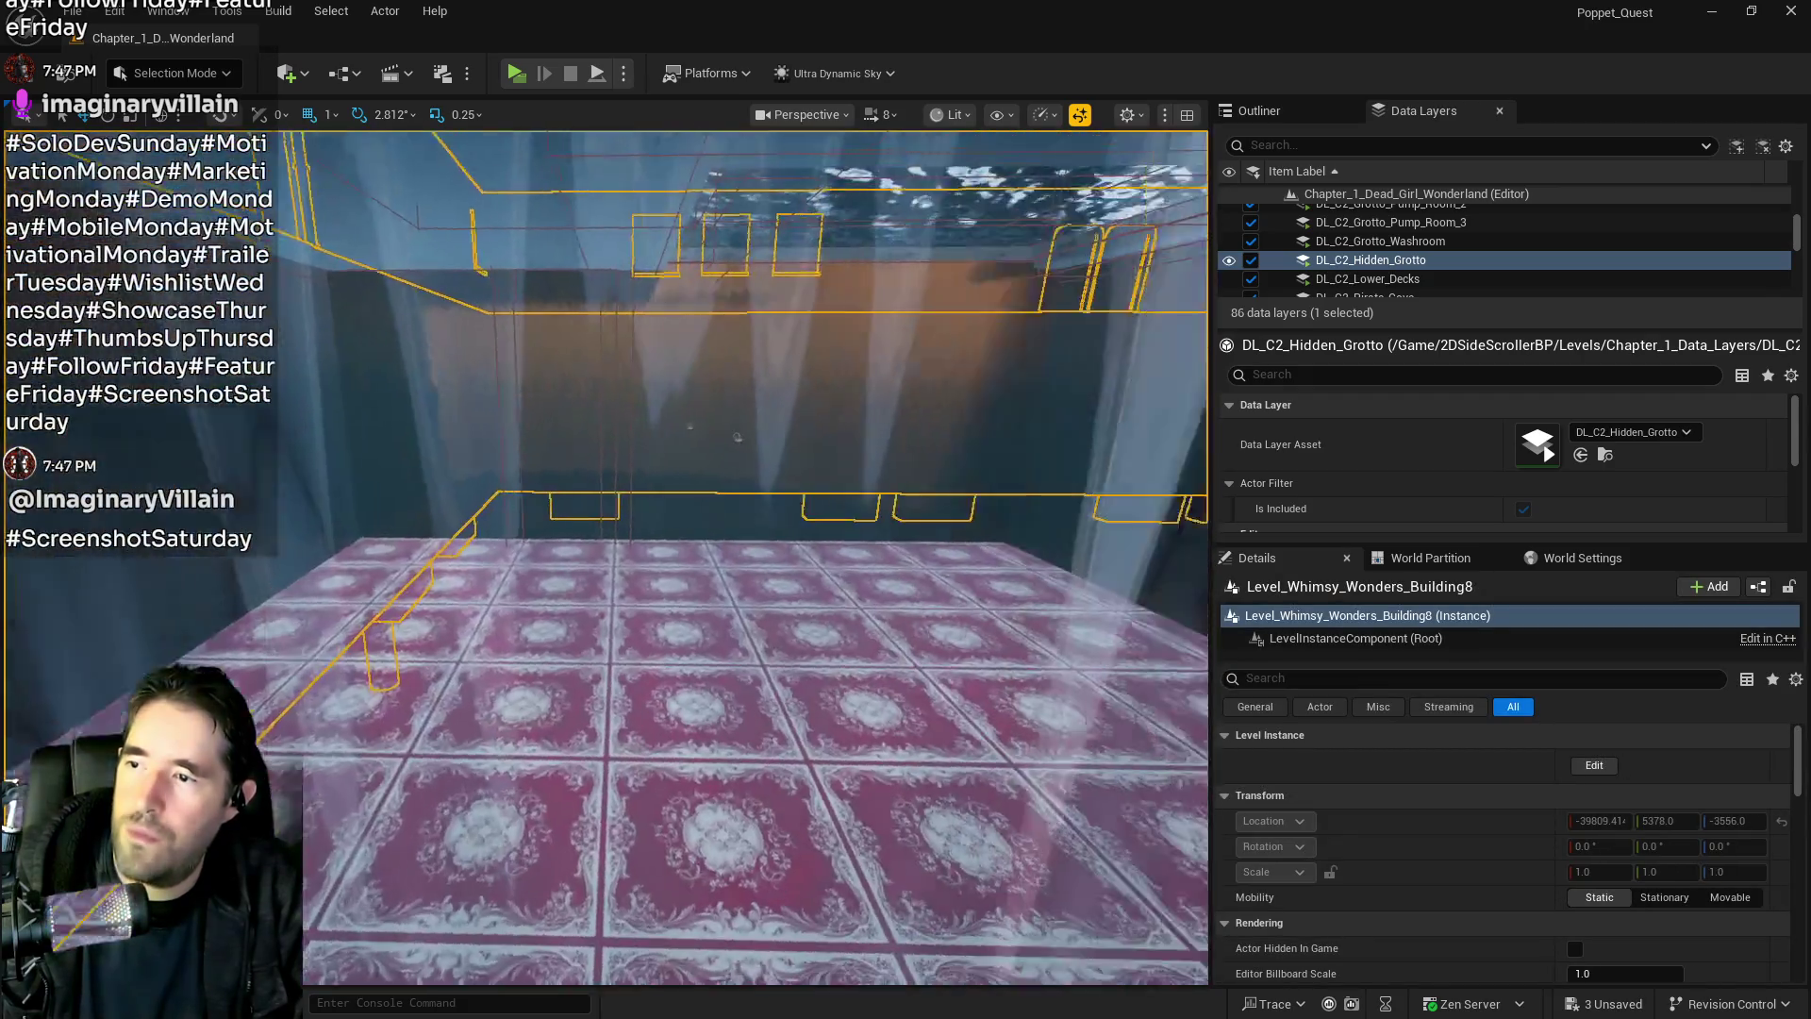
{"action": "left_click", "coordinate": [737, 436]}
{"action": "scroll", "coordinate": [734, 420], "scroll_direction": "up", "scroll_amount": 6}
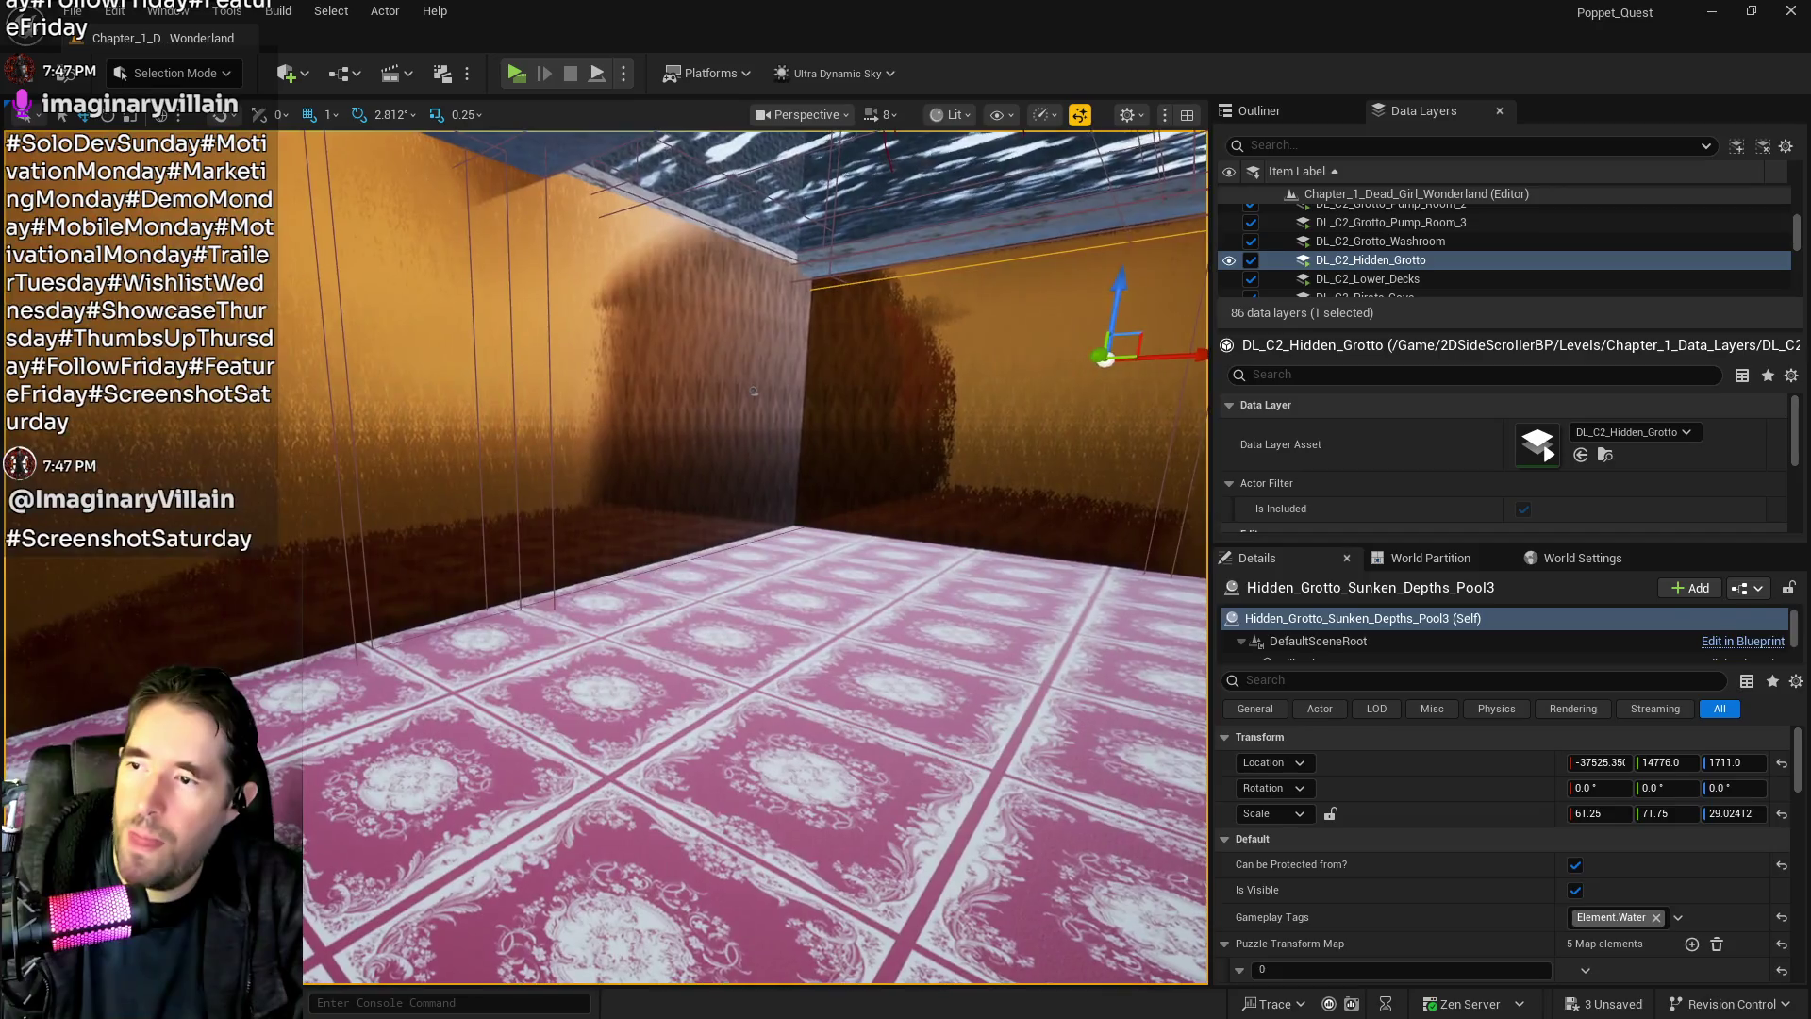
{"action": "left_click", "coordinate": [600, 403]}
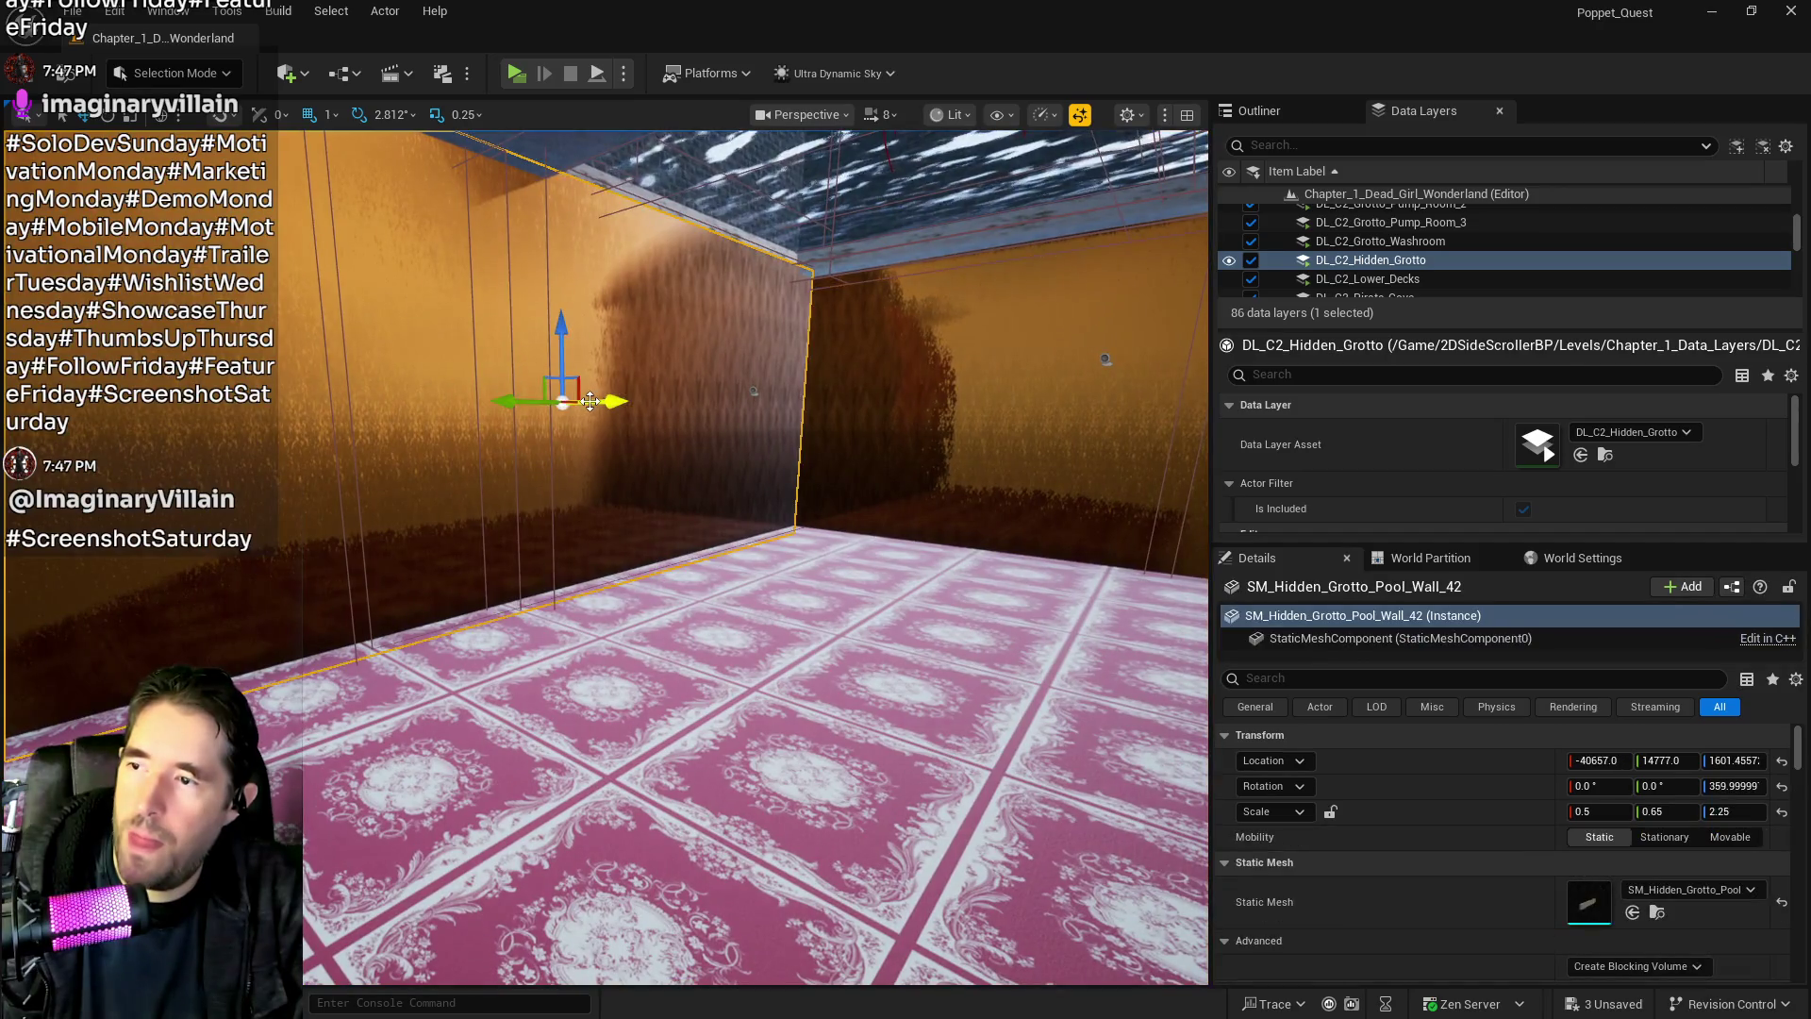
{"action": "left_click_drag", "start_coordinate": [604, 400], "coordinate": [669, 401]}
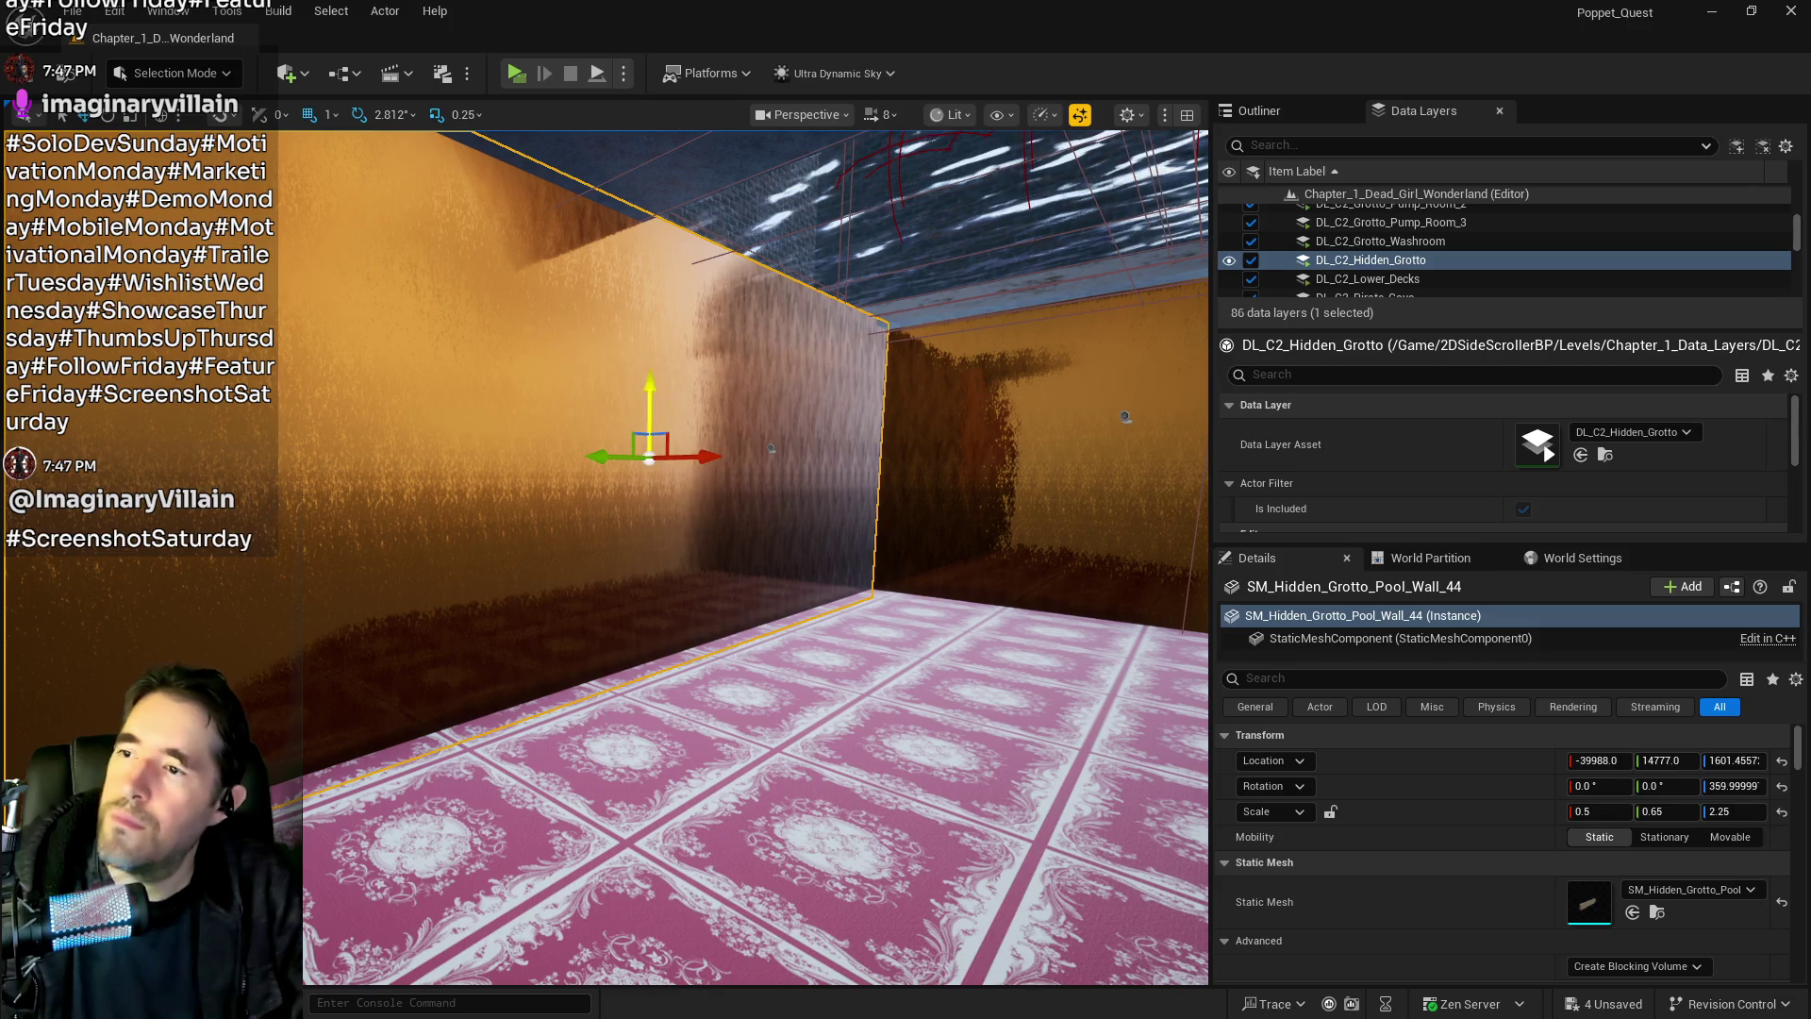
{"action": "left_click_drag", "start_coordinate": [664, 327], "coordinate": [660, 235]}
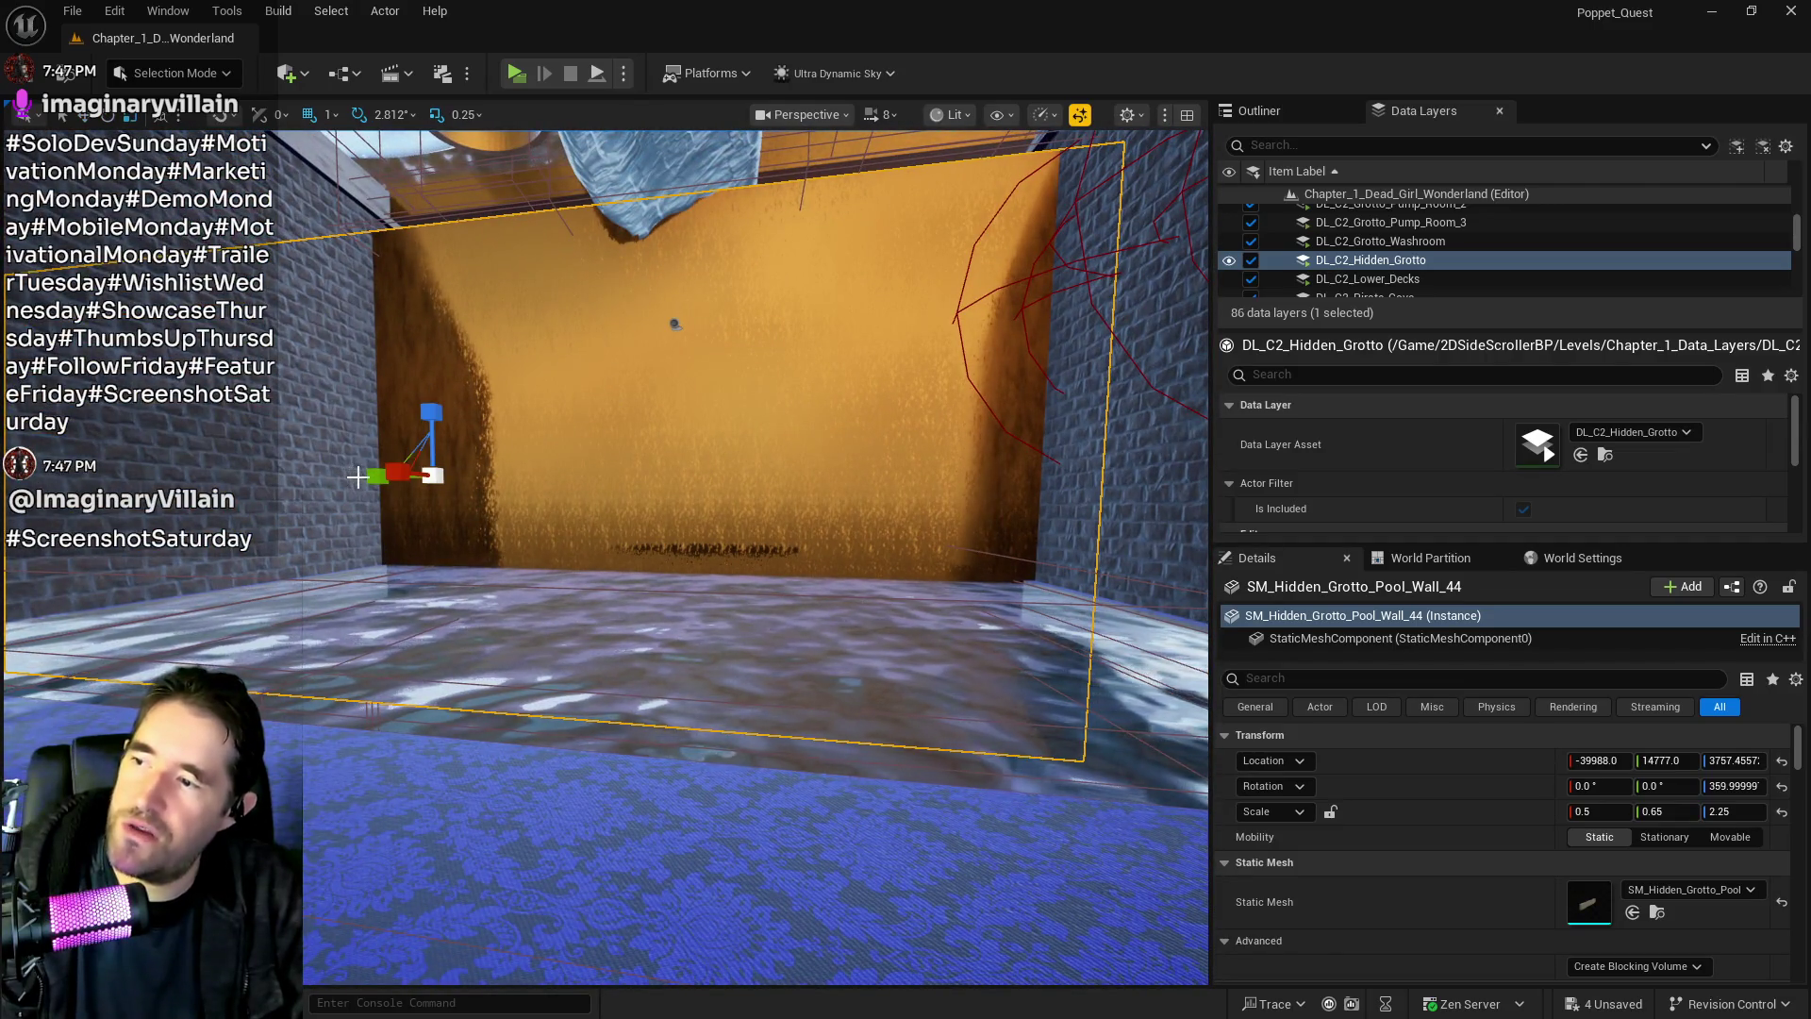
Narrow Pool_Wall_44 to 0.45 and shift it along Y, up, and along X
{"action": "key", "text": "BackSpace"}
{"action": "key", "text": "Return"}
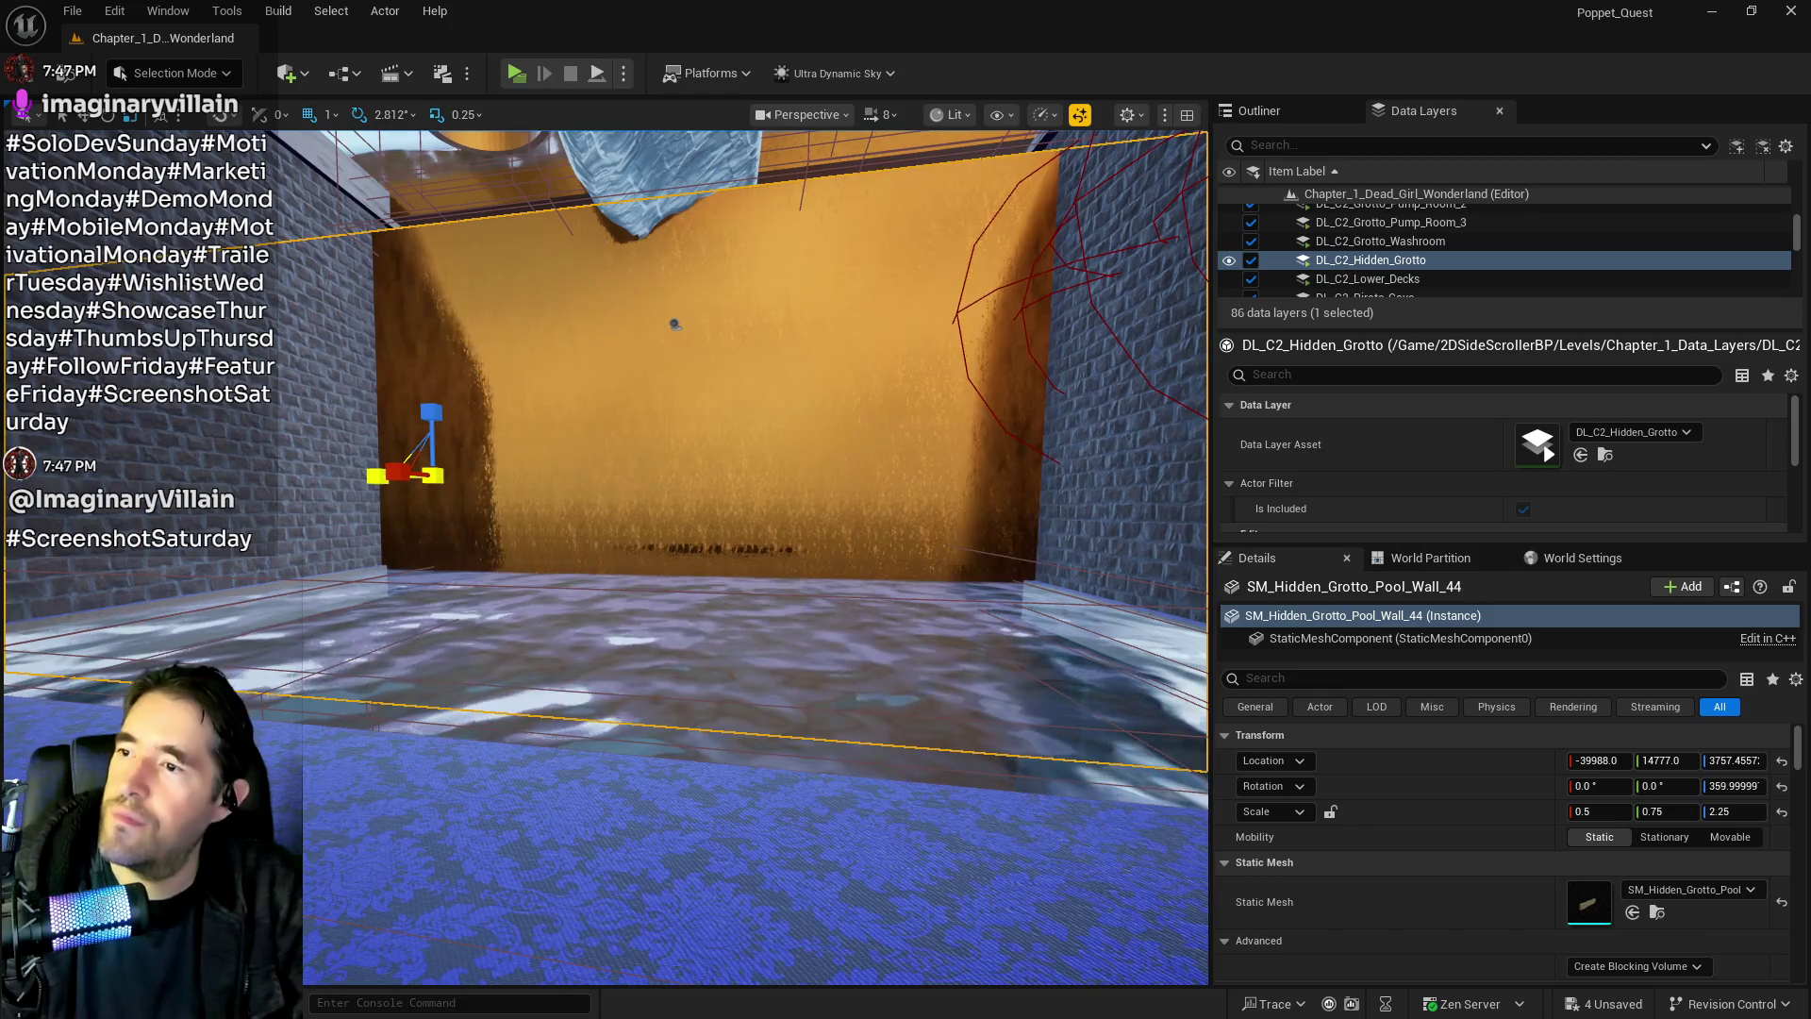
{"action": "type", "text": "0.45"}
{"action": "key", "text": "Return"}
{"action": "left_click_drag", "start_coordinate": [377, 478], "coordinate": [599, 507]}
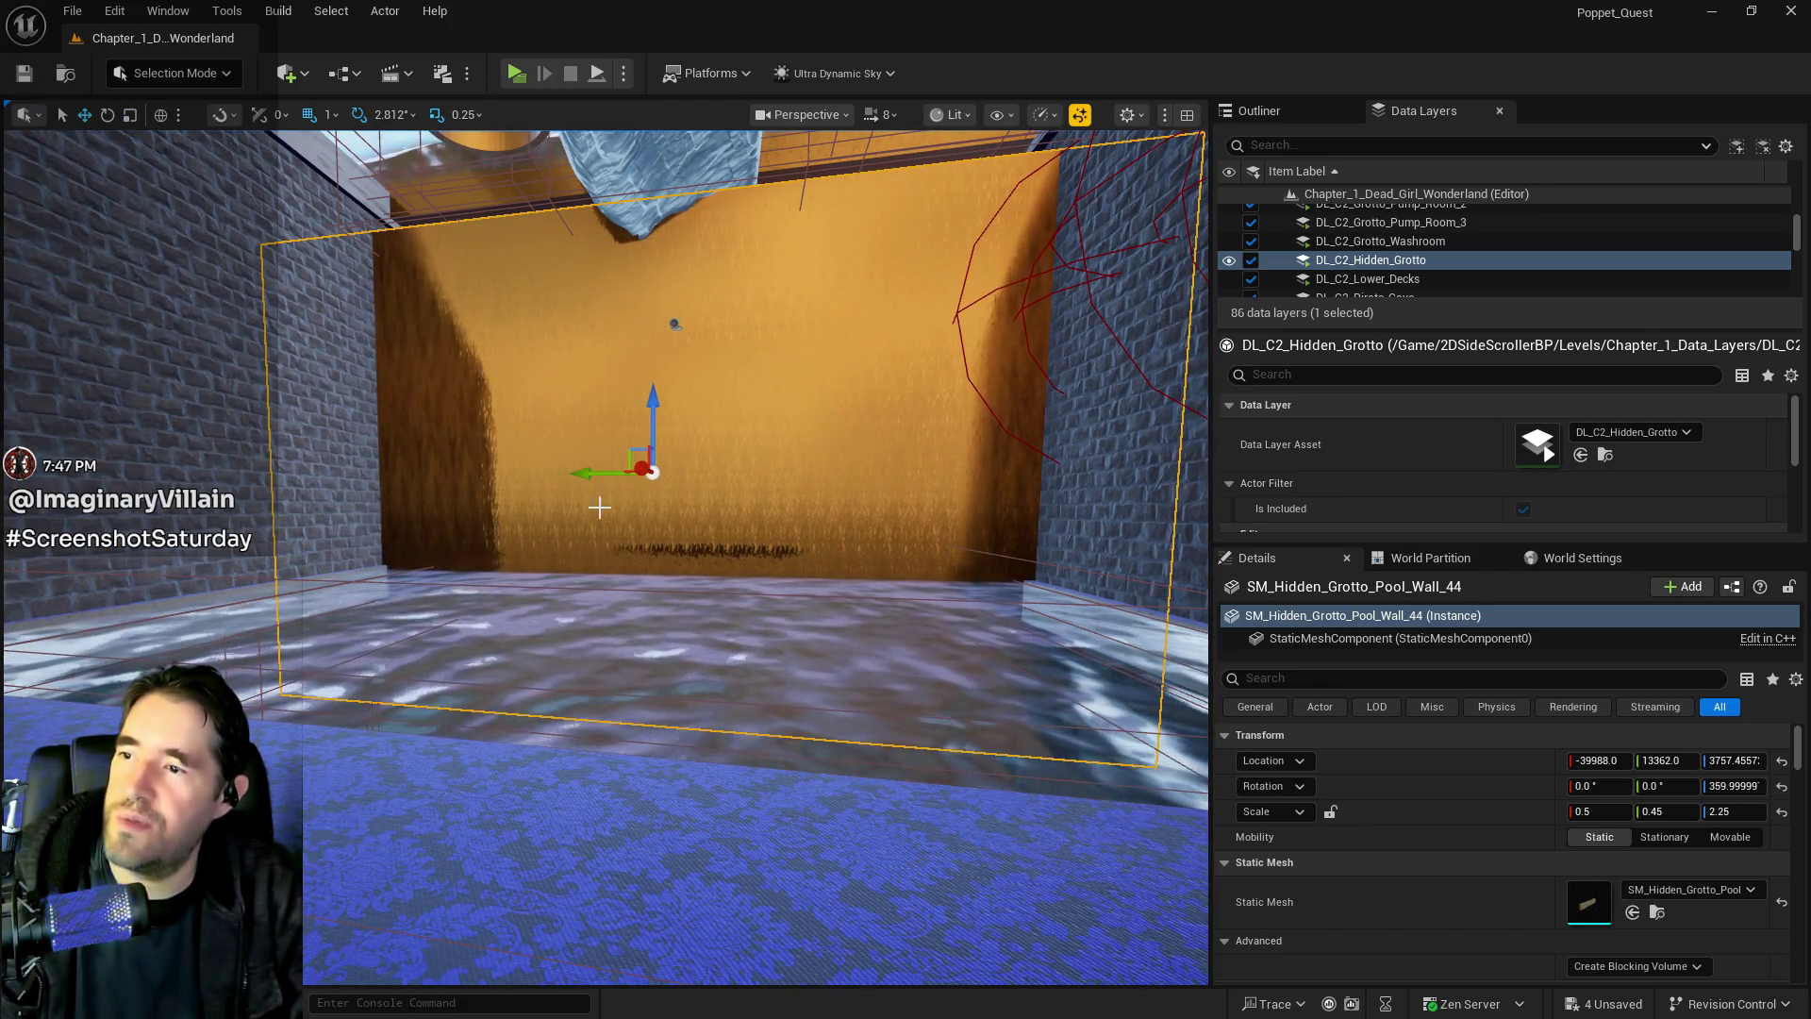
{"action": "left_click_drag", "start_coordinate": [660, 396], "coordinate": [650, 351]}
{"action": "left_click_drag", "start_coordinate": [626, 517], "coordinate": [755, 467]}
{"action": "mouse_move", "coordinate": [622, 393]}
{"action": "left_mouse_down"}
{"action": "mouse_move", "coordinate": [393, 400]}
{"action": "mouse_move", "coordinate": [472, 402]}
{"action": "left_mouse_up"}
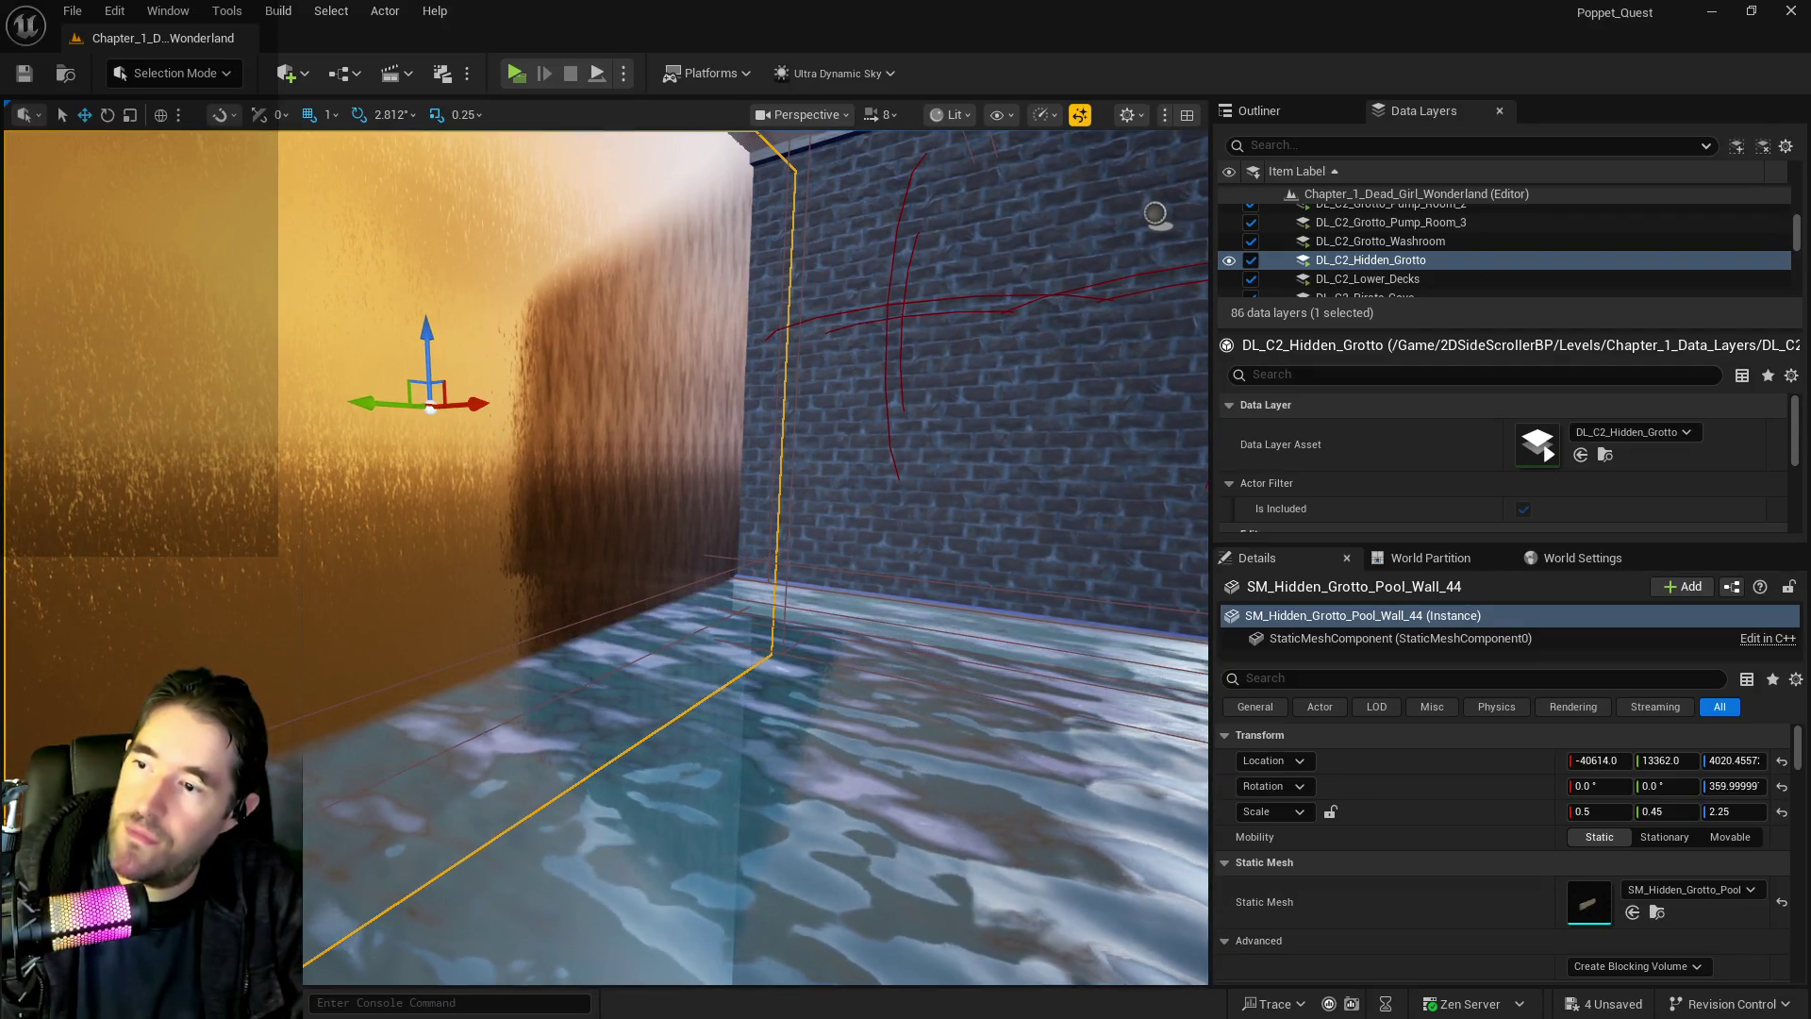
{"action": "key", "text": "f"}
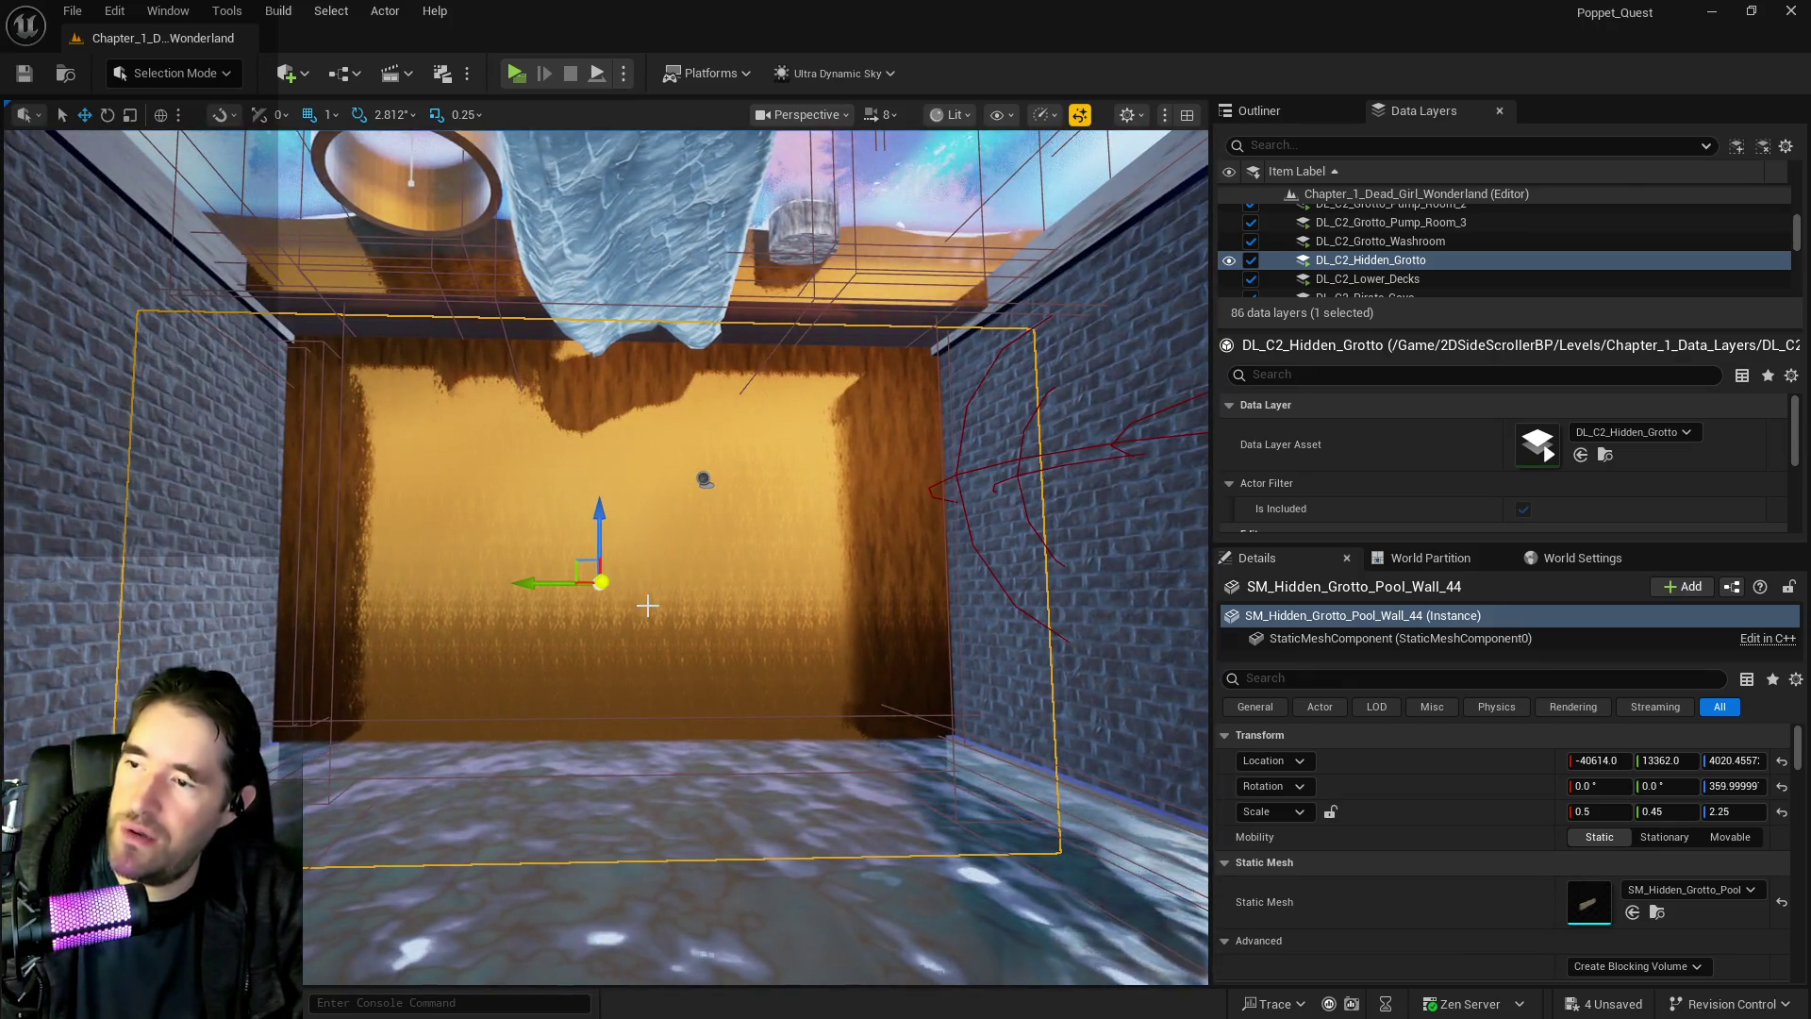
Set the wall's Y scale to 0.35 in Details
{"action": "key", "text": "r"}
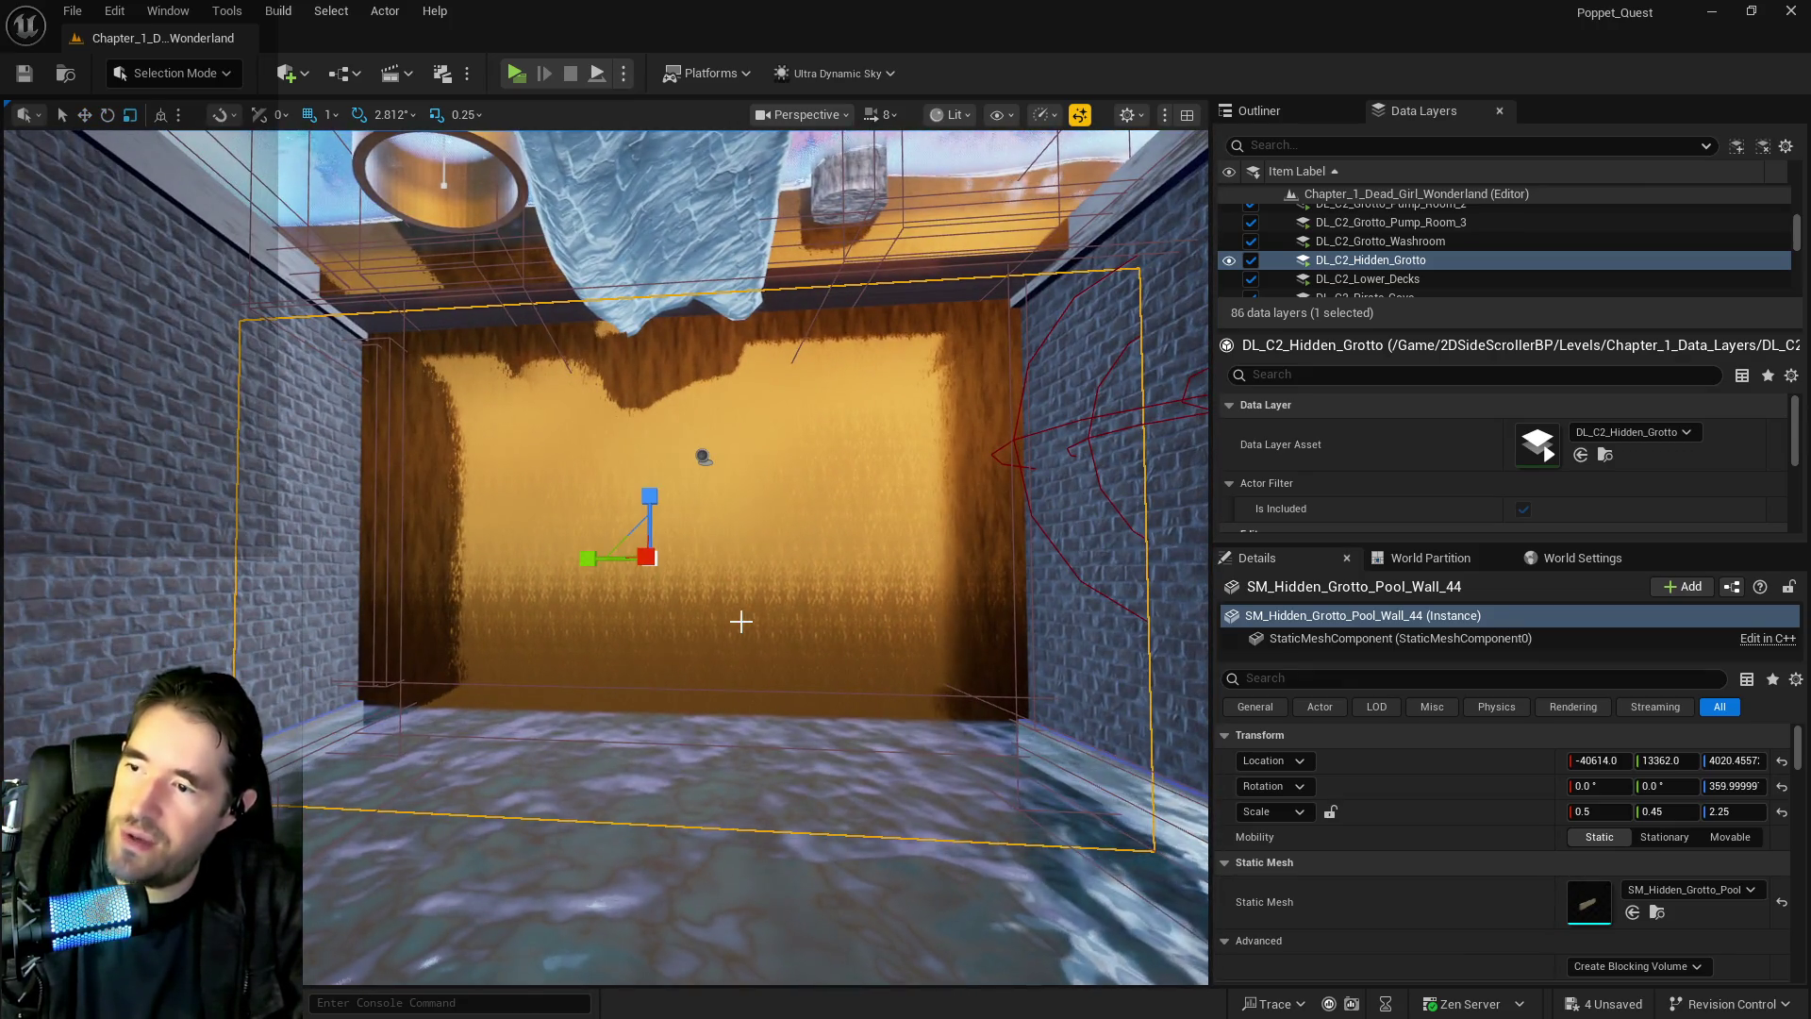
{"action": "left_click", "coordinate": [1660, 810]}
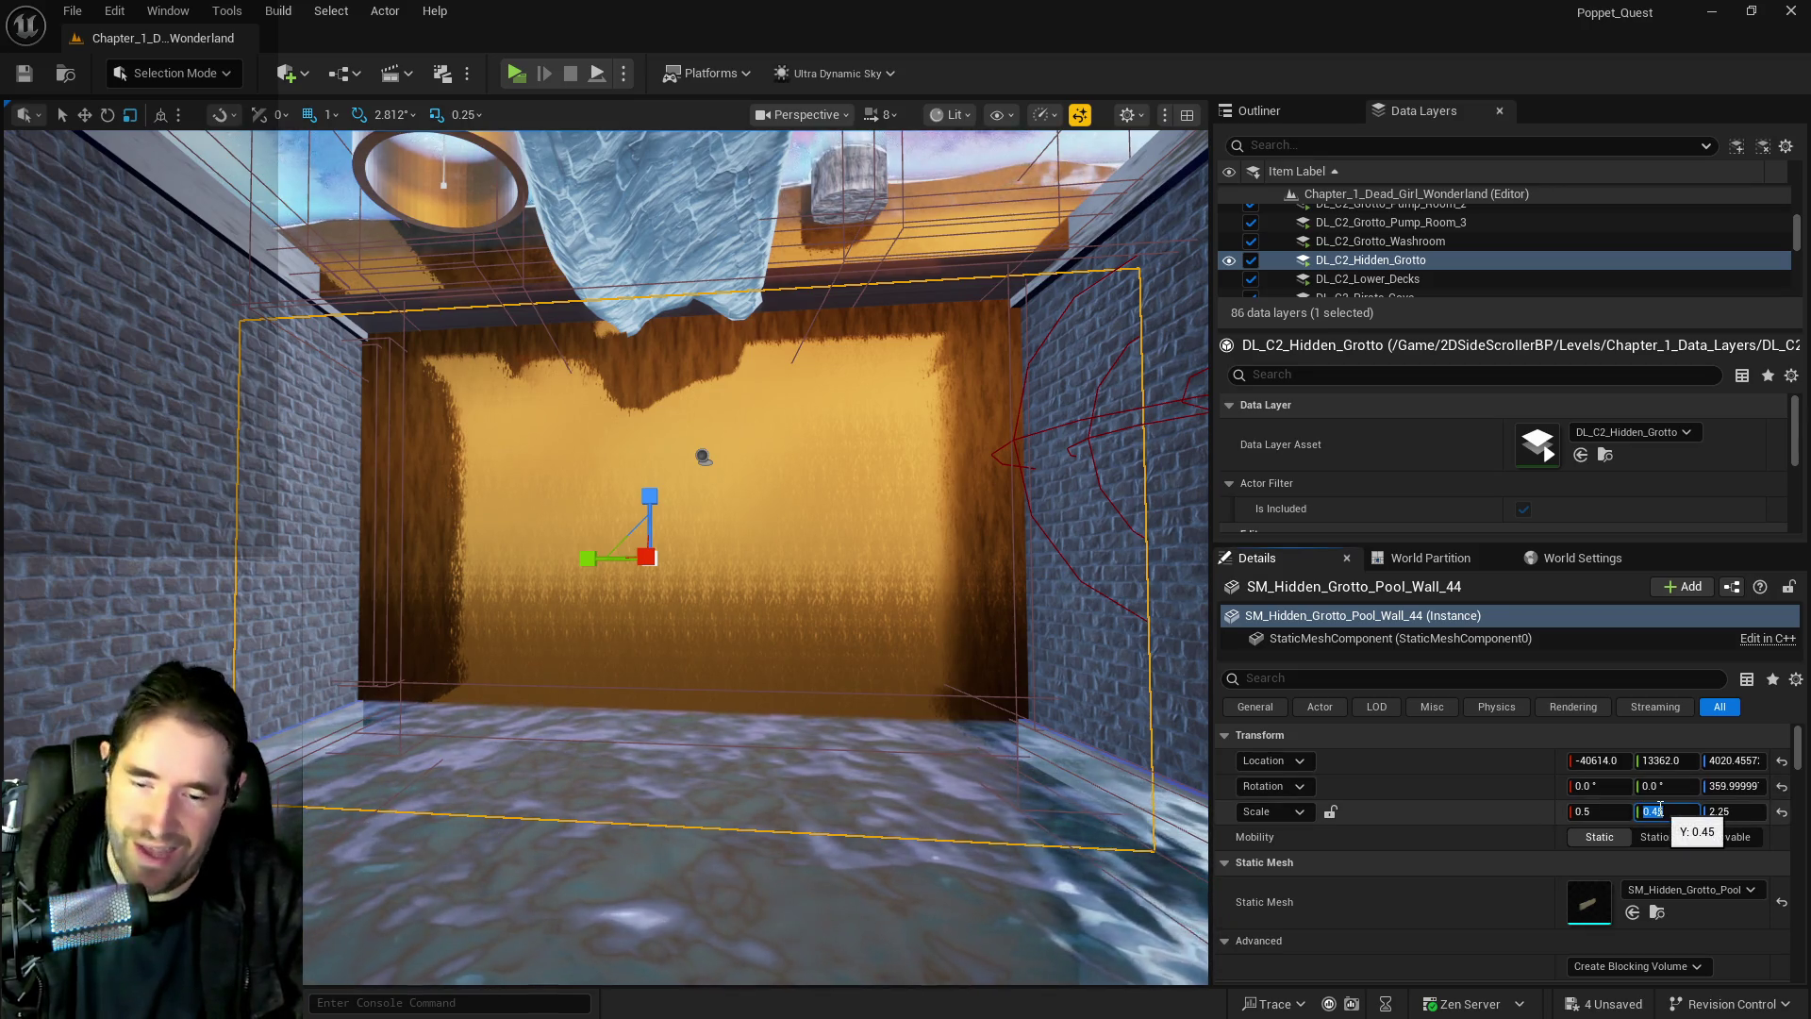
{"action": "type", "text": "40.4"}
{"action": "key", "text": "Return"}
{"action": "type", "text": "."}
{"action": "type", "text": "5"}
{"action": "key", "text": "Return"}
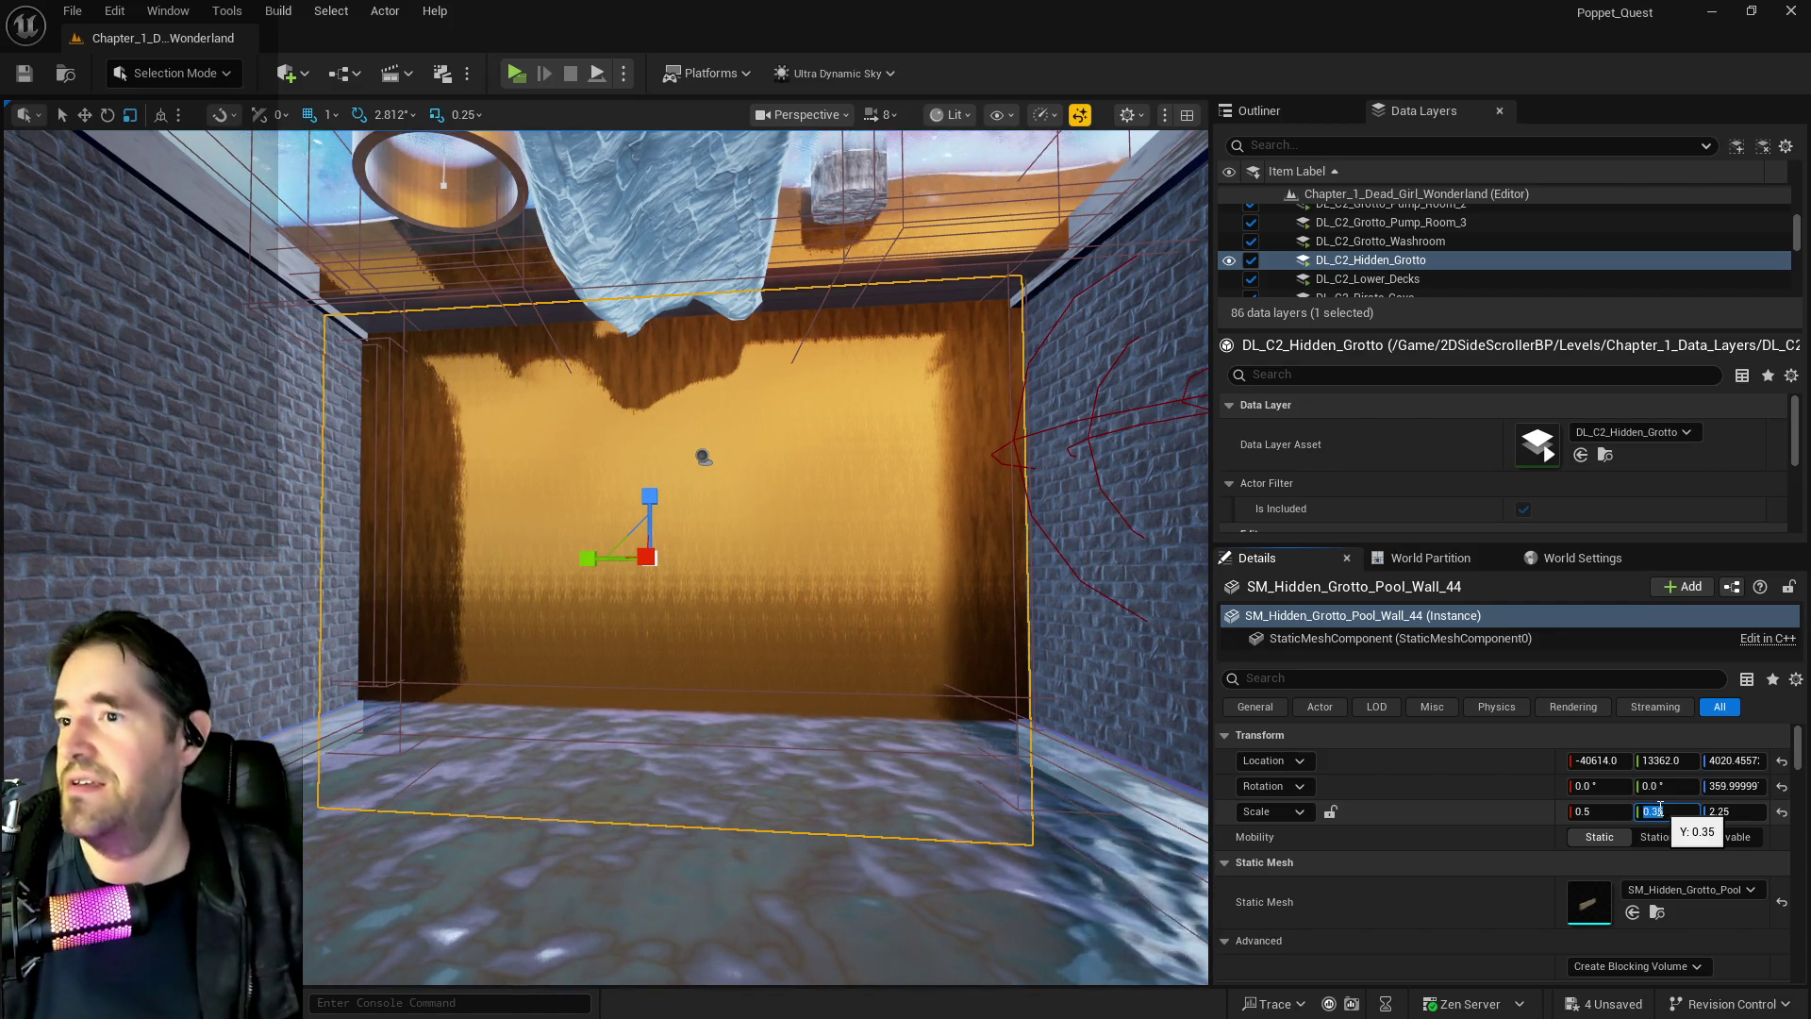
Nudge the wall along Y, raise it to Z 4289.46, and set Z scale 1.9
{"action": "left_click", "coordinate": [84, 114]}
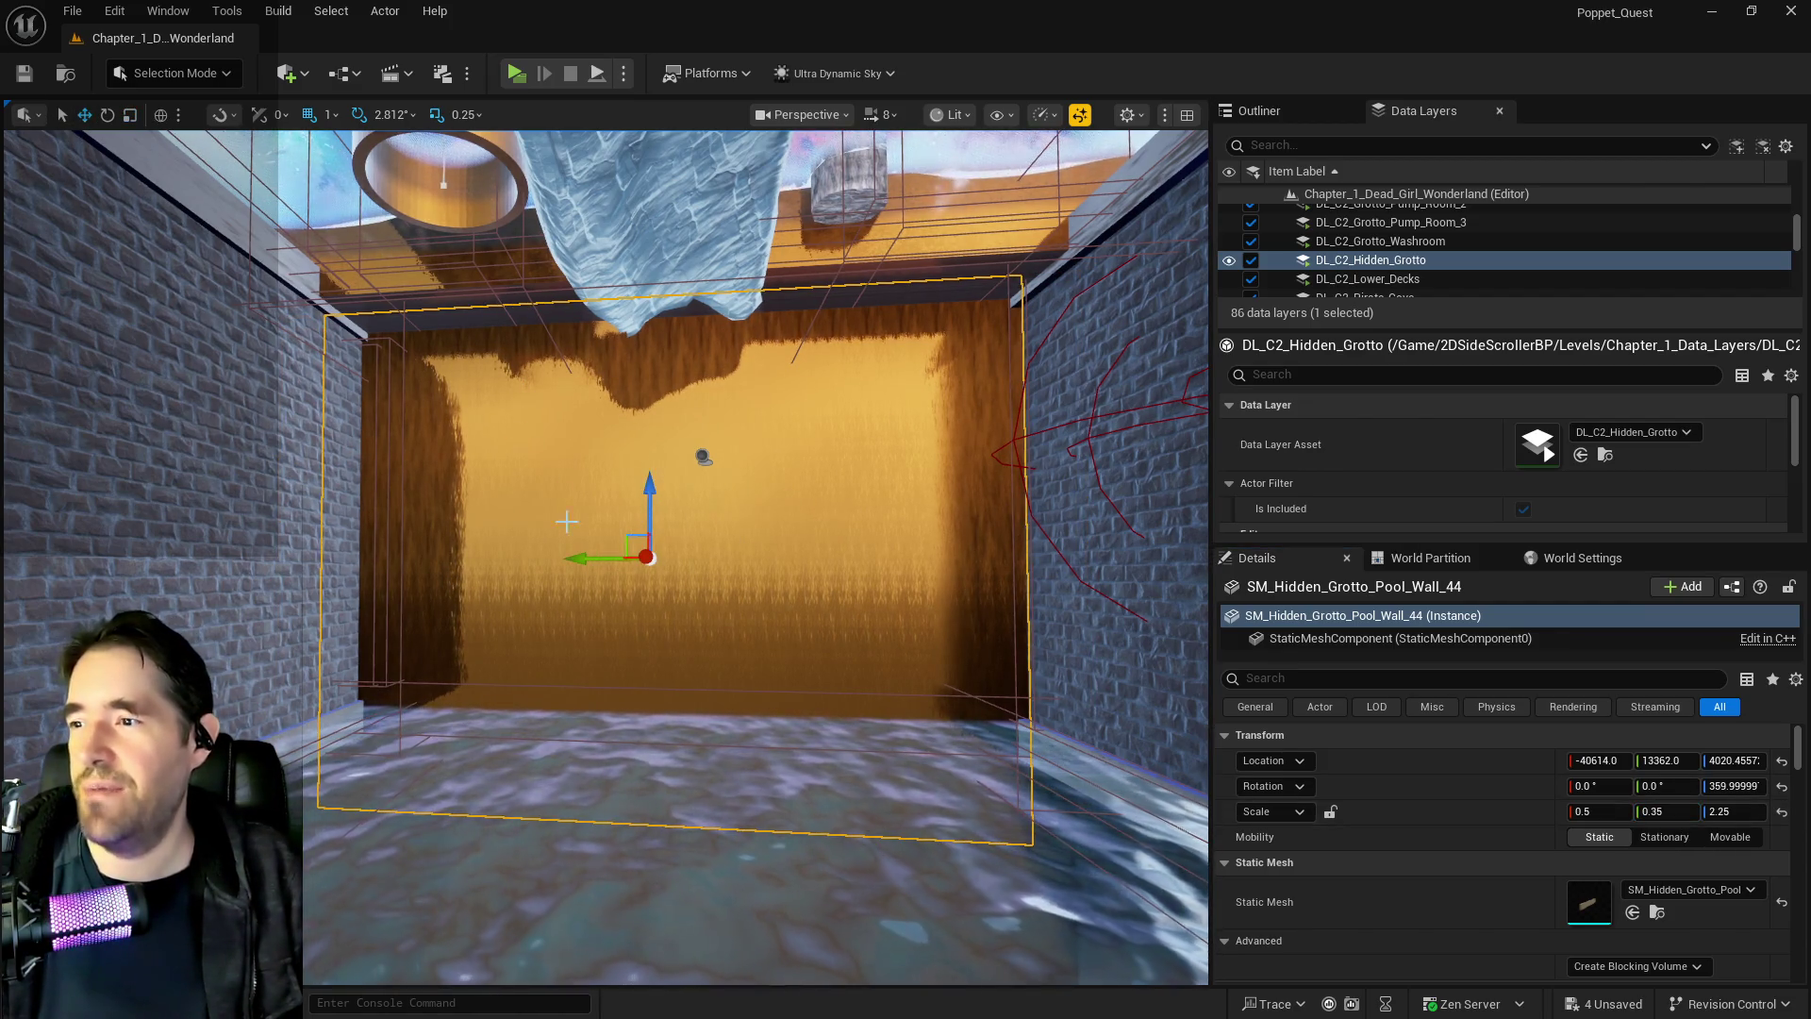
{"action": "mouse_move", "coordinate": [577, 559]}
{"action": "left_mouse_down"}
{"action": "mouse_move", "coordinate": [660, 528]}
{"action": "mouse_move", "coordinate": [830, 521]}
{"action": "mouse_move", "coordinate": [660, 527]}
{"action": "left_mouse_up"}
{"action": "left_click_drag", "start_coordinate": [603, 472], "coordinate": [602, 437]}
{"action": "key", "text": "r"}
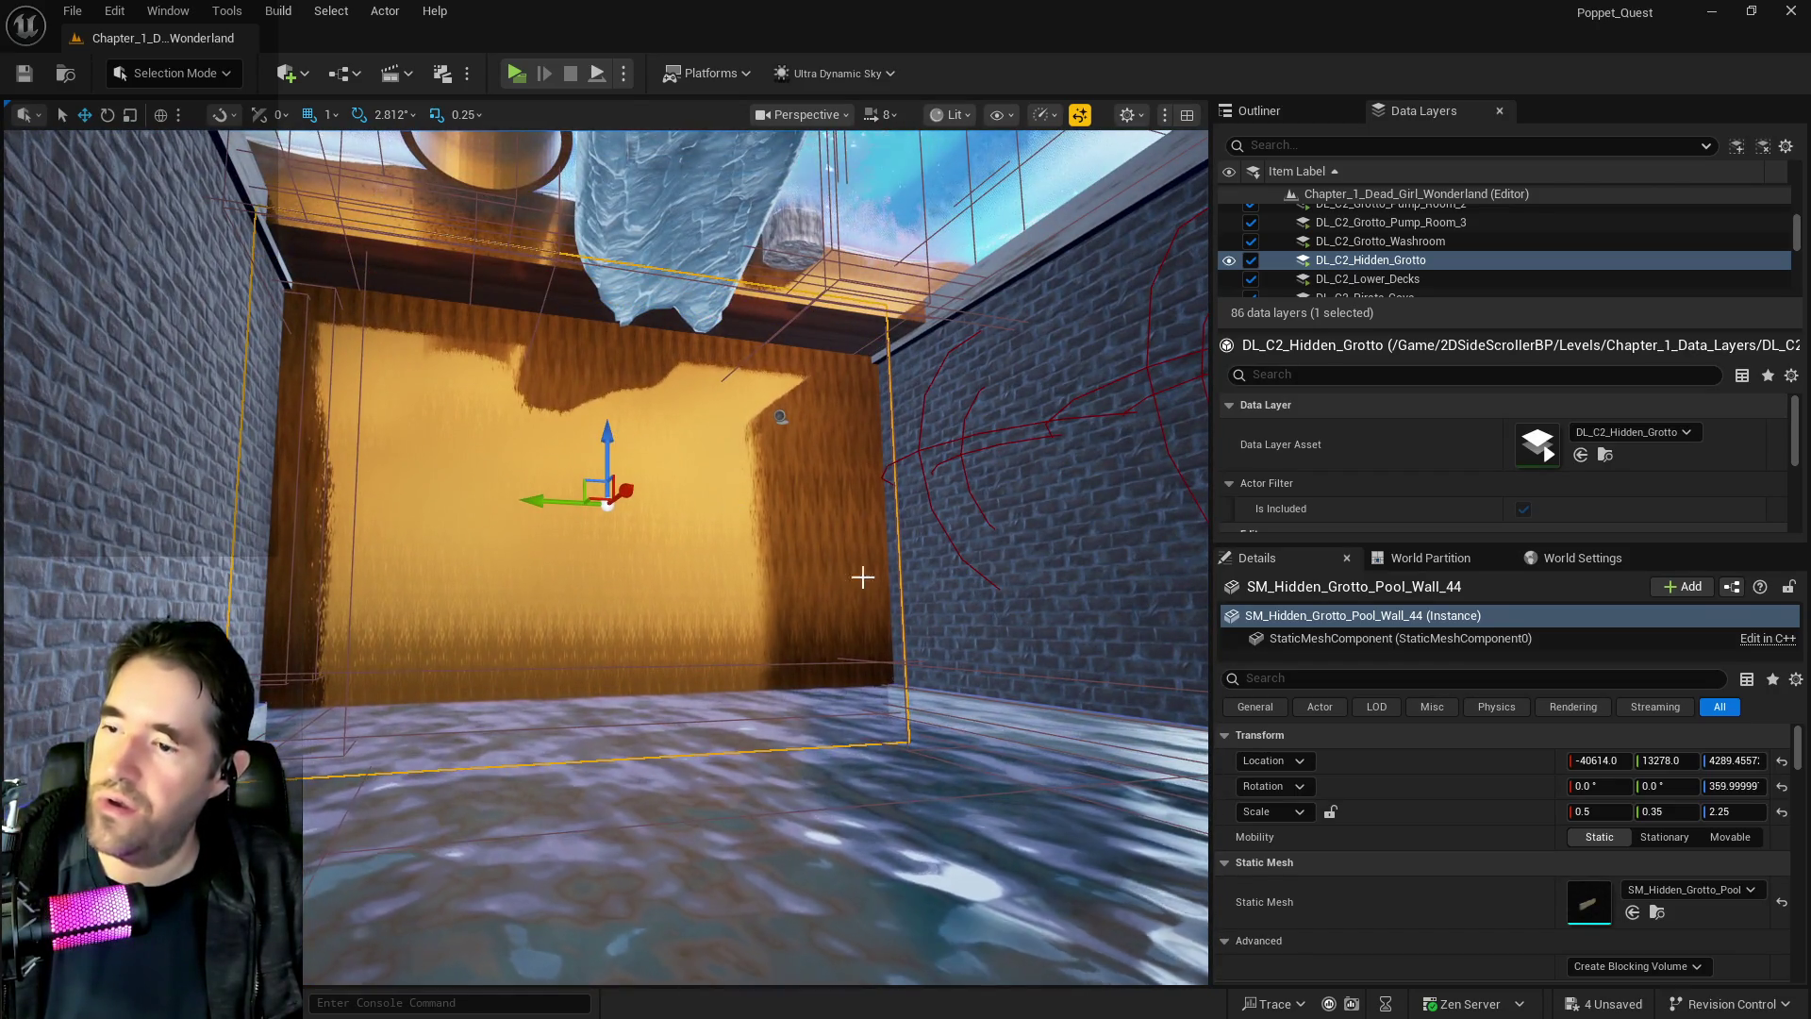
{"action": "left_click", "coordinate": [1741, 813]}
{"action": "type", "text": "2"}
{"action": "key", "text": "Return"}
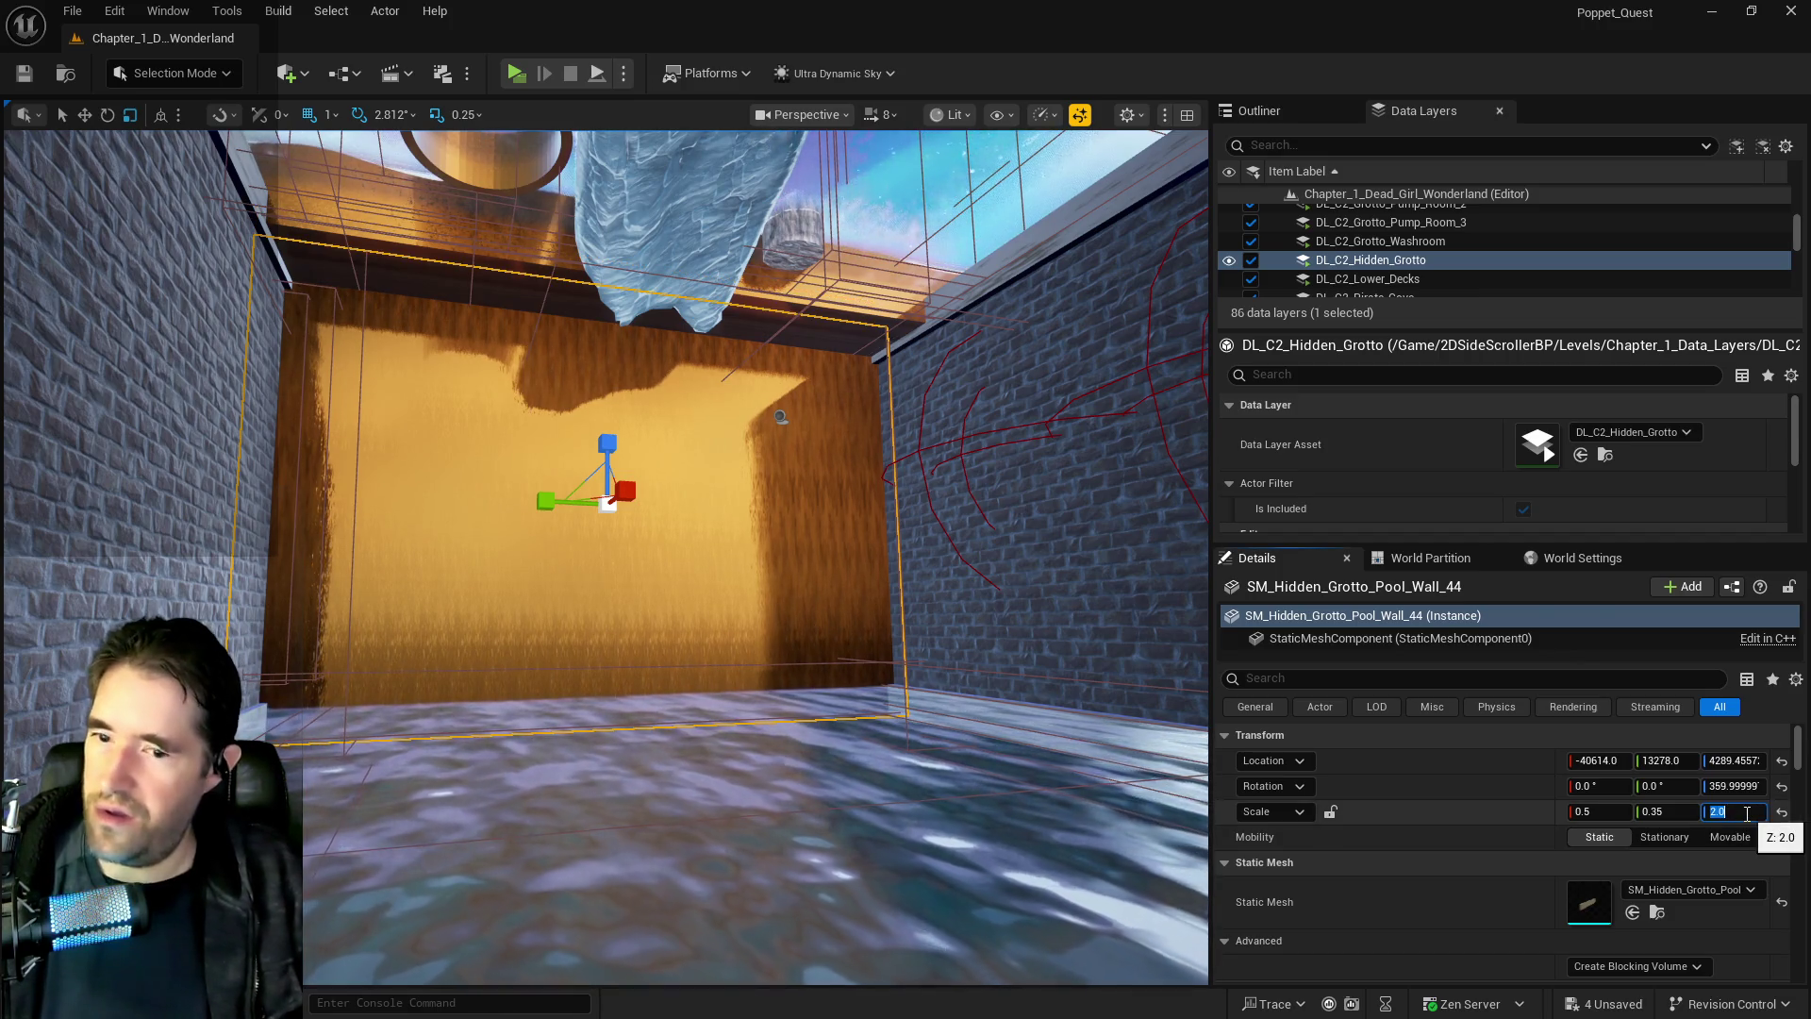
{"action": "type", "text": "1.9"}
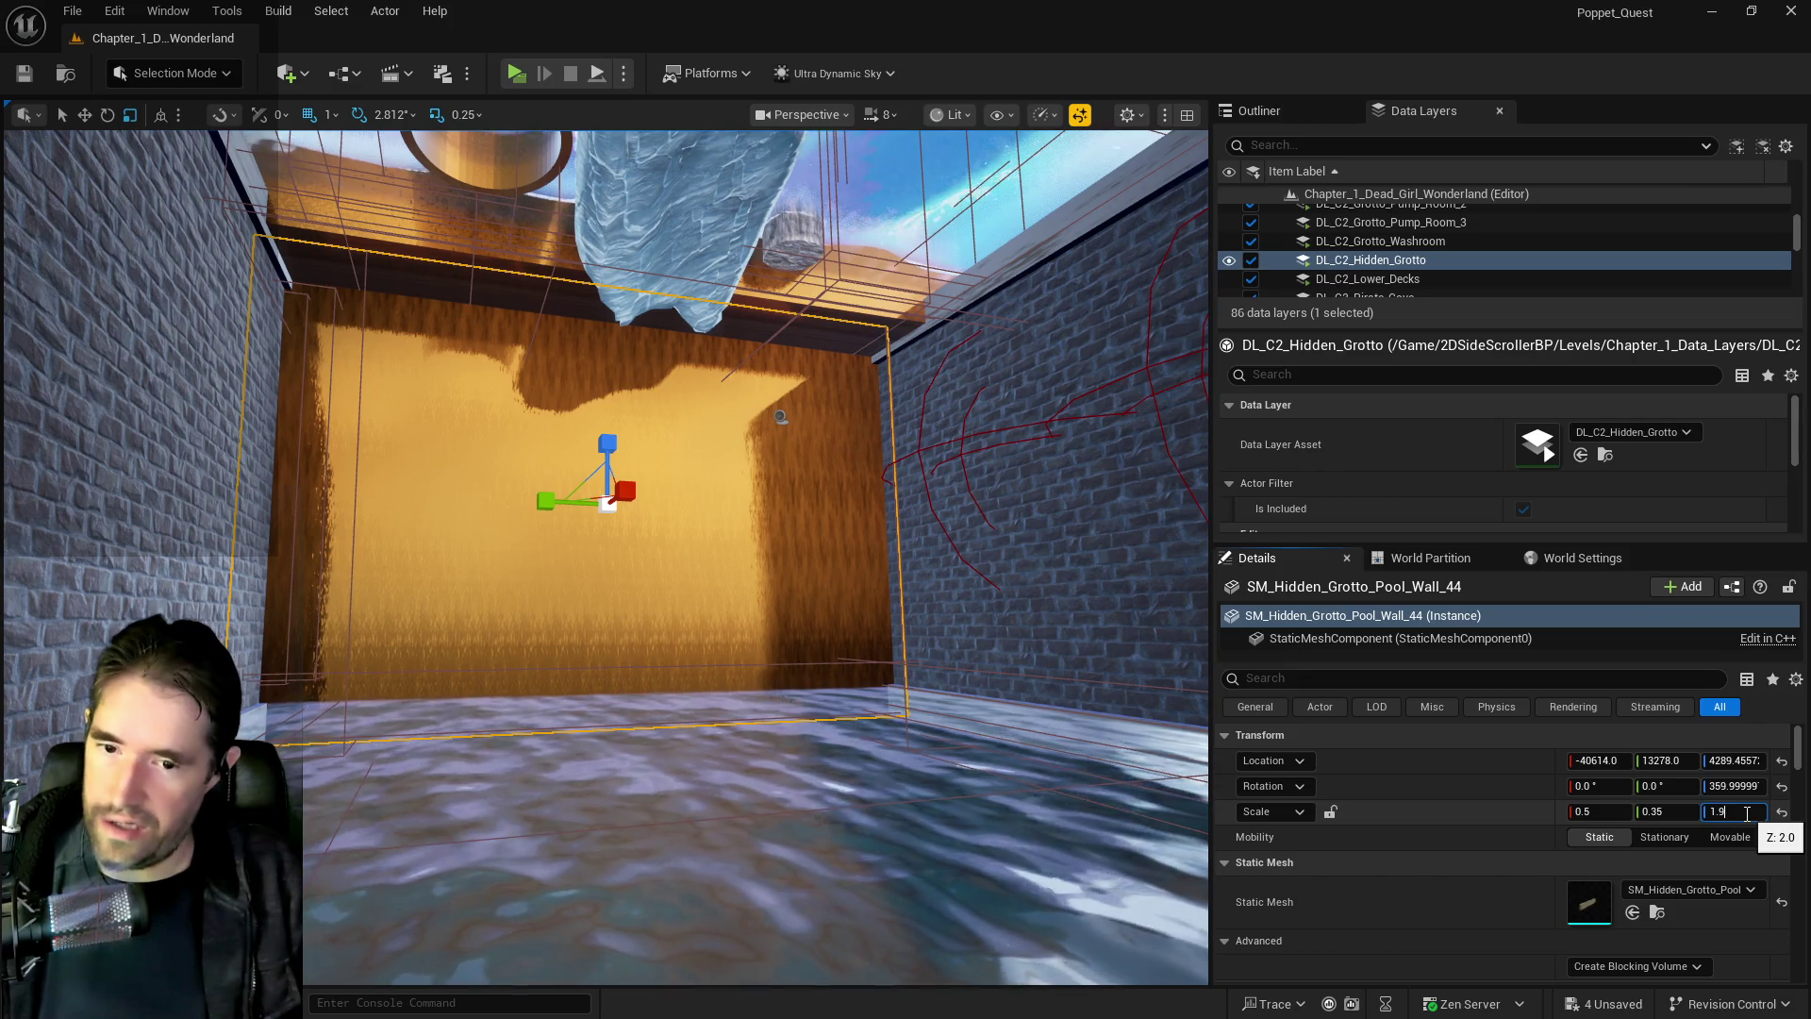
{"action": "key", "text": "Return"}
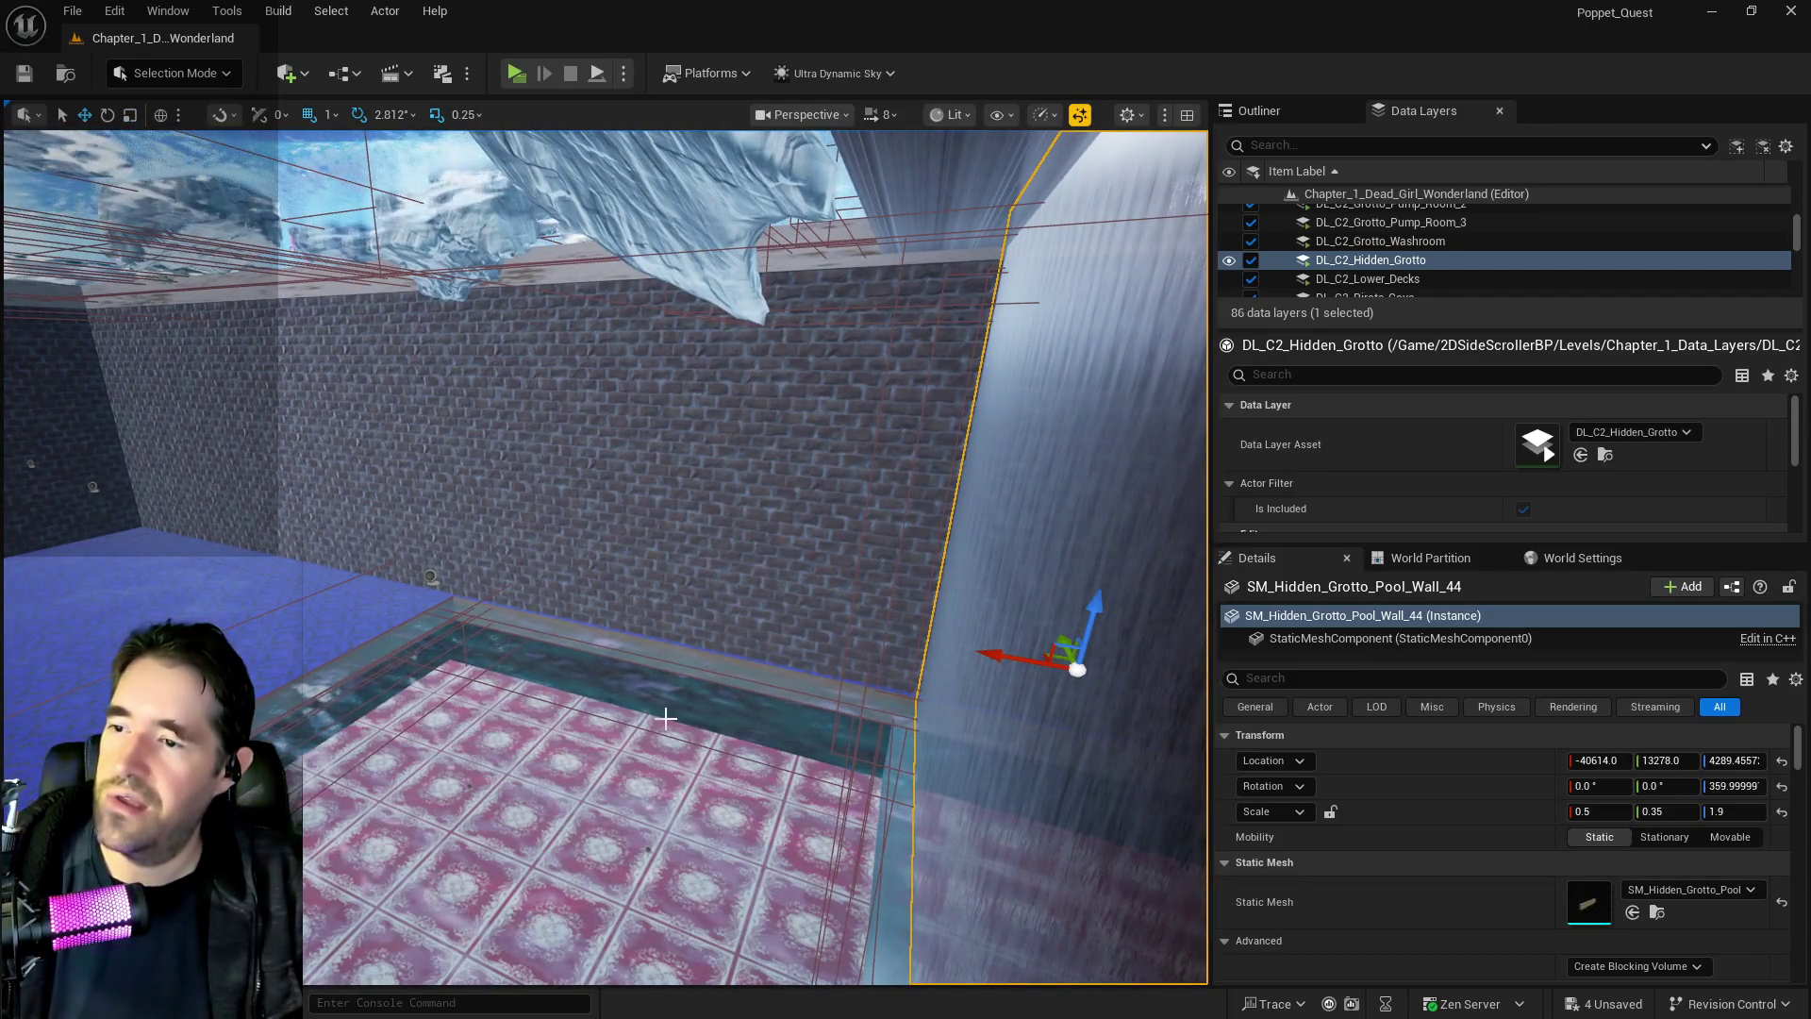
Alt-drag a copy of the pool wall along X and fine-tune its position
{"action": "left_click_drag", "start_coordinate": [666, 718], "coordinate": [10, 611]}
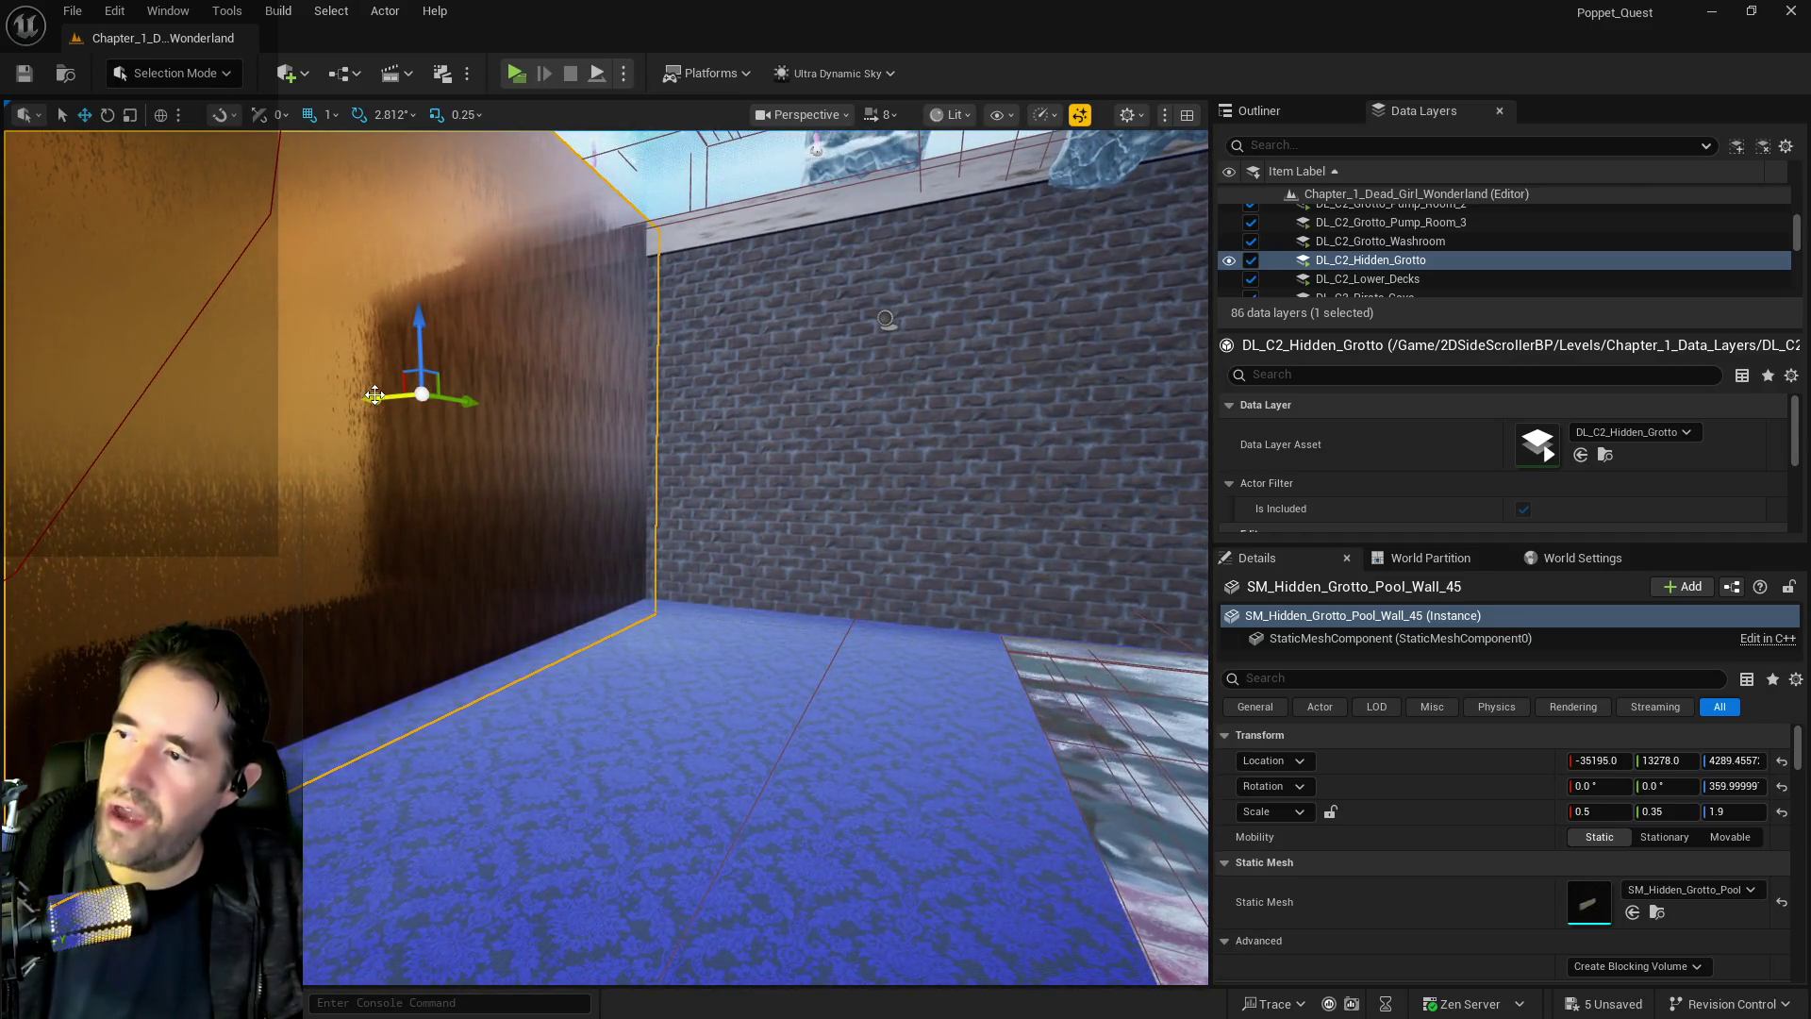
{"action": "left_click_drag", "start_coordinate": [375, 394], "coordinate": [109, 396]}
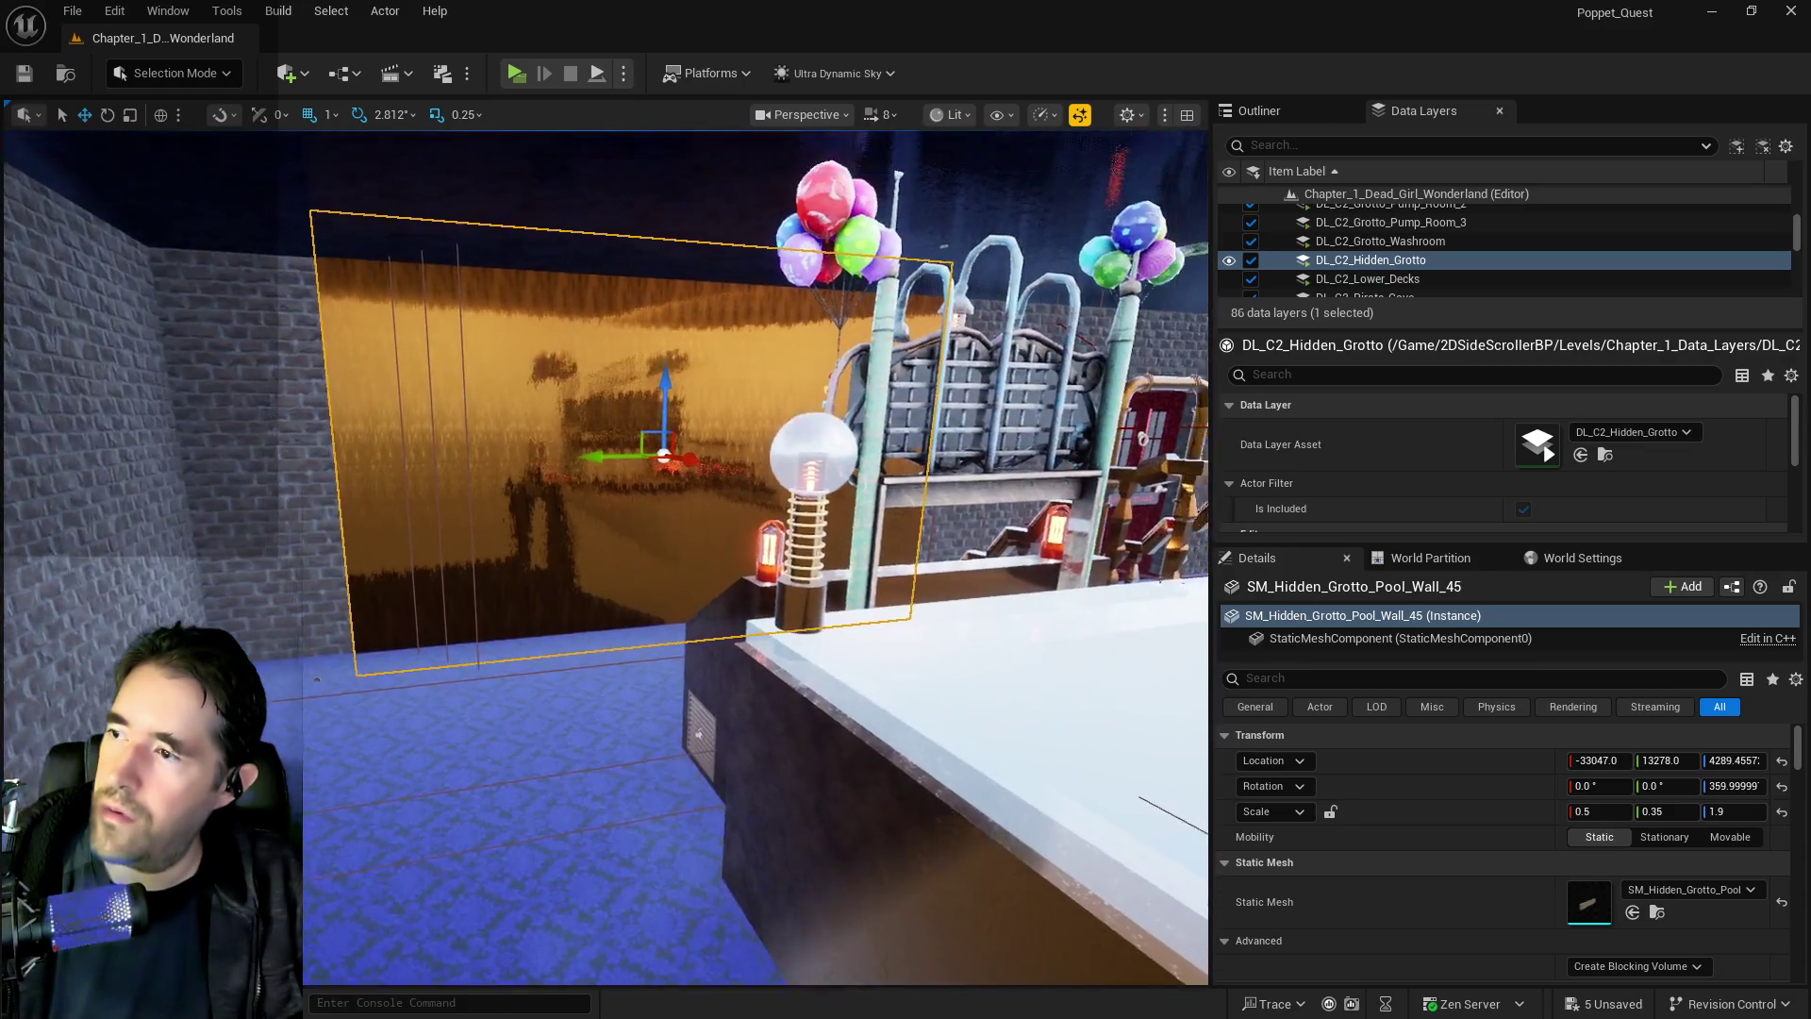
{"action": "key", "text": "w"}
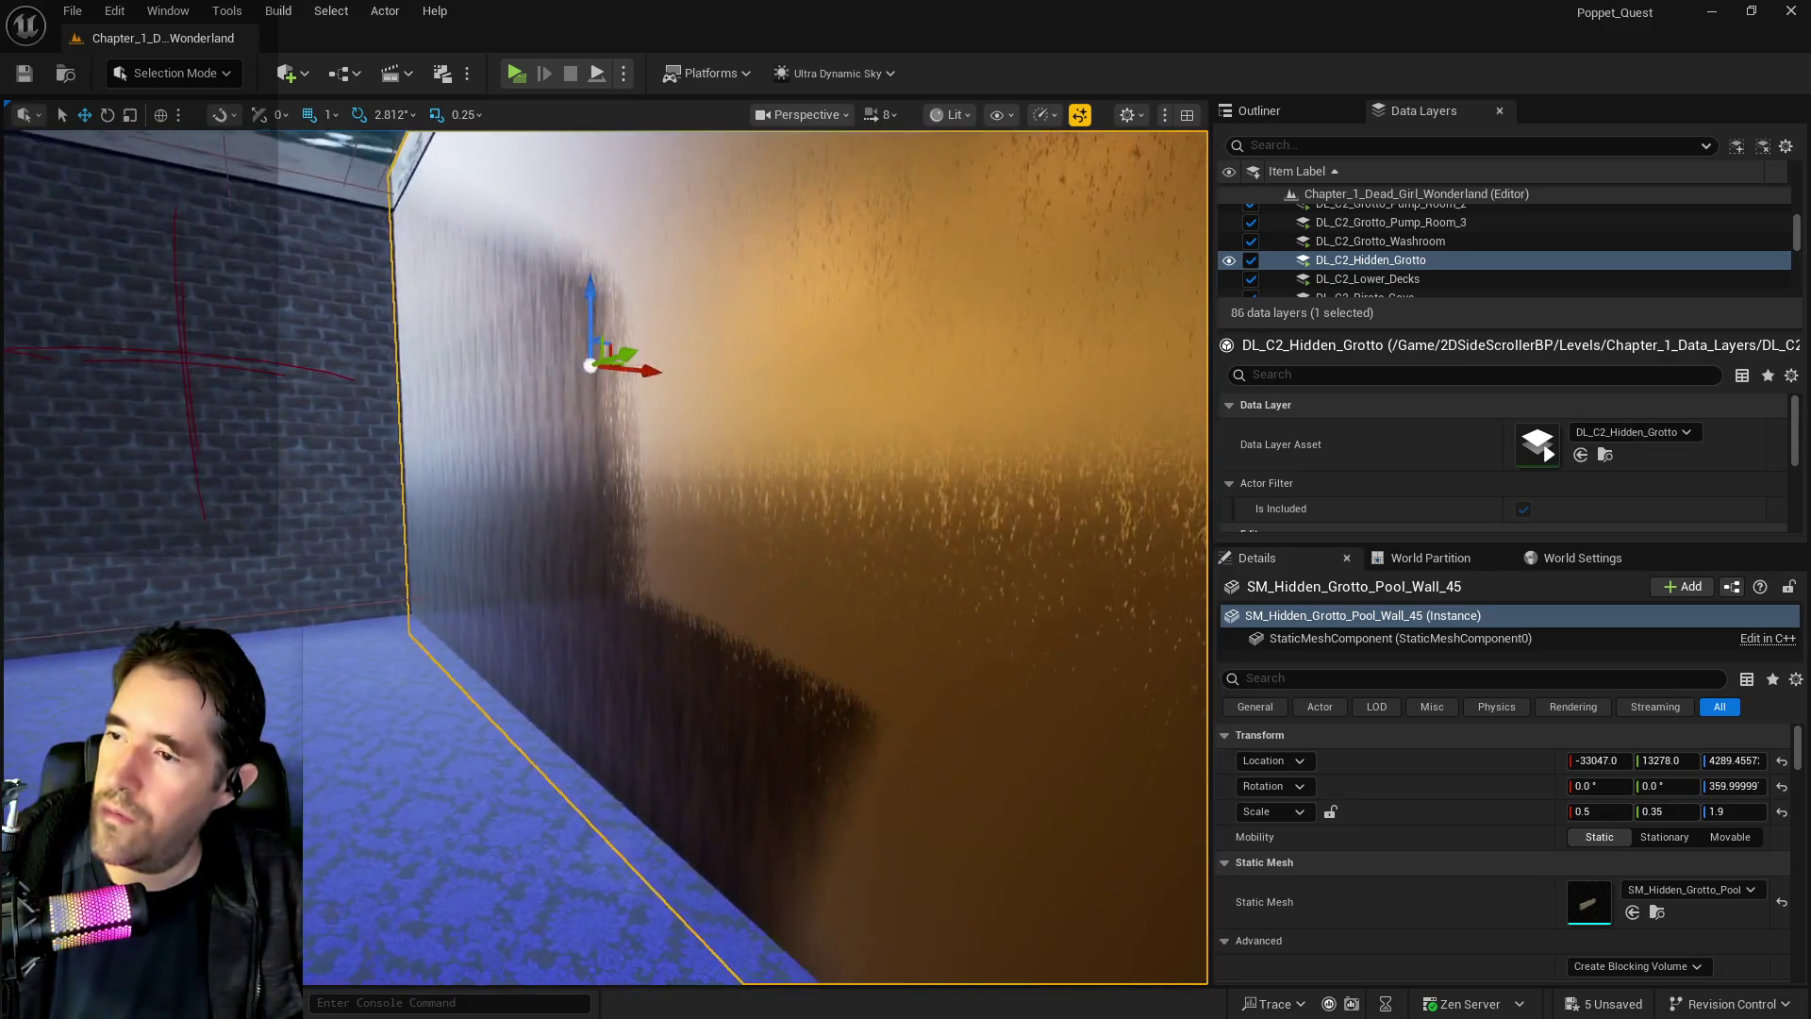
{"action": "key", "text": "w"}
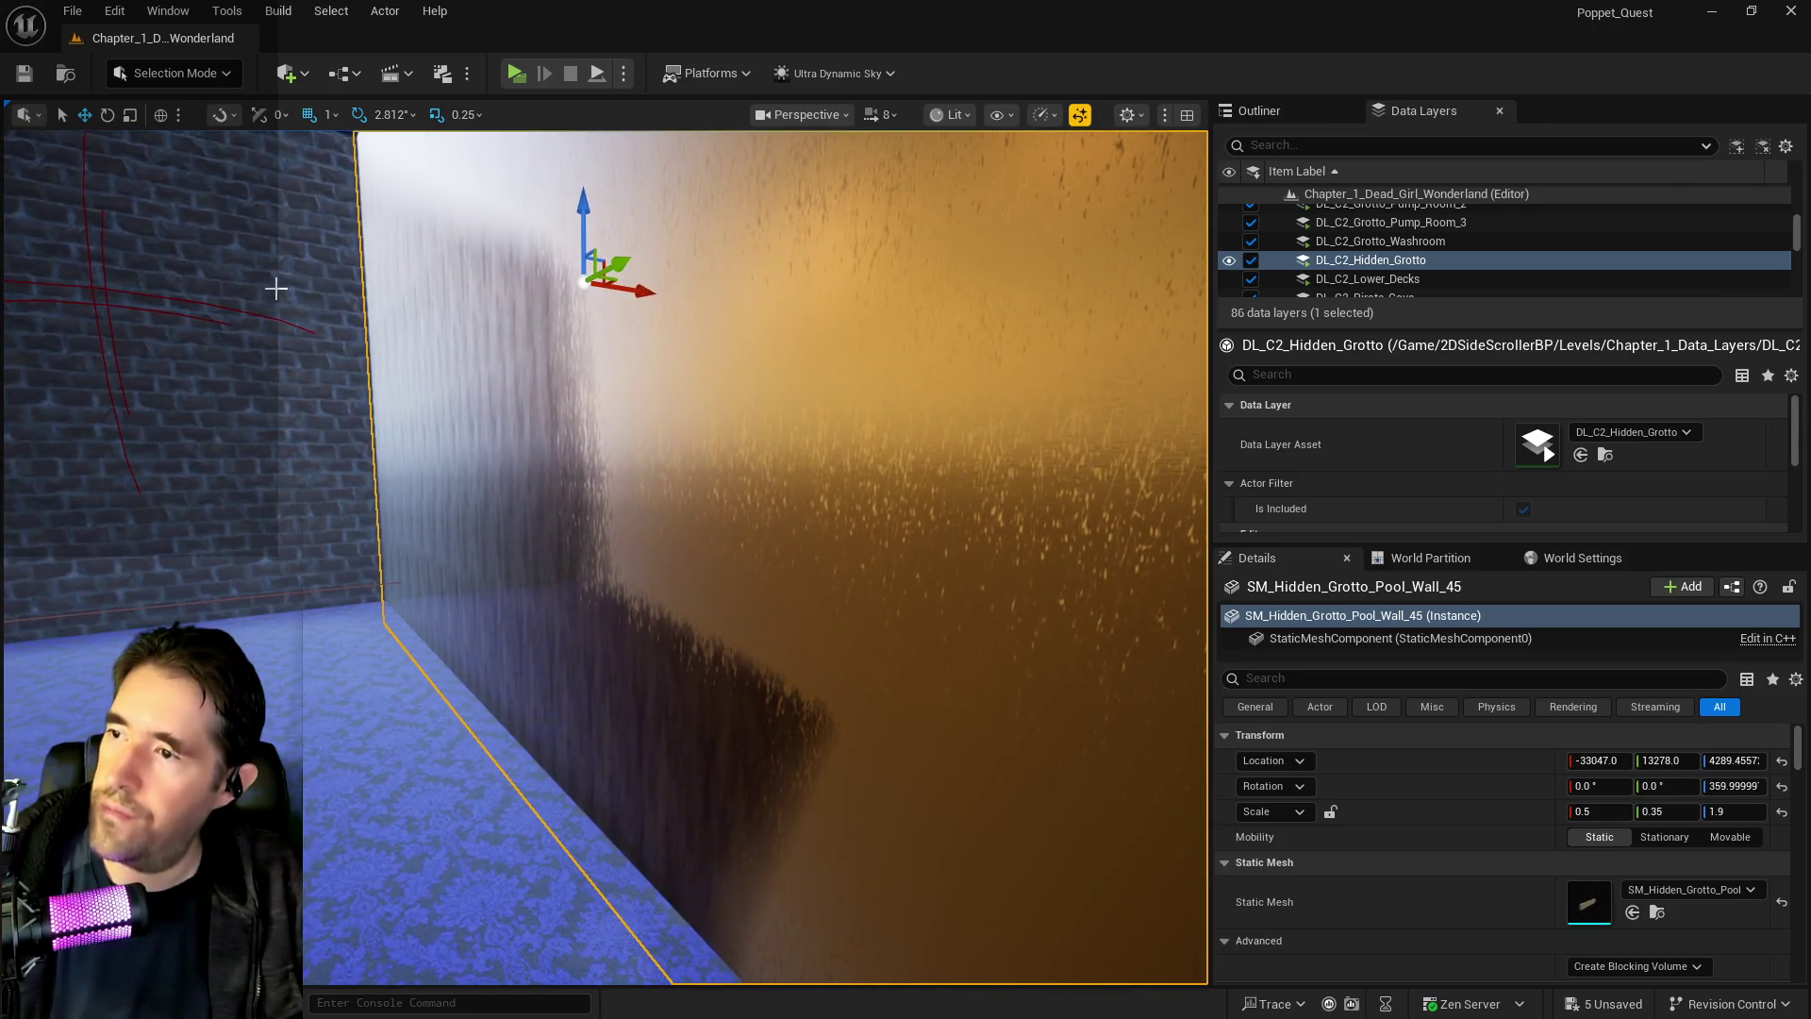
{"action": "left_click_drag", "start_coordinate": [644, 288], "coordinate": [636, 292]}
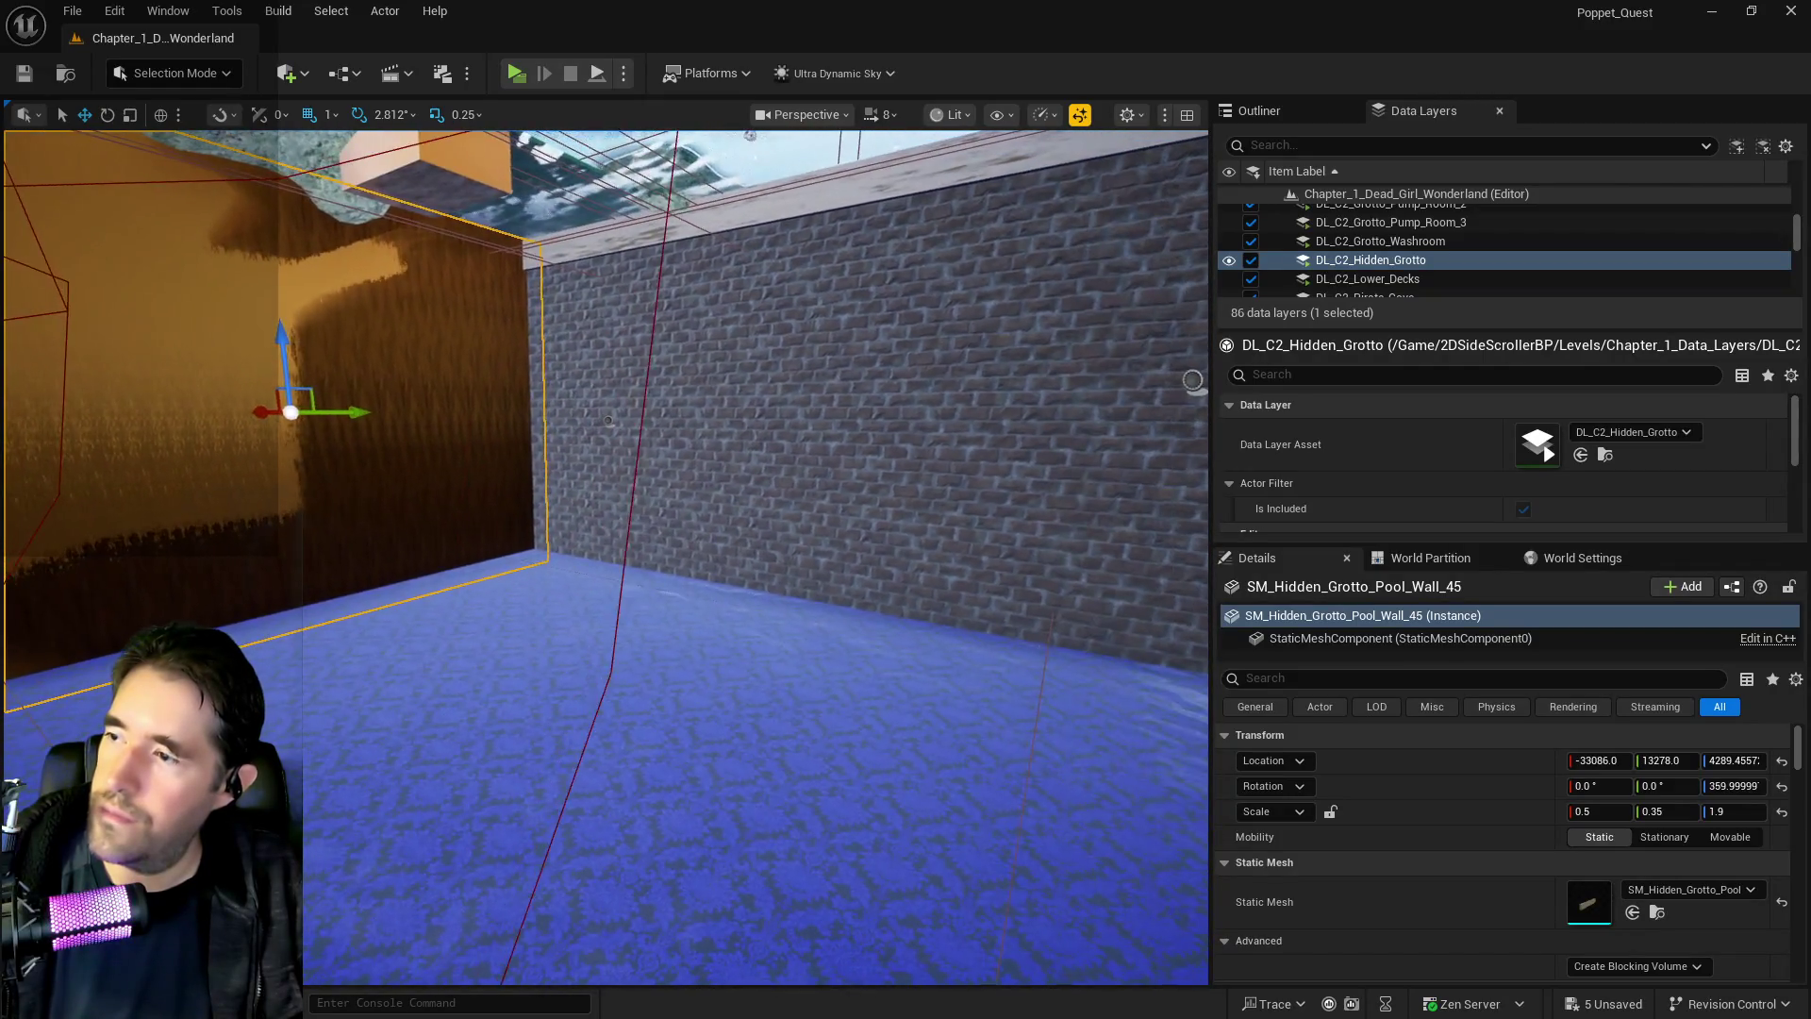
Duplicate the wall again, rotate the copy 90° on Z, and slide it along Y
{"action": "mouse_move", "coordinate": [271, 404]}
{"action": "left_mouse_down", "text": "alt"}
{"action": "mouse_move", "coordinate": [465, 416]}
{"action": "mouse_move", "coordinate": [728, 477]}
{"action": "mouse_move", "coordinate": [955, 475]}
{"action": "left_mouse_up", "text": "alt"}
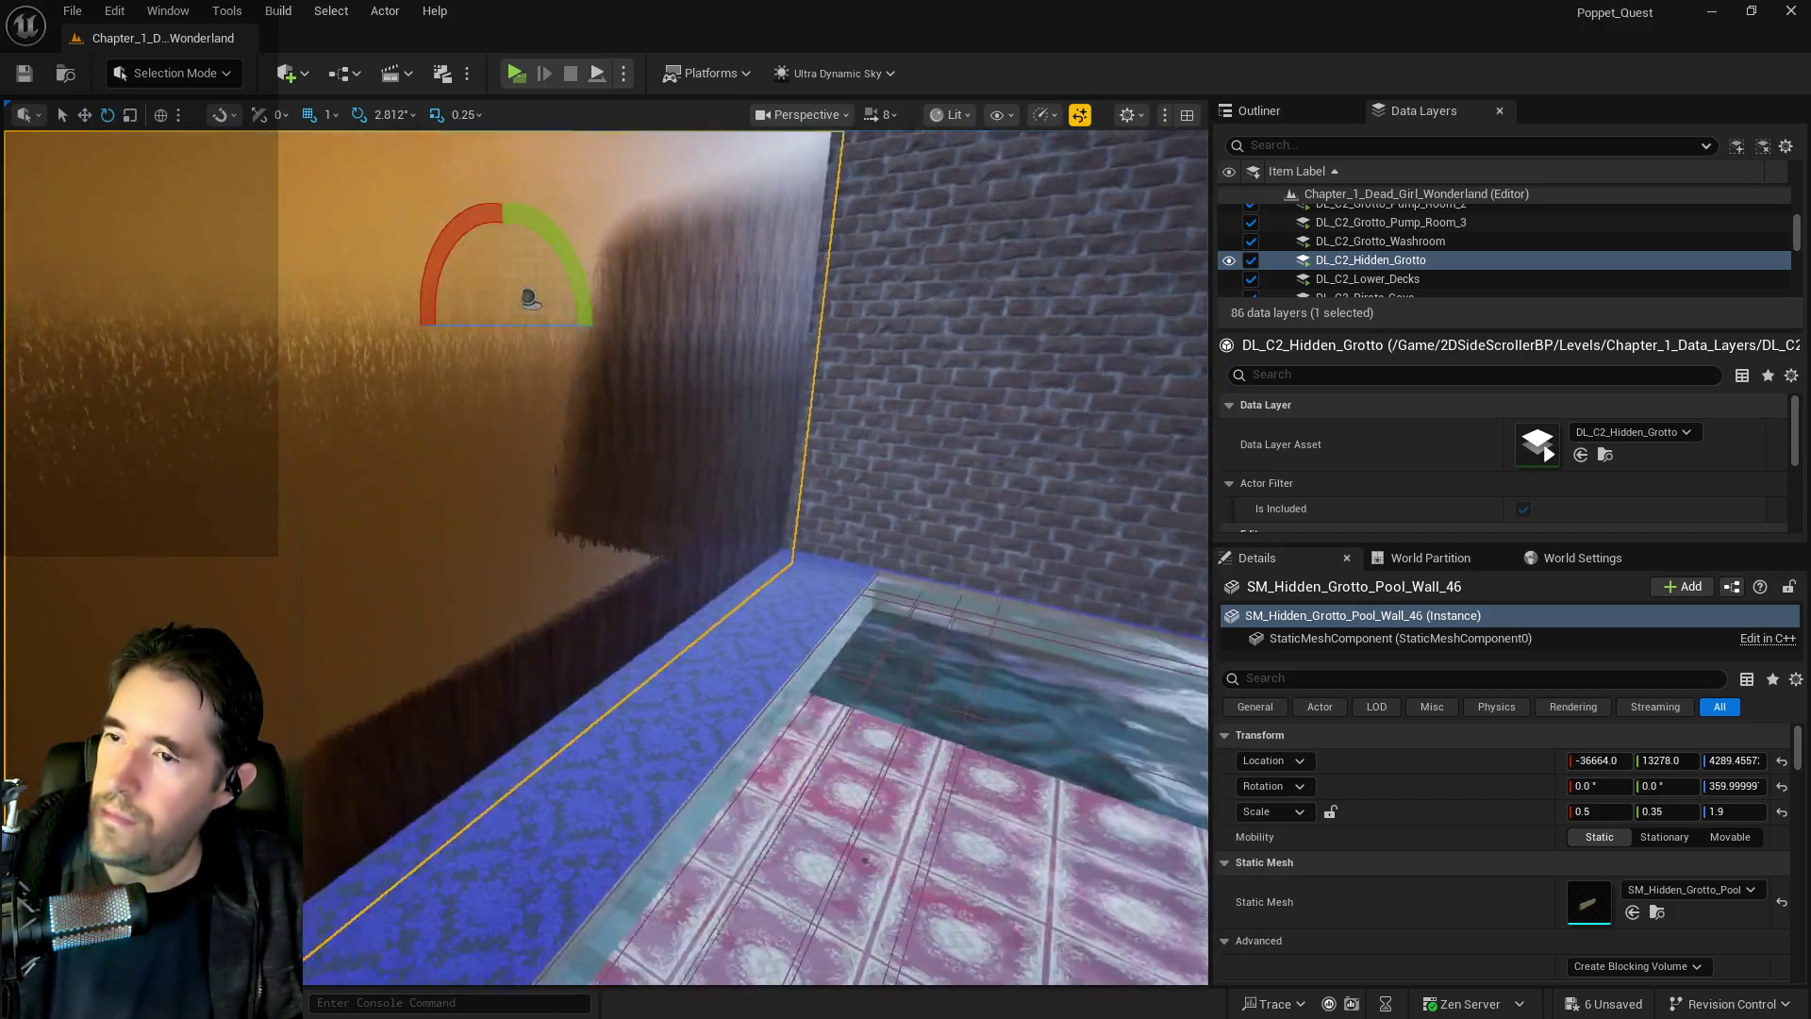
{"action": "left_click_drag", "start_coordinate": [830, 471], "coordinate": [751, 393]}
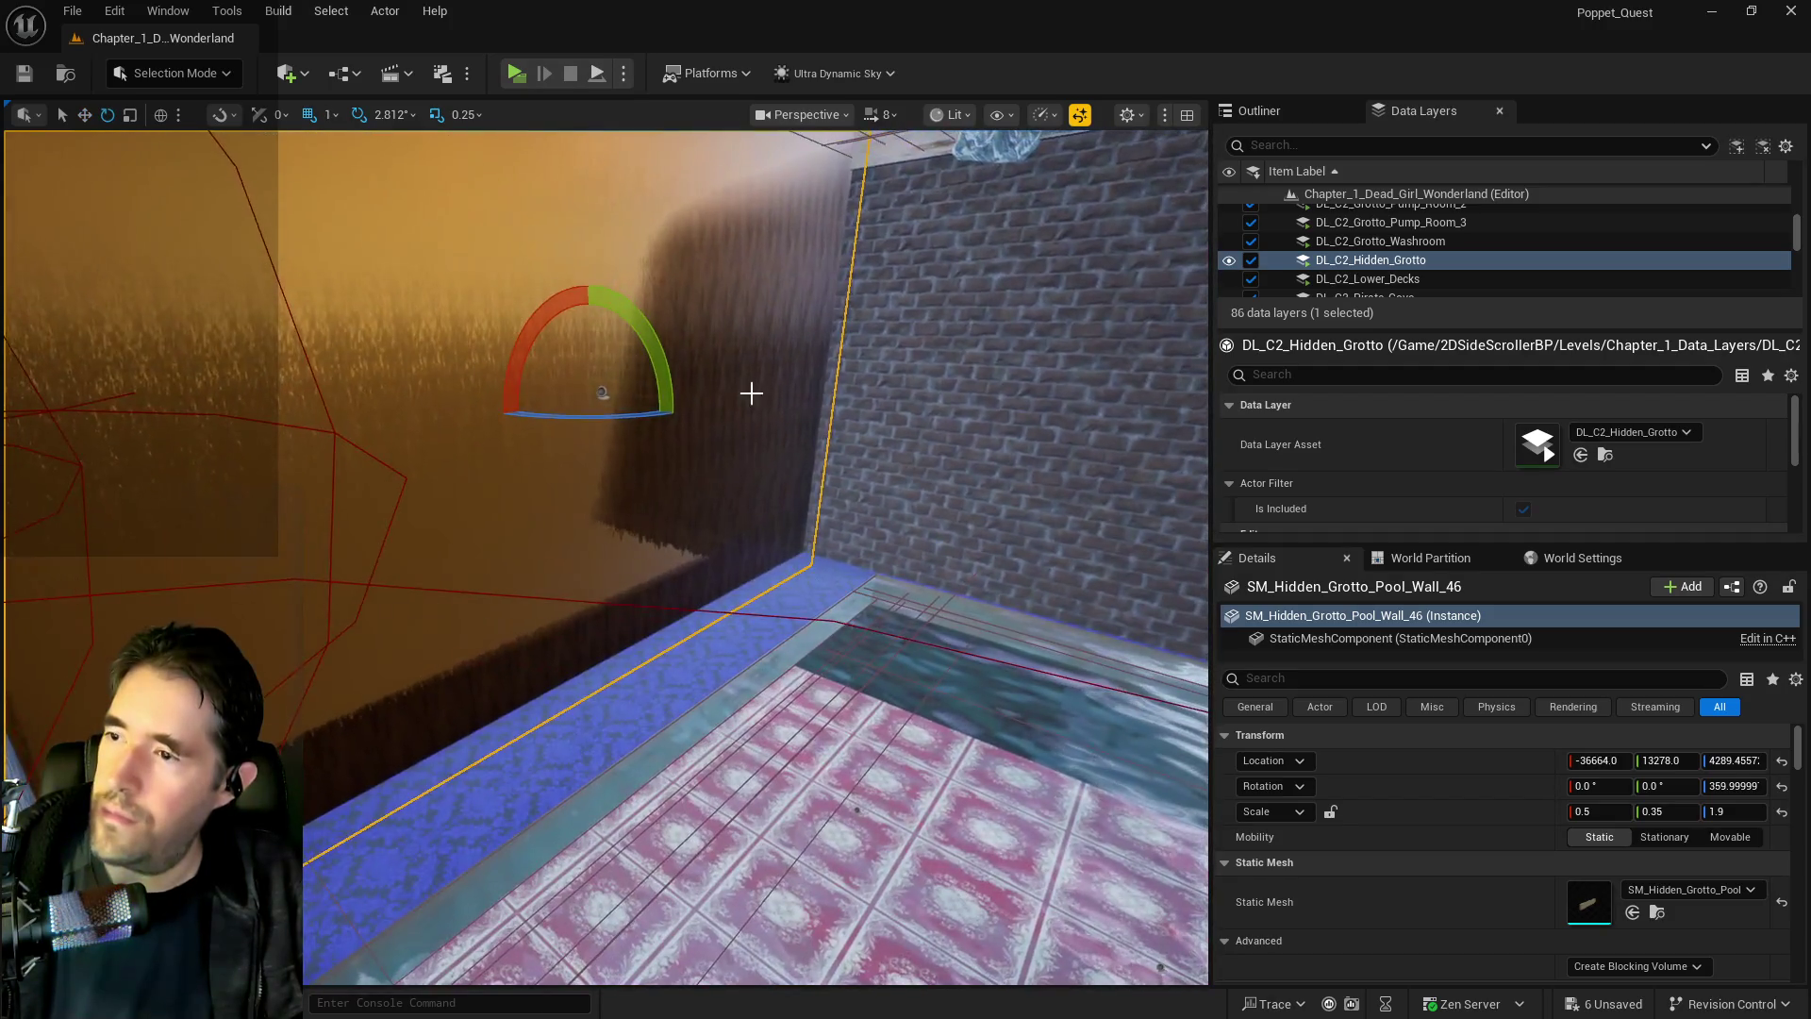
{"action": "left_click_drag", "start_coordinate": [593, 416], "coordinate": [745, 416]}
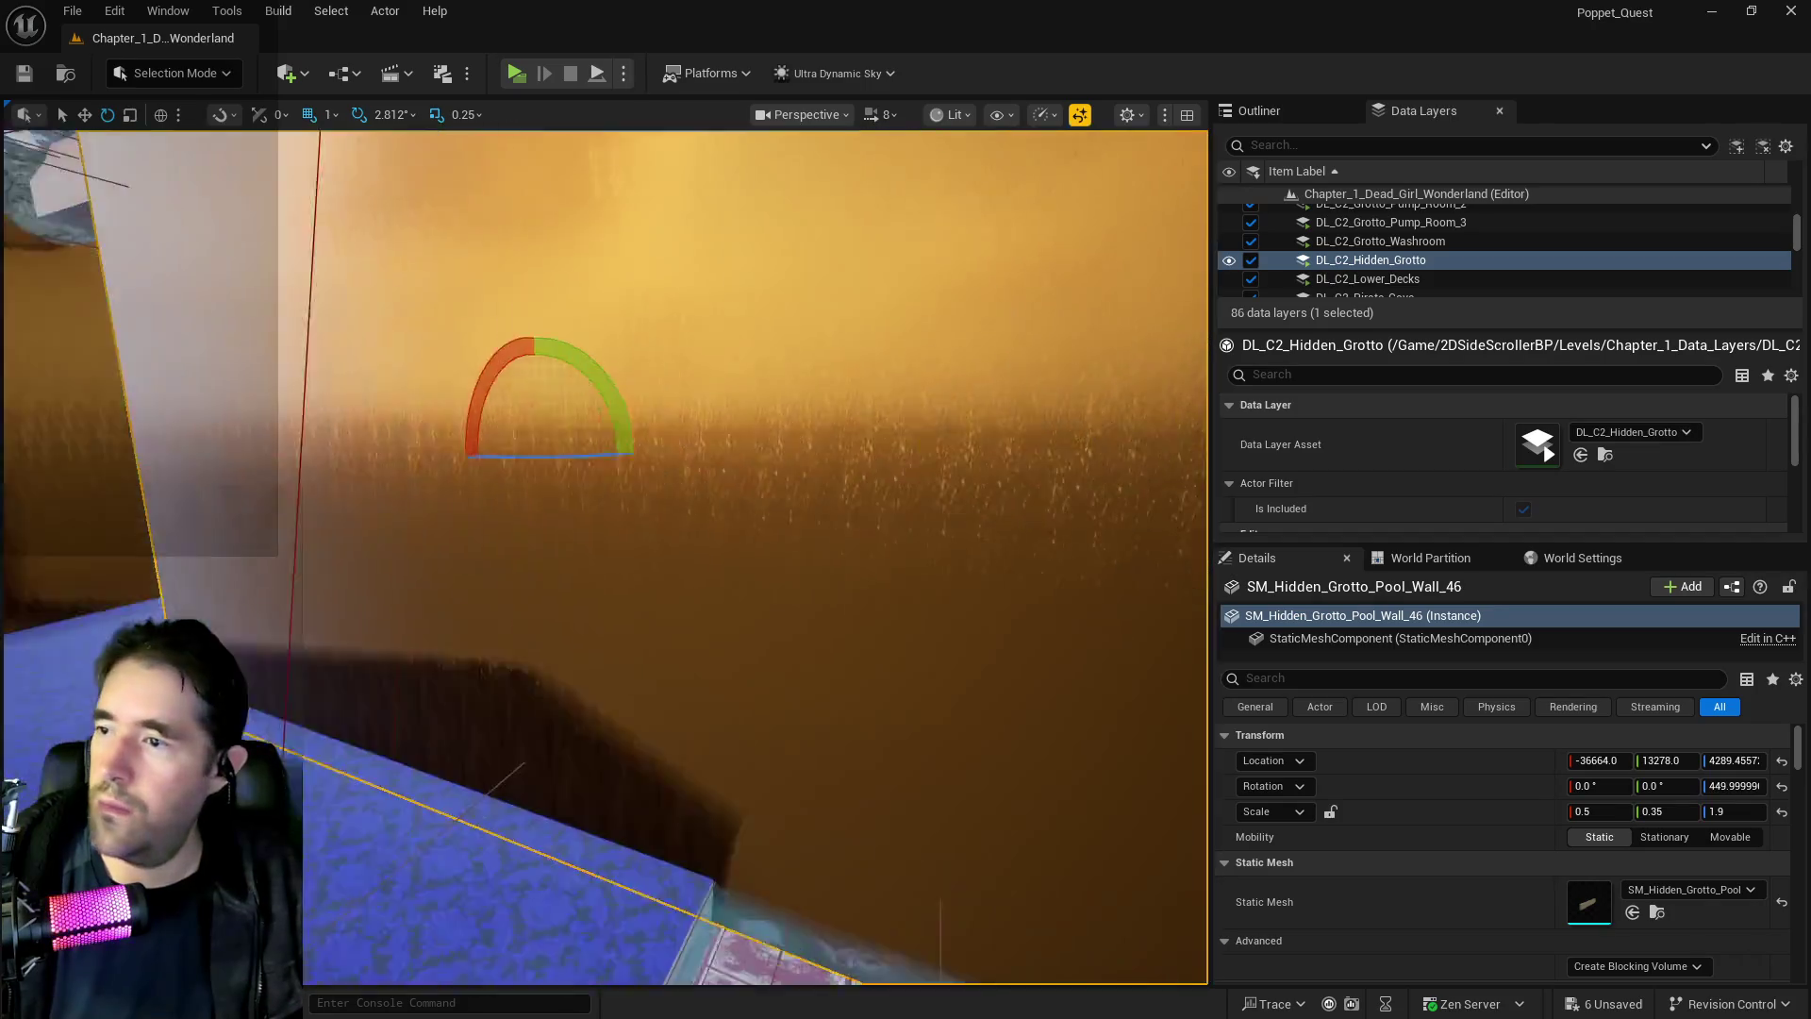
{"action": "left_click_drag", "start_coordinate": [754, 566], "coordinate": [717, 557]}
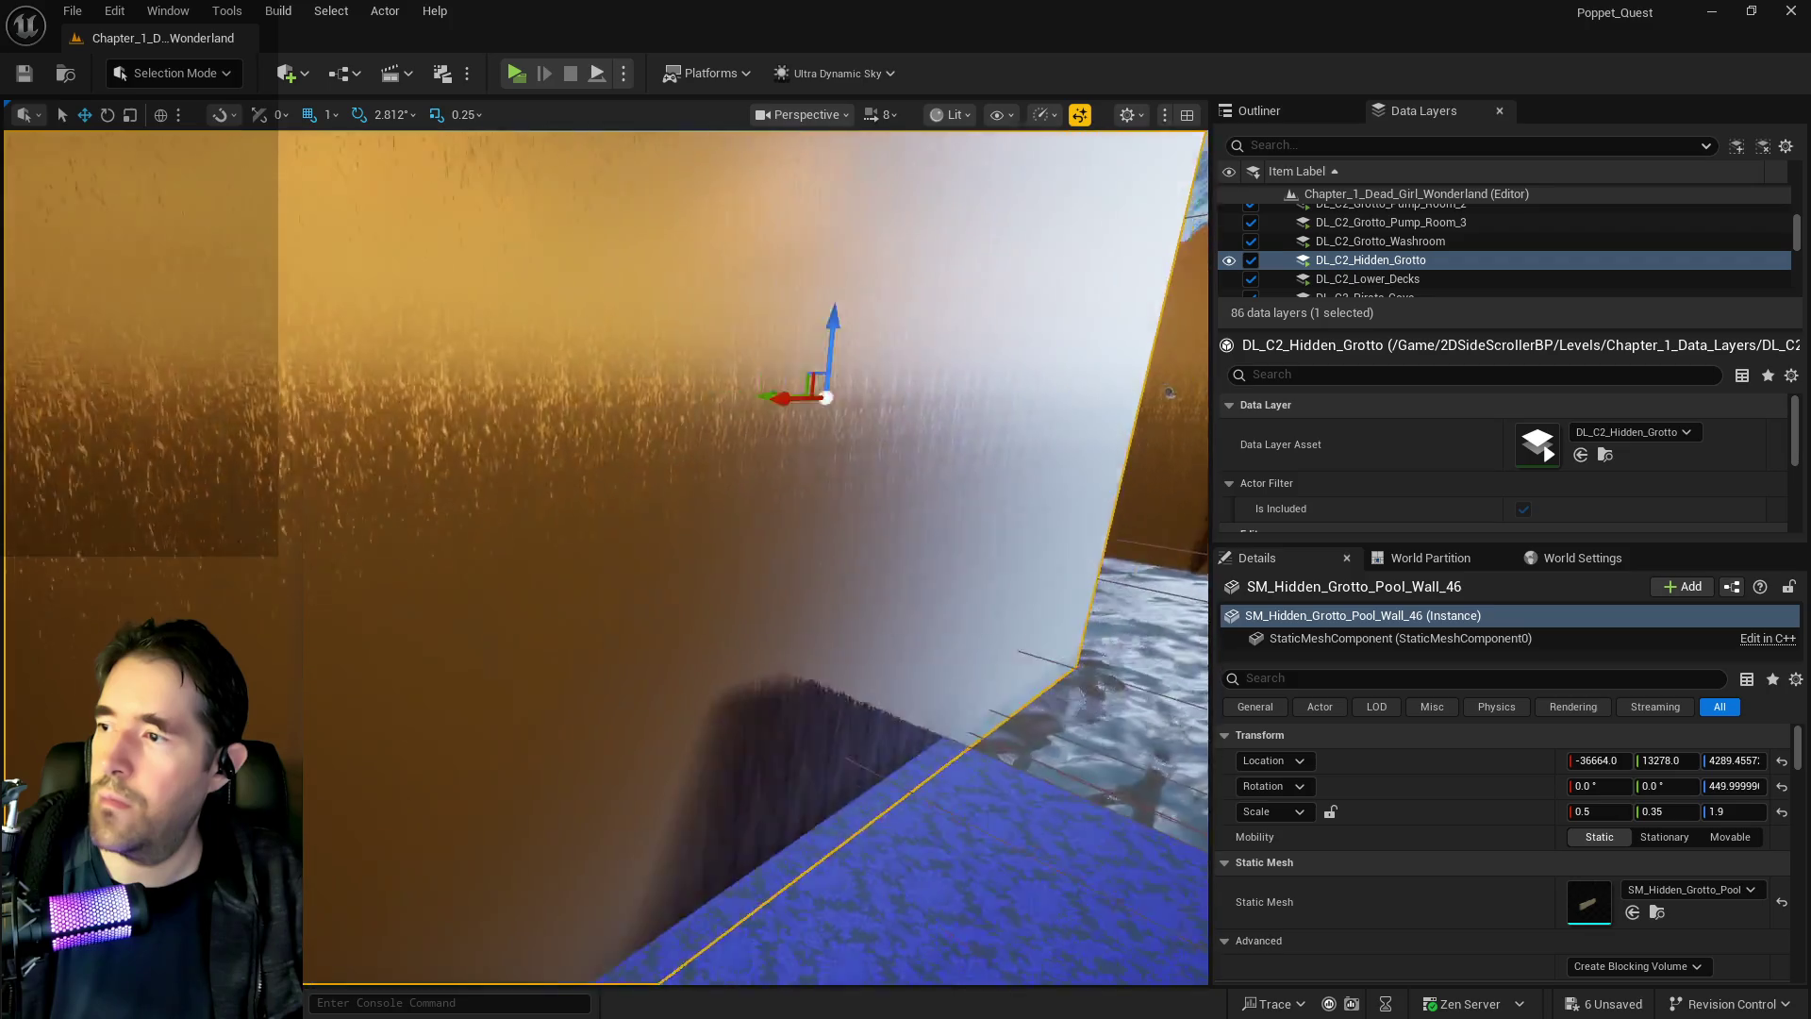
{"action": "scroll", "coordinate": [584, 429], "scroll_direction": "down", "scroll_amount": 10}
{"action": "left_click_drag", "start_coordinate": [584, 429], "coordinate": [320, 406]}
{"action": "mouse_move", "coordinate": [604, 556]}
{"action": "left_mouse_down"}
{"action": "mouse_move", "coordinate": [566, 547]}
{"action": "mouse_move", "coordinate": [603, 557]}
{"action": "left_mouse_up"}
{"action": "mouse_move", "coordinate": [253, 401]}
{"action": "left_mouse_down"}
{"action": "mouse_move", "coordinate": [485, 403]}
{"action": "mouse_move", "coordinate": [489, 429]}
{"action": "mouse_move", "coordinate": [642, 418]}
{"action": "mouse_move", "coordinate": [1027, 473]}
{"action": "mouse_move", "coordinate": [702, 523]}
{"action": "left_mouse_up"}
Set the rotated wall's Y scale to 0.66 and Alt-drag a copy to the opposite side
{"action": "key", "text": "r"}
{"action": "key", "text": "w"}
{"action": "mouse_move", "coordinate": [481, 412]}
{"action": "left_mouse_down"}
{"action": "mouse_move", "coordinate": [509, 415]}
{"action": "mouse_move", "coordinate": [473, 421]}
{"action": "left_mouse_up"}
{"action": "left_click_drag", "start_coordinate": [346, 366], "coordinate": [340, 359]}
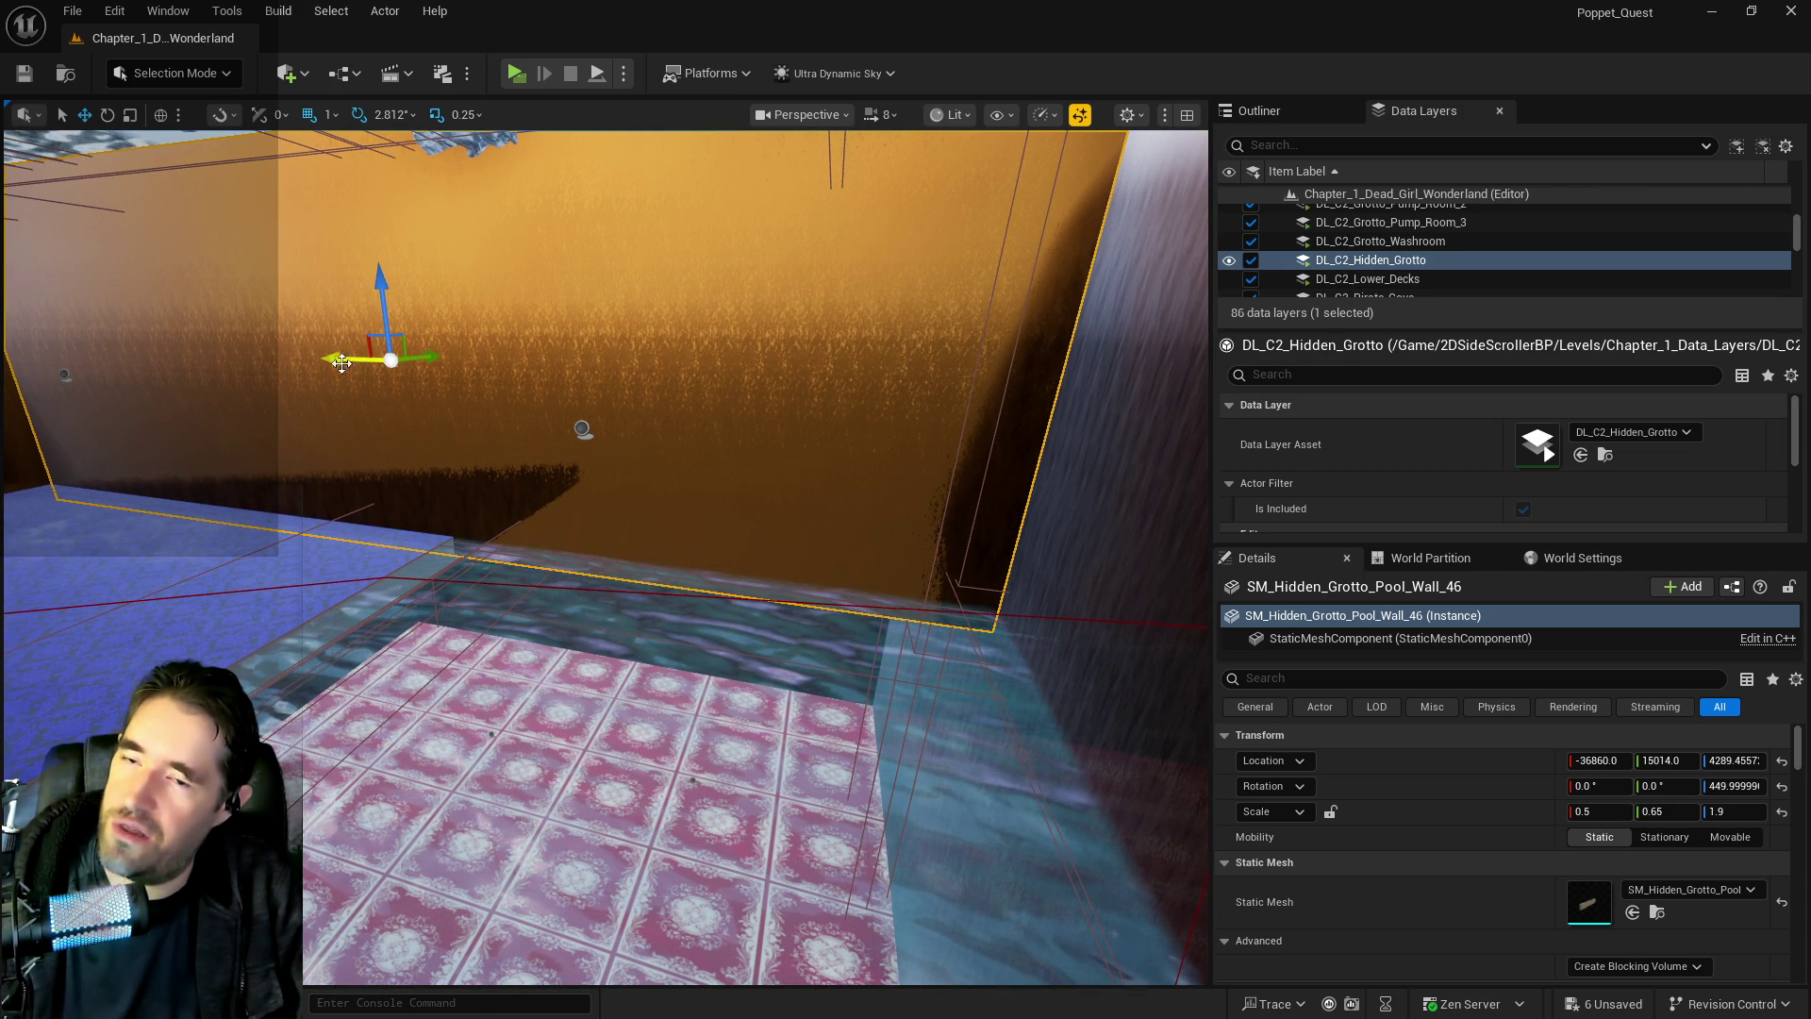
{"action": "key", "text": "e"}
{"action": "key", "text": "r"}
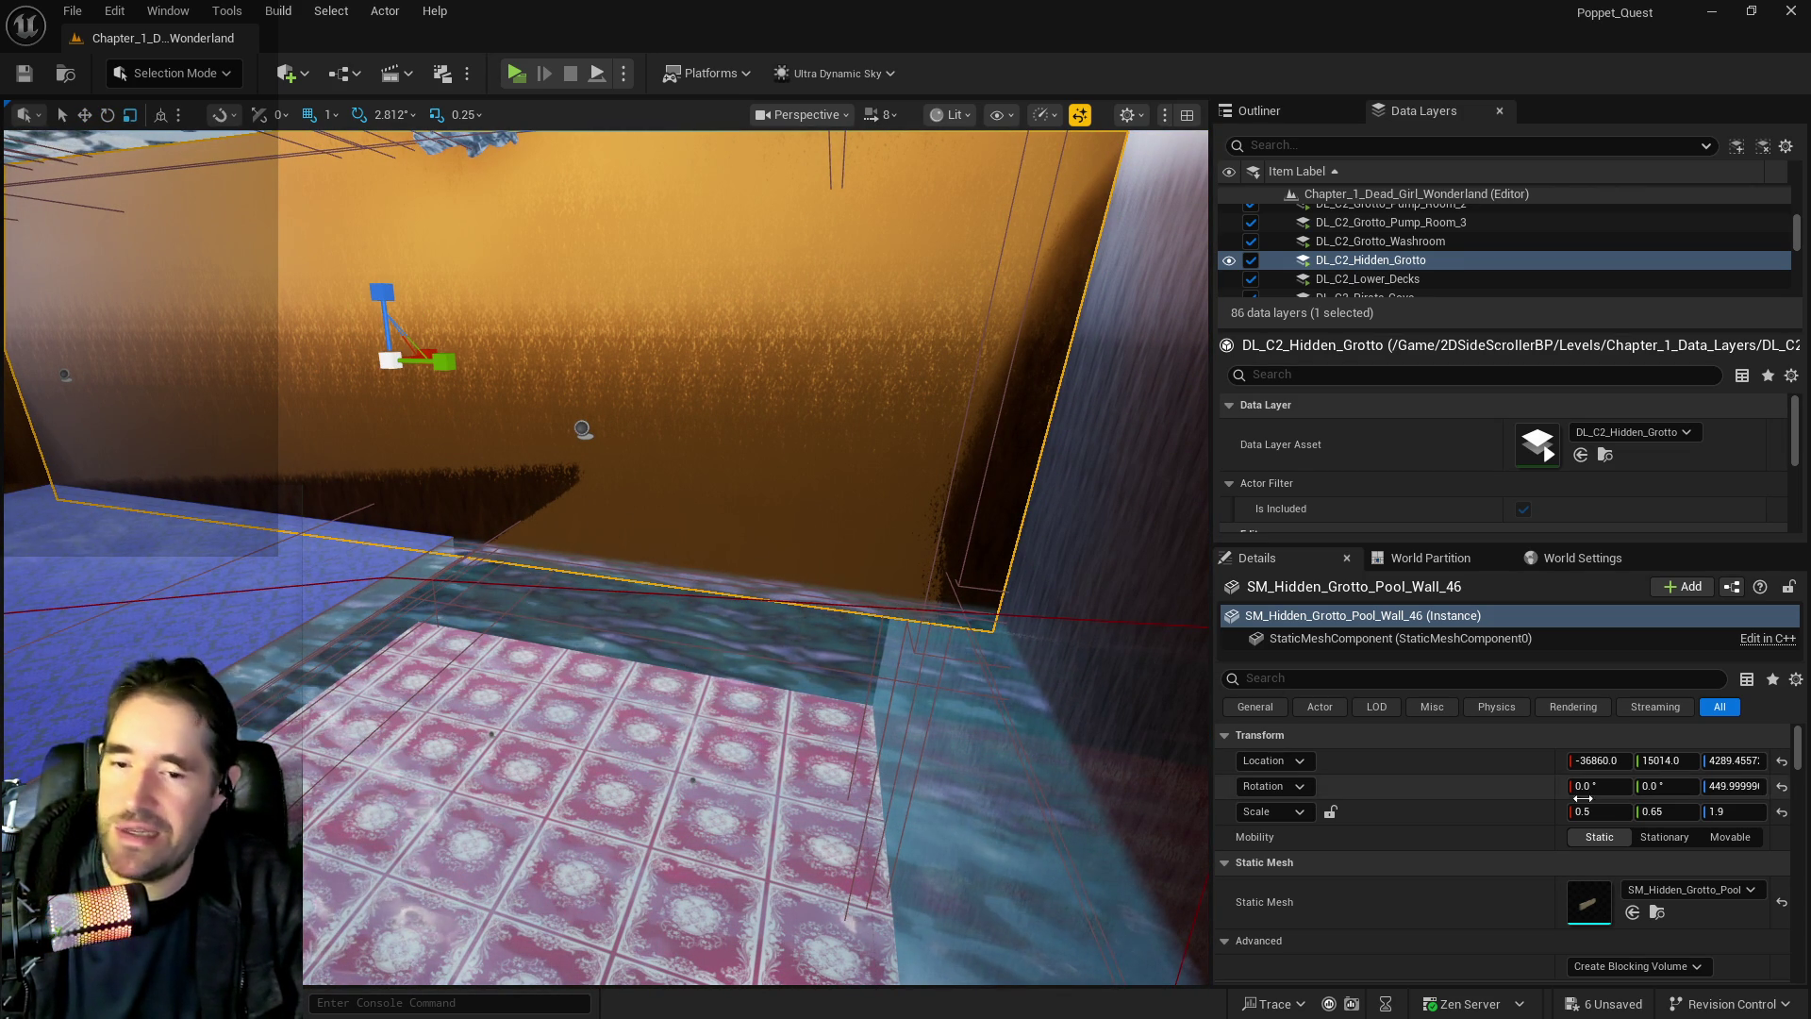
{"action": "left_click", "coordinate": [1672, 811]}
{"action": "key", "text": "BackSpace"}
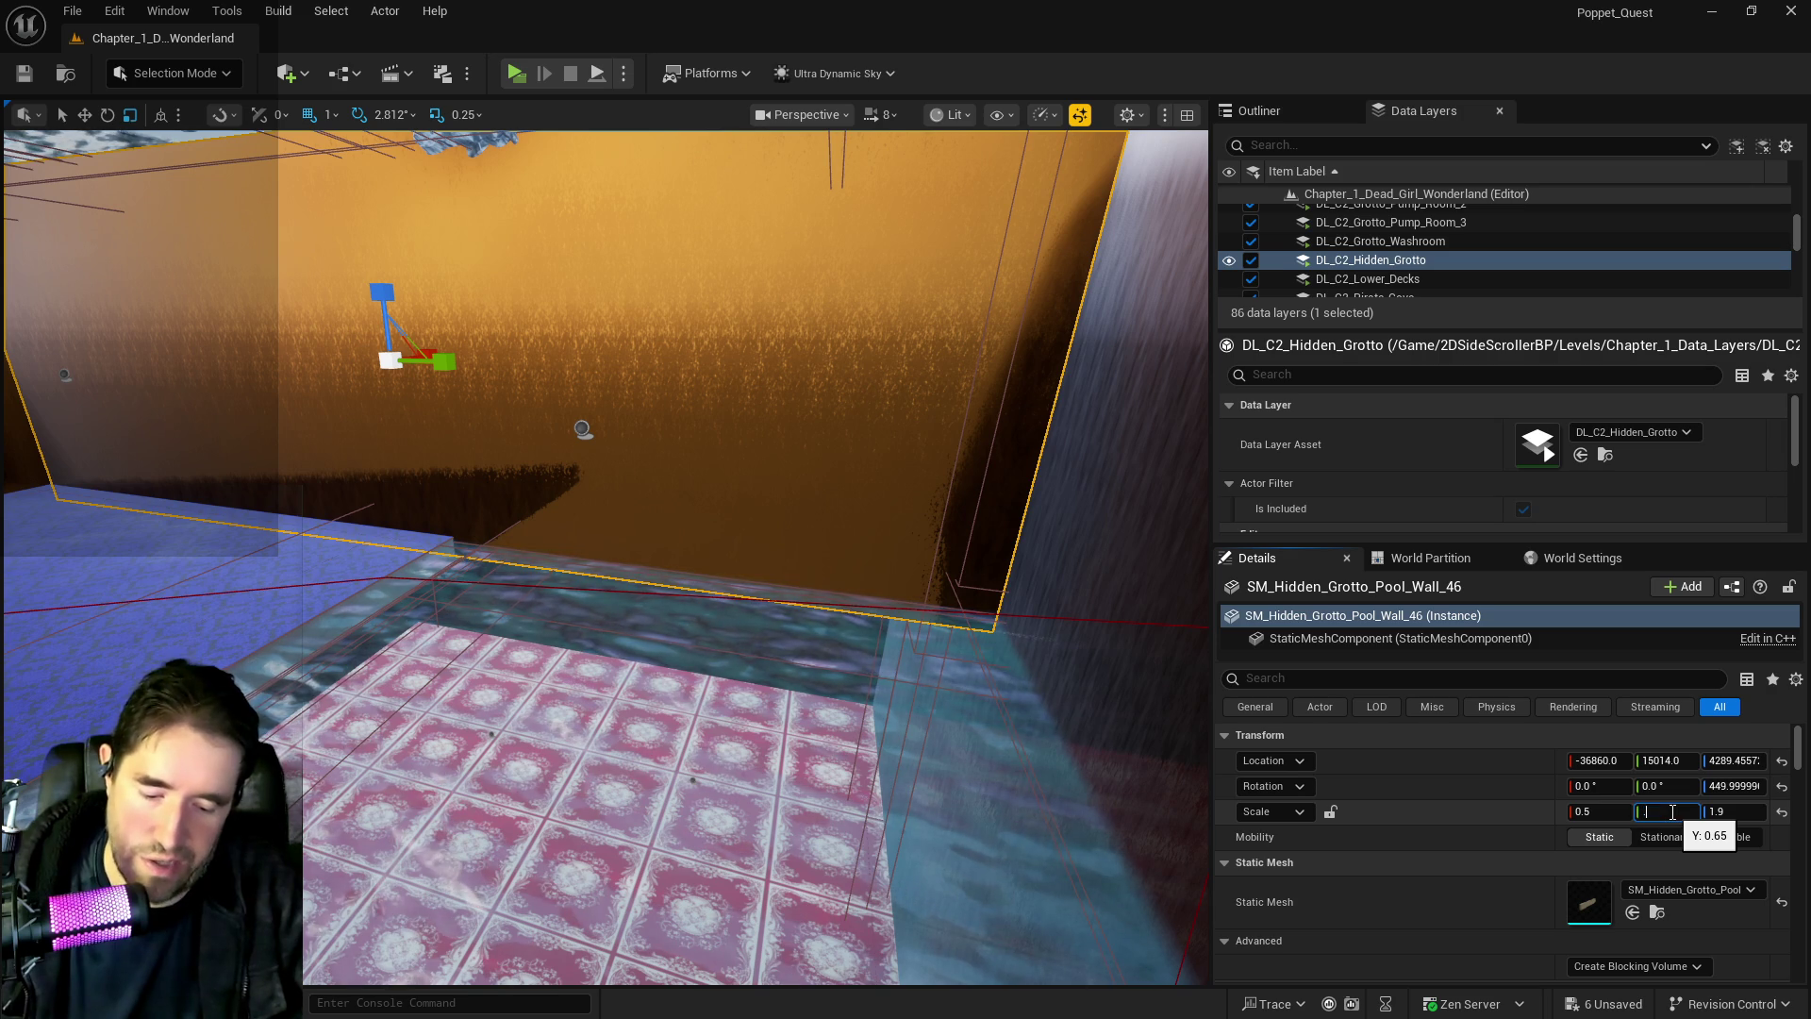
{"action": "type", "text": "6"}
{"action": "key", "text": "Return"}
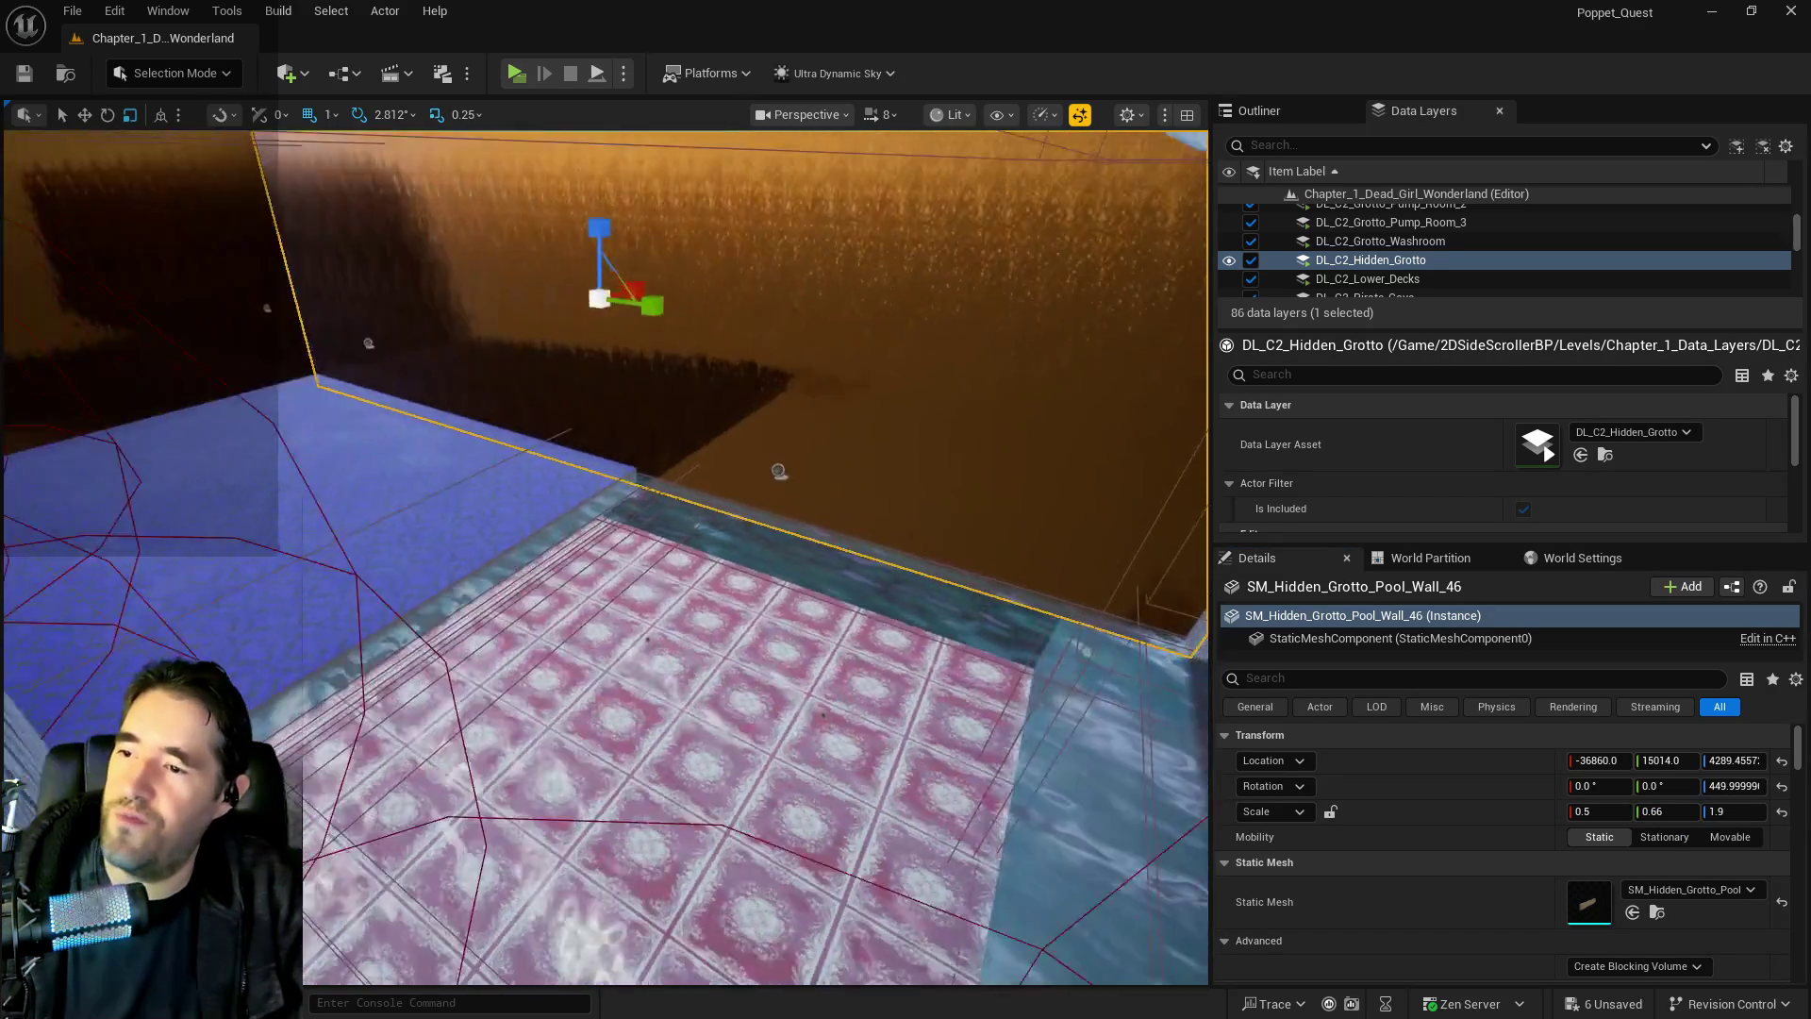
{"action": "key", "text": "w"}
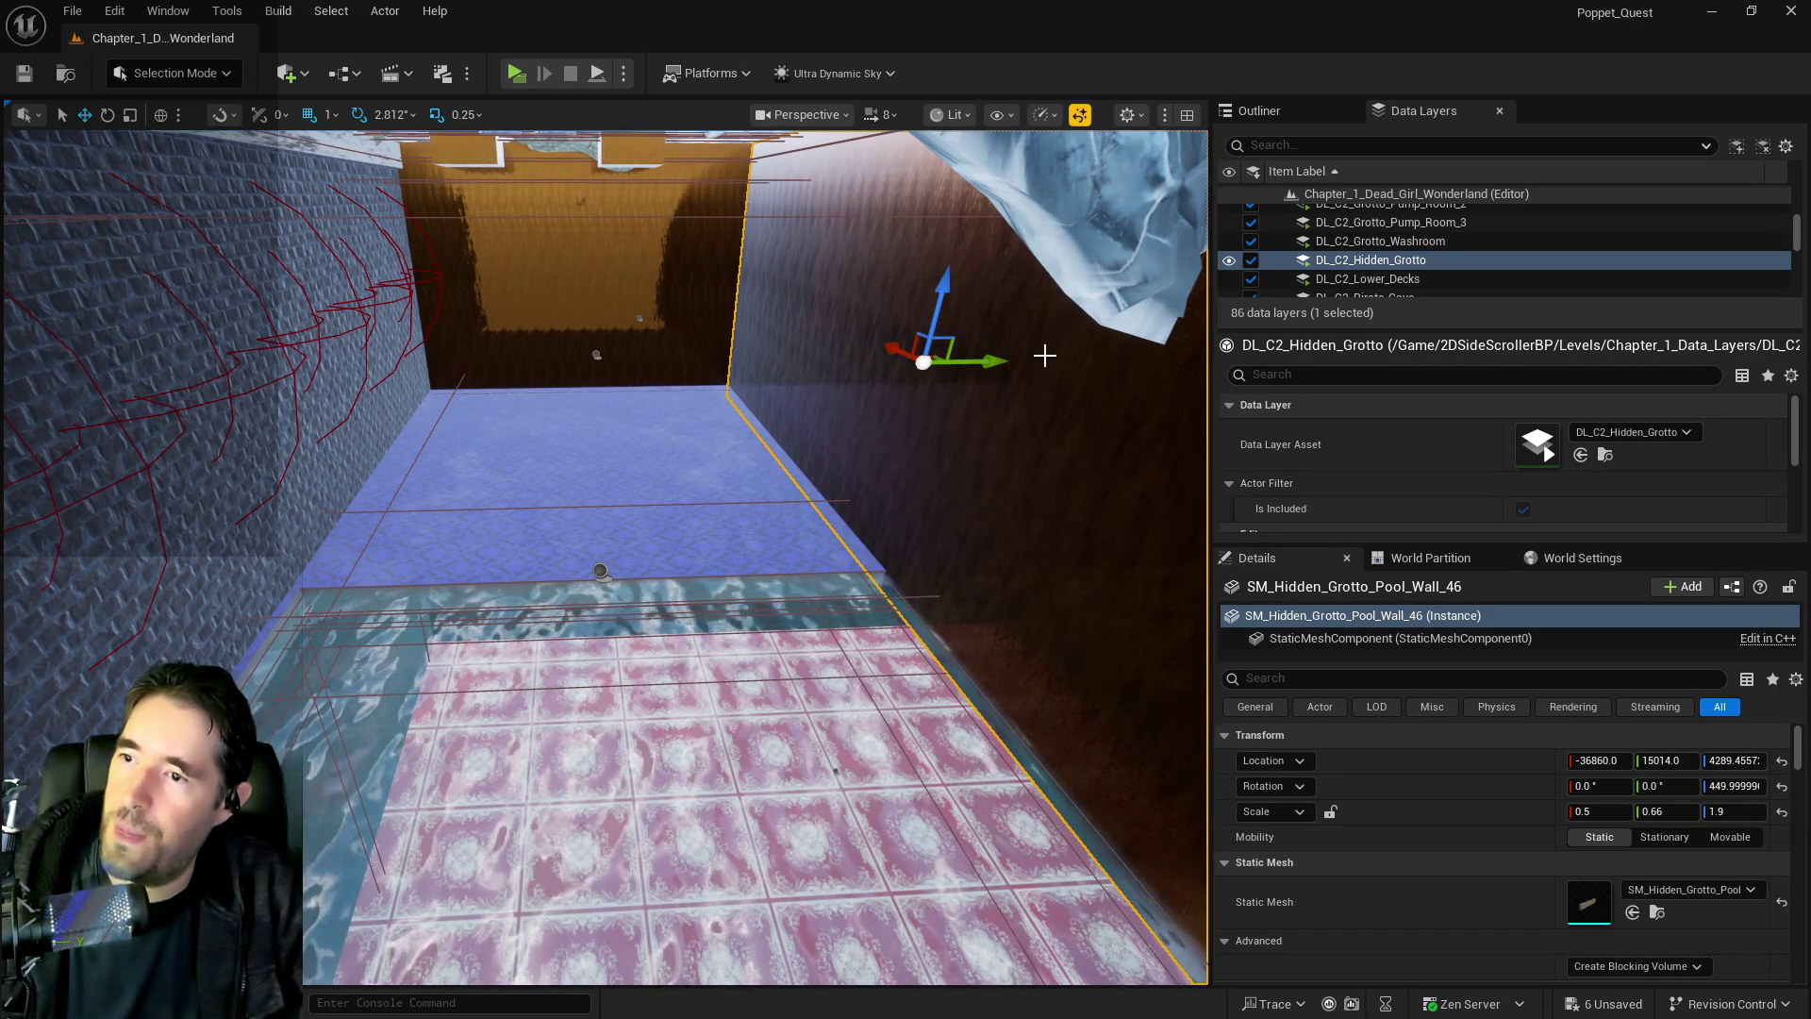
{"action": "mouse_move", "coordinate": [1004, 365]}
{"action": "left_mouse_down"}
{"action": "mouse_move", "coordinate": [751, 371]}
{"action": "mouse_move", "coordinate": [275, 431]}
{"action": "mouse_move", "coordinate": [346, 431]}
{"action": "mouse_move", "coordinate": [347, 340]}
{"action": "mouse_move", "coordinate": [351, 472]}
{"action": "mouse_move", "coordinate": [699, 473]}
{"action": "mouse_move", "coordinate": [776, 597]}
{"action": "mouse_move", "coordinate": [1164, 757]}
{"action": "left_mouse_up"}
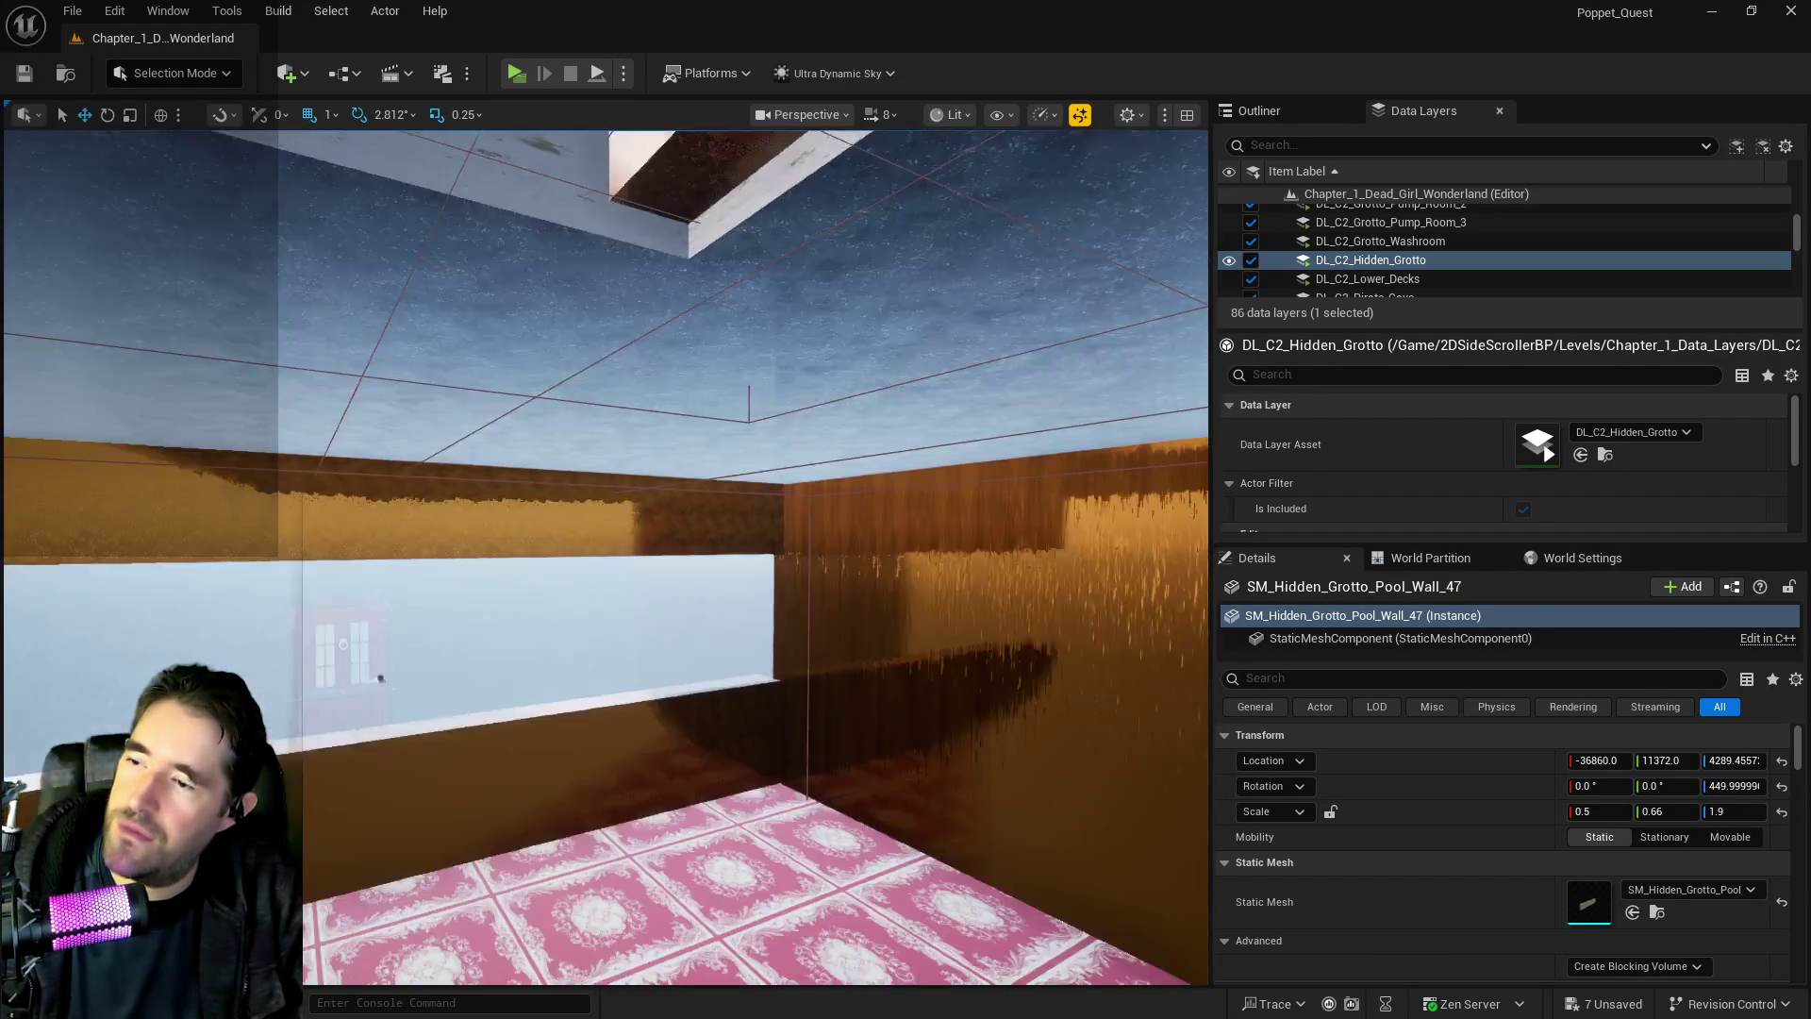
Select SM_Hidden_Grotto_Pool_Wall_46 and lower it slightly
{"action": "left_click_drag", "start_coordinate": [1164, 756], "coordinate": [1060, 842]}
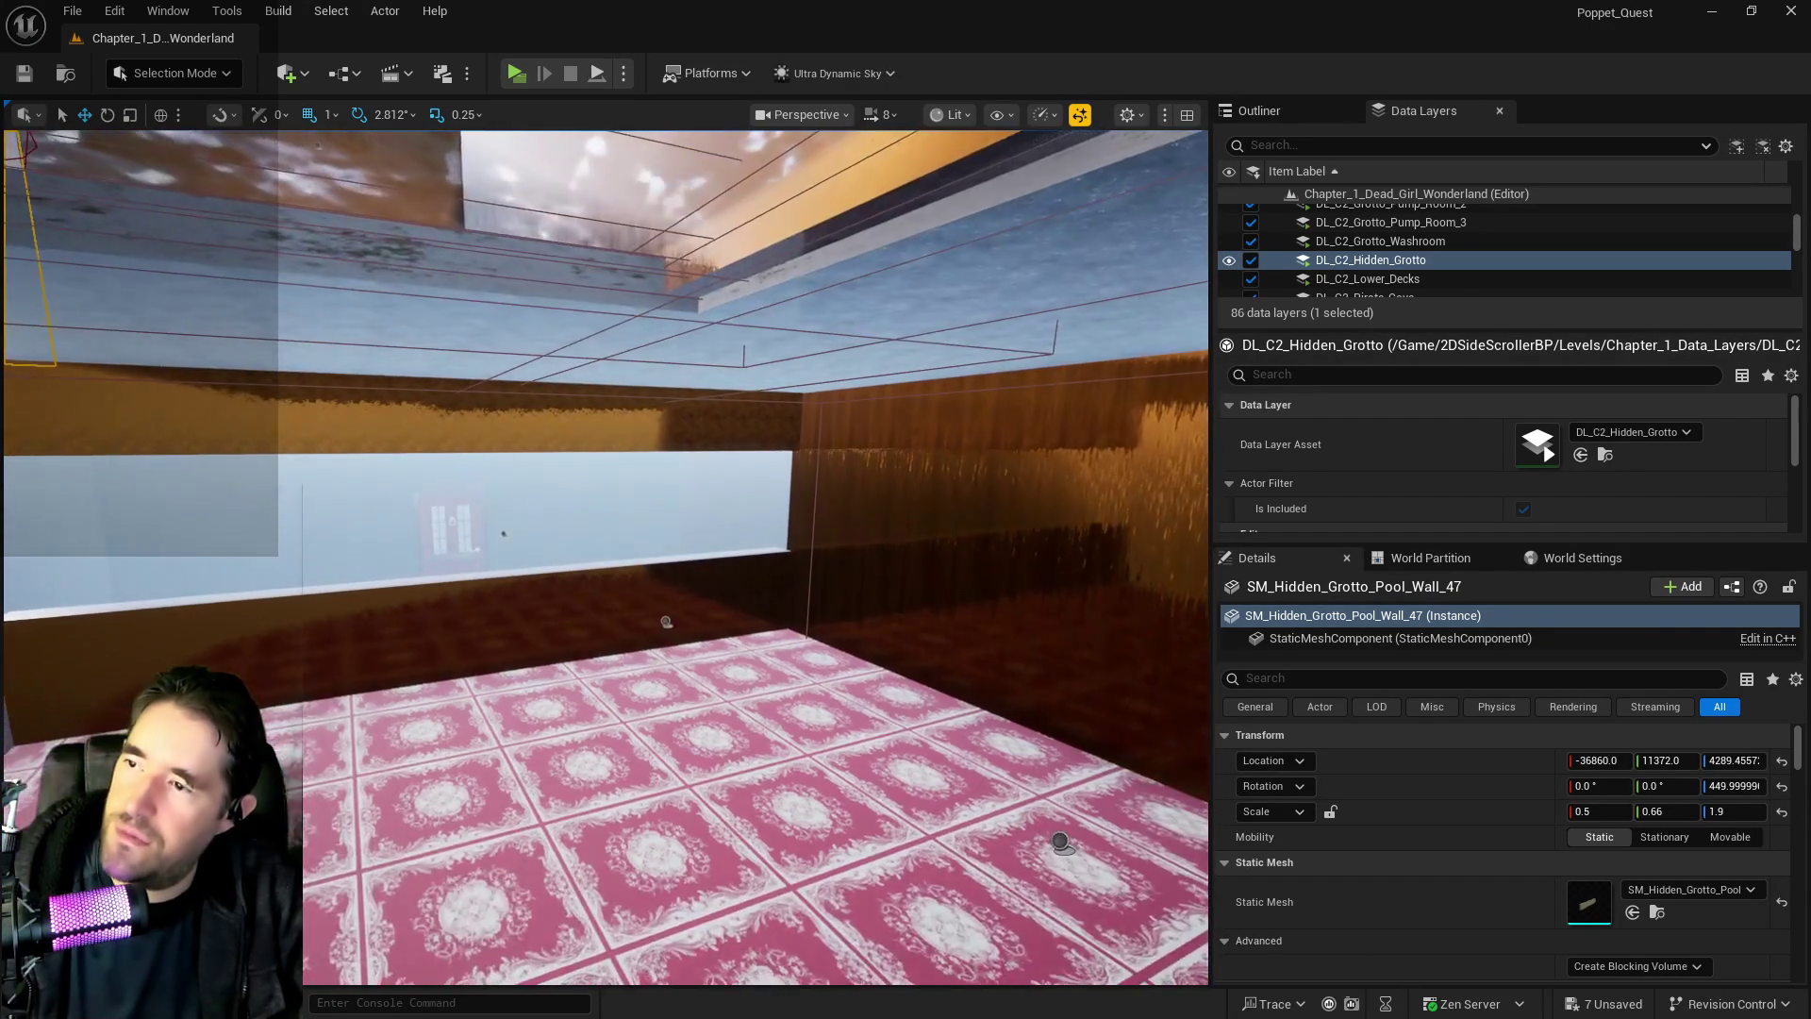
{"action": "left_click", "coordinate": [529, 337]}
{"action": "key", "text": "r"}
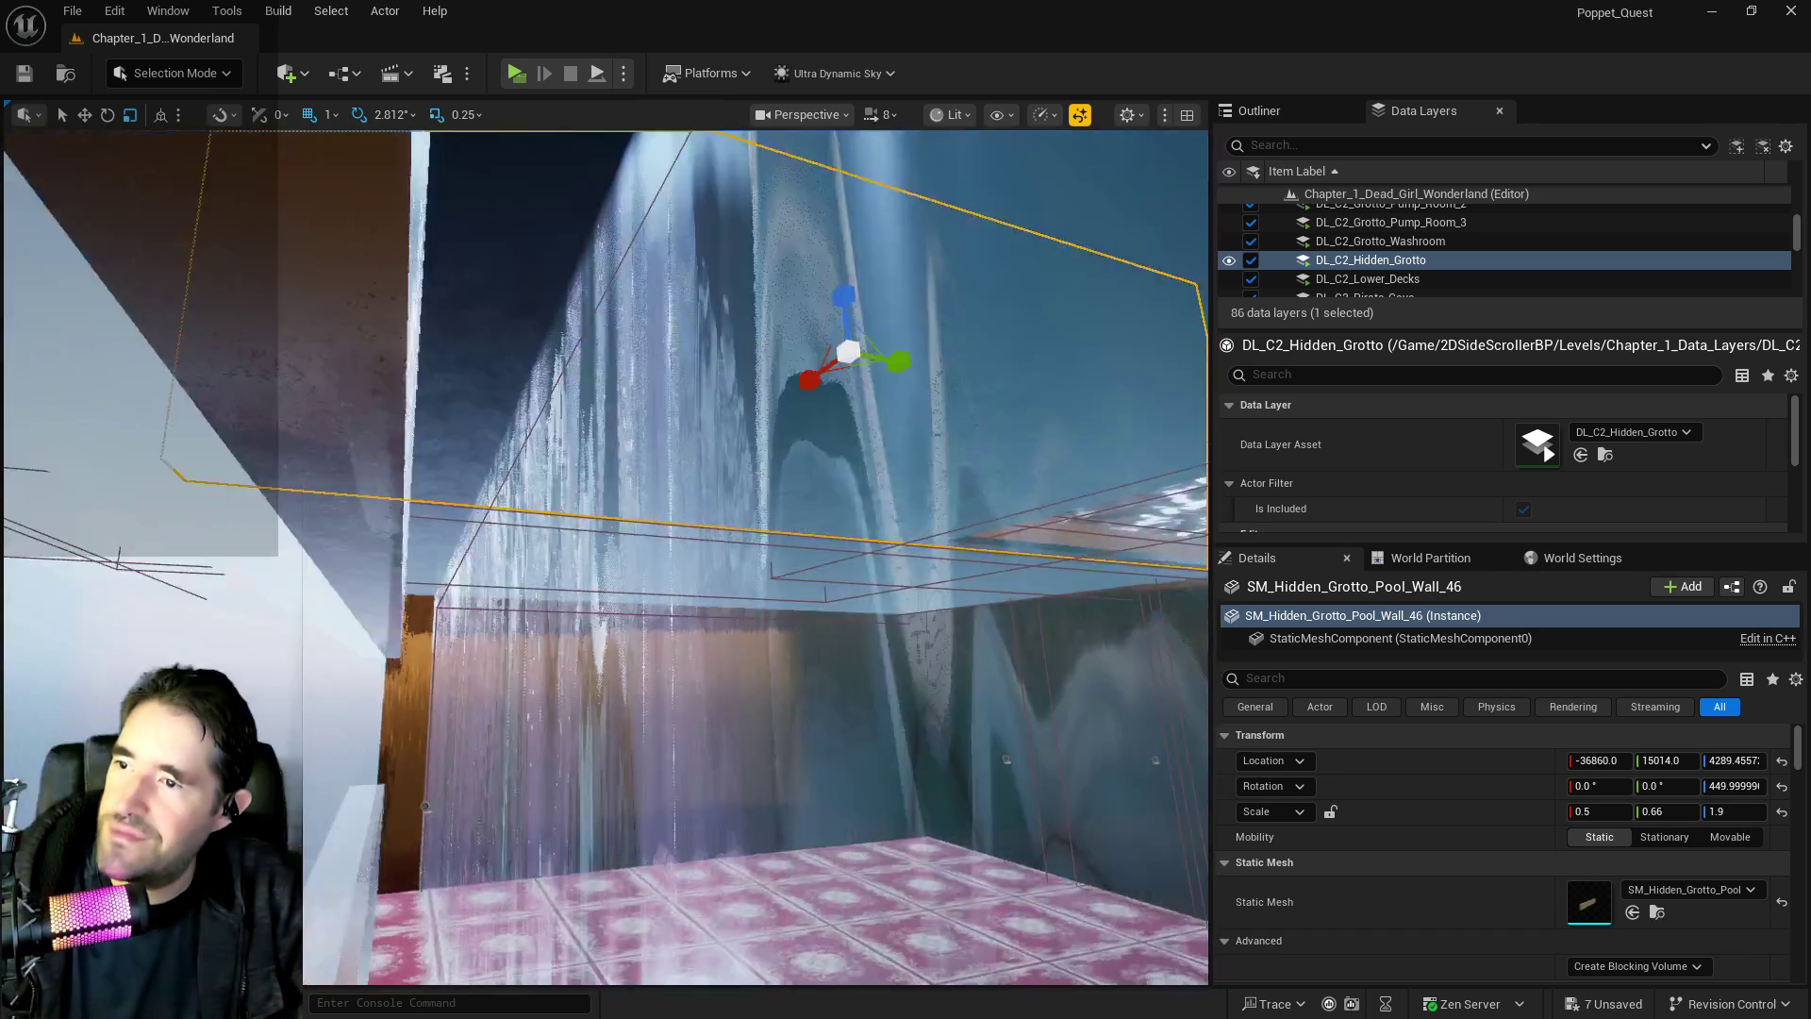
{"action": "left_click_drag", "start_coordinate": [604, 566], "coordinate": [604, 472]}
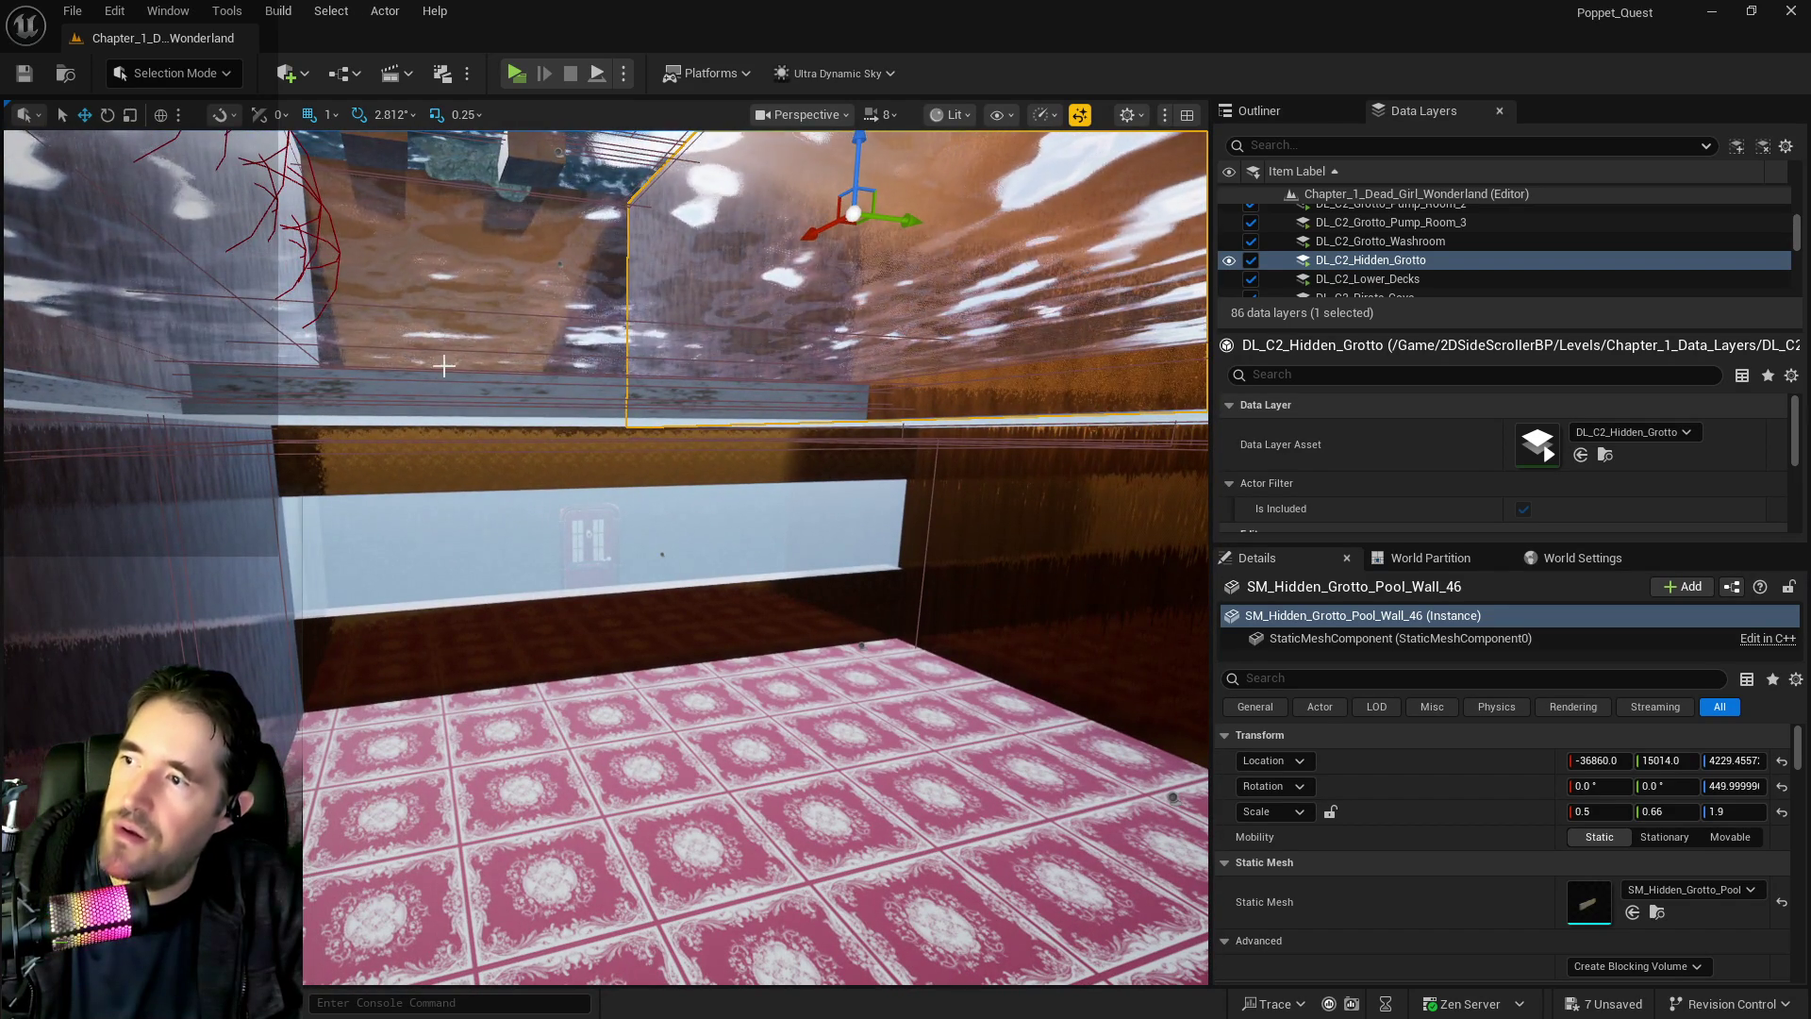
Frame Box Brush4 to inspect the grotto floor and walls, then select the duct vent
{"action": "left_click", "coordinate": [443, 365]}
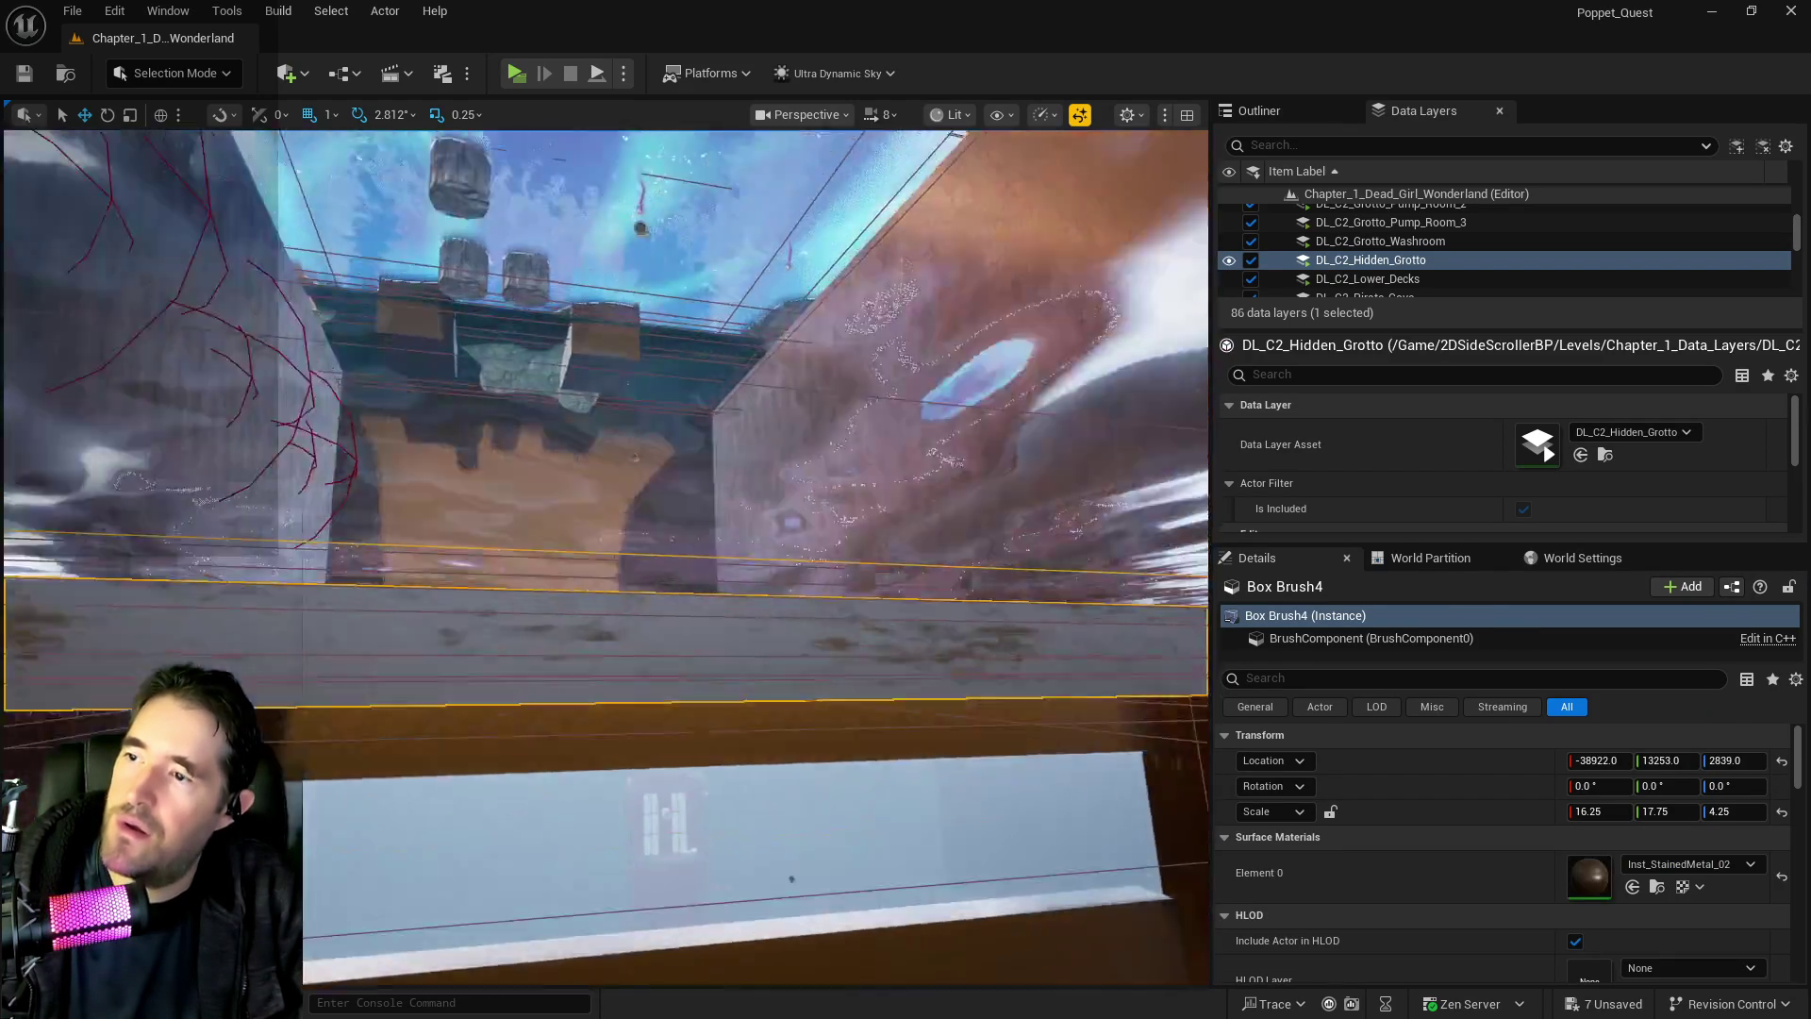
{"action": "key", "text": "f"}
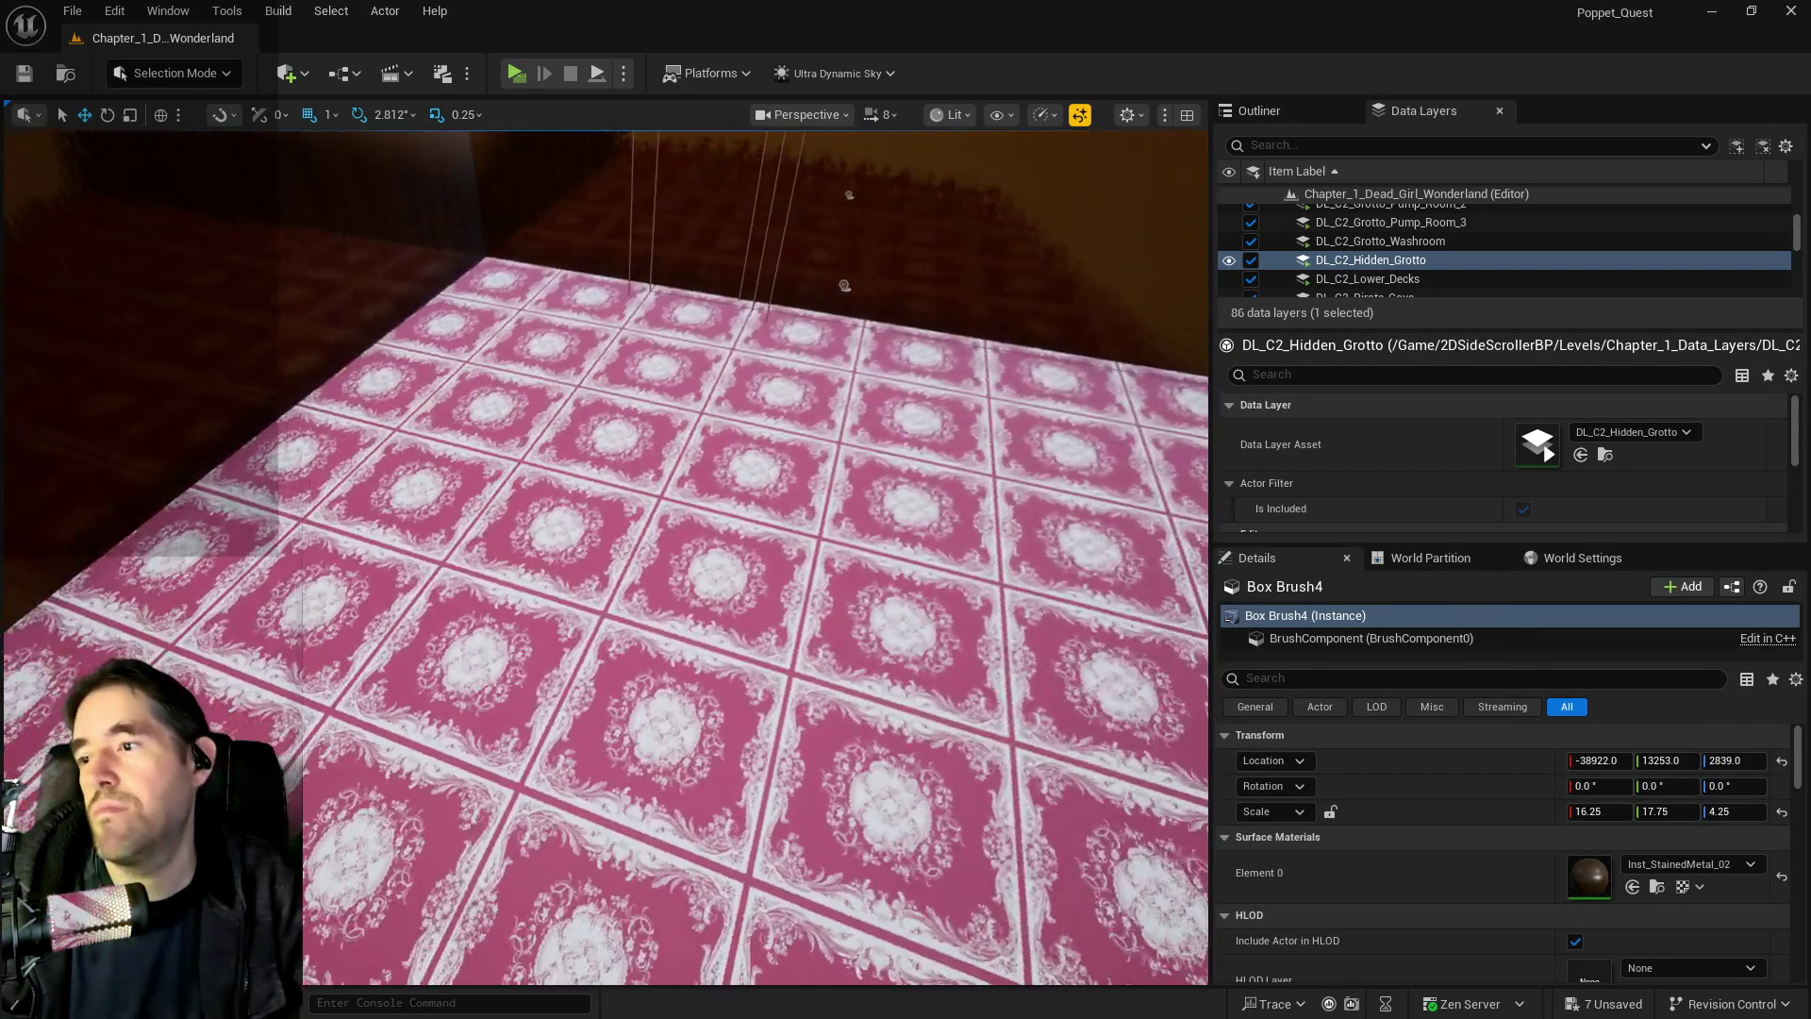
{"action": "scroll", "coordinate": [619, 714], "scroll_direction": "up", "scroll_amount": 5}
{"action": "scroll", "coordinate": [619, 714], "scroll_direction": "down", "scroll_amount": 5}
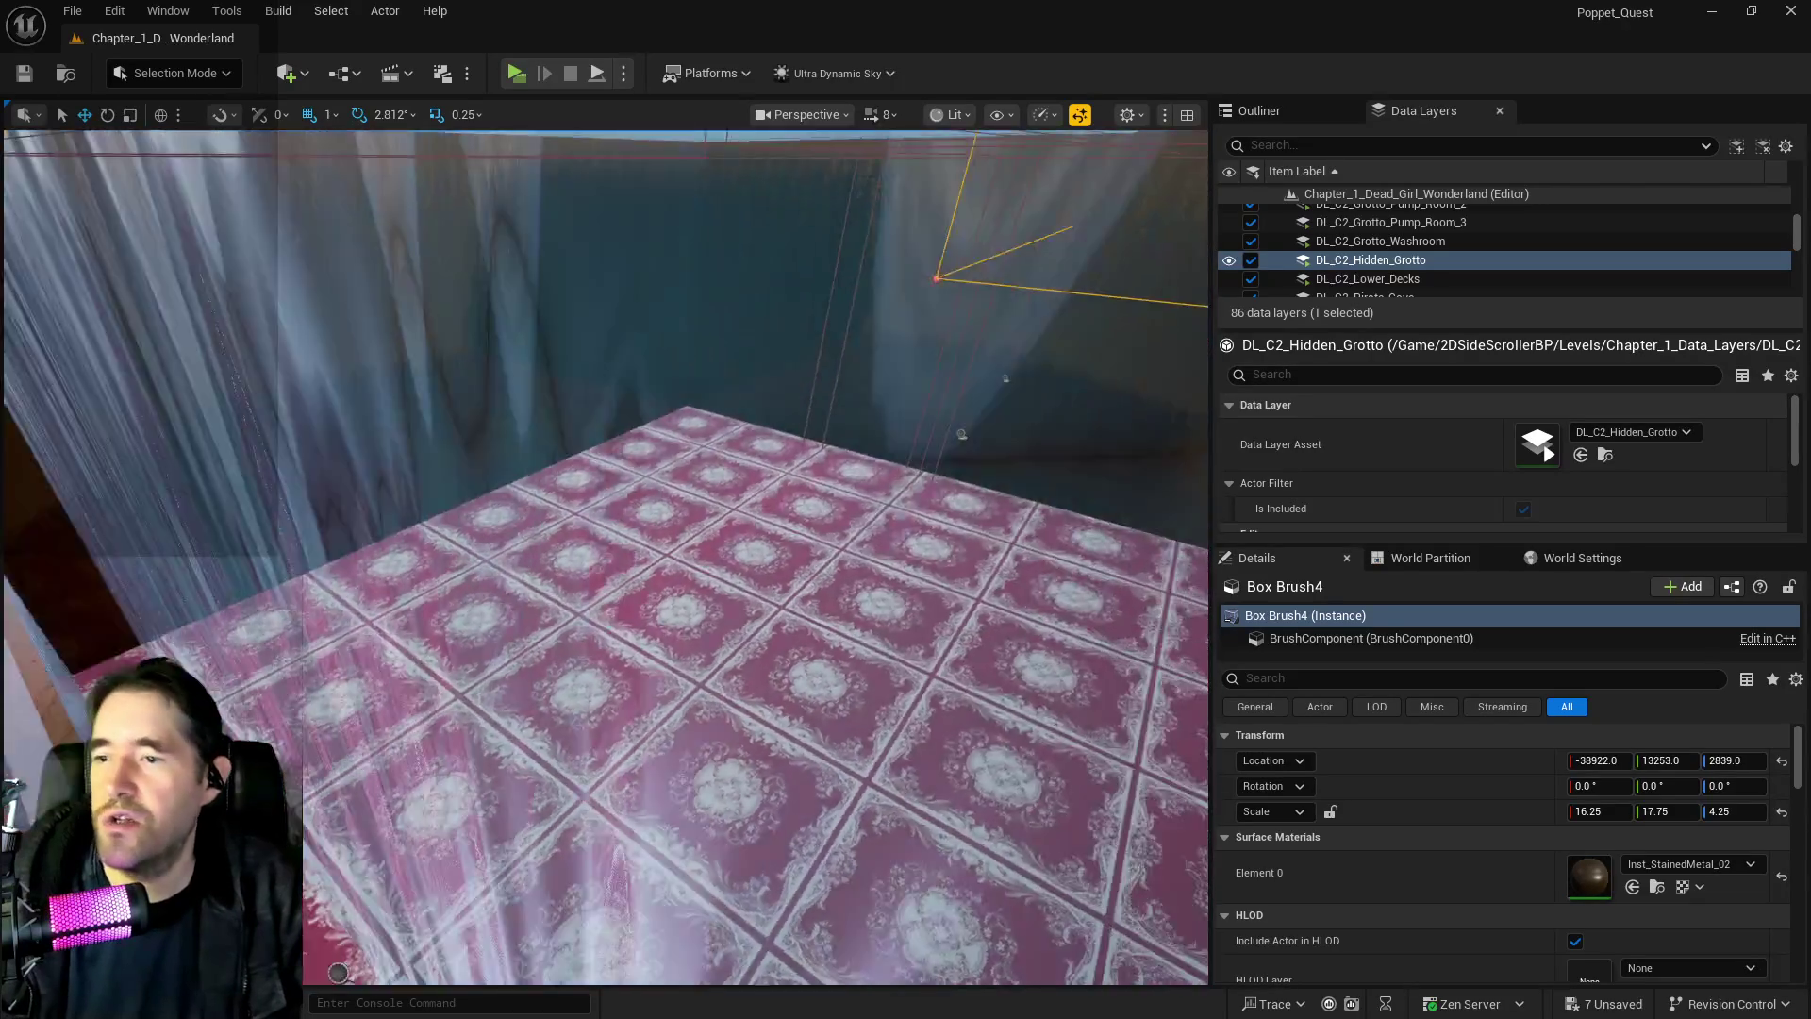
{"action": "scroll", "coordinate": [619, 714], "scroll_direction": "up", "scroll_amount": 5}
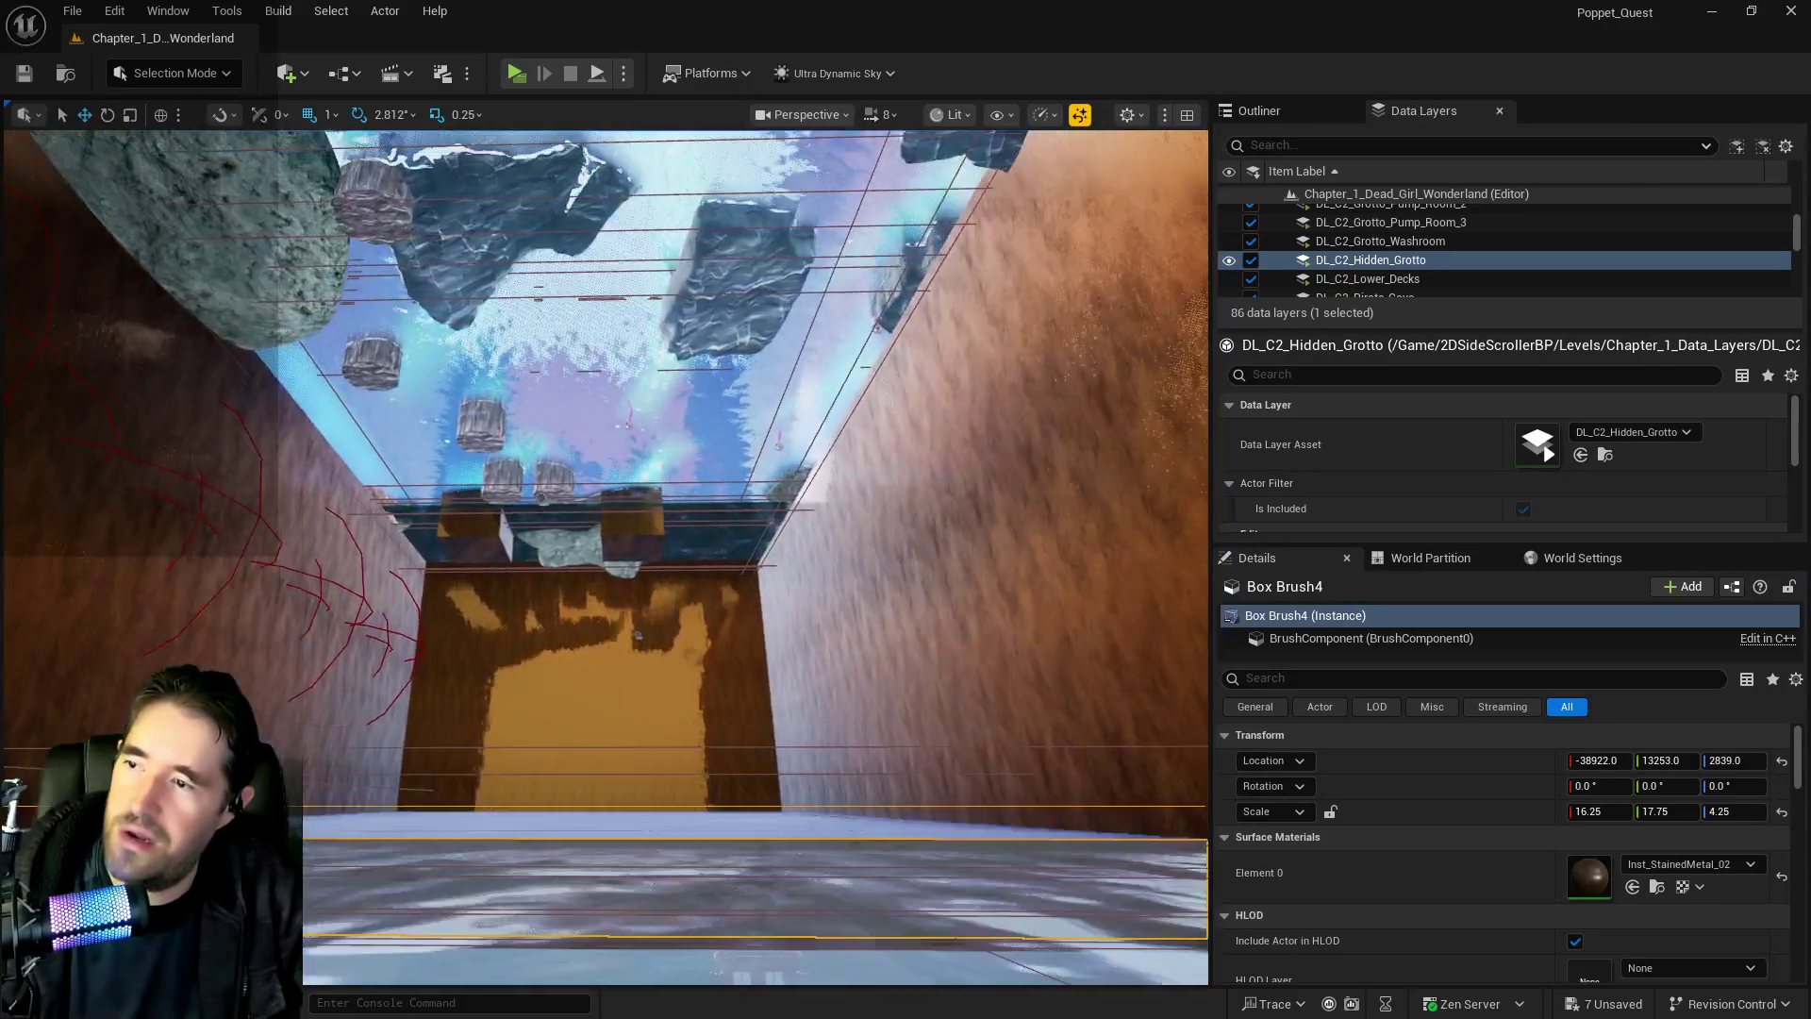
{"action": "key", "text": "f"}
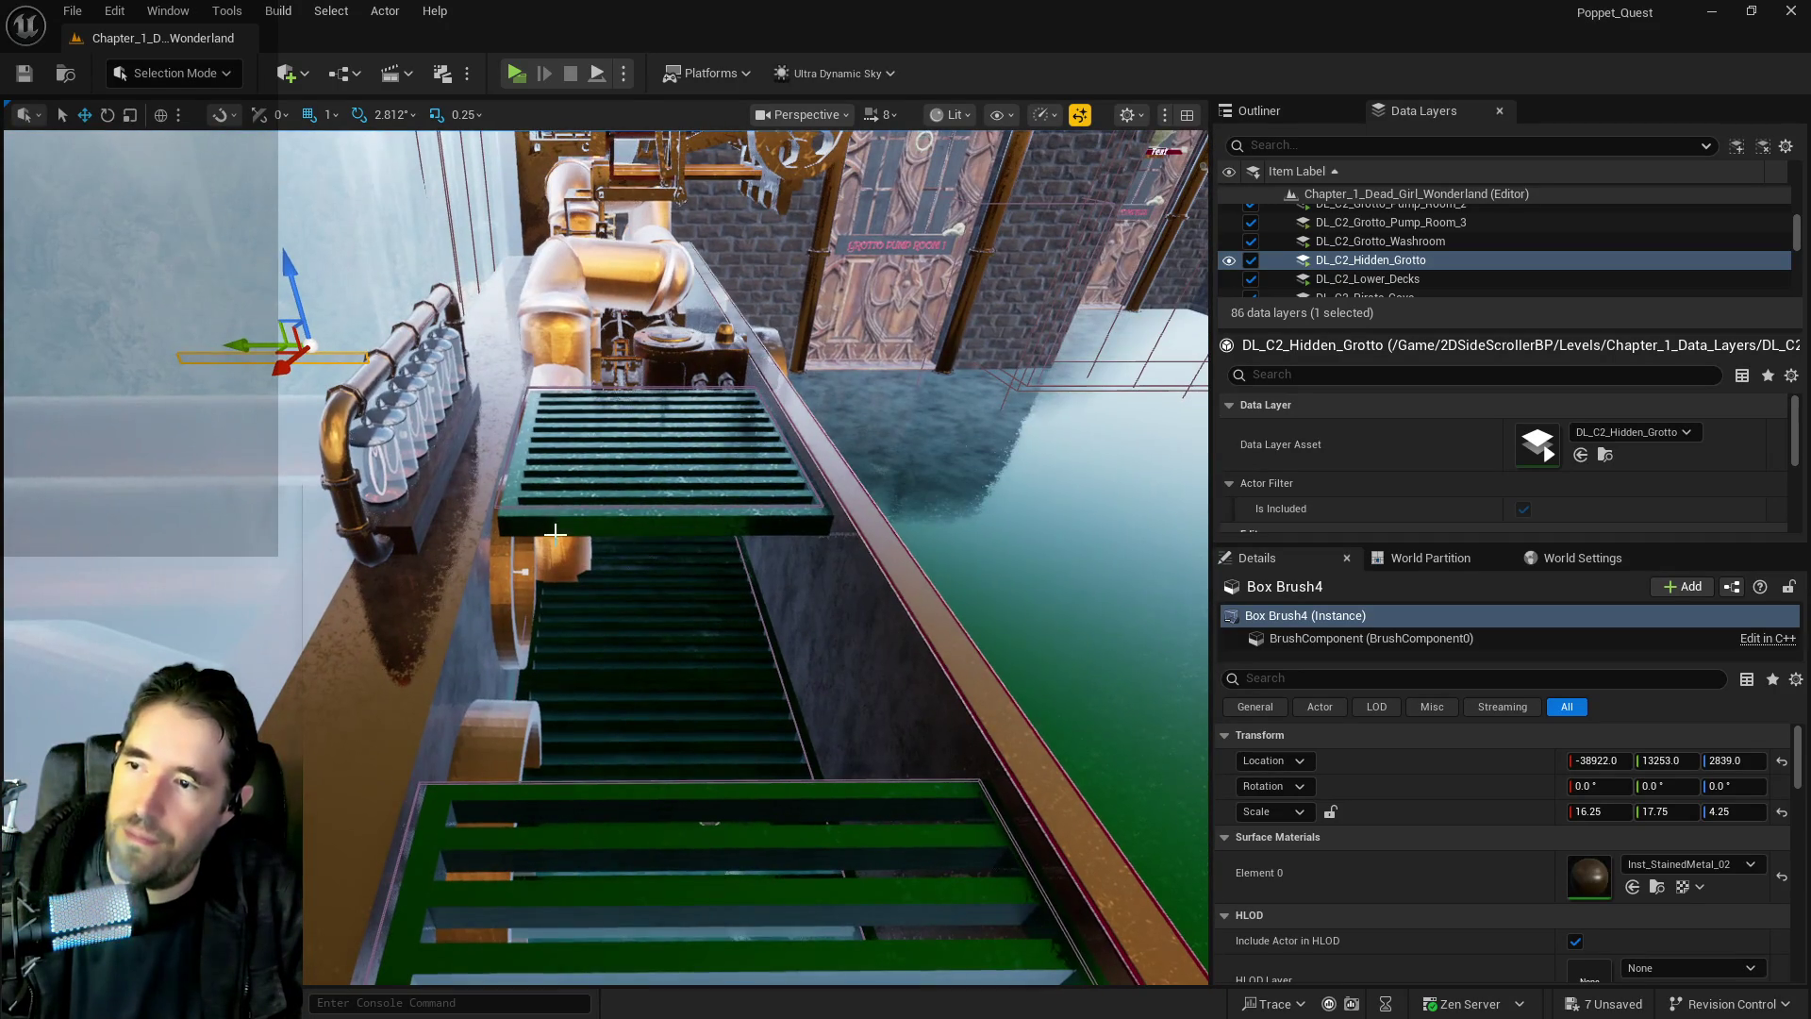
{"action": "left_click", "coordinate": [561, 521]}
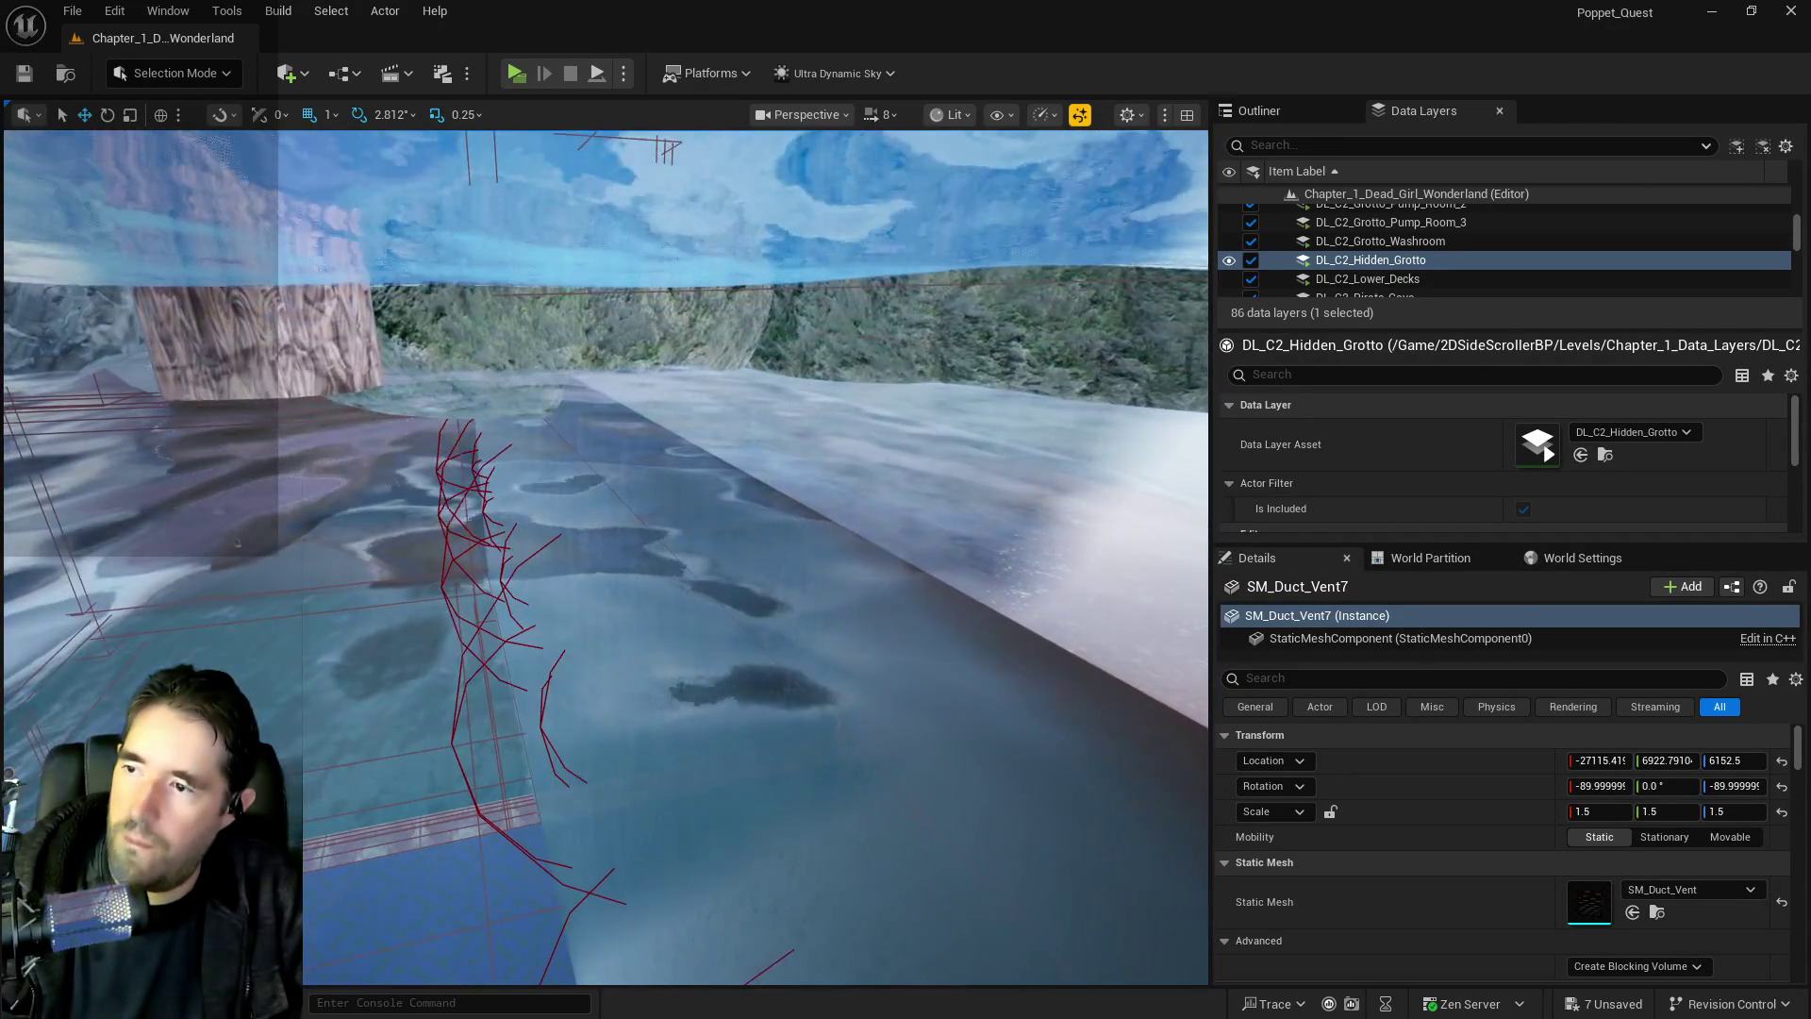
Duplicate the duct vent via Edit > Duplicate, shifting SM_Duct_Vent10 along Y and slightly lower
{"action": "right_click", "coordinate": [716, 513]}
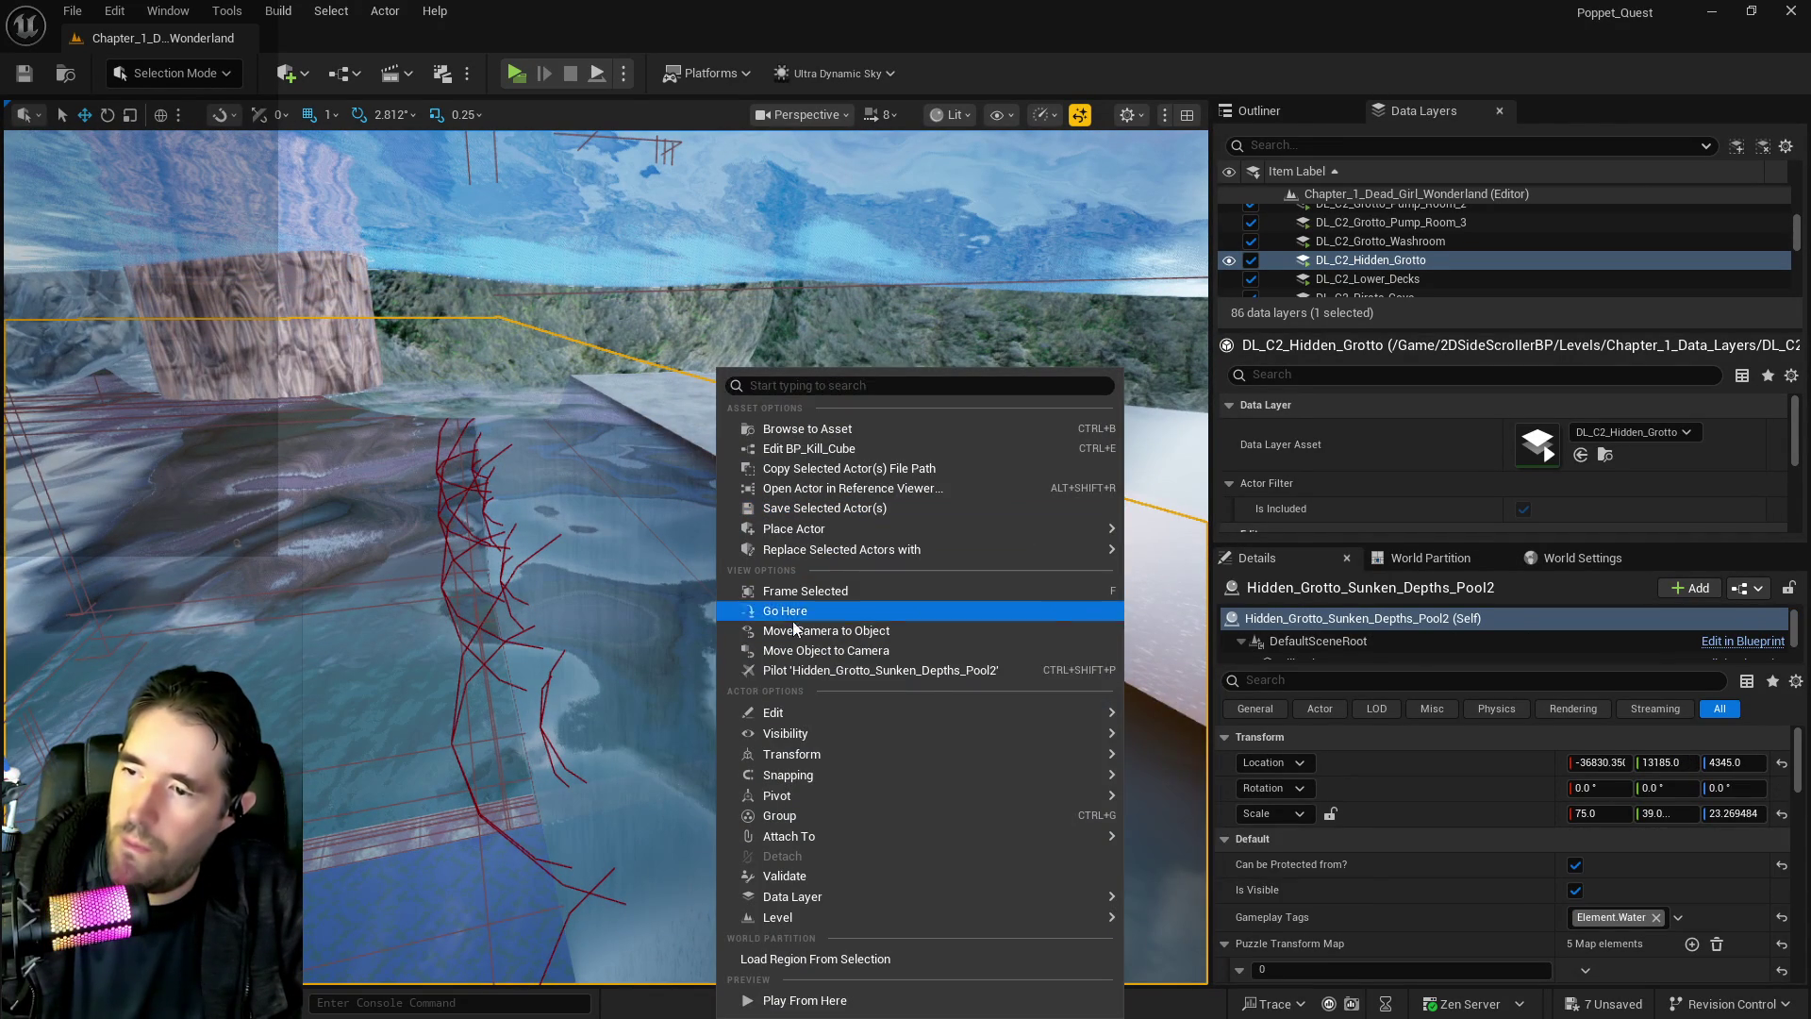
{"action": "mouse_move", "coordinate": [807, 712]}
{"action": "left_click", "coordinate": [1226, 783]}
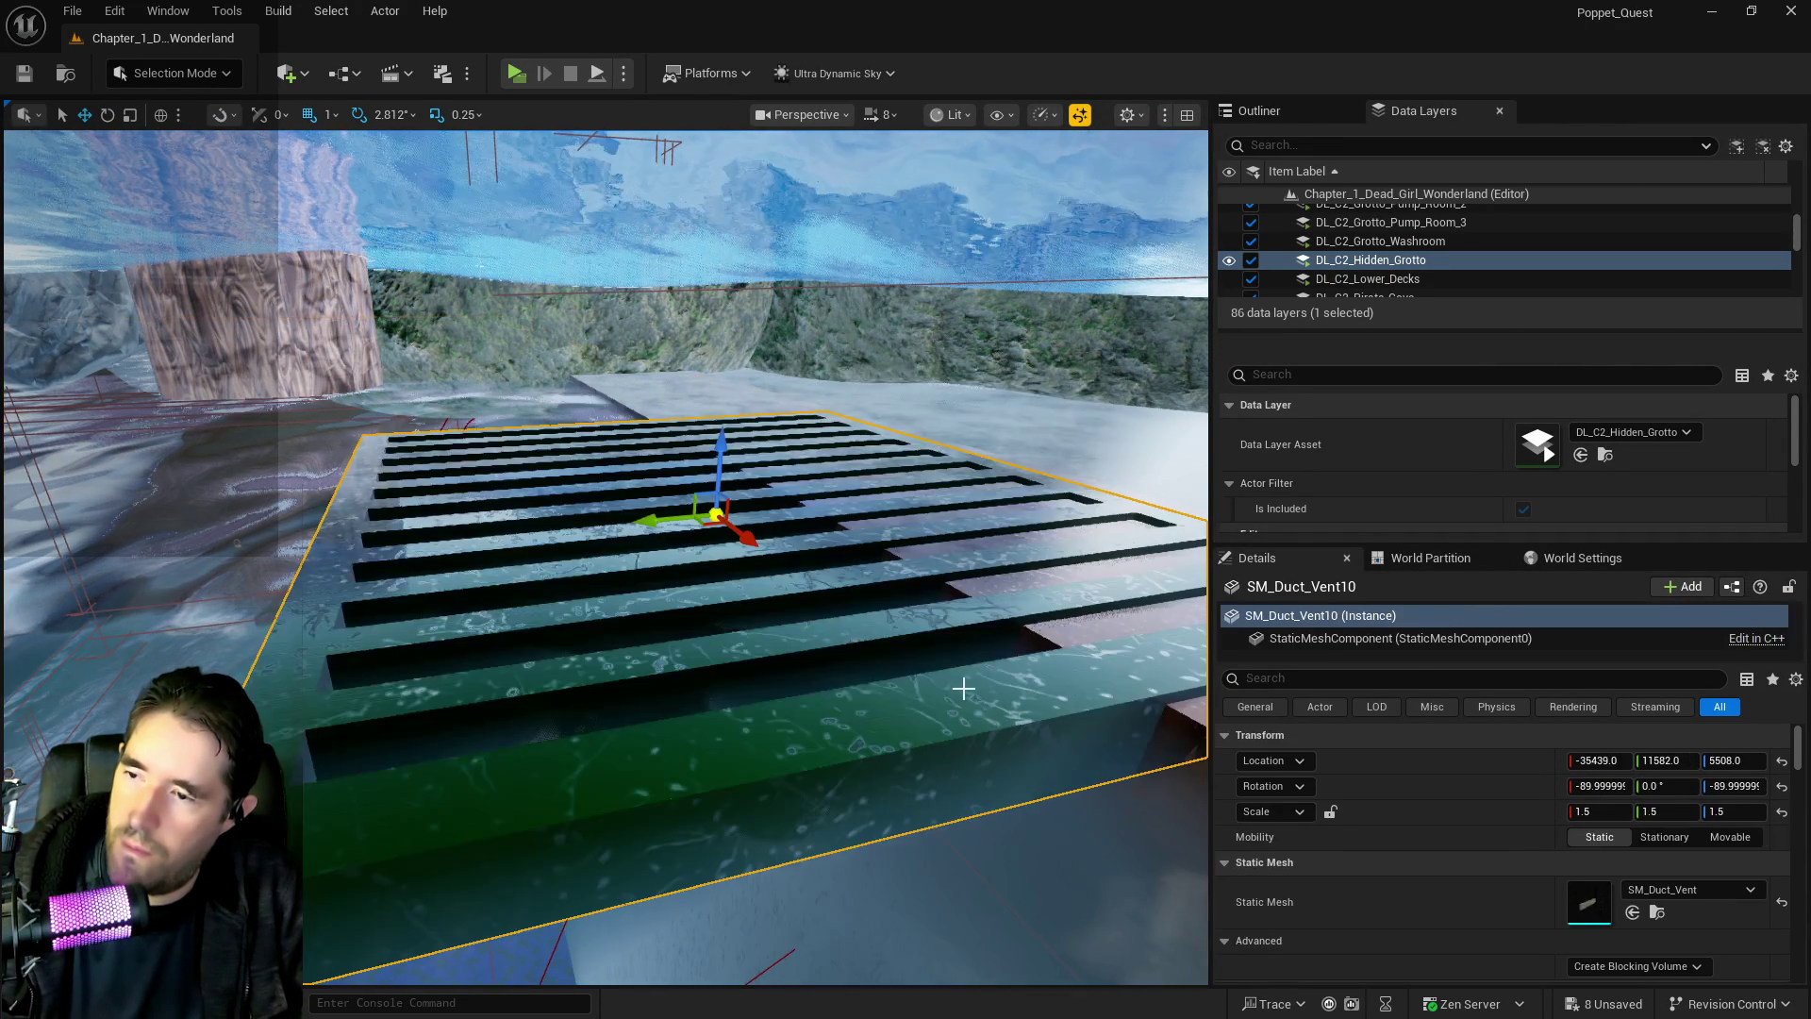
{"action": "mouse_move", "coordinate": [660, 520]}
{"action": "left_mouse_down"}
{"action": "mouse_move", "coordinate": [260, 556]}
{"action": "mouse_move", "coordinate": [358, 557]}
{"action": "left_mouse_up"}
{"action": "left_click_drag", "start_coordinate": [406, 472], "coordinate": [425, 585]}
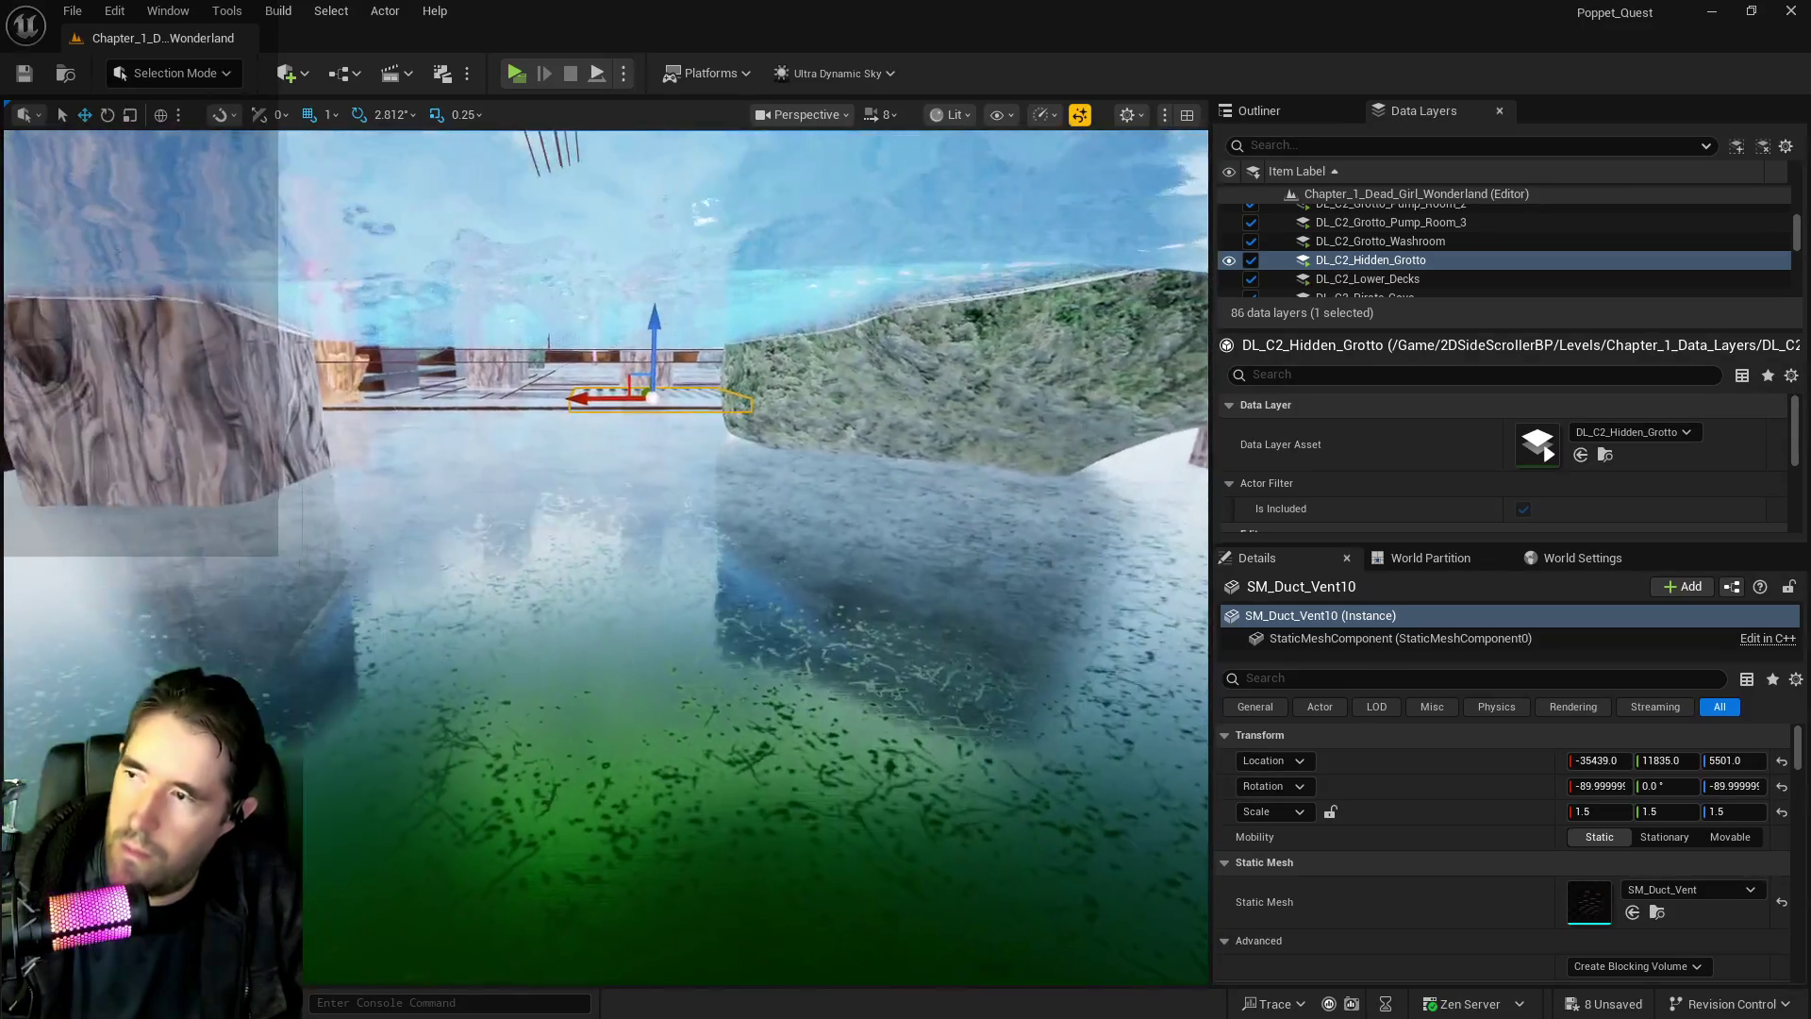
{"action": "key", "text": "f"}
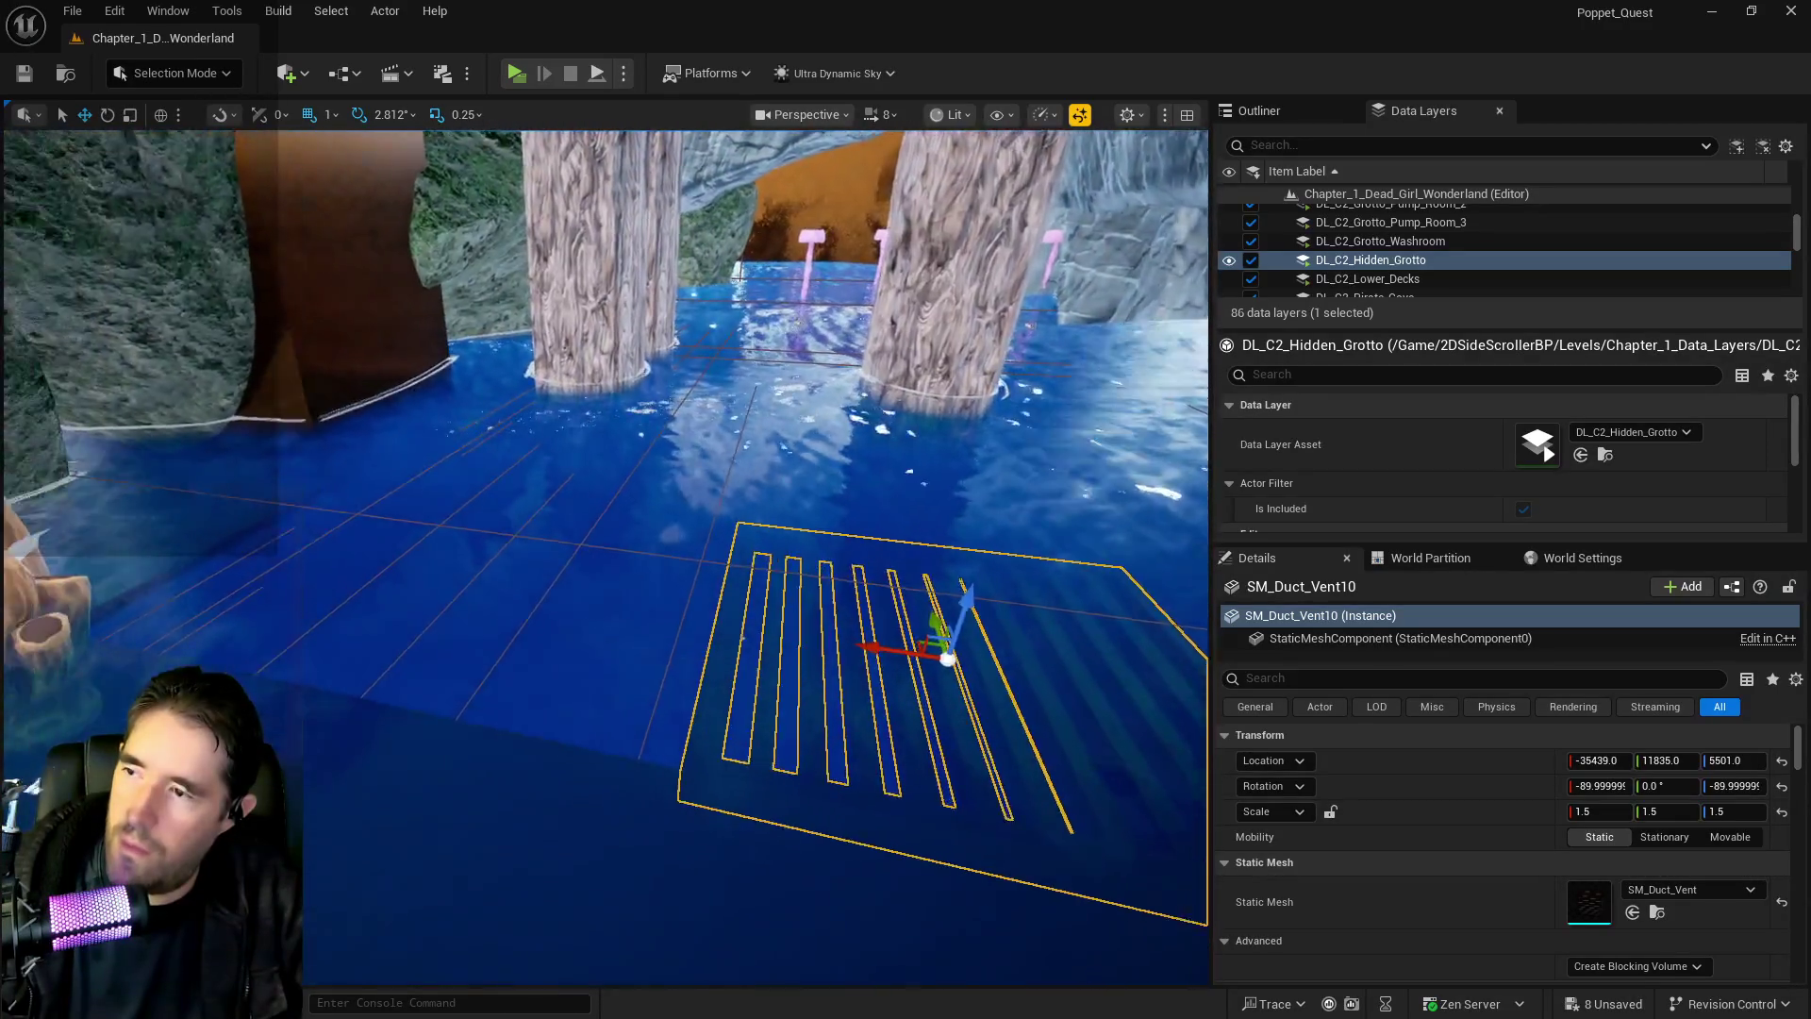
{"action": "mouse_move", "coordinate": [451, 504]}
{"action": "left_mouse_down"}
{"action": "mouse_move", "coordinate": [424, 465]}
{"action": "mouse_move", "coordinate": [526, 449]}
{"action": "mouse_move", "coordinate": [449, 501]}
{"action": "left_mouse_up"}
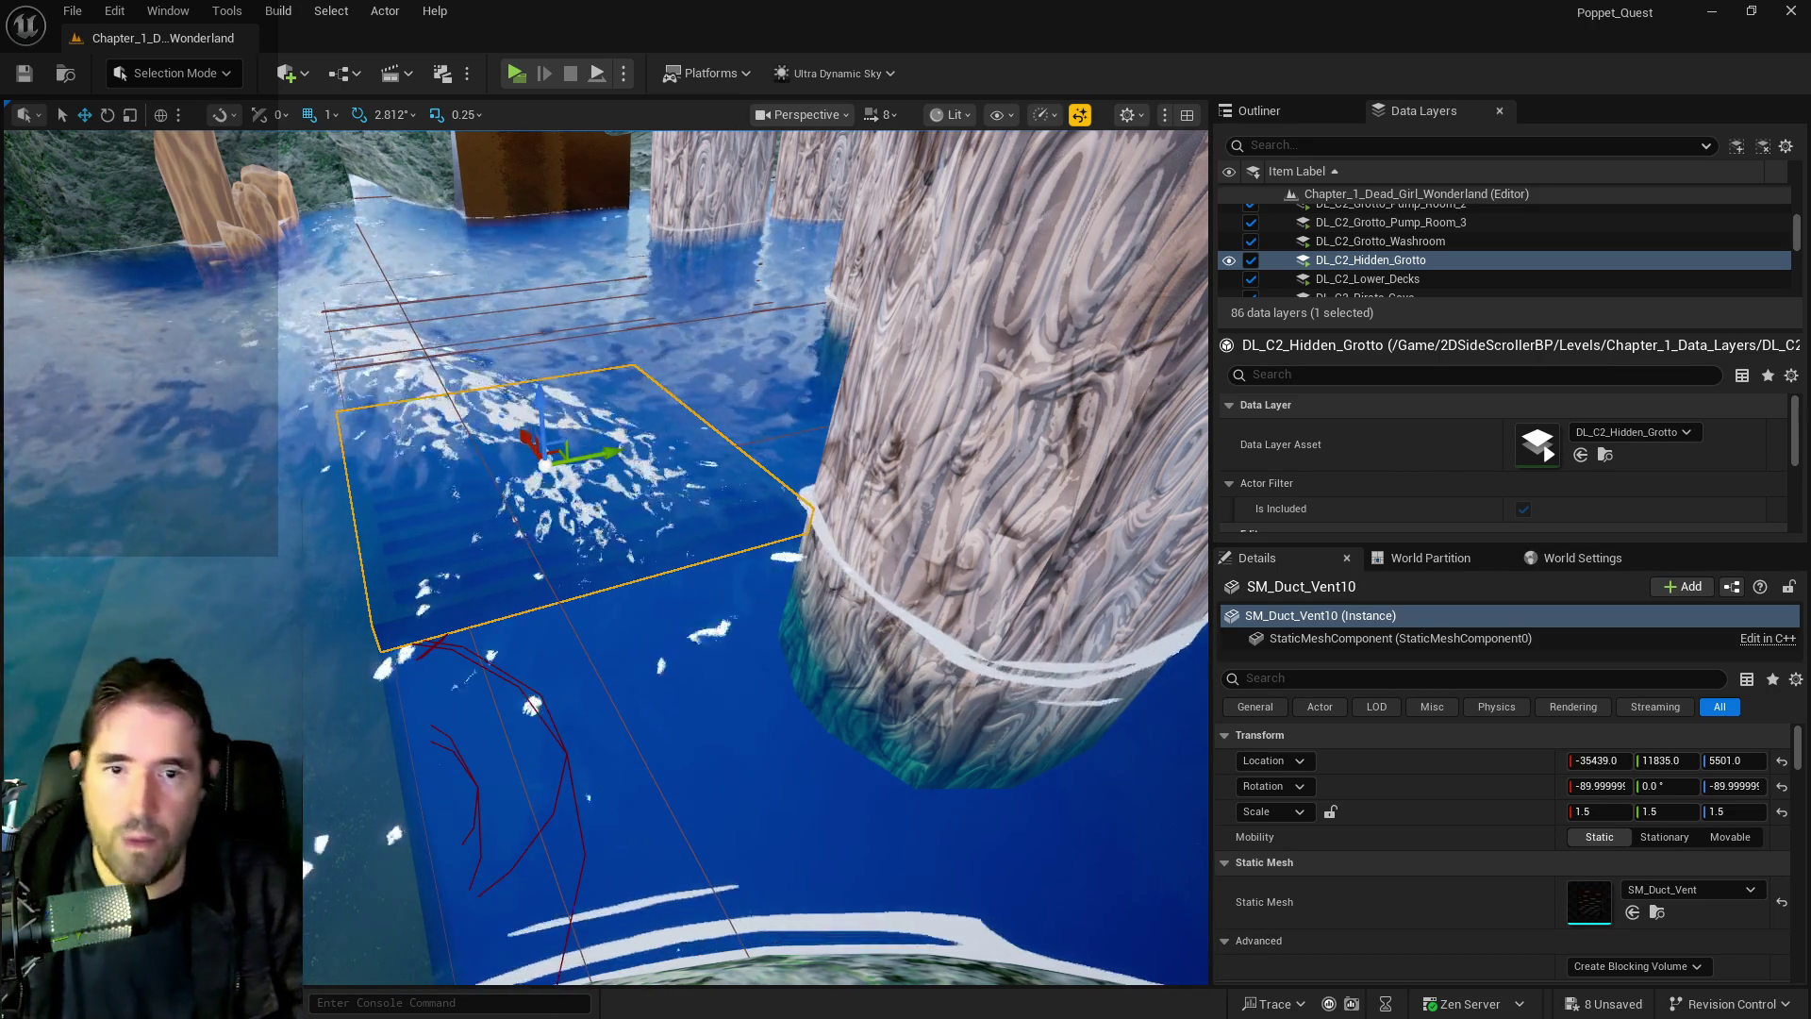
Select the Sunken Depths cartoon water and filter the actor list by "sunk"
{"action": "key", "text": "ctrl+space"}
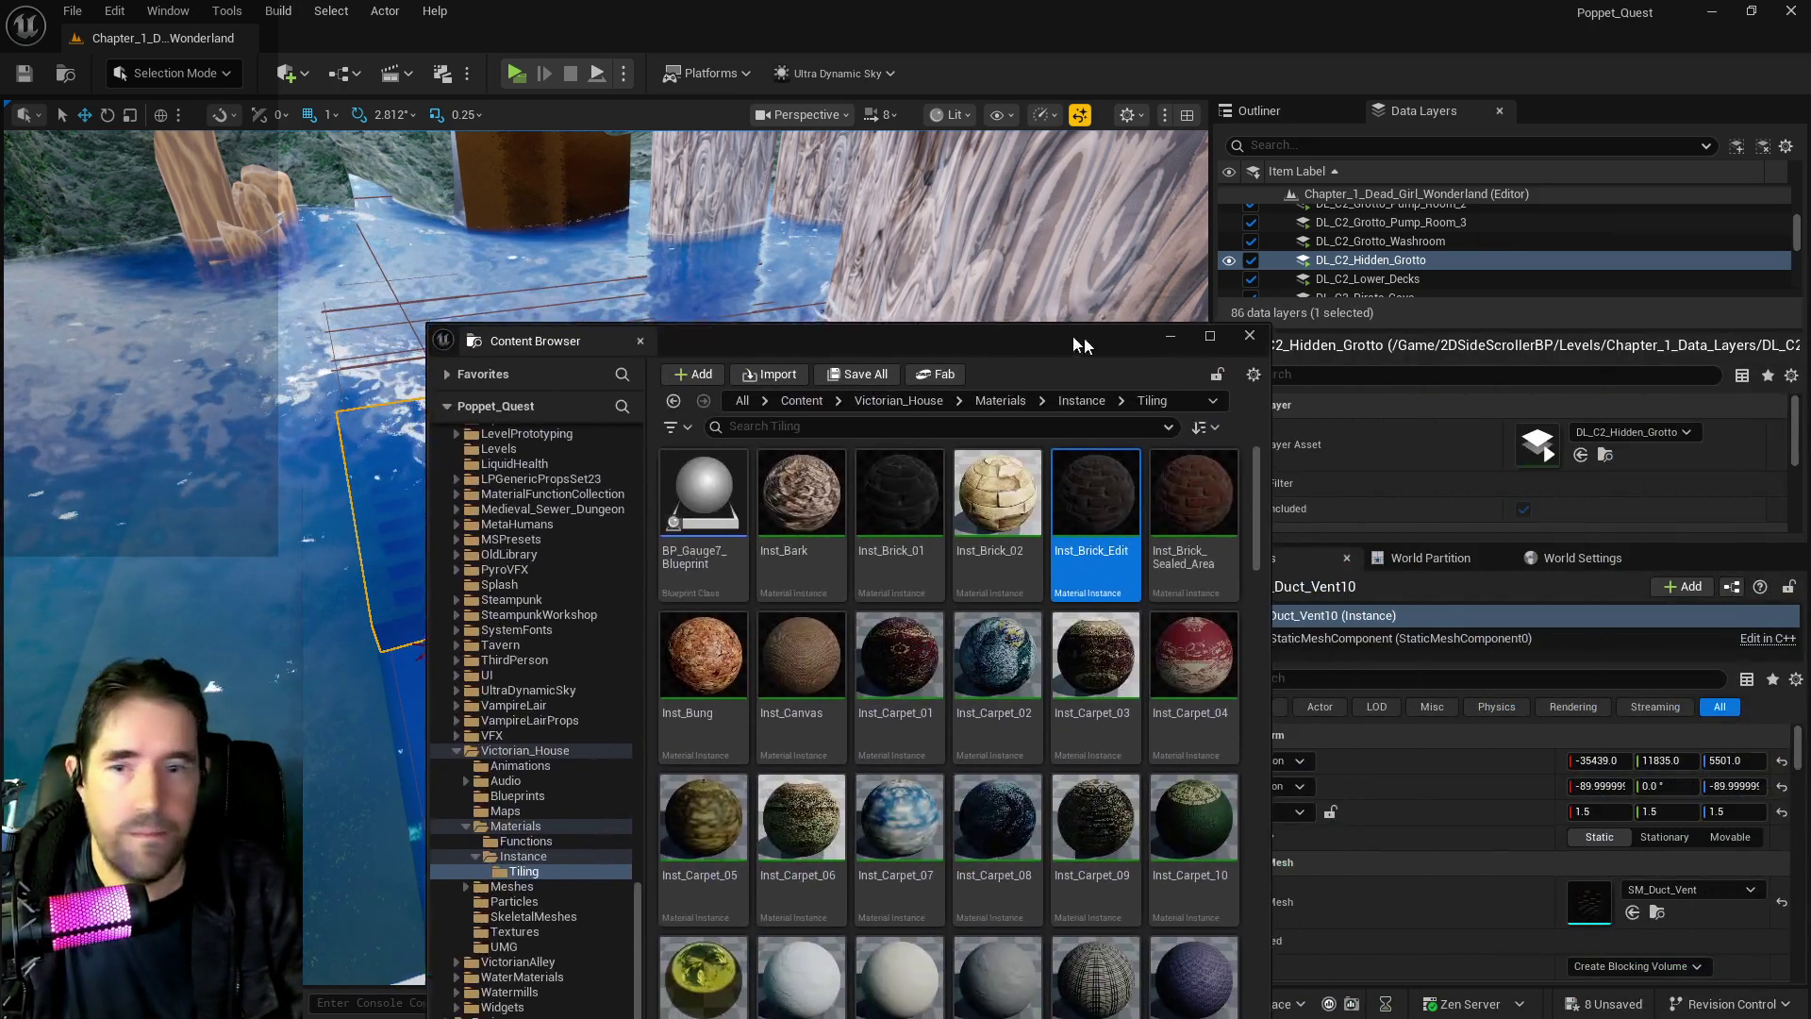
{"action": "left_click_drag", "start_coordinate": [1075, 340], "coordinate": [956, 317]}
{"action": "scroll", "coordinate": [417, 623], "scroll_direction": "up", "scroll_amount": 10}
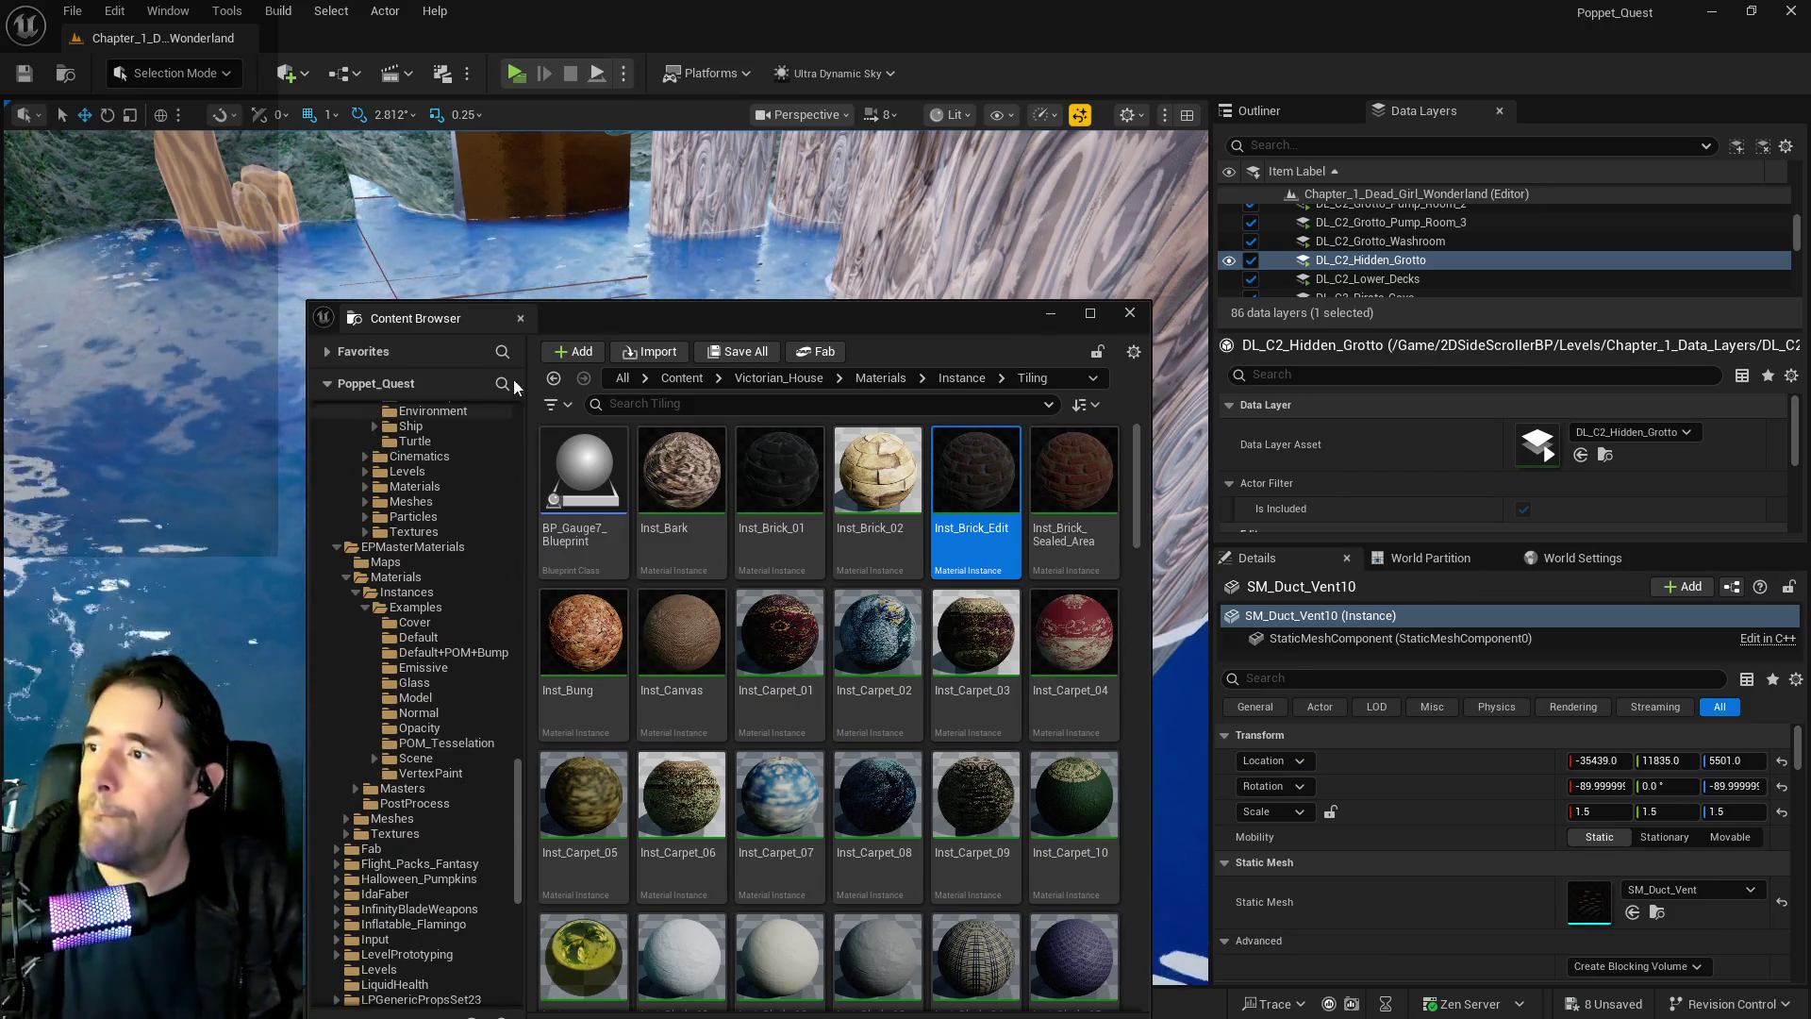
{"action": "key", "text": "ctrl+space"}
{"action": "left_click", "coordinate": [476, 734]}
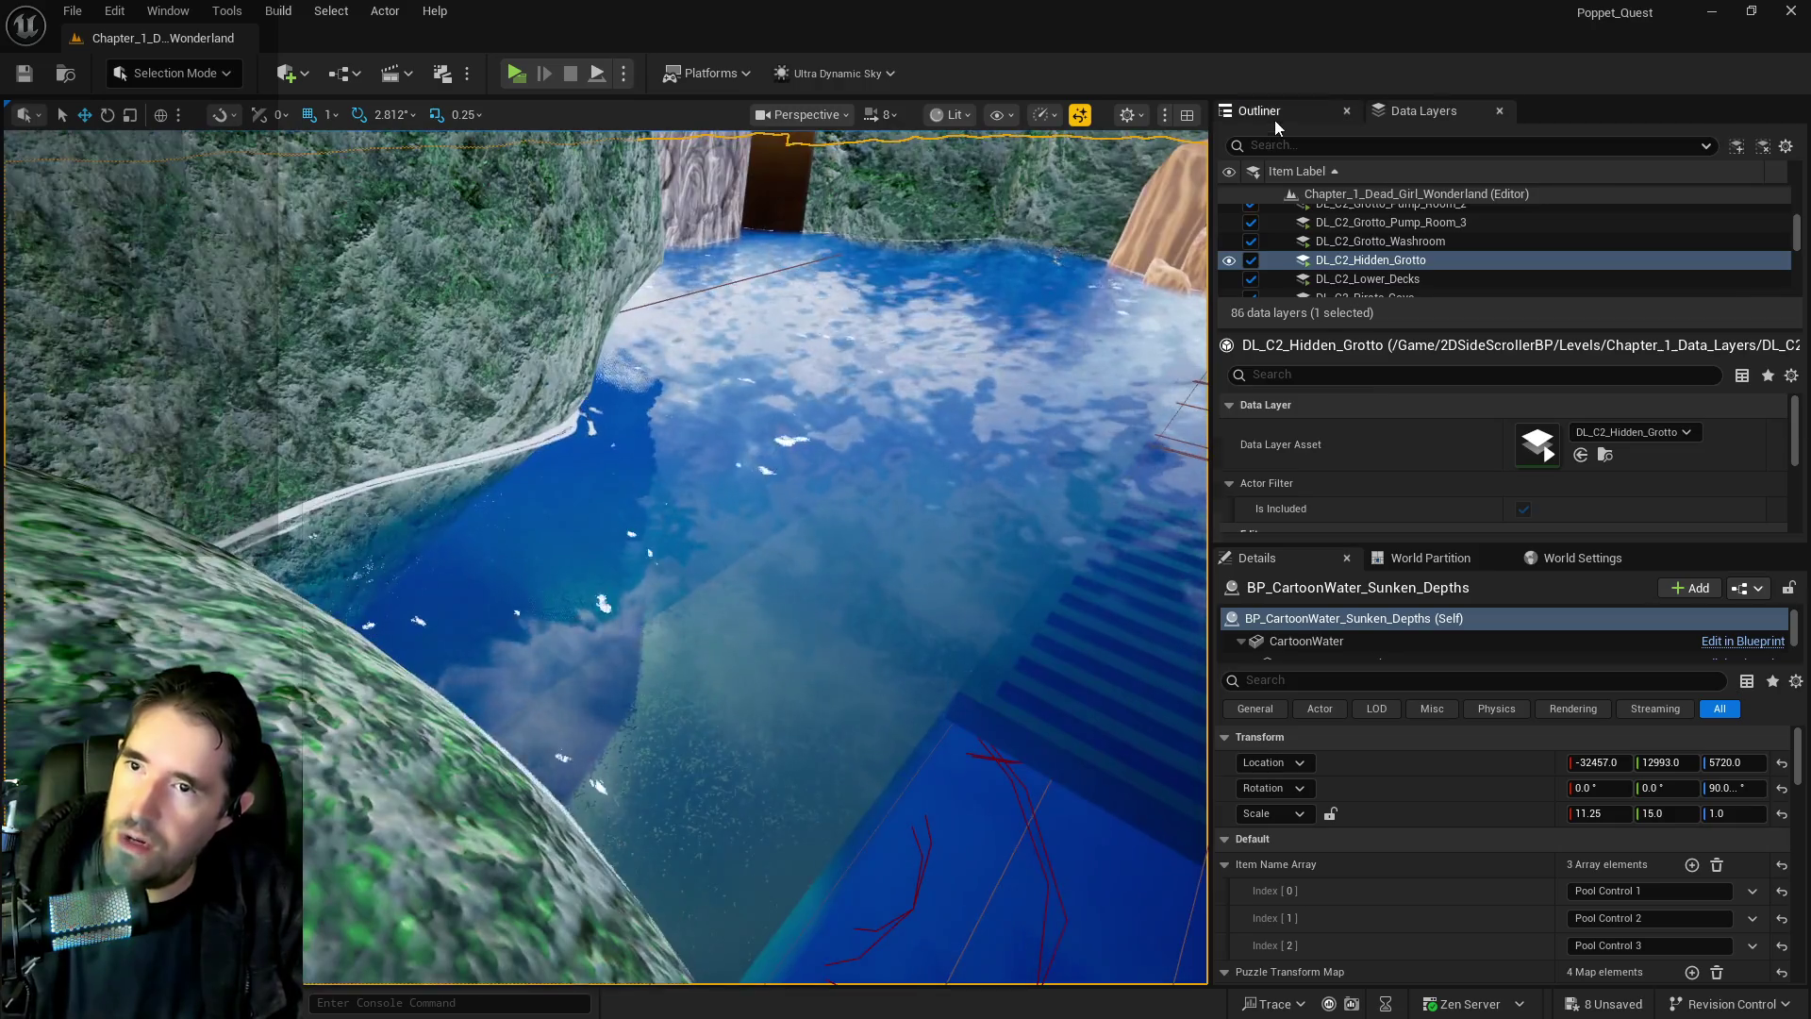
{"action": "left_click", "coordinate": [1264, 111]}
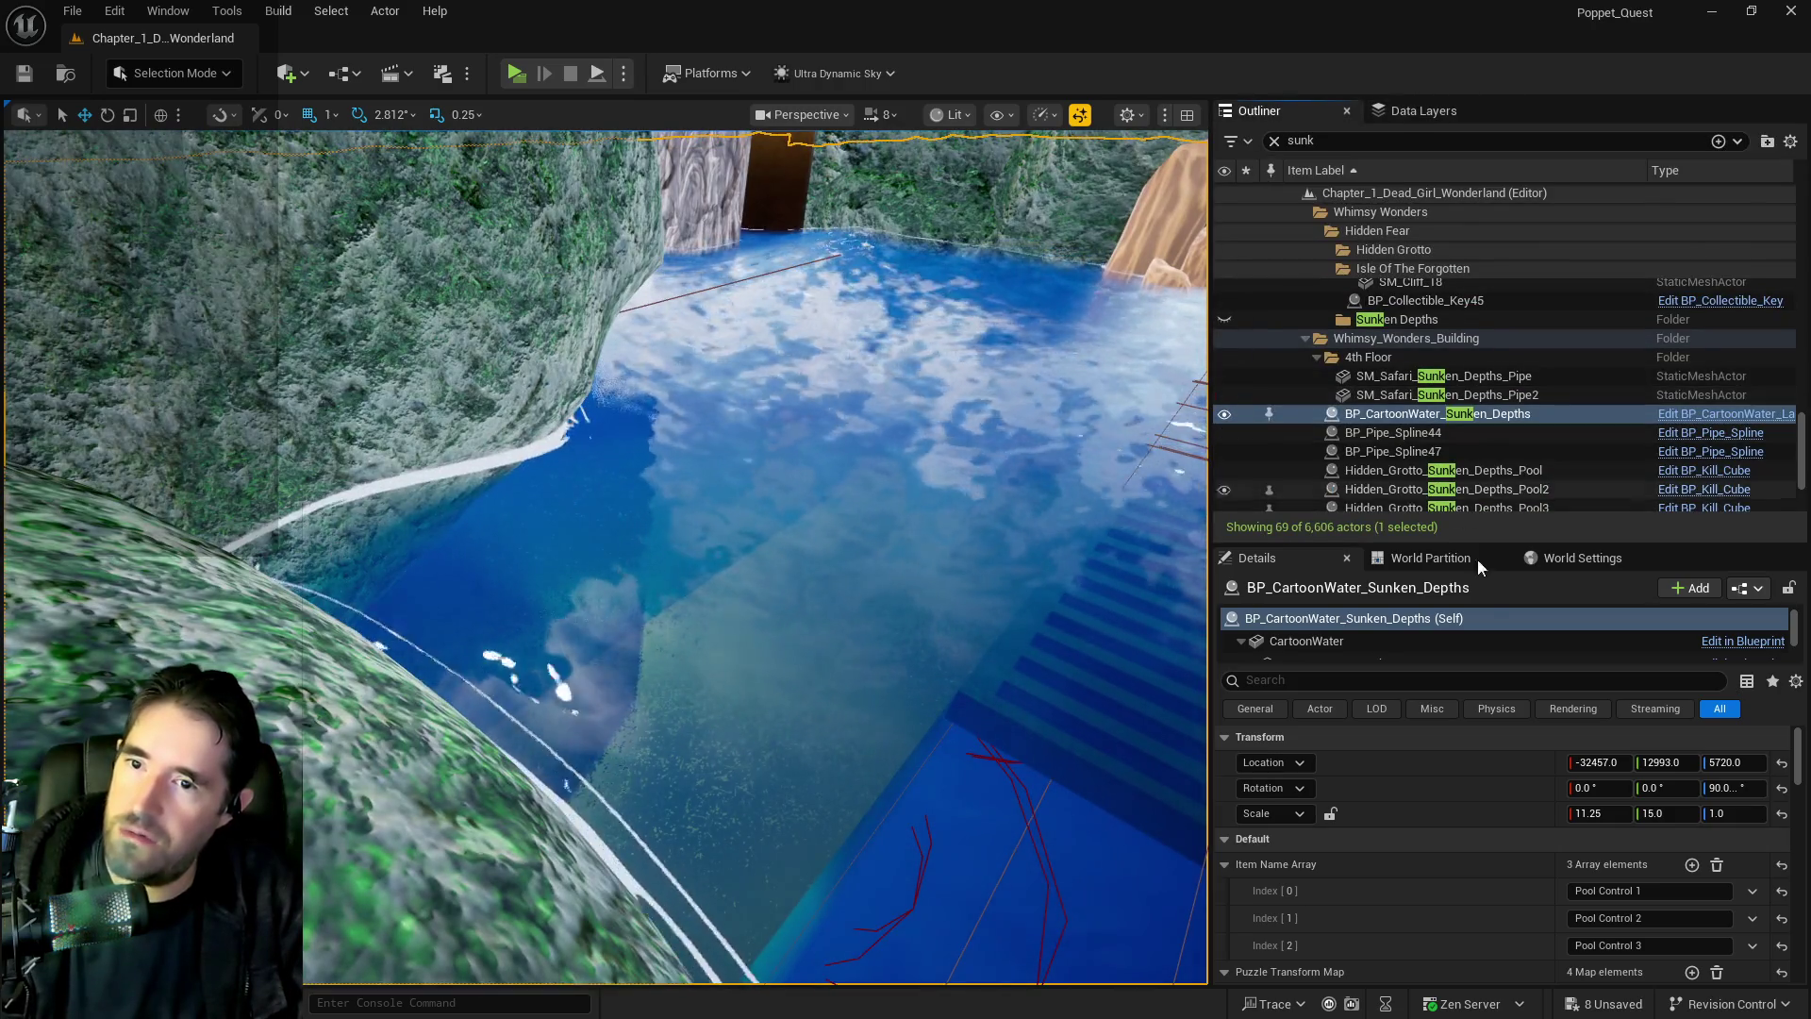
Delete SM_Sunken_Depths_Floor, restoring the SM_Cliff_18 rock that was deleted by mistake
{"action": "scroll", "coordinate": [1277, 877], "scroll_direction": "down", "scroll_amount": 3}
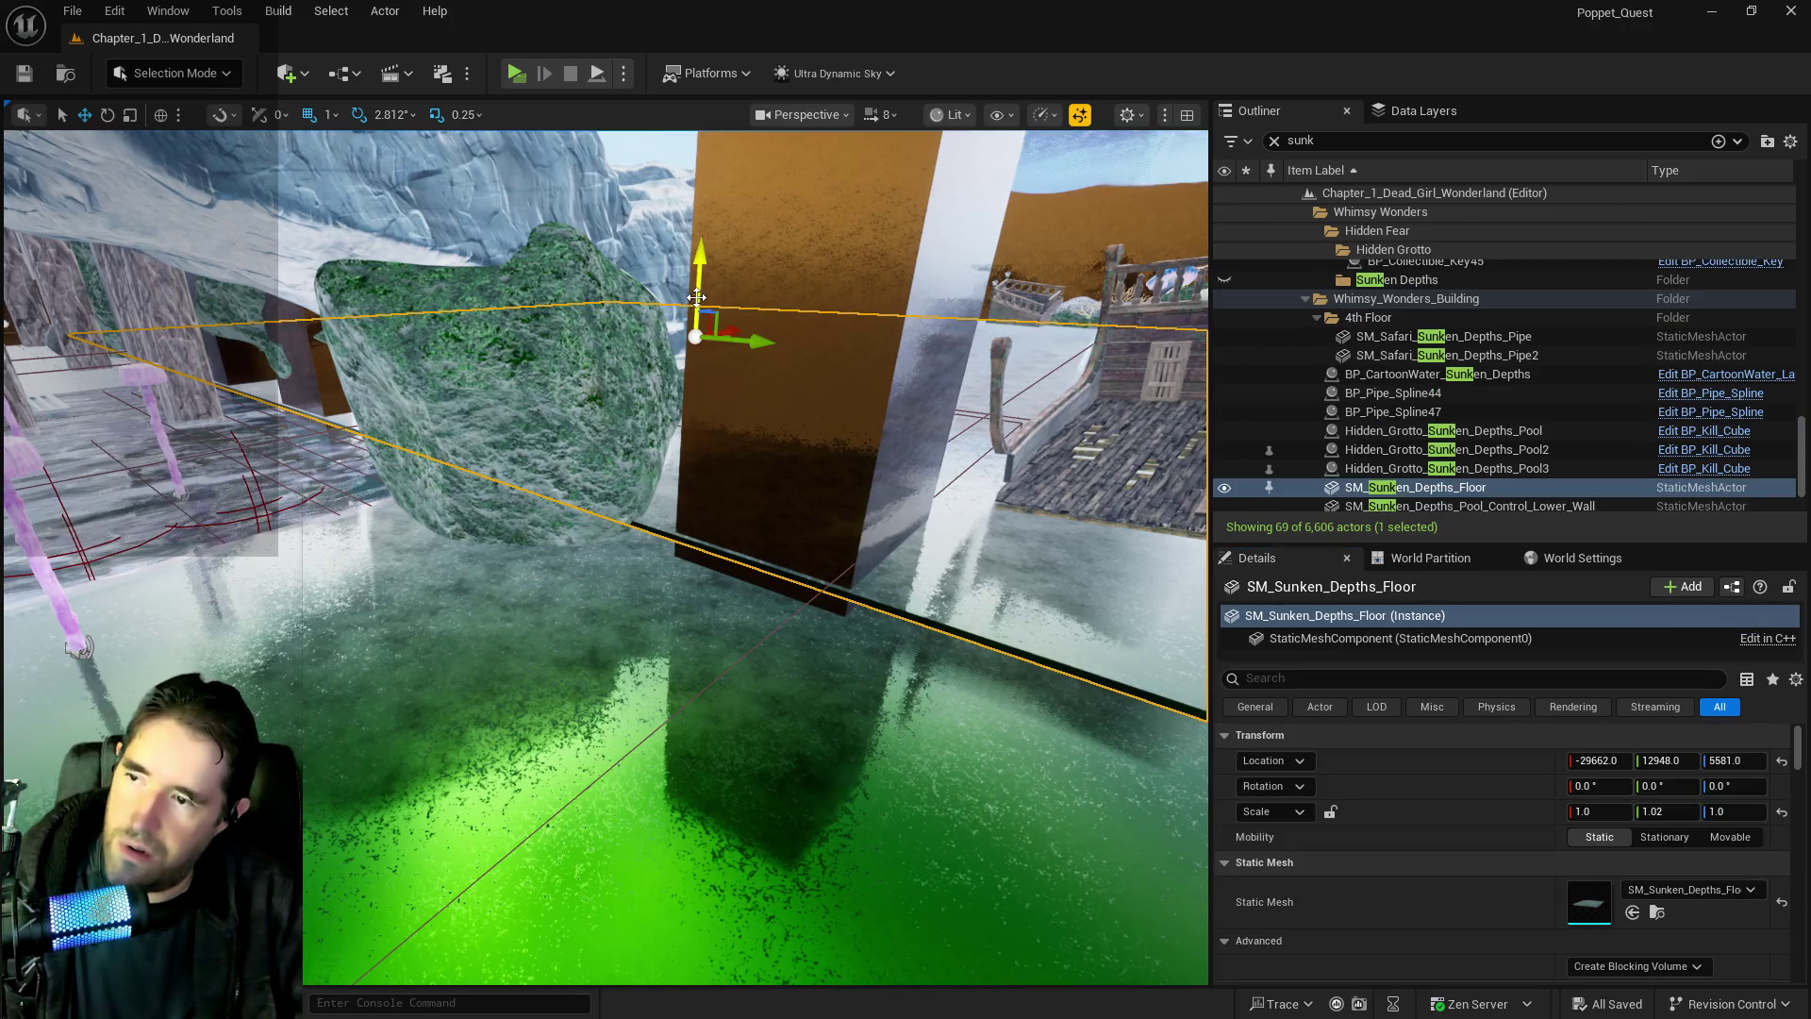
{"action": "left_click_drag", "start_coordinate": [706, 300], "coordinate": [706, 260]}
{"action": "left_click", "coordinate": [668, 326]}
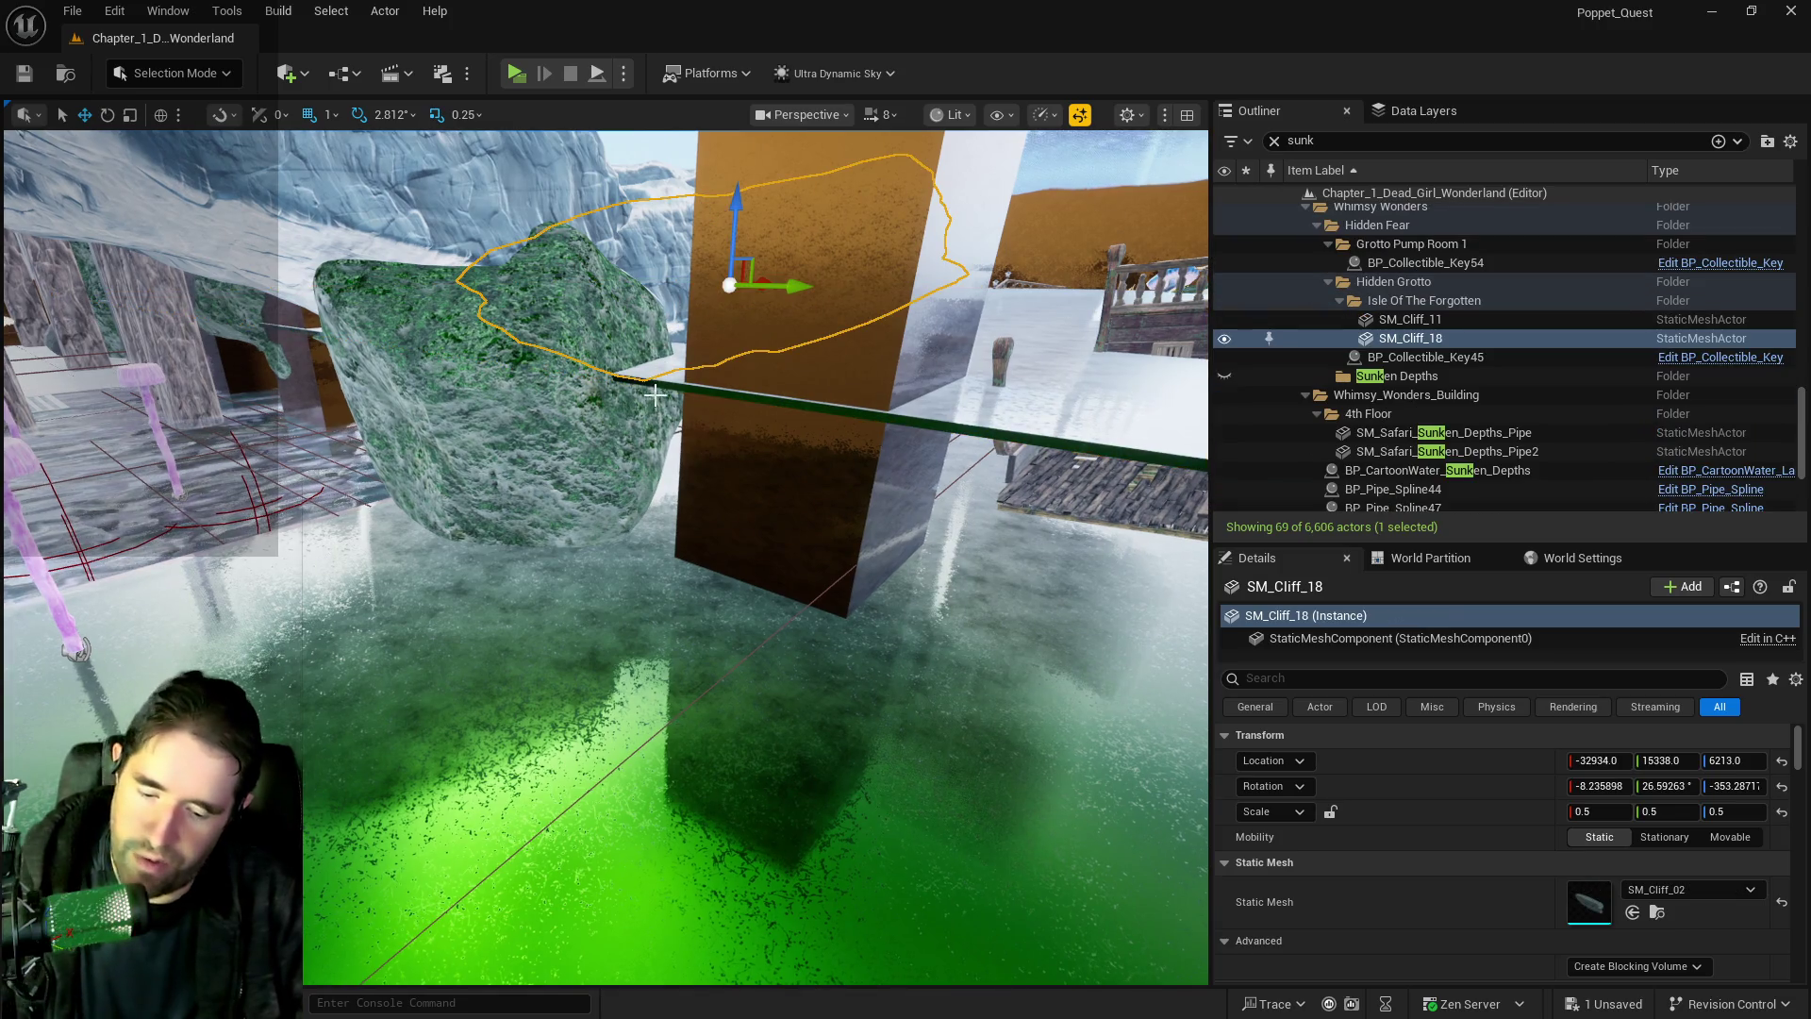
{"action": "key", "text": "Delete"}
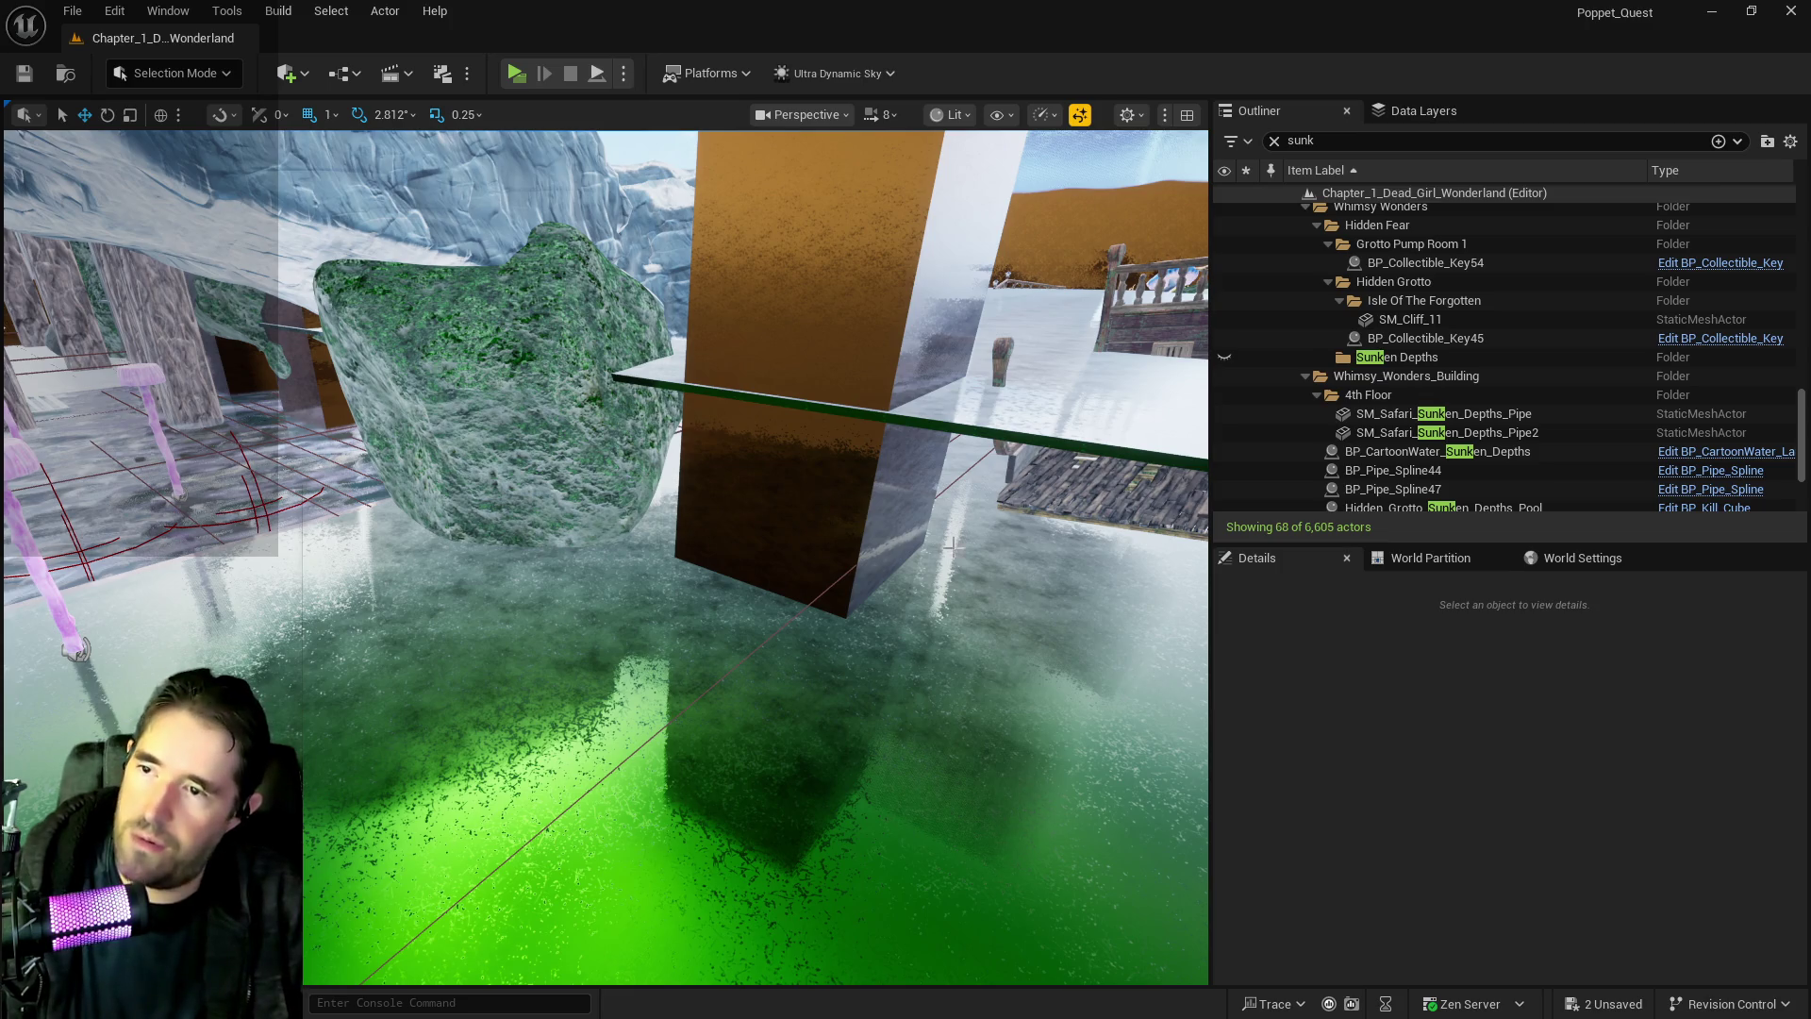
{"action": "key", "text": "ctrl+z"}
{"action": "left_click", "coordinate": [1072, 421]}
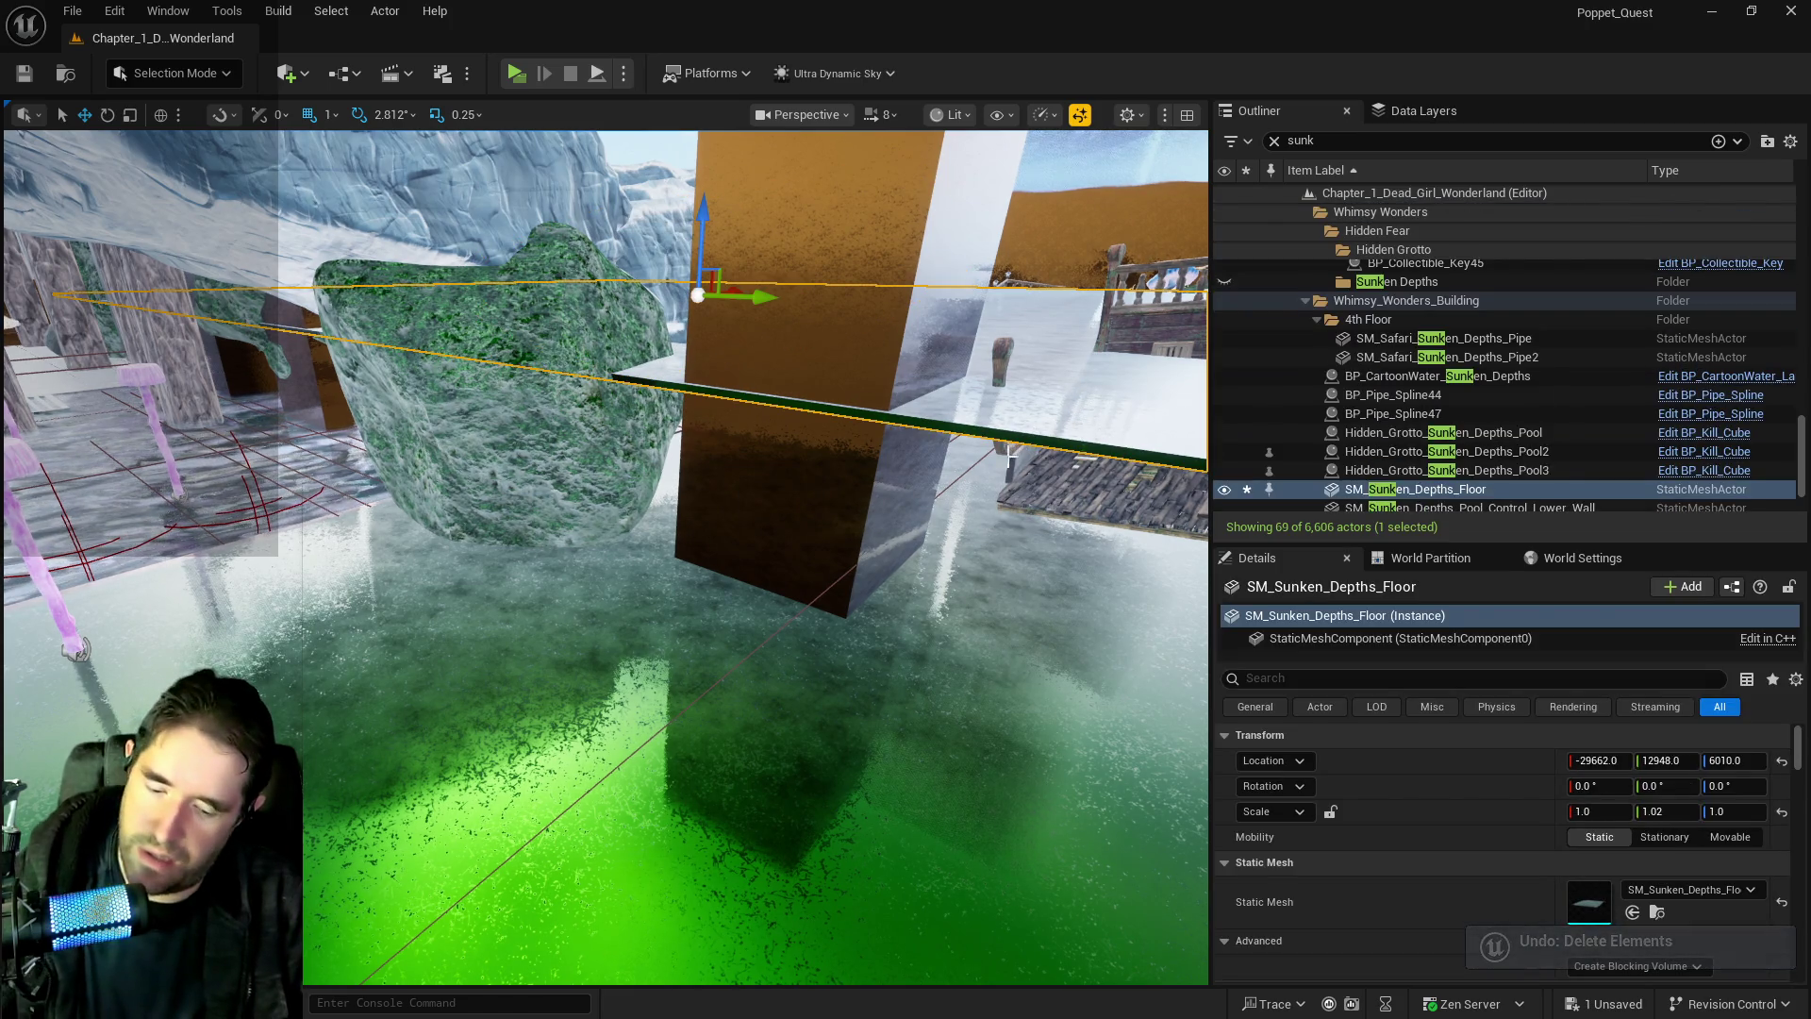
{"action": "key", "text": "Delete"}
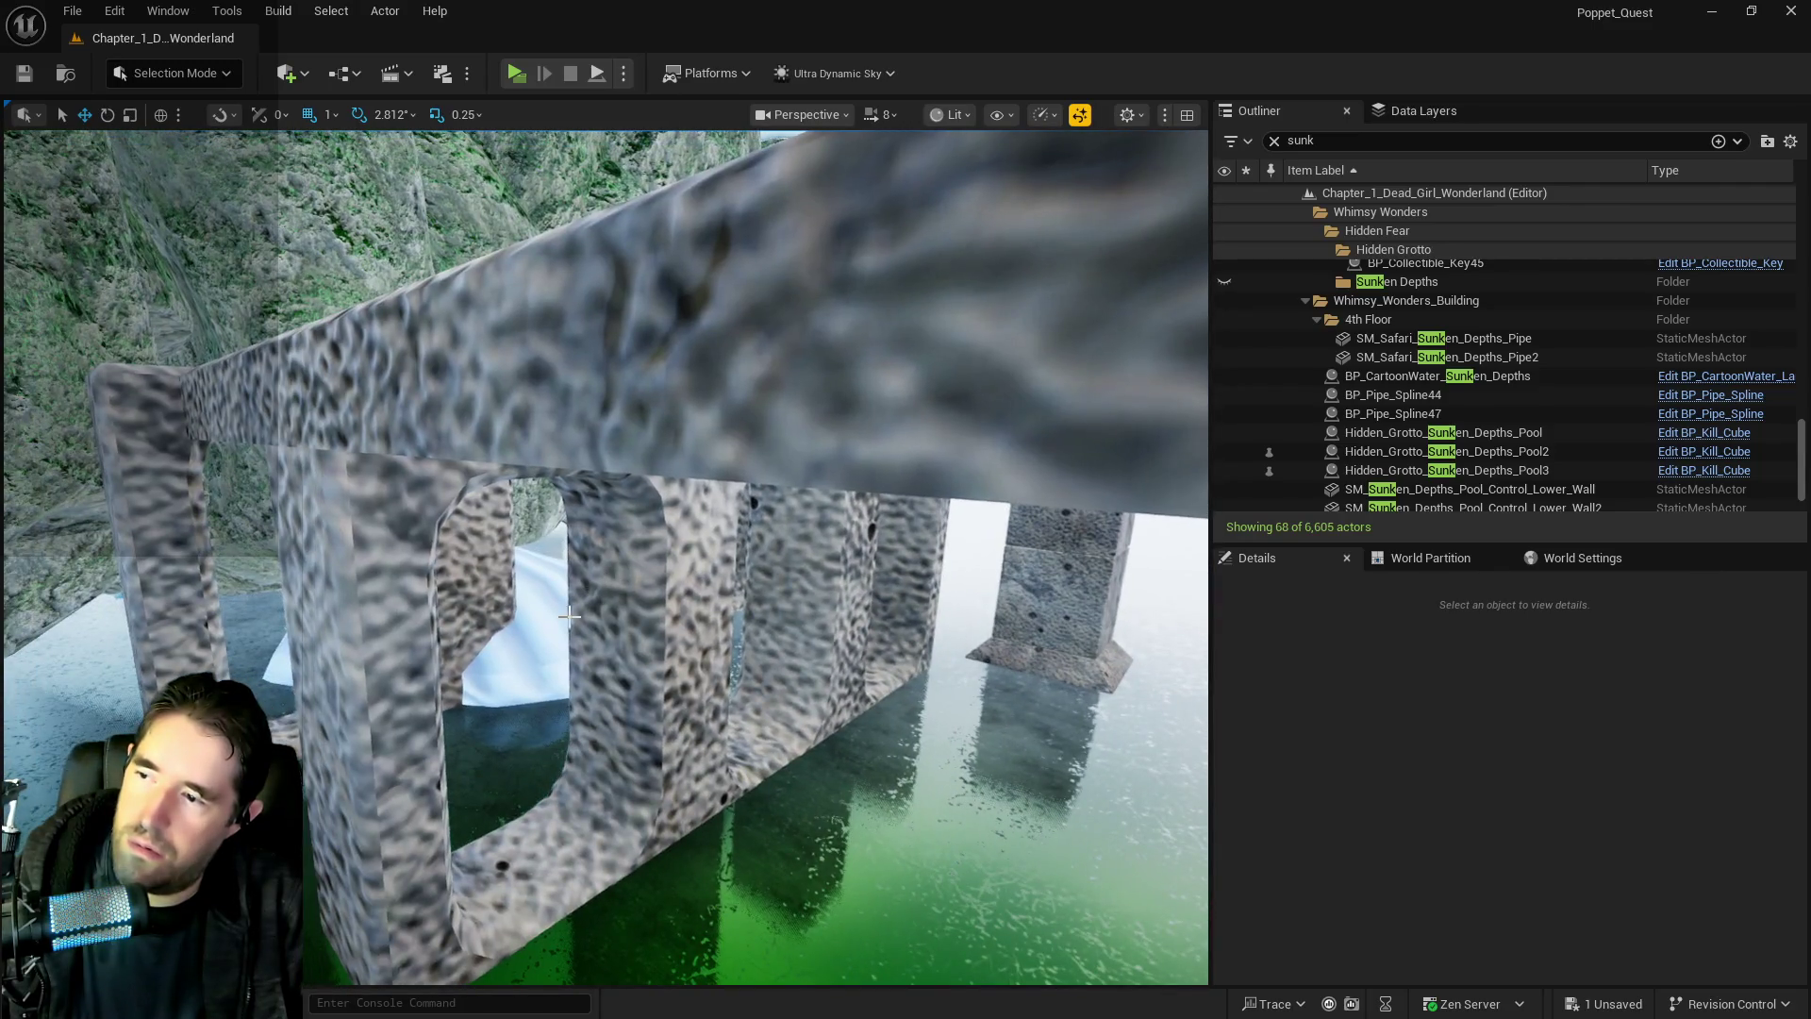
Delete the arched BP_shell structure from the pool area
{"action": "left_click", "coordinate": [546, 635]}
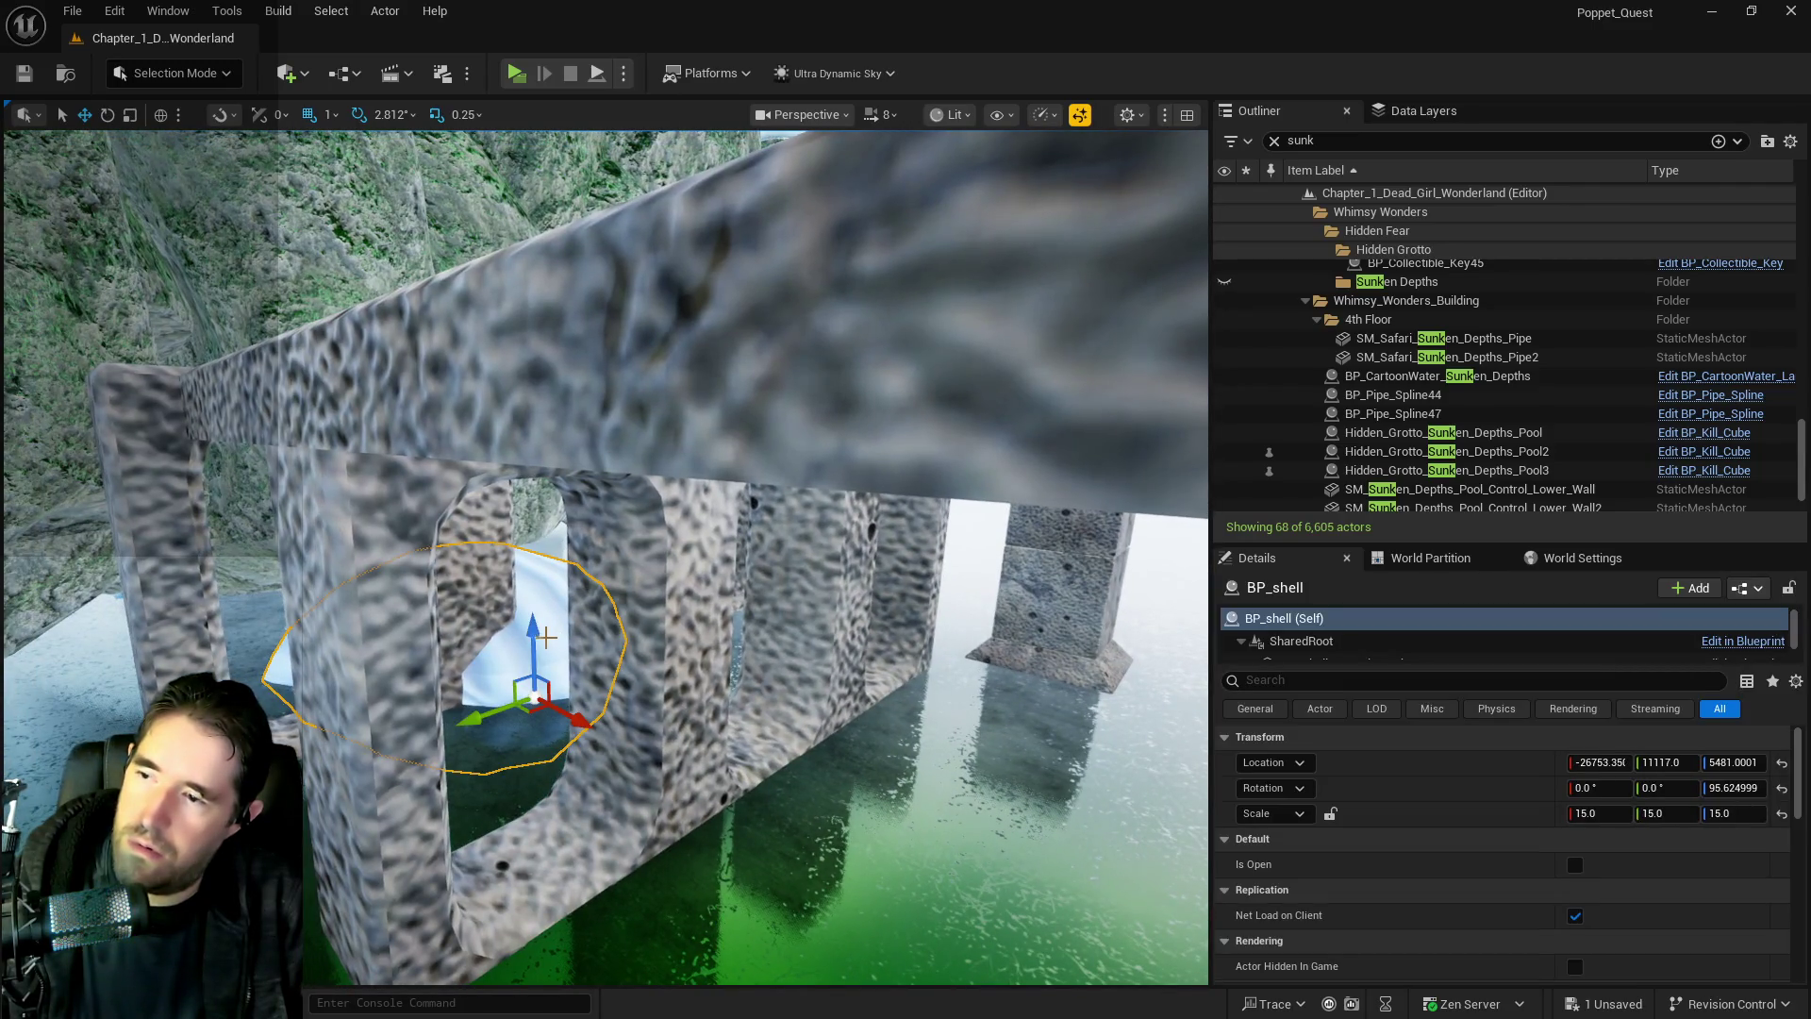
{"action": "scroll", "coordinate": [546, 636], "scroll_direction": "down", "scroll_amount": 5}
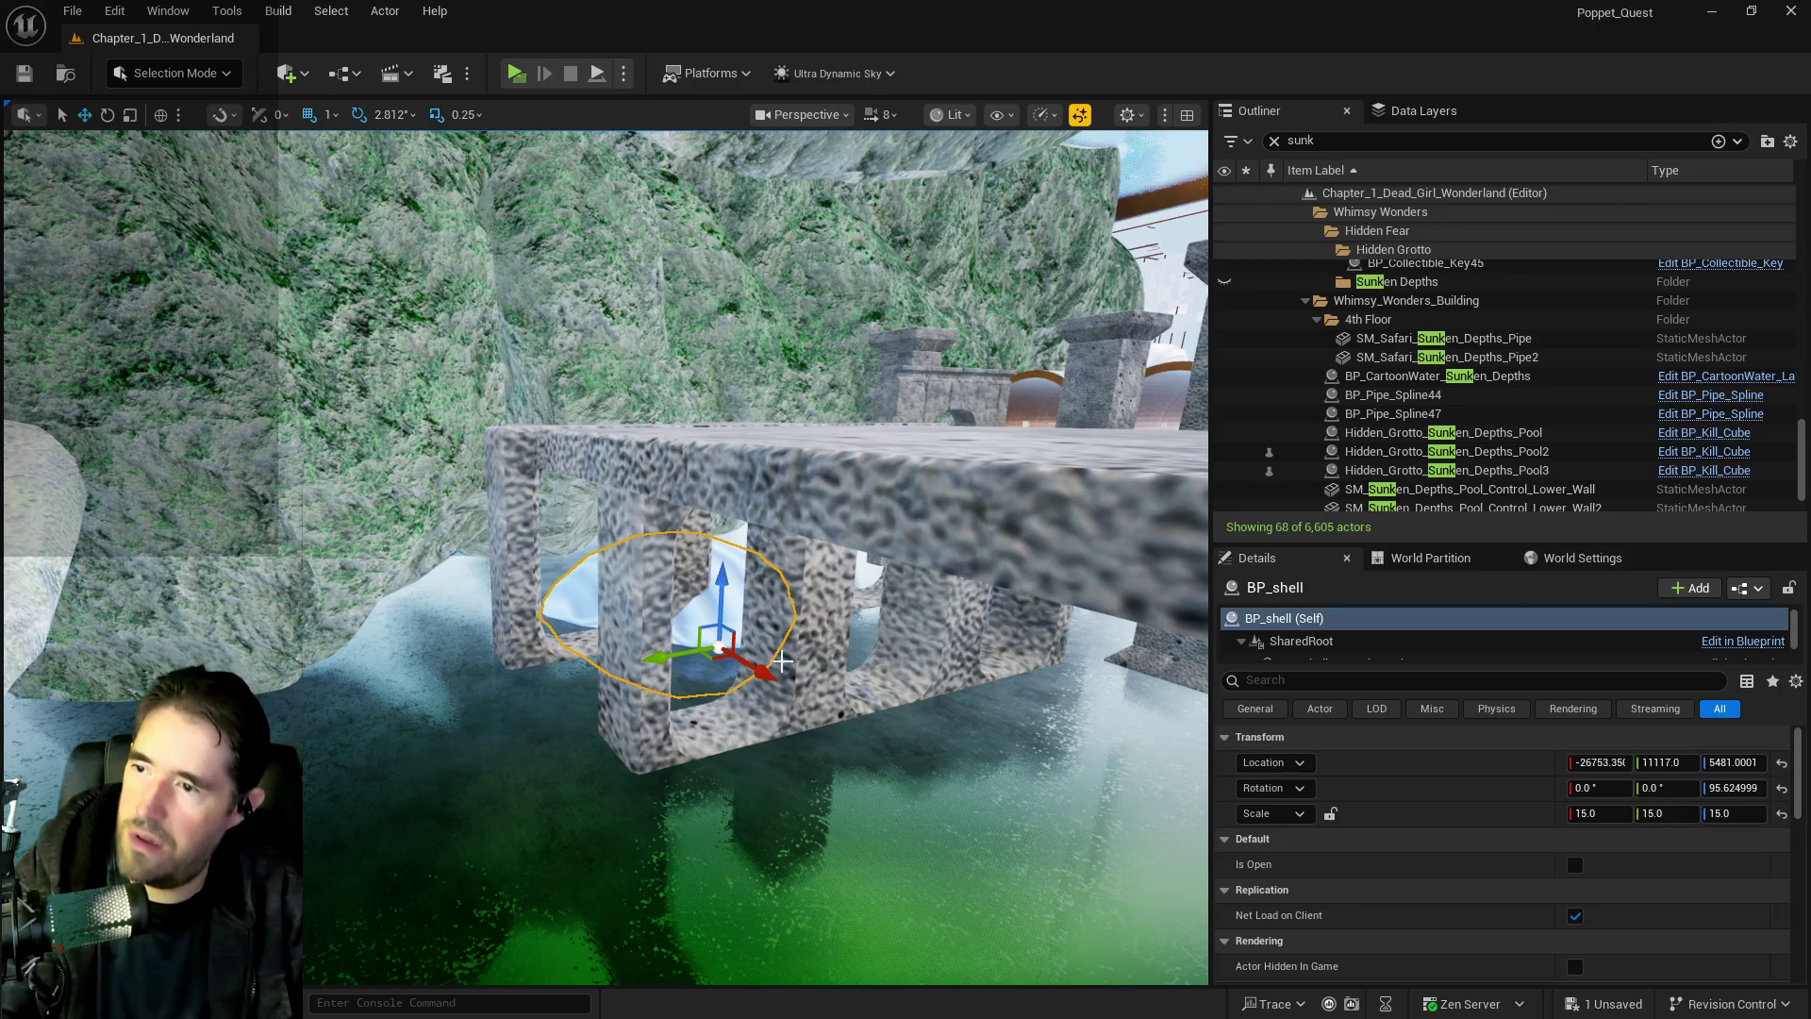
{"action": "key", "text": "Delete"}
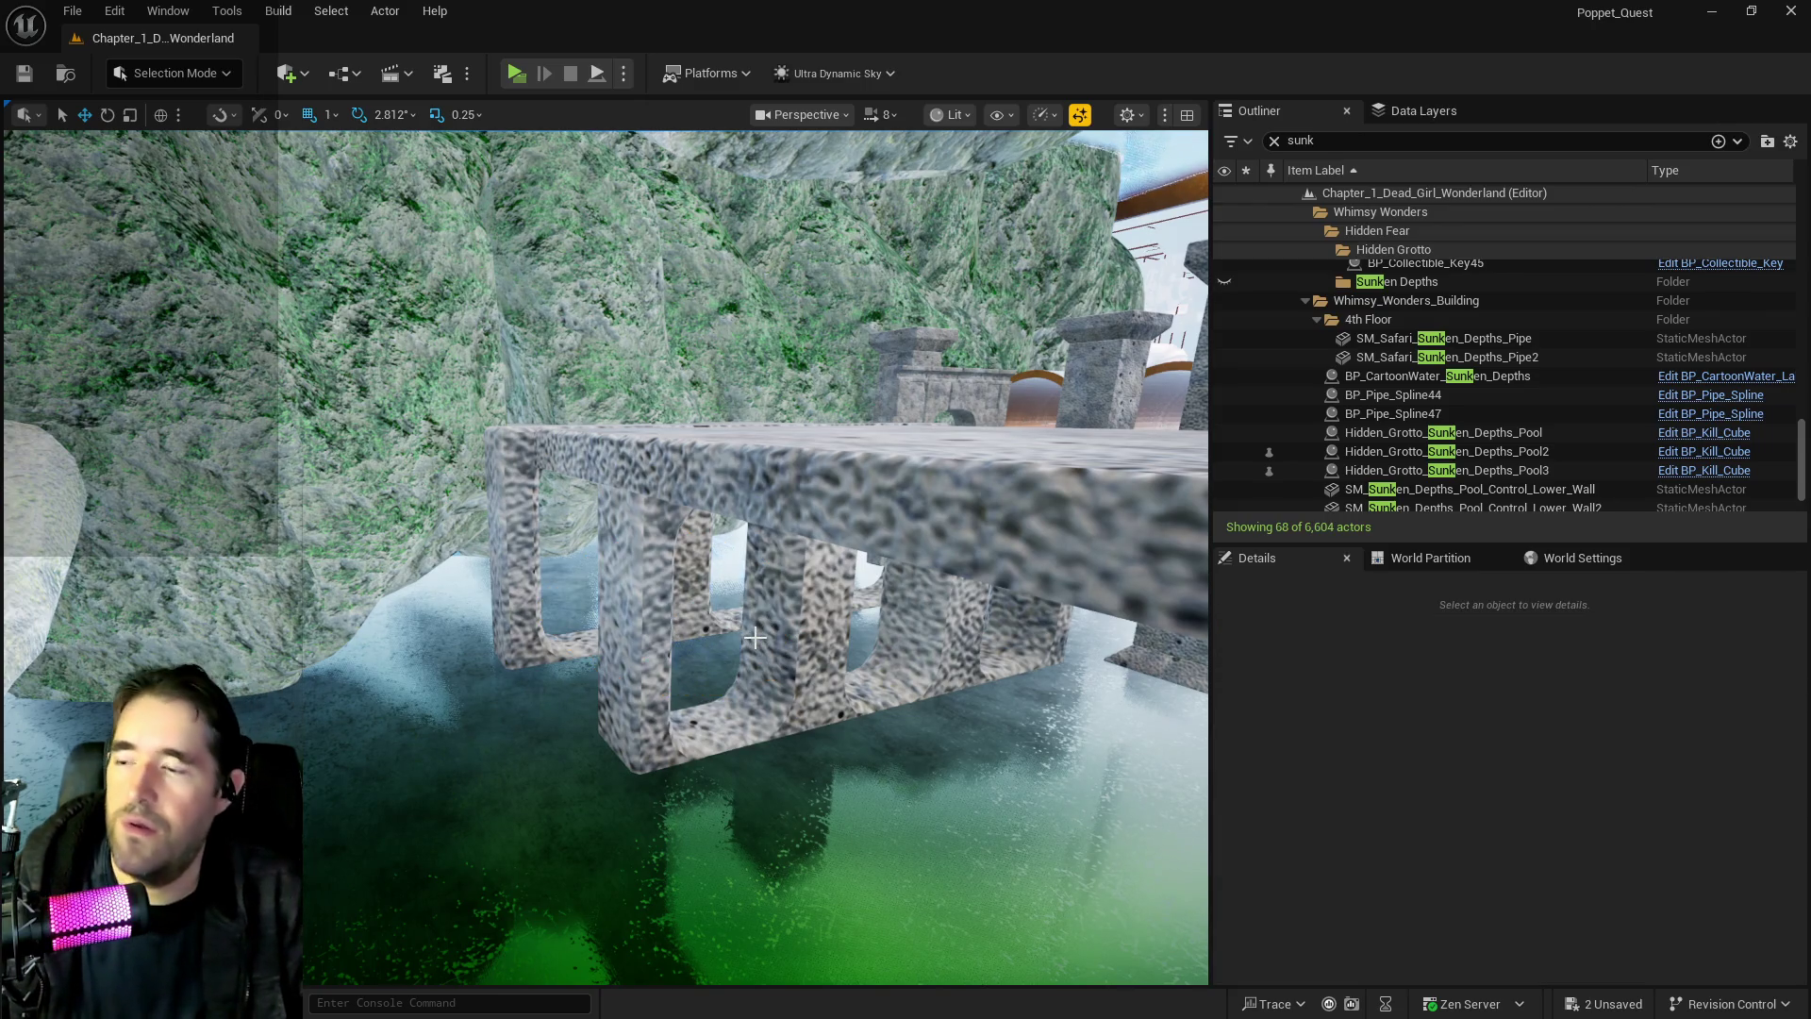
Save the level with 6,604 actors remaining
{"action": "scroll", "coordinate": [758, 639], "scroll_direction": "up", "scroll_amount": 10}
{"action": "scroll", "coordinate": [745, 631], "scroll_direction": "down", "scroll_amount": 10}
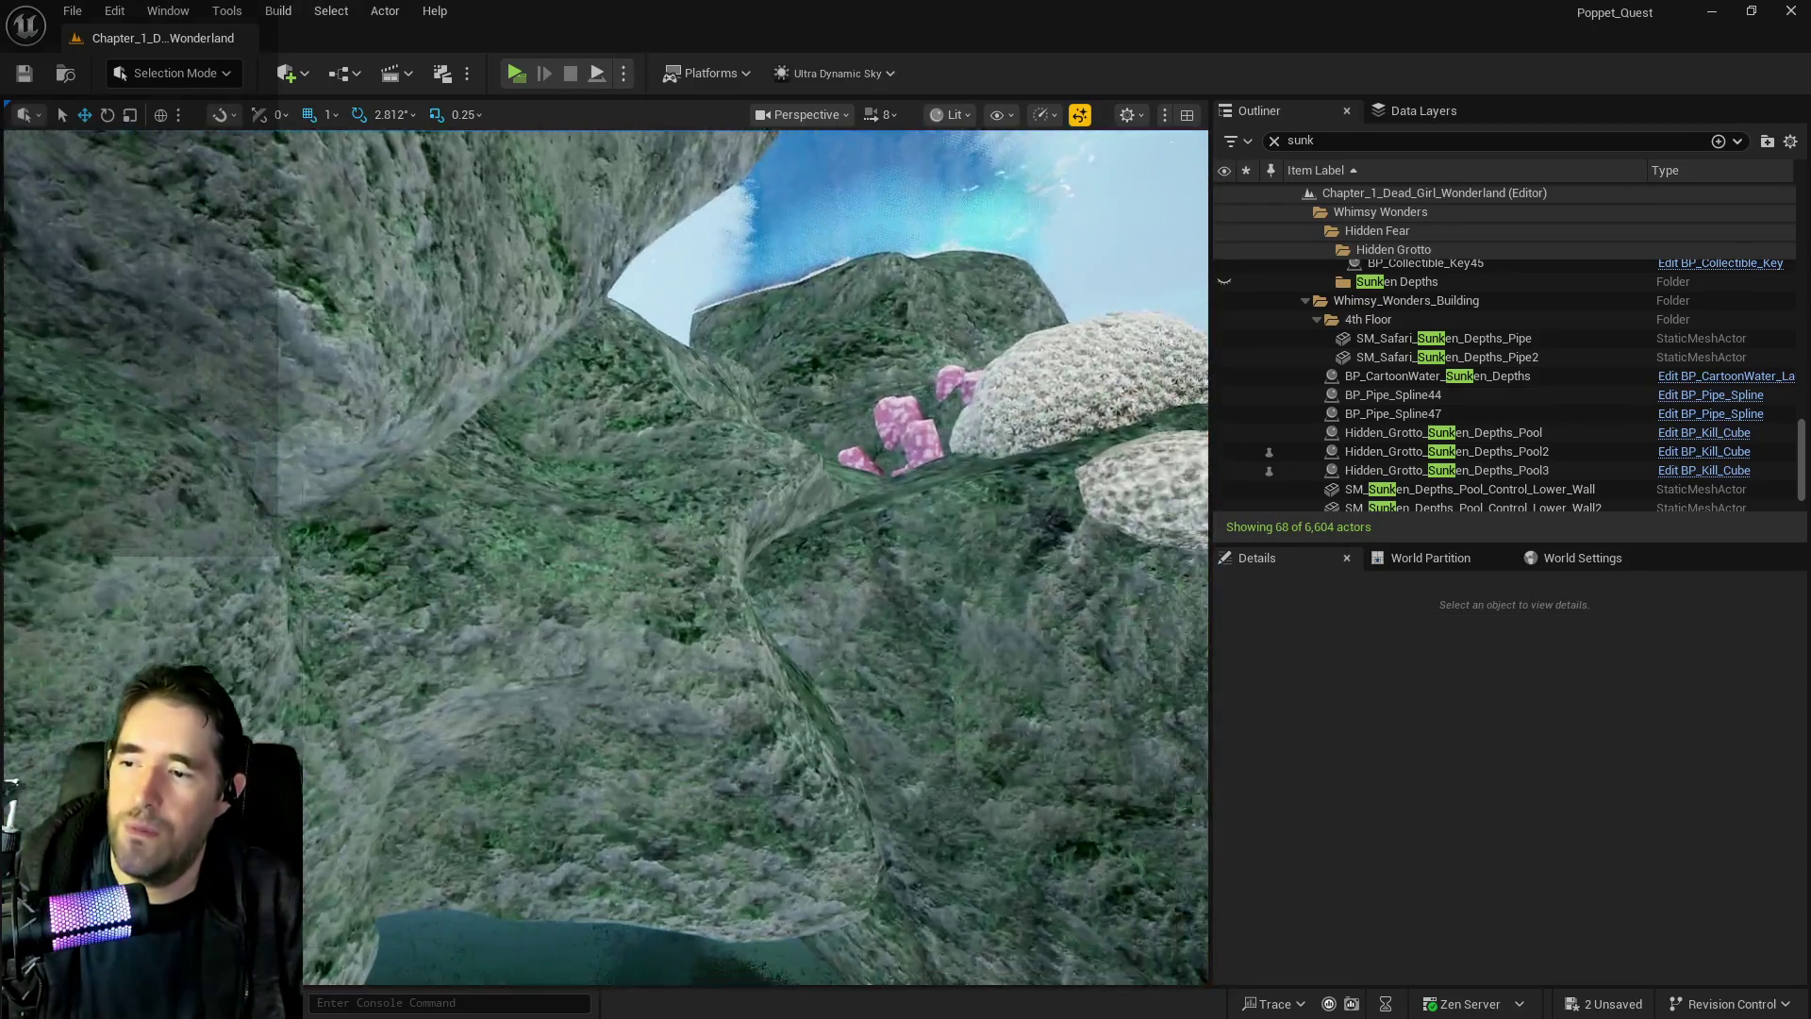
{"action": "key", "text": "ctrl+s"}
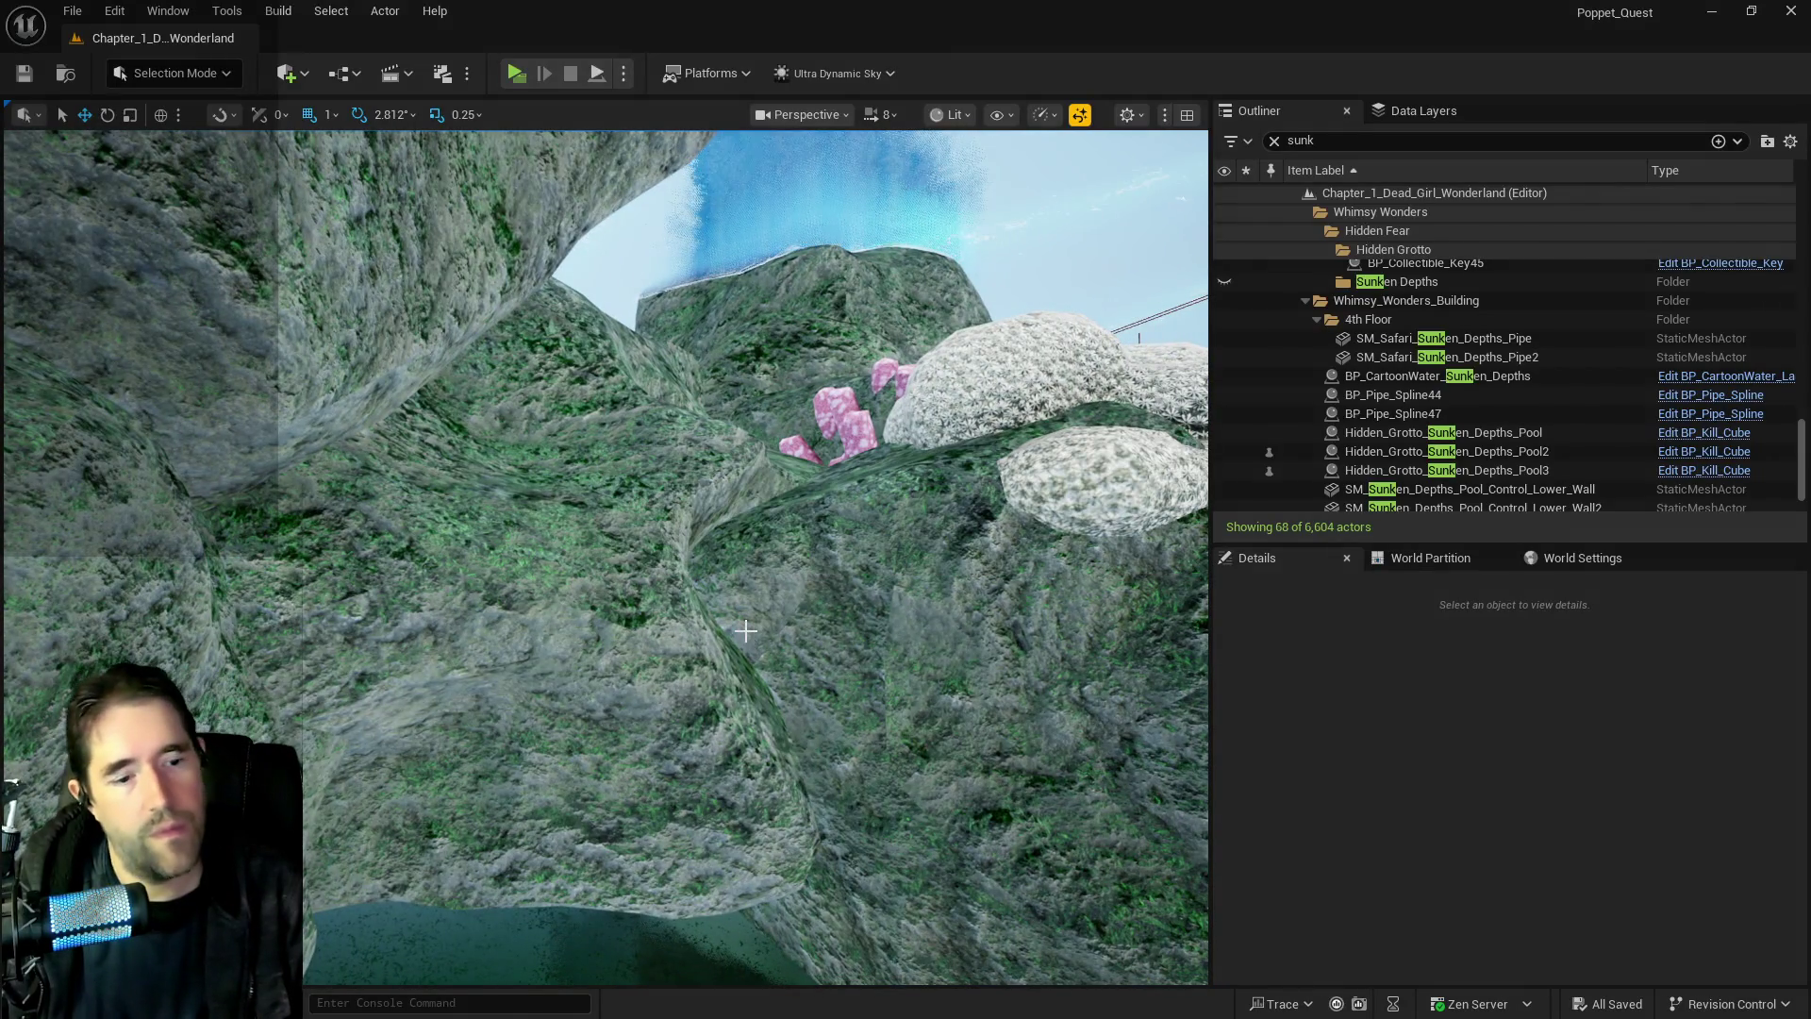
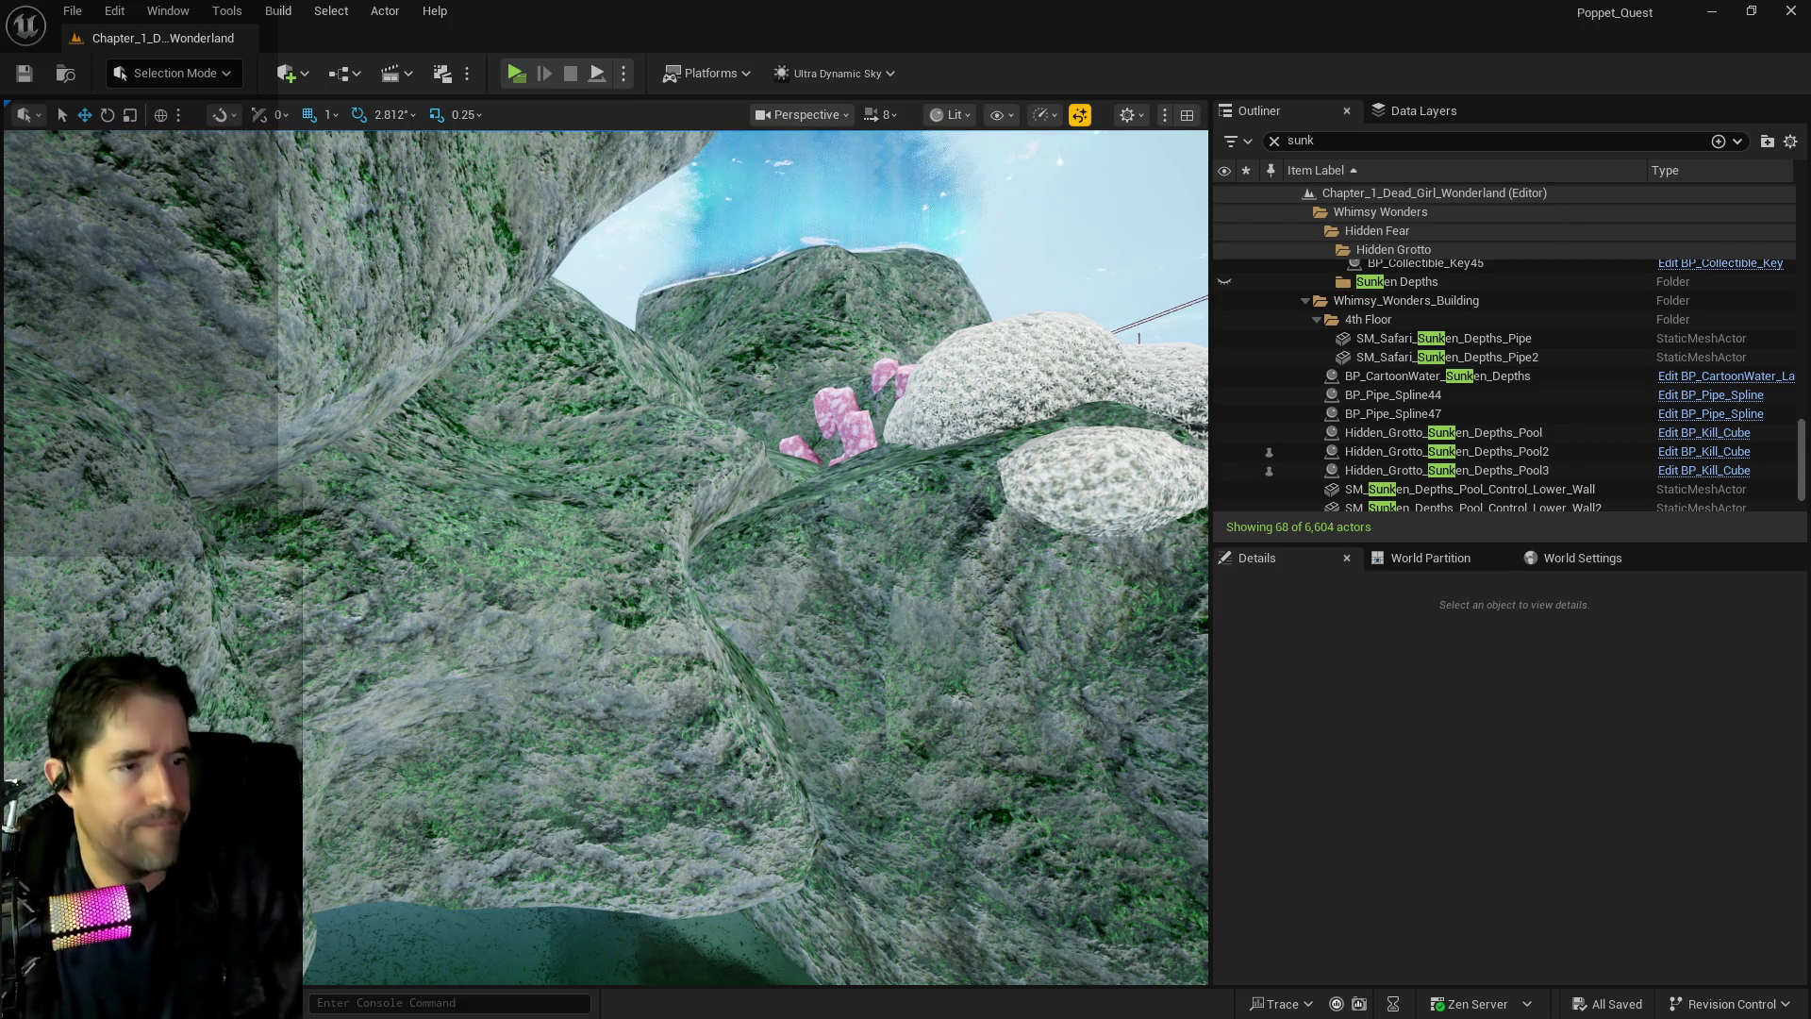
Place a test BP_Canal_Spline actor onto the plank, inspect it, then delete it
{"action": "mouse_move", "coordinate": [1028, 541]}
{"action": "left_mouse_down"}
{"action": "mouse_move", "coordinate": [1014, 443]}
{"action": "mouse_move", "coordinate": [1012, 481]}
{"action": "mouse_move", "coordinate": [970, 485]}
{"action": "left_mouse_up"}
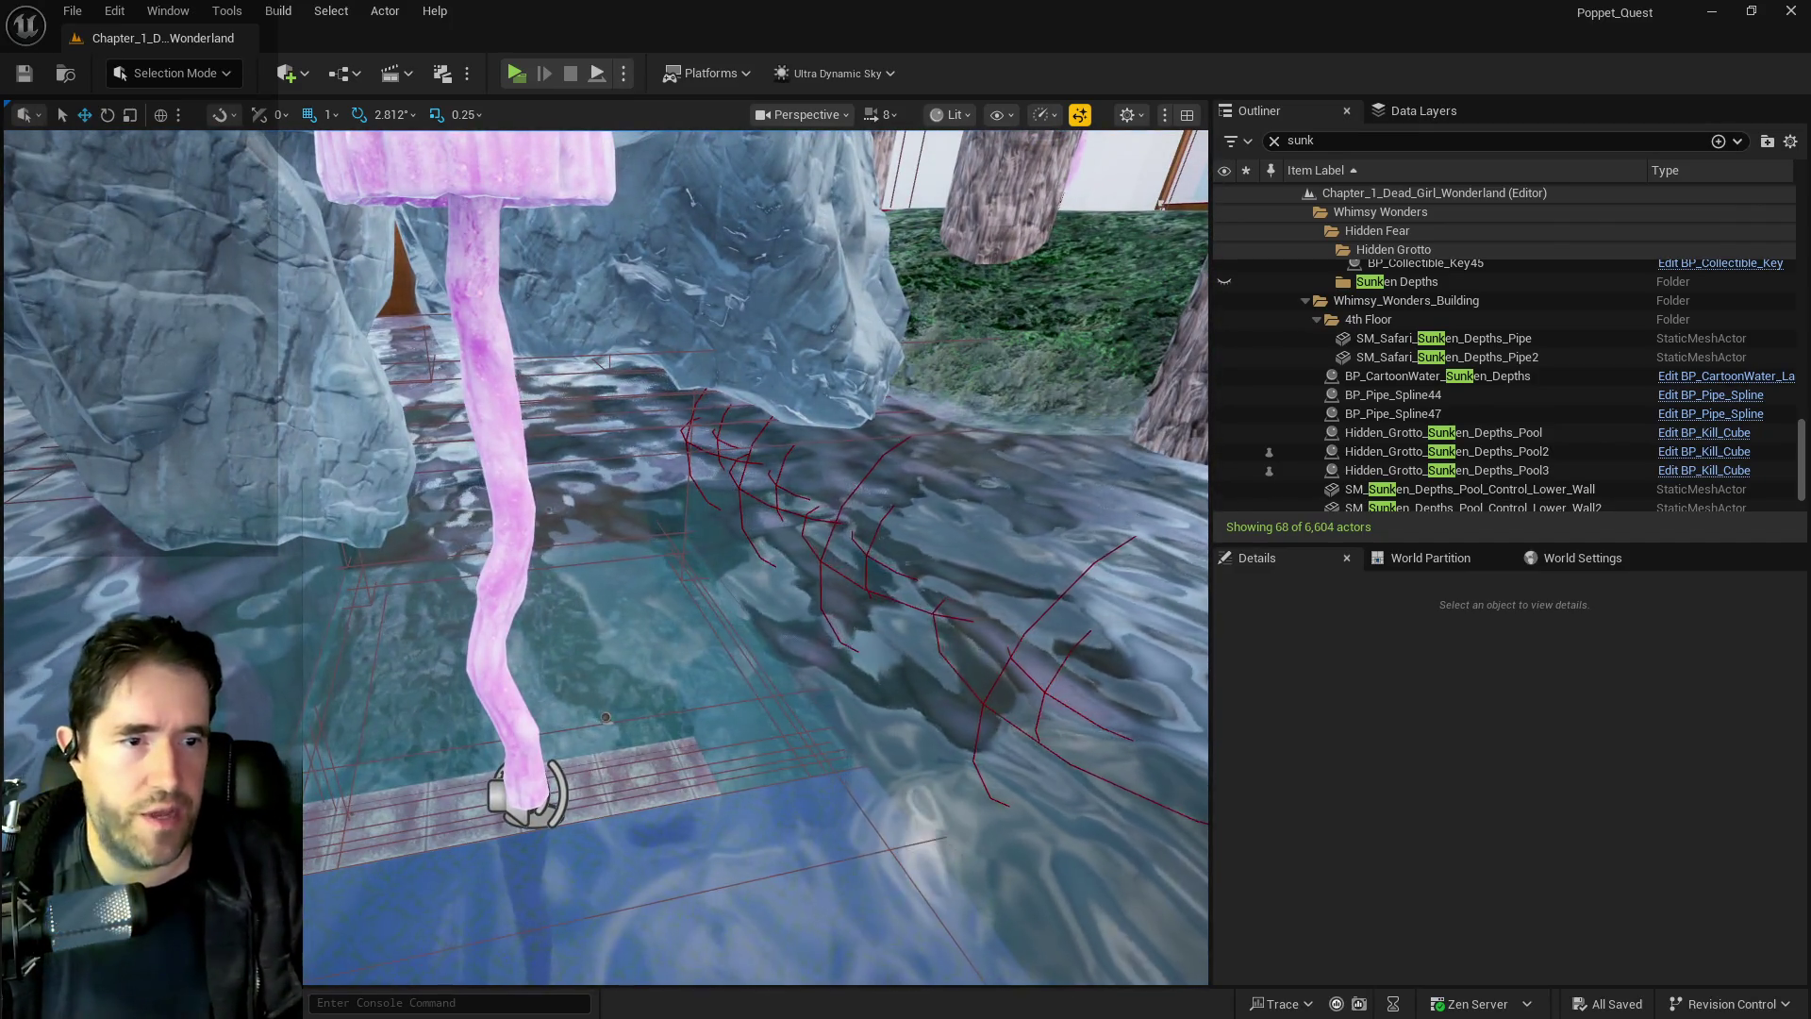
{"action": "key", "text": "ctrl+space"}
{"action": "scroll", "coordinate": [664, 434], "scroll_direction": "down", "scroll_amount": 10}
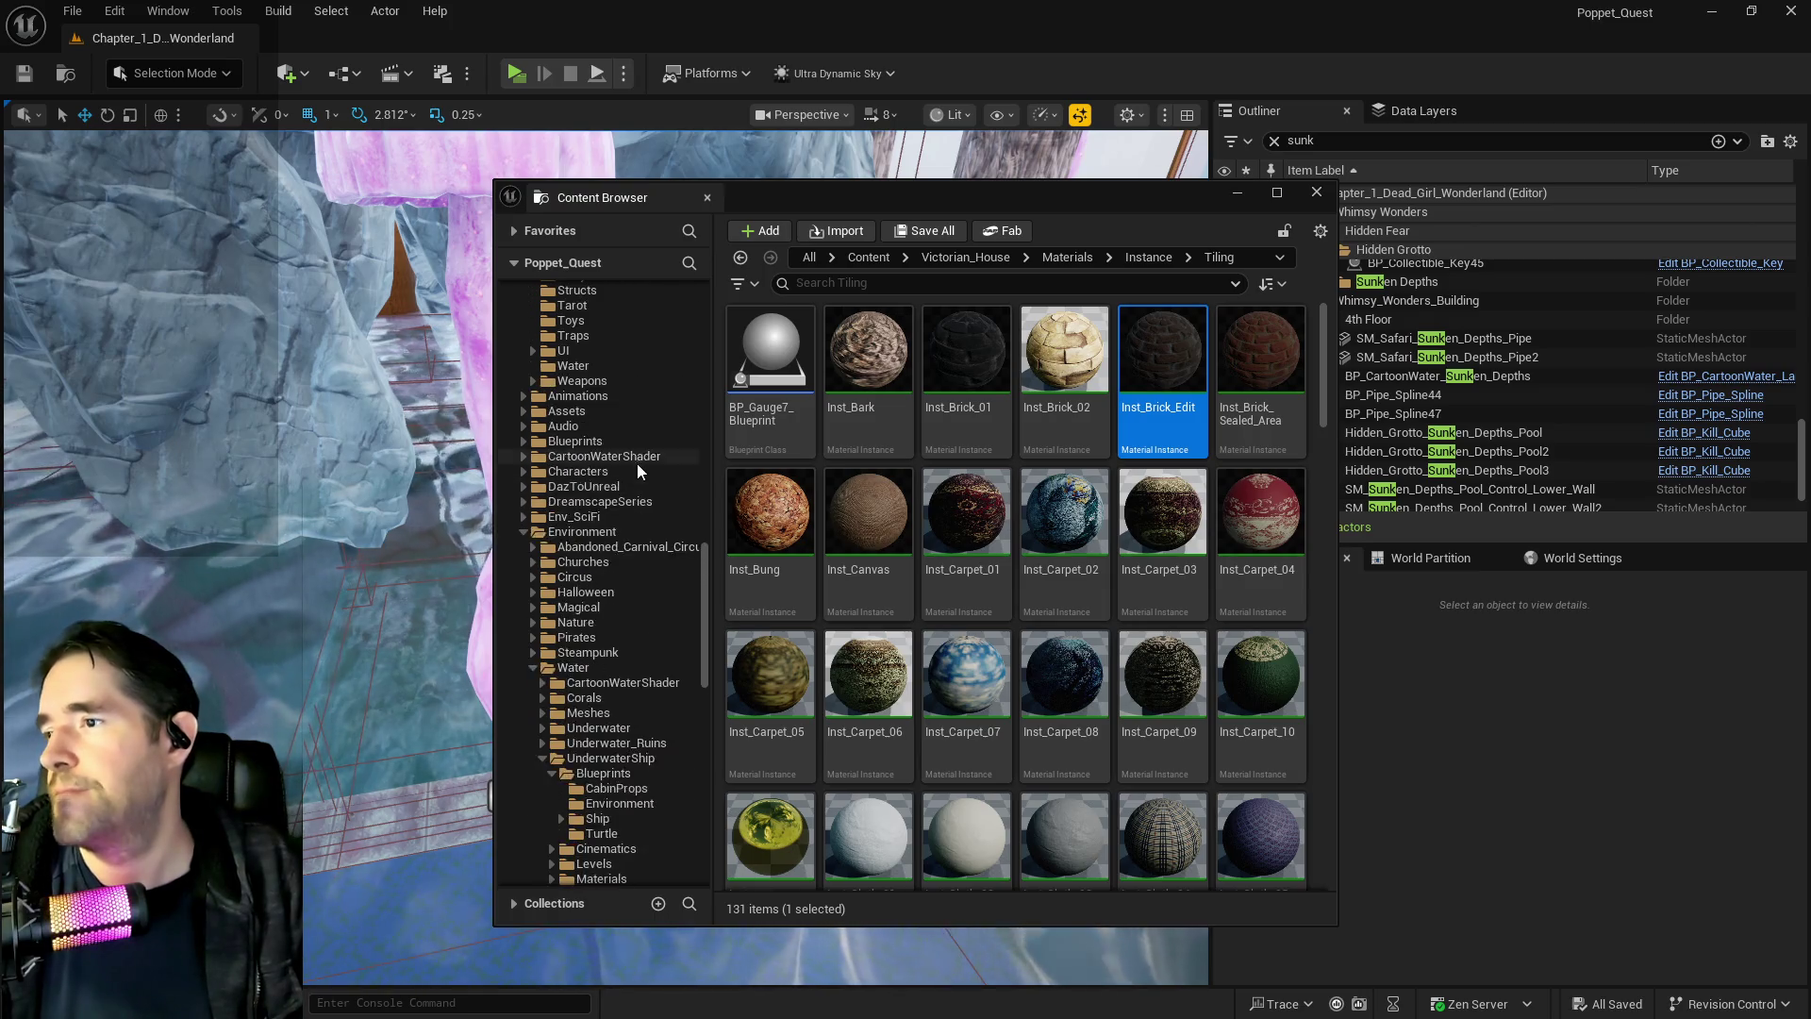
{"action": "scroll", "coordinate": [641, 528], "scroll_direction": "up", "scroll_amount": 3}
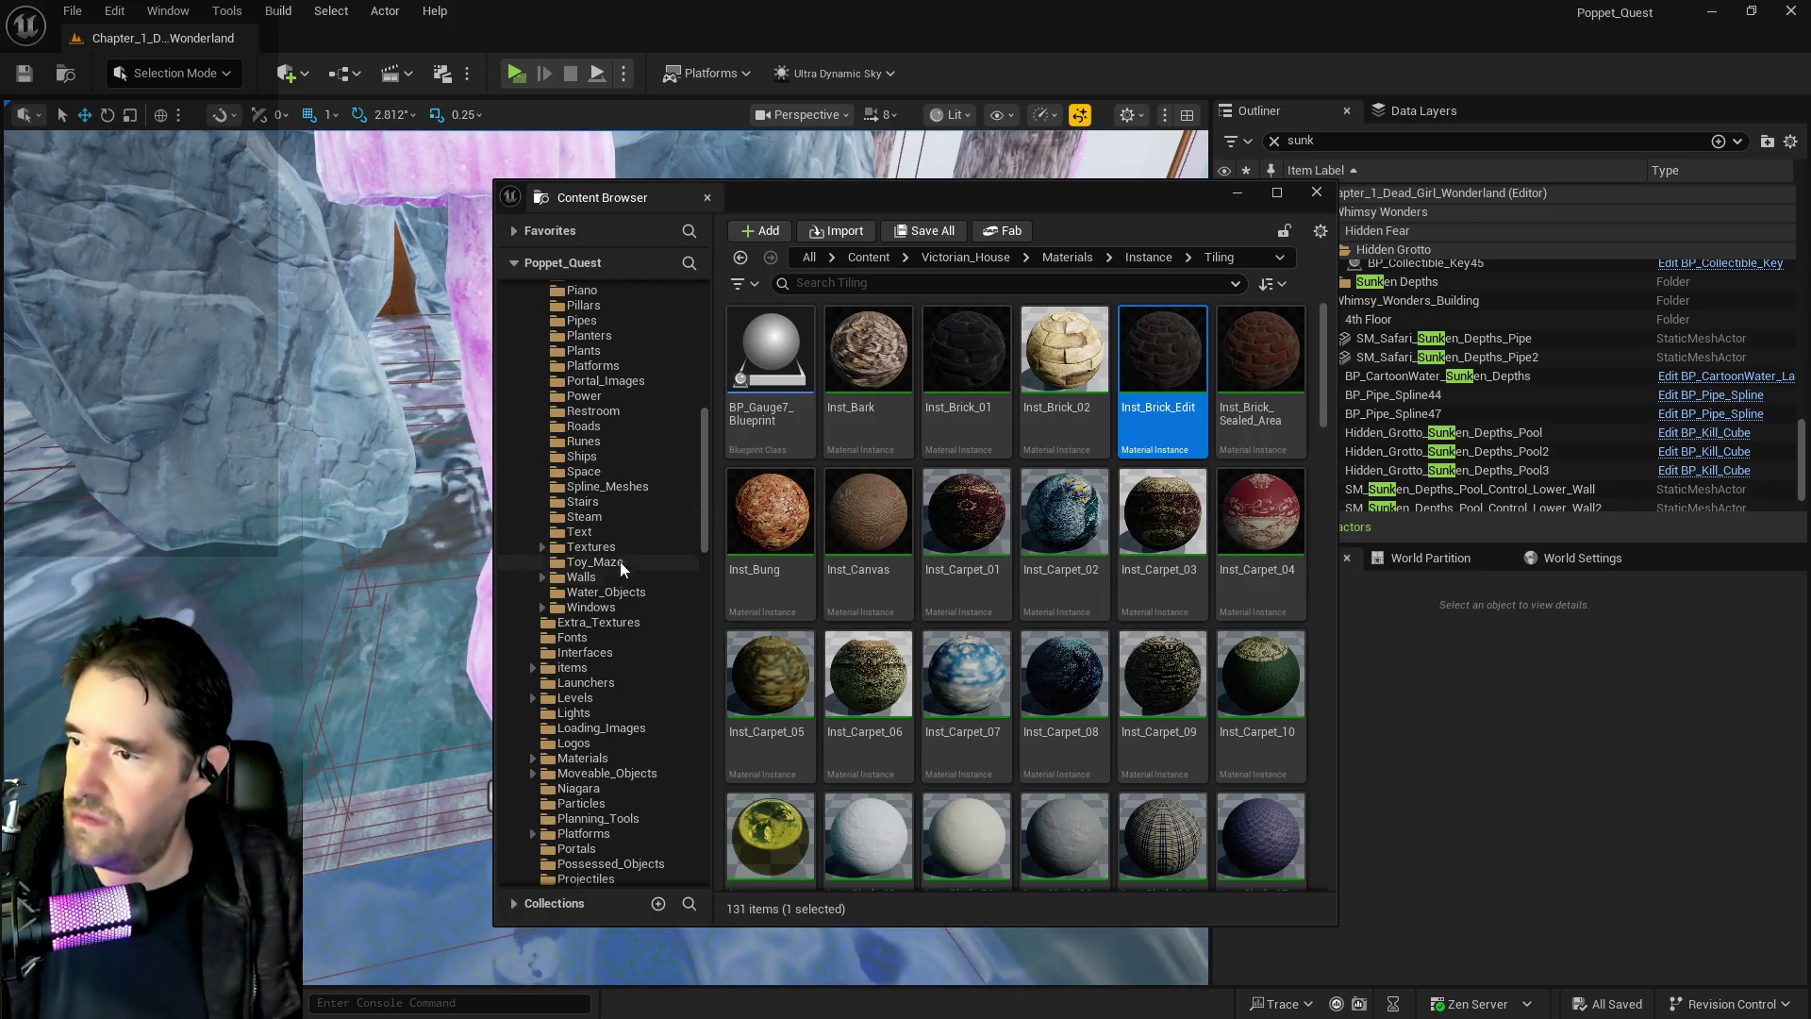
{"action": "left_click", "coordinate": [613, 487]}
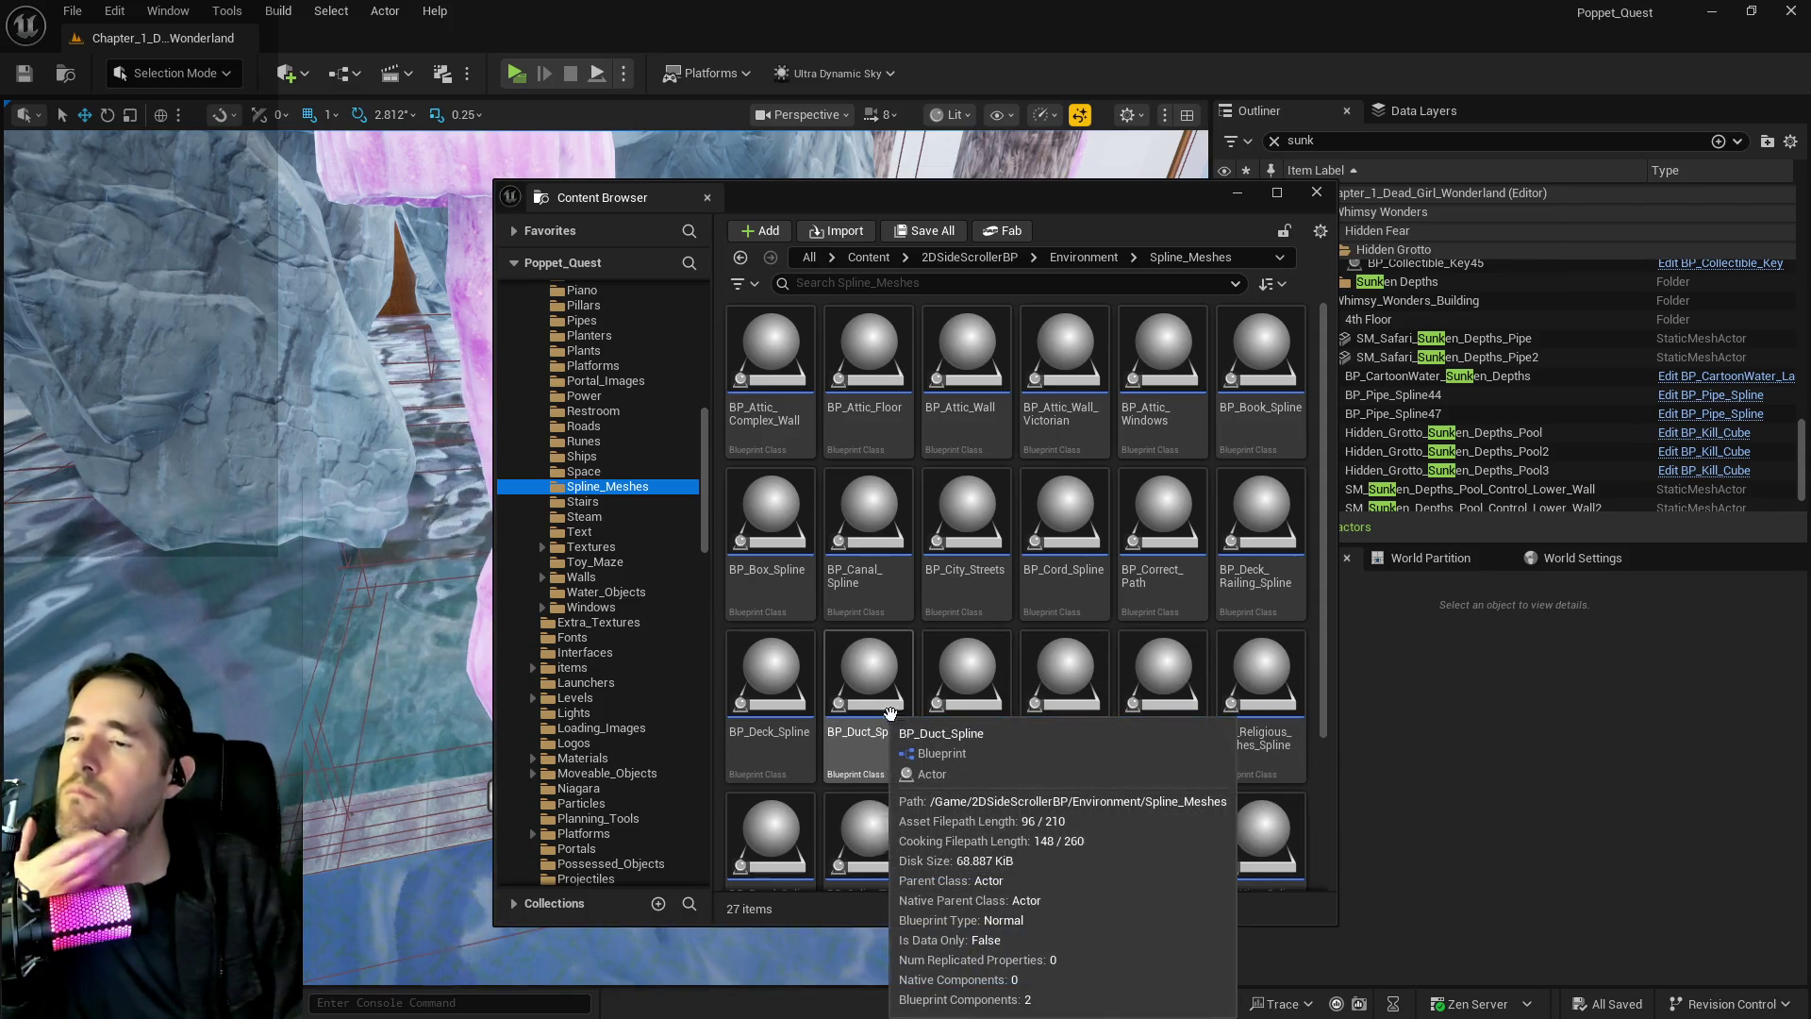
{"action": "left_click", "coordinate": [525, 789]}
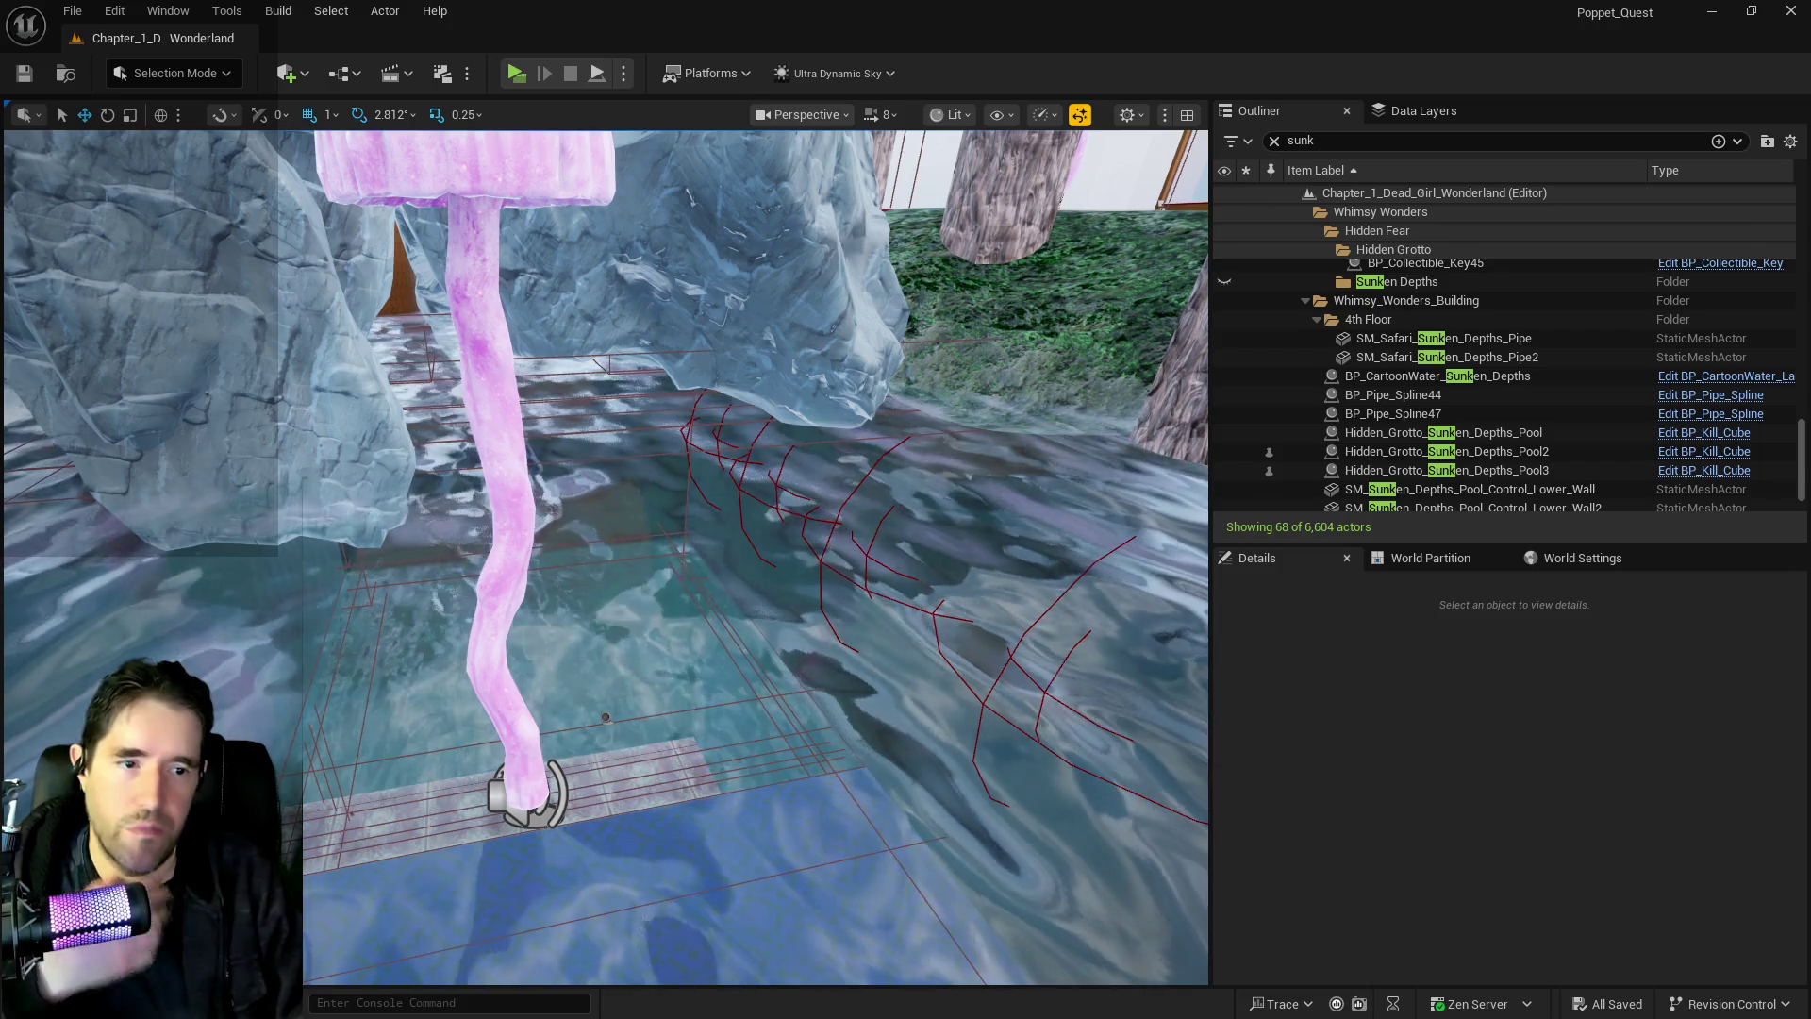
{"action": "left_click_drag", "start_coordinate": [701, 779], "coordinate": [701, 782]}
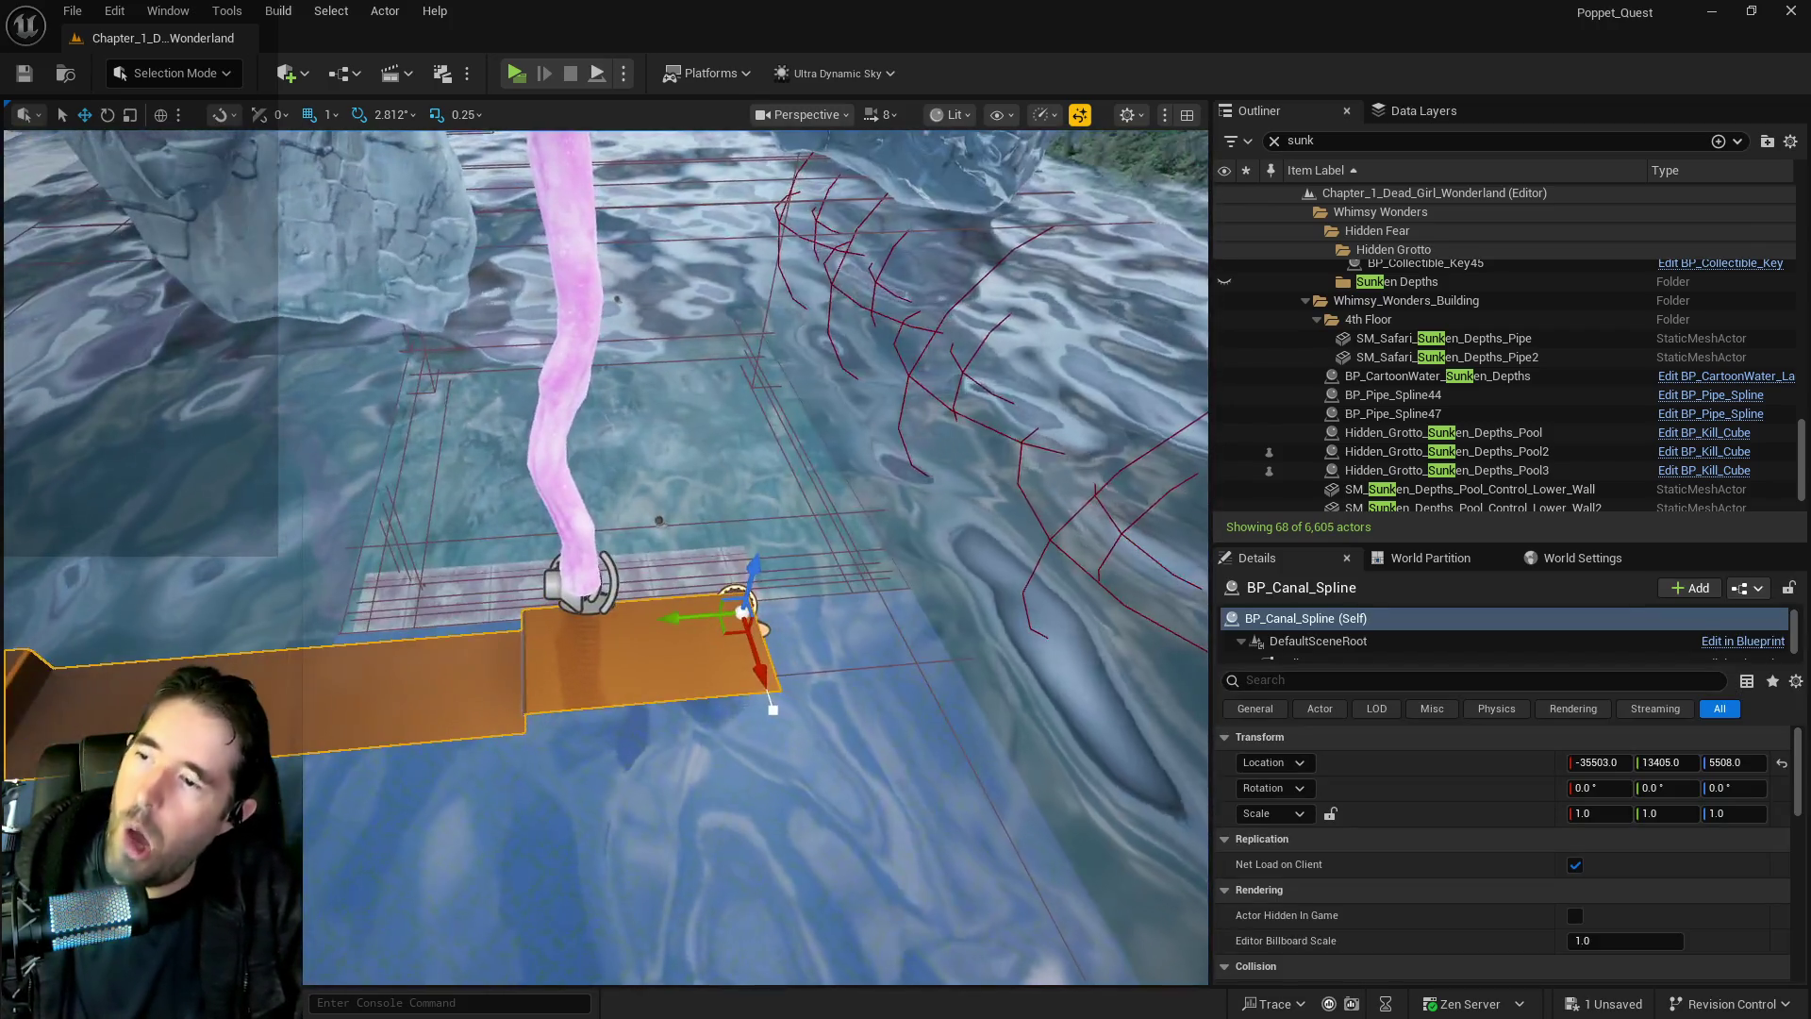
{"action": "left_click_drag", "start_coordinate": [603, 557], "coordinate": [661, 651]}
{"action": "mouse_move", "coordinate": [540, 800]}
{"action": "left_mouse_down"}
{"action": "mouse_move", "coordinate": [821, 563]}
{"action": "mouse_move", "coordinate": [839, 604]}
{"action": "left_mouse_up"}
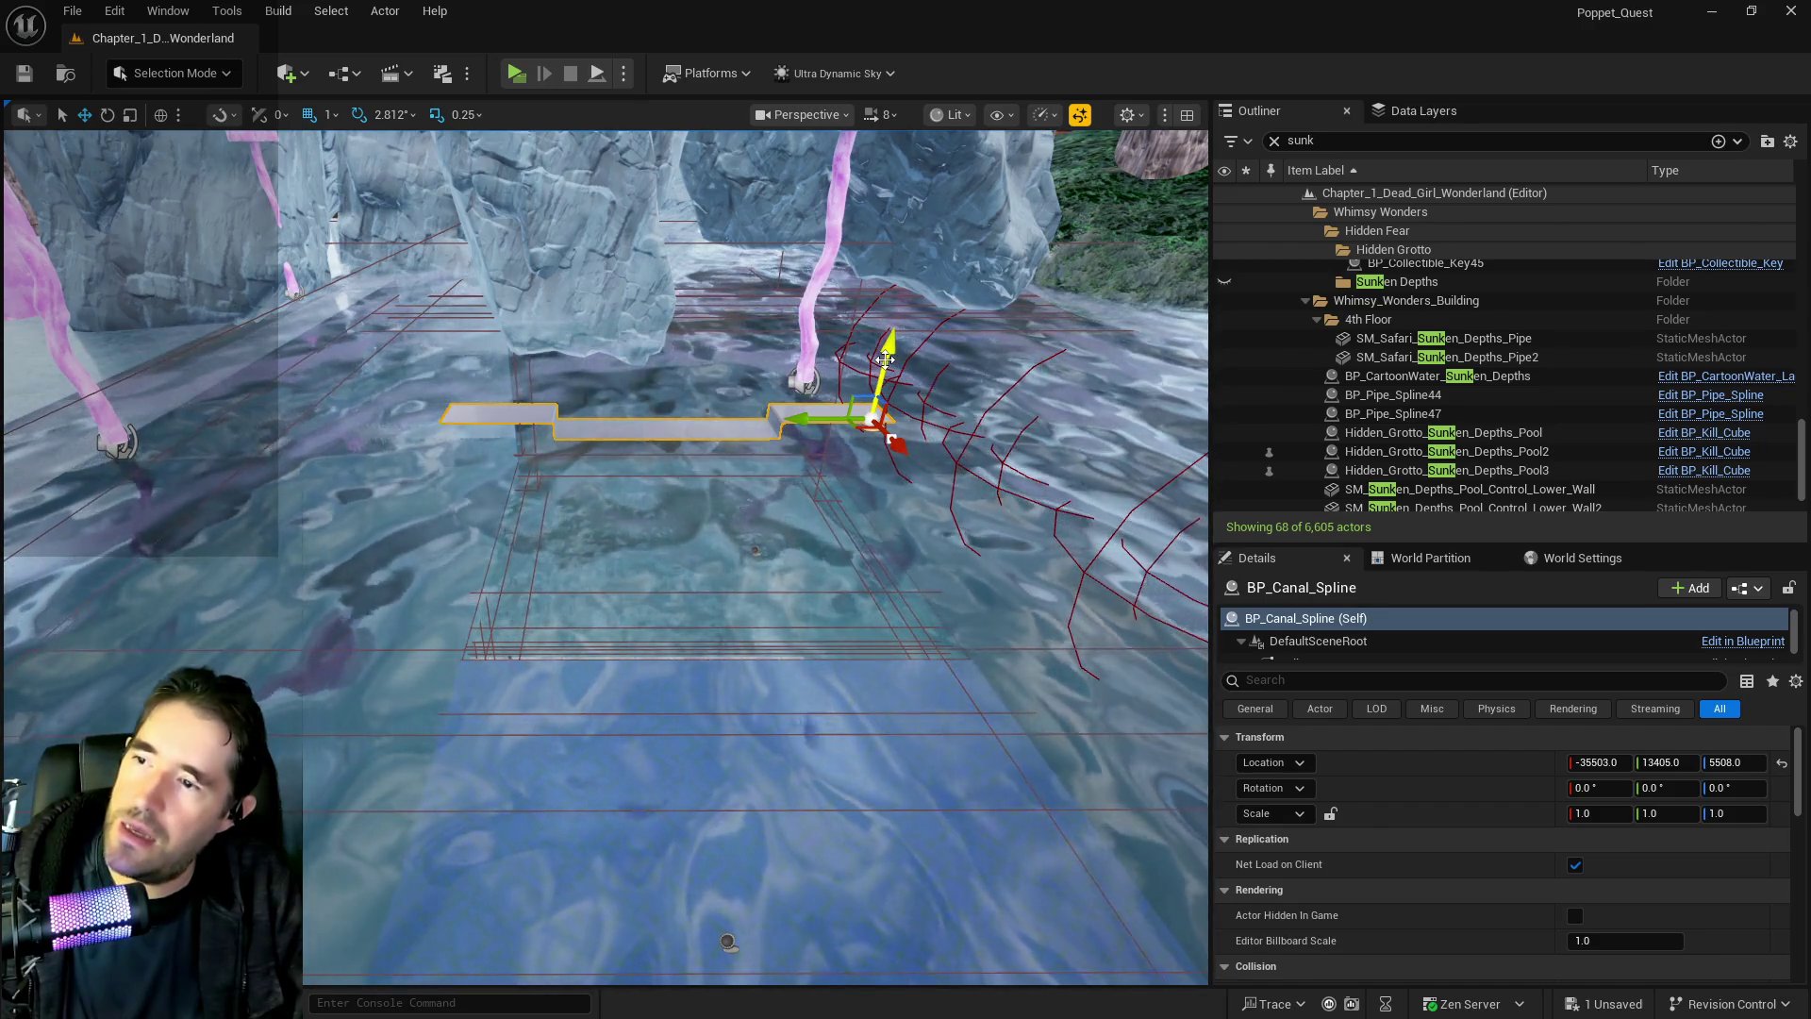
{"action": "key", "text": "Delete"}
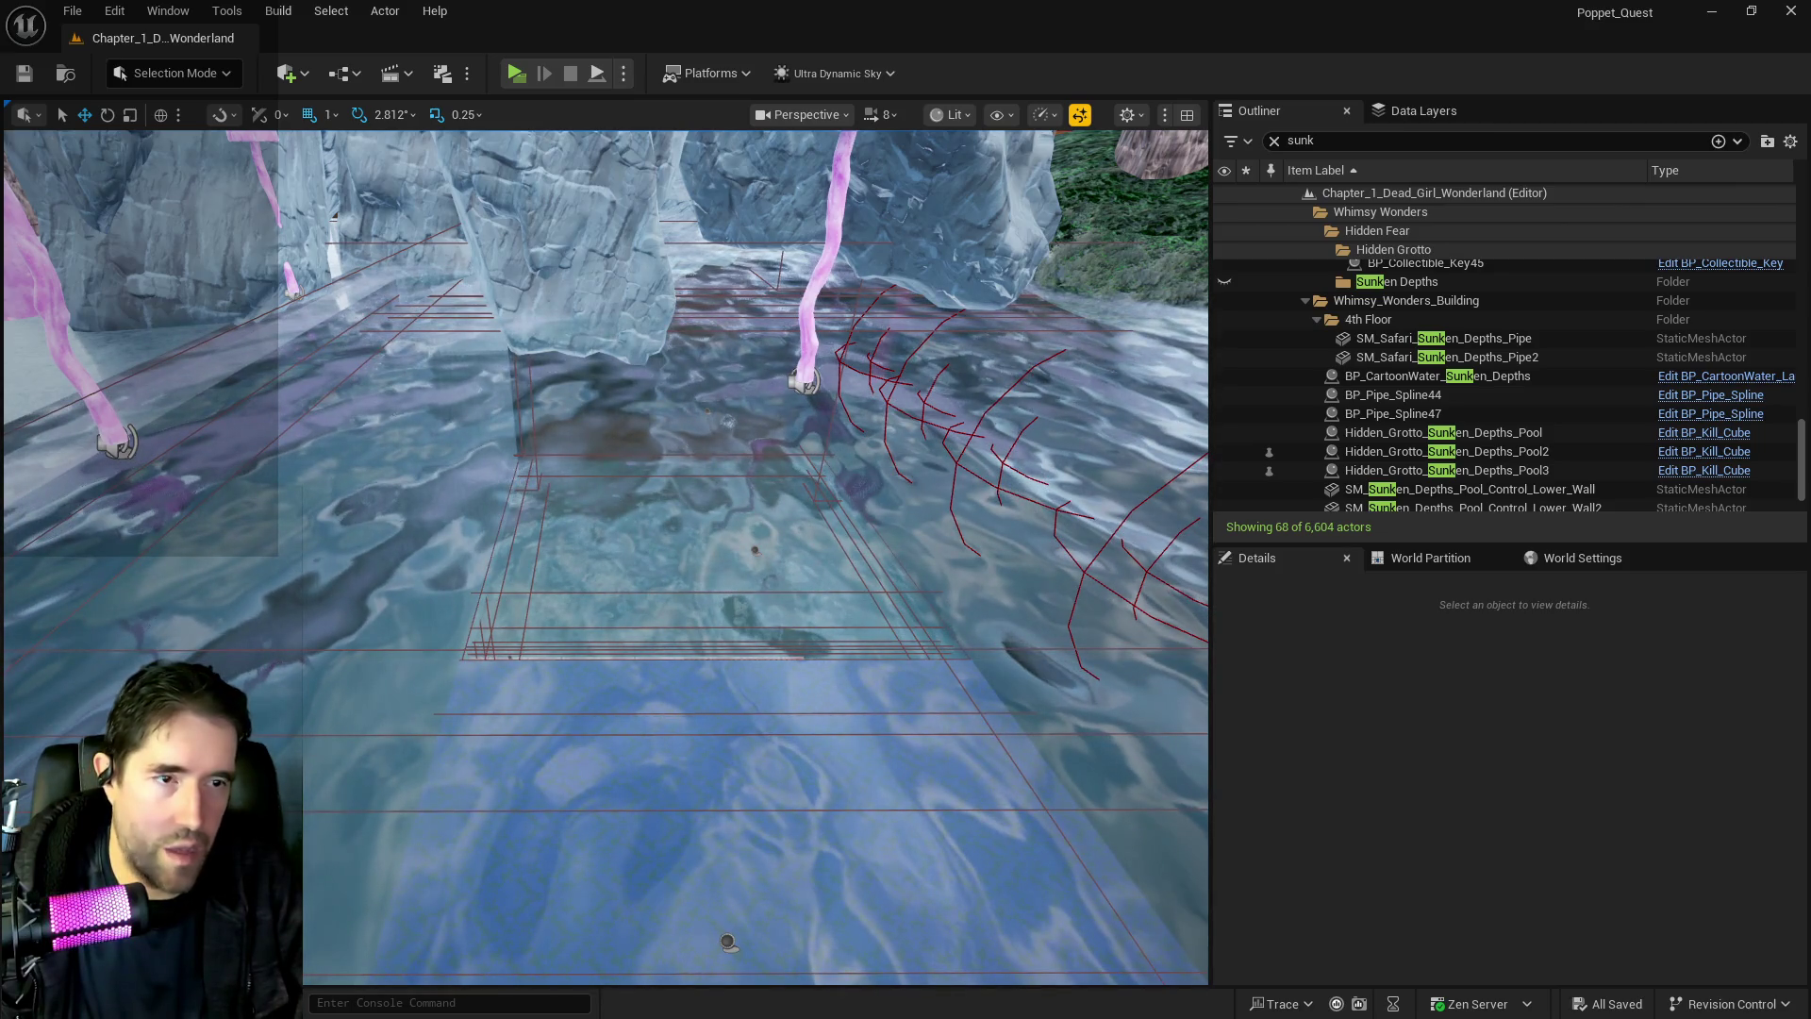
Duplicate BP_Canal_Spline as BP_Grate_Spline and open the copy for editing
{"action": "key", "text": "ctrl+space"}
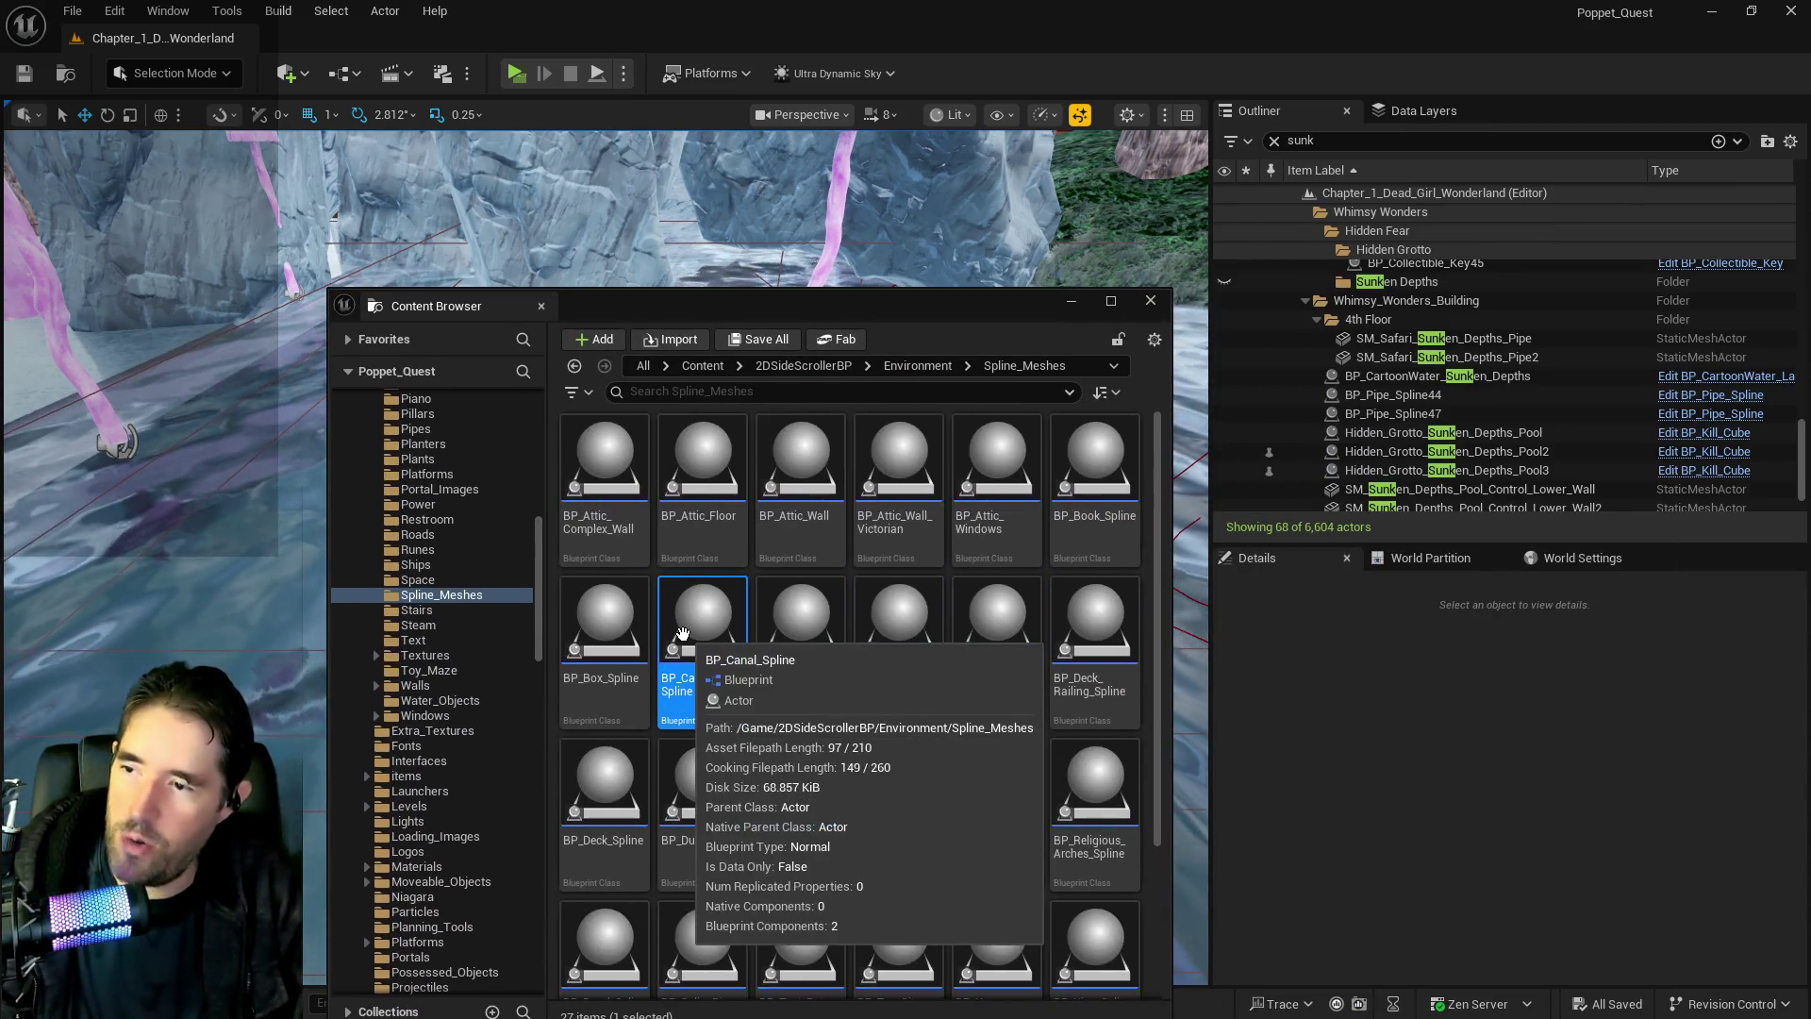
{"action": "right_click", "coordinate": [742, 663]}
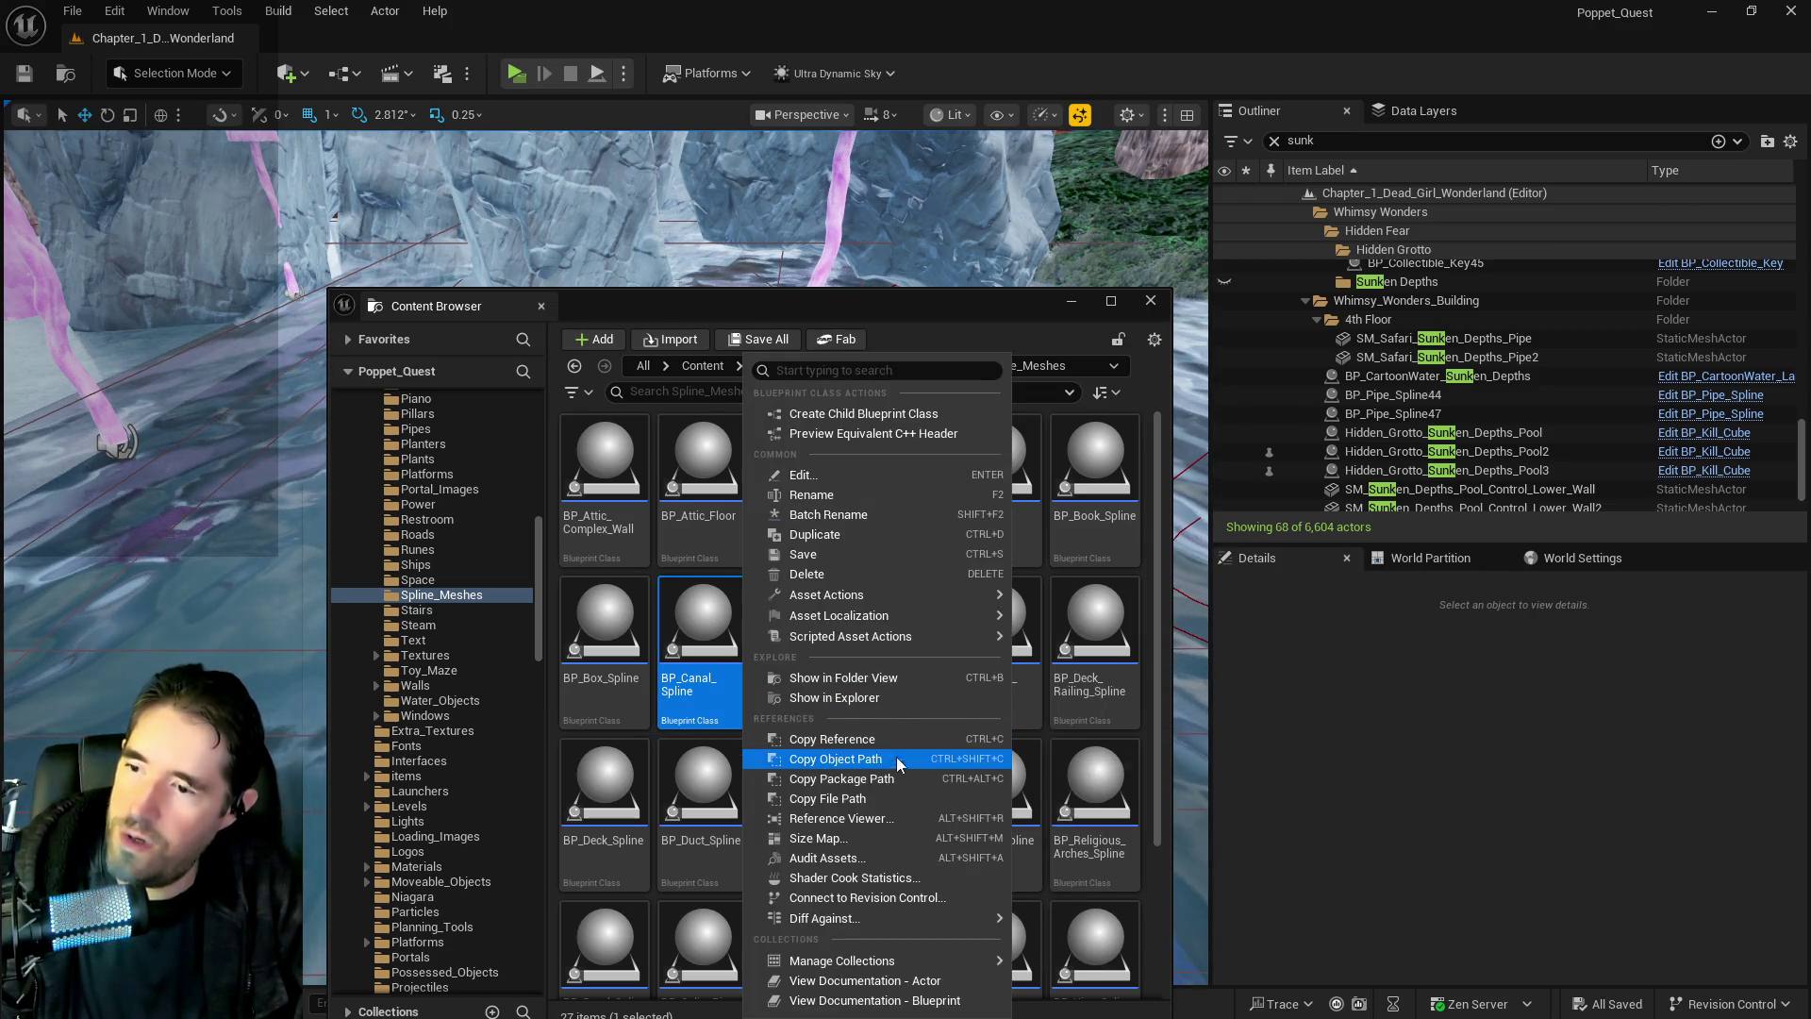
{"action": "left_click", "coordinate": [913, 536]}
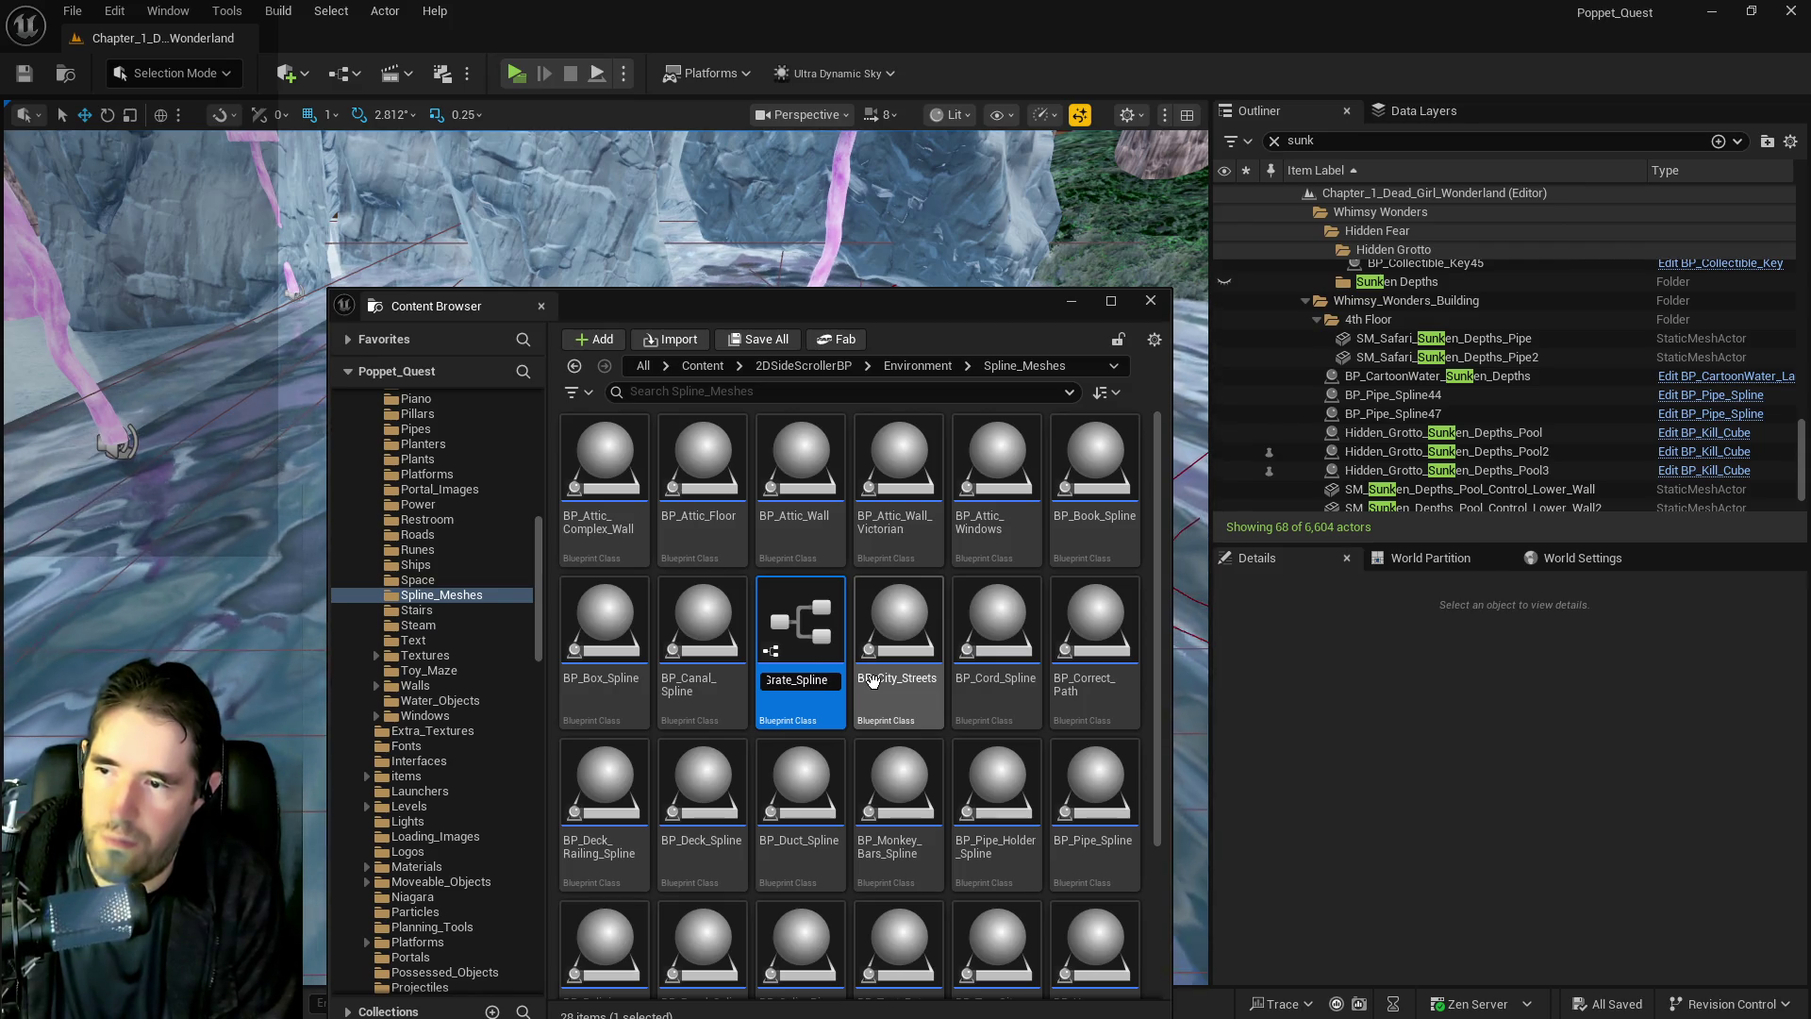
{"action": "key", "text": "Return"}
{"action": "double_click", "coordinate": [822, 754]}
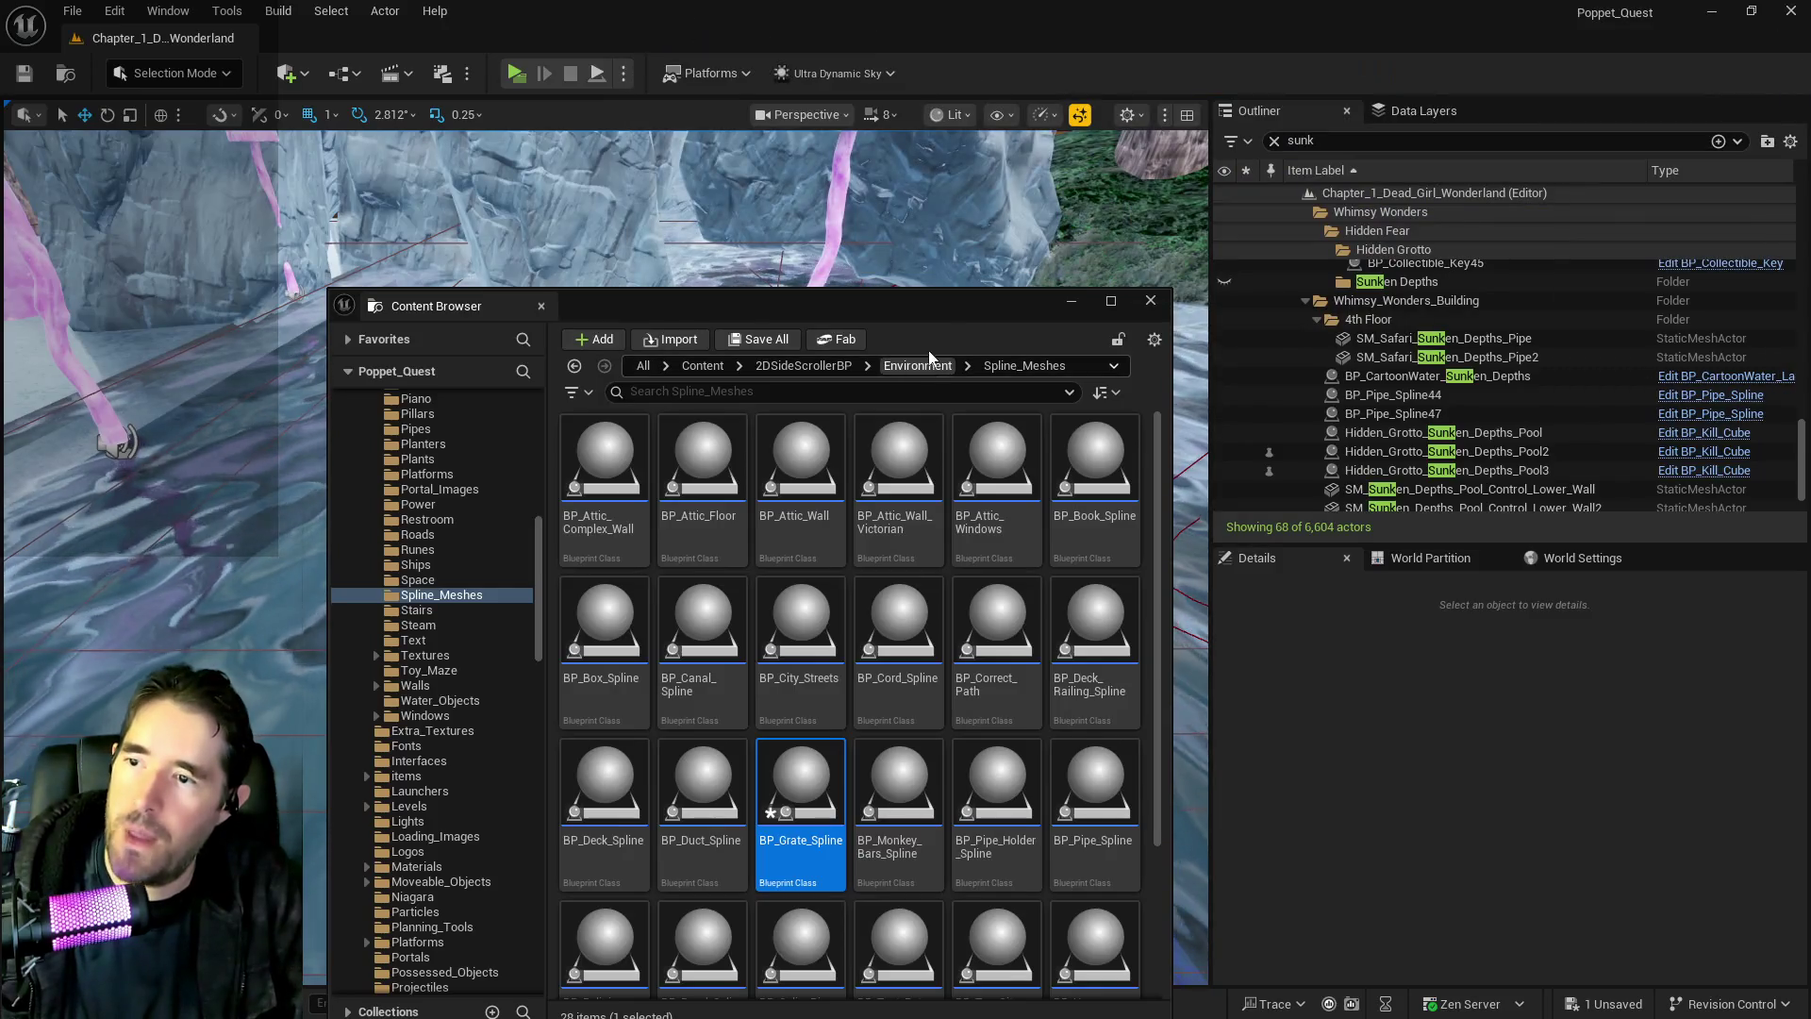
{"action": "key", "text": "ctrl+space"}
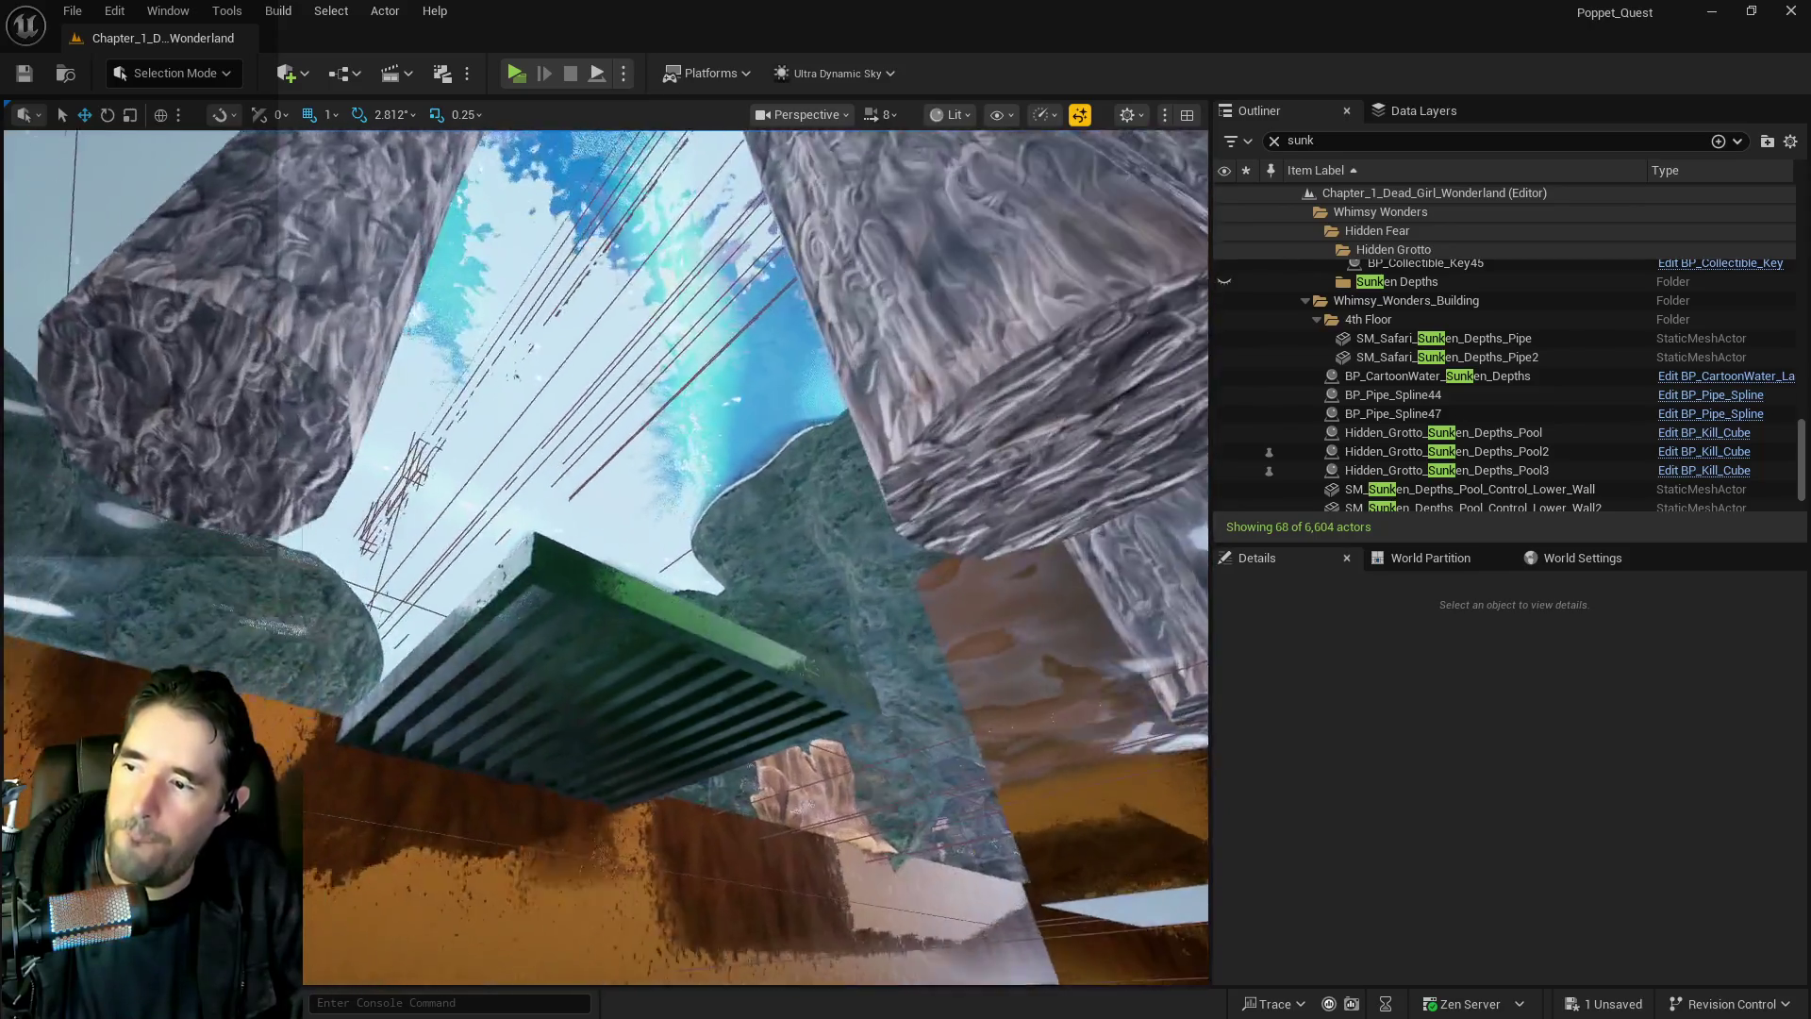
Select the Add Spline Mesh Component node in BP_Grate_Spline's Construction Script
{"action": "left_click", "coordinate": [852, 776]}
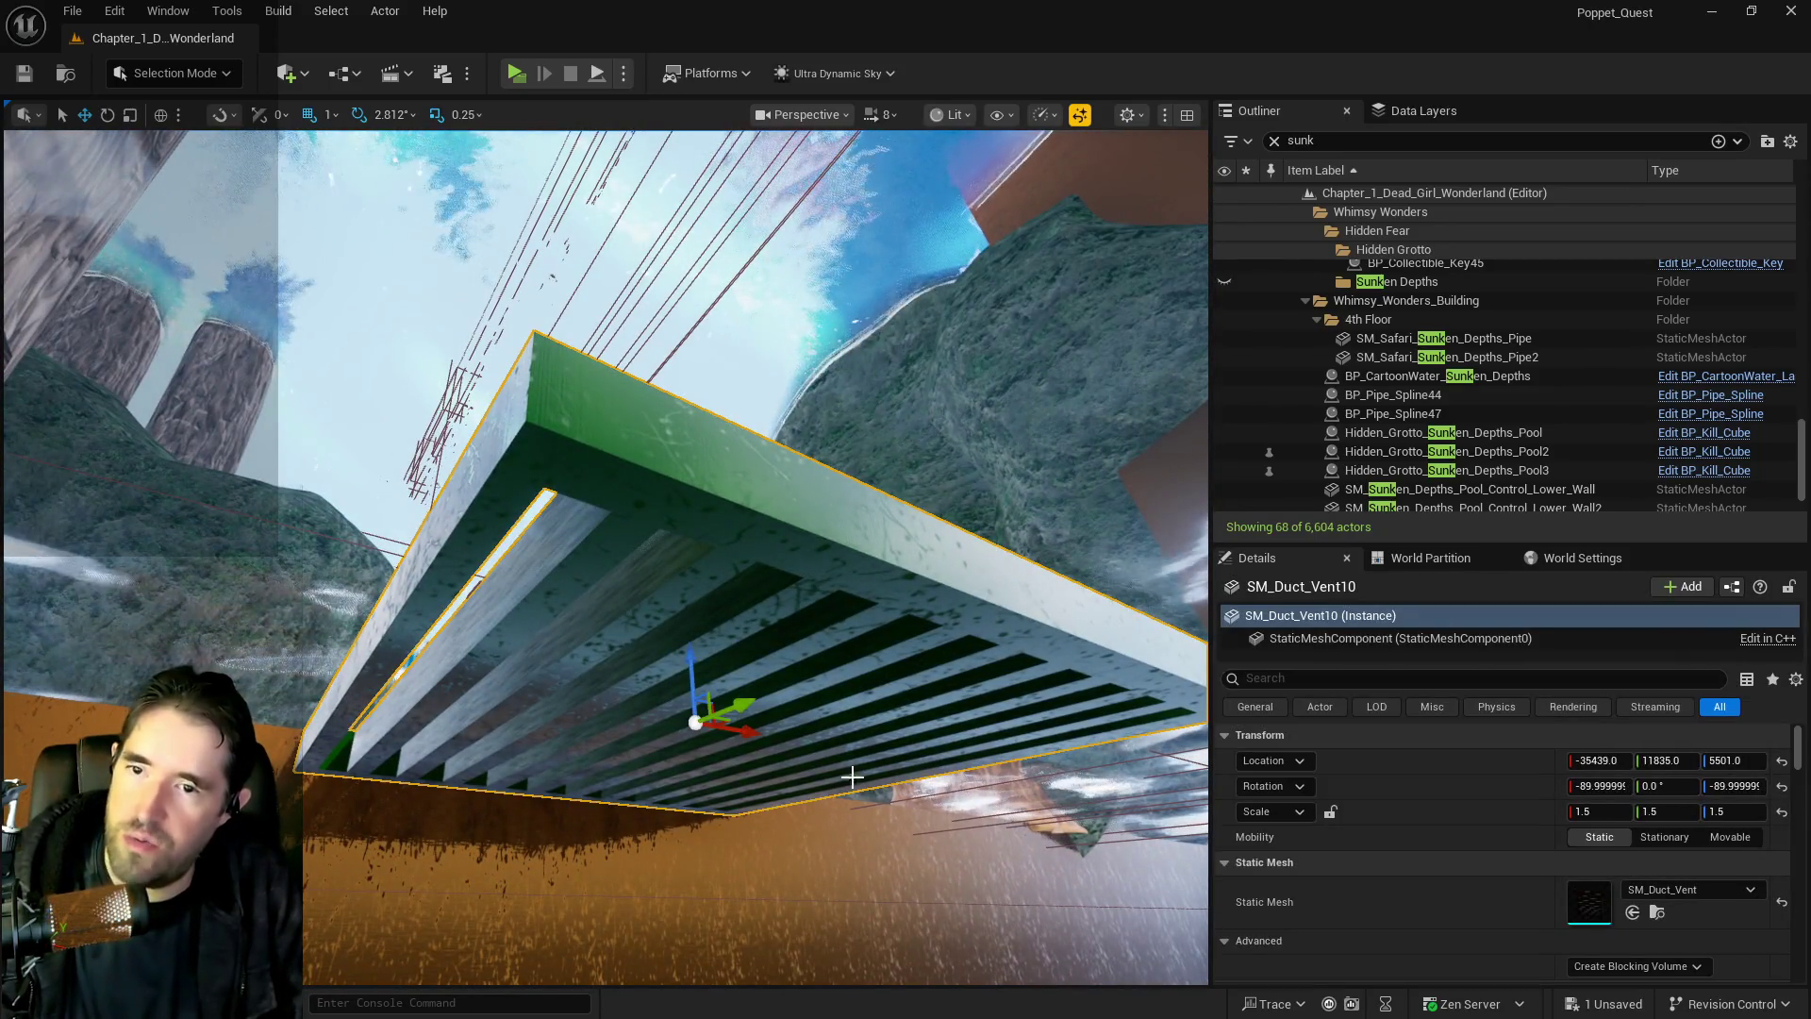
{"action": "scroll", "coordinate": [1660, 910], "scroll_direction": "down", "scroll_amount": 3}
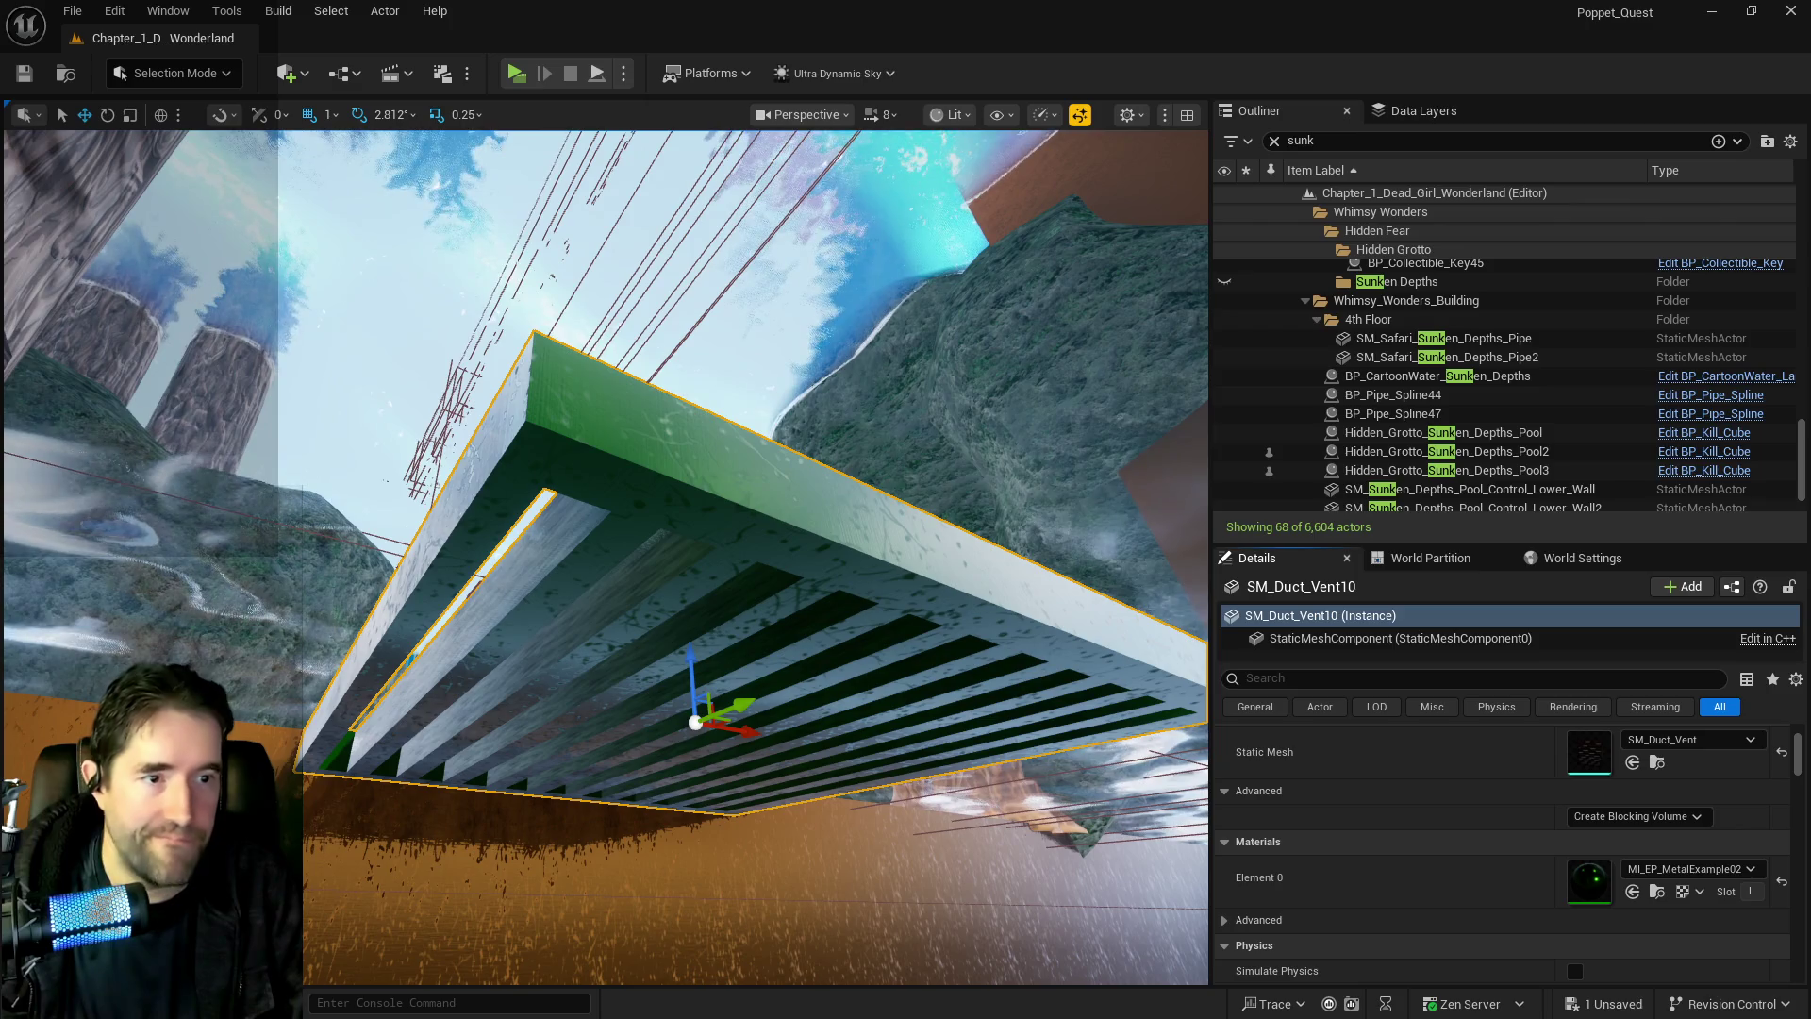
{"action": "left_click_drag", "start_coordinate": [1257, 459], "coordinate": [1028, 458]}
{"action": "double_click", "coordinate": [1026, 458]}
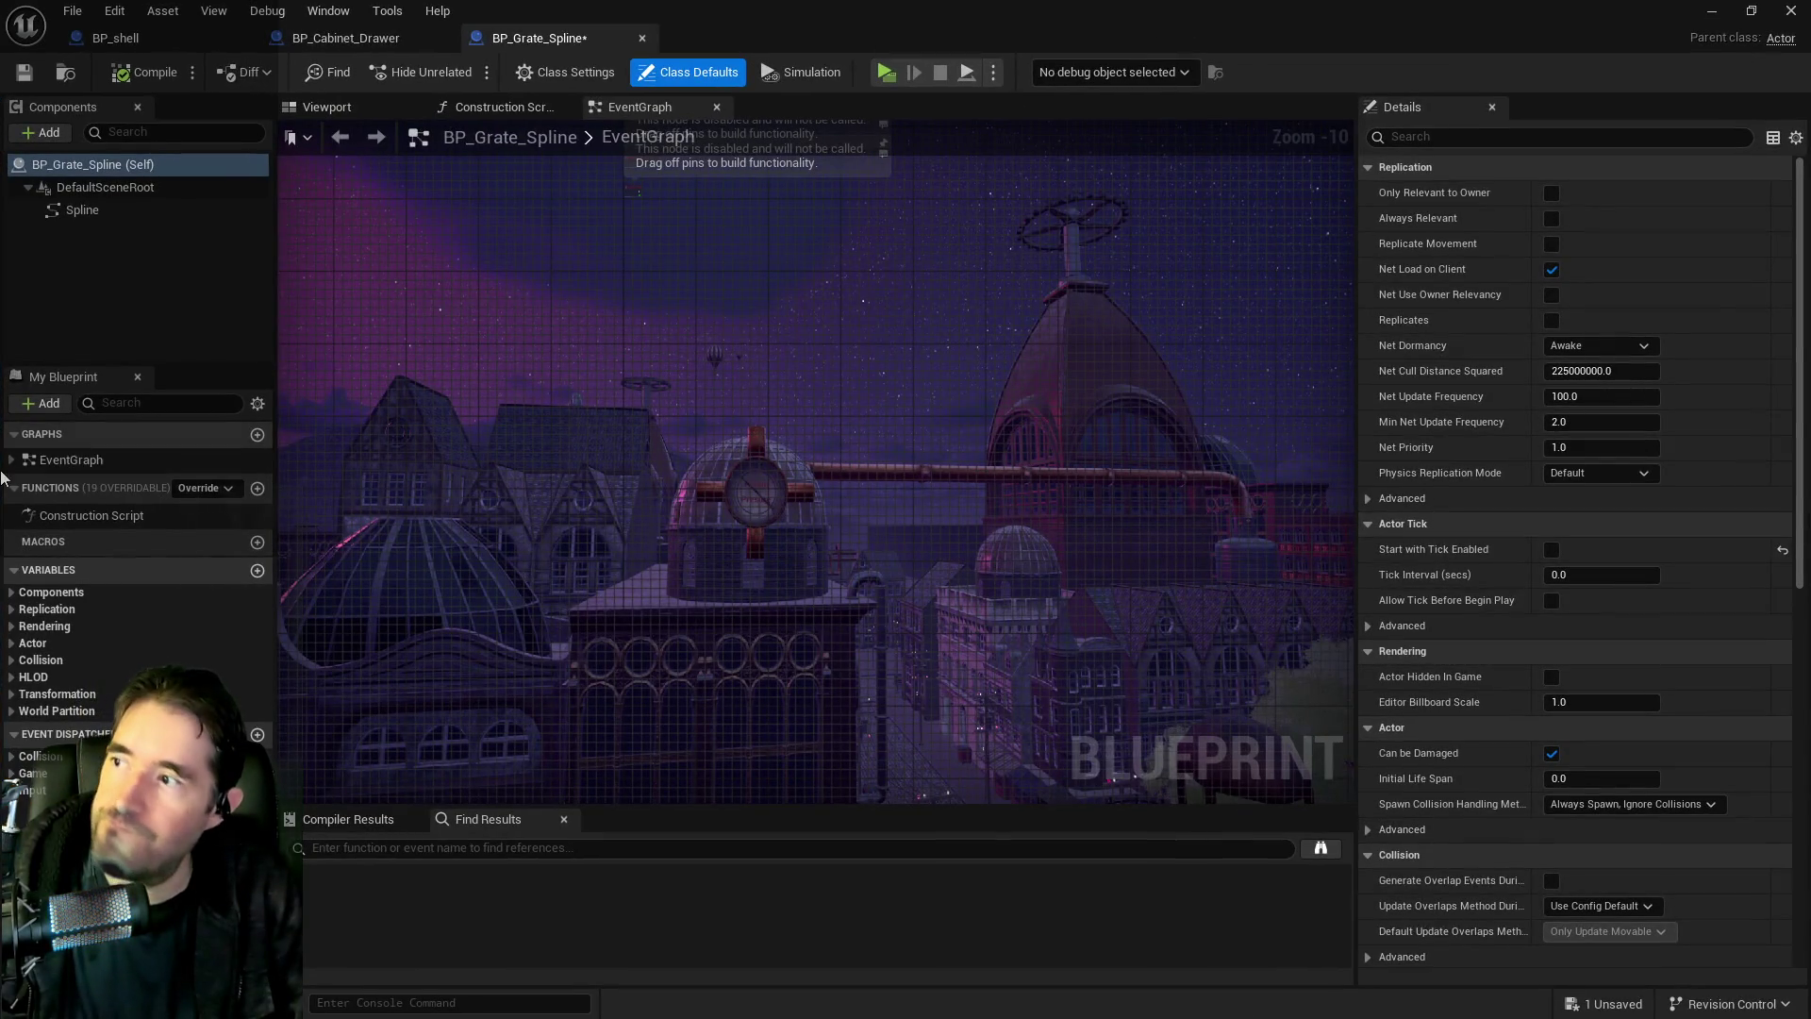
{"action": "left_click", "coordinate": [83, 210]}
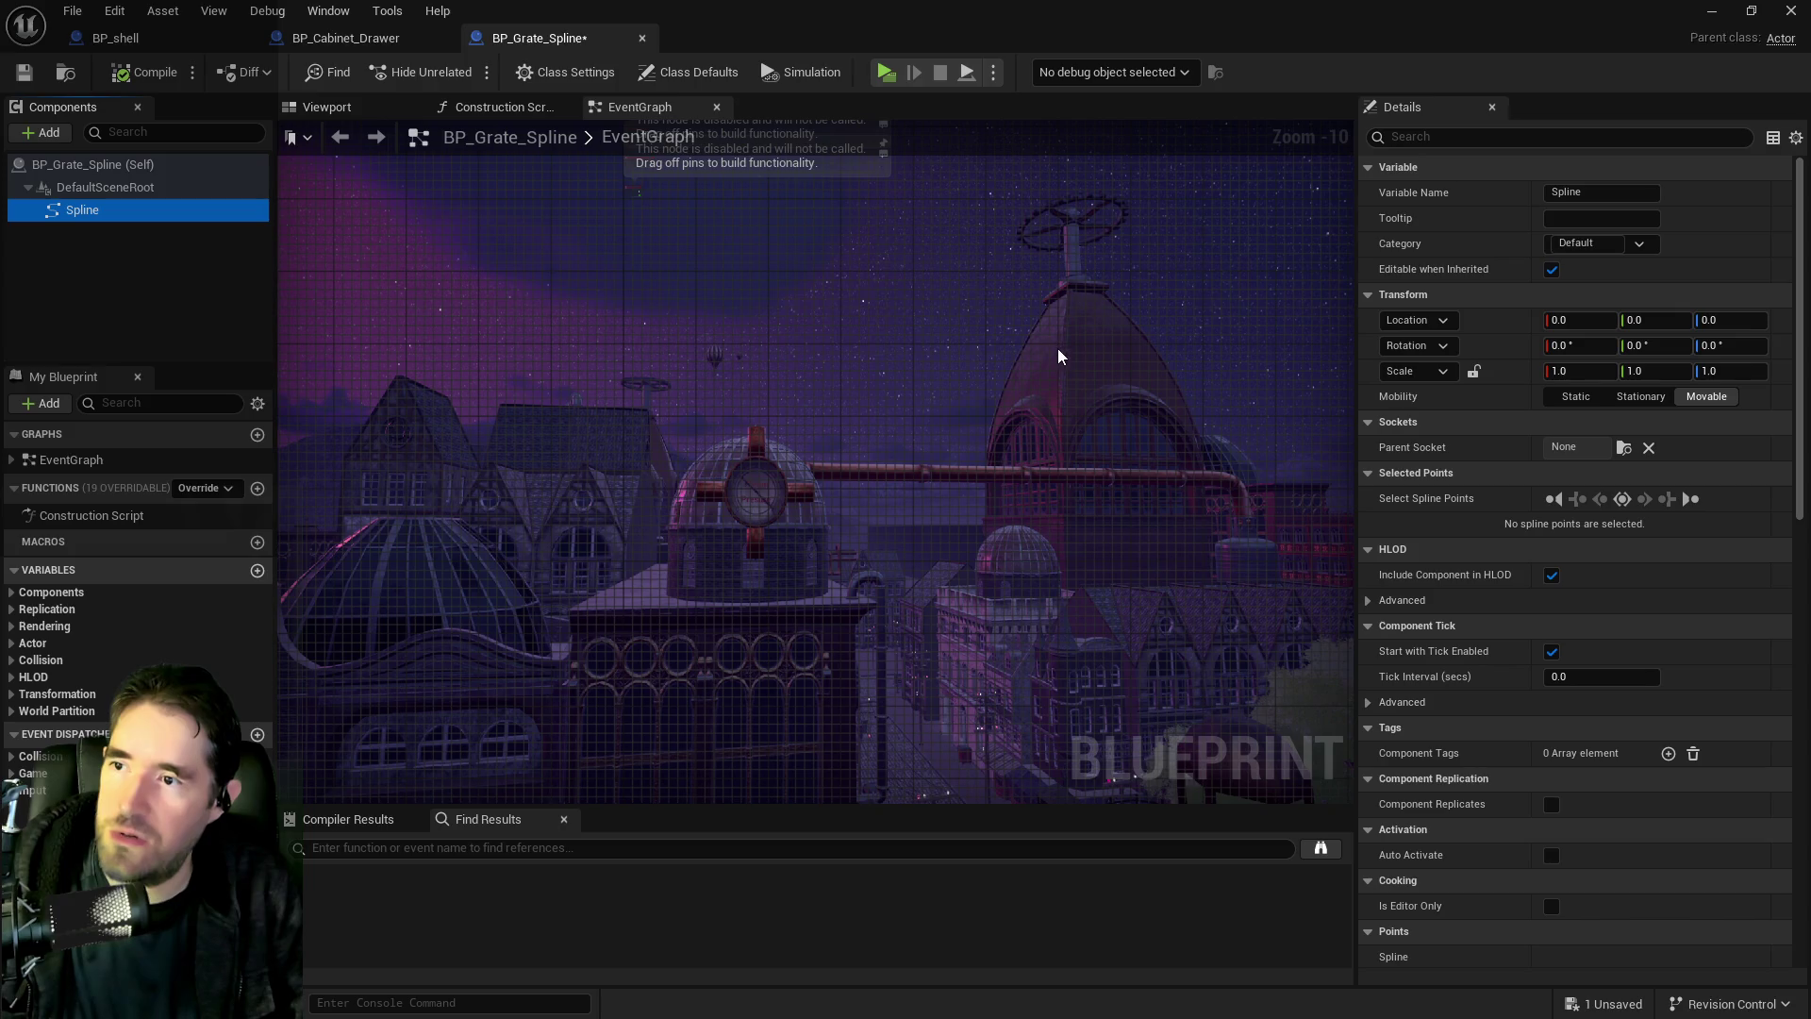
{"action": "left_click", "coordinate": [487, 113]}
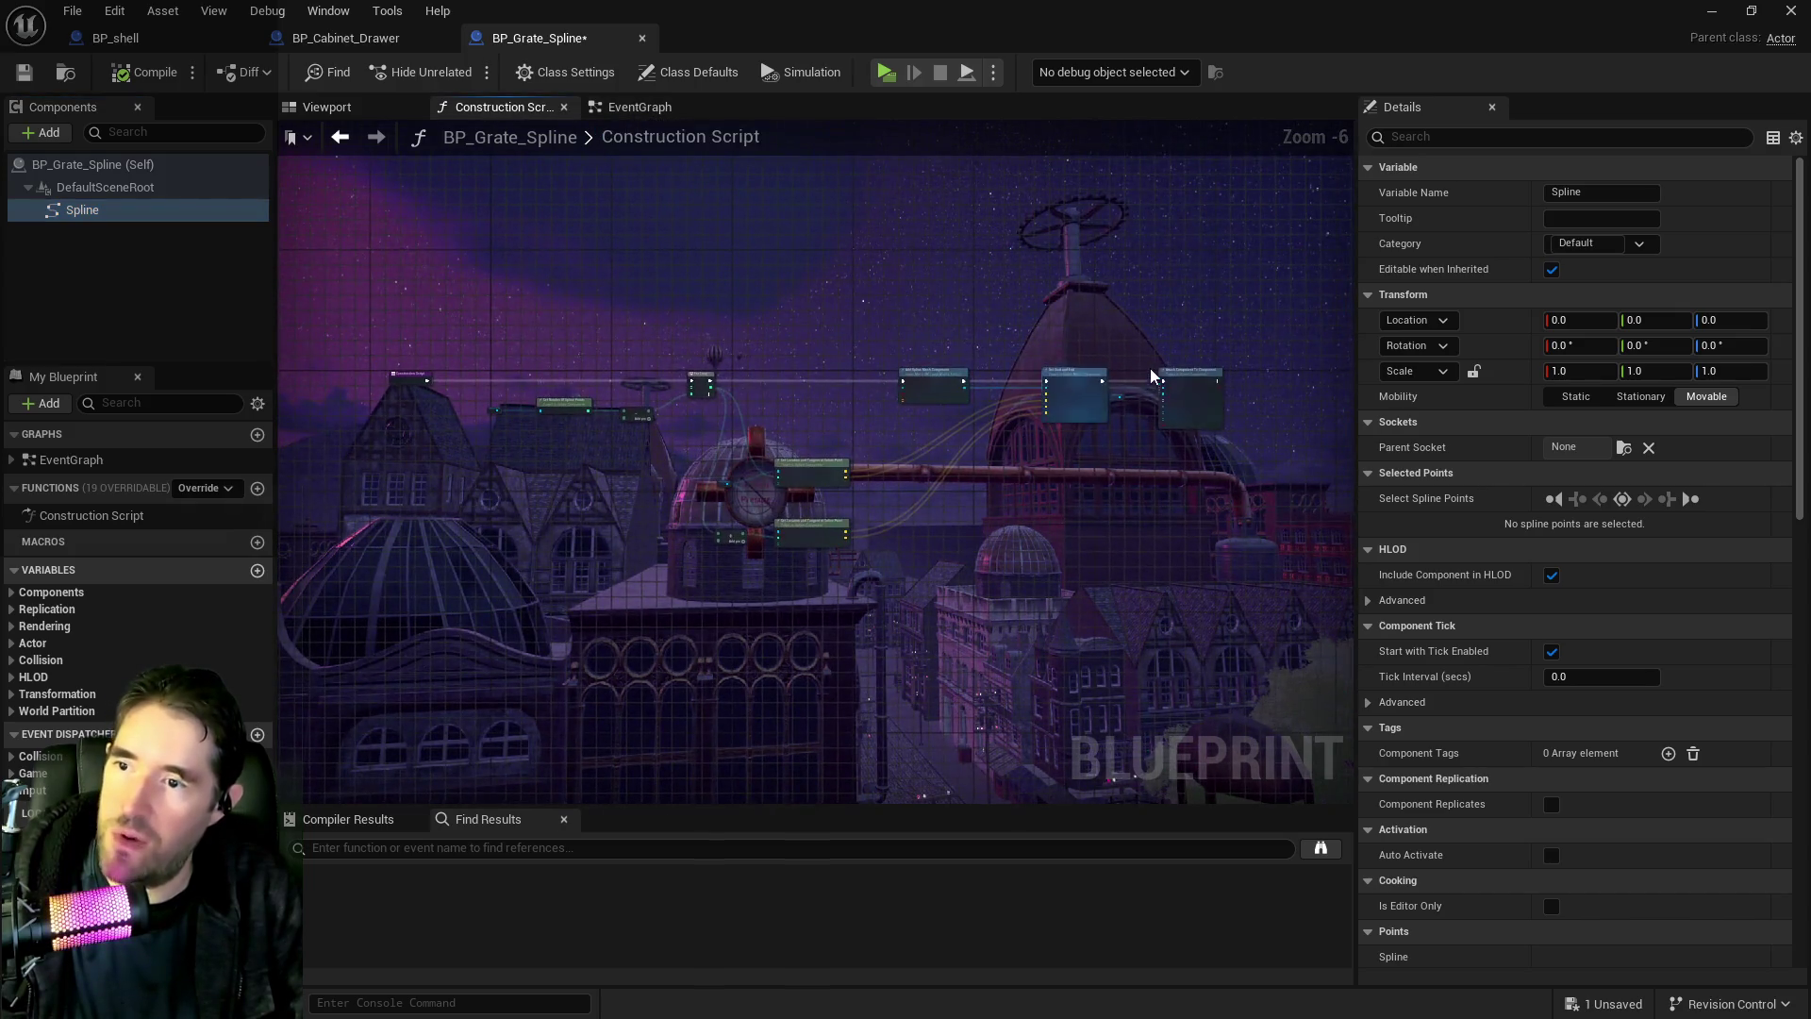
{"action": "scroll", "coordinate": [778, 384], "scroll_direction": "up", "scroll_amount": 3}
{"action": "left_click", "coordinate": [778, 384]}
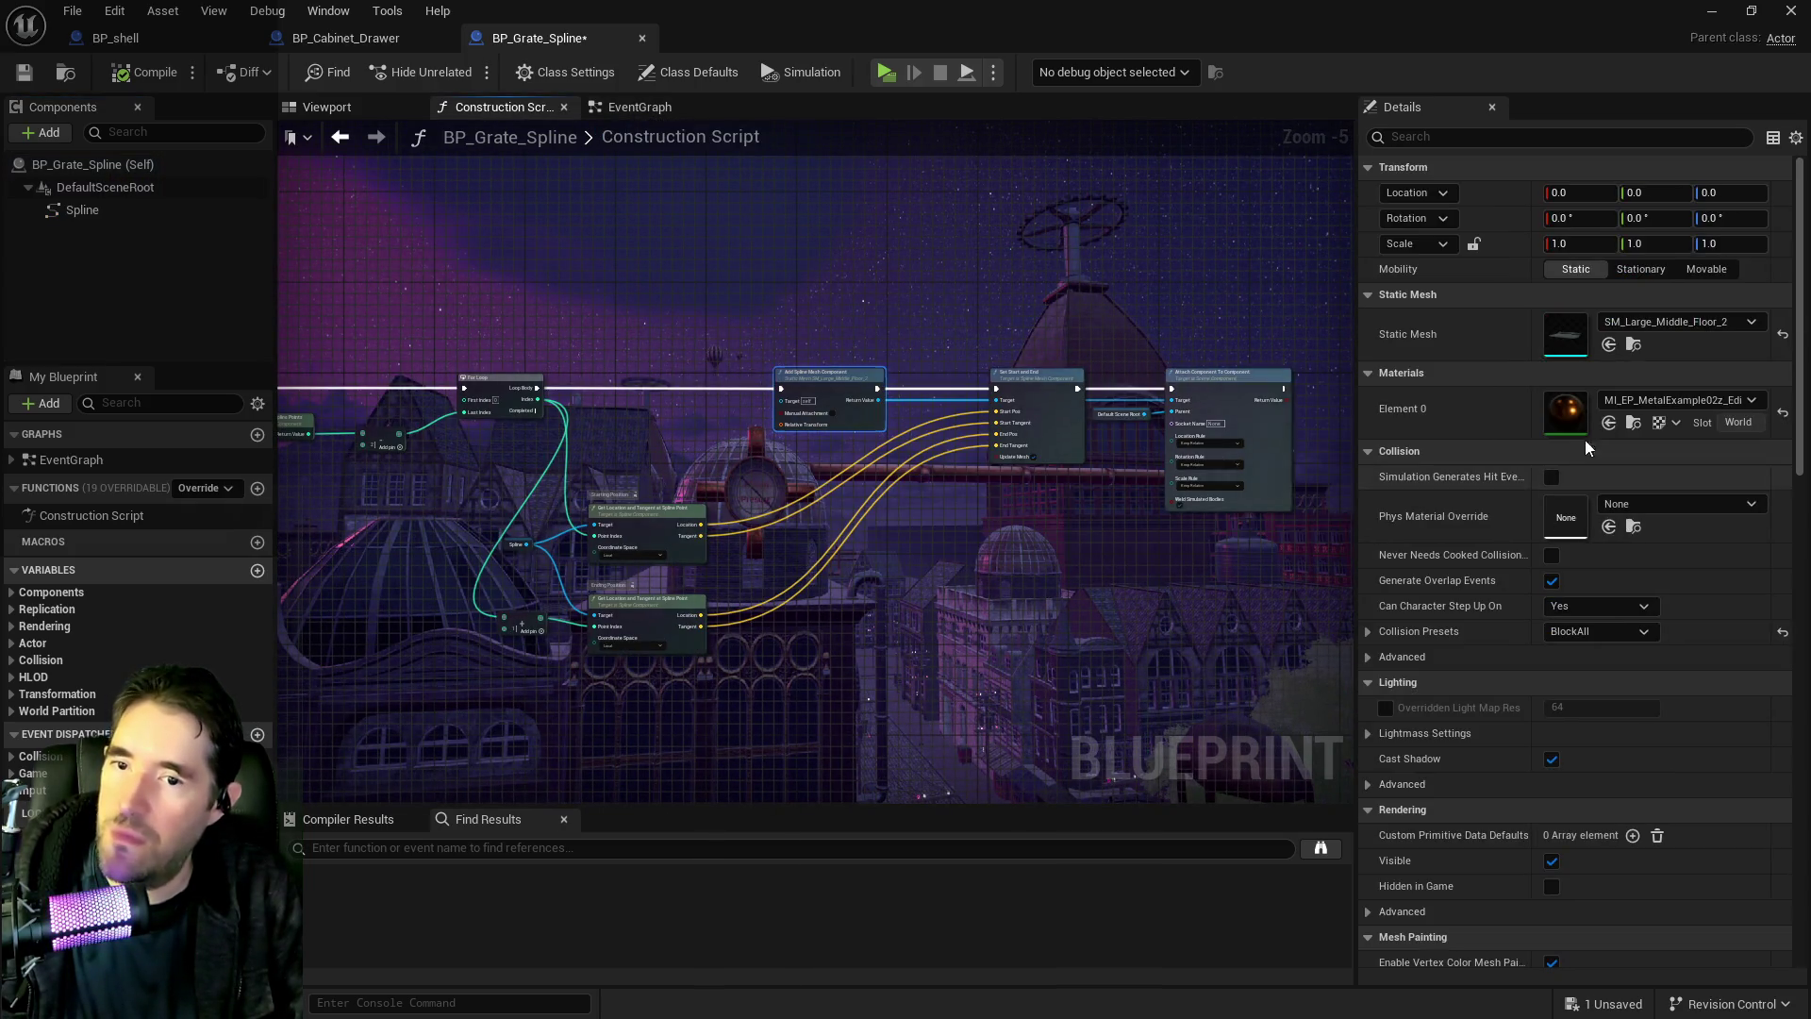
Set the spline mesh to SM_Duct_Vent with a different metal material and save the Blueprint
{"action": "left_click", "coordinate": [1608, 346]}
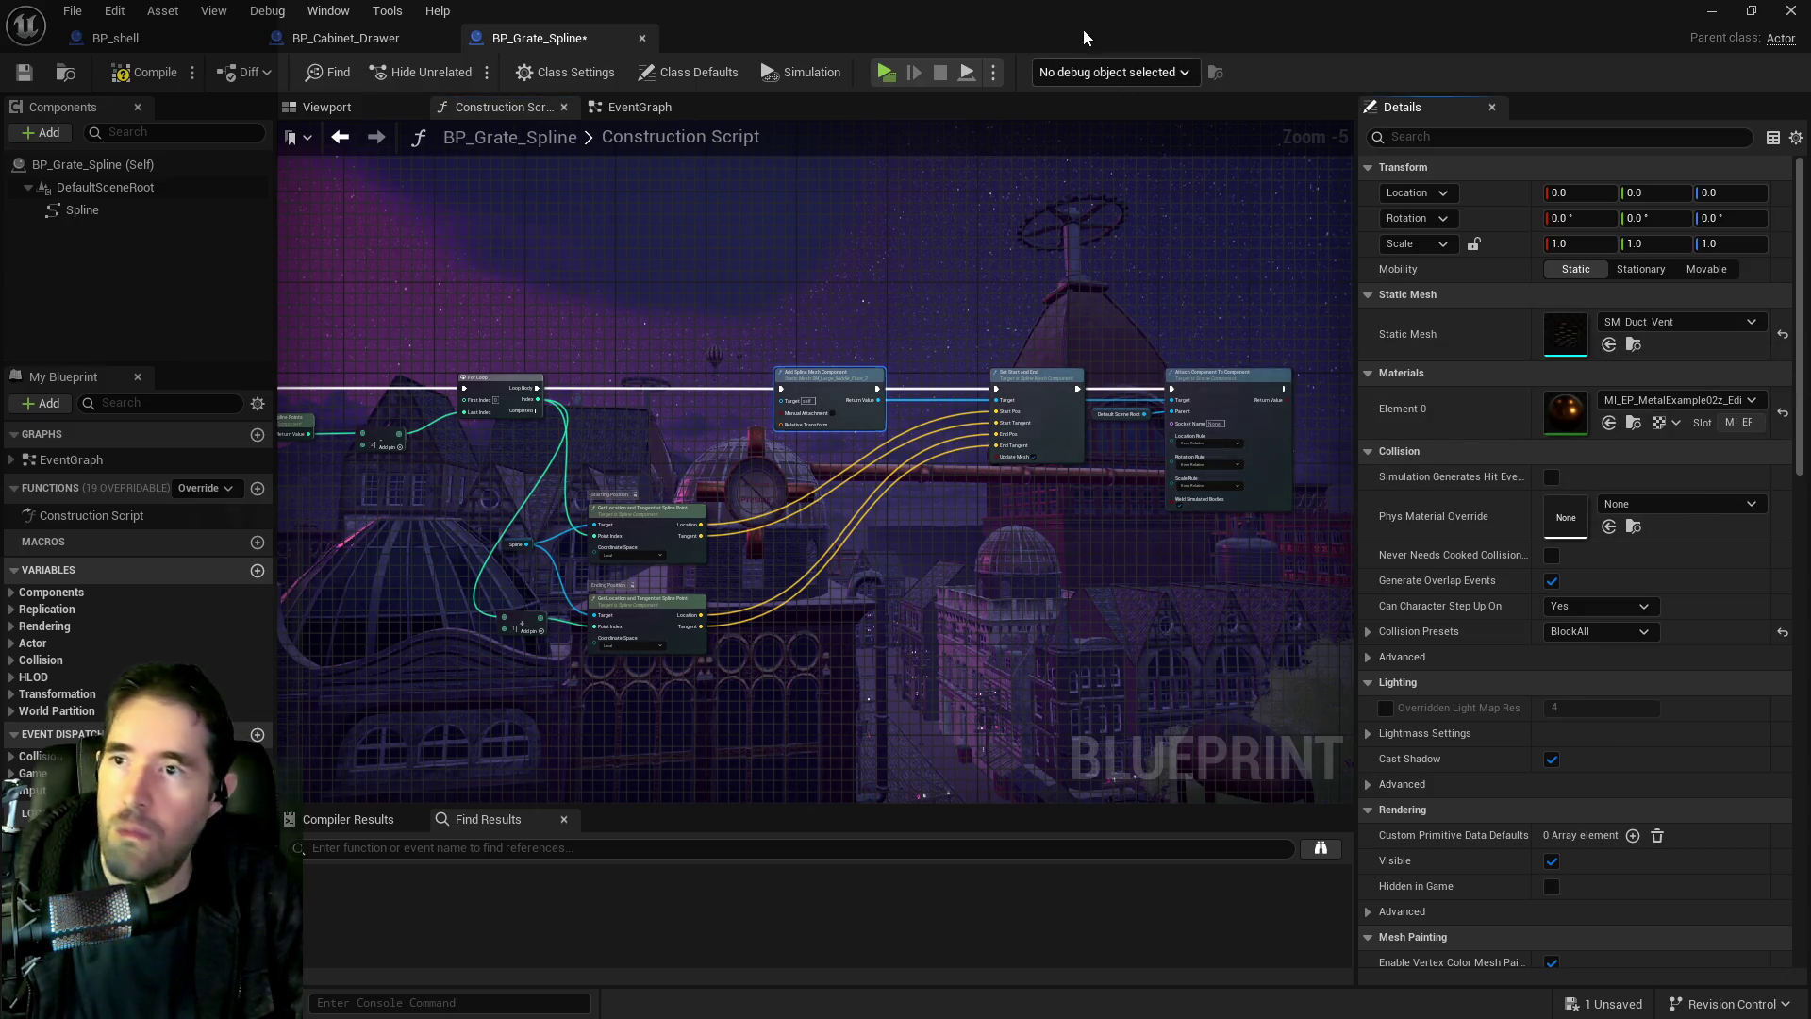
{"action": "key", "text": "alt+Tab"}
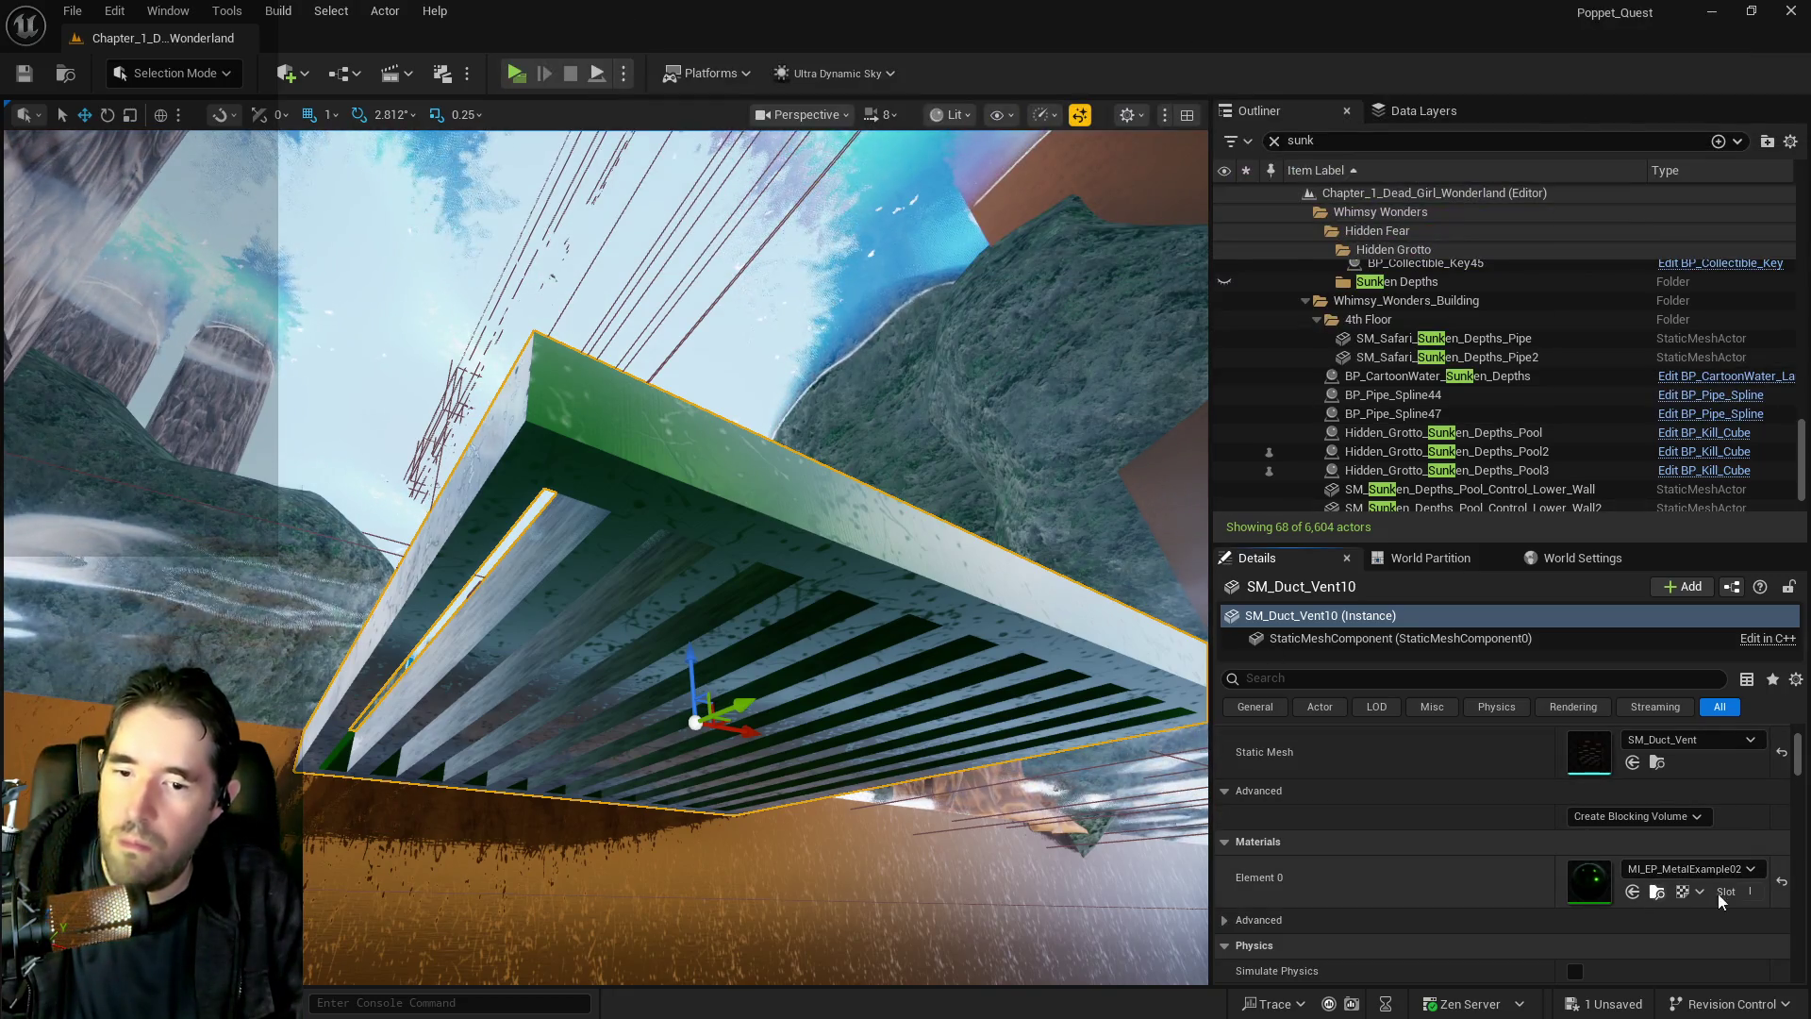
{"action": "key", "text": "alt+Tab"}
{"action": "left_click_drag", "start_coordinate": [815, 479], "coordinate": [513, 504]}
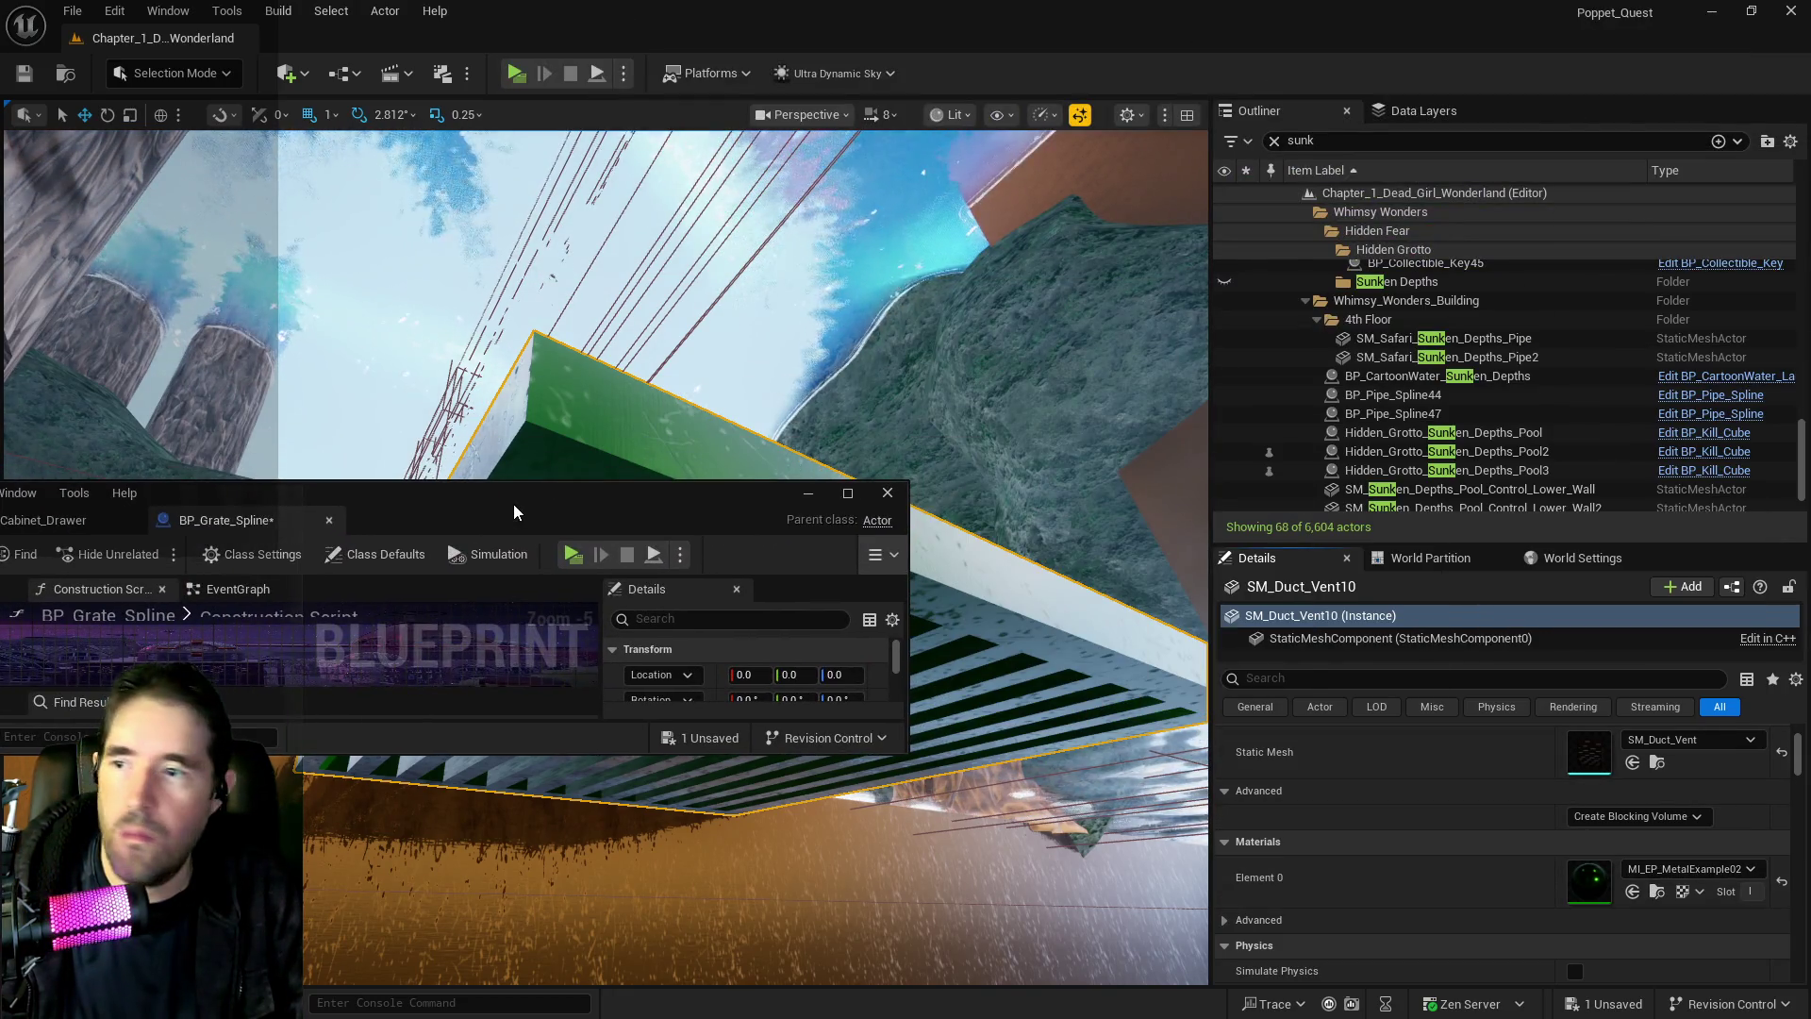
{"action": "double_click", "coordinate": [513, 504]}
{"action": "left_click", "coordinate": [1608, 425]}
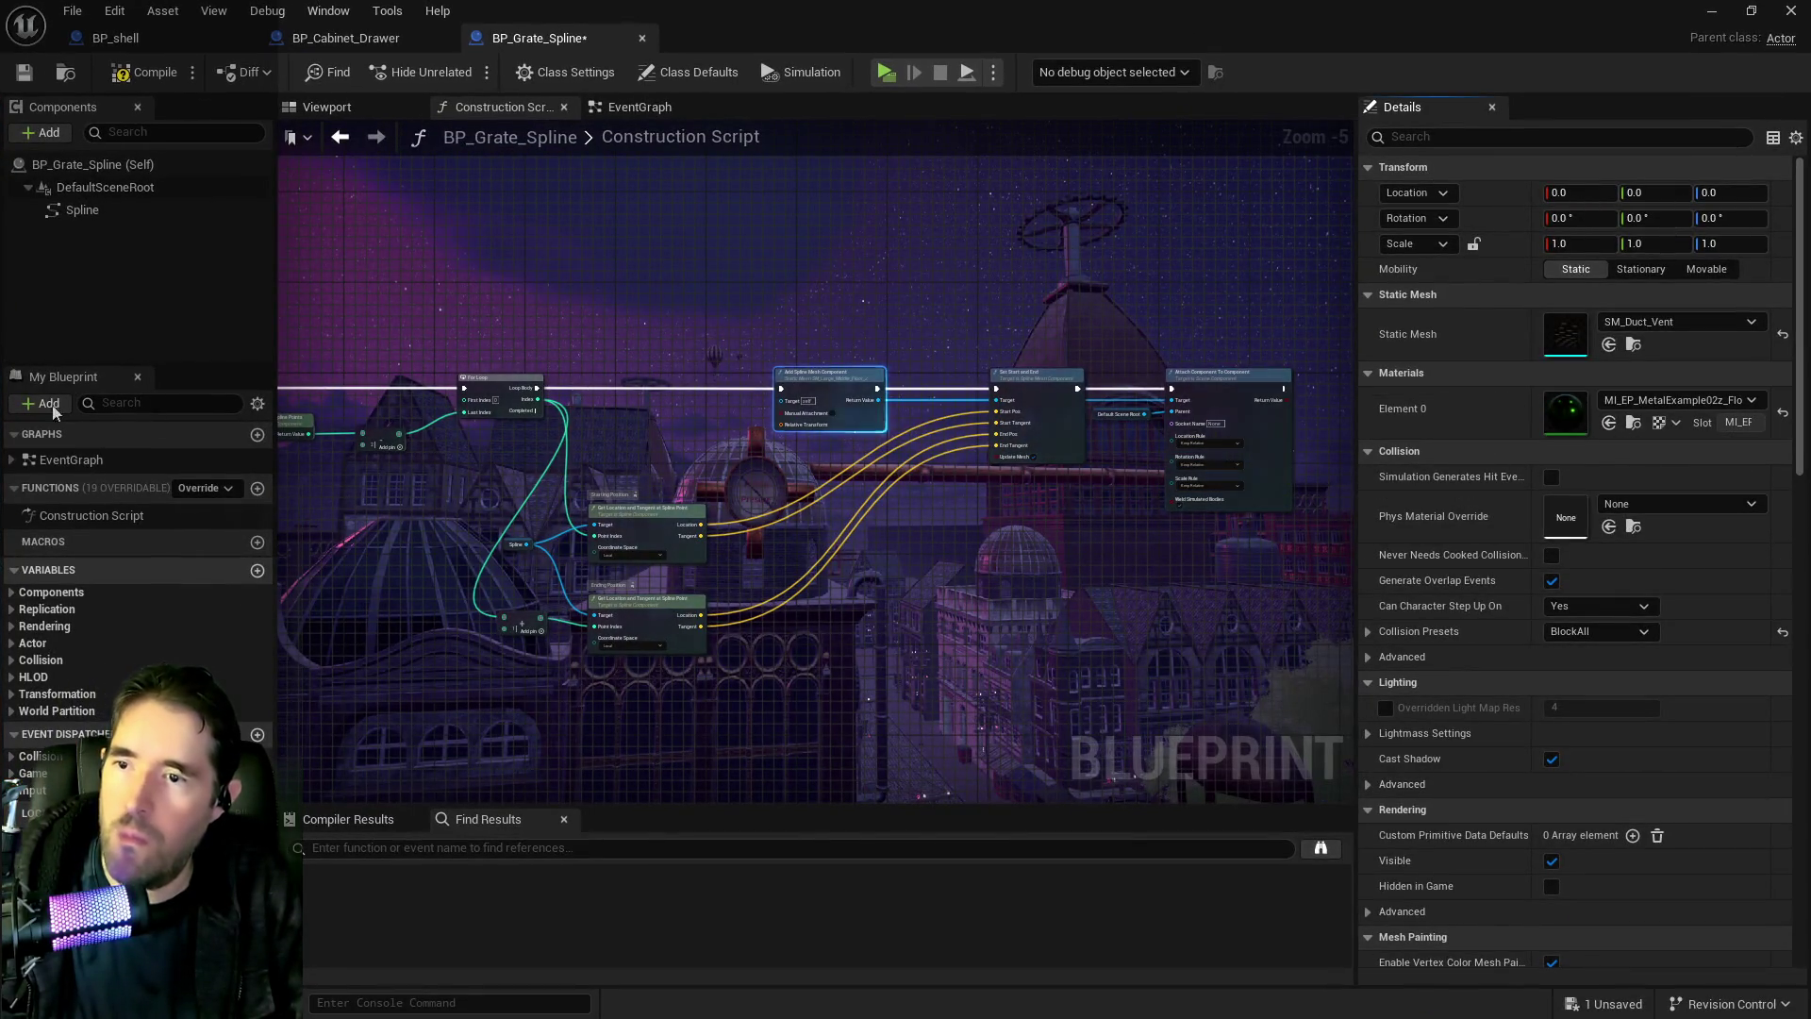
{"action": "left_click", "coordinate": [26, 74]}
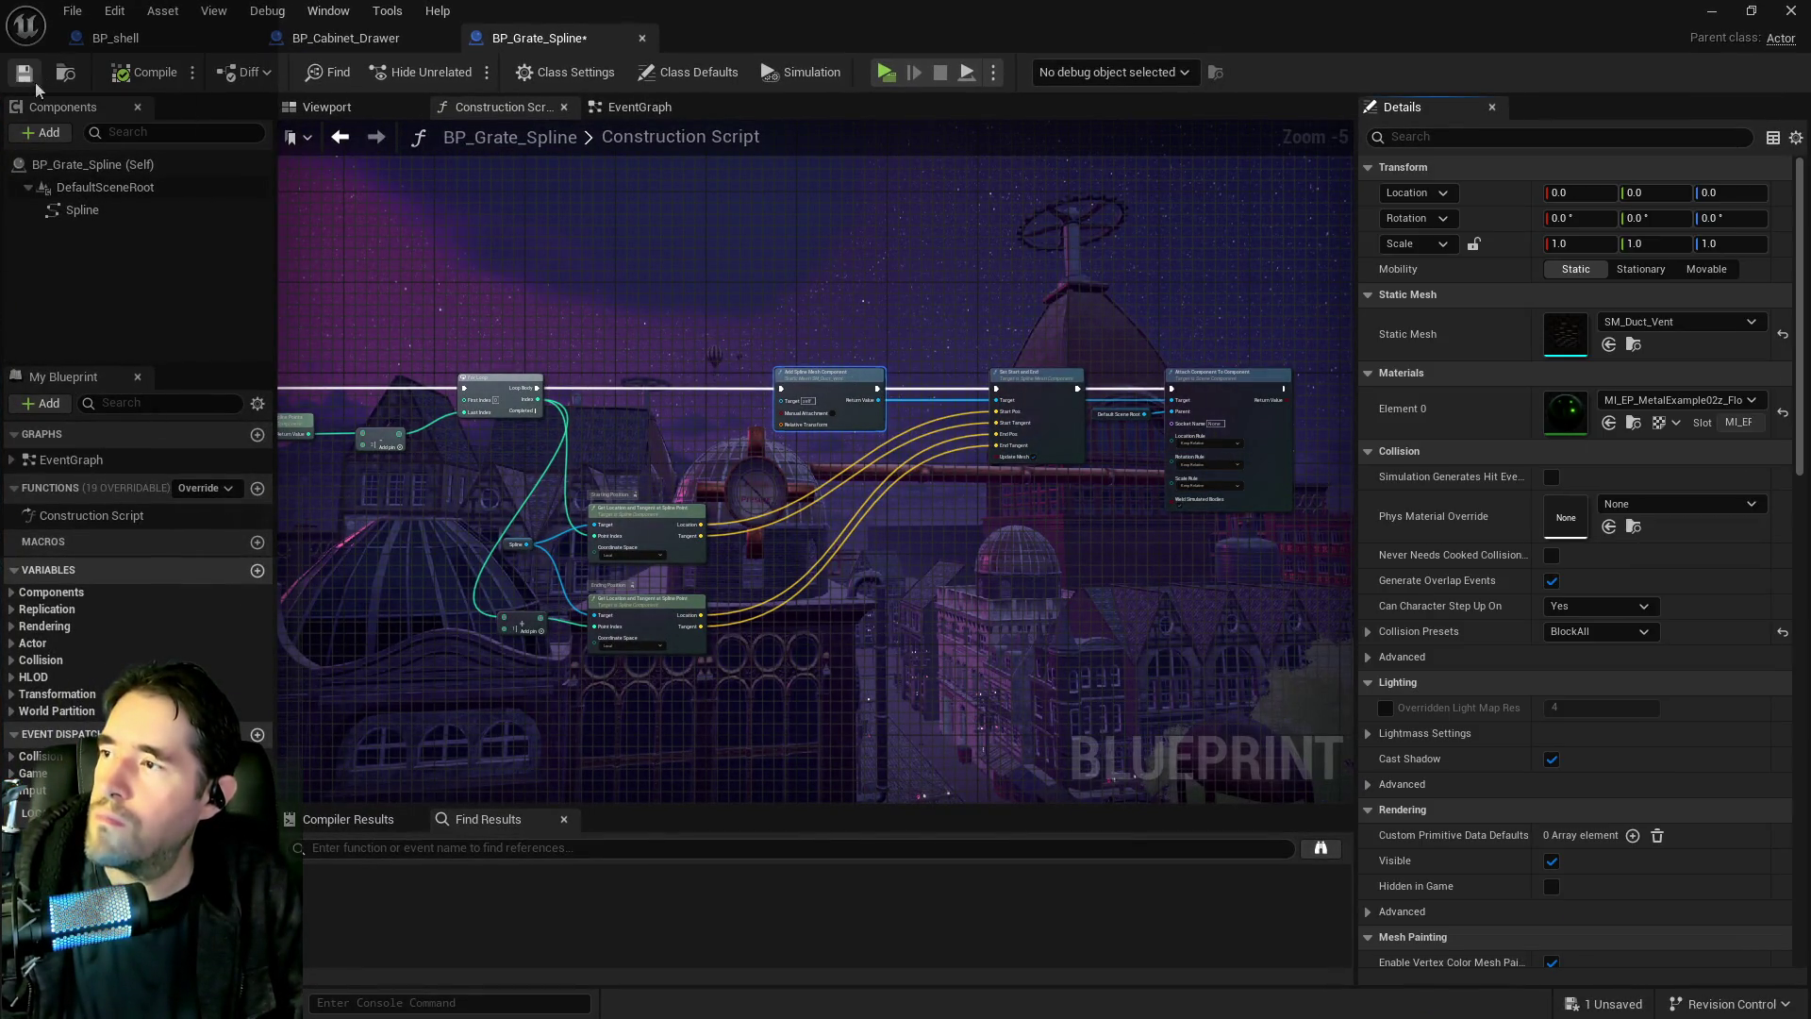
{"action": "key", "text": "alt+Tab"}
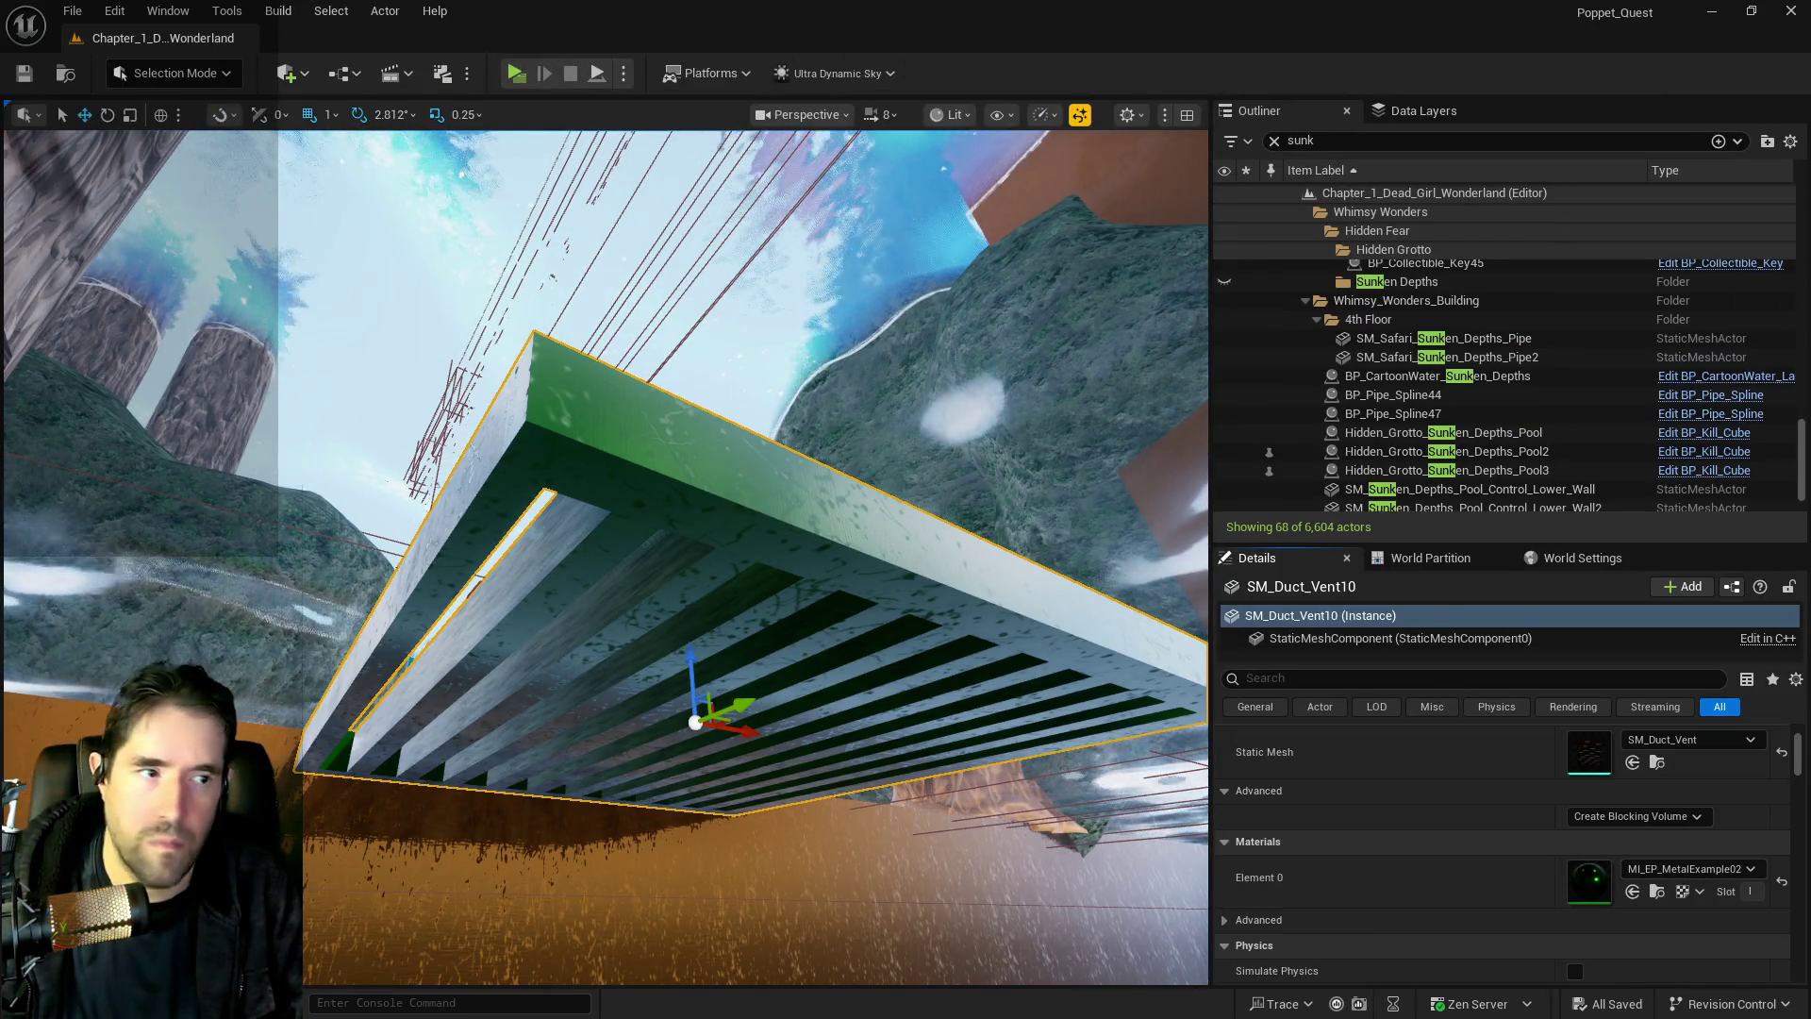
Place a BP_Grate_Spline actor in the pool room and frame it
{"action": "left_click_drag", "start_coordinate": [827, 868], "coordinate": [827, 868]}
{"action": "key", "text": "f"}
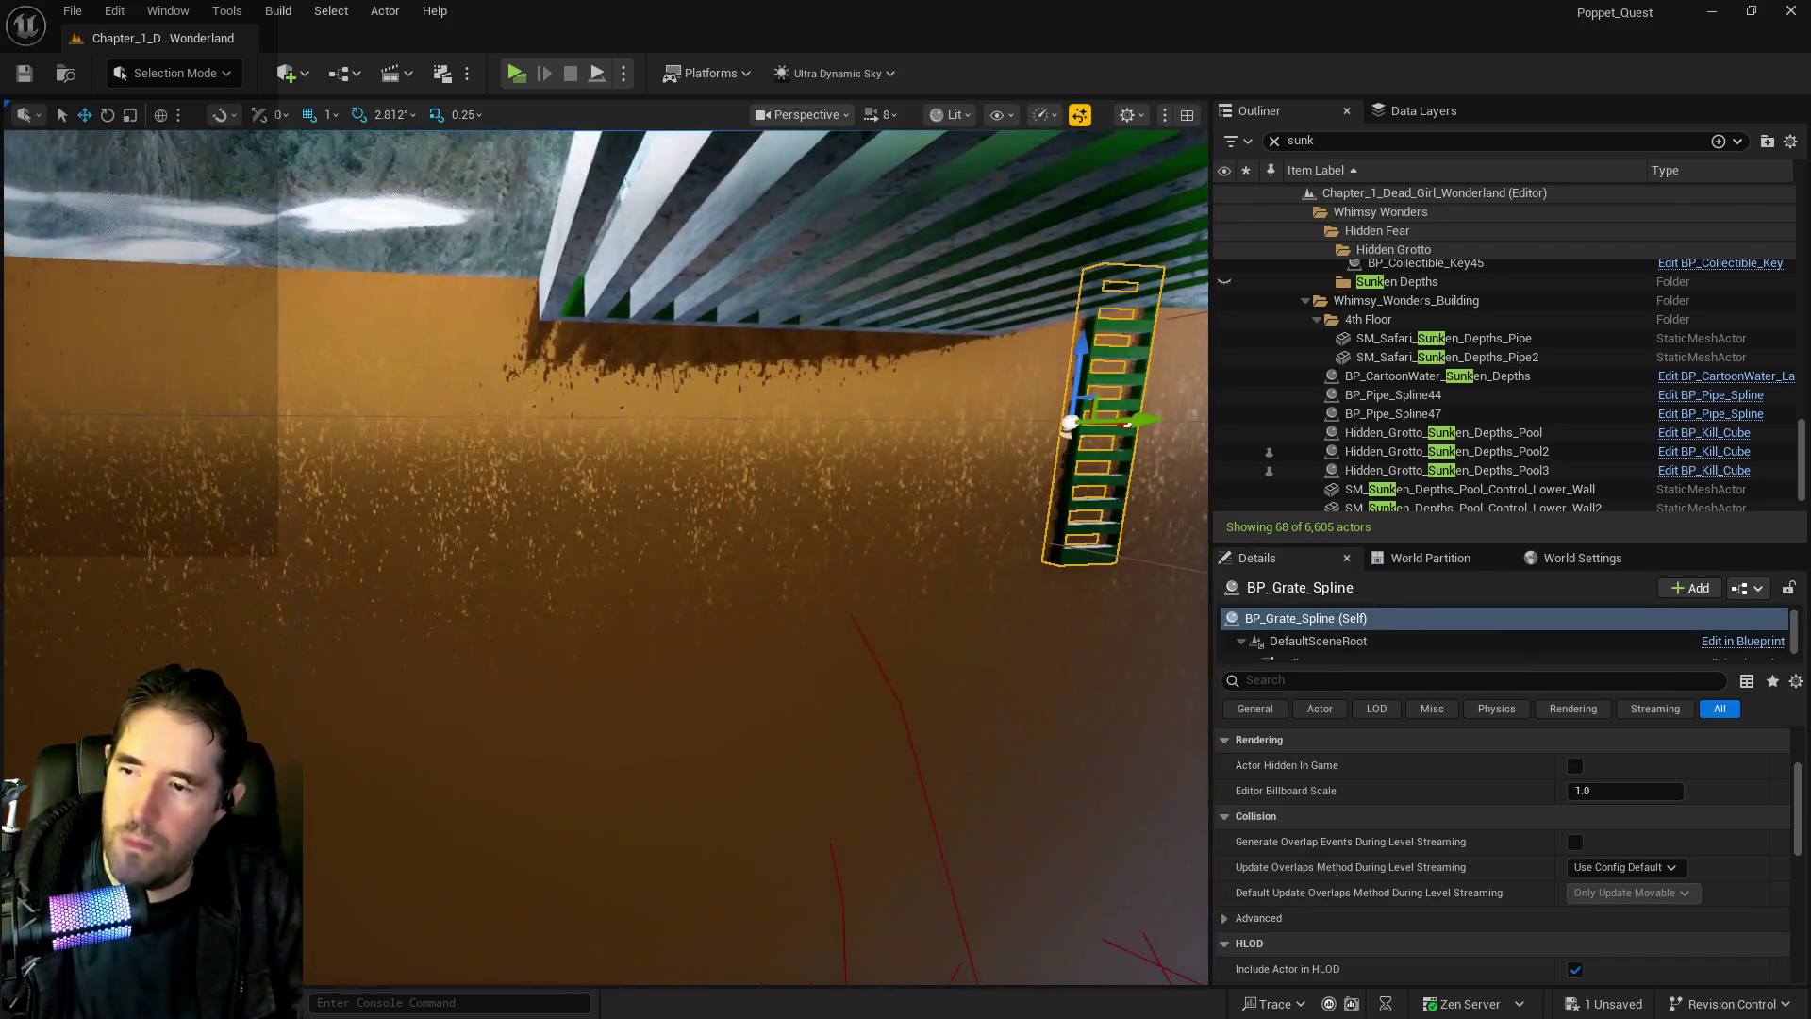
{"action": "key", "text": "e"}
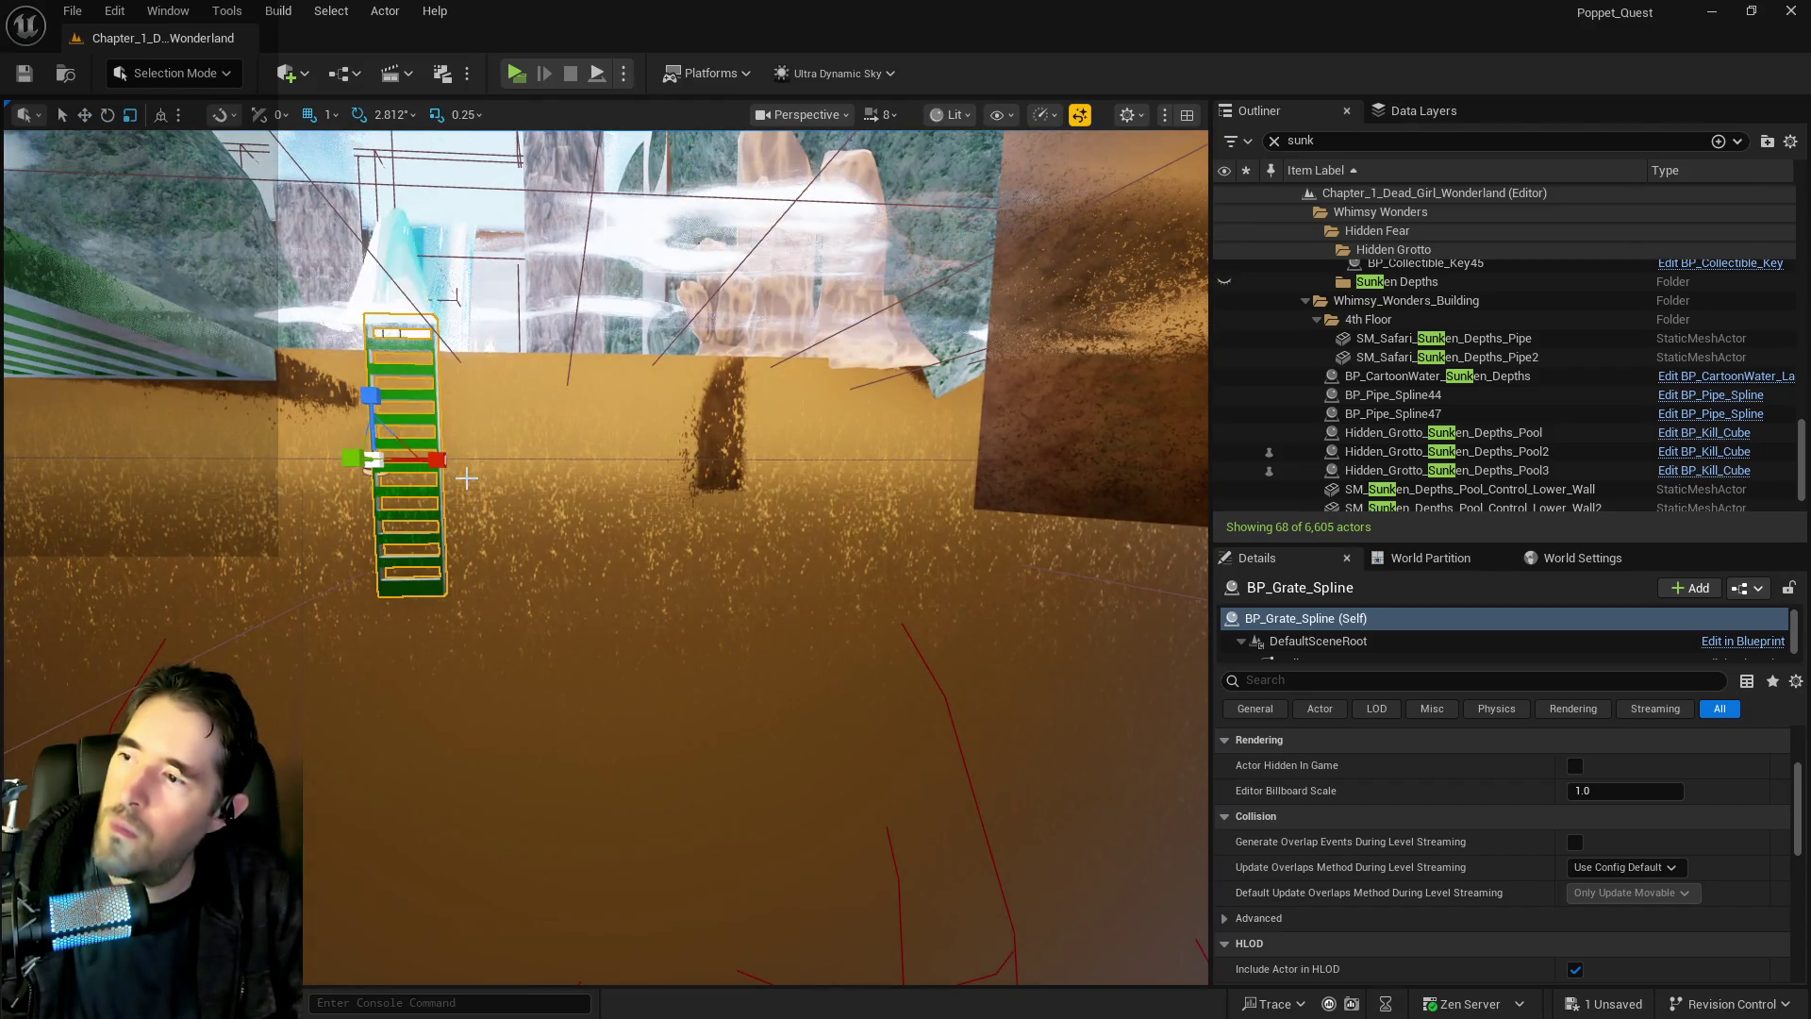
Drag the grate's end spline point out to X 551, then open its Blueprint
{"action": "left_click", "coordinate": [441, 463]}
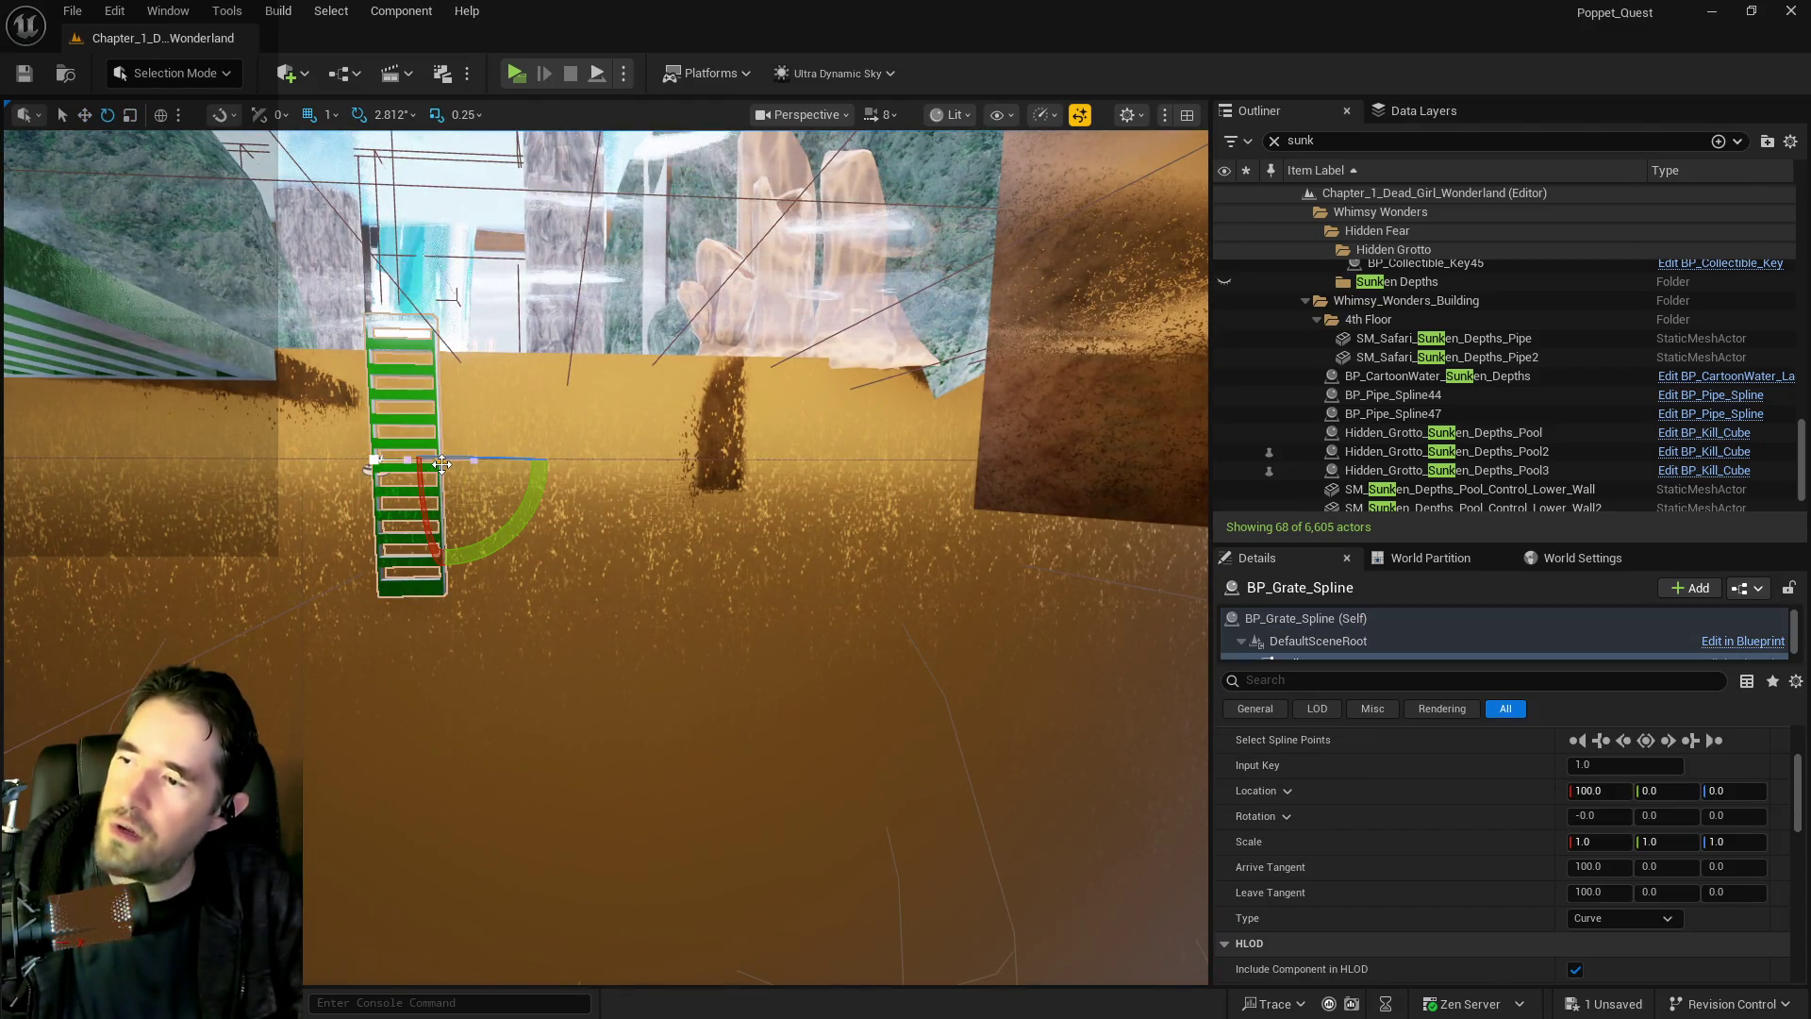
{"action": "key", "text": "w"}
{"action": "left_click_drag", "start_coordinate": [462, 462], "coordinate": [748, 461]}
{"action": "mouse_move", "coordinate": [368, 468]}
{"action": "left_mouse_down"}
{"action": "mouse_move", "coordinate": [396, 452]}
{"action": "mouse_move", "coordinate": [425, 491]}
{"action": "mouse_move", "coordinate": [377, 566]}
{"action": "mouse_move", "coordinate": [400, 500]}
{"action": "left_mouse_up"}
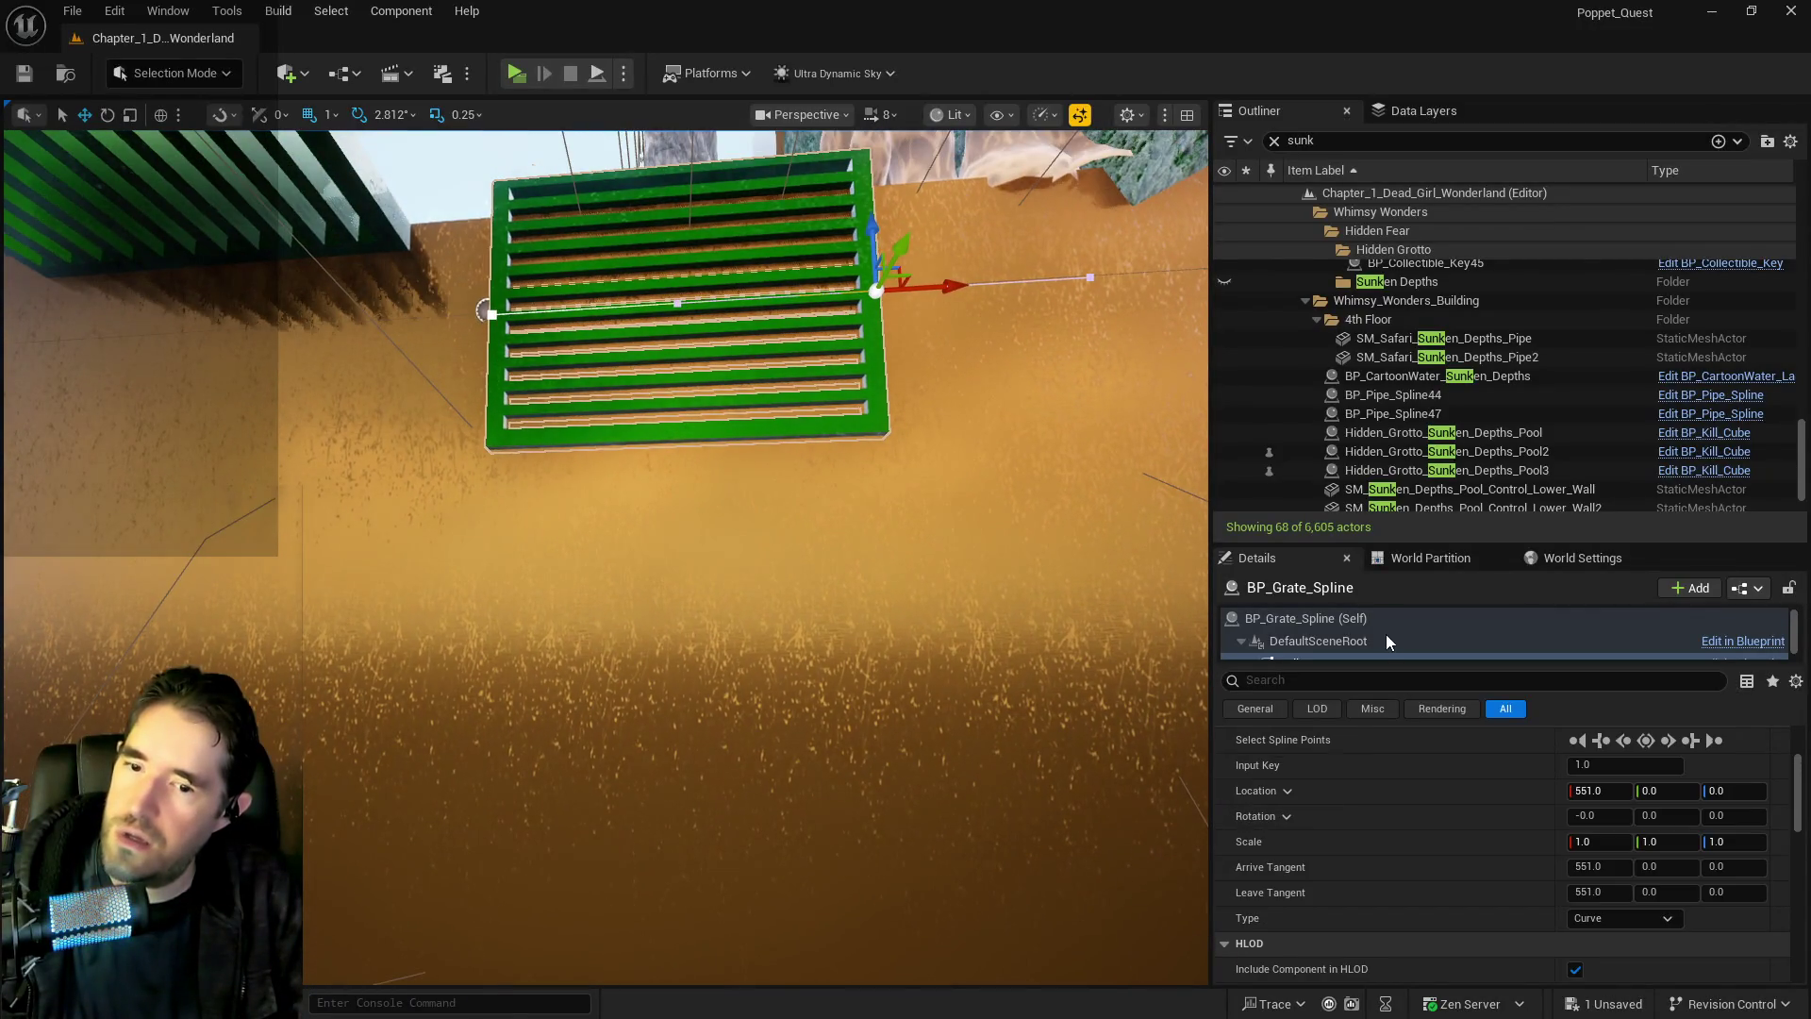
{"action": "key", "text": "ctrl+e"}
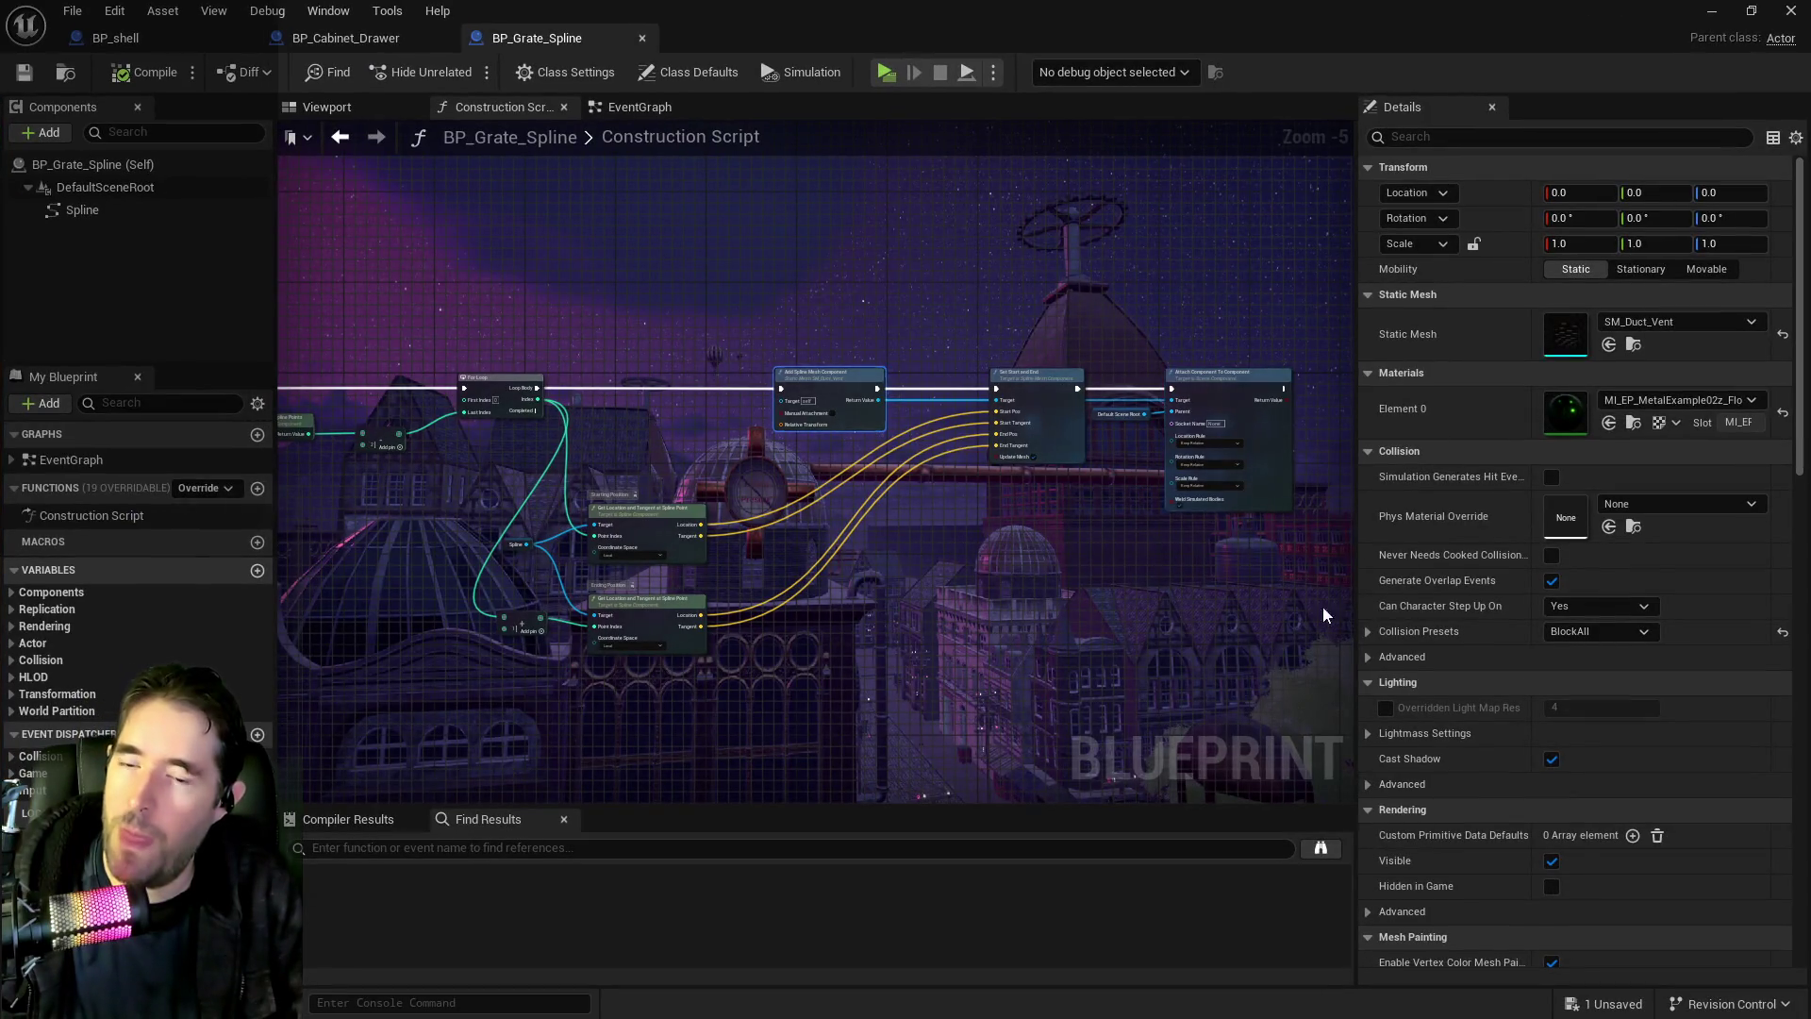
Change the Spline Mesh Forward Axis from X to Y in the Details panel
{"action": "scroll", "coordinate": [1468, 682], "scroll_direction": "down", "scroll_amount": 8}
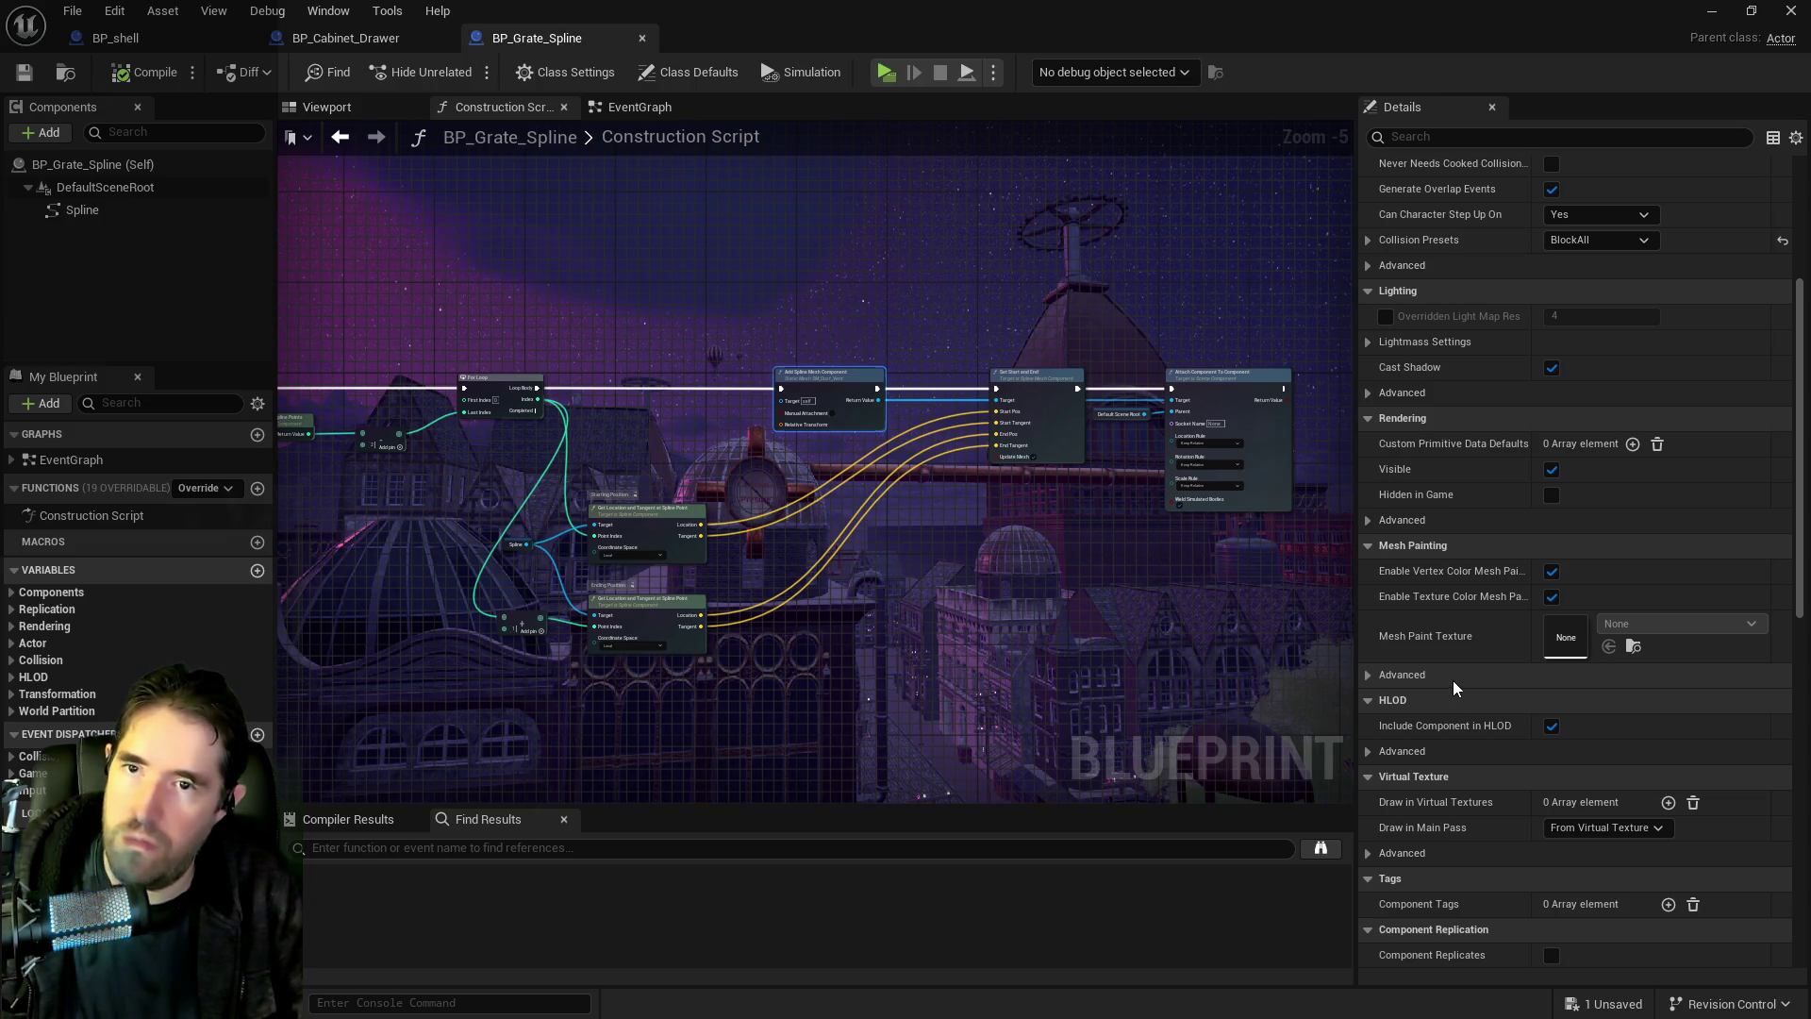
{"action": "scroll", "coordinate": [1453, 681], "scroll_direction": "up", "scroll_amount": 5}
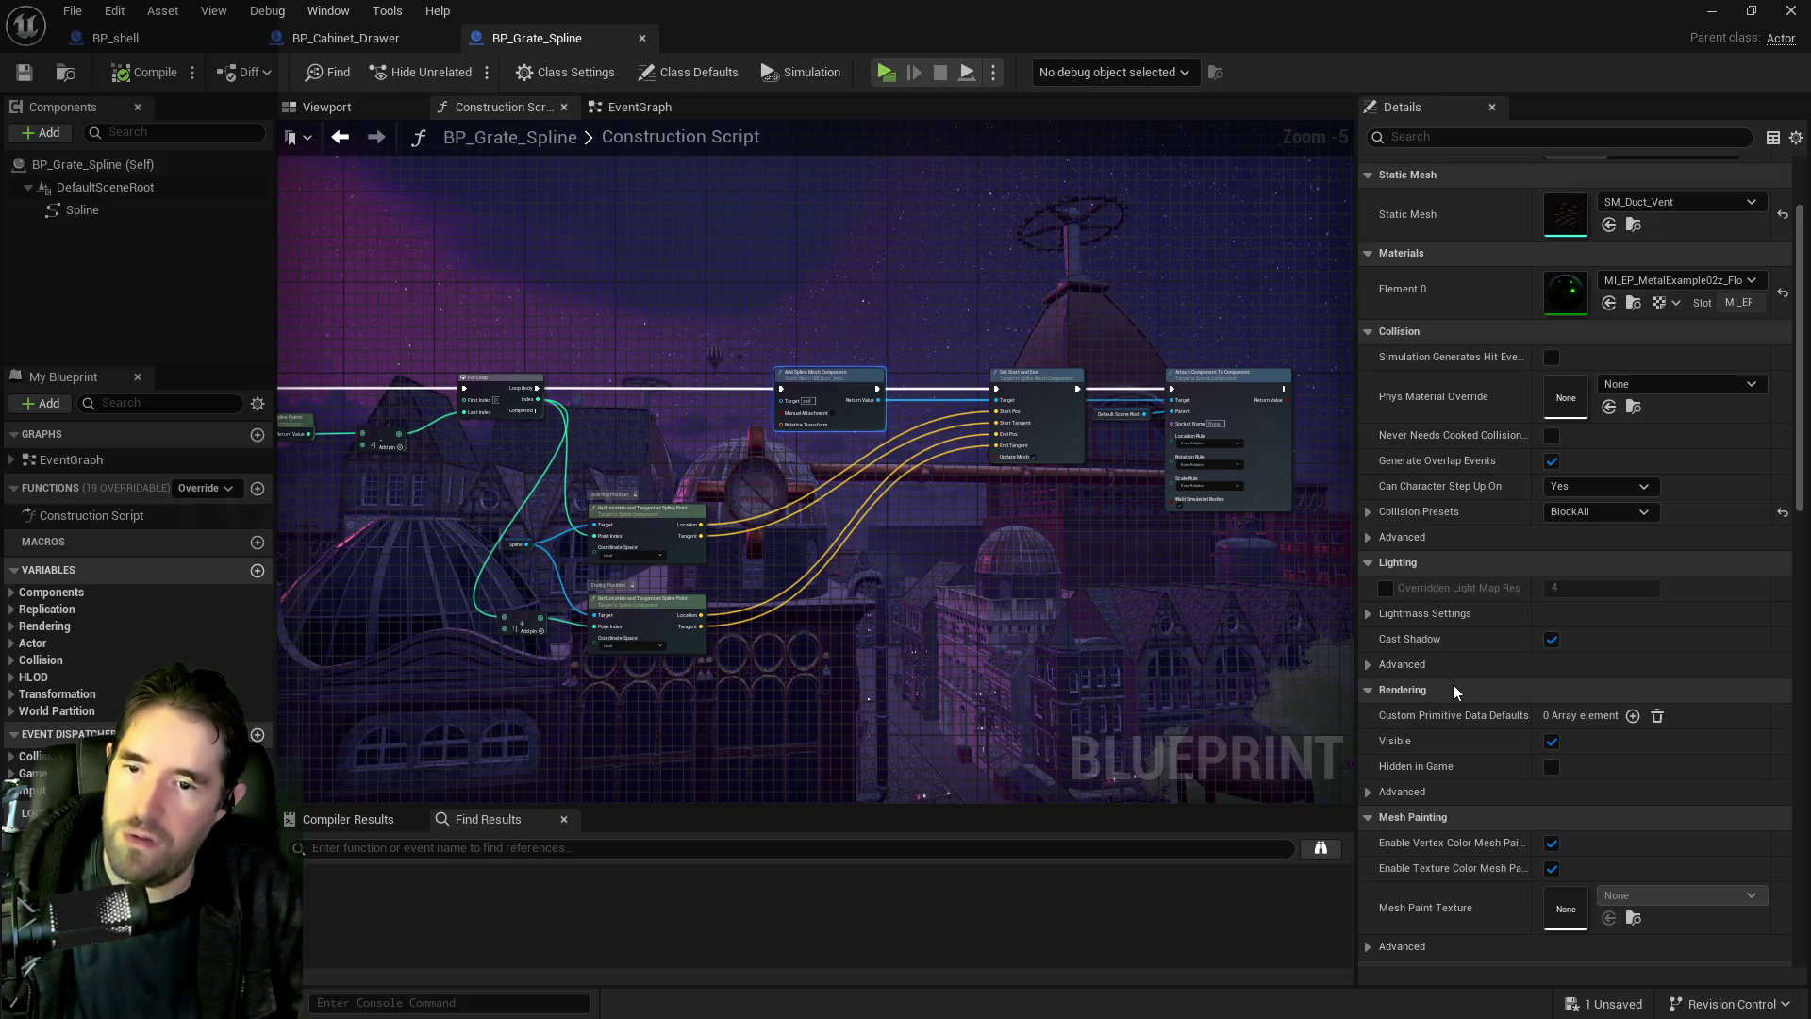
{"action": "scroll", "coordinate": [1452, 683], "scroll_direction": "down", "scroll_amount": 8}
{"action": "scroll", "coordinate": [1453, 688], "scroll_direction": "down", "scroll_amount": 2}
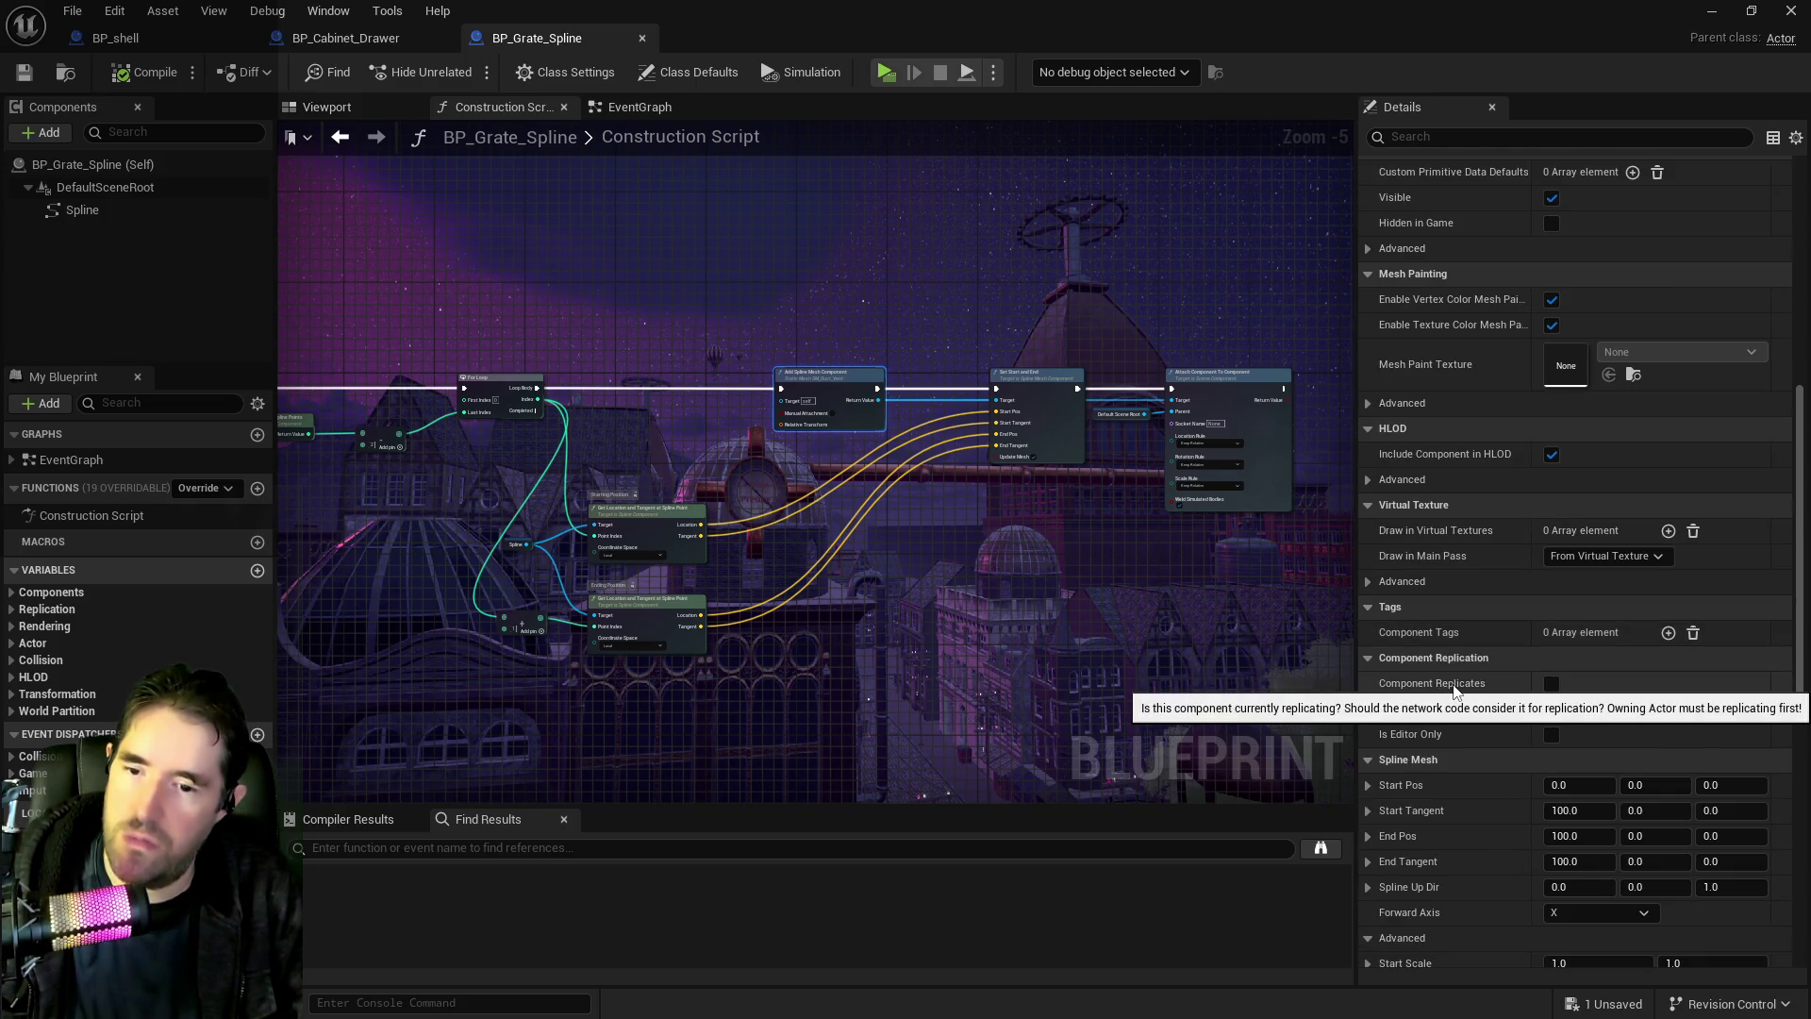
{"action": "scroll", "coordinate": [1448, 703], "scroll_direction": "down", "scroll_amount": 3}
{"action": "left_click", "coordinate": [1556, 760]}
{"action": "left_click", "coordinate": [1576, 800]}
Inspect the green grate from below and undo the last spline point move
{"action": "left_click_drag", "start_coordinate": [1208, 36], "coordinate": [1810, 61]}
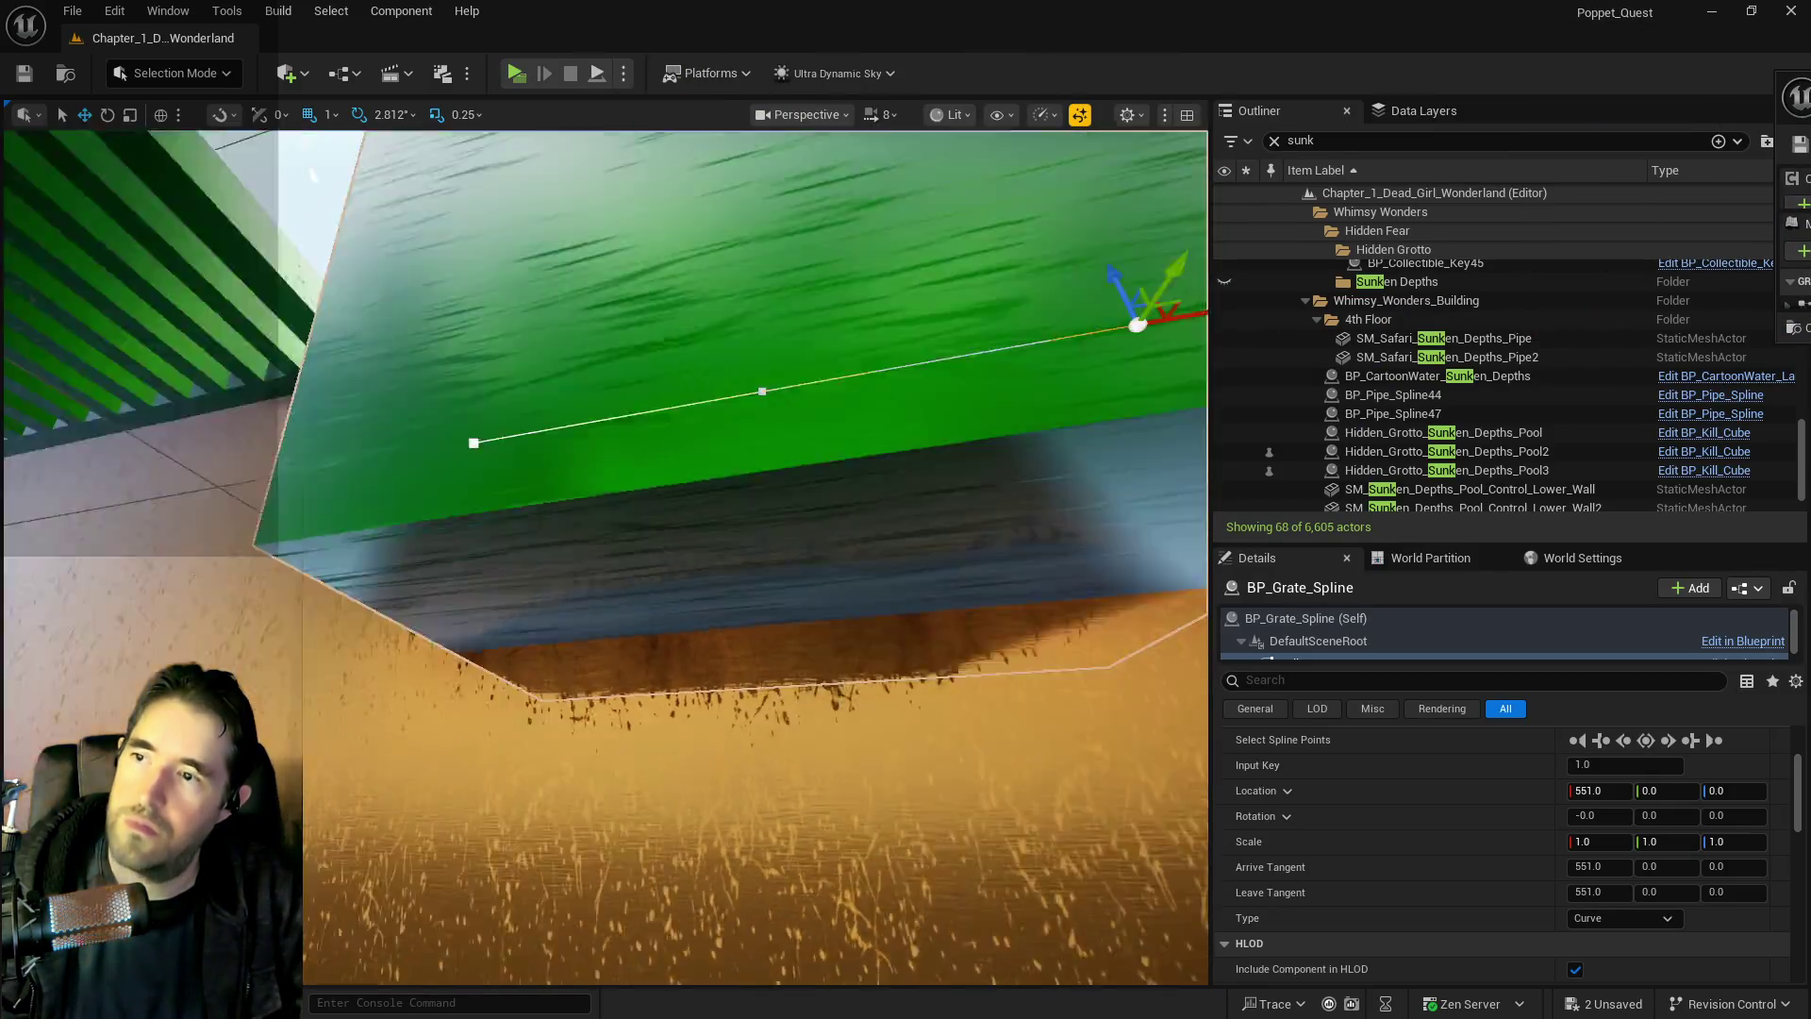
{"action": "left_click_drag", "start_coordinate": [603, 557], "coordinate": [660, 528]}
{"action": "mouse_move", "coordinate": [660, 566]}
{"action": "left_mouse_down"}
{"action": "mouse_move", "coordinate": [641, 565]}
{"action": "mouse_move", "coordinate": [698, 557]}
{"action": "left_mouse_up"}
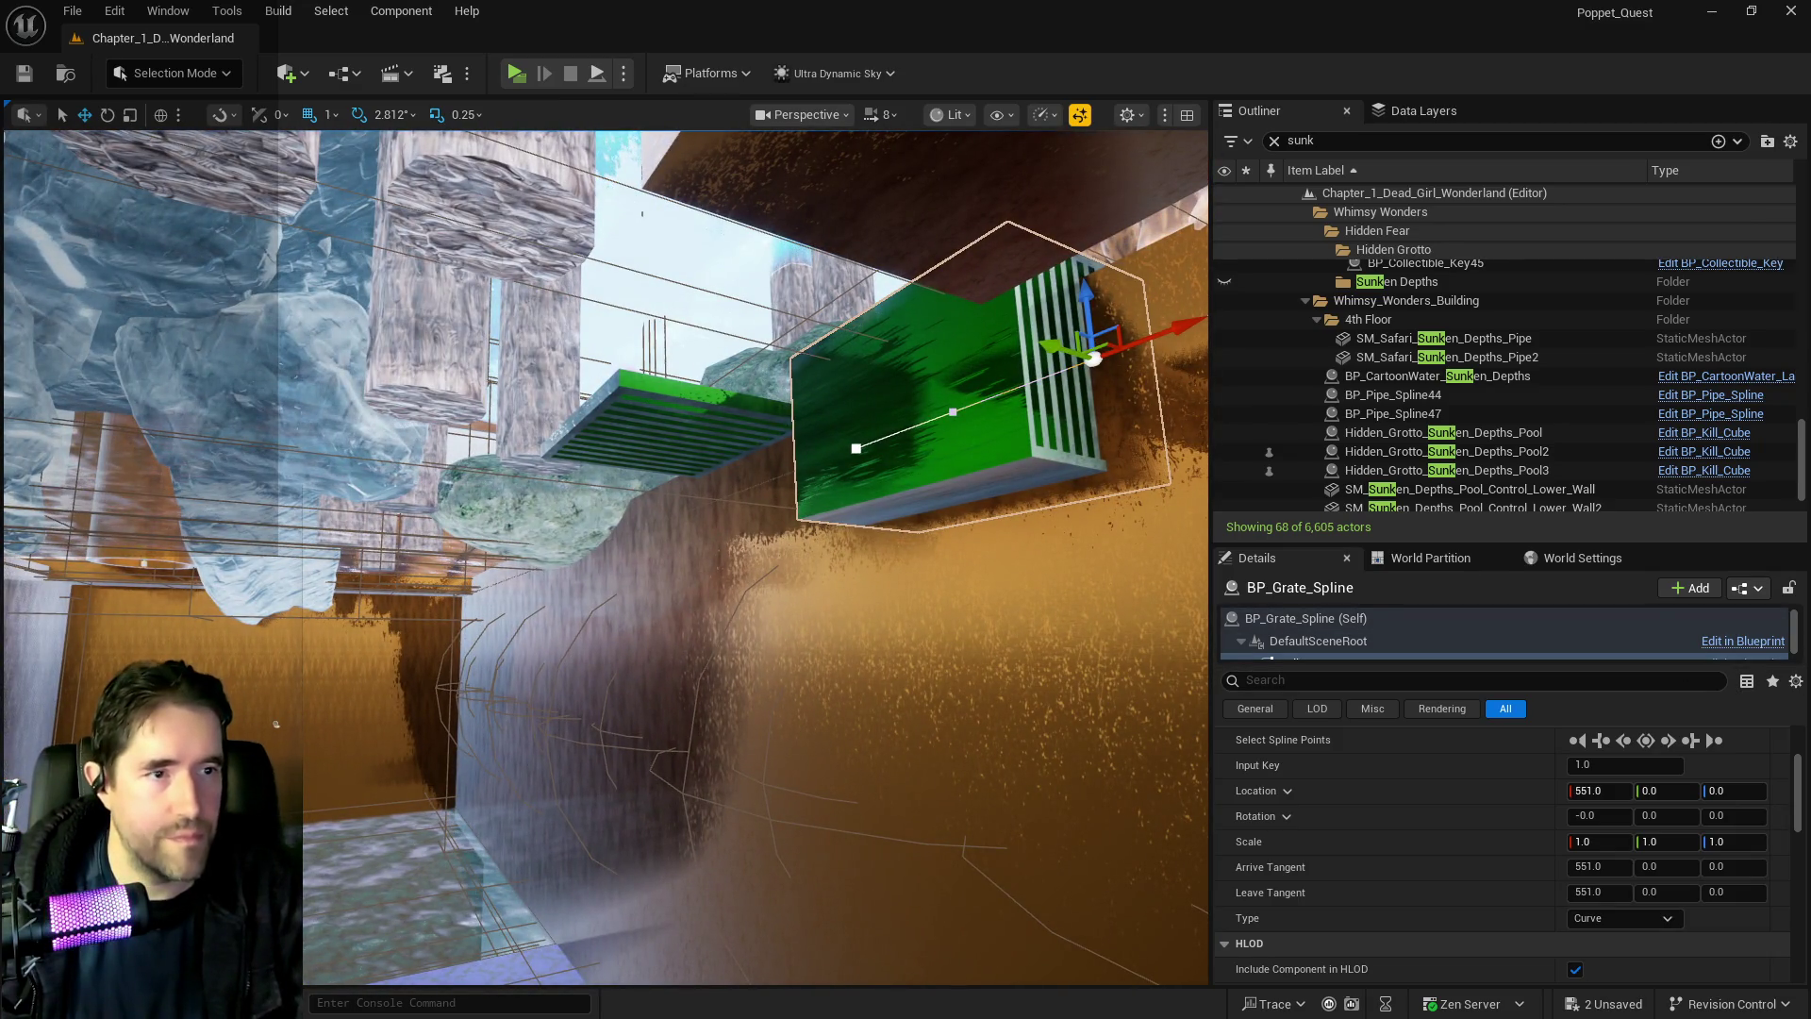
{"action": "mouse_move", "coordinate": [604, 556]}
{"action": "left_mouse_down"}
{"action": "mouse_move", "coordinate": [660, 476]}
{"action": "mouse_move", "coordinate": [725, 696]}
{"action": "mouse_move", "coordinate": [424, 727]}
{"action": "mouse_move", "coordinate": [443, 745]}
{"action": "mouse_move", "coordinate": [541, 670]}
{"action": "left_mouse_up"}
{"action": "key", "text": "ctrl+z"}
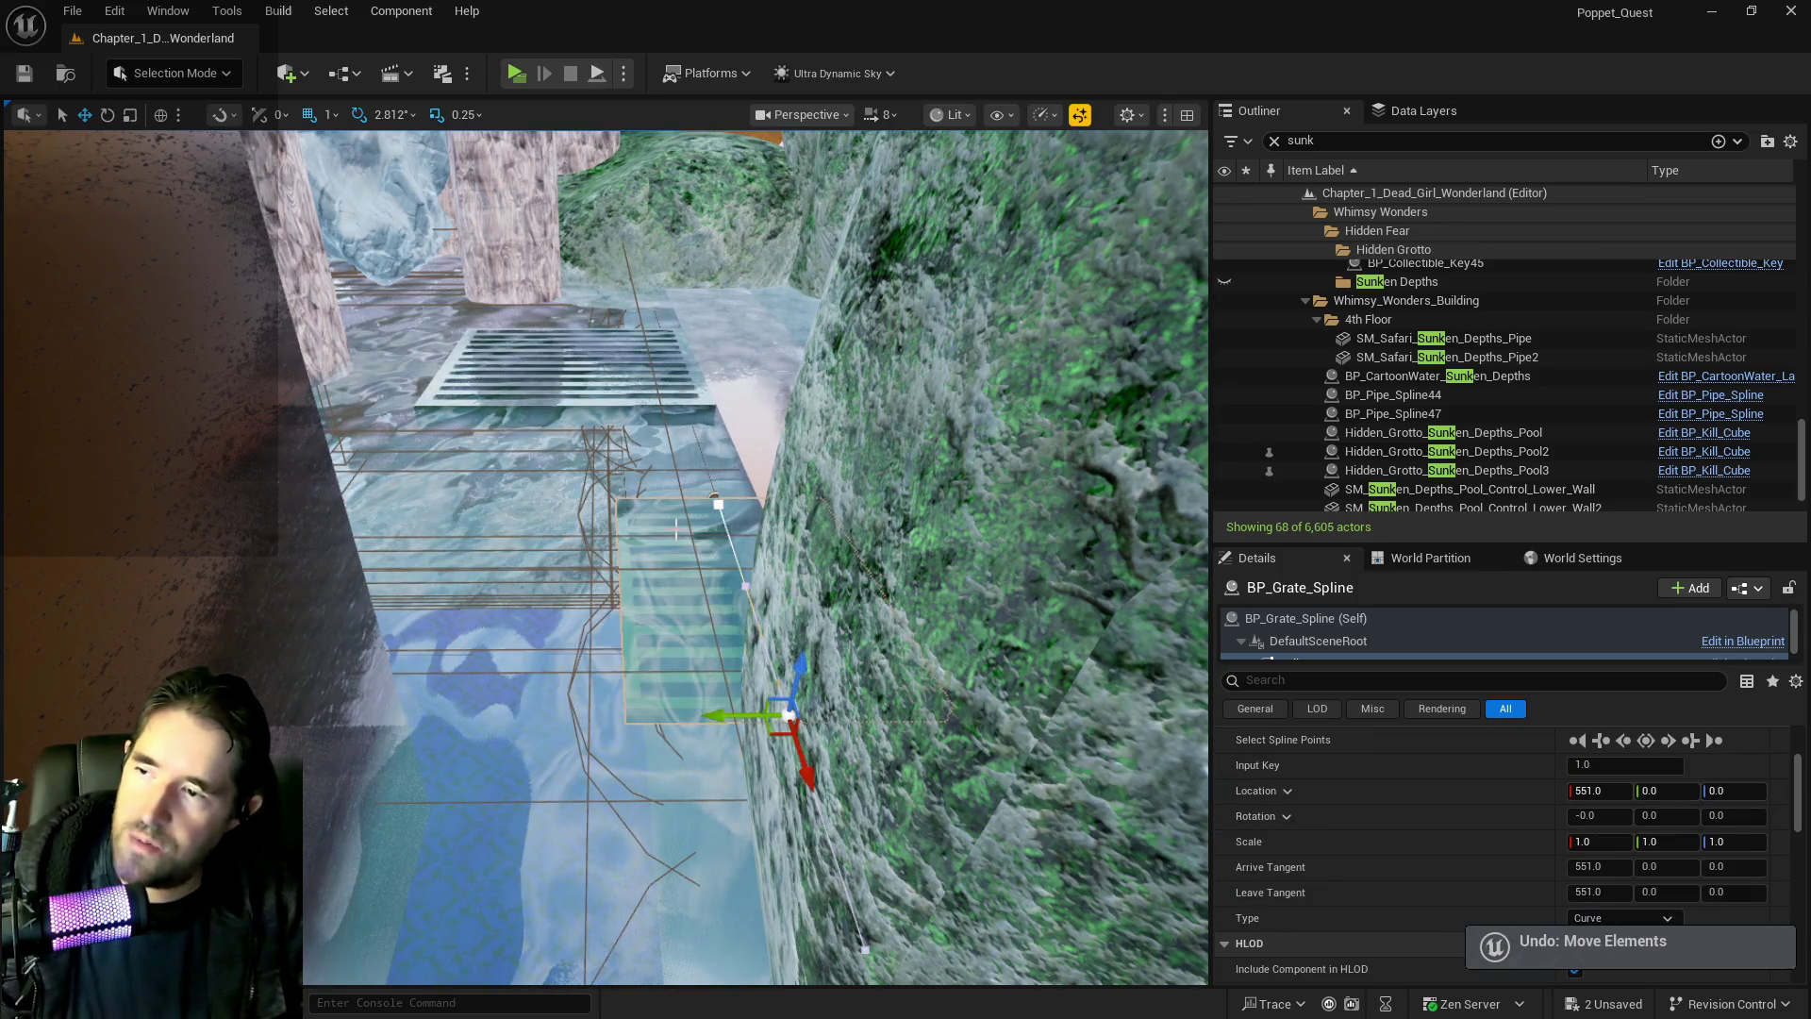
Frame the pool and grate, then delete the SM_Duct_Vent10 vent
{"action": "left_click", "coordinate": [744, 438]}
{"action": "key", "text": "f"}
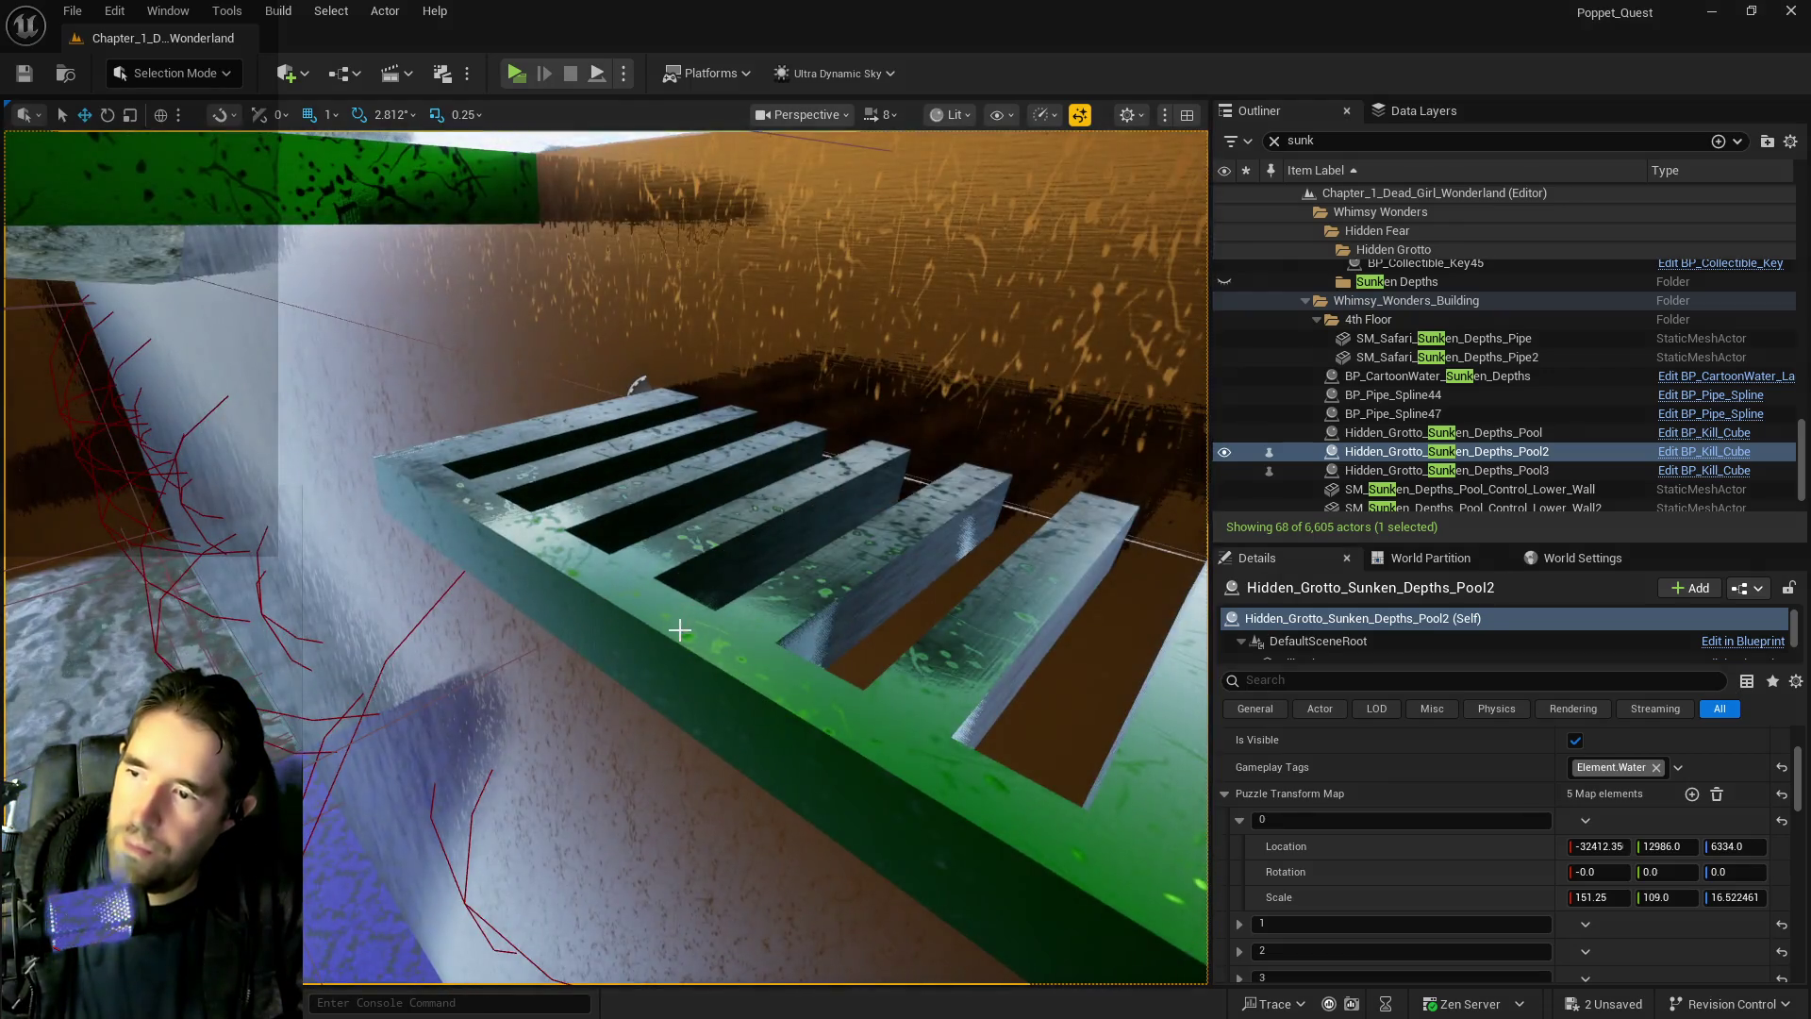
{"action": "left_click", "coordinate": [679, 630]}
{"action": "key", "text": "f"}
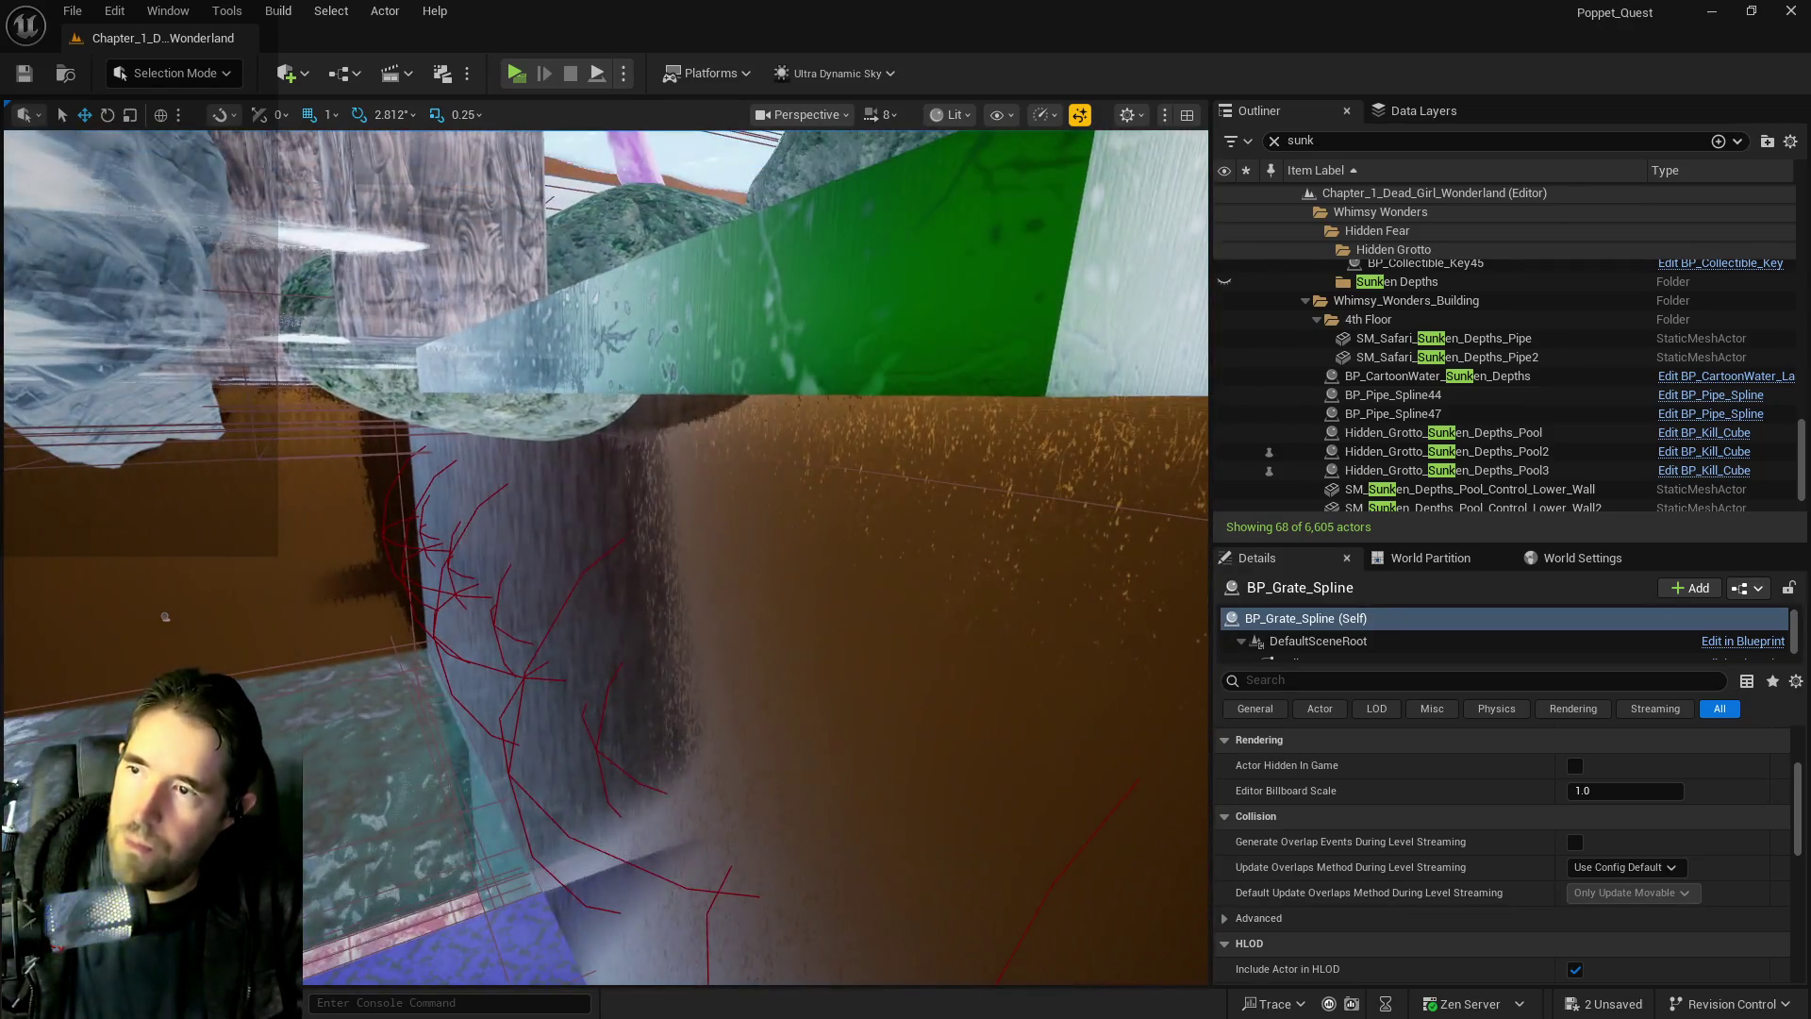
{"action": "left_click", "coordinate": [780, 344]}
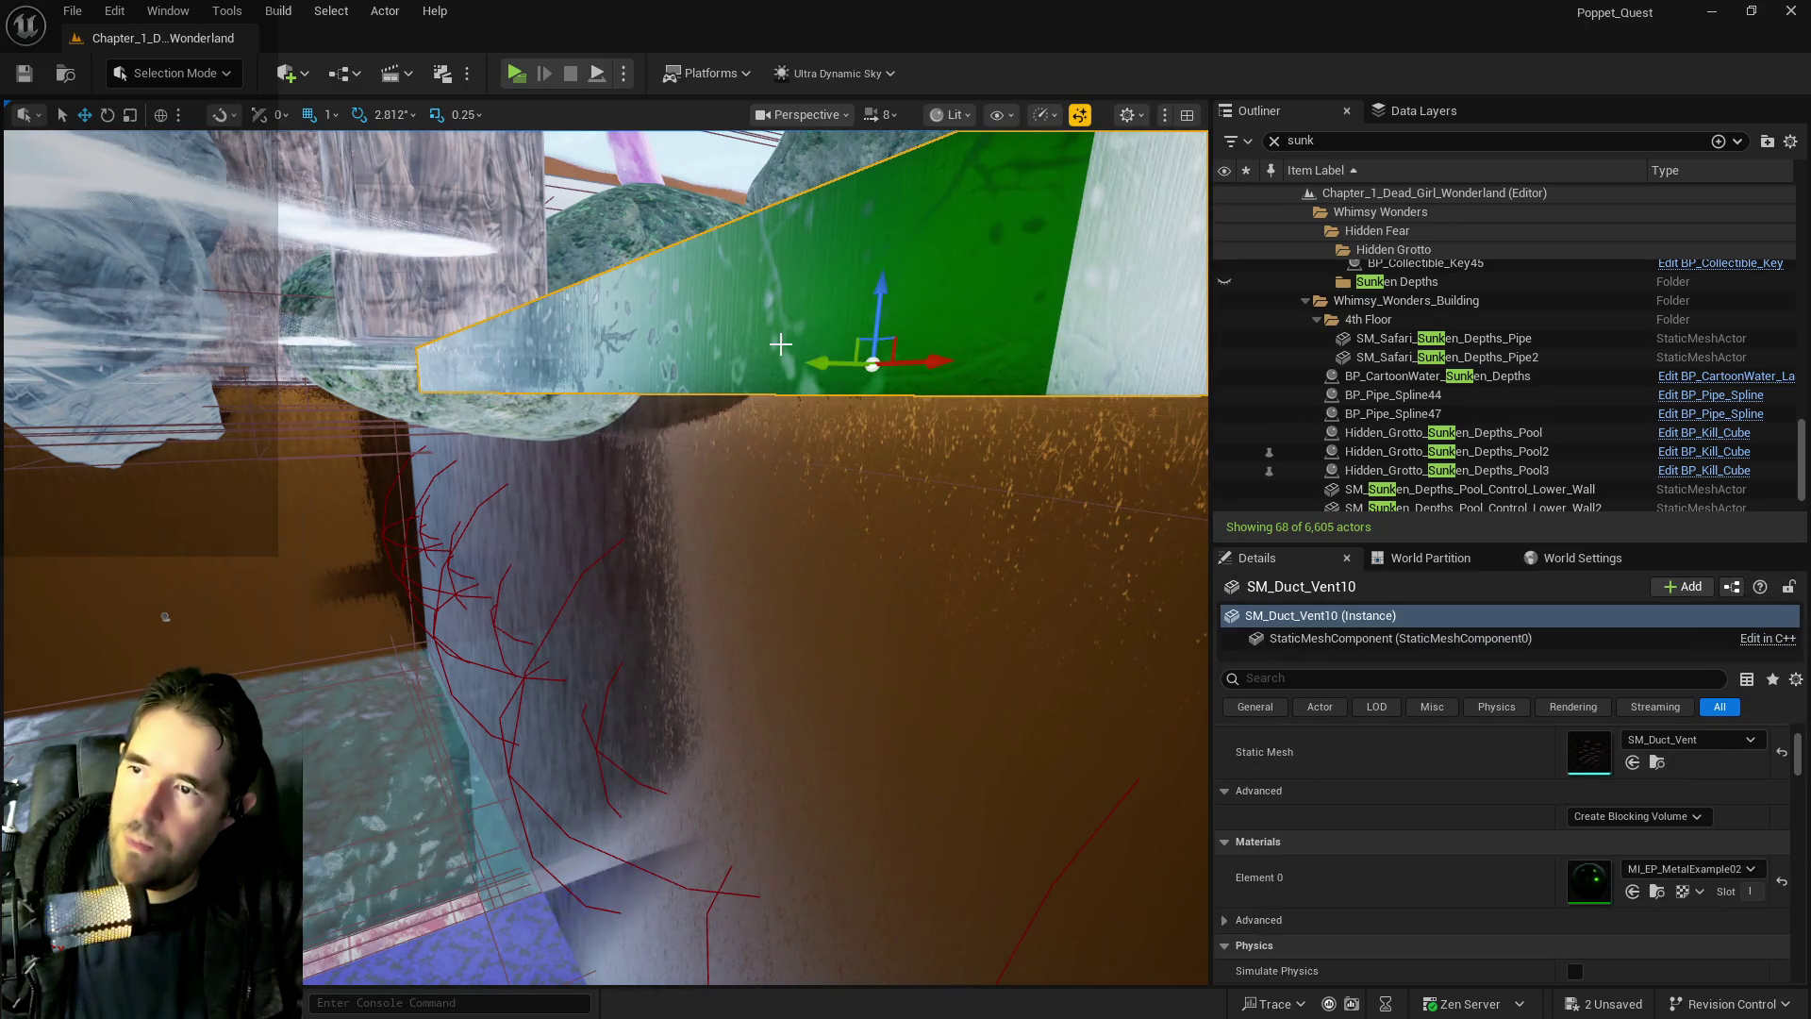
{"action": "key", "text": "Delete"}
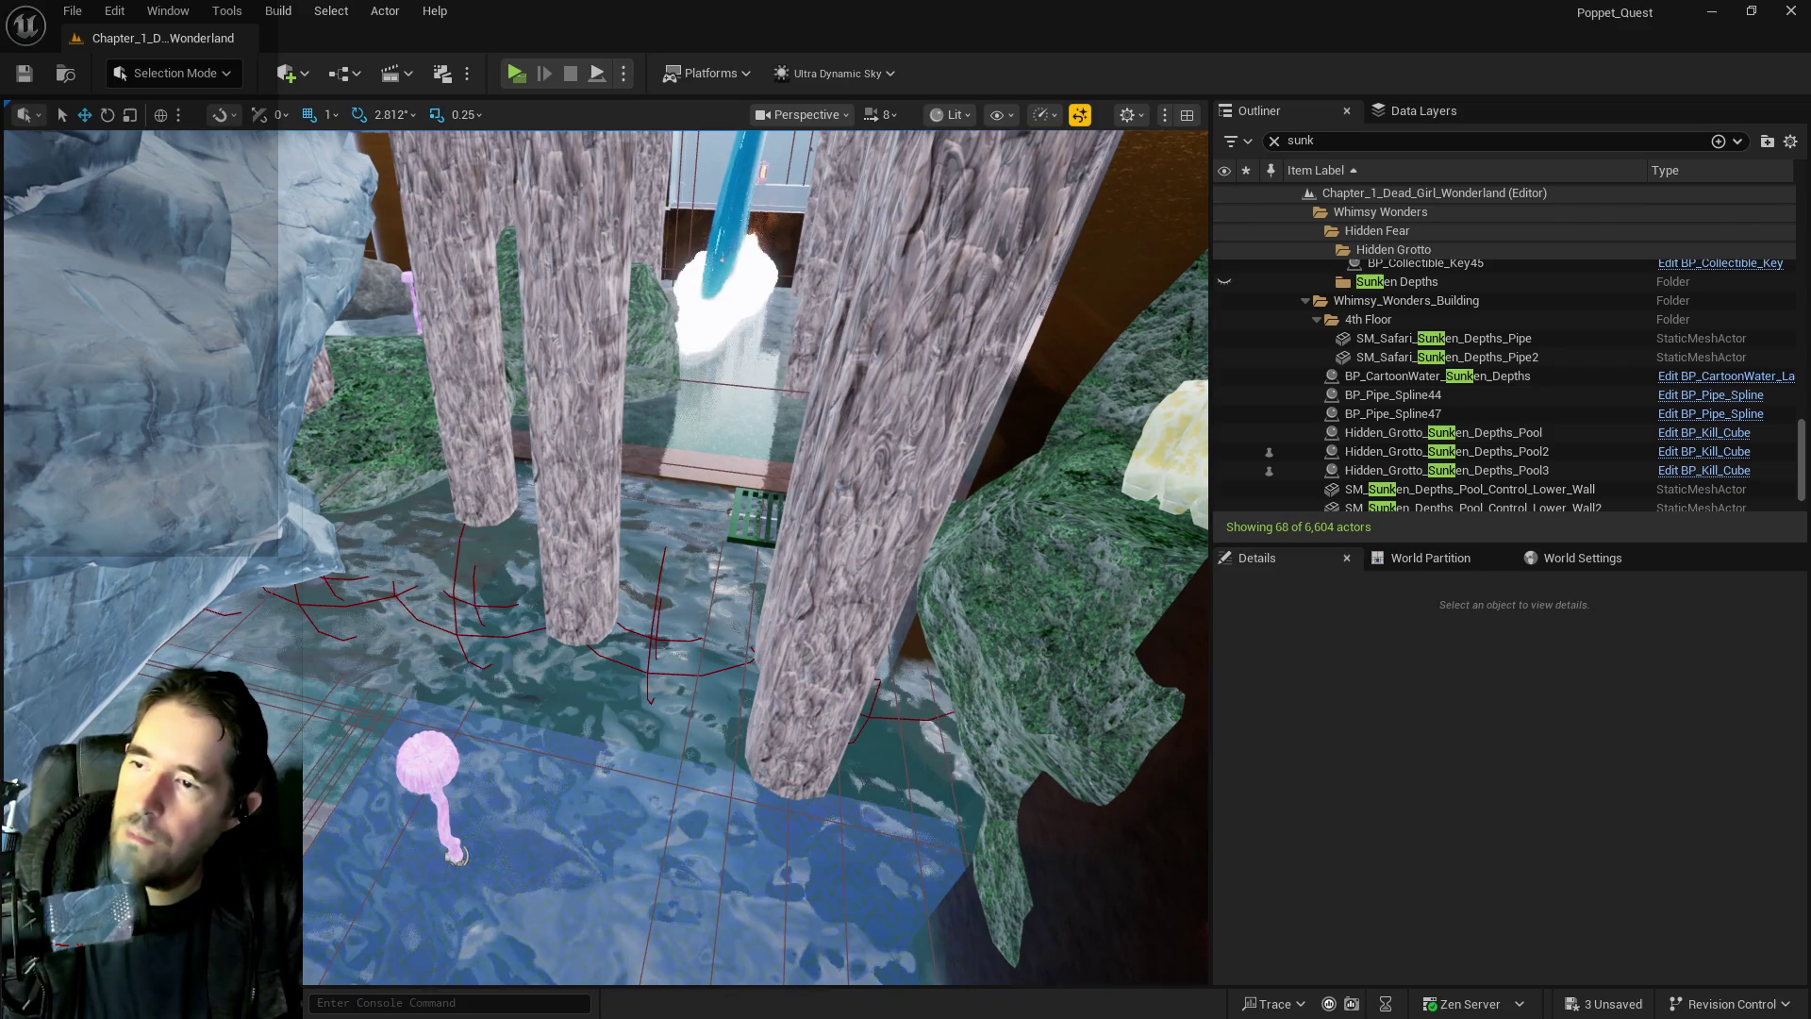
Click through the water and pool actors to reselect the BP_Grate_Spline grate
{"action": "left_click", "coordinate": [732, 524]}
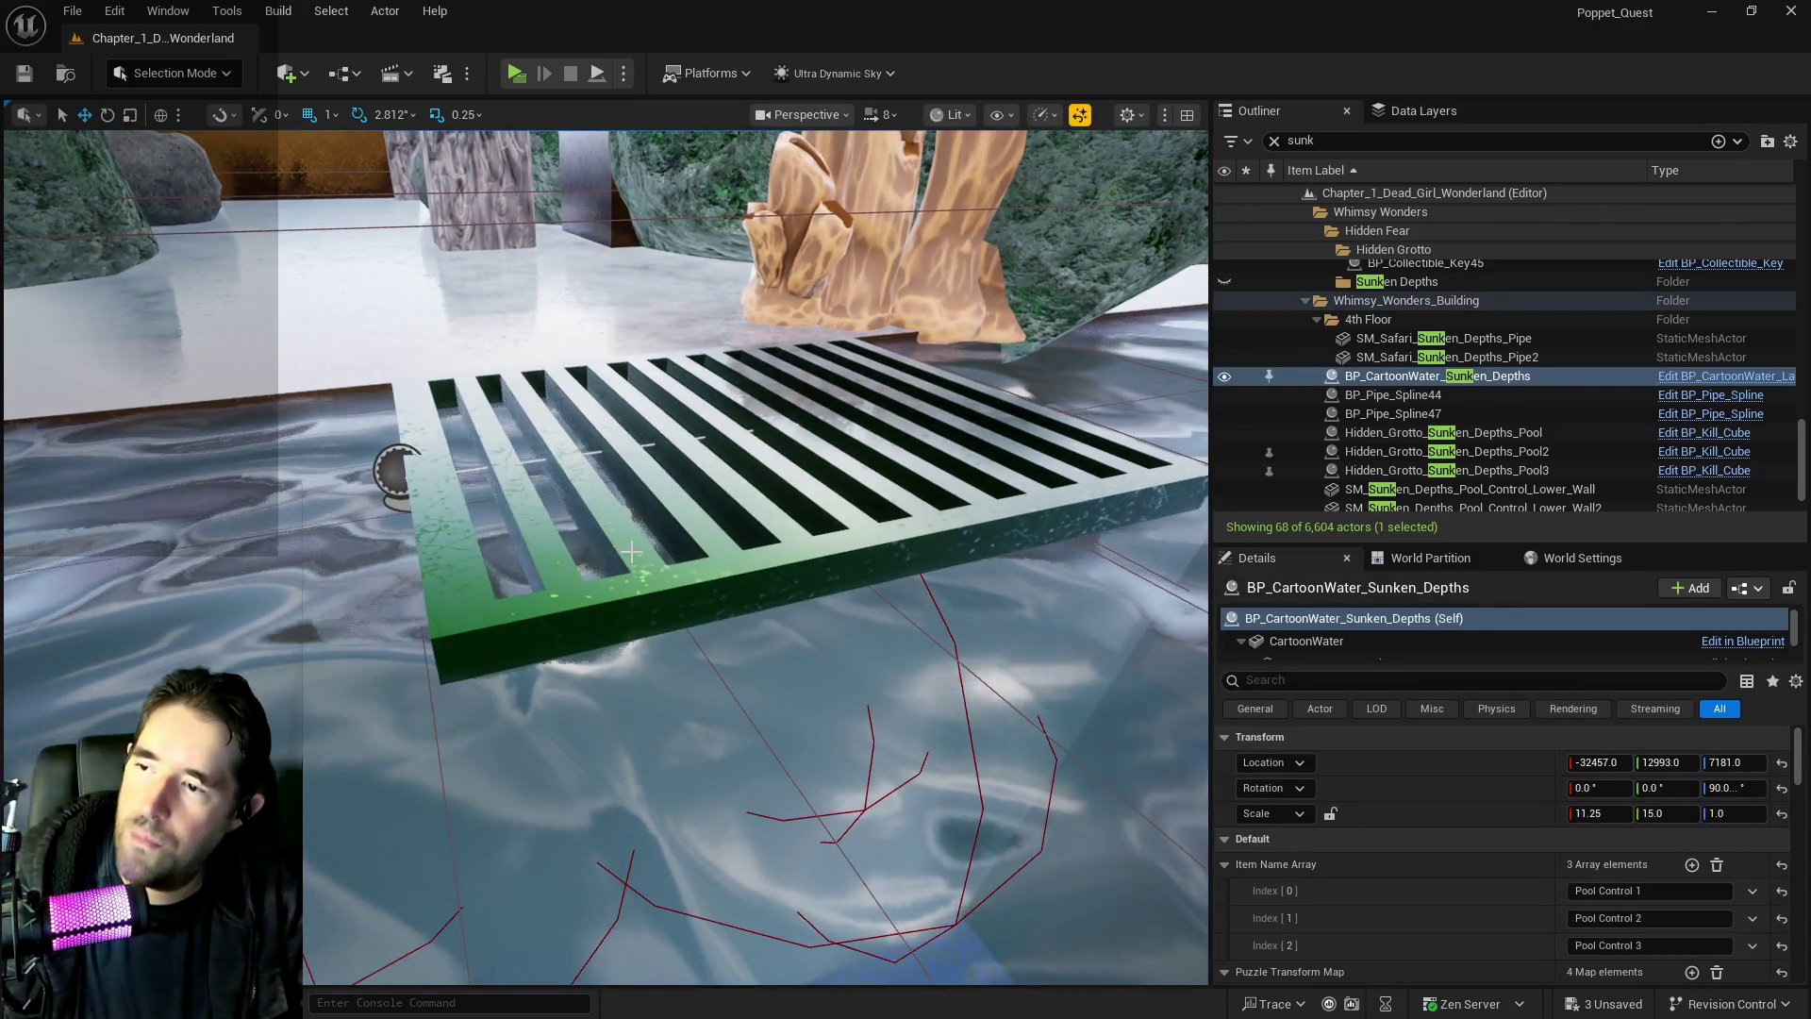
{"action": "left_click", "coordinate": [631, 551]}
{"action": "scroll", "coordinate": [631, 552], "scroll_direction": "up", "scroll_amount": 5}
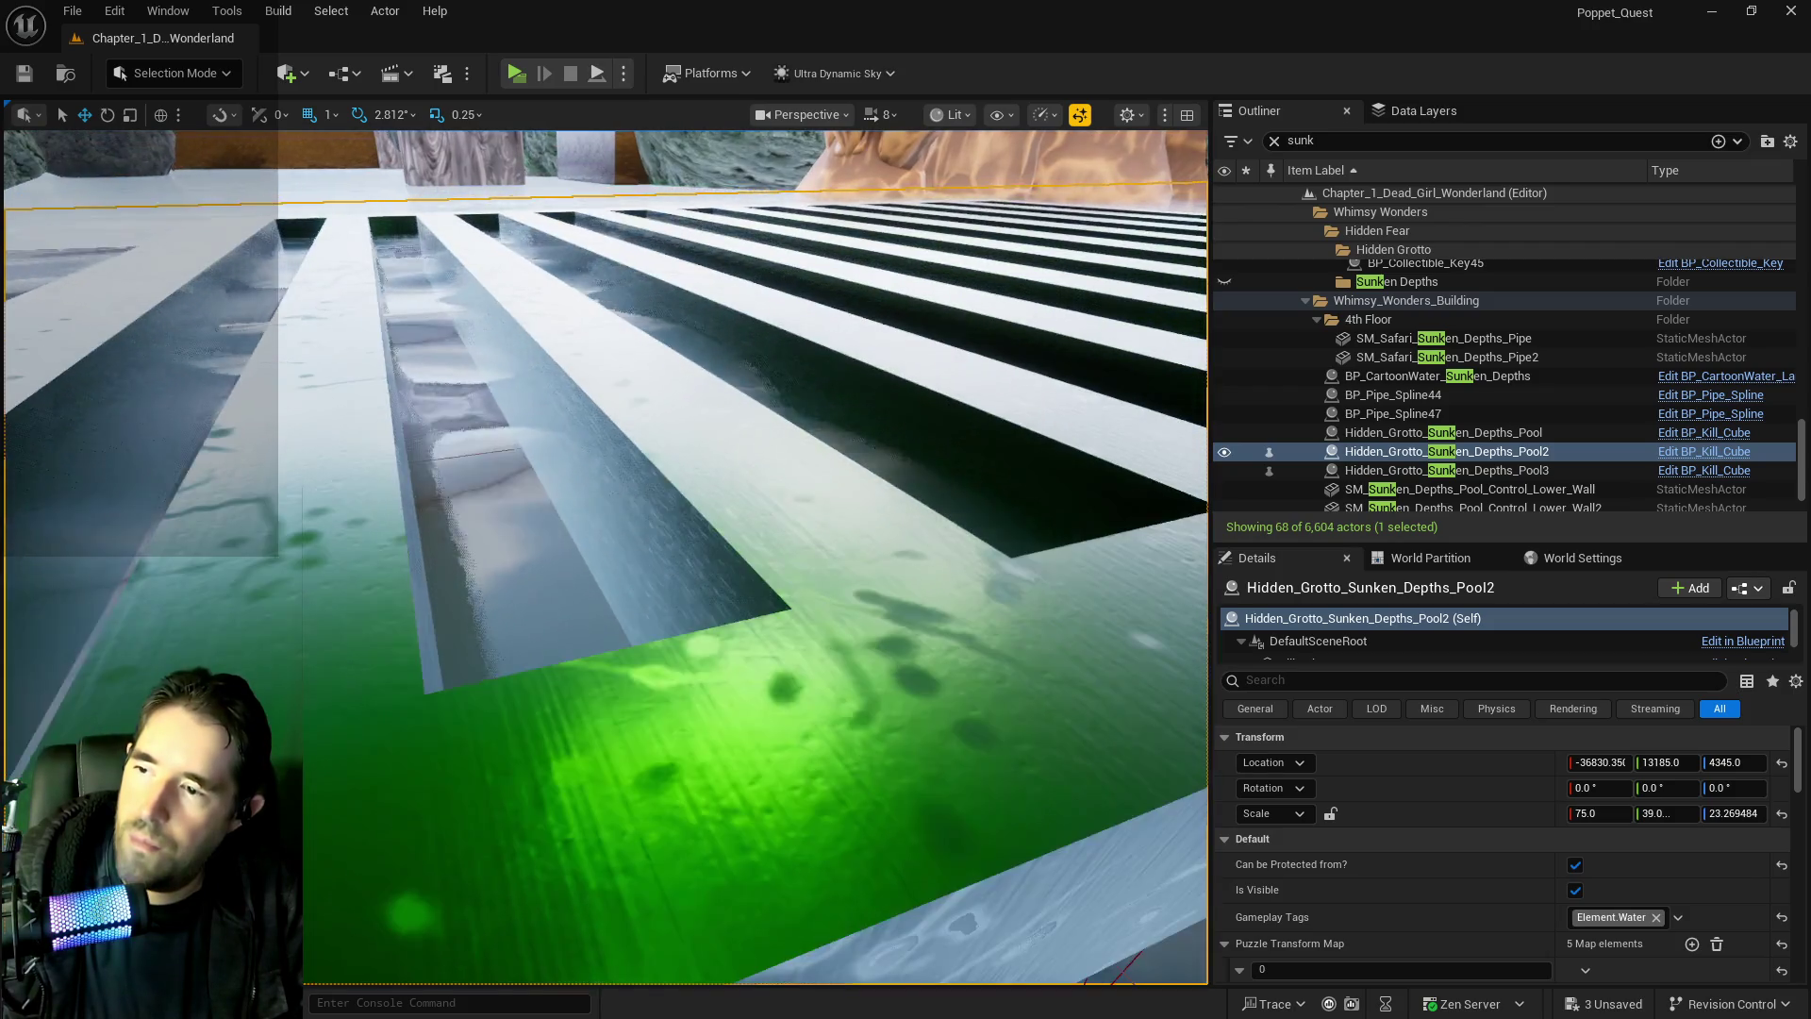
{"action": "left_click", "coordinate": [839, 597]}
Lock the grate's scale and set it uniformly to 3, viewing it over the water
{"action": "key", "text": "f"}
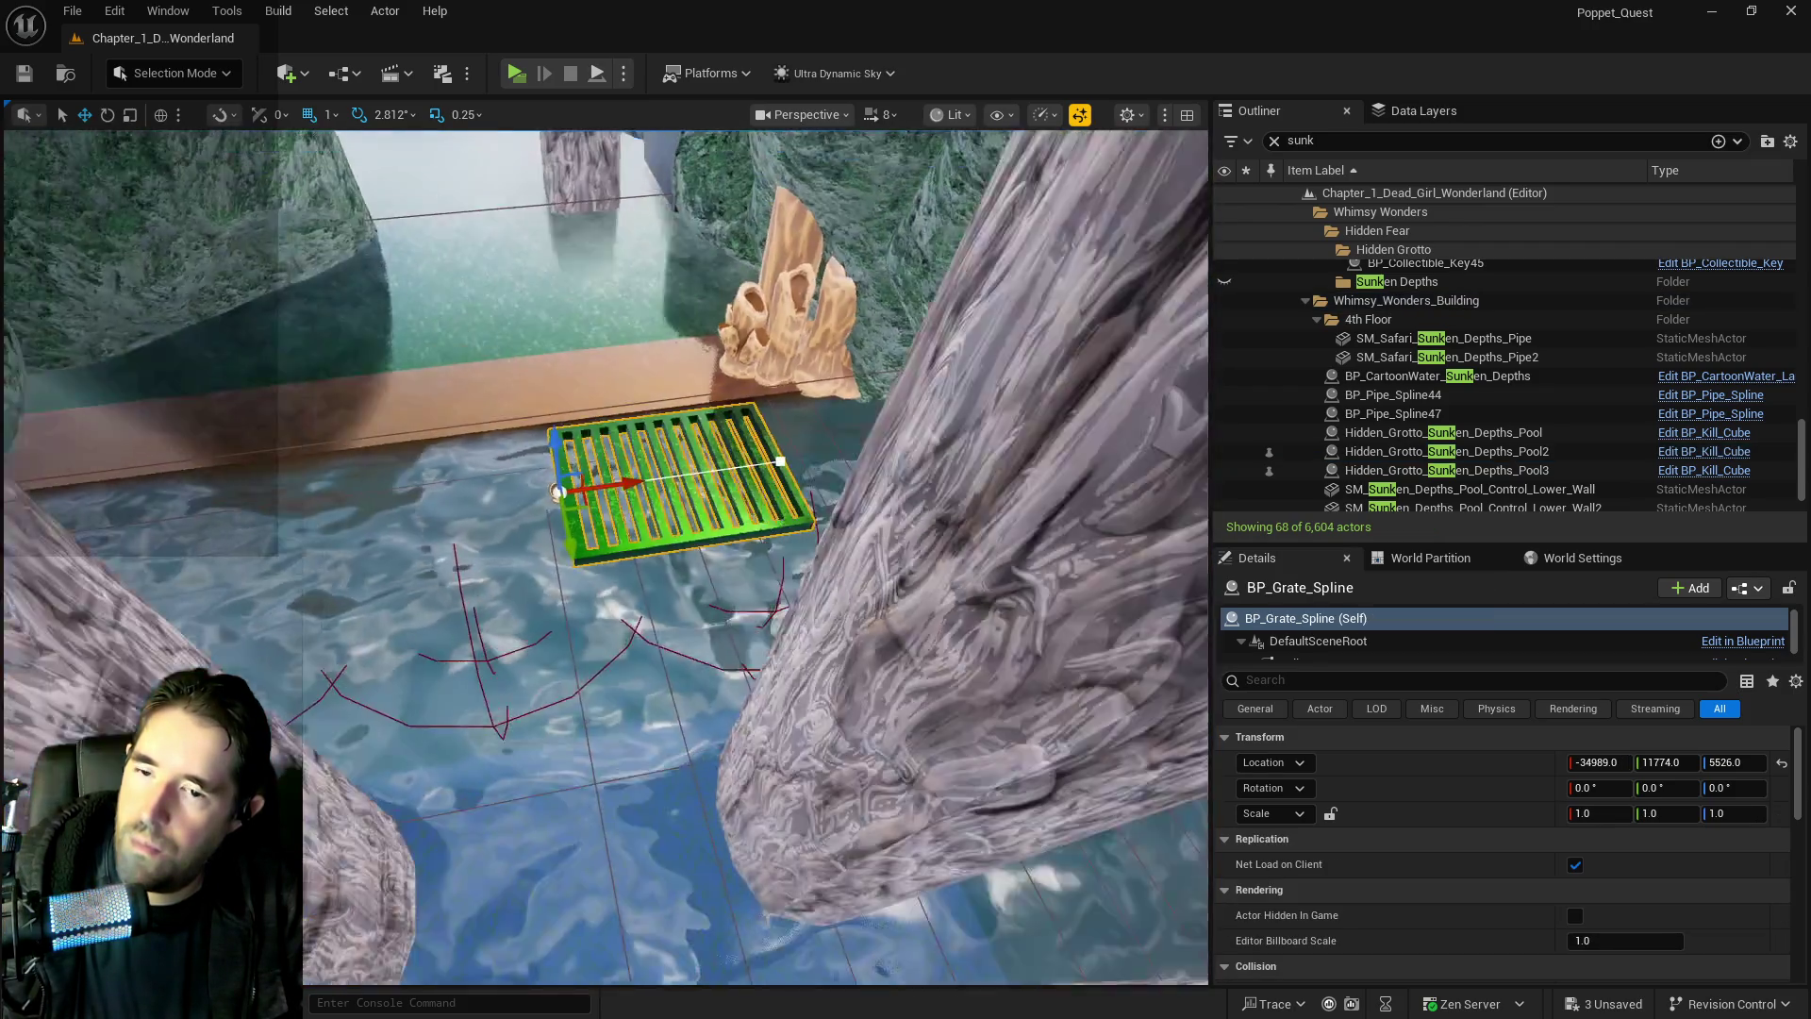
{"action": "left_click", "coordinate": [1331, 815]}
{"action": "type", "text": "3"}
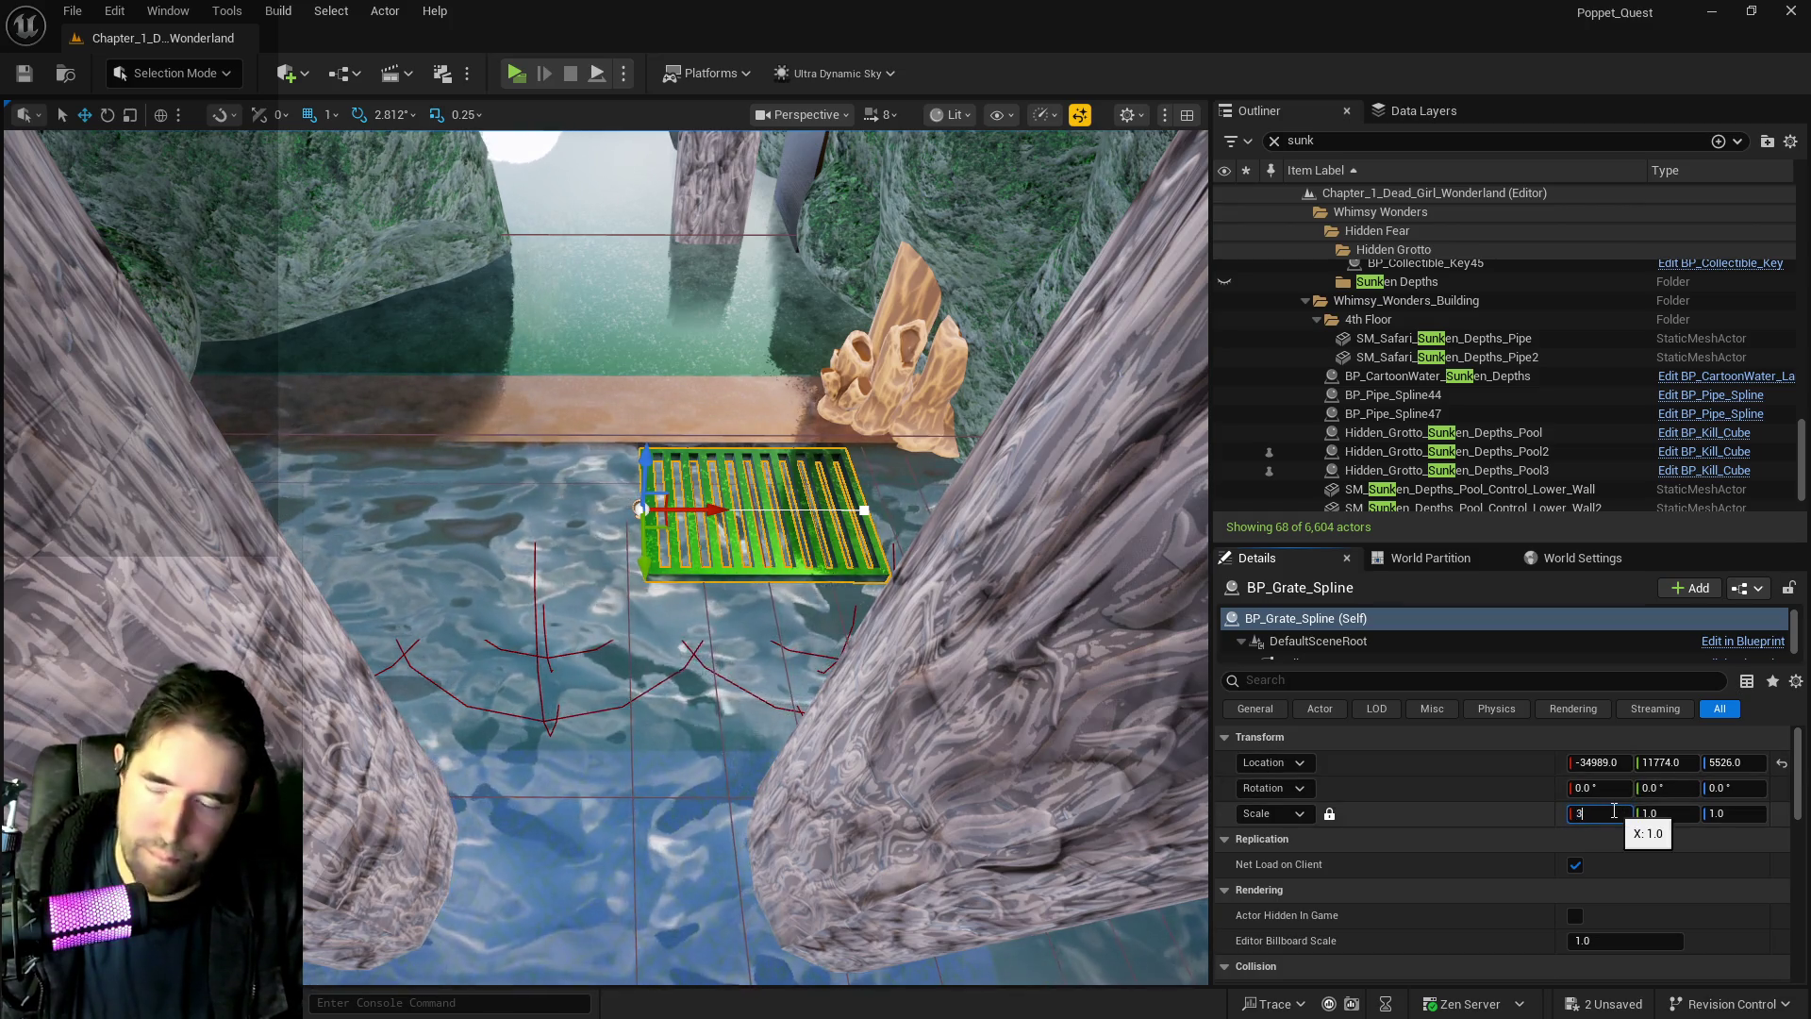
{"action": "left_click_drag", "start_coordinate": [1122, 711], "coordinate": [914, 582]}
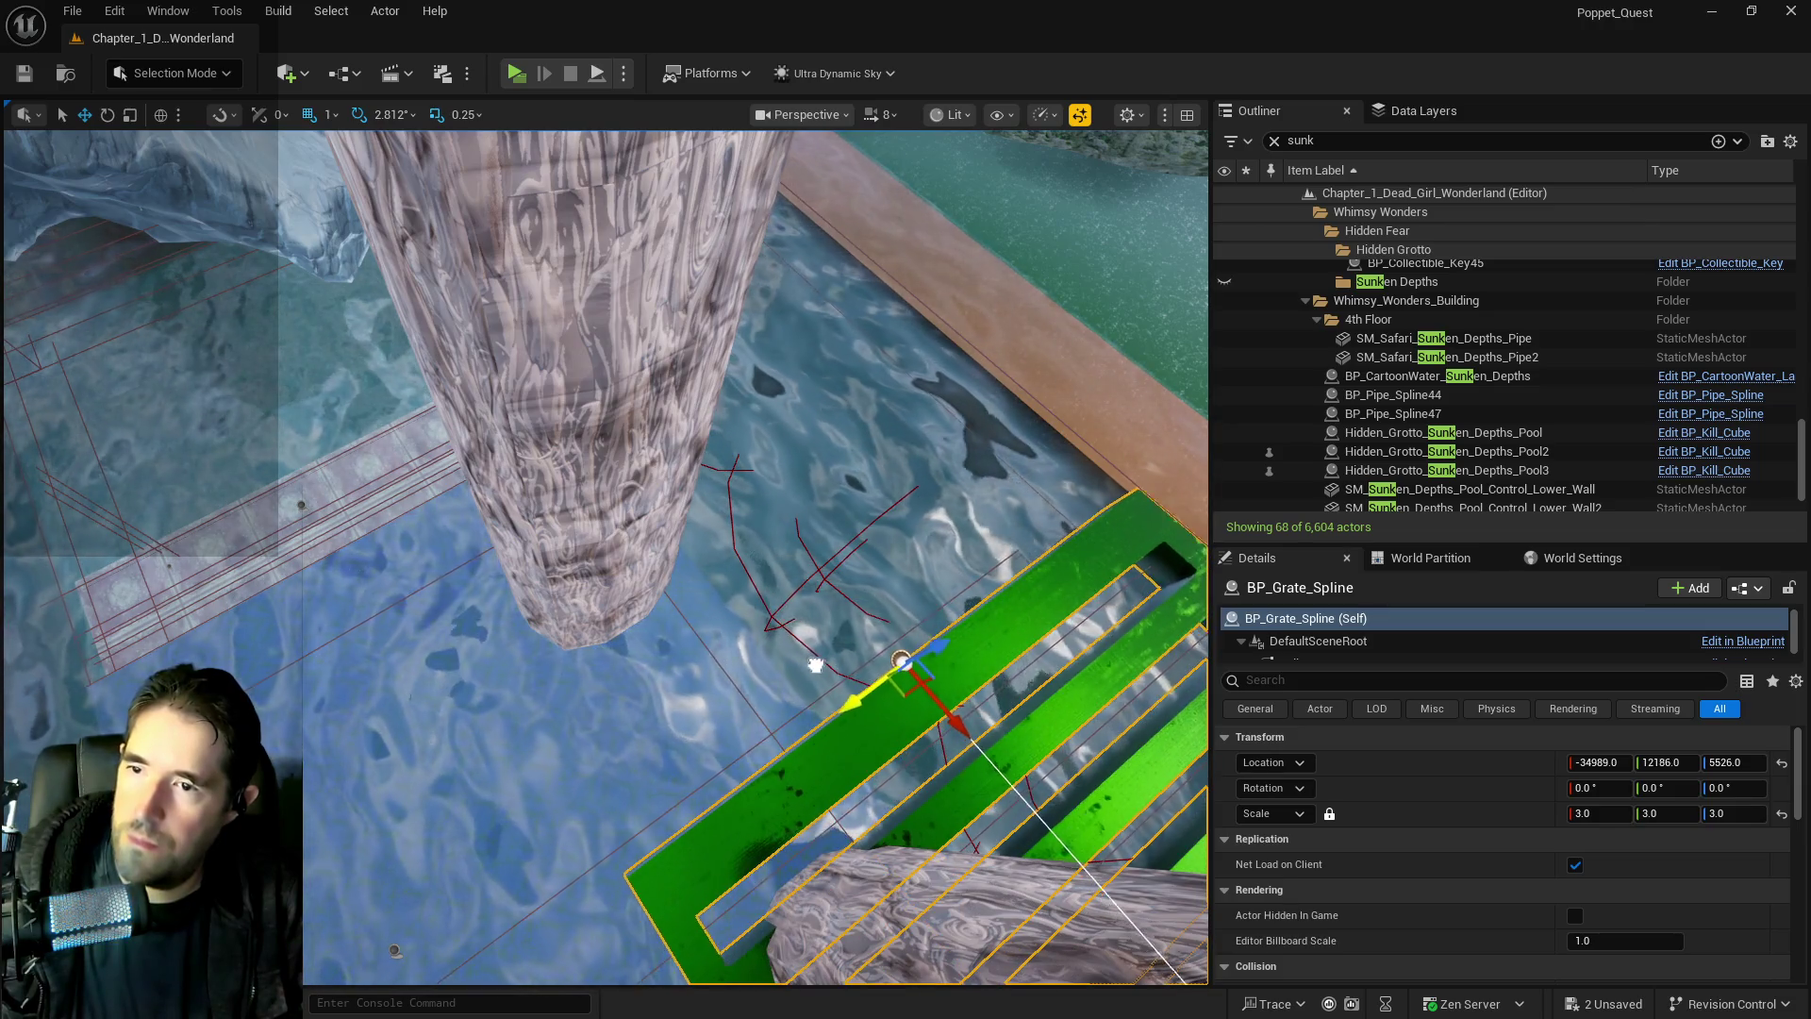
{"action": "mouse_move", "coordinate": [384, 419]}
{"action": "left_mouse_down"}
{"action": "mouse_move", "coordinate": [339, 471]}
{"action": "mouse_move", "coordinate": [341, 537]}
{"action": "mouse_move", "coordinate": [354, 509]}
{"action": "left_mouse_up"}
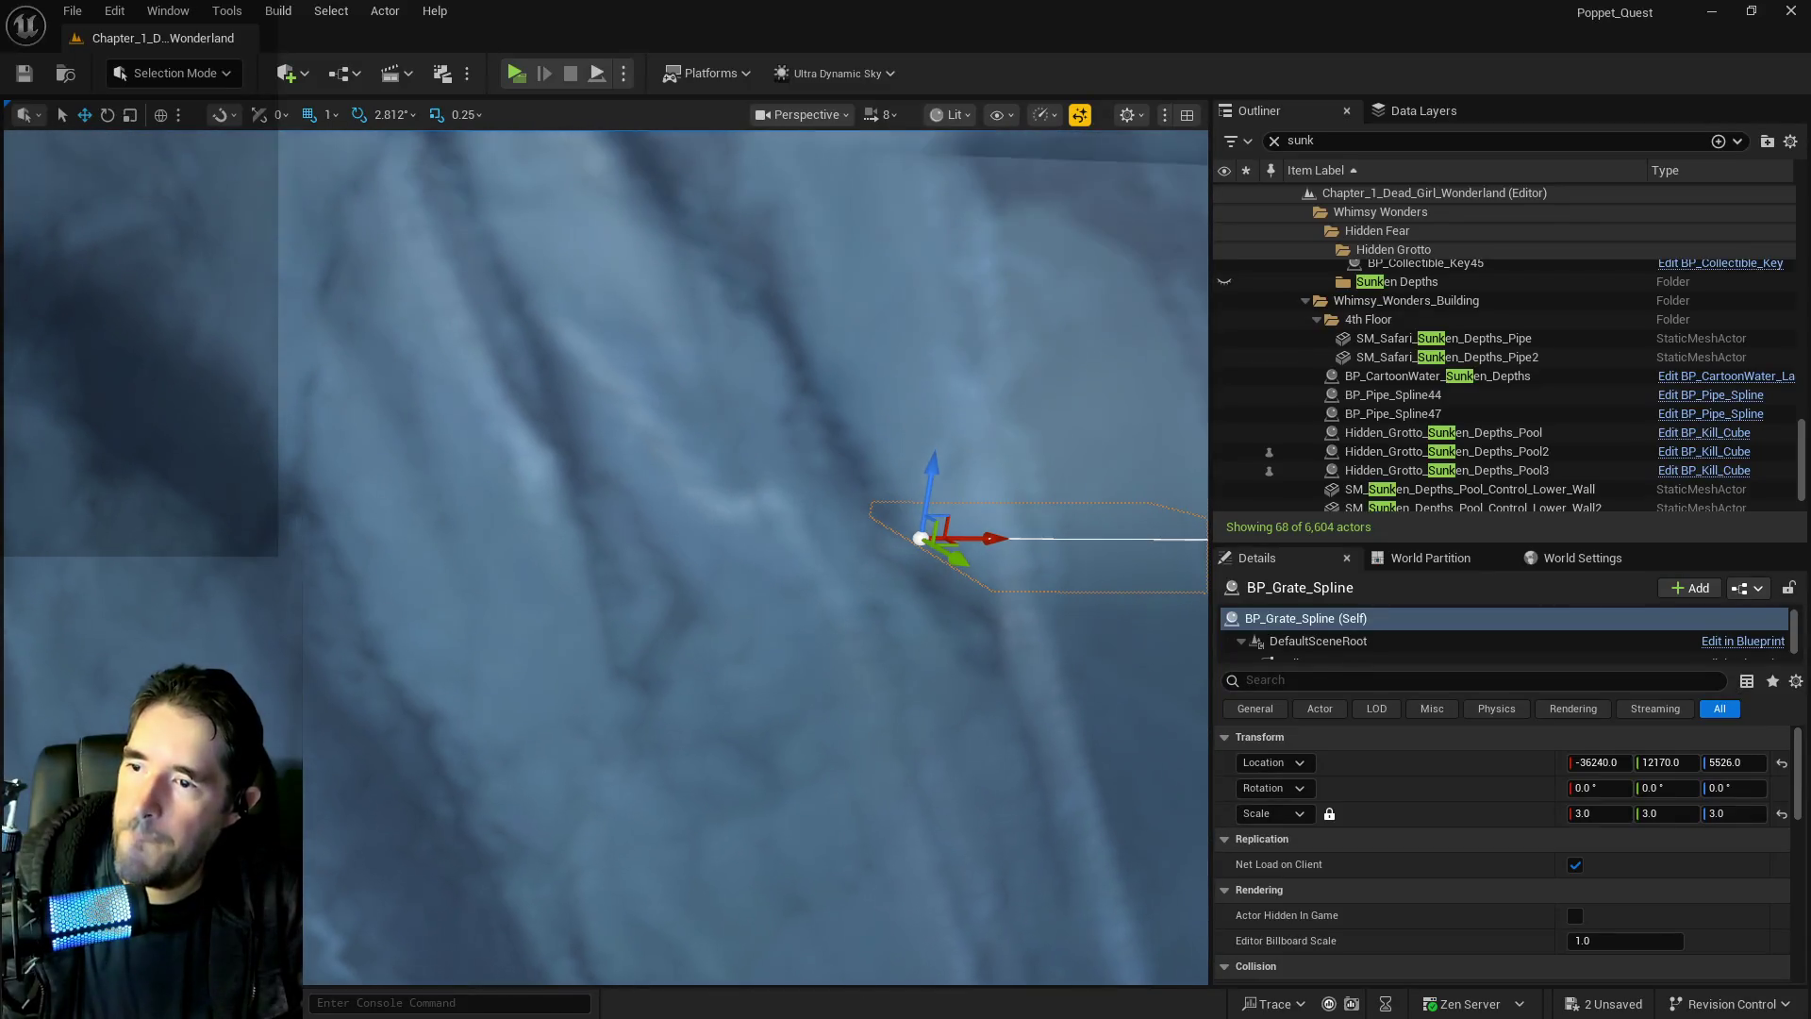
{"action": "left_click_drag", "start_coordinate": [929, 521], "coordinate": [928, 522]}
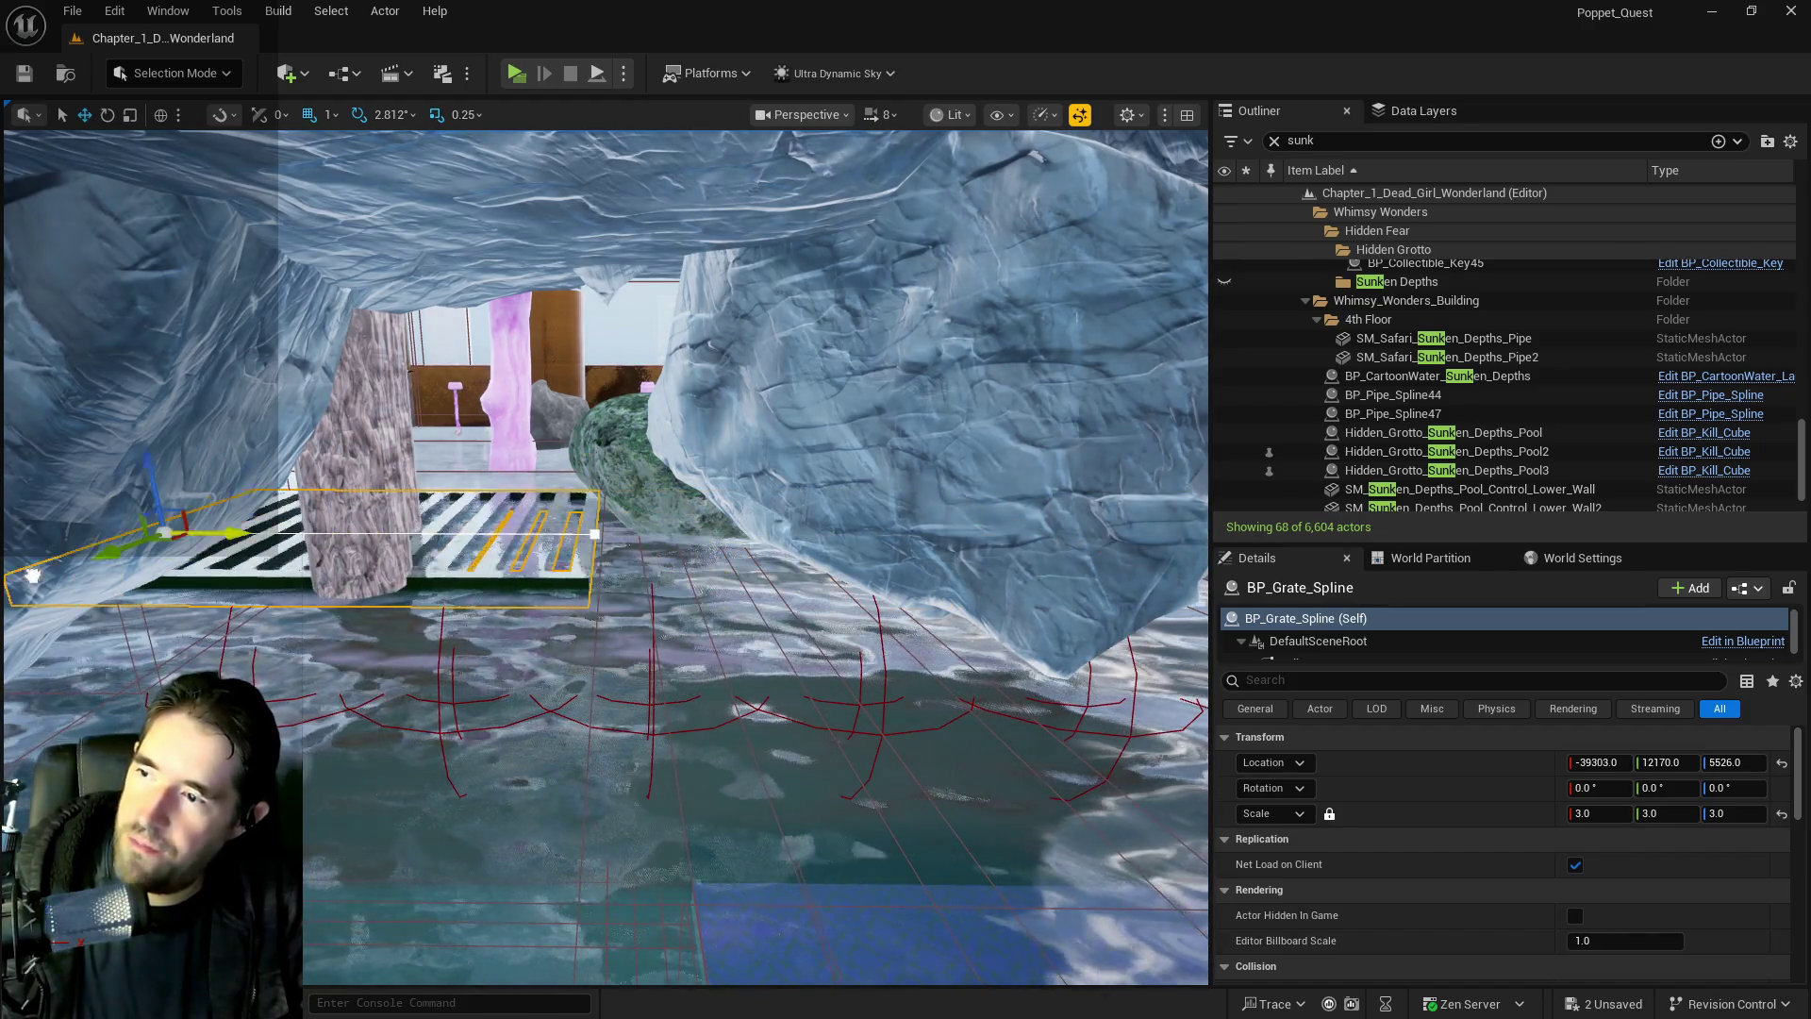
{"action": "mouse_move", "coordinate": [928, 522]}
{"action": "left_mouse_down"}
{"action": "mouse_move", "coordinate": [929, 467]}
{"action": "mouse_move", "coordinate": [928, 491]}
{"action": "left_mouse_up"}
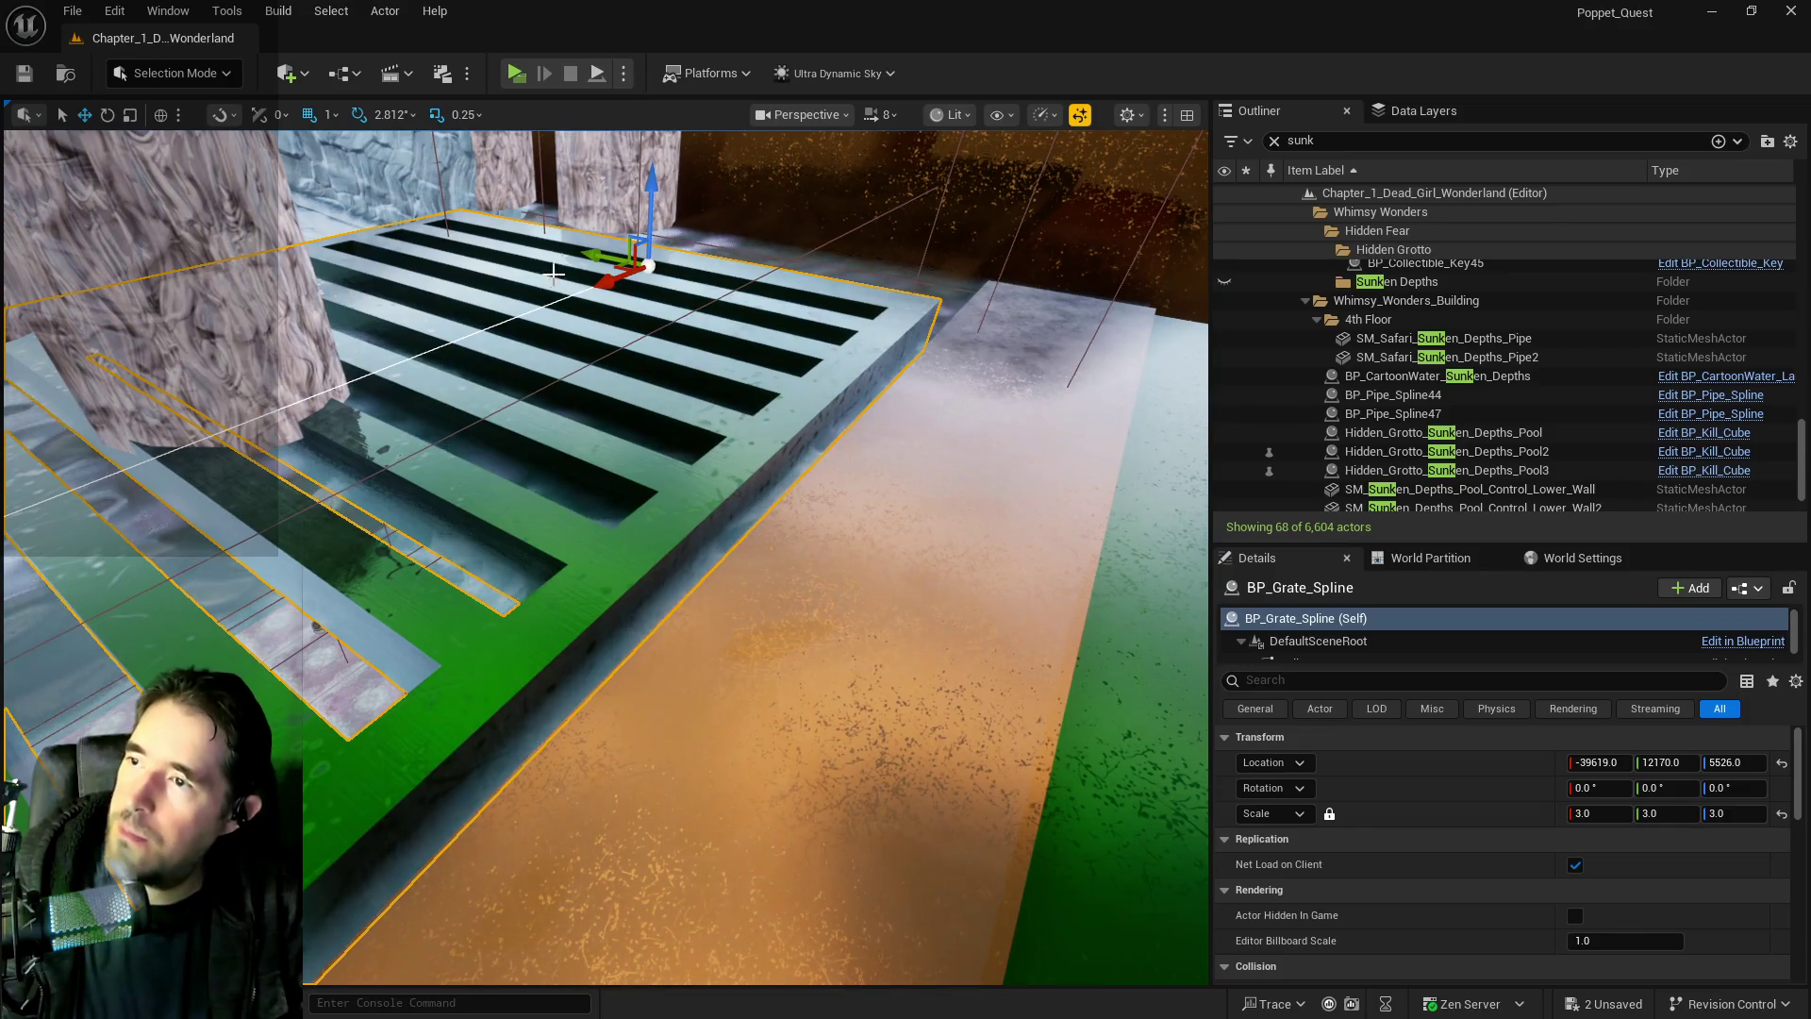
Nudge the grate along Y and lower it to -39984, 12142, 5512
{"action": "left_click_drag", "start_coordinate": [597, 252], "coordinate": [605, 255]}
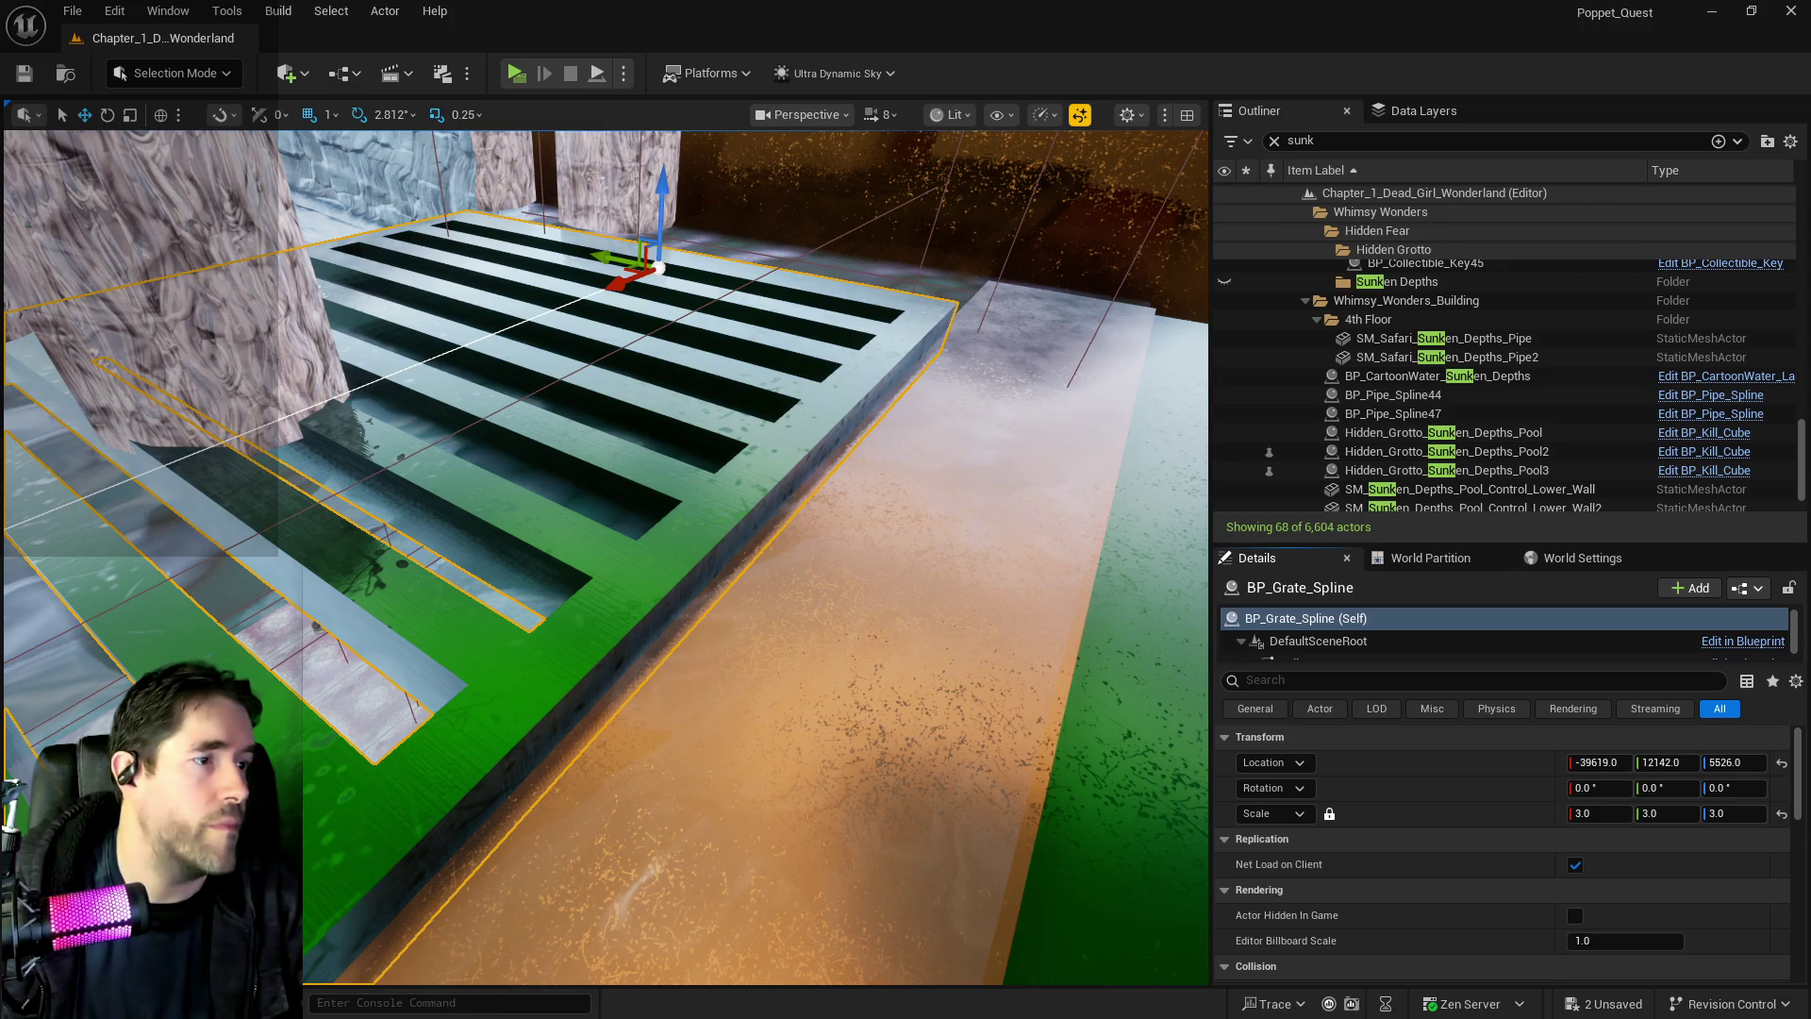
{"action": "left_click_drag", "start_coordinate": [665, 200], "coordinate": [666, 208]}
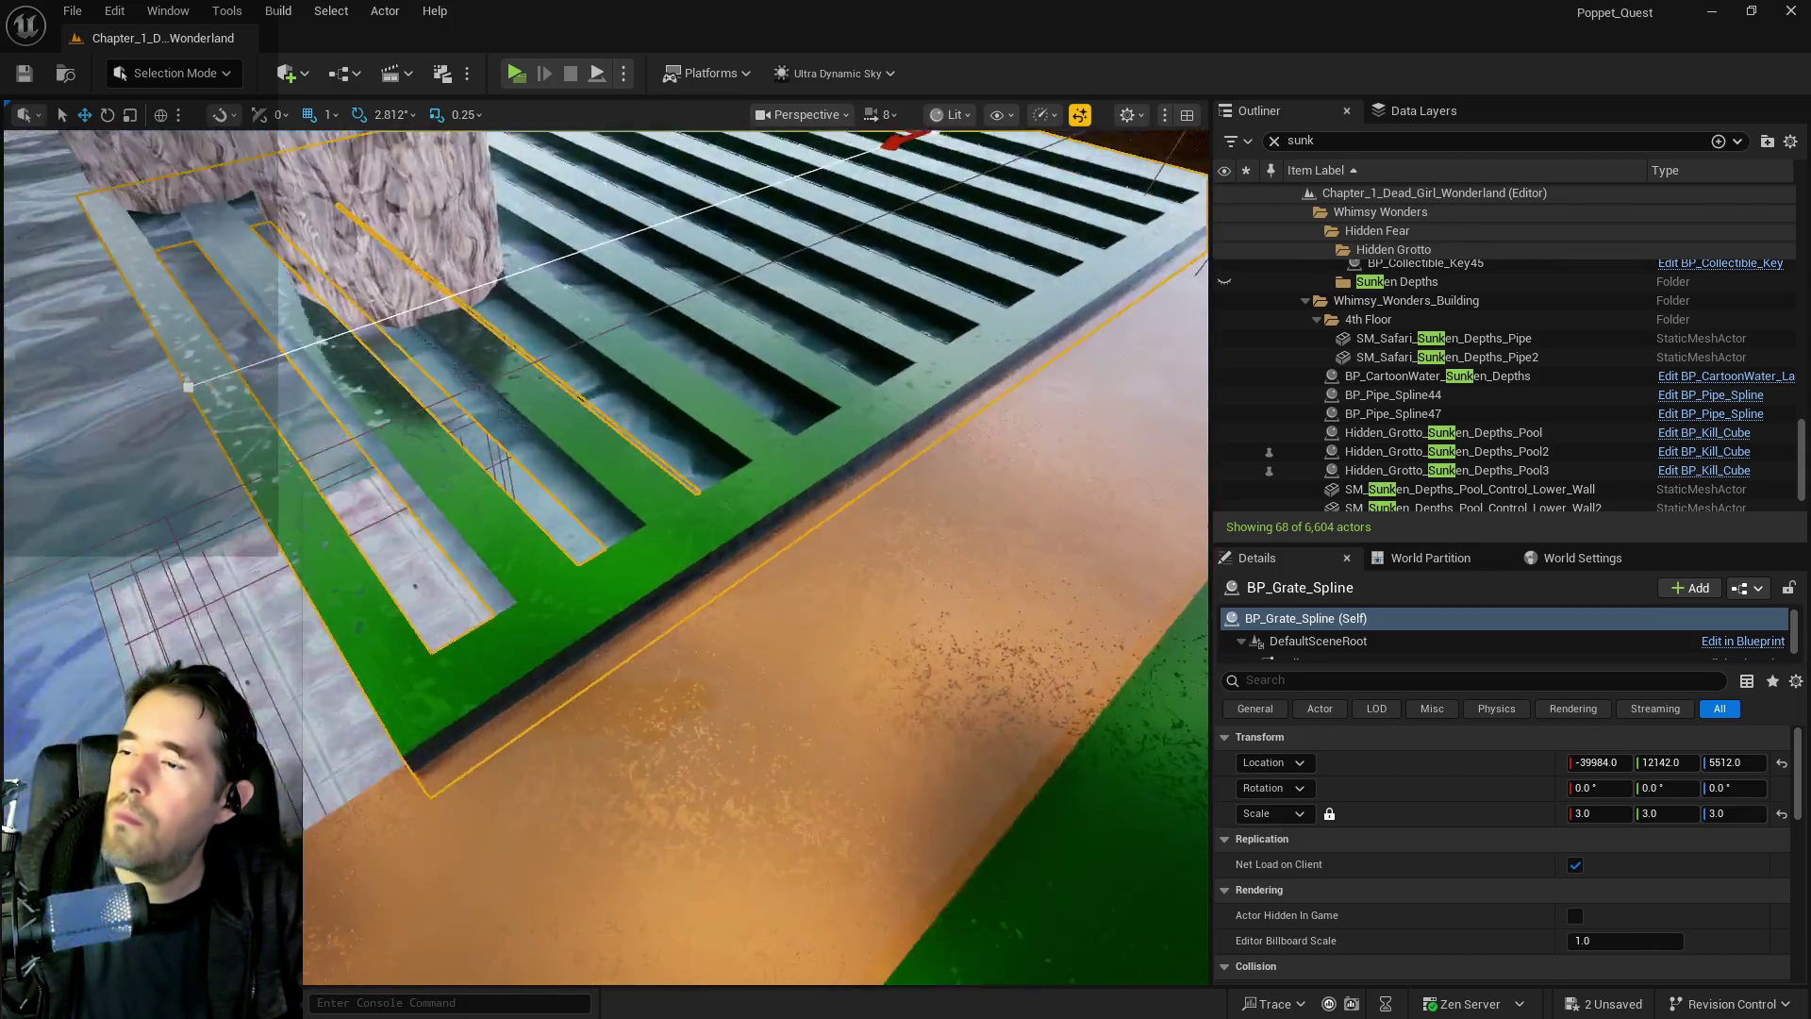
{"action": "scroll", "coordinate": [720, 253], "scroll_direction": "down", "scroll_amount": 5}
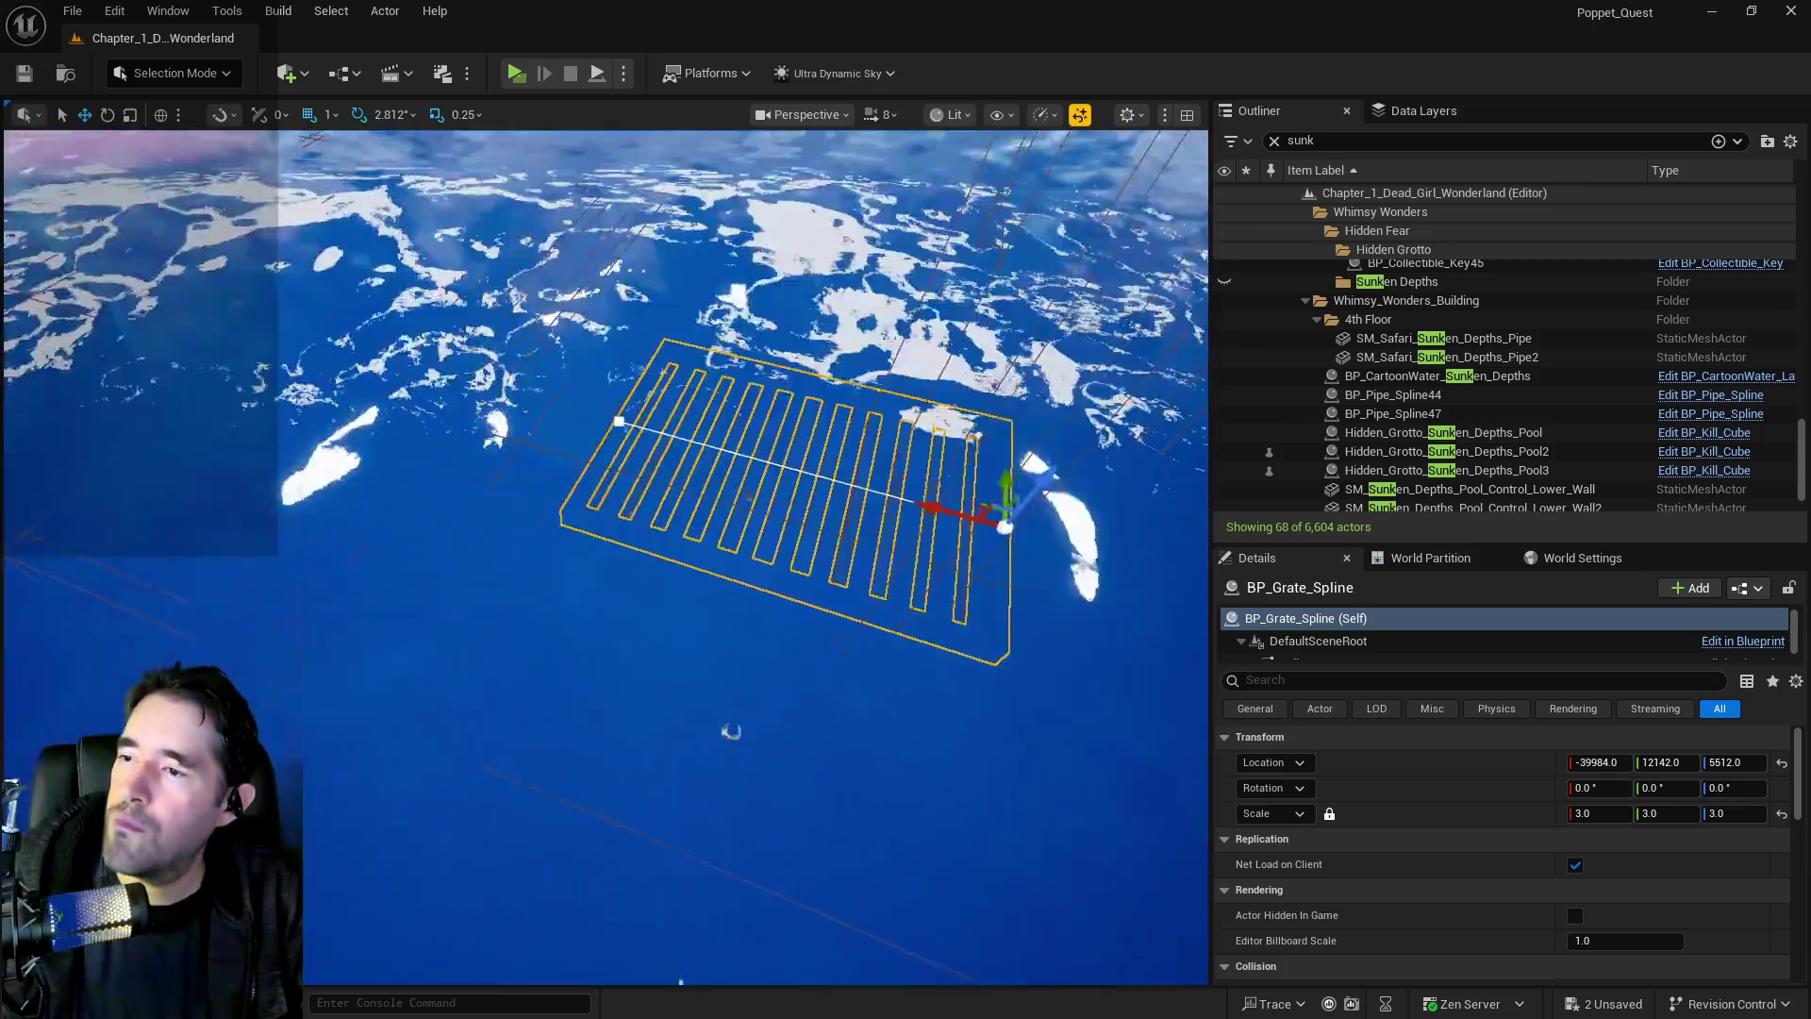
{"action": "key", "text": "f"}
{"action": "left_click", "coordinate": [696, 416]}
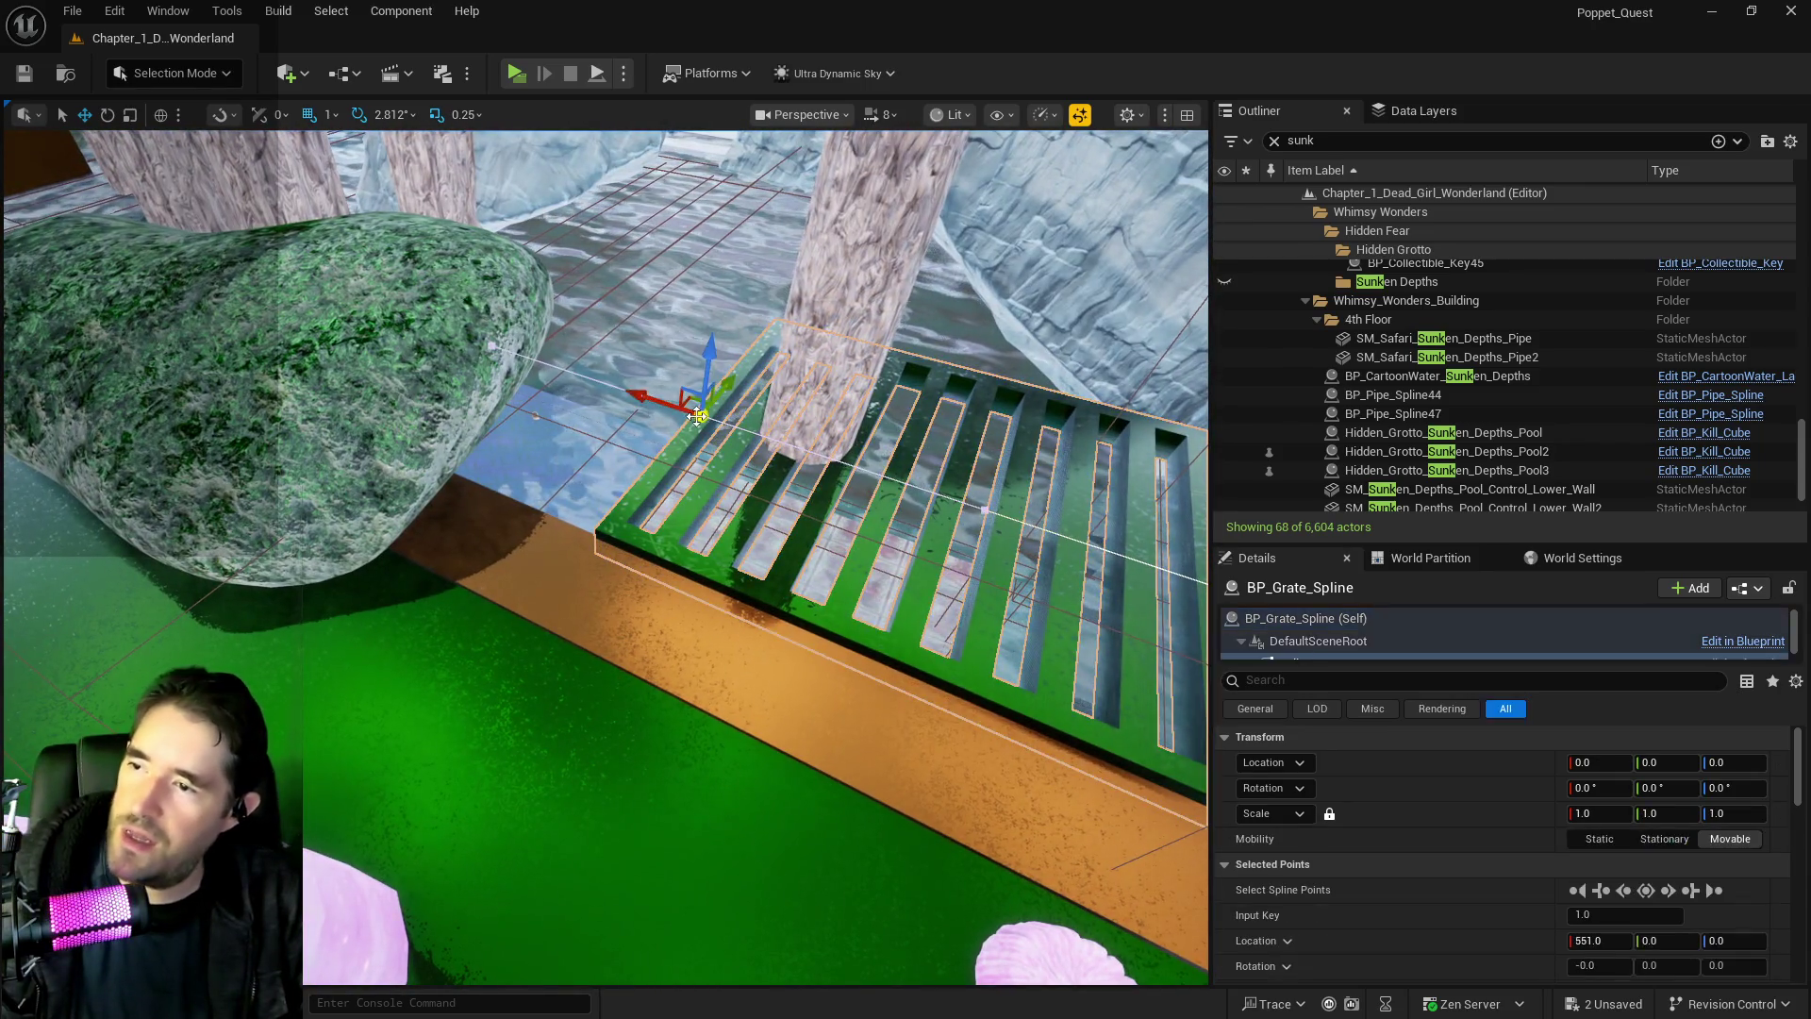
Pull the grate's end spline point along X to 1861.76, lengthening it across the pool
{"action": "left_click_drag", "start_coordinate": [671, 407], "coordinate": [405, 283]}
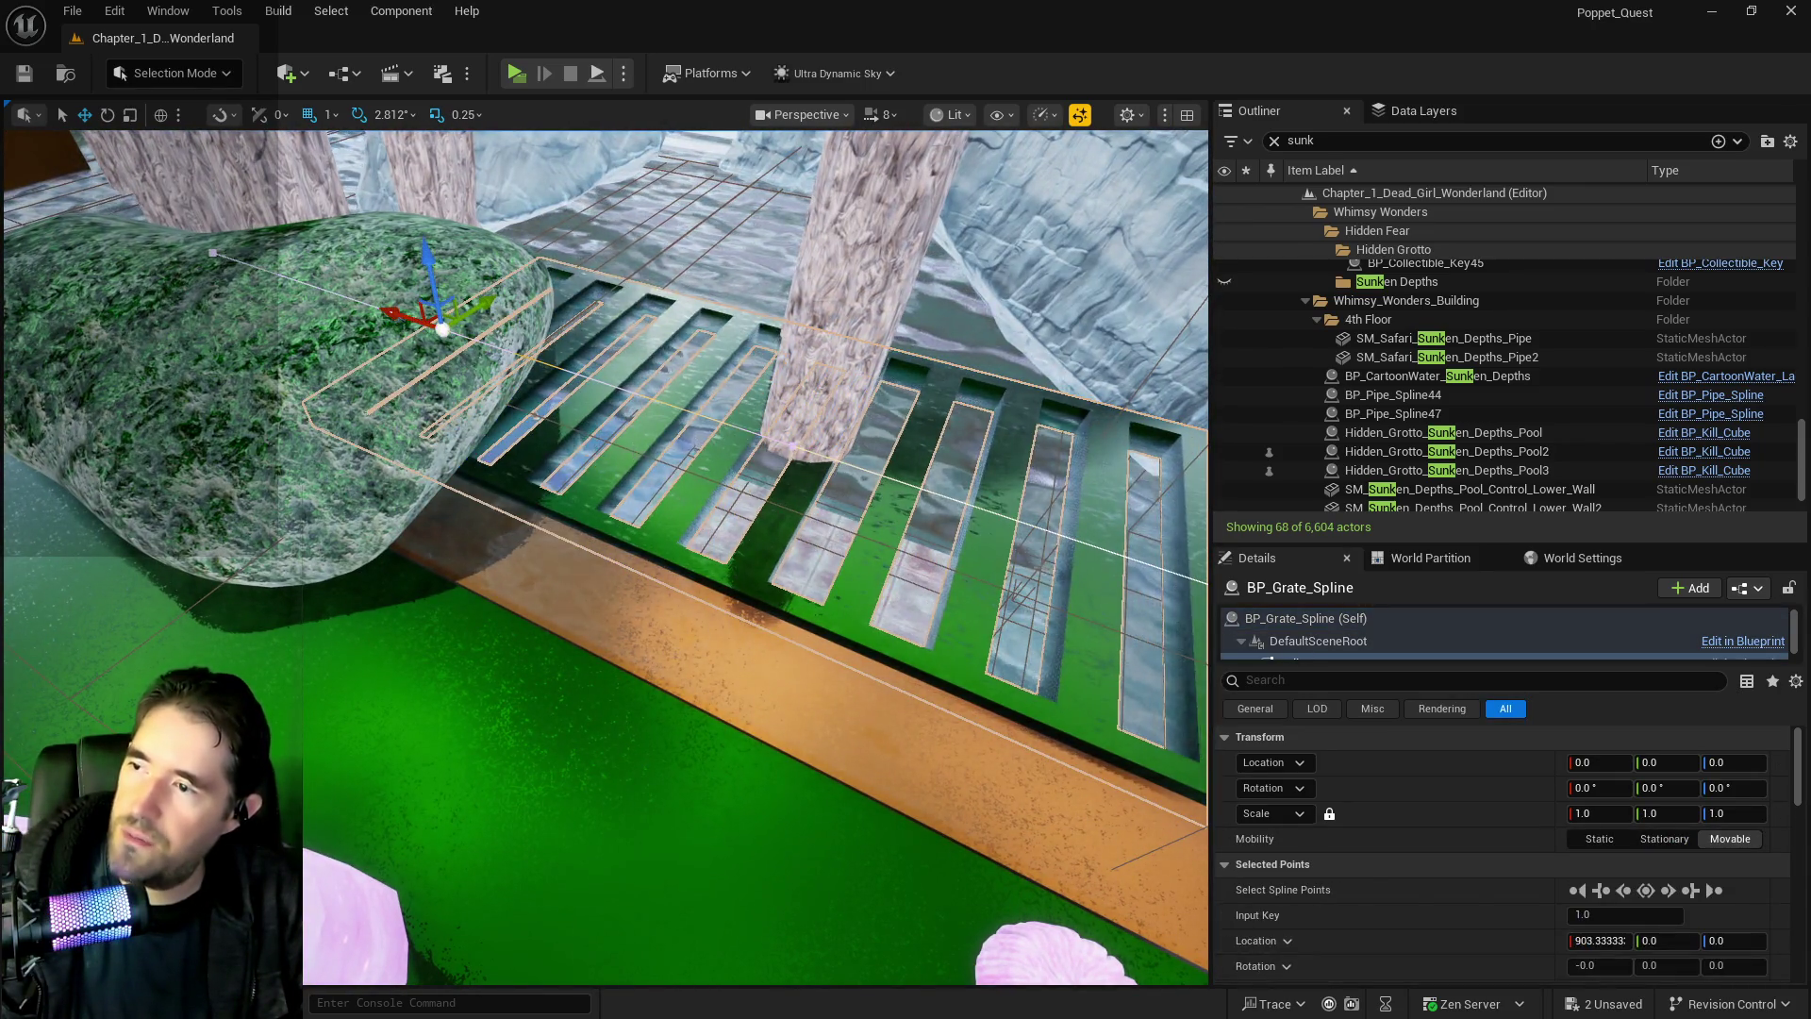
{"action": "key", "text": "f"}
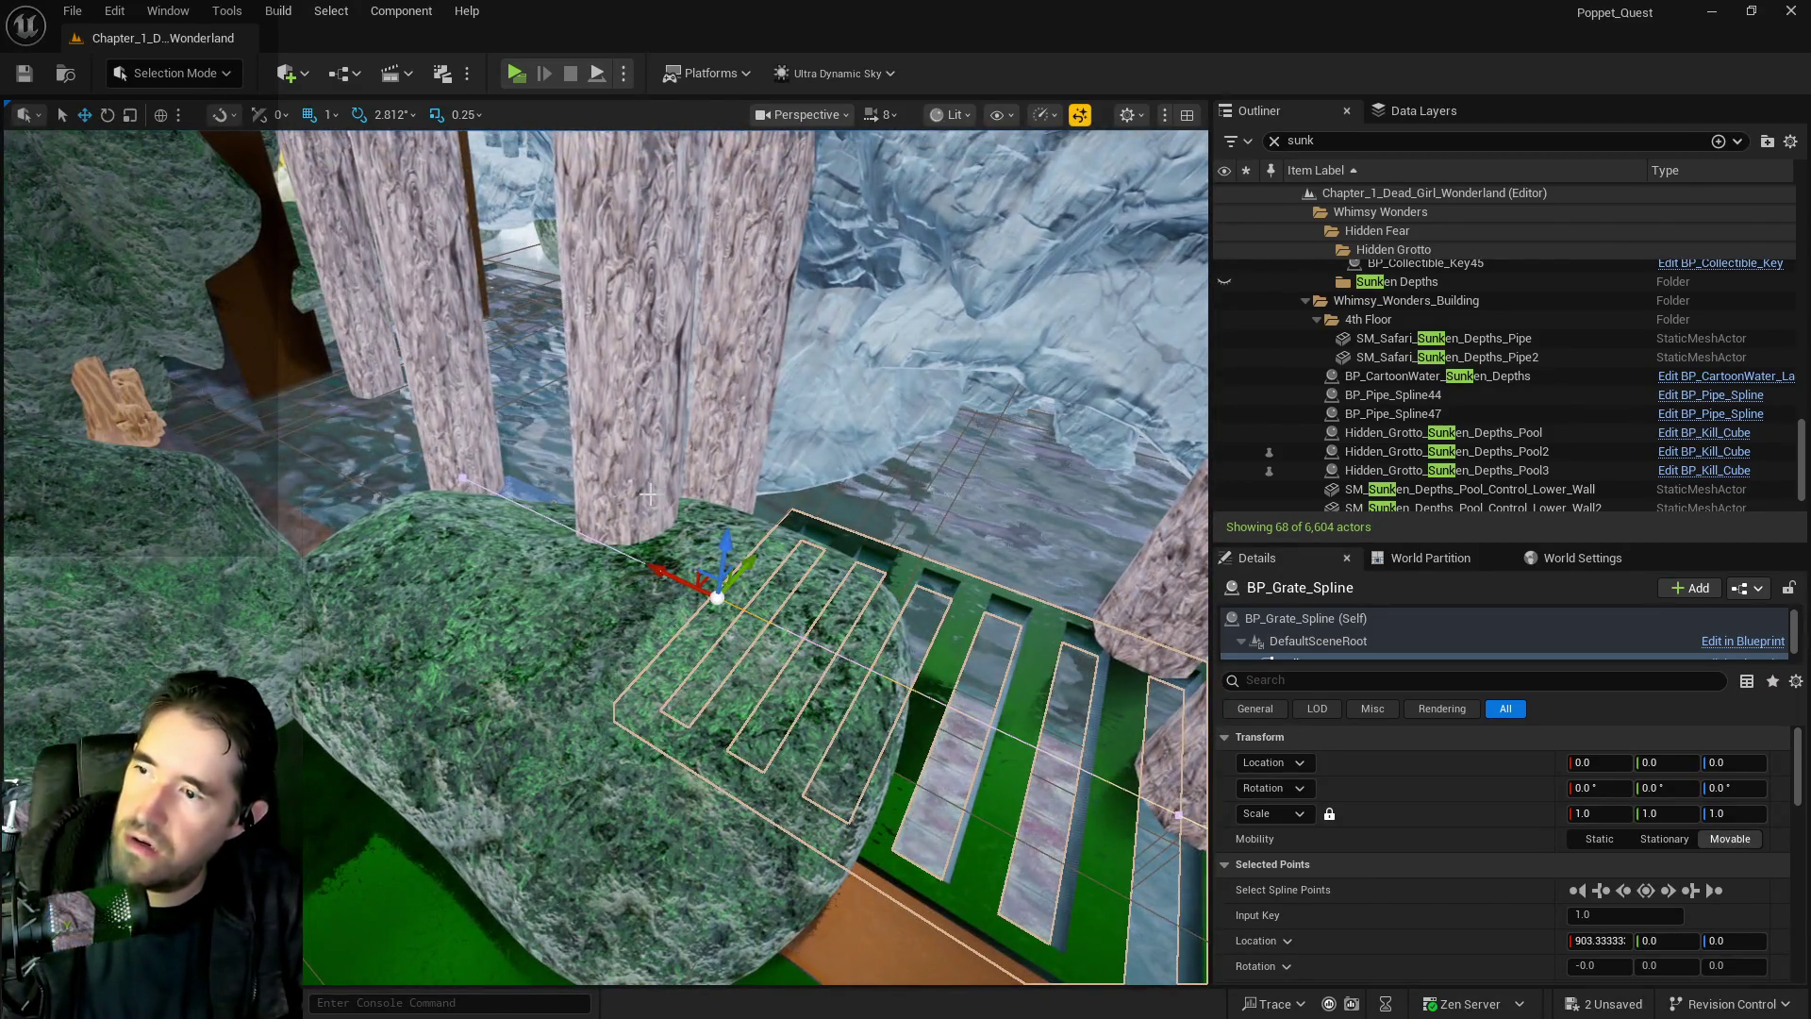
{"action": "left_click", "coordinate": [311, 478]}
{"action": "left_click", "coordinate": [940, 830]}
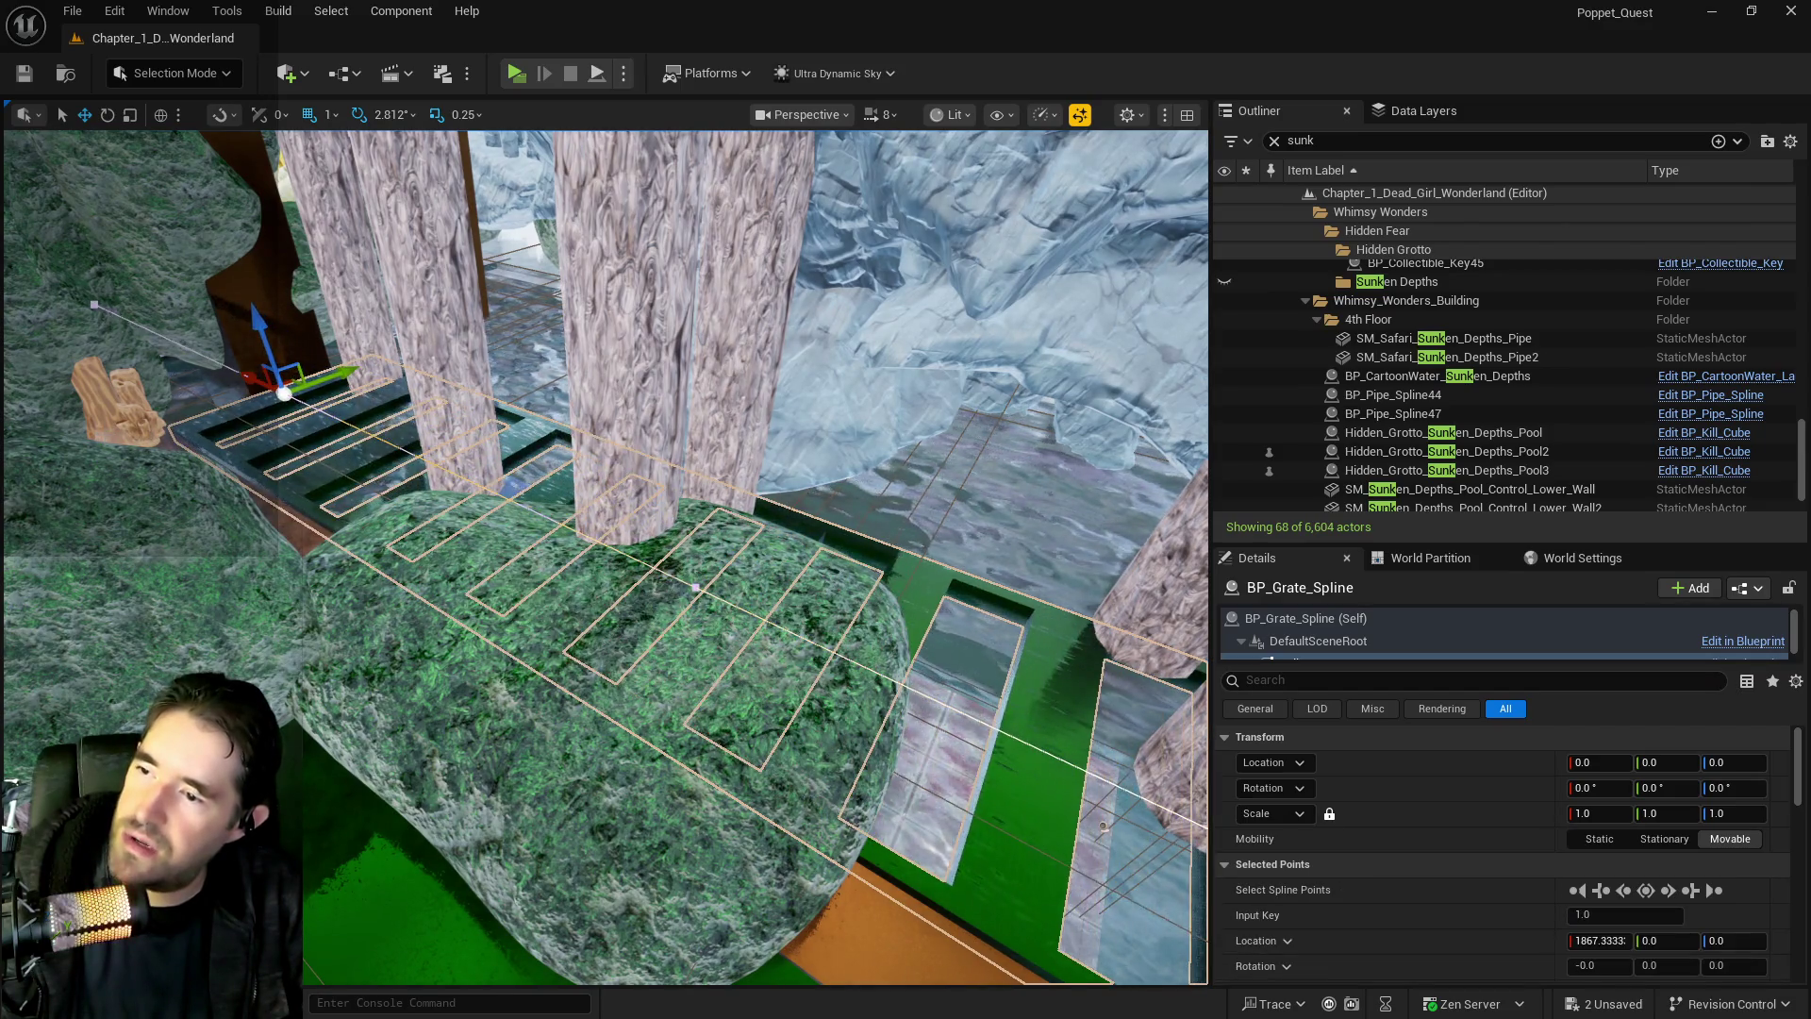
{"action": "key", "text": "f"}
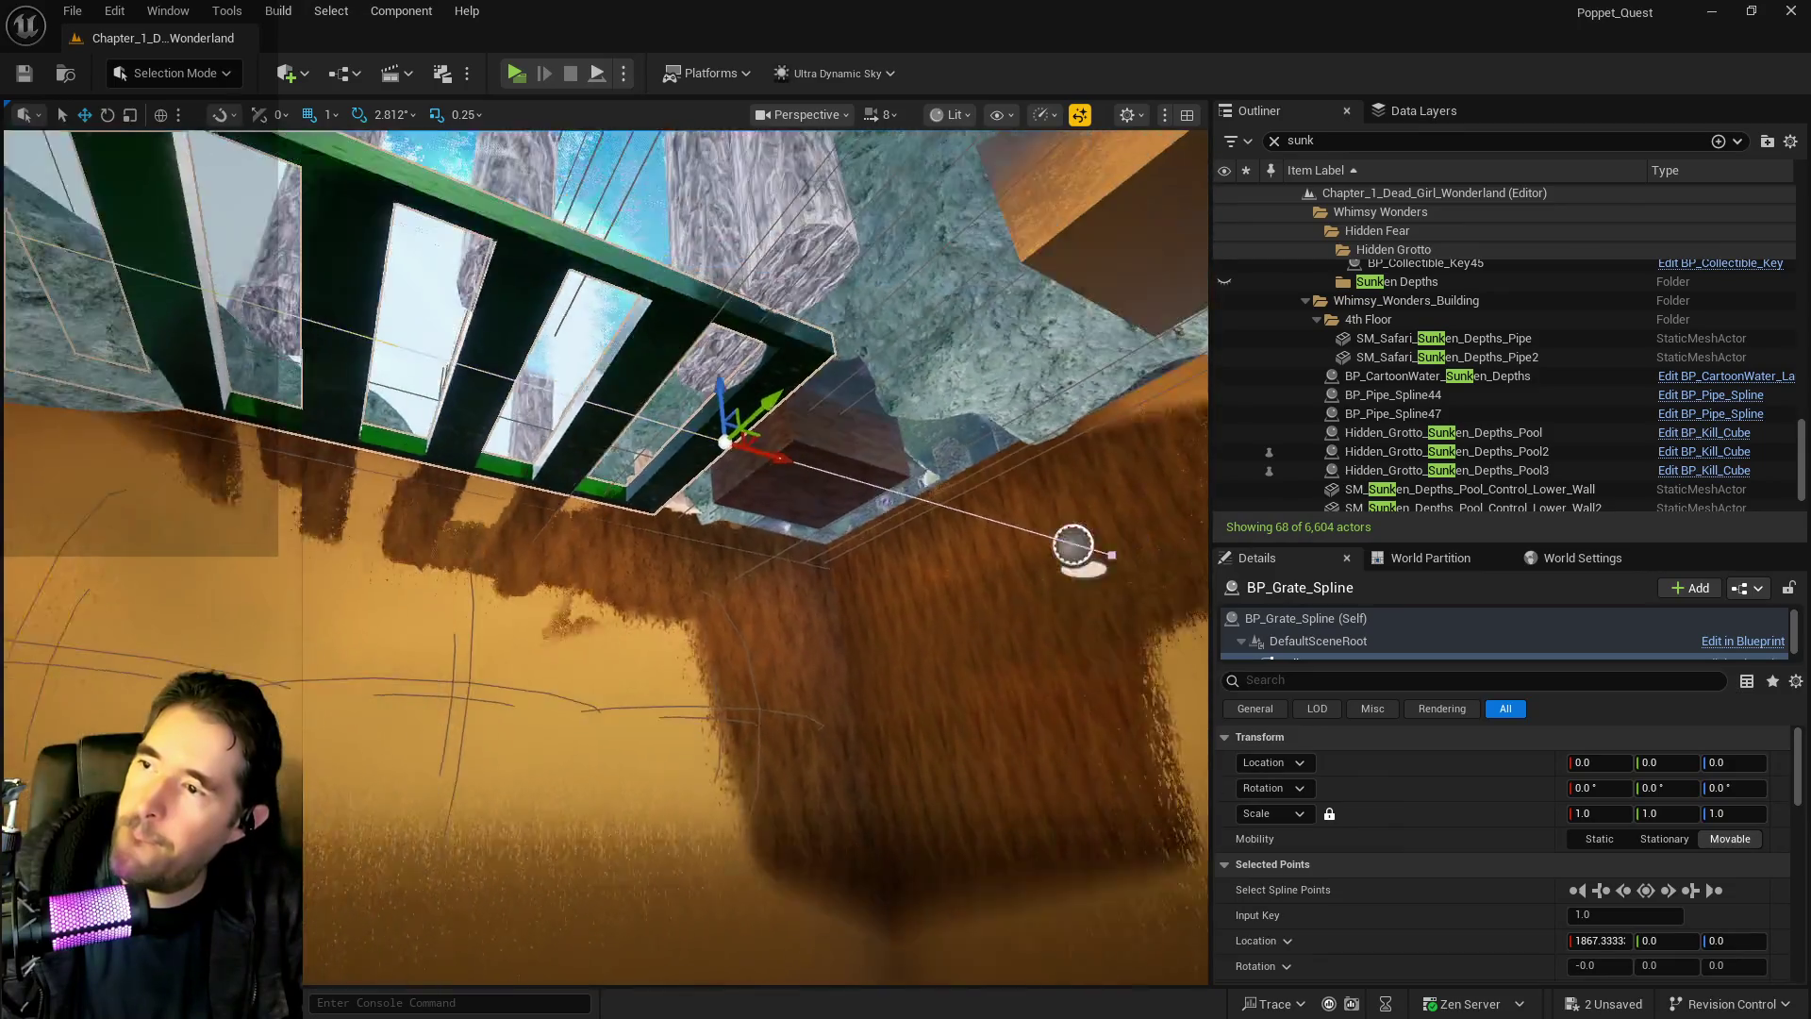
{"action": "left_click_drag", "start_coordinate": [741, 585], "coordinate": [740, 585]}
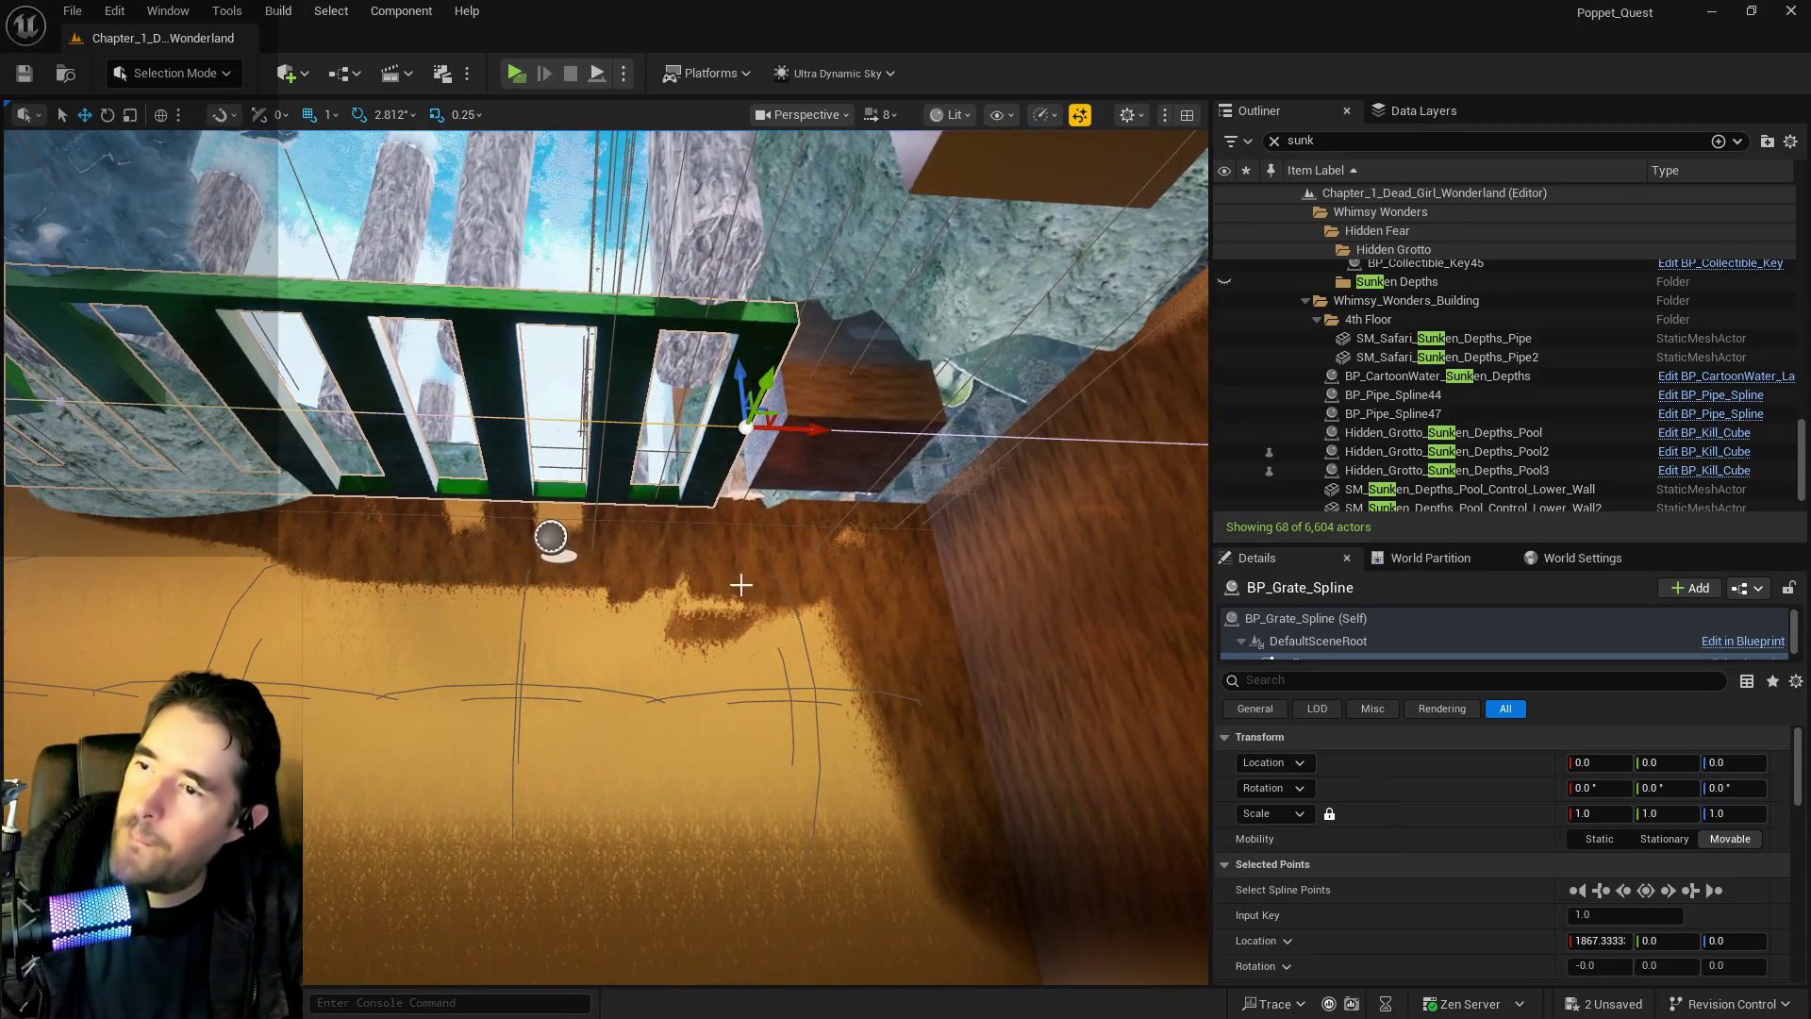
{"action": "mouse_move", "coordinate": [808, 427]}
{"action": "left_mouse_down"}
{"action": "mouse_move", "coordinate": [1128, 427]}
{"action": "mouse_move", "coordinate": [1037, 471]}
{"action": "left_mouse_up"}
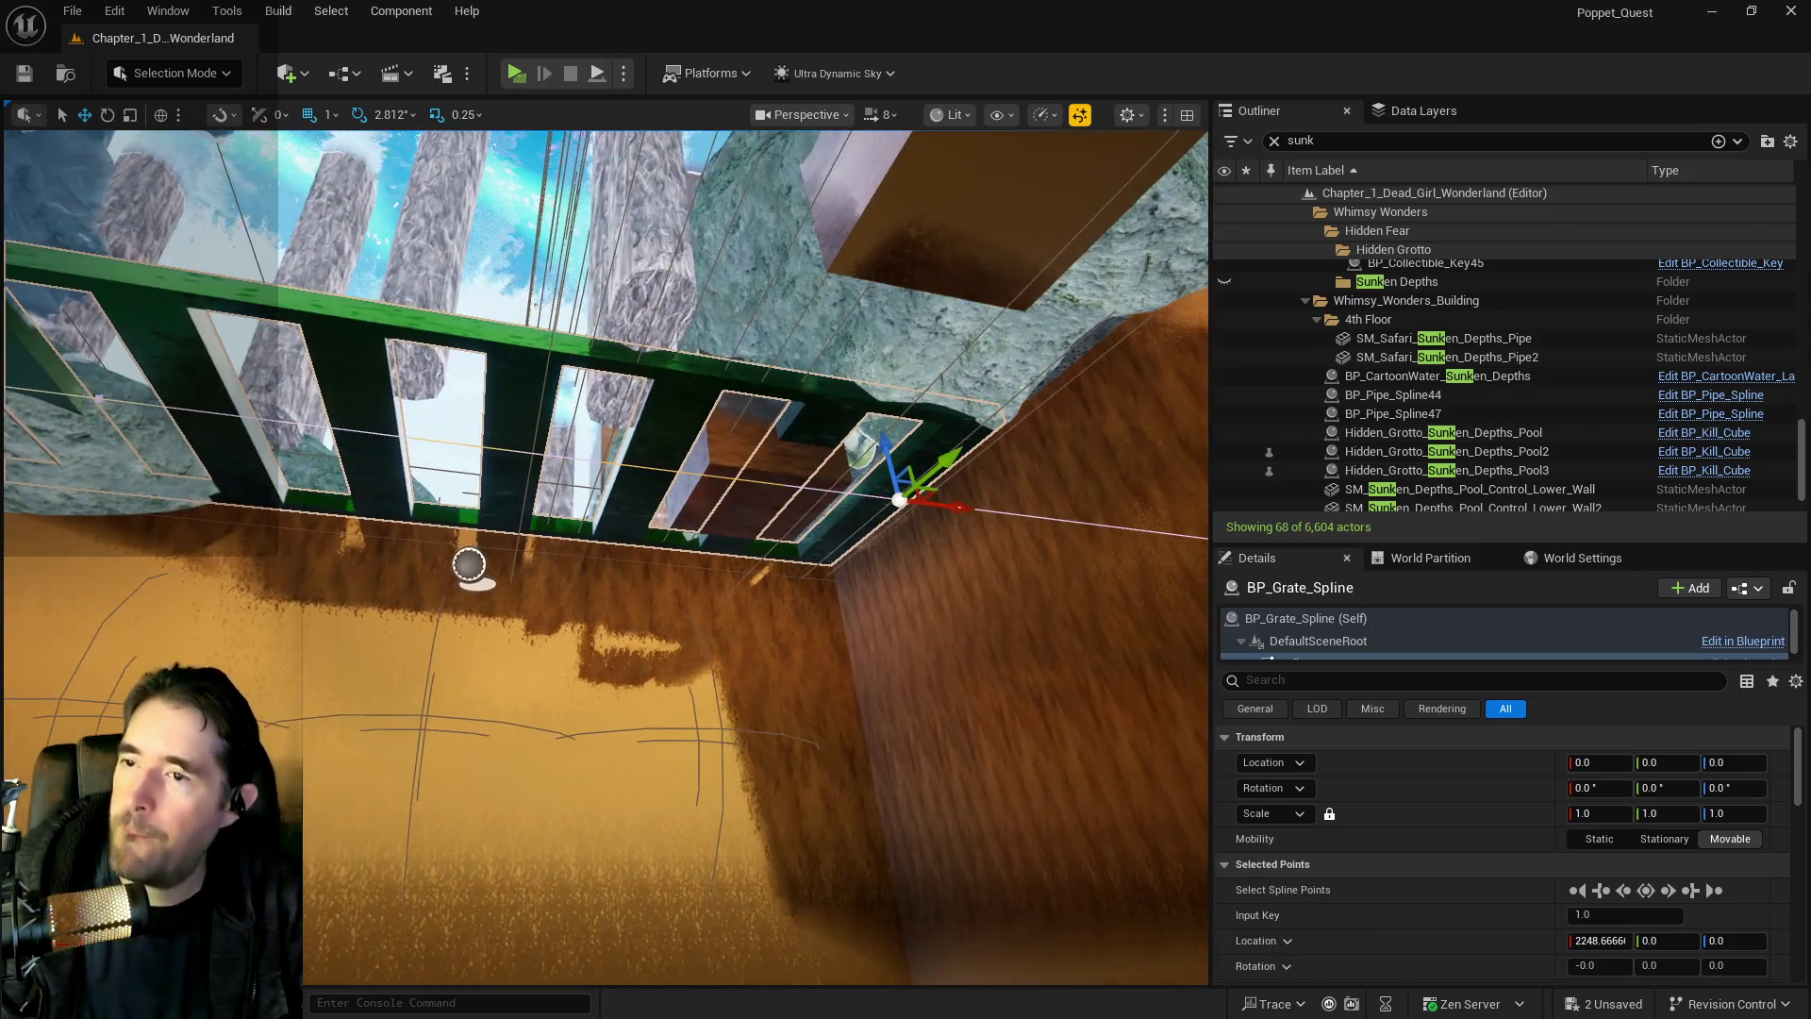
{"action": "right_click", "coordinate": [666, 471]}
Add five intermediate spline points at spots along the grate's spline
{"action": "left_click", "coordinate": [698, 511]}
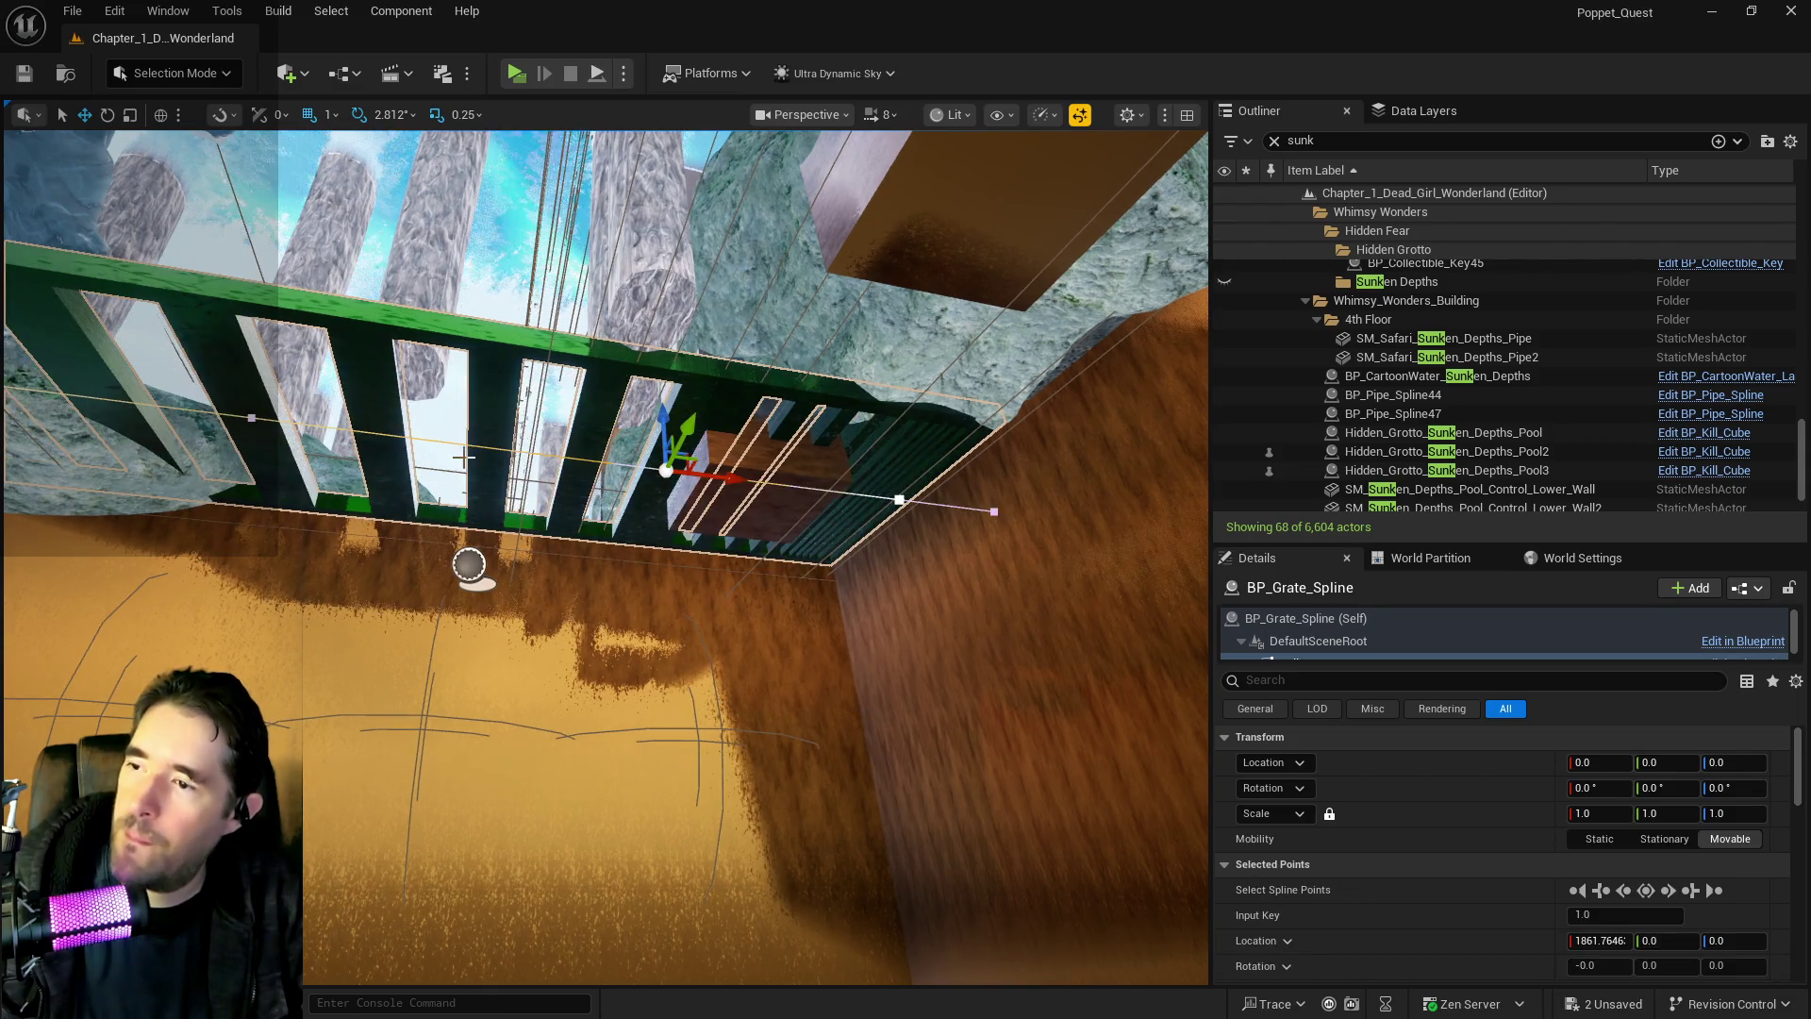
{"action": "left_click_drag", "start_coordinate": [724, 469], "coordinate": [608, 469]}
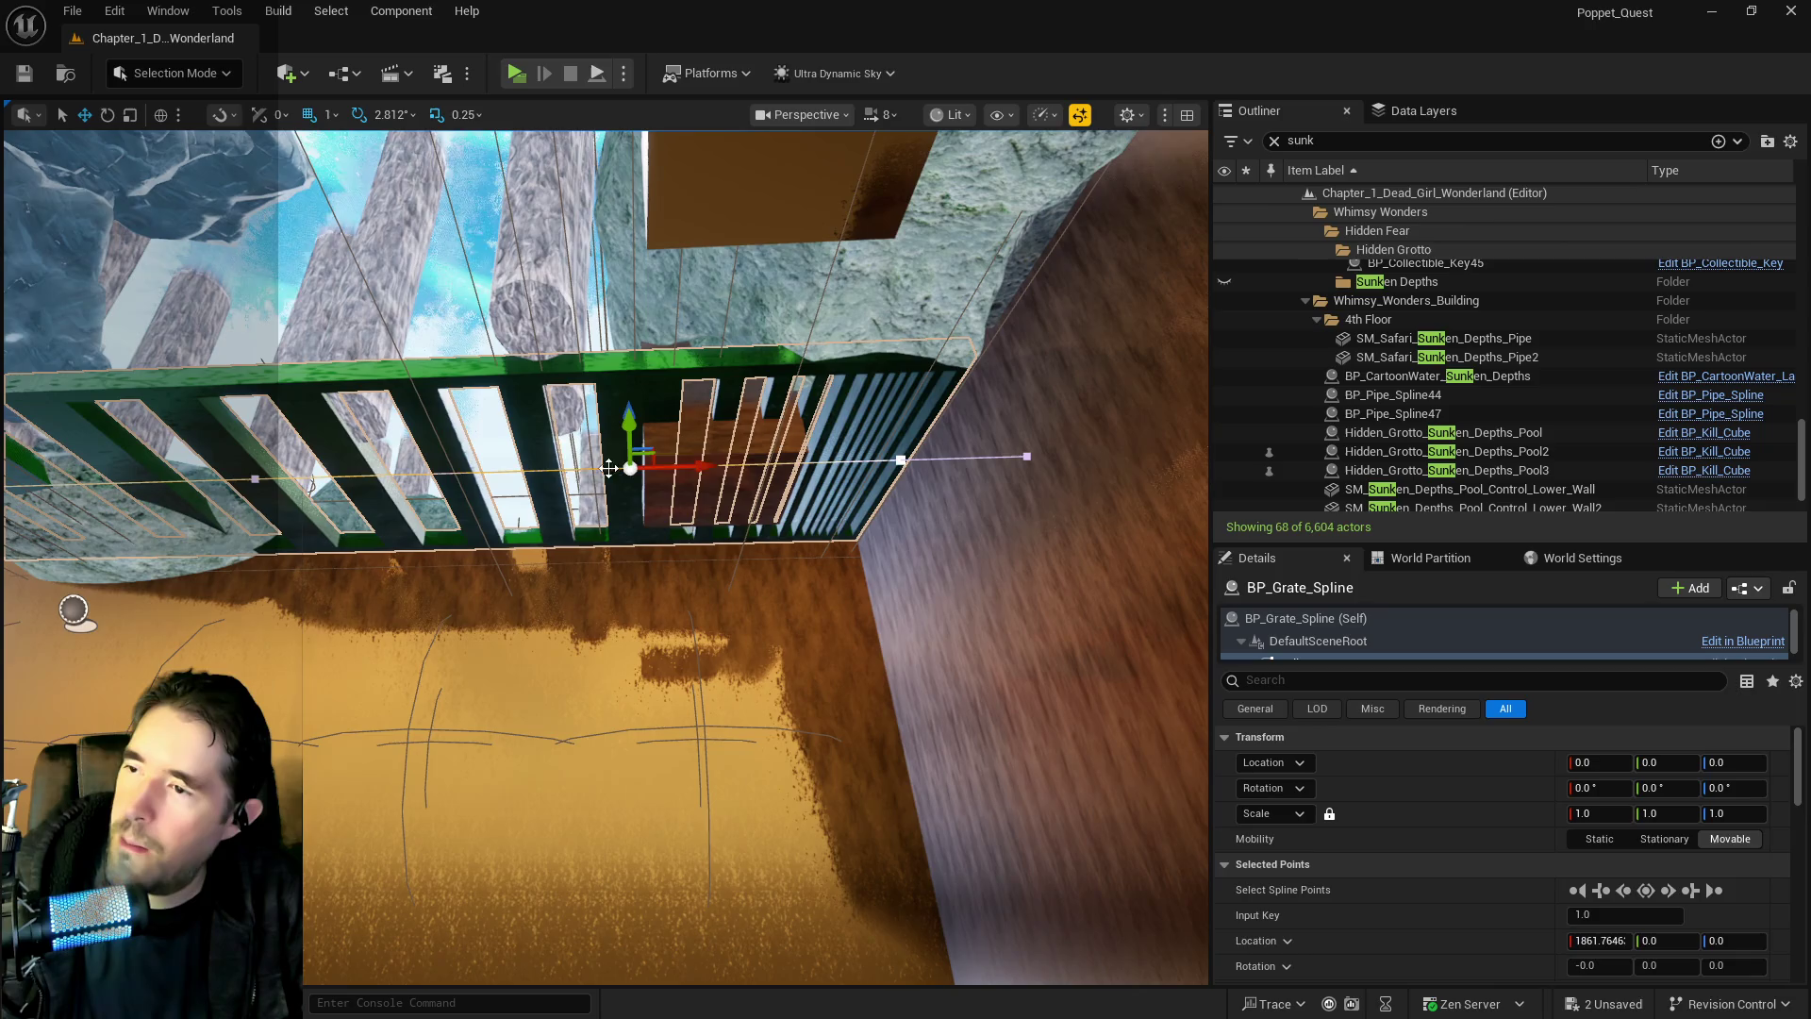
{"action": "right_click", "coordinate": [528, 479]}
{"action": "left_click", "coordinate": [557, 512]}
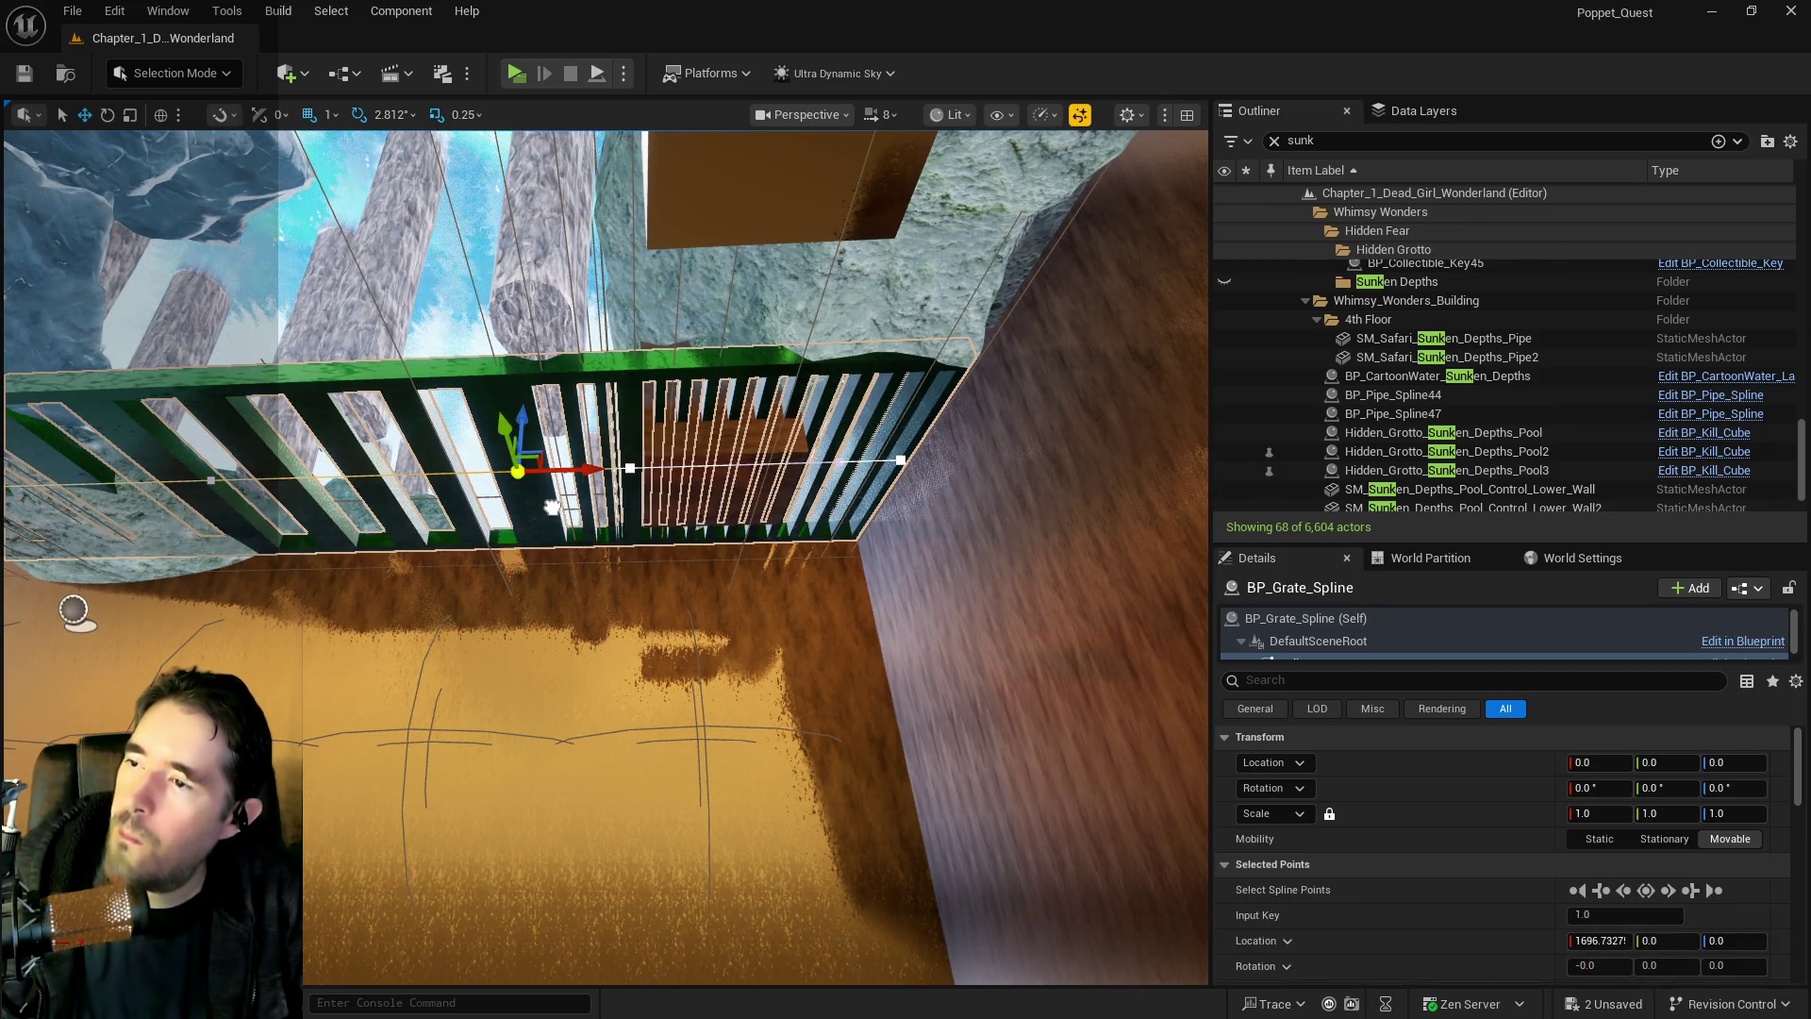
{"action": "left_click_drag", "start_coordinate": [552, 507], "coordinate": [668, 488]}
{"action": "right_click", "coordinate": [705, 497]}
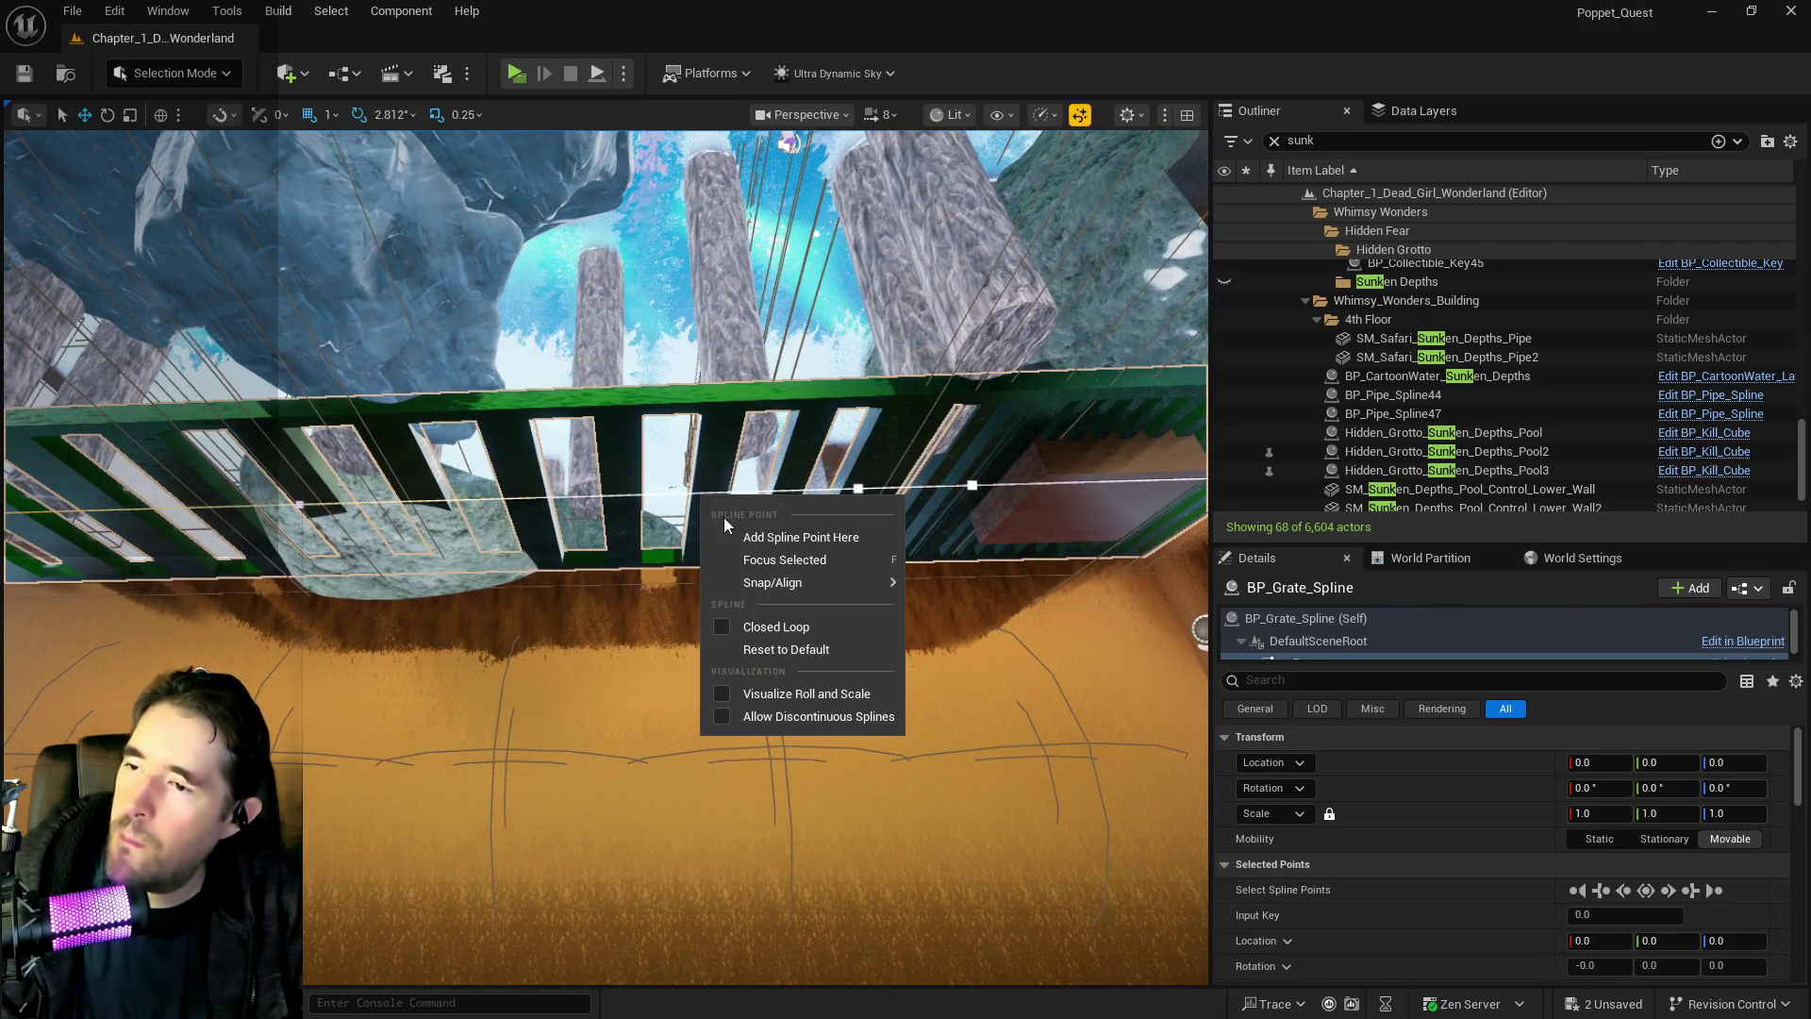
{"action": "left_click", "coordinate": [732, 529]}
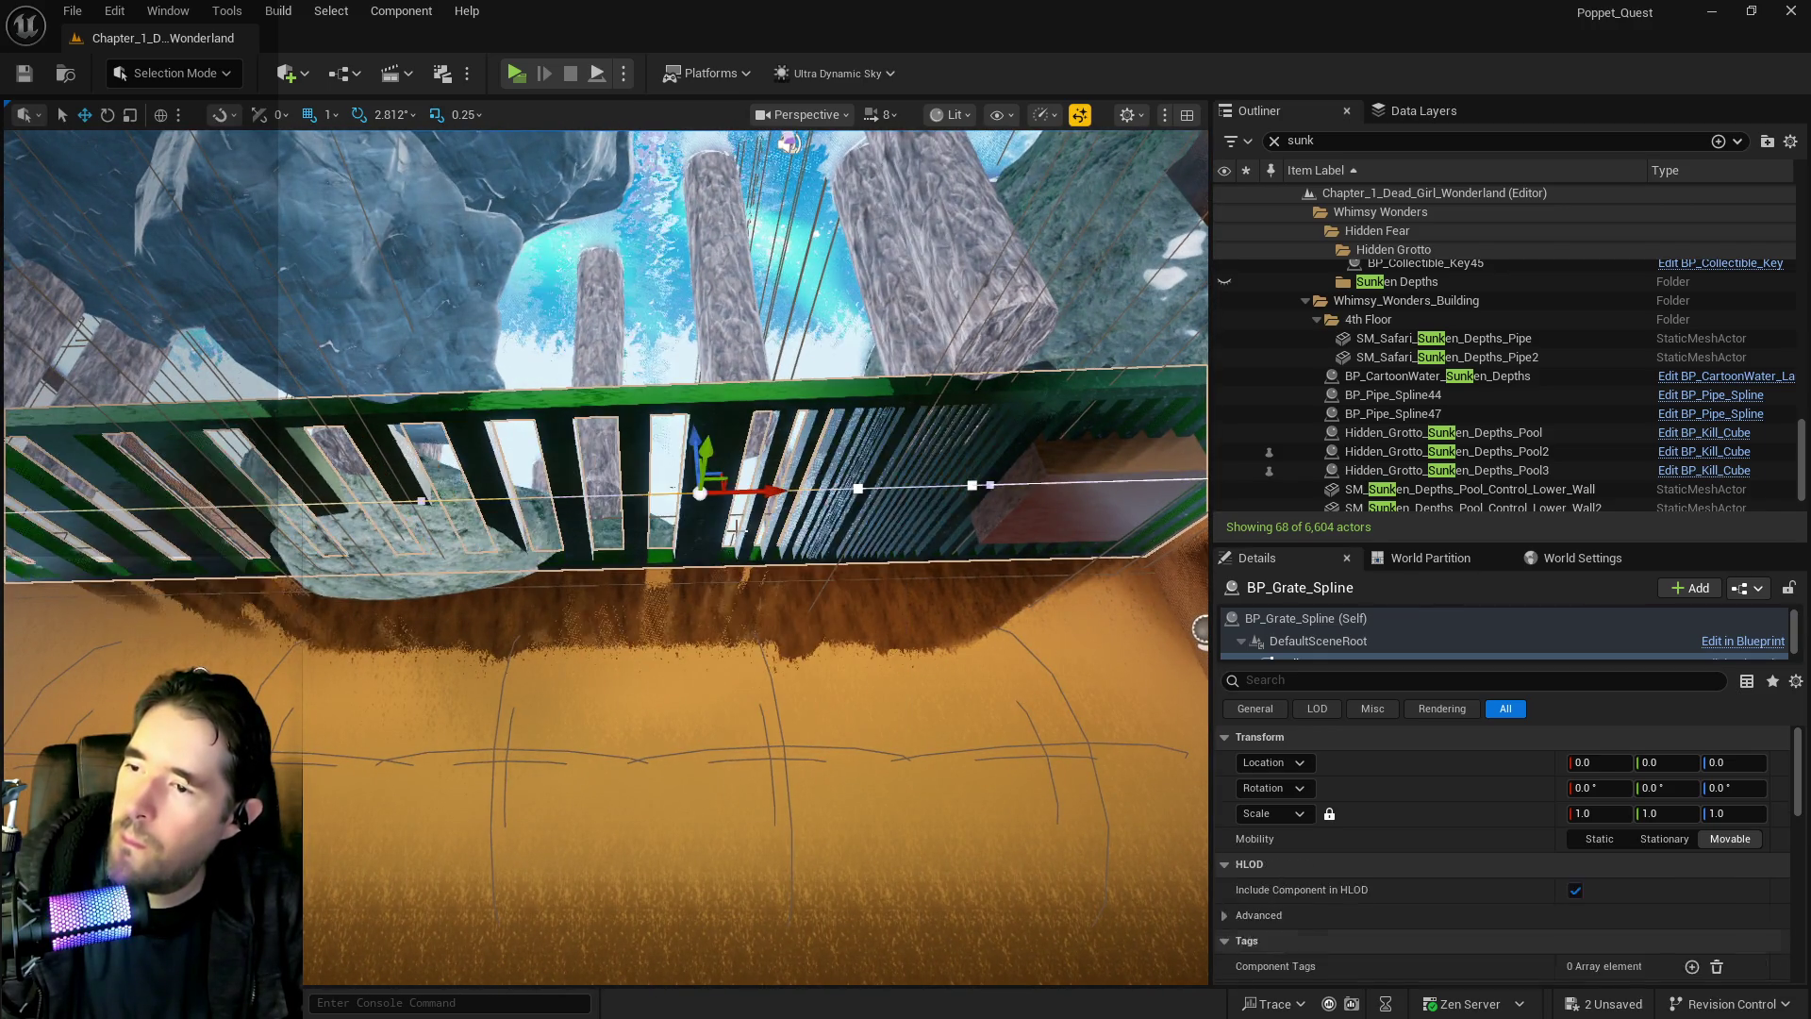
{"action": "right_click", "coordinate": [553, 497]}
{"action": "left_click", "coordinate": [604, 529]}
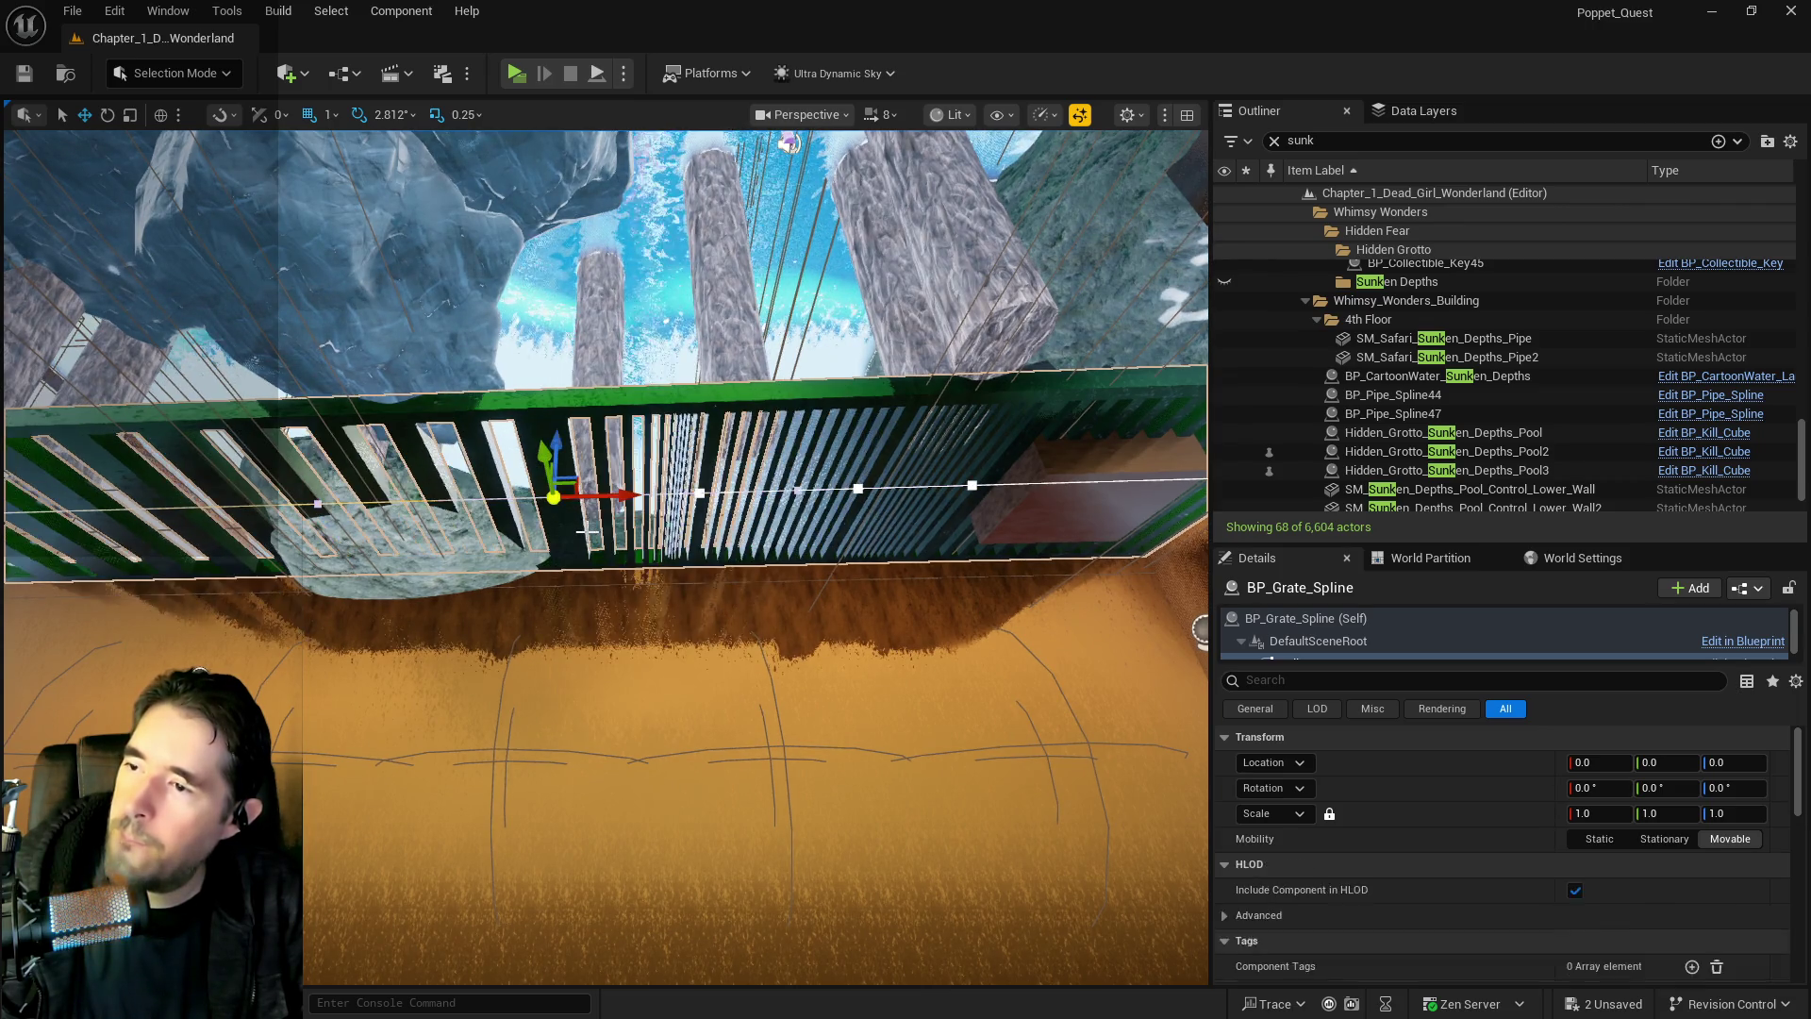
{"action": "mouse_move", "coordinate": [608, 475]}
{"action": "left_mouse_down"}
{"action": "mouse_move", "coordinate": [528, 476]}
{"action": "mouse_move", "coordinate": [608, 474]}
{"action": "left_mouse_up"}
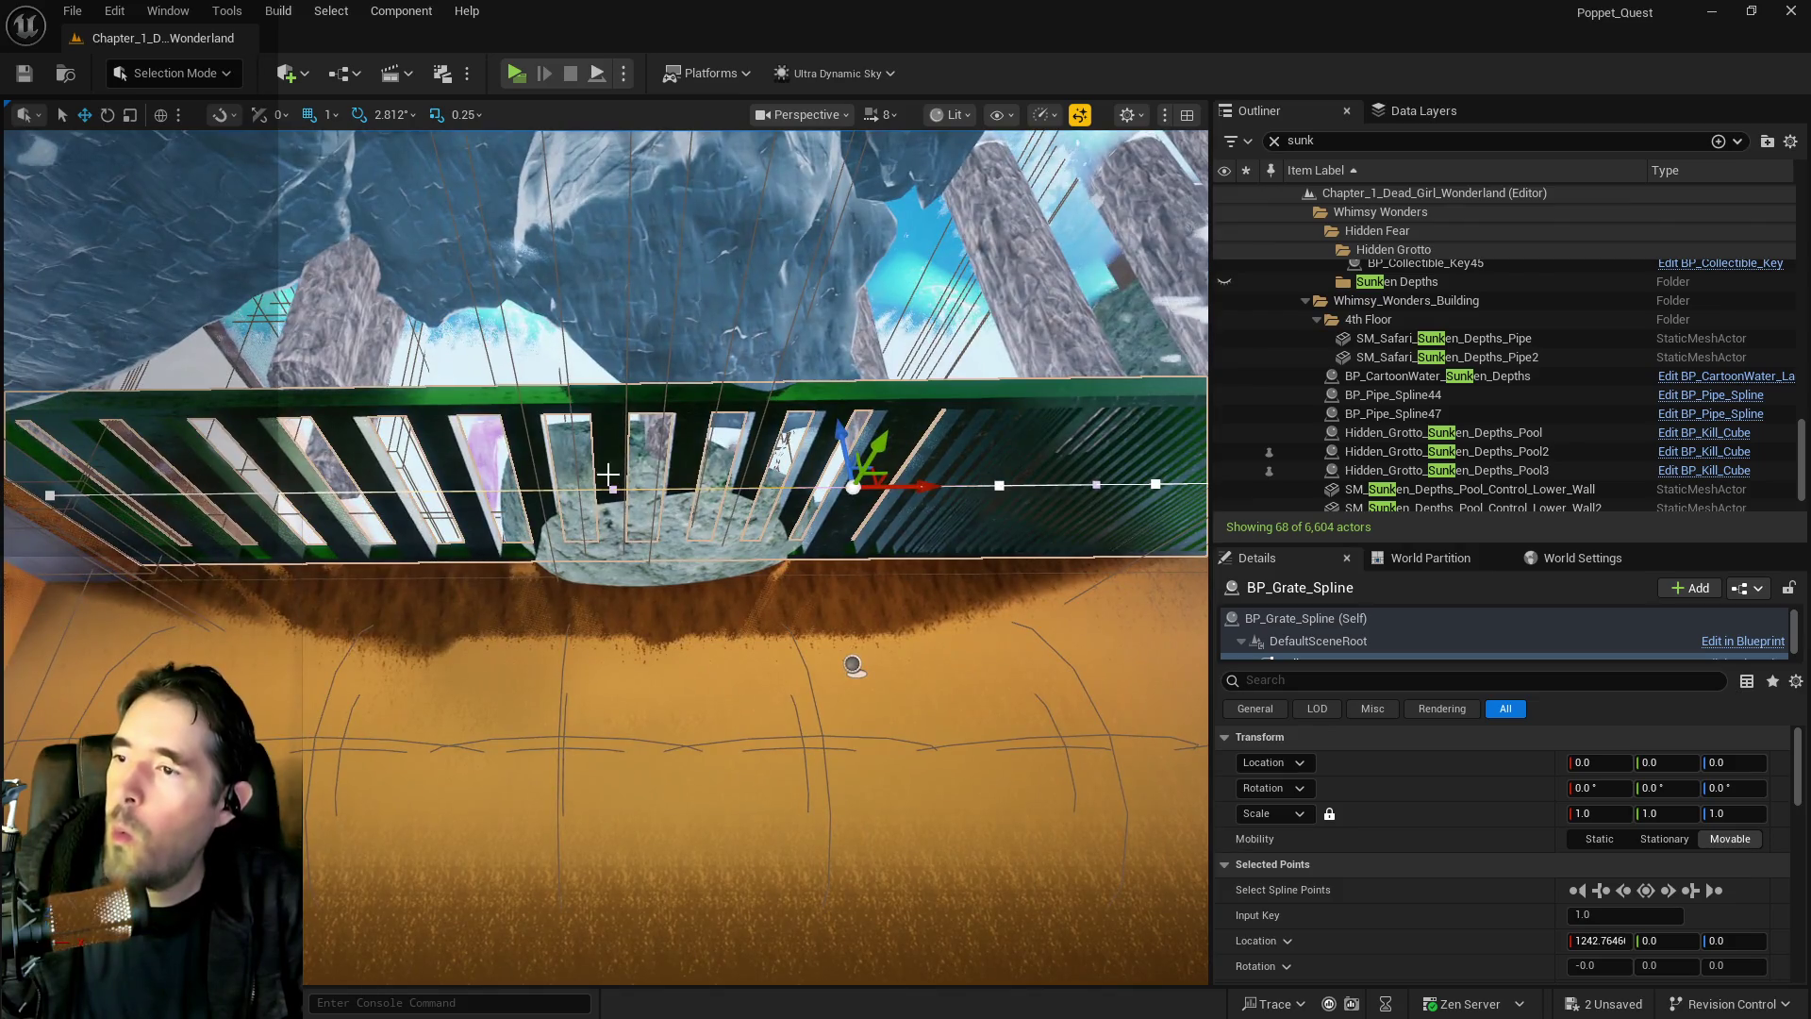
{"action": "right_click", "coordinate": [659, 488]}
{"action": "left_click", "coordinate": [673, 529]}
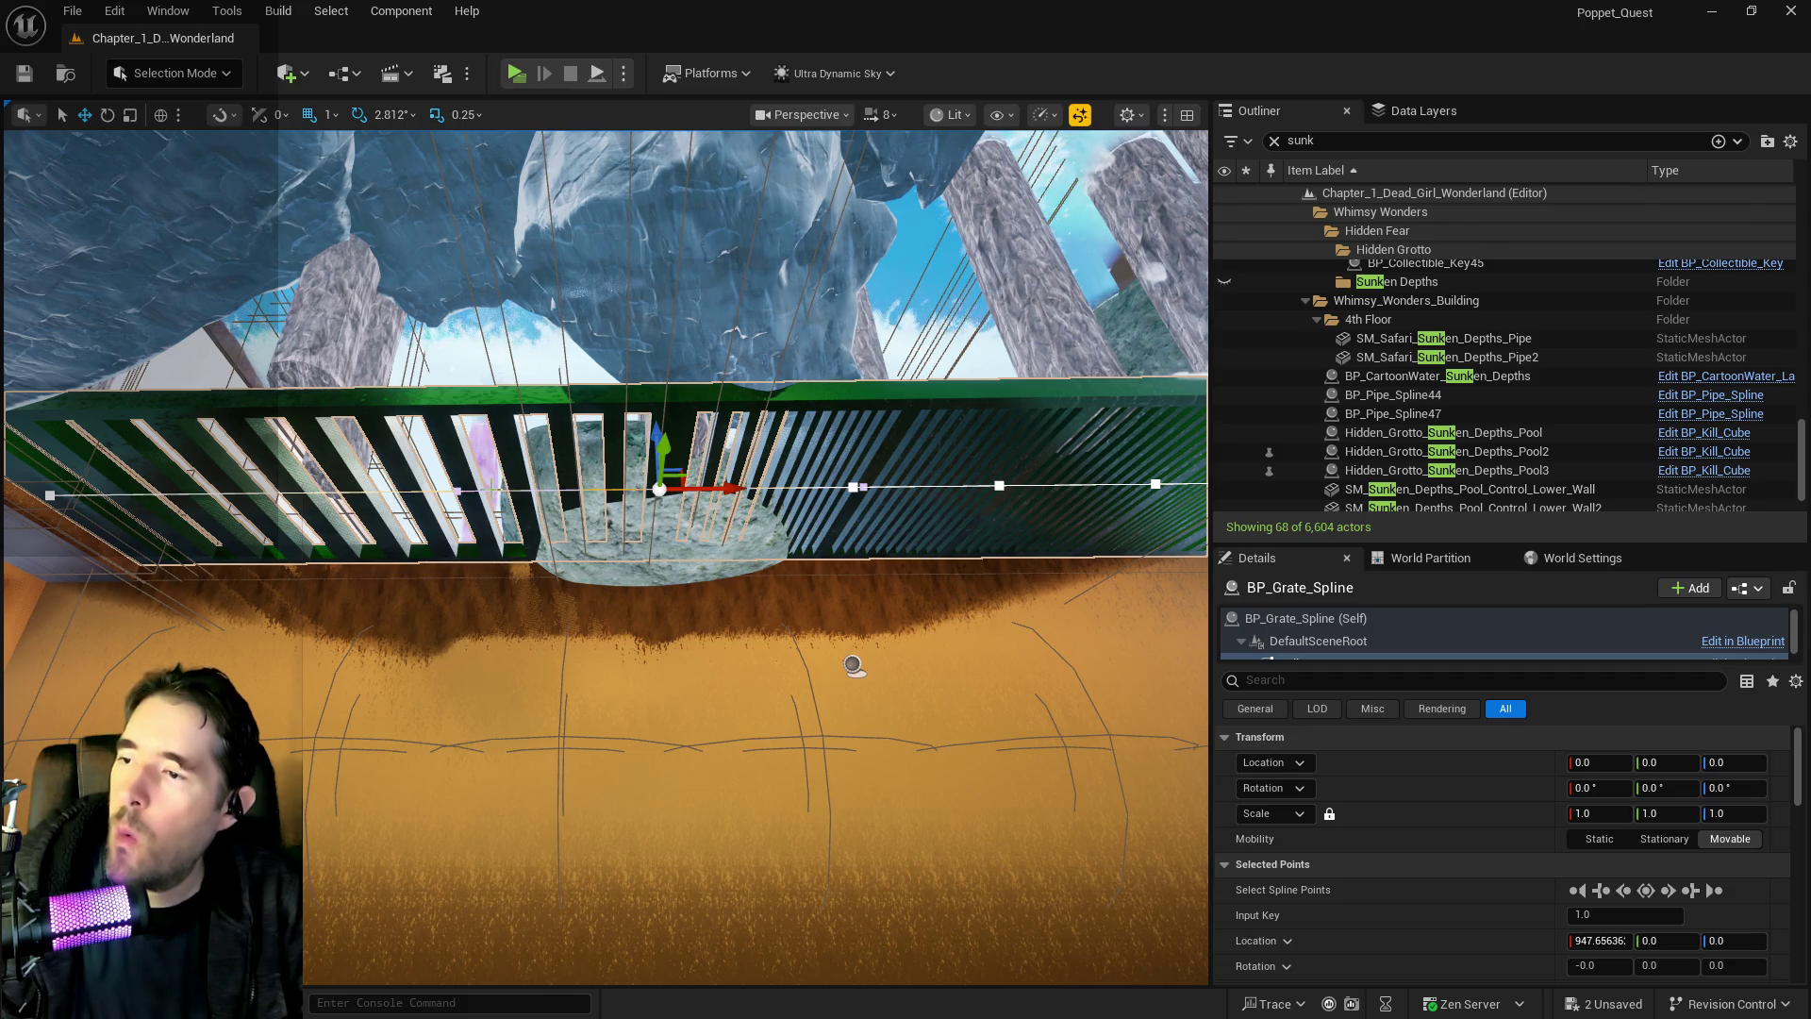
Add three more spline points toward the left end, sliding one slightly along X
{"action": "right_click", "coordinate": [514, 509]}
{"action": "left_click", "coordinate": [516, 505]}
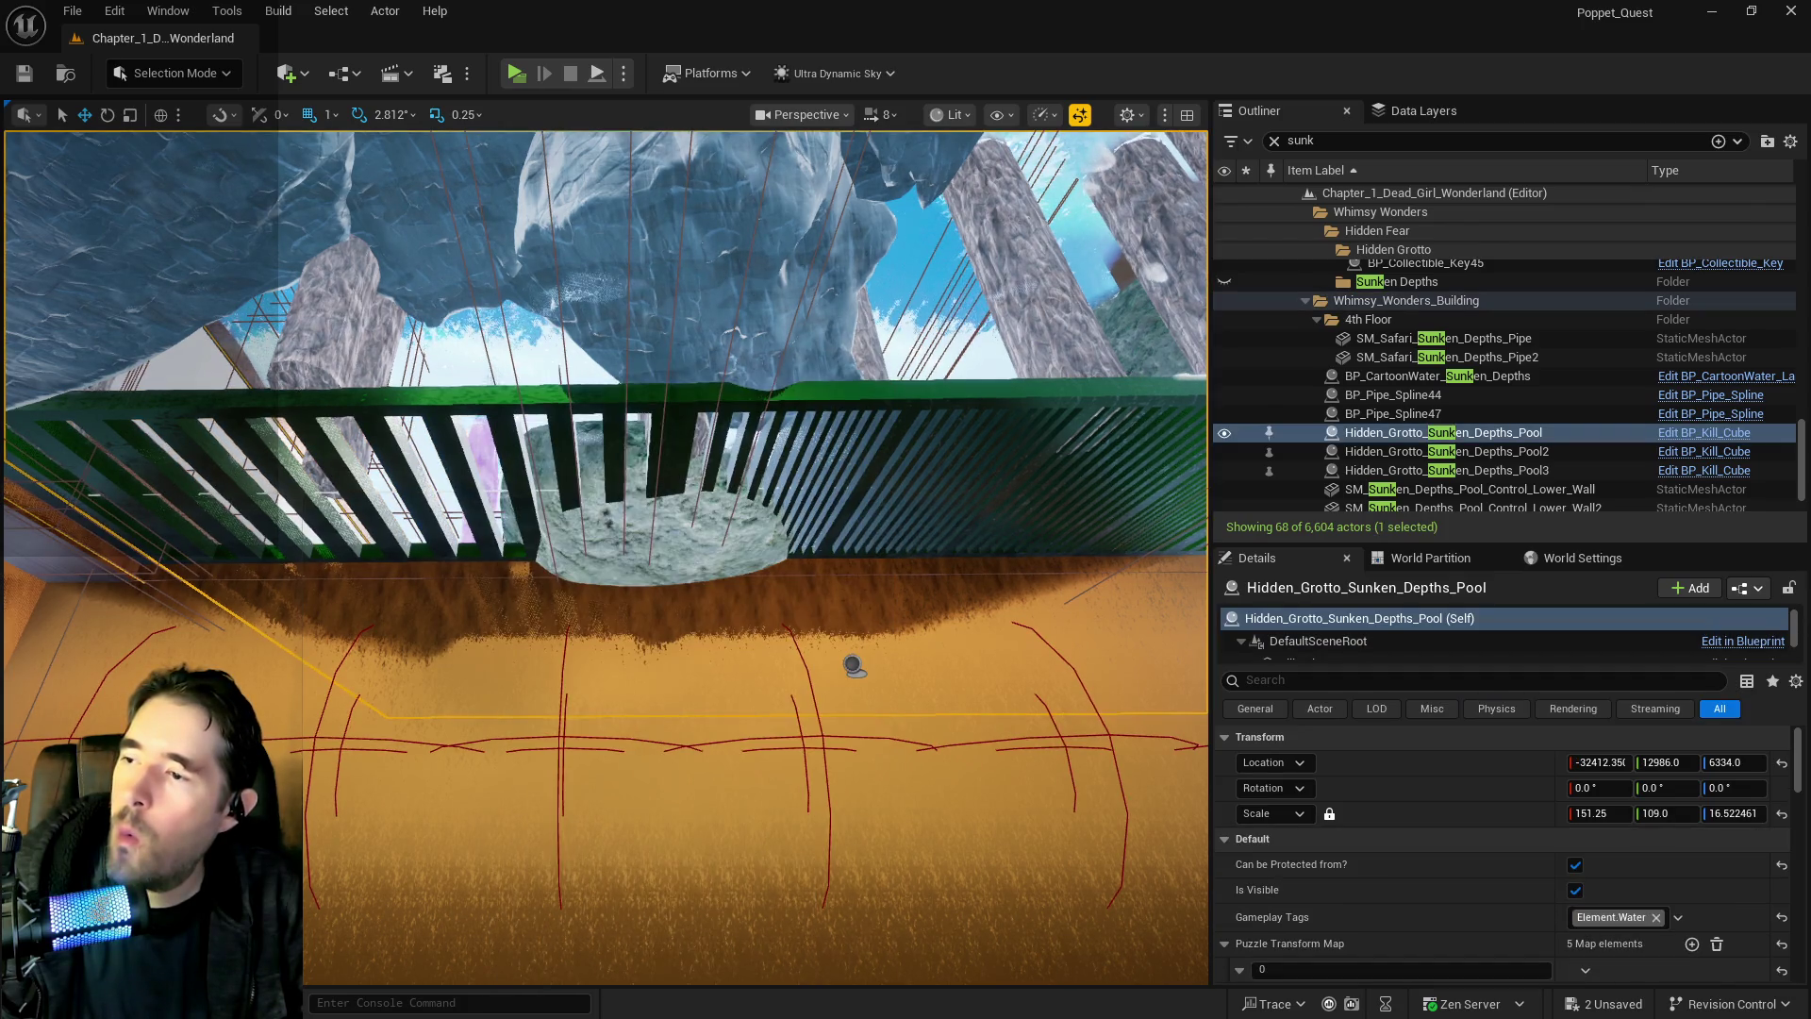
{"action": "right_click", "coordinate": [499, 489]}
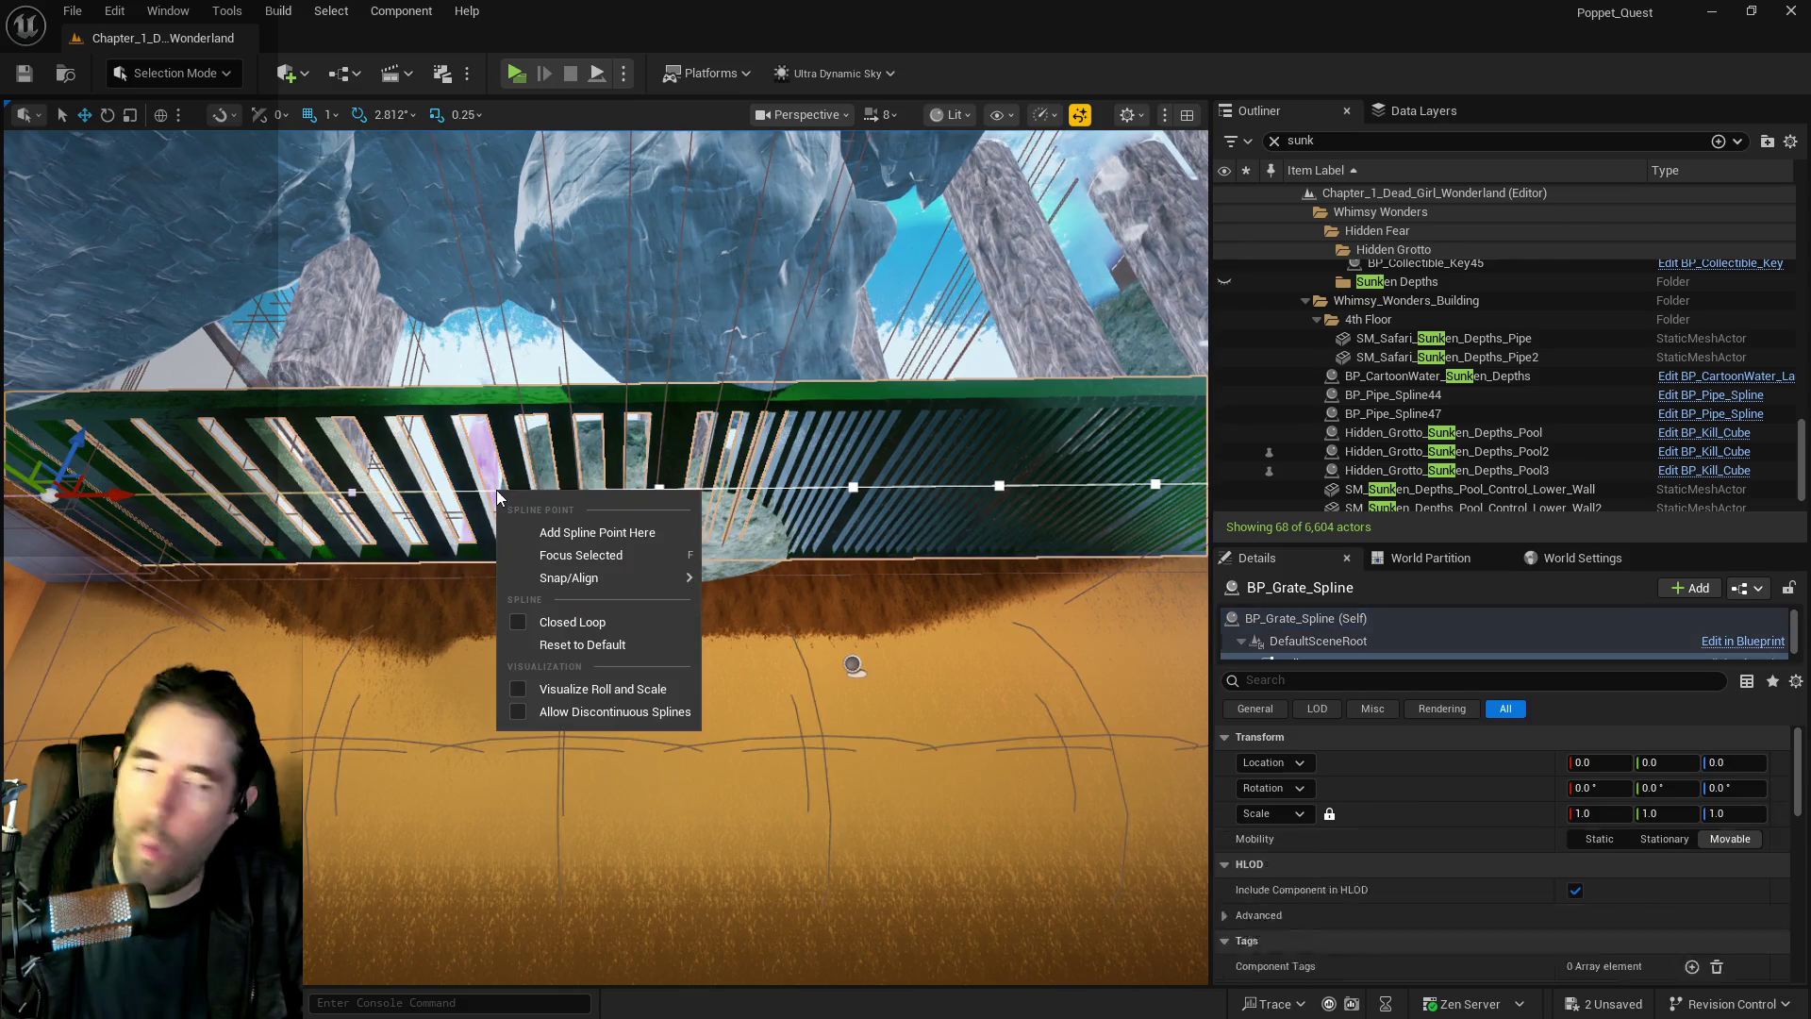
{"action": "left_click", "coordinate": [537, 531]}
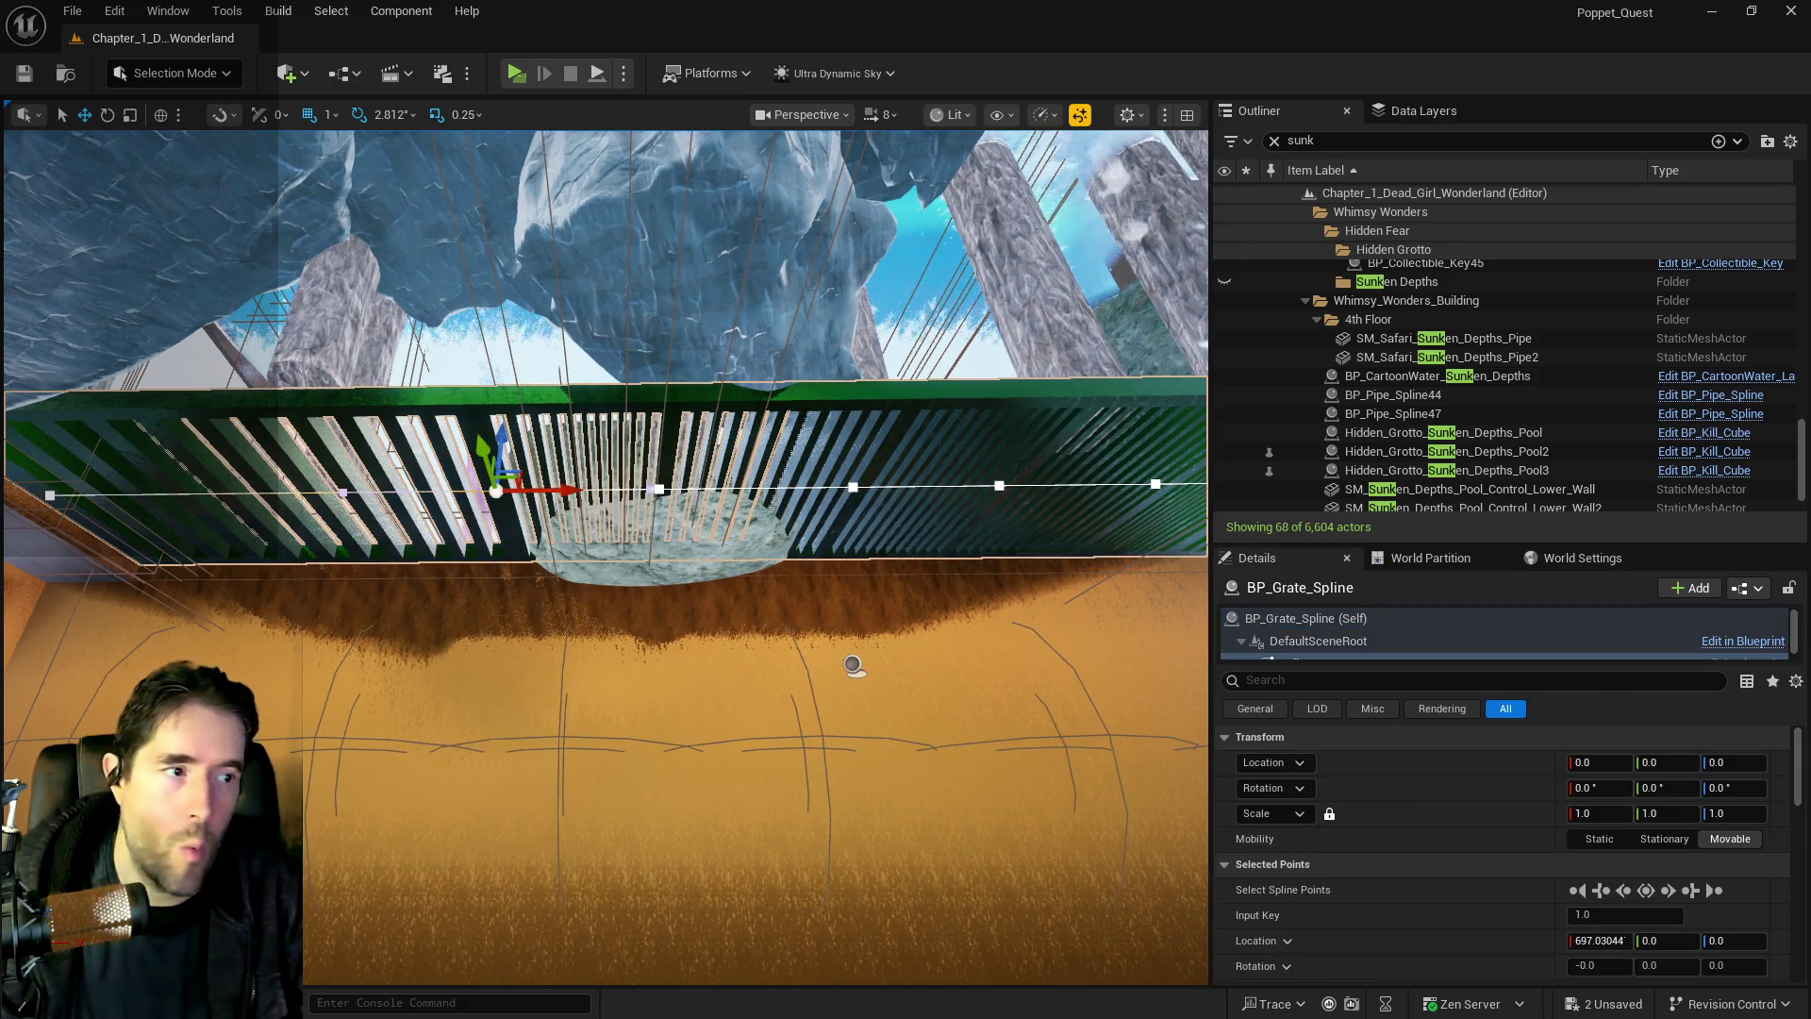
{"action": "mouse_move", "coordinate": [641, 525]}
{"action": "left_mouse_down"}
{"action": "mouse_move", "coordinate": [565, 525]}
{"action": "mouse_move", "coordinate": [641, 525]}
{"action": "left_mouse_up"}
{"action": "right_click", "coordinate": [647, 517]}
{"action": "left_click", "coordinate": [681, 529]}
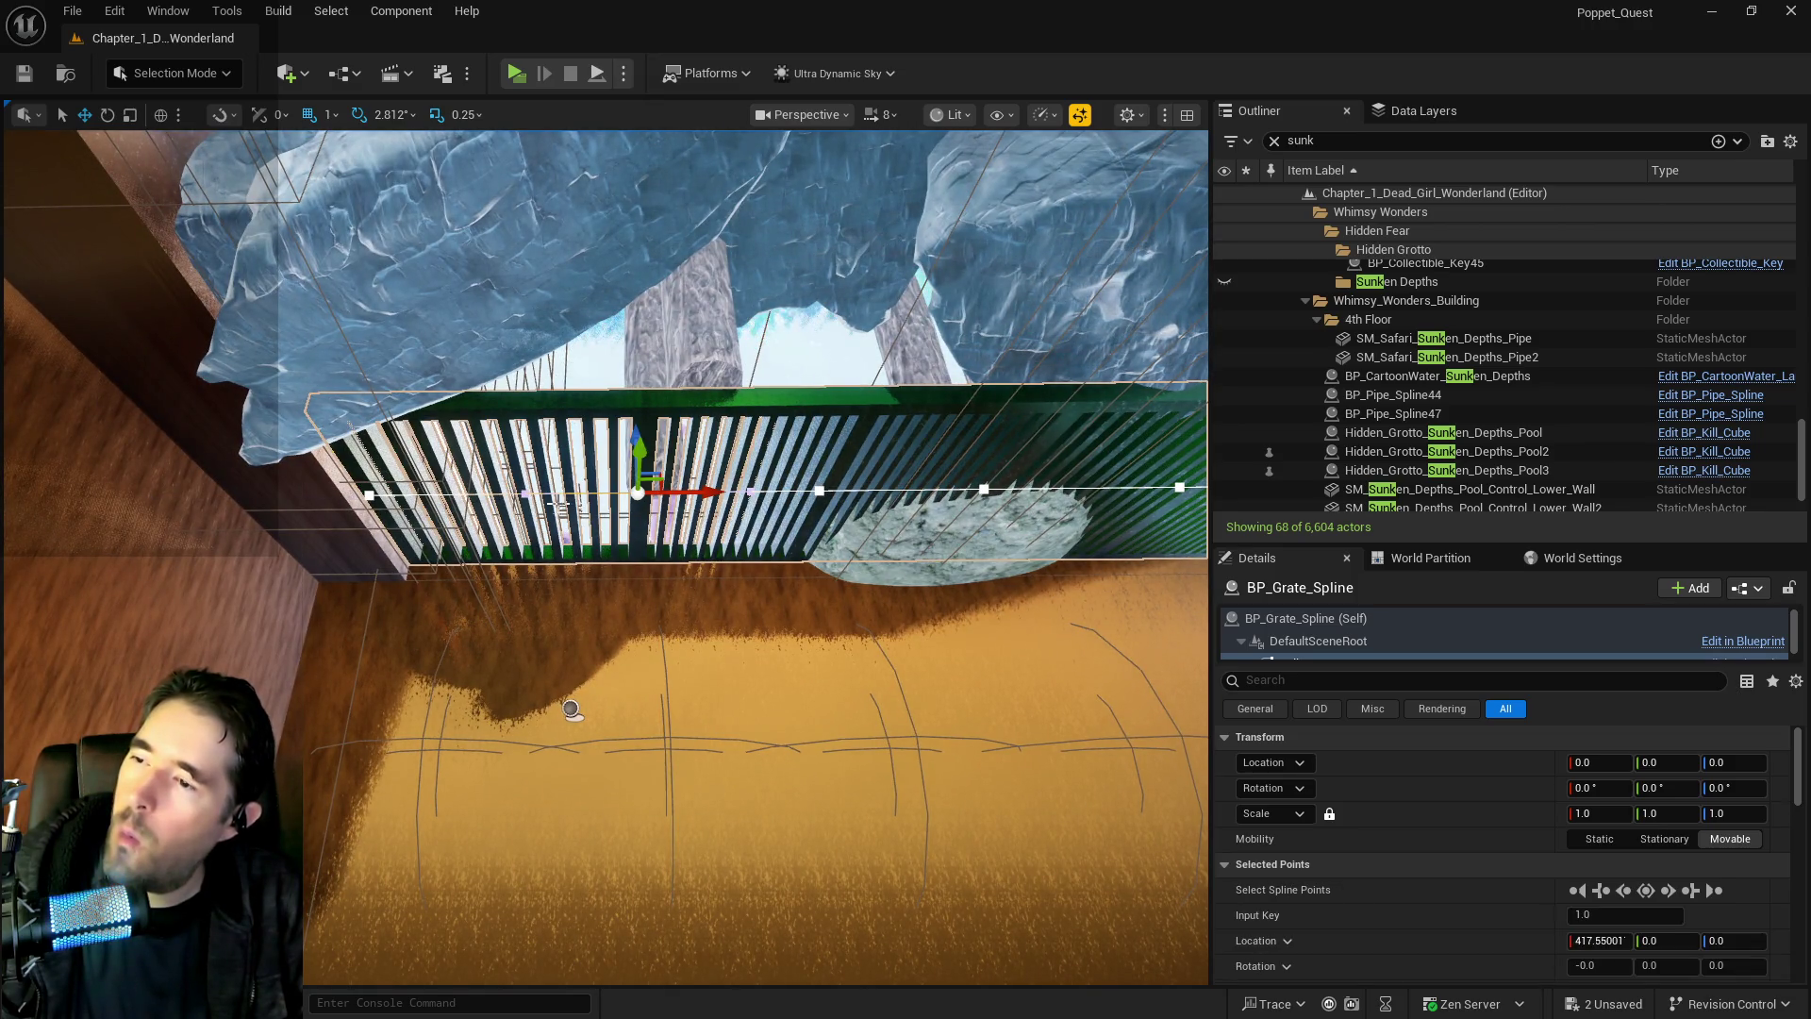
{"action": "left_click_drag", "start_coordinate": [679, 491], "coordinate": [651, 491]}
{"action": "mouse_move", "coordinate": [651, 566]}
{"action": "left_mouse_down"}
{"action": "mouse_move", "coordinate": [585, 566]}
{"action": "mouse_move", "coordinate": [669, 566]}
{"action": "left_mouse_up"}
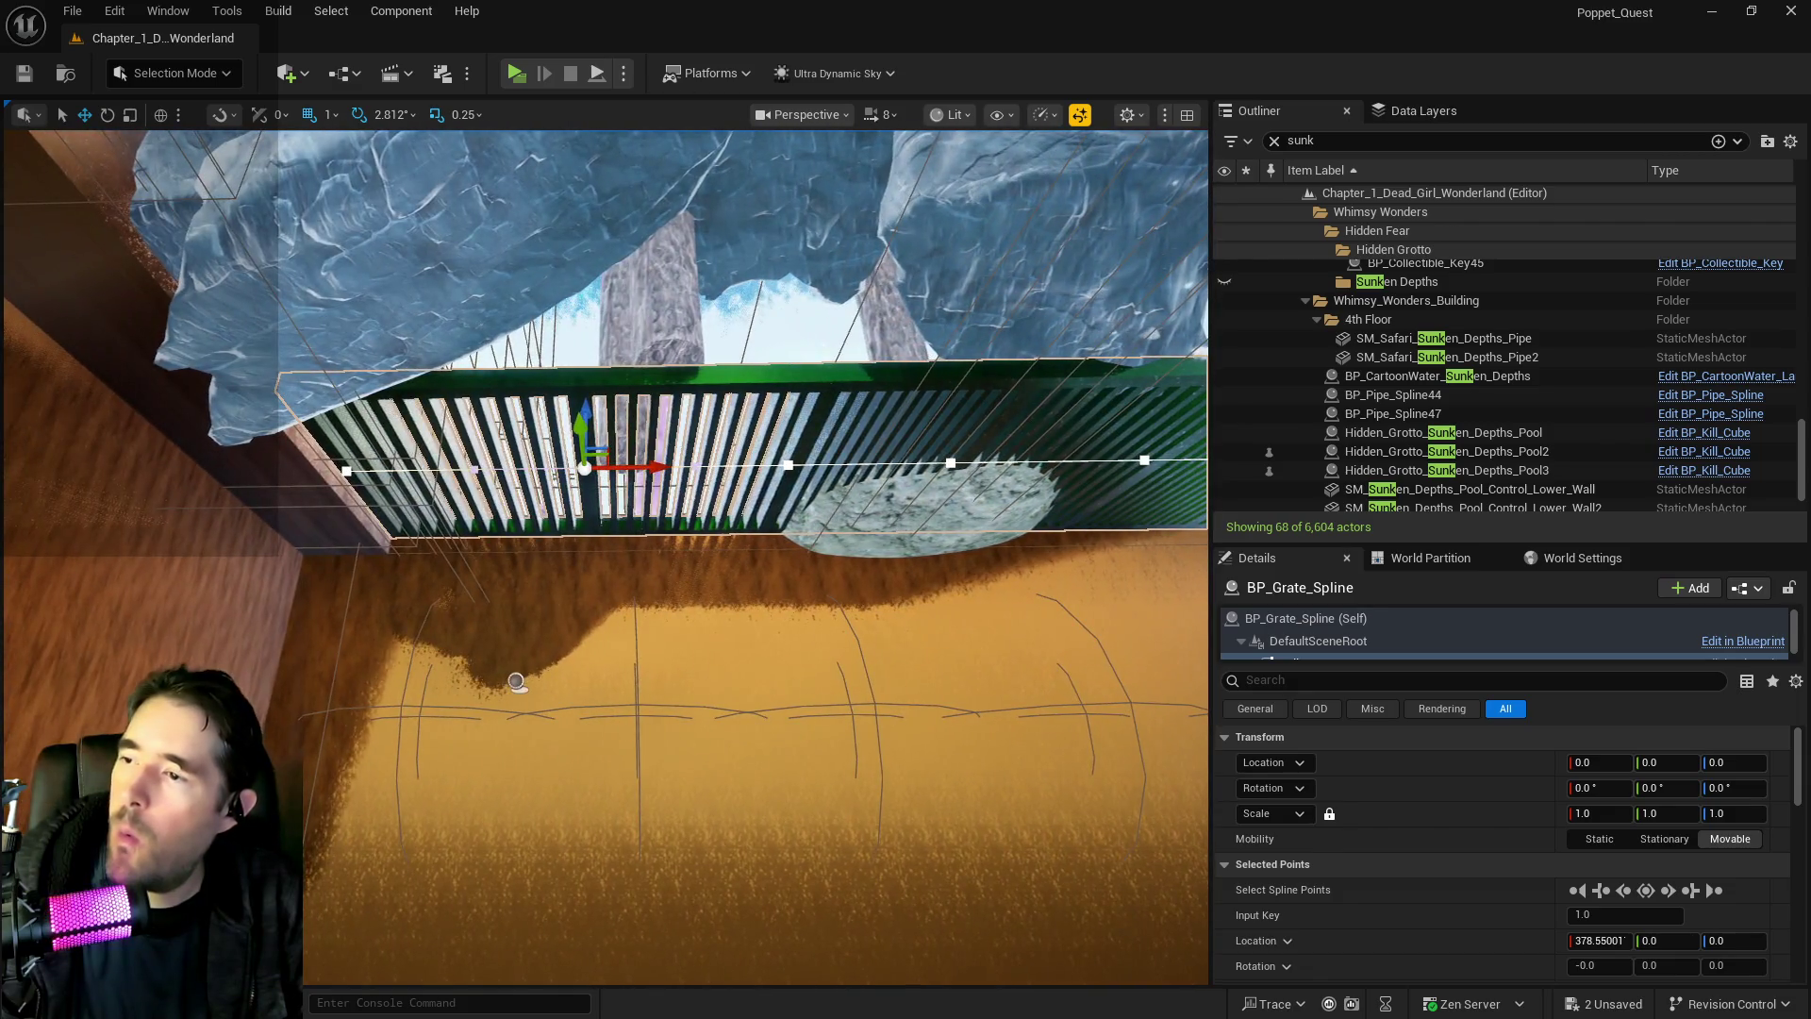
{"action": "left_click_drag", "start_coordinate": [651, 469], "coordinate": [686, 467]}
{"action": "right_click", "coordinate": [500, 482]}
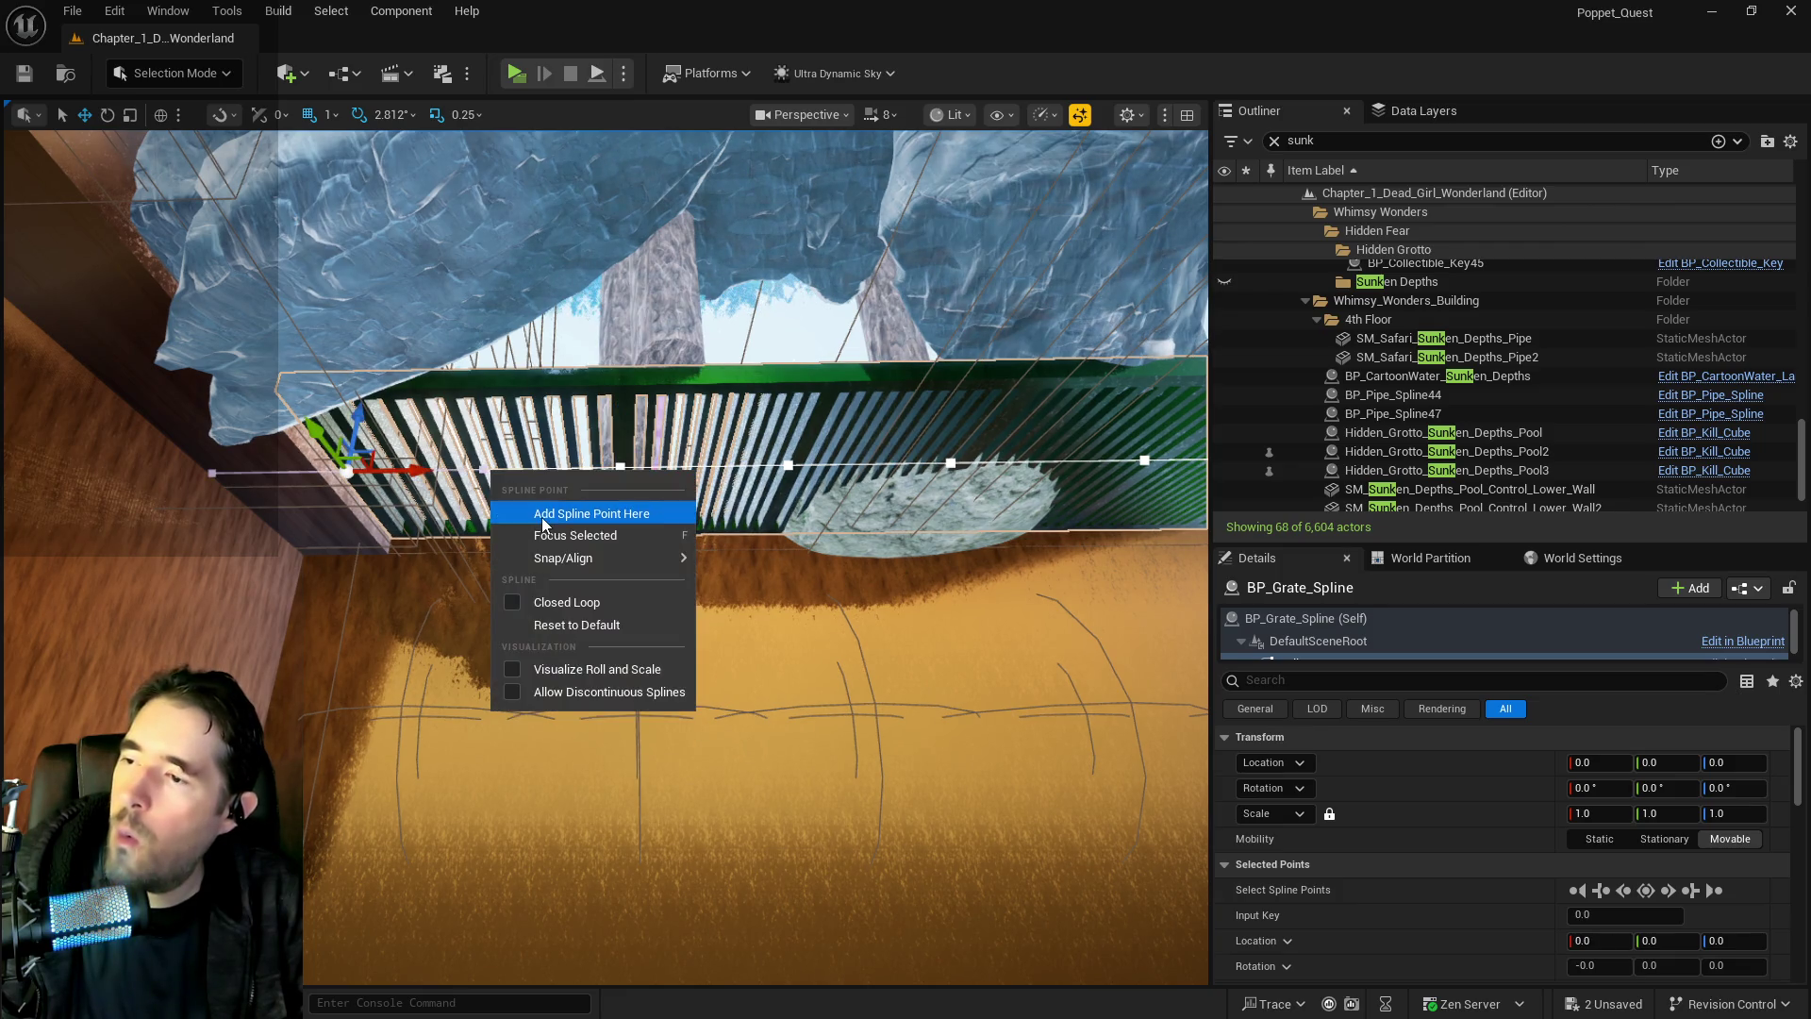
{"action": "left_click", "coordinate": [575, 512]}
Reframe the view among the pillars, reselect the grate, and clear the Outliner filter
{"action": "mouse_move", "coordinate": [517, 681]}
{"action": "left_mouse_down"}
{"action": "mouse_move", "coordinate": [924, 793]}
{"action": "mouse_move", "coordinate": [809, 554]}
{"action": "left_mouse_up"}
{"action": "mouse_move", "coordinate": [408, 578]}
{"action": "left_mouse_down"}
{"action": "mouse_move", "coordinate": [505, 760]}
{"action": "mouse_move", "coordinate": [464, 616]}
{"action": "left_mouse_up"}
{"action": "left_click", "coordinate": [464, 617]}
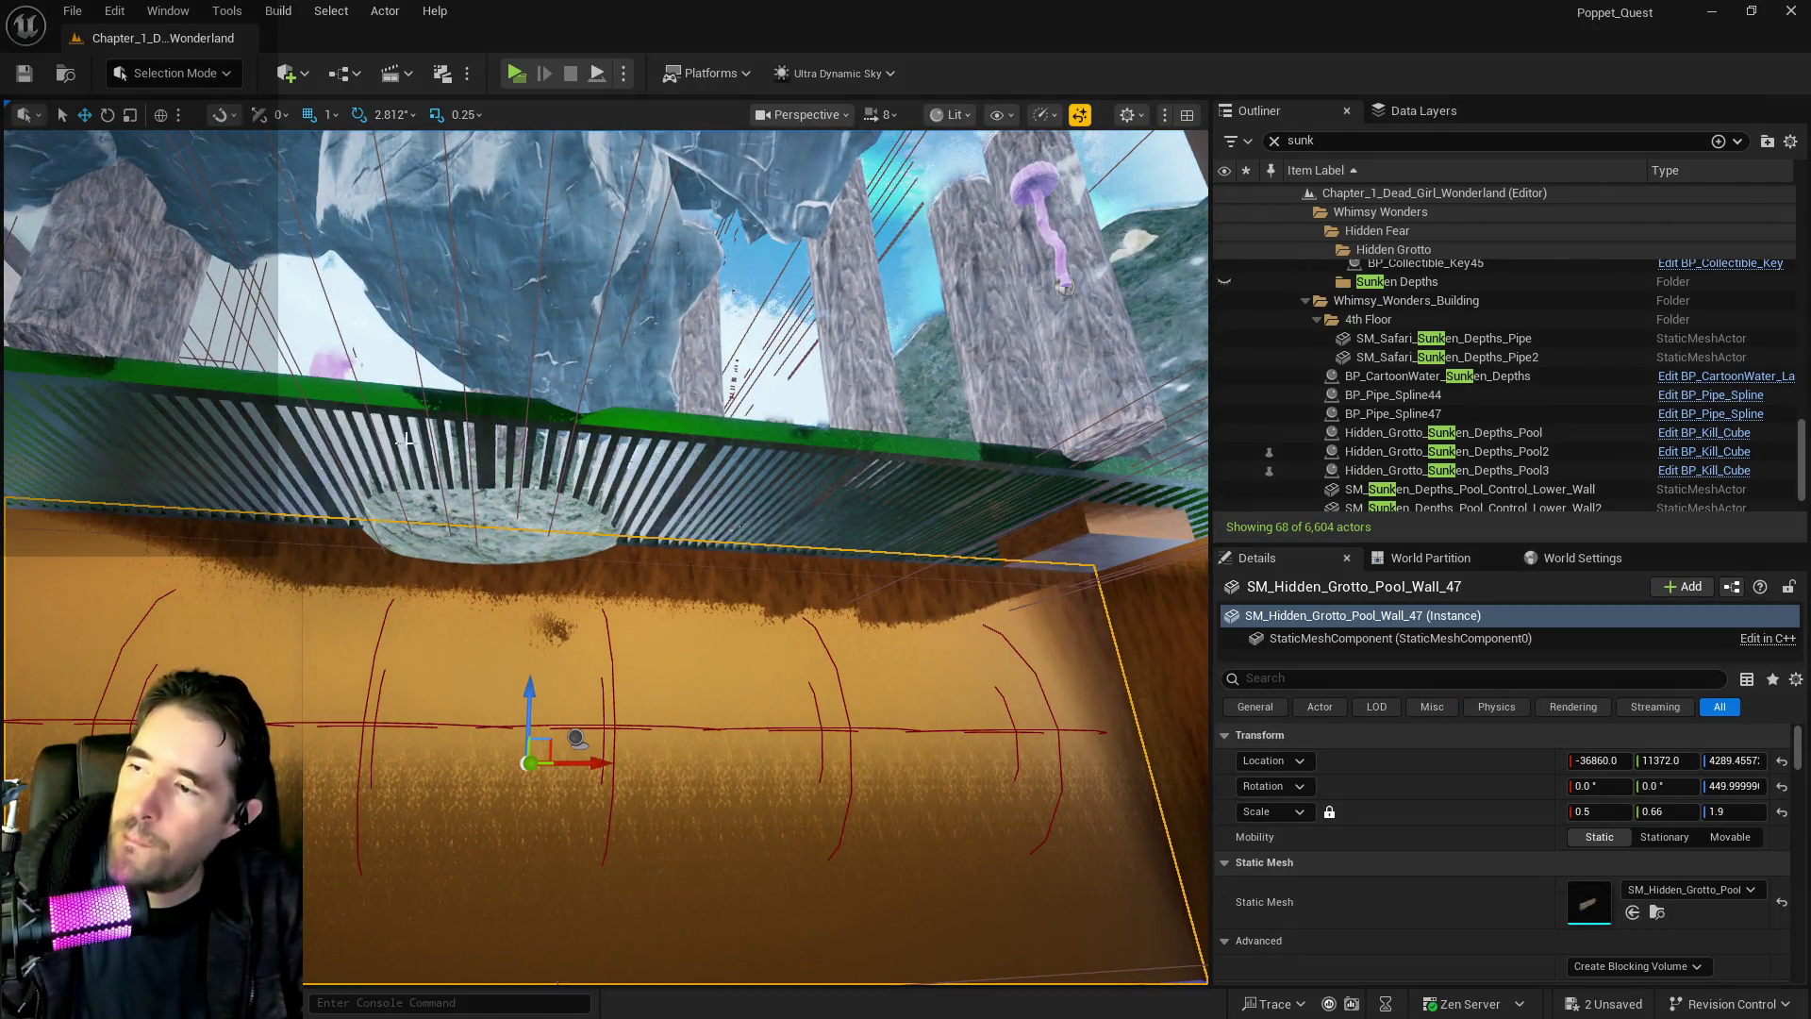
{"action": "scroll", "coordinate": [464, 617], "scroll_direction": "up", "scroll_amount": 5}
{"action": "key", "text": "f"}
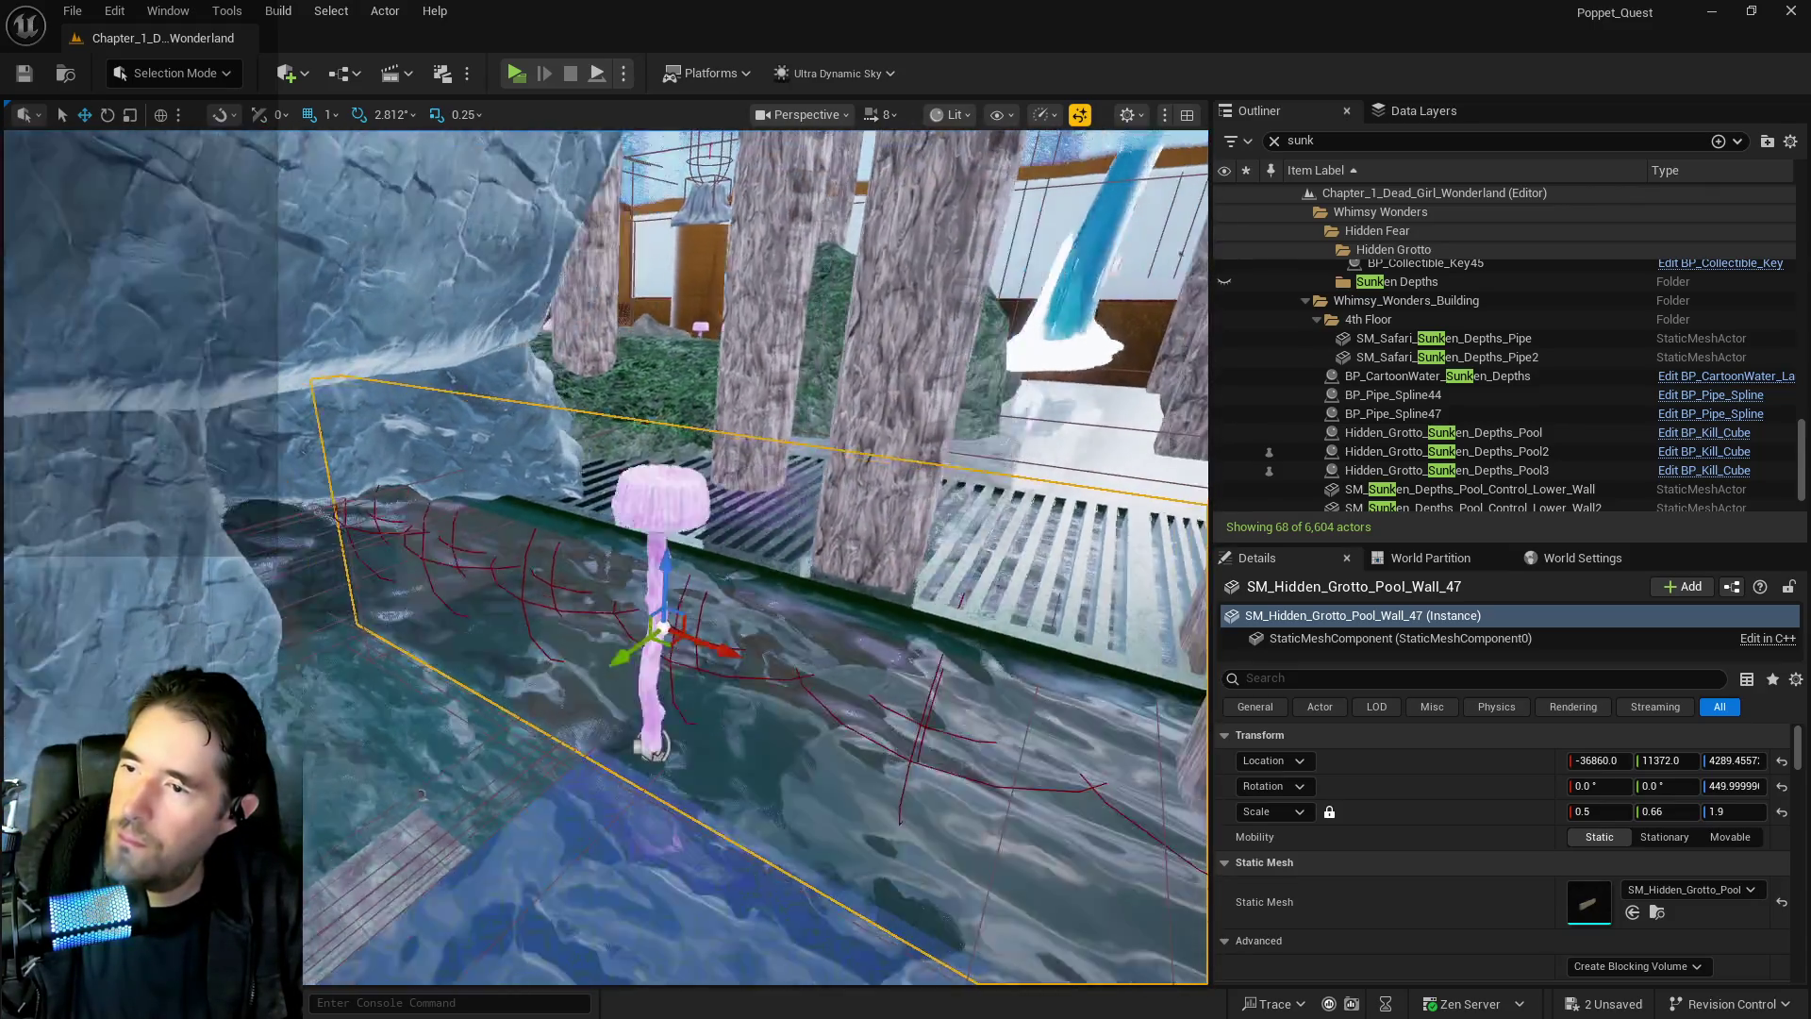
{"action": "left_click_drag", "start_coordinate": [385, 426], "coordinate": [385, 426]}
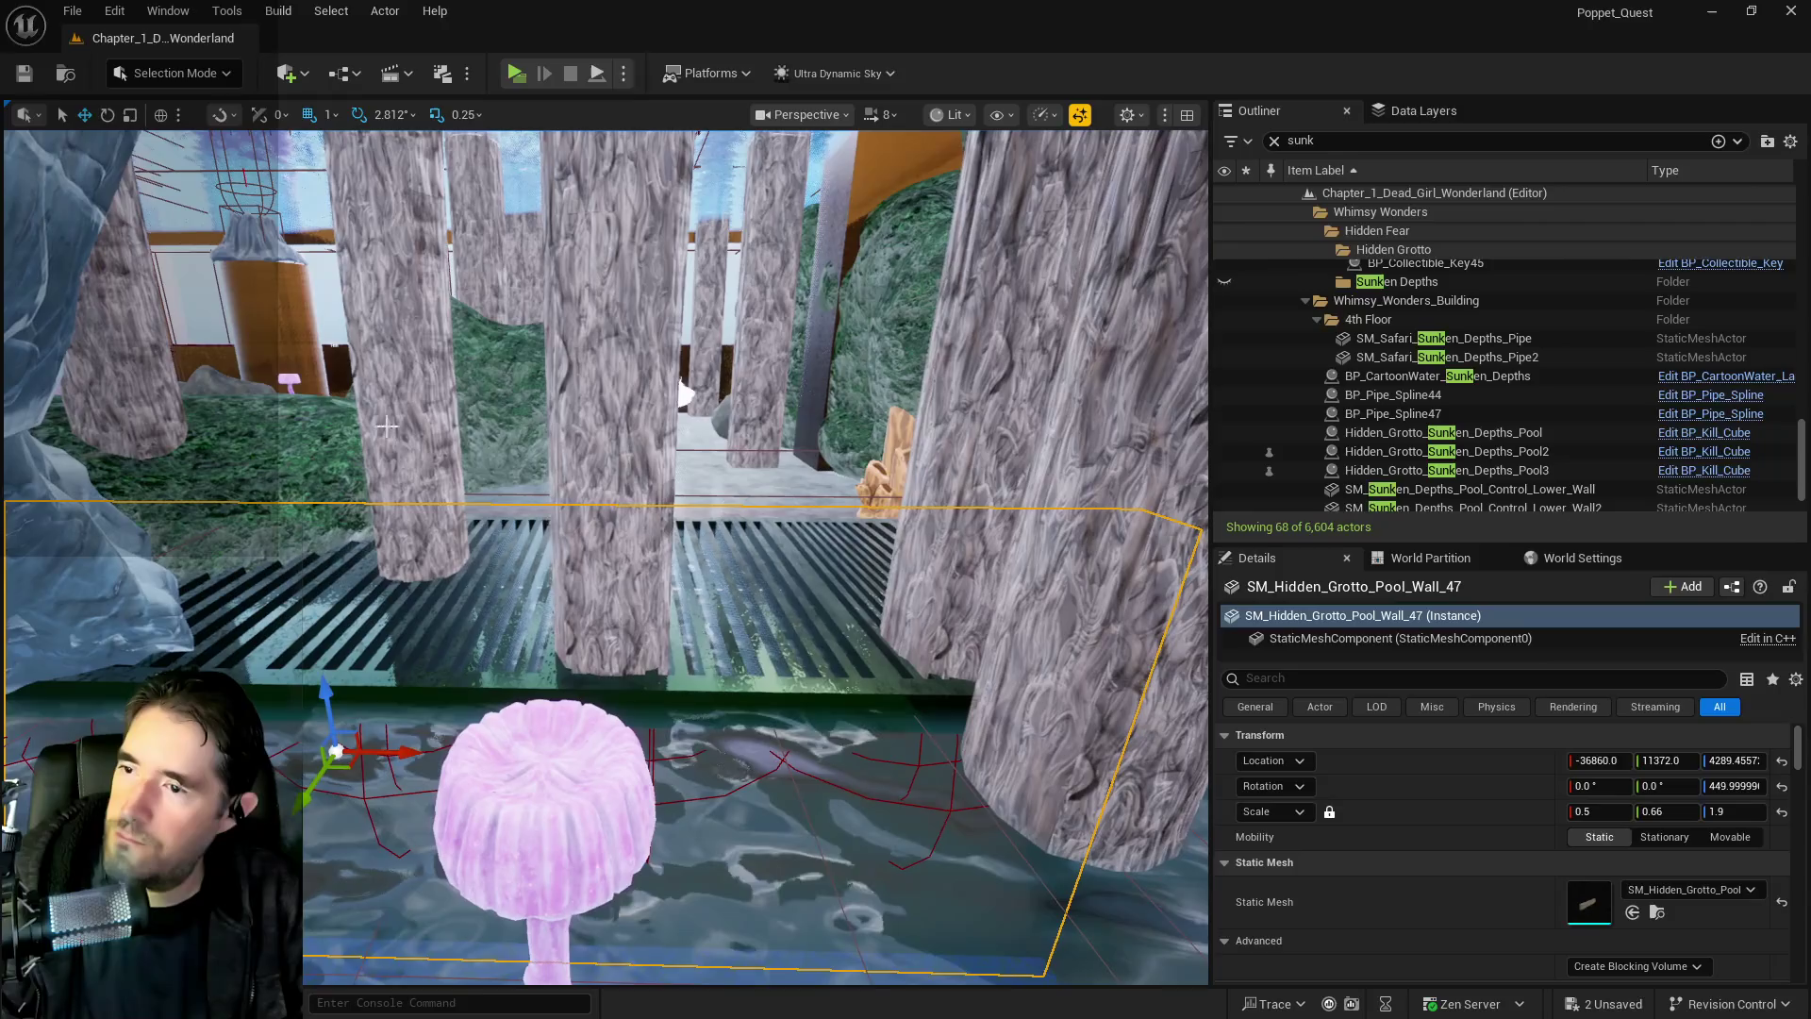
{"action": "left_click", "coordinate": [483, 667]}
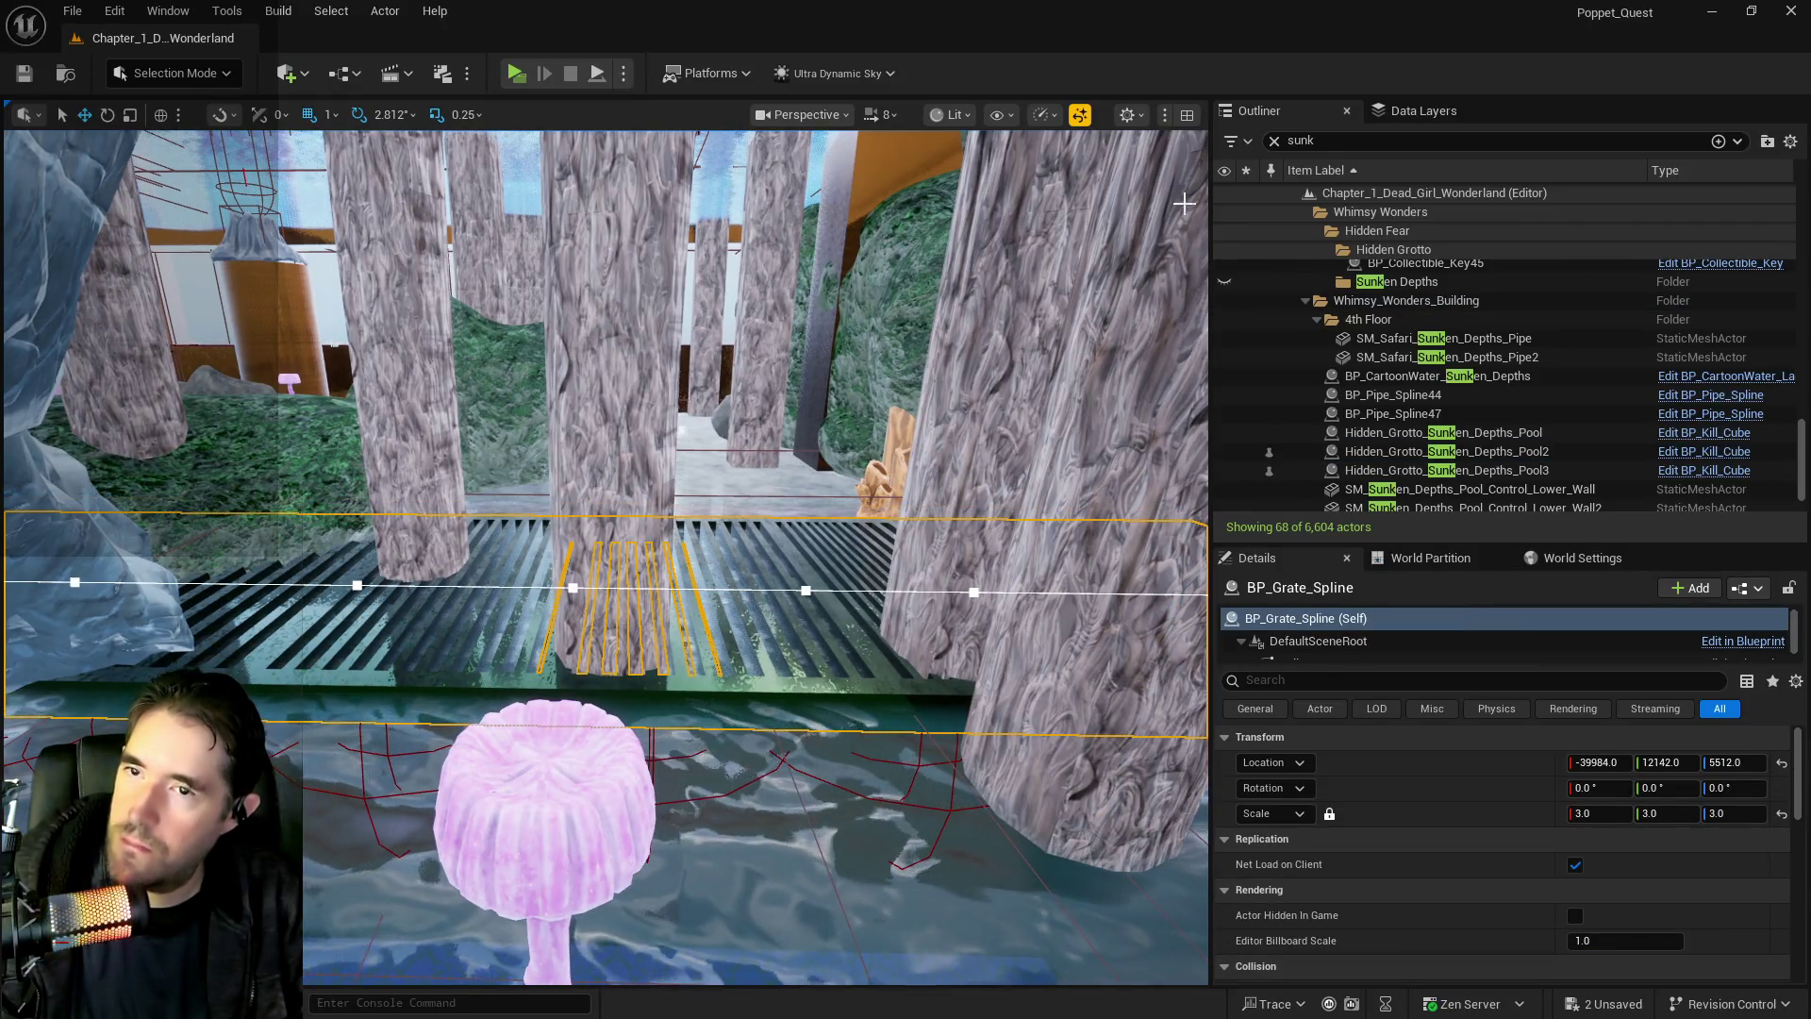
{"action": "left_click", "coordinate": [1273, 141]}
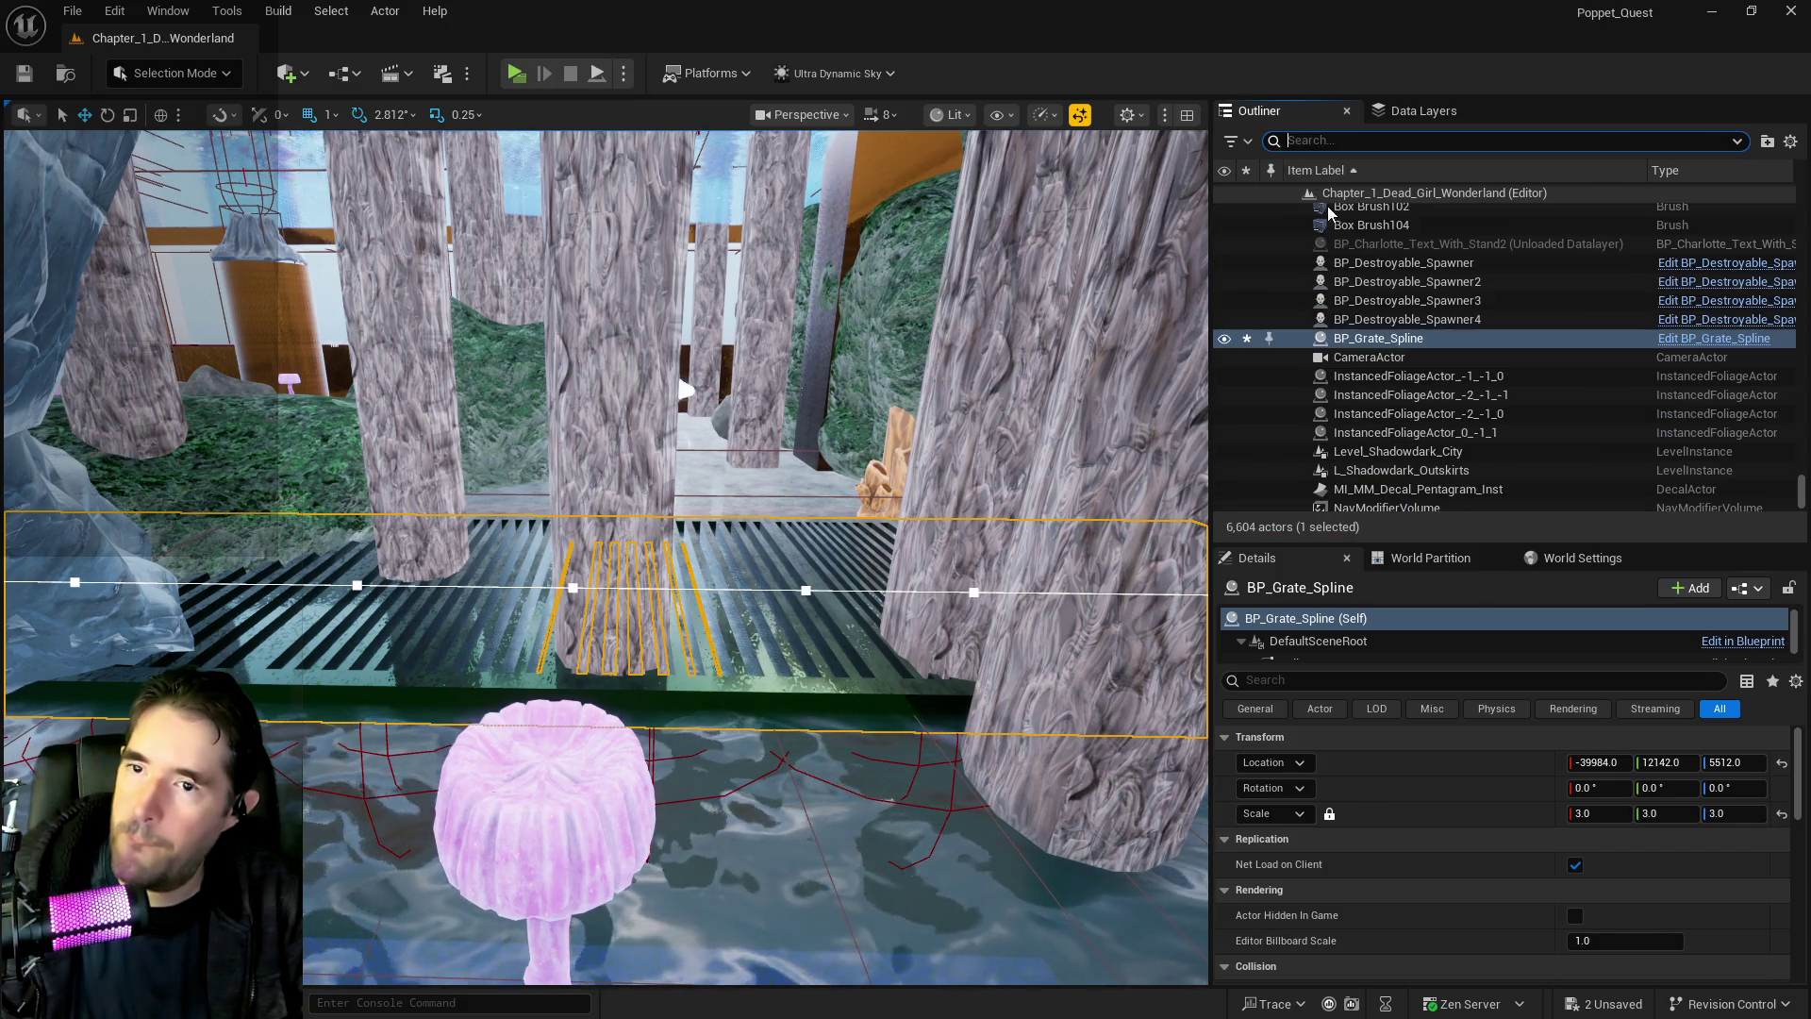
Move the selected grate into the Hidden Grotto folder and frame it
{"action": "right_click", "coordinate": [1379, 345]}
{"action": "mouse_move", "coordinate": [1501, 902]}
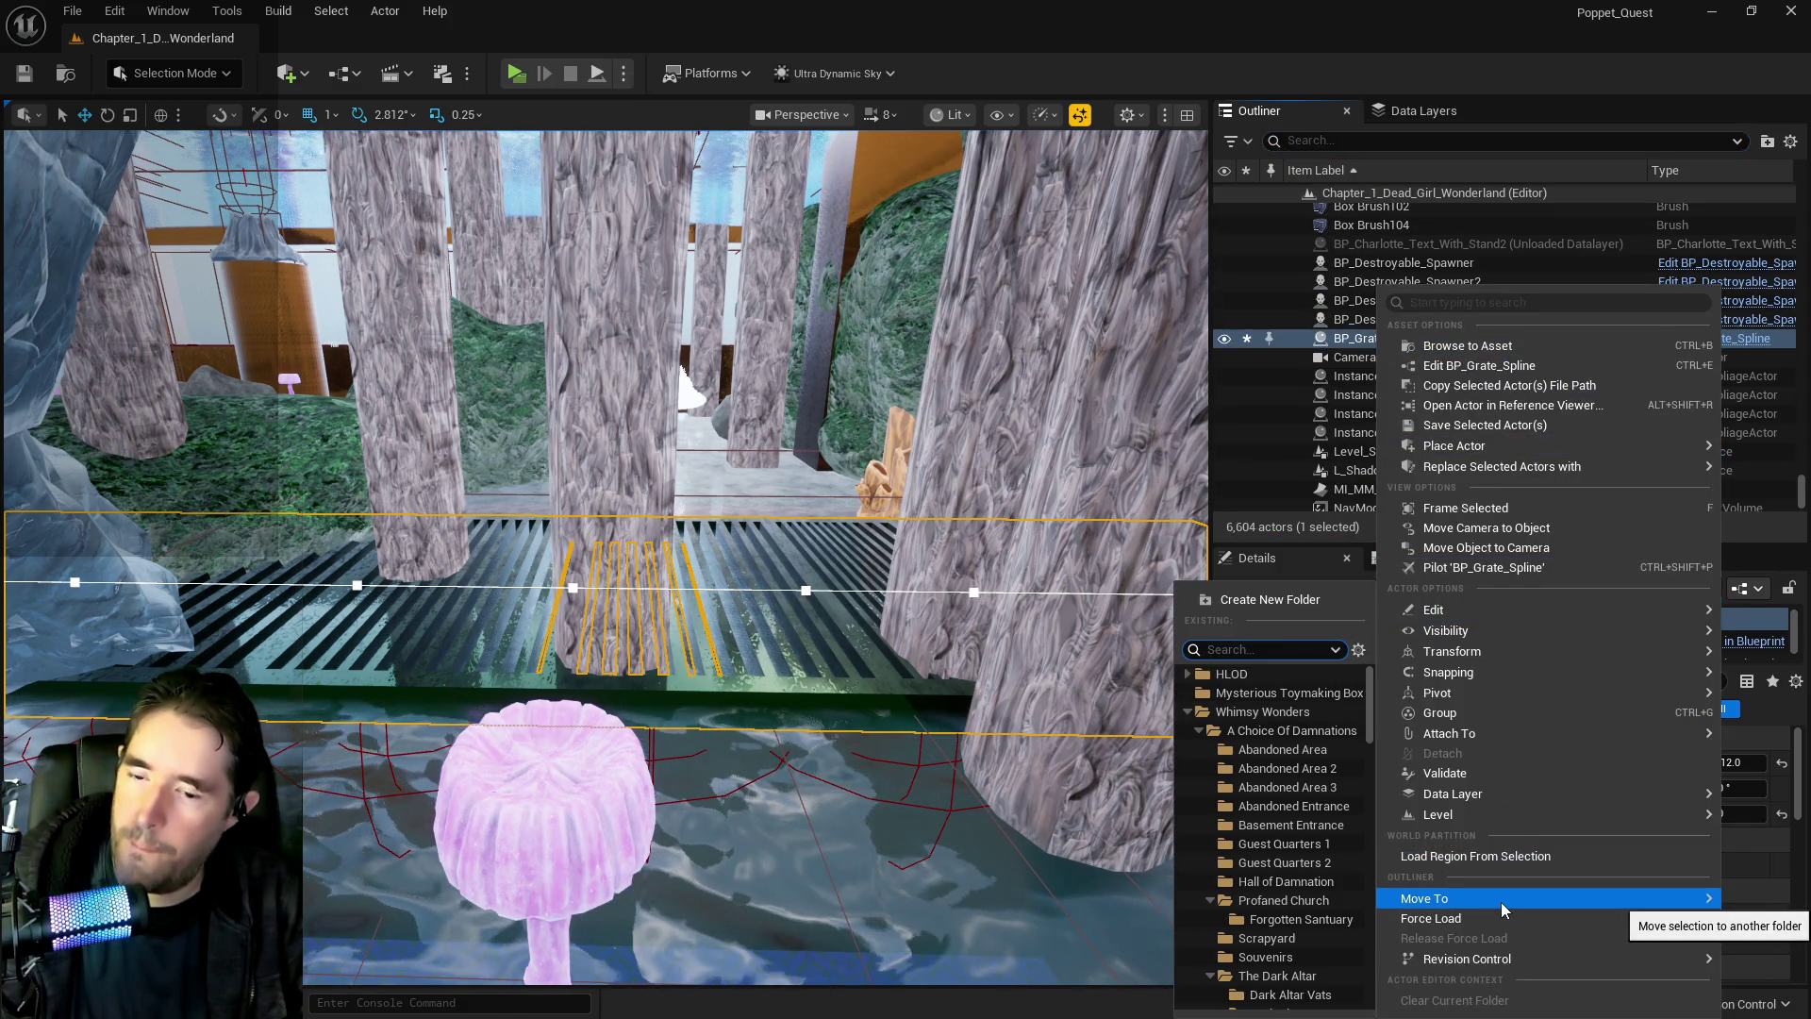
{"action": "type", "text": "hidd"}
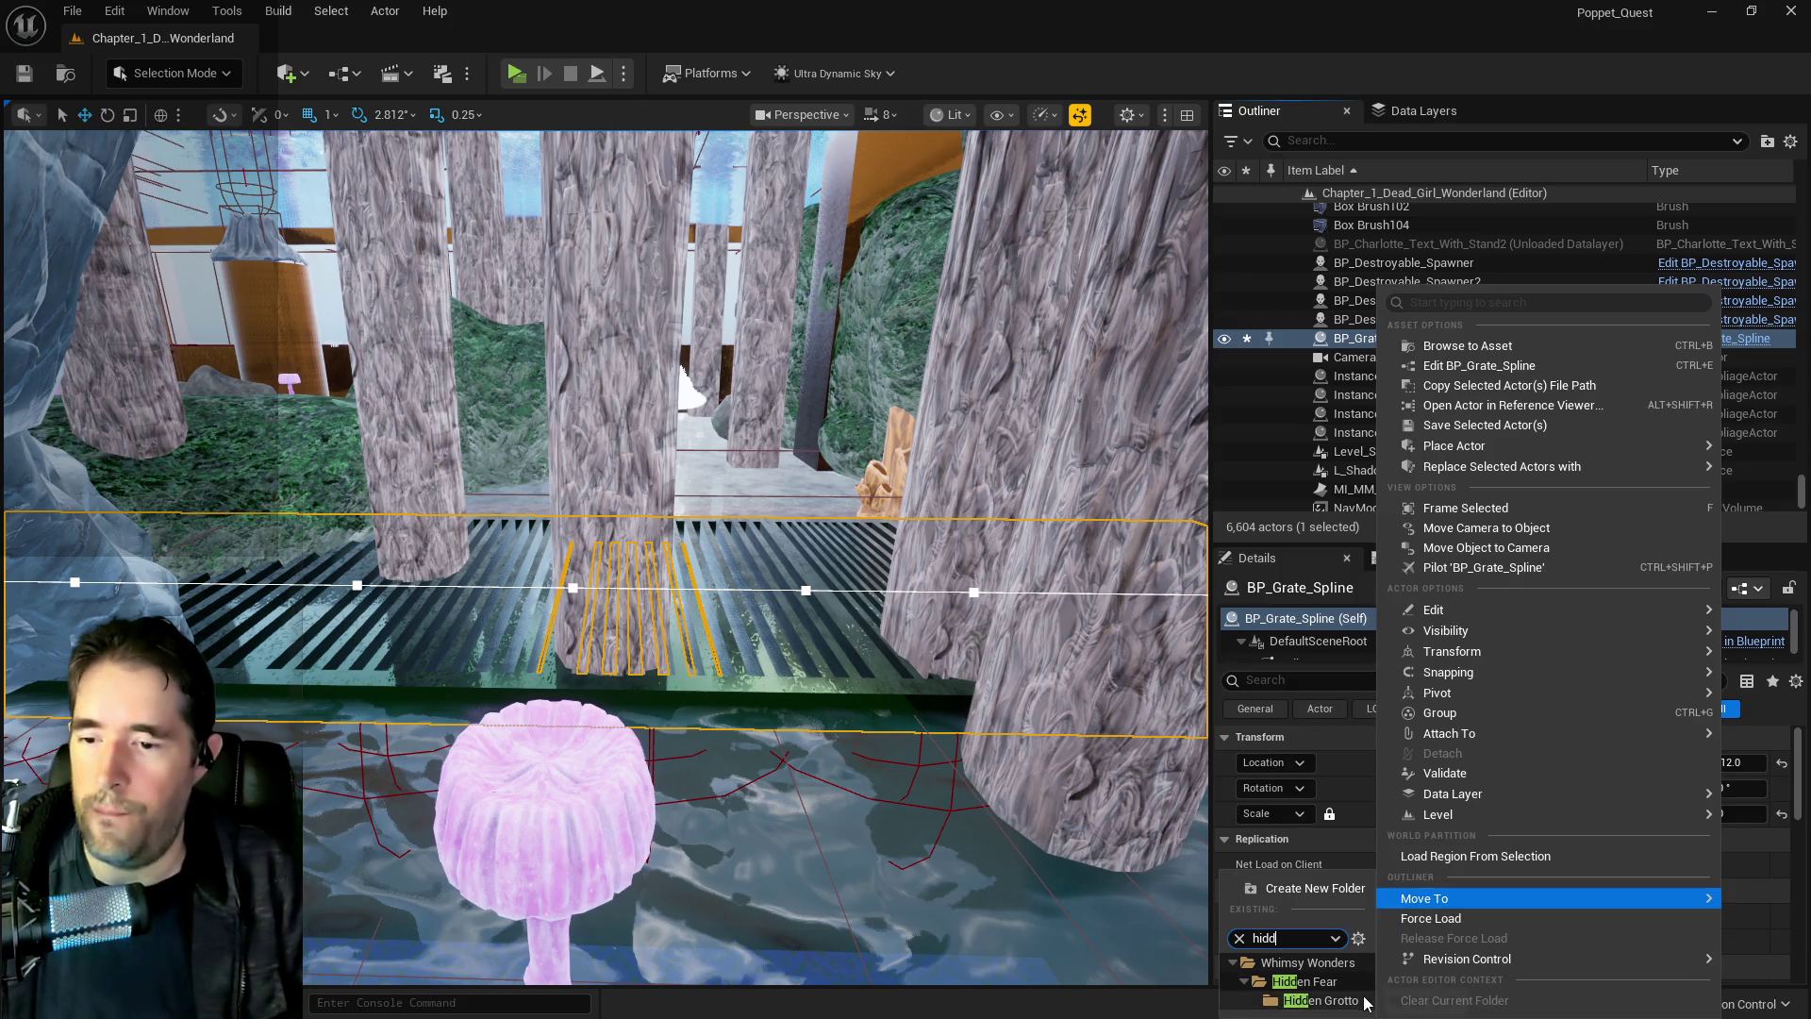
{"action": "left_click", "coordinate": [1443, 913]}
{"action": "key", "text": "f"}
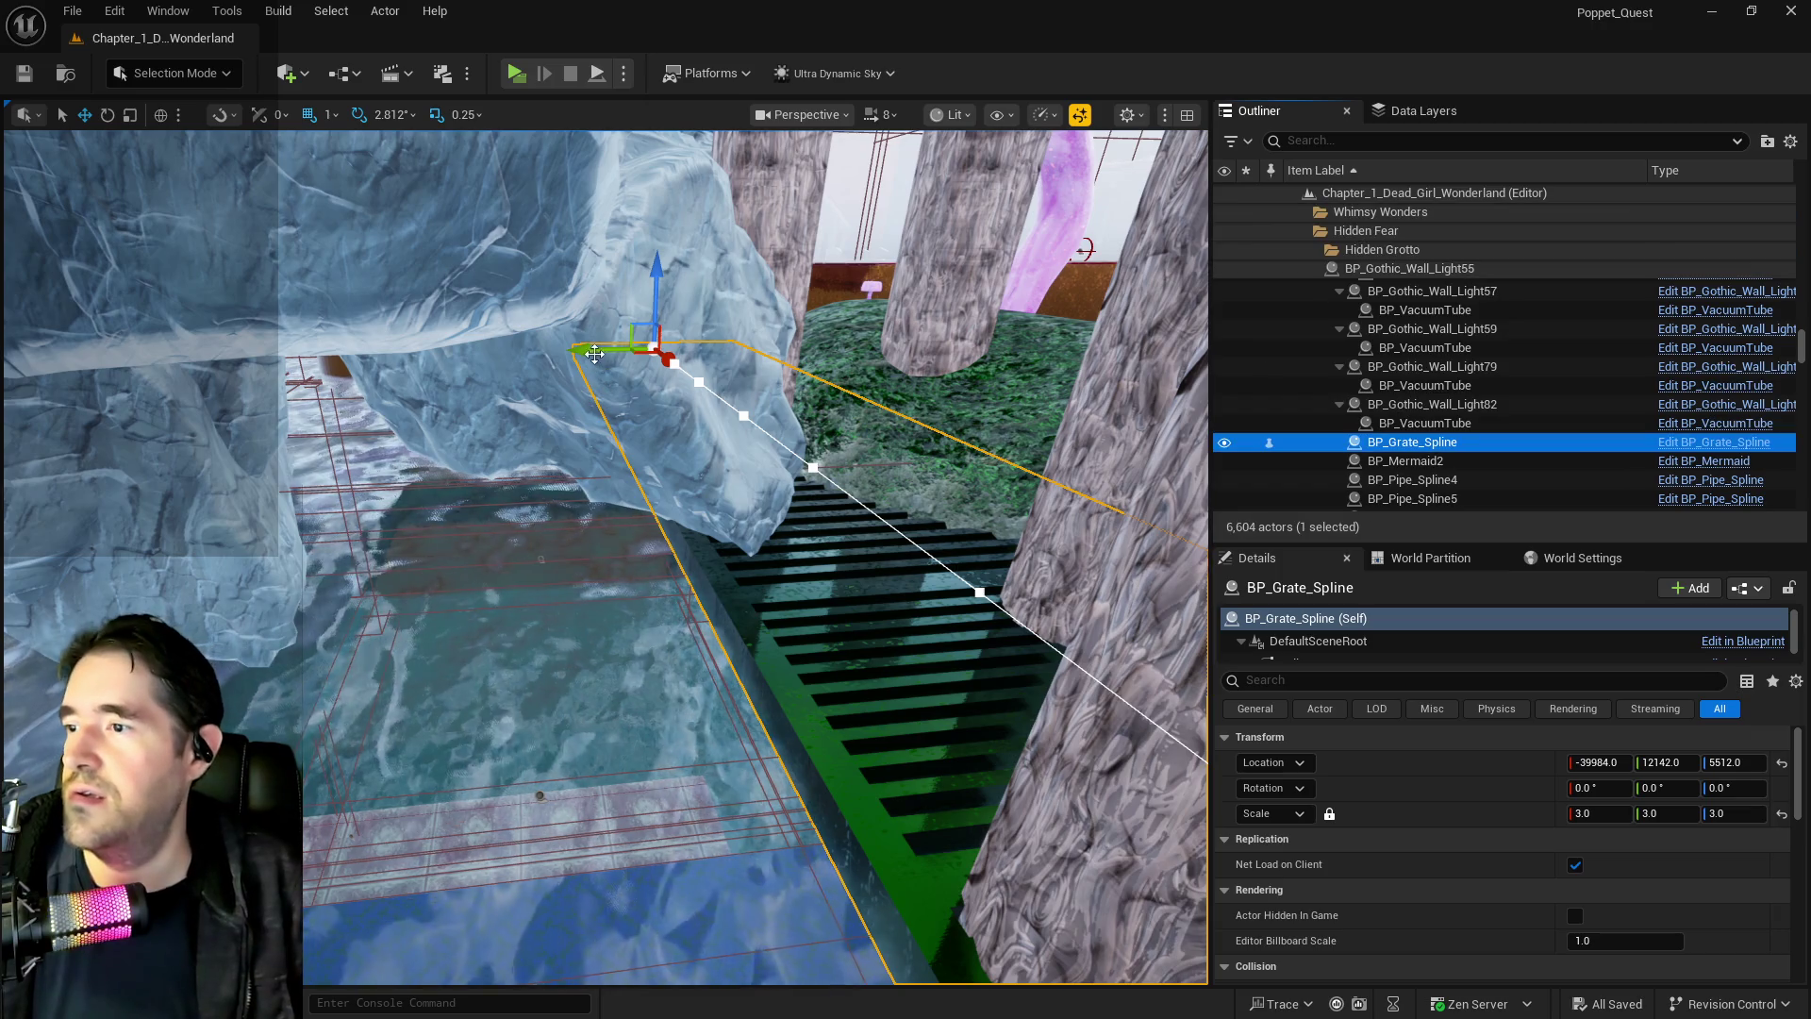
Alt-drag the grate to create BP_Grate_Spline3 beside the second grate, then view it from above
{"action": "mouse_move", "coordinate": [589, 350]}
{"action": "left_mouse_down"}
{"action": "mouse_move", "coordinate": [443, 373]}
{"action": "mouse_move", "coordinate": [420, 403]}
{"action": "left_mouse_up"}
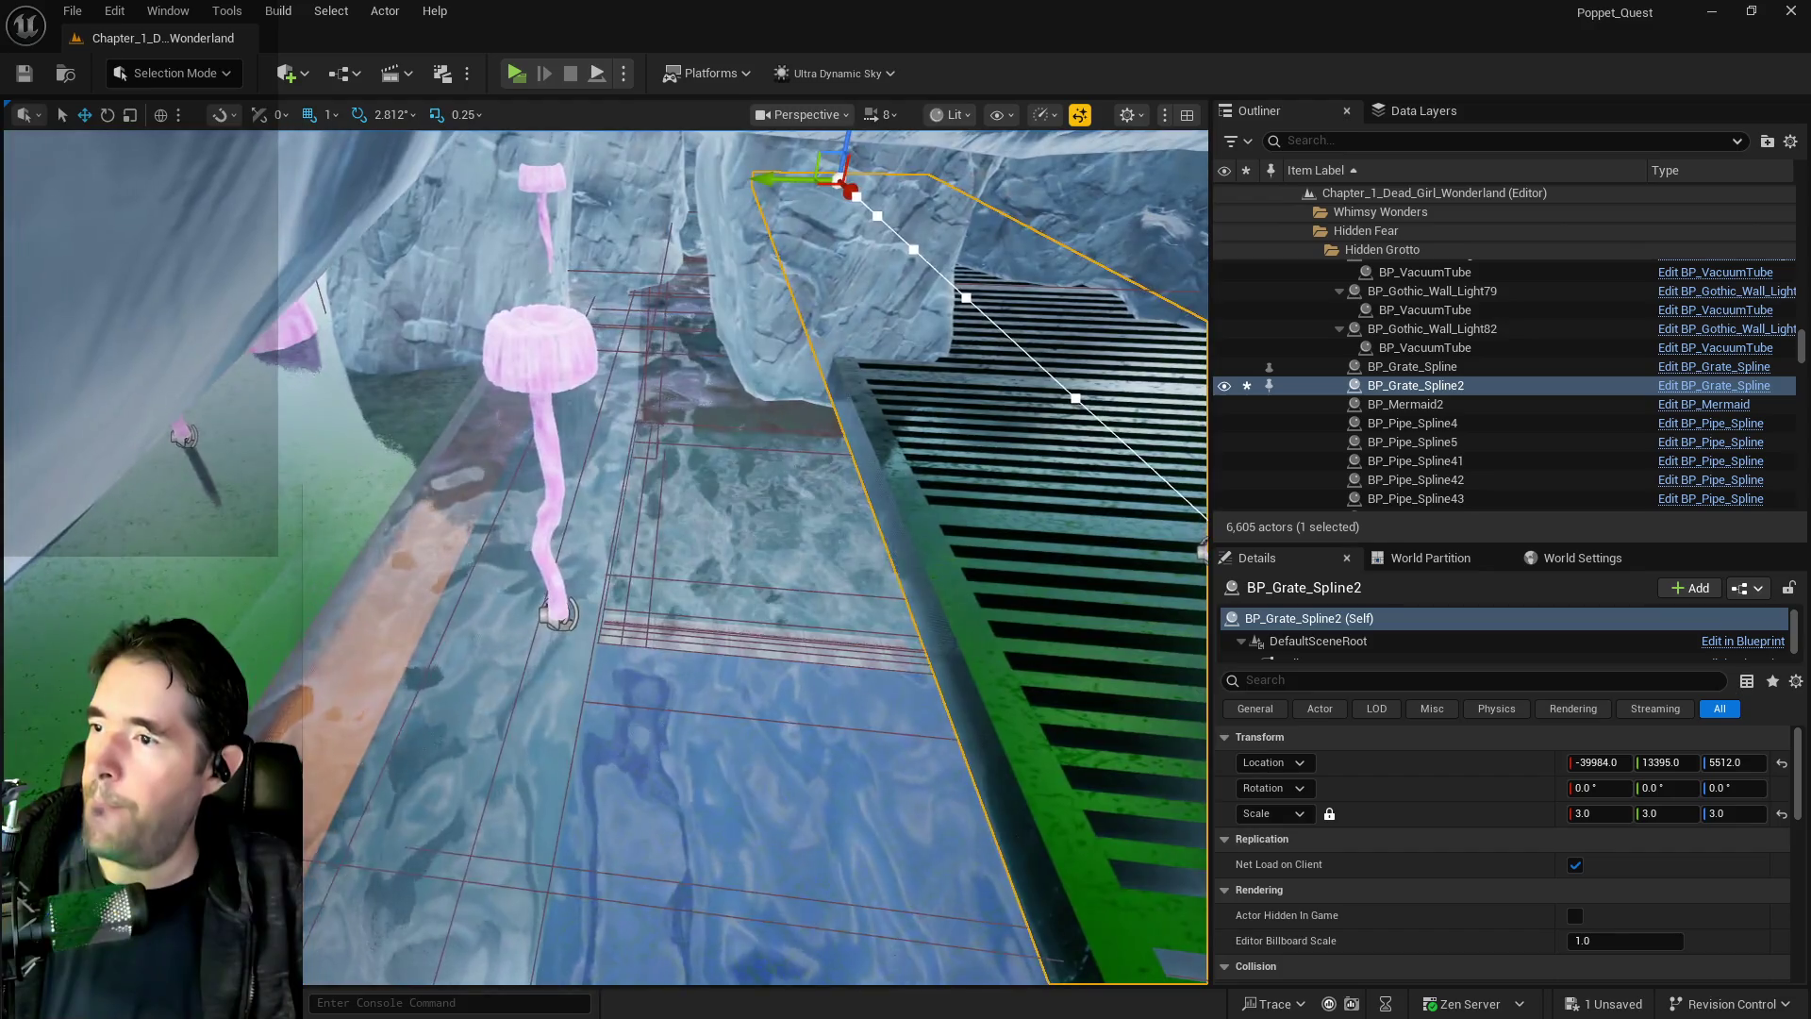
{"action": "left_click_drag", "start_coordinate": [774, 182], "coordinate": [596, 199]}
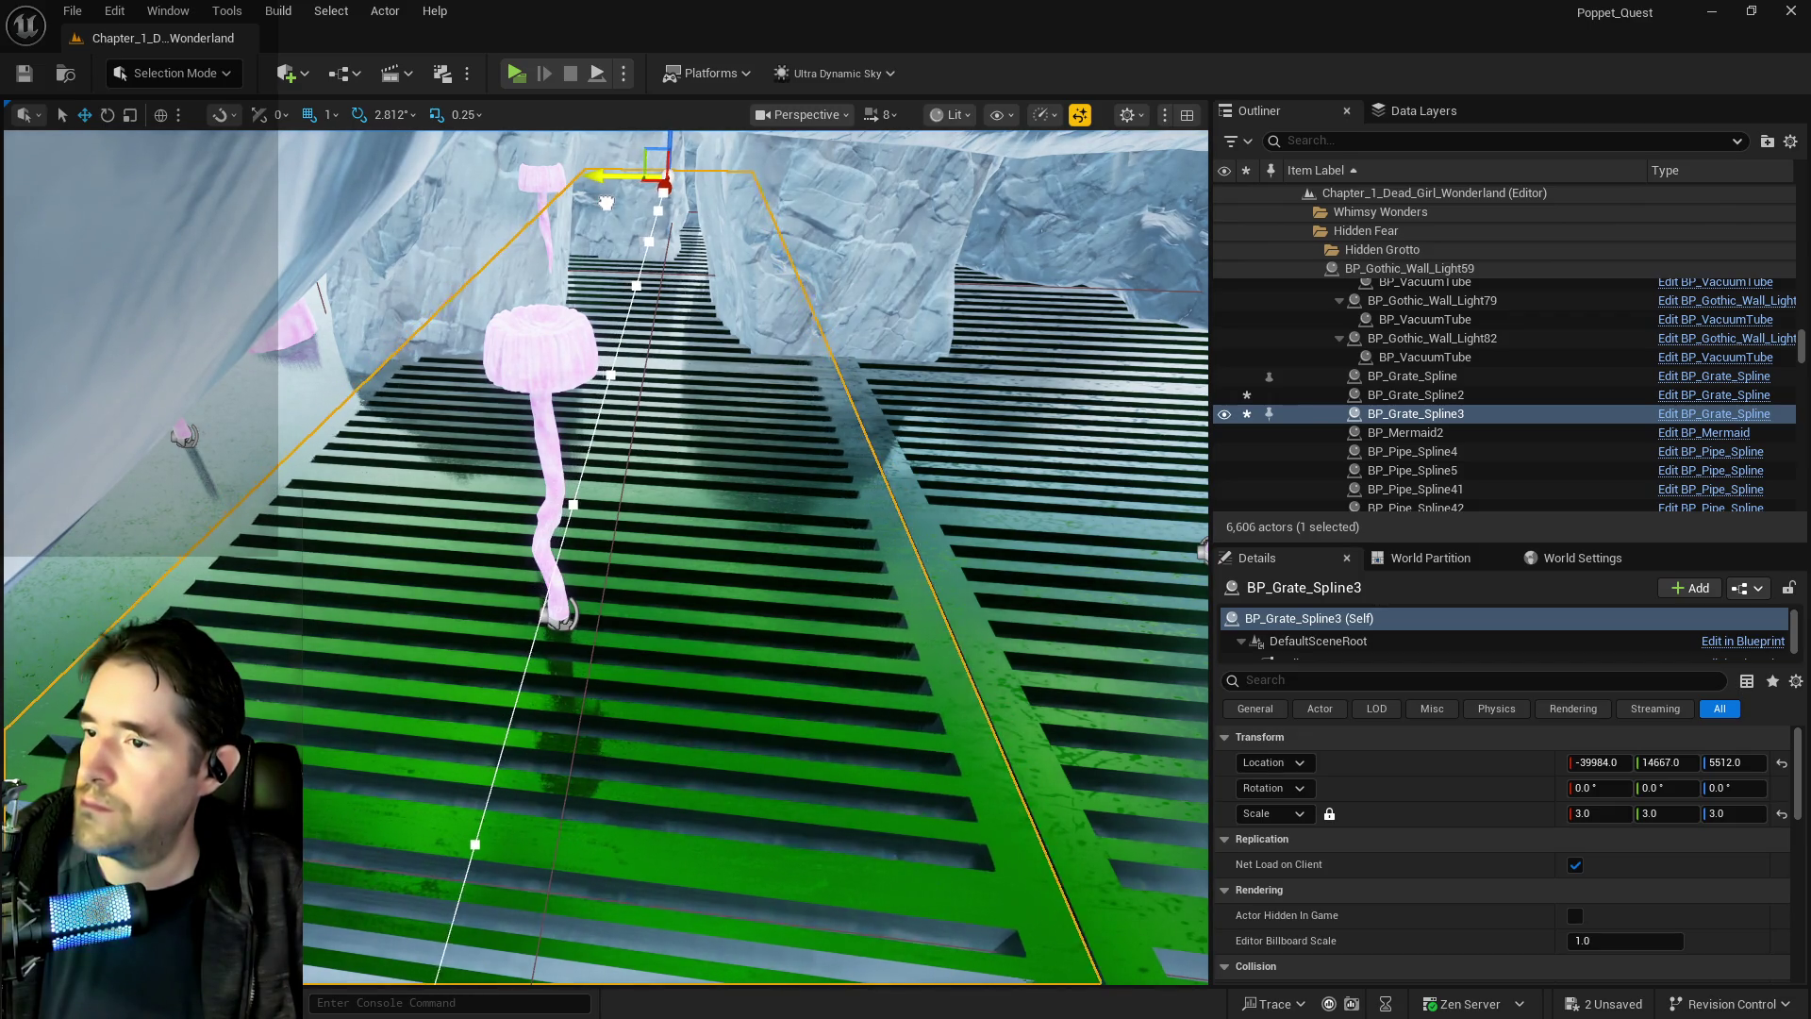
{"action": "left_click_drag", "start_coordinate": [603, 557], "coordinate": [603, 557]}
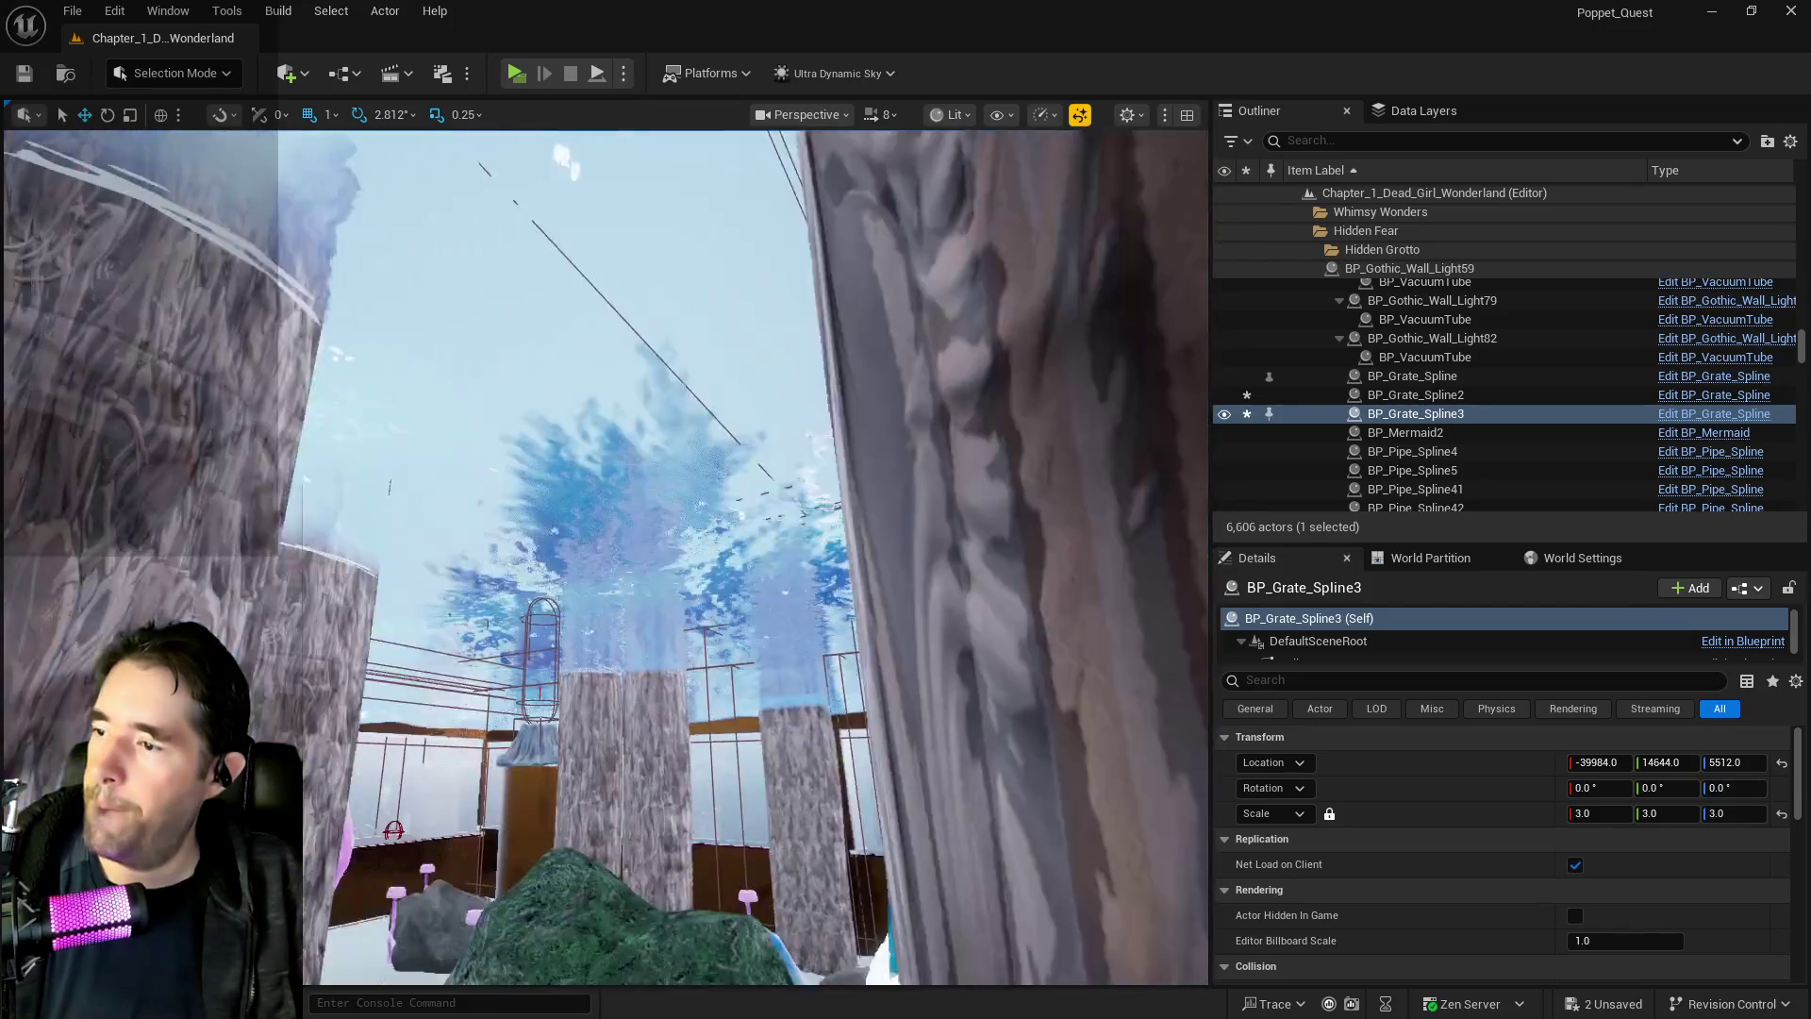
{"action": "left_click_drag", "start_coordinate": [603, 556], "coordinate": [603, 557]}
{"action": "left_click_drag", "start_coordinate": [604, 471], "coordinate": [603, 566]}
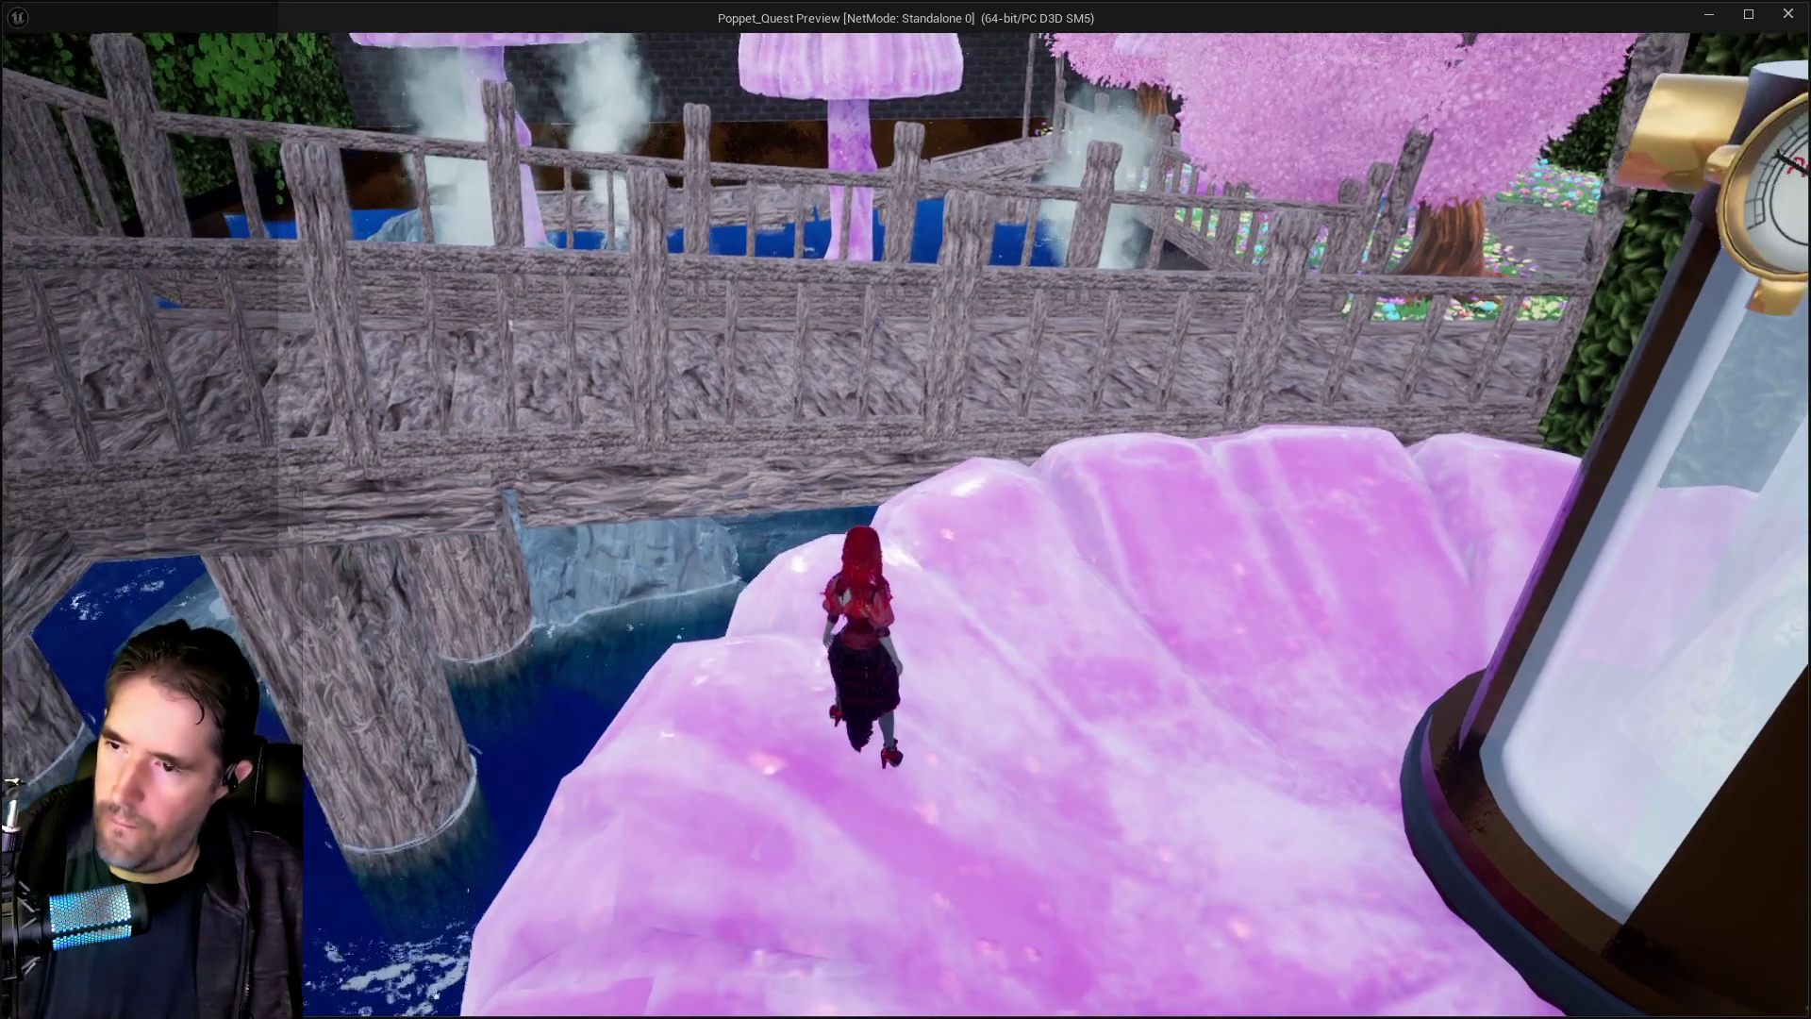
{"action": "key", "text": "i"}
{"action": "left_click", "coordinate": [569, 913]}
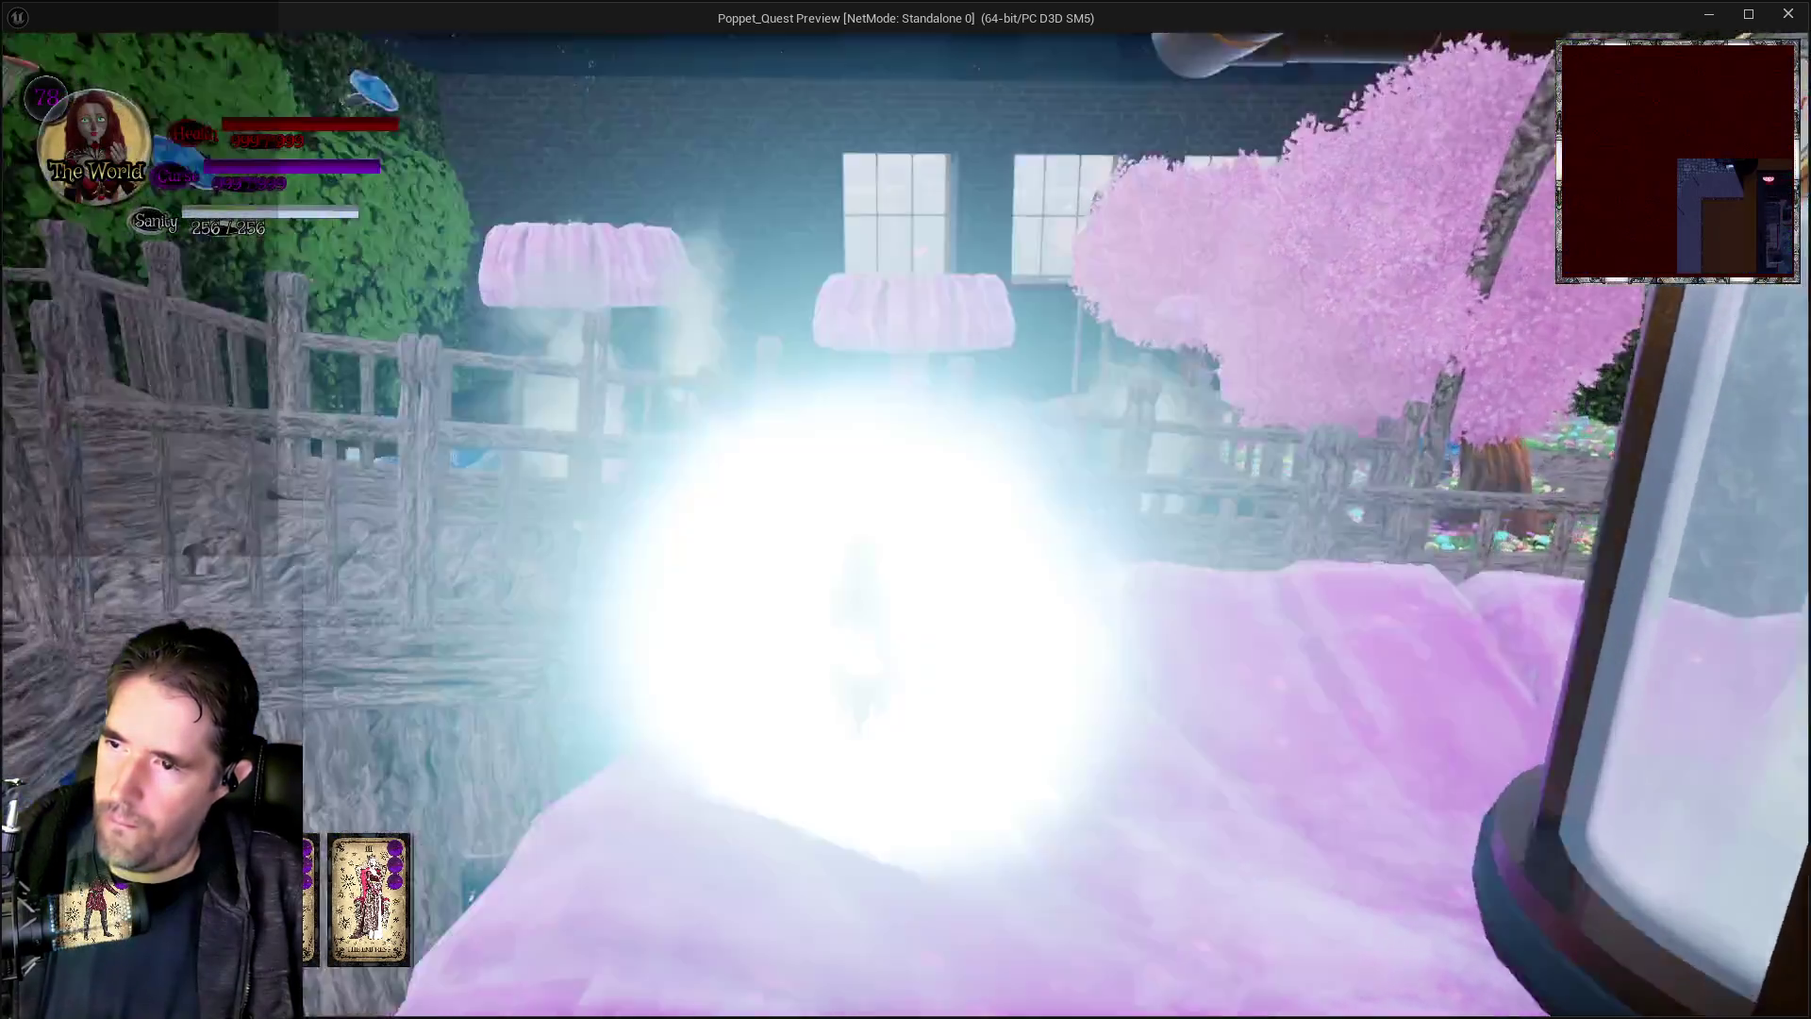
{"action": "key", "text": "w"}
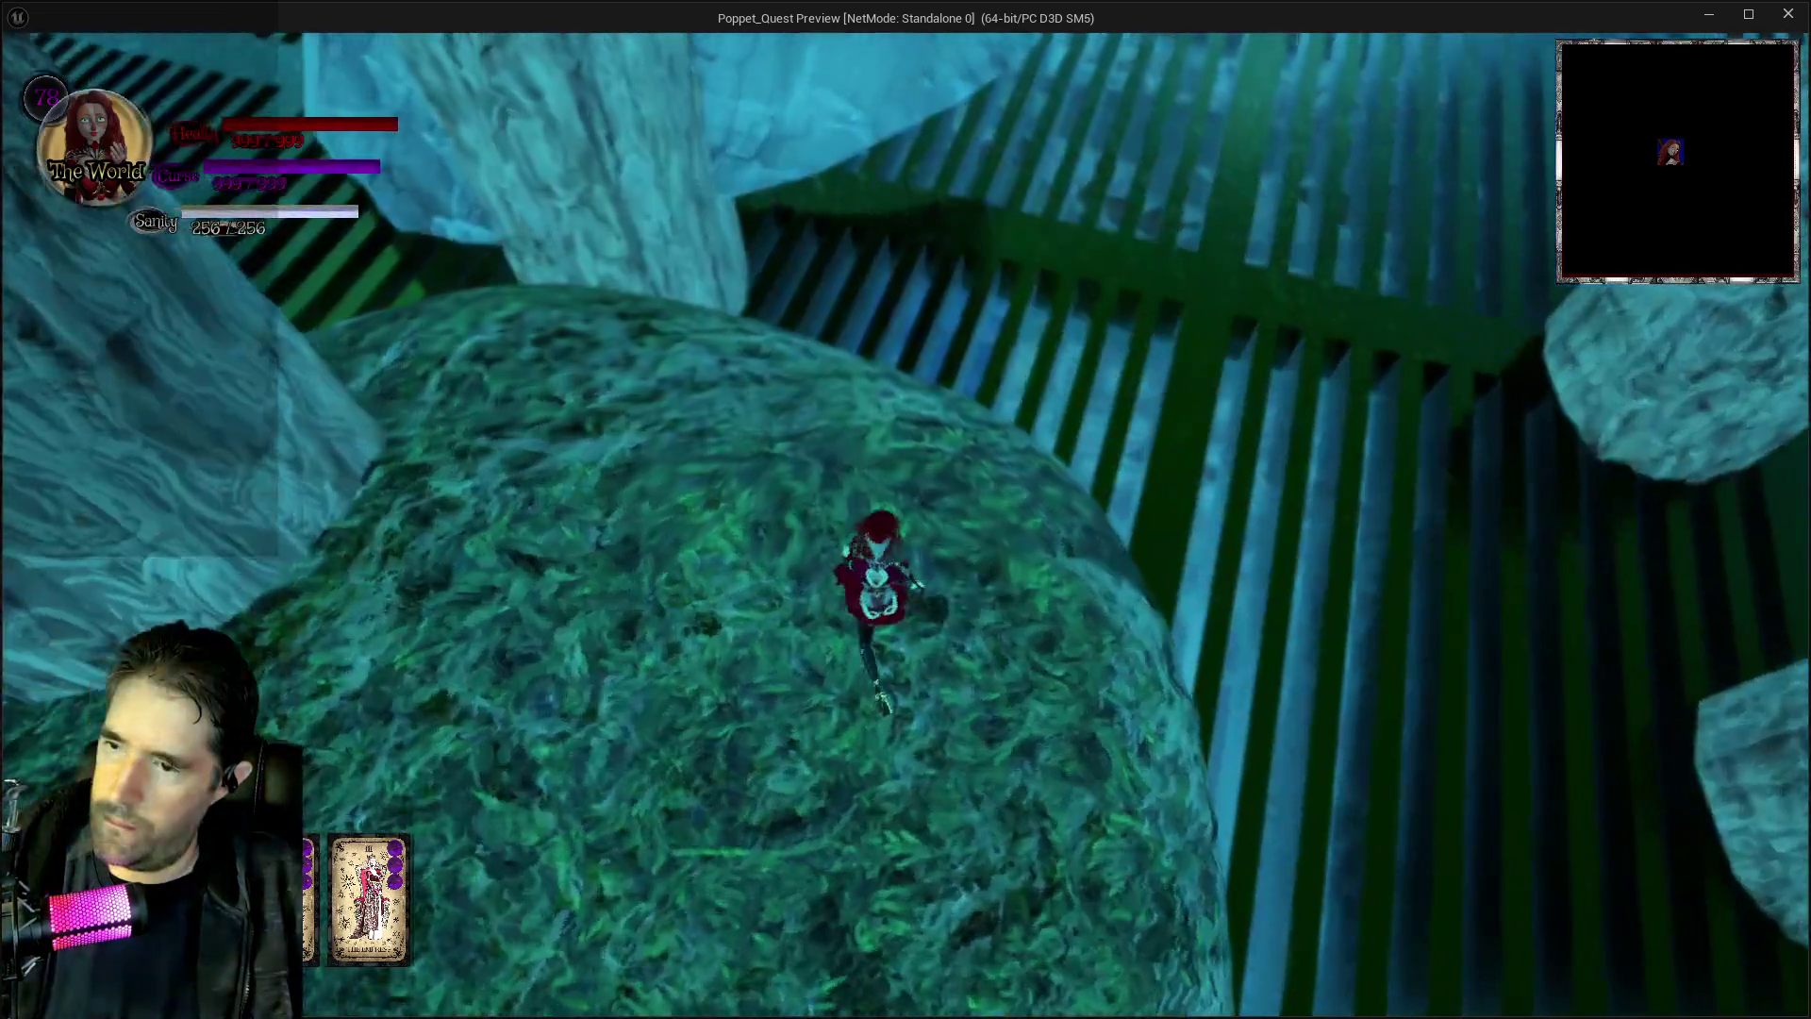
{"action": "key", "text": "w"}
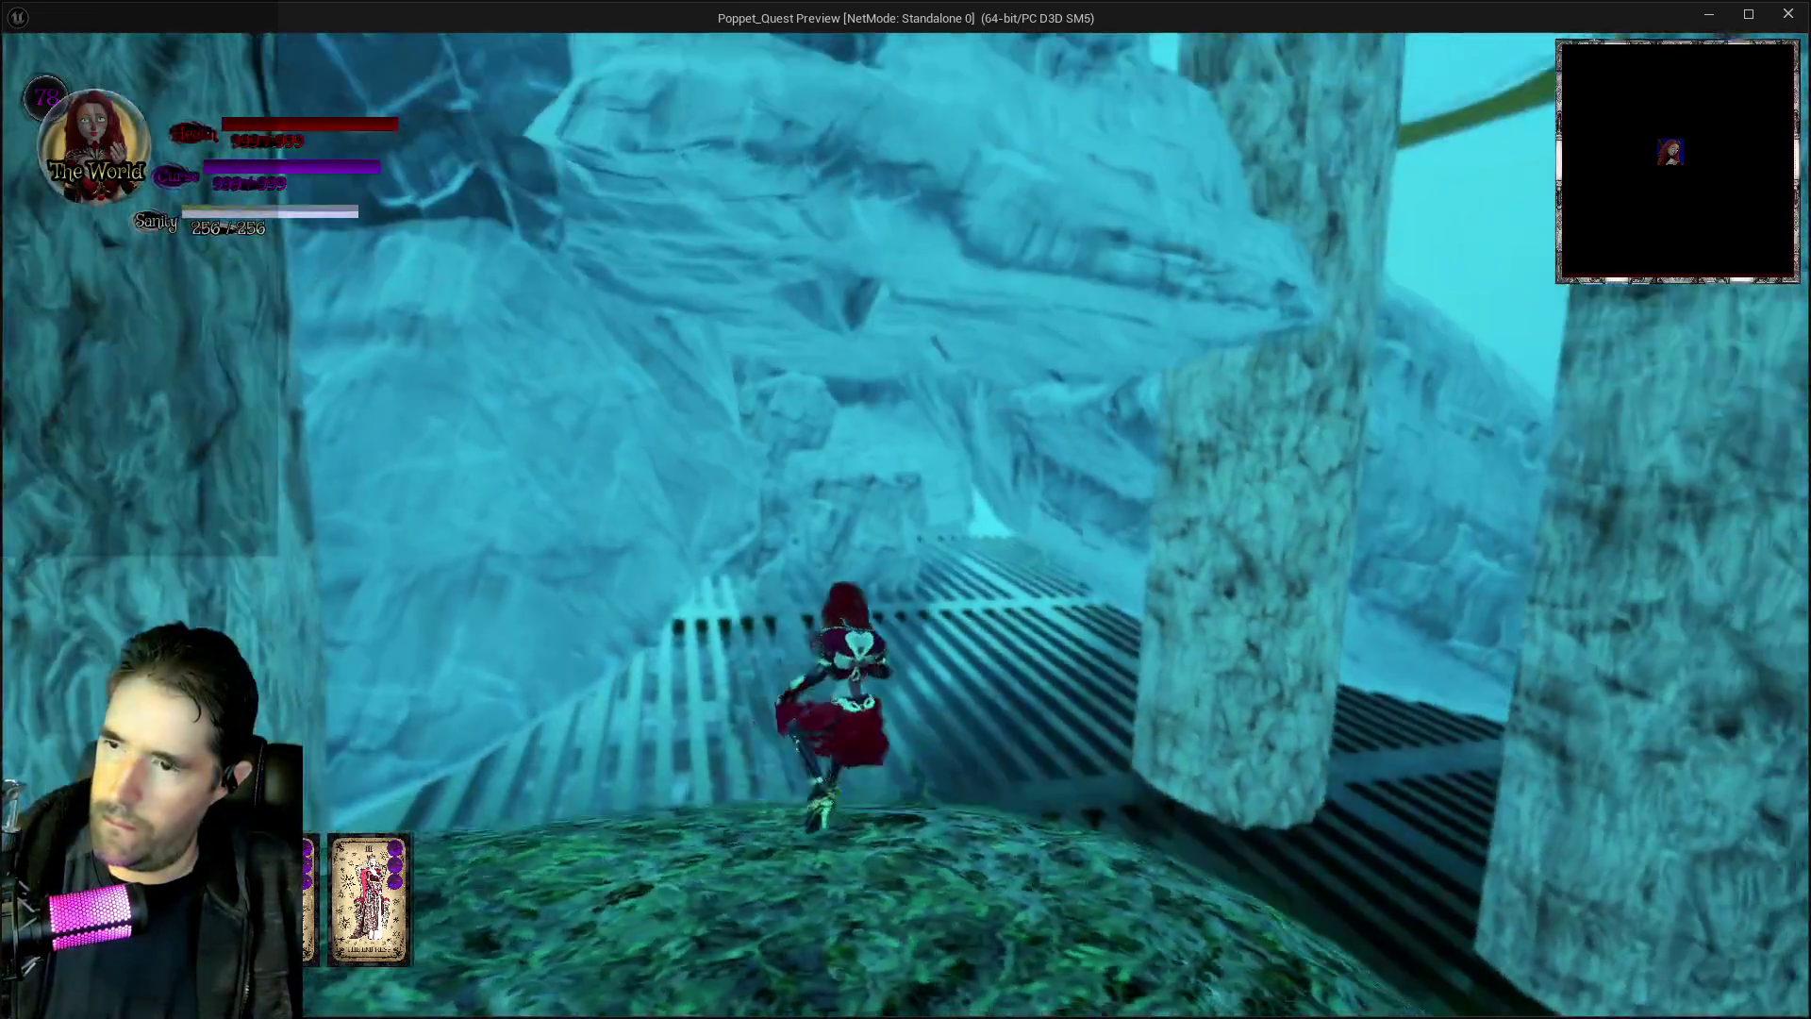
{"action": "key", "text": "w"}
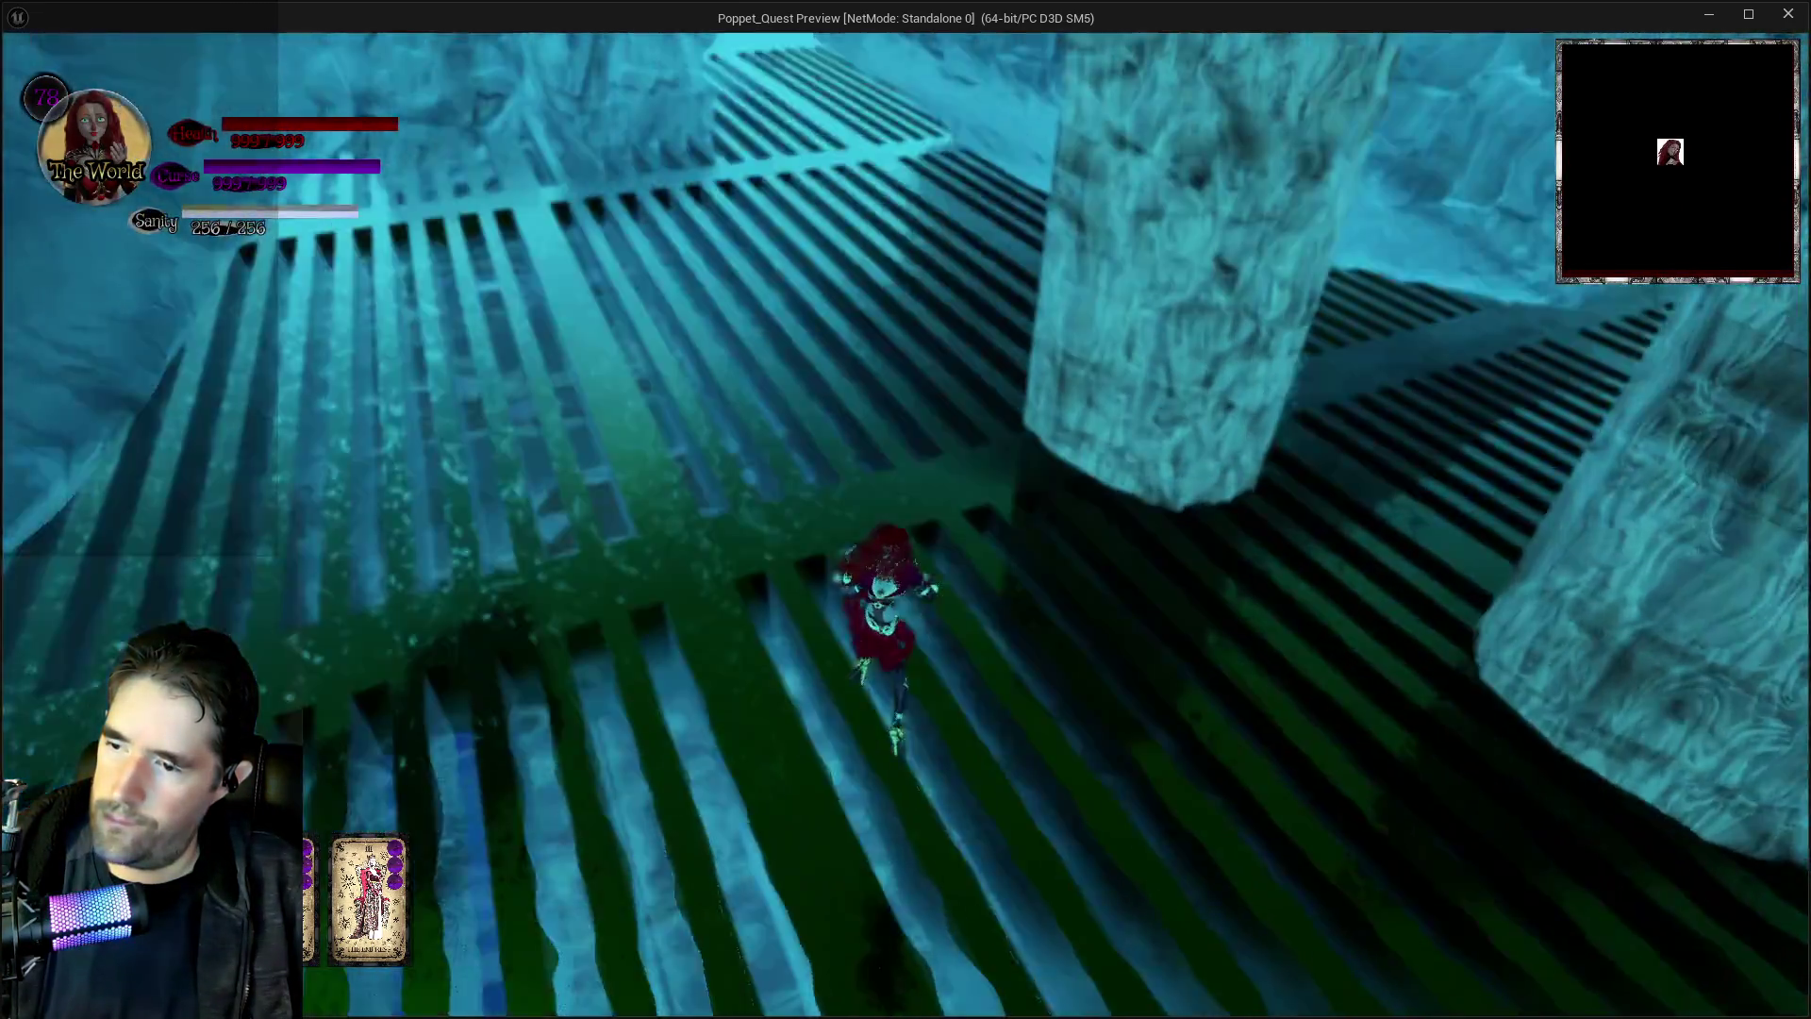
{"action": "key", "text": "w"}
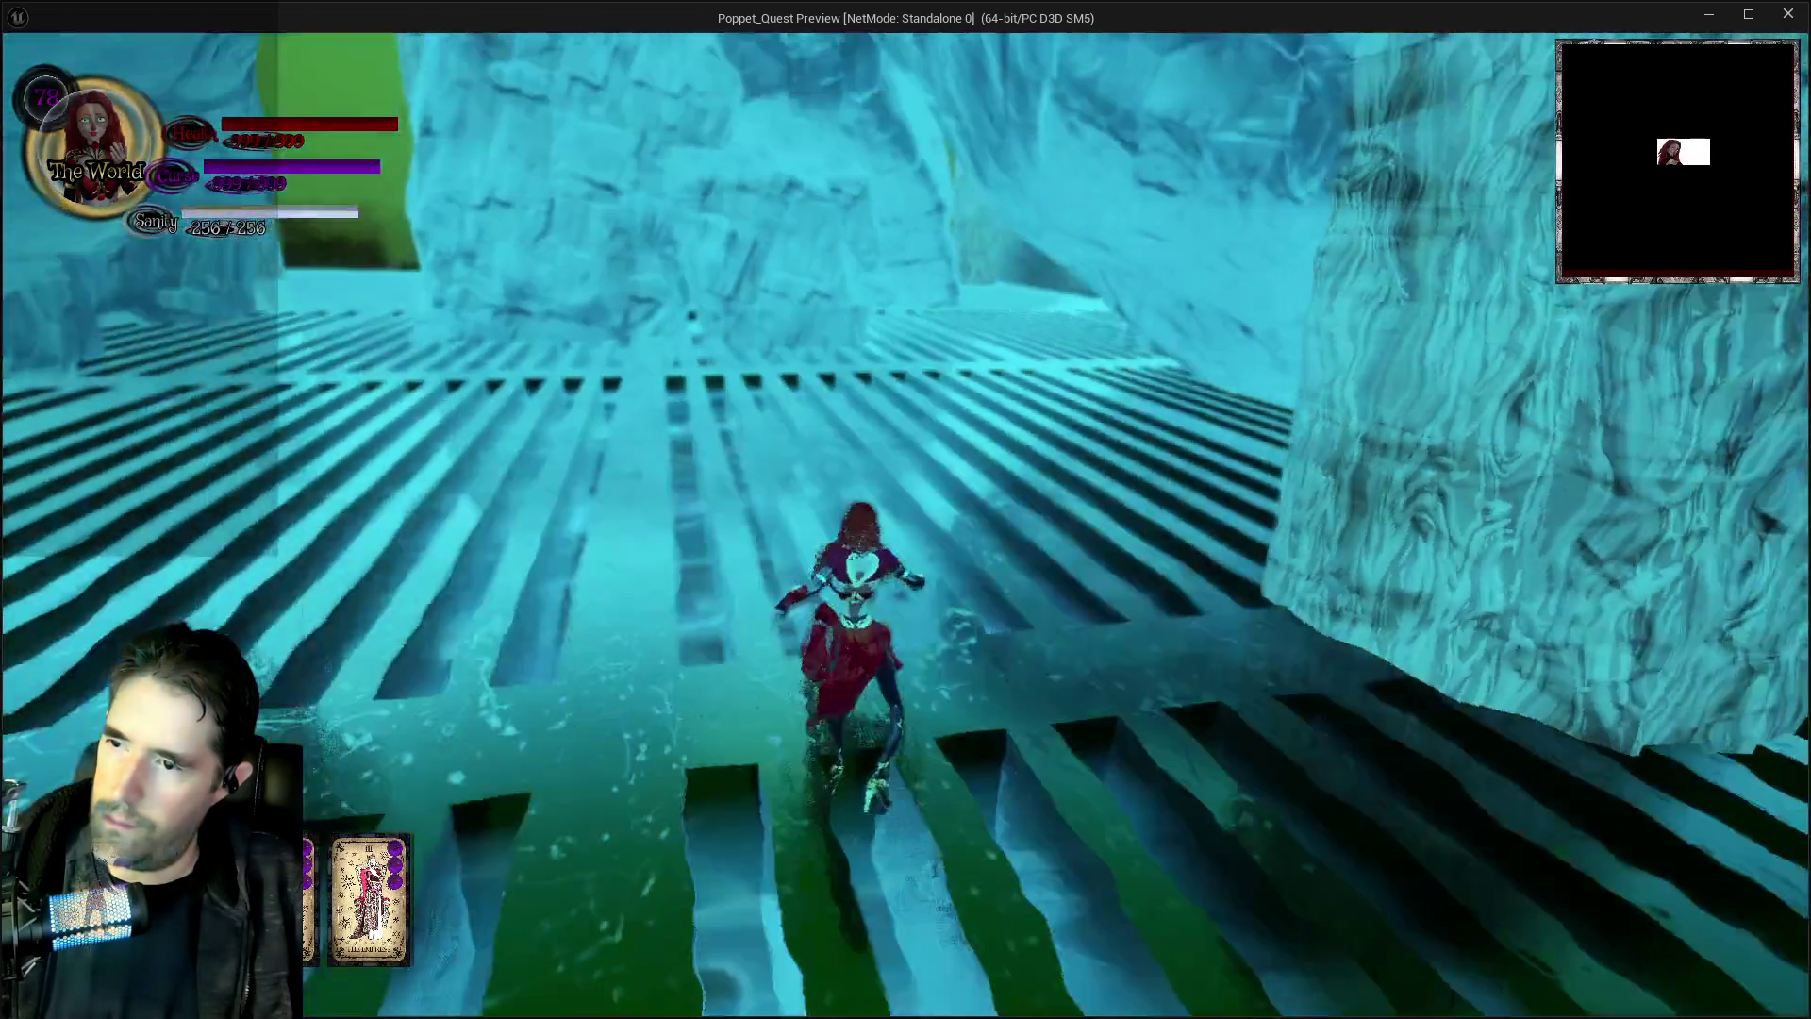
{"action": "key", "text": "w"}
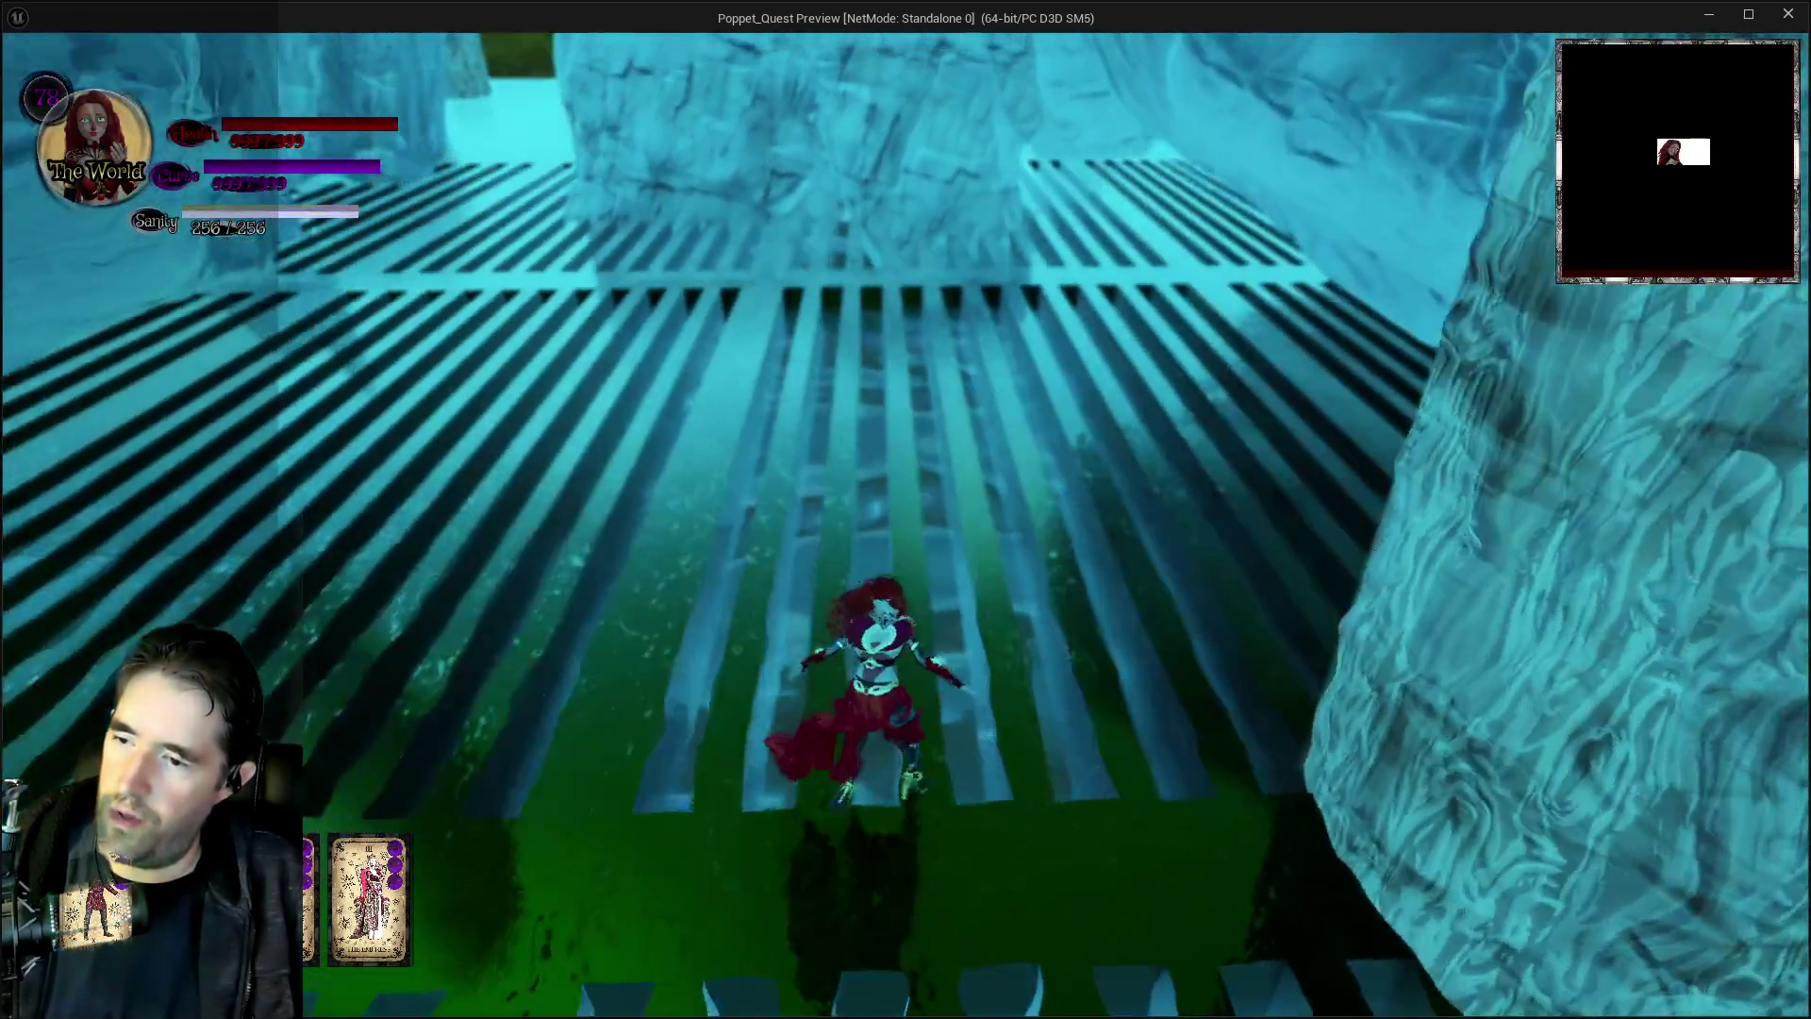
{"action": "key", "text": "w"}
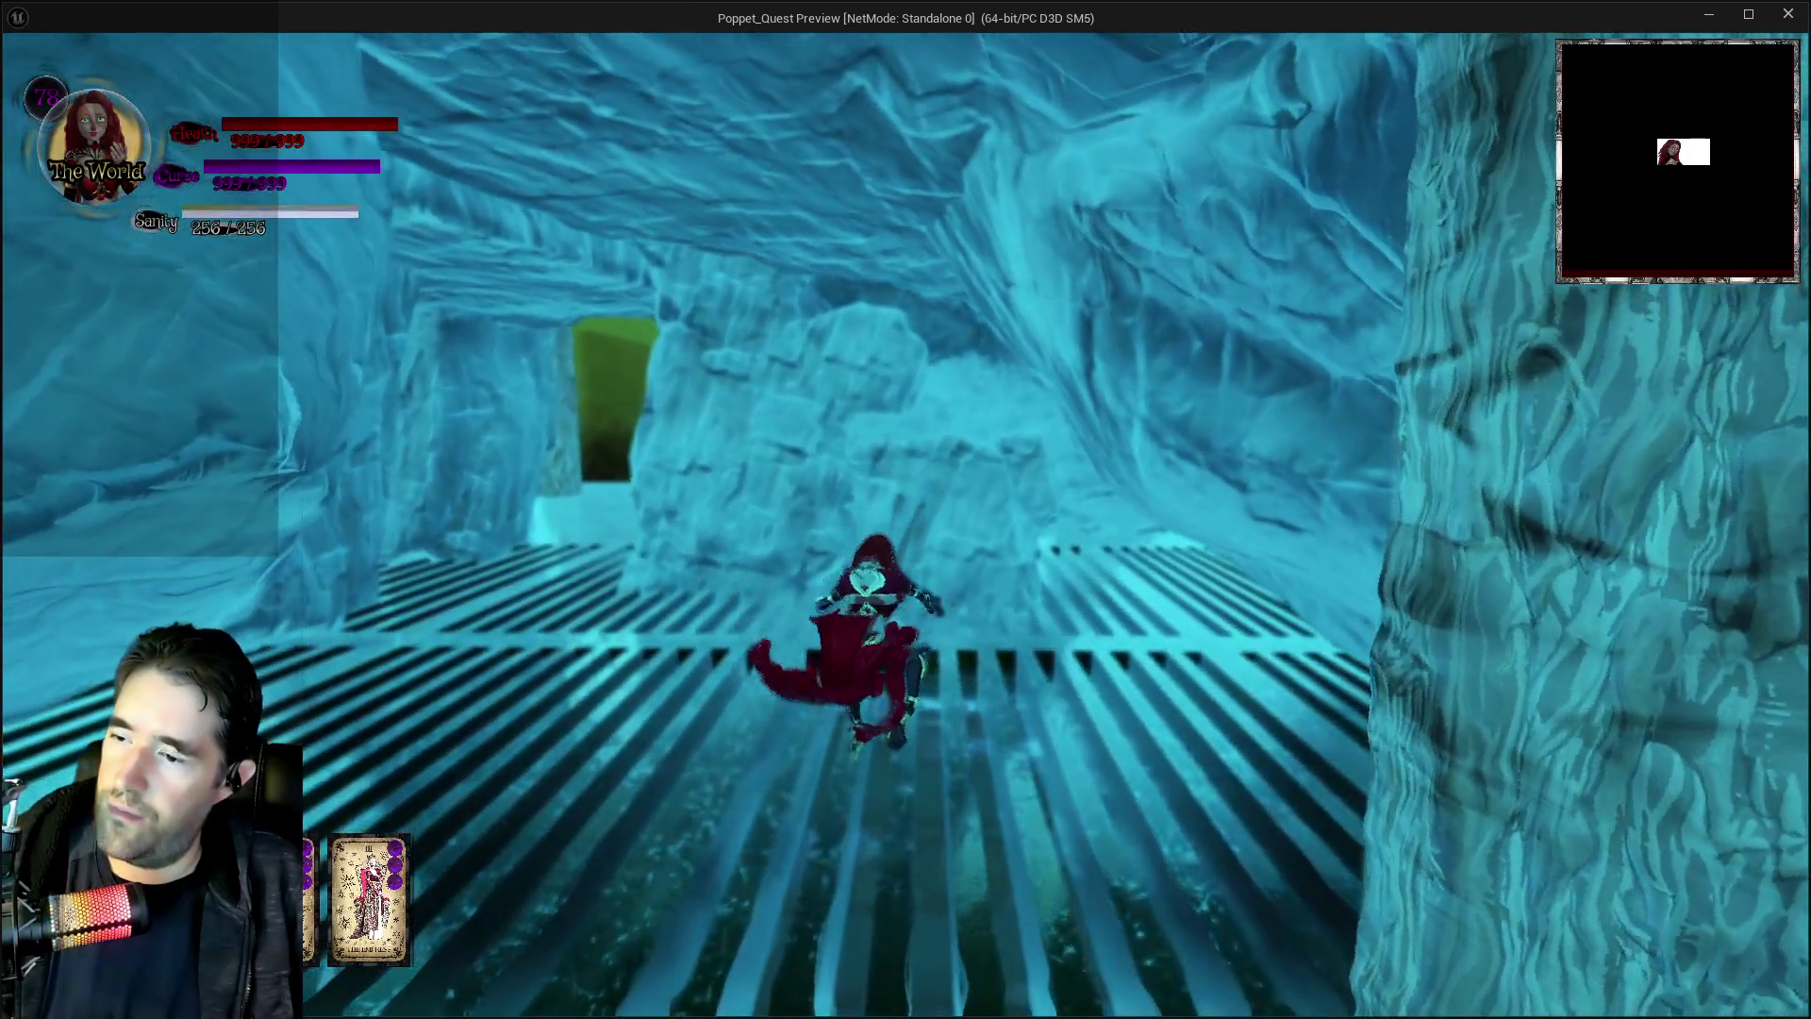
{"action": "key", "text": "w"}
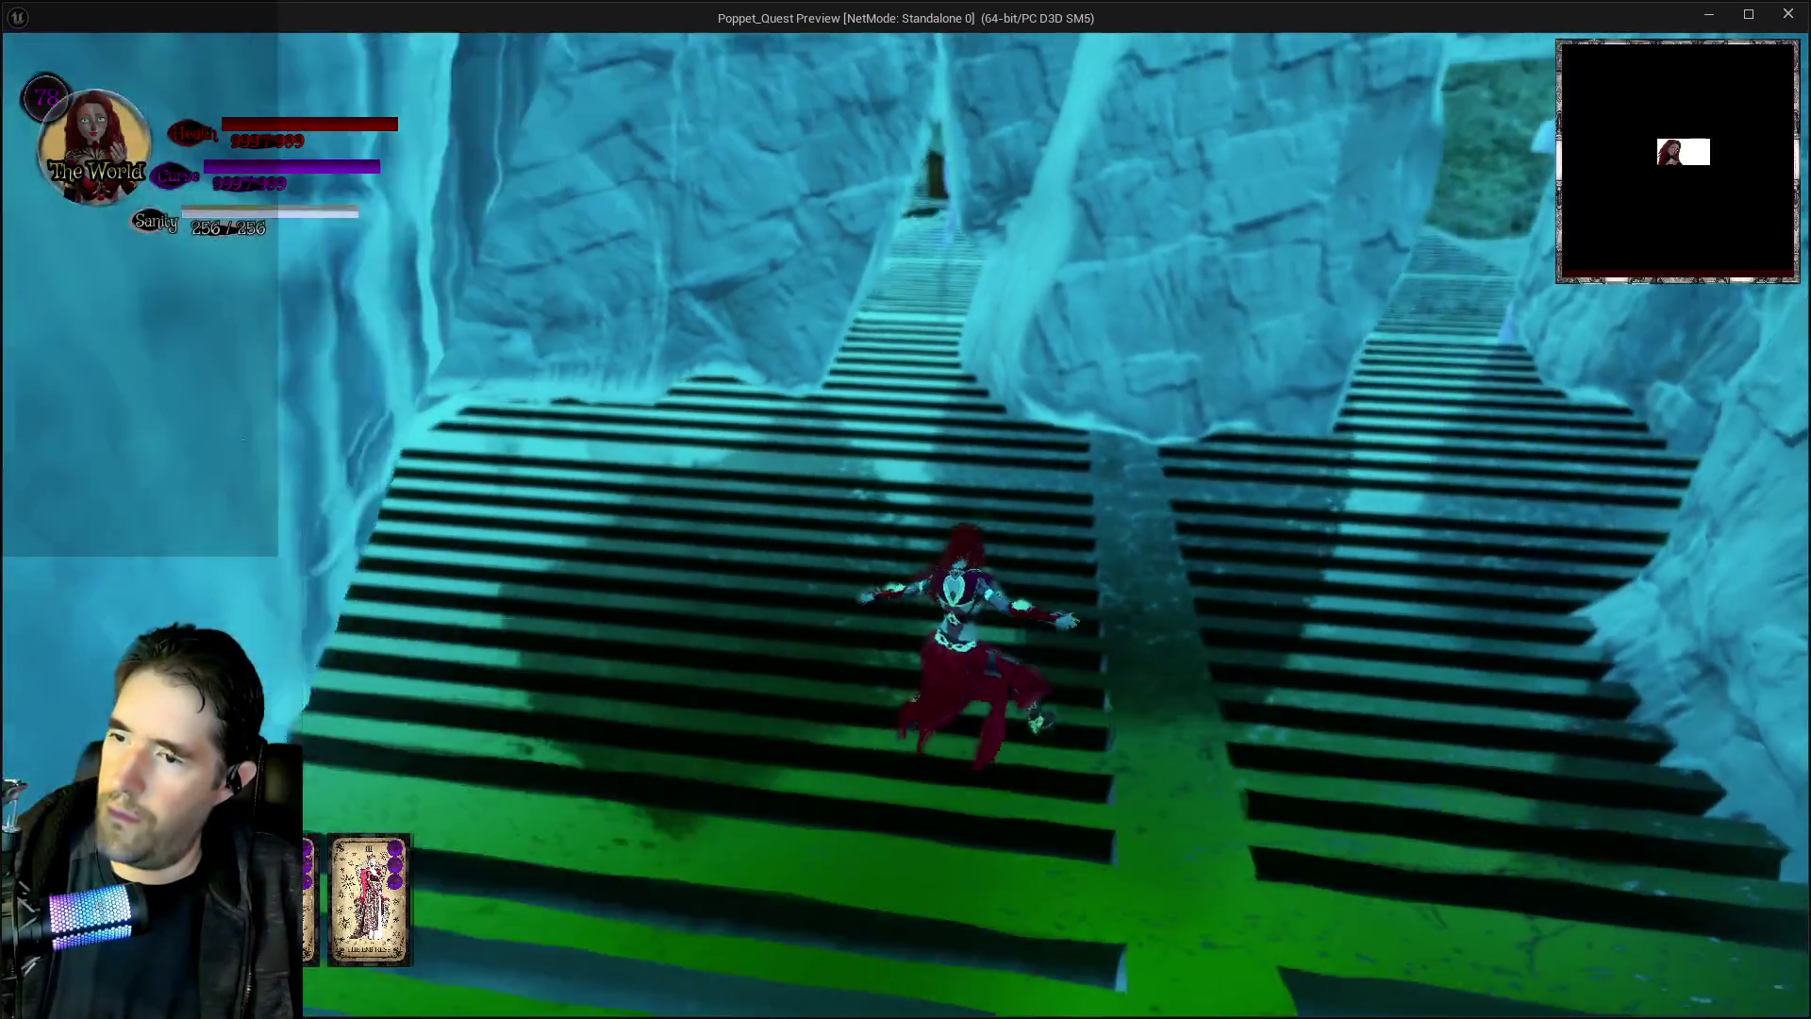
{"action": "key", "text": "w"}
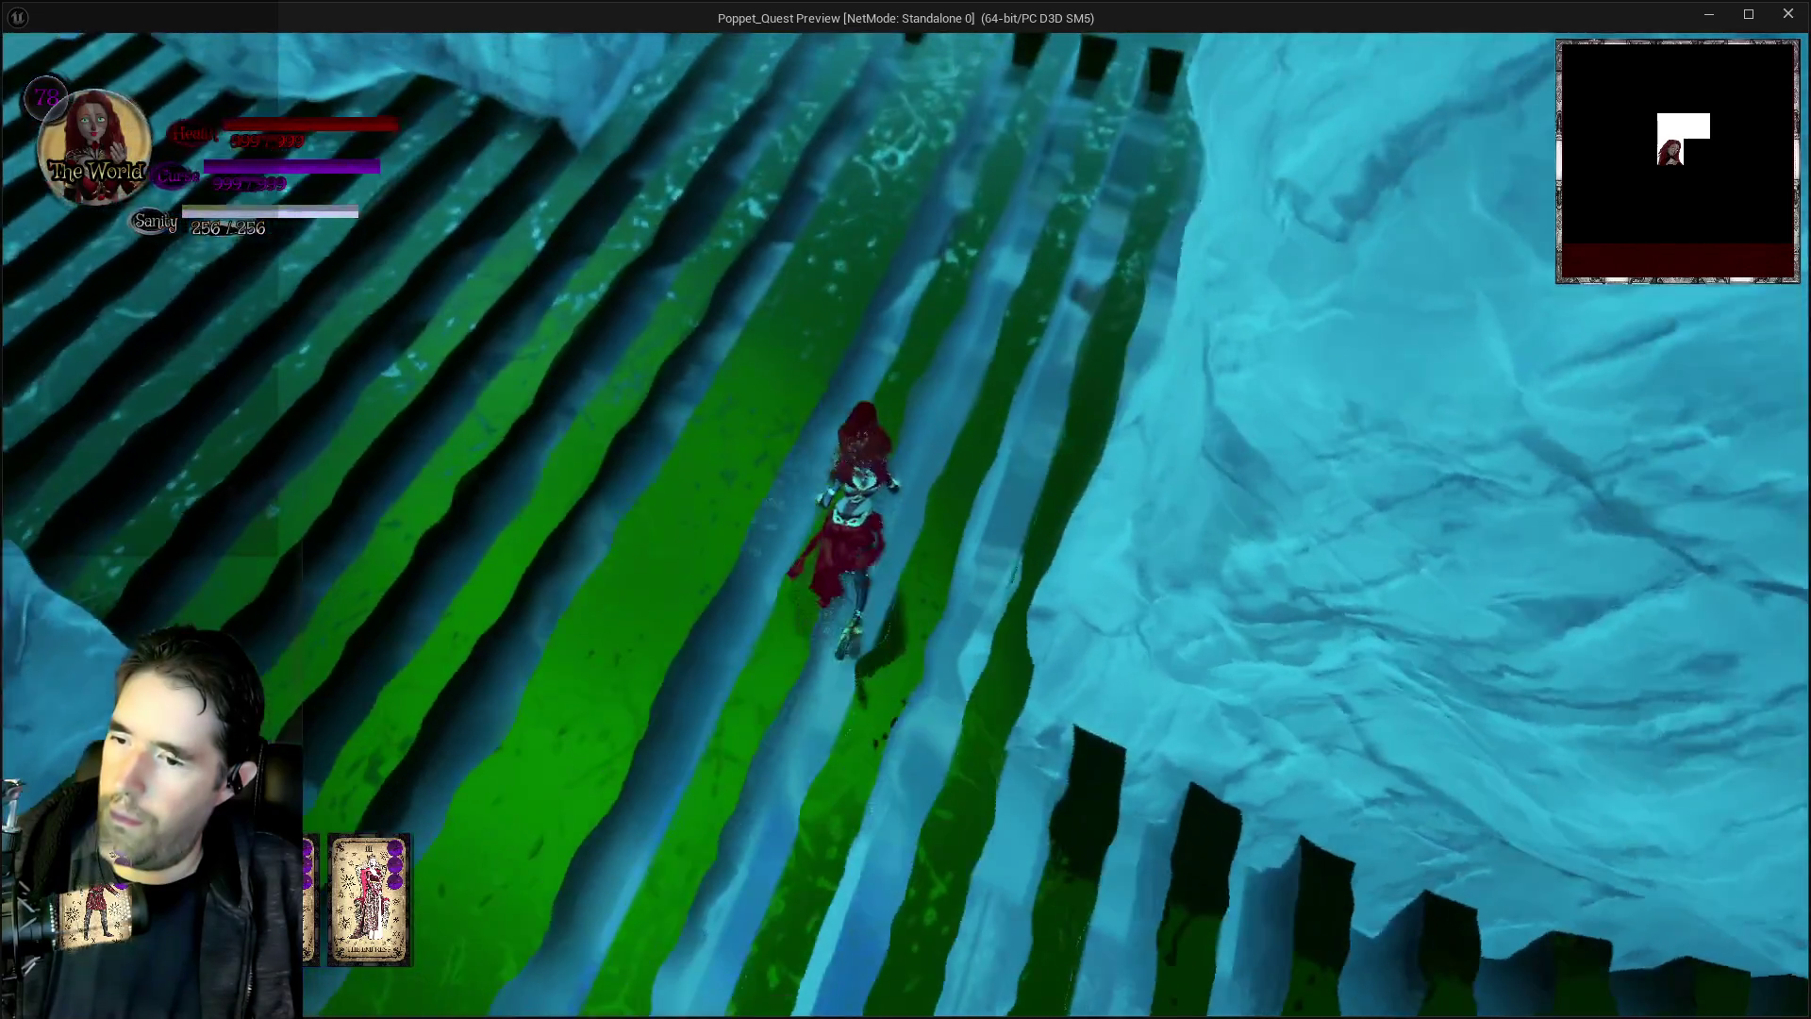
{"action": "key", "text": "w"}
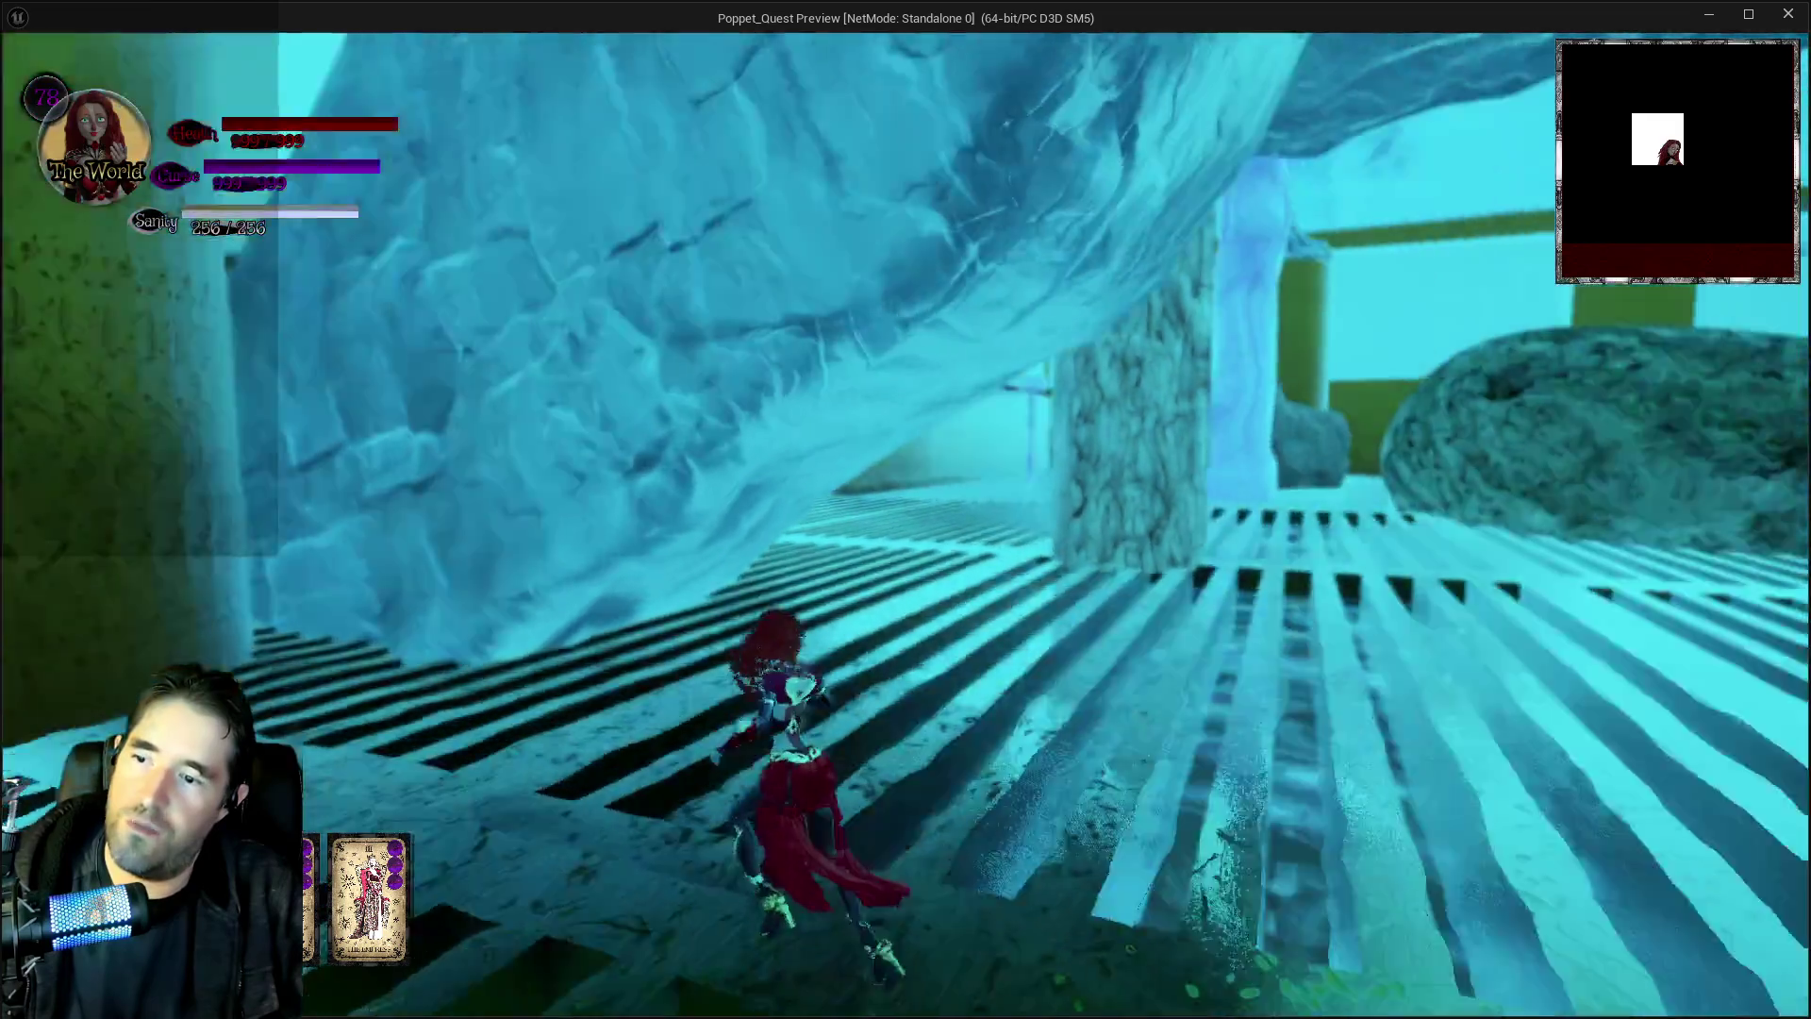
{"action": "key", "text": "w"}
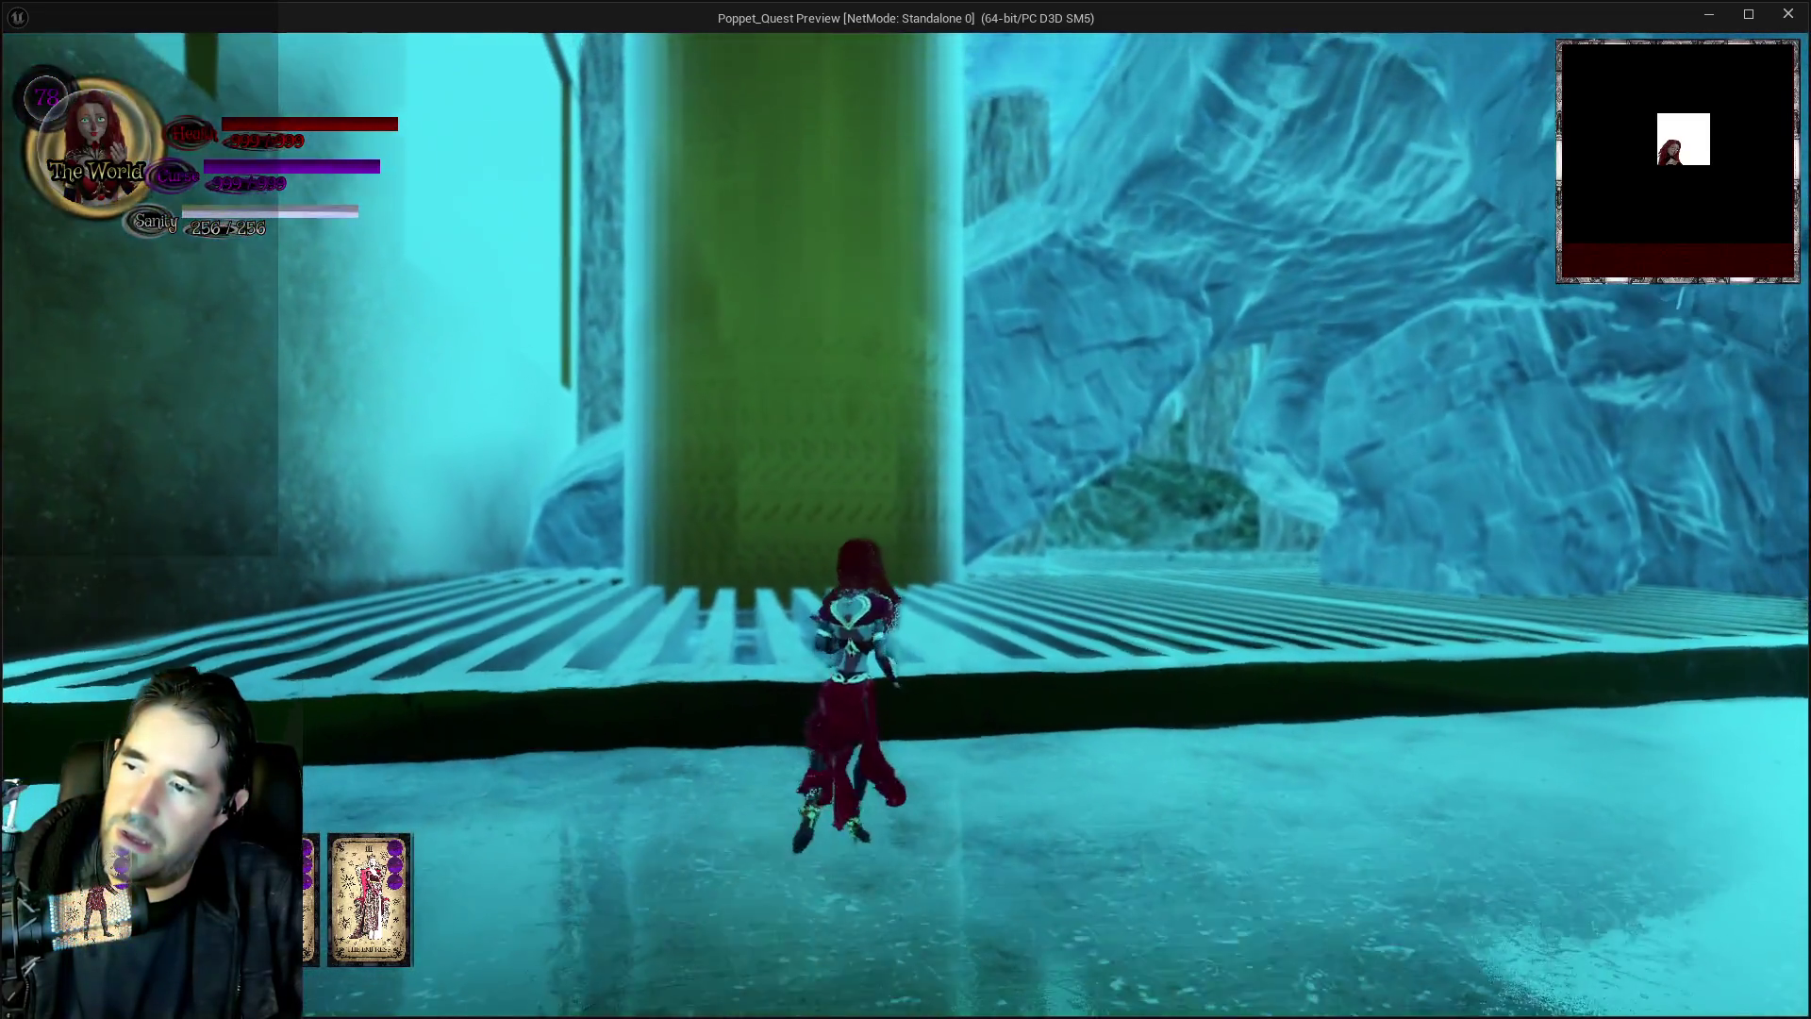
{"action": "key", "text": "w"}
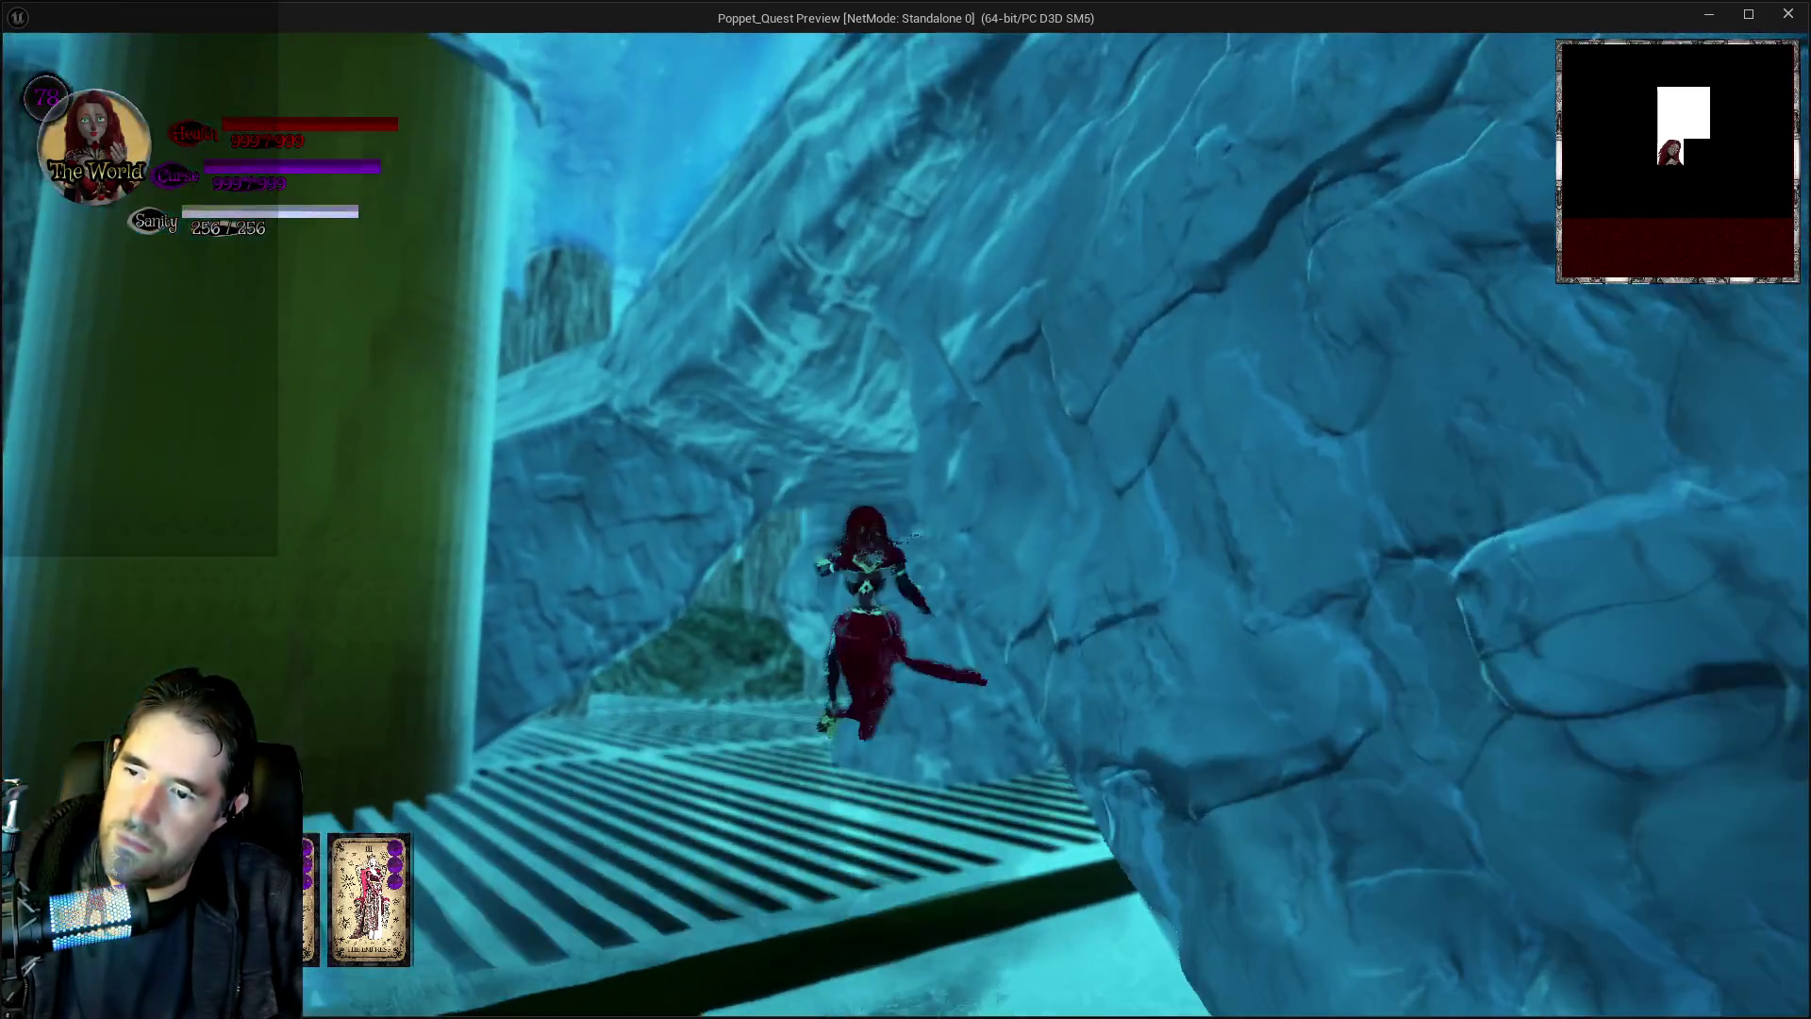
{"action": "key", "text": "w"}
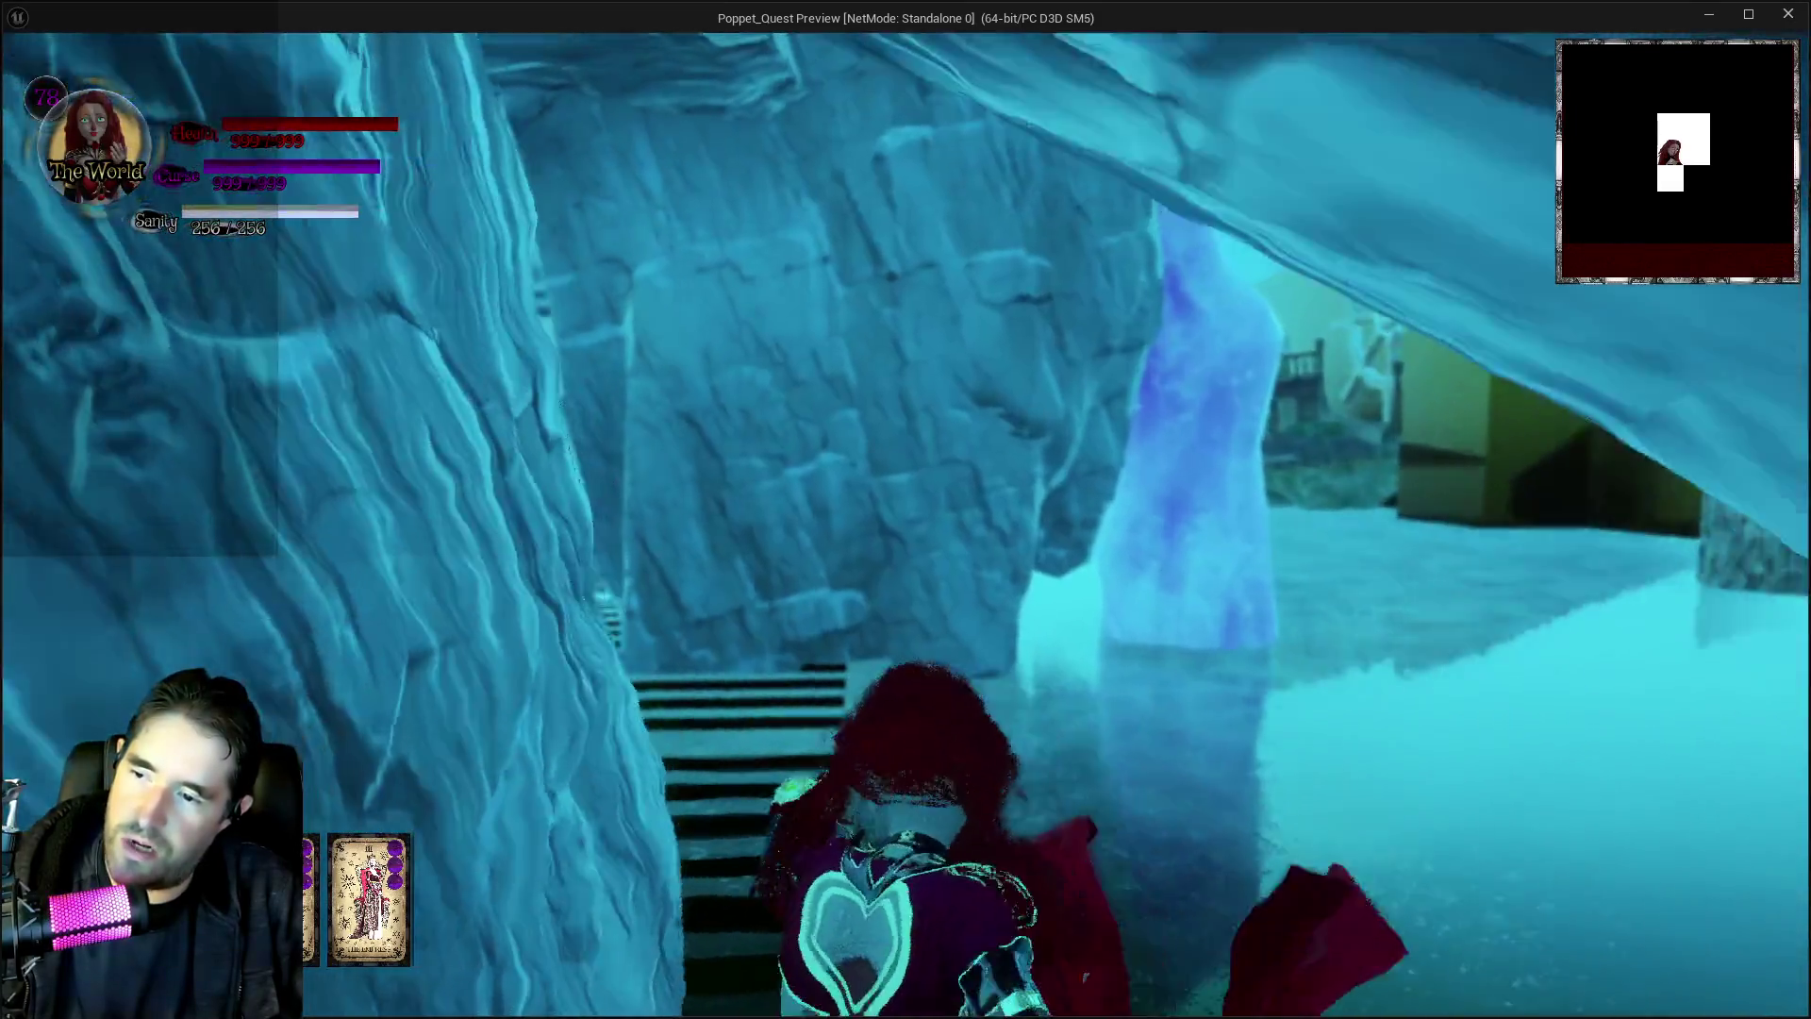
{"action": "key", "text": "w"}
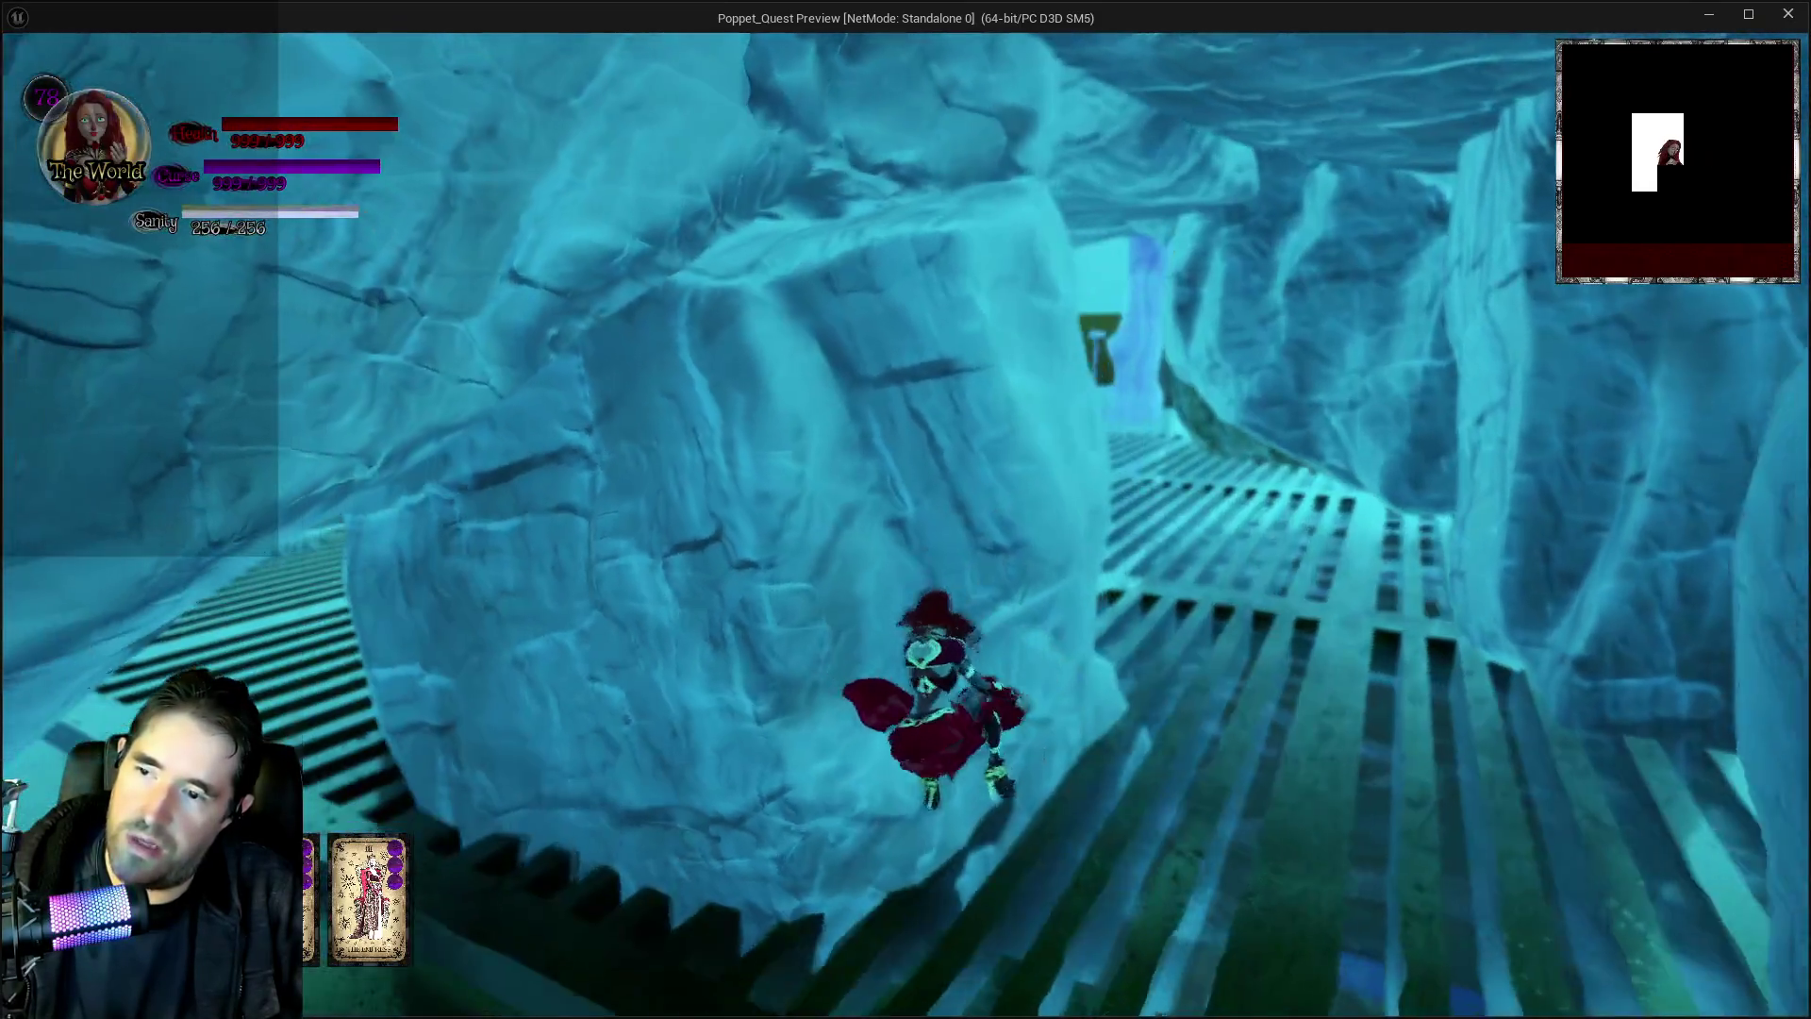
{"action": "key", "text": "w"}
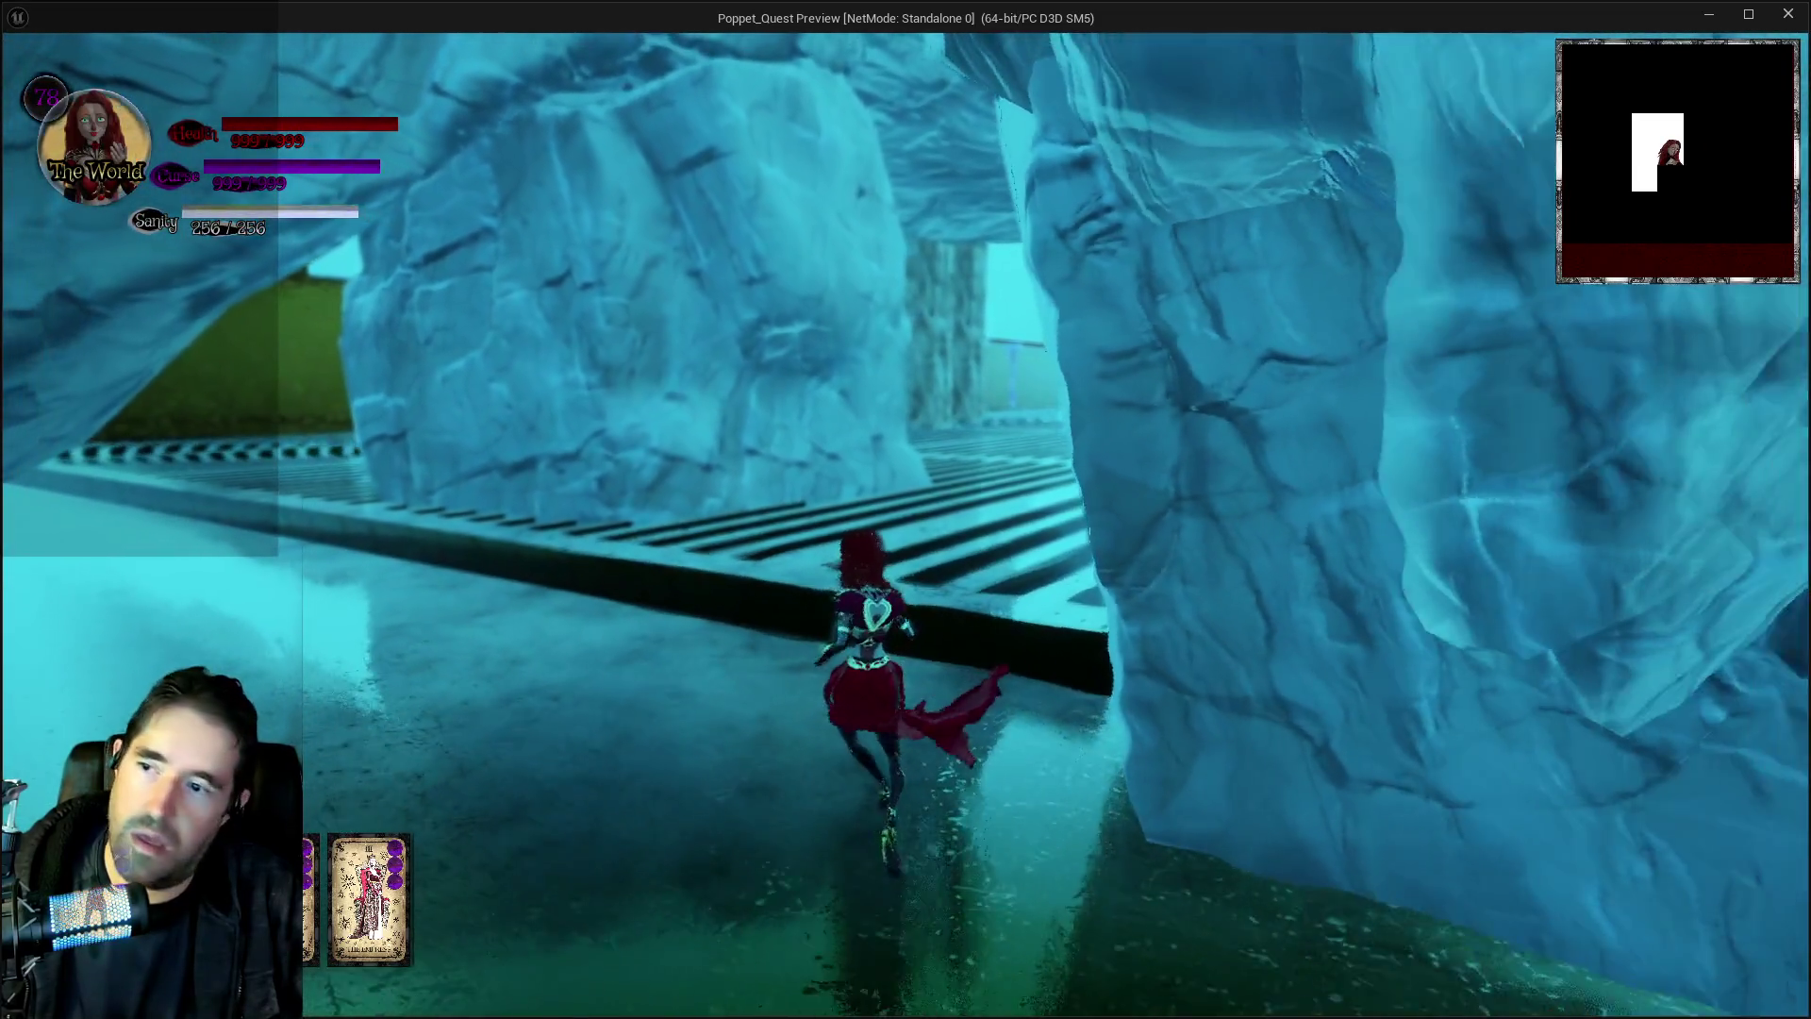
{"action": "key", "text": "w"}
{"action": "key", "text": "Escape"}
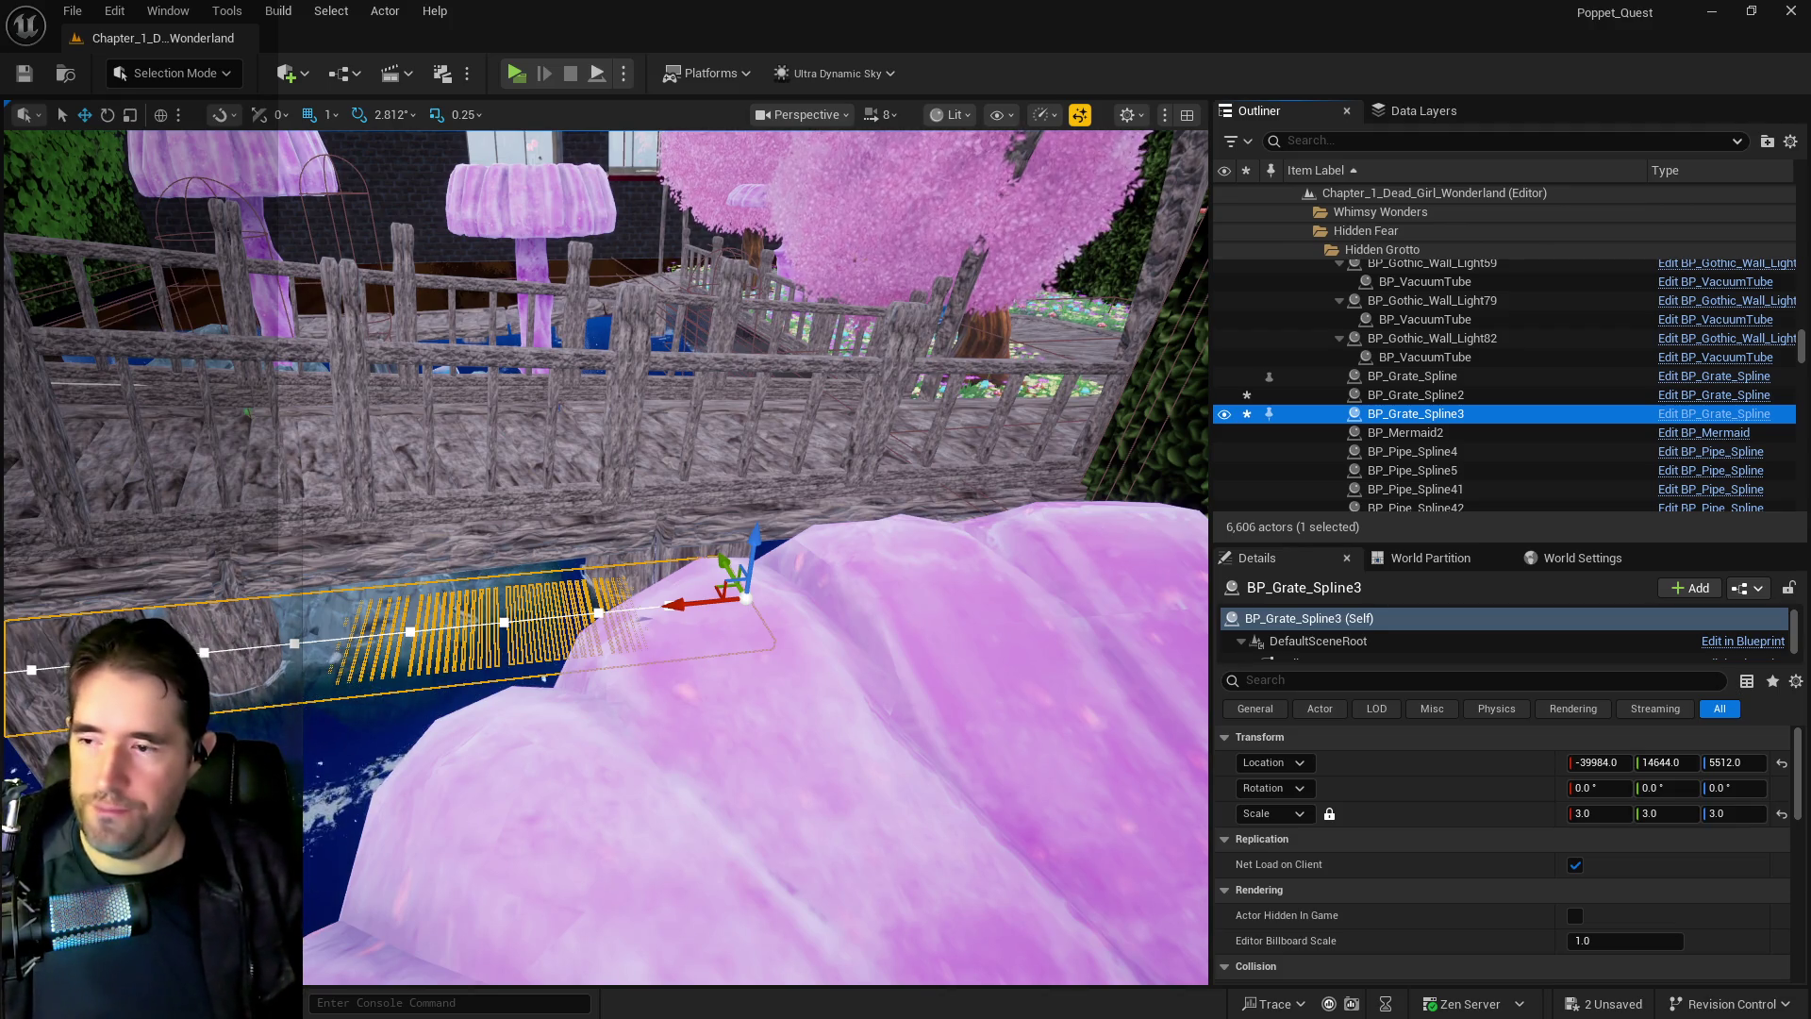
Frame BP_Grate_Spline3 and add BP_Grate_Spline and BP_Grate_Spline2 to the selection
{"action": "key", "text": "f"}
{"action": "left_click_drag", "start_coordinate": [690, 780], "coordinate": [690, 780]}
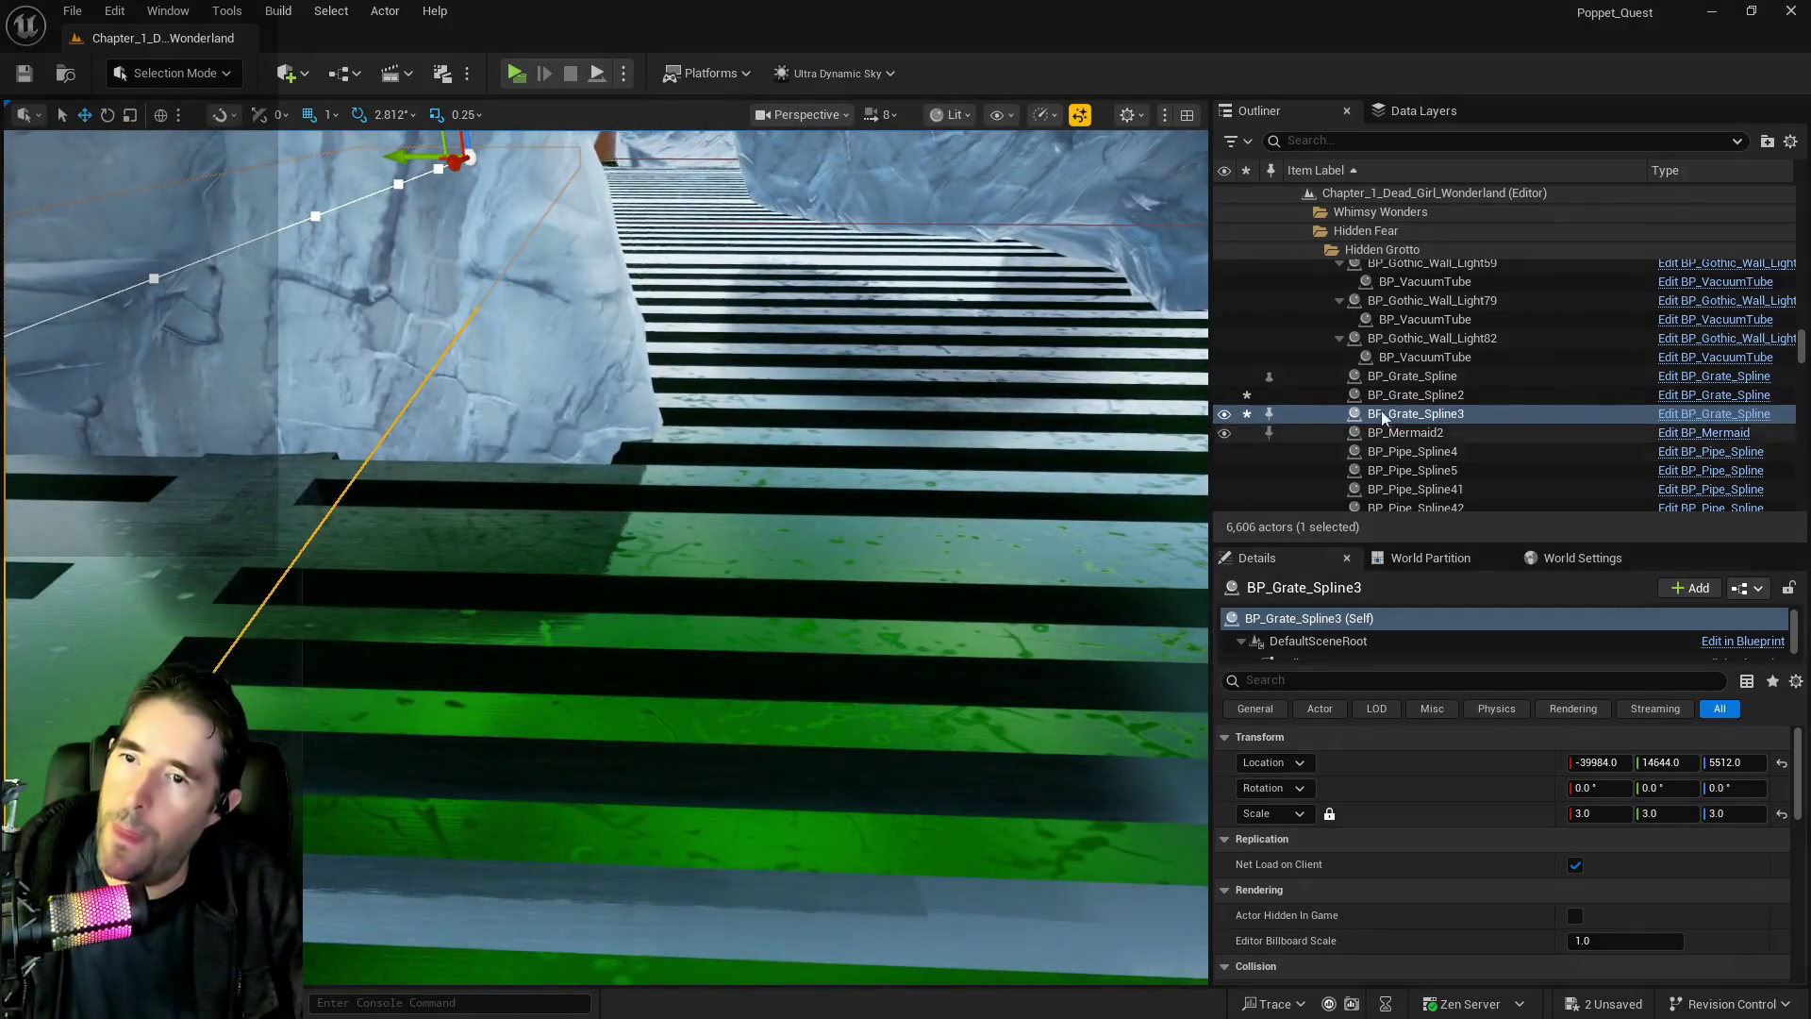
{"action": "left_click", "coordinate": [1412, 375], "text": "shift"}
{"action": "key", "text": "f"}
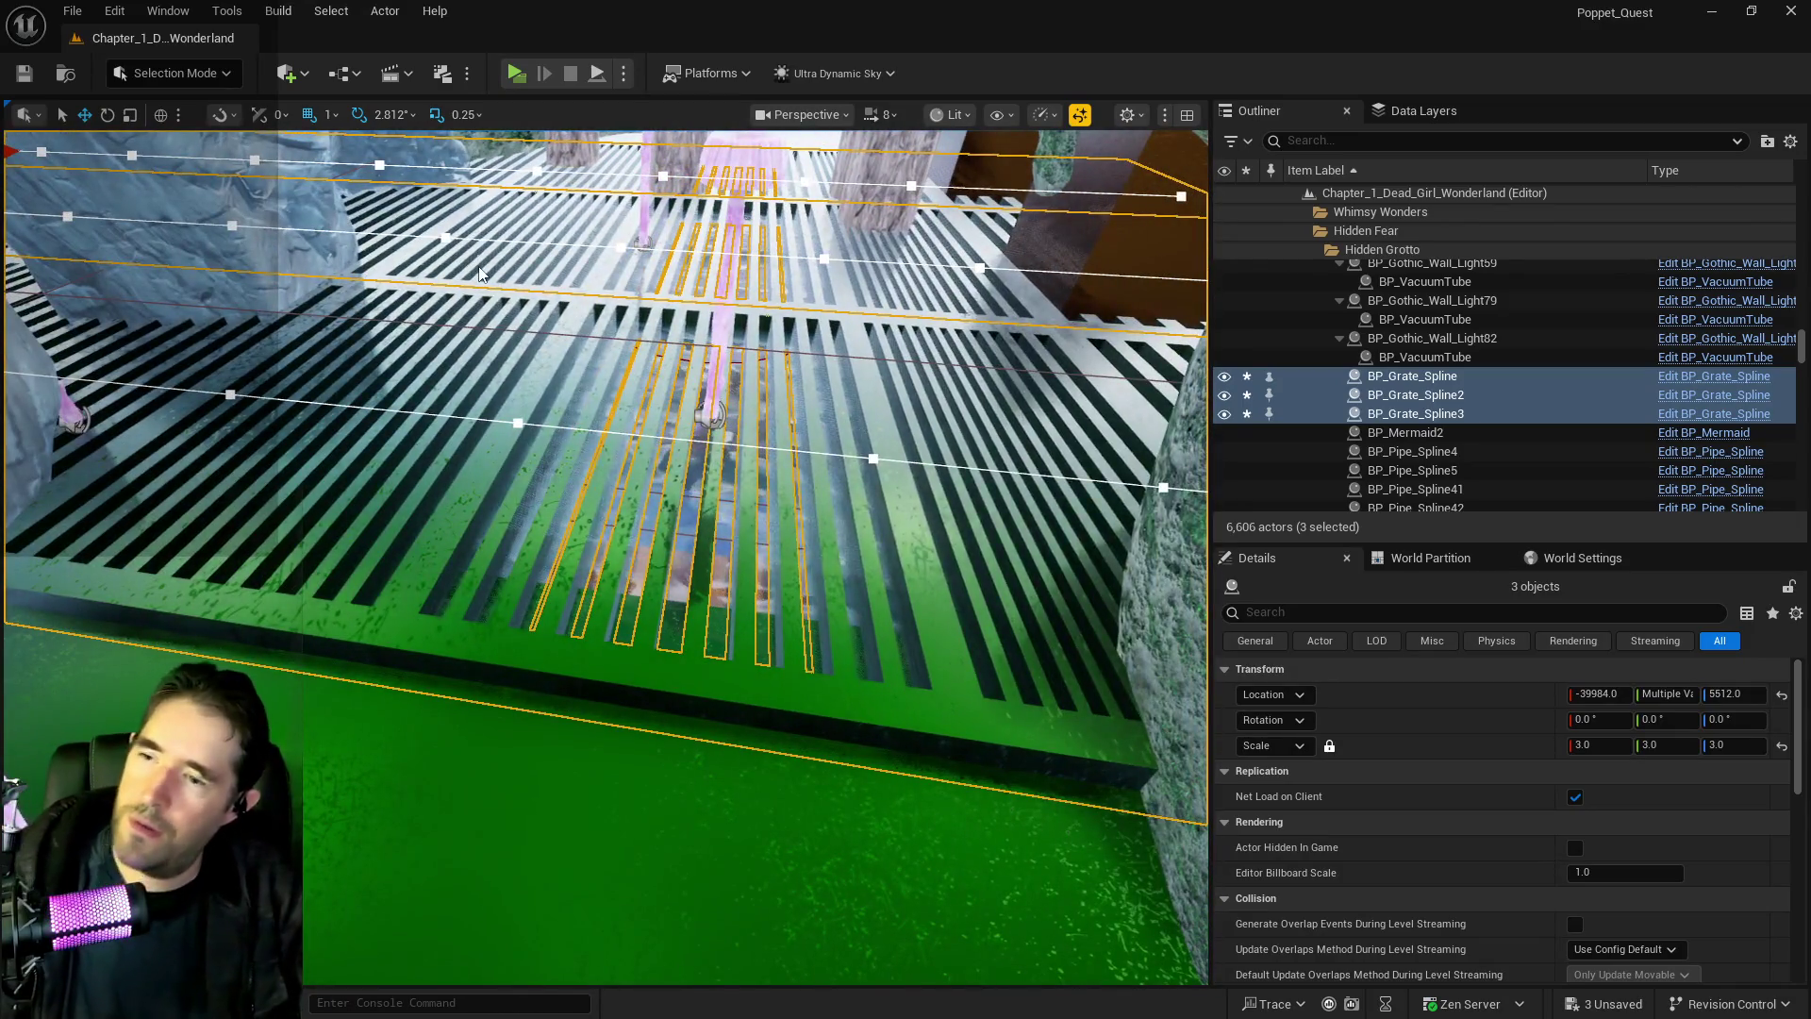
Save all level changes, then select BP_Grate_Spline3 and orbit to inspect the three grates
{"action": "key", "text": "ctrl+s"}
{"action": "left_click", "coordinate": [481, 274]}
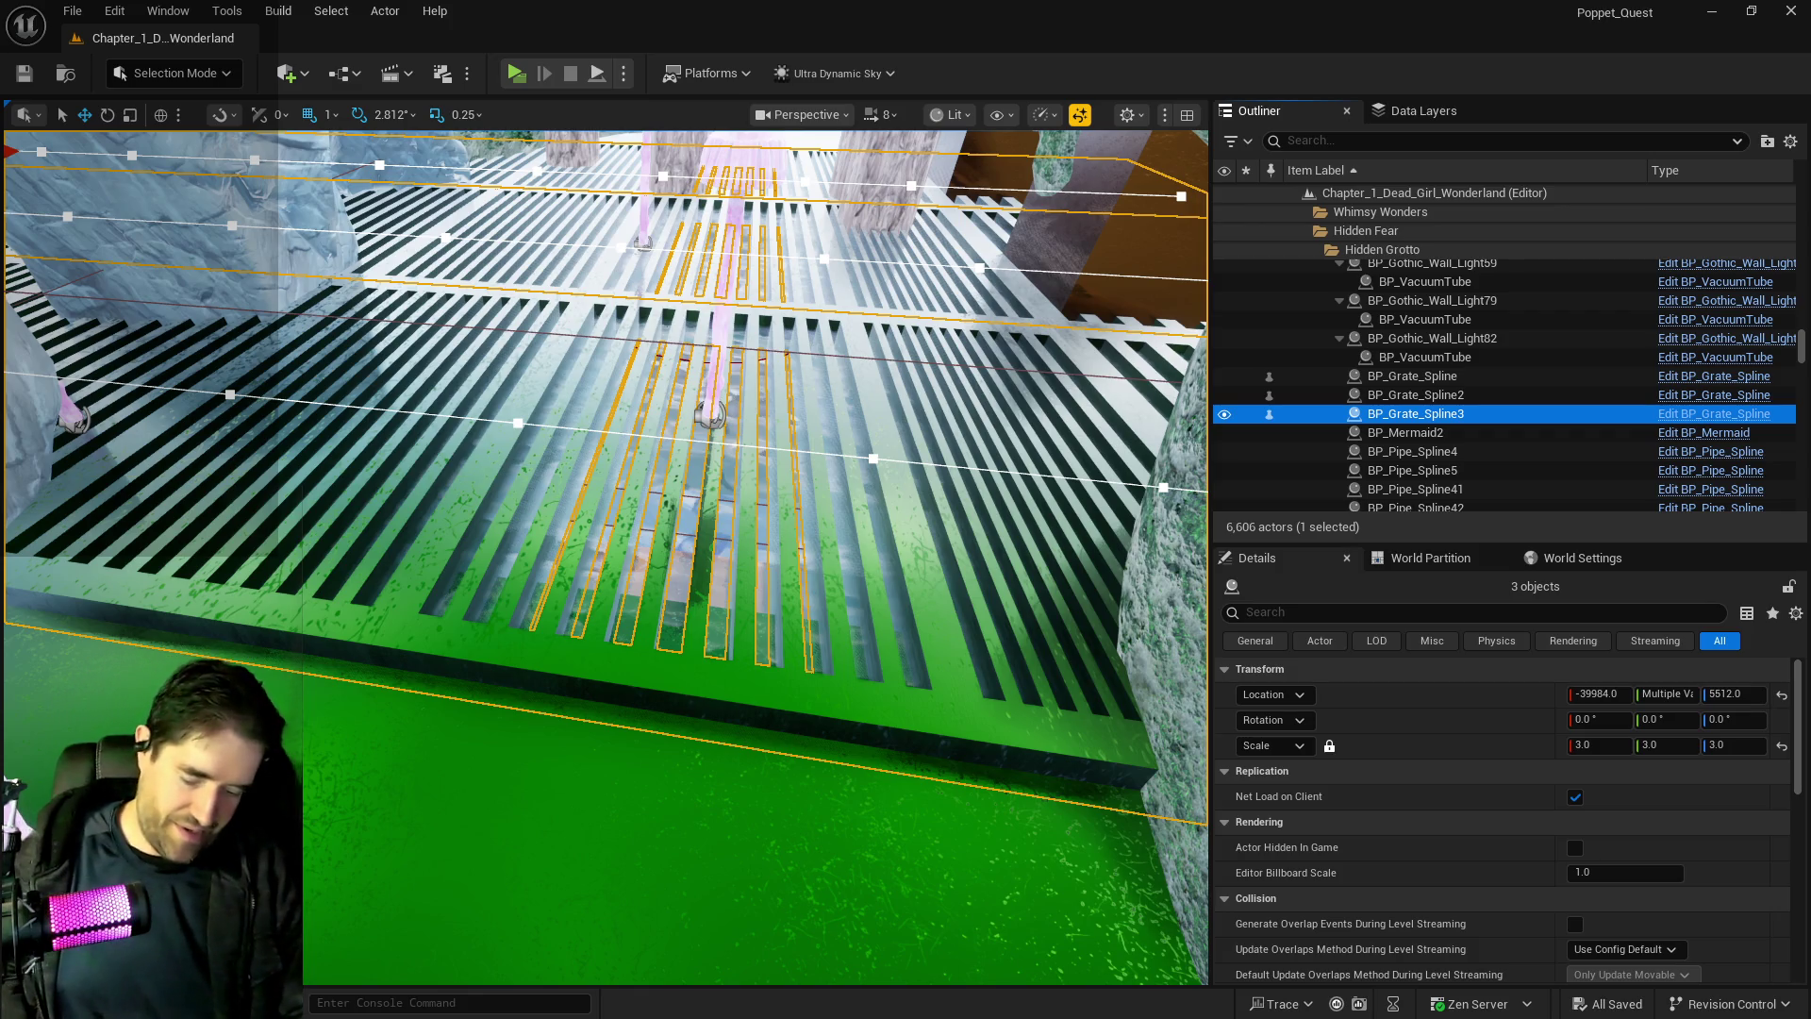
{"action": "mouse_move", "coordinate": [604, 556]}
{"action": "left_mouse_down"}
{"action": "mouse_move", "coordinate": [566, 528]}
{"action": "mouse_move", "coordinate": [585, 585]}
{"action": "mouse_move", "coordinate": [622, 566]}
{"action": "mouse_move", "coordinate": [613, 490]}
{"action": "left_mouse_up"}
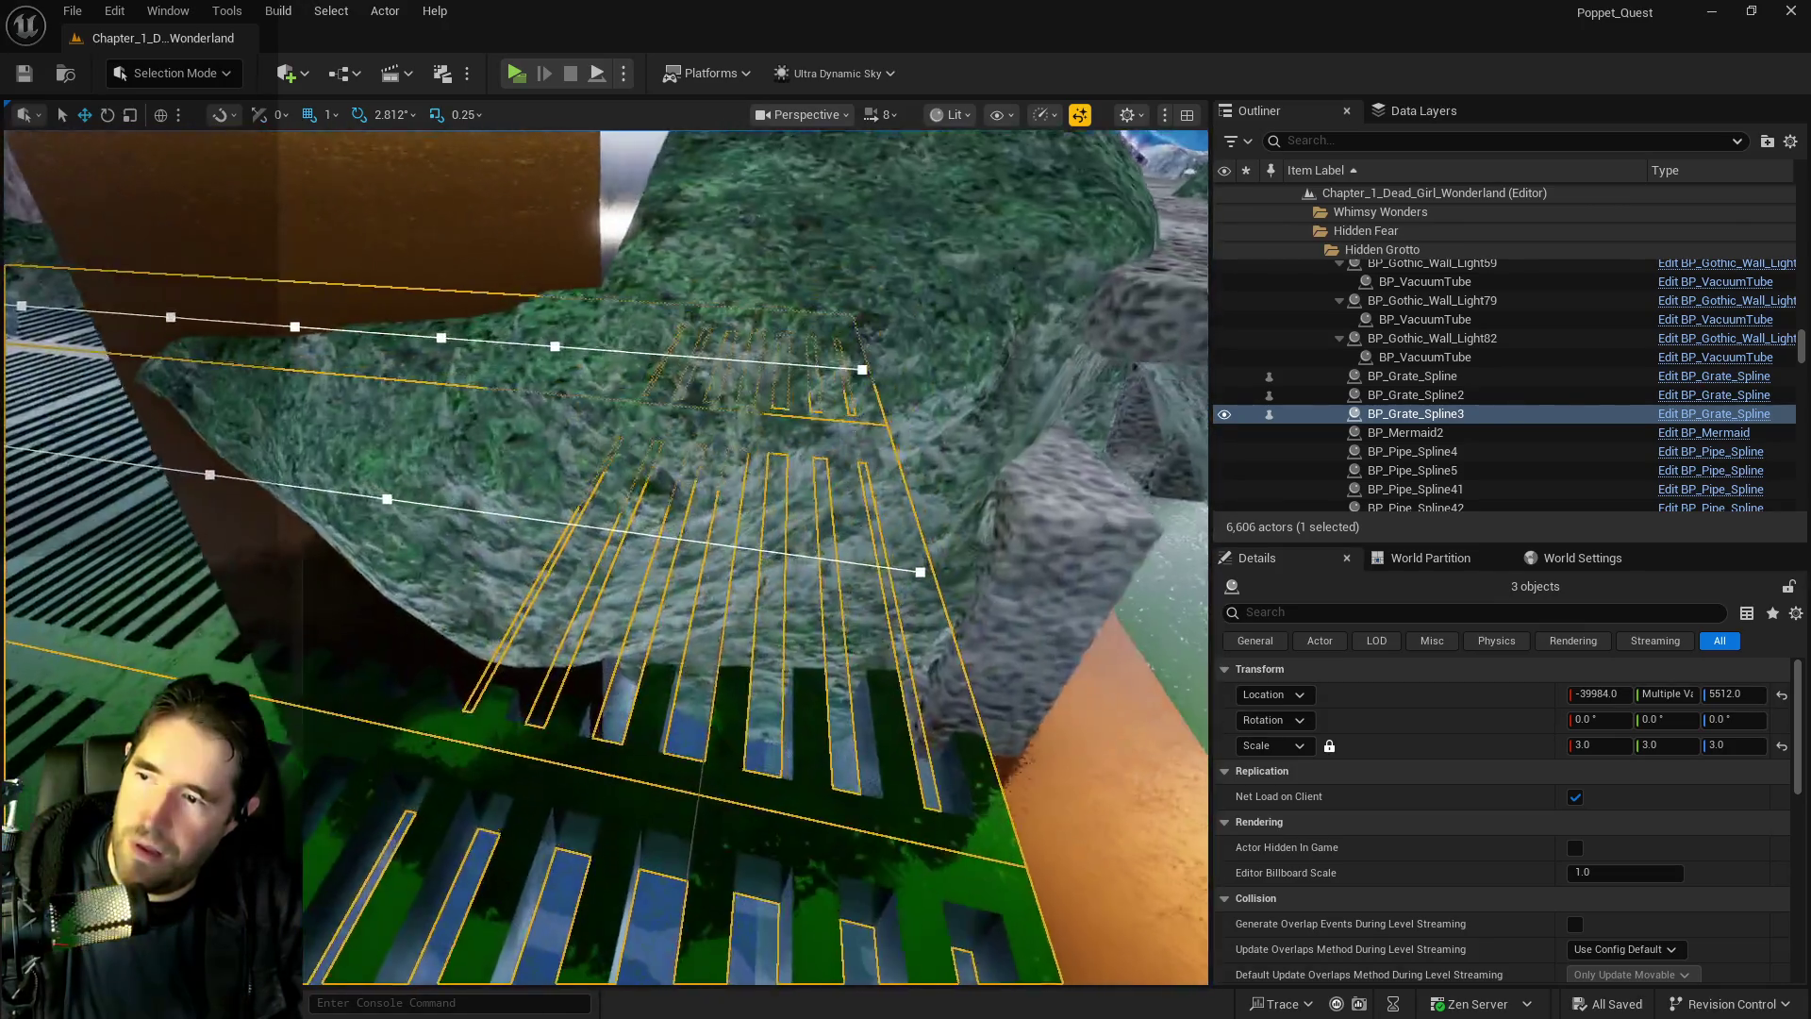
{"action": "mouse_move", "coordinate": [573, 488]}
{"action": "left_mouse_down"}
{"action": "mouse_move", "coordinate": [604, 472]}
{"action": "mouse_move", "coordinate": [573, 488]}
{"action": "left_mouse_up"}
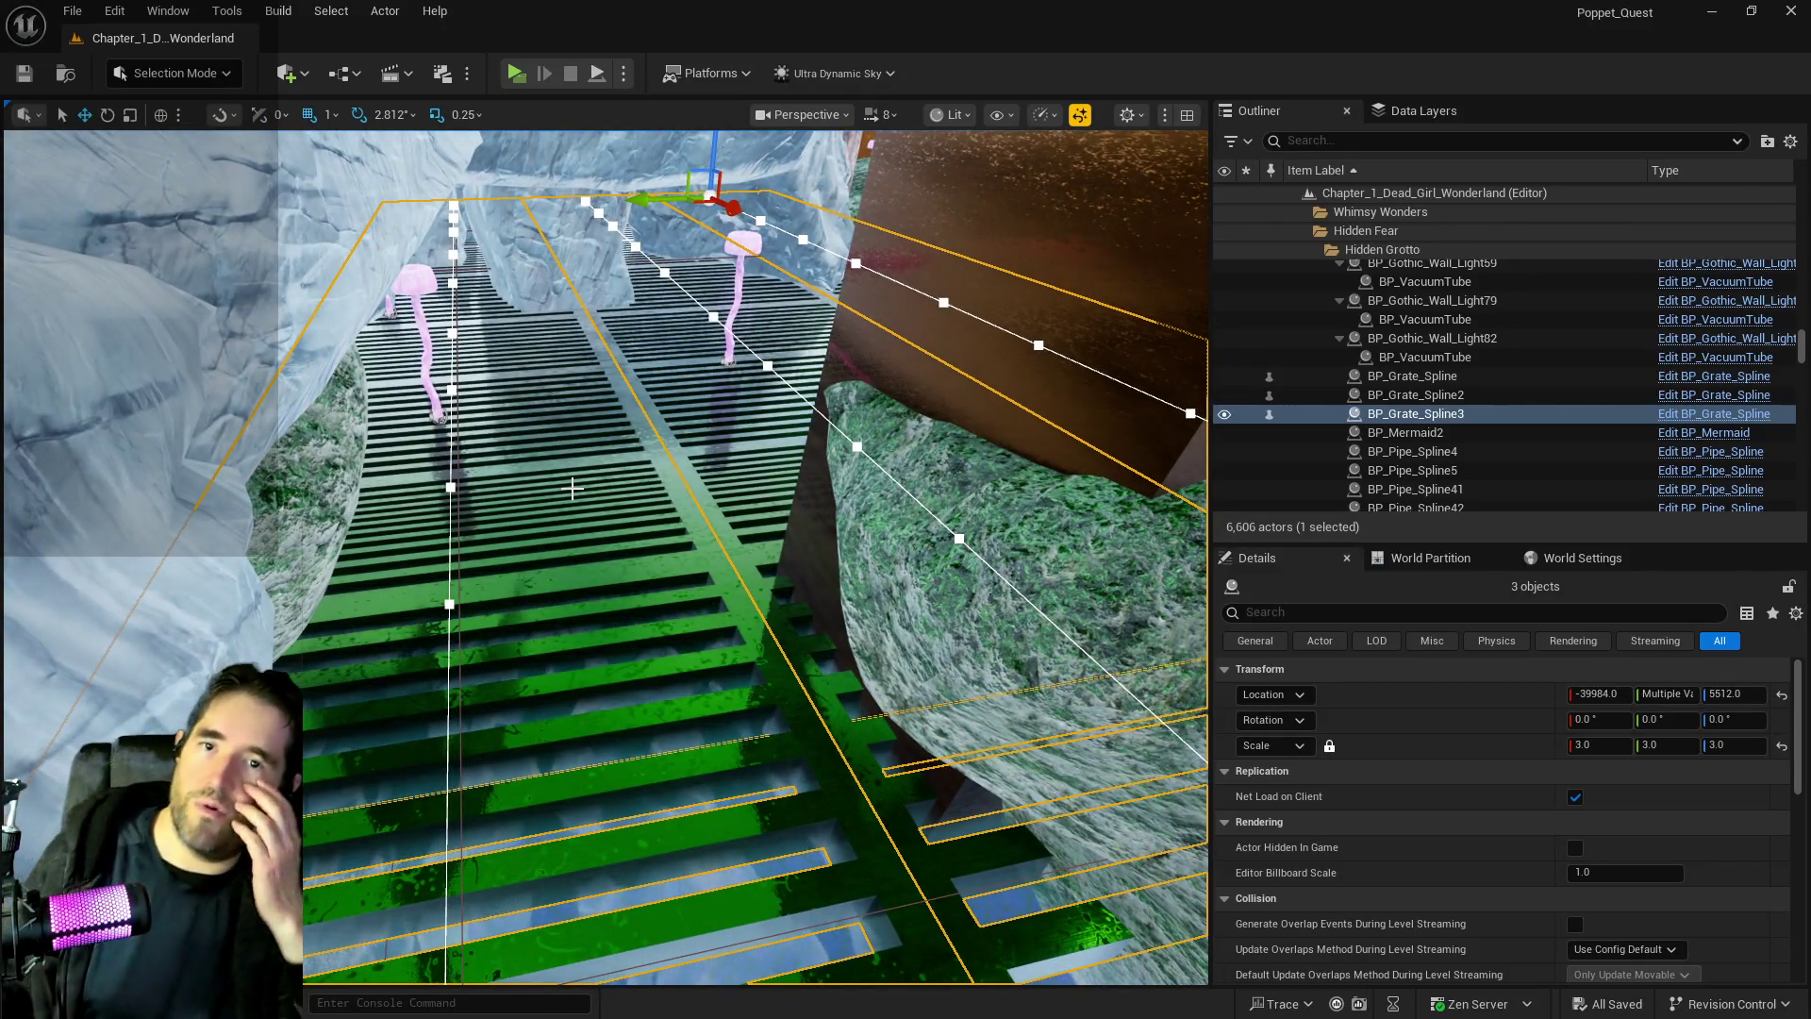